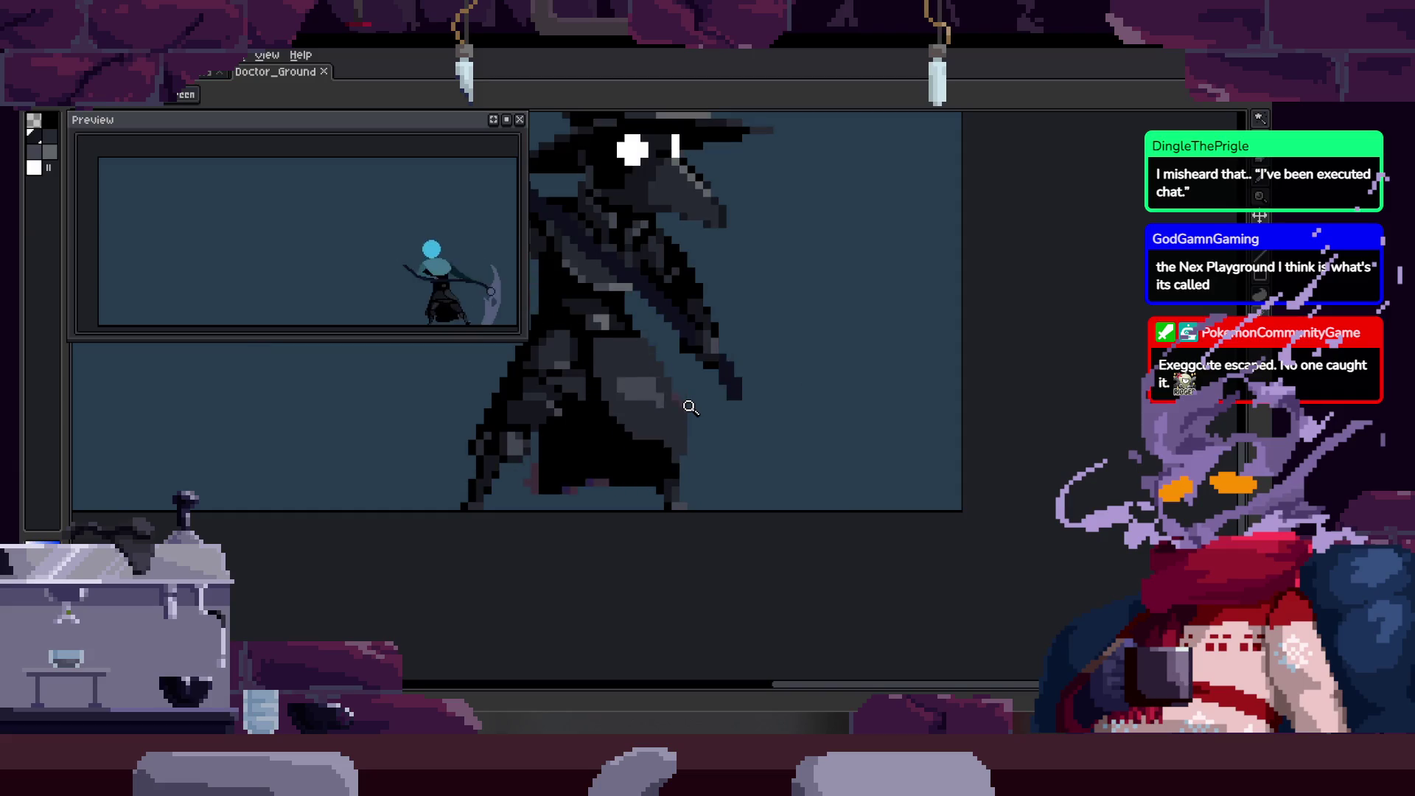
Select the grey shading band on the doctor's arm and body by colour with the Magic Wand.
left_click(681, 327)
key("w")
left_click(687, 383)
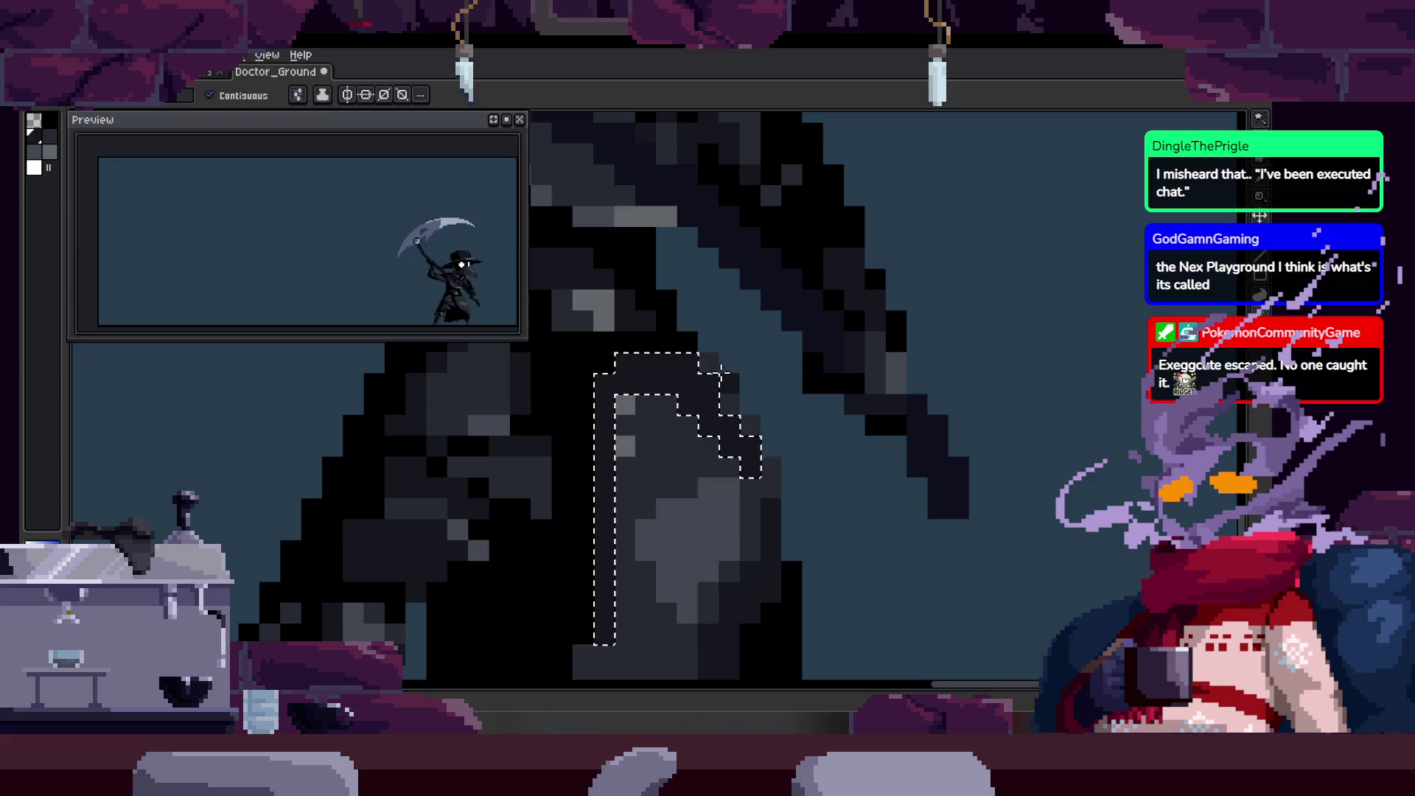
key("ctrl+d")
left_click(686, 382)
key("b")
scroll(674, 432, "up", 1)
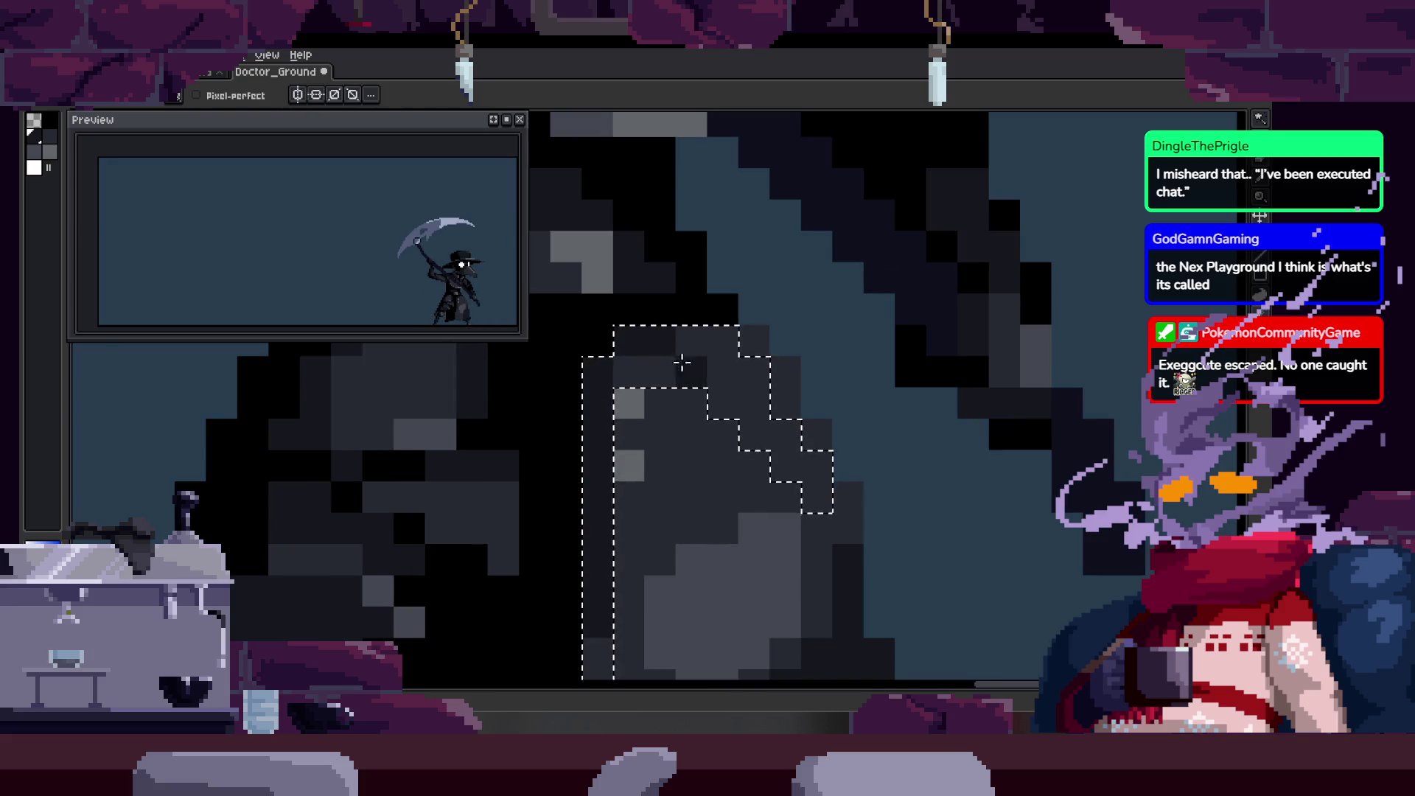
key("w")
scroll(699, 356, "down", 2)
scroll(629, 307, "up", 1)
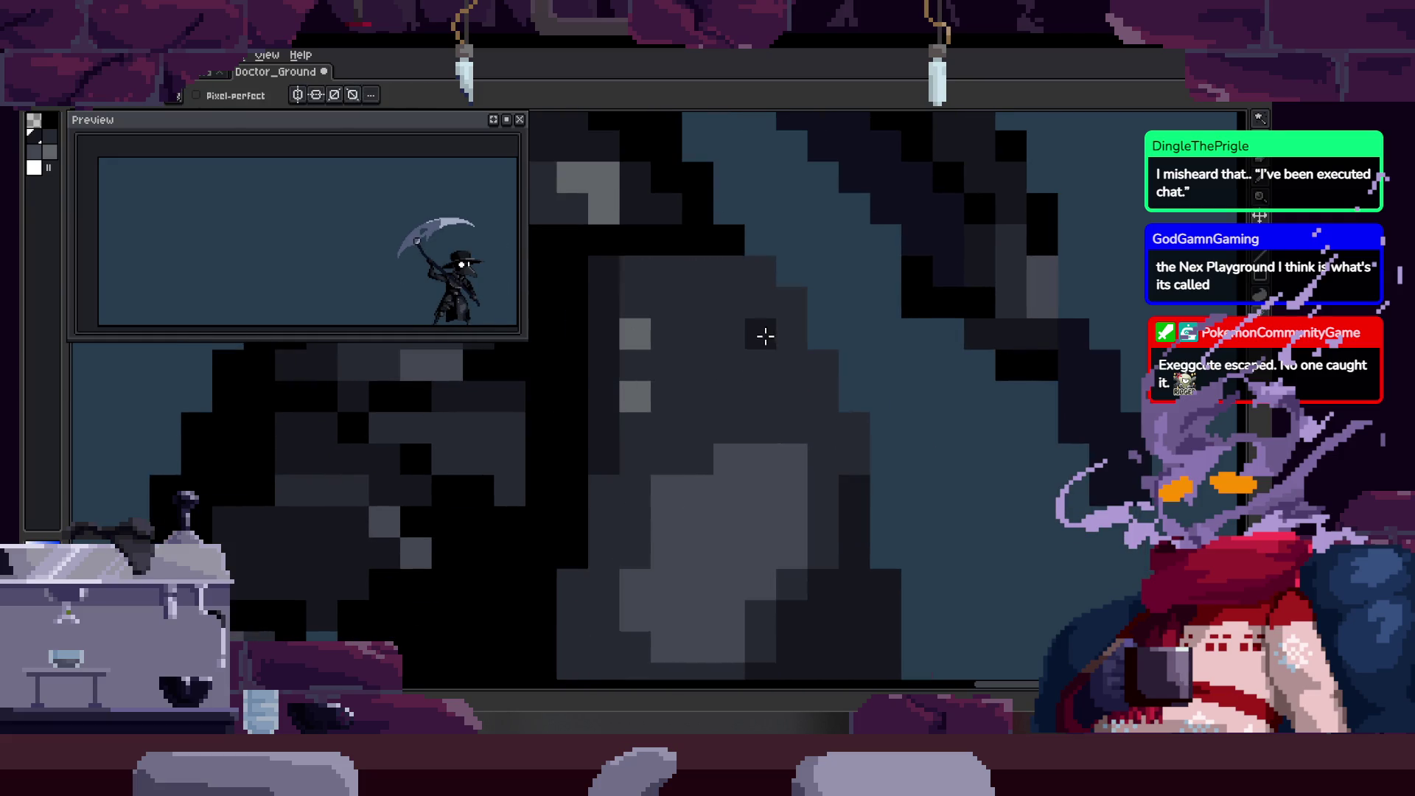
Fill the selected band with the dark colour, then bring up the animation timeline.
left_click(663, 294)
key("f")
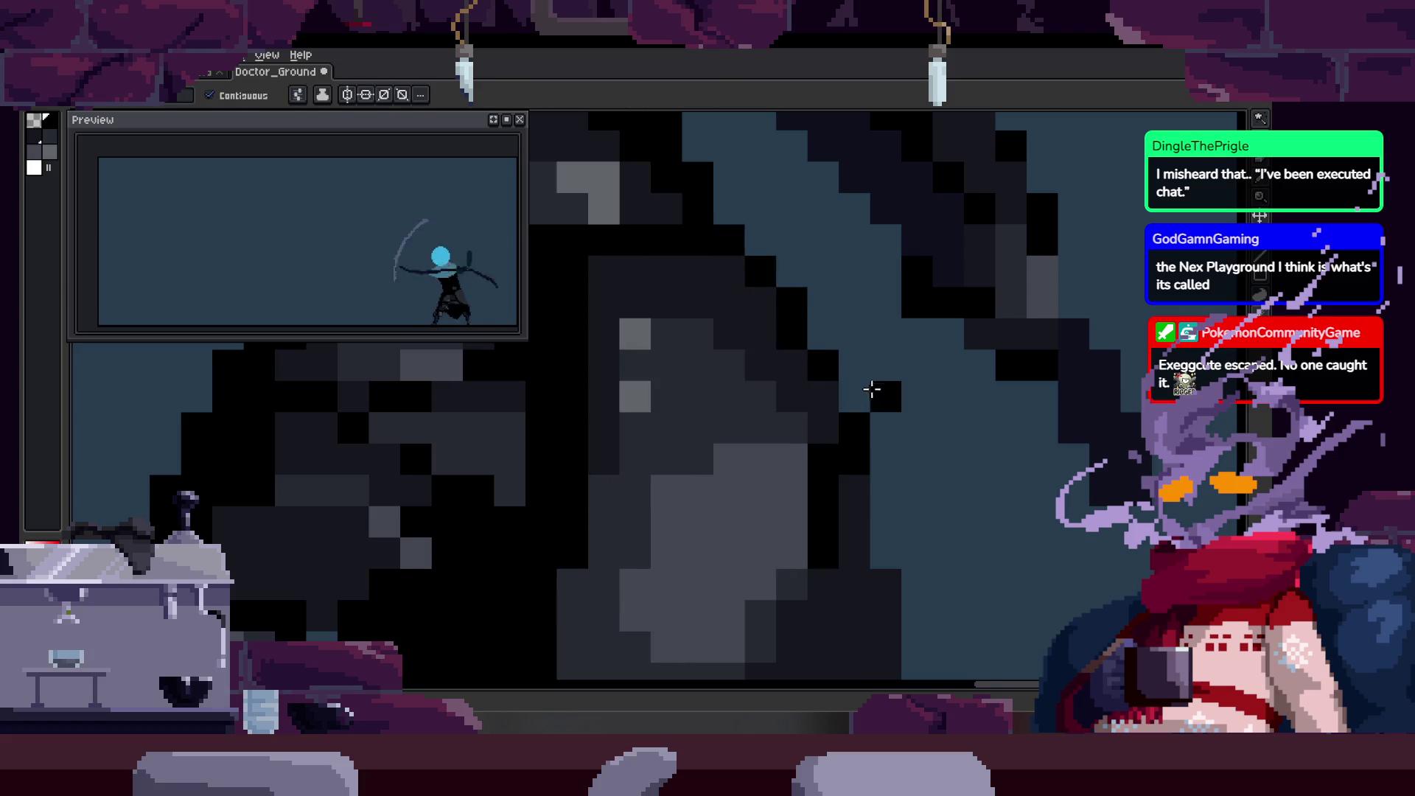
key("b")
left_click_drag(851, 456, 783, 442)
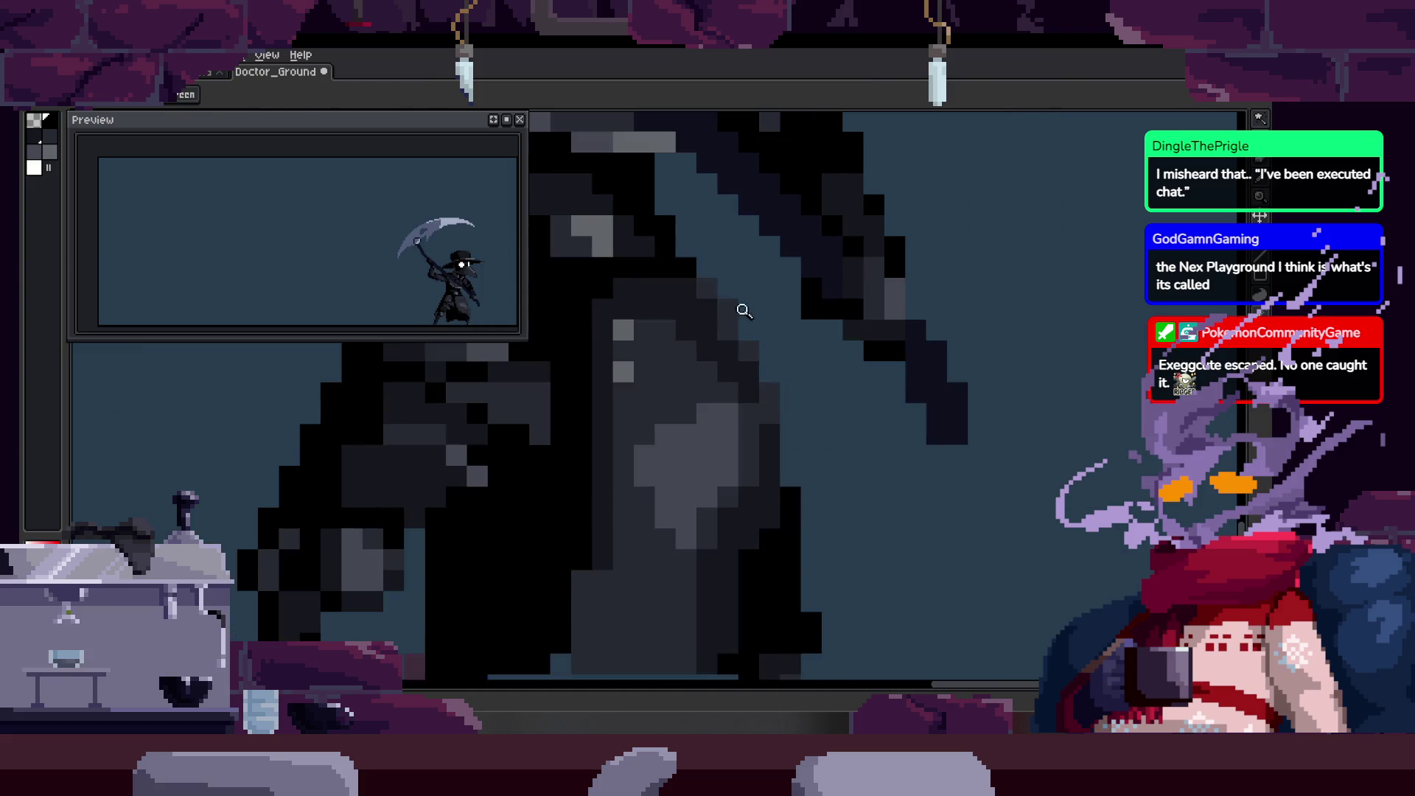
scroll(701, 277, "up", 1)
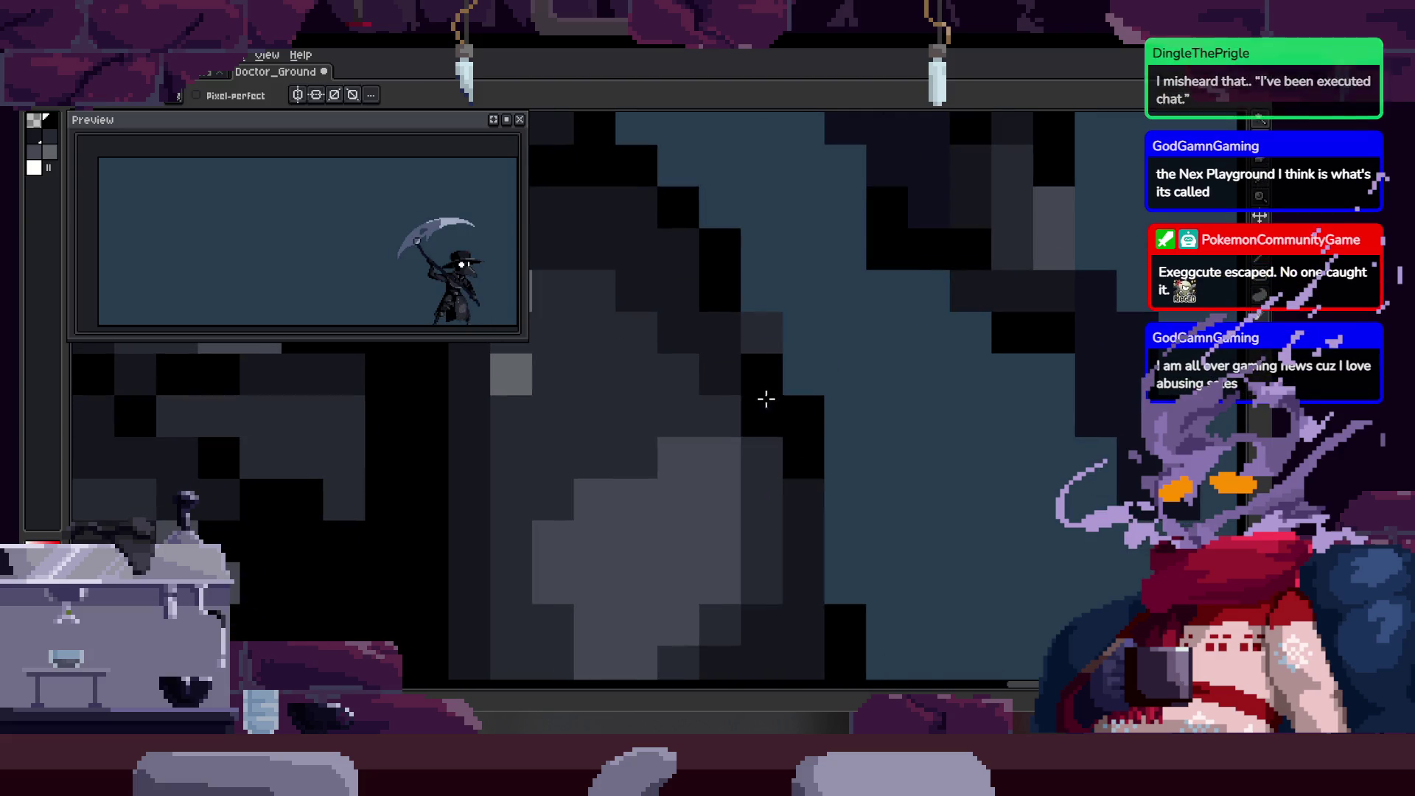
key("alt")
key("z")
scroll(764, 334, "down", 2)
scroll(751, 296, "up", 2)
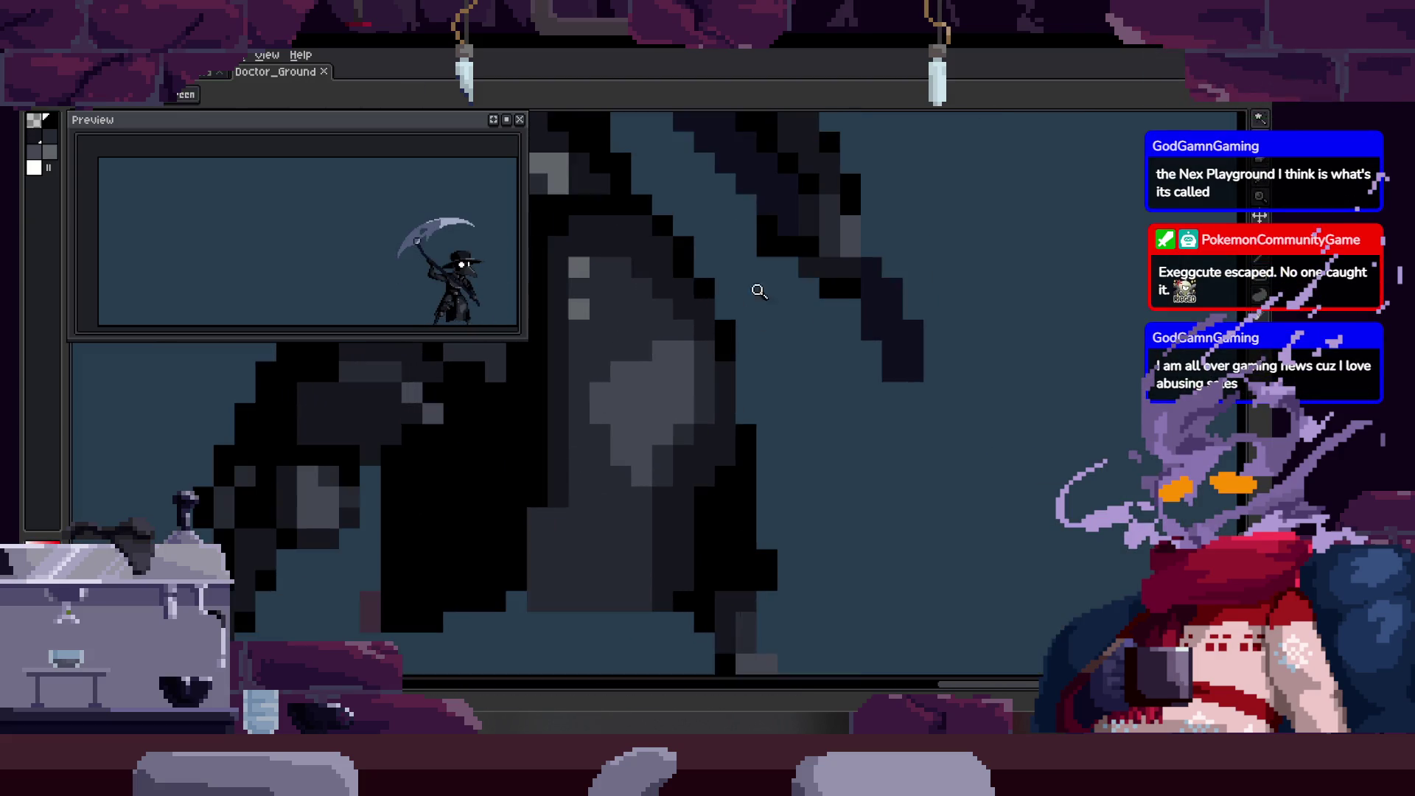
scroll(756, 396, "down", 1)
scroll(781, 379, "down", 1)
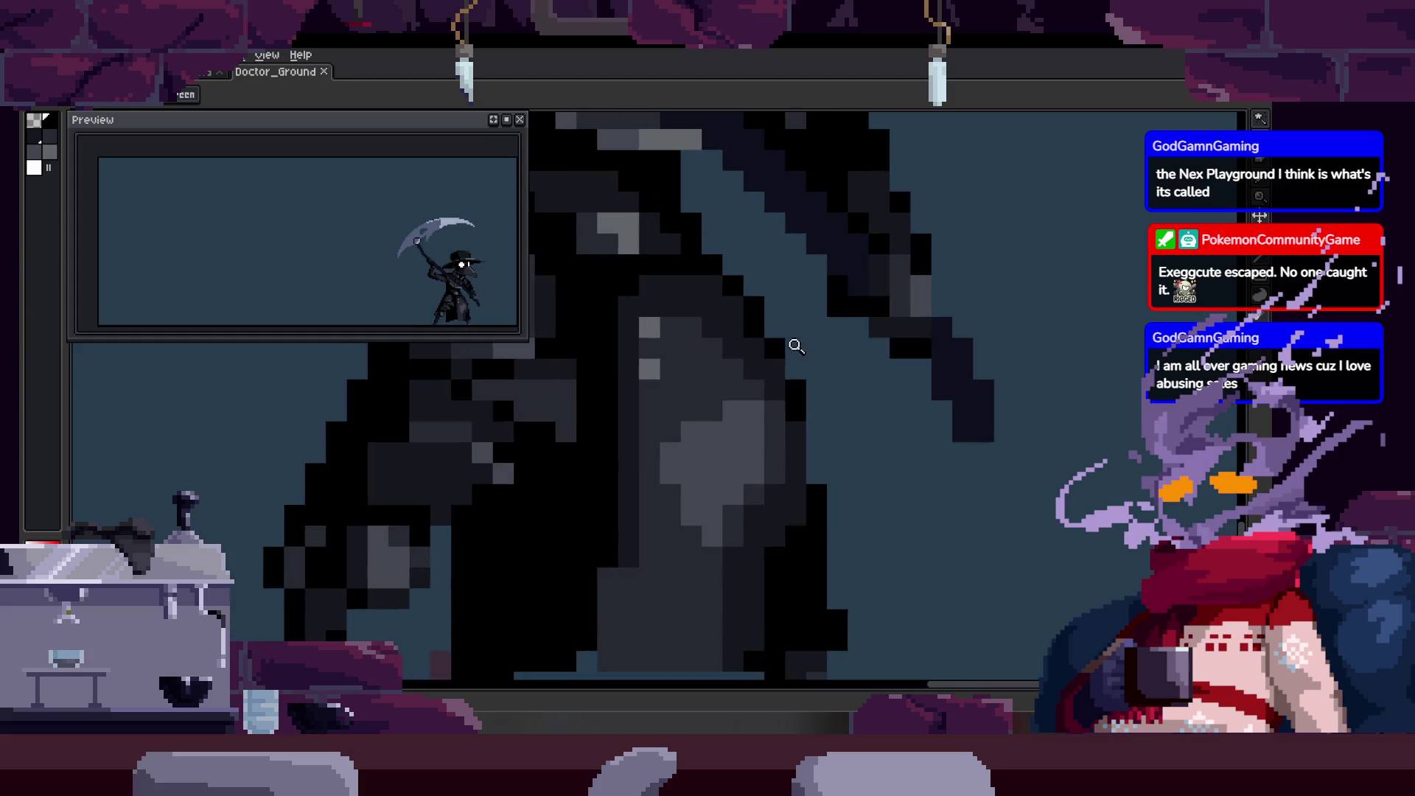
scroll(790, 342, "down", 2)
scroll(806, 364, "up", 3)
scroll(818, 270, "up", 1)
scroll(696, 300, "up", 1)
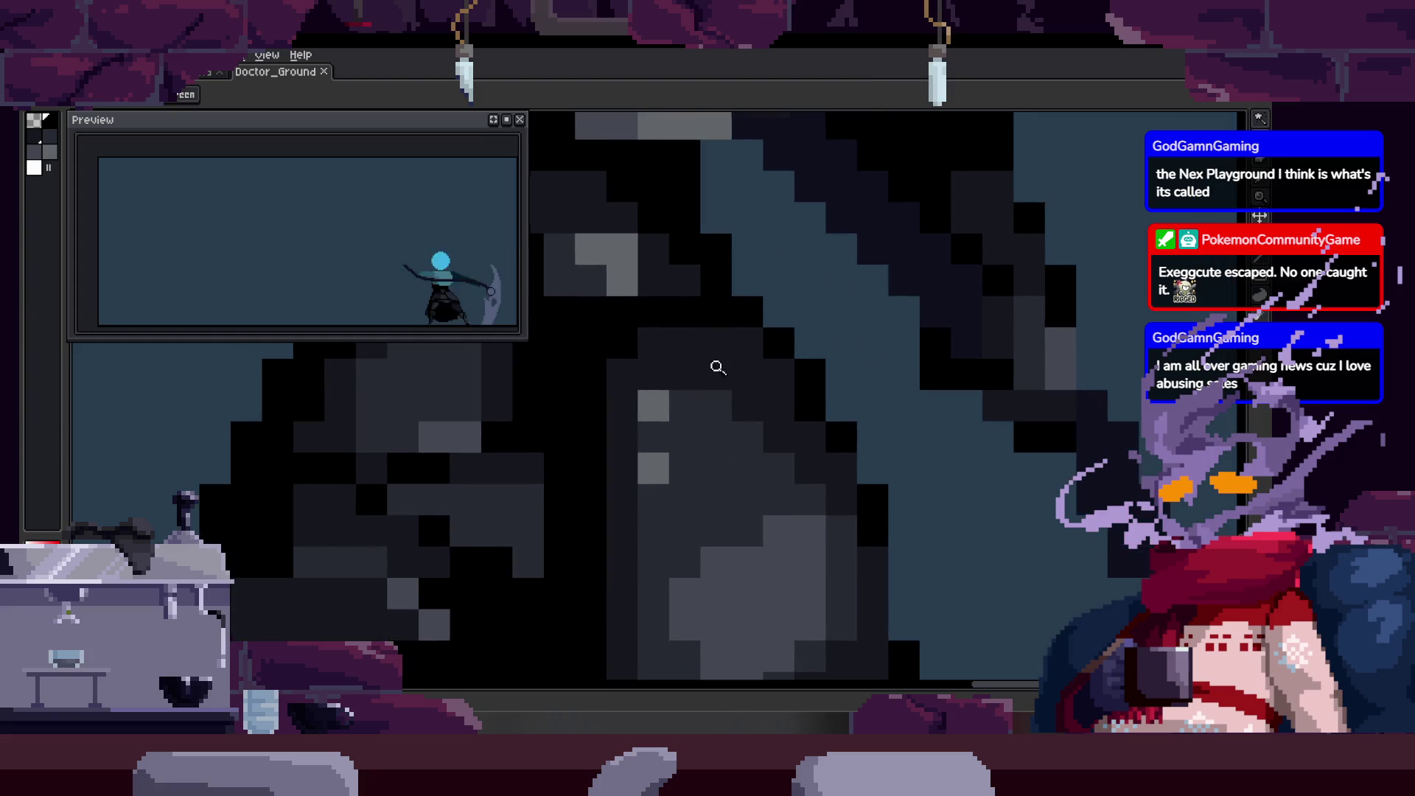
scroll(733, 358, "down", 3)
scroll(727, 395, "up", 1)
scroll(736, 365, "down", 1)
key("Tab")
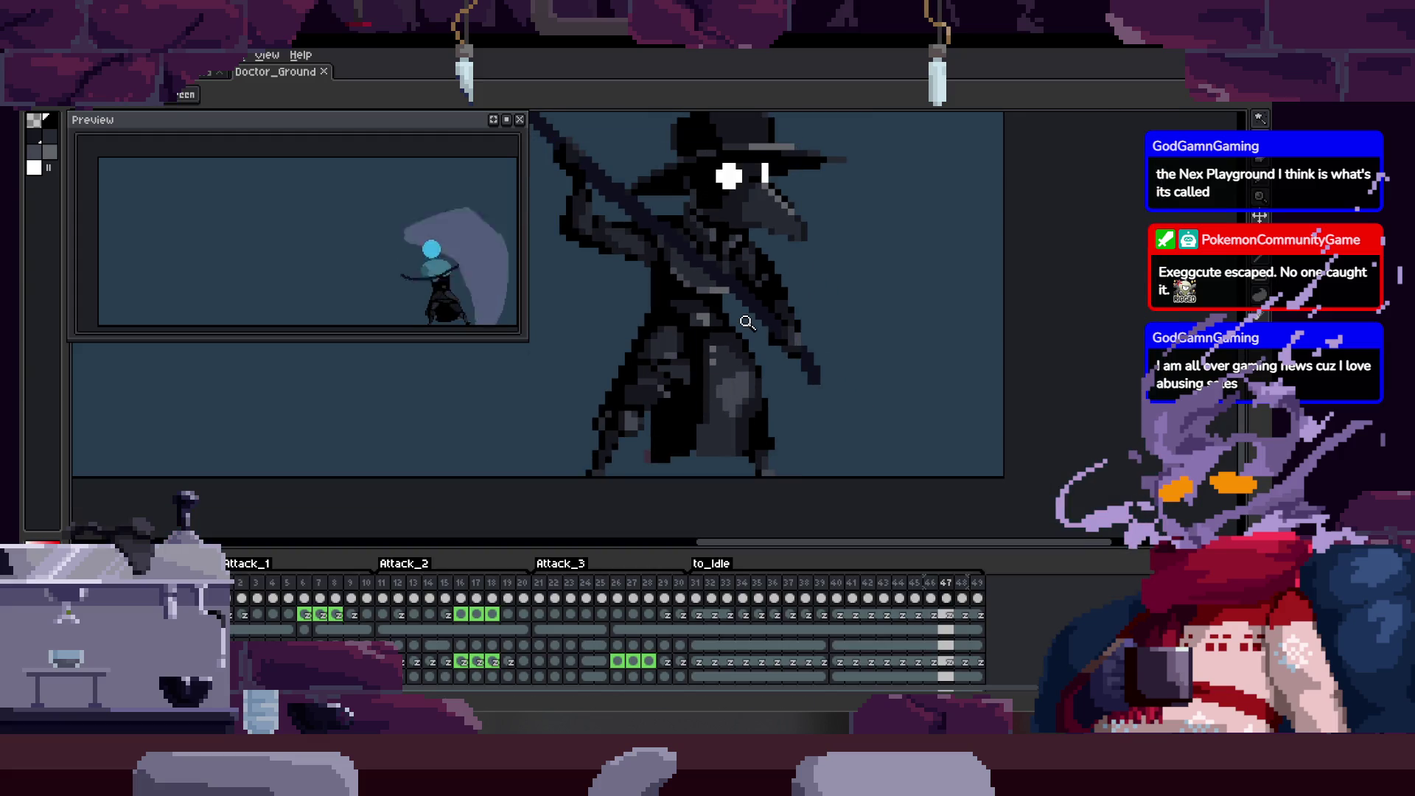
Hide the timeline and paint black pixels along the diagonal edge beside the doctor's arm.
key("Tab")
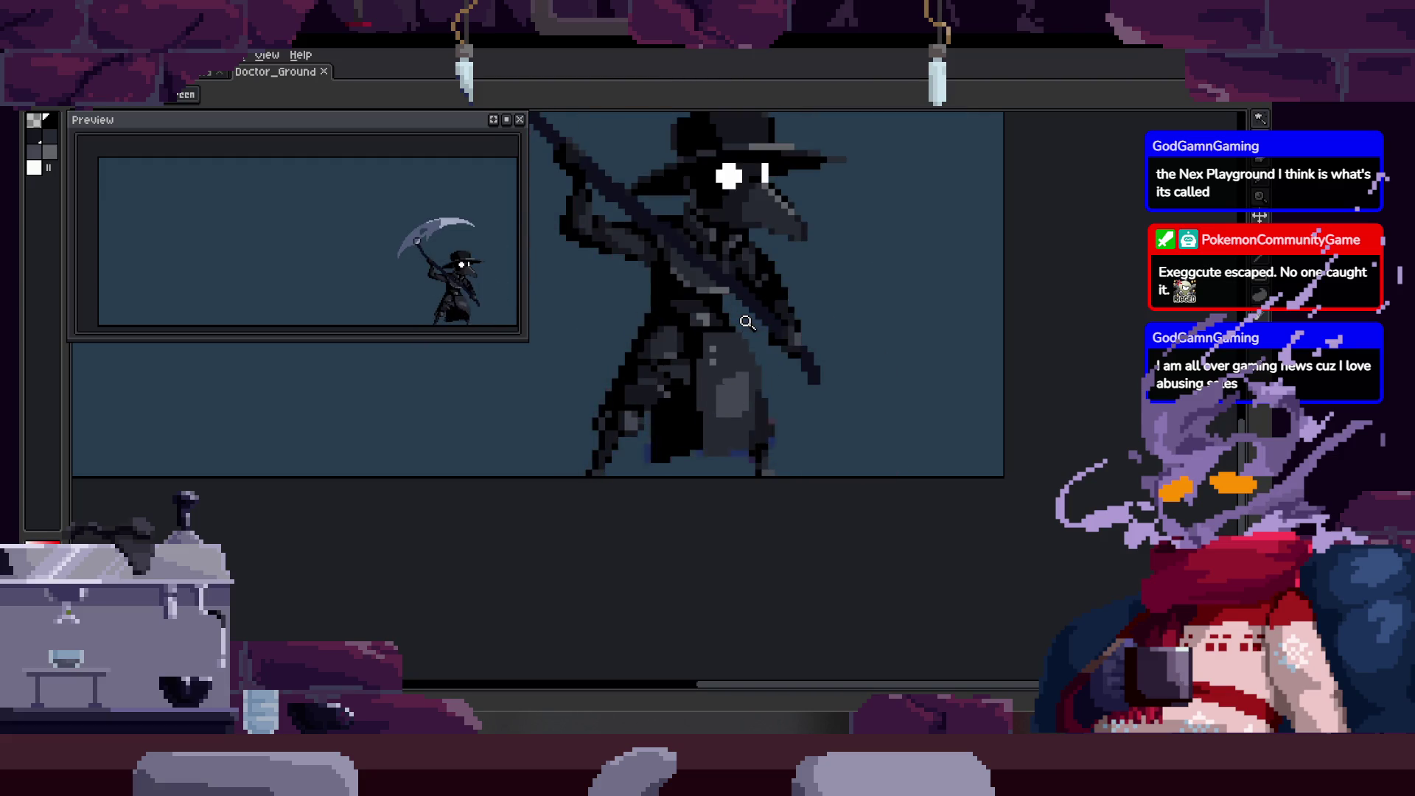
scroll(664, 324, "up", 3)
key("b")
scroll(774, 266, "up", 3)
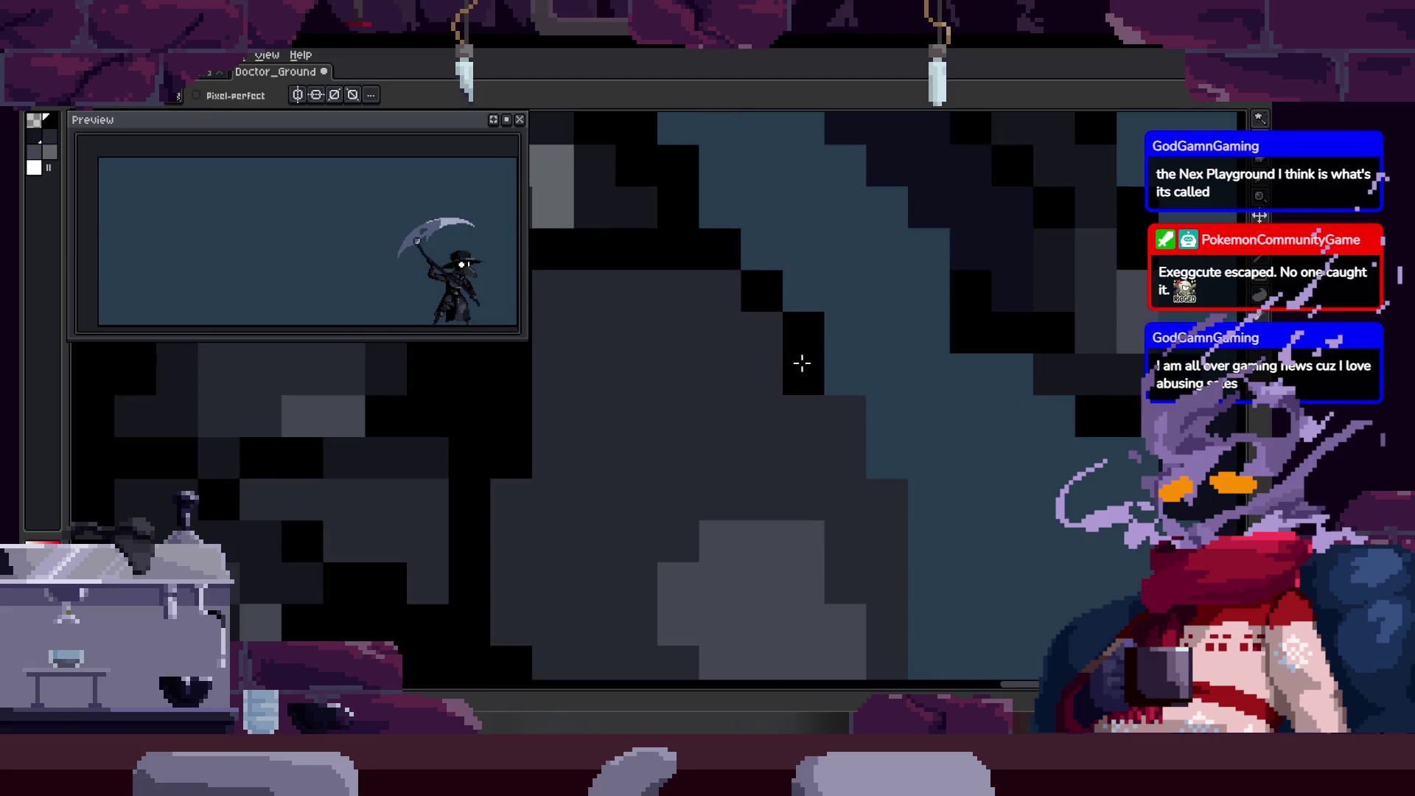
scroll(893, 500, "down", 1)
scroll(825, 427, "down", 3)
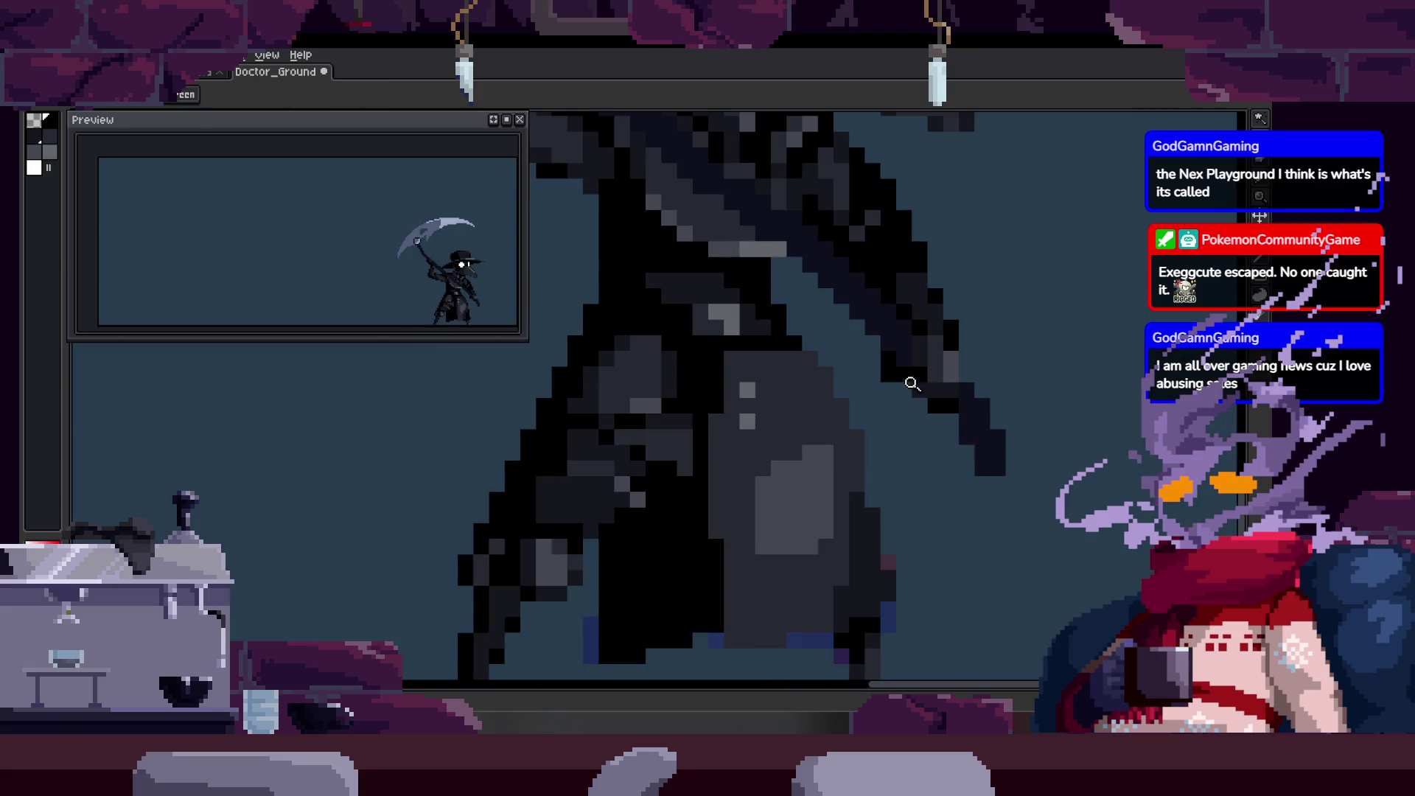
scroll(796, 333, "up", 3)
left_click_drag(795, 332, 835, 418)
scroll(892, 551, "down", 2)
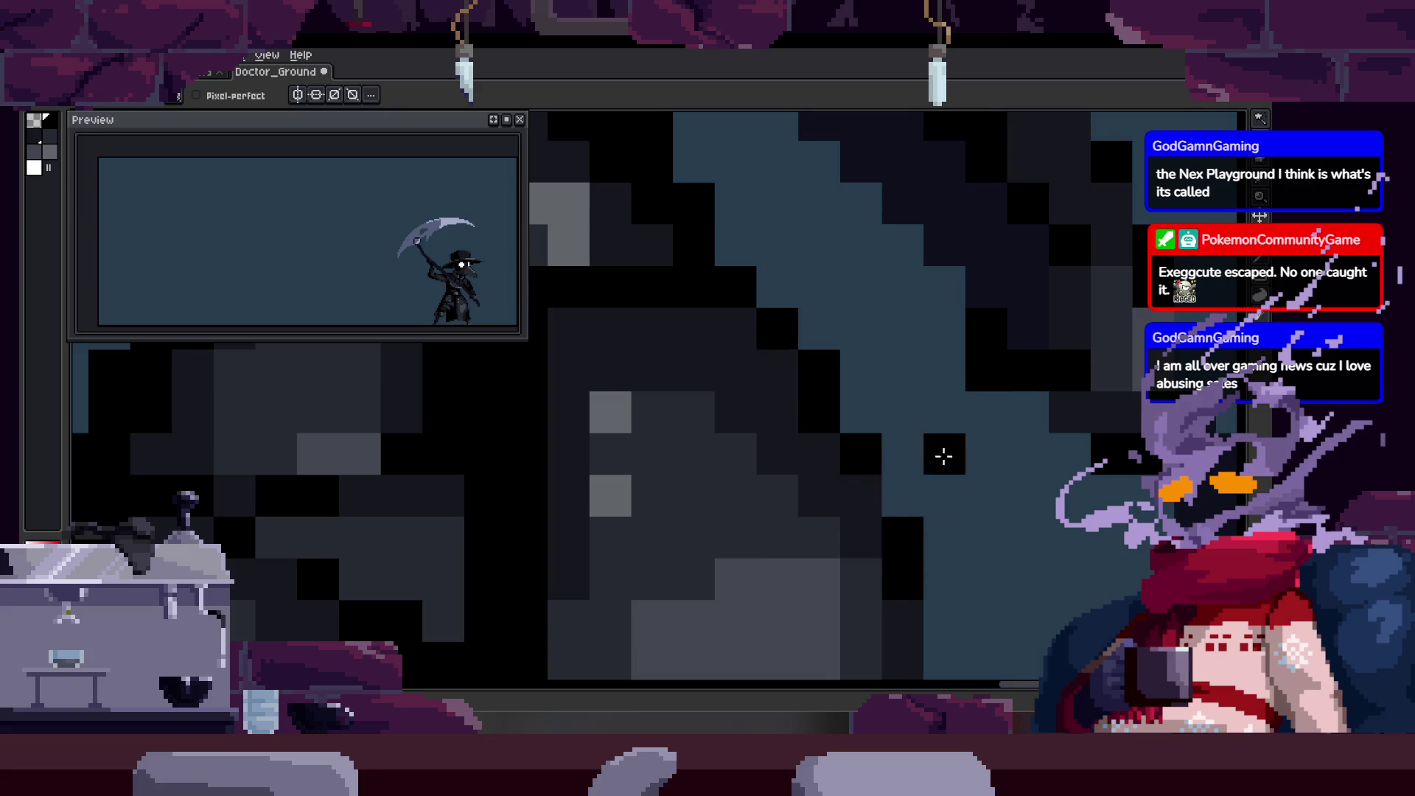
scroll(941, 452, "up", 2)
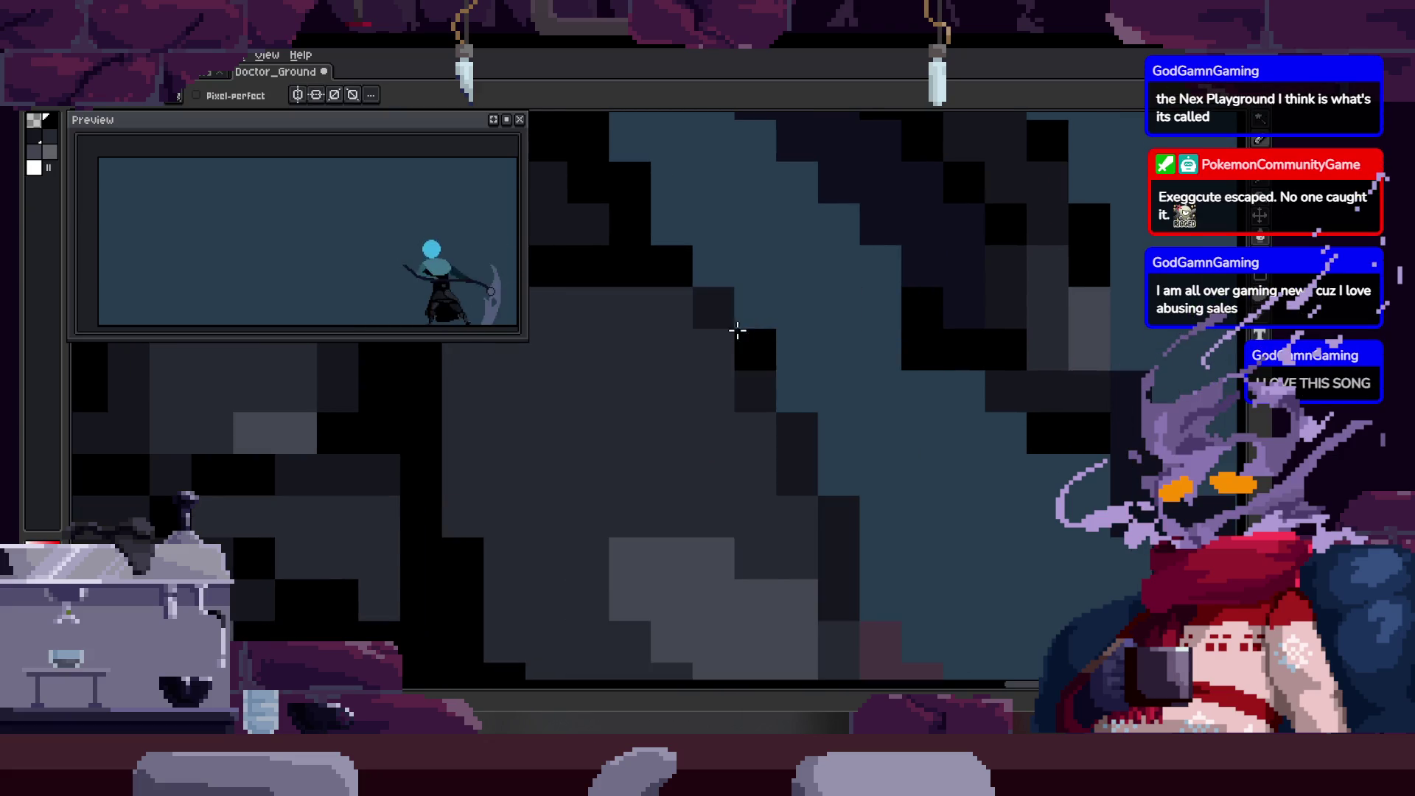
scroll(739, 332, "down", 2)
scroll(775, 376, "down", 1)
scroll(905, 280, "up", 3)
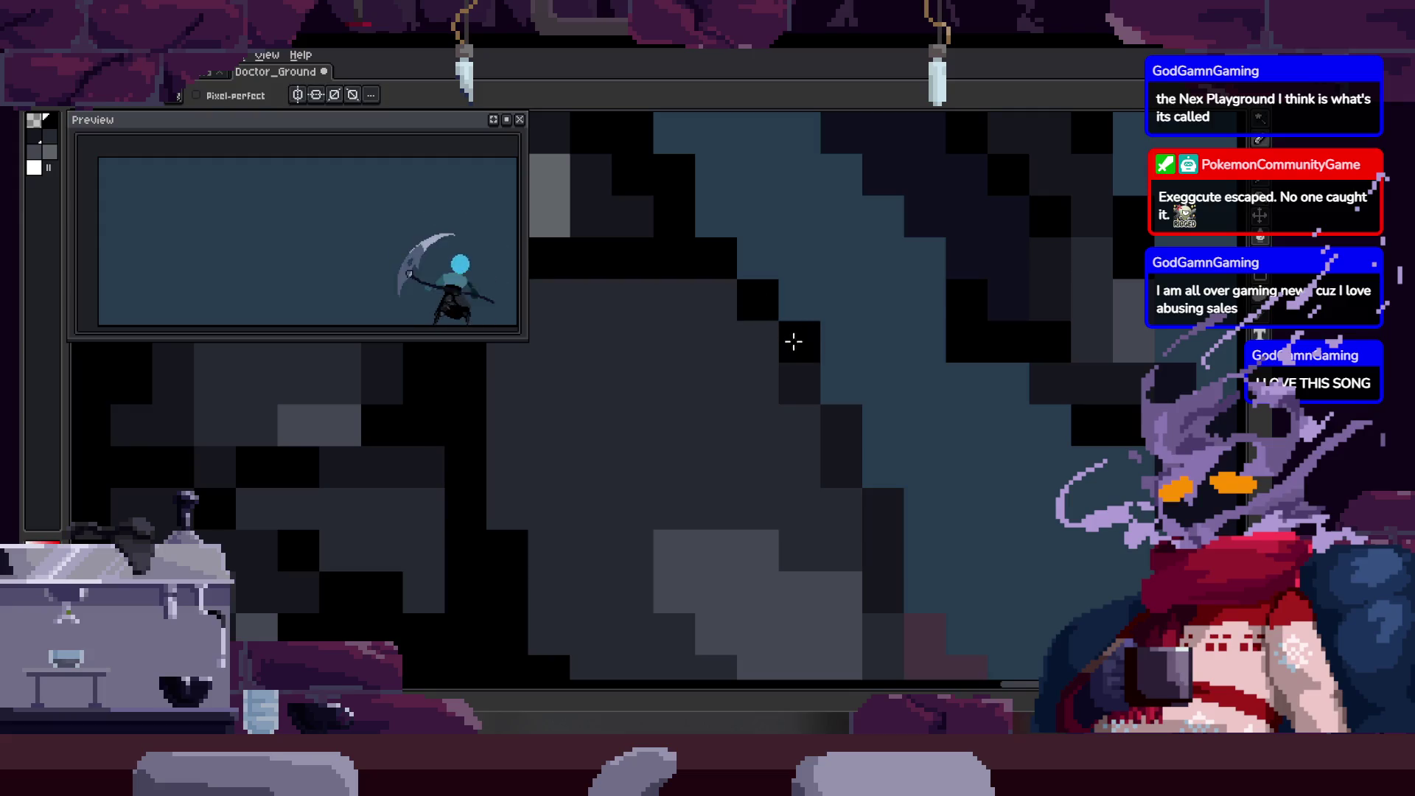
scroll(877, 481, "up", 1)
scroll(880, 250, "down", 1)
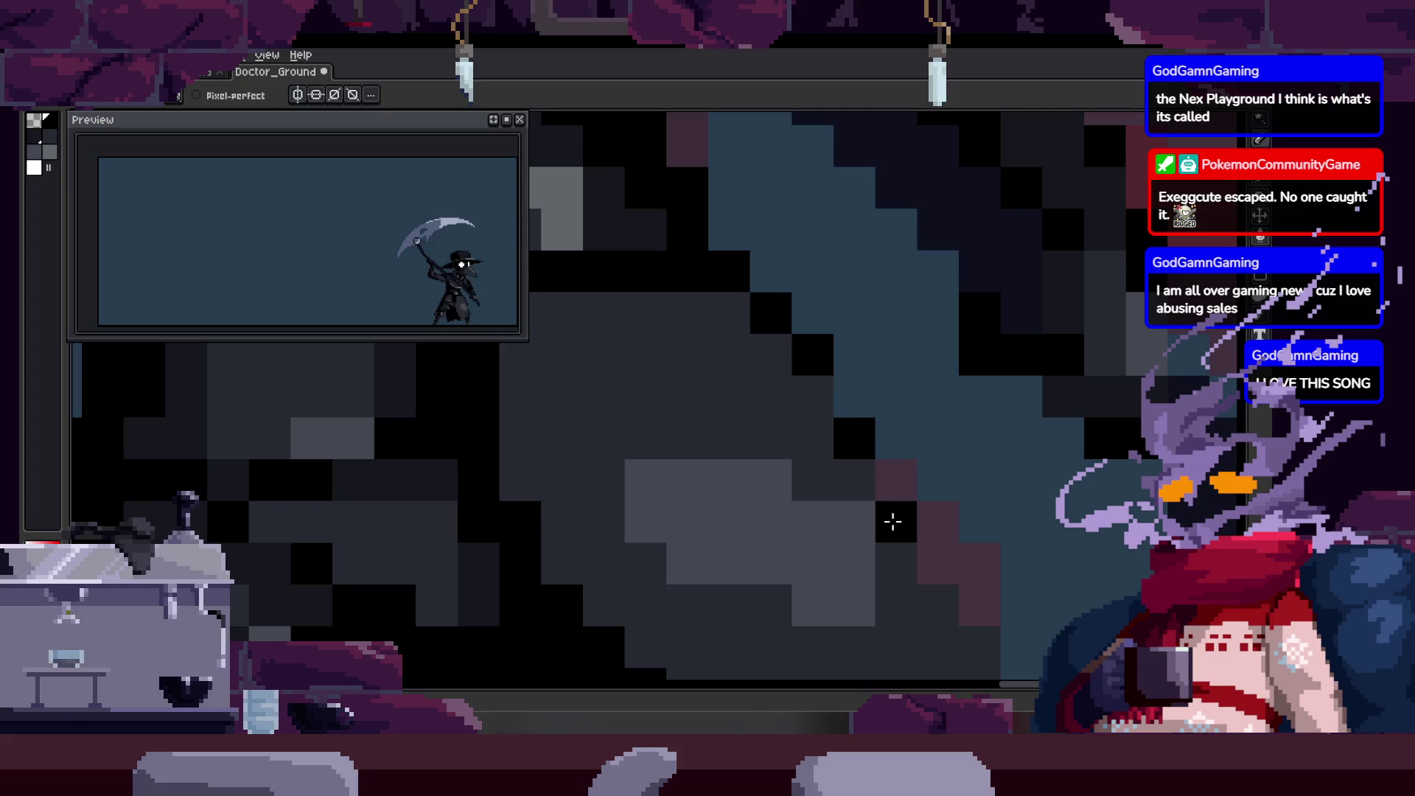
scroll(943, 573, "down", 2)
scroll(939, 373, "up", 1)
scroll(864, 328, "up", 2)
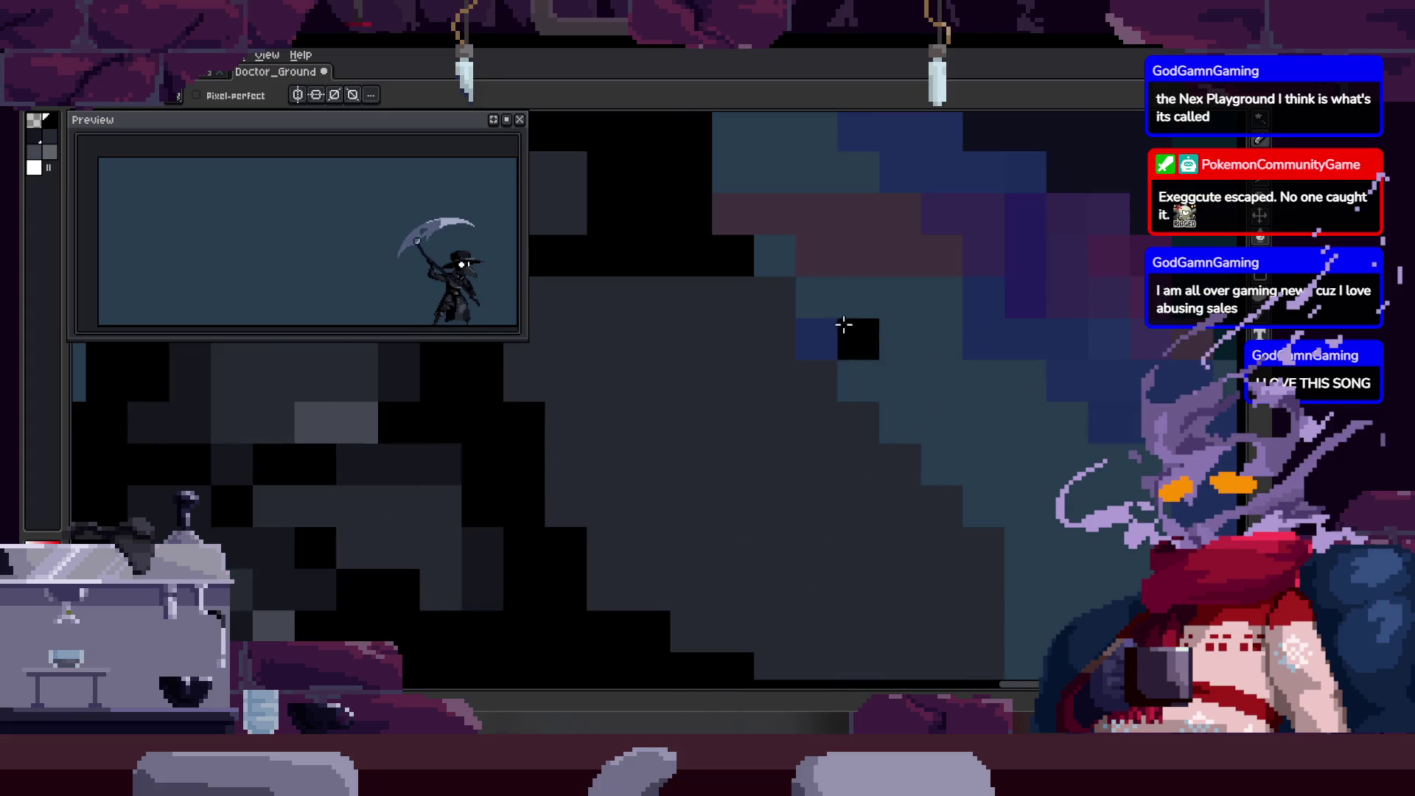
Step through the neighbouring attack frames and save the Doctor_Ground sprite.
key("Right")
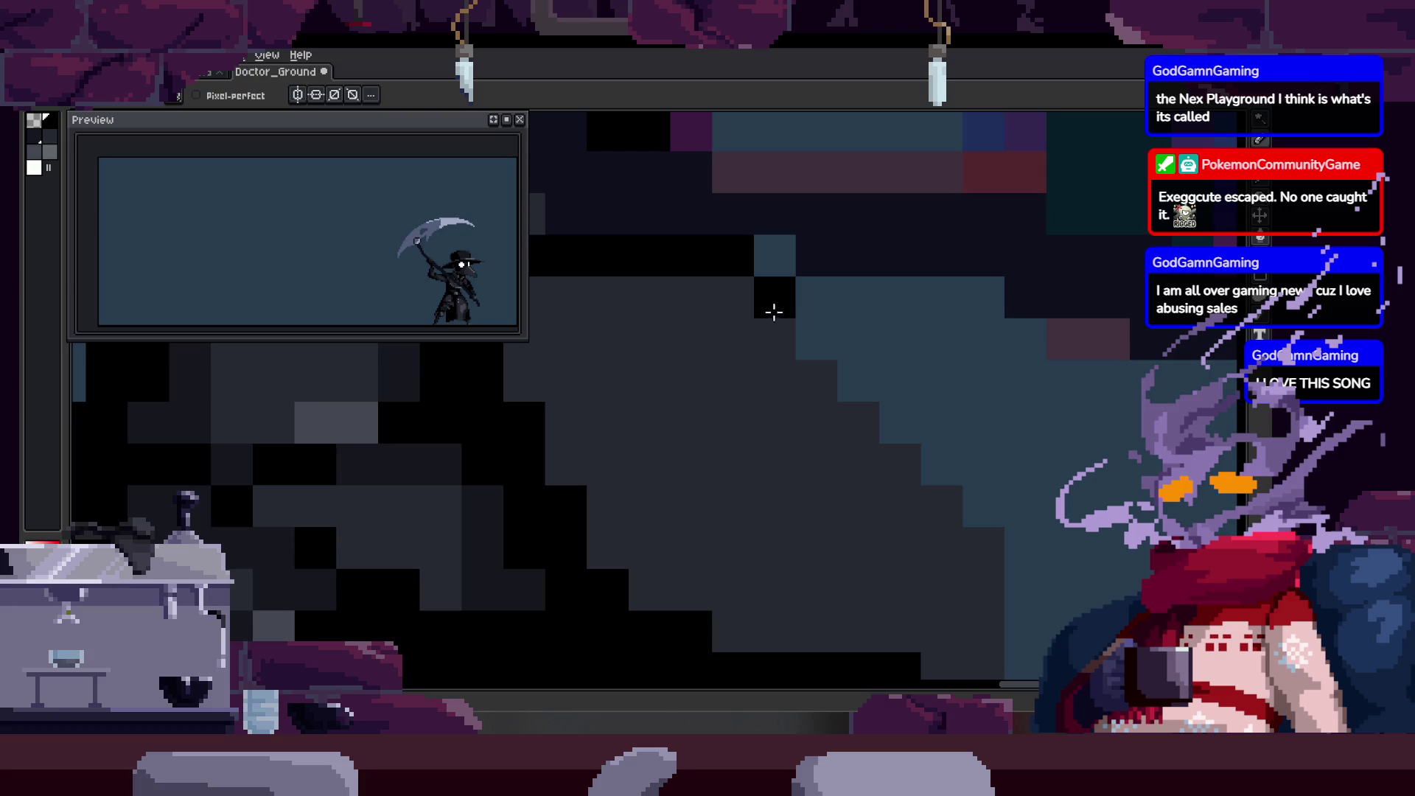
key("Right")
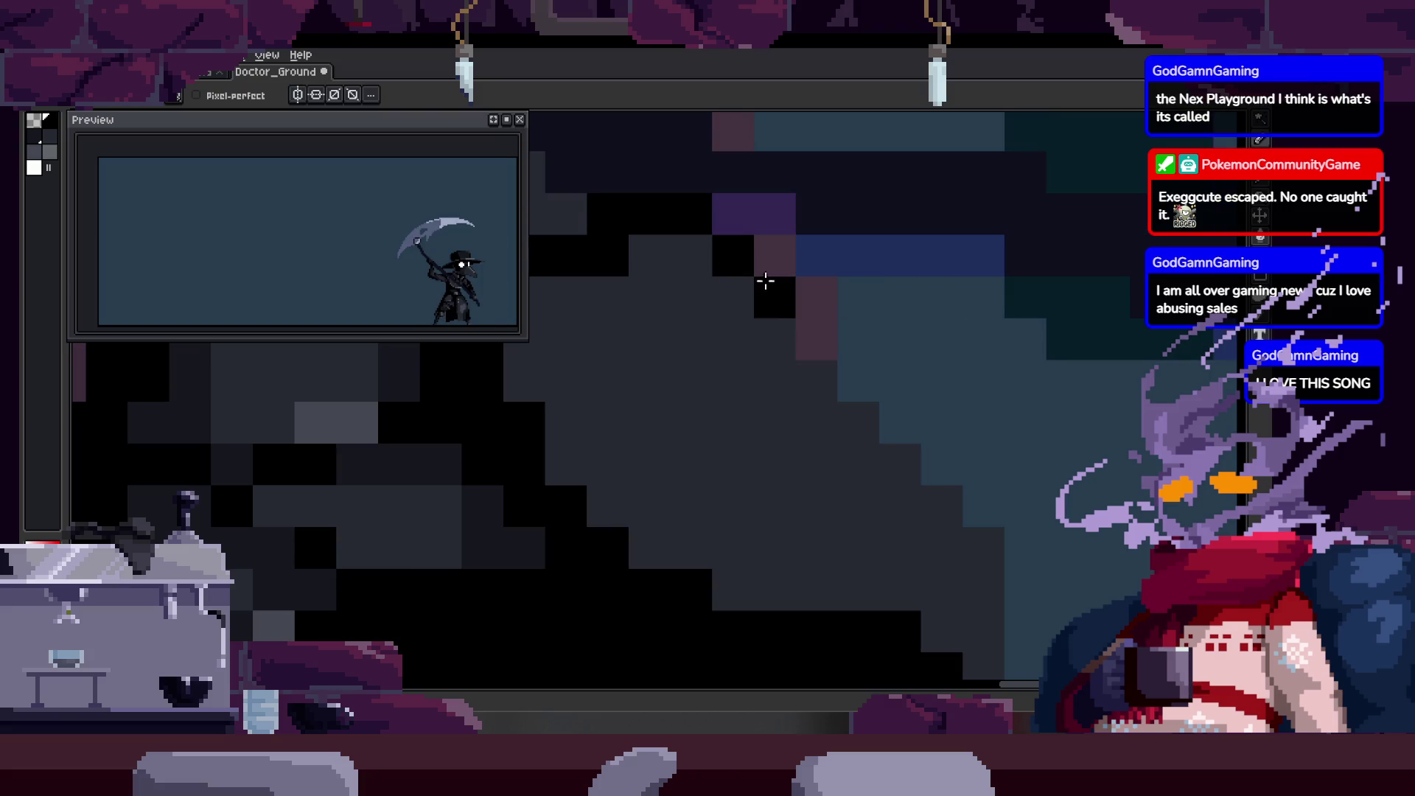
scroll(905, 428, "down", 2)
scroll(948, 411, "down", 1)
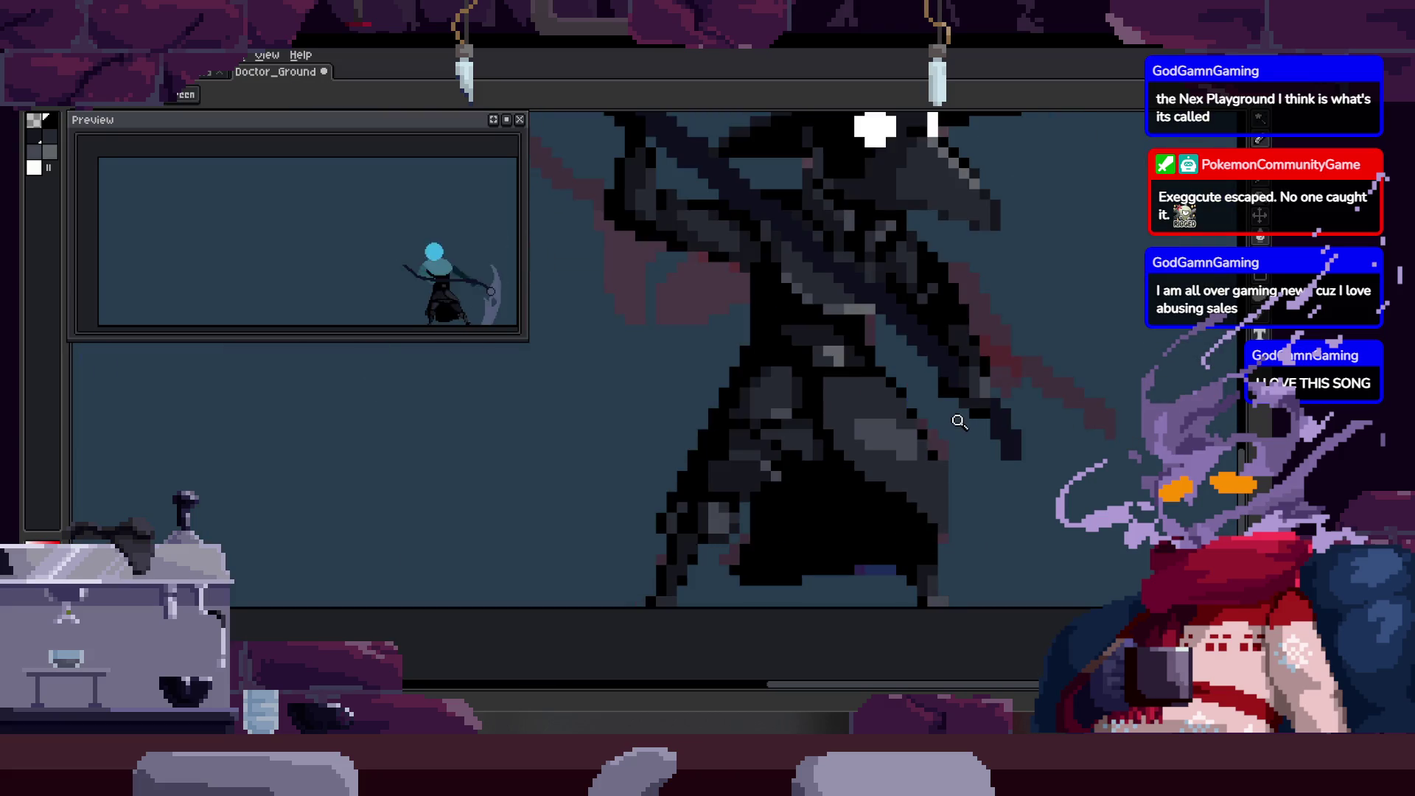
scroll(829, 405, "up", 1)
scroll(857, 303, "up", 2)
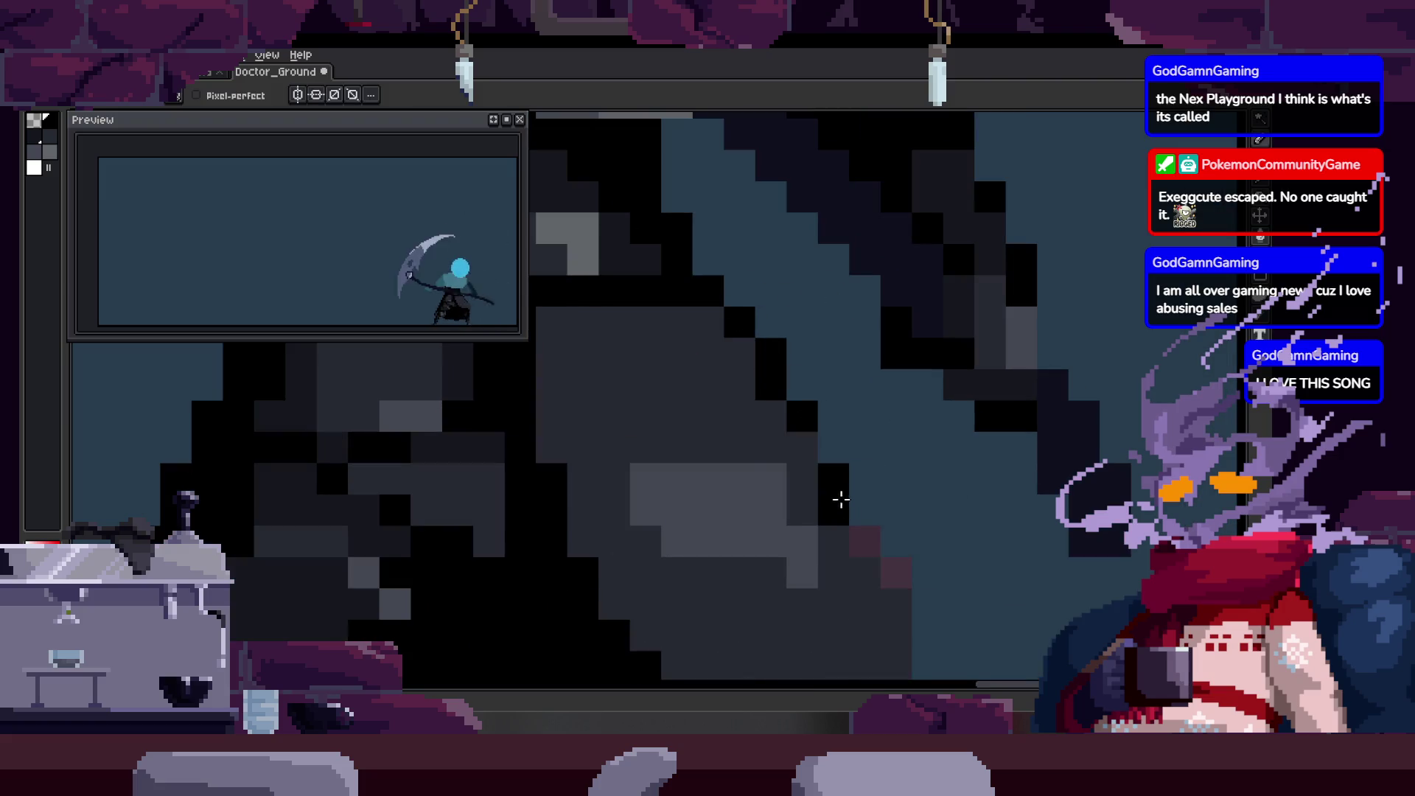
key("Right")
key("Right")
key("Right")
key("Right")
key("Right")
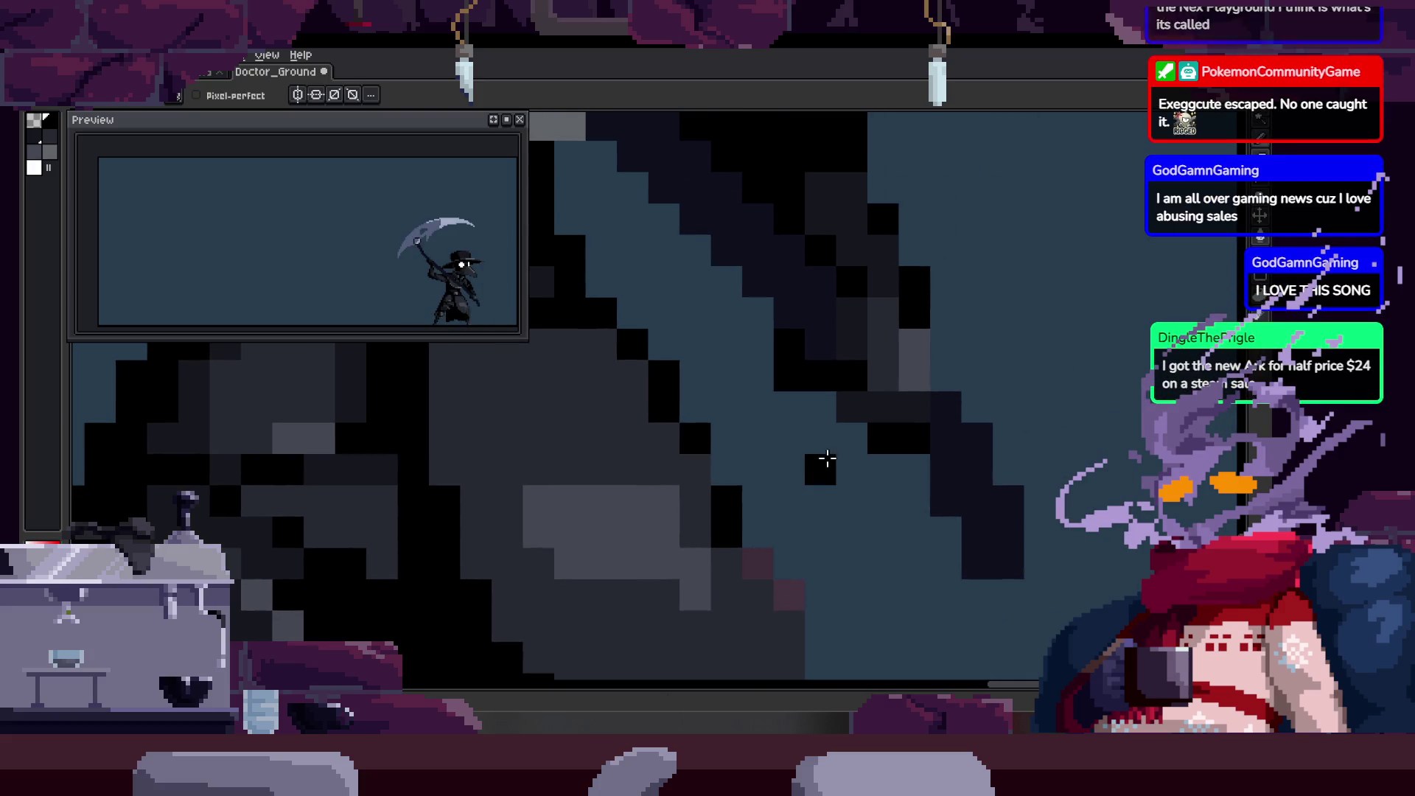
key("Right")
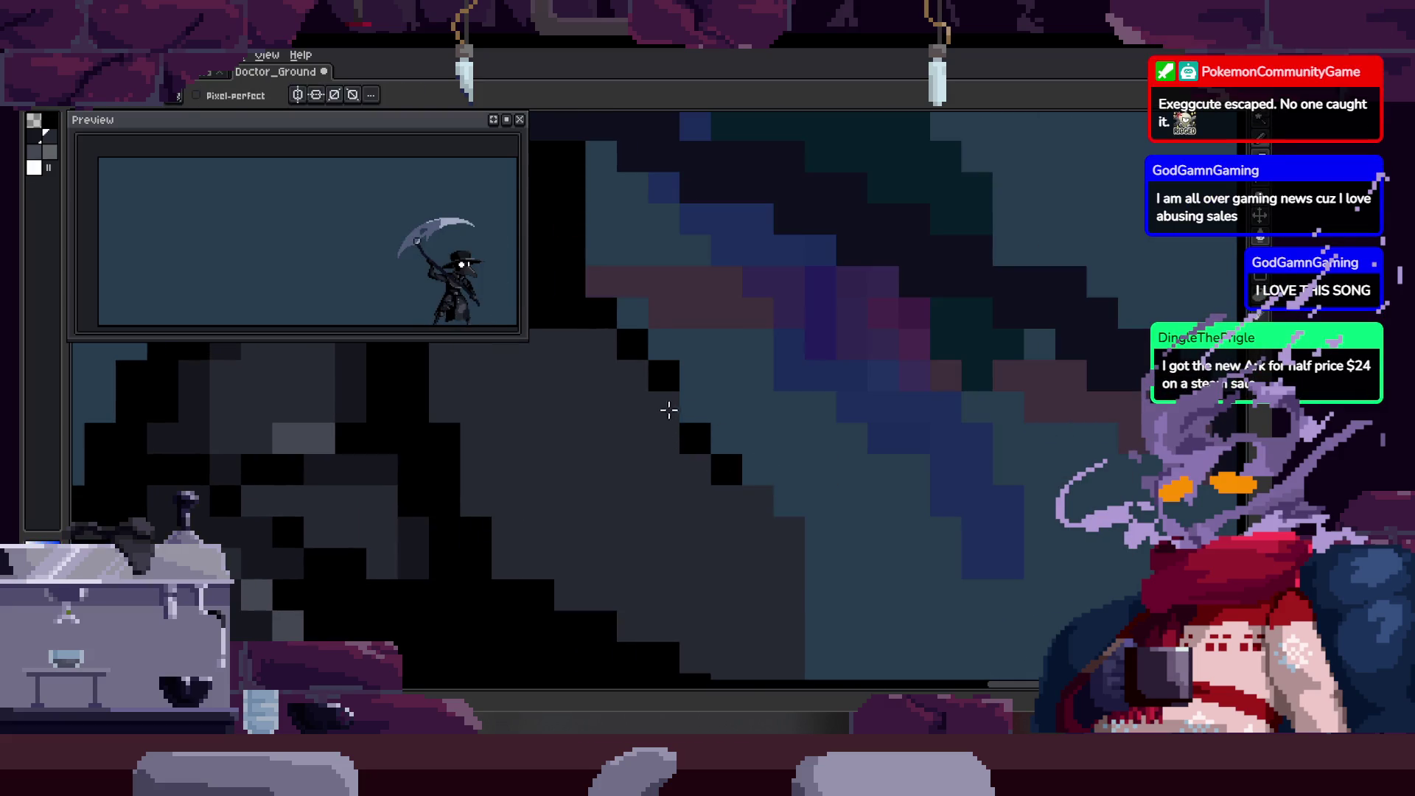
key("ctrl+s")
Zoom in on the scythe blade, save again, and zoom back out across the sprite.
key("z")
left_click_drag(667, 409, 698, 439)
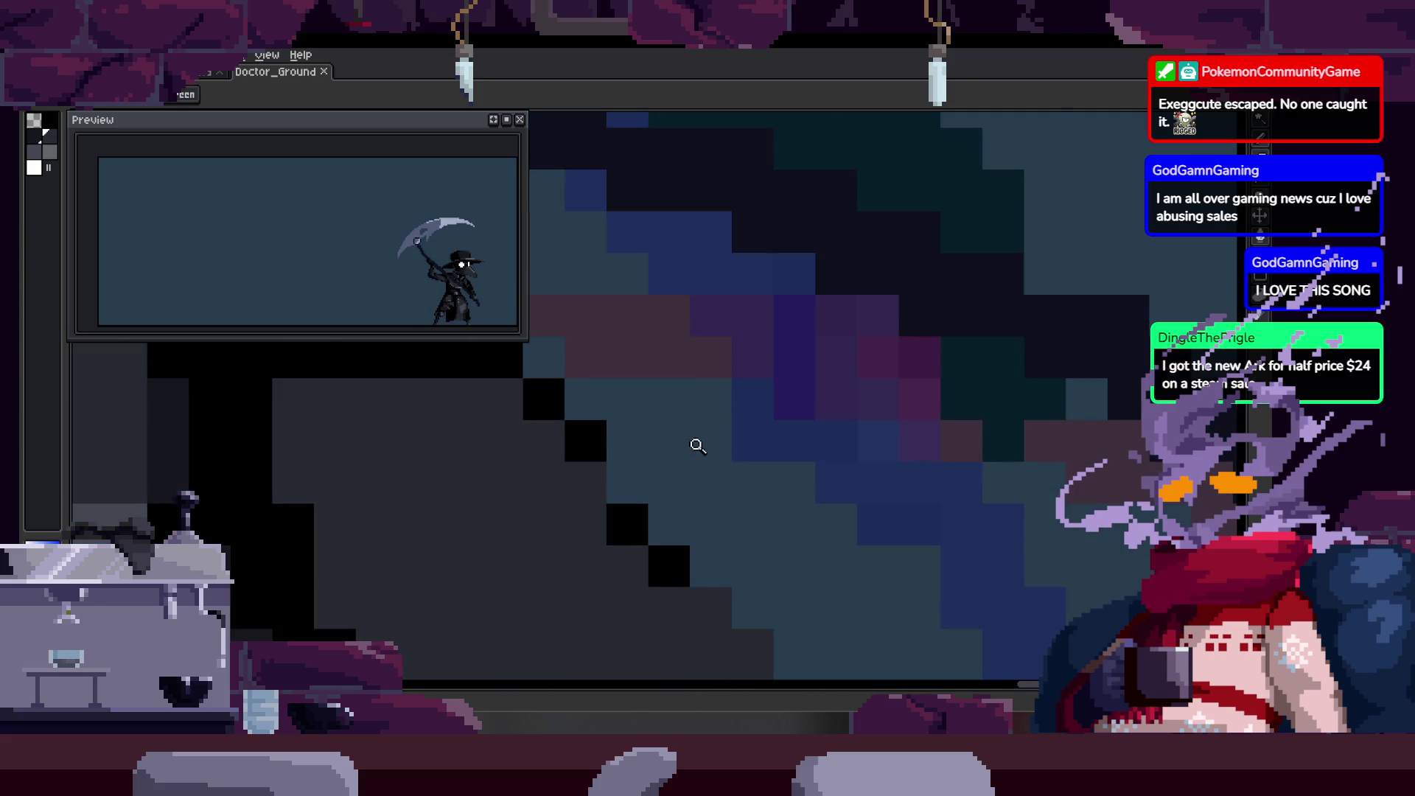
left_click(699, 438)
right_click(737, 442)
key("ctrl+s")
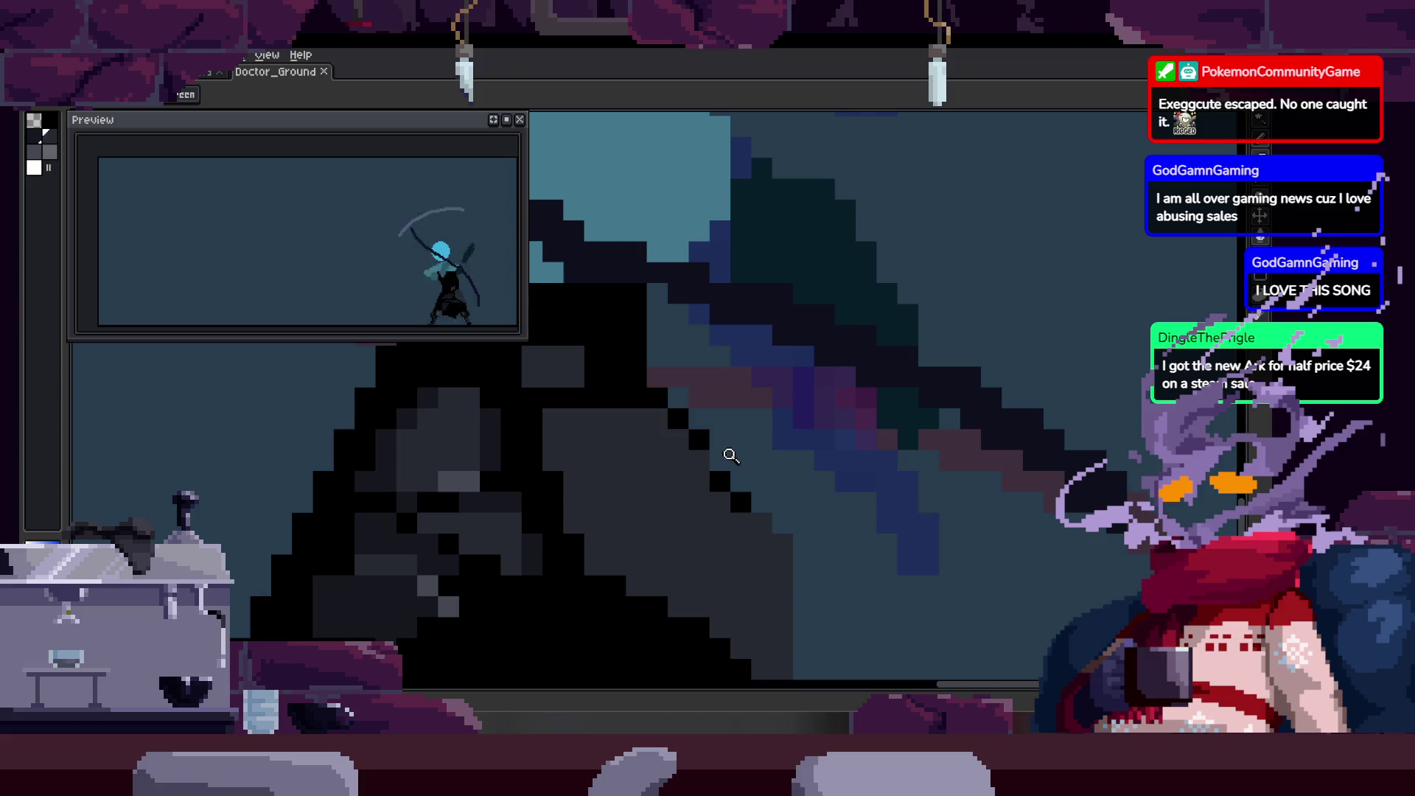
left_click_drag(718, 431, 744, 407)
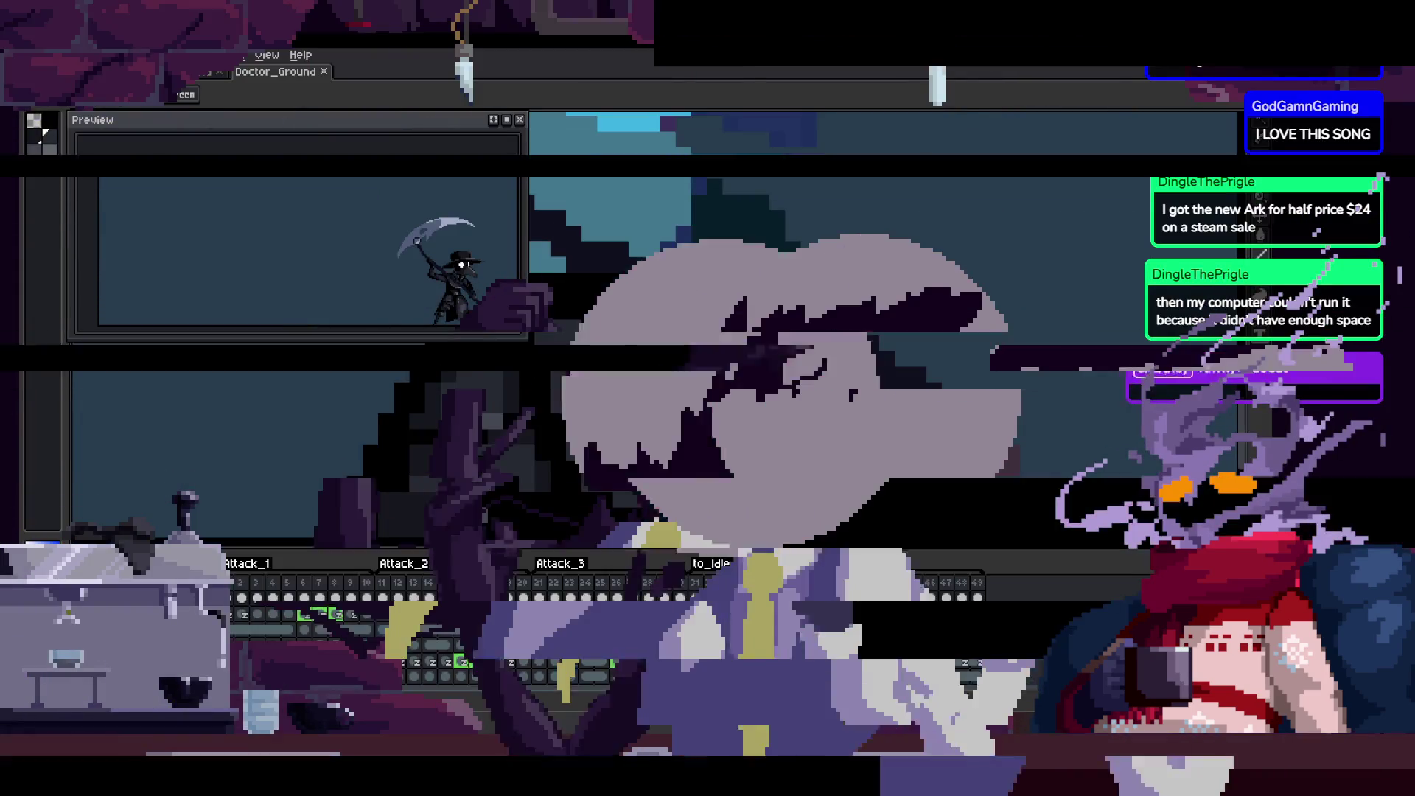
scroll(718, 361, "up", 1)
scroll(719, 361, "up", 2)
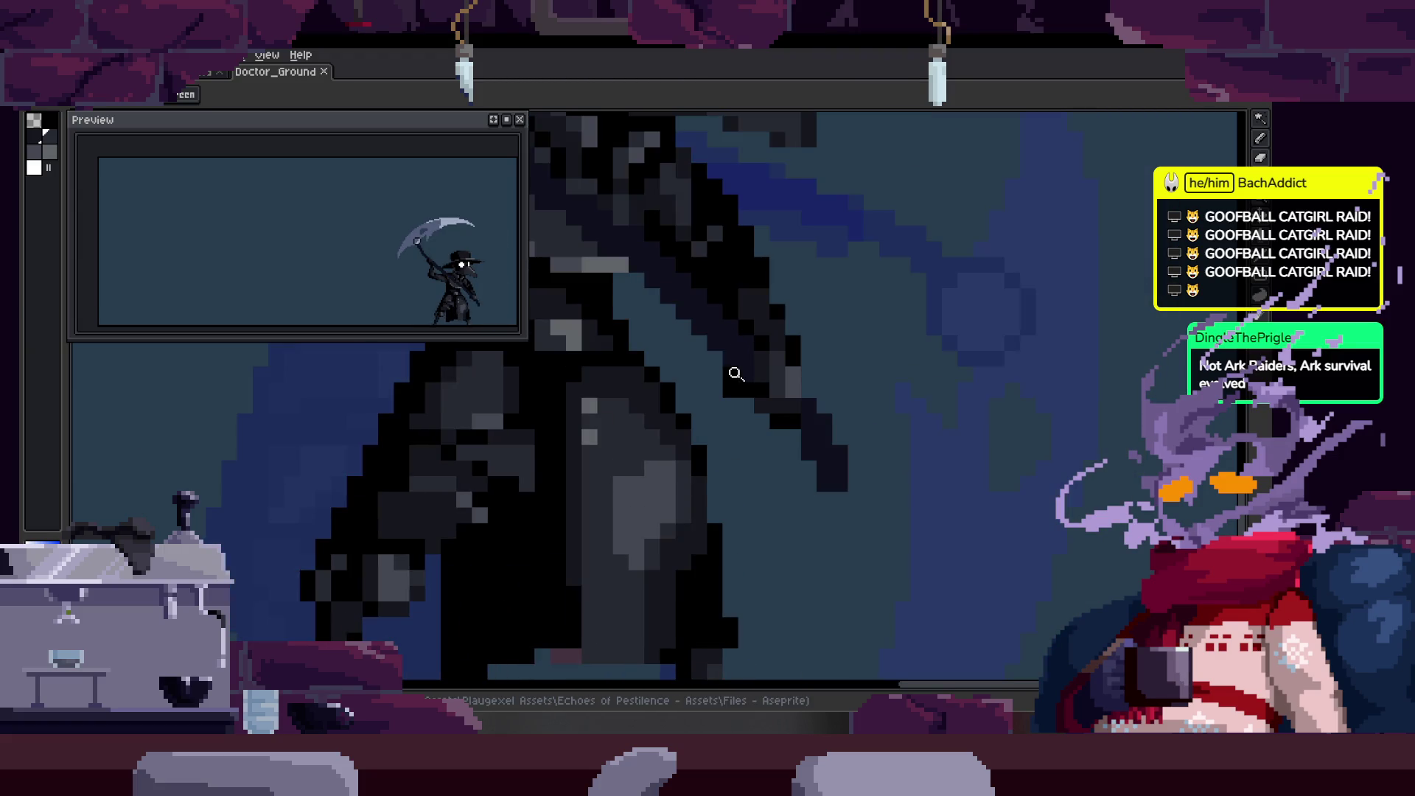
scroll(773, 387, "down", 3)
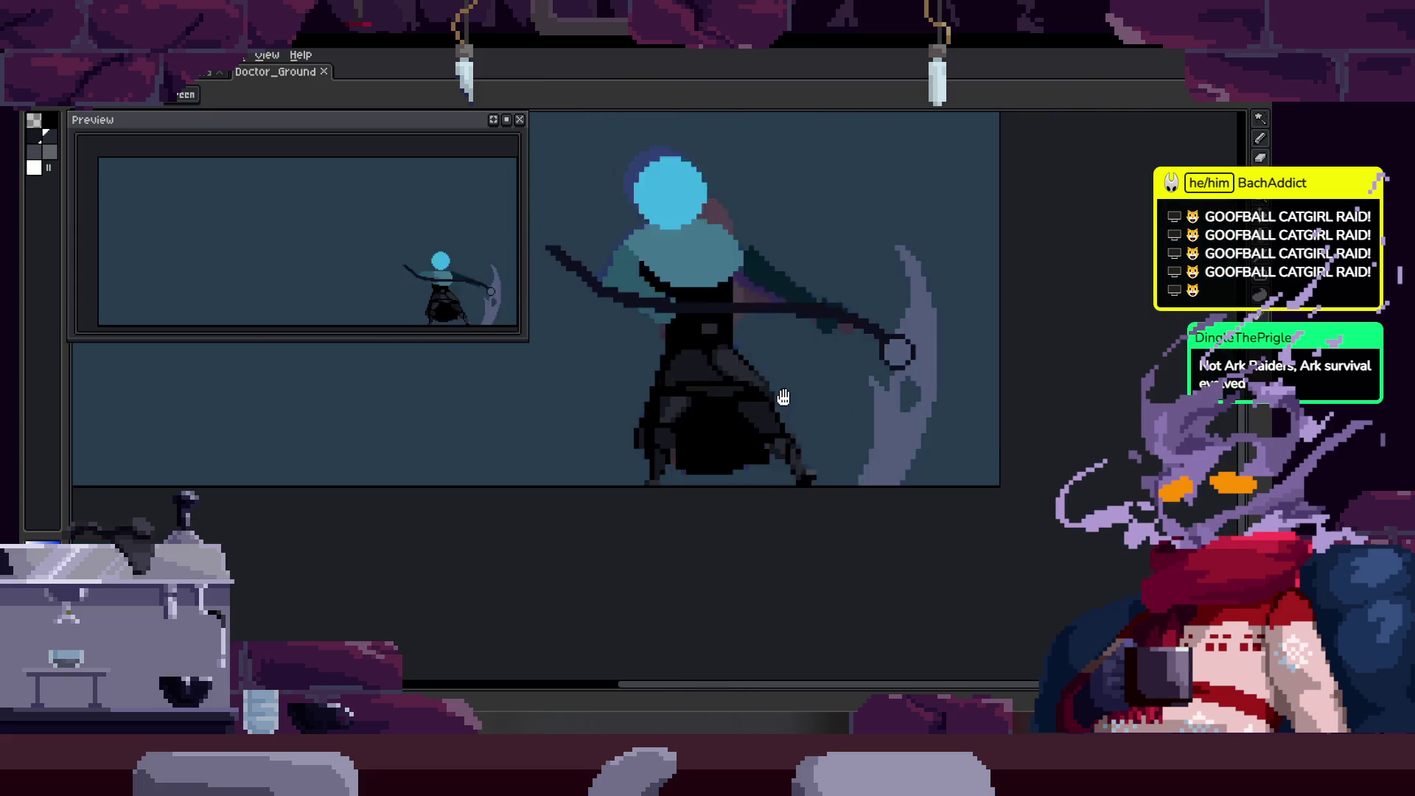
scroll(784, 398, "down", 1)
Toggle the timeline and land on frame 31 of the scythe attack animation.
key("Tab")
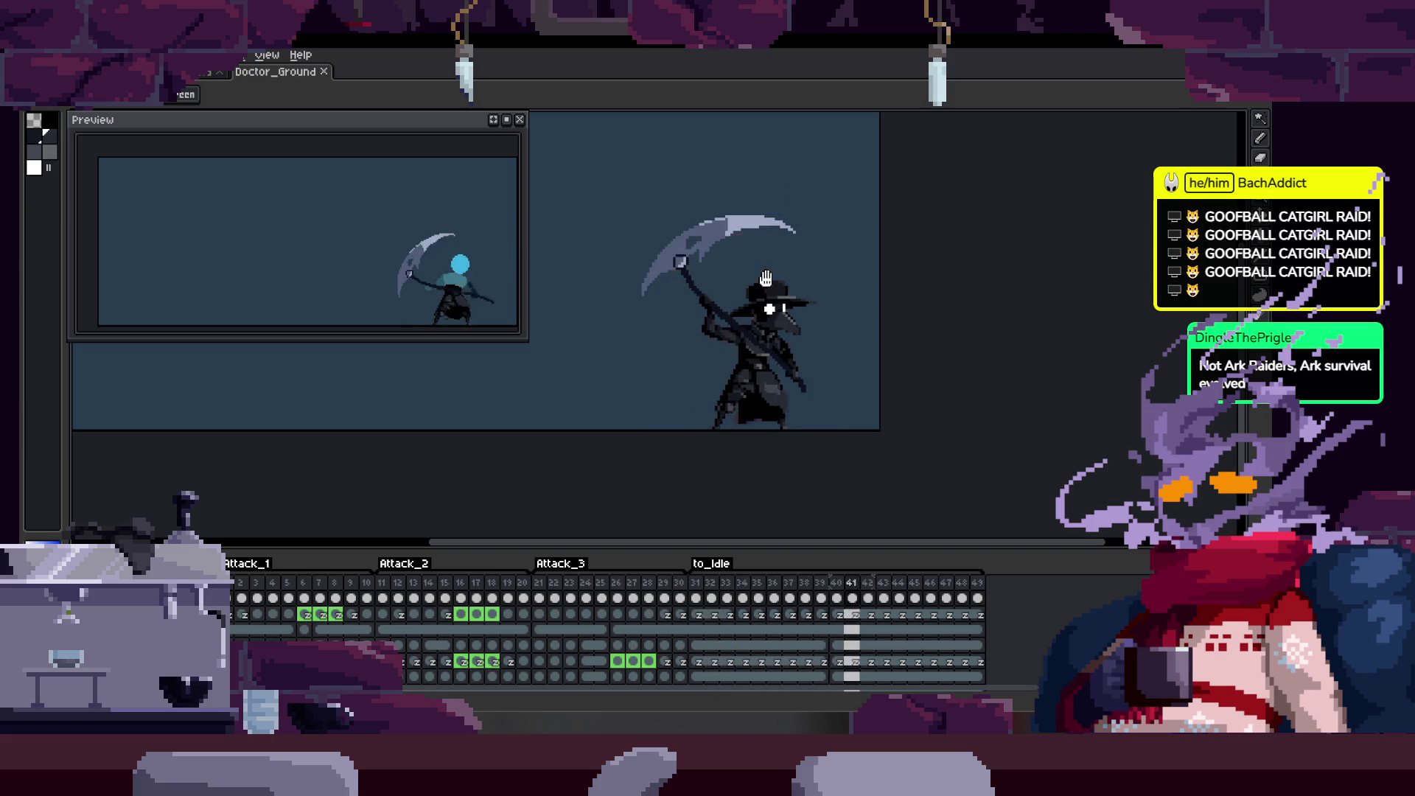
scroll(946, 371, "up", 1)
key("Tab")
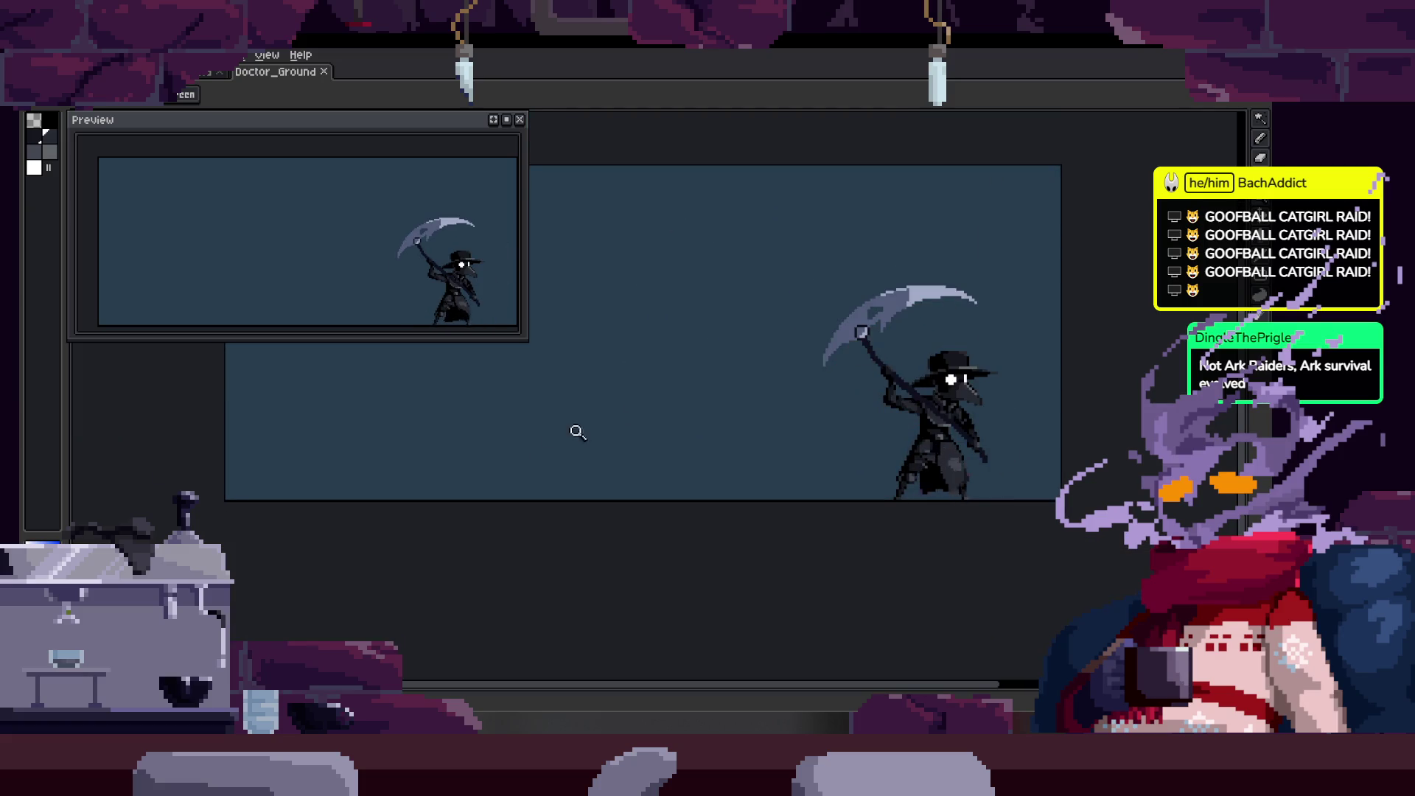
key("Tab")
key("Return")
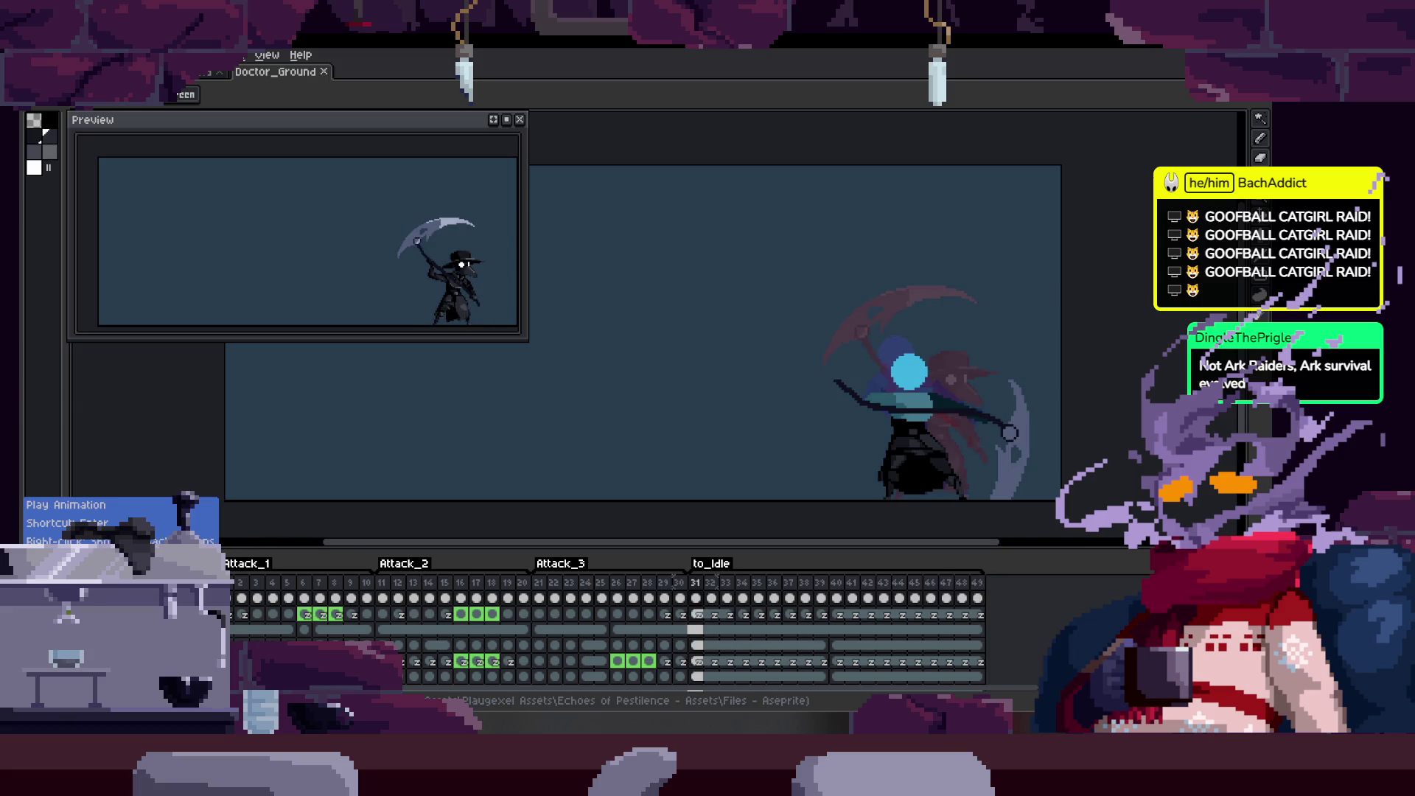
Choose Play Preview Animation, play the attack on the main canvas and close the Preview window.
right_click(221, 566)
left_click(210, 540)
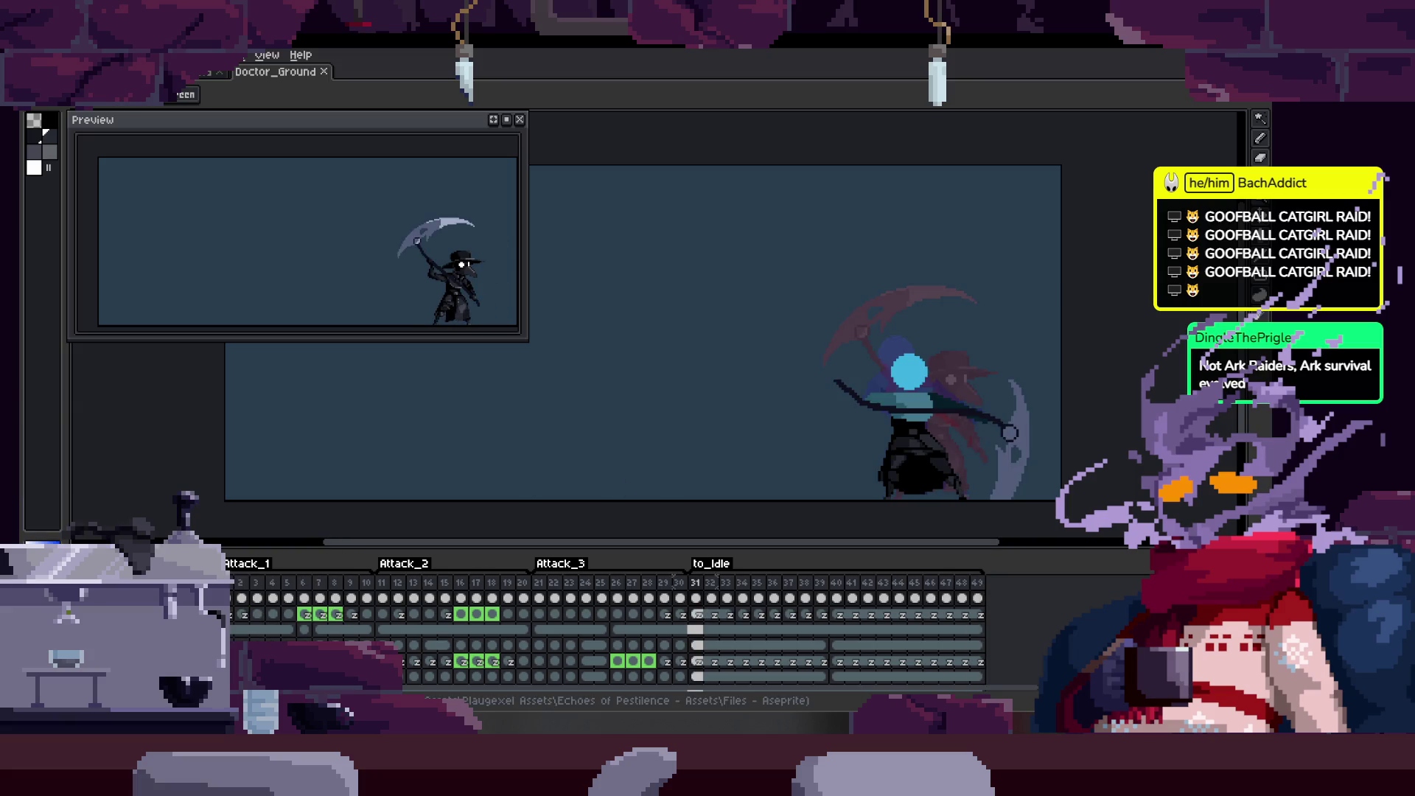
key("Tab")
key("Return")
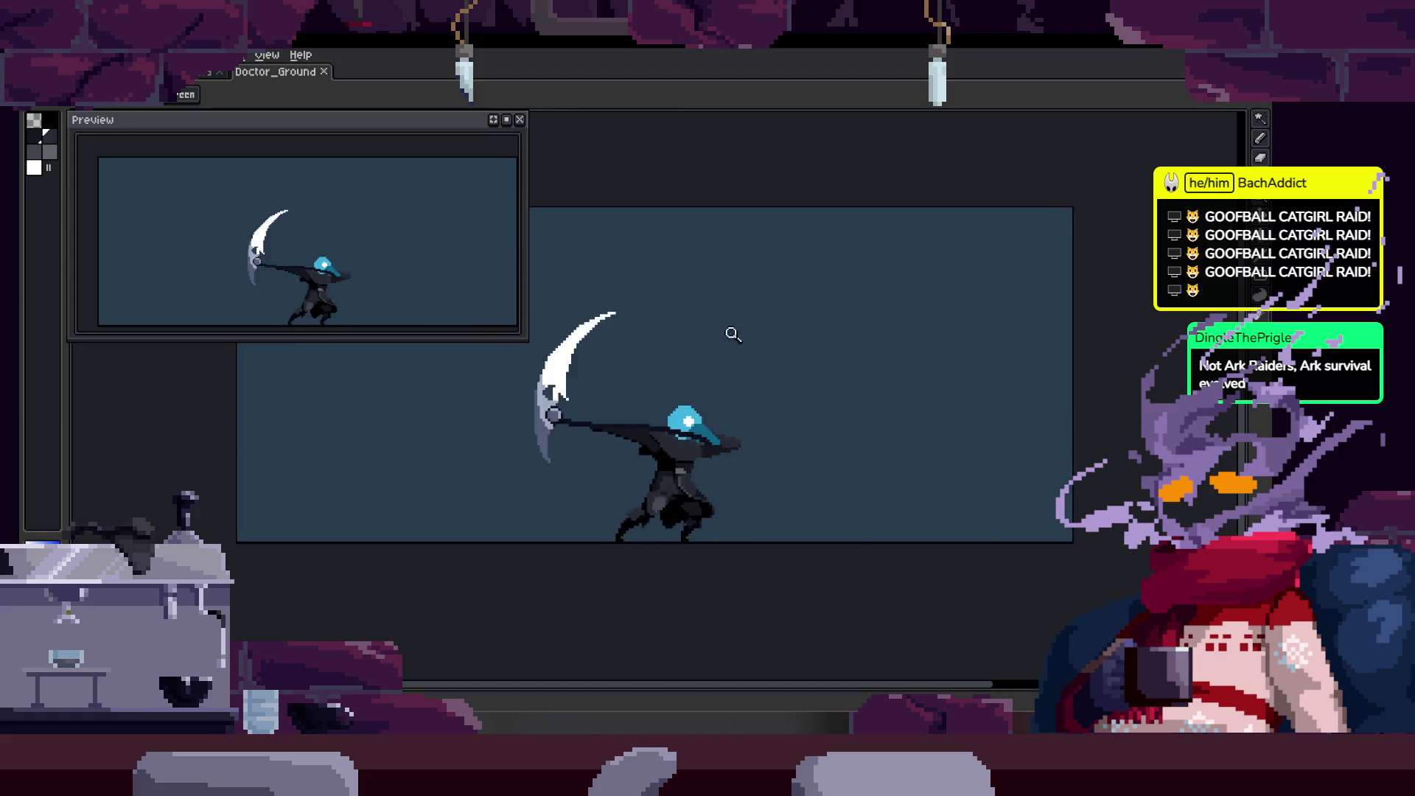
left_click(519, 120)
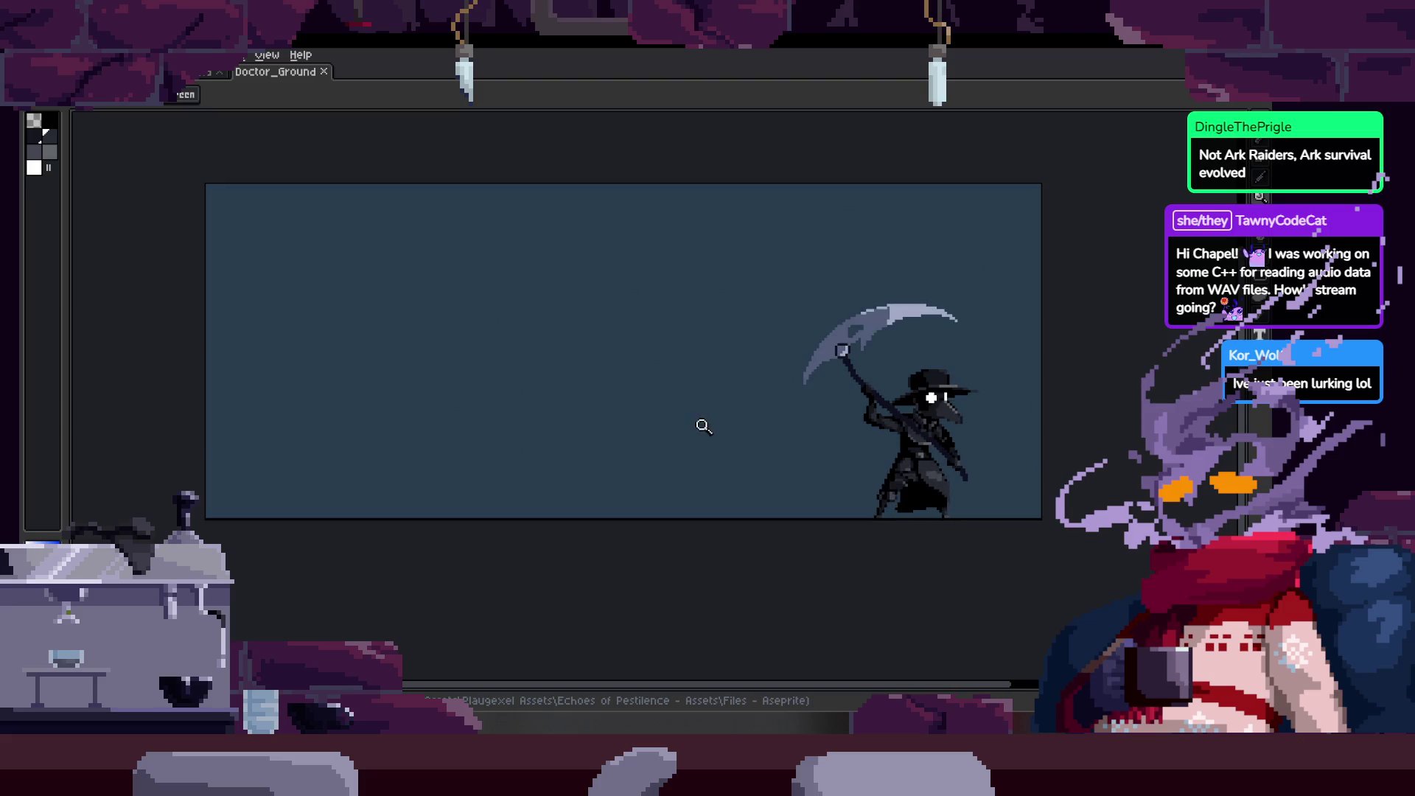
Exit the full-screen animation preview, save Doctor_Ground and switch to the Unreal level editor.
left_click(784, 396)
scroll(815, 394, "down", 2)
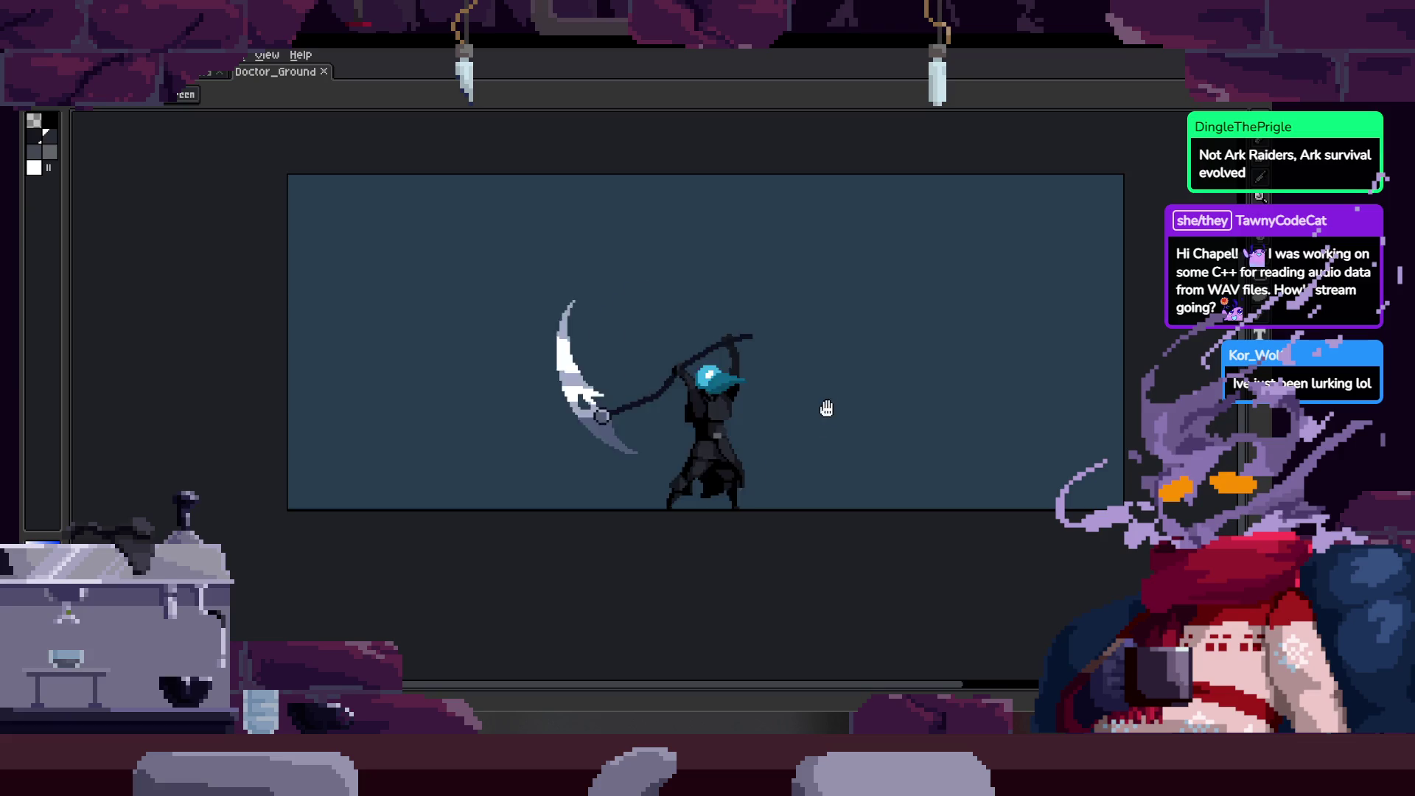
scroll(829, 409, "up", 2)
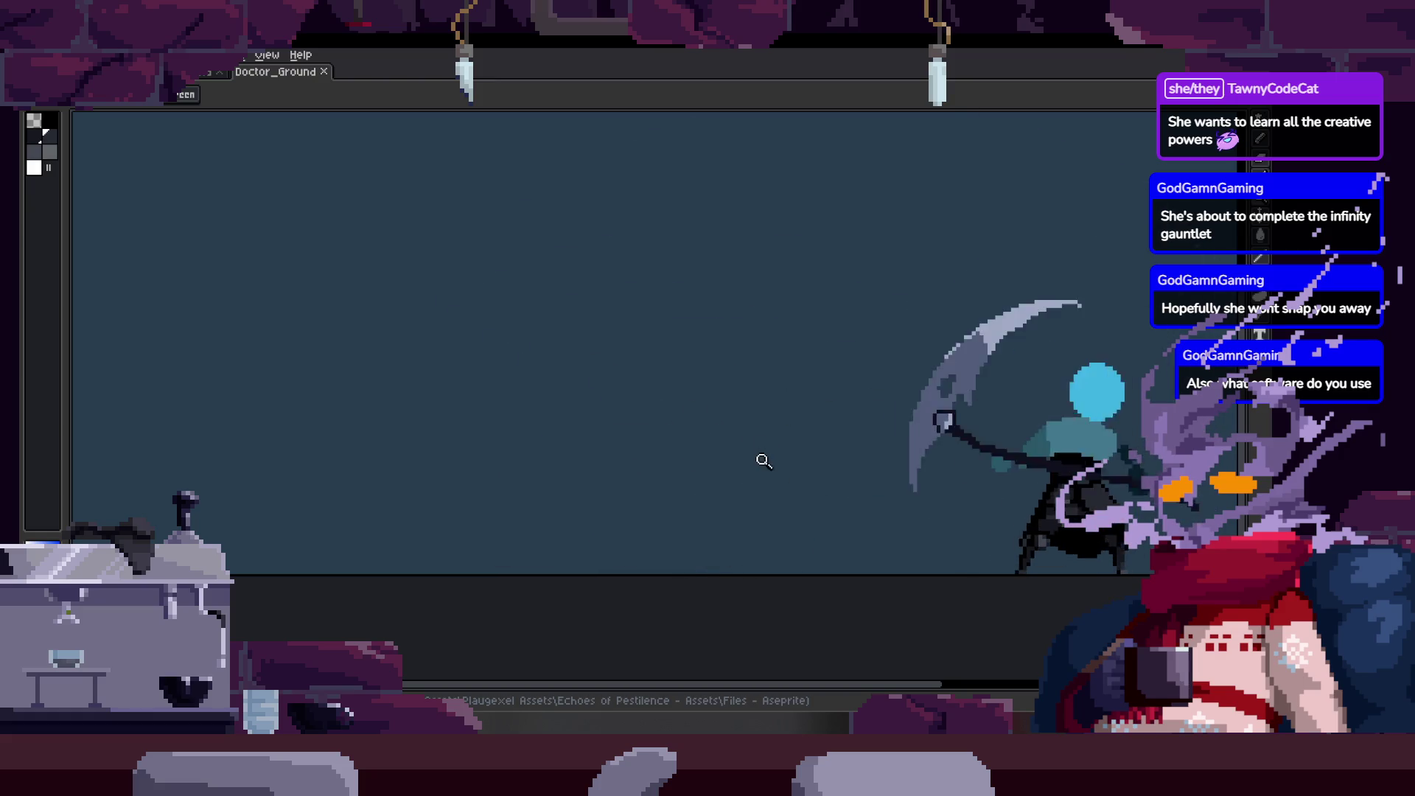
key("Escape")
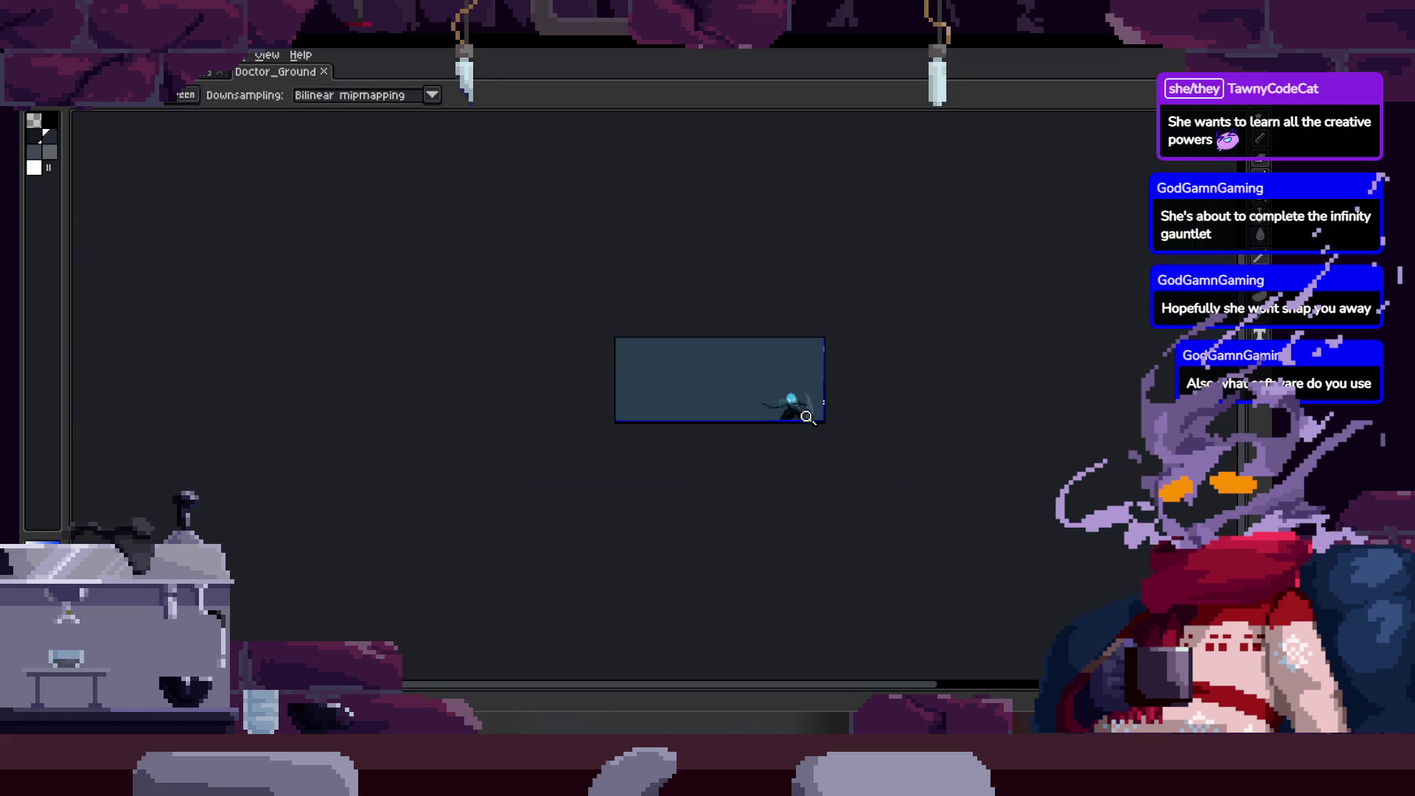
key("ctrl+s")
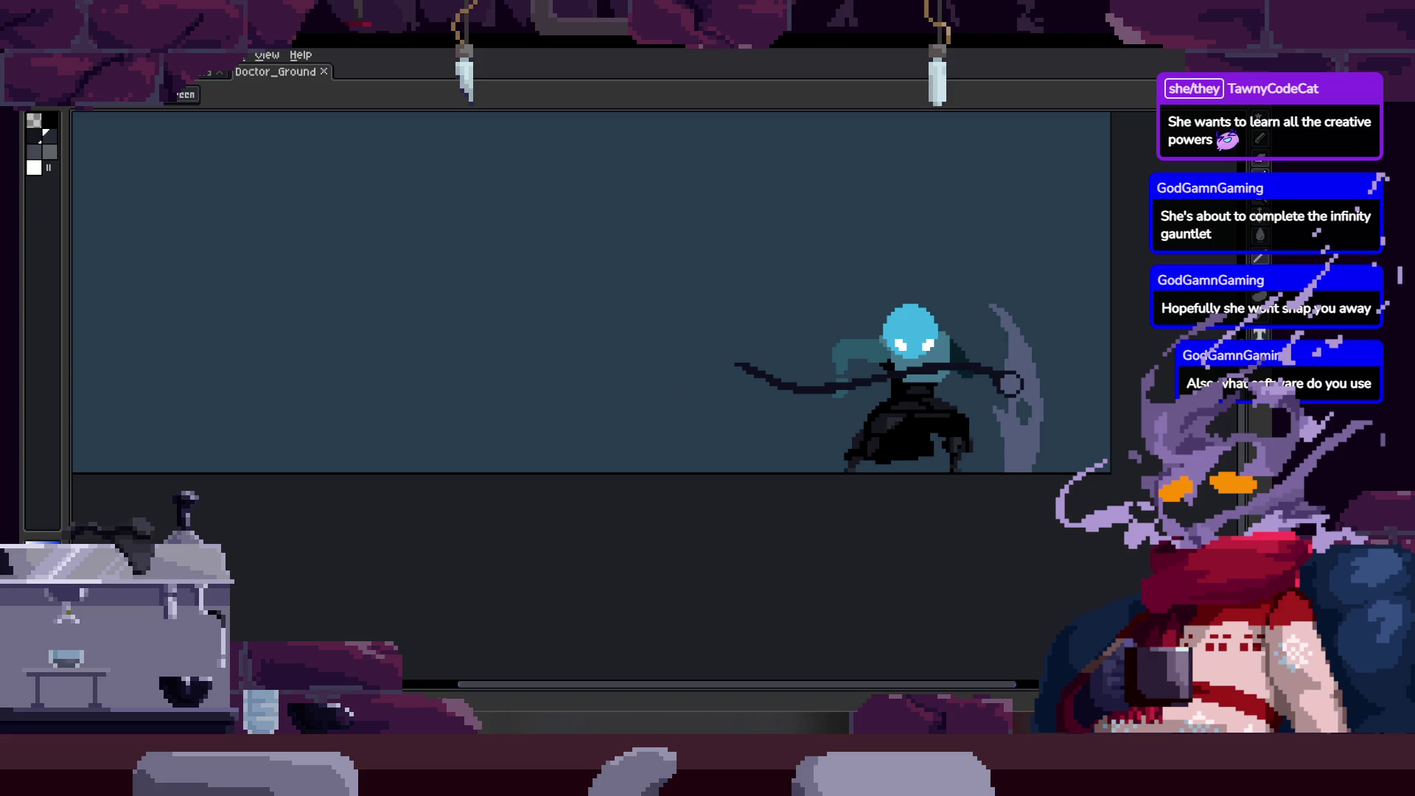
key("alt+Tab")
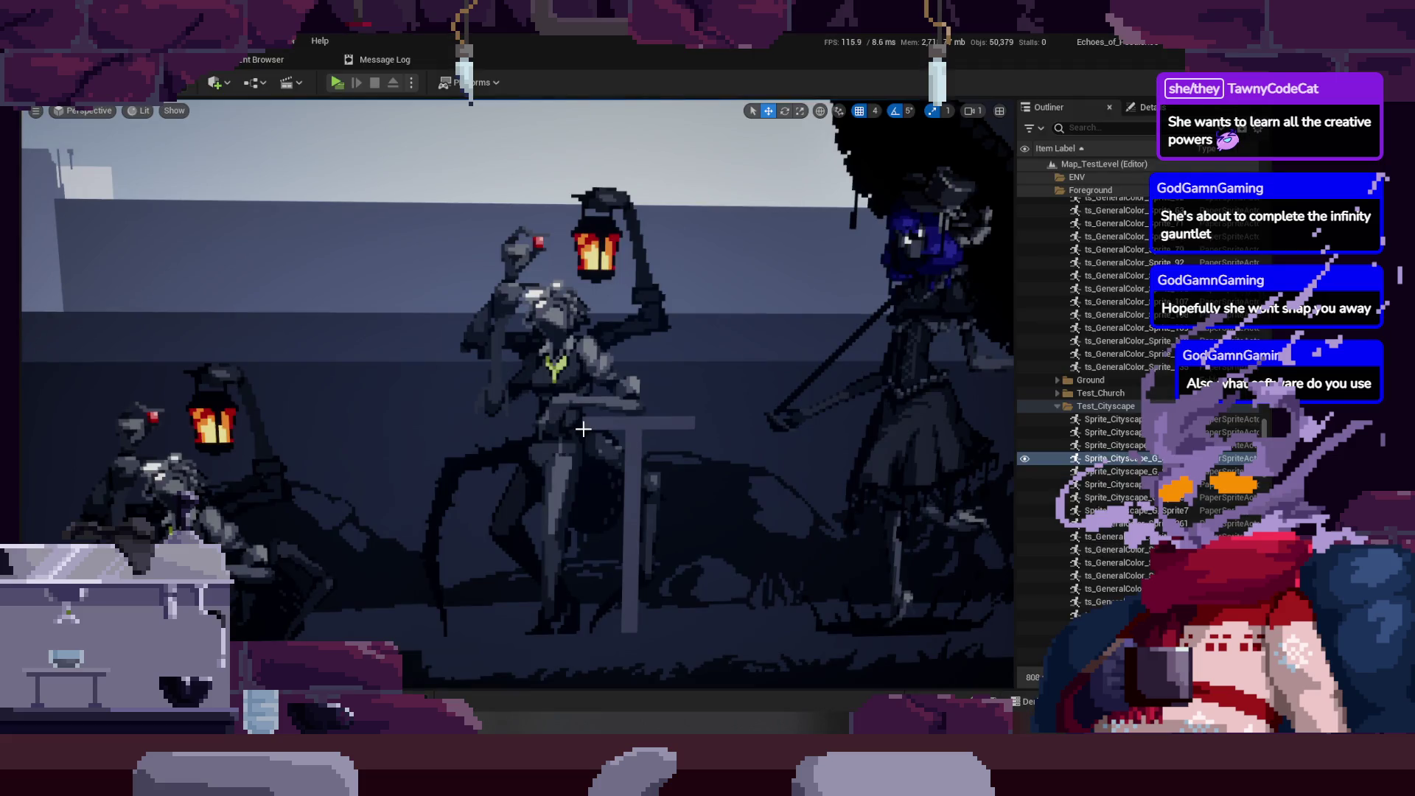
left_click_drag(567, 416, 520, 520)
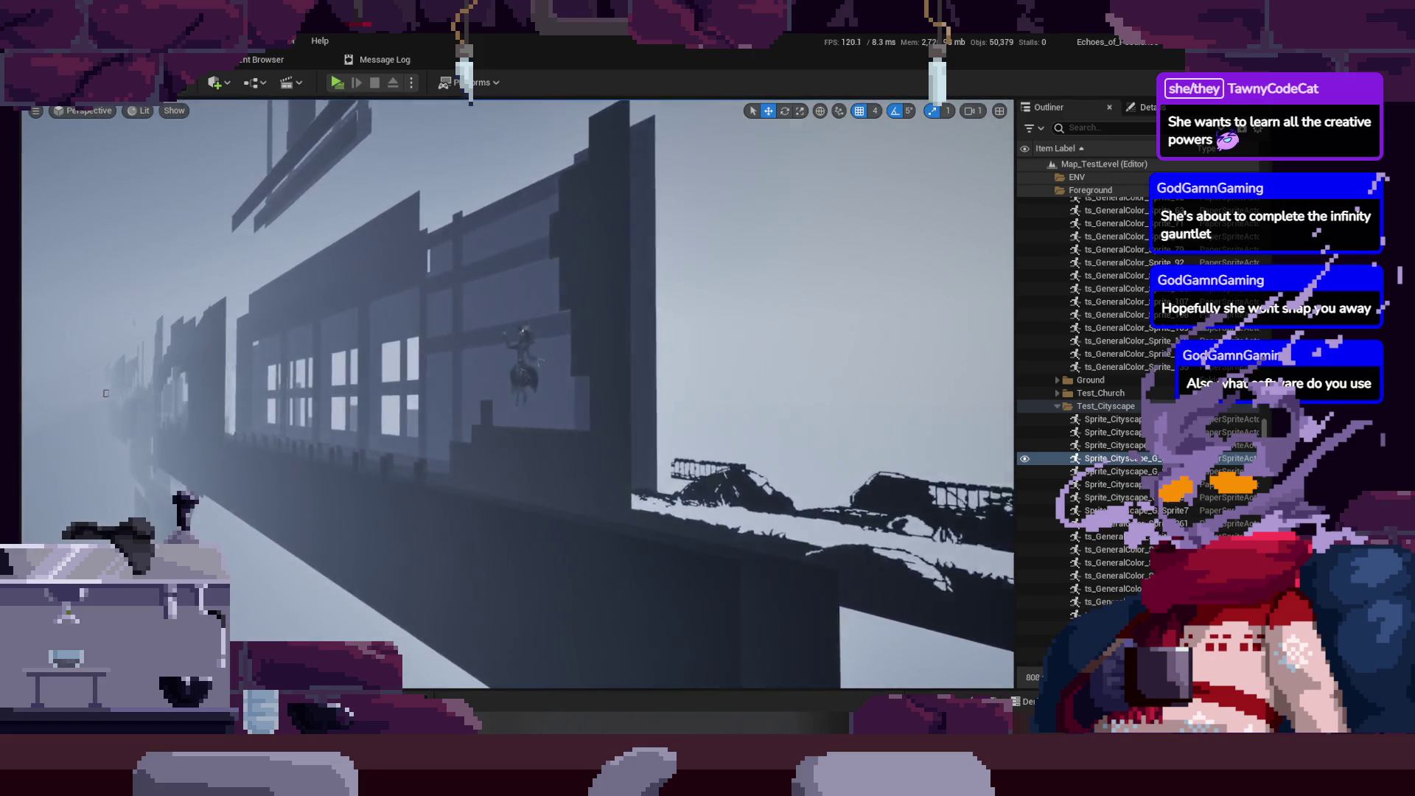
mouse_move(520, 519)
left_mouse_down()
mouse_move(475, 464)
mouse_move(575, 442)
mouse_move(487, 442)
mouse_move(487, 420)
left_mouse_up()
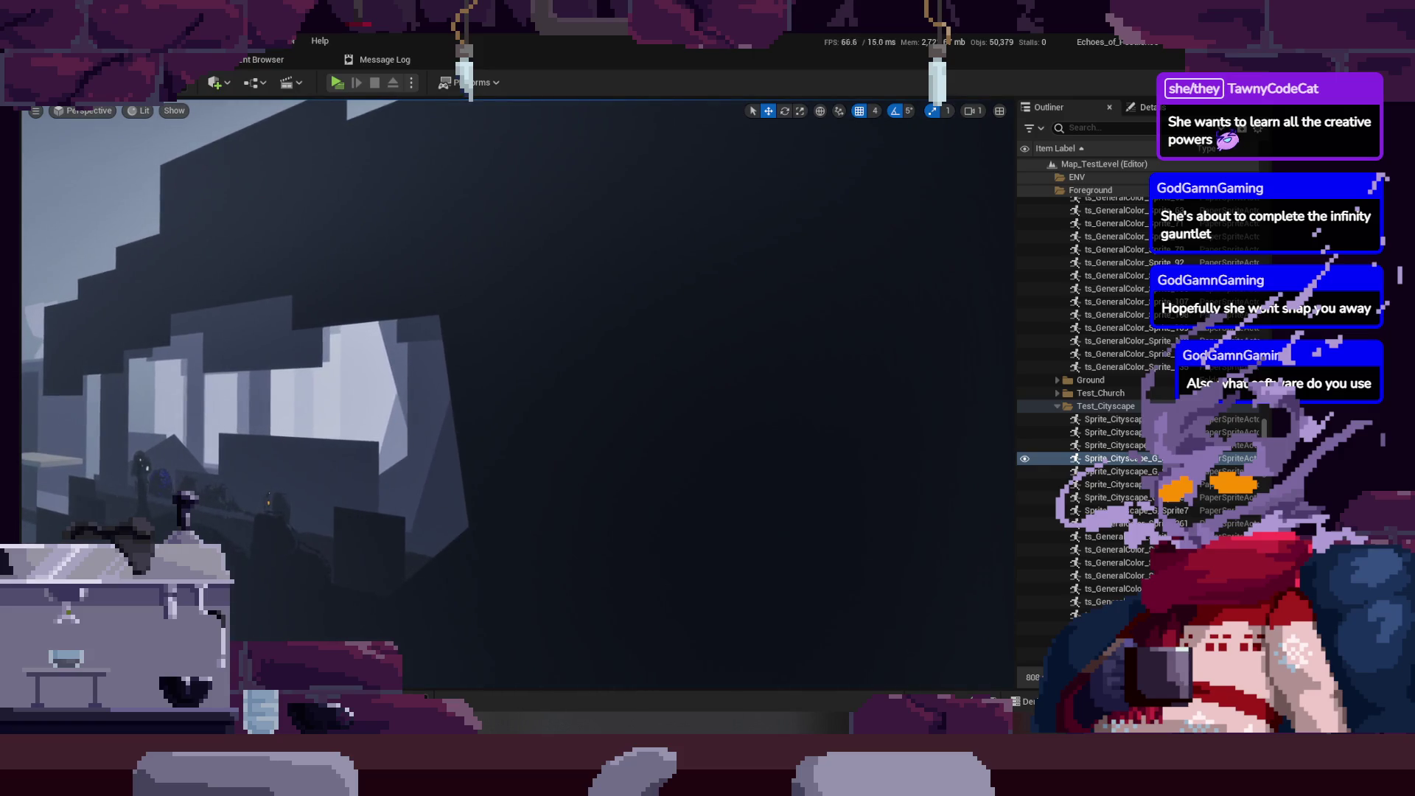
key("alt+Tab")
scroll(687, 414, "up", 2)
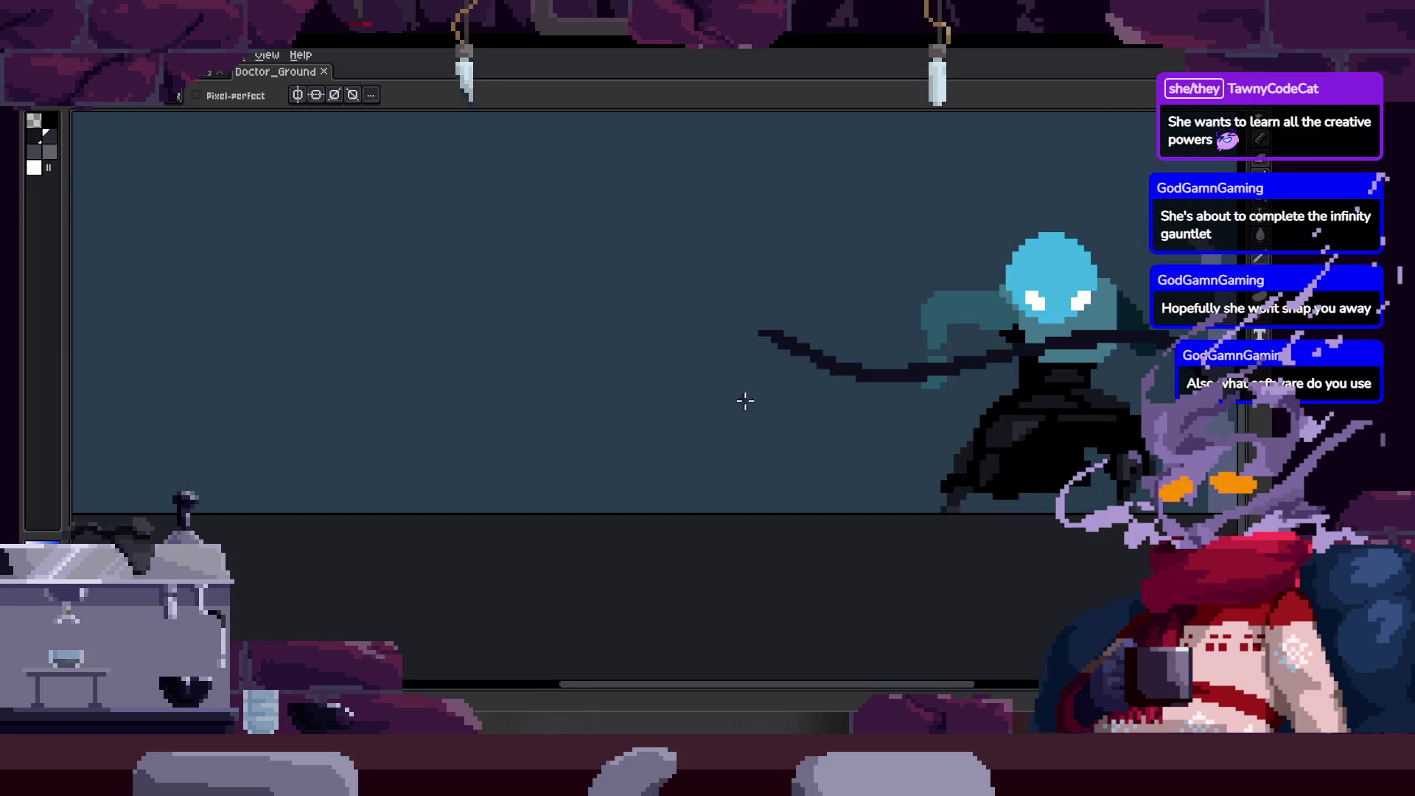
scroll(730, 442, "down", 1)
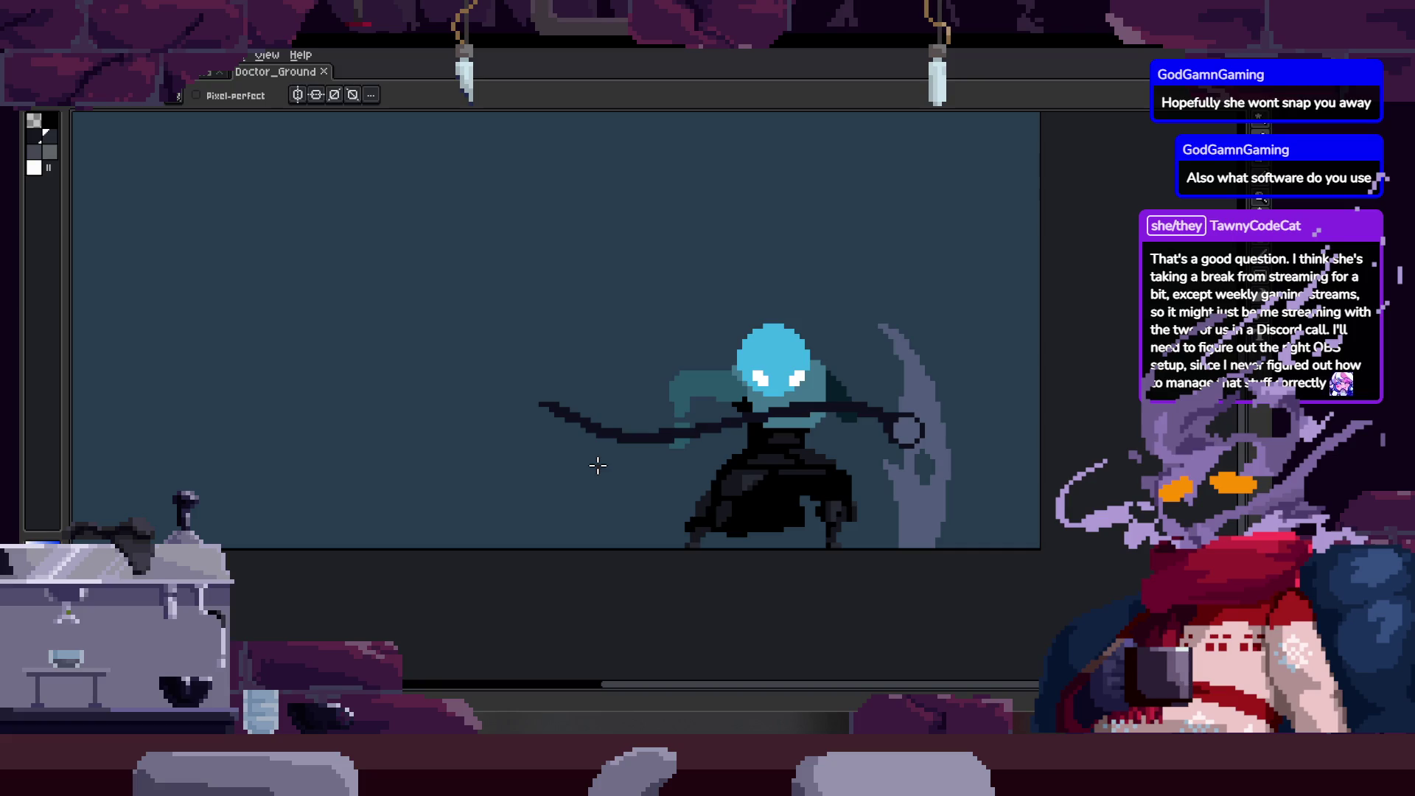
Zoom the canvas and open a live F7 preview of the Doctor_Ground animation.
key("z")
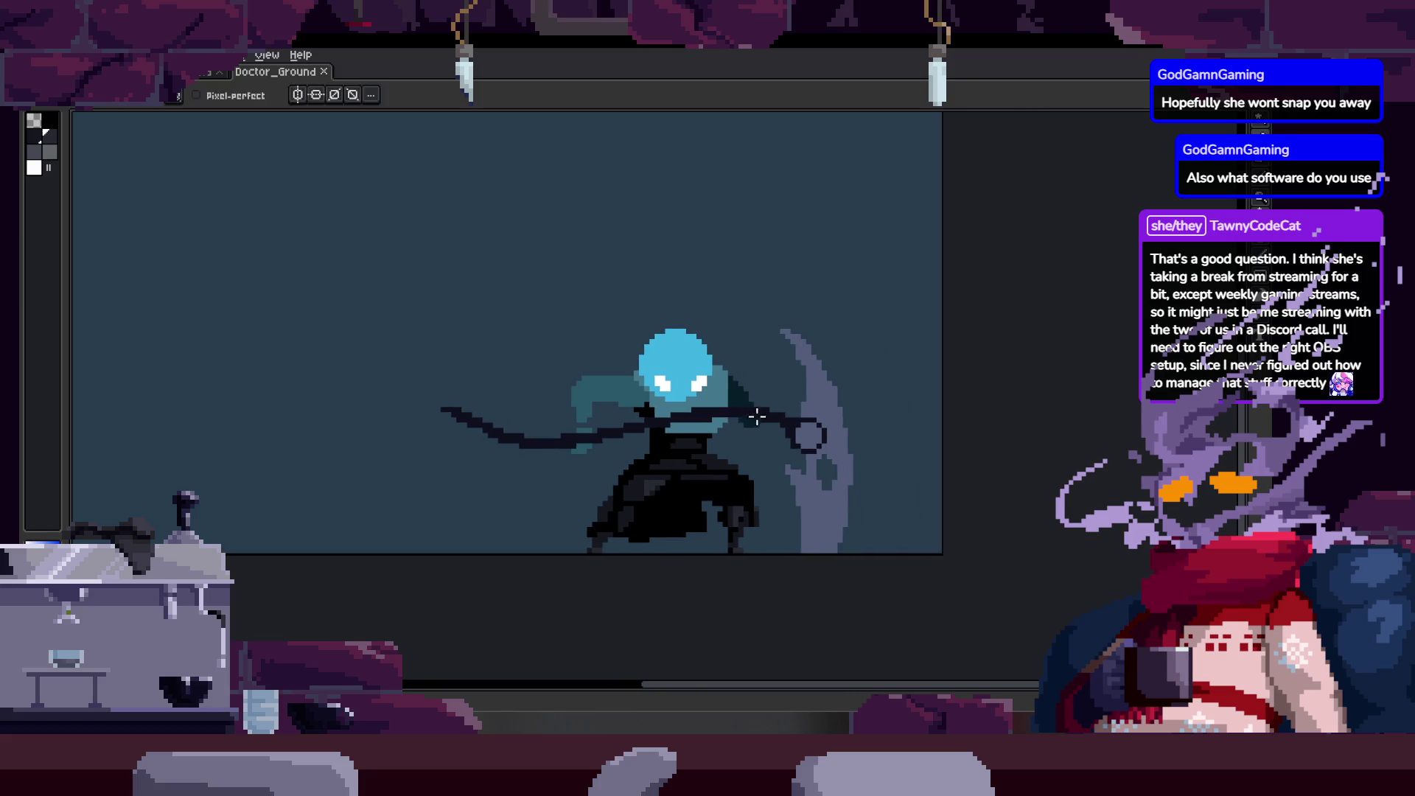
scroll(742, 363, "up", 1)
scroll(742, 364, "down", 1)
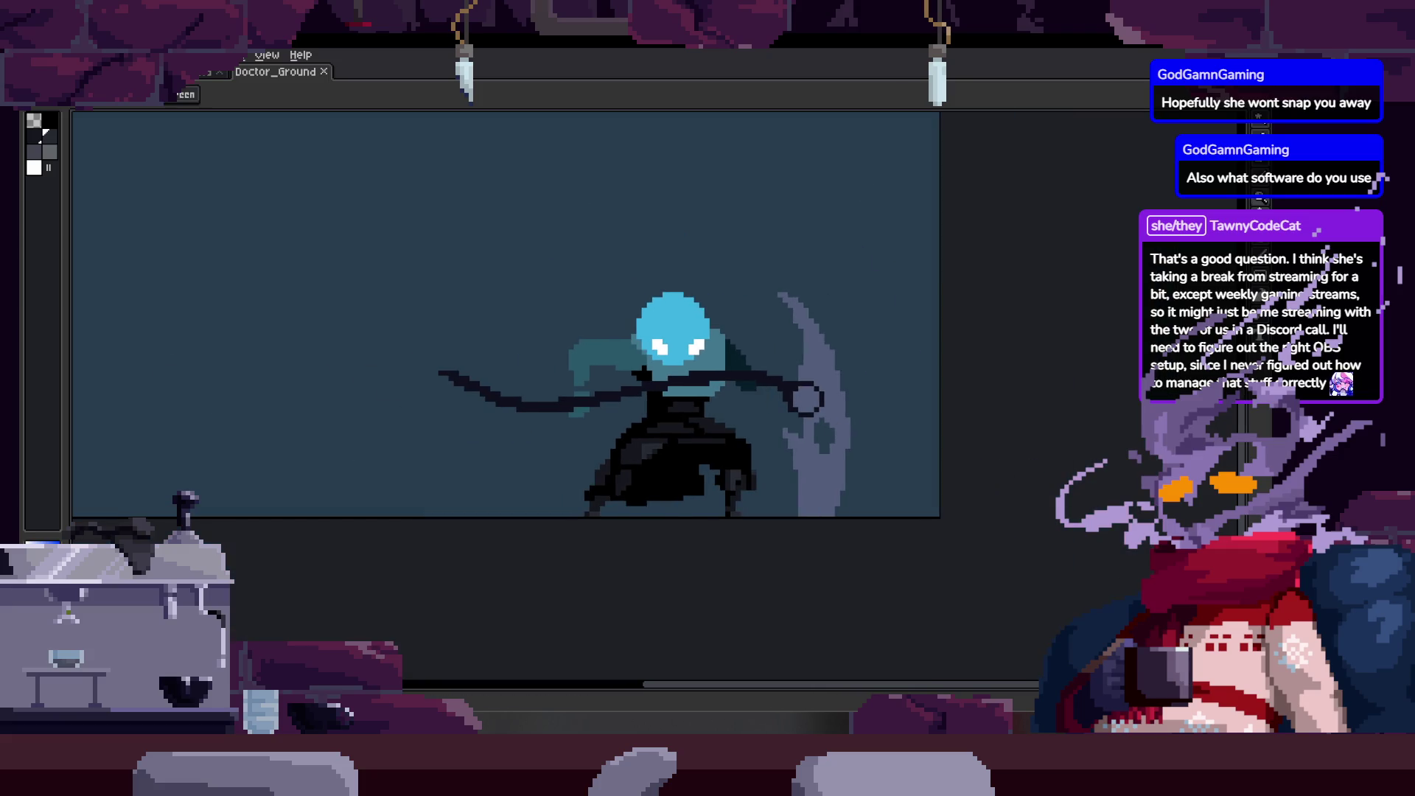
key("Tab")
key("Tab")
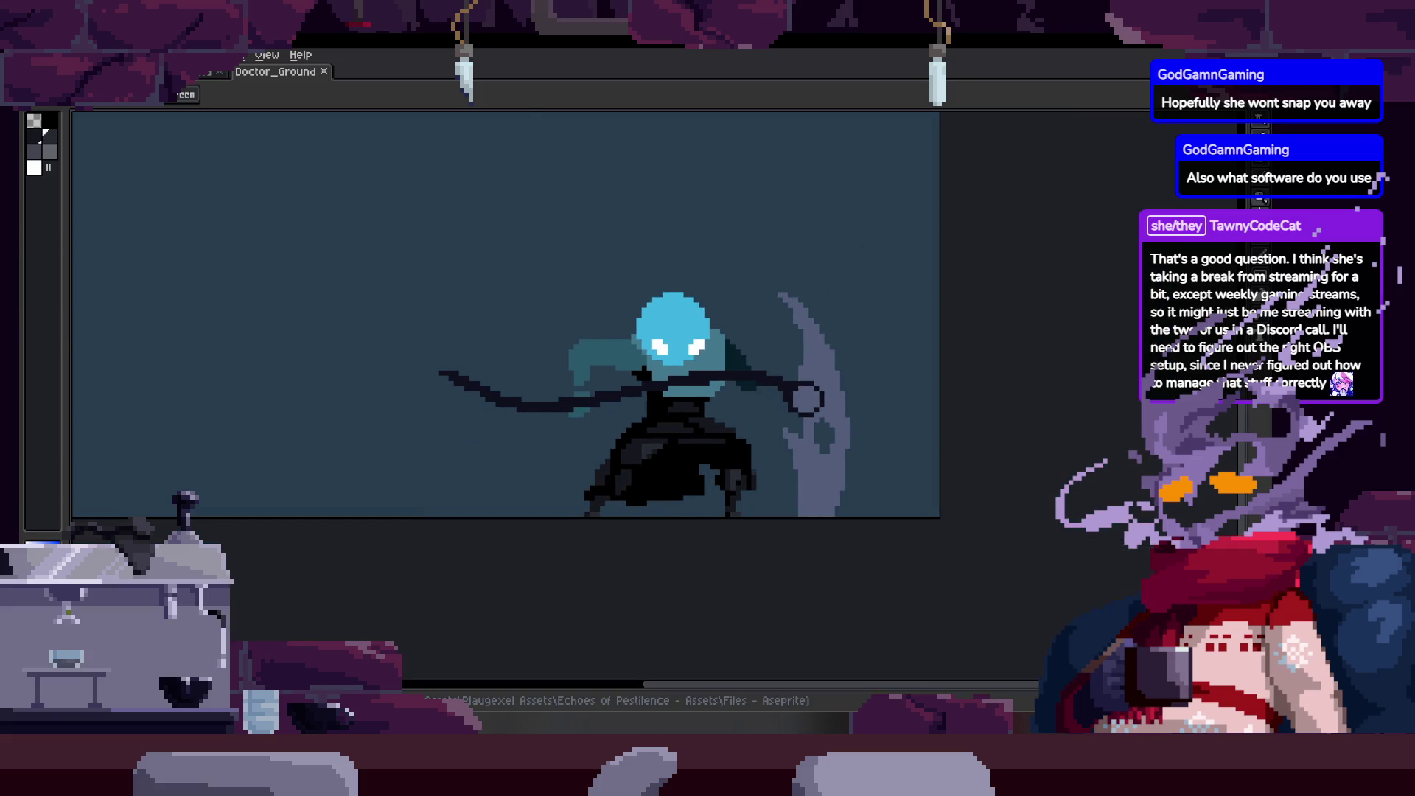
key("F7")
key("Tab")
key("Tab")
scroll(719, 424, "up", 1)
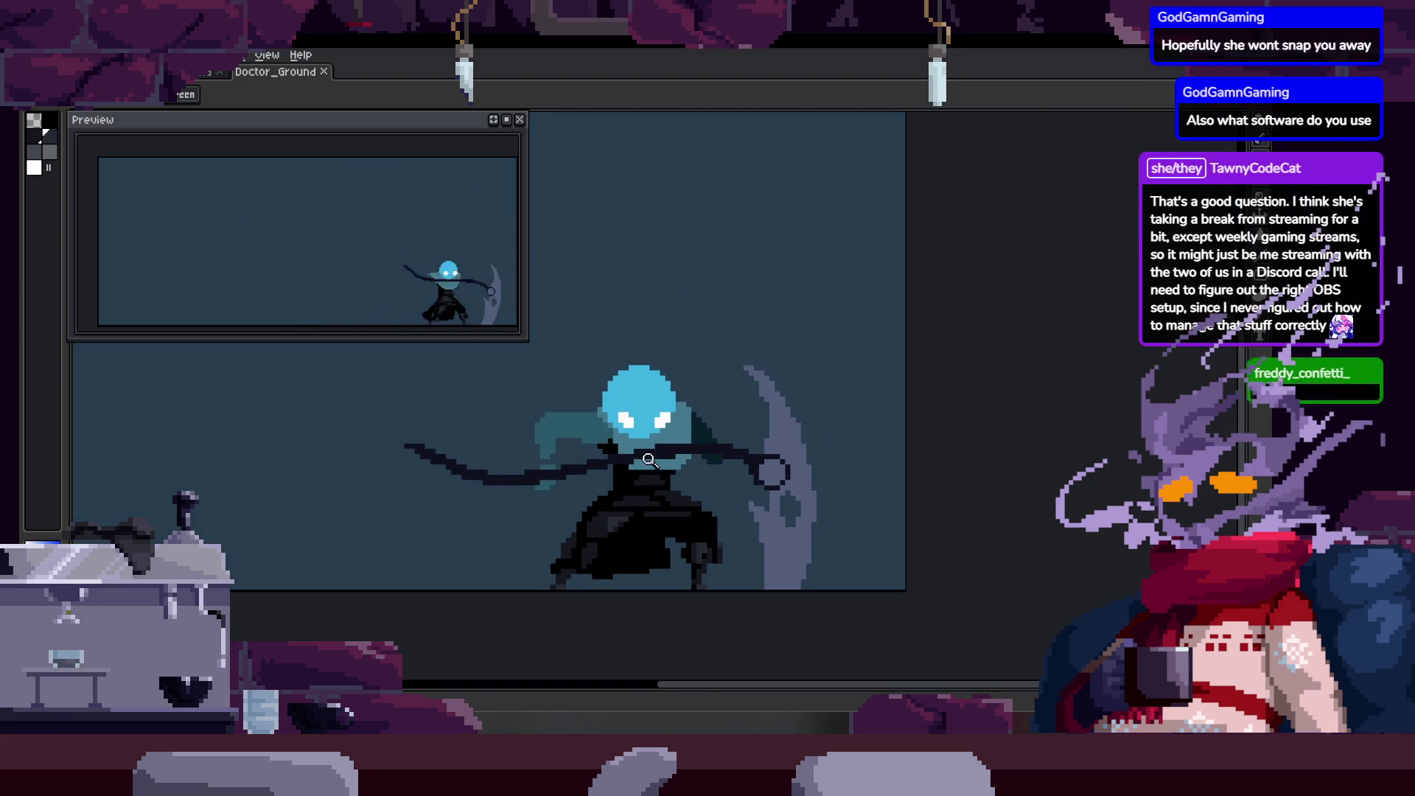
scroll(718, 425, "up", 1)
scroll(718, 425, "up", 1)
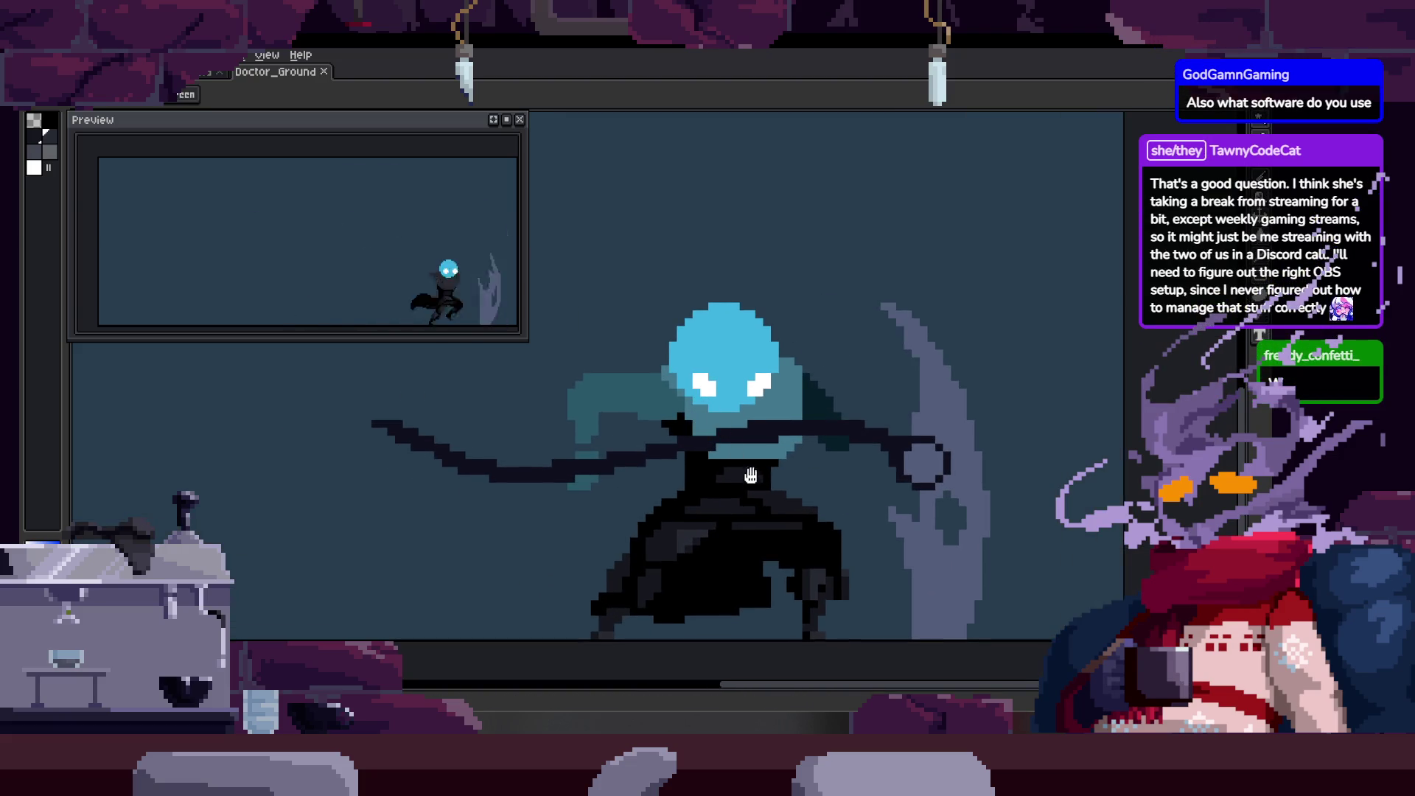
scroll(609, 419, "up", 3)
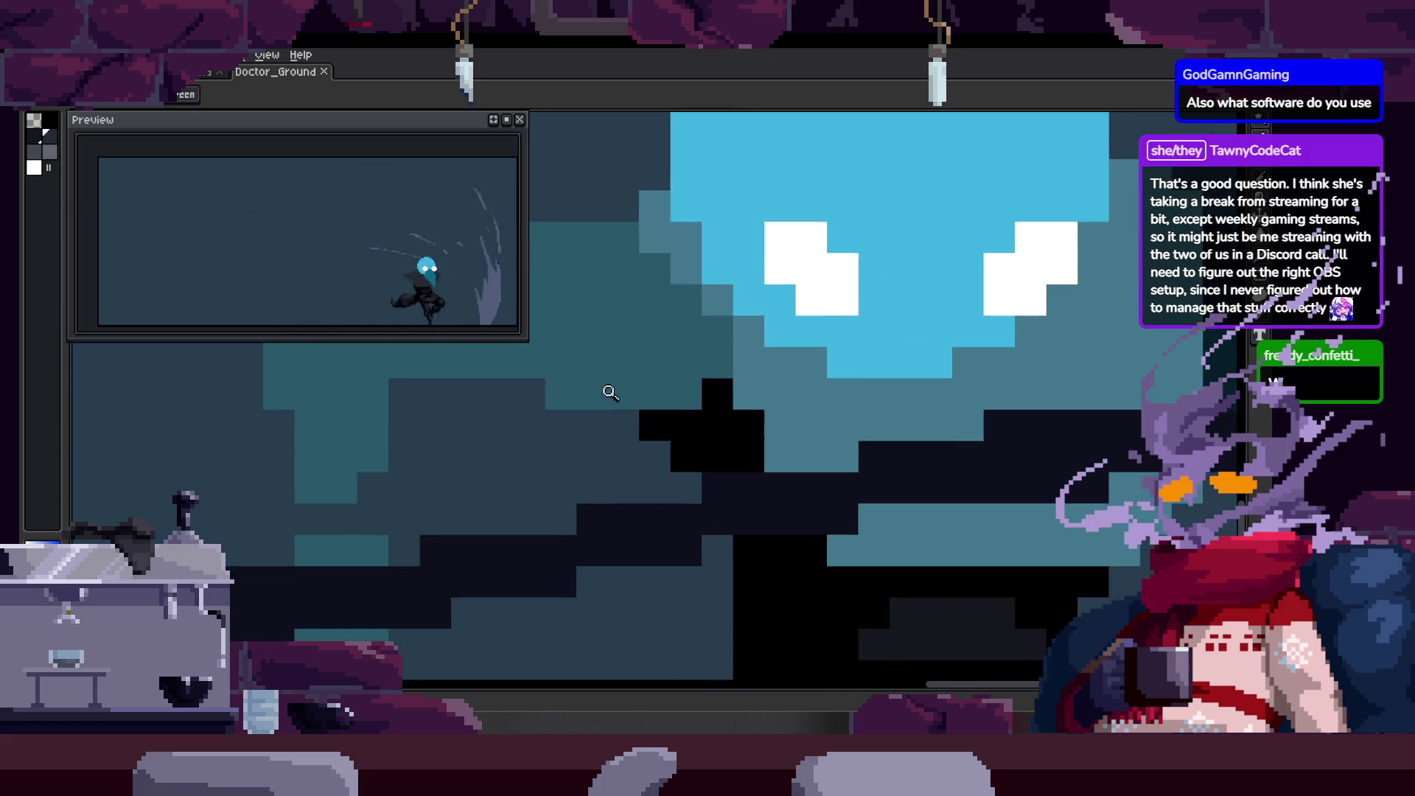
scroll(684, 423, "down", 2)
Tweak dark pixels near the doctor's neck with the pencil and save the sprite file.
key("b")
scroll(711, 484, "up", 2)
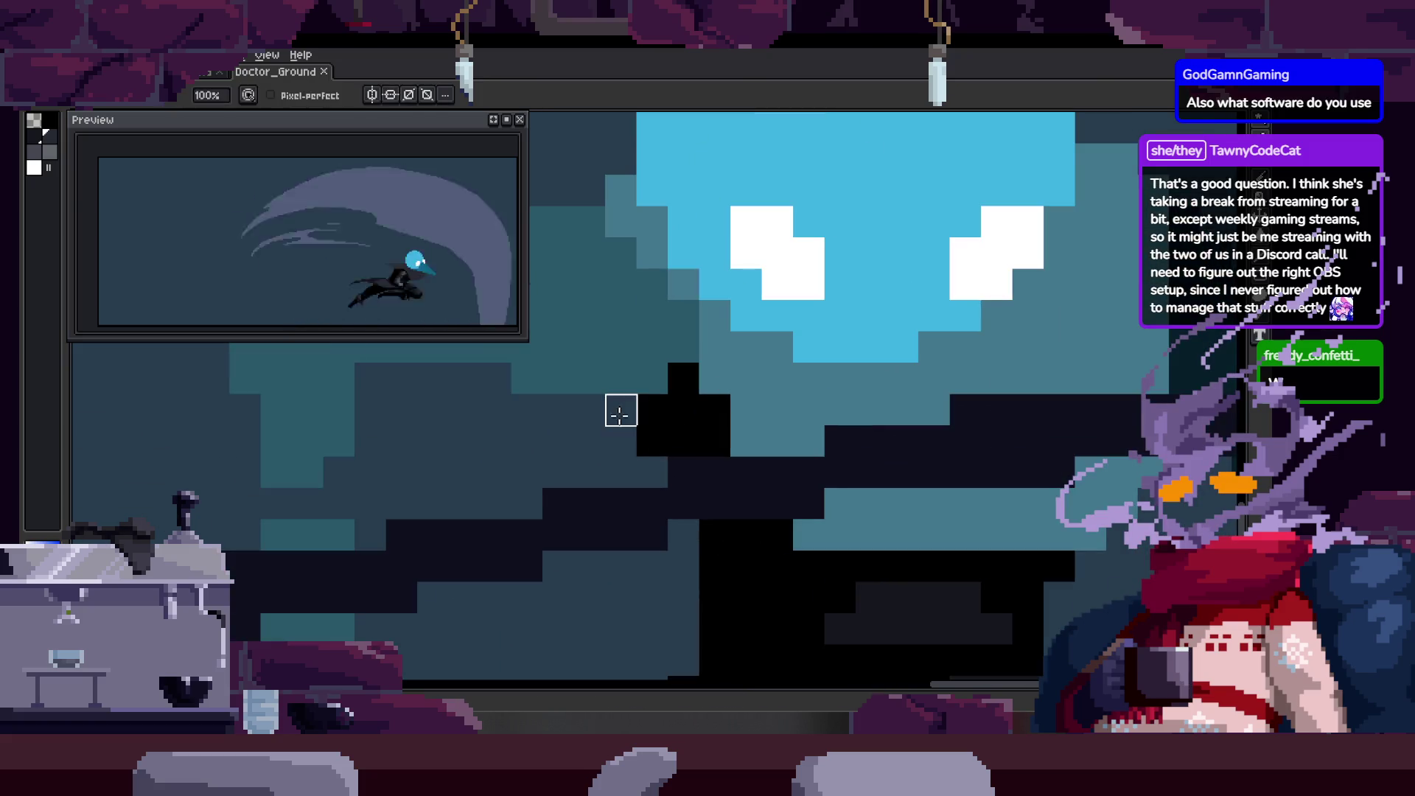
scroll(616, 489, "up", 1)
scroll(617, 464, "down", 4)
key("ctrl+s")
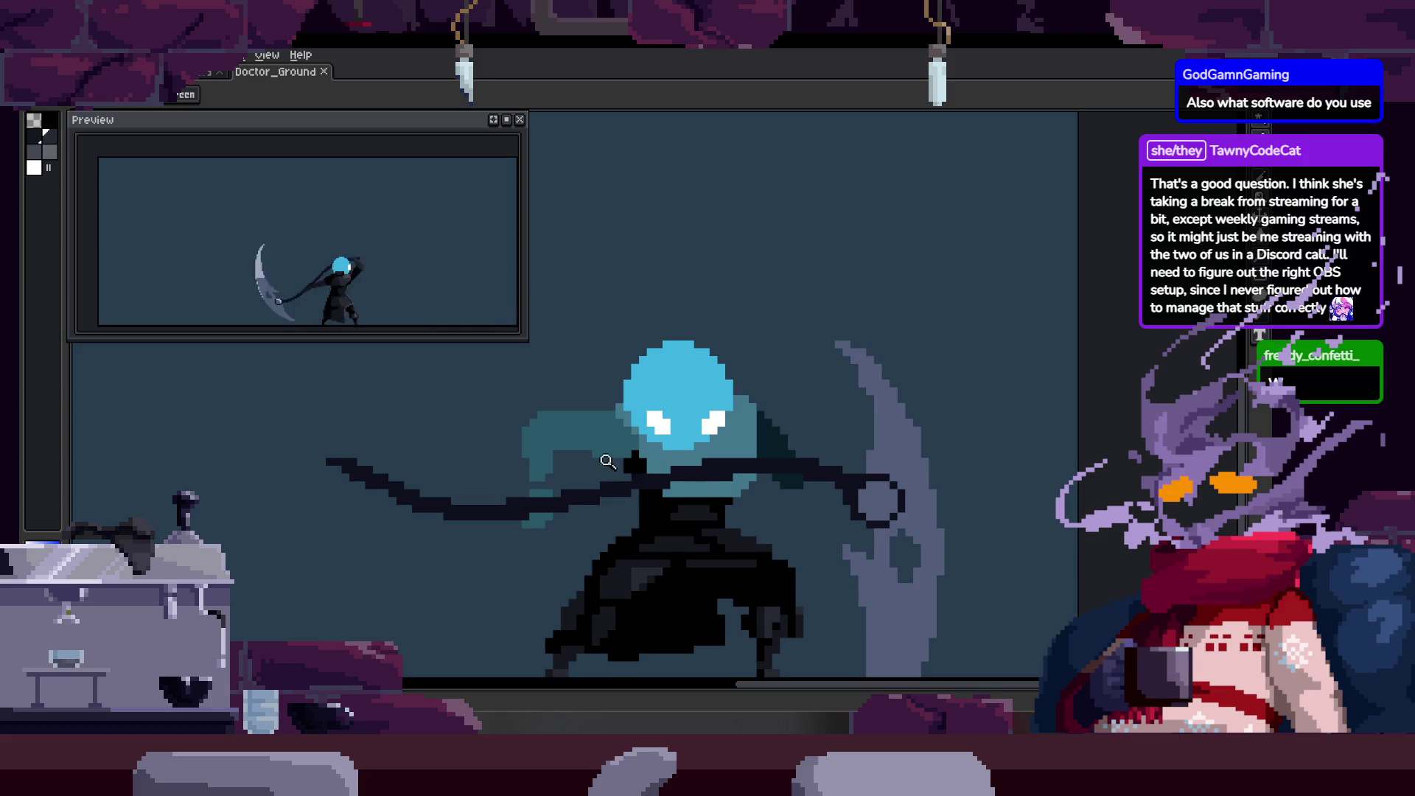
scroll(606, 466, "up", 3)
scroll(663, 442, "up", 1)
scroll(631, 398, "up", 1)
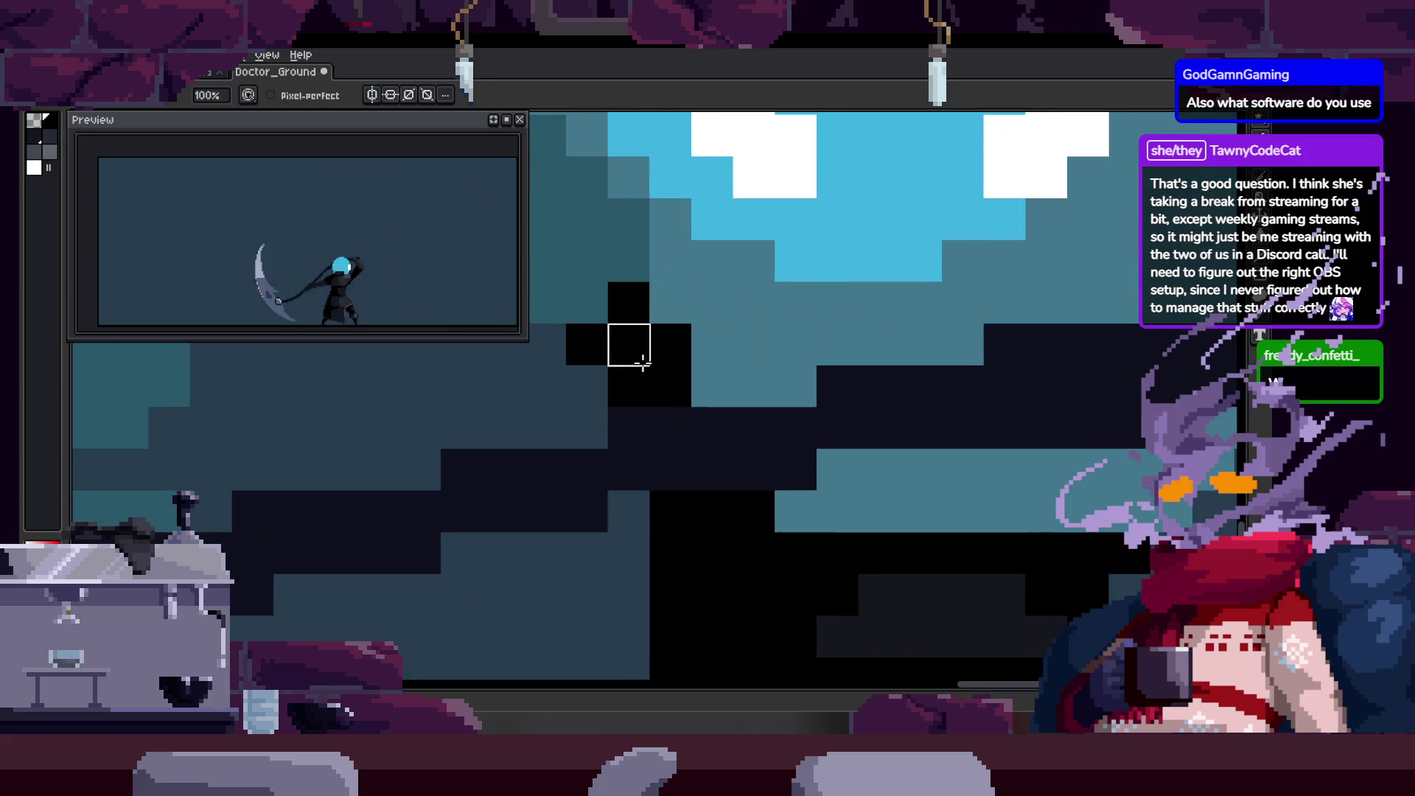
scroll(629, 479, "down", 3)
scroll(597, 442, "up", 2)
key("ctrl+s")
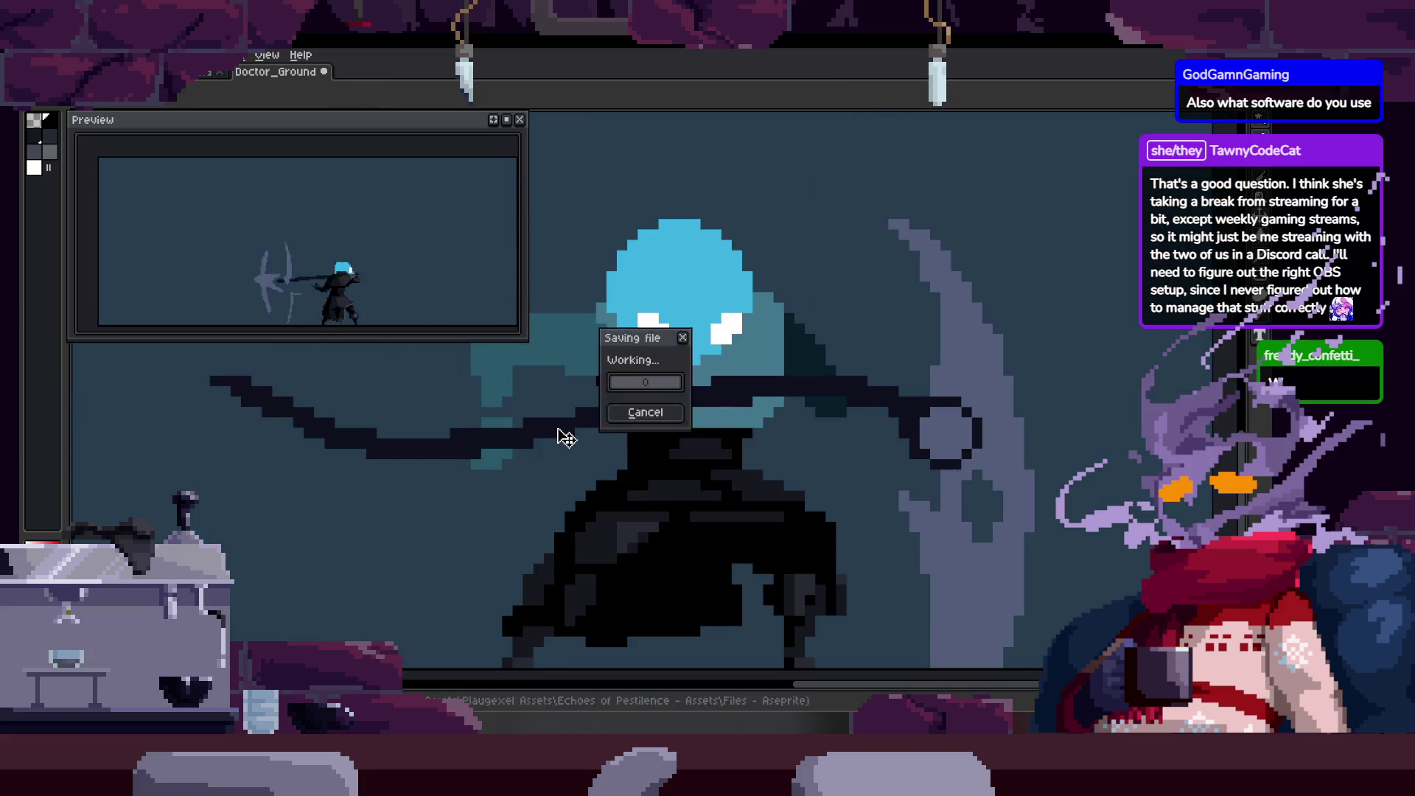
scroll(694, 441, "down", 1)
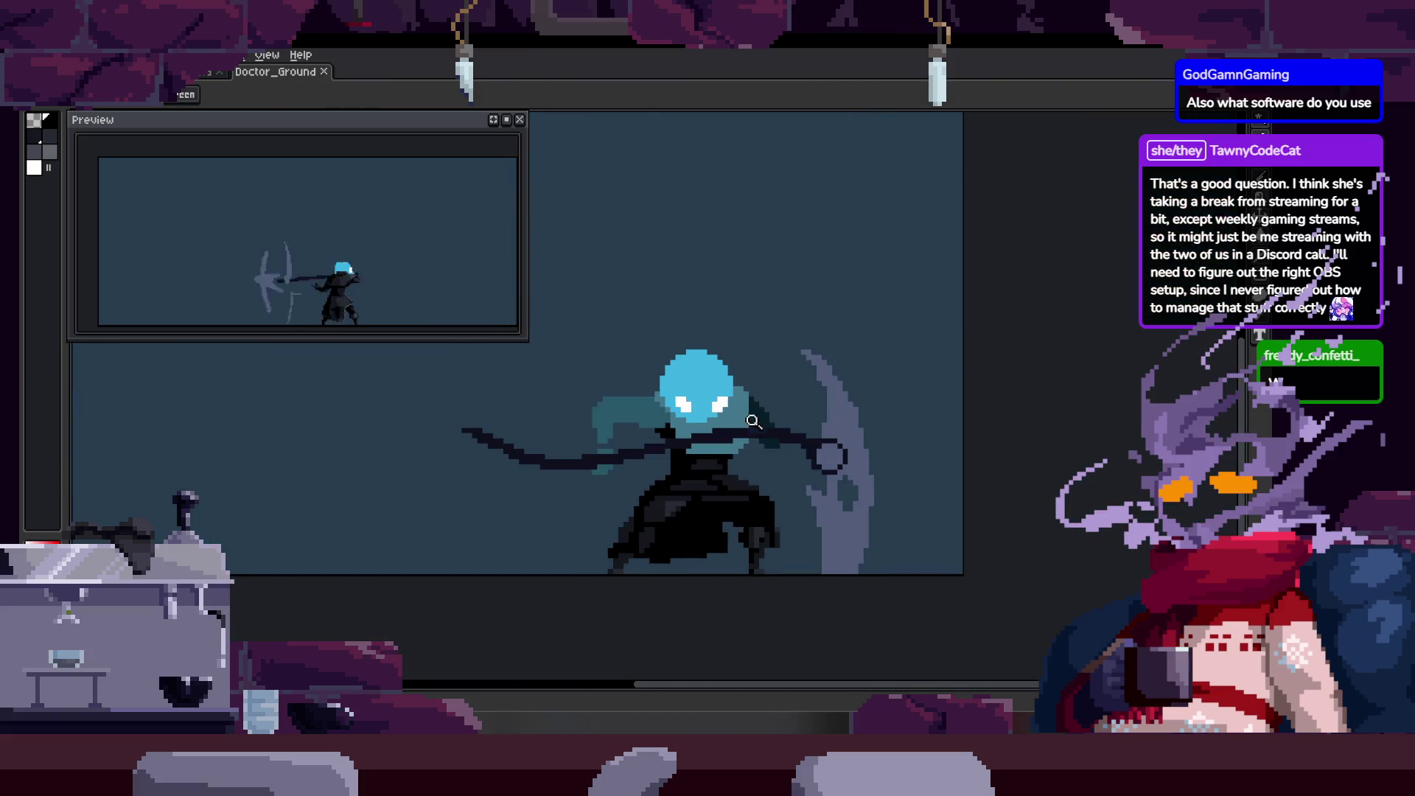
scroll(761, 457, "down", 1)
scroll(762, 448, "up", 1)
scroll(771, 439, "down", 1)
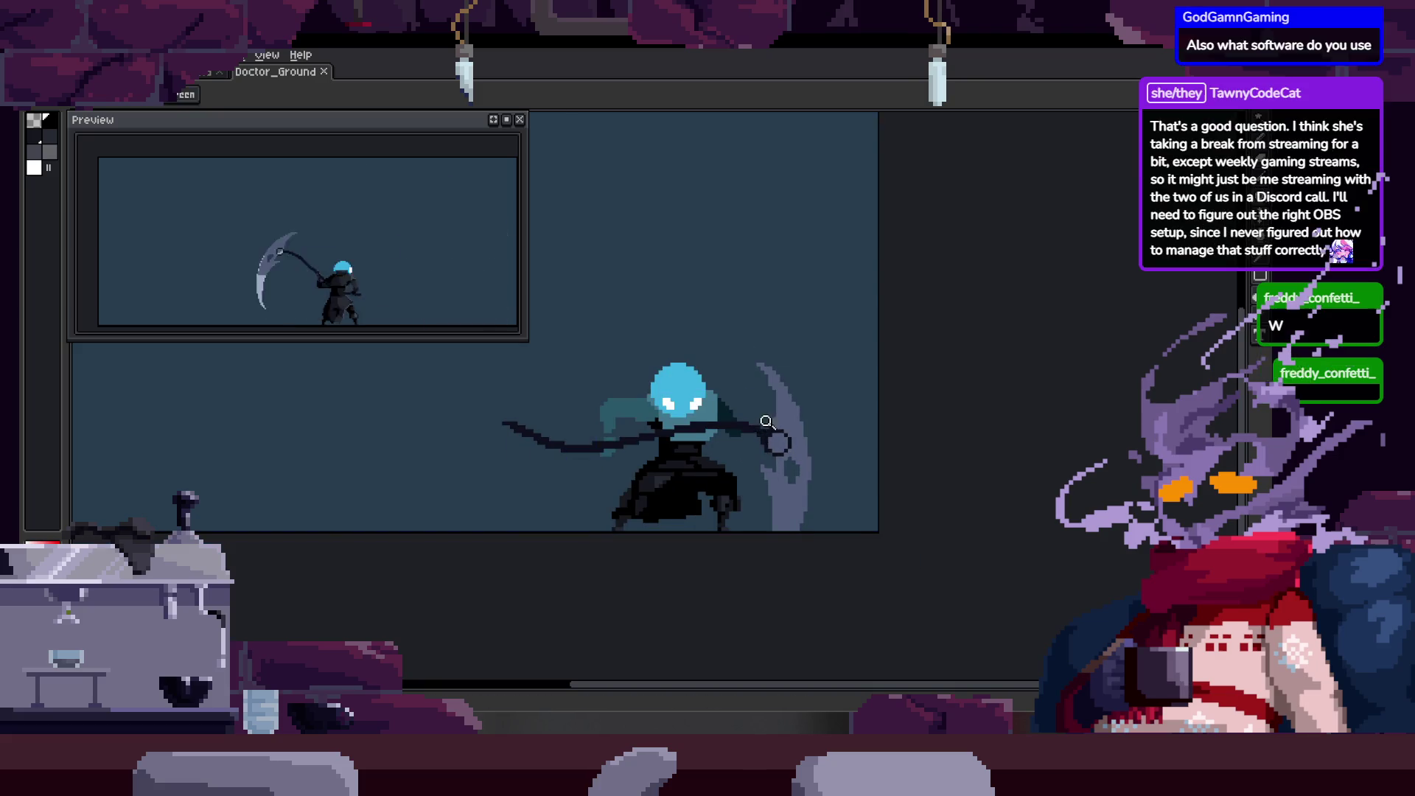
scroll(741, 436, "up", 1)
scroll(720, 436, "up", 1)
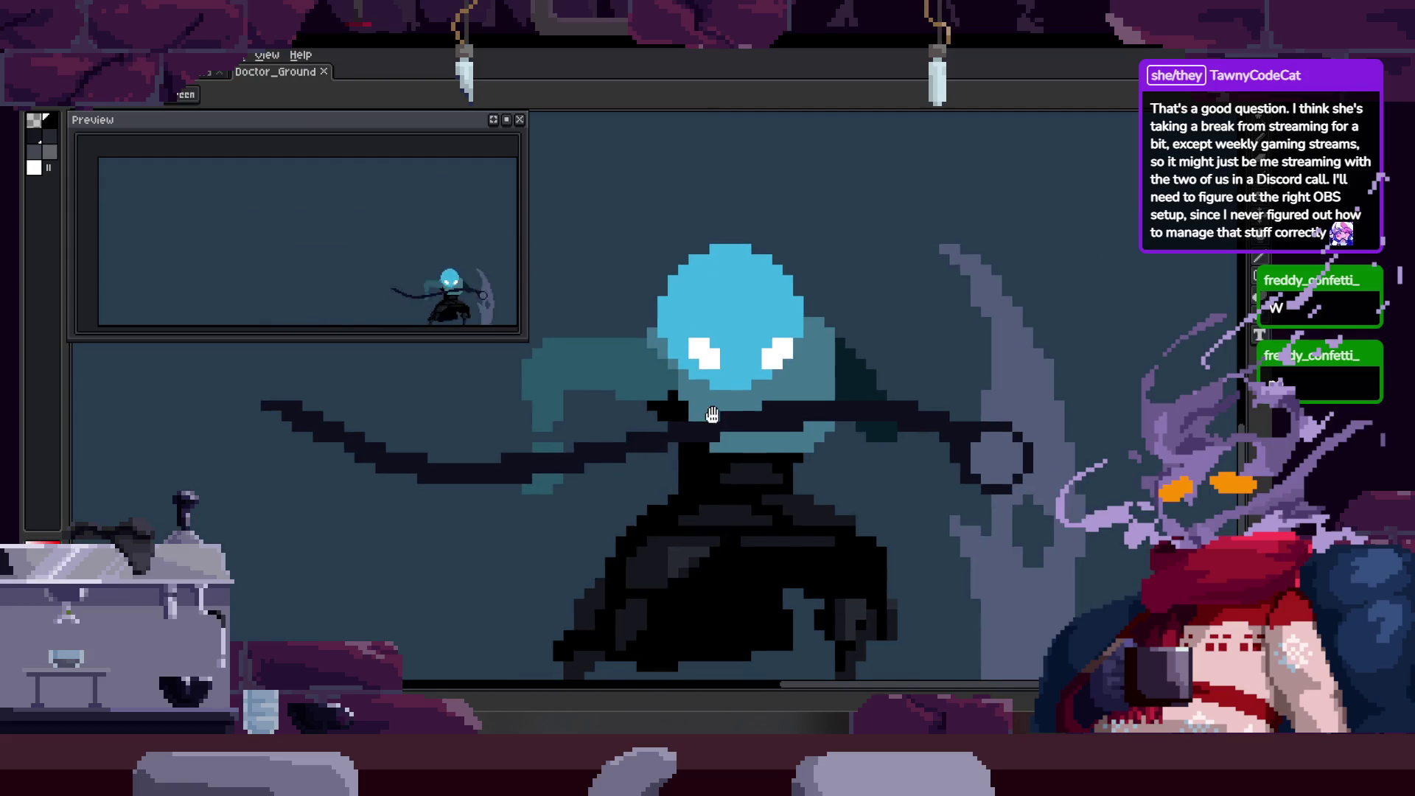
scroll(718, 426, "up", 1)
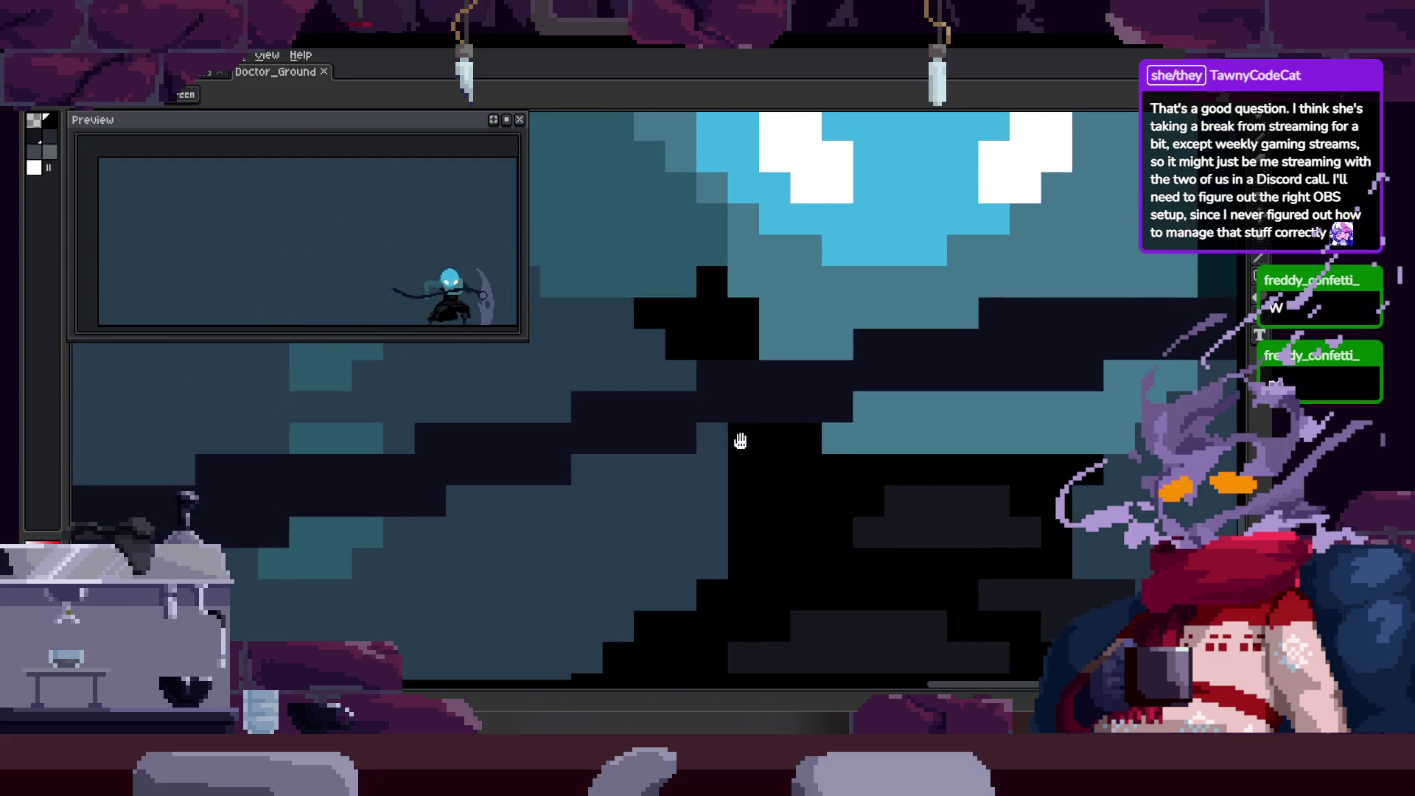
scroll(718, 398, "down", 1)
scroll(708, 415, "down", 1)
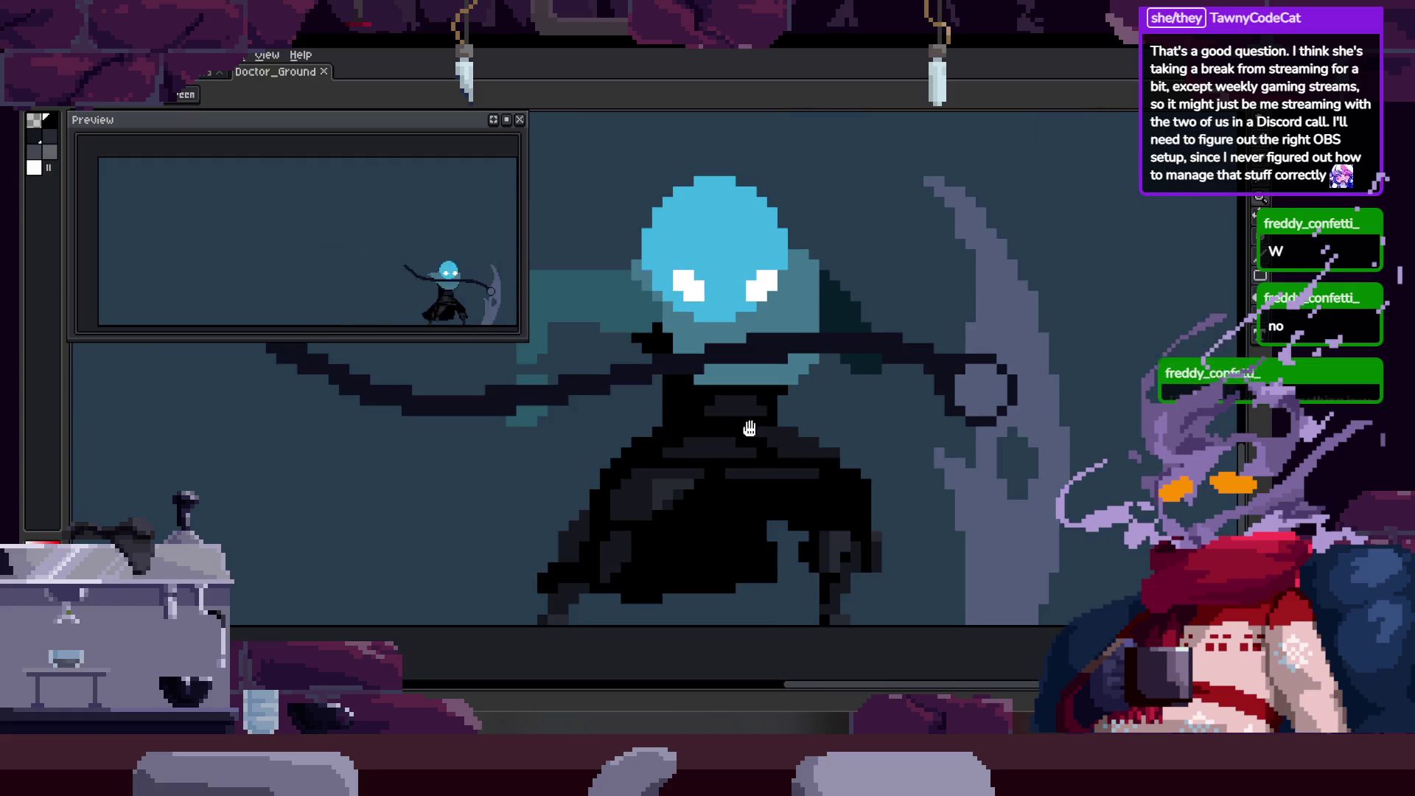
scroll(695, 419, "up", 1)
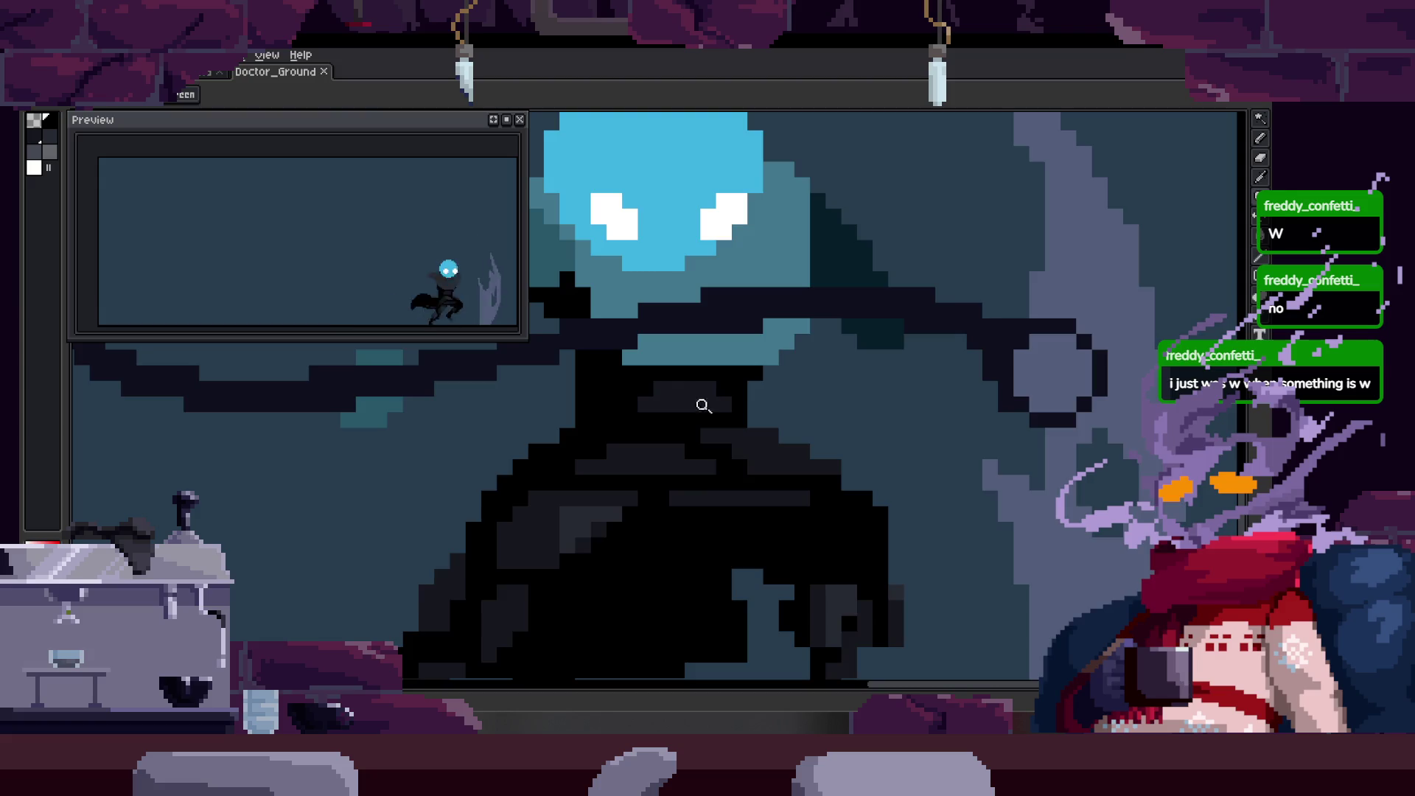
scroll(699, 396, "up", 1)
scroll(636, 414, "down", 2)
scroll(719, 376, "up", 1)
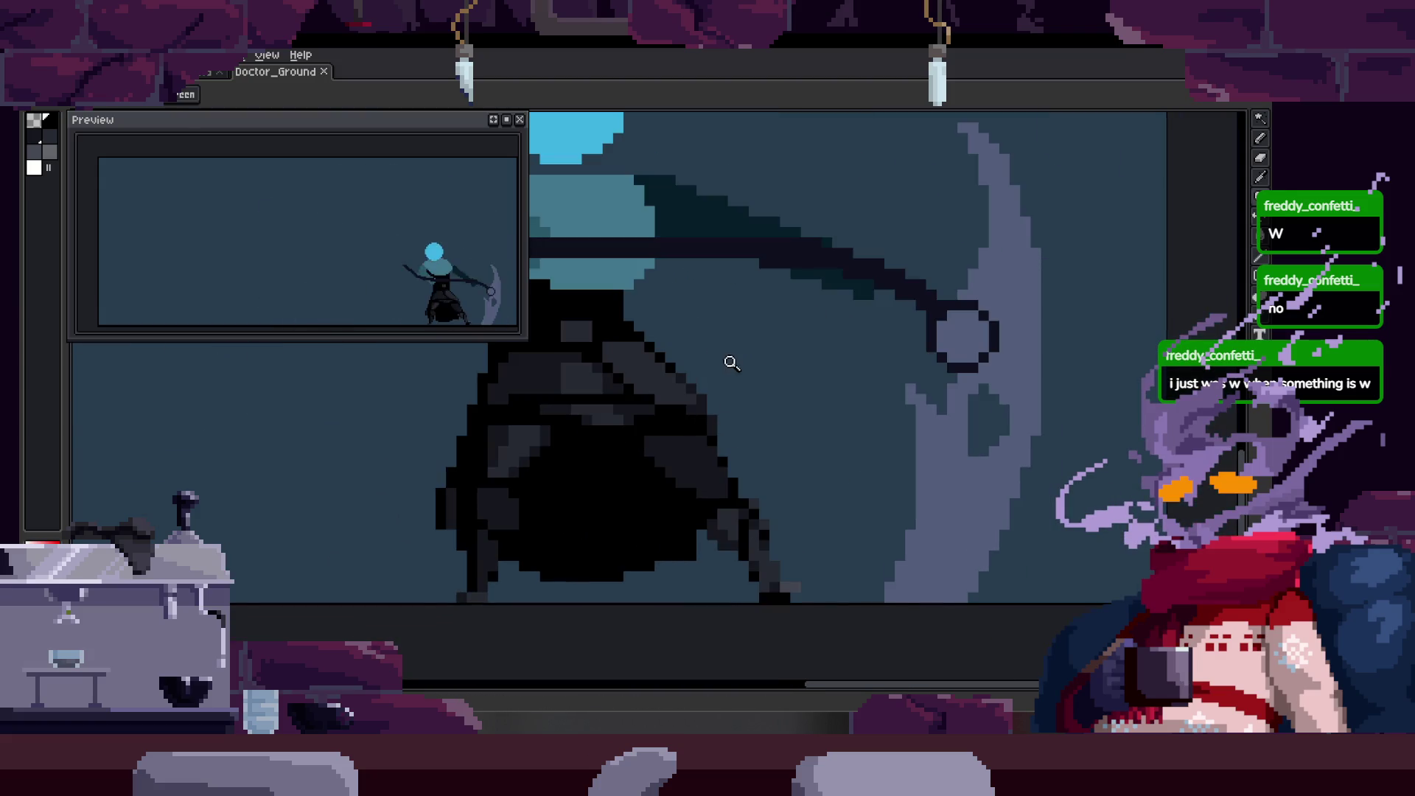
scroll(719, 387, "down", 1)
scroll(708, 404, "down", 1)
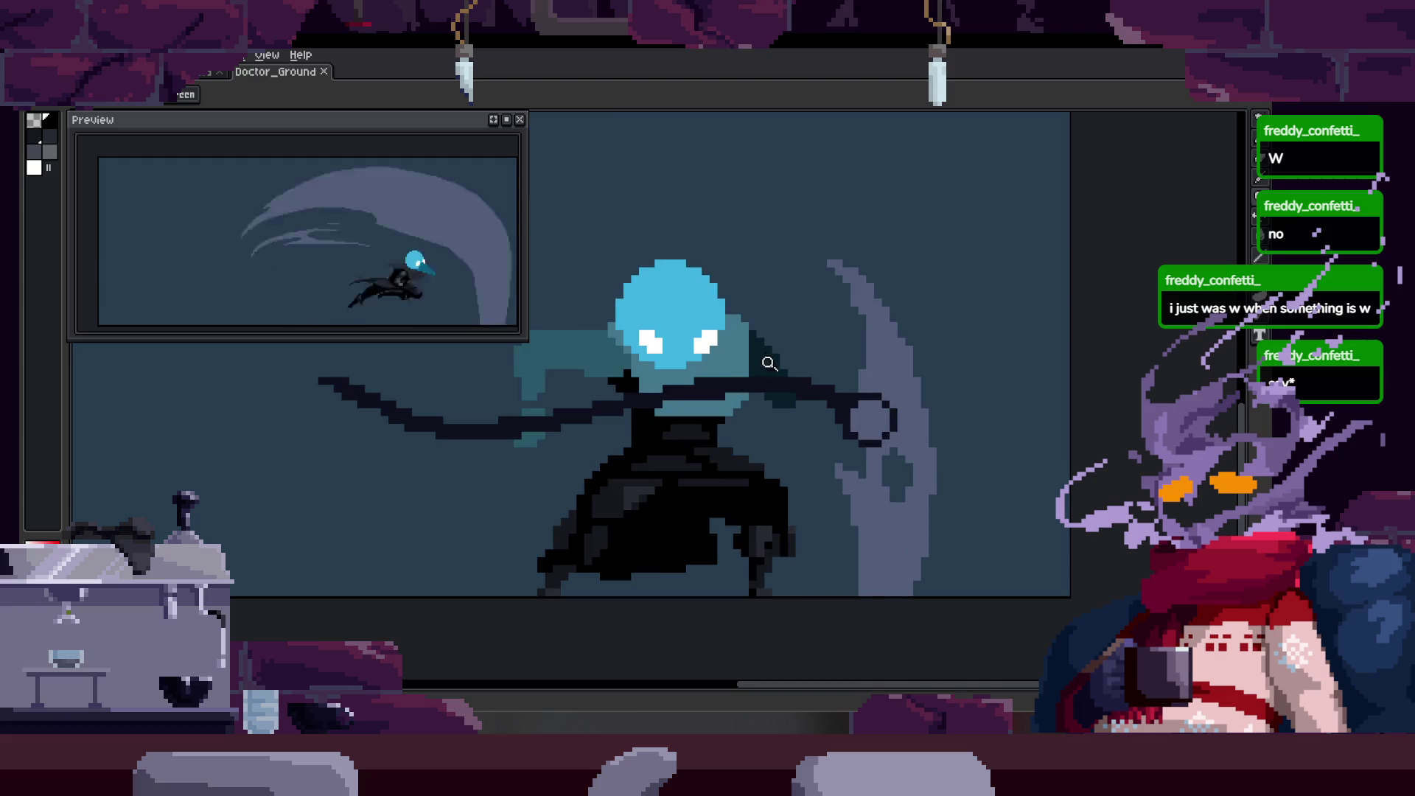
scroll(717, 360, "up", 1)
scroll(711, 395, "up", 2)
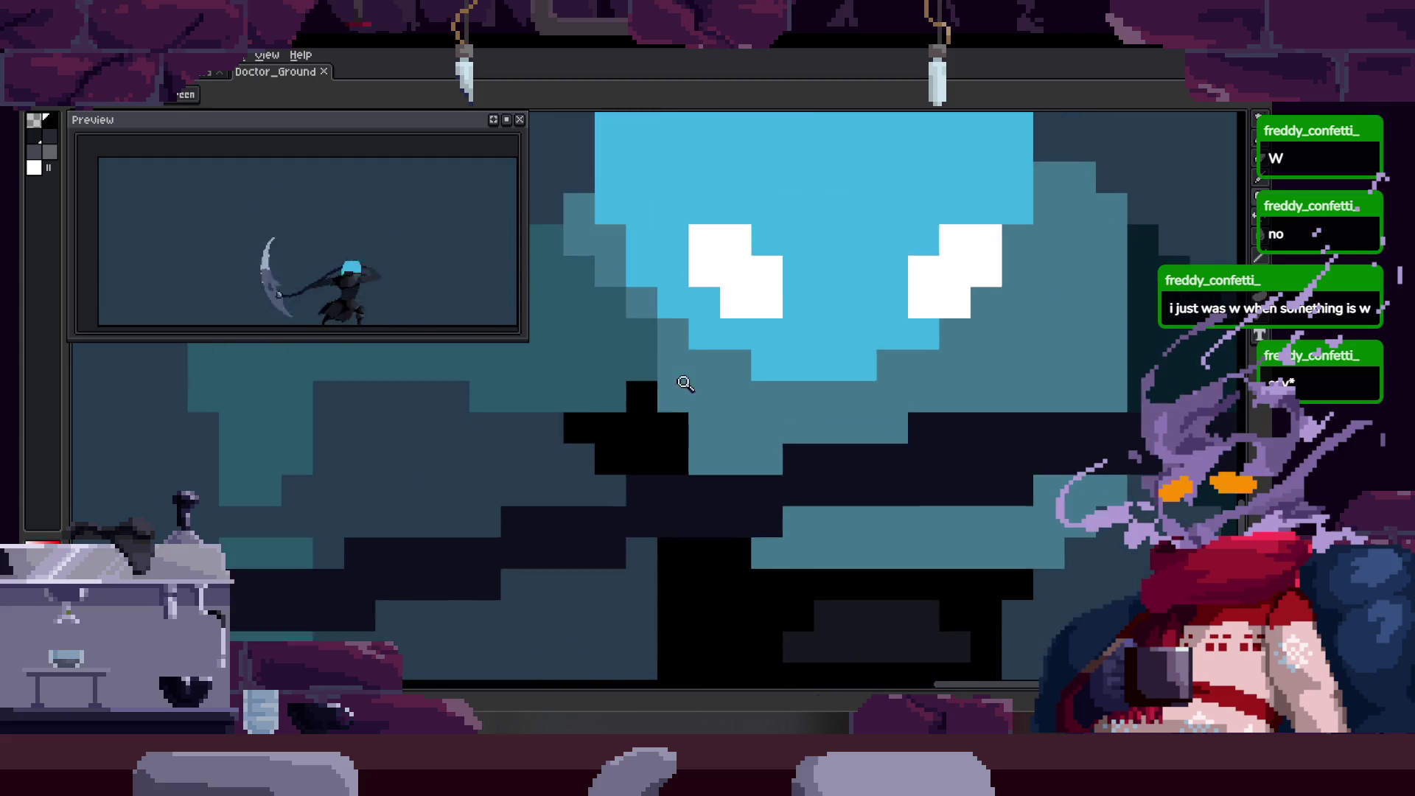
scroll(681, 395, "down", 3)
left_click_drag(744, 397, 715, 410)
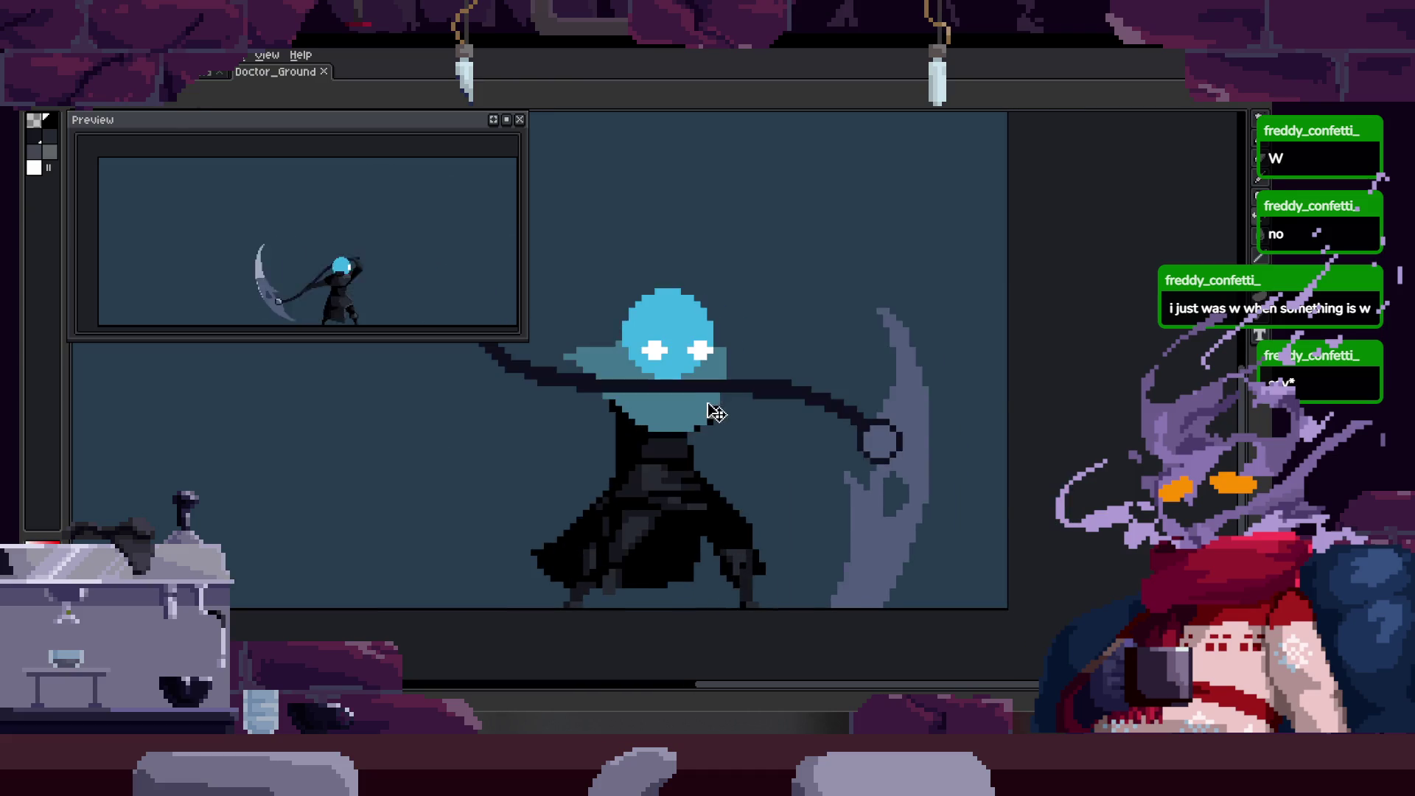
Save Doctor_Ground and zoom in closely on the doctor's chest and arm pixels.
key("ctrl+s")
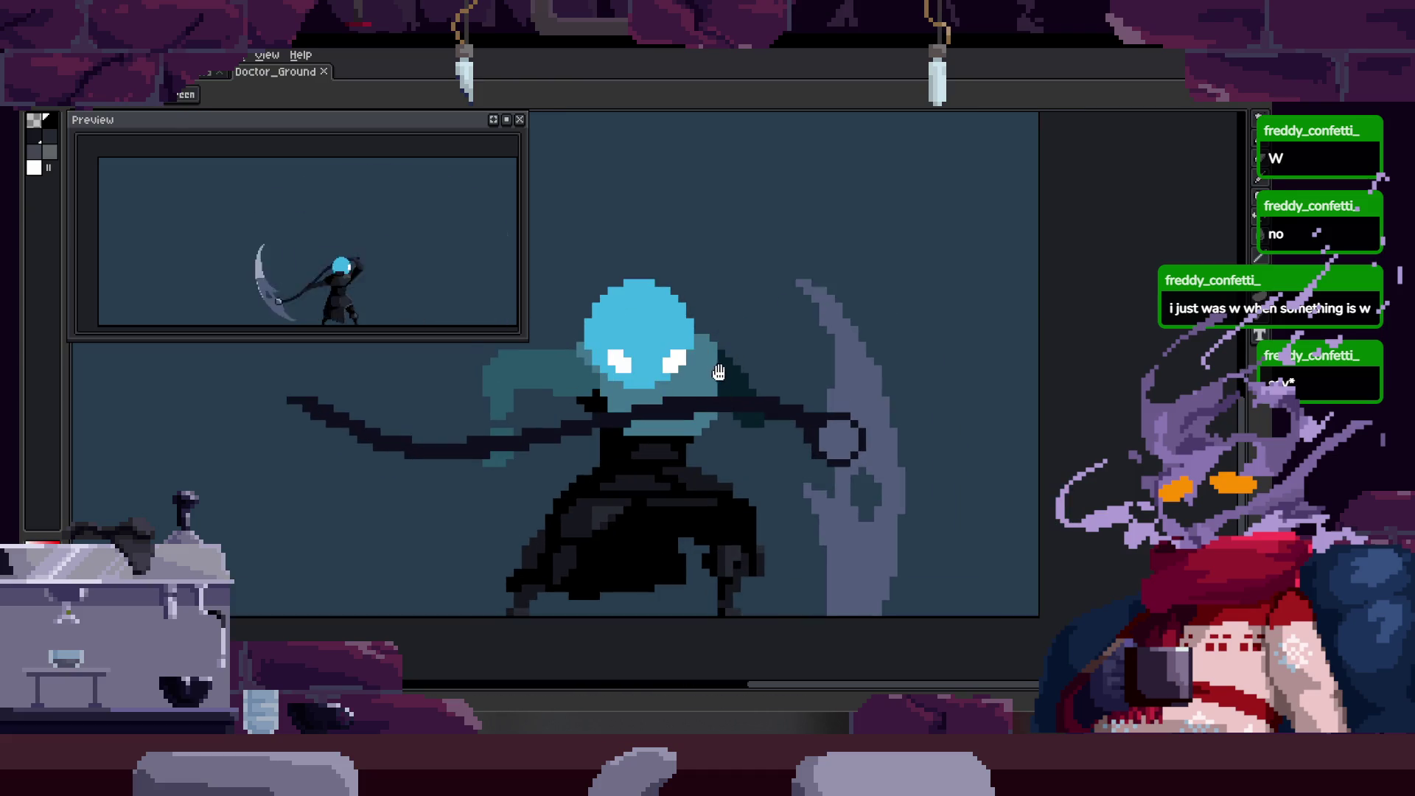
left_click_drag(718, 373, 726, 300)
left_click(700, 381)
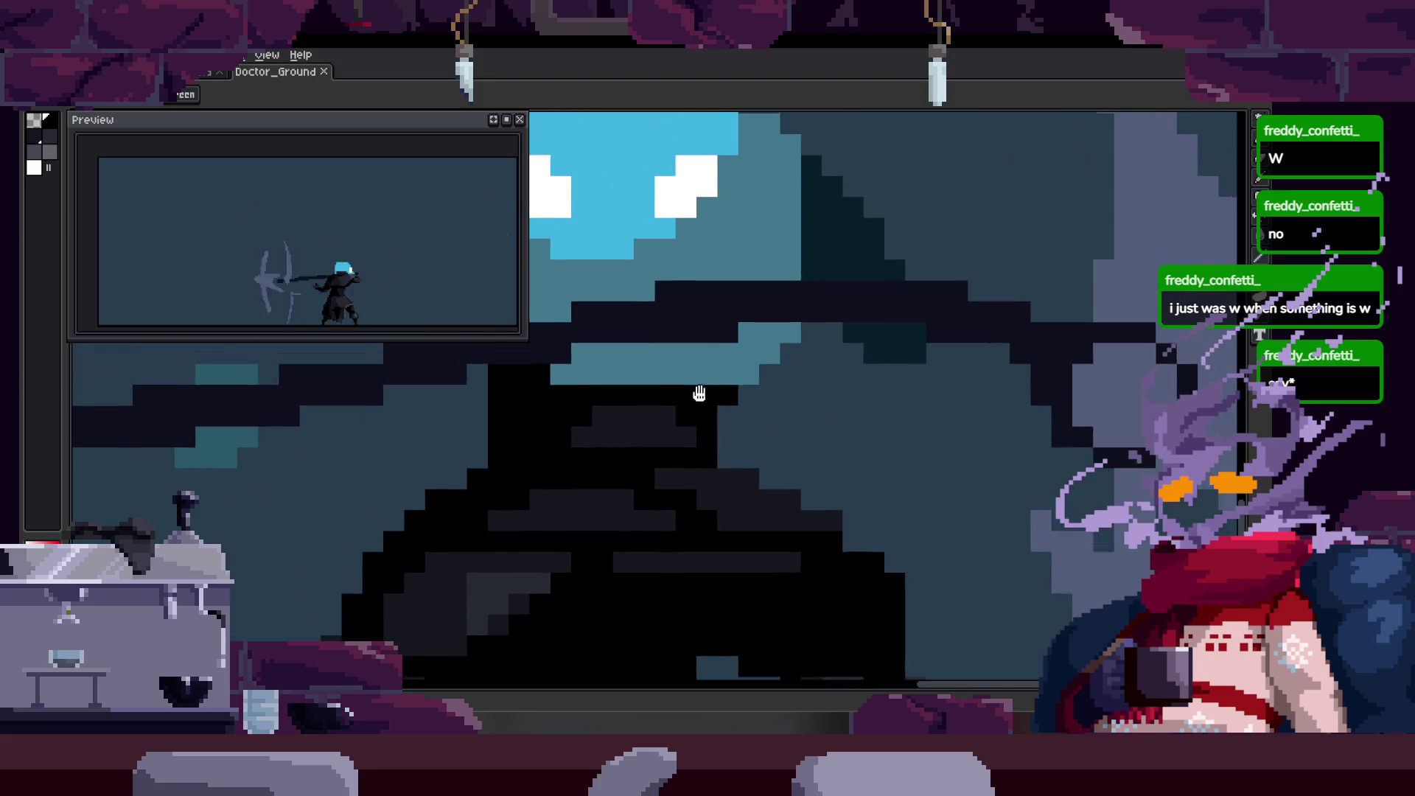
left_click(569, 437)
left_click(621, 418)
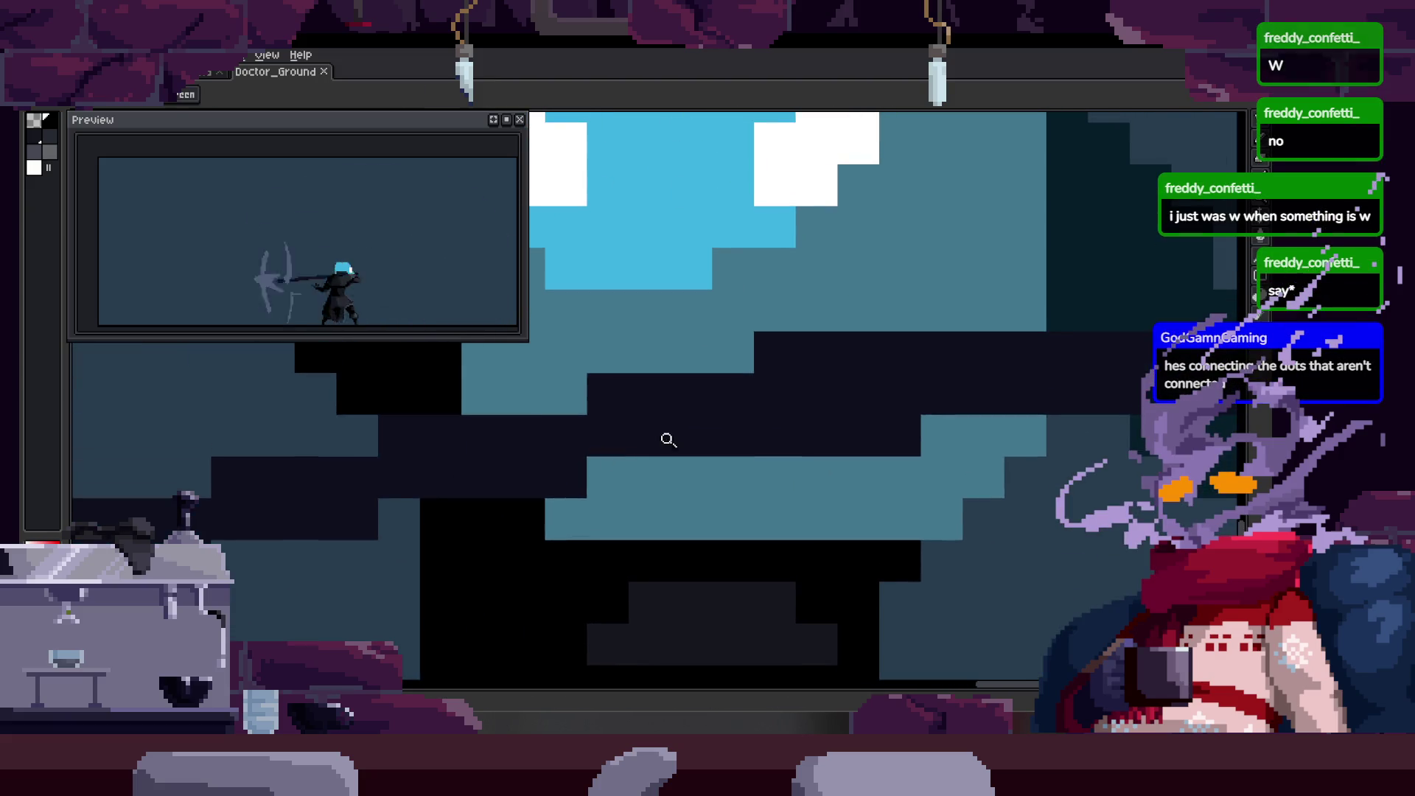
Sample colours from the body and head and select pixels for adjustment.
key("alt")
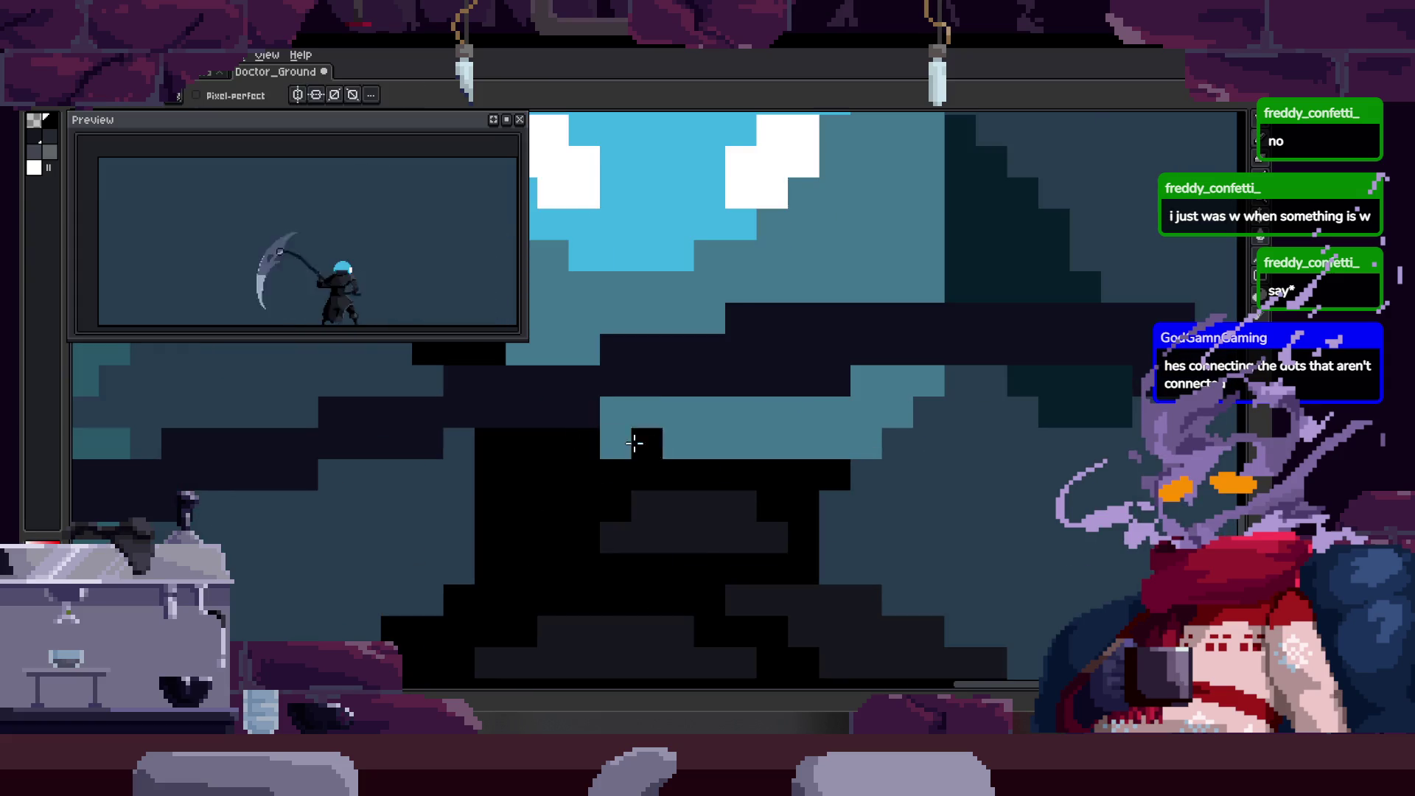
key("m")
scroll(849, 332, "up", 1)
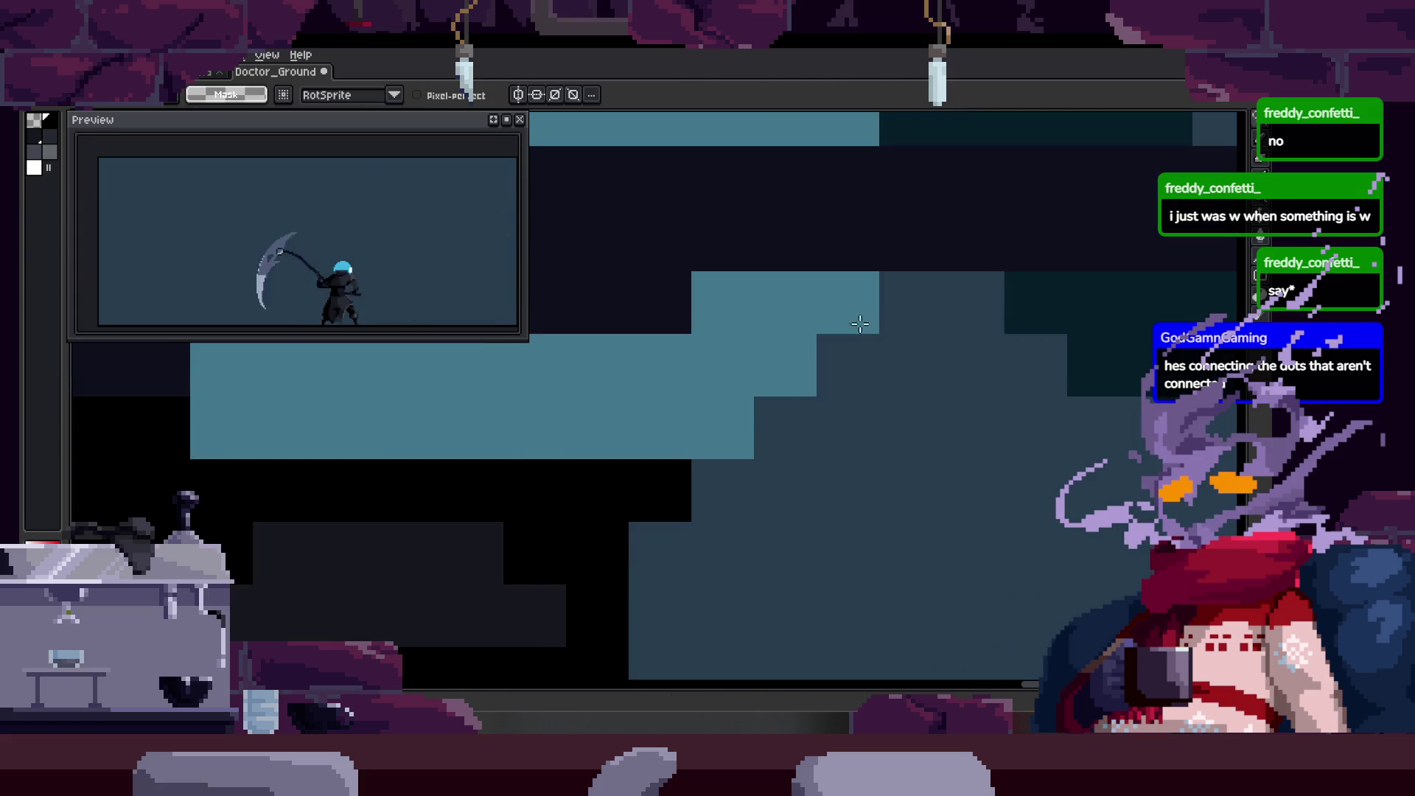
key("ctrl")
scroll(818, 376, "down", 1)
scroll(809, 405, "down", 1)
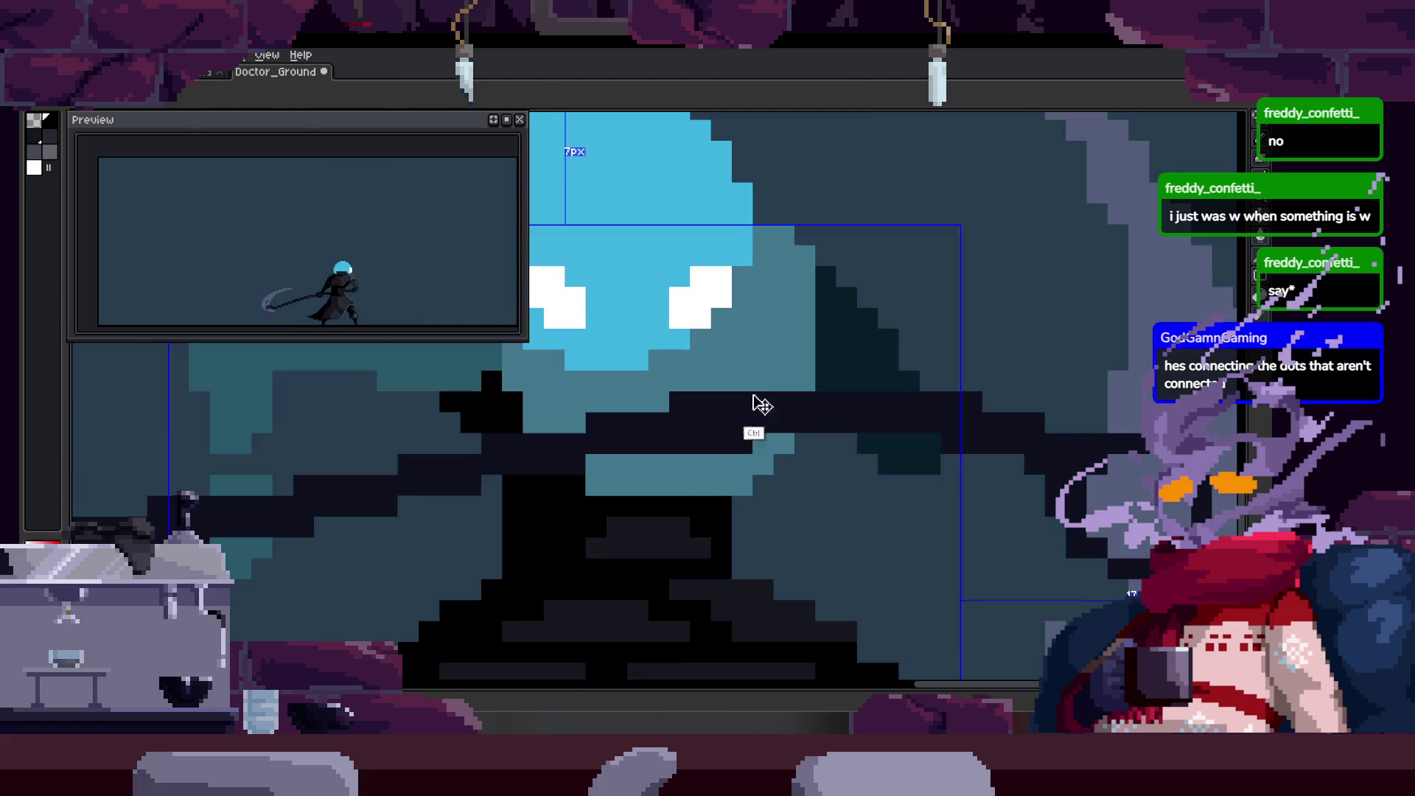
scroll(730, 432, "up", 1)
scroll(680, 448, "up", 1)
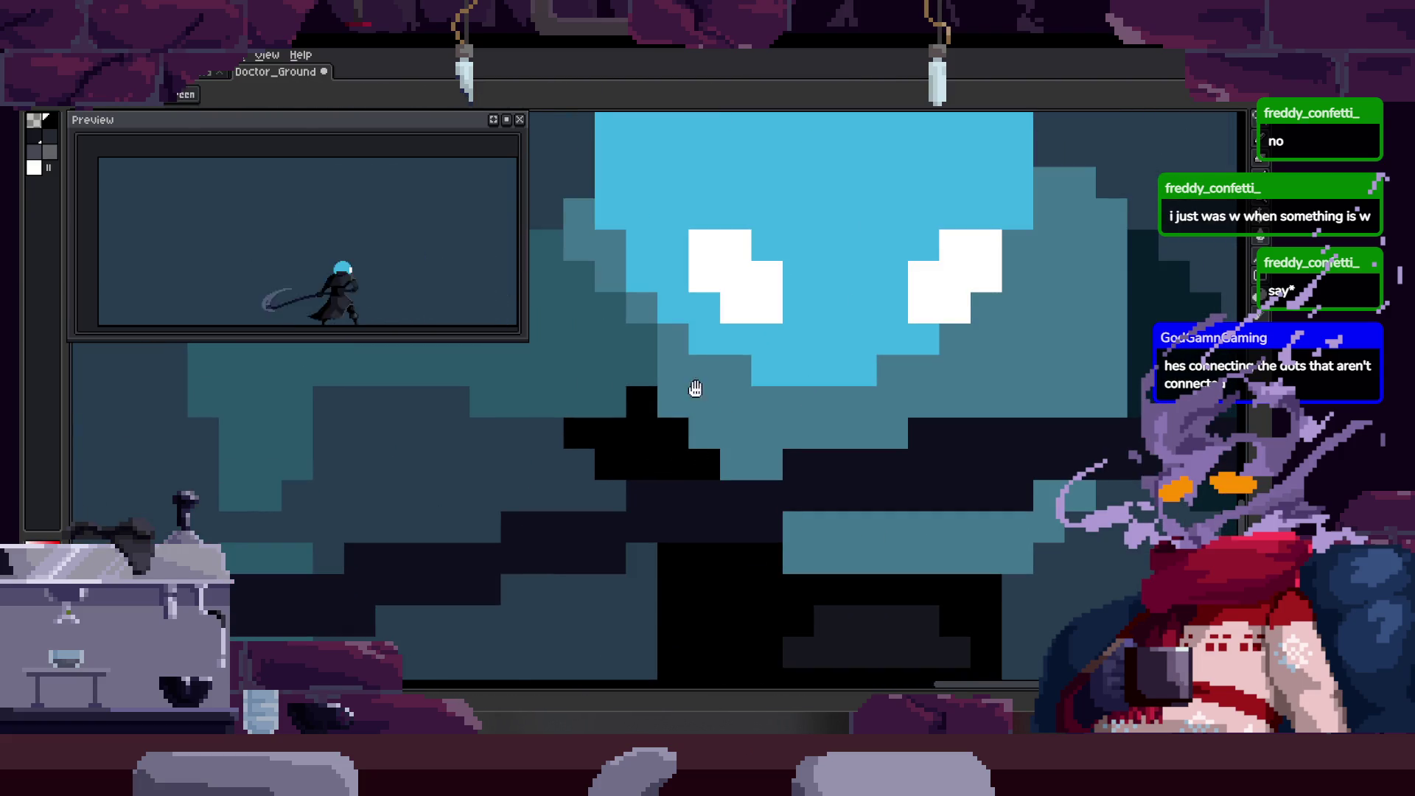
key("alt")
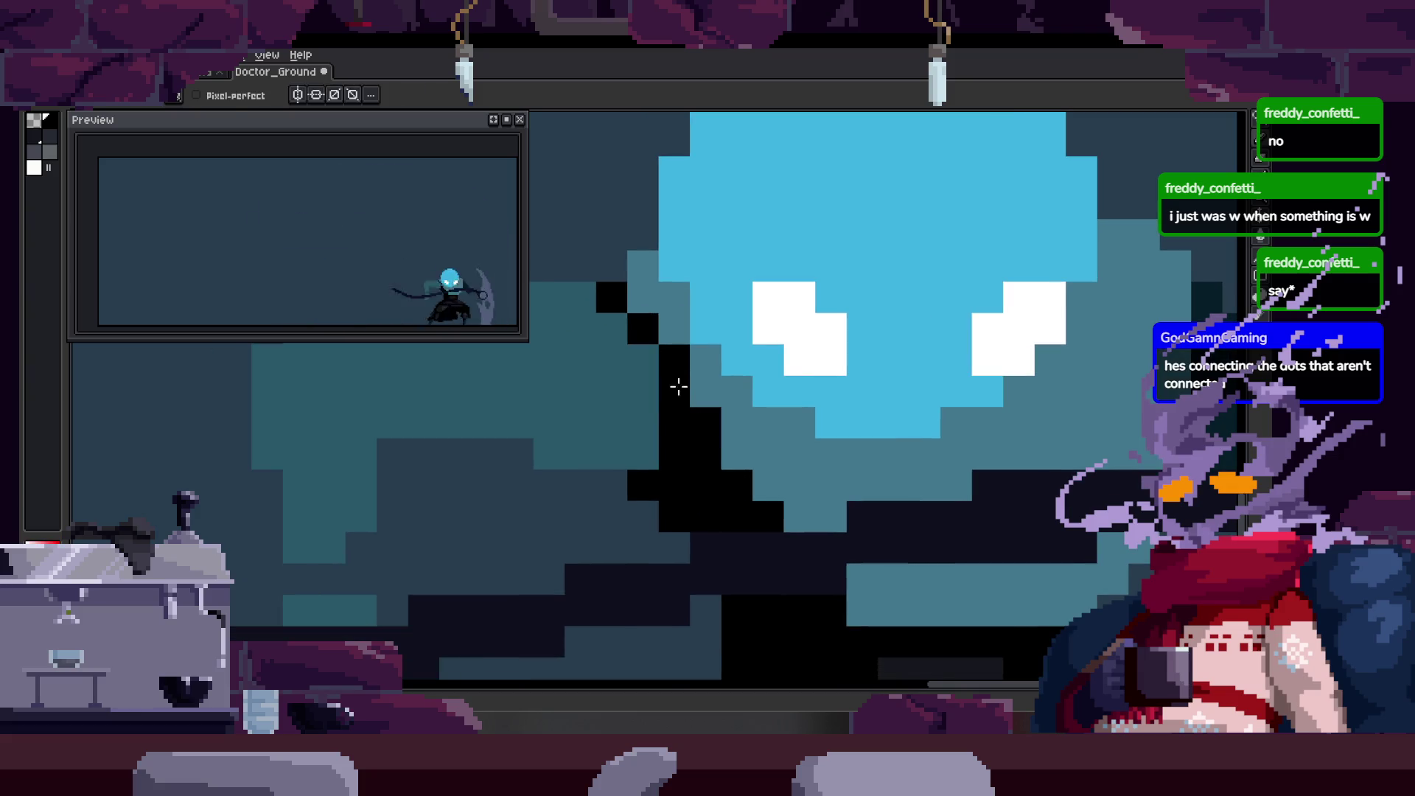
scroll(646, 436, "down", 3)
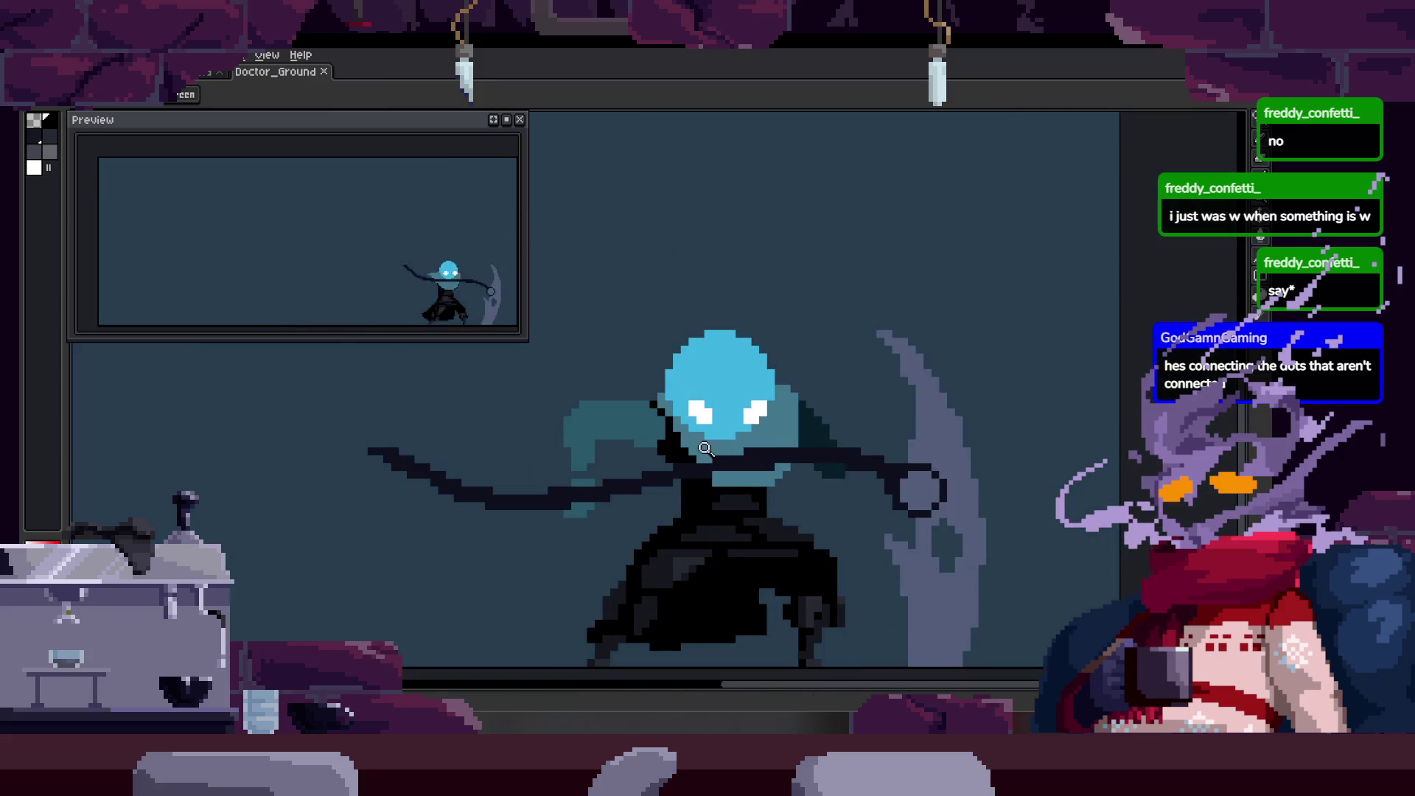
scroll(711, 446, "up", 3)
scroll(647, 442, "down", 1)
scroll(767, 444, "up", 1)
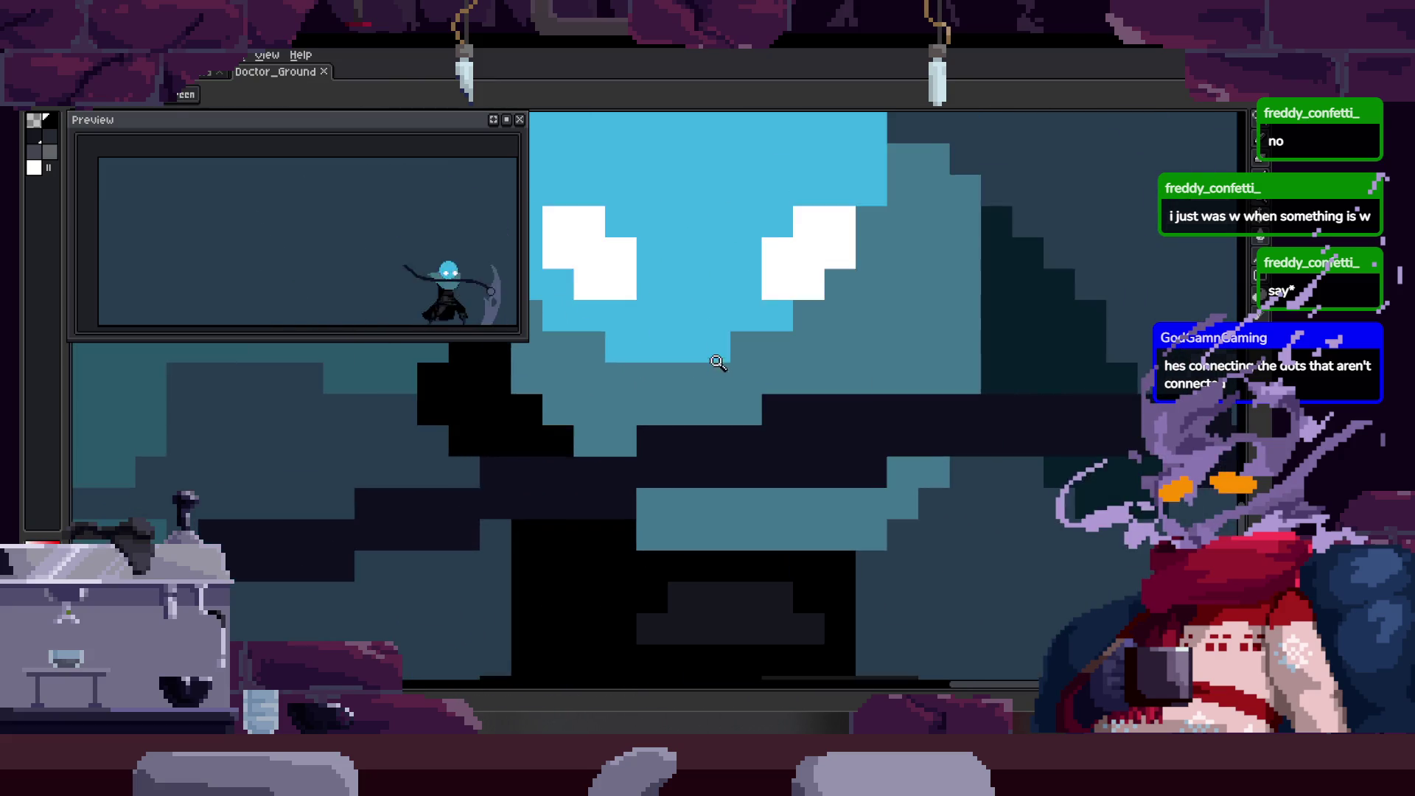
scroll(669, 401, "up", 1)
key("alt")
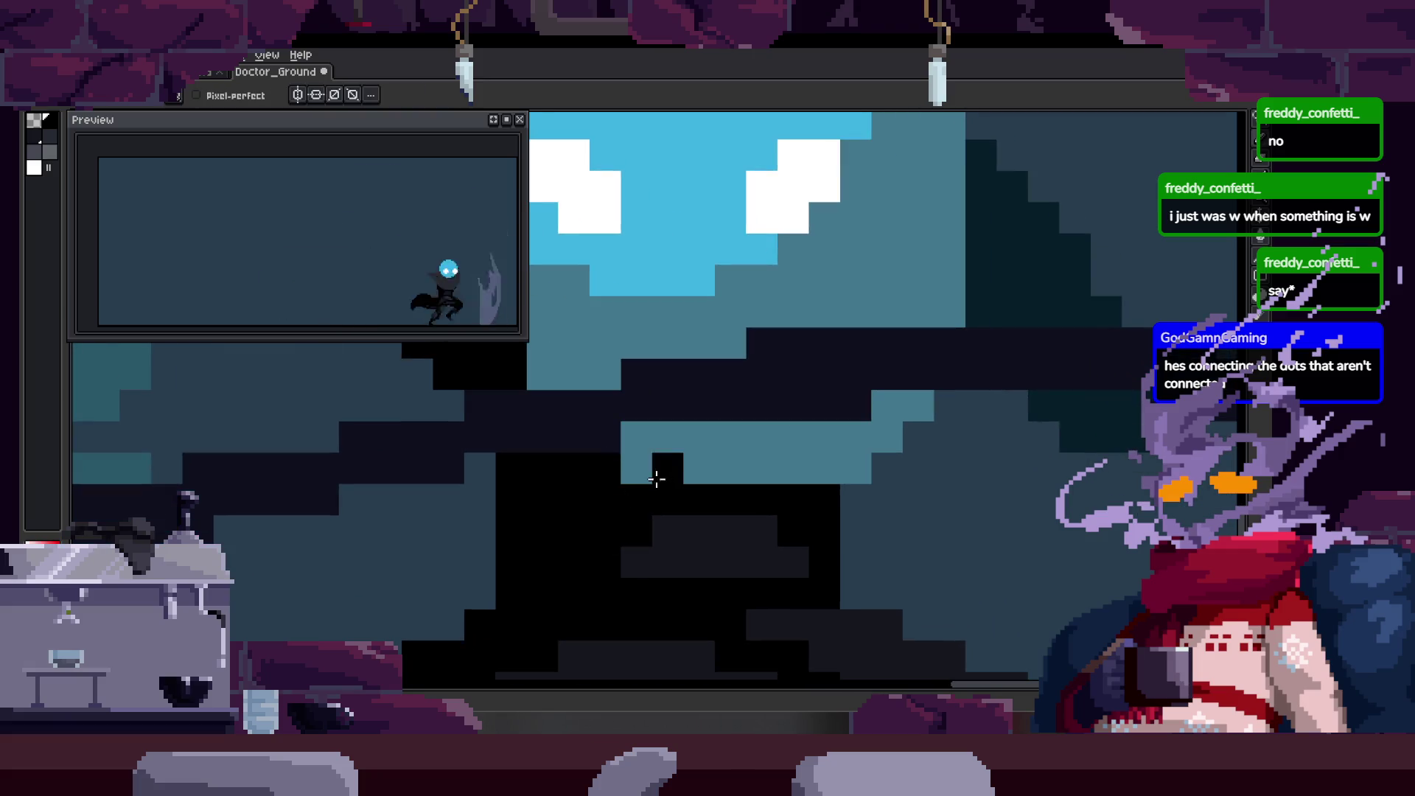
scroll(818, 467, "down", 1)
scroll(827, 459, "down", 2)
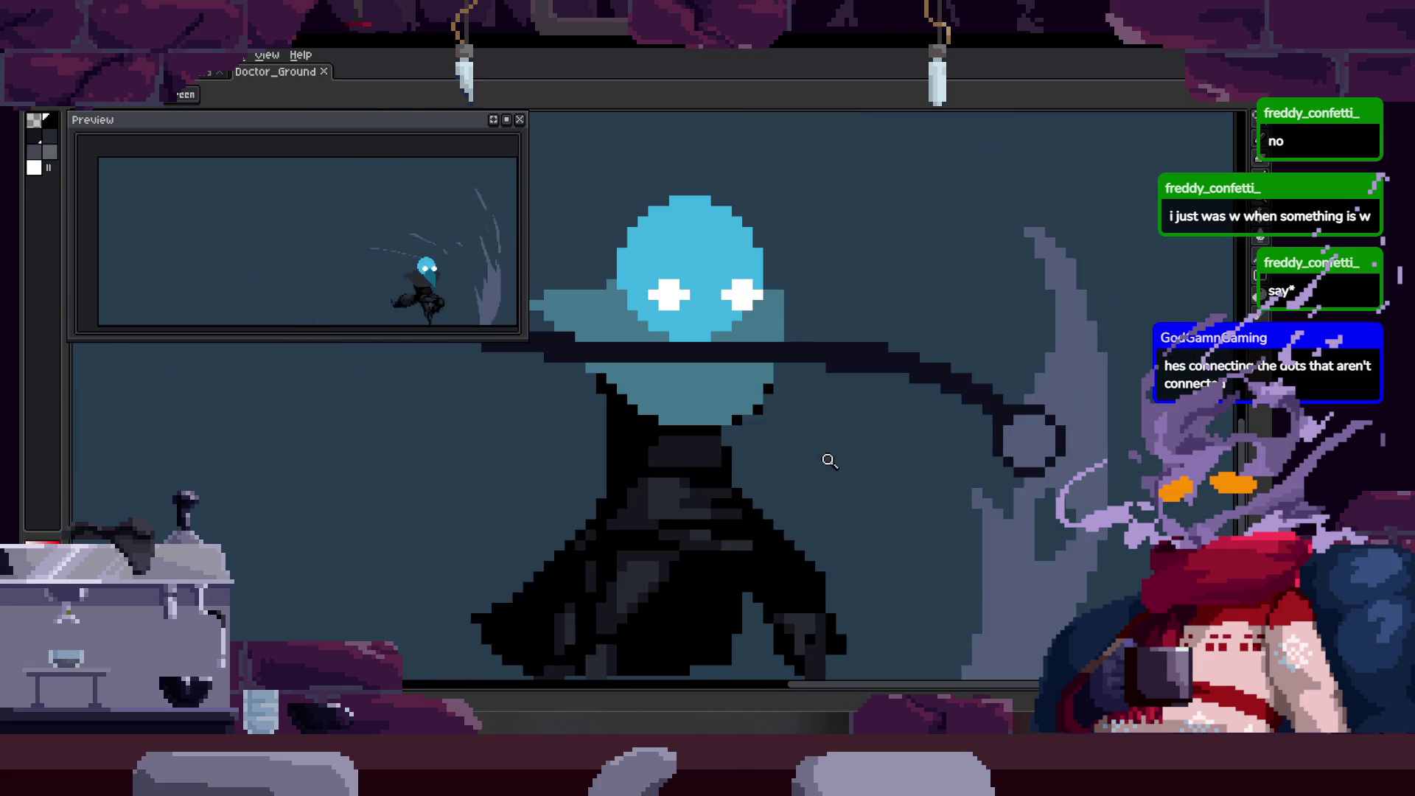
scroll(759, 467, "down", 1)
scroll(777, 395, "down", 1)
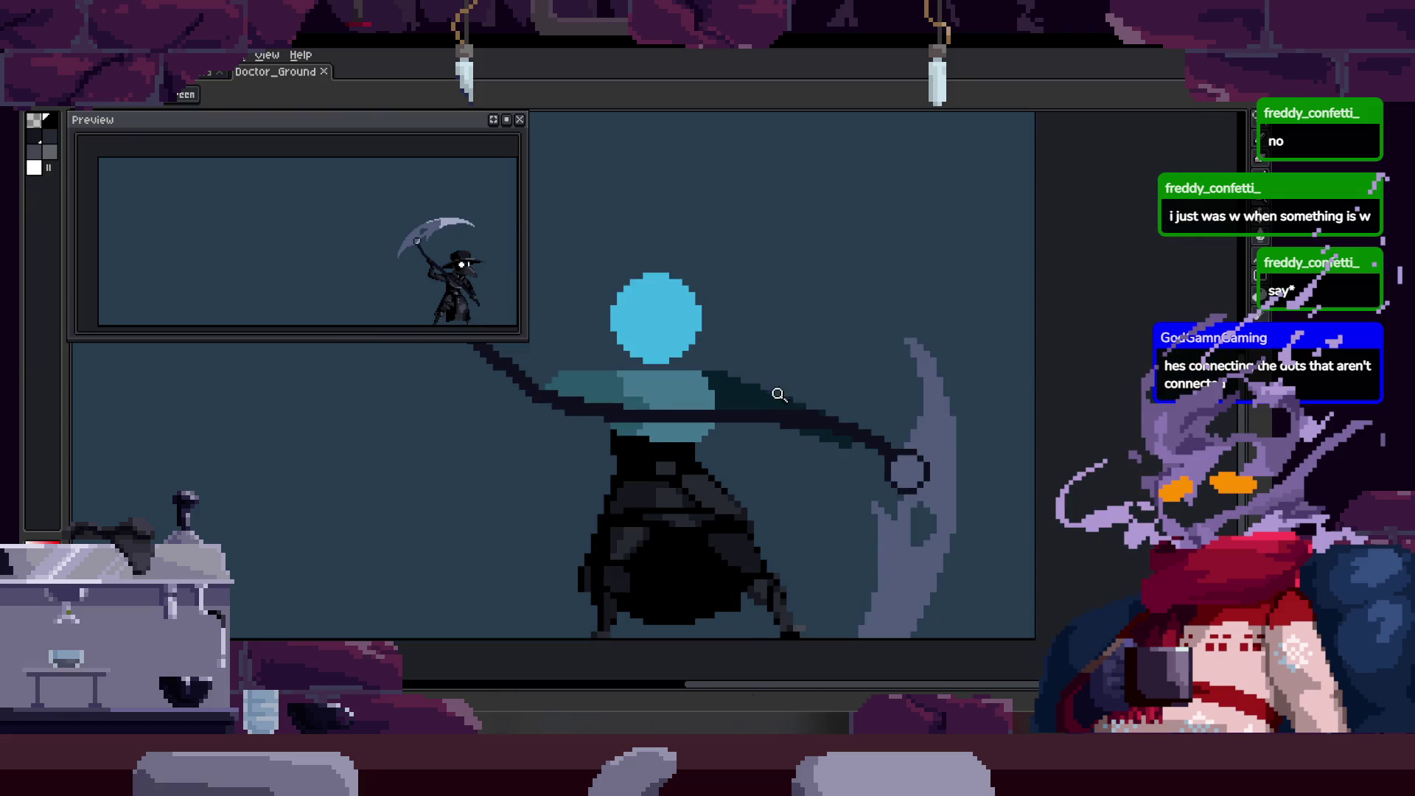
Step through the scythe attack frames one at a time, checking the swing poses.
key("Right")
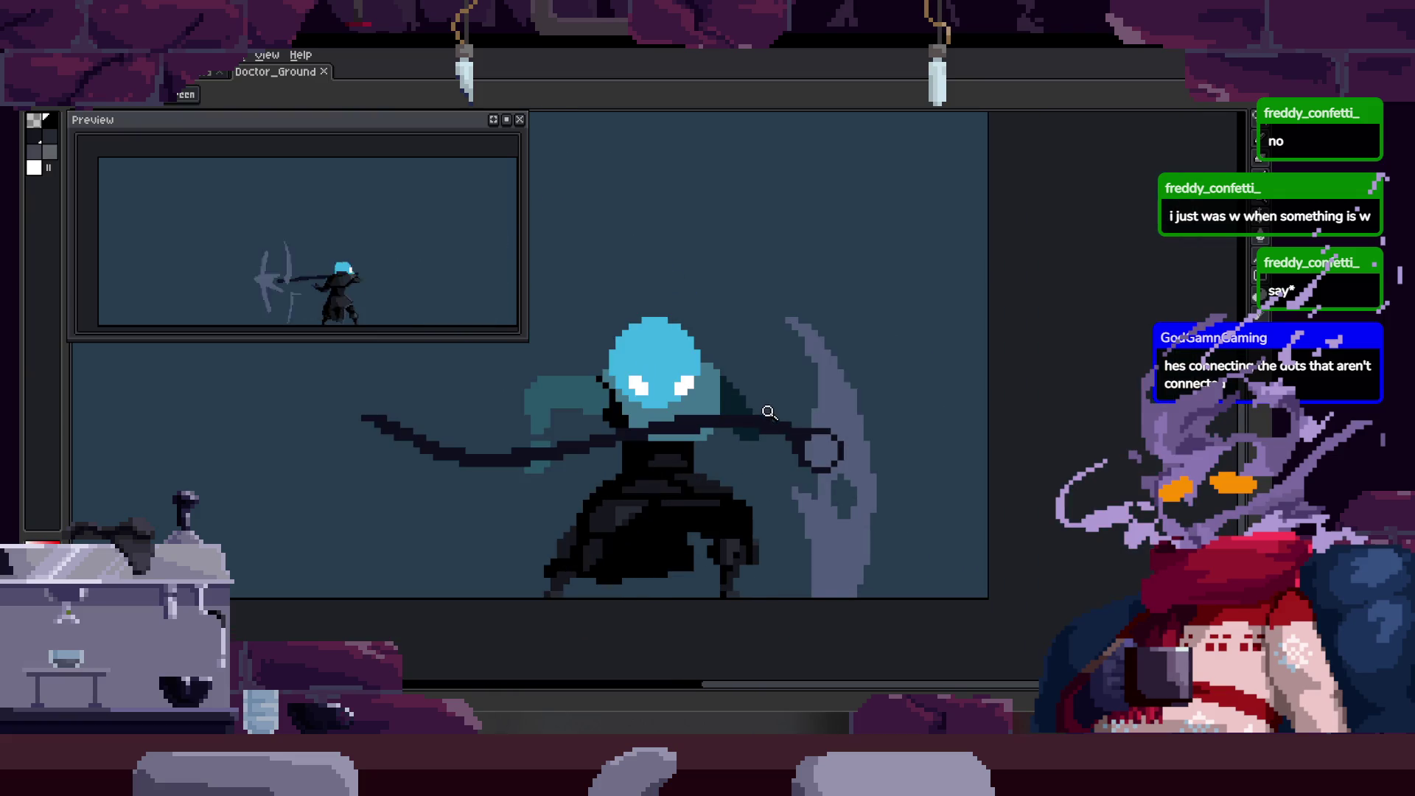
key("Right")
key("Right")
key("Right")
key("Left")
key("Right")
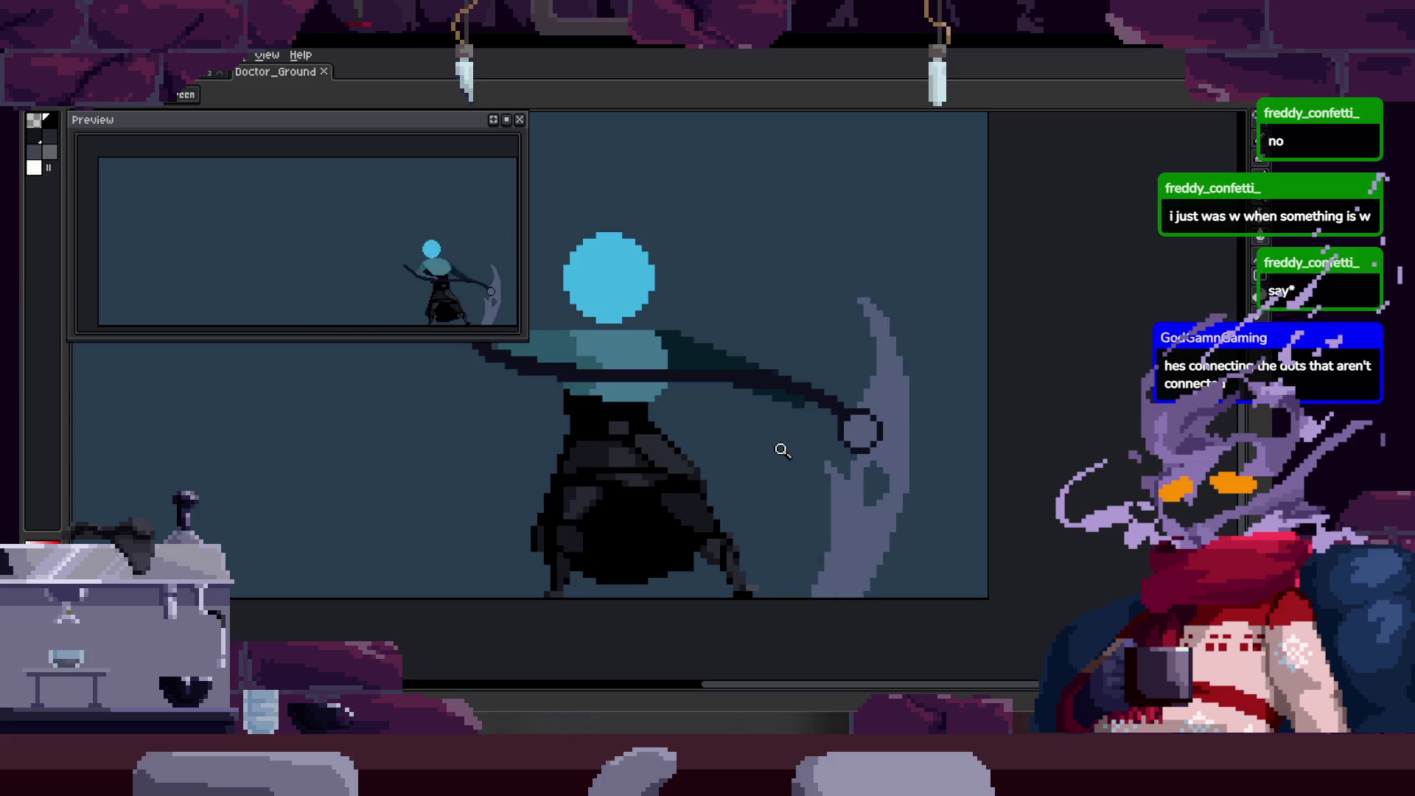
key("Right")
key("Right")
key("Right")
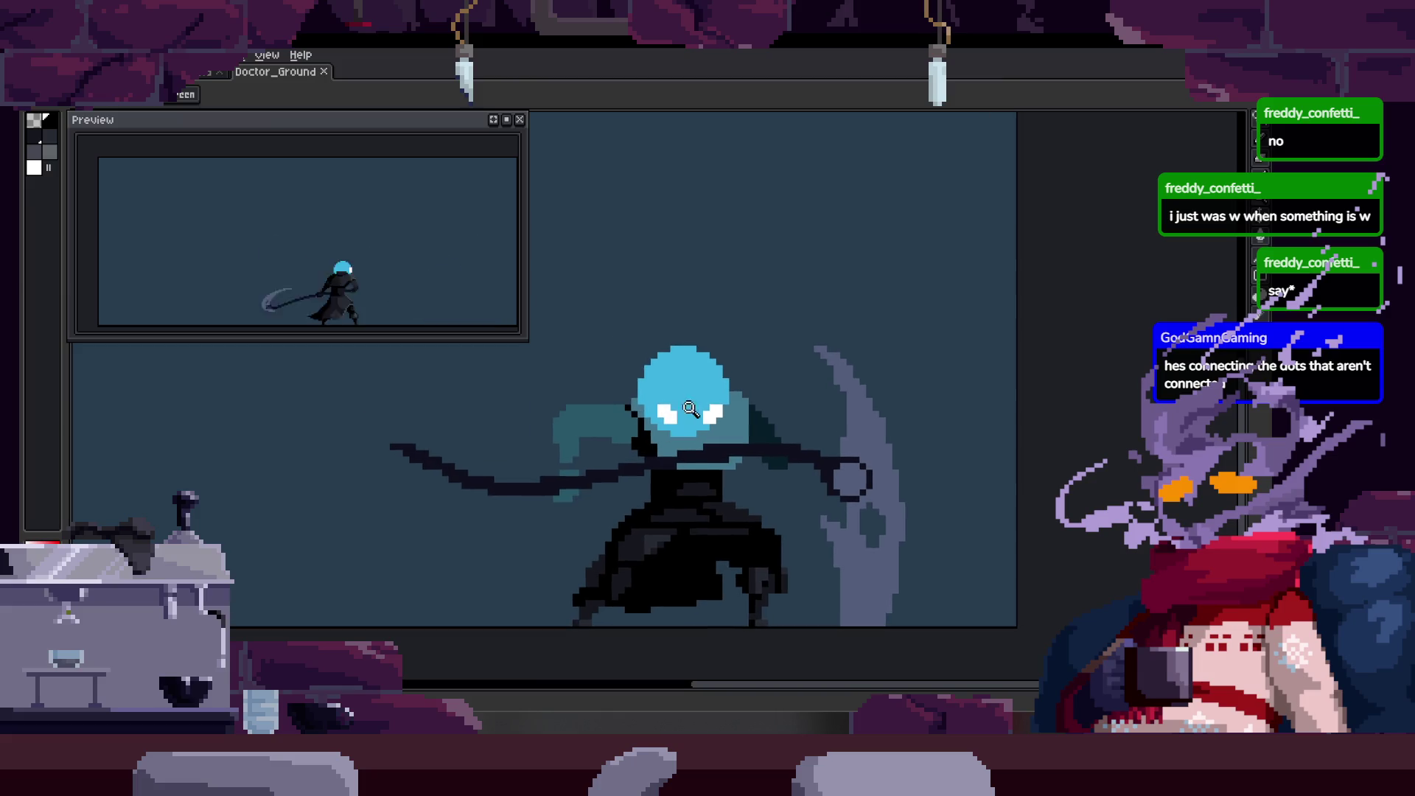
key("Right")
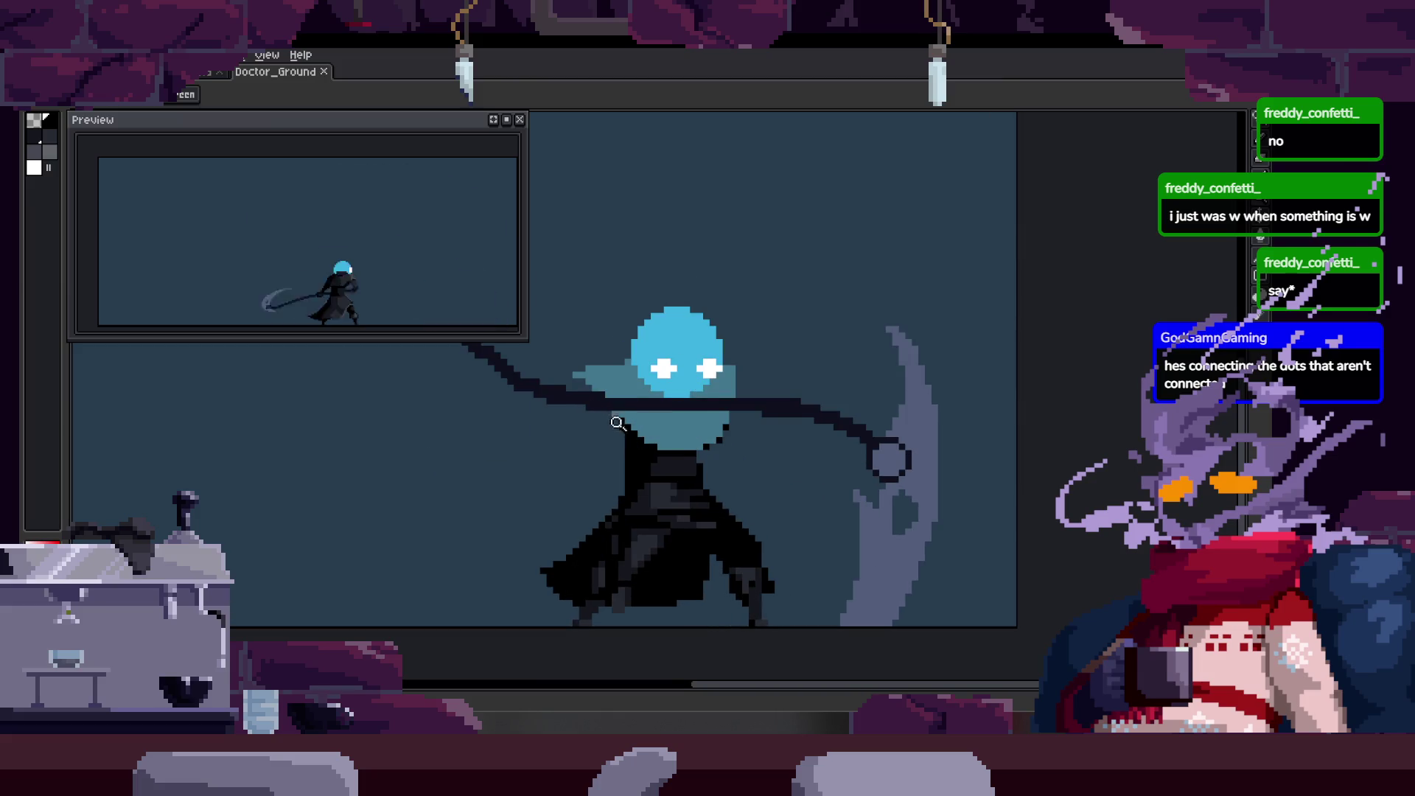
key("Right")
key("Right")
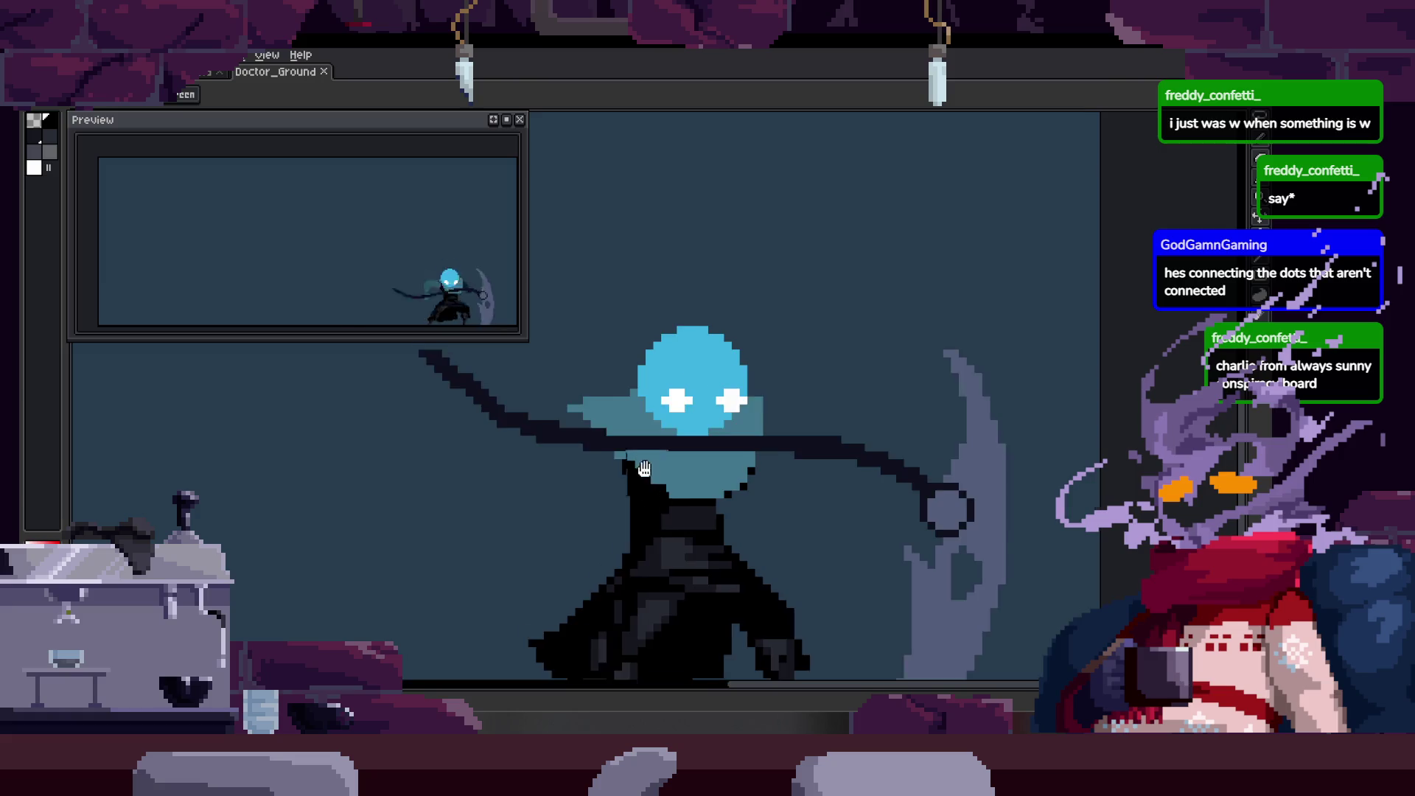
key("Right")
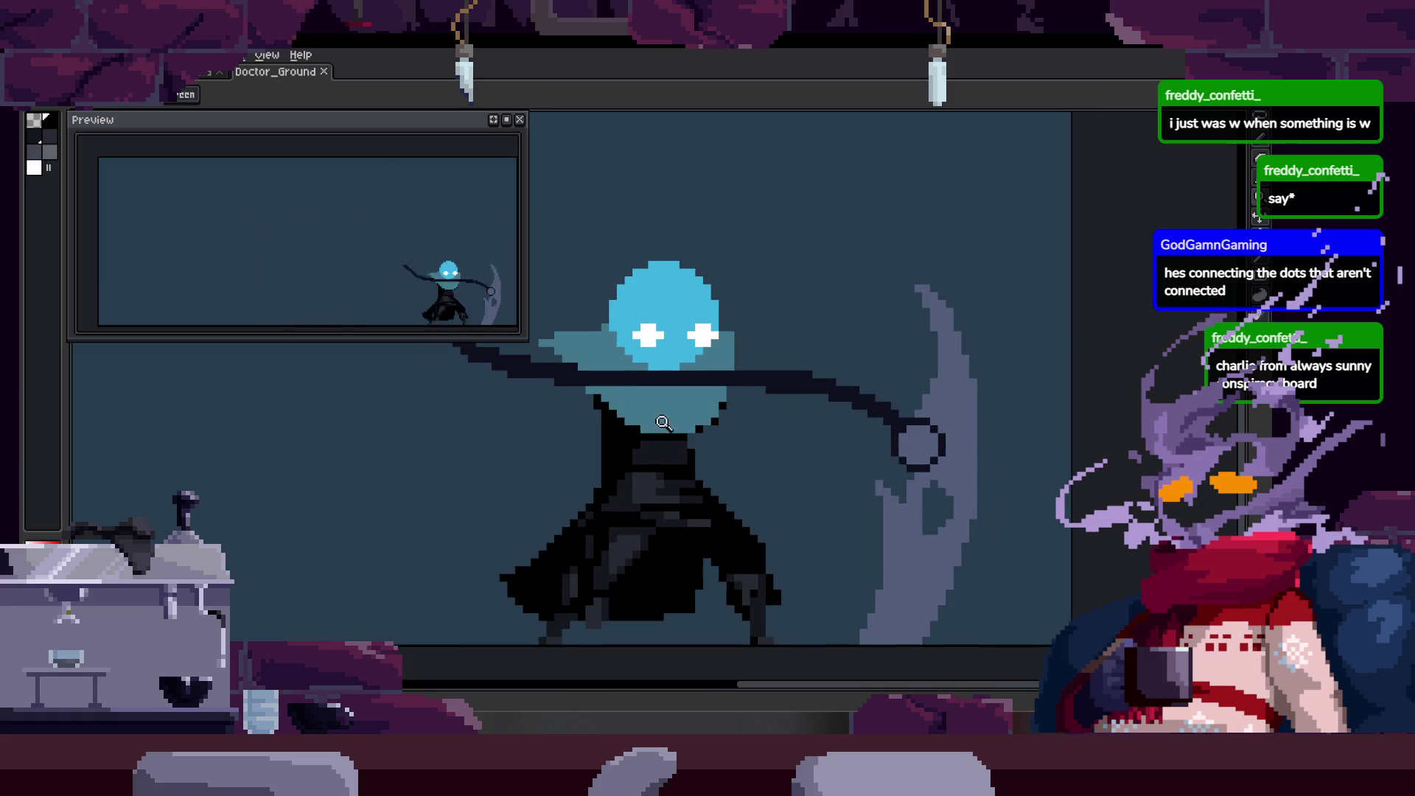
key("Right")
key("Right")
left_click_drag(663, 422, 683, 278)
scroll(684, 278, "down", 1)
key("Right")
Sketch a teal loop and a hand-like shape in the empty space beside the character.
key("b")
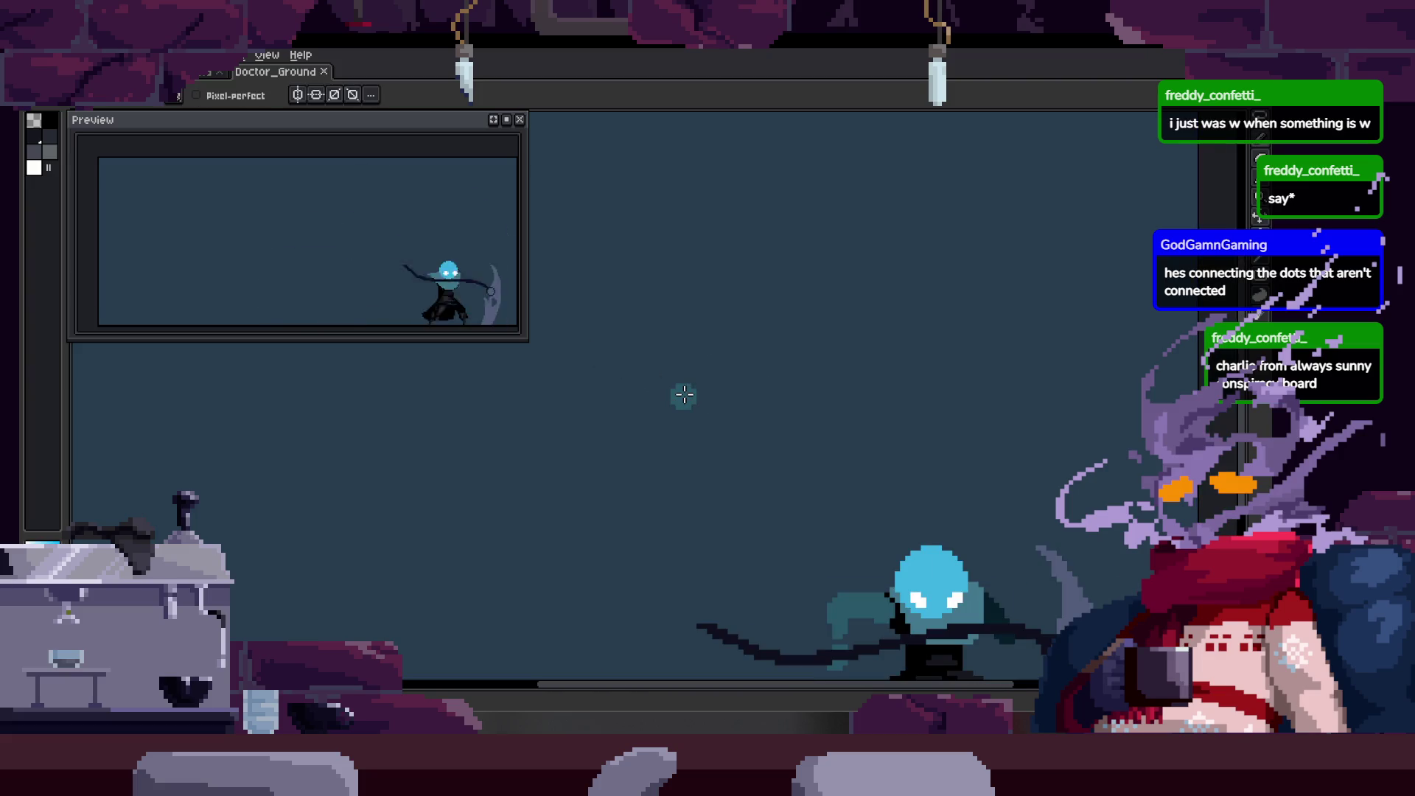
mouse_move(630, 379)
left_mouse_down()
mouse_move(733, 342)
mouse_move(647, 410)
mouse_move(605, 380)
mouse_move(820, 441)
left_mouse_up()
left_click_drag(652, 287, 572, 297)
left_click_drag(586, 222, 663, 321)
mouse_move(664, 232)
left_mouse_down()
mouse_move(647, 319)
mouse_move(754, 386)
left_mouse_up()
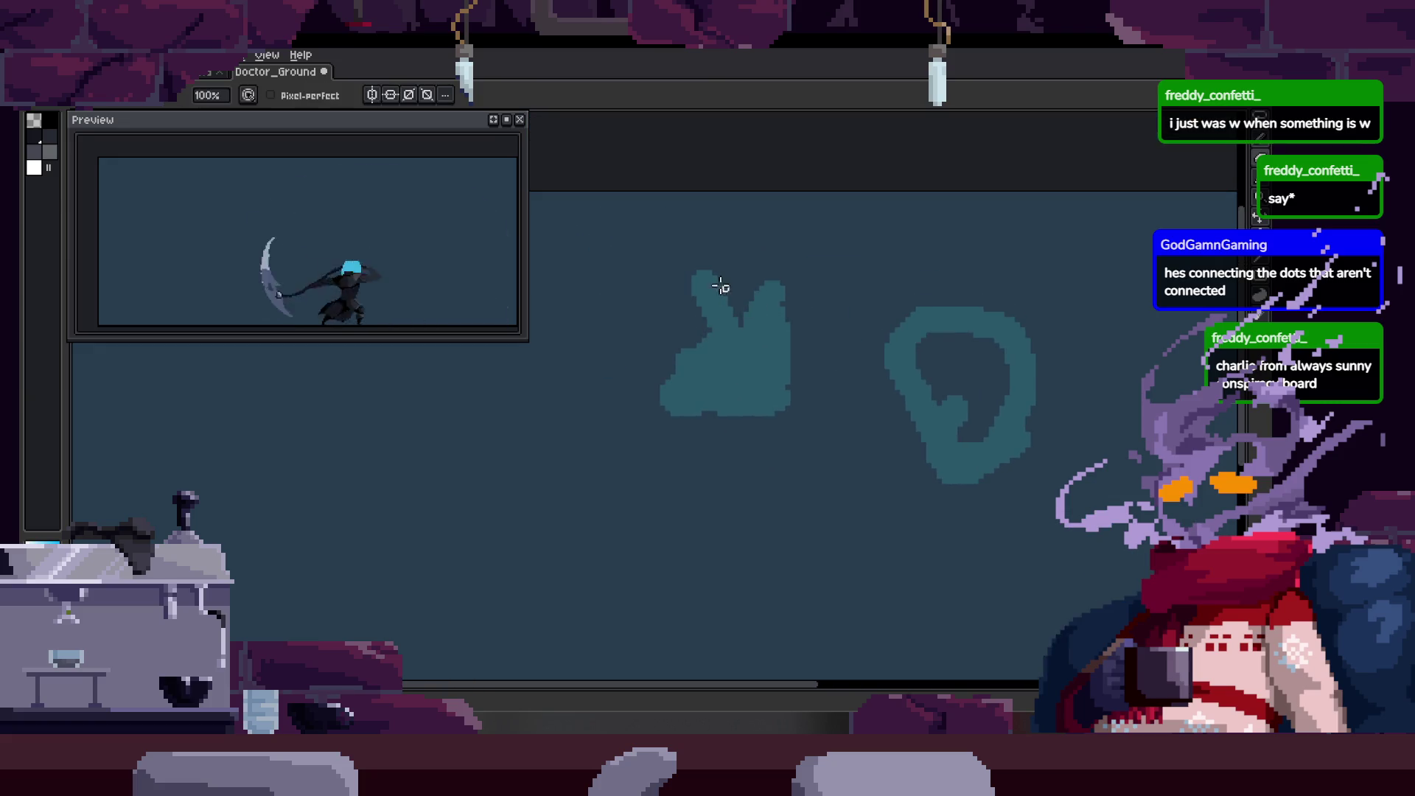
left_click_drag(739, 292, 787, 285)
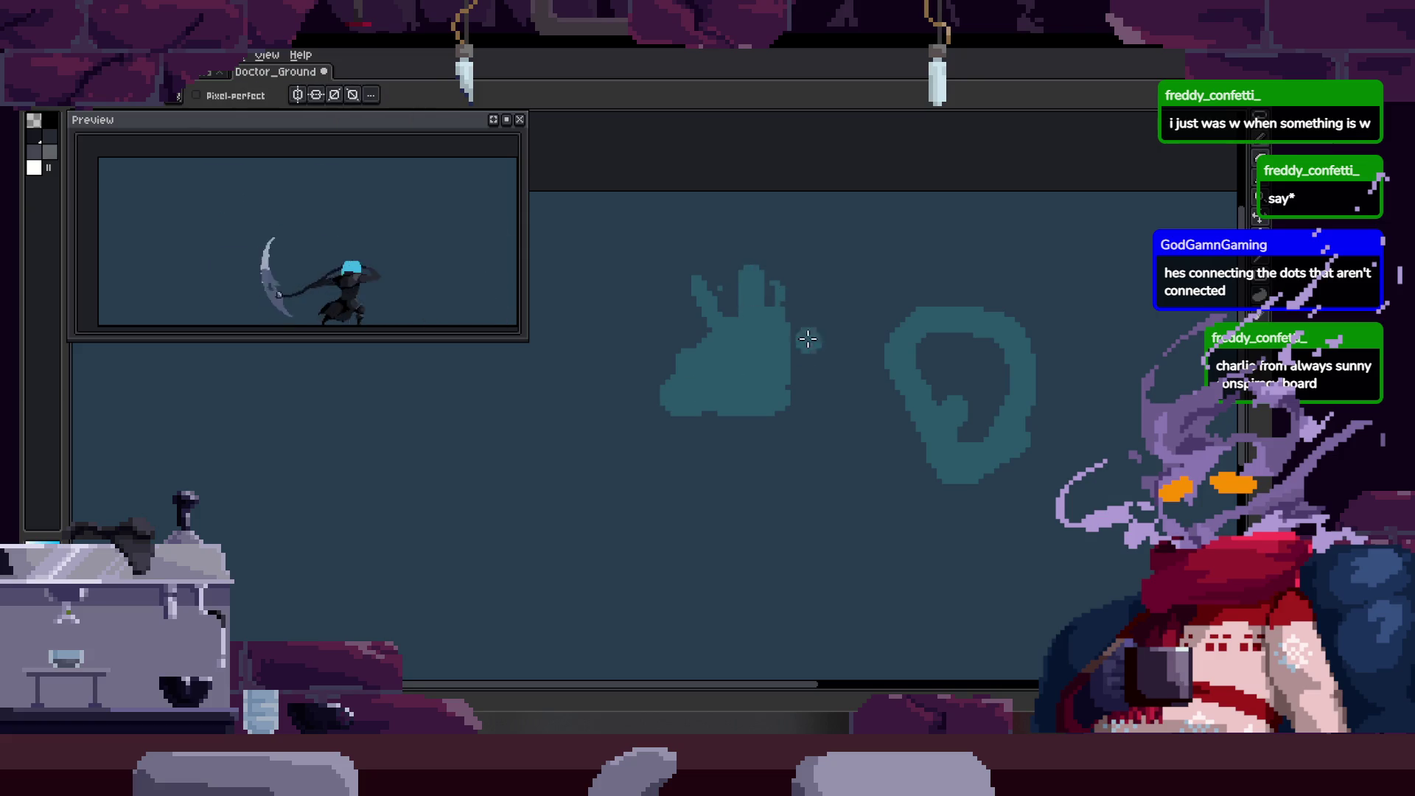
mouse_move(675, 407)
left_mouse_down()
mouse_move(708, 448)
mouse_move(708, 354)
left_mouse_up()
key("e")
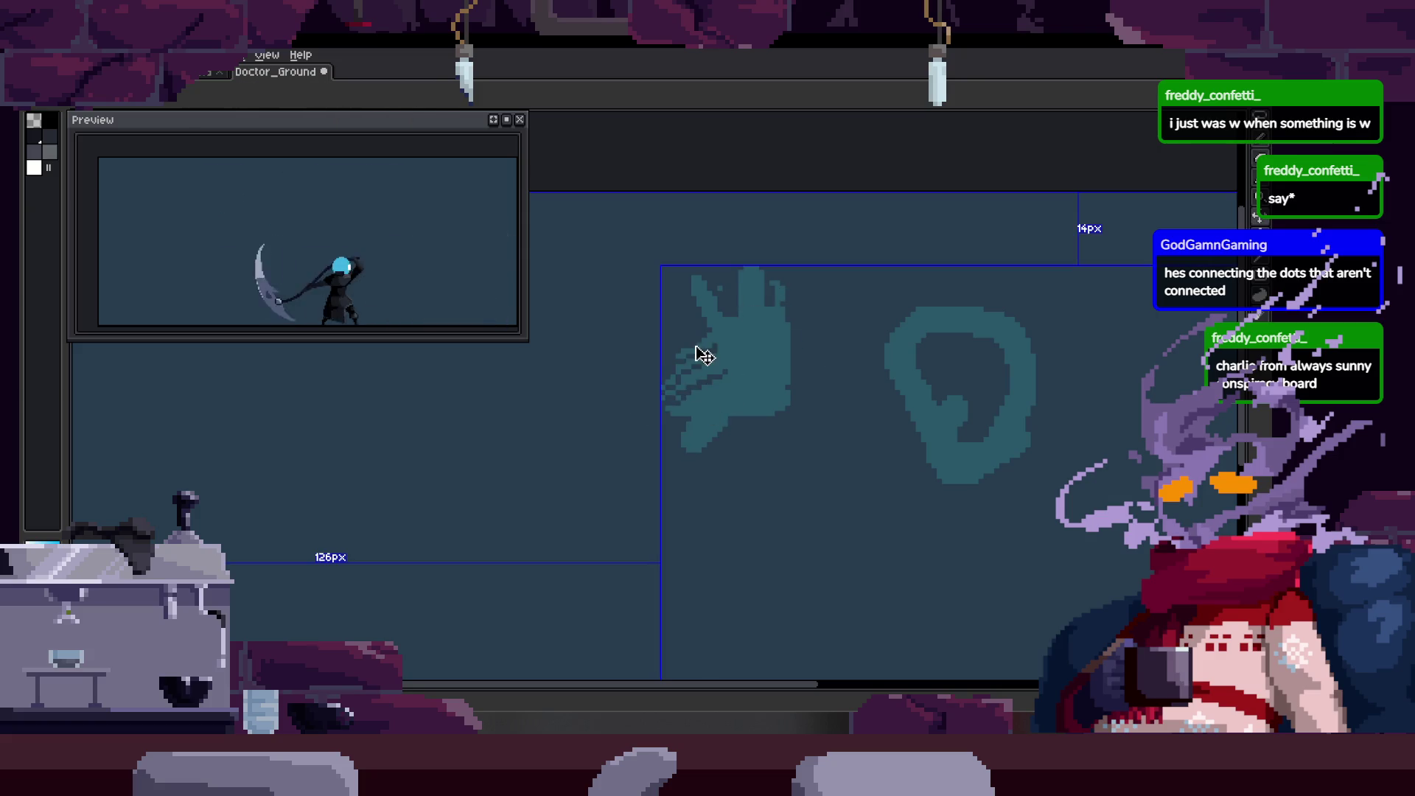
scroll(663, 375, "up", 1)
Reshape the hand into a triangle, fill the loop into a solid blob and add teal strokes and blobs.
mouse_move(789, 395)
left_mouse_down()
mouse_move(757, 324)
mouse_move(780, 340)
left_mouse_up()
mouse_move(729, 299)
left_mouse_down()
mouse_move(779, 249)
mouse_move(840, 226)
left_mouse_up()
mouse_move(729, 398)
left_mouse_down()
mouse_move(699, 431)
mouse_move(594, 340)
left_mouse_up()
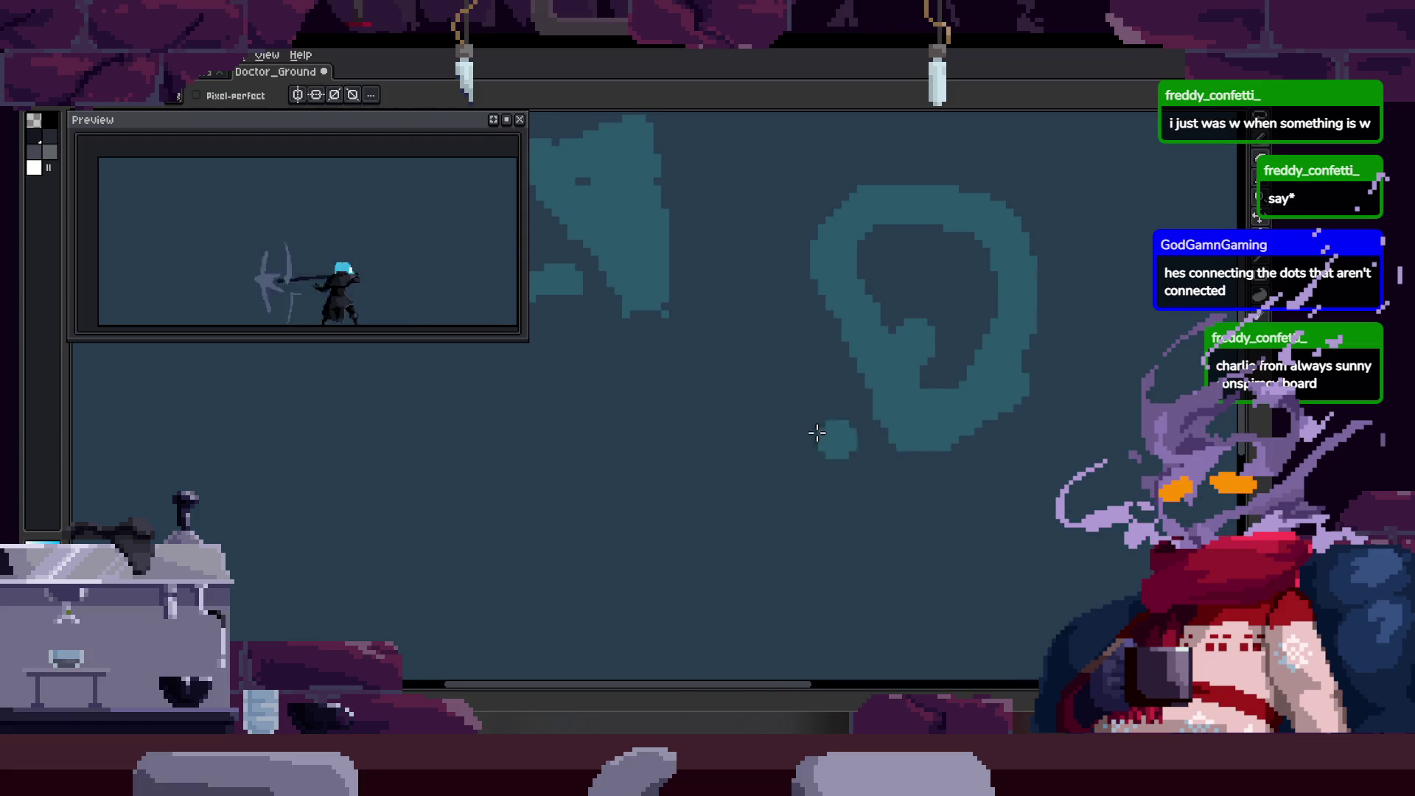
left_click_drag(699, 312, 808, 380)
left_click_drag(854, 495, 815, 365)
left_click_drag(807, 276, 917, 189)
mouse_move(829, 222)
left_mouse_down()
mouse_move(884, 332)
mouse_move(825, 407)
mouse_move(840, 465)
left_mouse_up()
left_click(824, 406)
left_click_drag(979, 316, 907, 443)
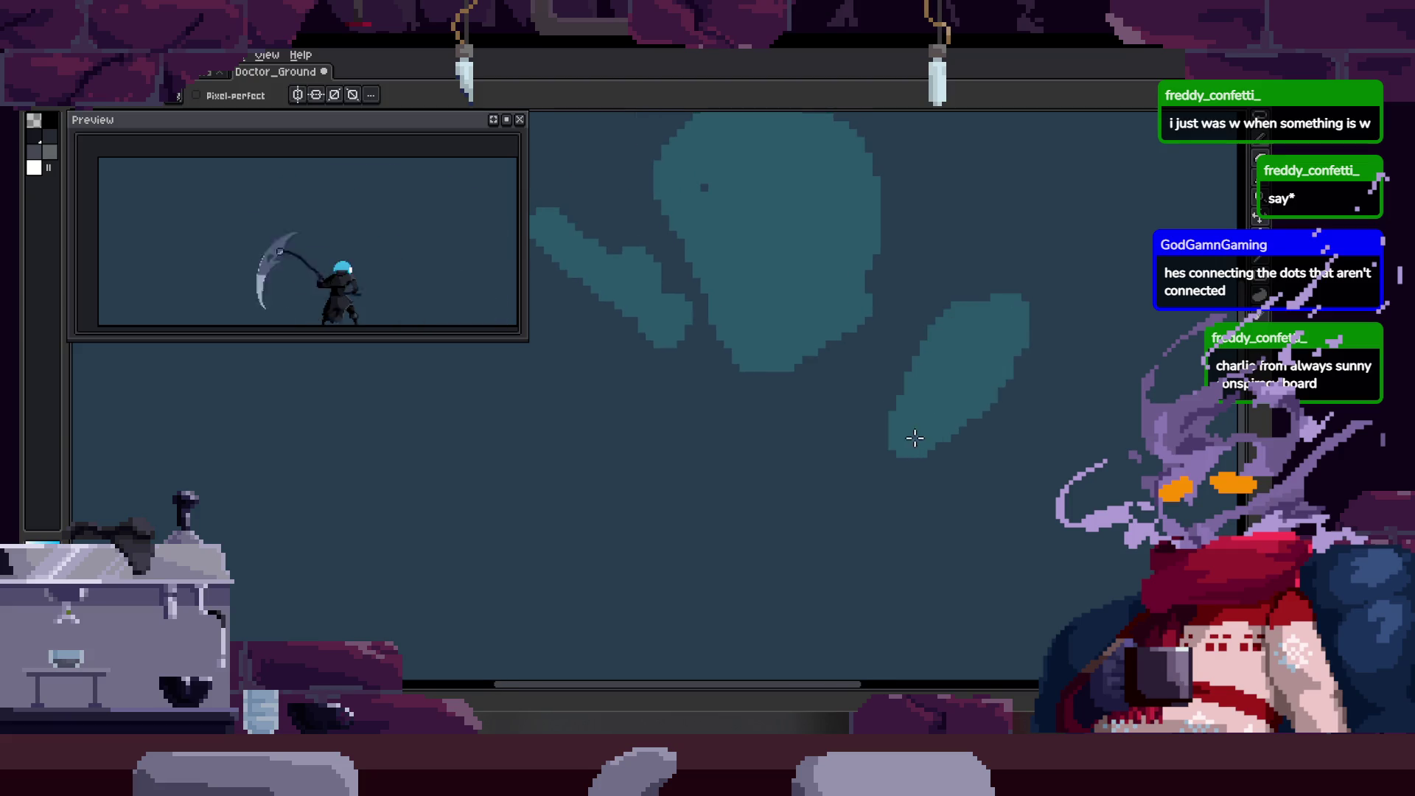
left_click_drag(726, 411, 764, 595)
scroll(764, 395, "down", 1)
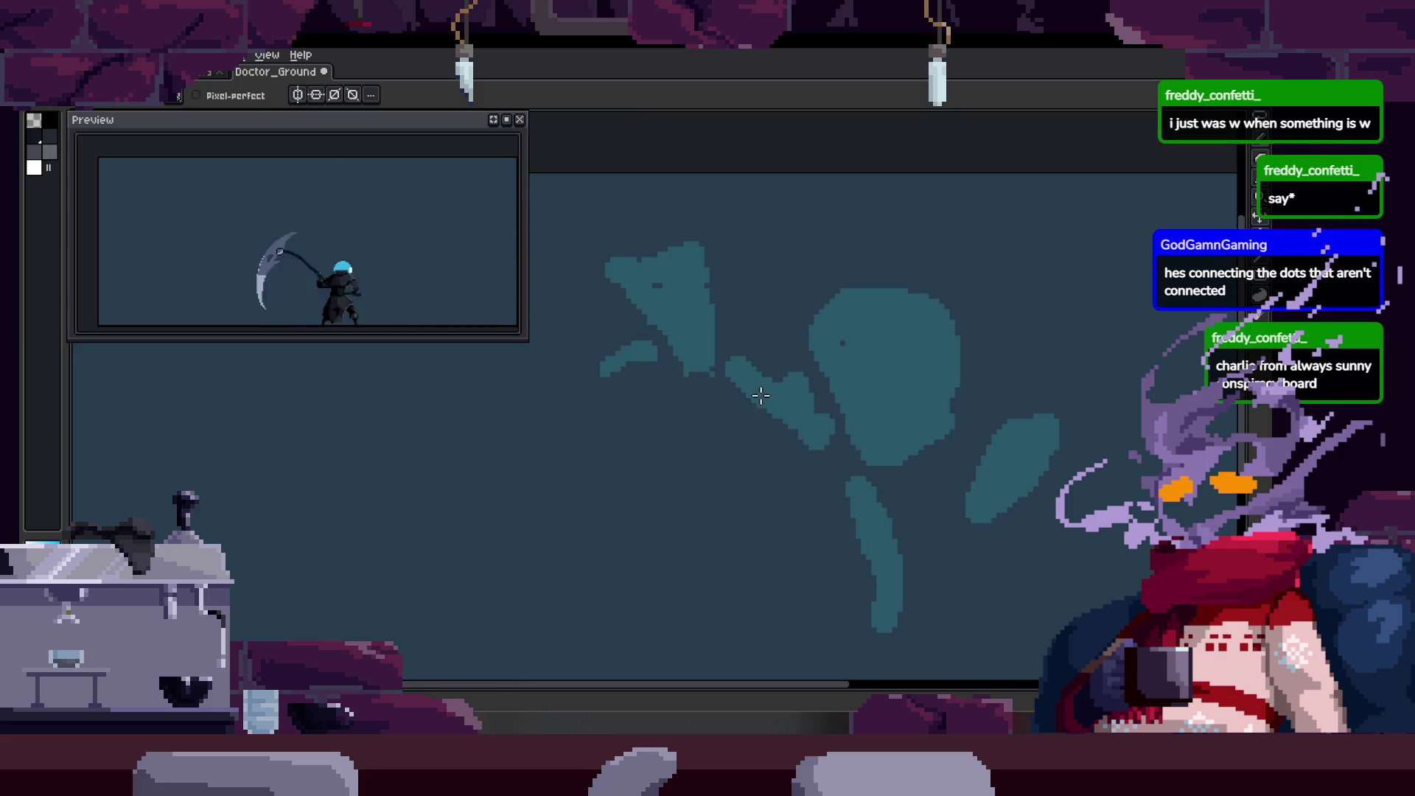
left_click_drag(783, 386, 838, 463)
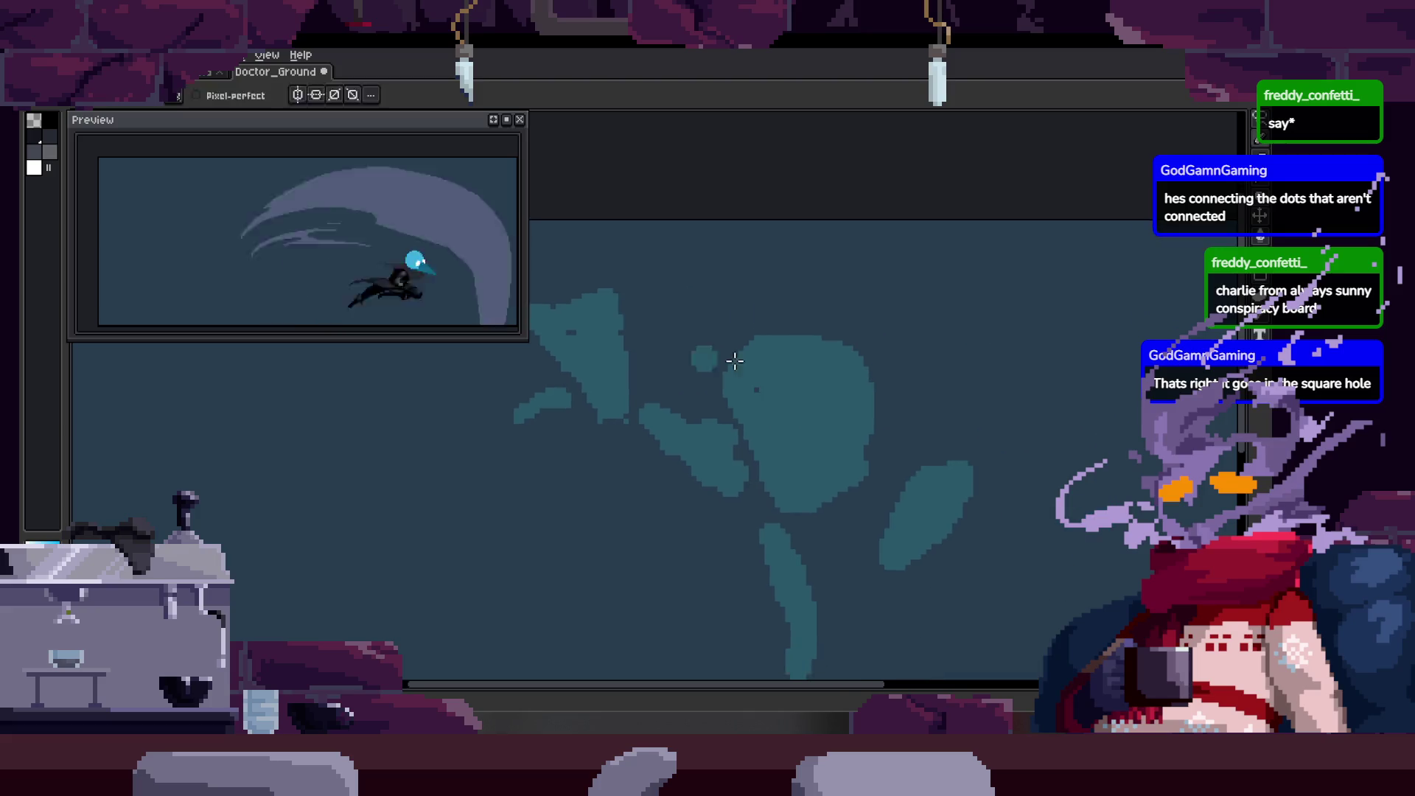
scroll(732, 363, "down", 3)
scroll(696, 303, "up", 2)
key("q")
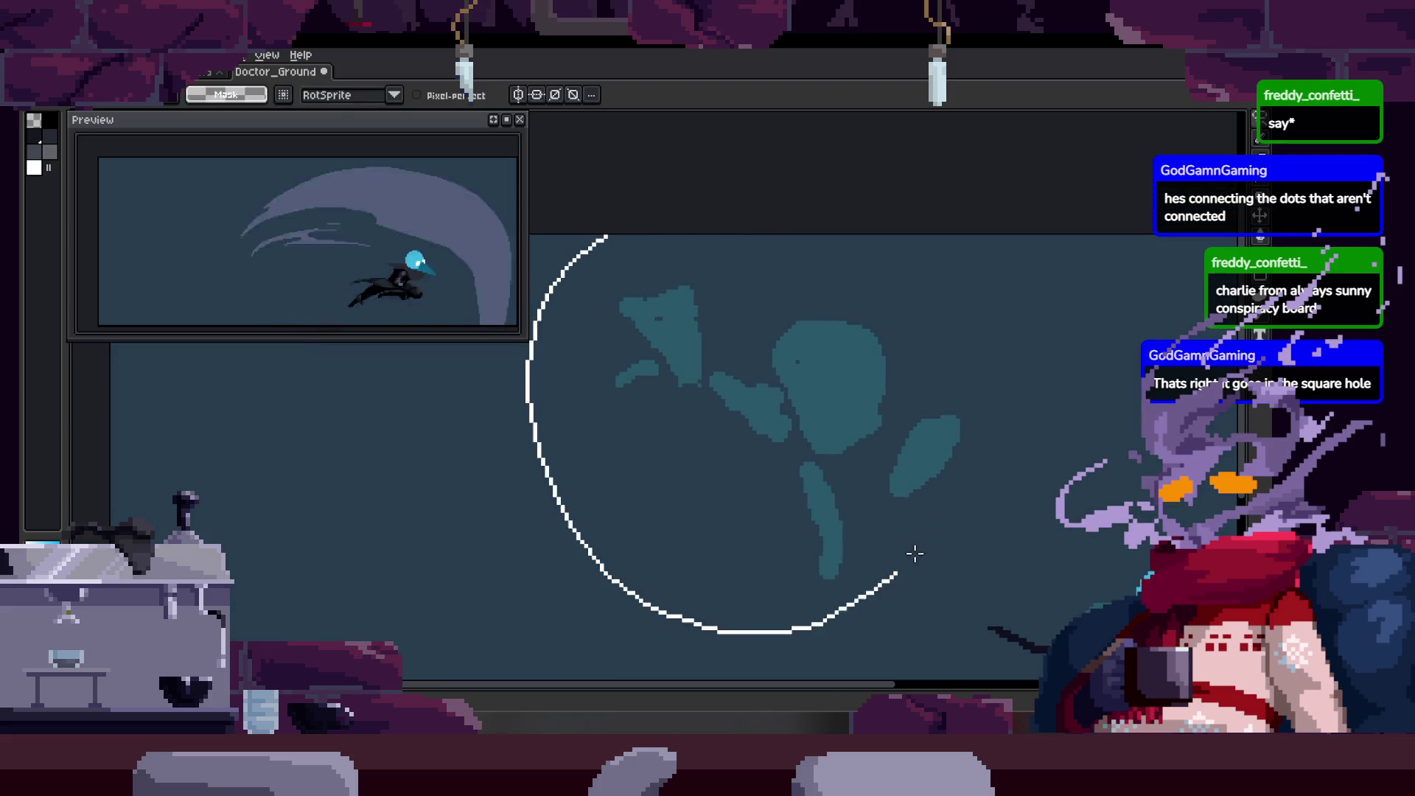
Lasso and delete the teal sketch blobs, clear the selection and save Doctor_Ground.
left_click_drag(616, 247, 925, 277)
key("Delete")
key("ctrl+d")
scroll(736, 443, "down", 3)
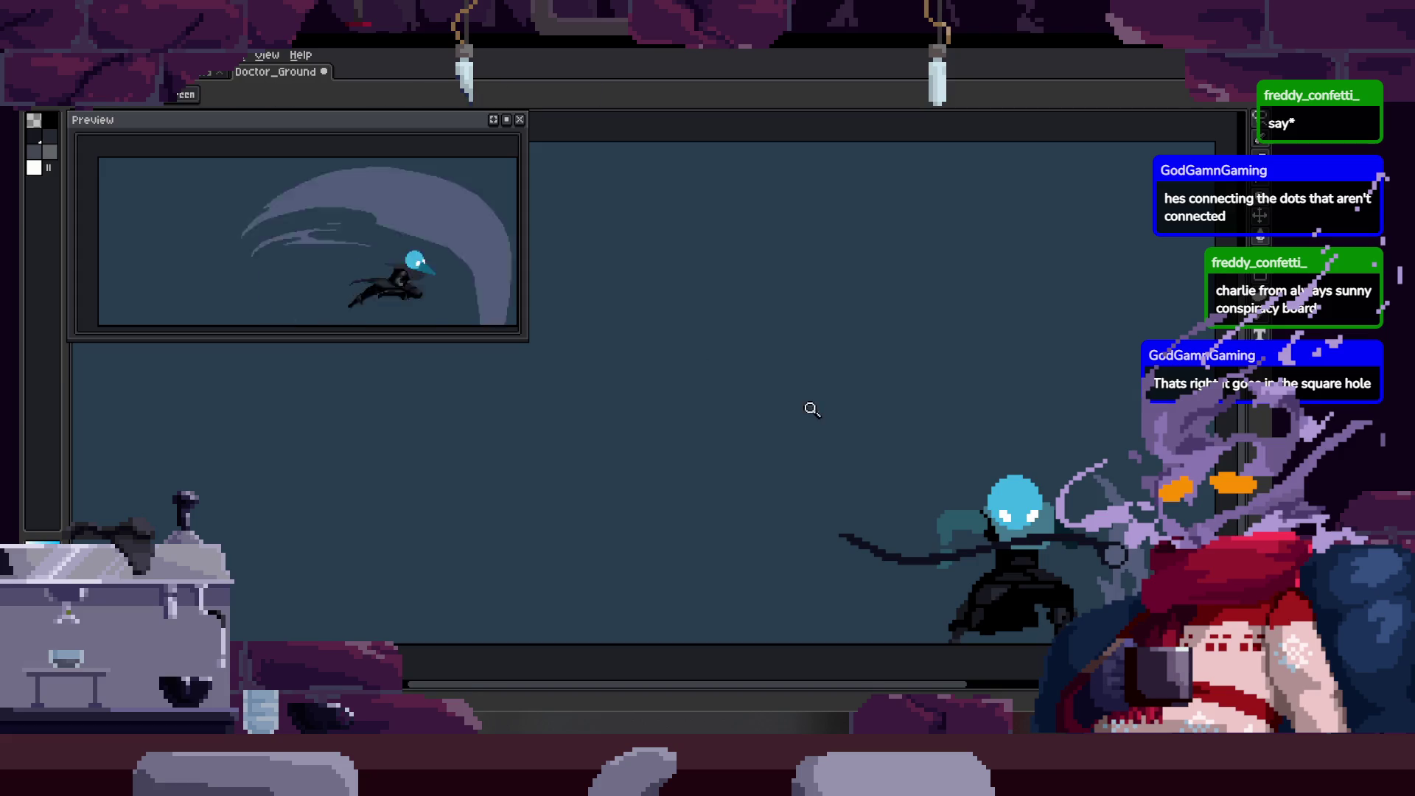
scroll(808, 404, "up", 2)
scroll(698, 380, "up", 1)
key("ctrl+s")
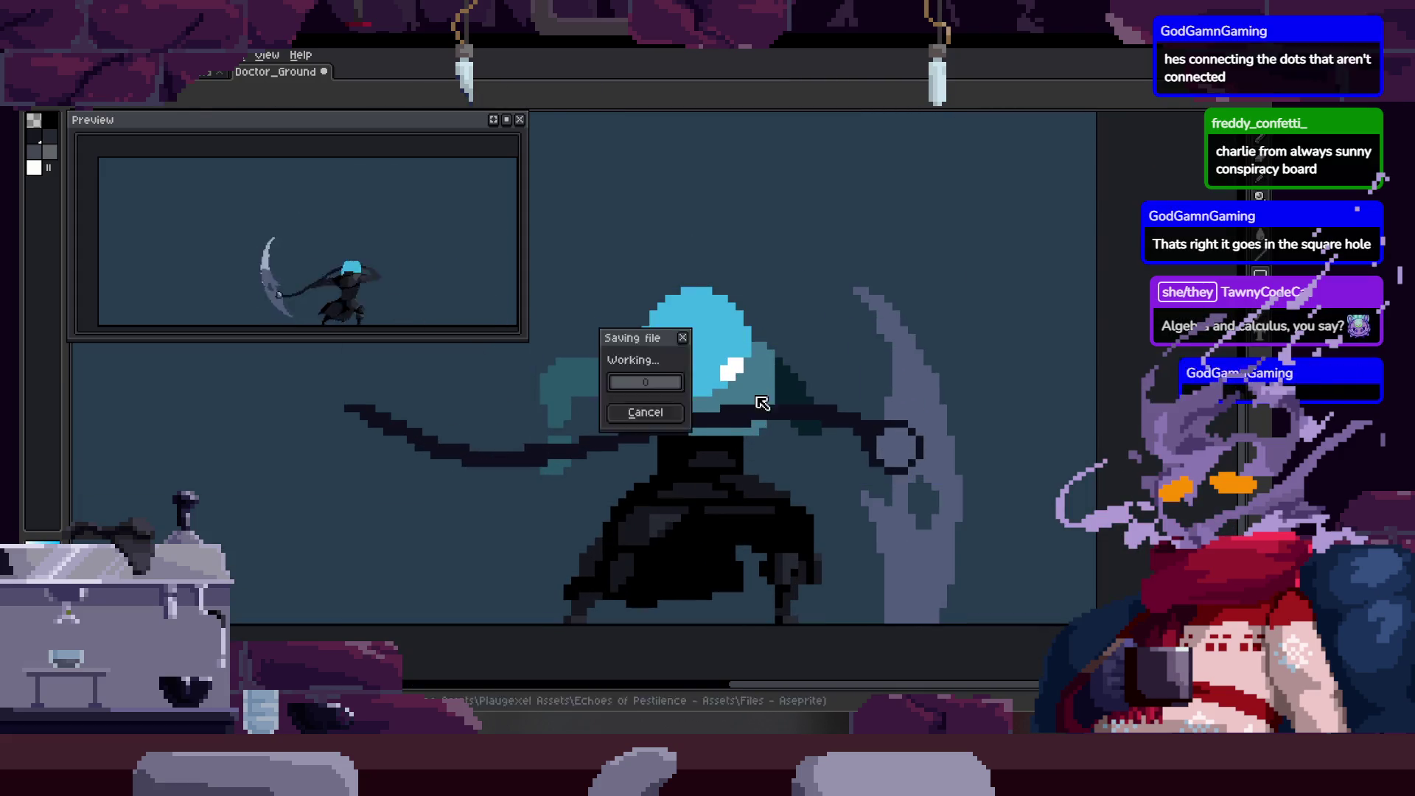
scroll(762, 400, "up", 1)
scroll(762, 400, "up", 2)
scroll(631, 395, "down", 1)
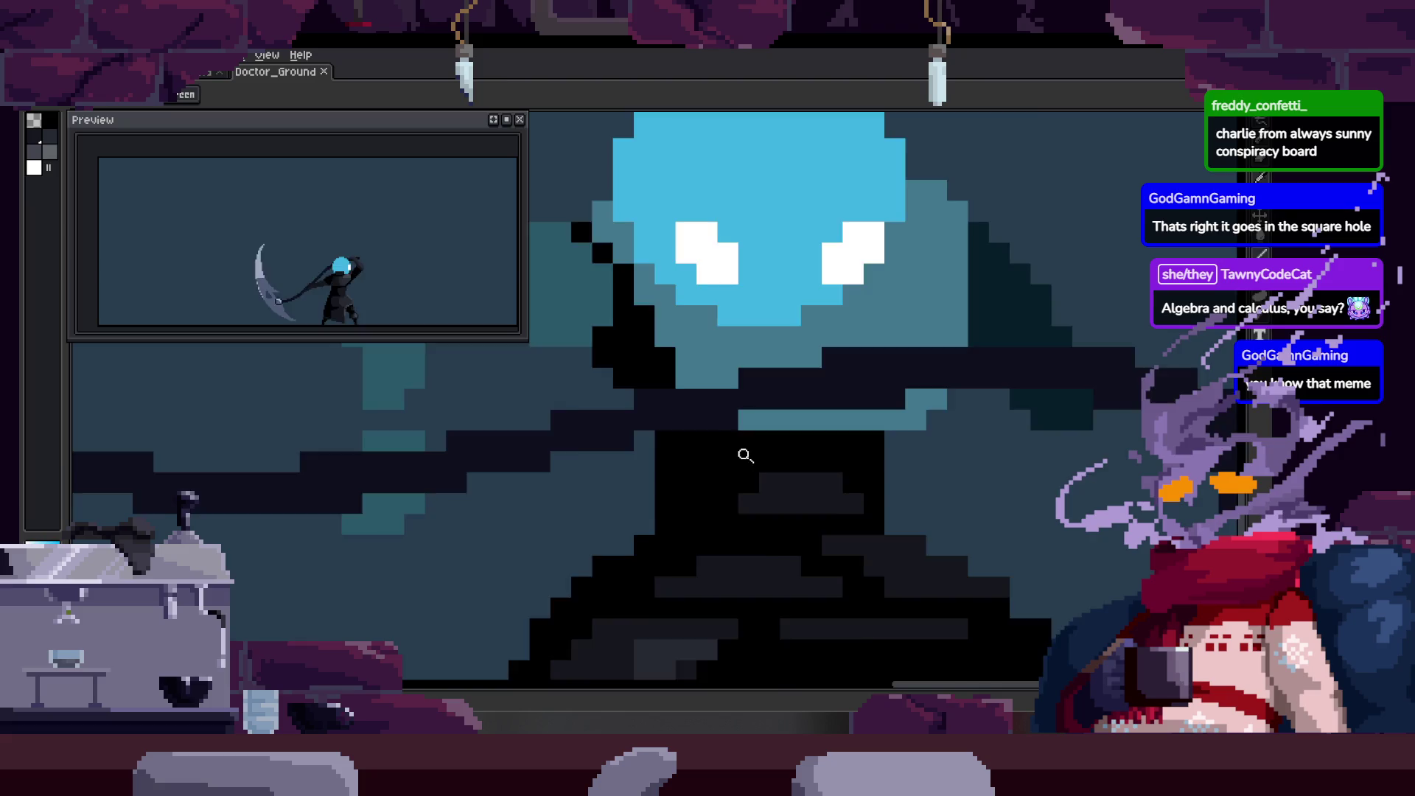
scroll(752, 452, "down", 1)
scroll(747, 455, "up", 2)
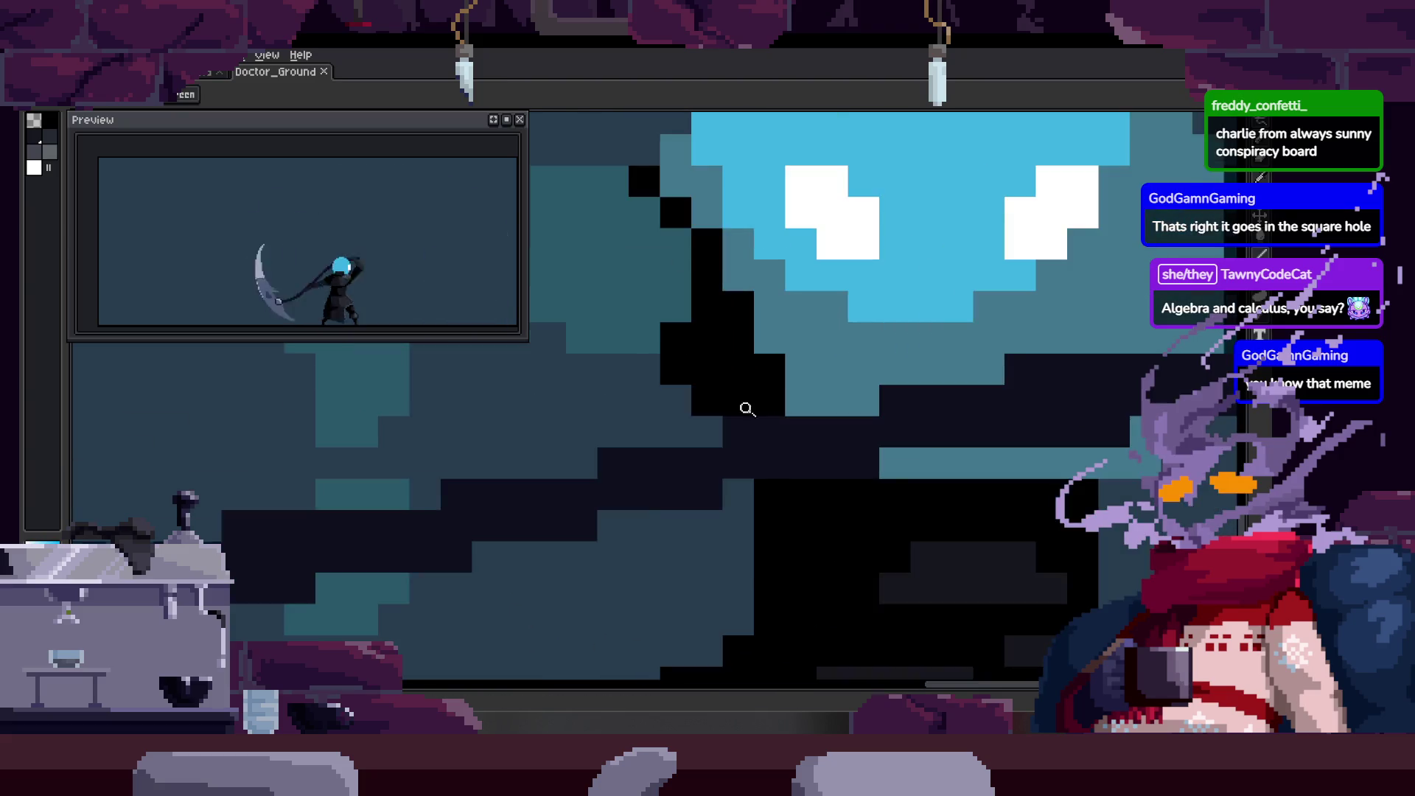
scroll(763, 404, "down", 2)
scroll(763, 446, "up", 2)
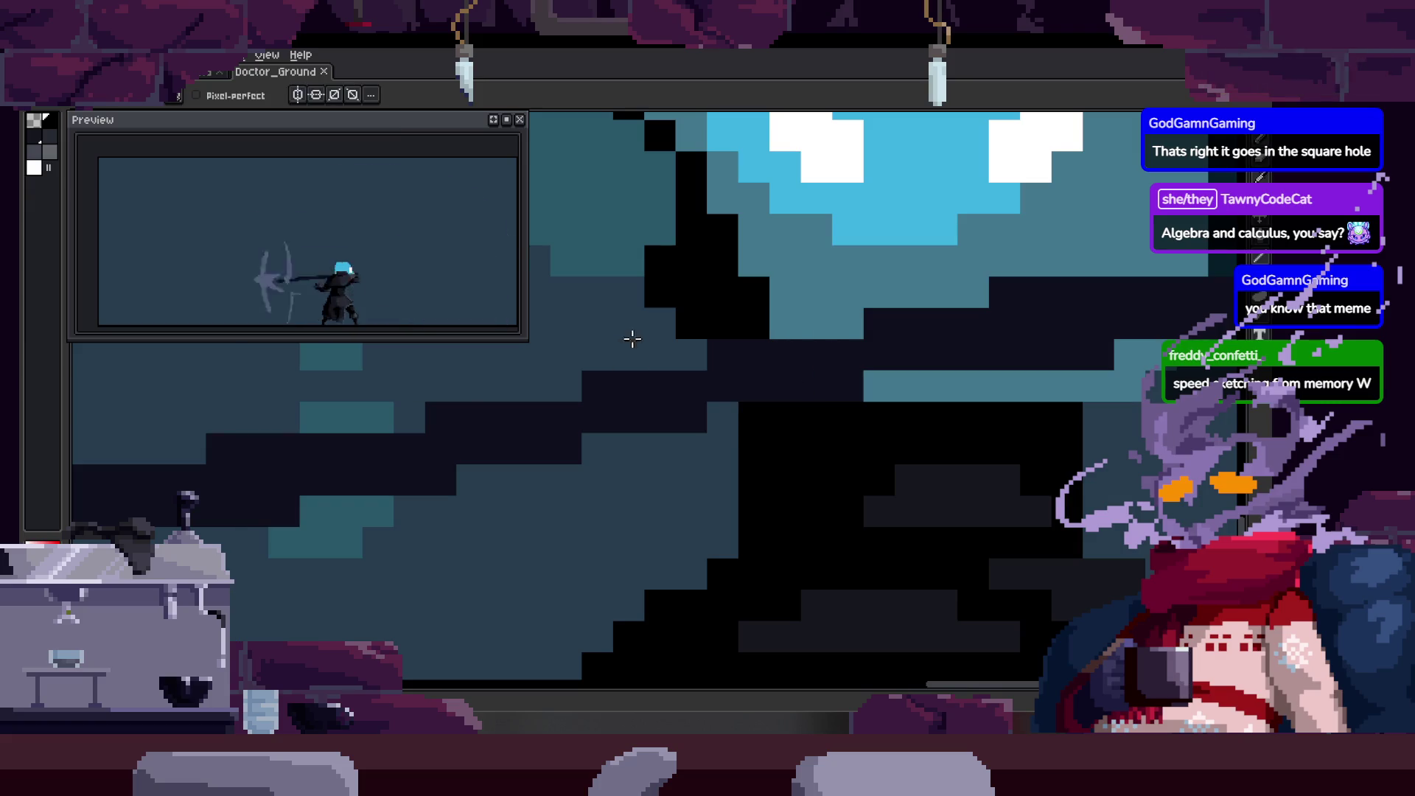
scroll(732, 417, "down", 2)
scroll(605, 454, "up", 2)
key("b")
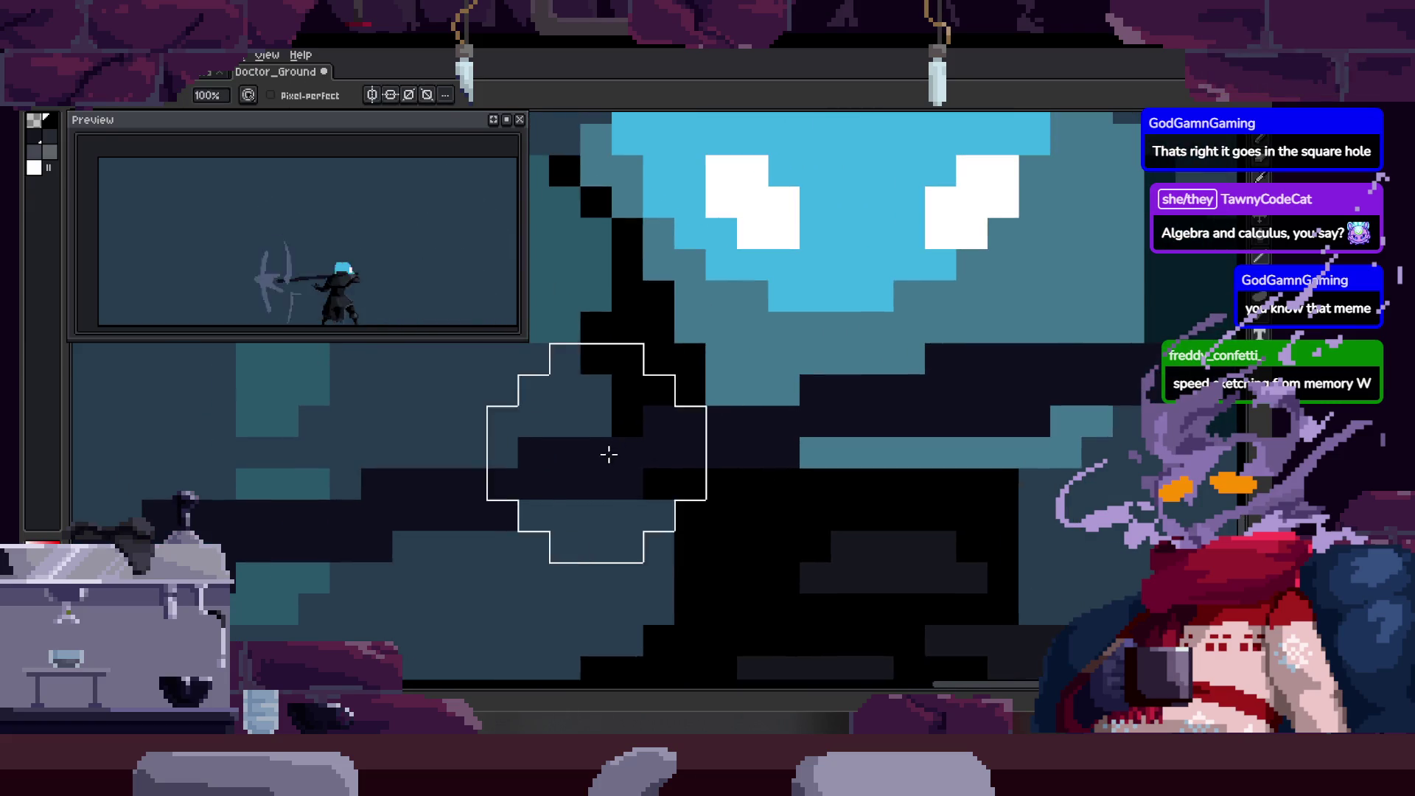
scroll(583, 497, "down", 2)
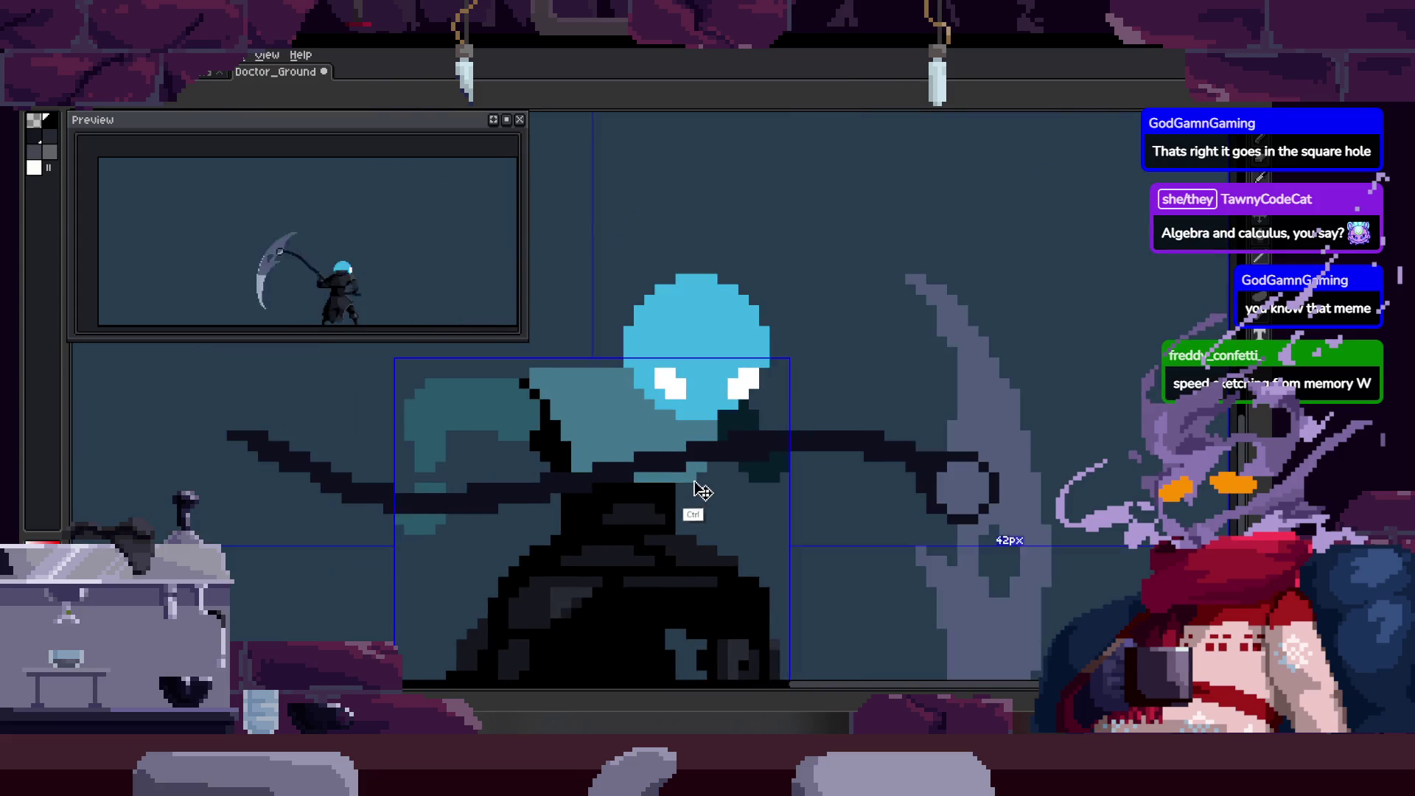
scroll(597, 421, "up", 2)
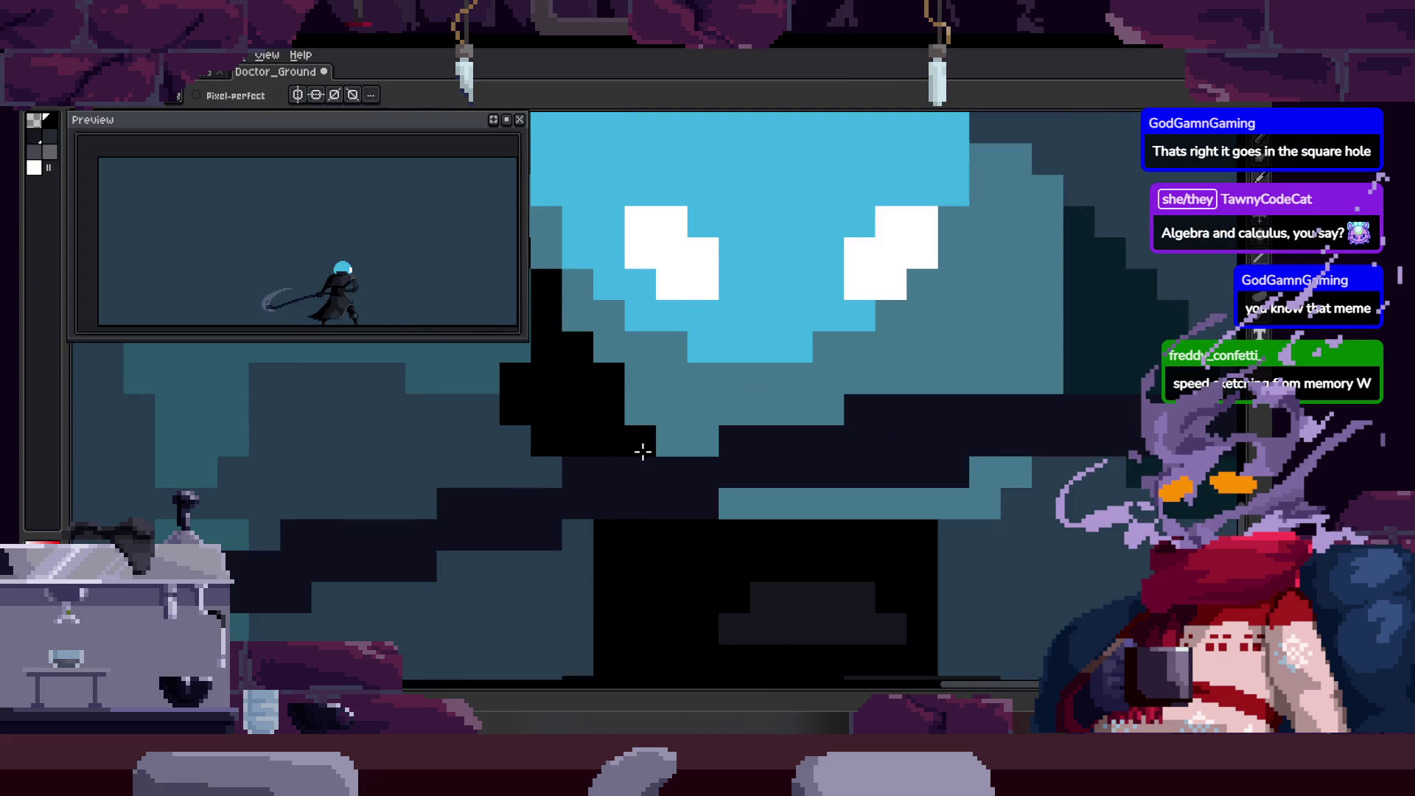
scroll(643, 451, "down", 1)
scroll(663, 436, "down", 1)
scroll(660, 384, "down", 1)
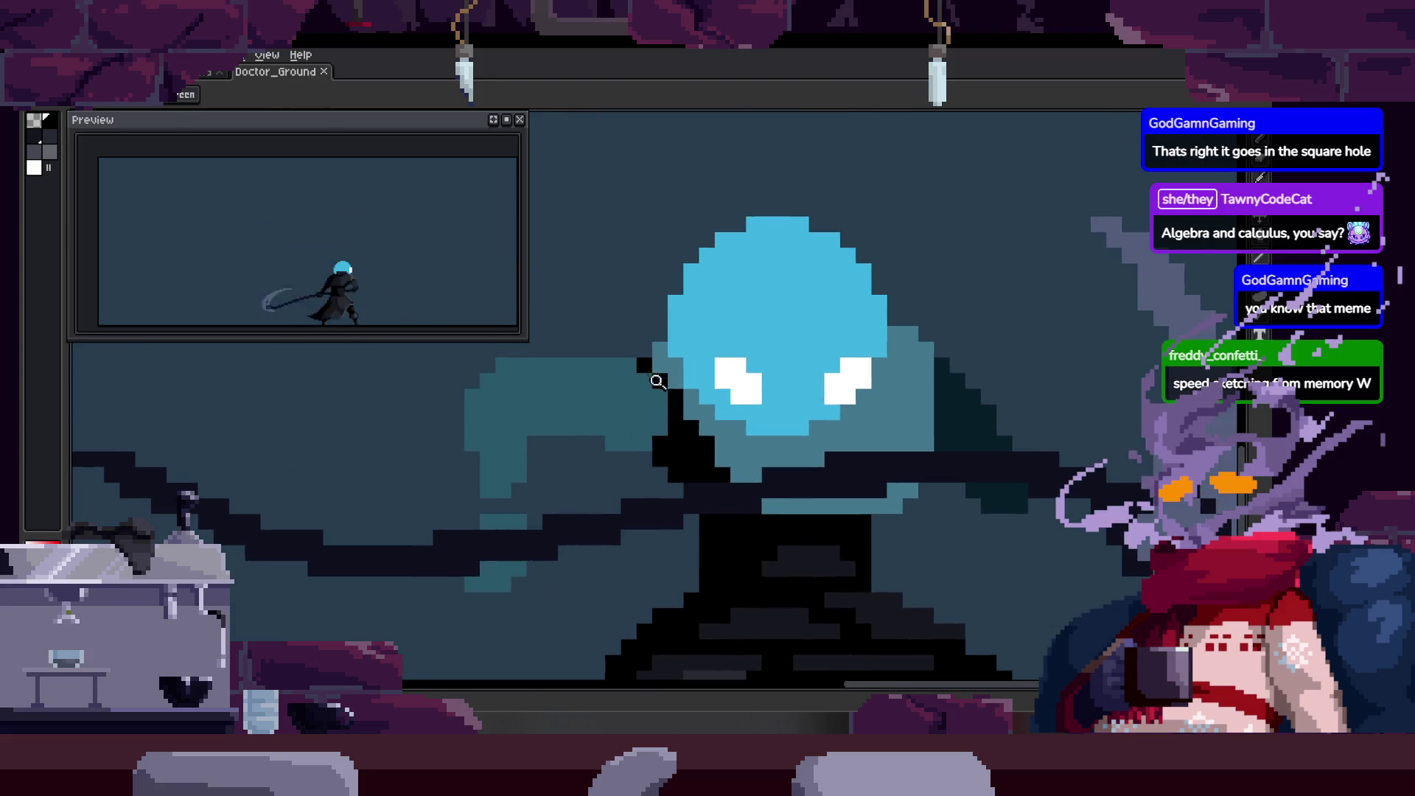
scroll(660, 383, "up", 2)
scroll(586, 317, "down", 1)
scroll(663, 376, "down", 2)
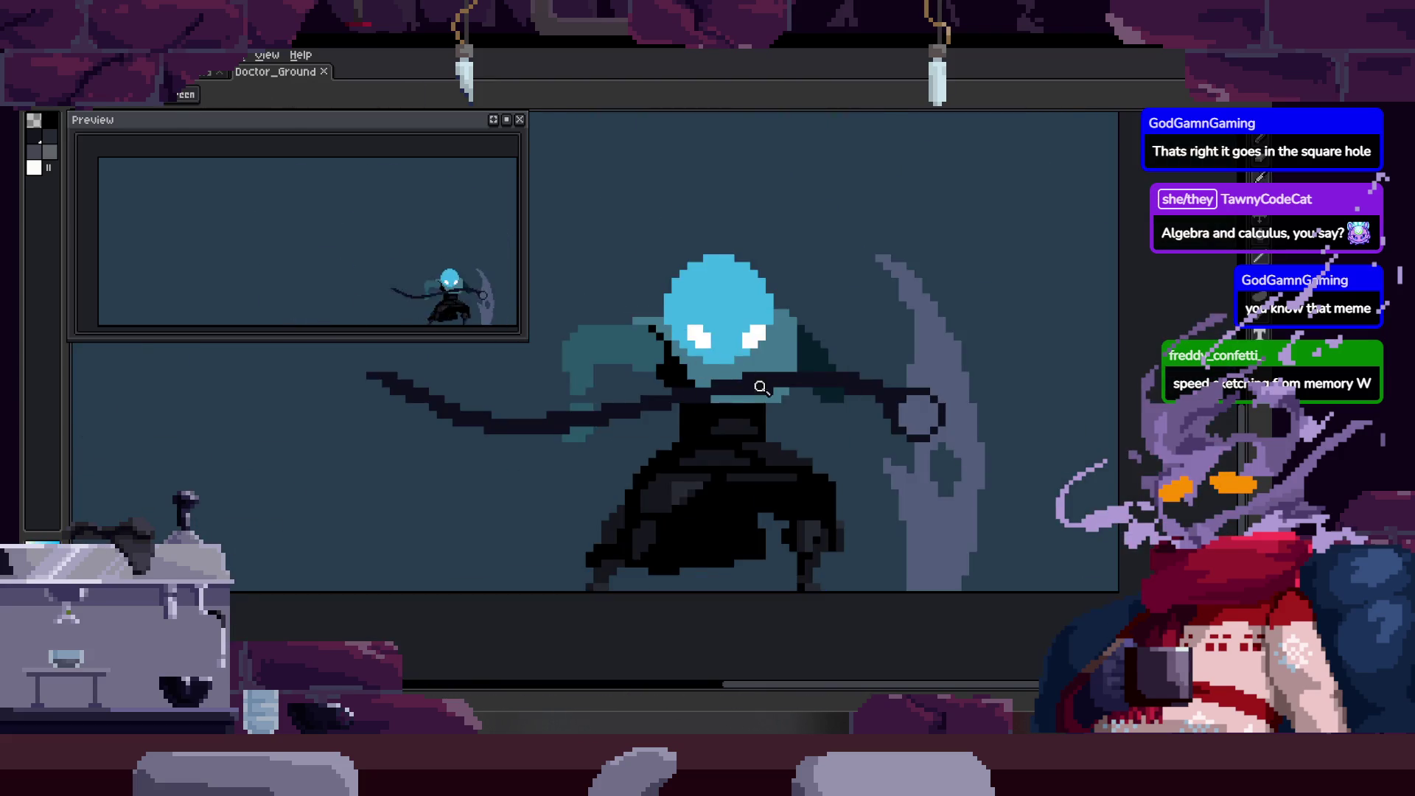
scroll(691, 390, "down", 1)
scroll(690, 368, "up", 1)
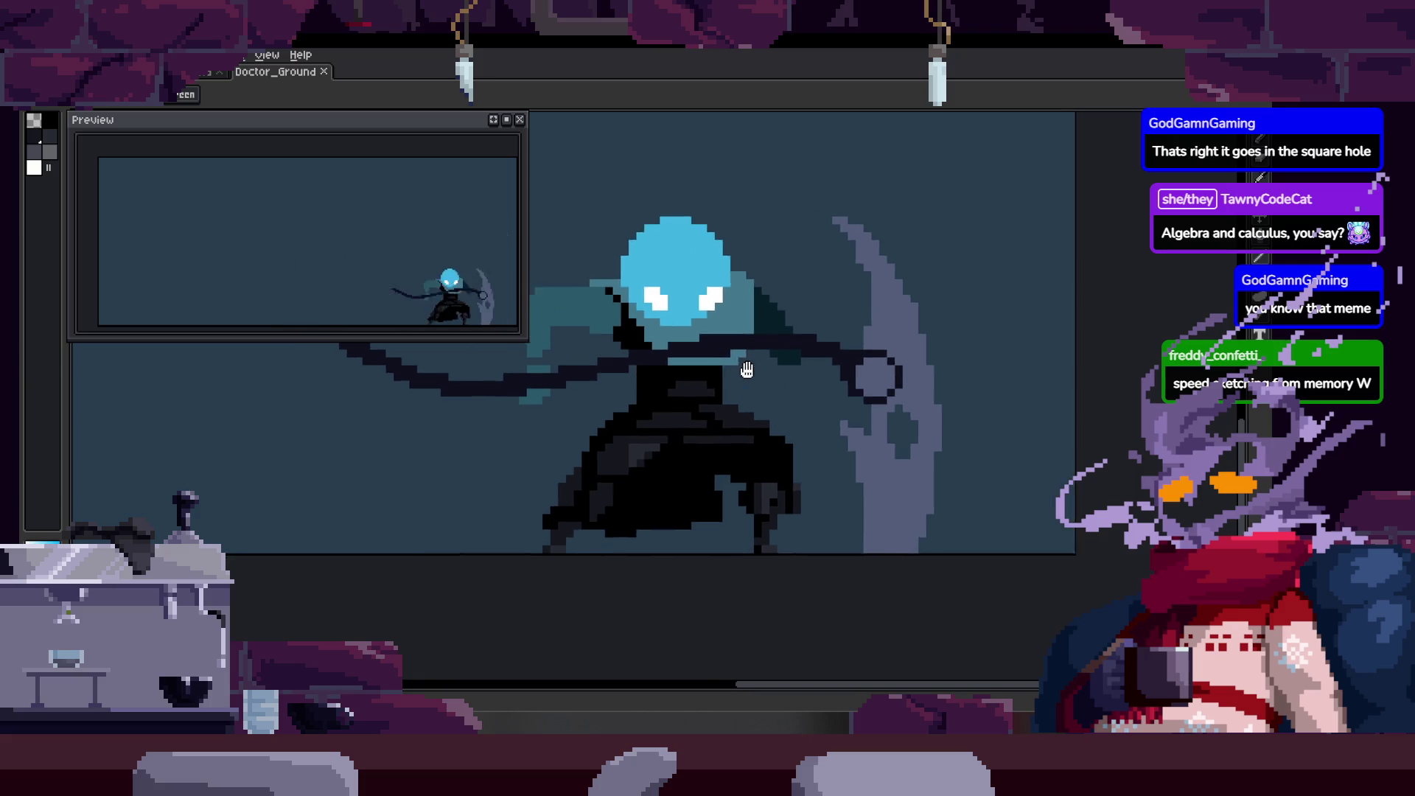
scroll(708, 371, "down", 1)
scroll(740, 375, "up", 2)
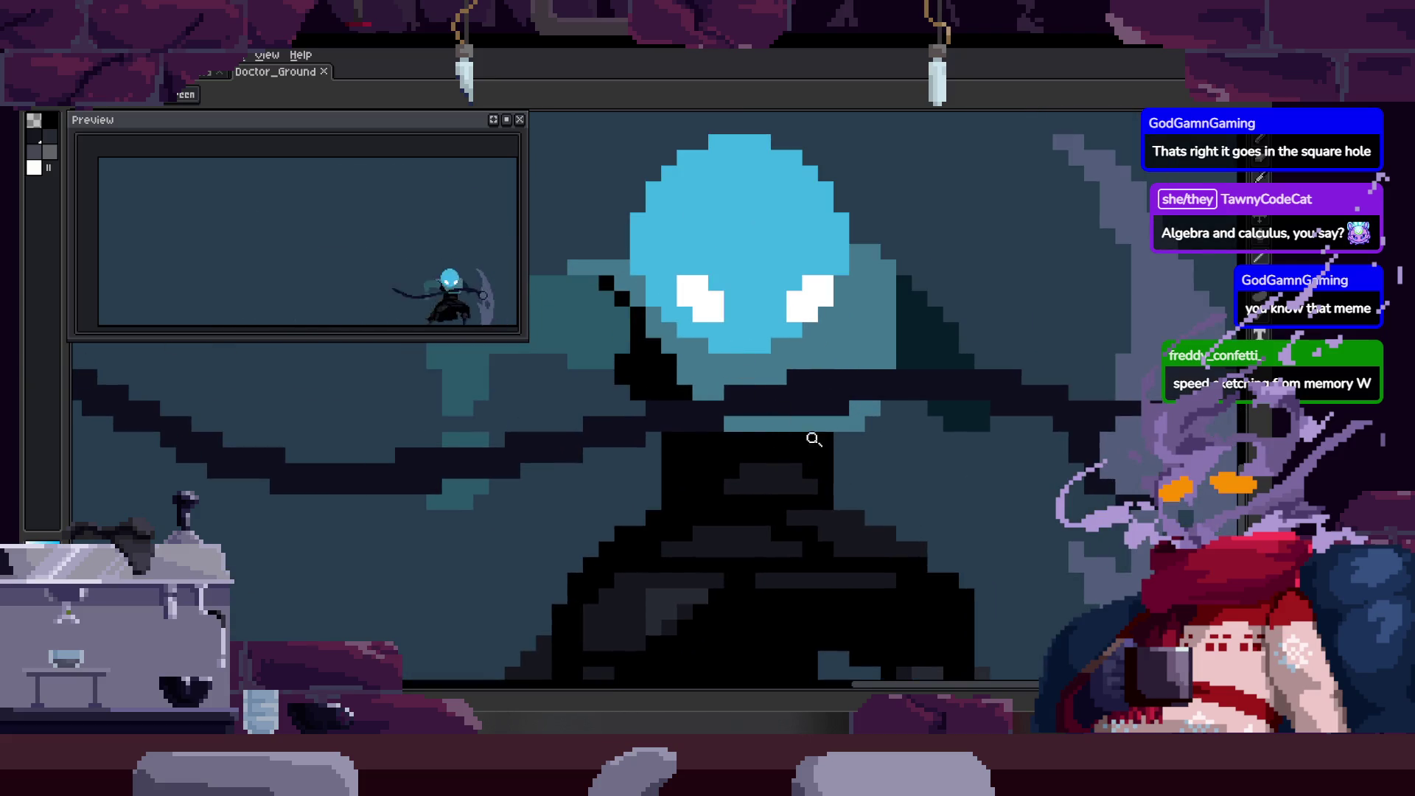
scroll(812, 487, "up", 2)
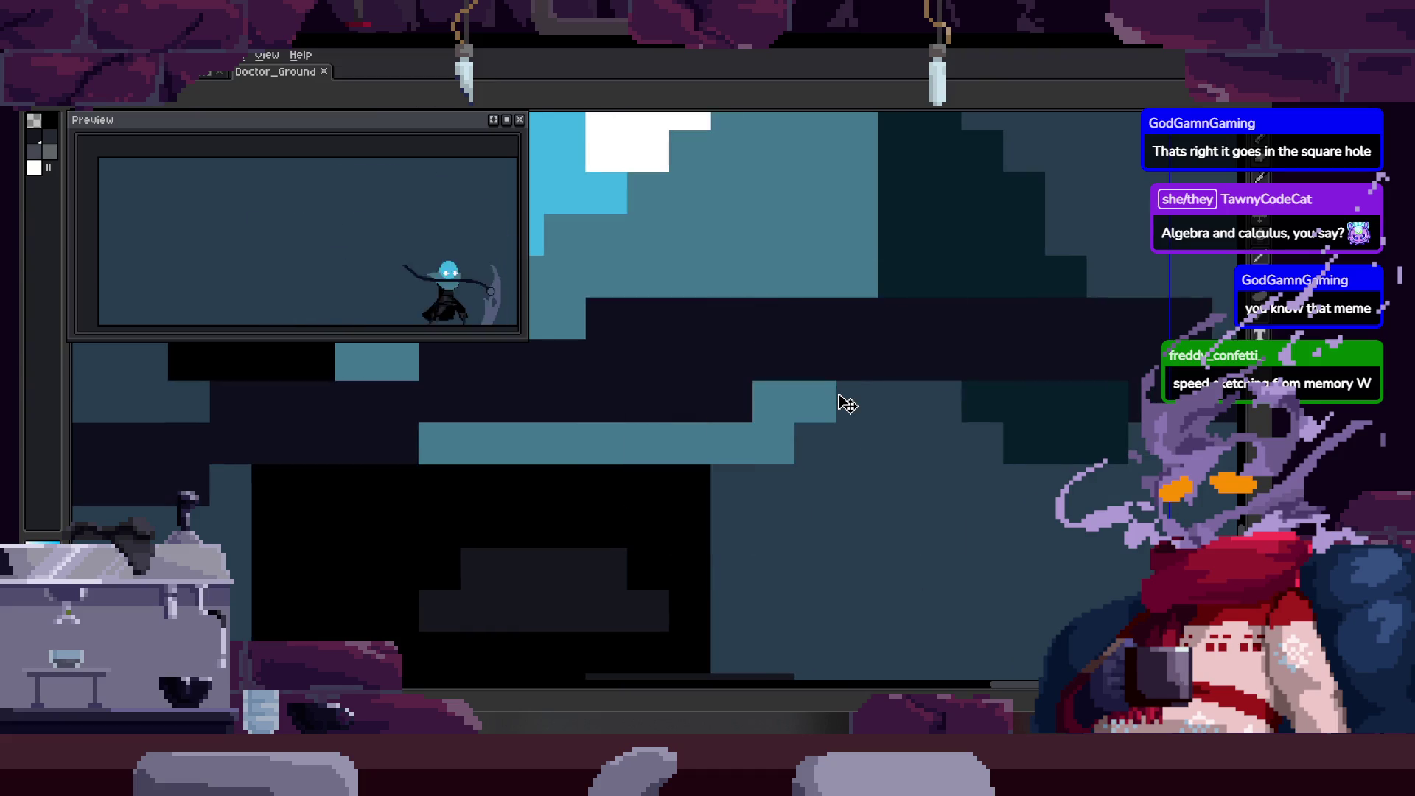
left_click_drag(792, 375, 721, 400)
scroll(804, 439, "down", 1)
scroll(767, 451, "down", 1)
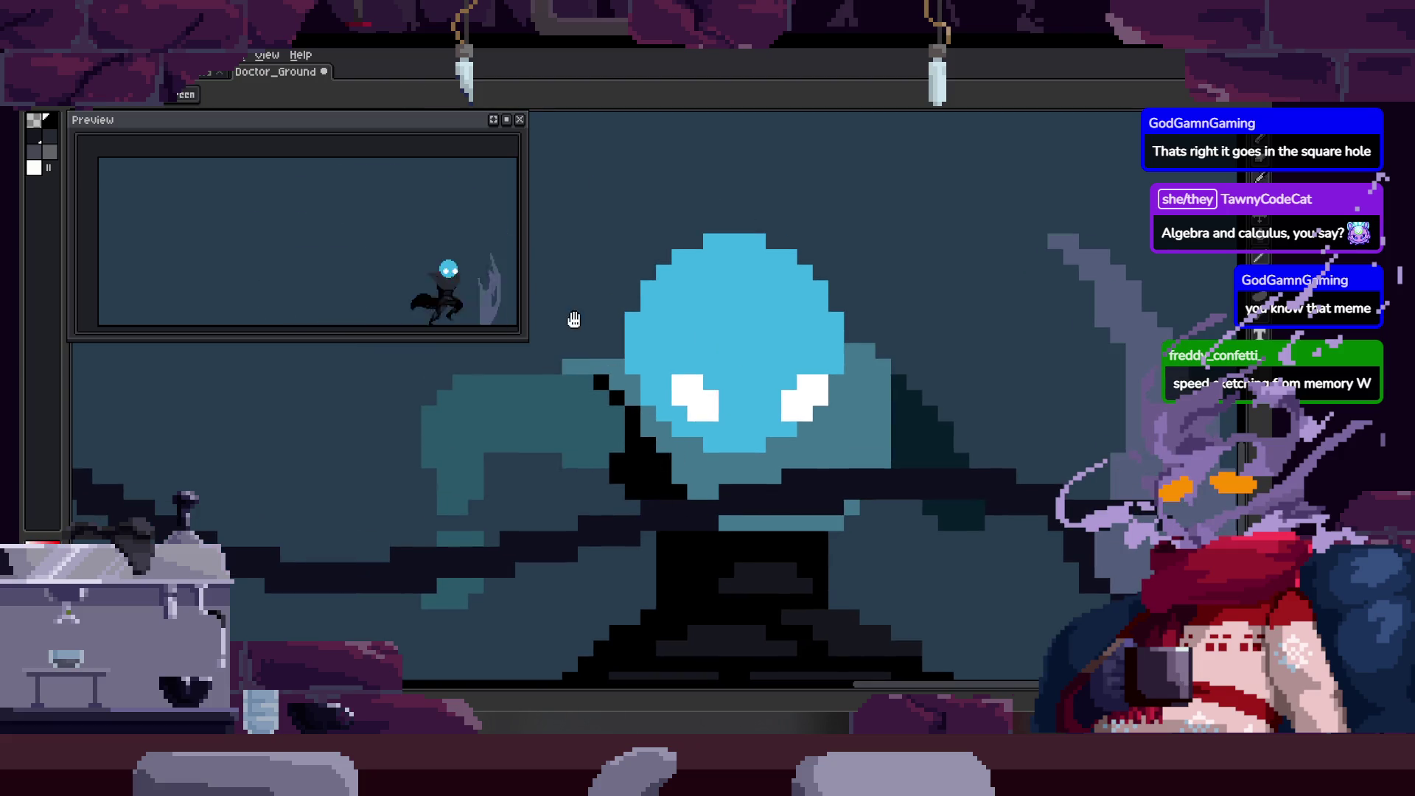
scroll(767, 431, "down", 1)
scroll(814, 536, "down", 1)
left_click_drag(613, 320, 793, 430)
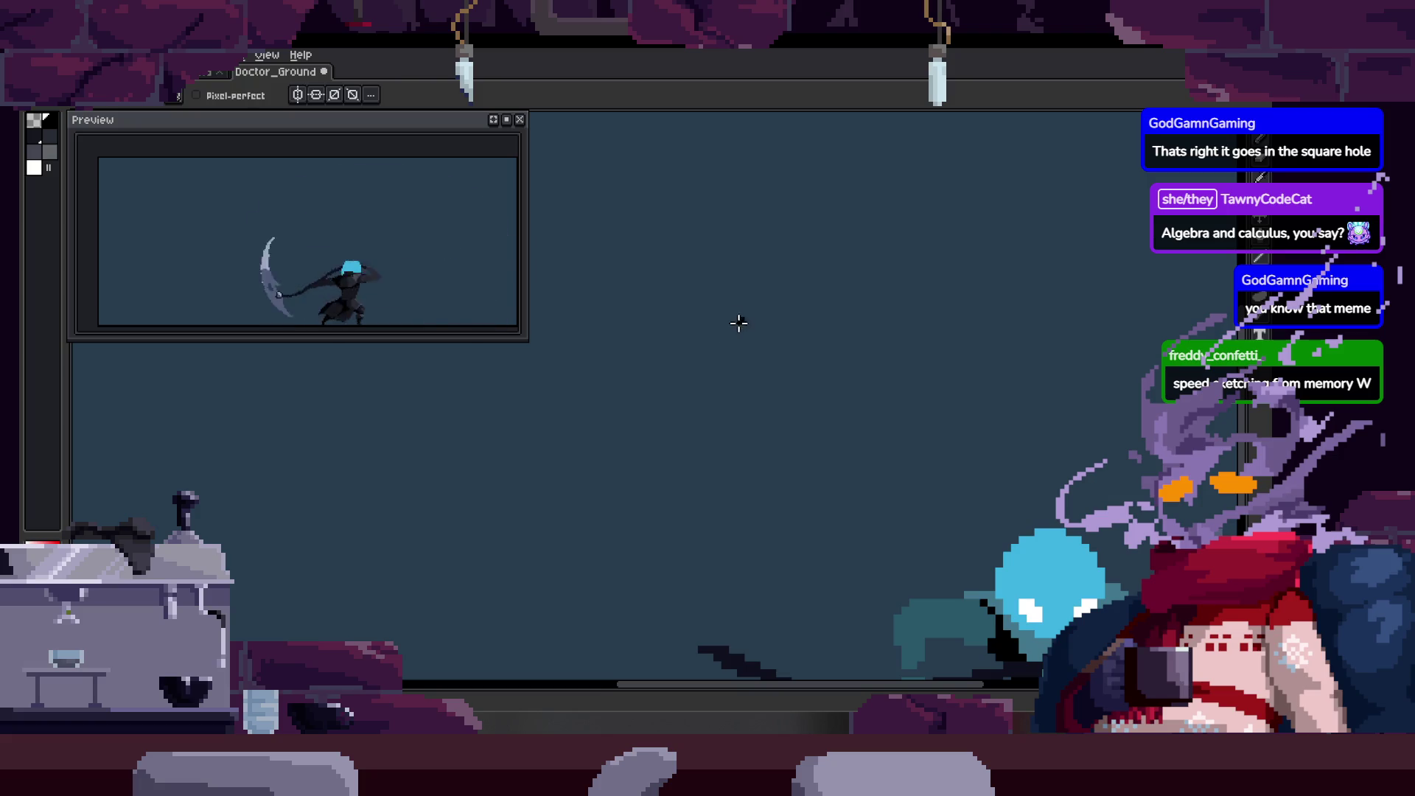
left_click_drag(809, 470, 684, 202)
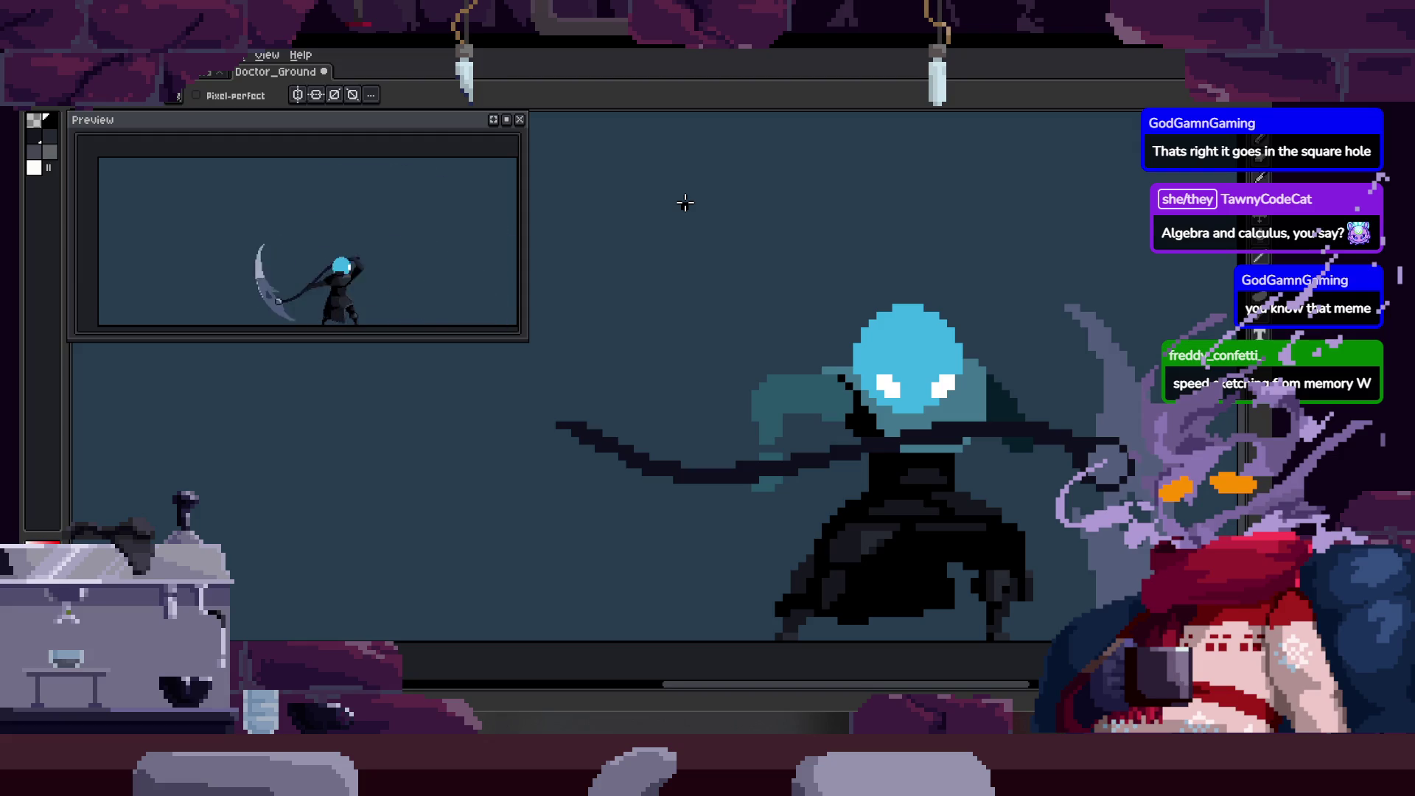
left_click_drag(684, 203, 546, 126)
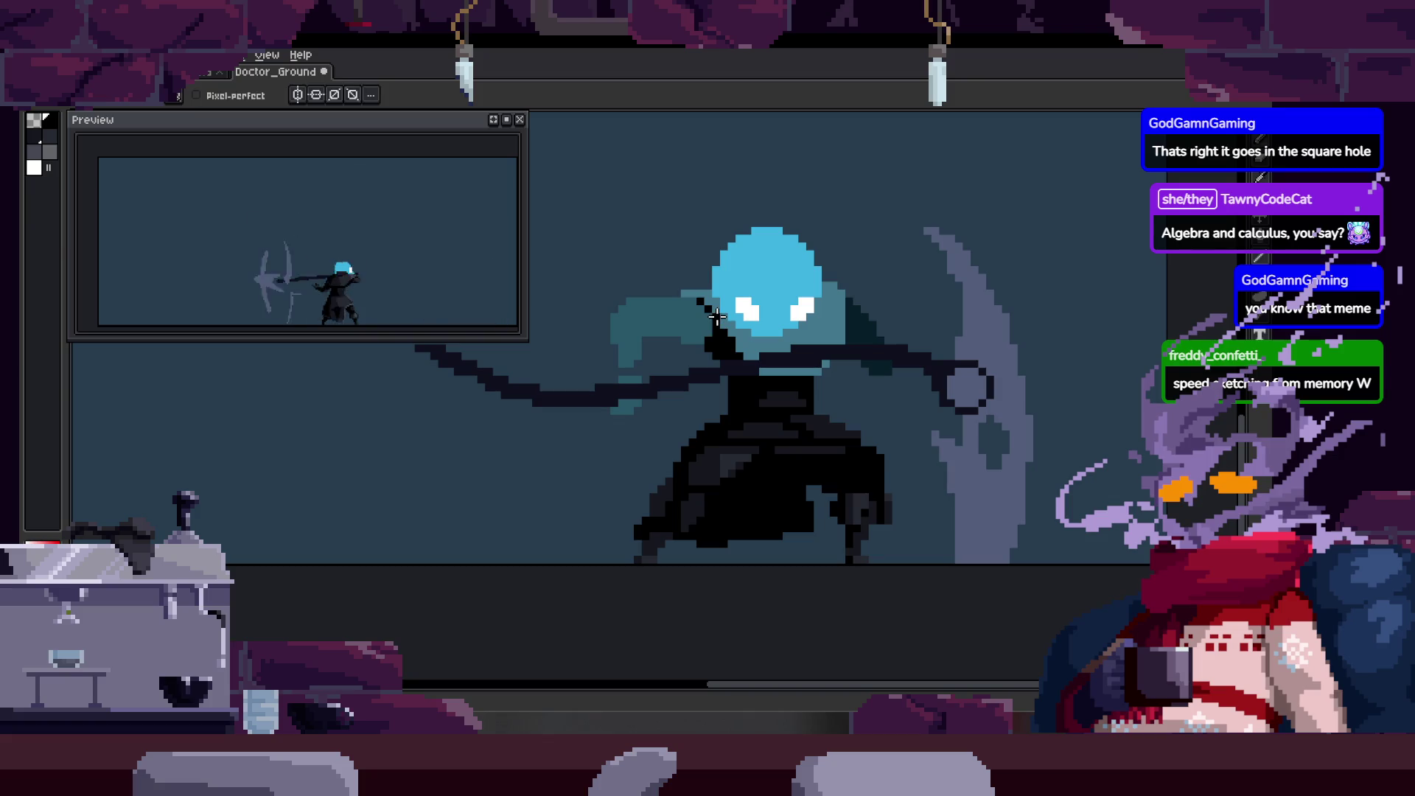
scroll(651, 373, "up", 3)
scroll(679, 388, "down", 2)
scroll(568, 435, "down", 1)
scroll(586, 464, "up", 1)
scroll(600, 468, "up", 1)
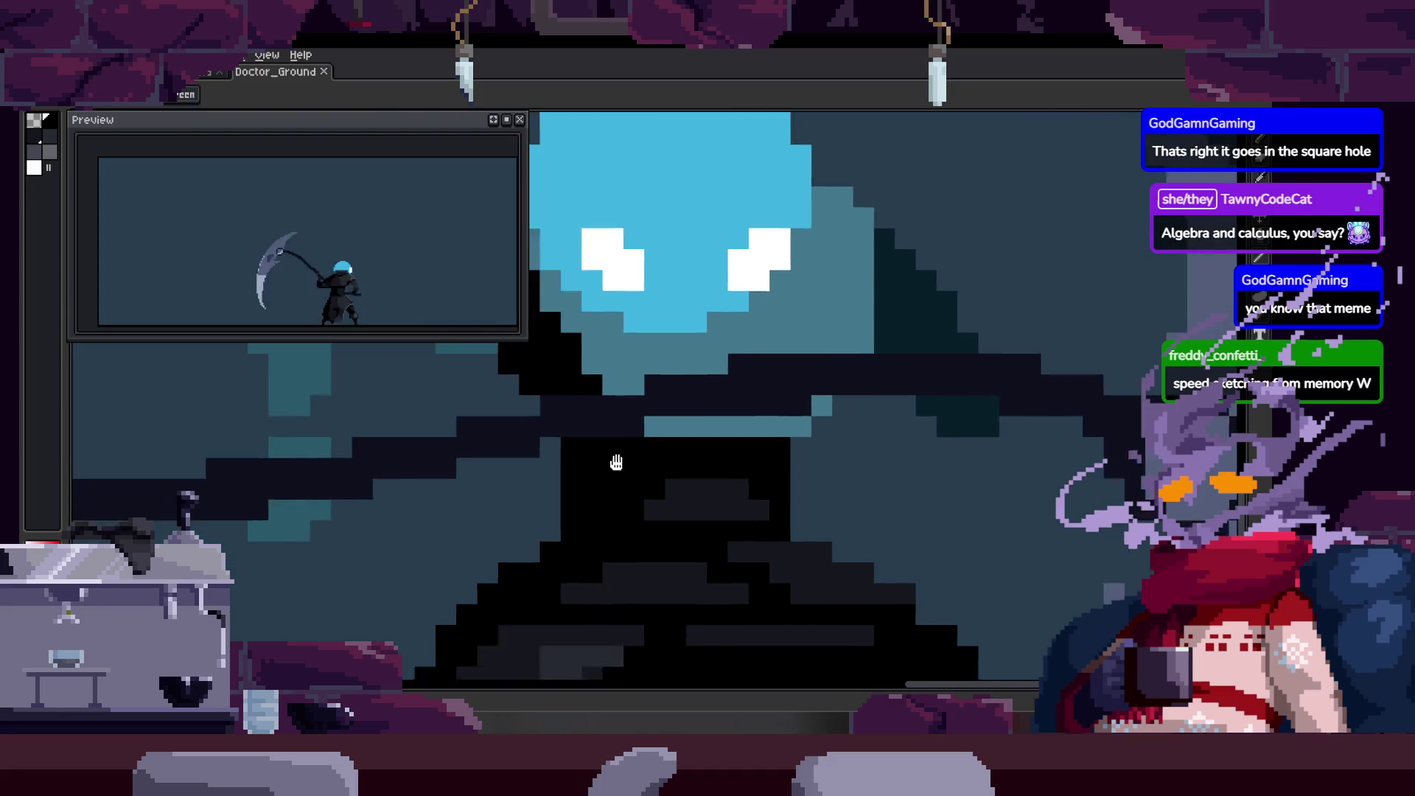
scroll(680, 413, "up", 1)
scroll(718, 375, "up", 1)
scroll(666, 404, "up", 1)
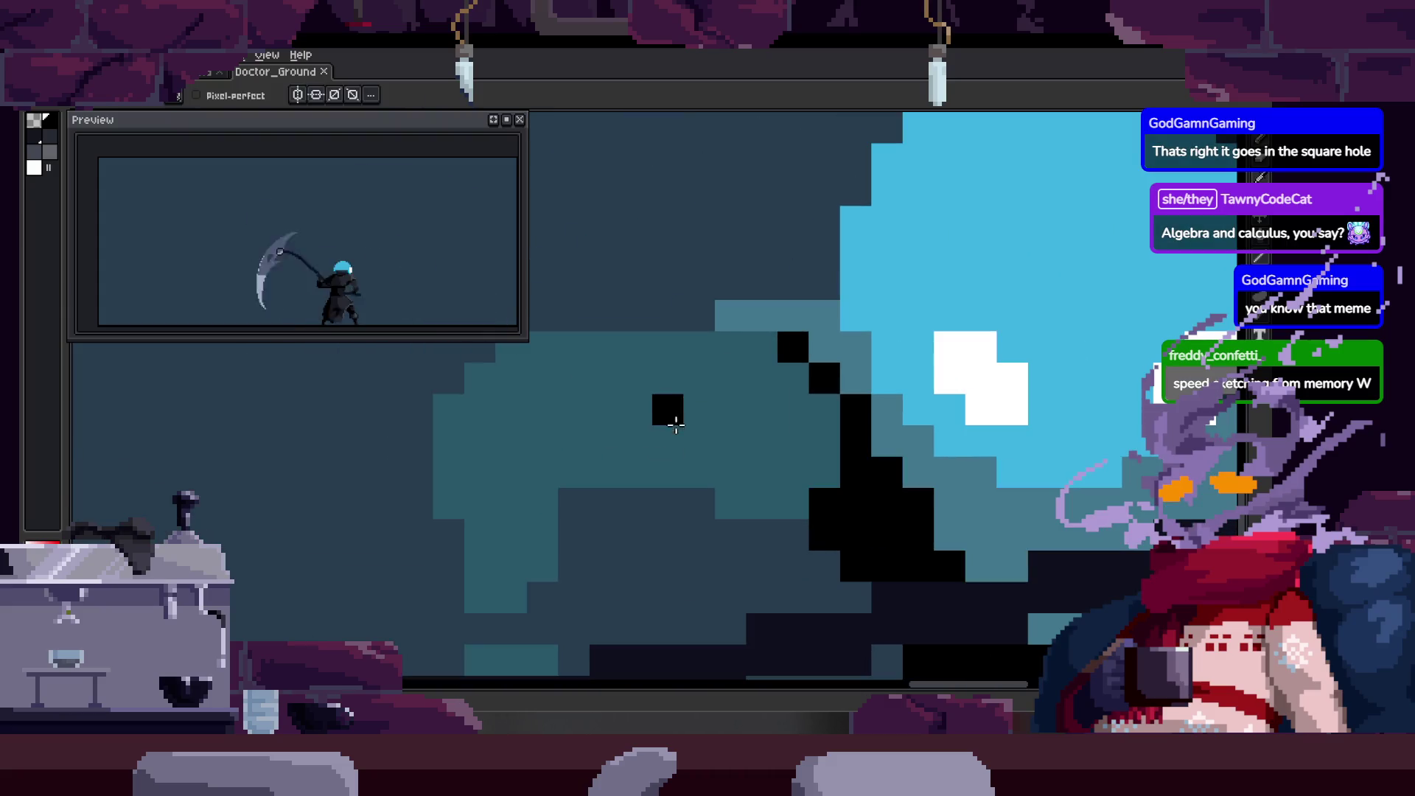
scroll(763, 325, "up", 1)
scroll(686, 340, "up", 1)
scroll(686, 339, "up", 1)
Paint black outline pixels along the left edge of the plague doctor's head.
mouse_move(572, 328)
left_mouse_down()
mouse_move(612, 243)
mouse_move(657, 475)
mouse_move(608, 457)
left_mouse_up()
left_click_drag(604, 388, 594, 513)
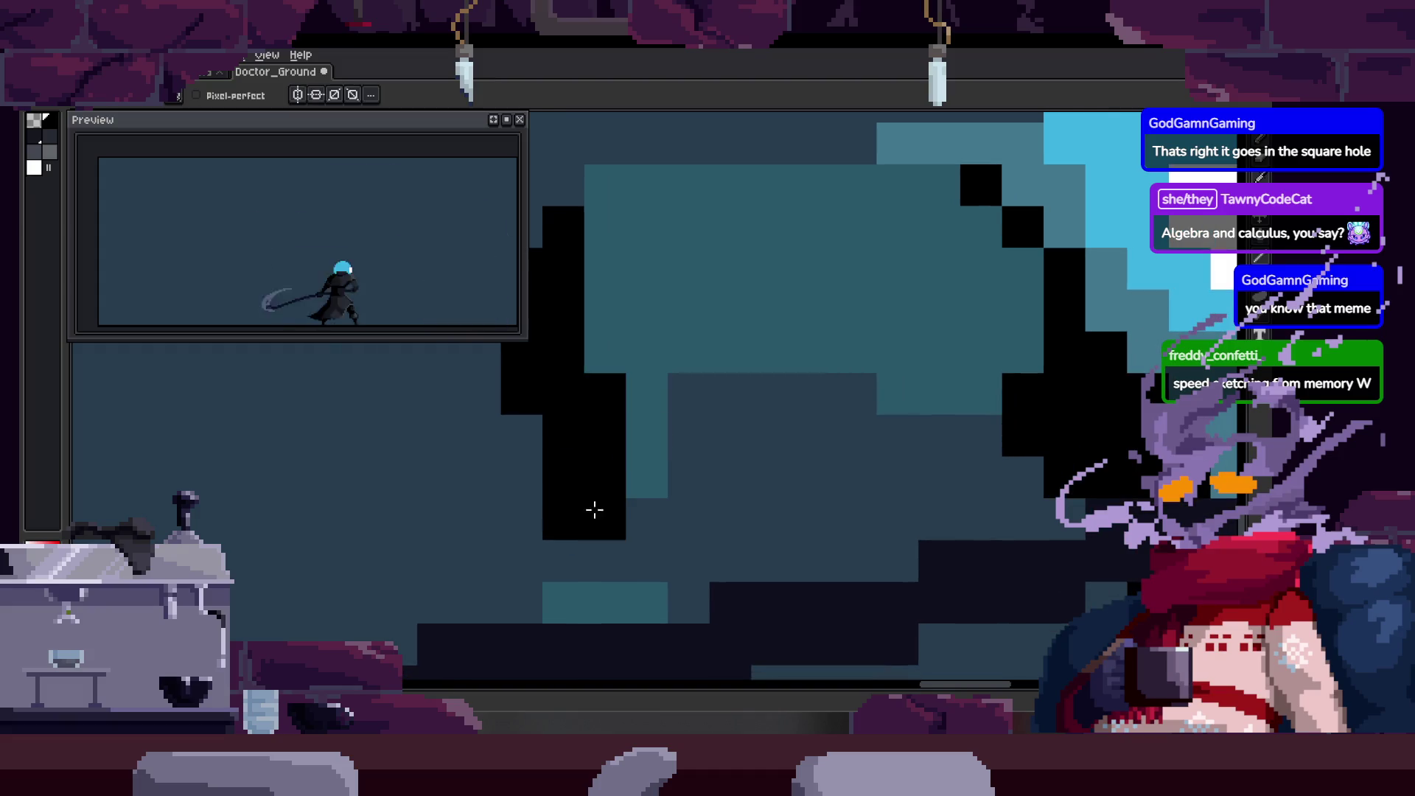
left_click(647, 560)
left_click_drag(647, 560, 638, 539)
key("e")
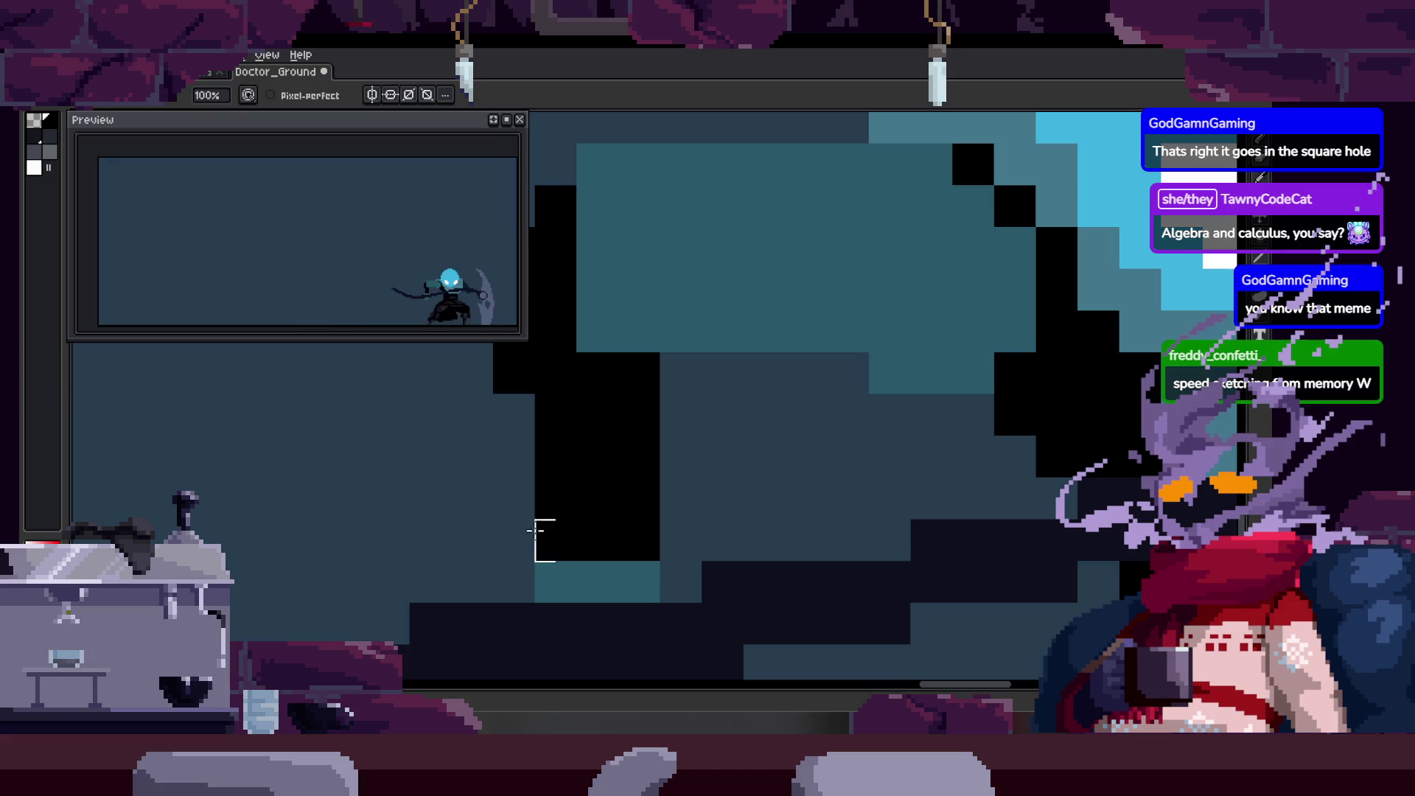
key("b")
scroll(625, 405, "up", 2)
scroll(626, 405, "up", 2)
mouse_move(616, 482)
left_mouse_down()
mouse_move(578, 317)
mouse_move(615, 309)
left_mouse_up()
Add black pixels along the head's top and lower edges and save Doctor_Ground.
left_click(615, 312)
scroll(663, 354, "up", 1)
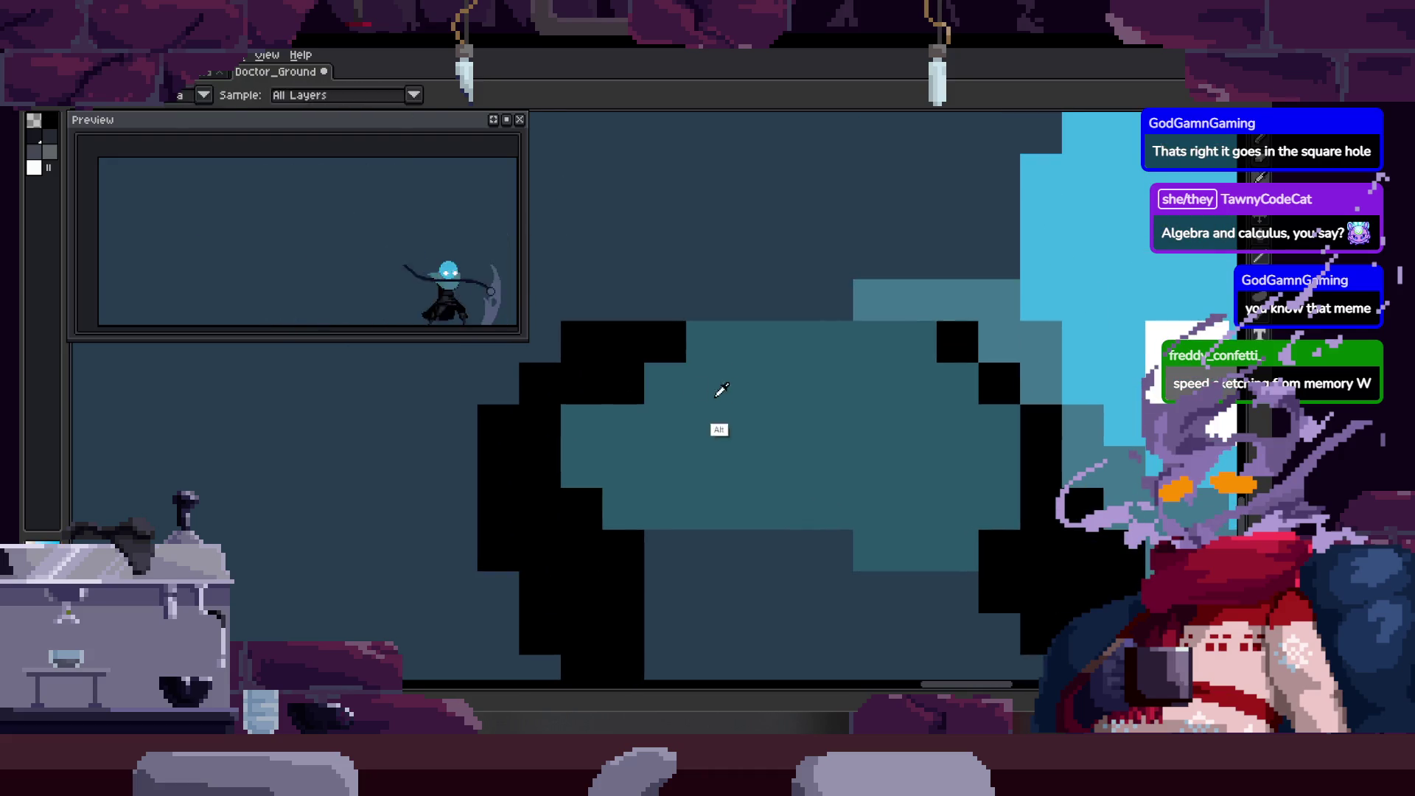
left_click(729, 466)
scroll(901, 481, "down", 1)
left_click_drag(796, 497, 900, 486)
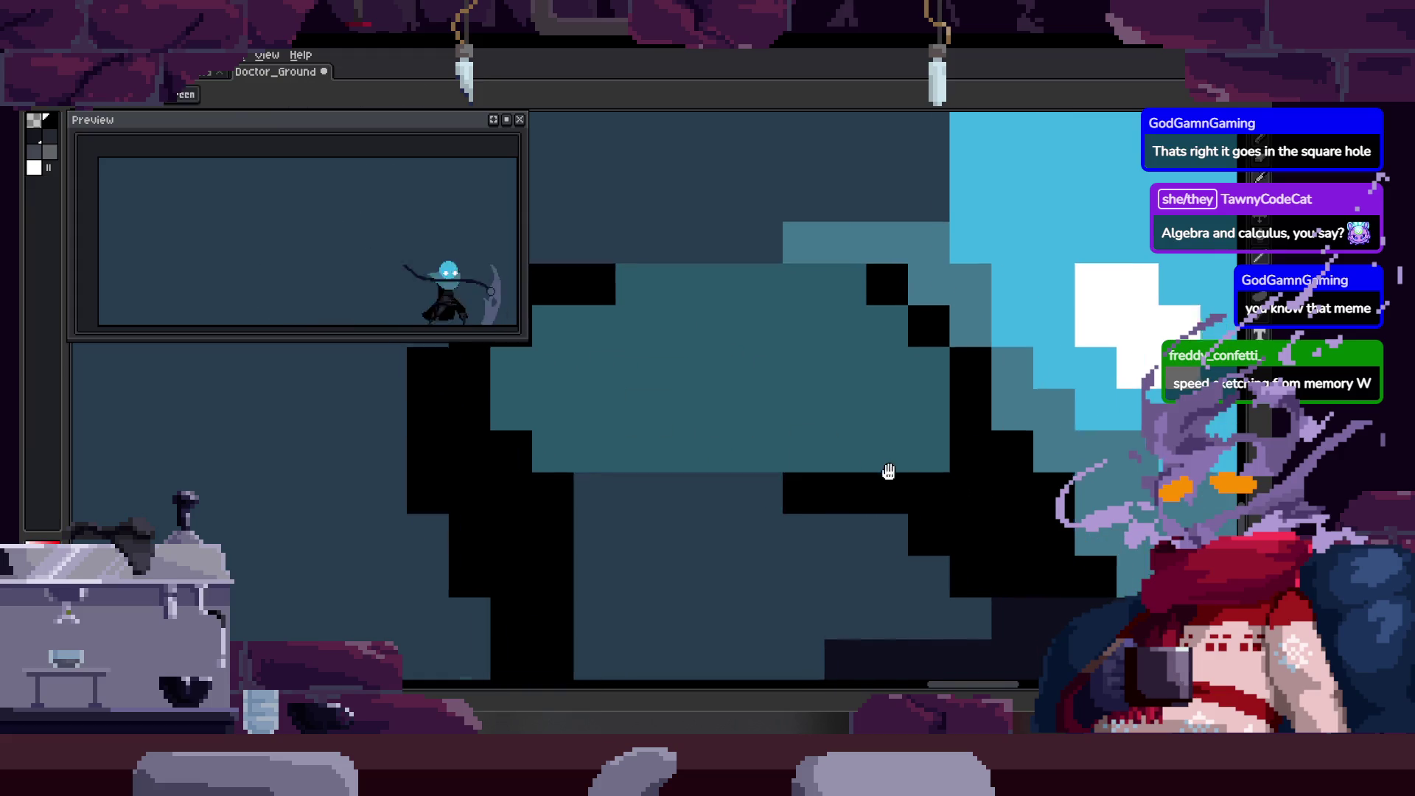
scroll(811, 391, "down", 1)
key("ctrl+s")
scroll(811, 391, "down", 4)
key("z")
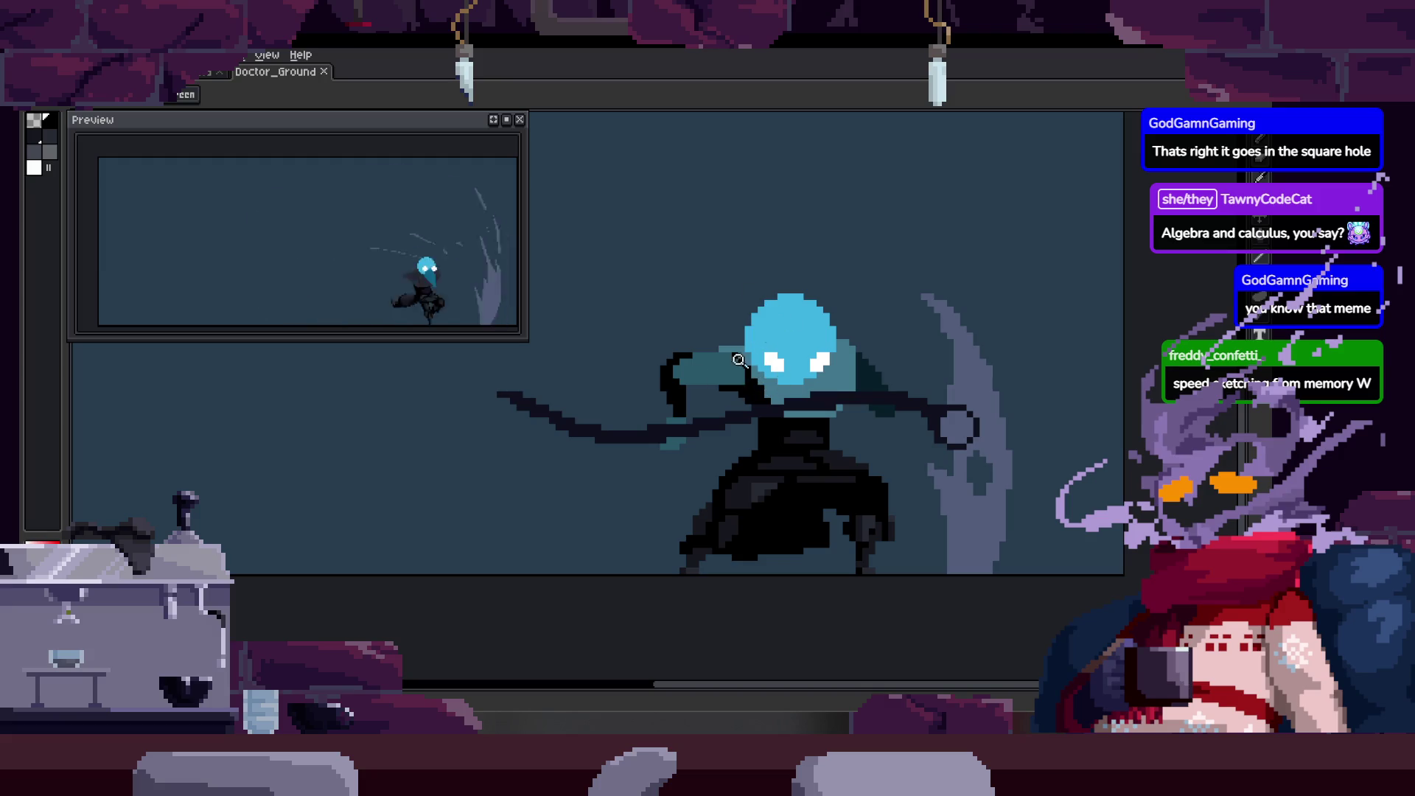
scroll(752, 347, "up", 3)
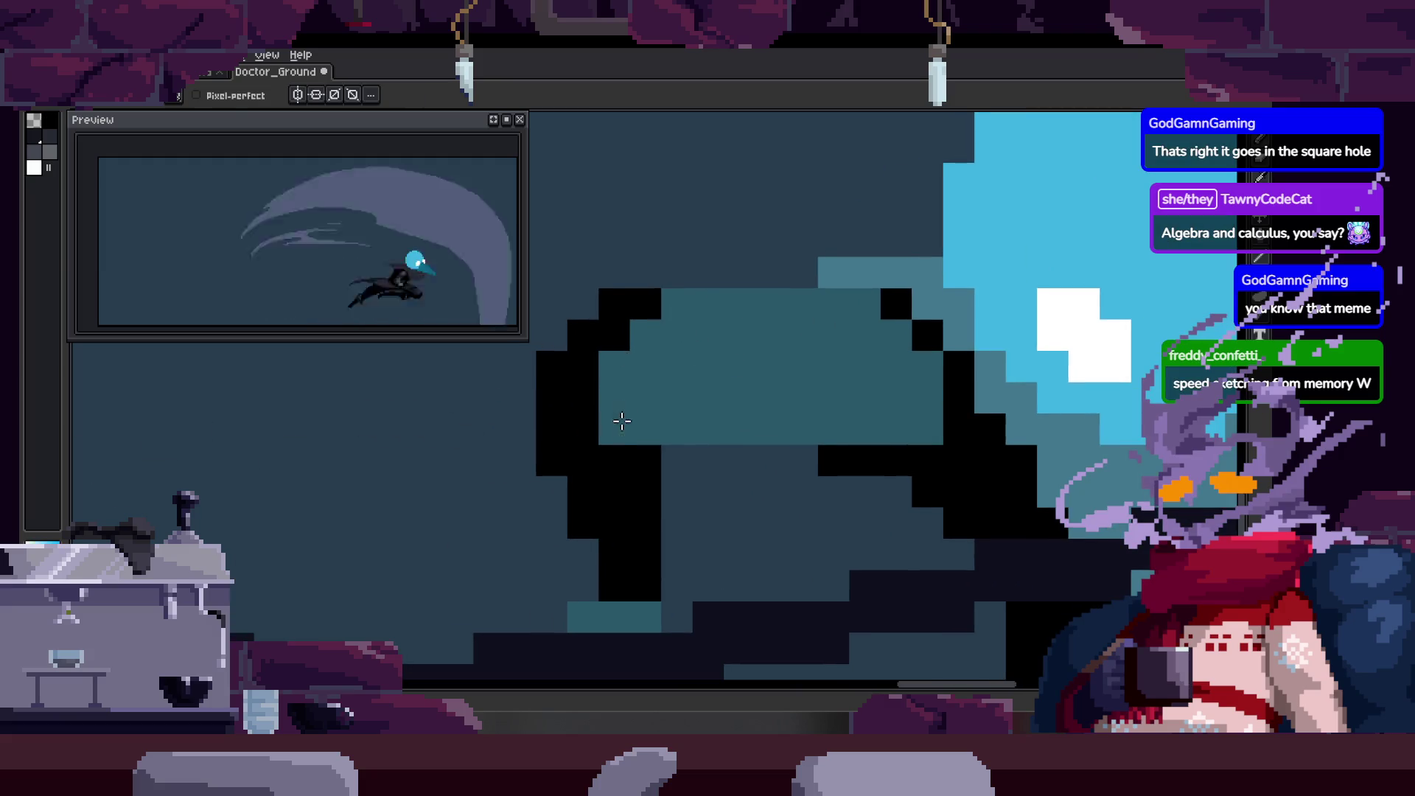
left_click_drag(613, 352, 616, 427)
key("ctrl+s")
scroll(725, 443, "down", 4)
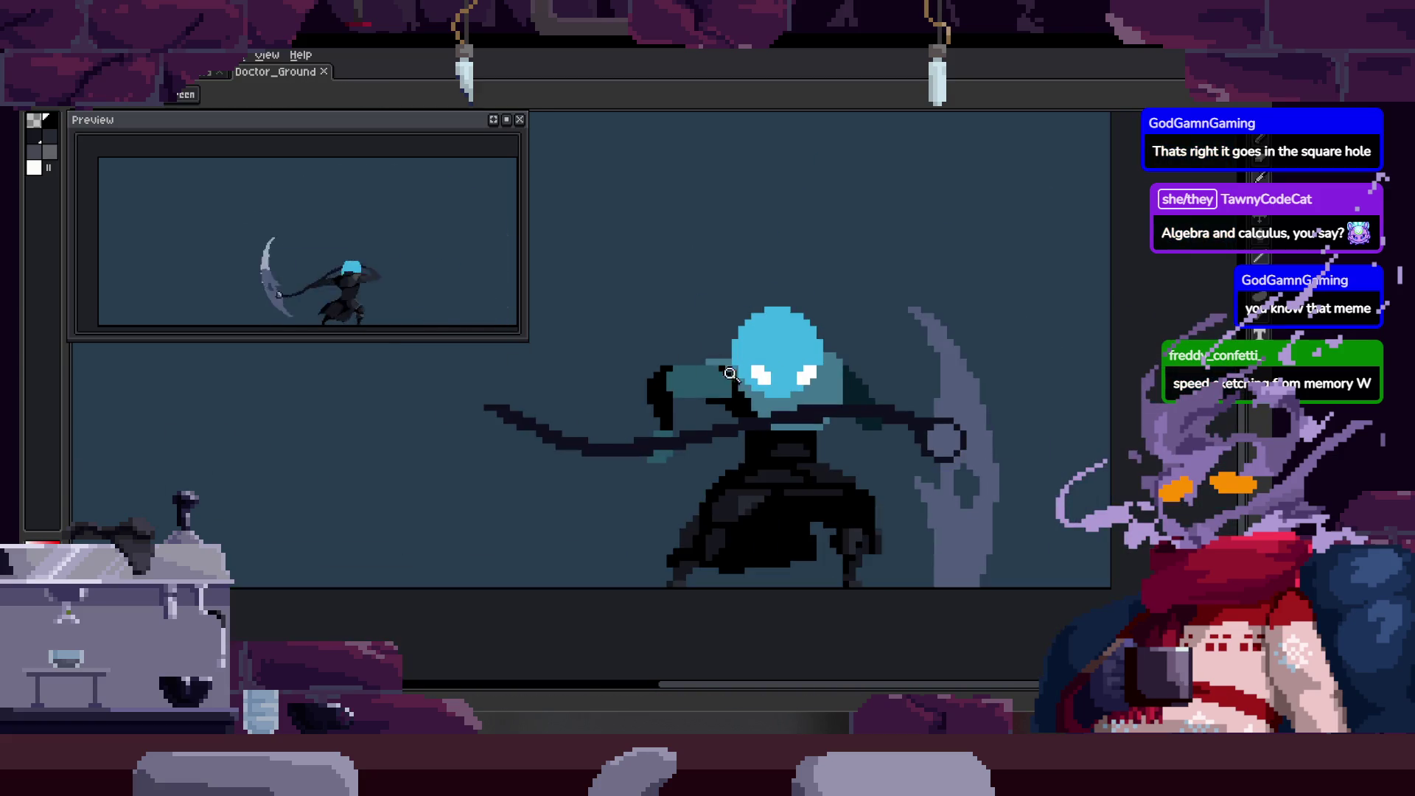
scroll(672, 369, "up", 4)
scroll(760, 391, "down", 2)
scroll(719, 398, "down", 1)
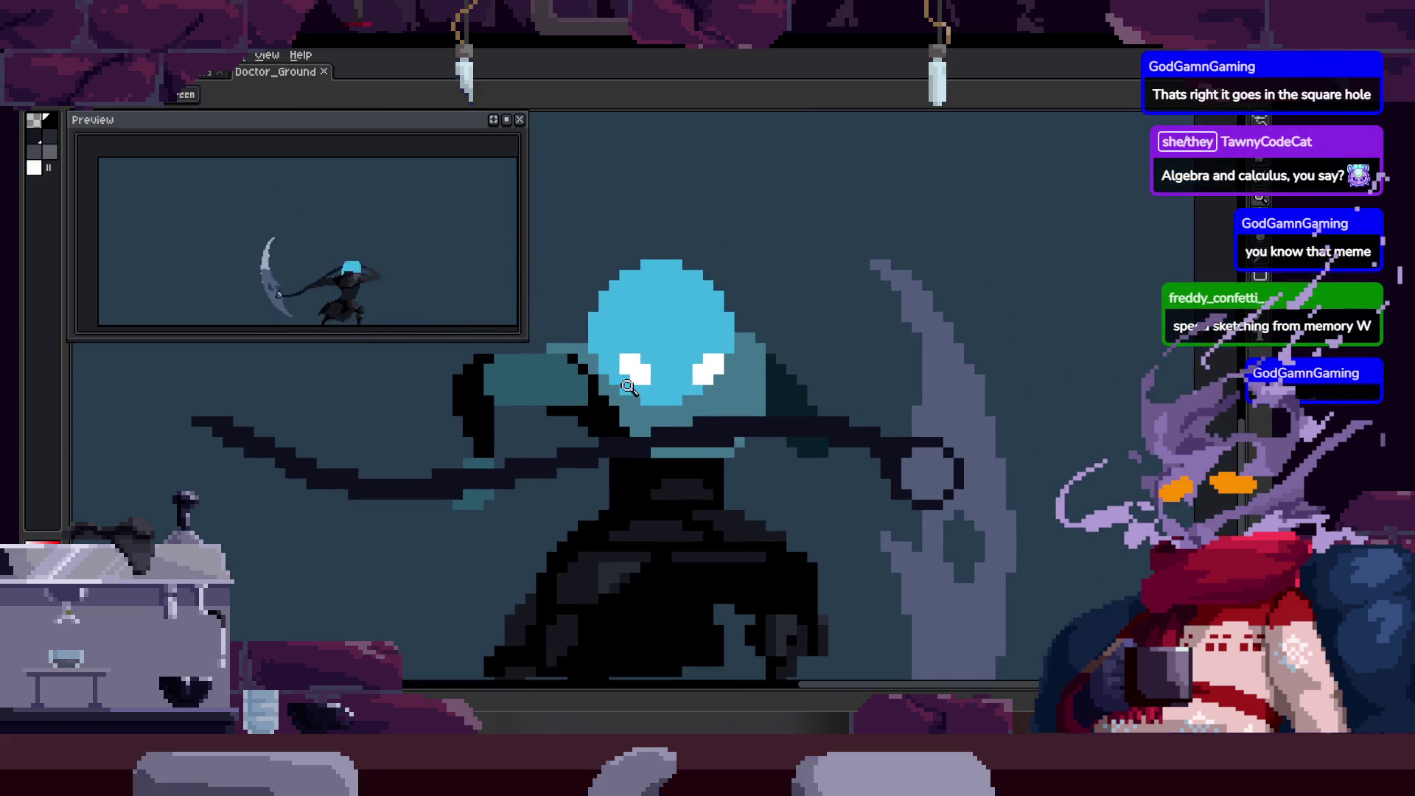
scroll(708, 396, "down", 1)
key("Right")
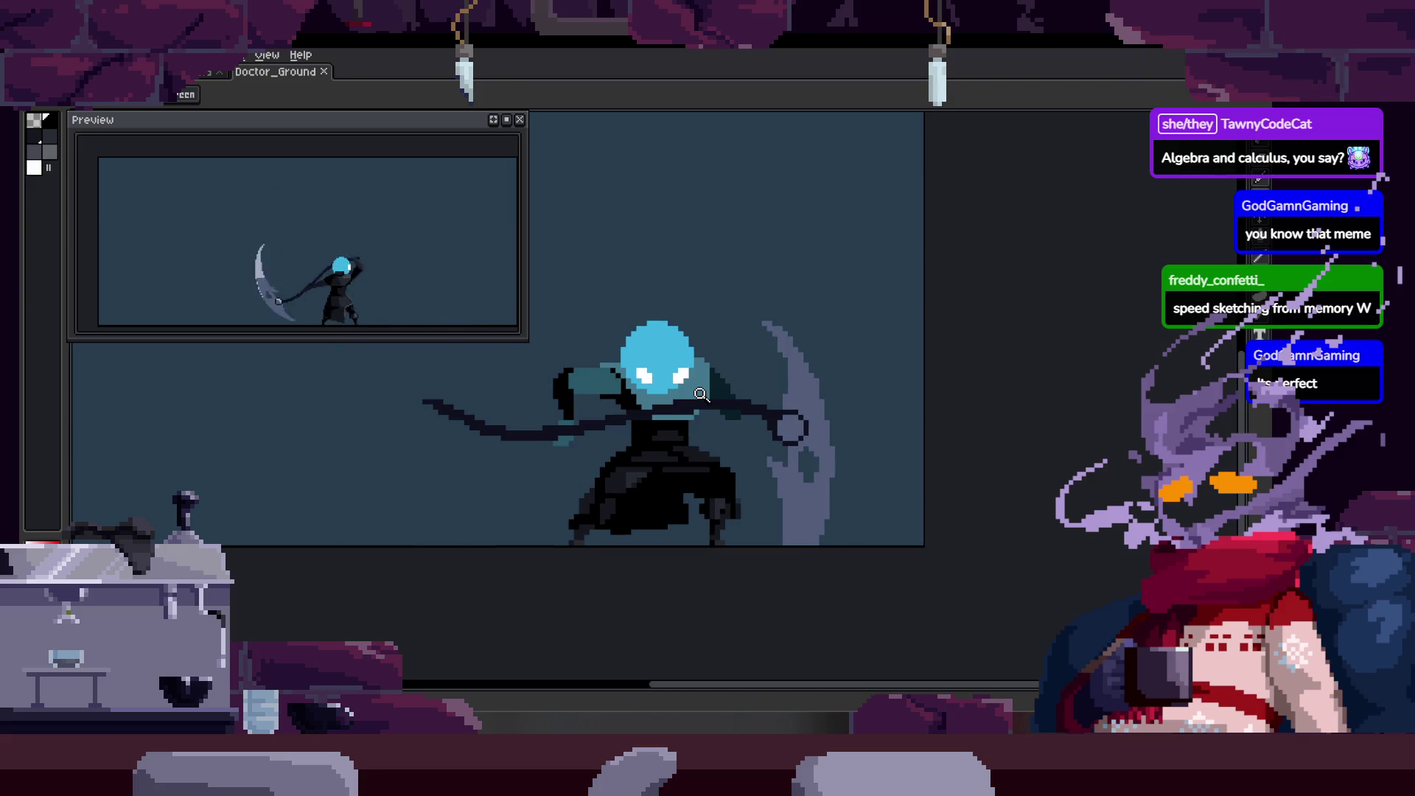
key("Right")
key("Right")
scroll(719, 412, "up", 1)
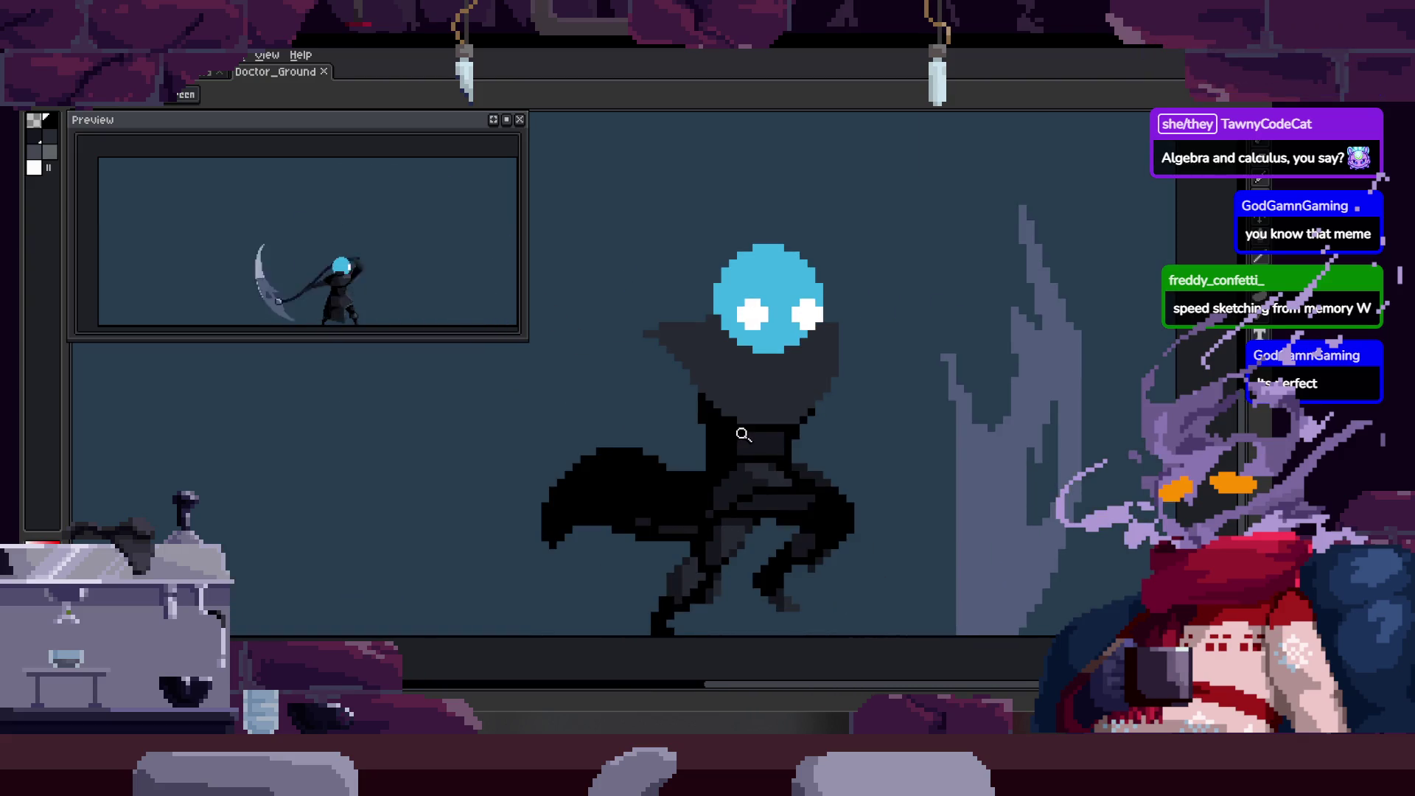
scroll(745, 431, "up", 1)
key("Right")
scroll(831, 457, "down", 1)
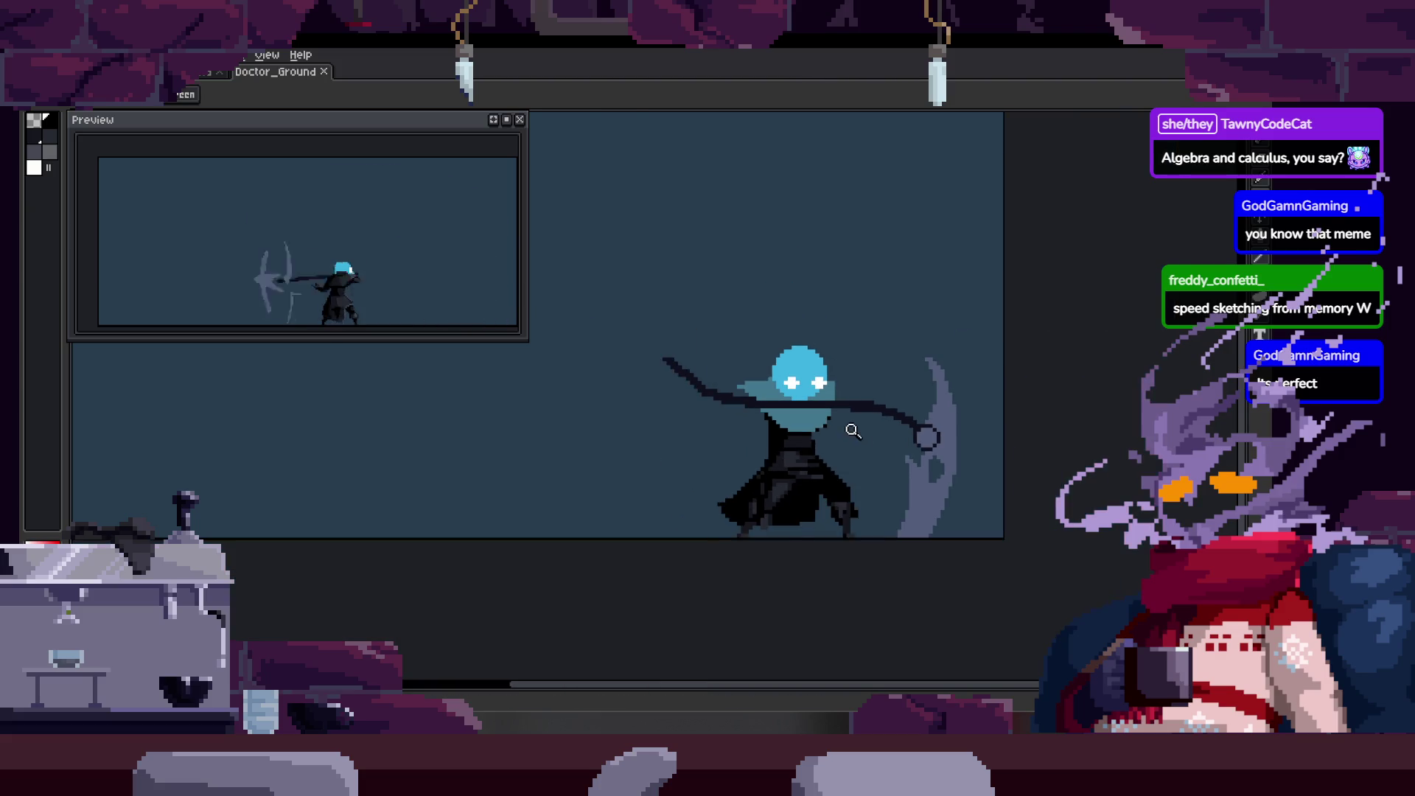
key("Right")
key("Right")
key("Right")
key("Right")
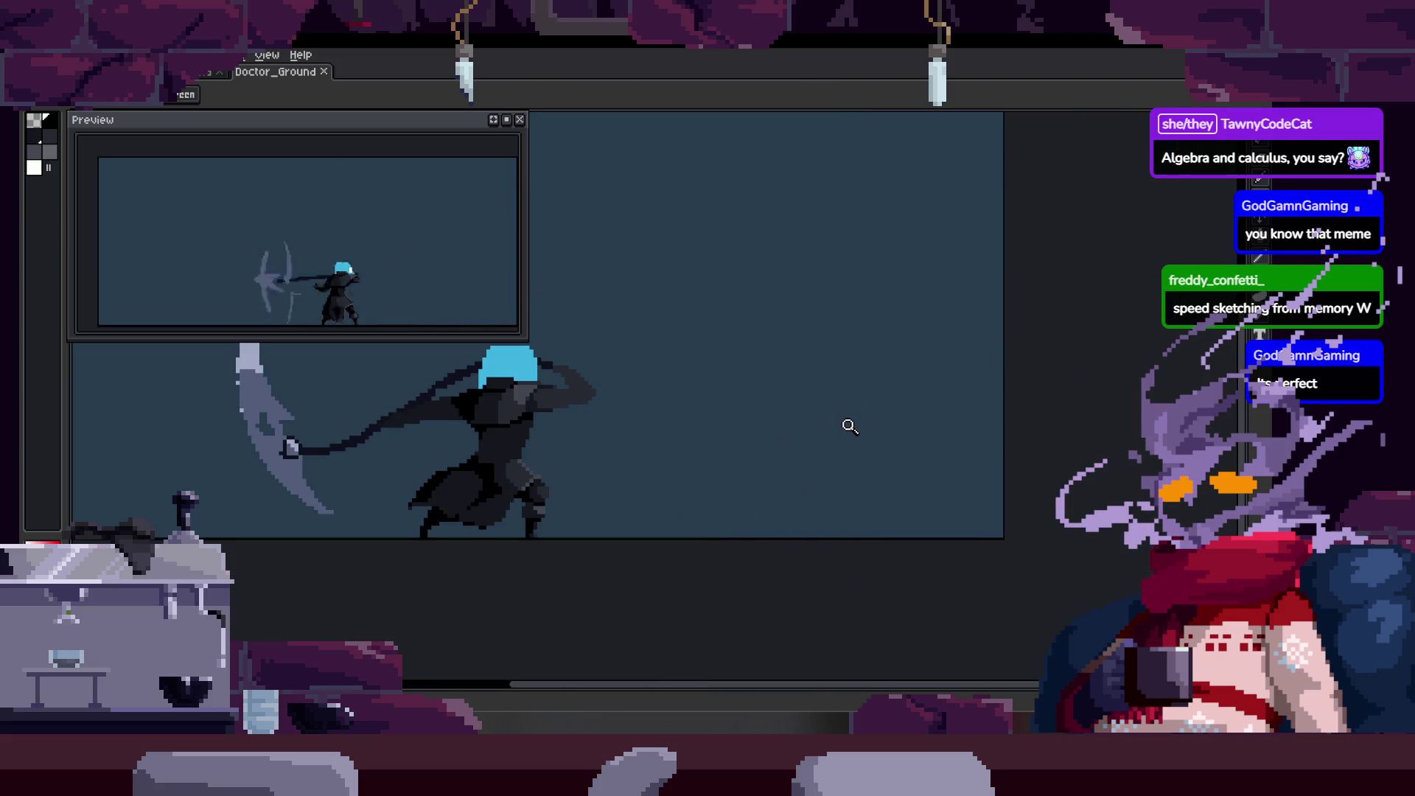
key("Right")
key("Right")
key("Right")
scroll(840, 389, "up", 2)
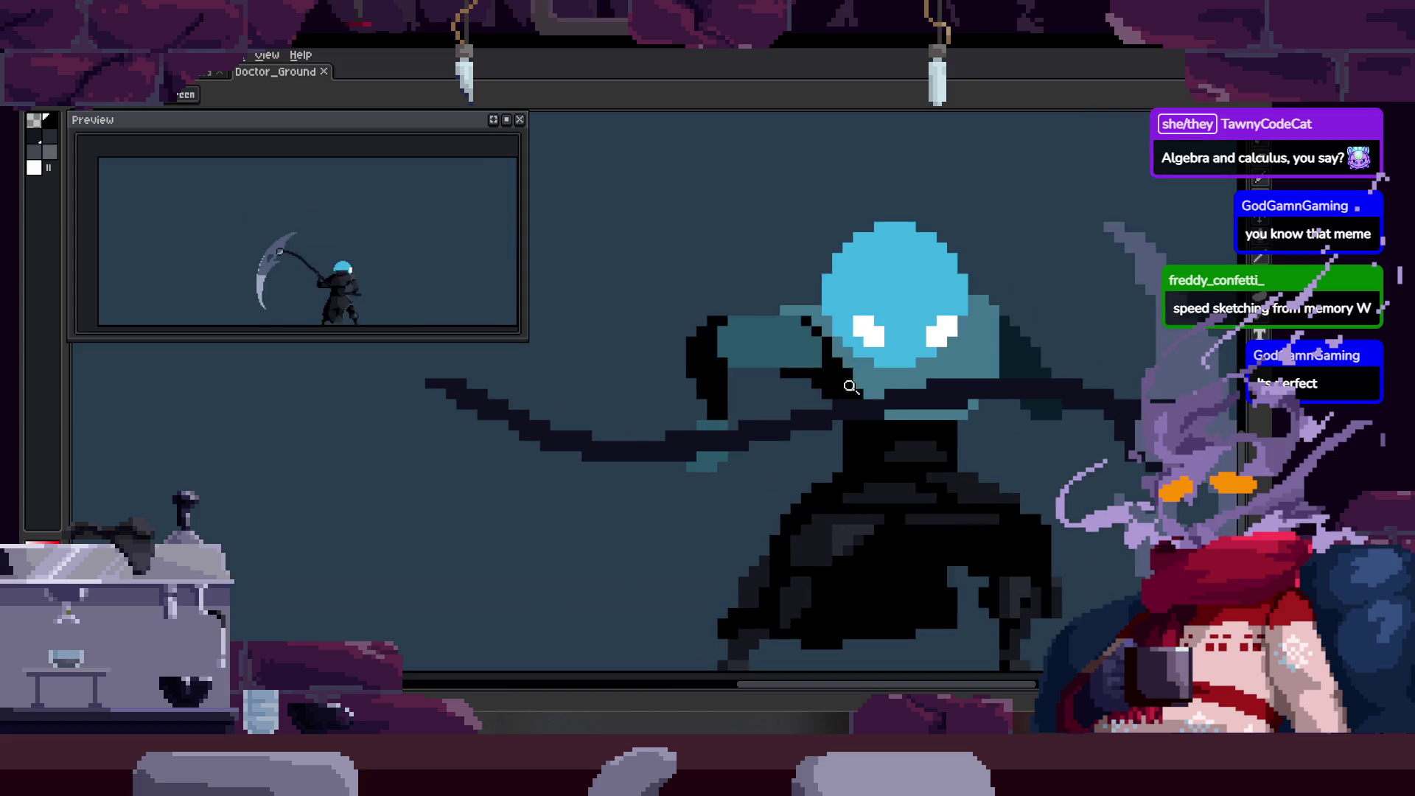
key("Right")
key("Right")
key("Right")
scroll(707, 462, "up", 2)
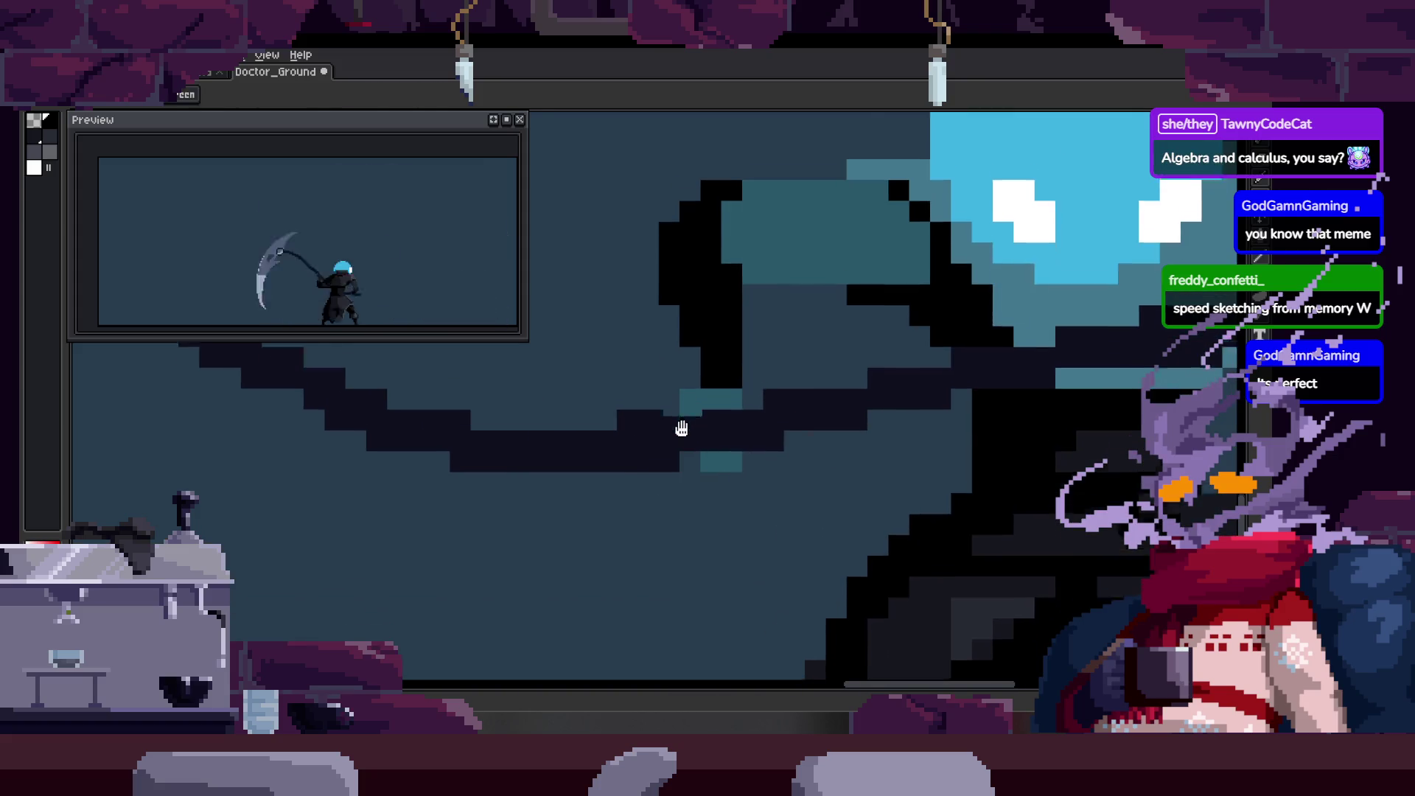
Step through the scythe attack frames and paint a black pixel block on the doctor's arm.
key("Right")
scroll(742, 384, "up", 2)
key("Right")
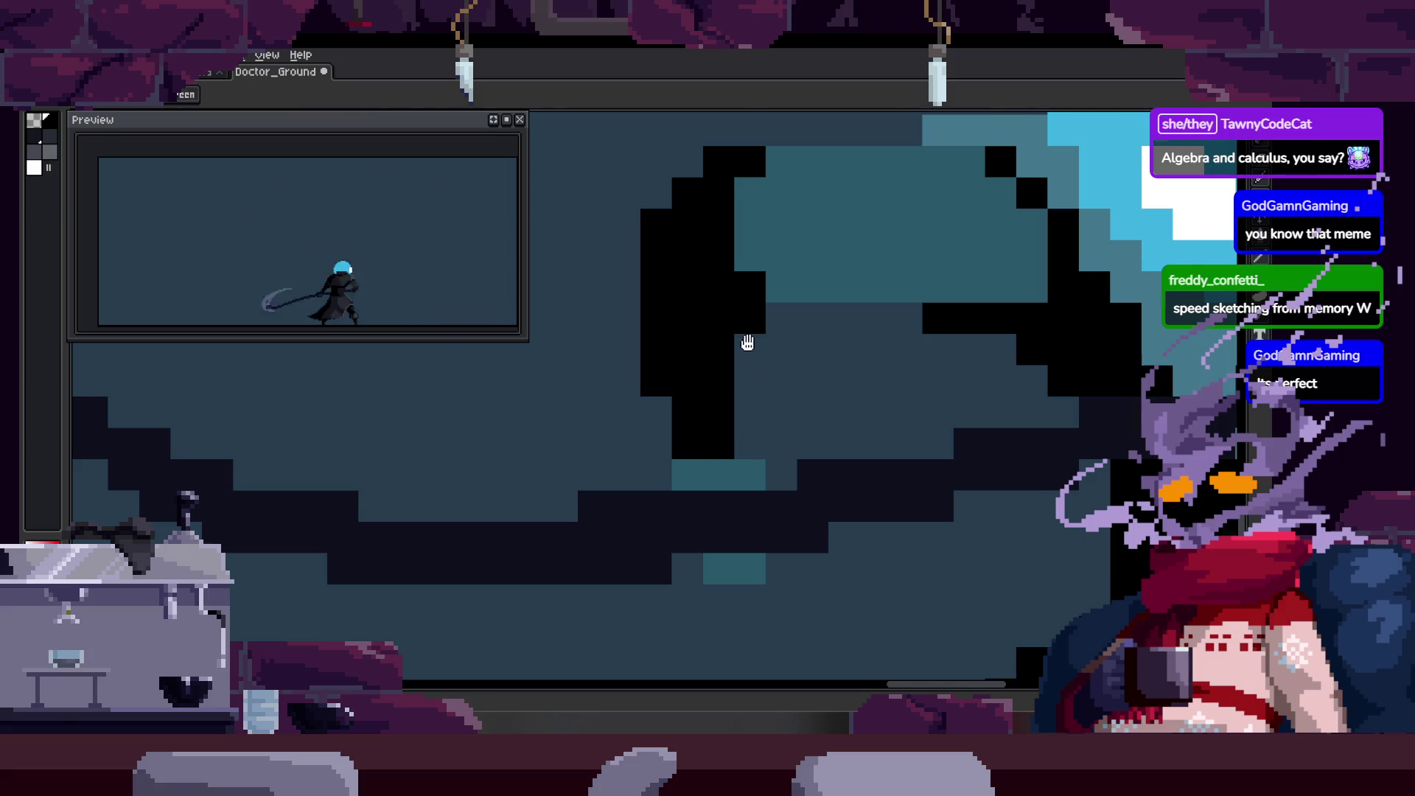
key("Right")
key("Right")
key("Right")
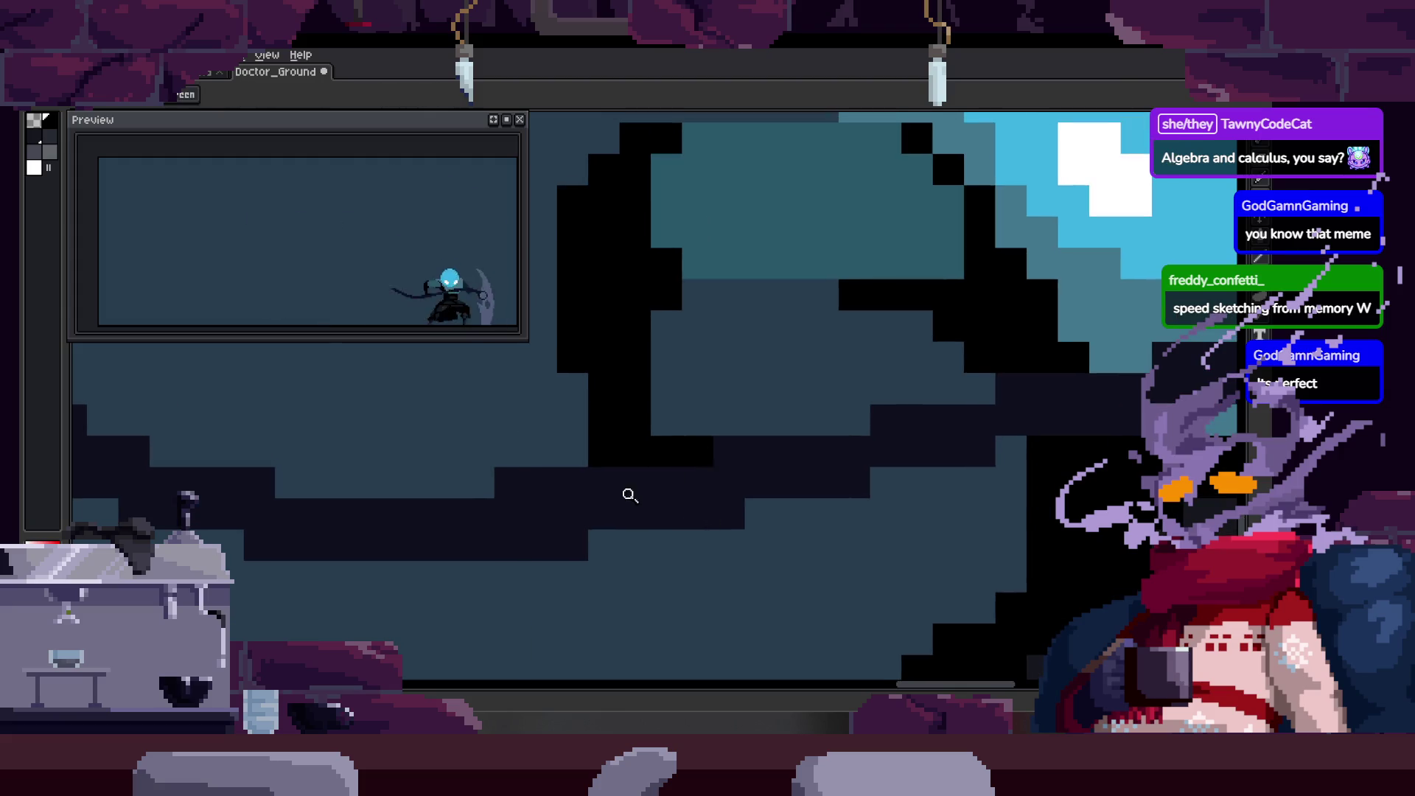
key("Right")
scroll(697, 483, "up", 1)
scroll(766, 469, "down", 2)
key("Right")
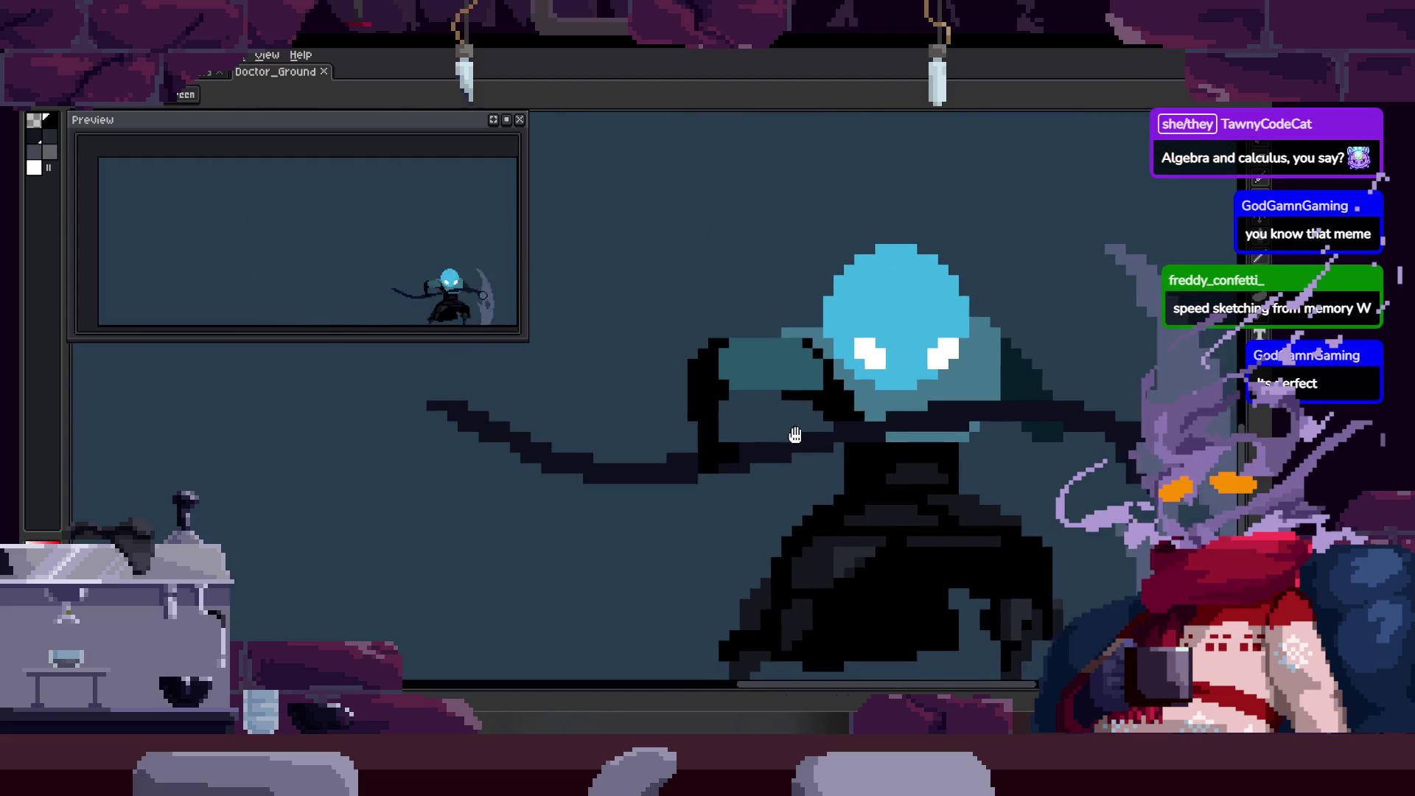
key("Right")
scroll(767, 429, "up", 2)
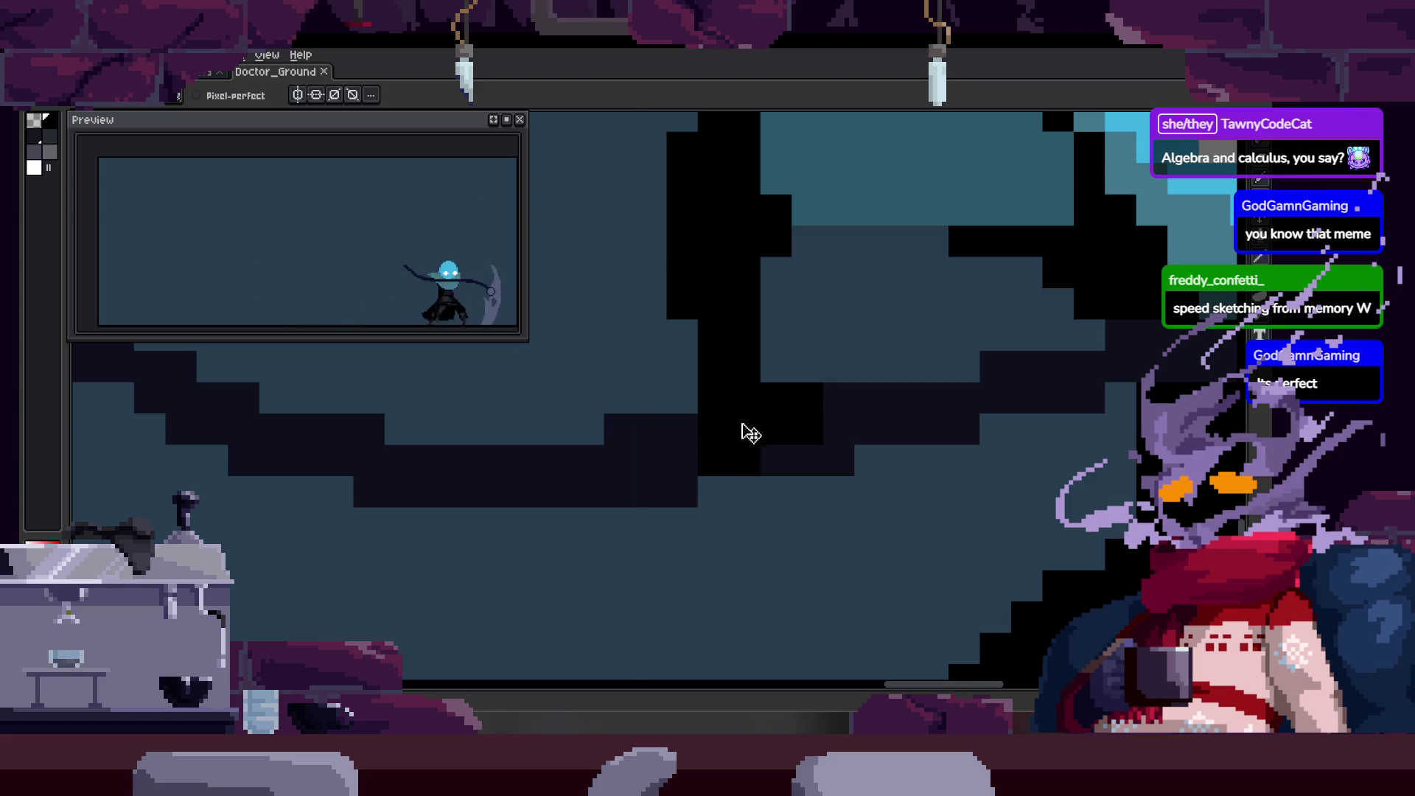
scroll(741, 424, "down", 1)
key("Right")
key("Right")
key("Right")
left_click(645, 475)
key("Right")
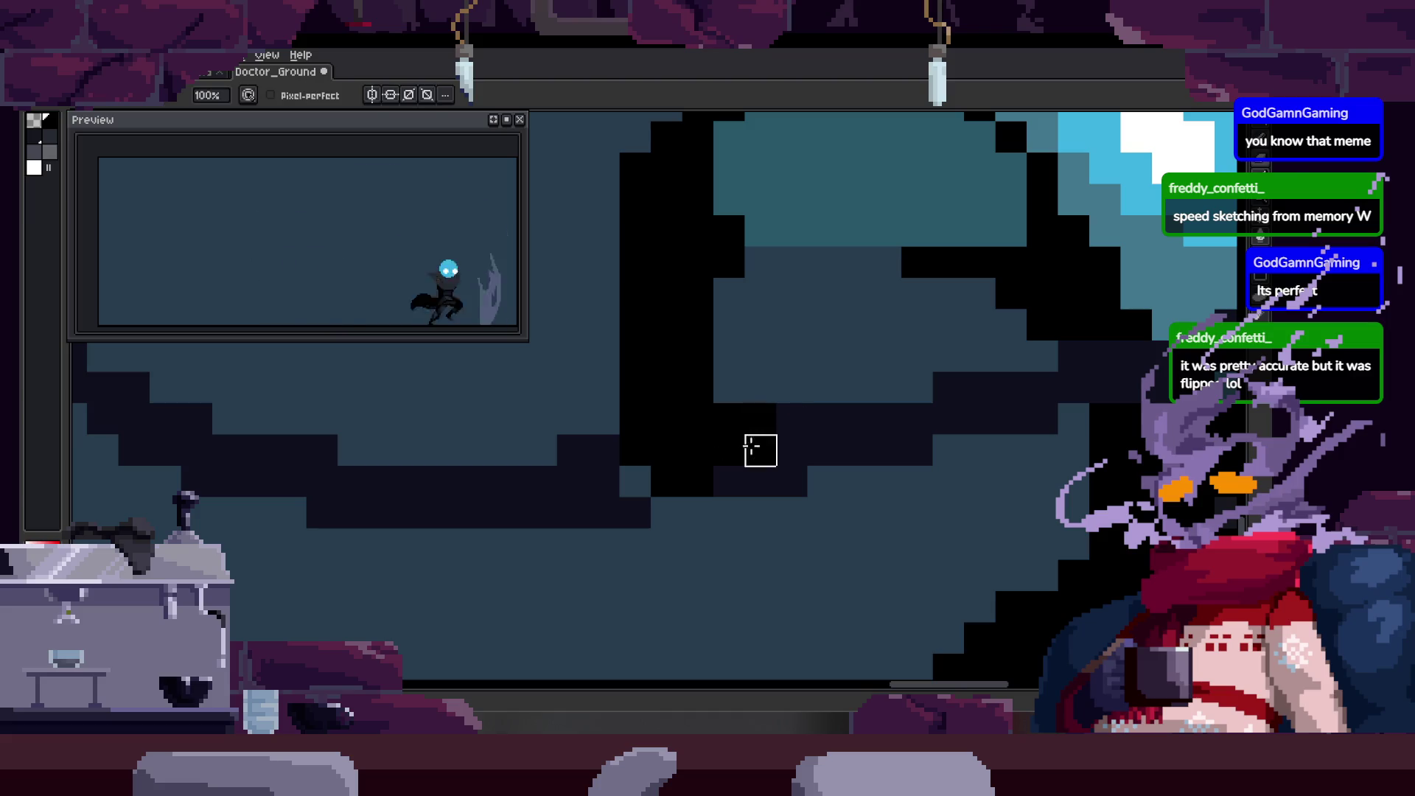
key("Right")
key("Right")
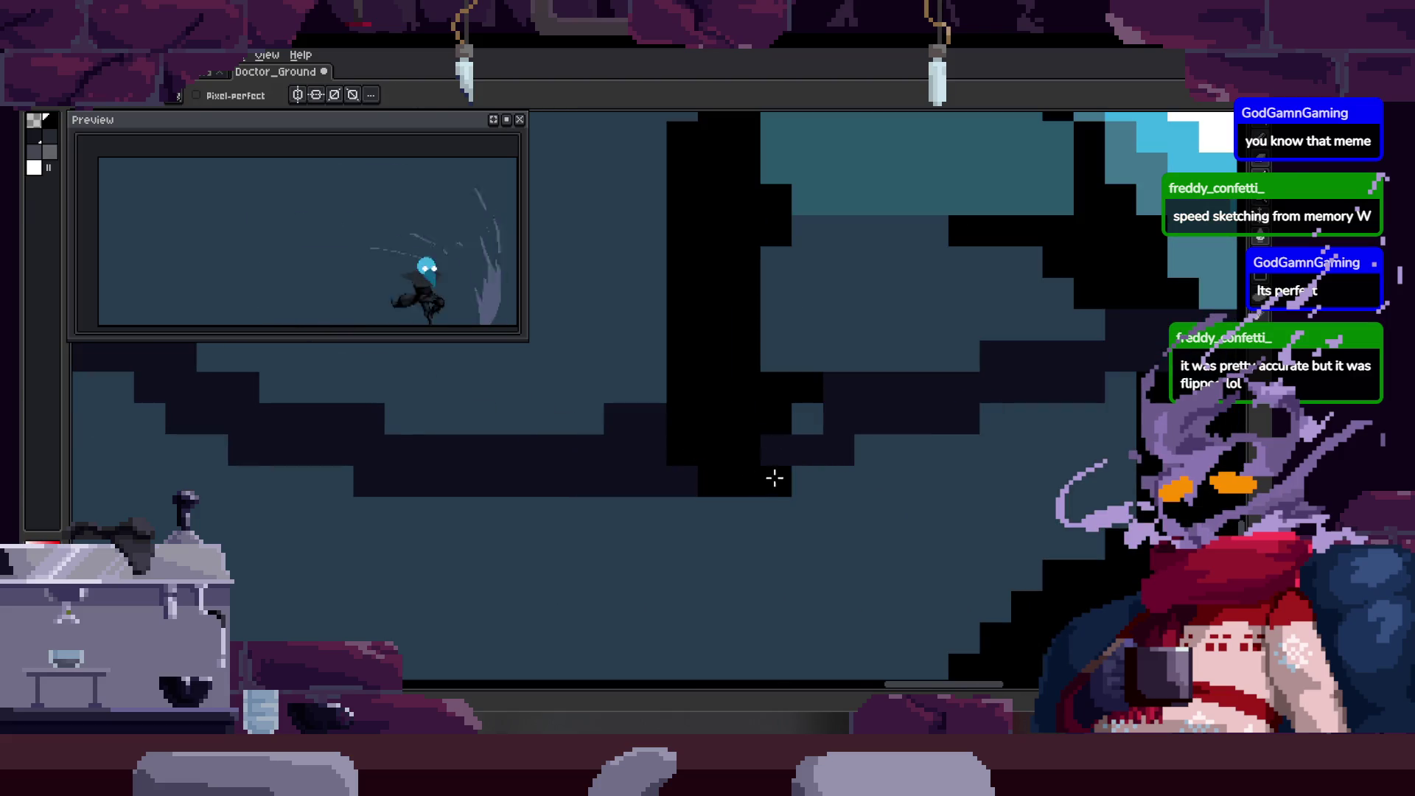
key("Right")
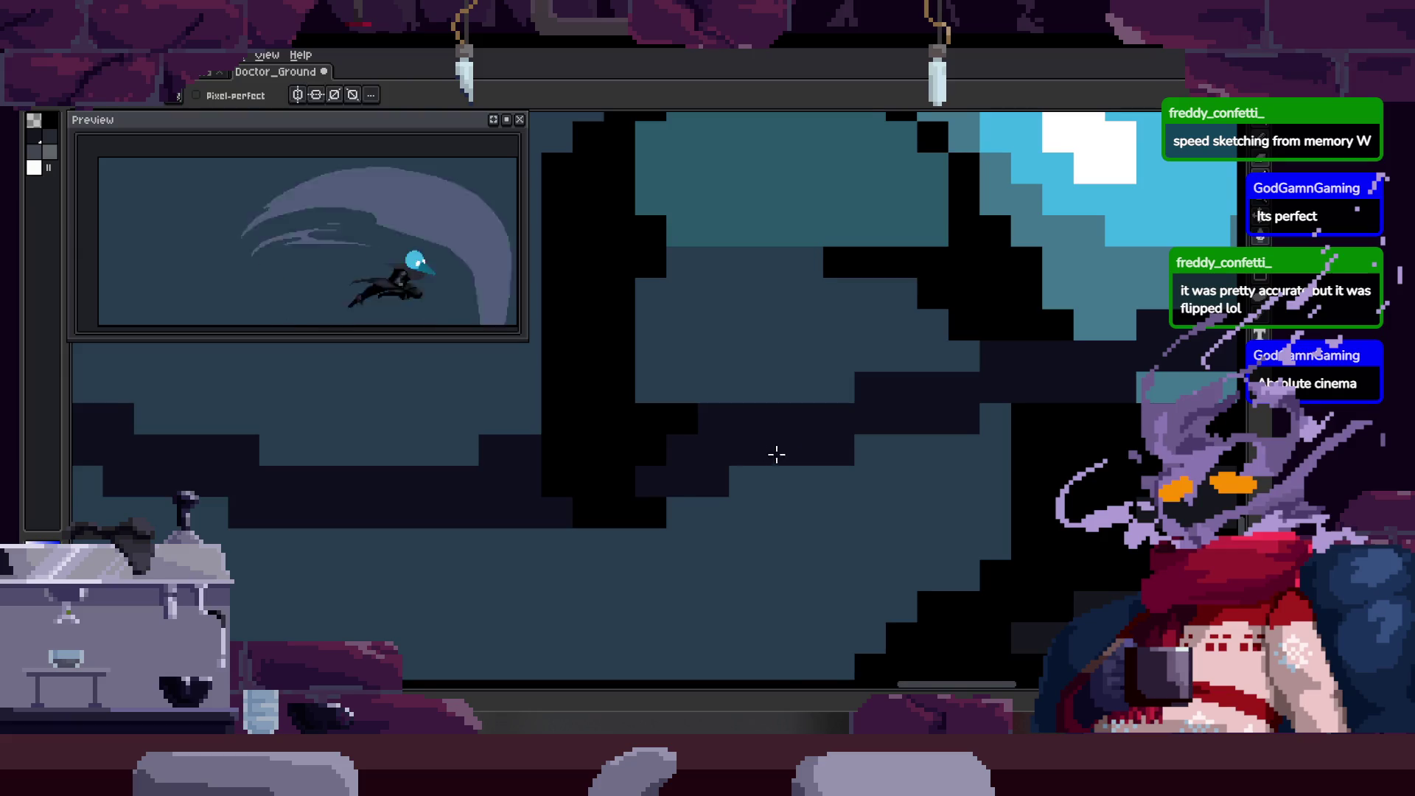
scroll(774, 456, "down", 3)
Zoom in close on the doctor's head and arm to reach the beak pixels.
key("z")
left_click(601, 417)
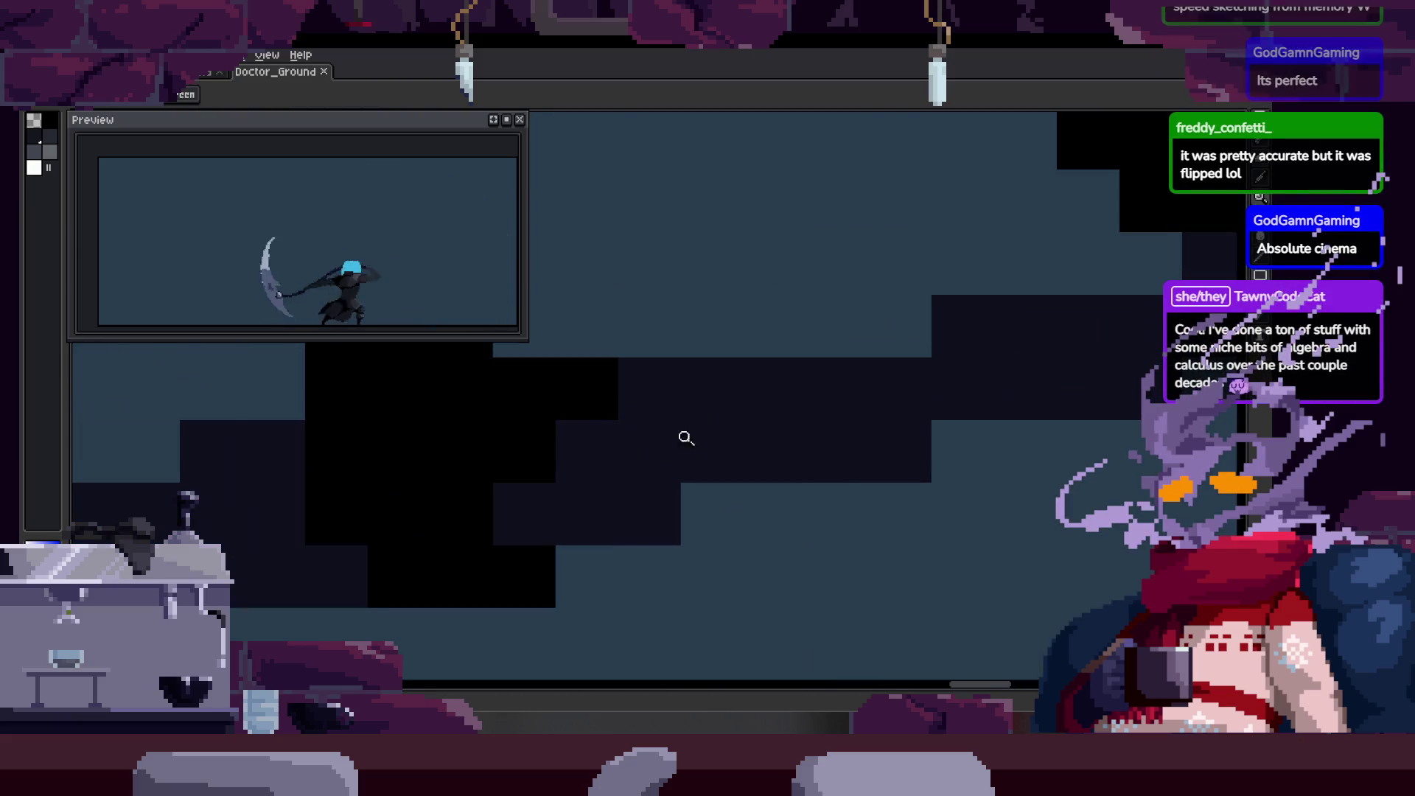
scroll(699, 434, "down", 2)
key("Right")
key("Escape")
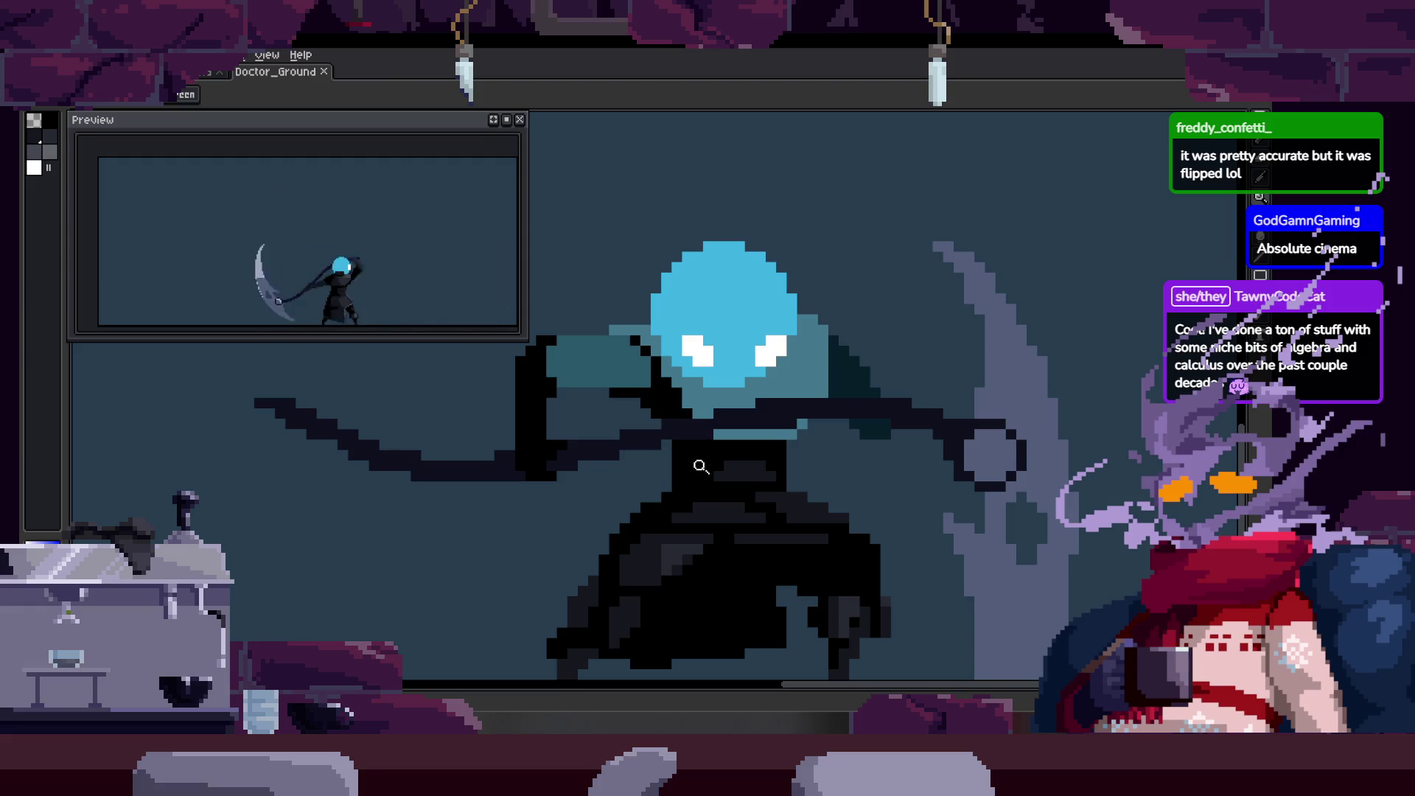
left_click(674, 431)
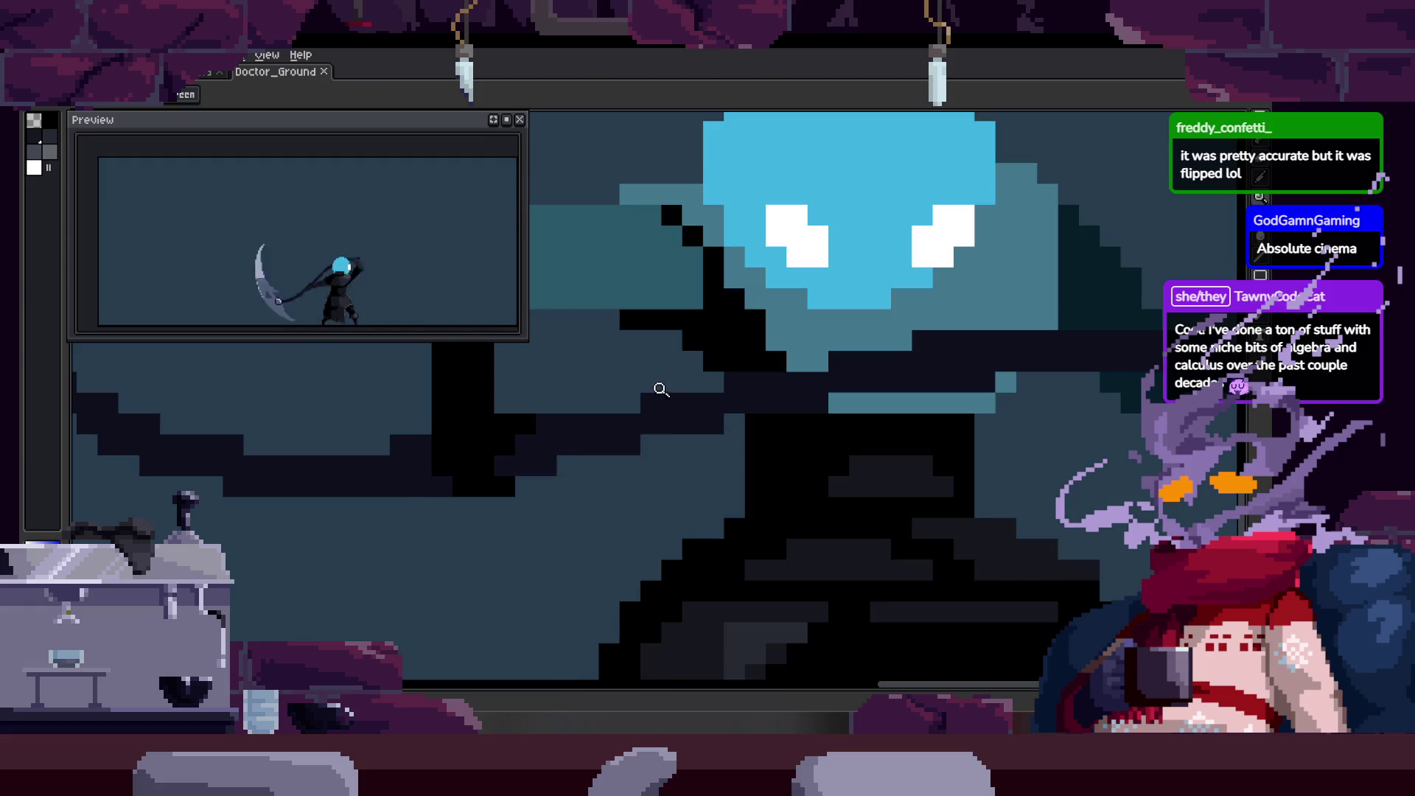
scroll(652, 478, "down", 2)
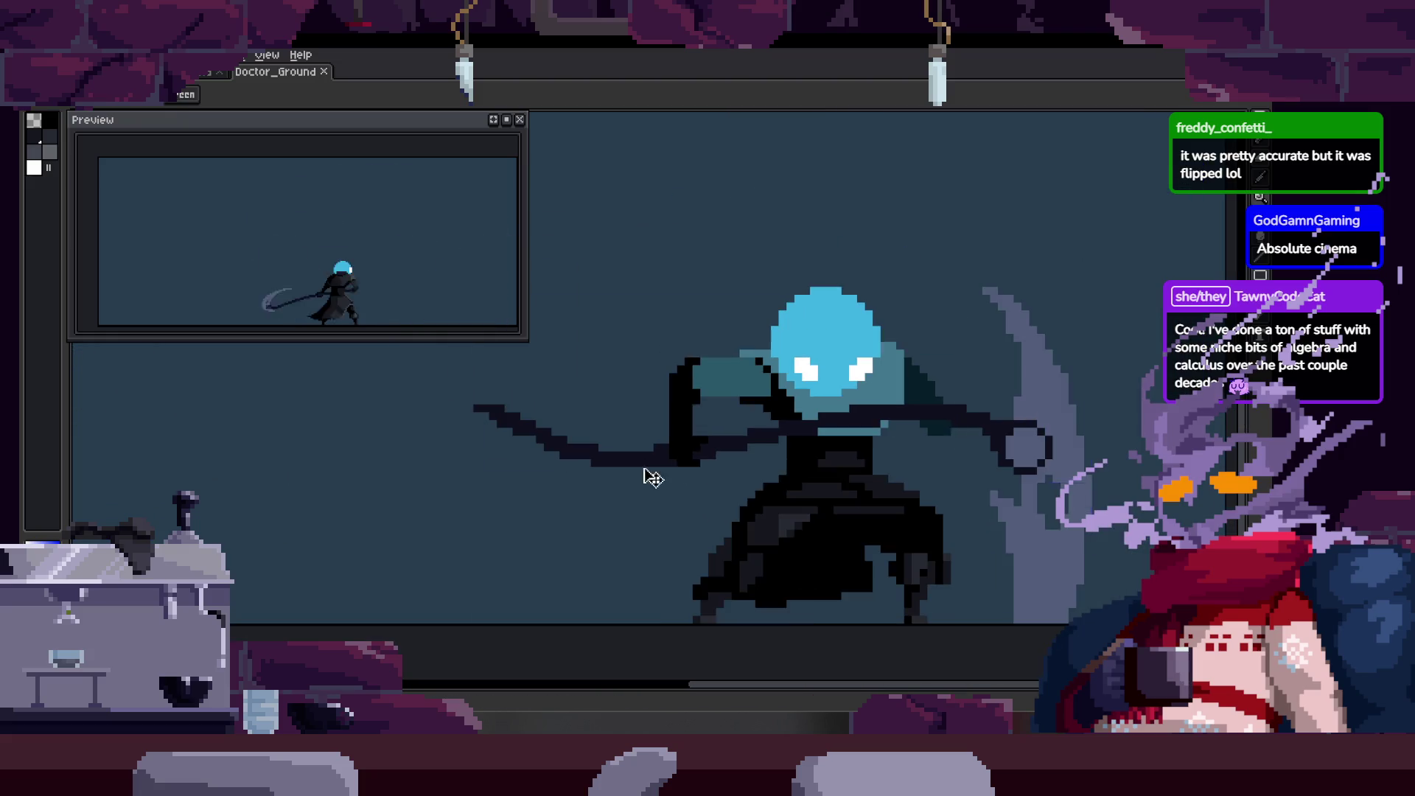
left_click(708, 403)
left_click(716, 432)
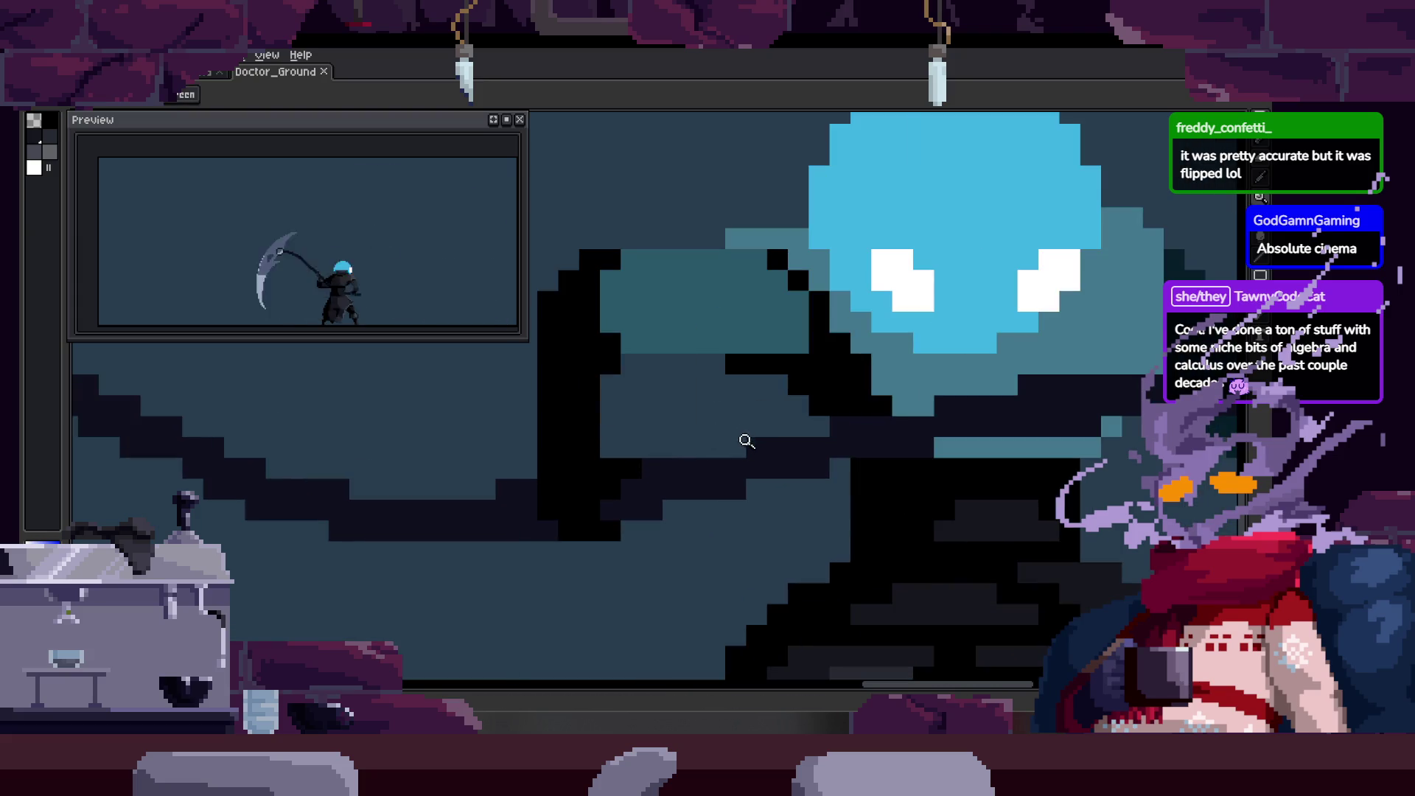
left_click_drag(771, 479, 745, 467)
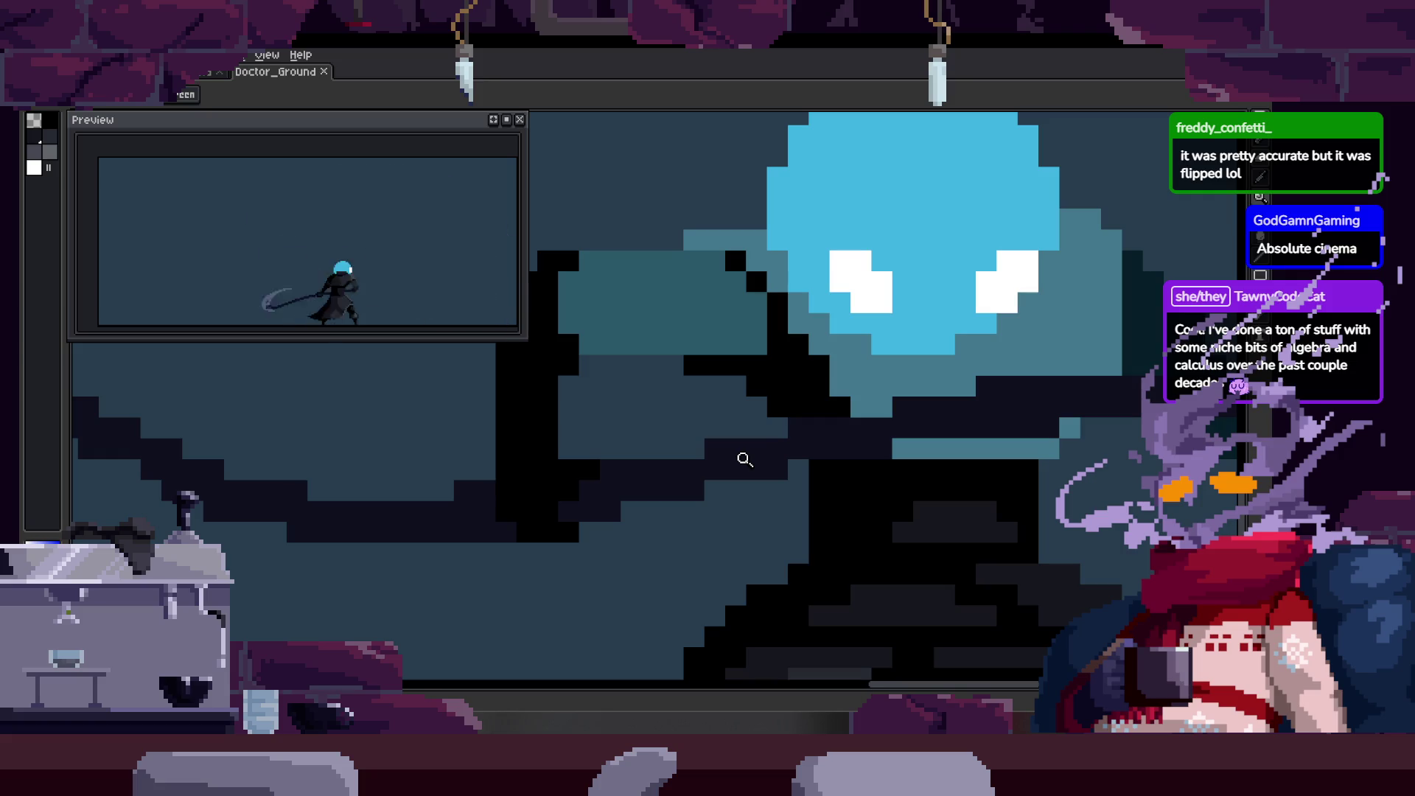
scroll(738, 462, "down", 2)
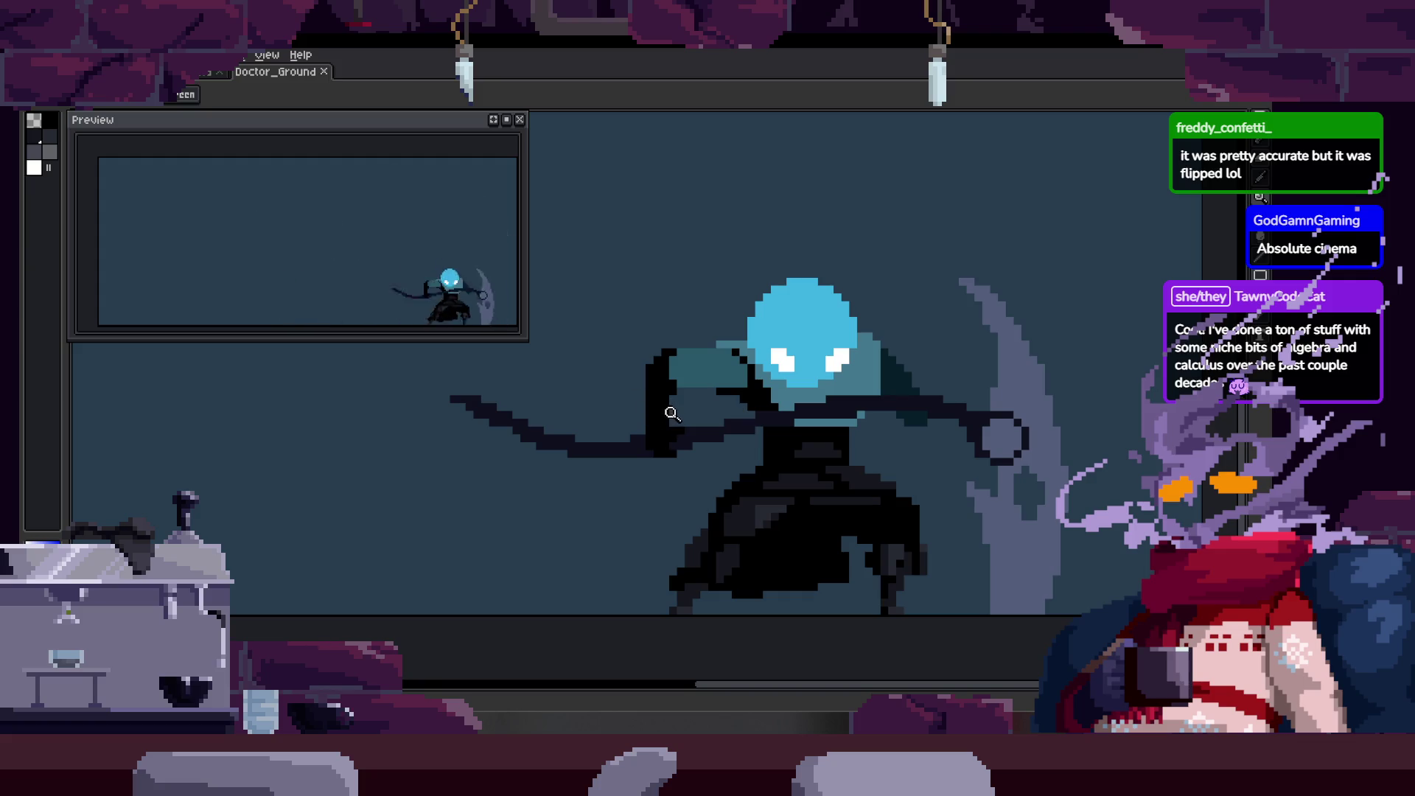
scroll(691, 377, "up", 2)
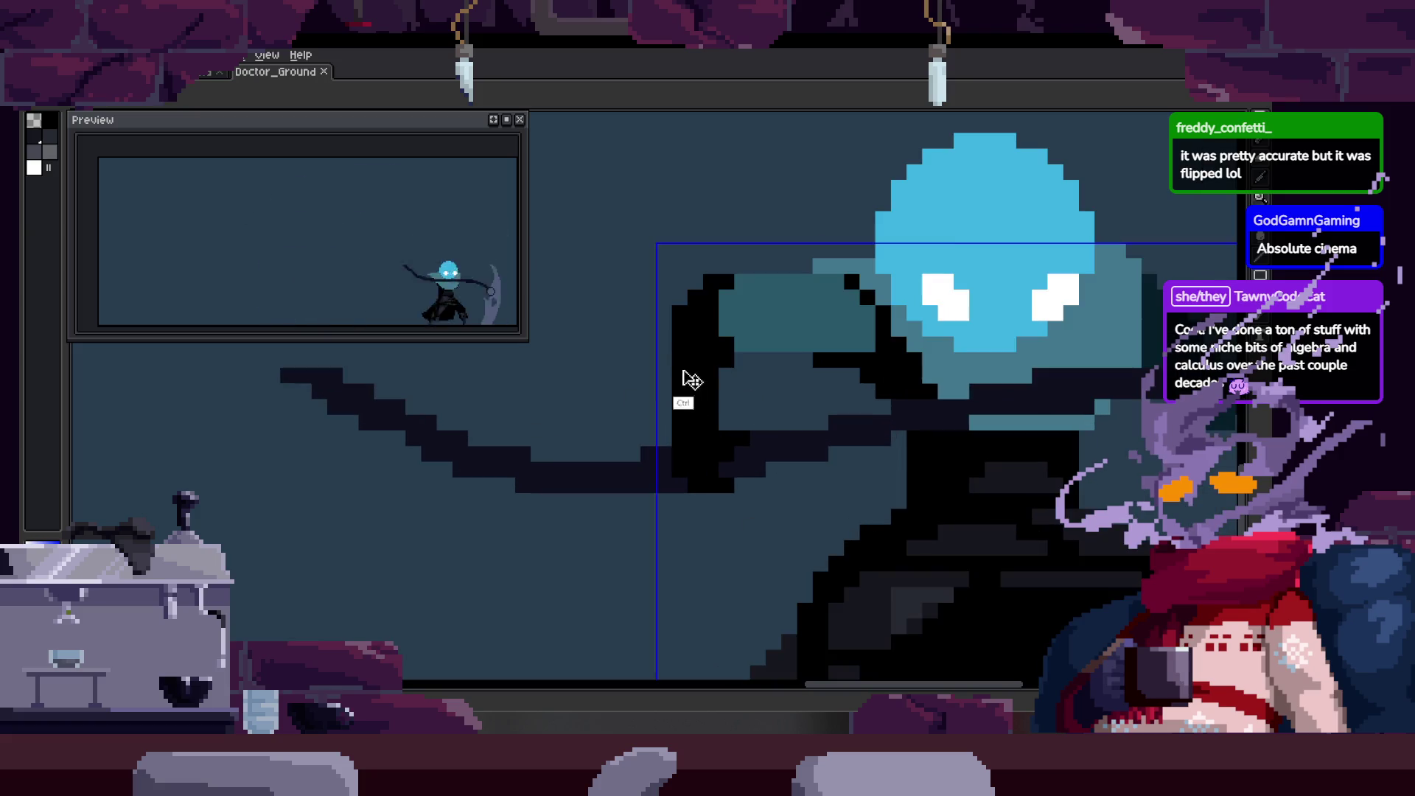
left_click_drag(764, 431, 623, 449)
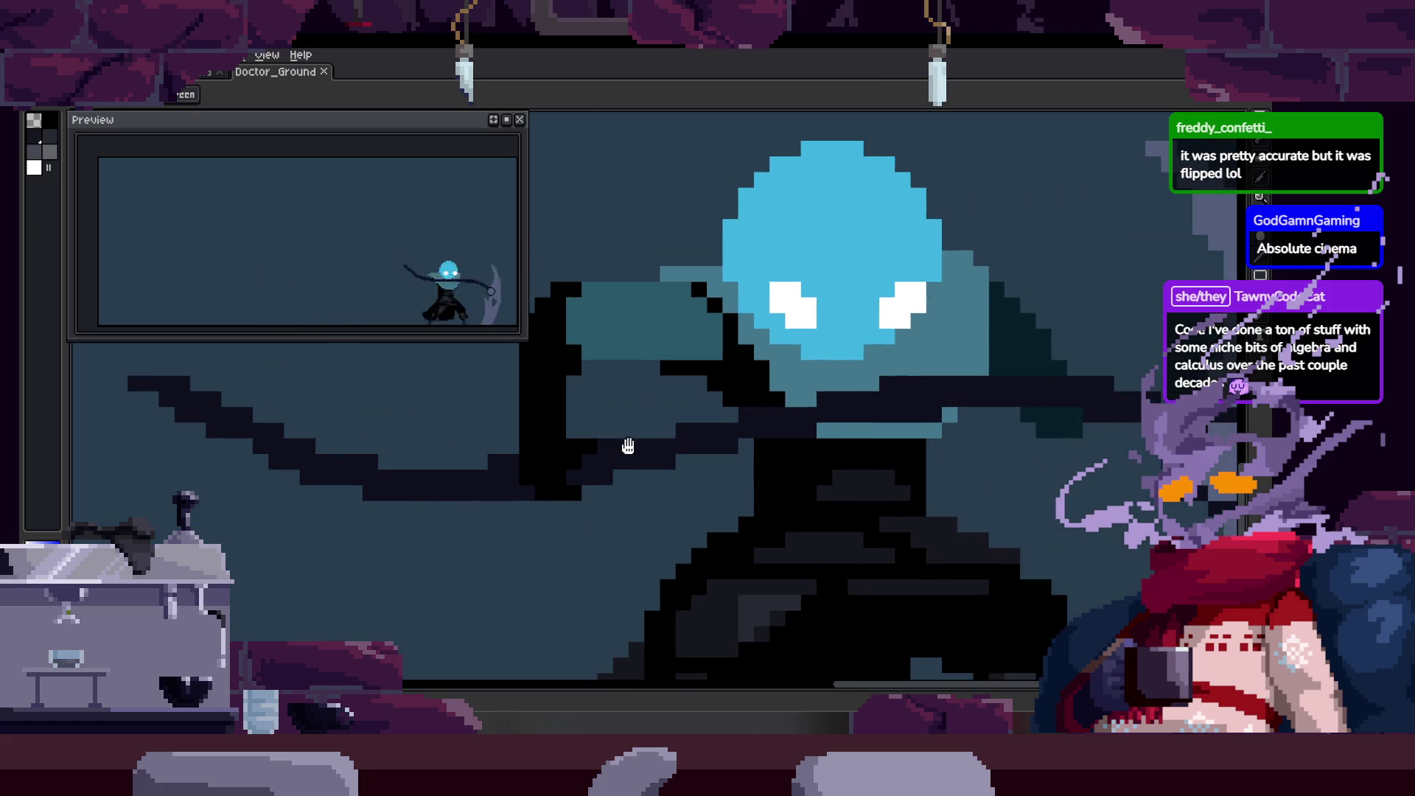
scroll(552, 442, "up", 2)
scroll(552, 463, "up", 1)
scroll(559, 461, "down", 3)
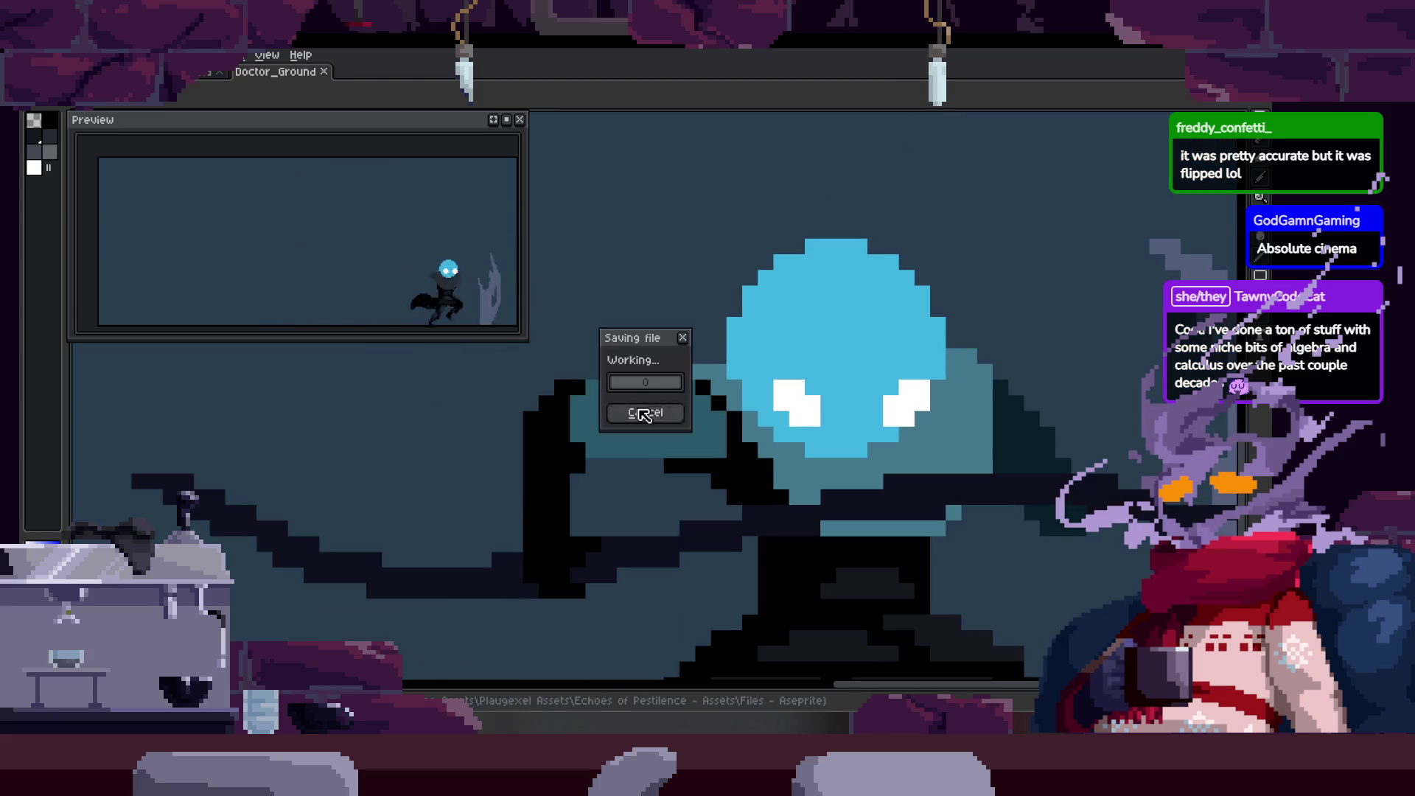
scroll(686, 410, "up", 2)
Touch up the beak pixels with sampled colours and save Doctor_Ground after each fix.
key("b")
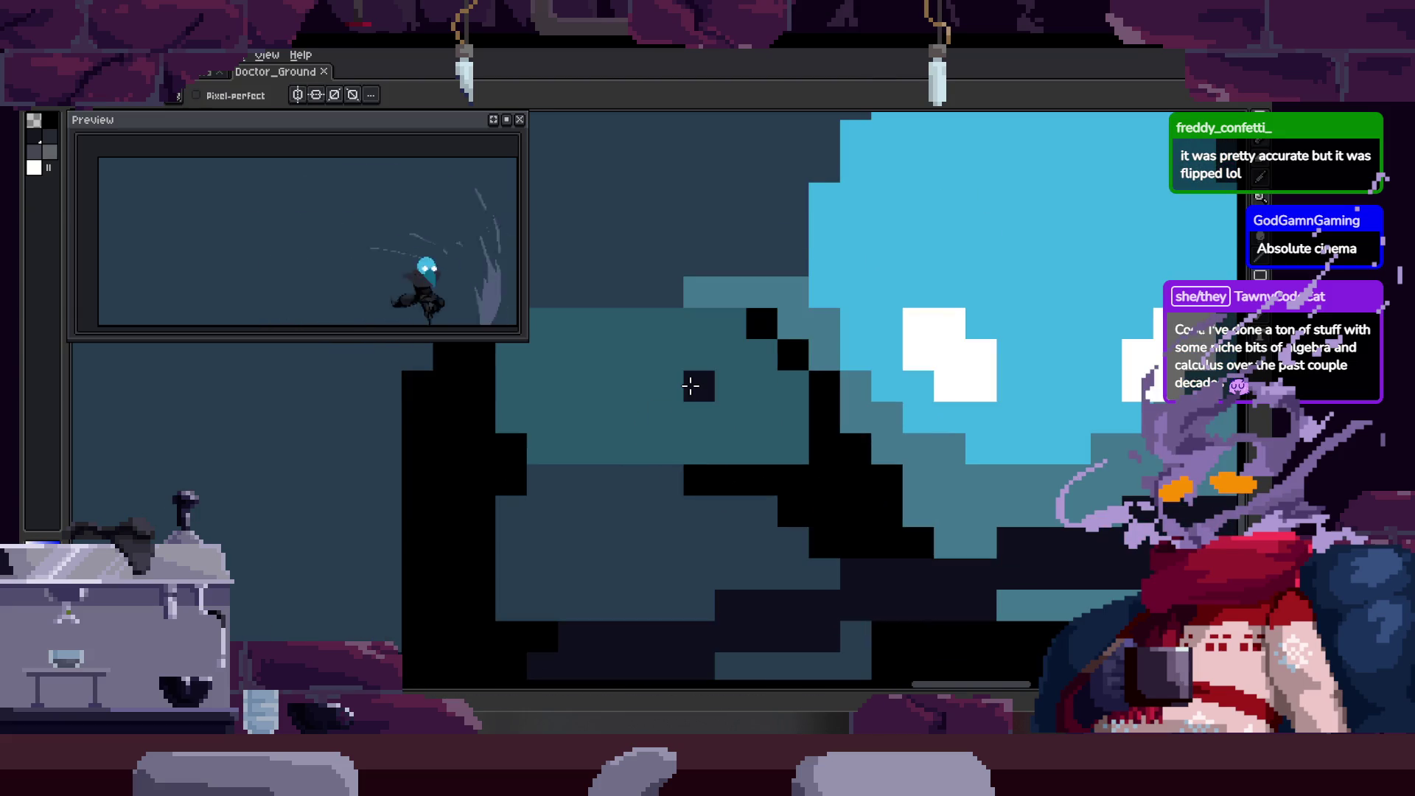
key("z")
scroll(643, 398, "down", 2)
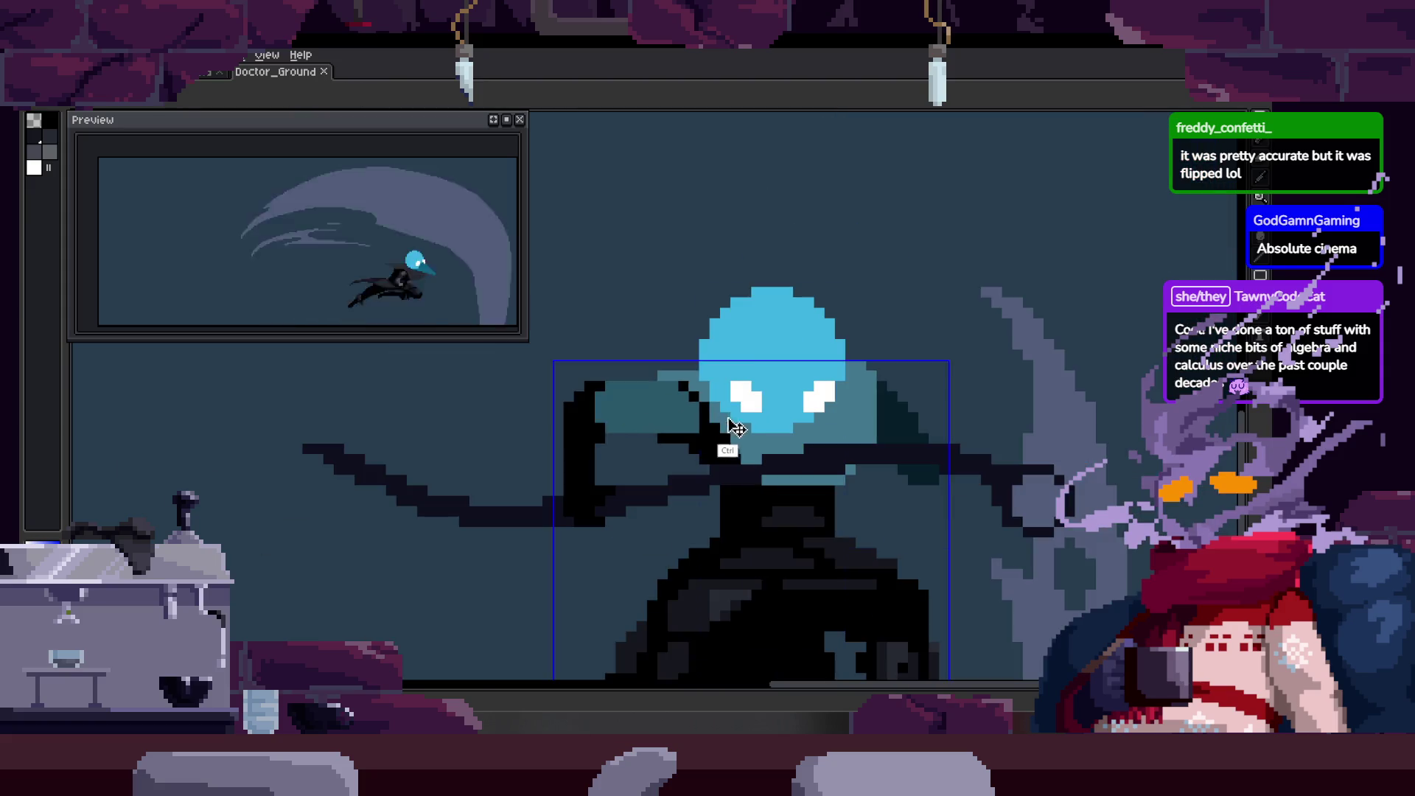
scroll(713, 369, "up", 2)
scroll(661, 410, "down", 1)
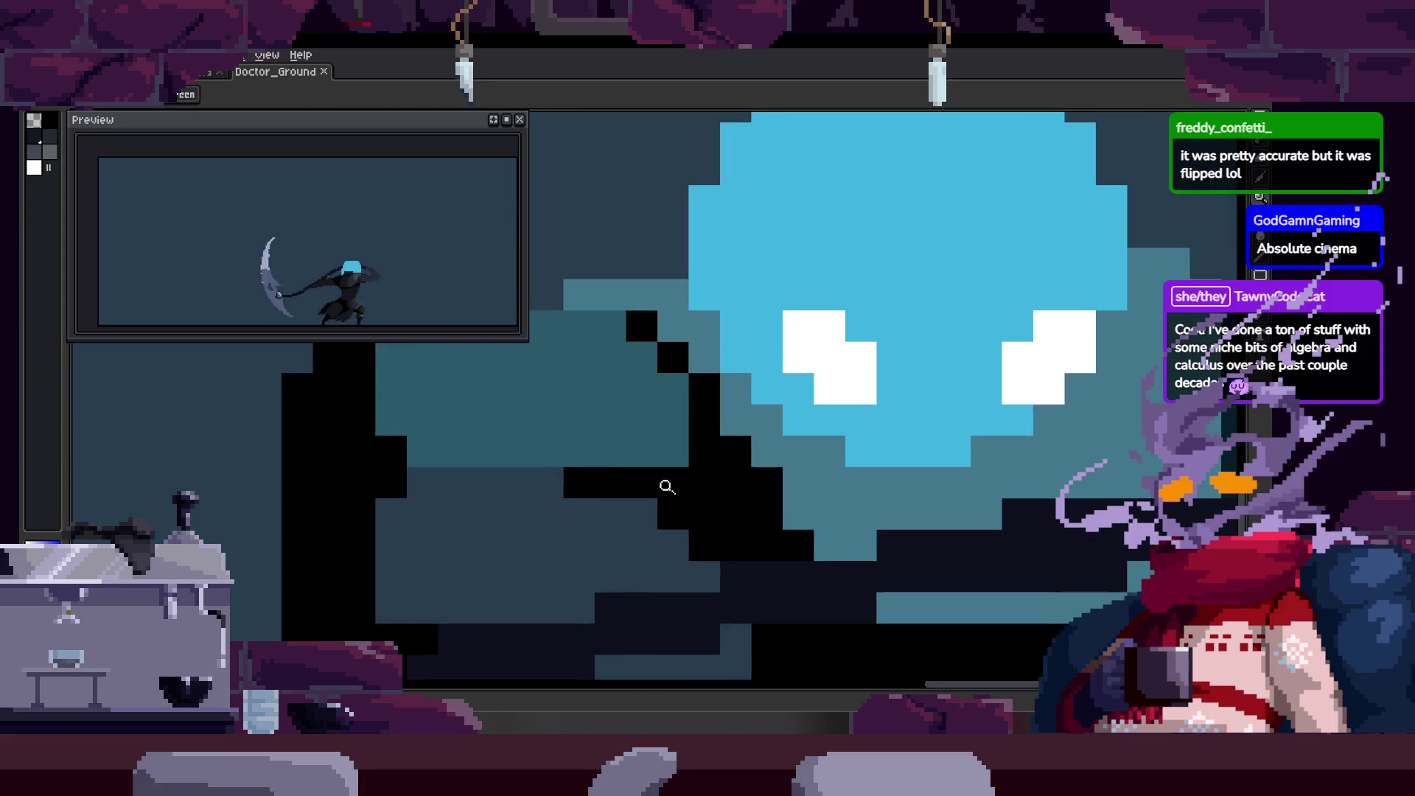
scroll(709, 489, "up", 3)
scroll(591, 439, "down", 3)
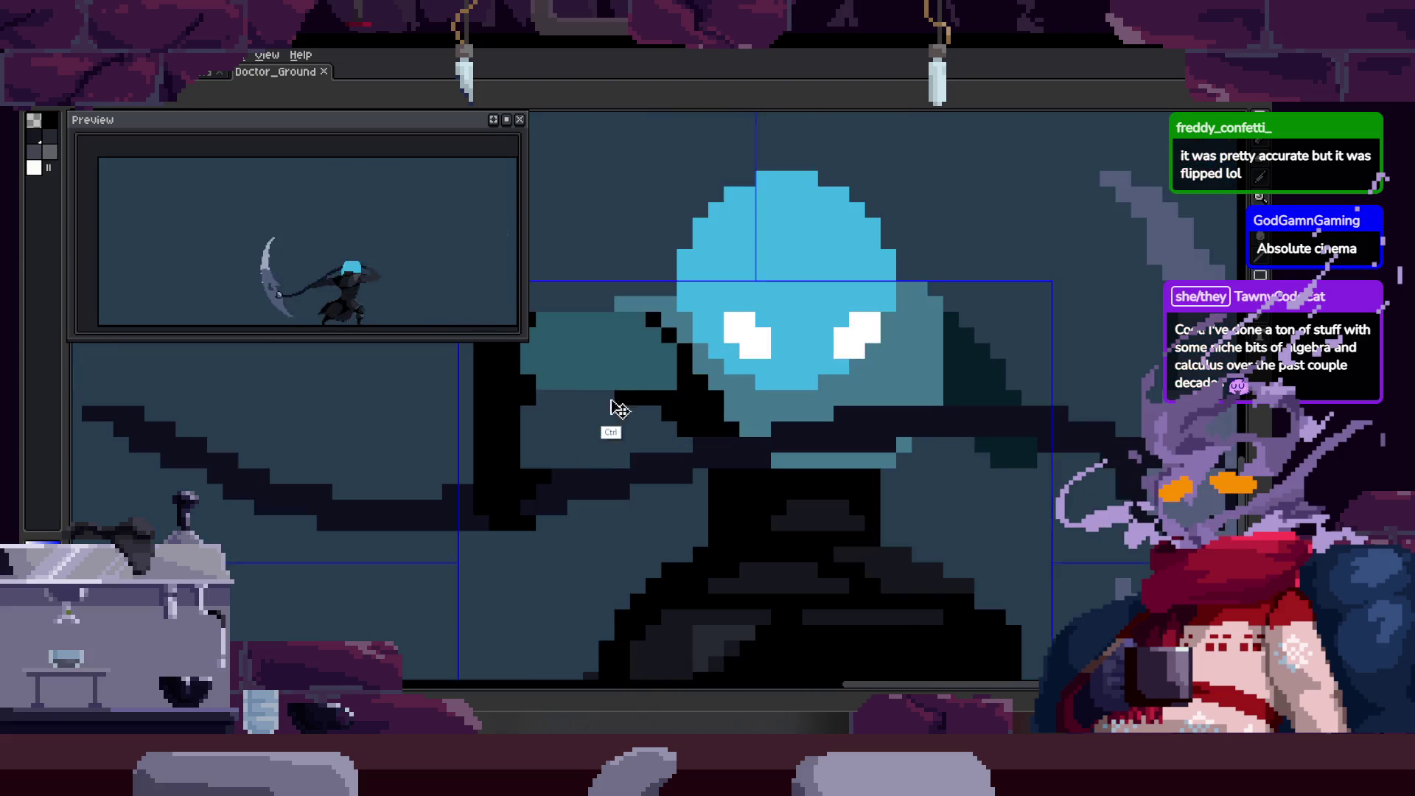
scroll(720, 398, "up", 1)
scroll(645, 398, "up", 1)
scroll(689, 388, "up", 1)
scroll(673, 420, "down", 2)
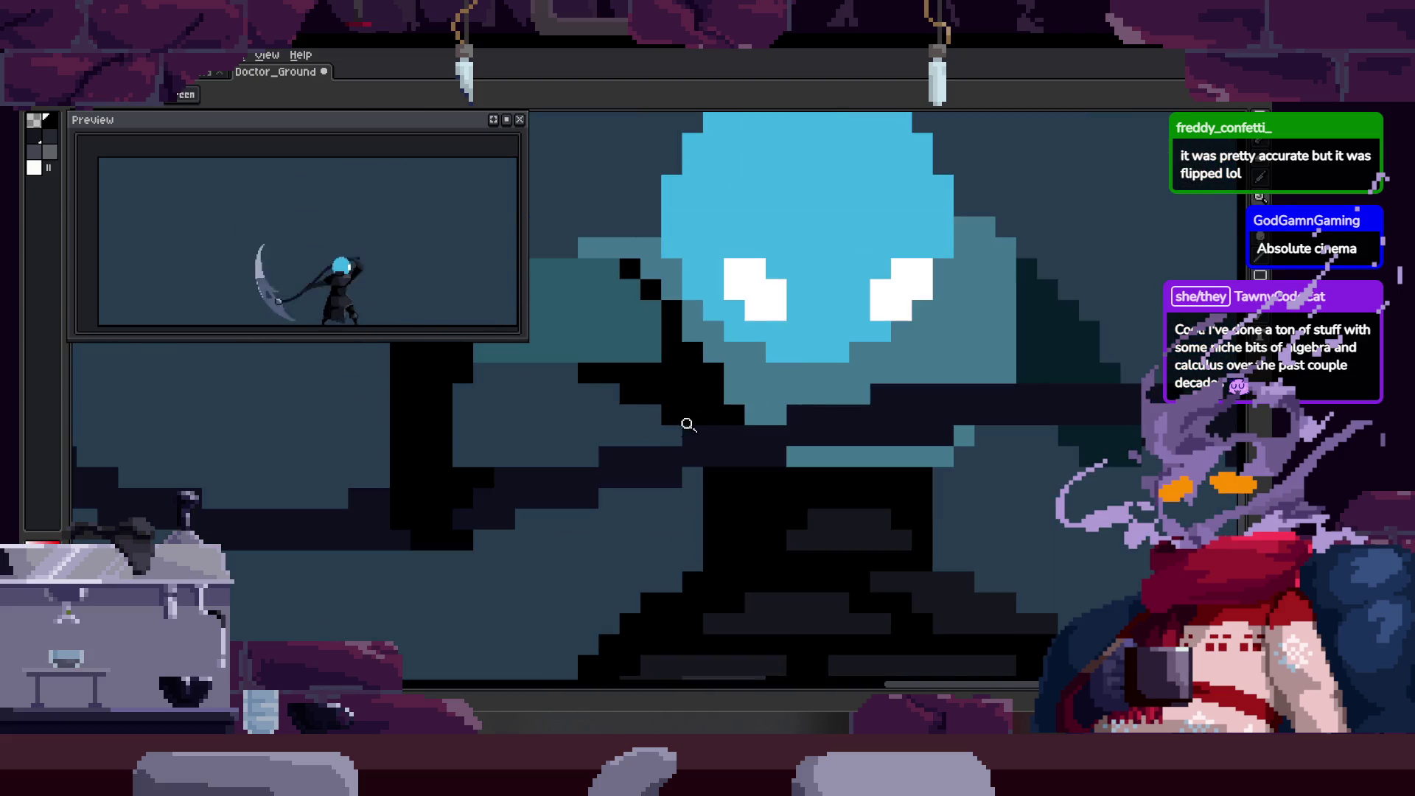
scroll(671, 399, "up", 1)
scroll(659, 354, "up", 1)
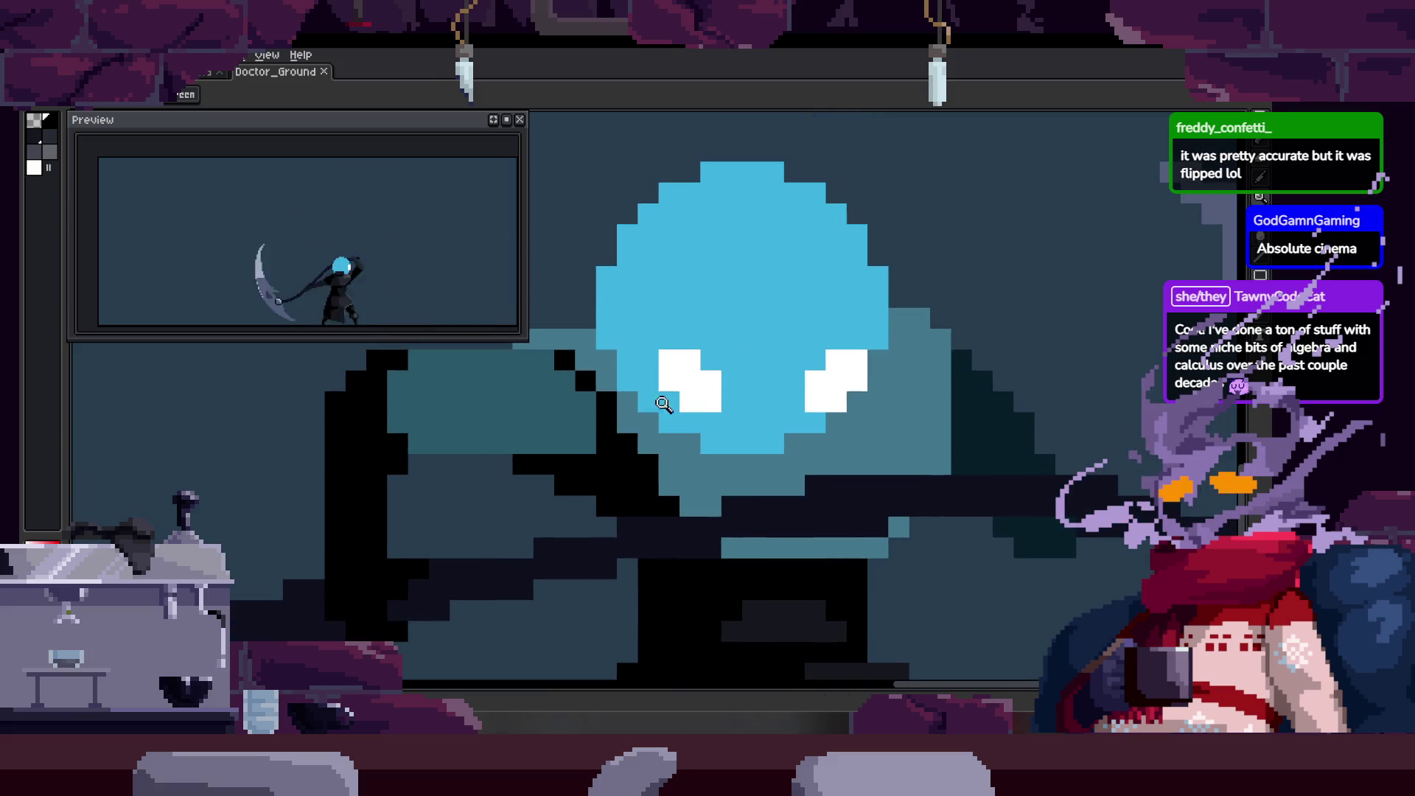
scroll(727, 422, "down", 1)
scroll(709, 419, "down", 2)
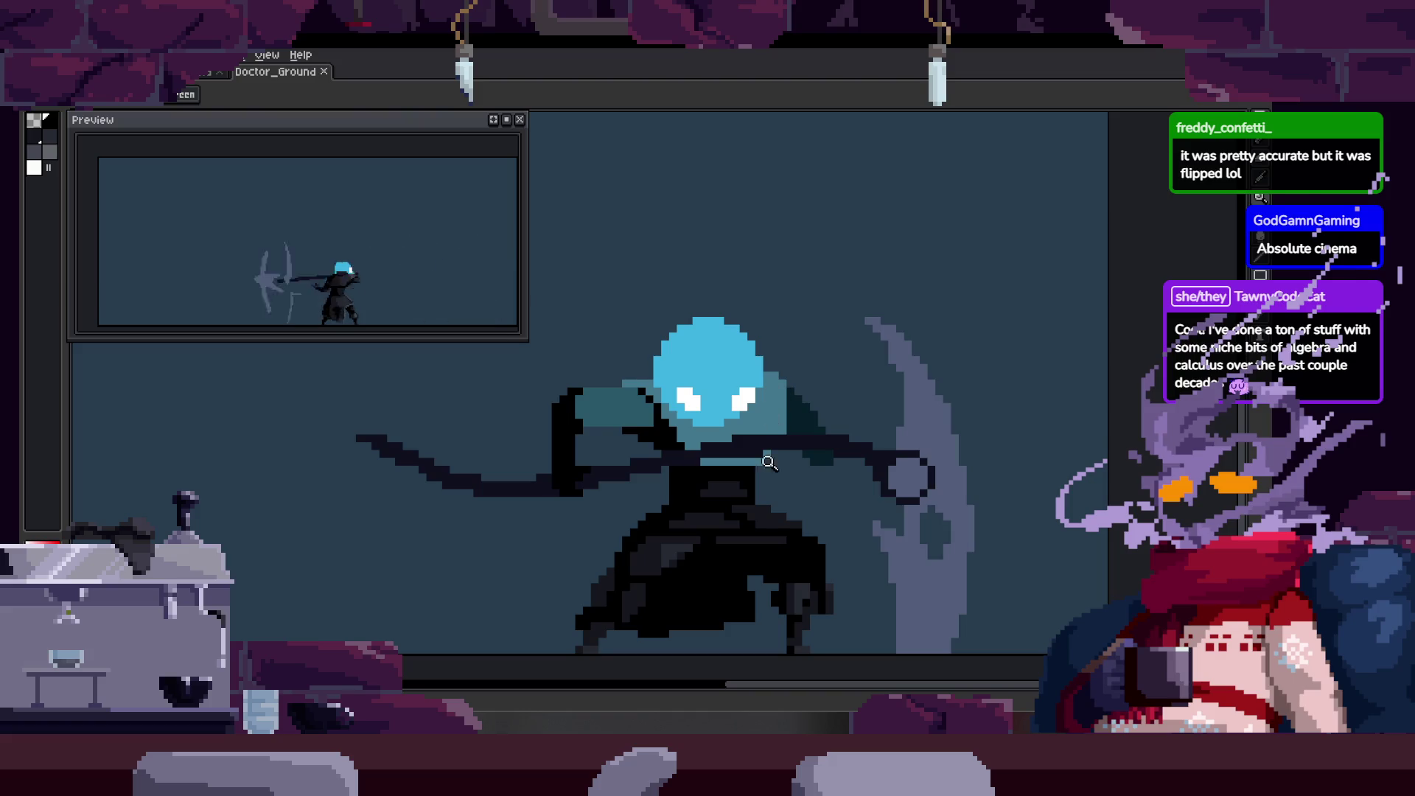
scroll(769, 457, "up", 3)
scroll(825, 489, "down", 1)
scroll(701, 401, "down", 2)
key("ctrl+s")
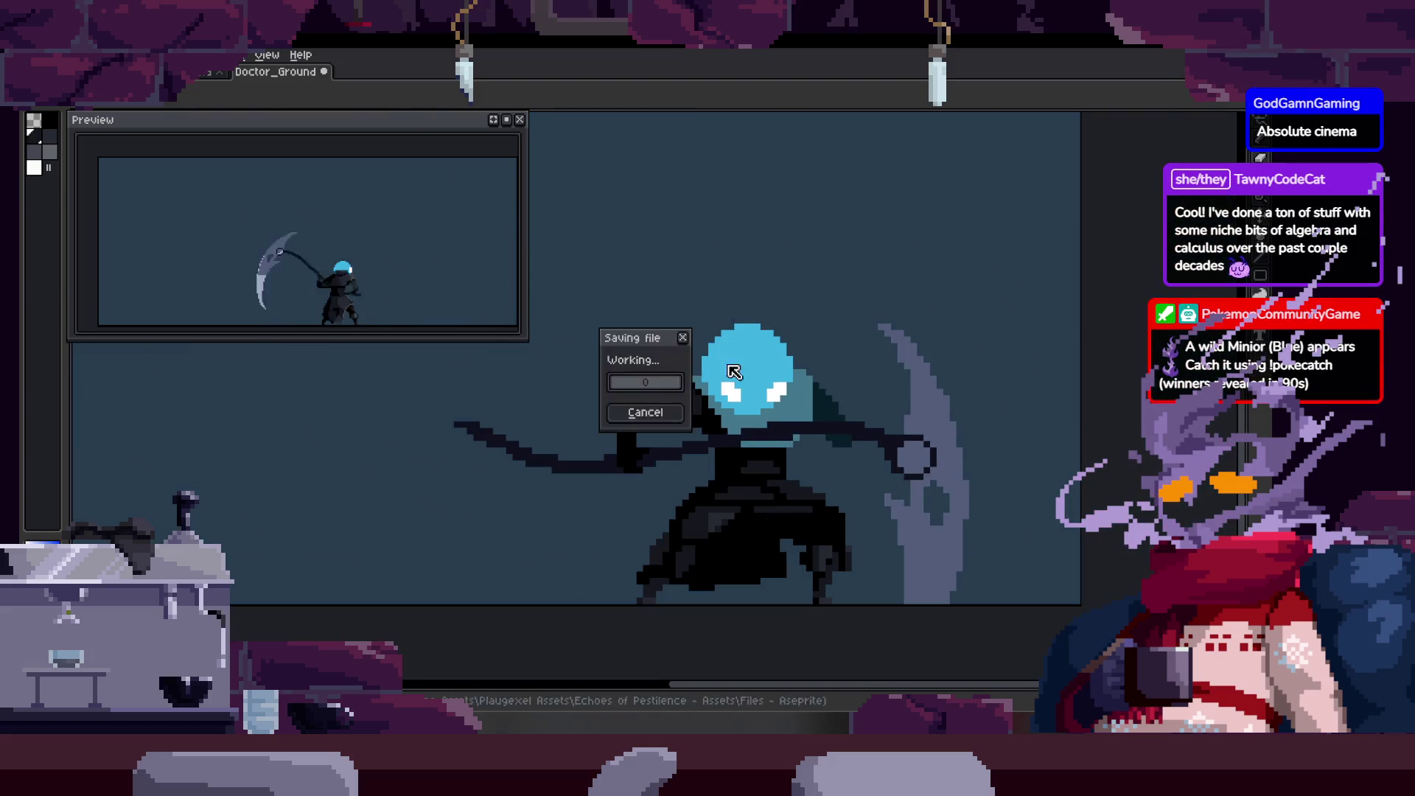
scroll(719, 387, "up", 1)
scroll(663, 381, "up", 1)
scroll(702, 414, "up", 1)
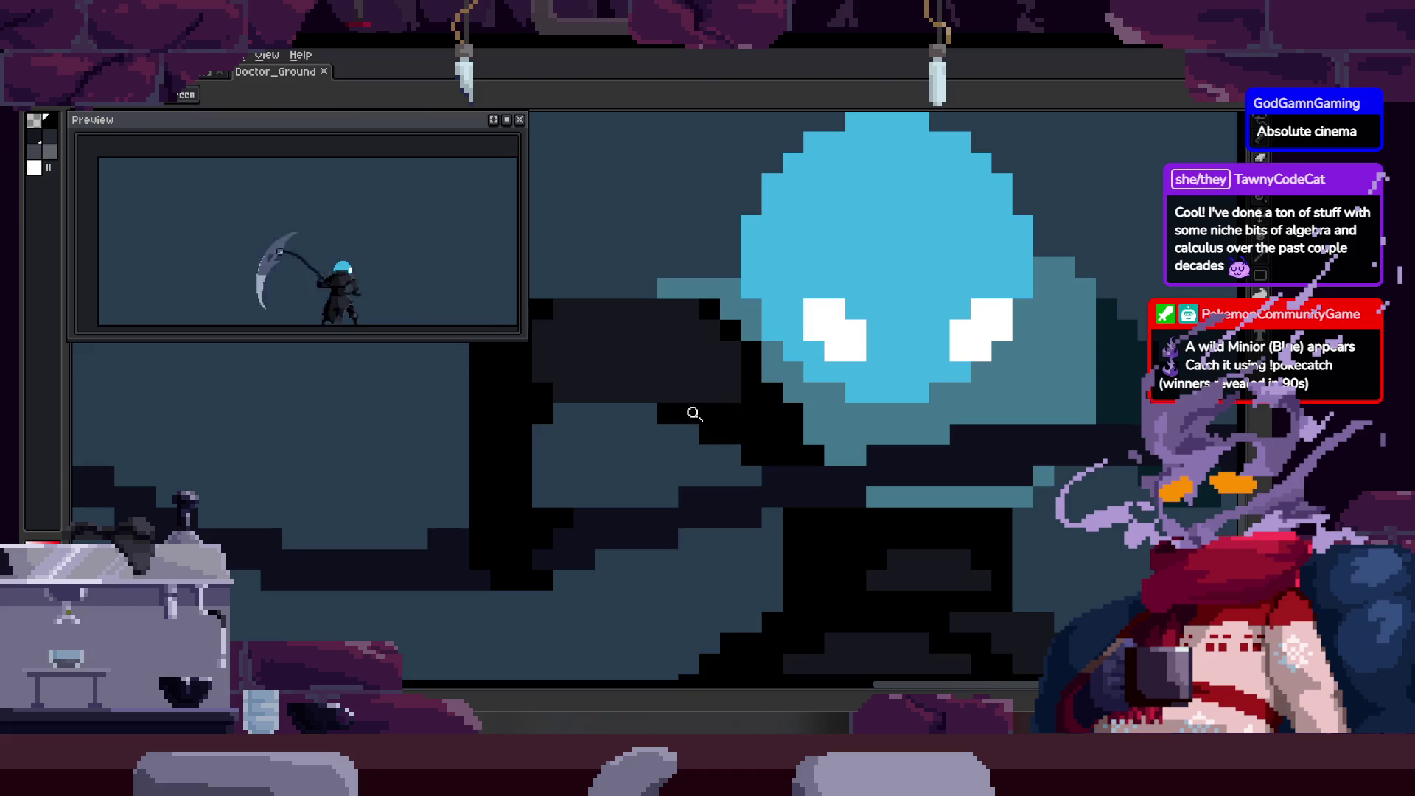
scroll(702, 414, "up", 1)
left_click_drag(549, 452, 690, 451)
scroll(636, 454, "down", 2)
key("ctrl+s")
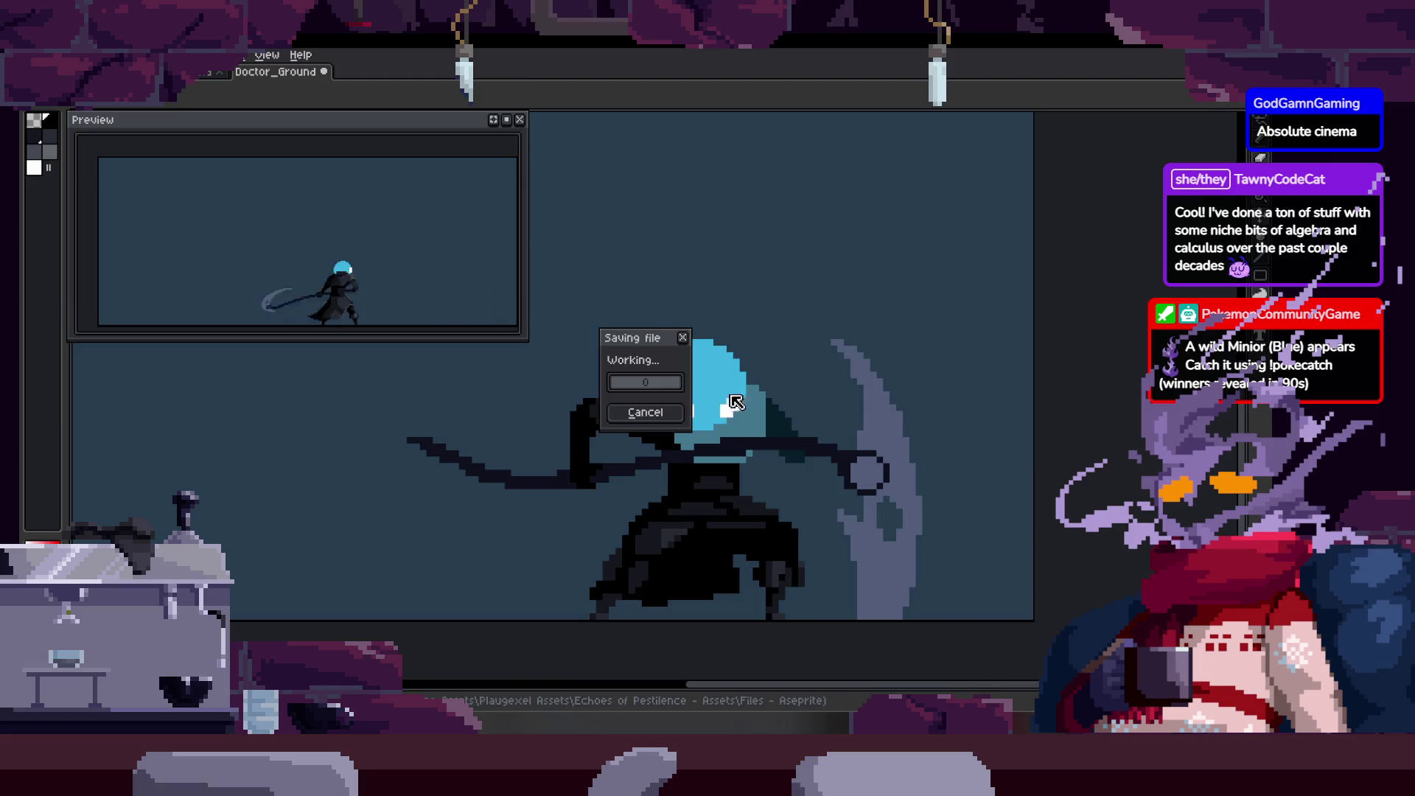
scroll(594, 398, "up", 2)
key("alt")
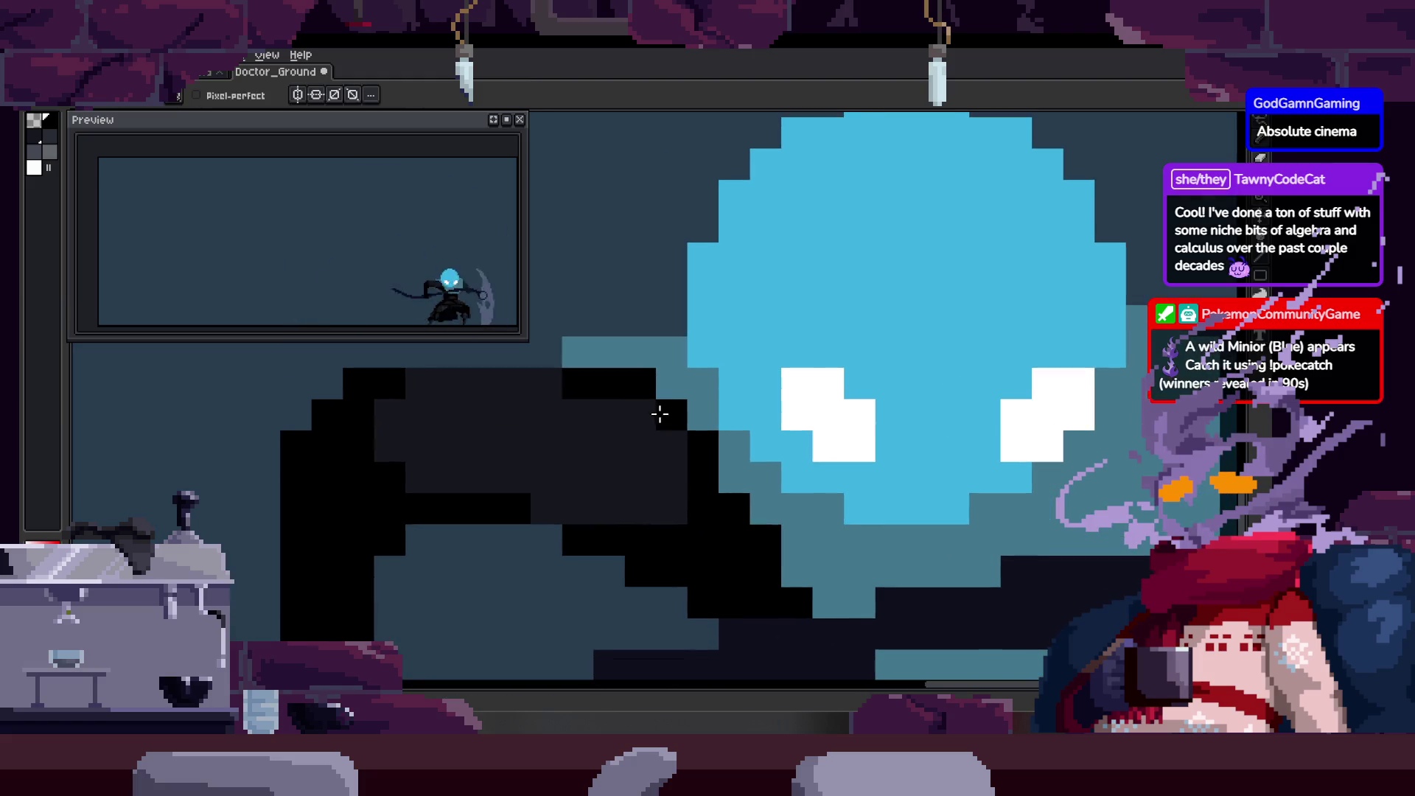
scroll(568, 418, "down", 1)
key("ctrl+s")
left_click_drag(565, 401, 584, 451)
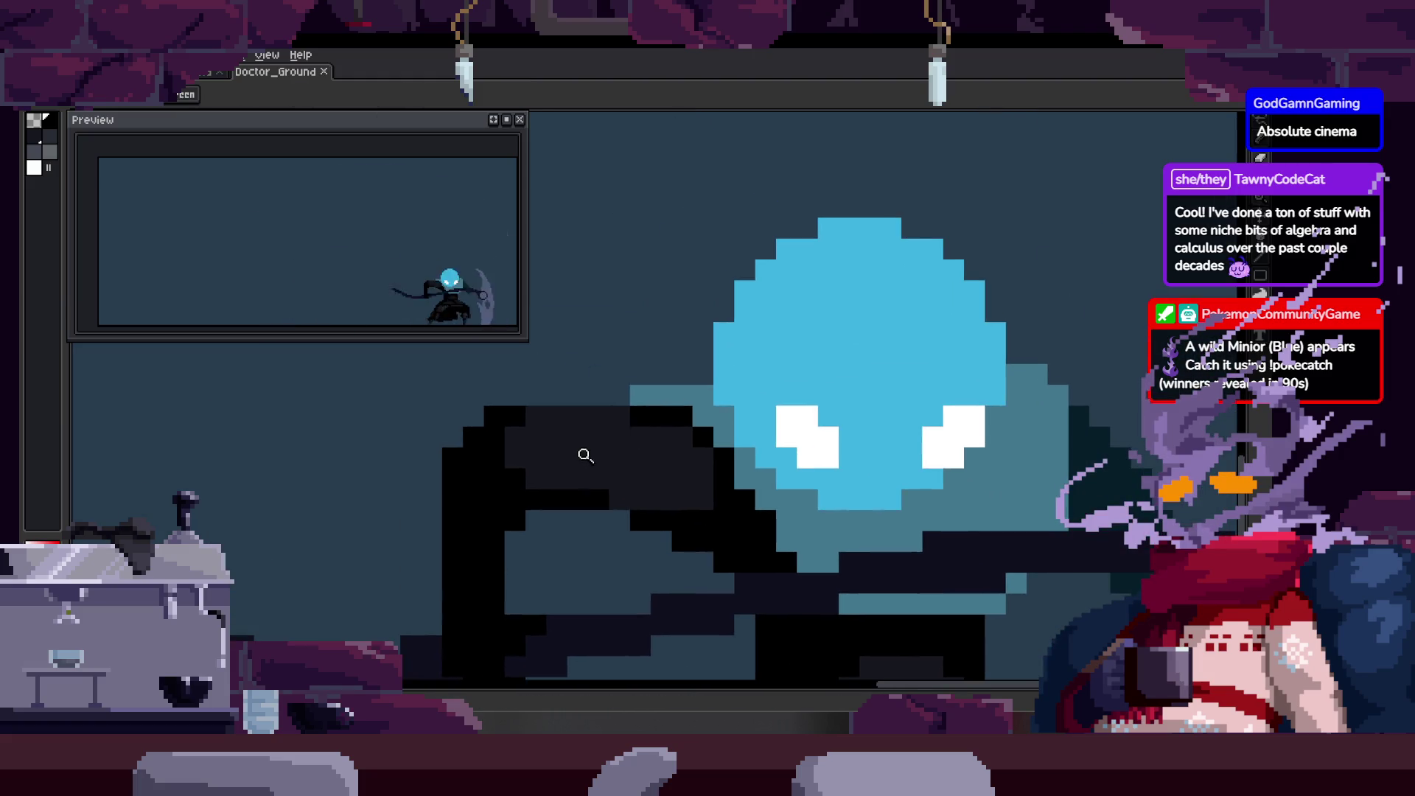
scroll(578, 405, "up", 3)
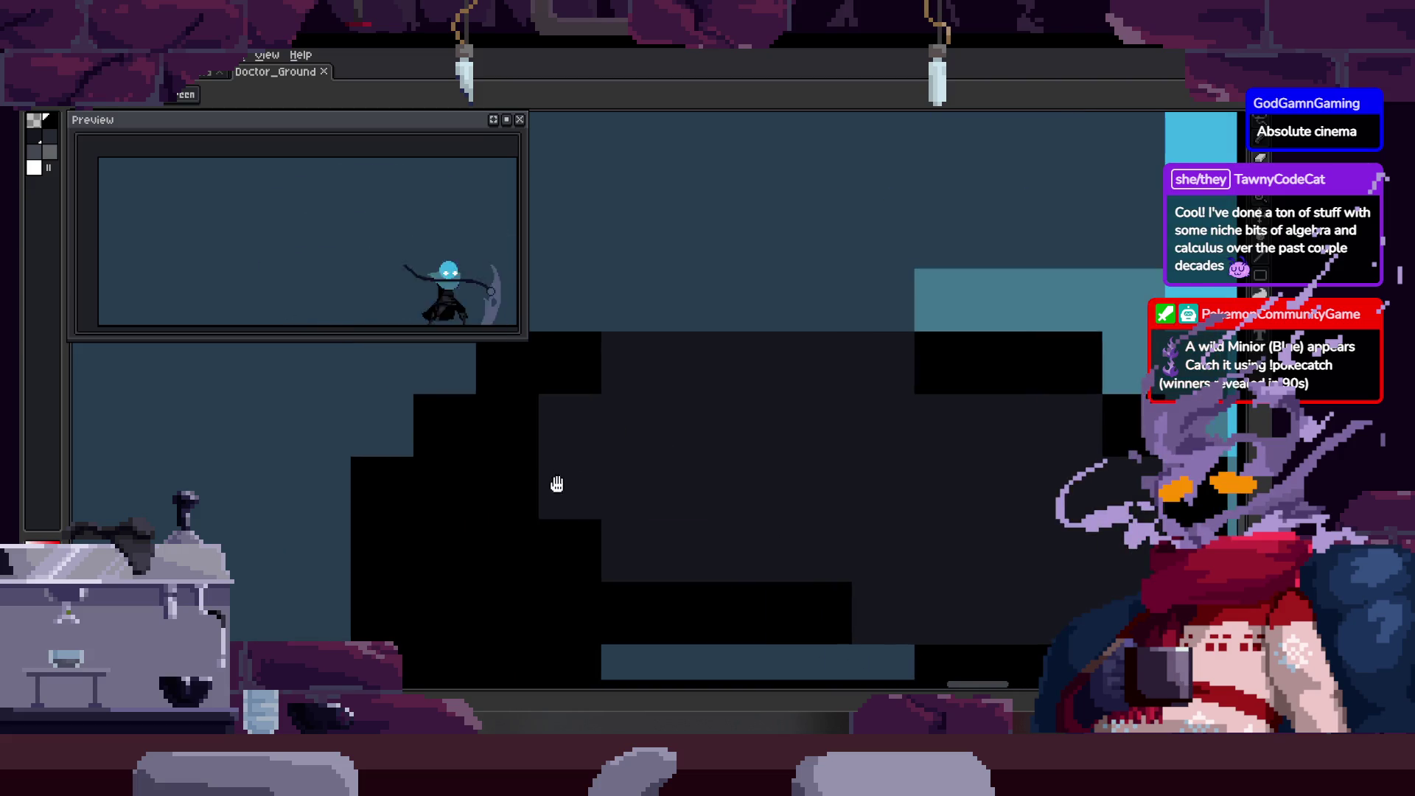
scroll(594, 470, "down", 3)
left_click_drag(674, 465, 615, 368)
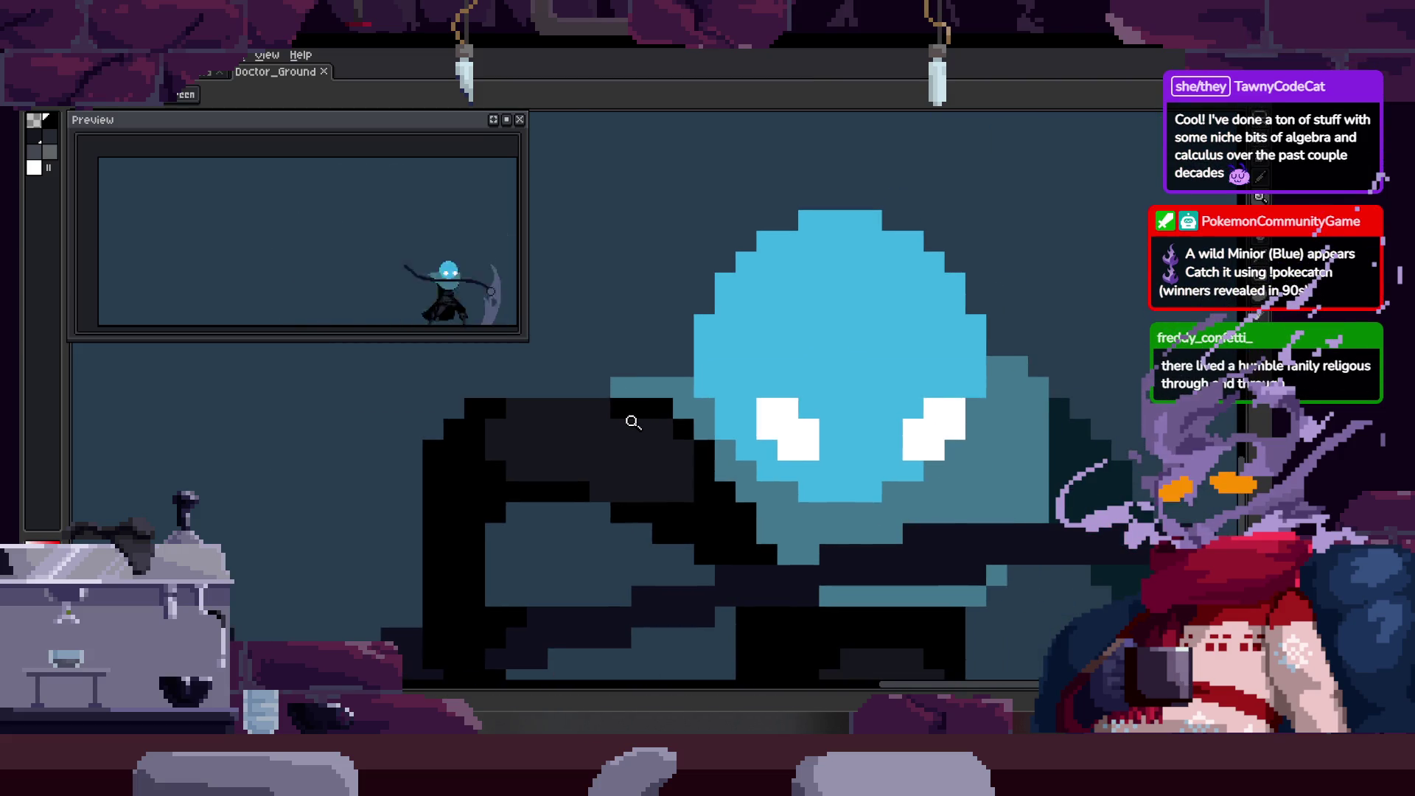
scroll(556, 433, "up", 2)
left_click_drag(493, 443, 580, 412)
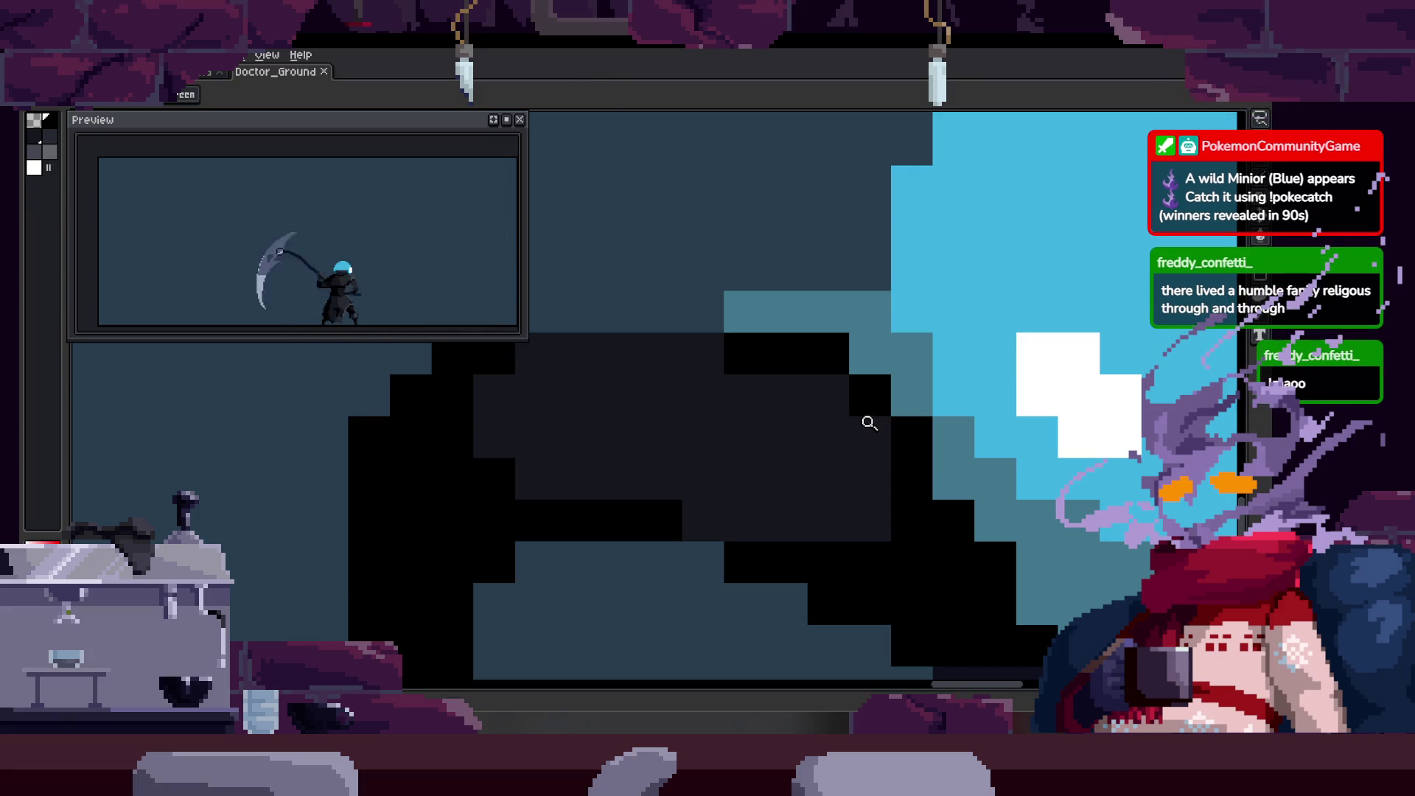
scroll(879, 468, "down", 3)
scroll(708, 398, "up", 2)
scroll(696, 381, "up", 1)
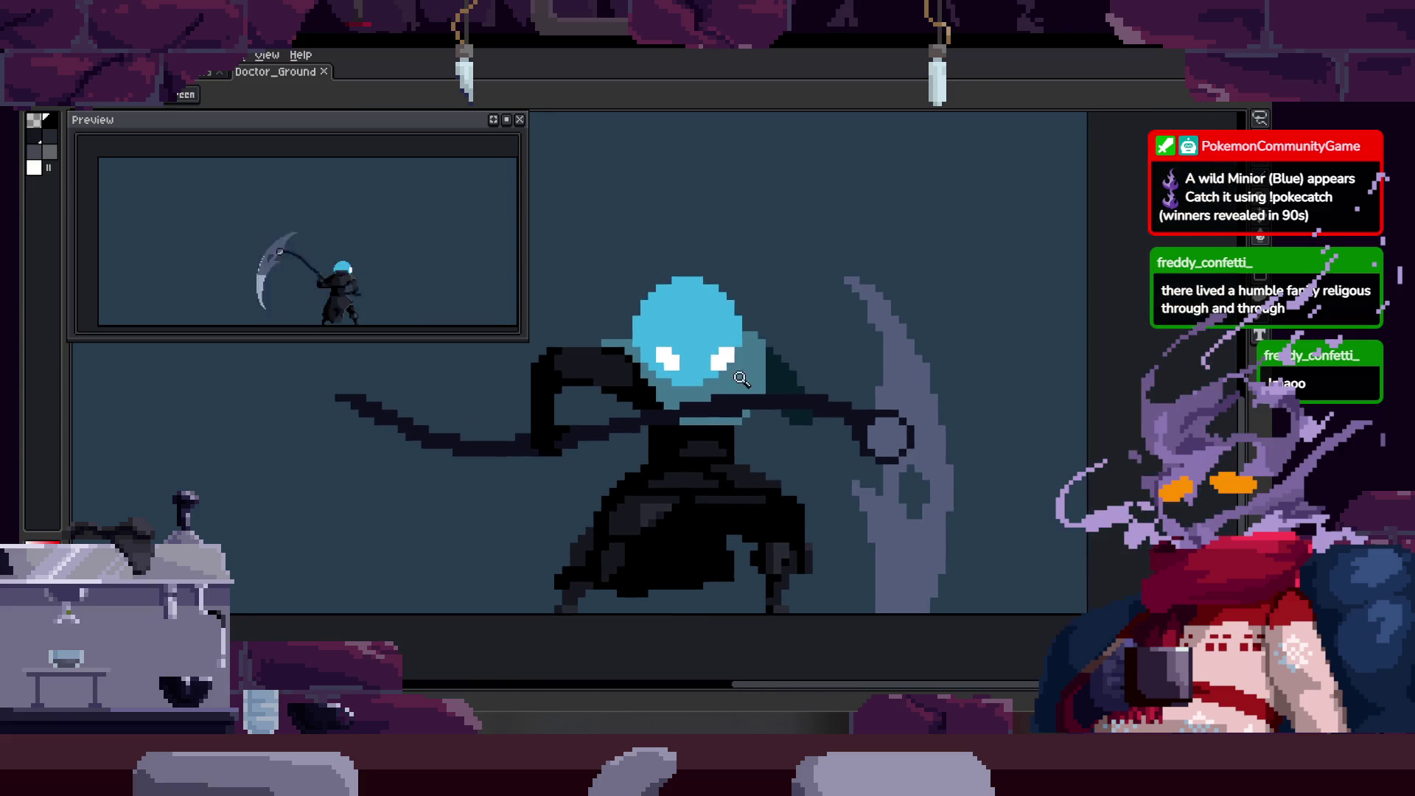
scroll(692, 372, "up", 1)
scroll(690, 372, "up", 2)
Sample a head colour, refine another attack frame, then zoom out to the whole sprite.
key("alt")
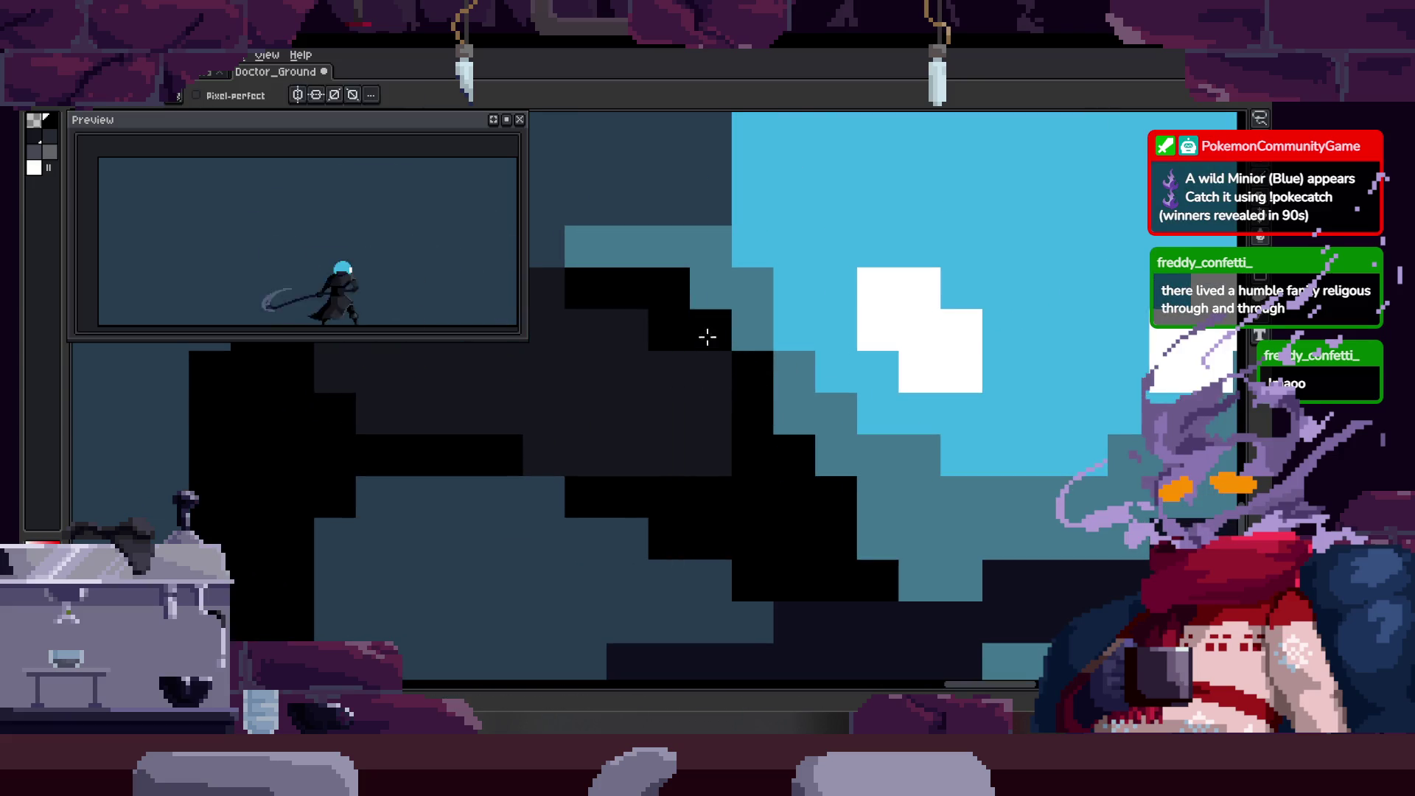
scroll(705, 333, "down", 2)
scroll(707, 433, "down", 1)
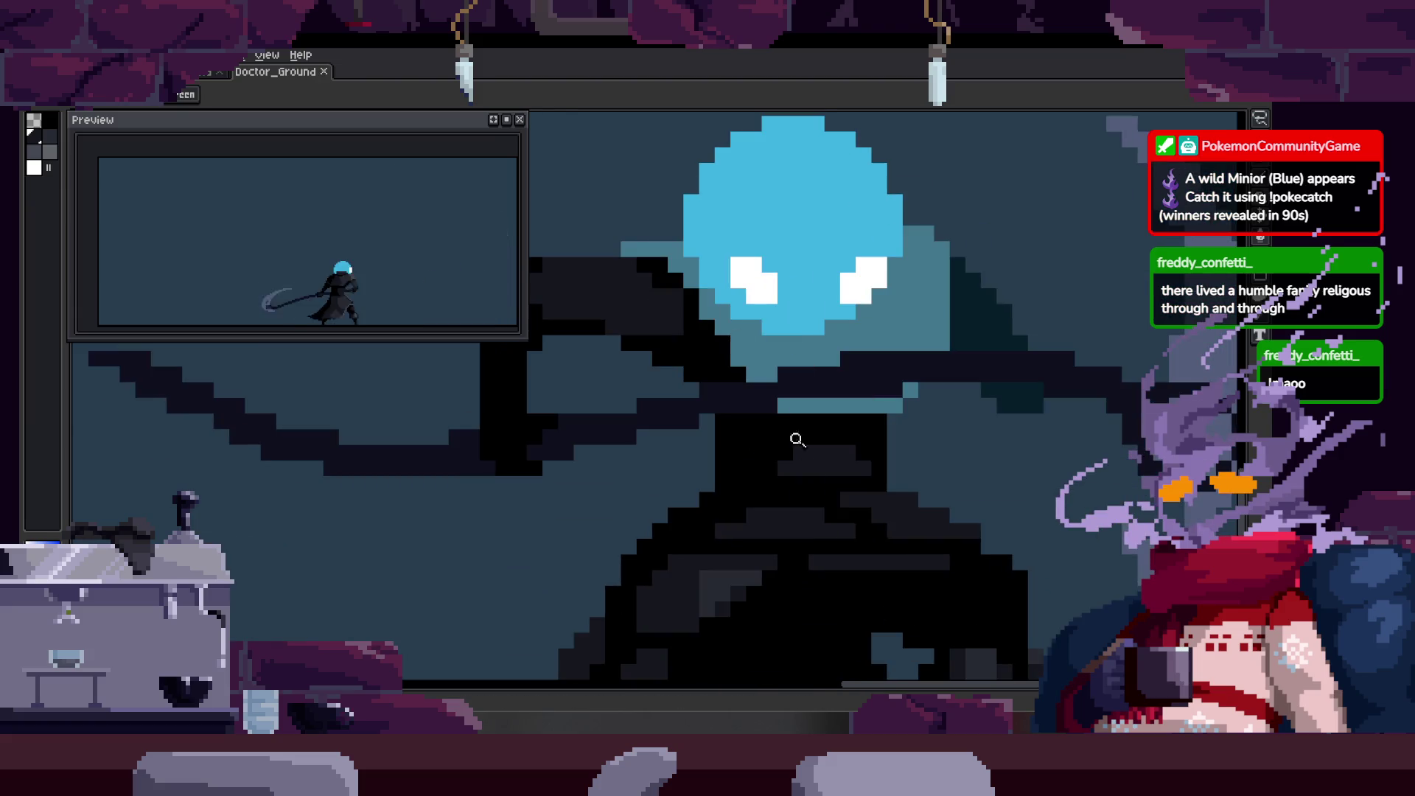
scroll(849, 342, "down", 1)
scroll(846, 348, "down", 1)
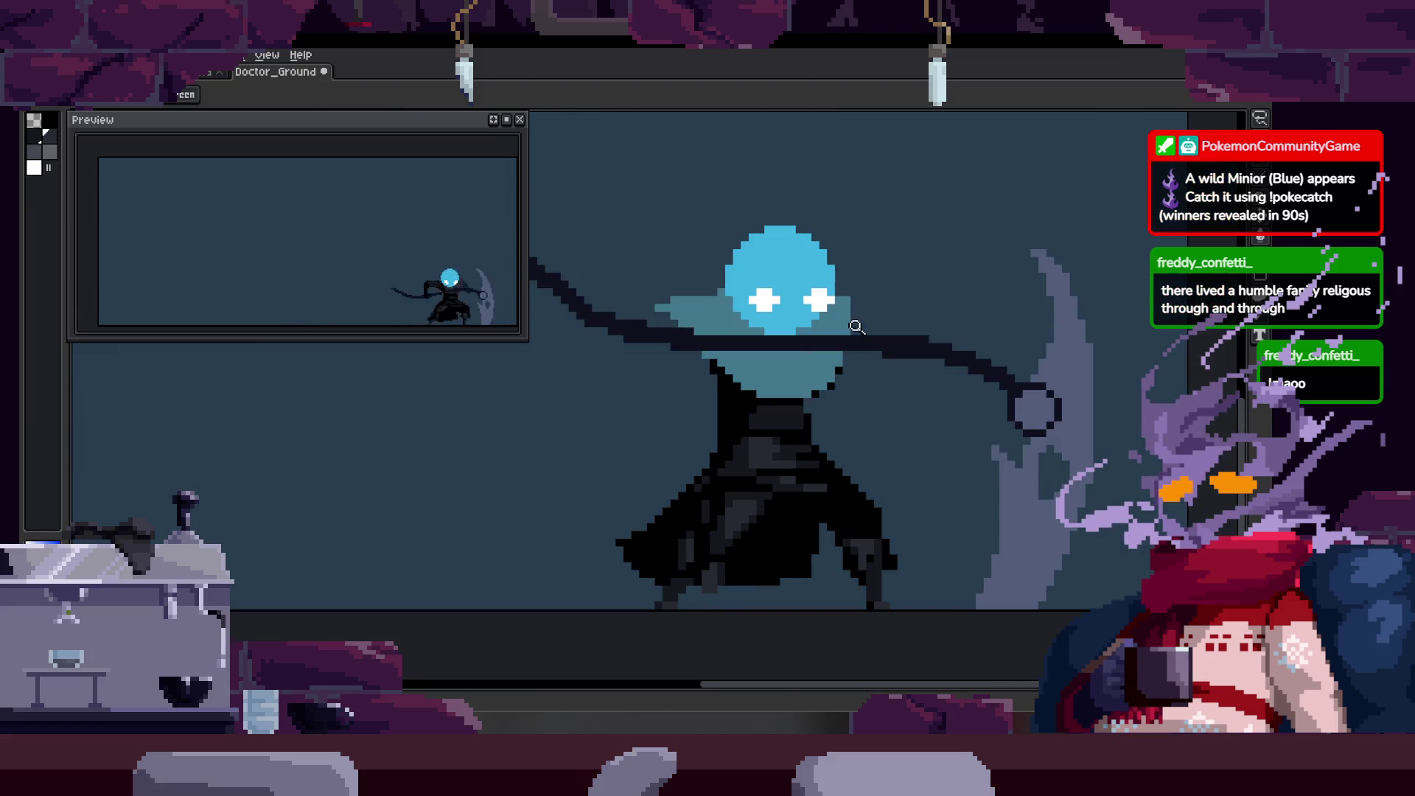
key("Right")
key("Right")
scroll(818, 372, "up", 1)
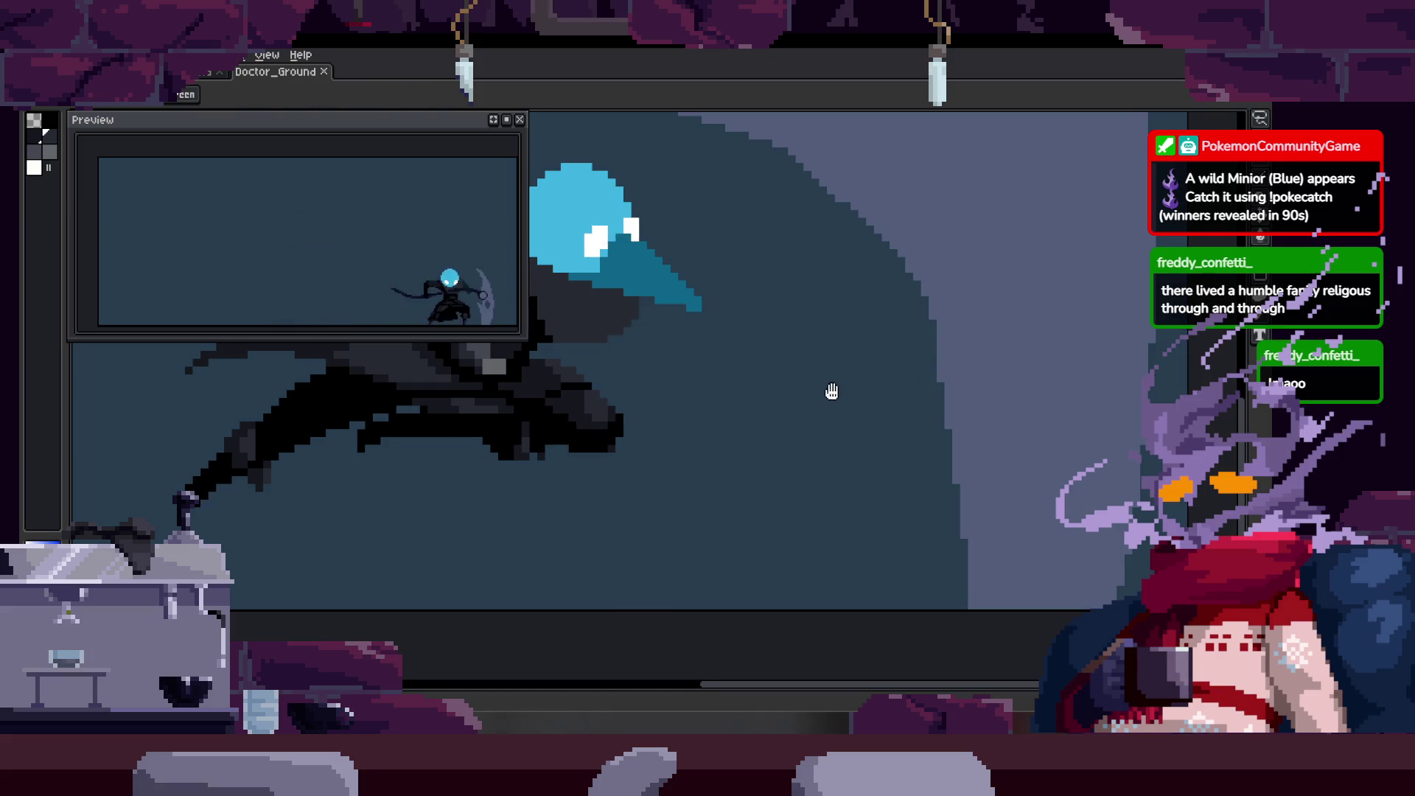
scroll(807, 392, "up", 1)
scroll(786, 409, "up", 1)
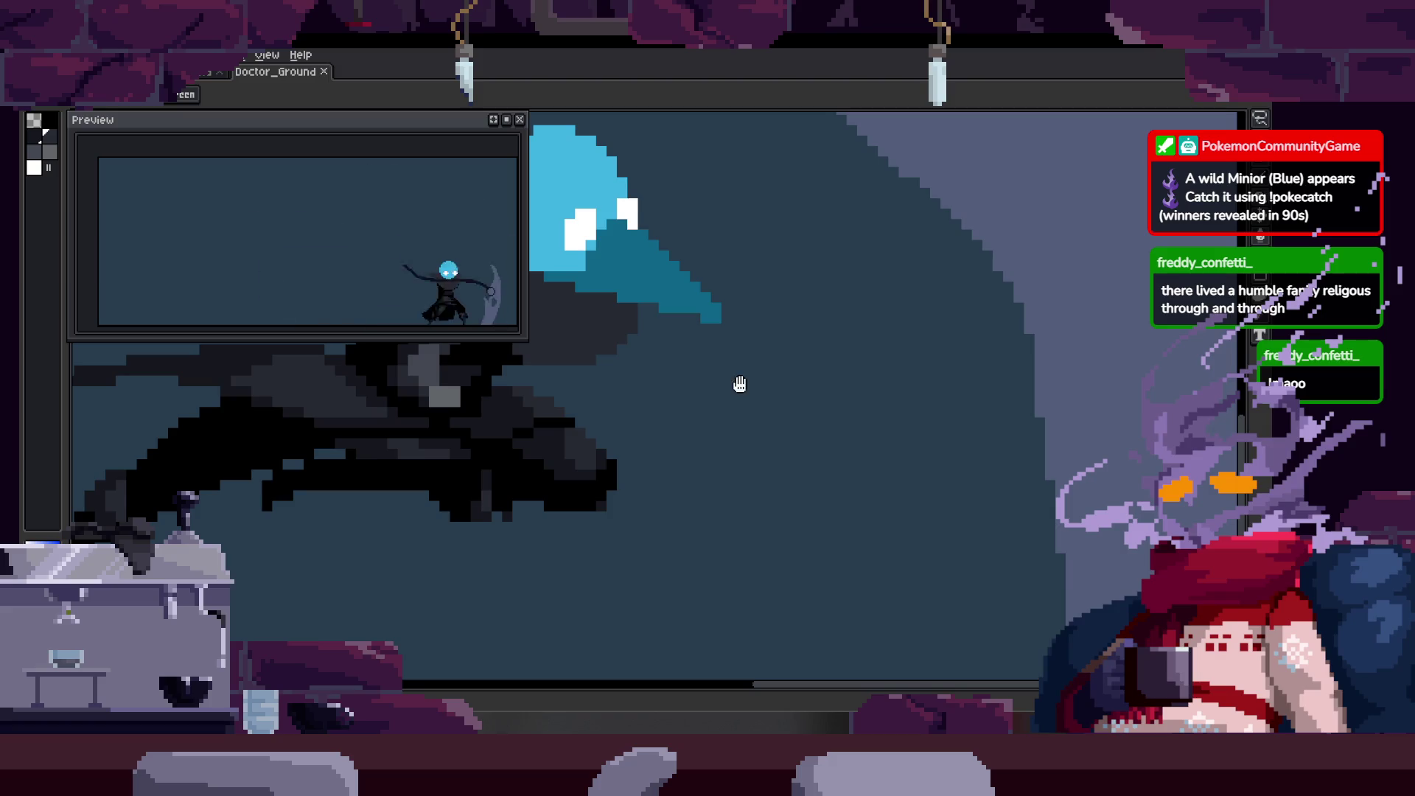
scroll(723, 370, "down", 1)
scroll(709, 286, "down", 2)
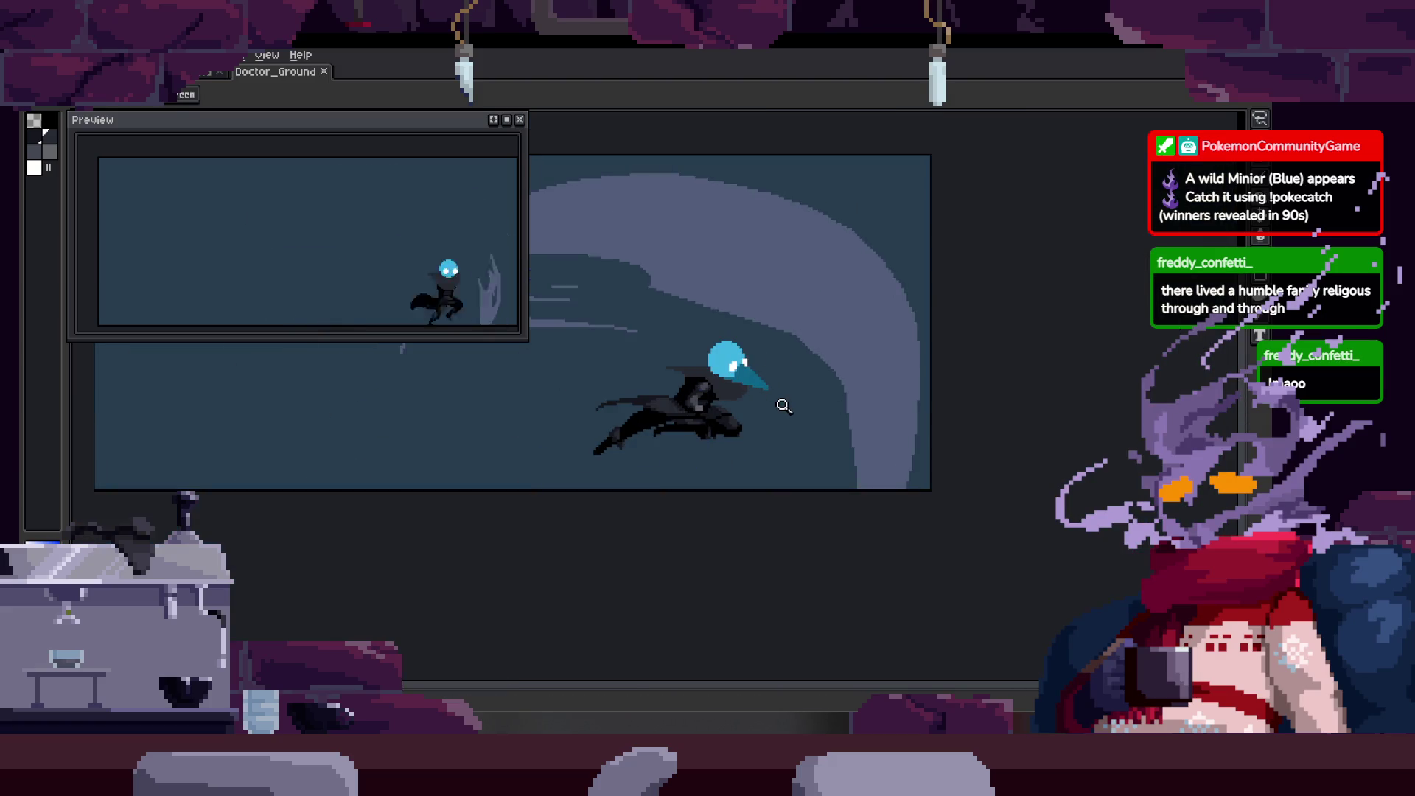
scroll(792, 387, "up", 1)
scroll(774, 382, "up", 1)
scroll(761, 394, "up", 1)
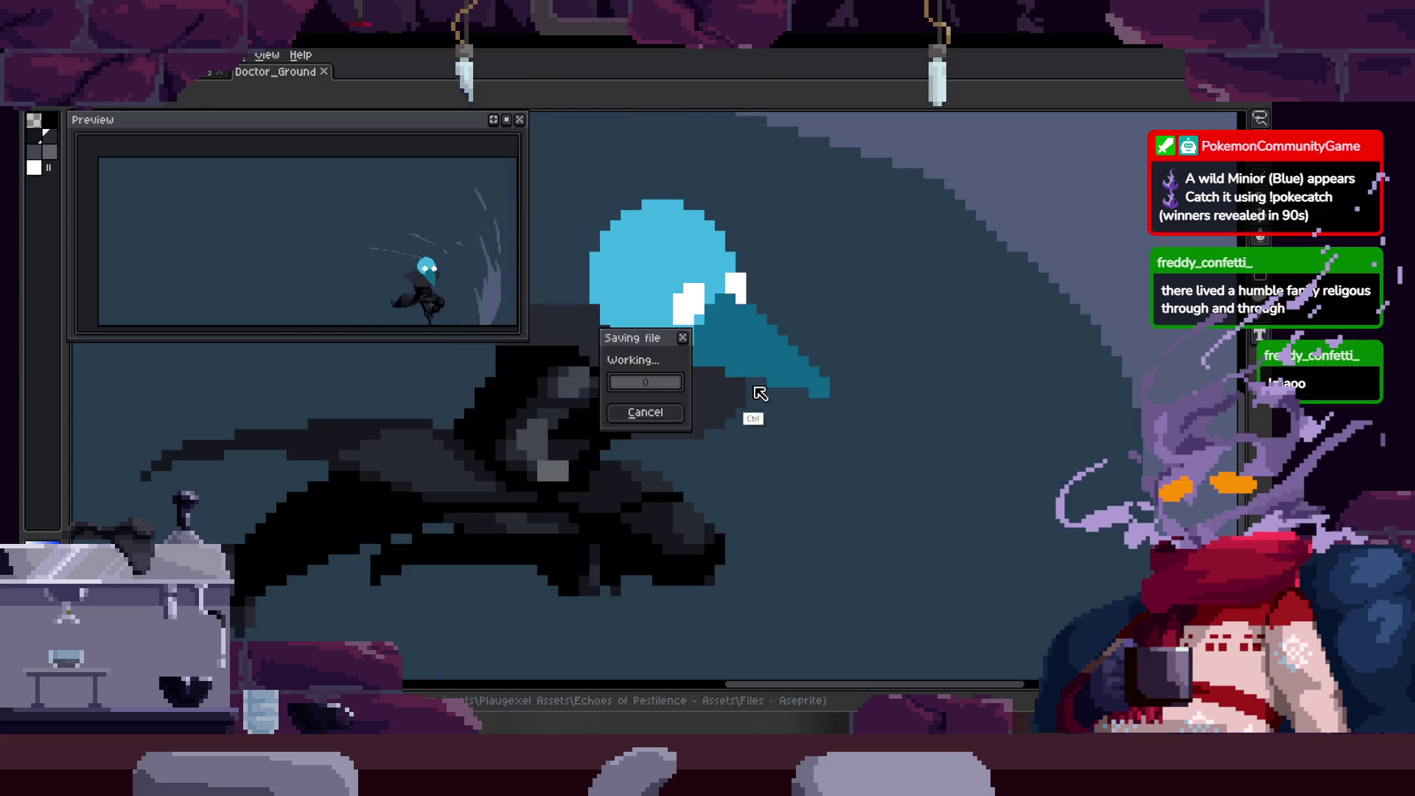
scroll(745, 421, "up", 1)
scroll(730, 398, "down", 2)
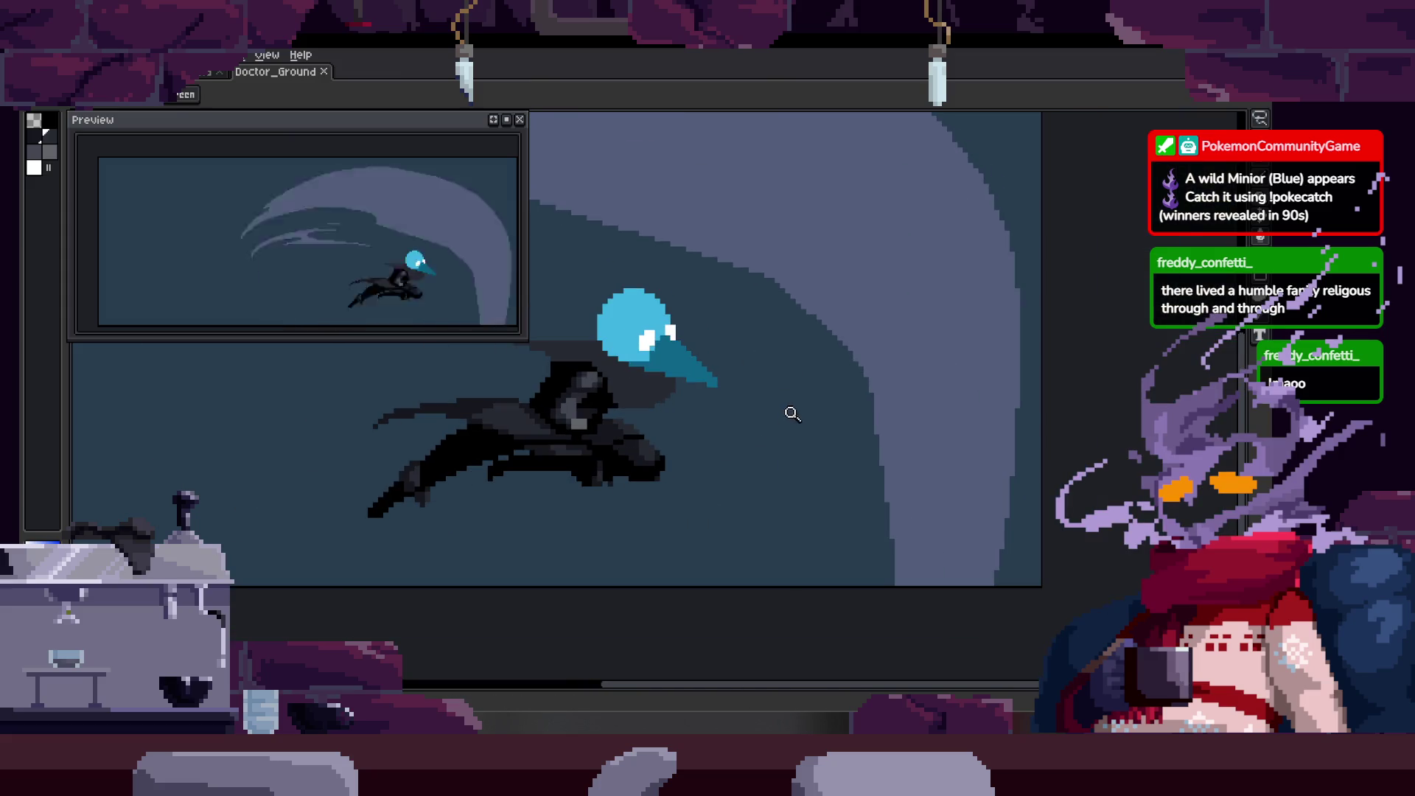
scroll(775, 254, "up", 2)
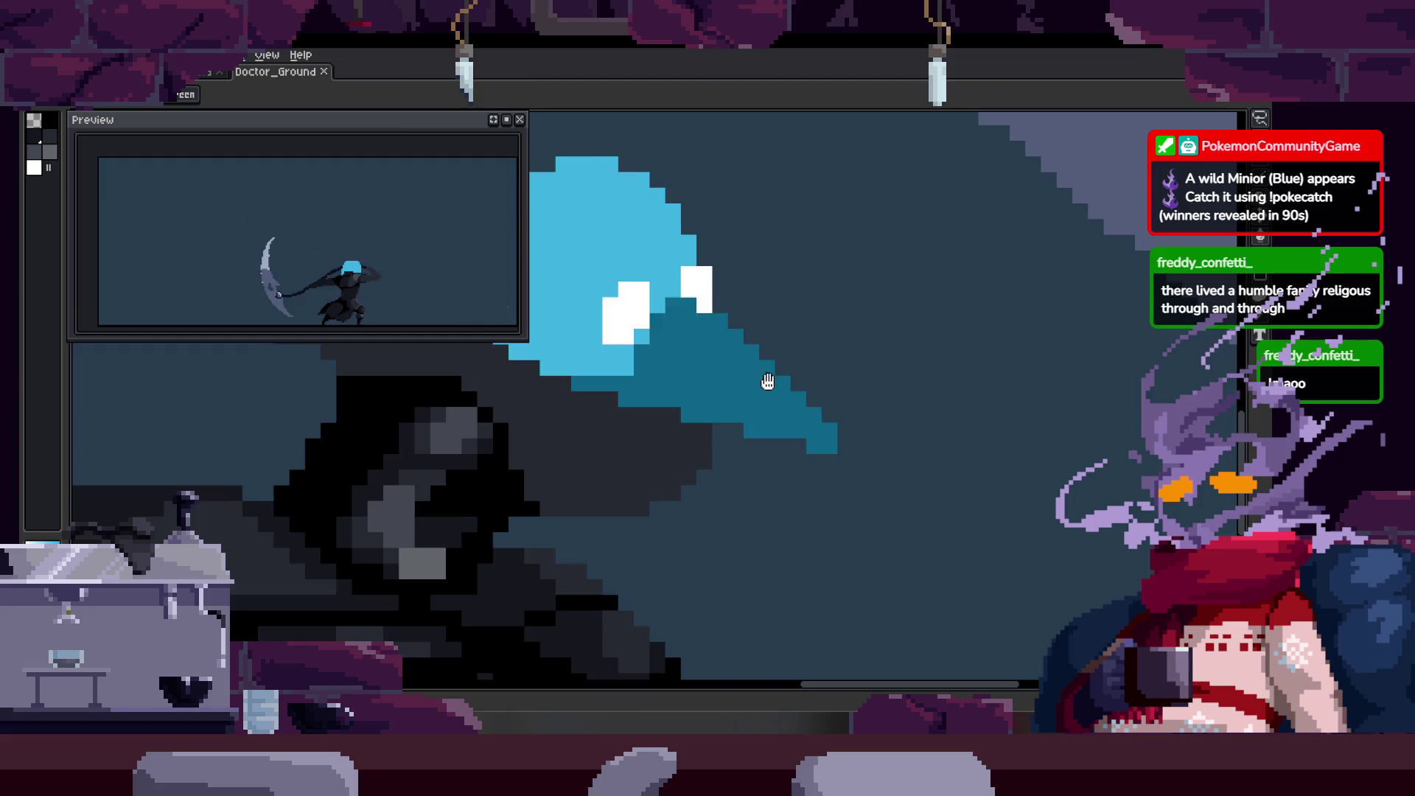
scroll(765, 381, "down", 2)
scroll(757, 354, "down", 2)
key("Tab")
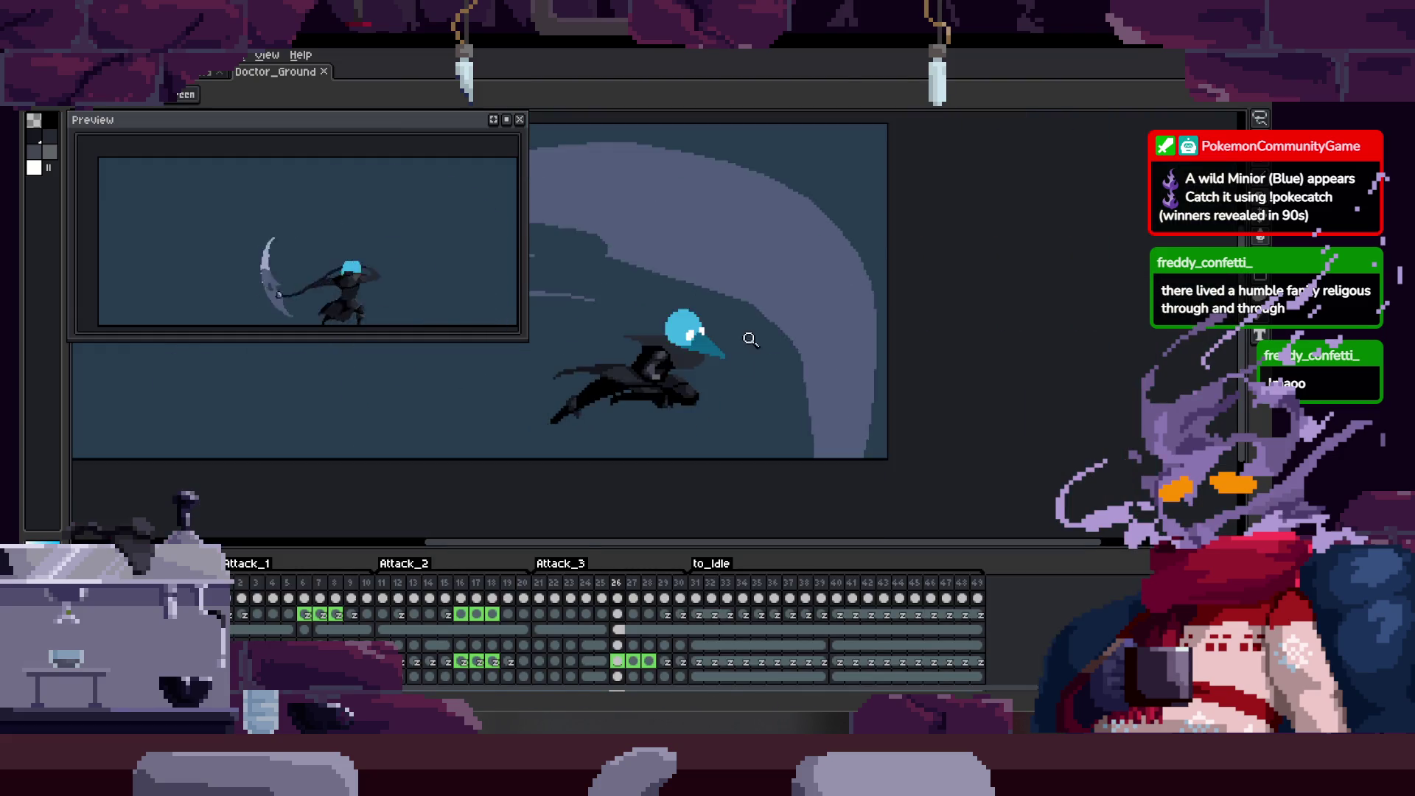
scroll(751, 327, "up", 1)
Play the attack, then zoom on the arm and flip between frames 30 and 31 to compare poses.
key("Return")
key("Return")
key("Right")
key("Right")
key("Right")
key("Right")
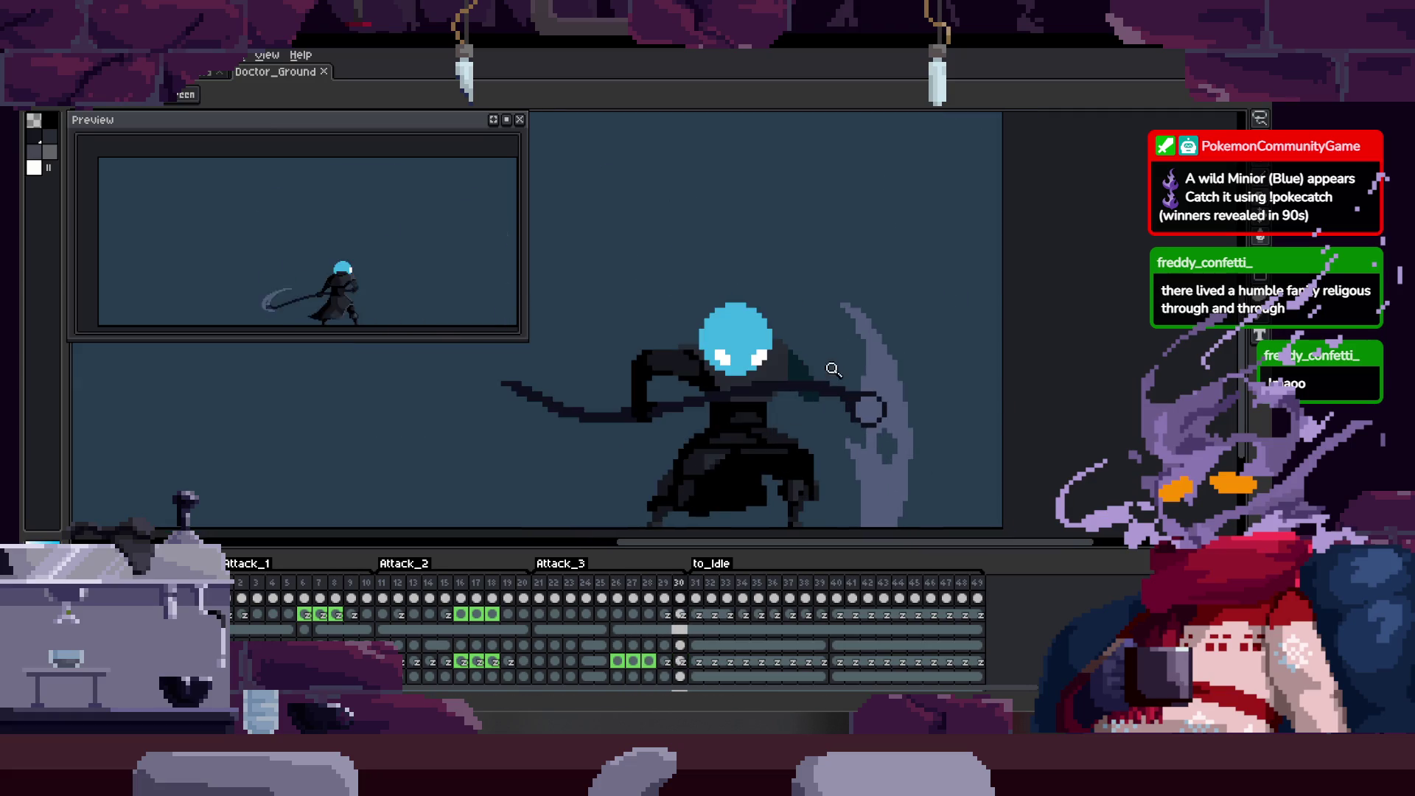
scroll(833, 375, "up", 2)
scroll(805, 393, "down", 1)
scroll(837, 395, "down", 1)
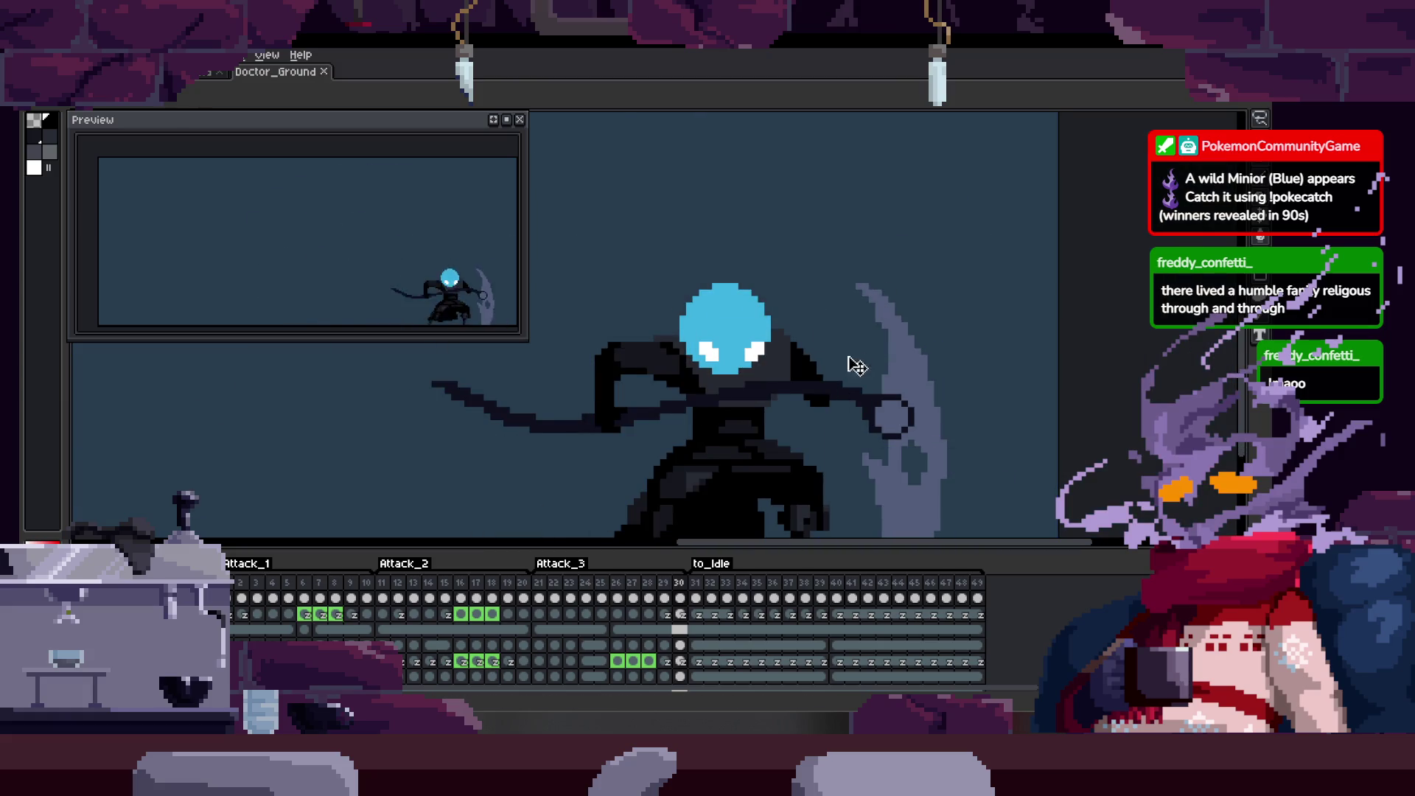
scroll(784, 363, "up", 1)
scroll(774, 388, "up", 1)
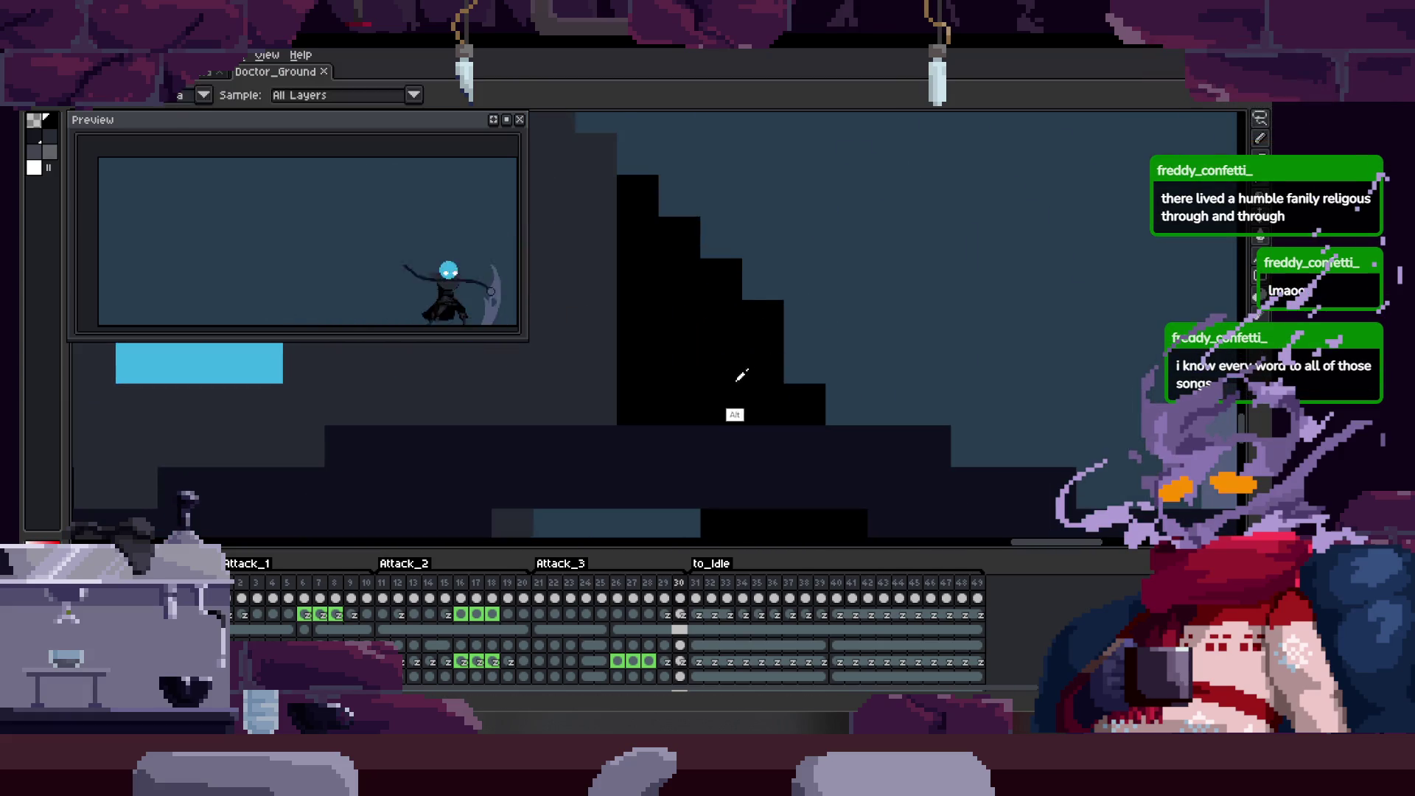
scroll(791, 354, "up", 1)
key("z")
scroll(779, 409, "down", 1)
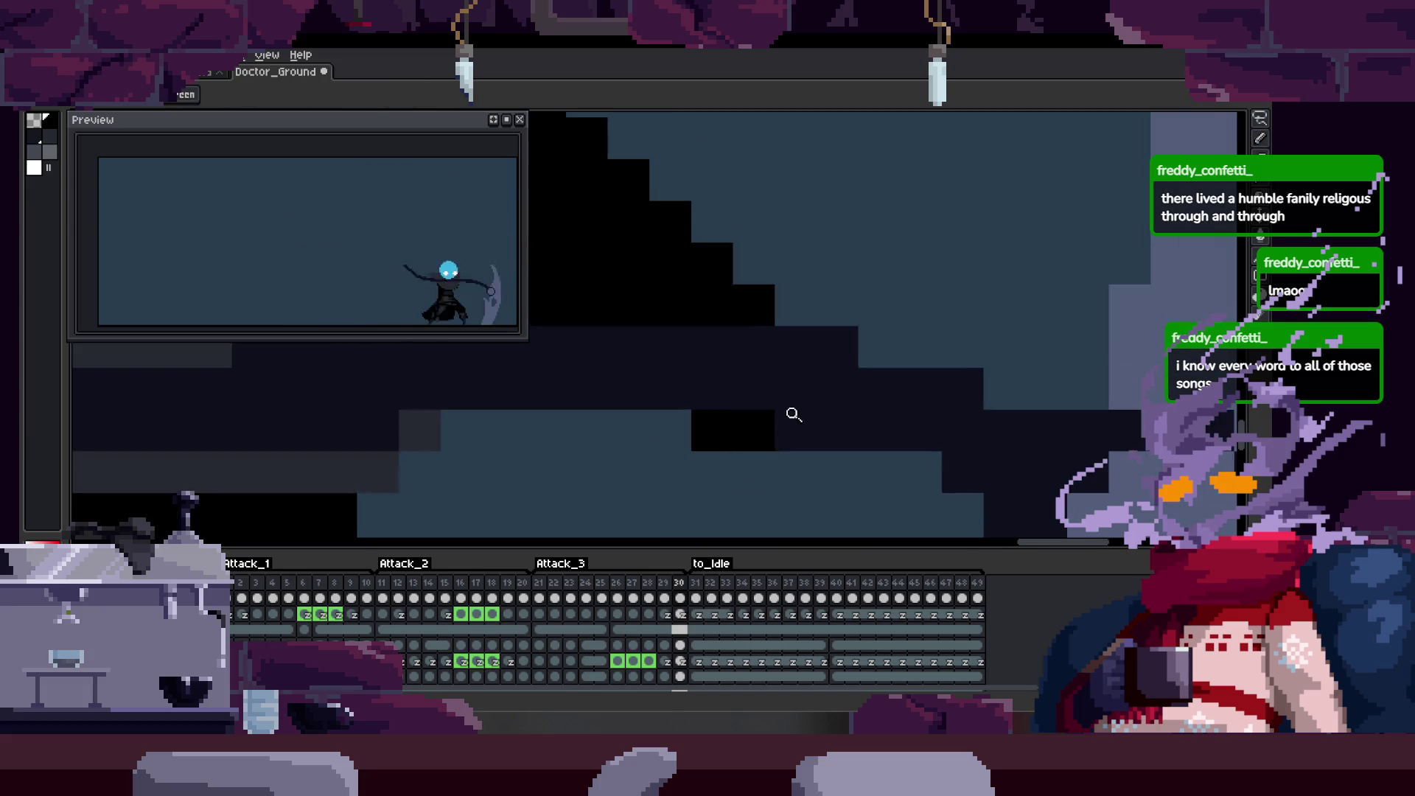
scroll(788, 398, "down", 1)
scroll(774, 370, "down", 1)
scroll(741, 371, "down", 2)
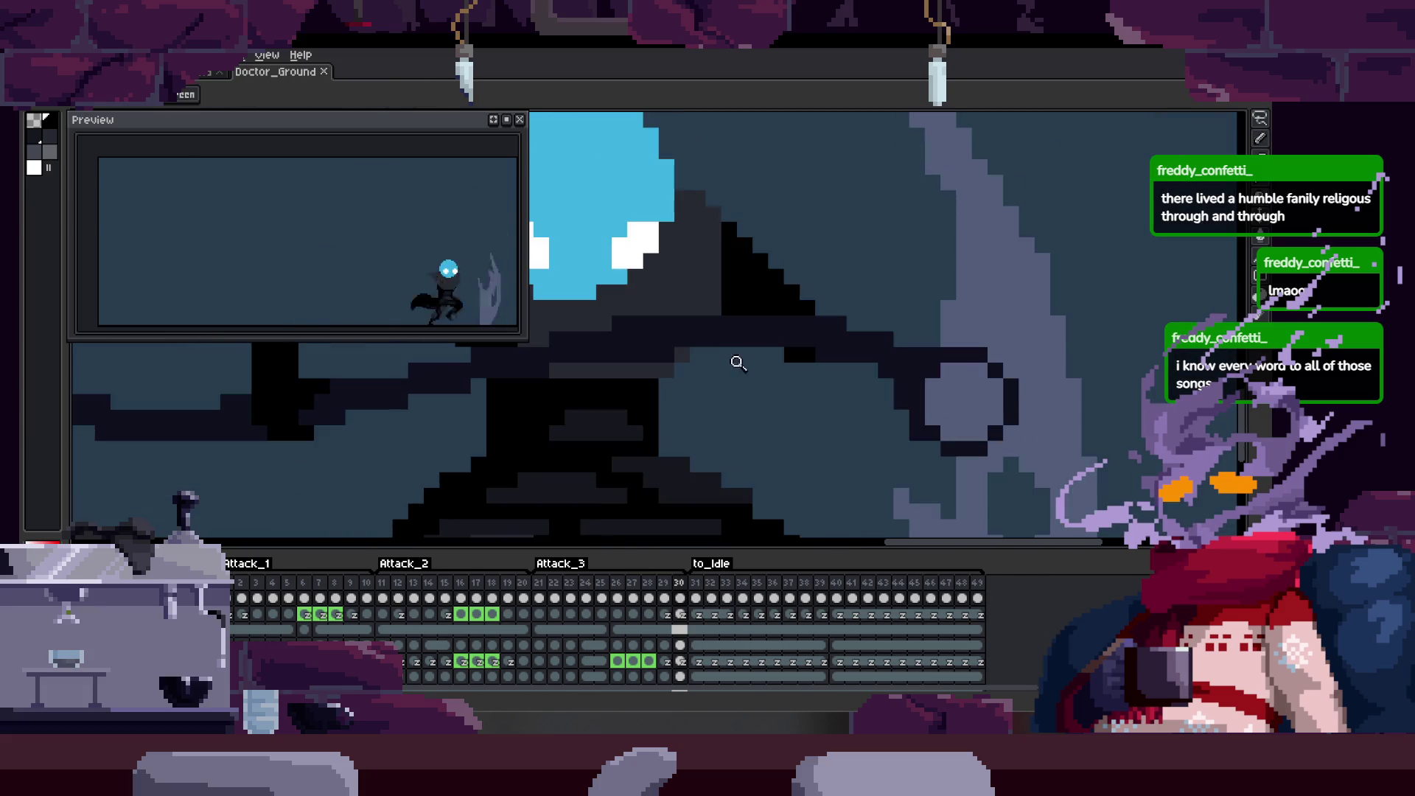
scroll(800, 369, "down", 2)
scroll(800, 412, "up", 1)
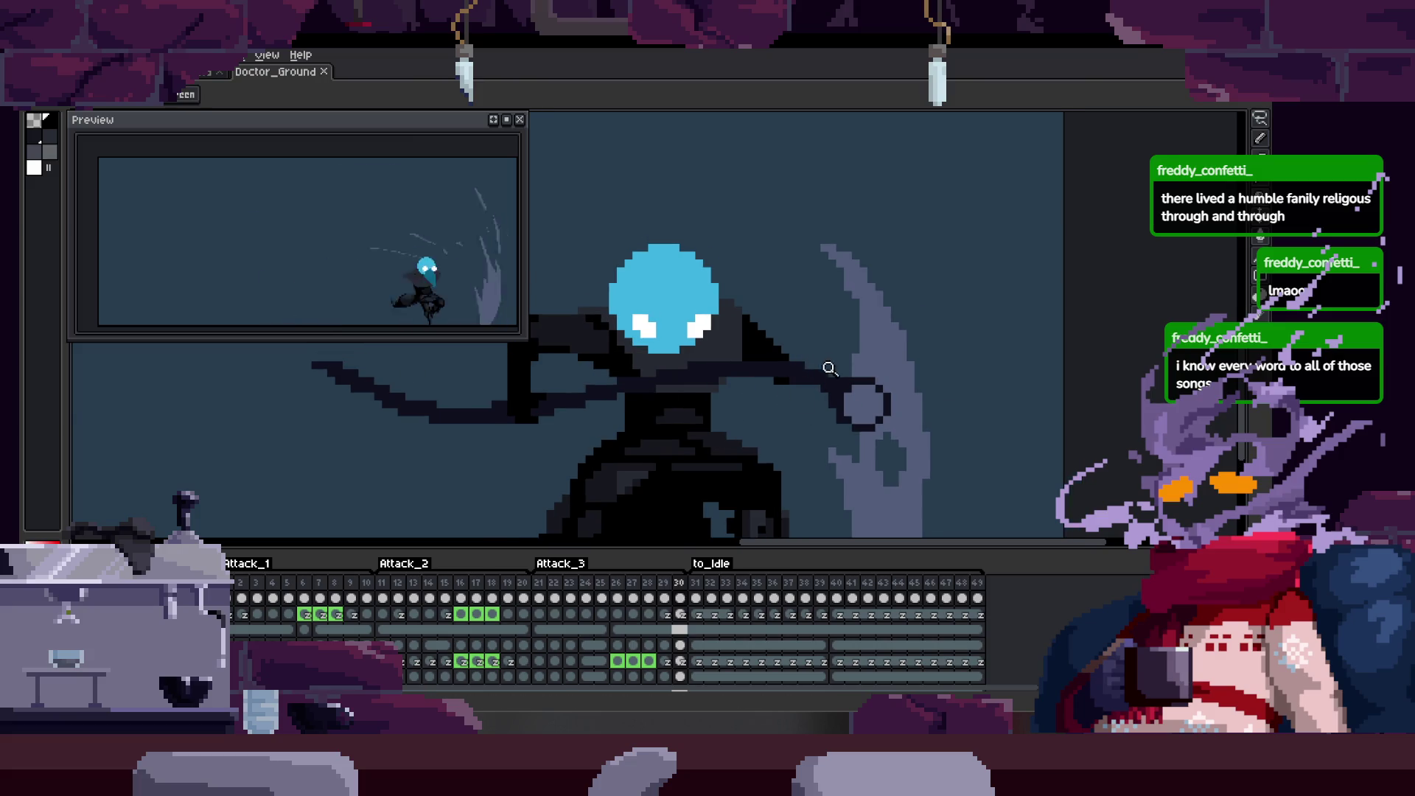
scroll(767, 363, "up", 2)
scroll(789, 388, "down", 1)
scroll(784, 369, "down", 1)
scroll(772, 312, "up", 1)
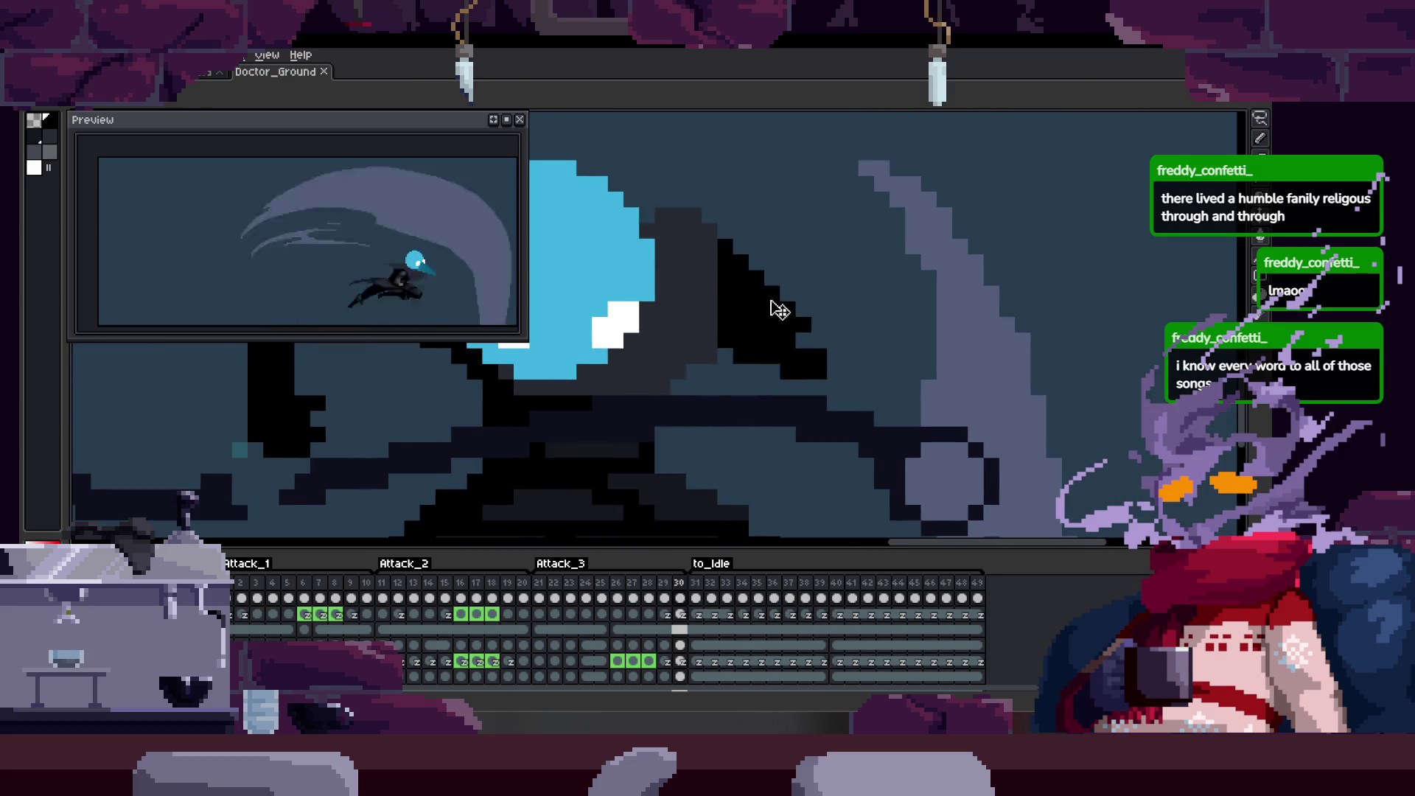
key("Left")
scroll(827, 395, "up", 1)
scroll(793, 401, "up", 1)
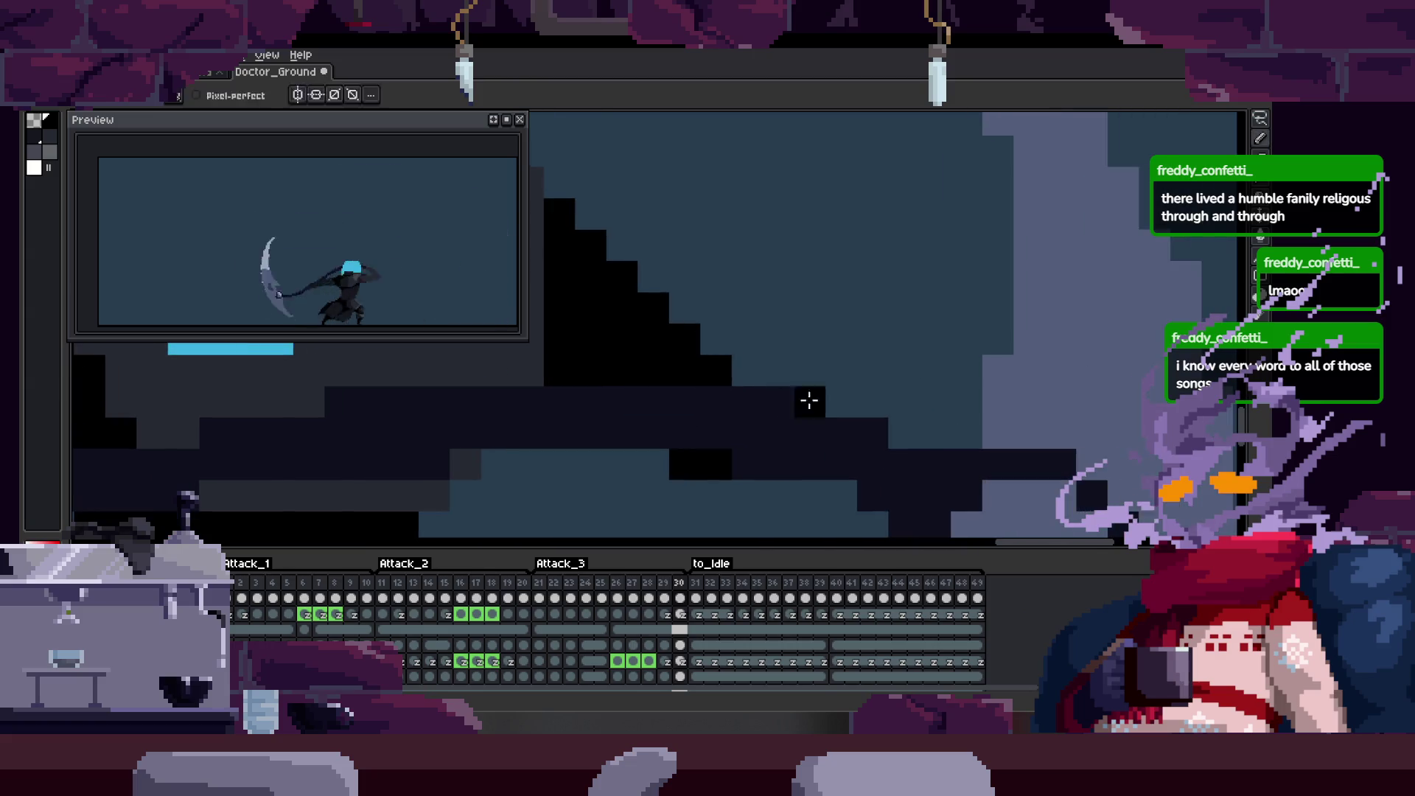
scroll(852, 373, "down", 2)
scroll(840, 432, "up", 2)
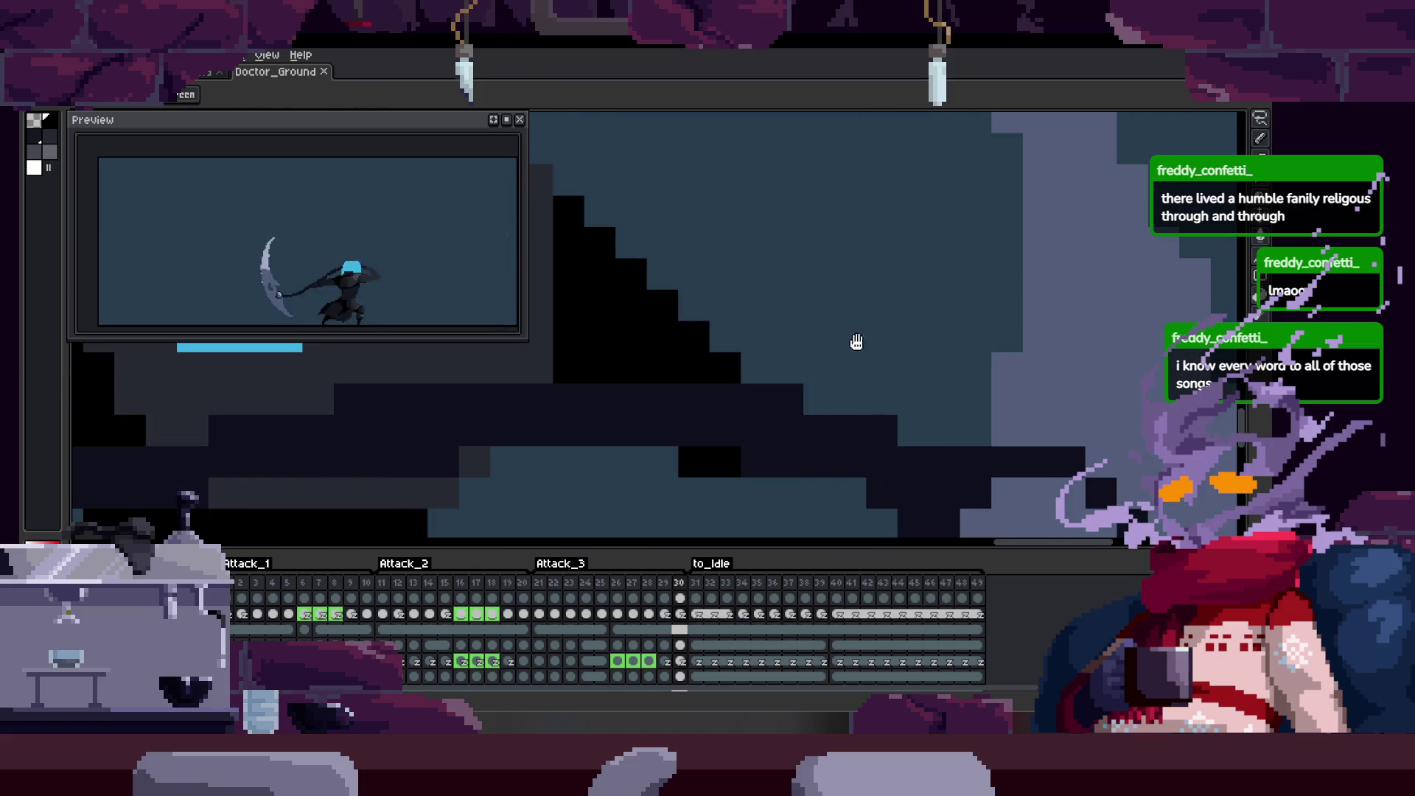
scroll(858, 342, "down", 3)
key("Right")
scroll(894, 355, "up", 1)
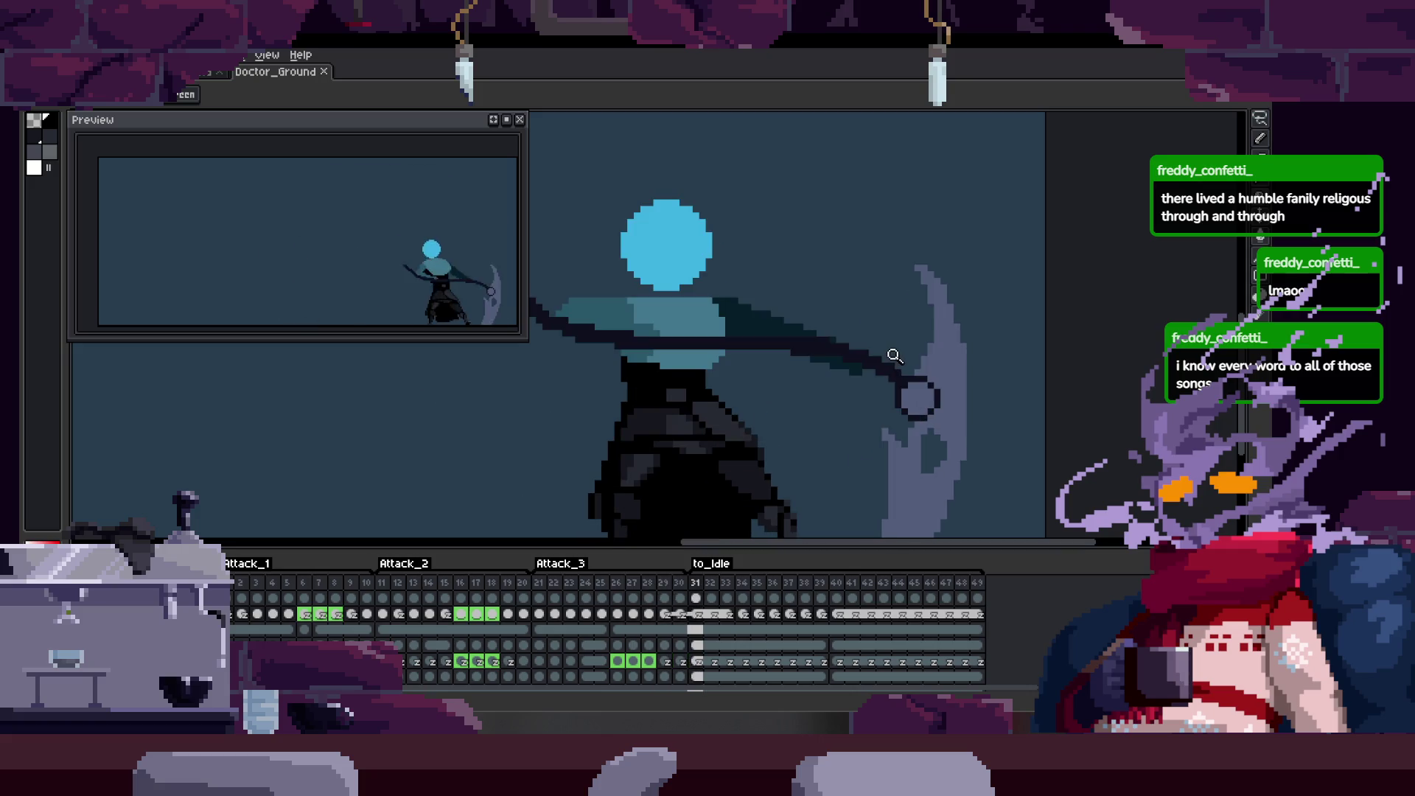
scroll(894, 354, "up", 1)
scroll(885, 365, "up", 3)
key("b")
scroll(827, 400, "down", 1)
key("Left")
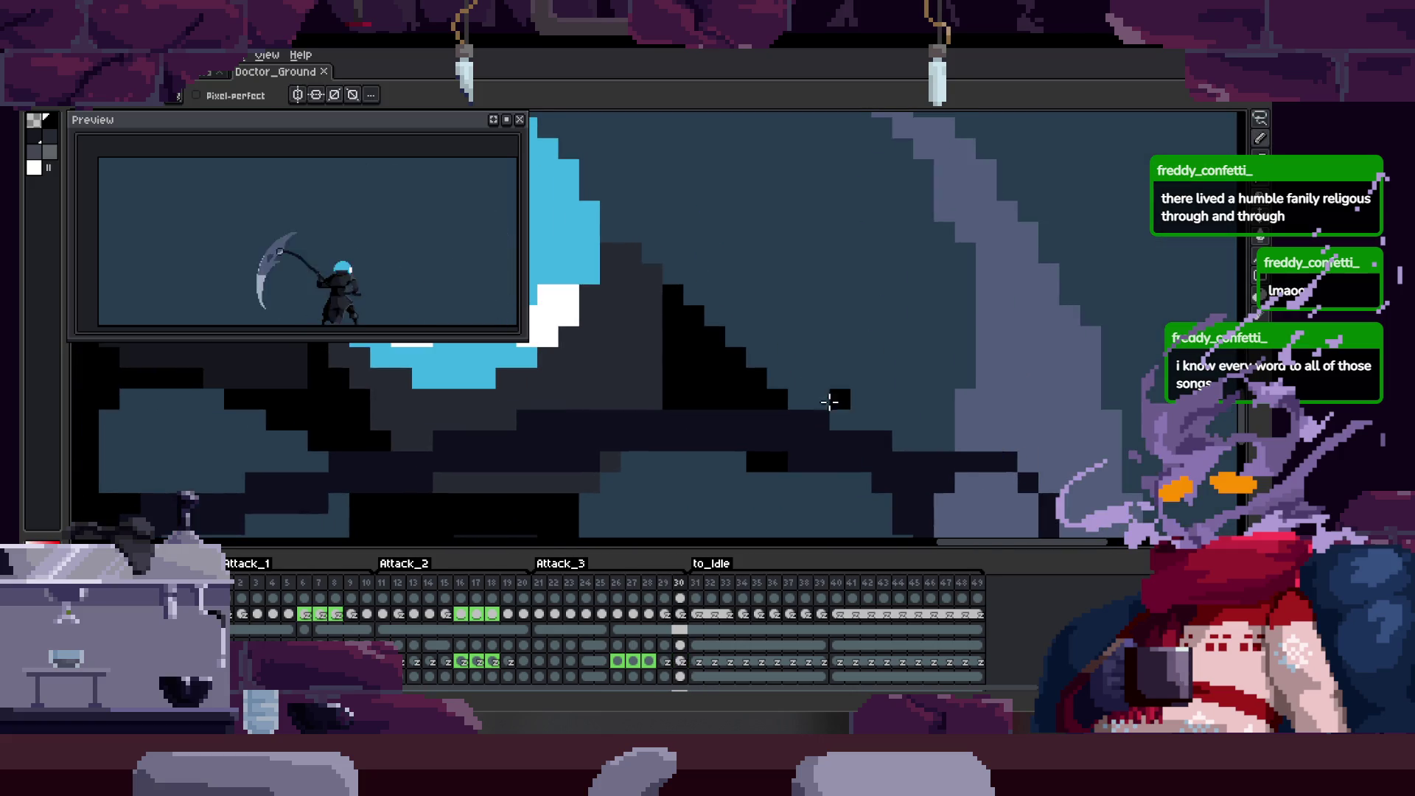
left_click_drag(828, 400, 800, 377)
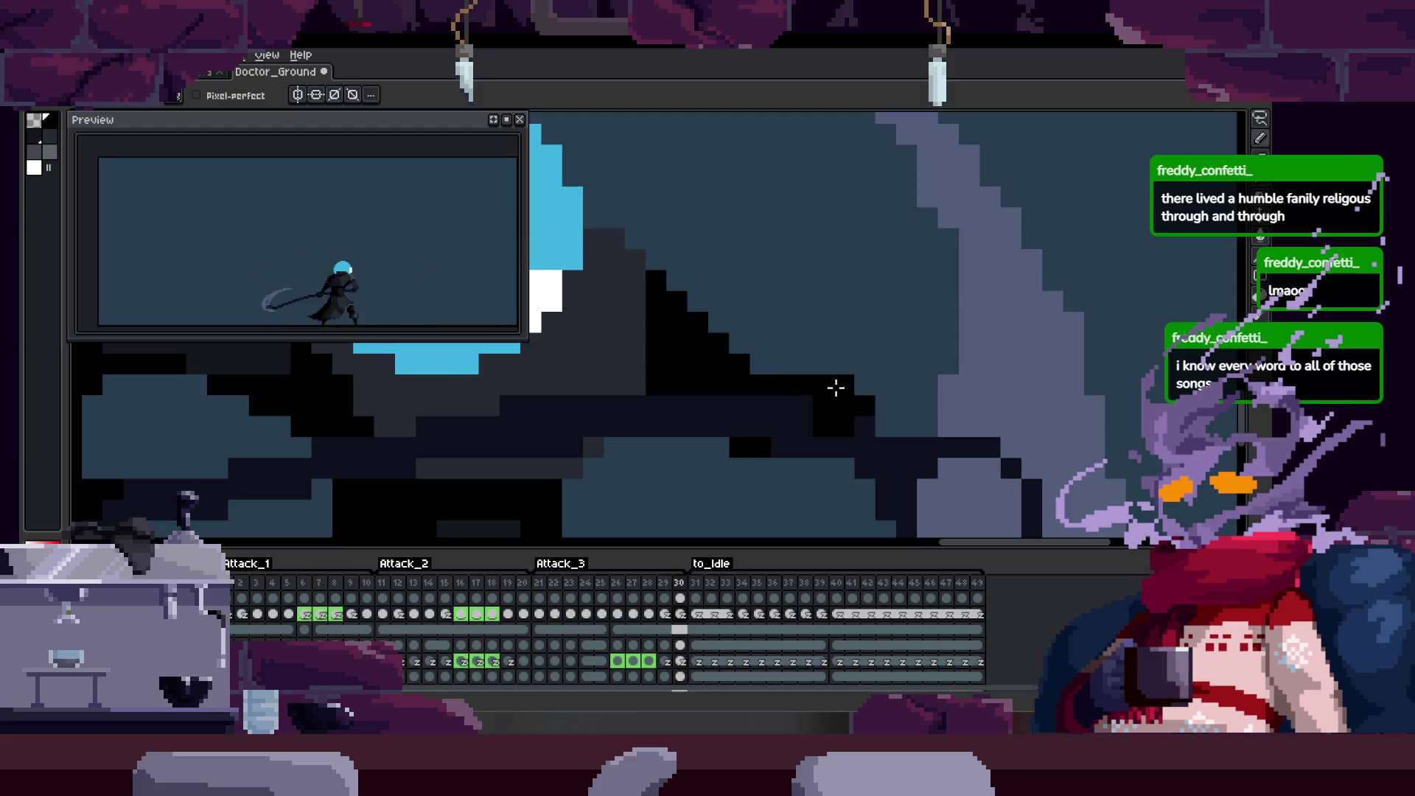
key("Right")
key("Left")
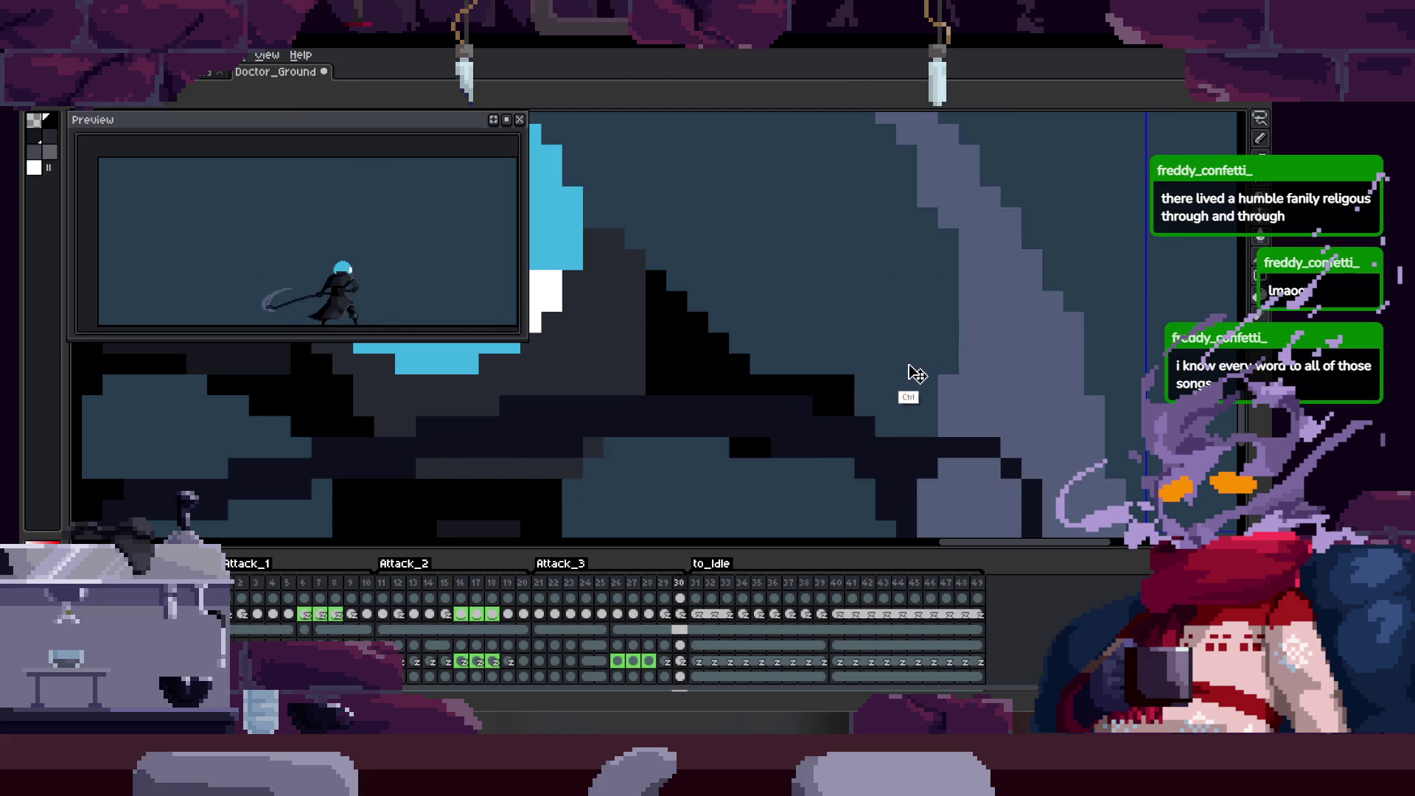
scroll(840, 398, "down", 1)
scroll(788, 366, "up", 1)
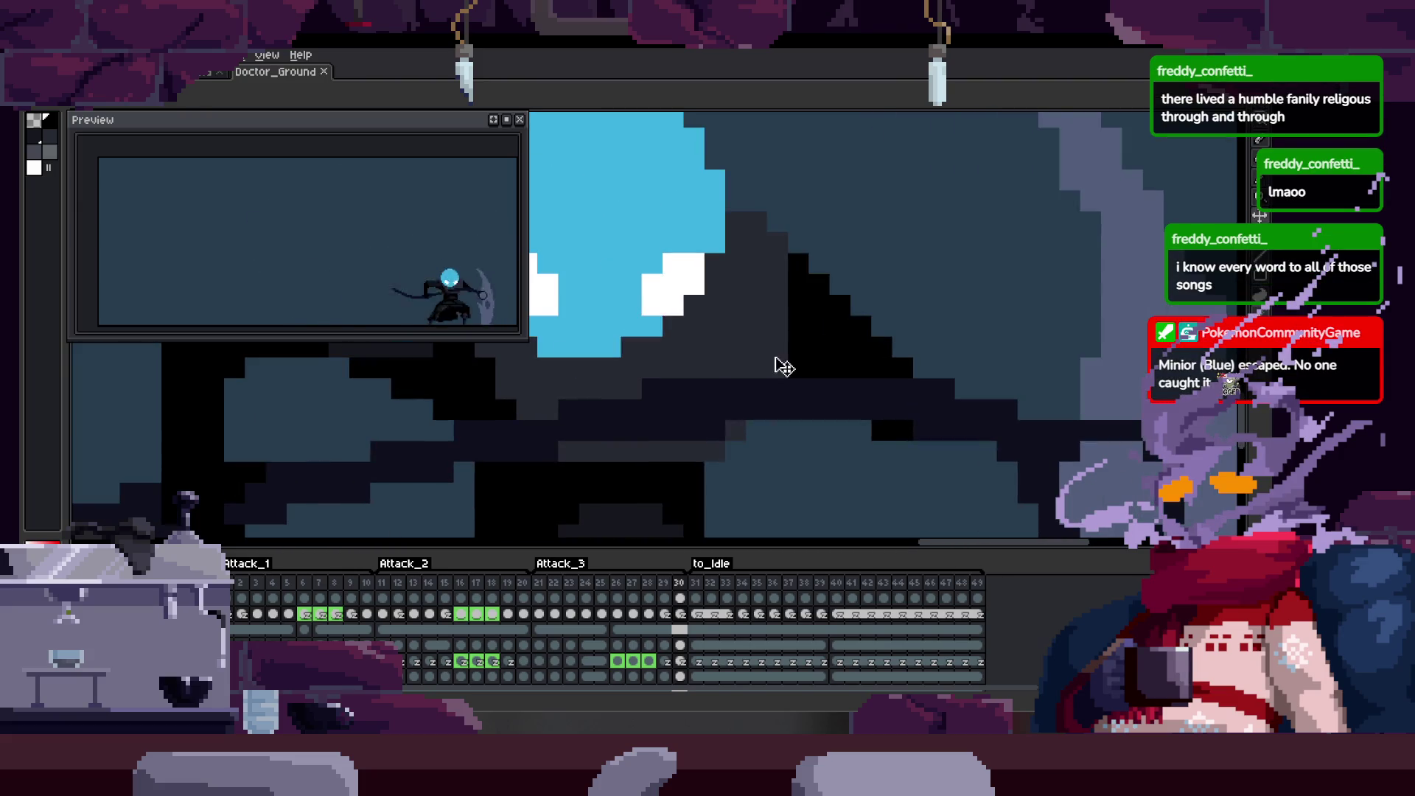
key("Right")
key("Right")
scroll(719, 381, "down", 1)
scroll(745, 367, "down", 1)
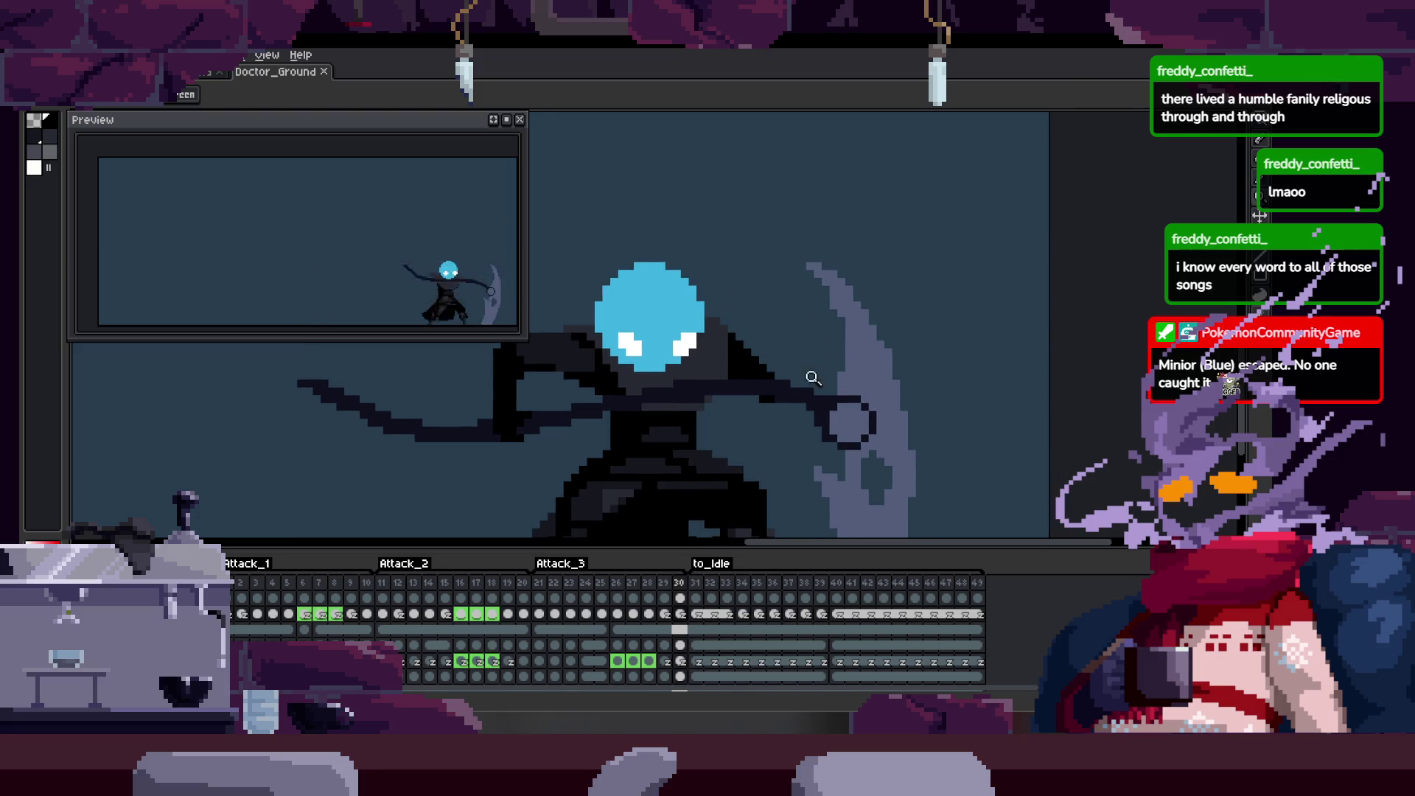
scroll(821, 372, "up", 2)
scroll(815, 329, "up", 1)
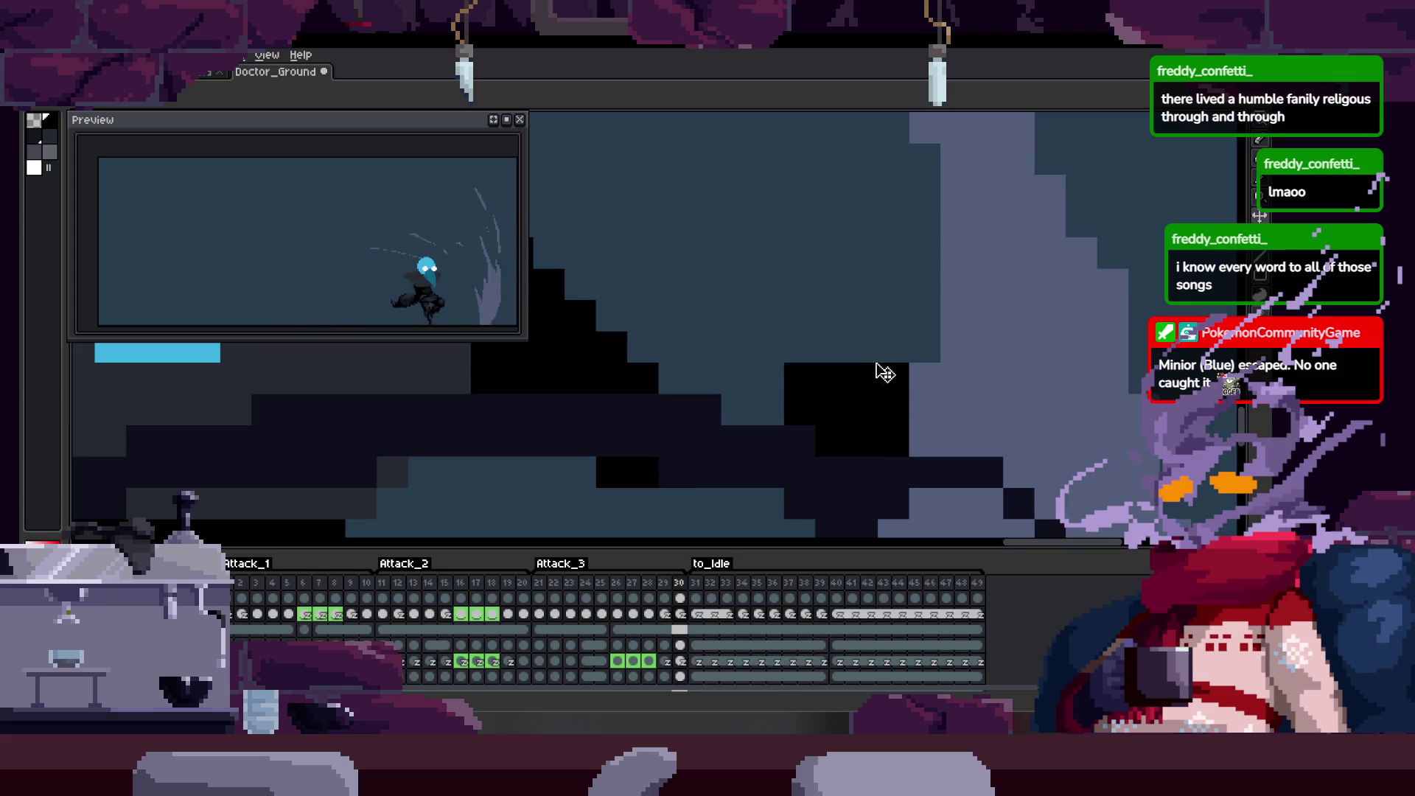
Shift the patch of dark body pixels to the left and save Doctor_Ground.
key("w")
key("ctrl+d")
key("i")
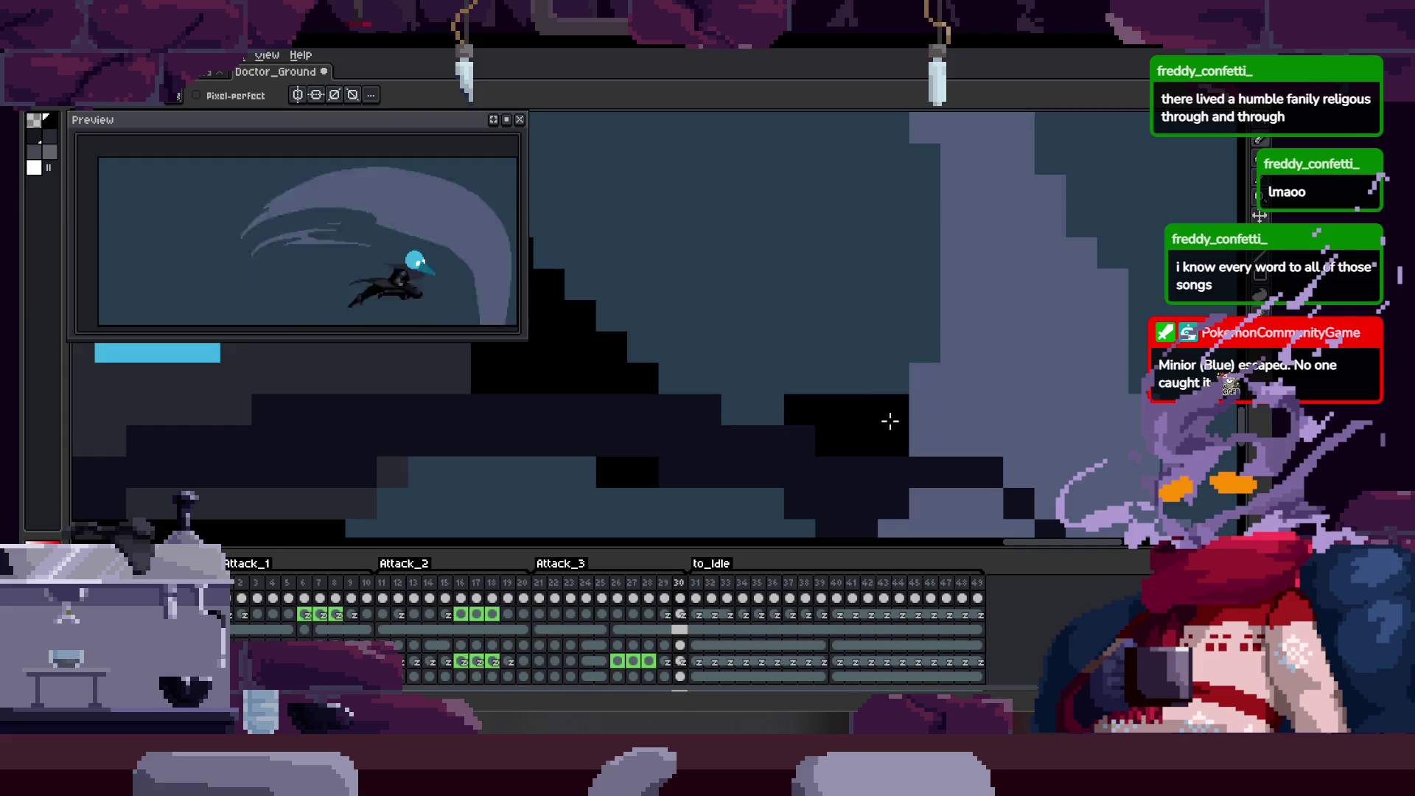
left_click_drag(831, 472, 830, 399)
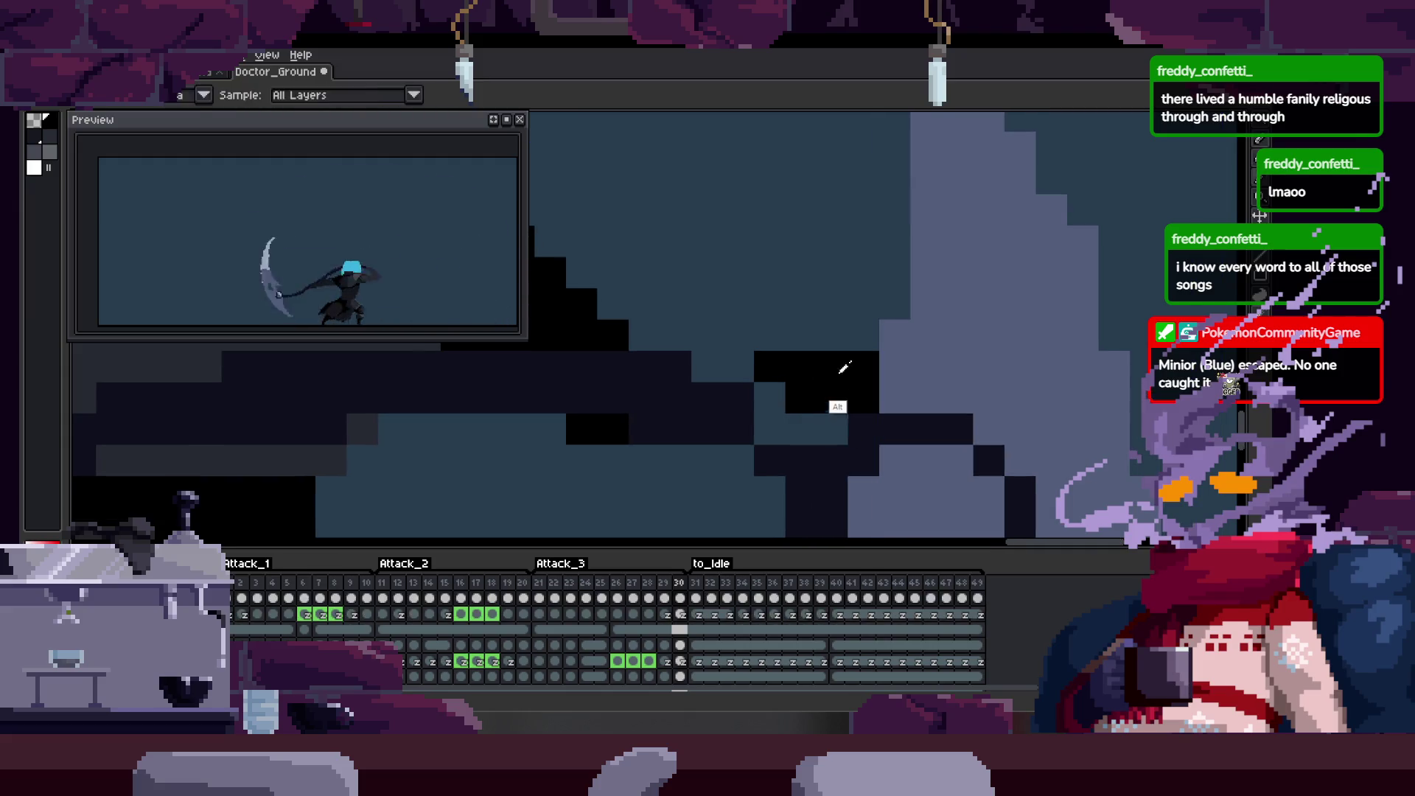
key("ctrl+s")
scroll(821, 407, "down", 2)
scroll(820, 403, "down", 1)
scroll(822, 399, "up", 3)
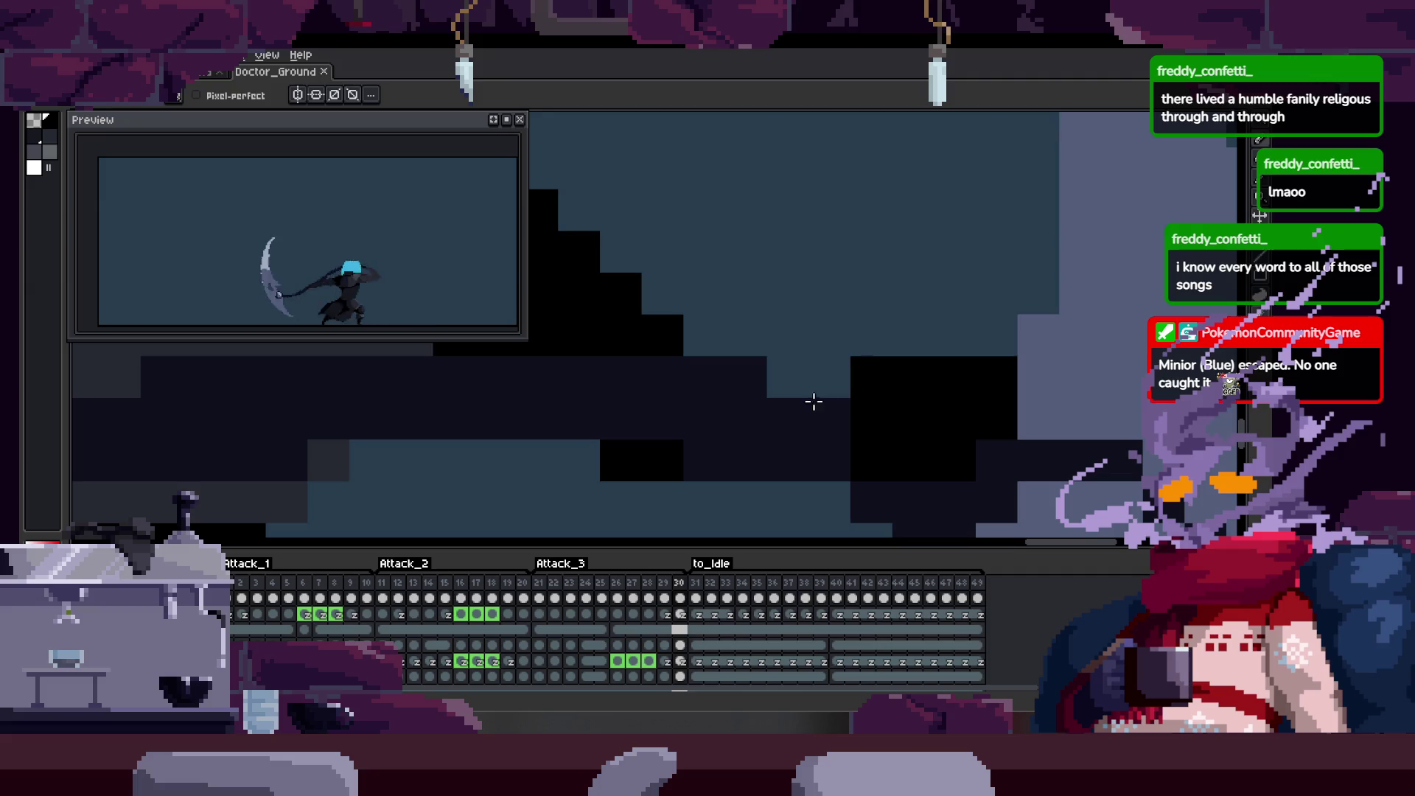
left_click_drag(888, 390, 835, 391)
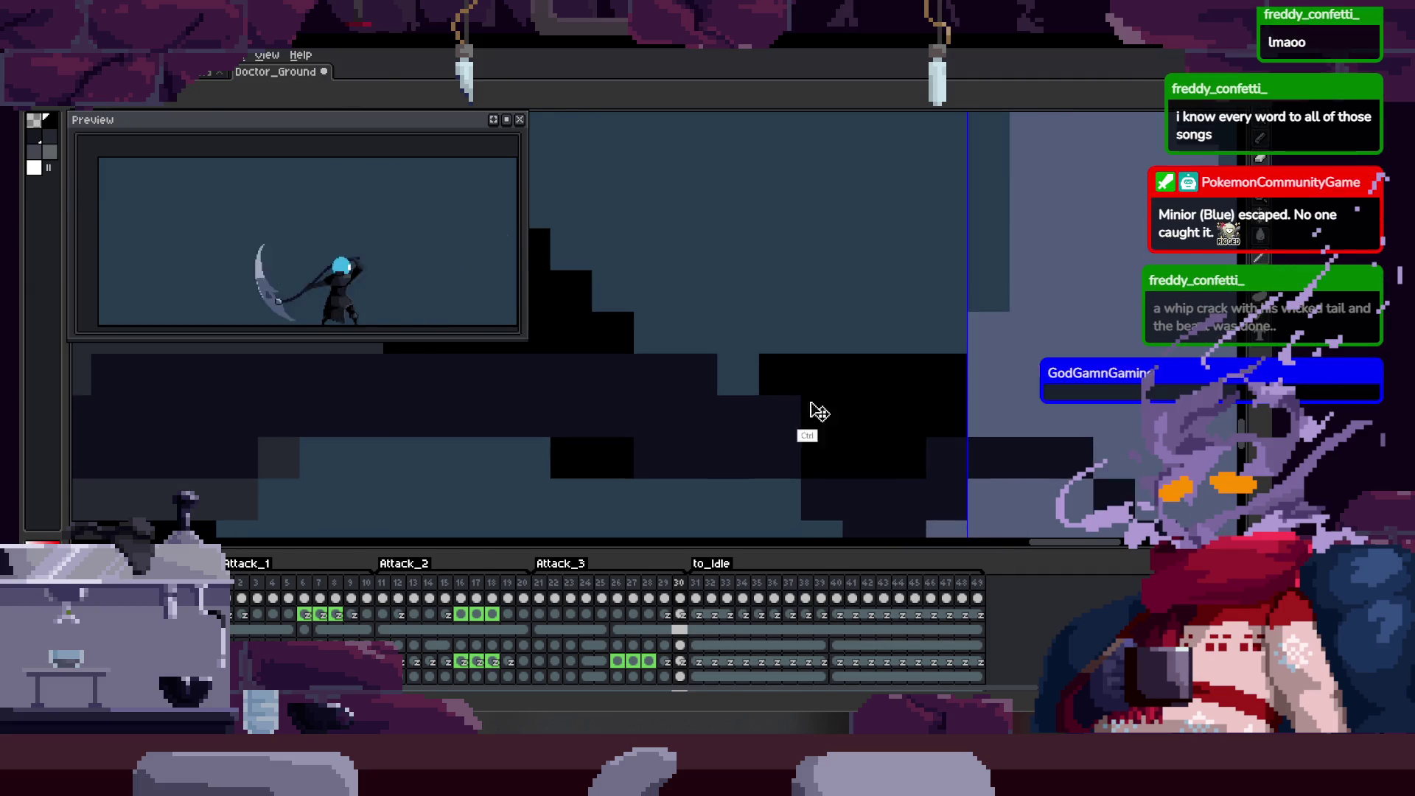
key("b")
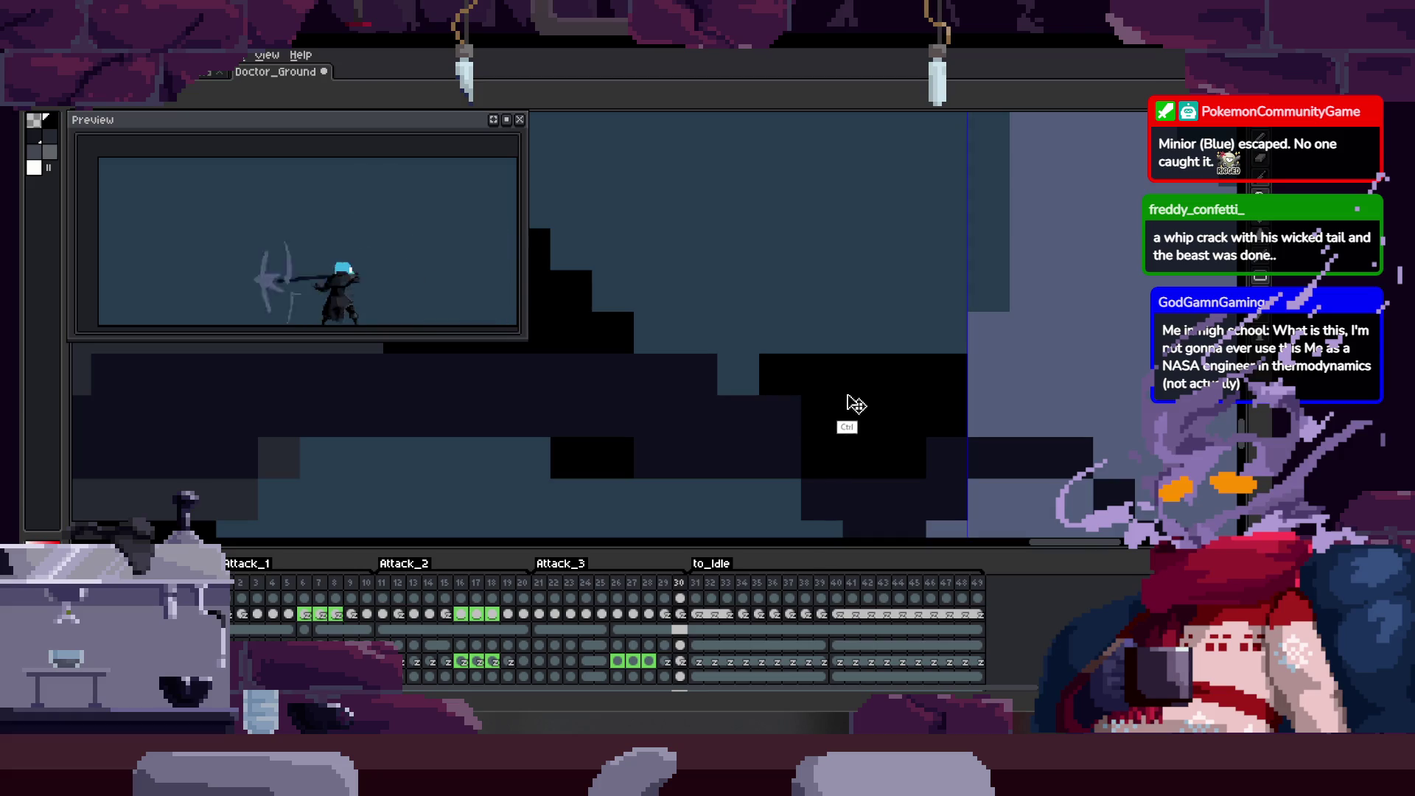
key("ctrl+s")
scroll(878, 396, "down", 2)
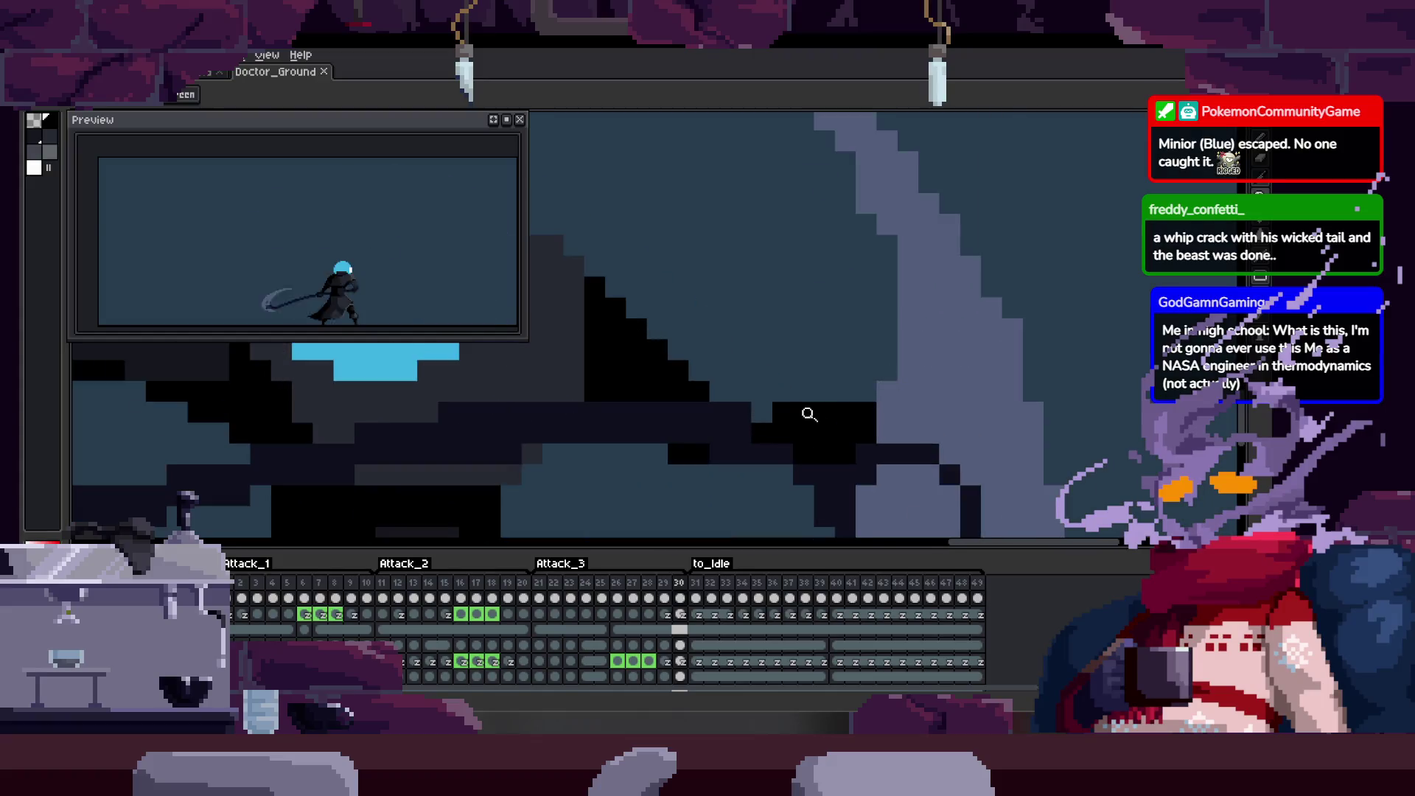
scroll(812, 414, "up", 2)
Nudge the dark body pixels upward near the scythe's ring and save the sprite again.
key("b")
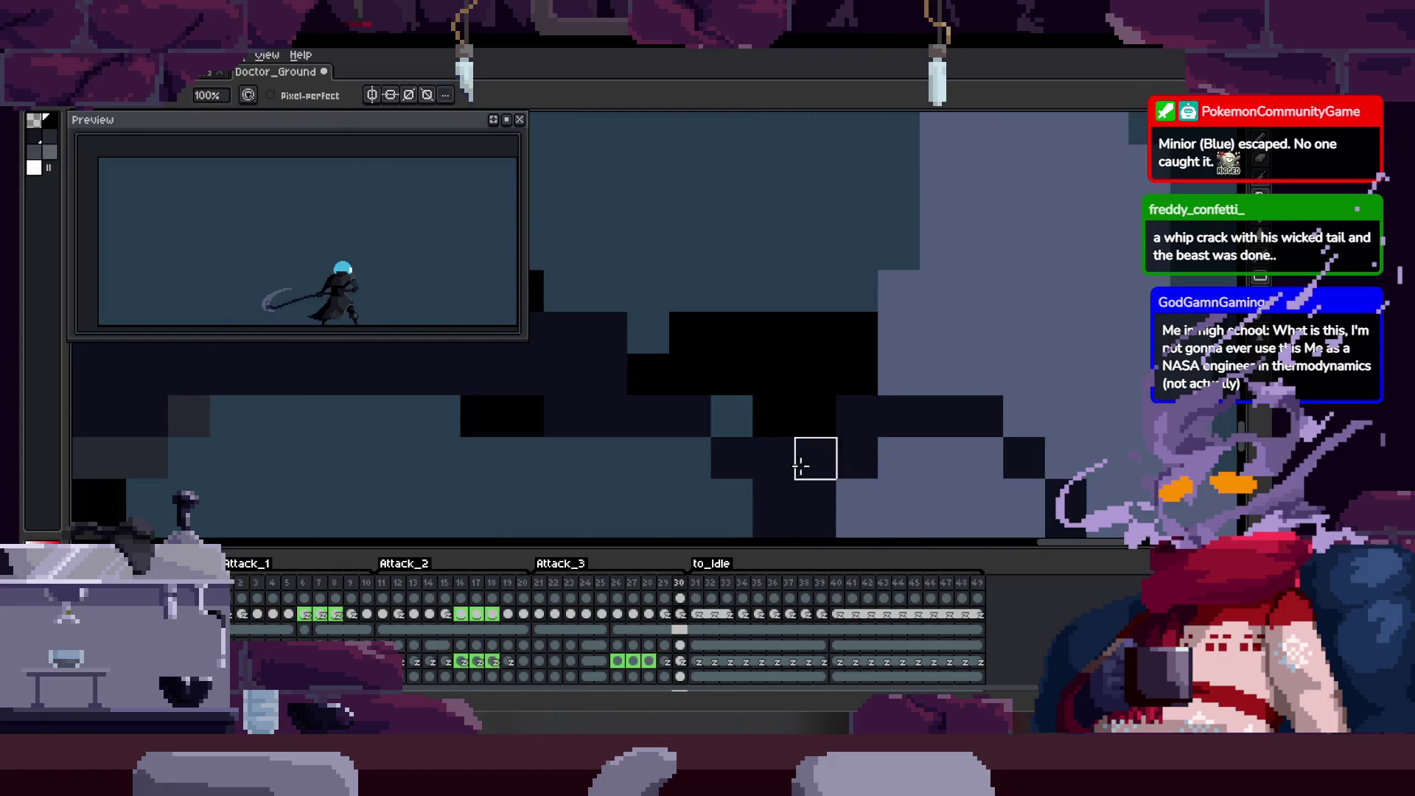
key("e")
key("z")
scroll(721, 435, "down", 3)
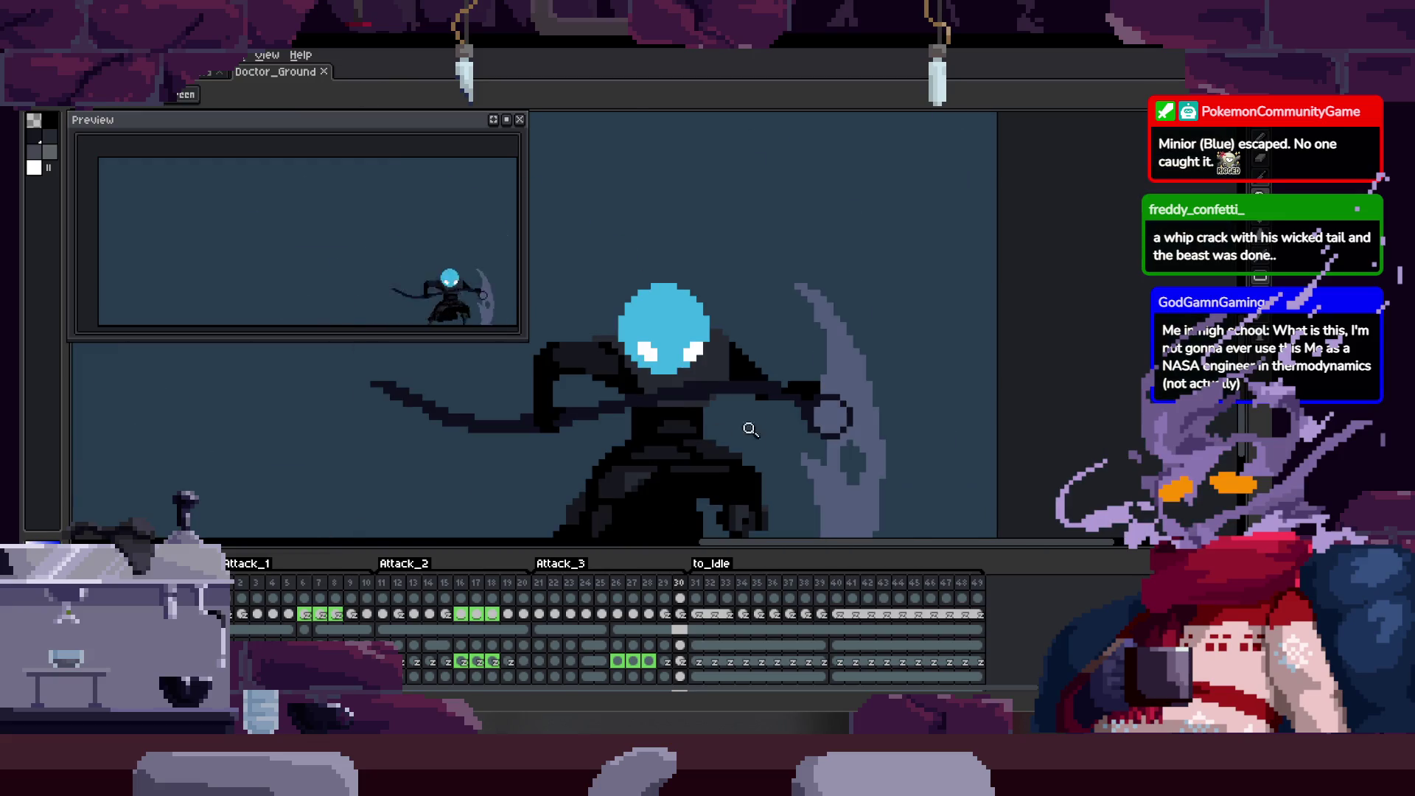
scroll(720, 405, "up", 1)
scroll(759, 404, "up", 1)
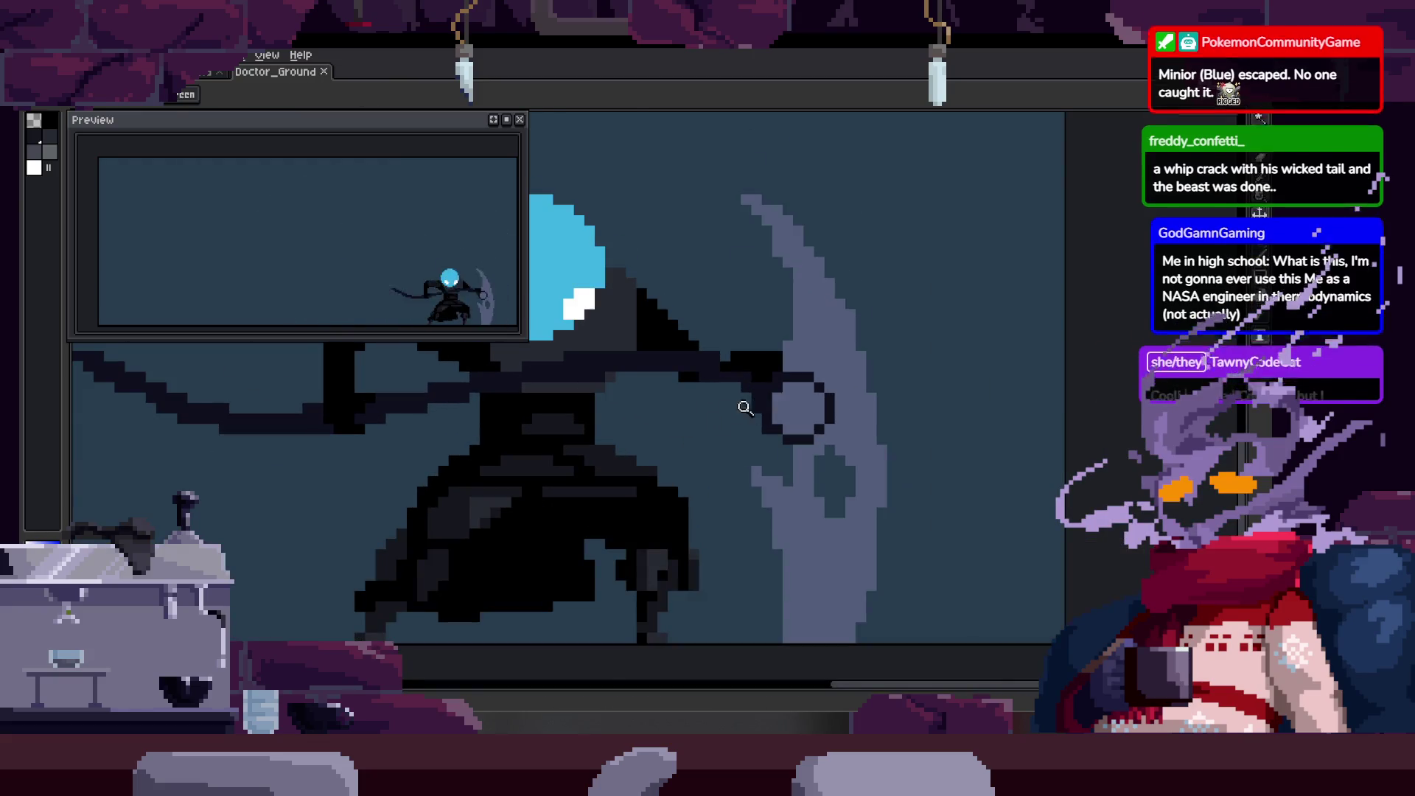
scroll(772, 367, "up", 1)
scroll(772, 438, "up", 1)
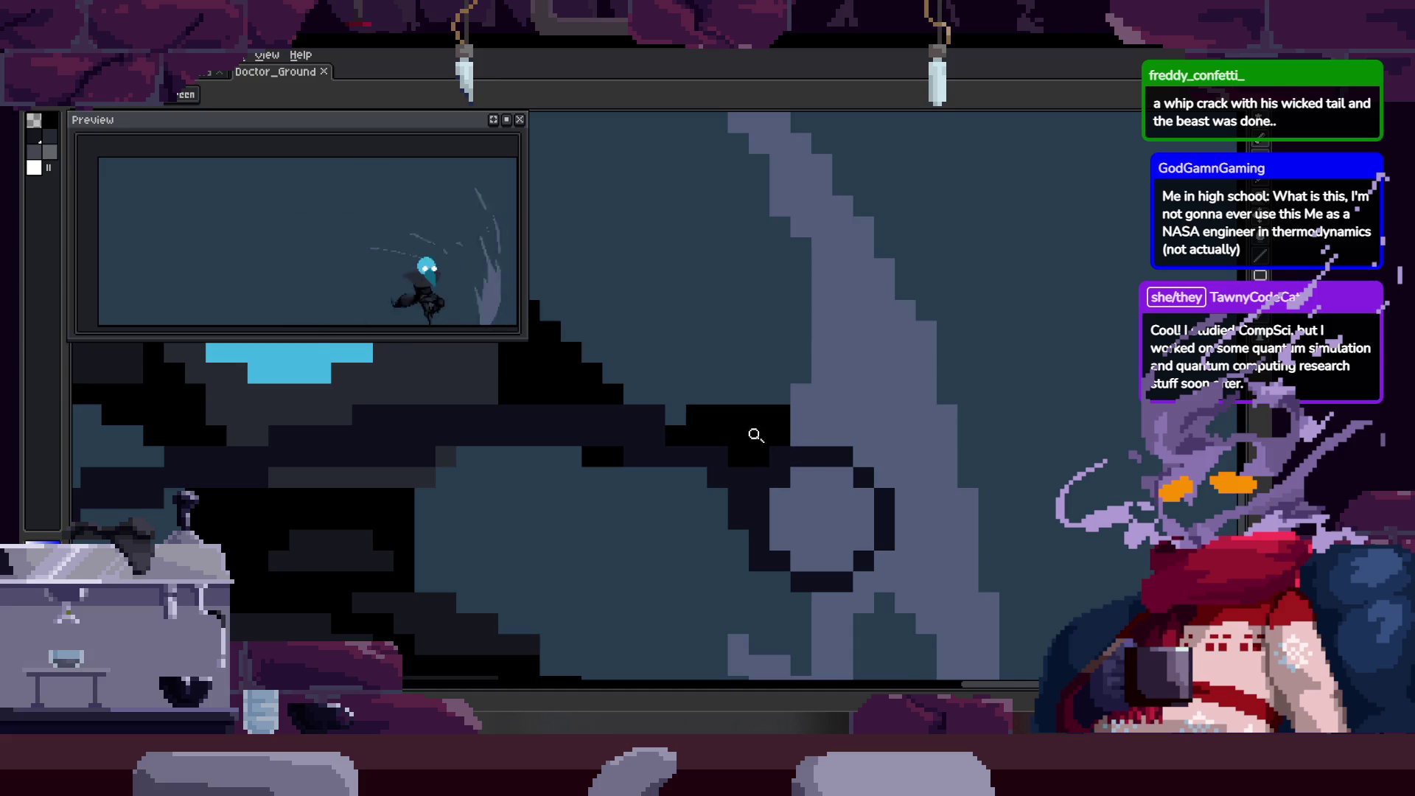
scroll(754, 431, "up", 1)
scroll(755, 431, "up", 2)
scroll(752, 443, "up", 1)
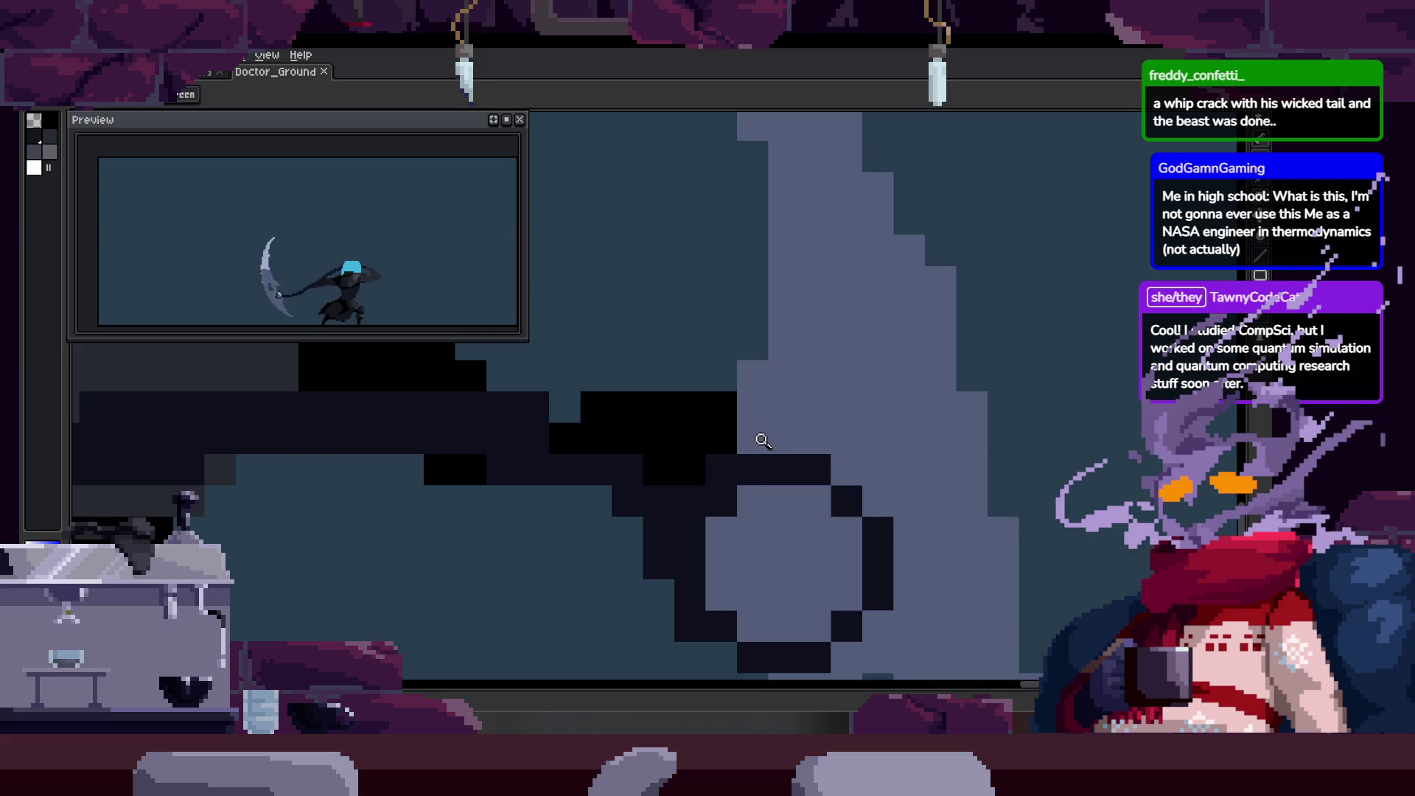
left_click_drag(779, 454, 879, 402)
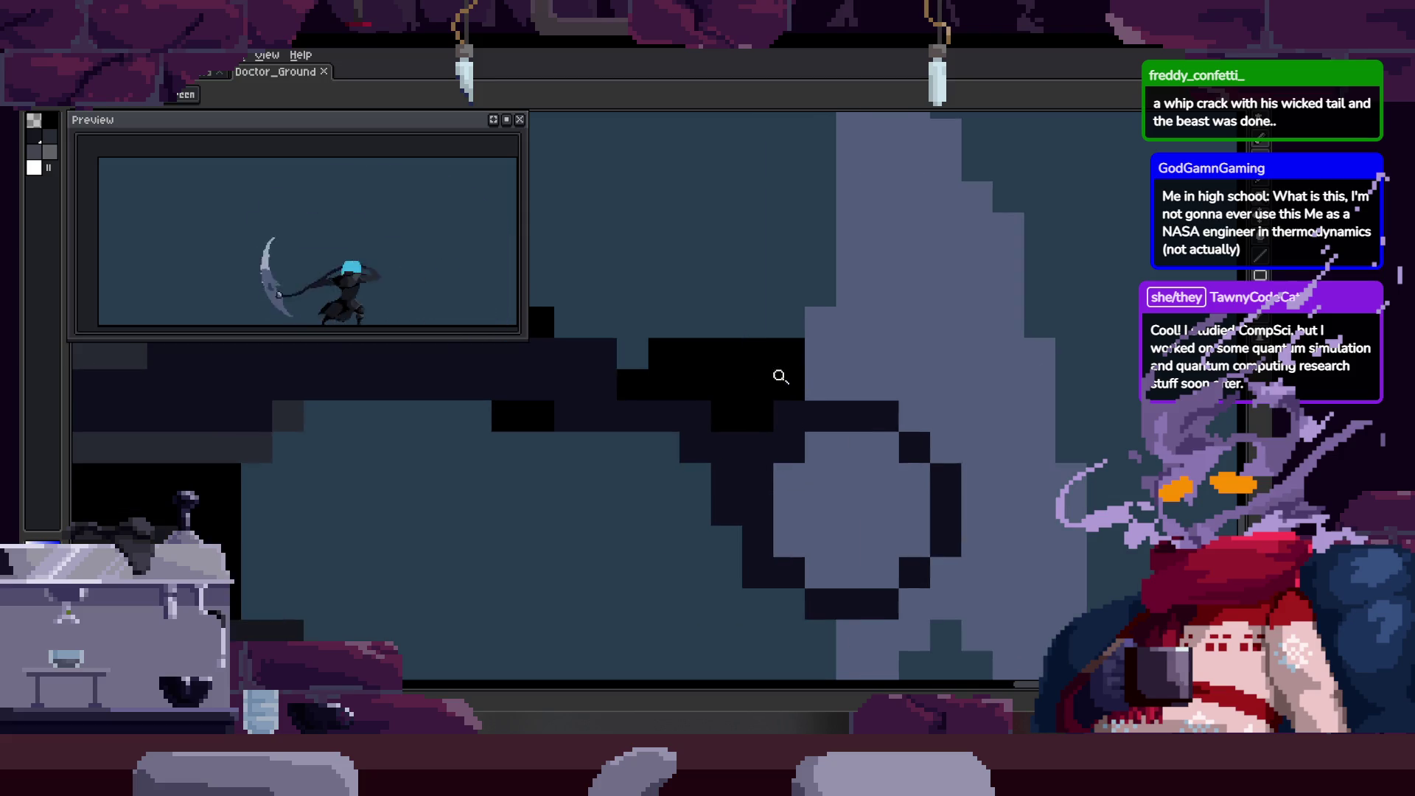
scroll(701, 402, "up", 1)
scroll(671, 509, "down", 1)
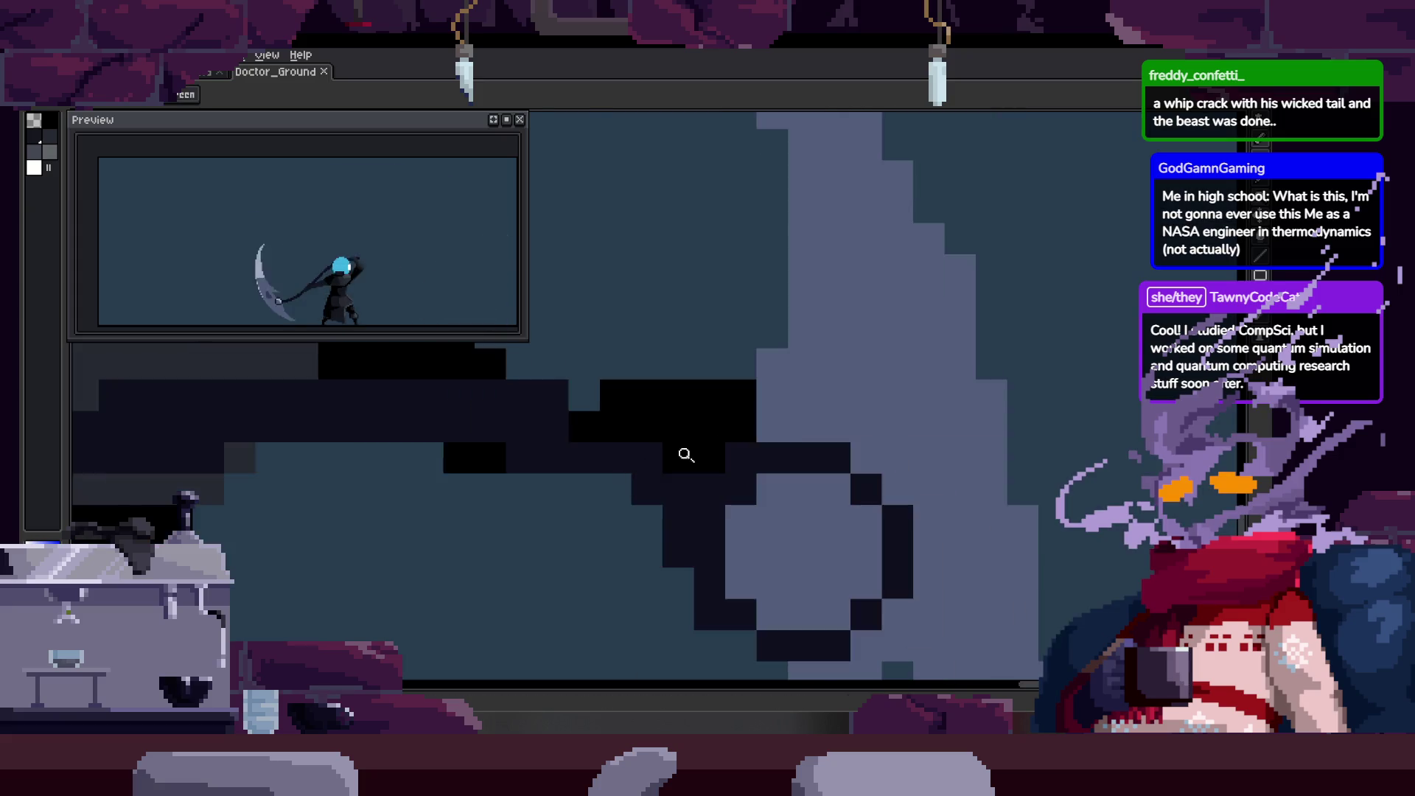
scroll(667, 464, "down", 1)
scroll(765, 381, "up", 2)
scroll(691, 412, "up", 1)
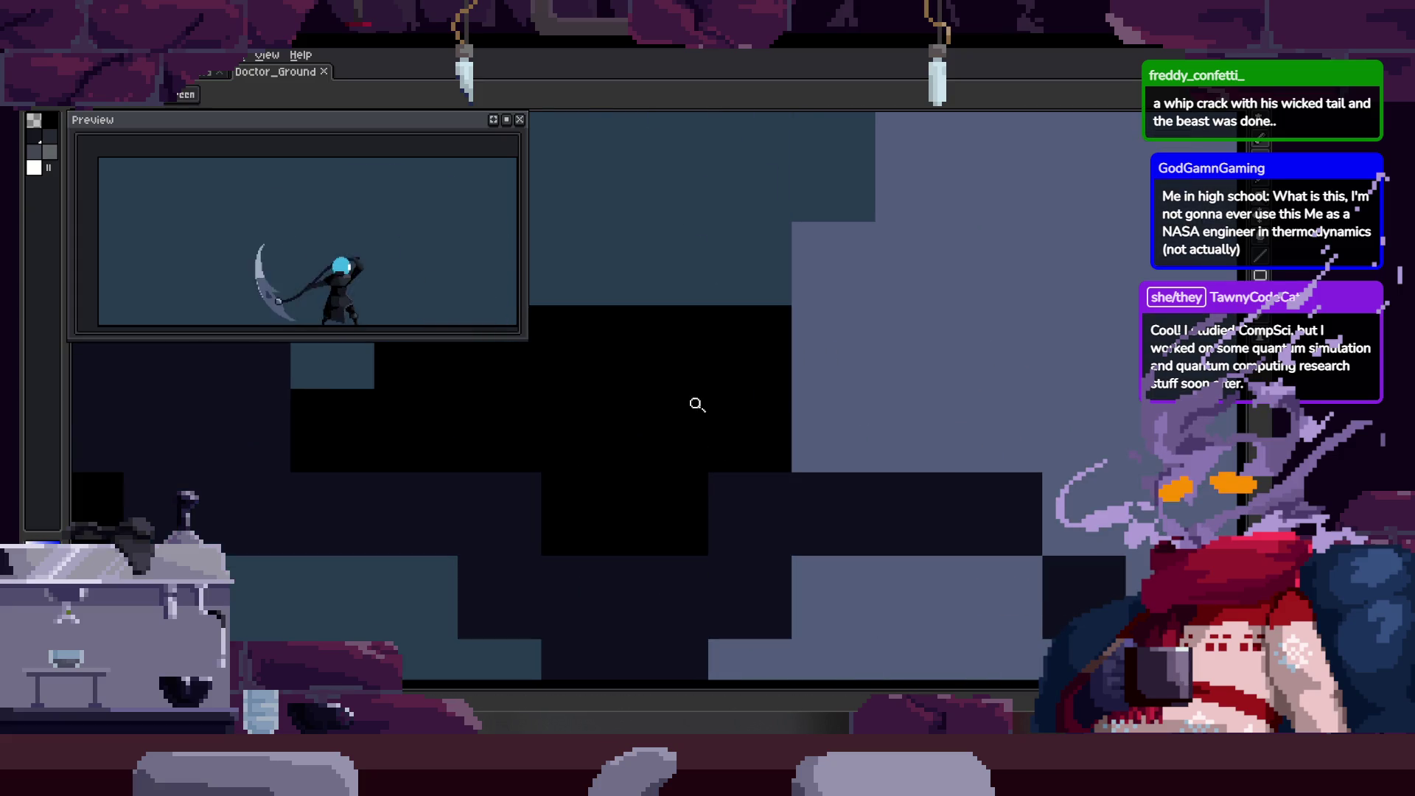
left_click_drag(792, 388, 767, 381)
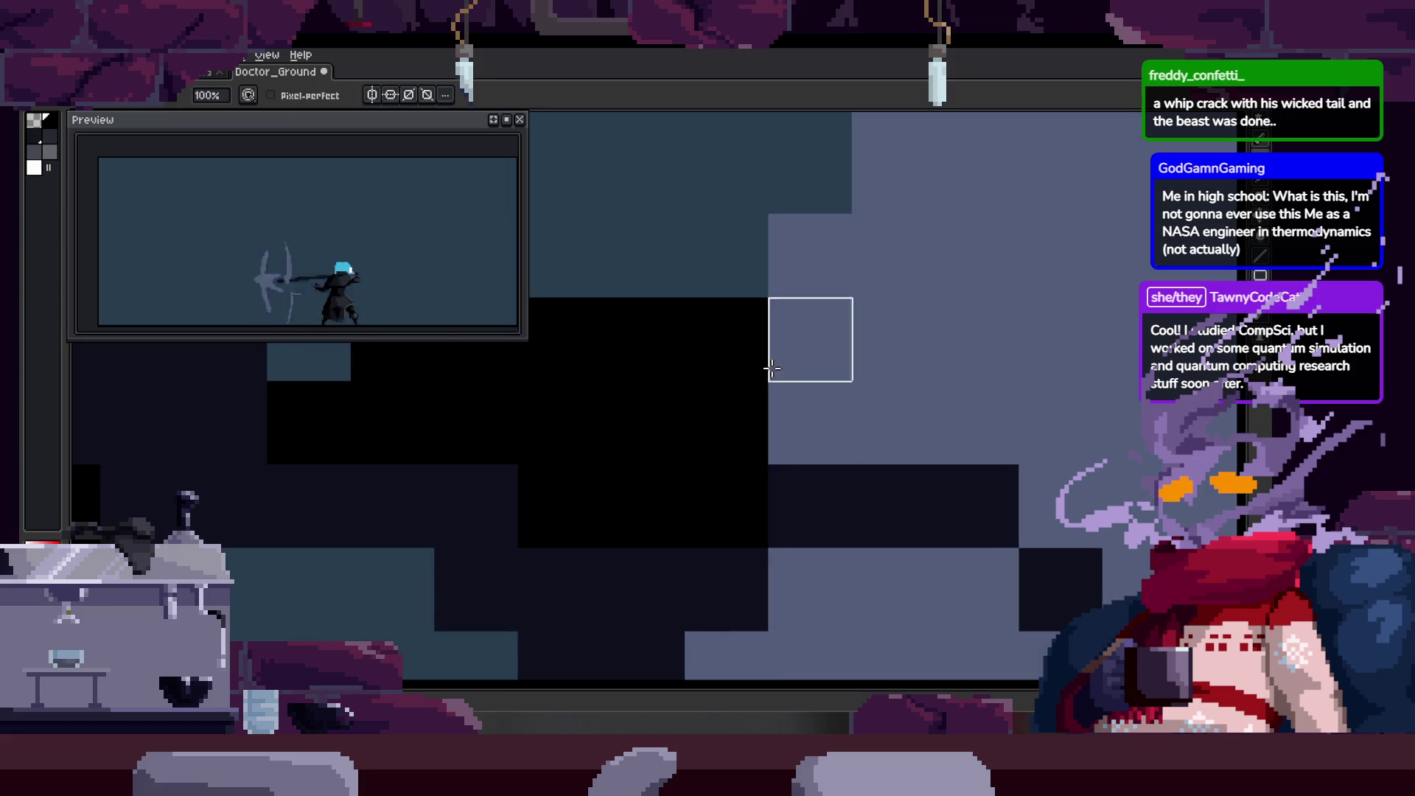
key("z")
scroll(729, 413, "down", 2)
scroll(768, 405, "up", 2)
key("b")
mouse_move(811, 467)
left_mouse_down()
mouse_move(774, 284)
mouse_move(739, 377)
left_mouse_up()
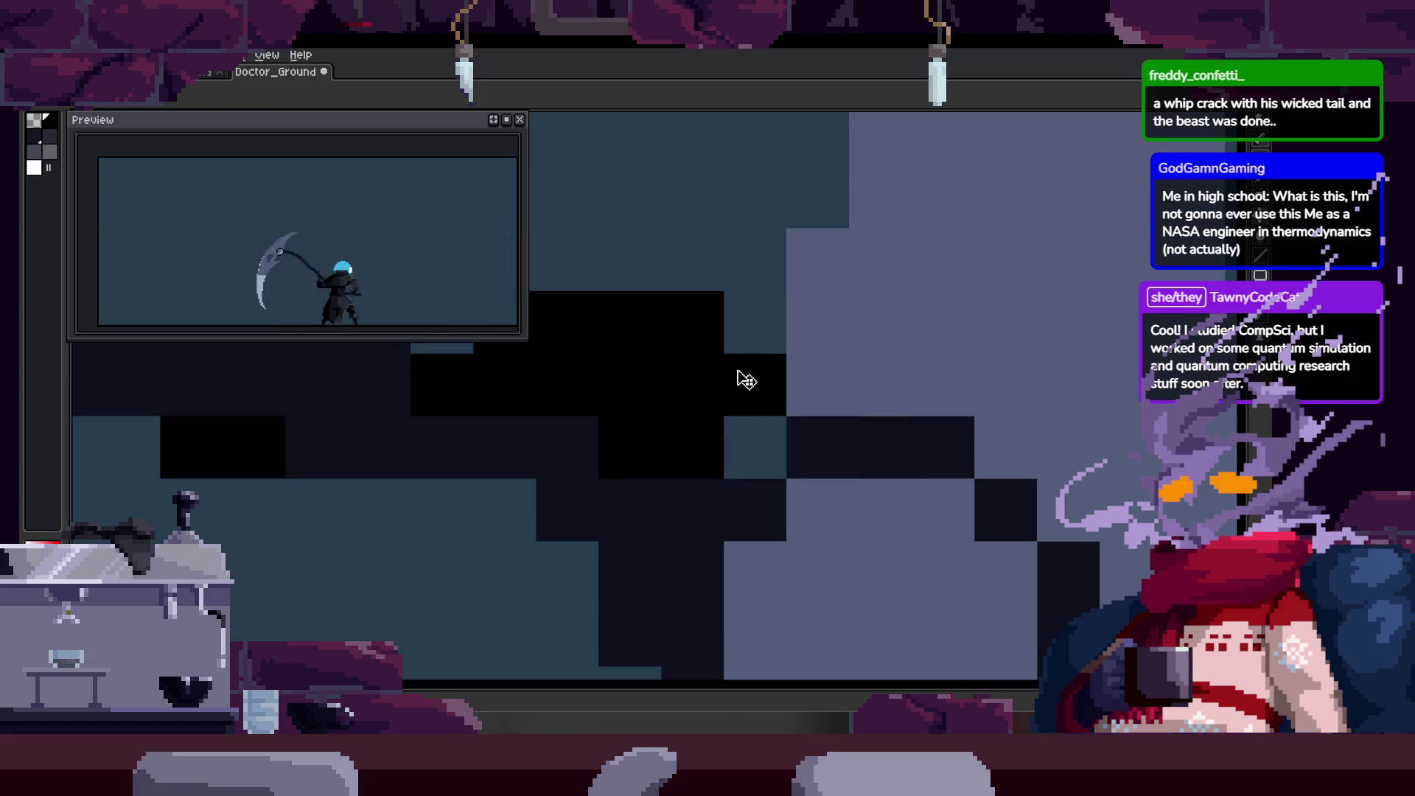
scroll(718, 407, "down", 1)
scroll(771, 413, "down", 4)
key("ctrl+s")
scroll(795, 415, "down", 1)
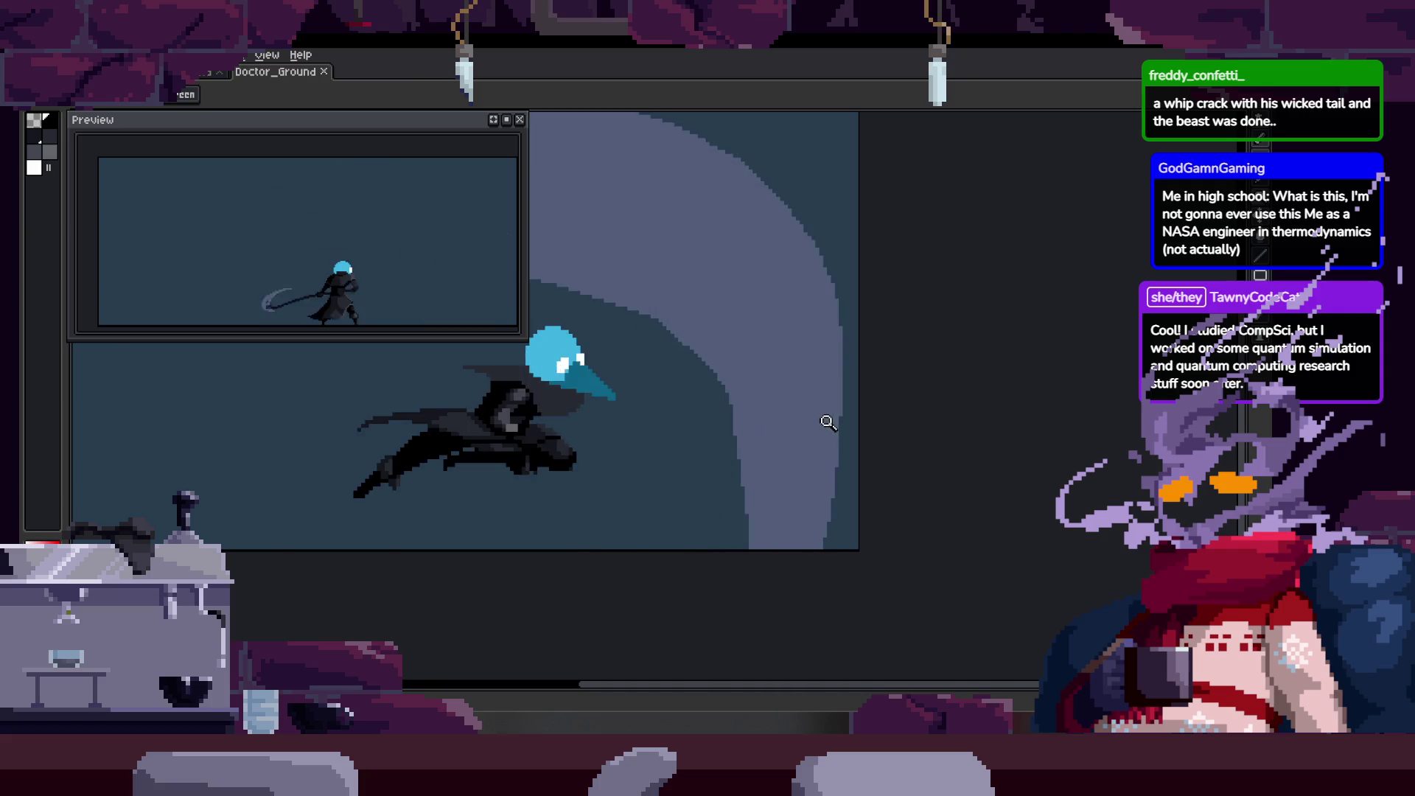
Save Doctor_Ground and toggle the tagged attack timeline back into view.
key("ctrl")
key("ctrl+s")
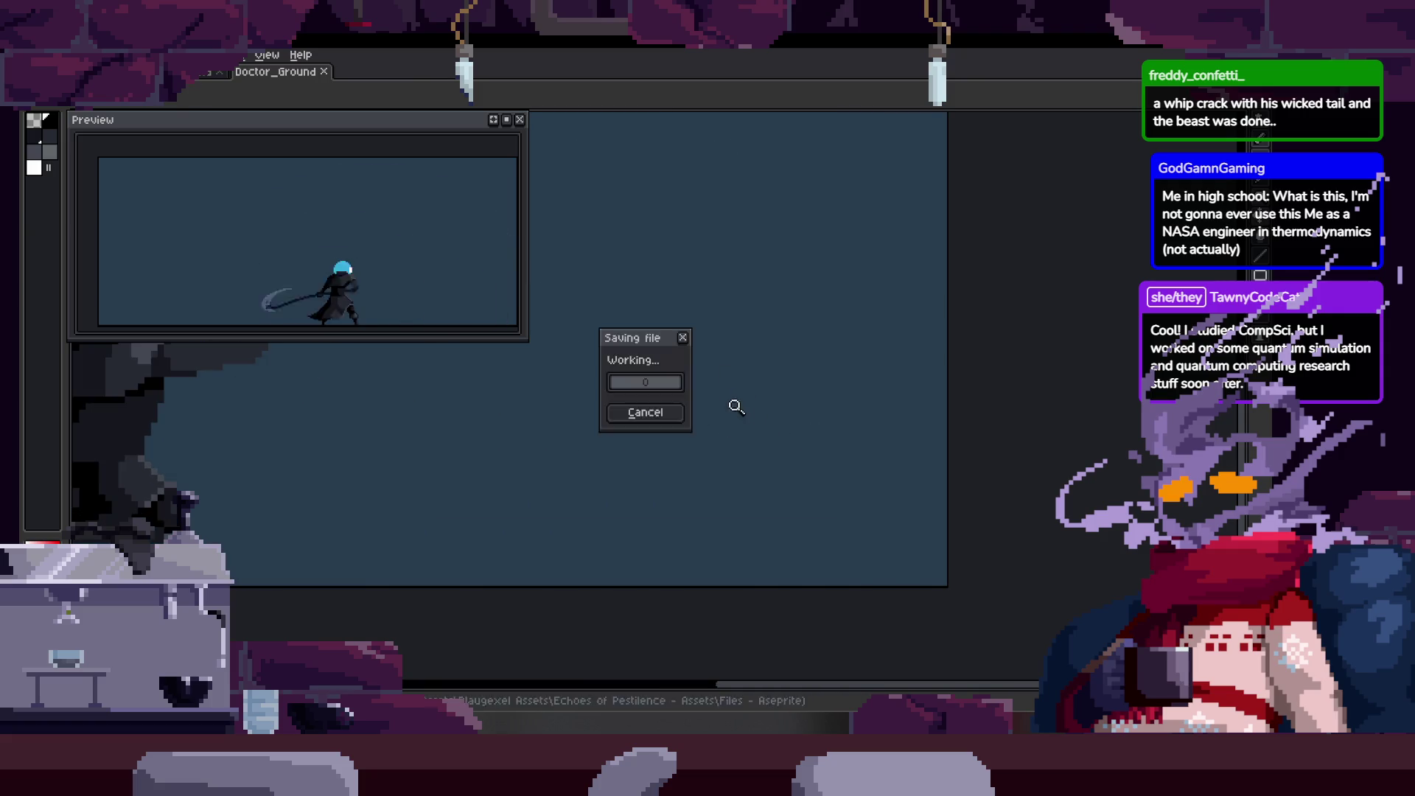
key("Tab")
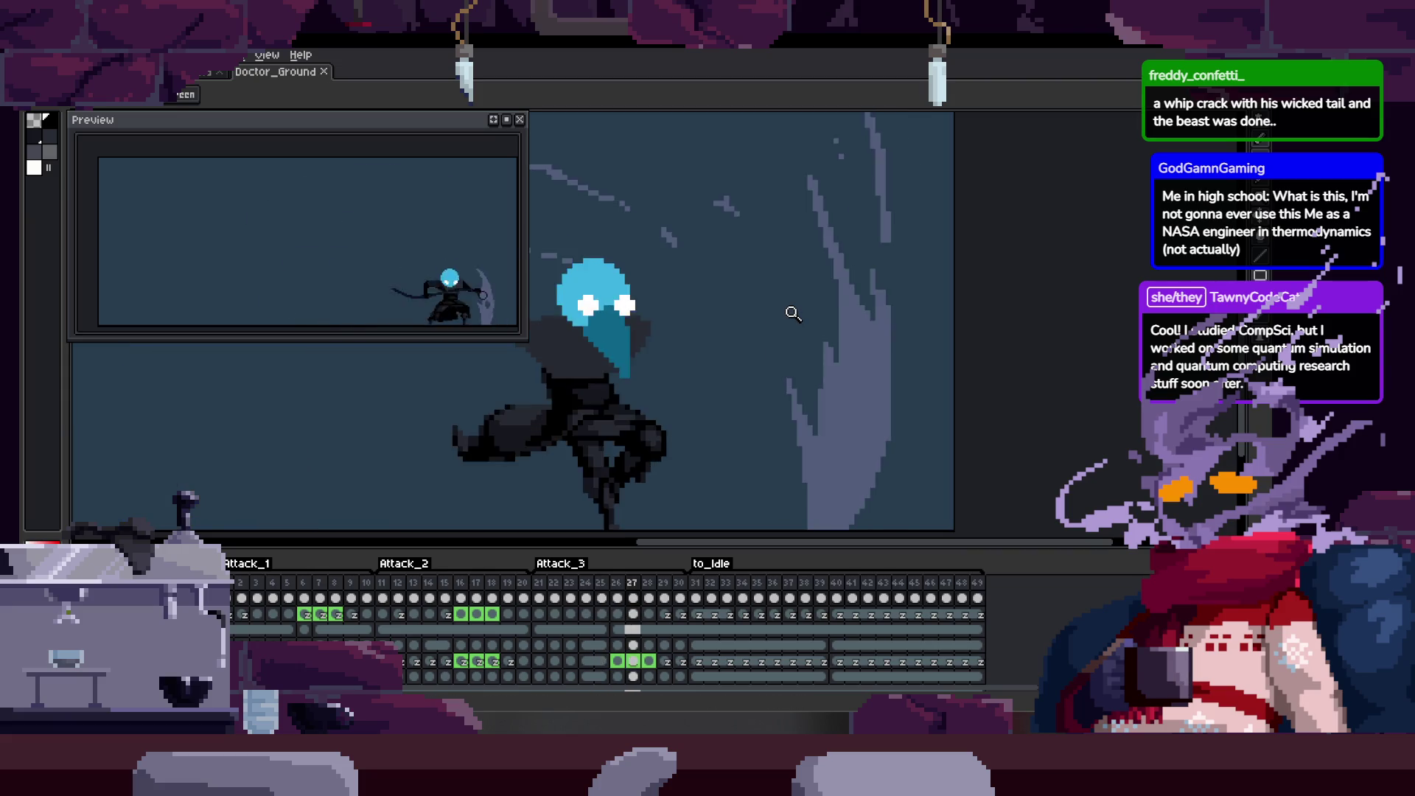
key("Tab")
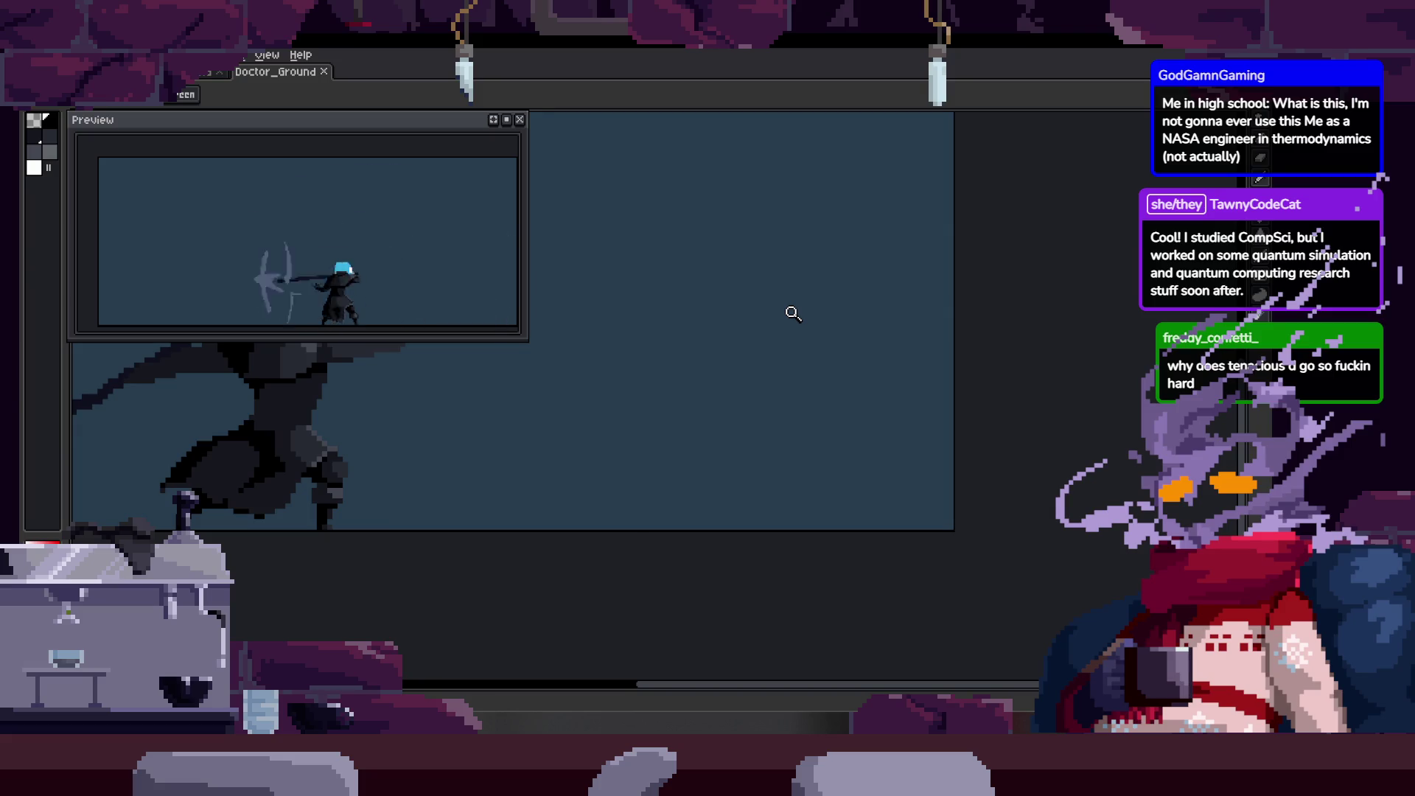
key("Tab")
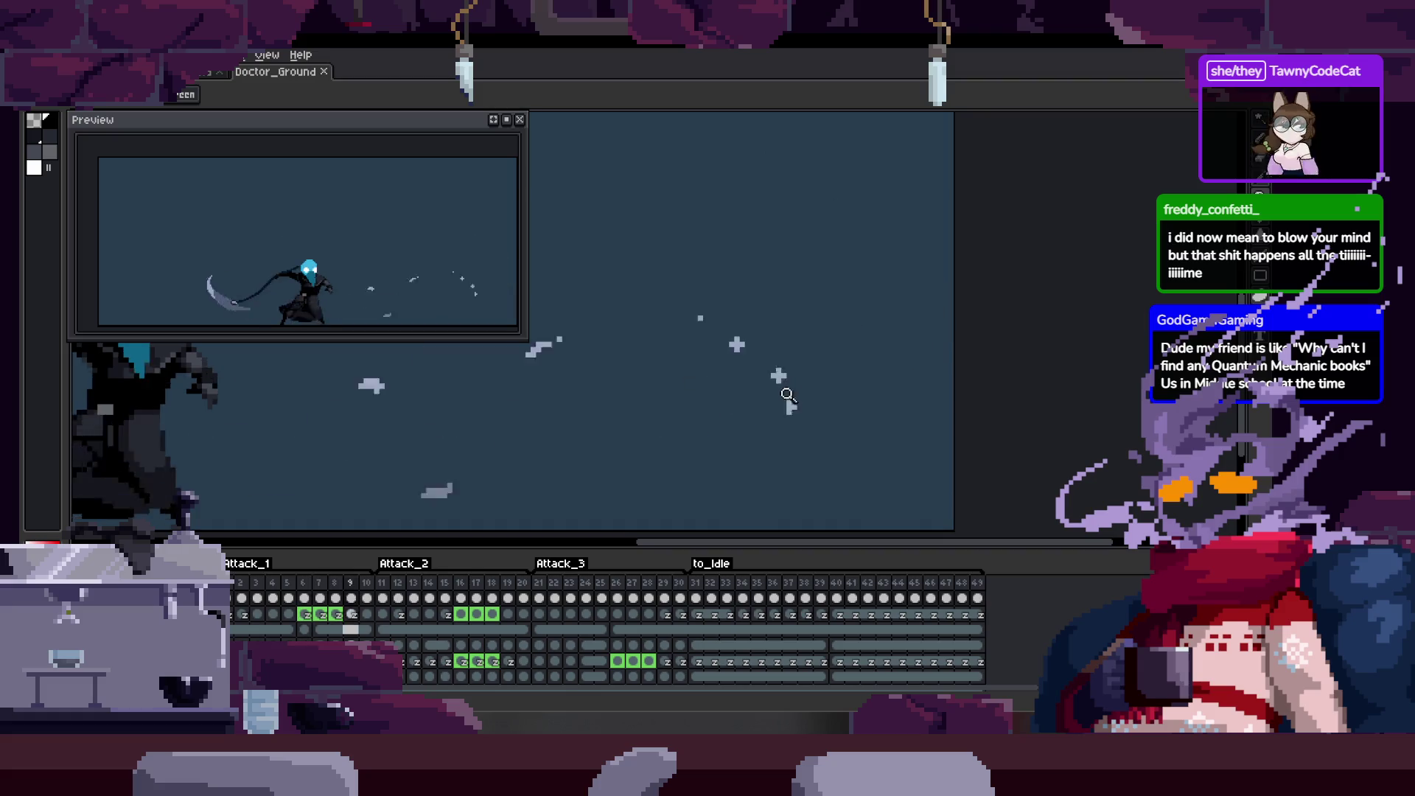
scroll(700, 377, "down", 1)
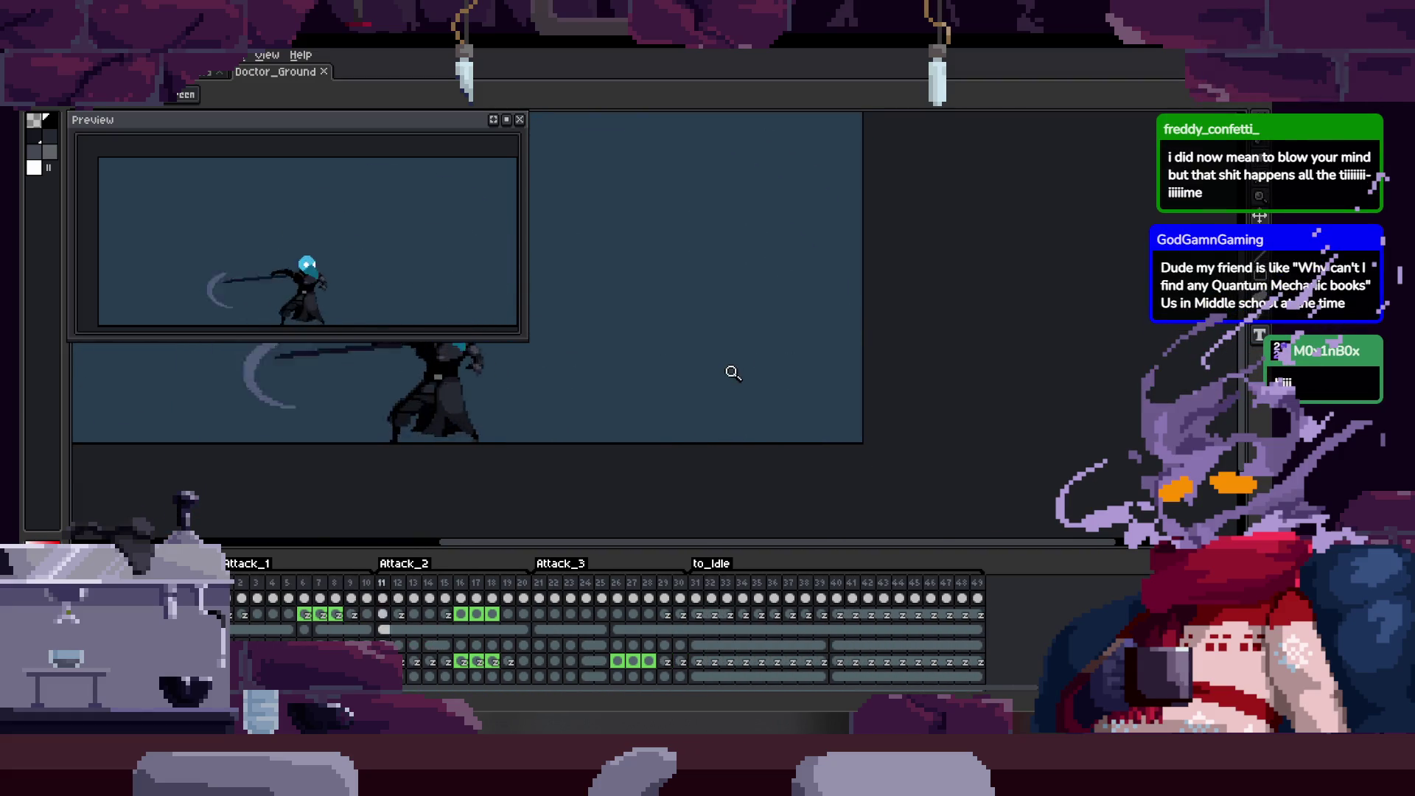
scroll(740, 360, "up", 1)
scroll(742, 365, "down", 1)
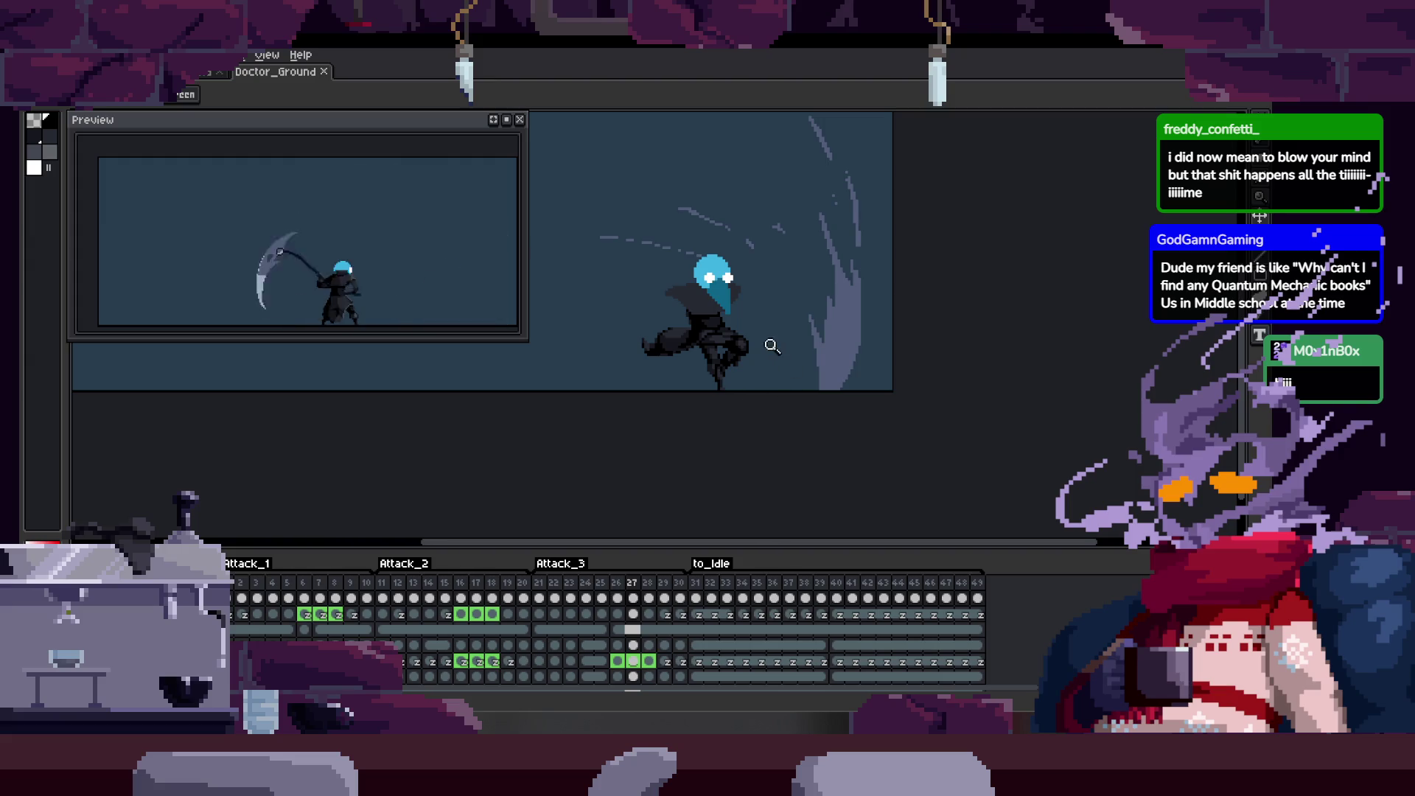
scroll(762, 321, "up", 1)
scroll(797, 287, "up", 1)
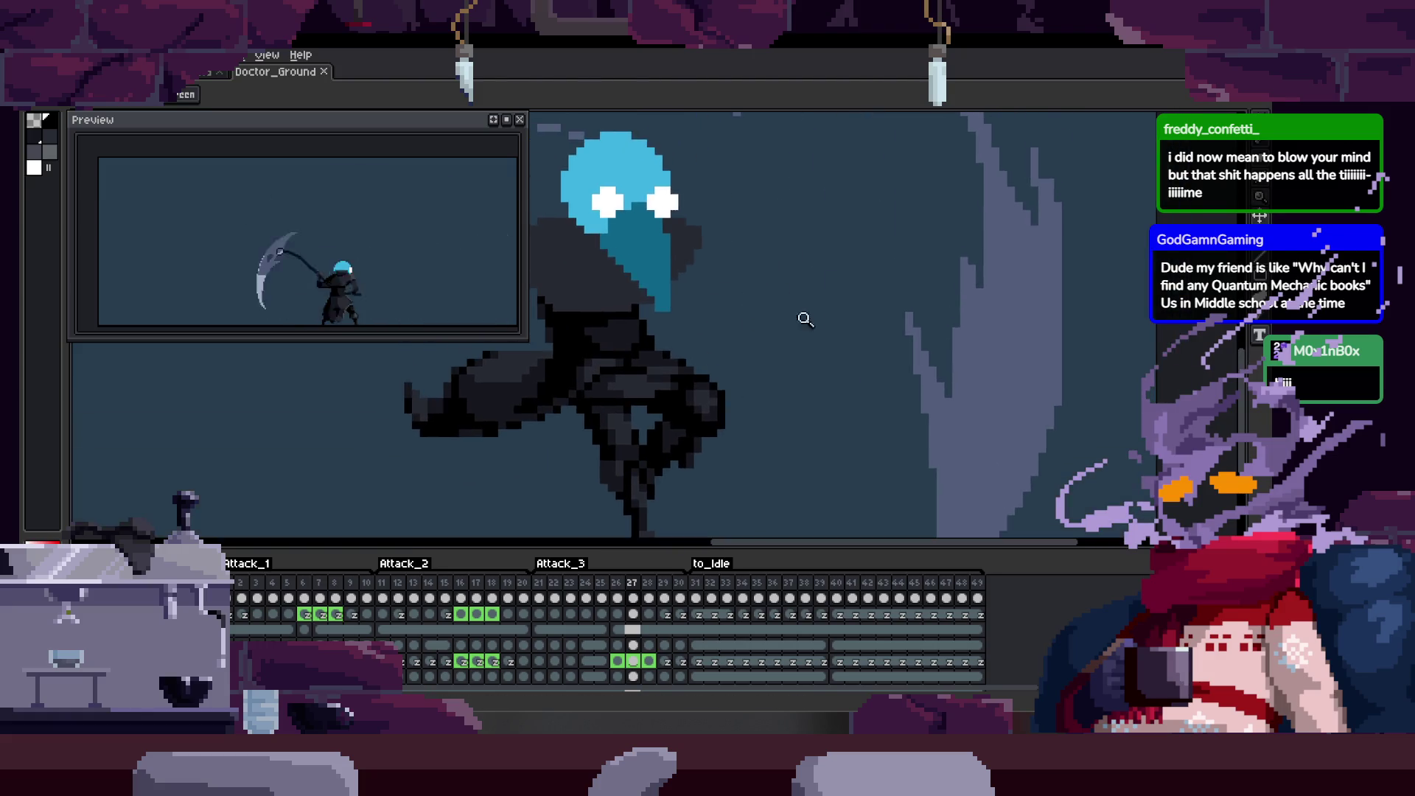
scroll(812, 317, "down", 2)
scroll(752, 355, "up", 2)
scroll(789, 403, "down", 1)
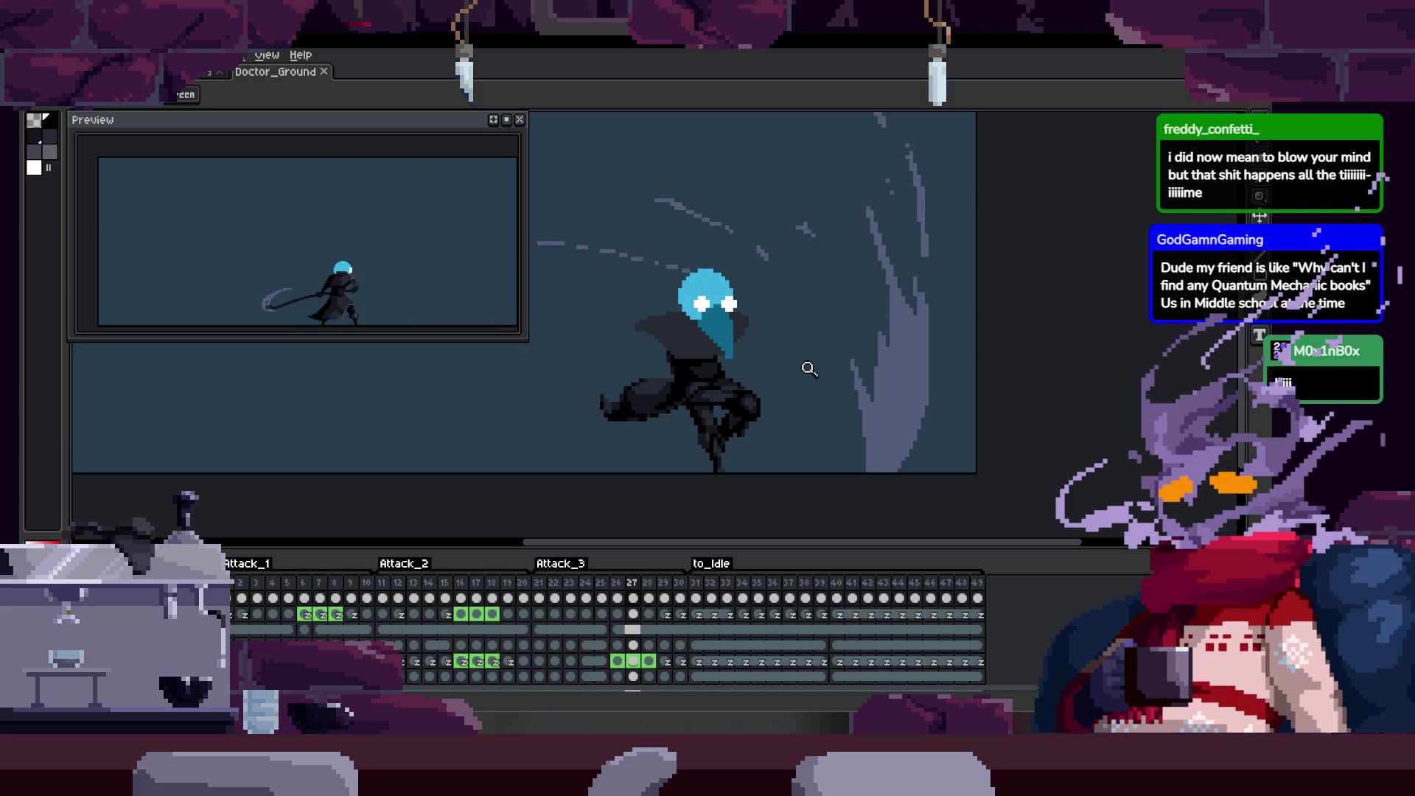
scroll(707, 387, "down", 1)
scroll(663, 265, "up", 2)
scroll(688, 261, "up", 2)
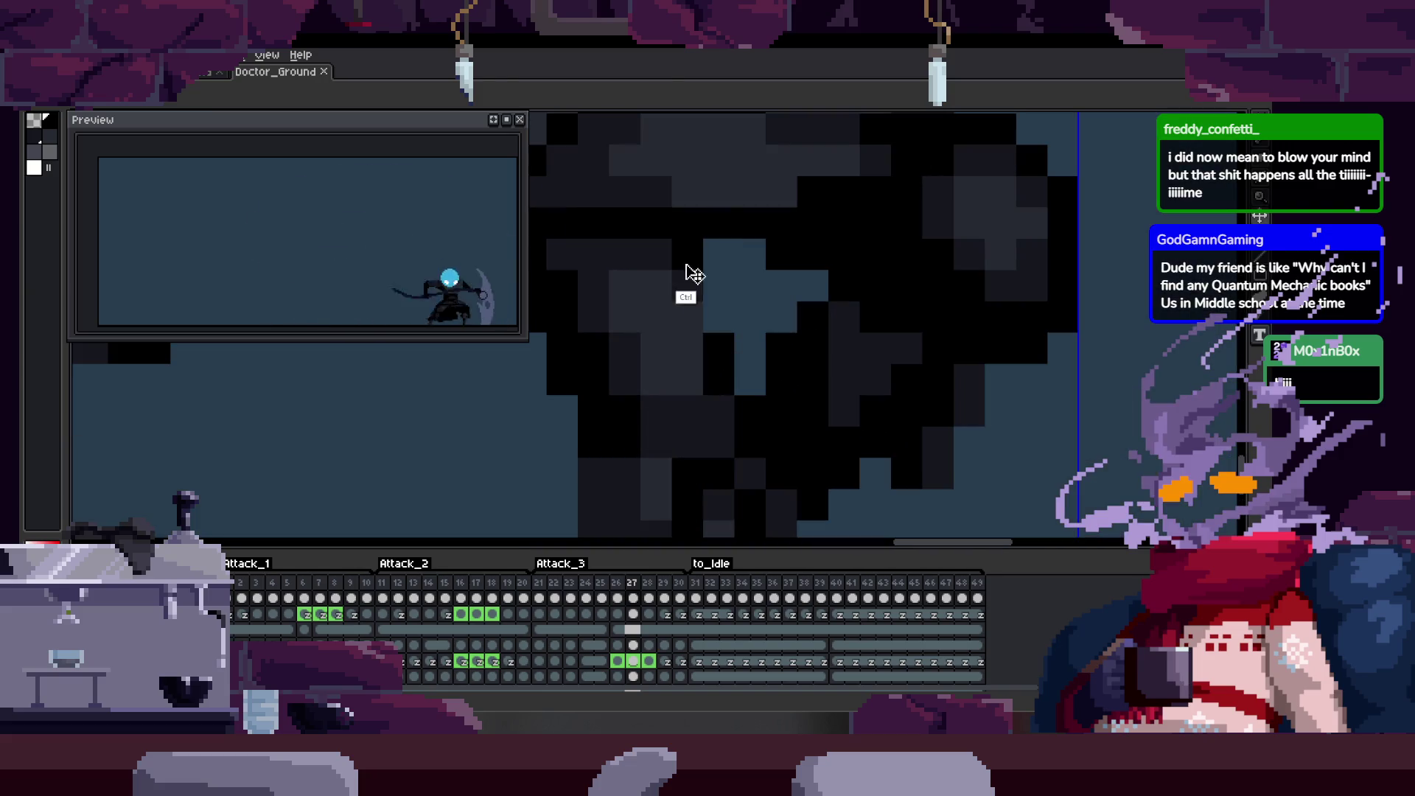
scroll(705, 363, "down", 3)
scroll(674, 317, "up", 1)
scroll(719, 284, "up", 2)
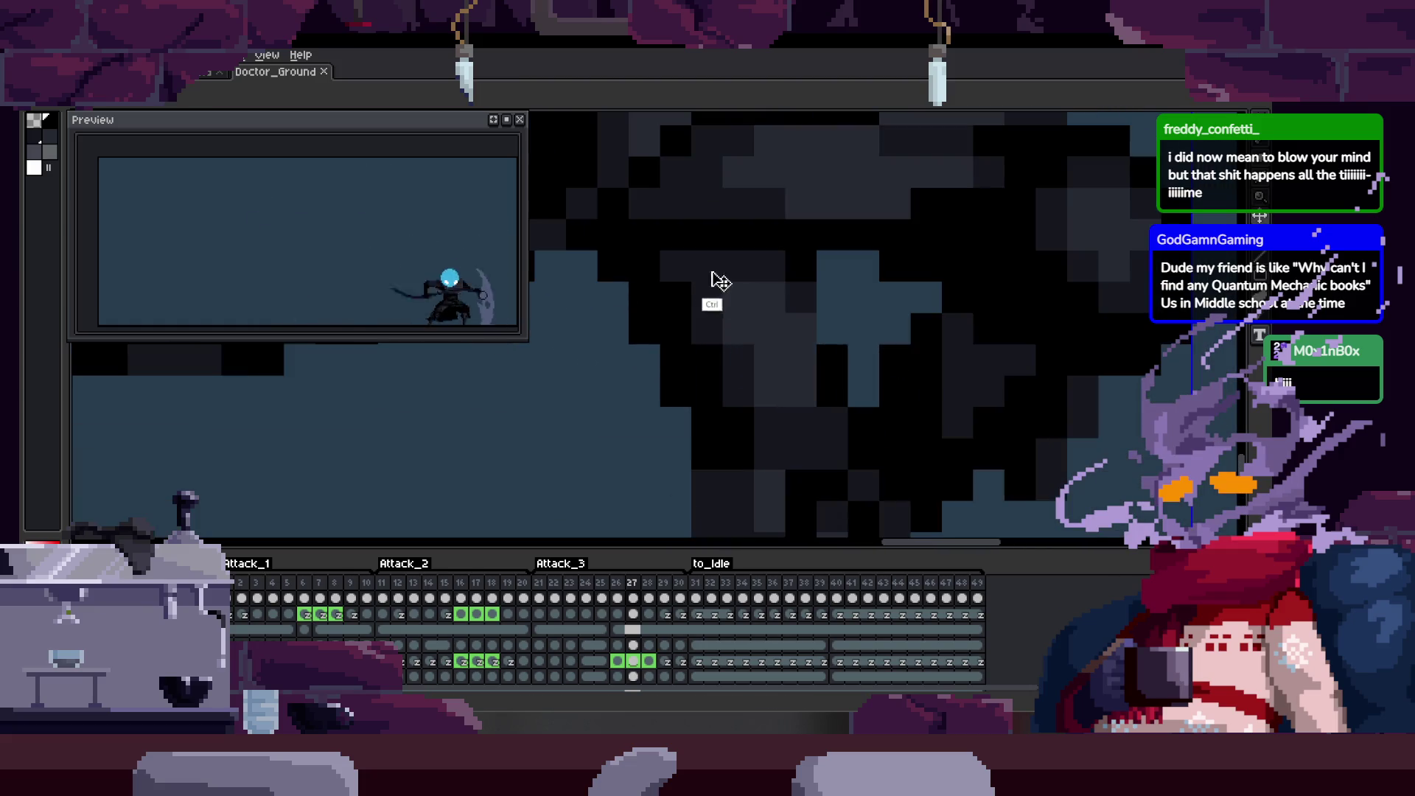
scroll(675, 357, "up", 1)
scroll(675, 357, "down", 1)
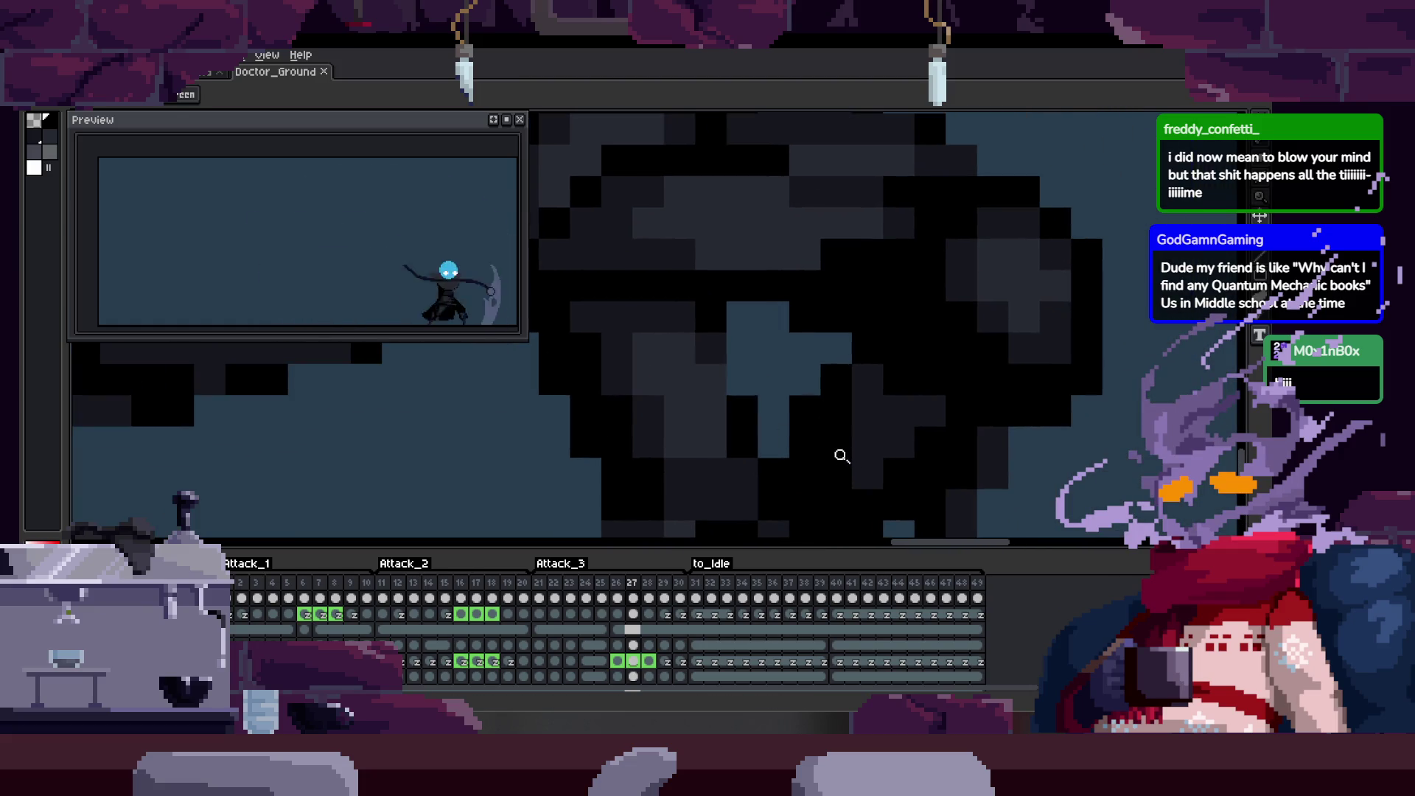
scroll(760, 349, "up", 1)
scroll(760, 349, "down", 2)
scroll(809, 376, "up", 1)
scroll(830, 321, "up", 1)
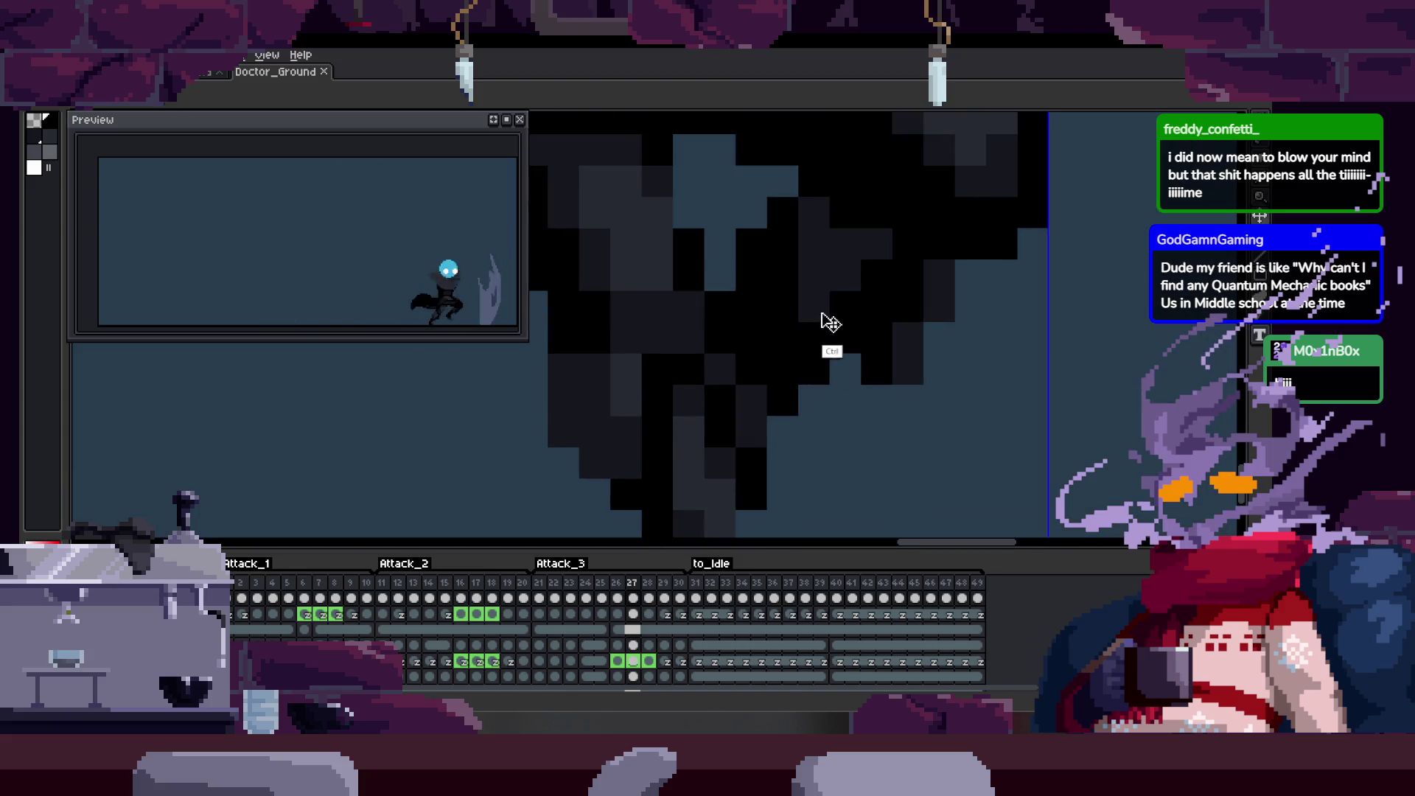
scroll(820, 336, "down", 1)
scroll(779, 373, "up", 1)
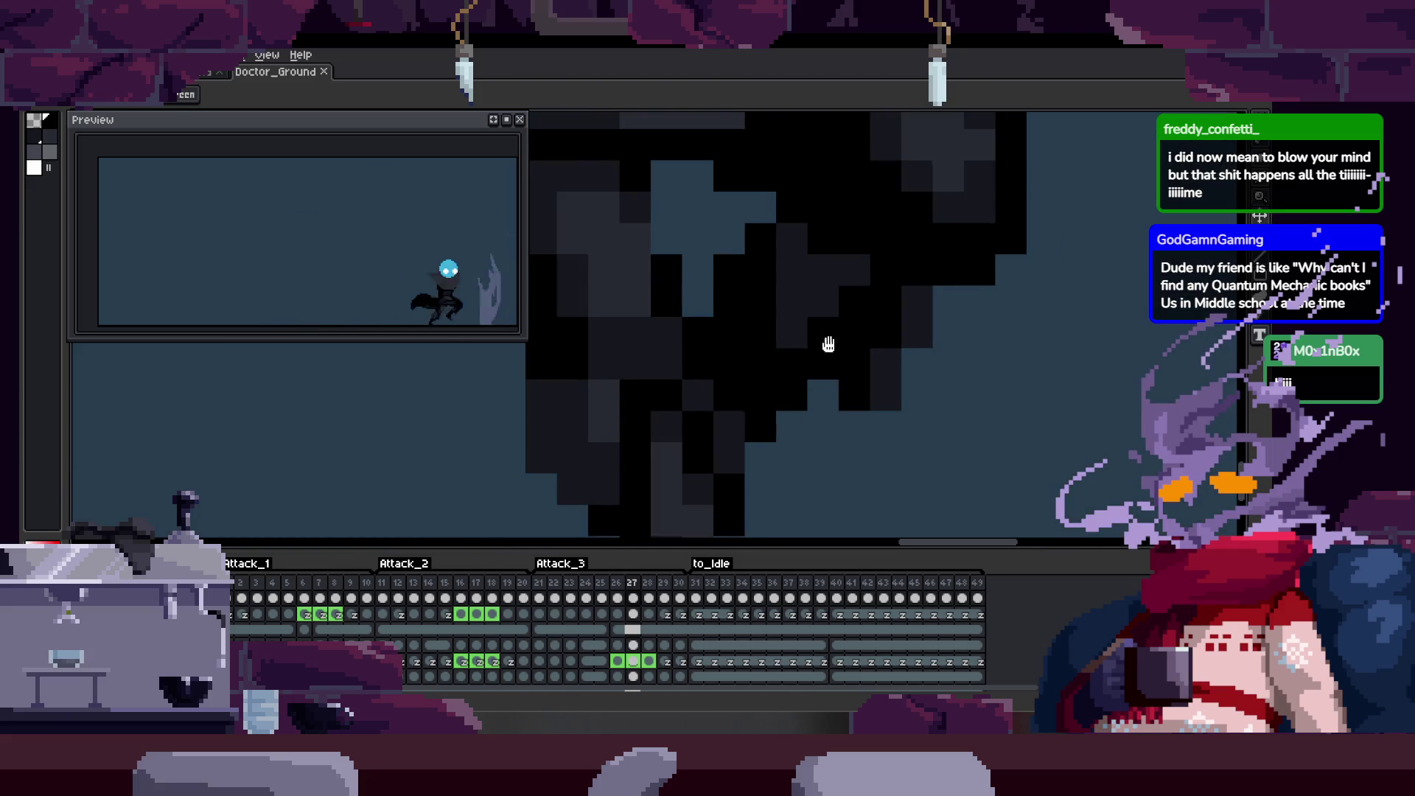
scroll(806, 331, "up", 1)
scroll(806, 303, "down", 1)
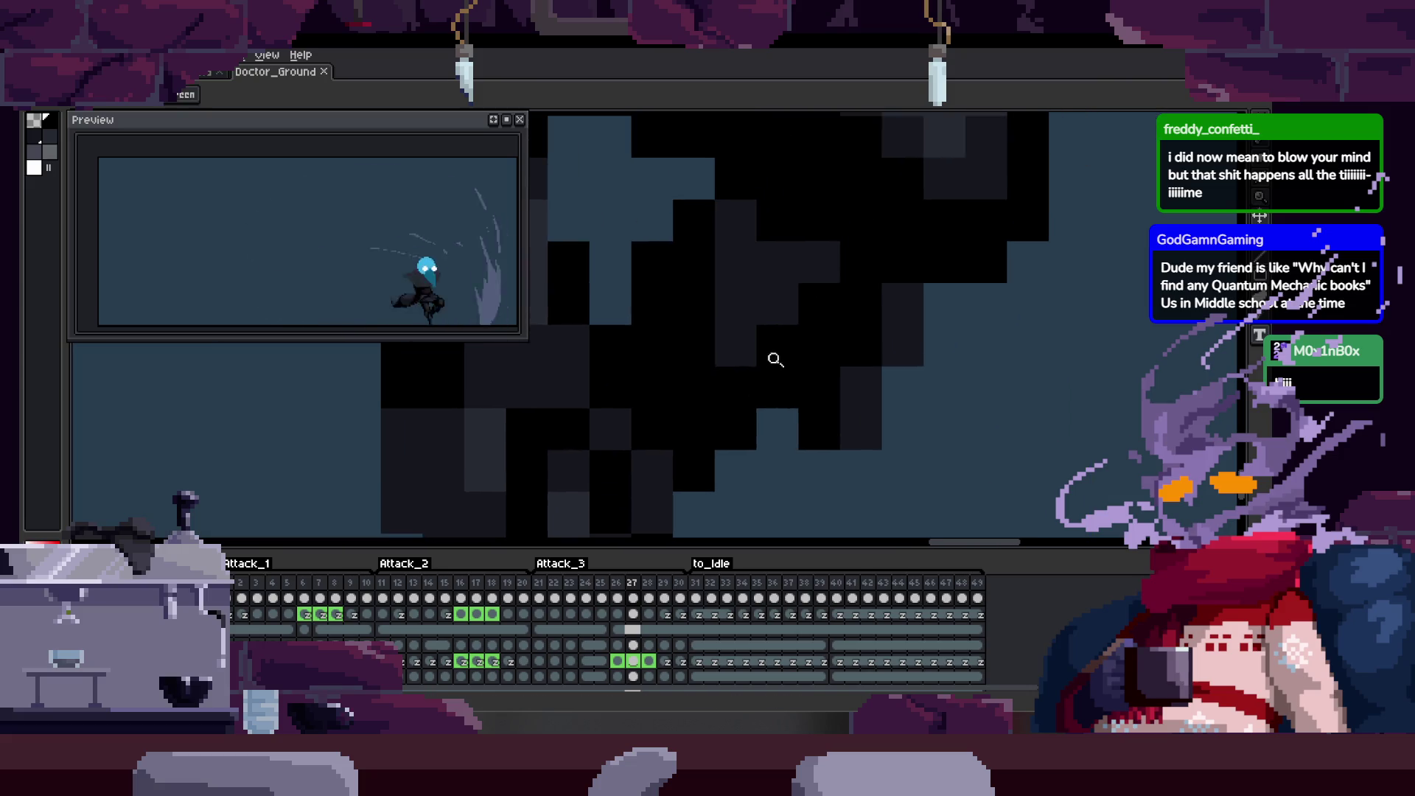
scroll(774, 359, "down", 2)
Step forward onto an Attack_3 frame to examine the cloaked body.
key("Right")
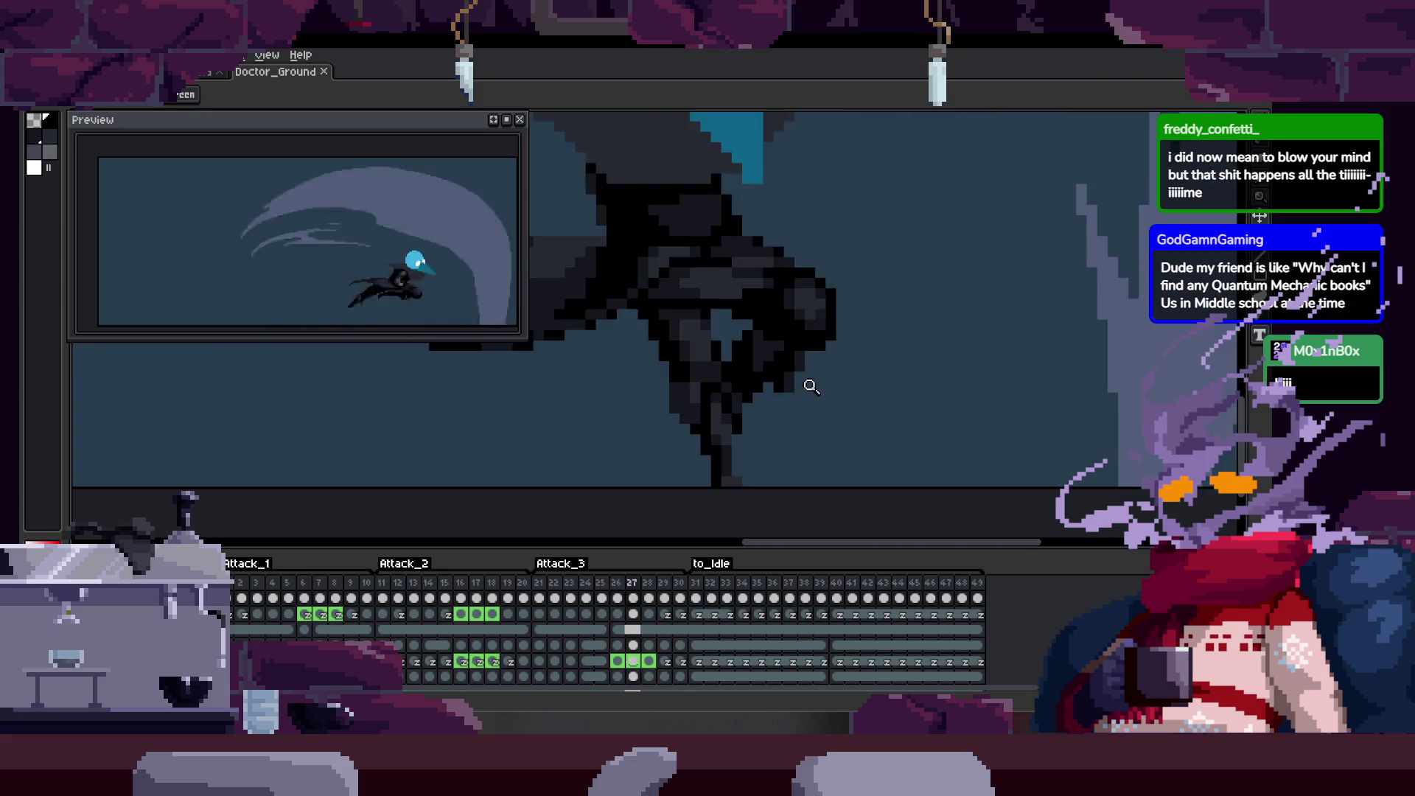
Flip between frames 27 and 30 to check the pose, zoom on the figure and save.
key("Right")
scroll(848, 420, "down", 1)
key("Left")
key("Left")
scroll(843, 404, "up", 1)
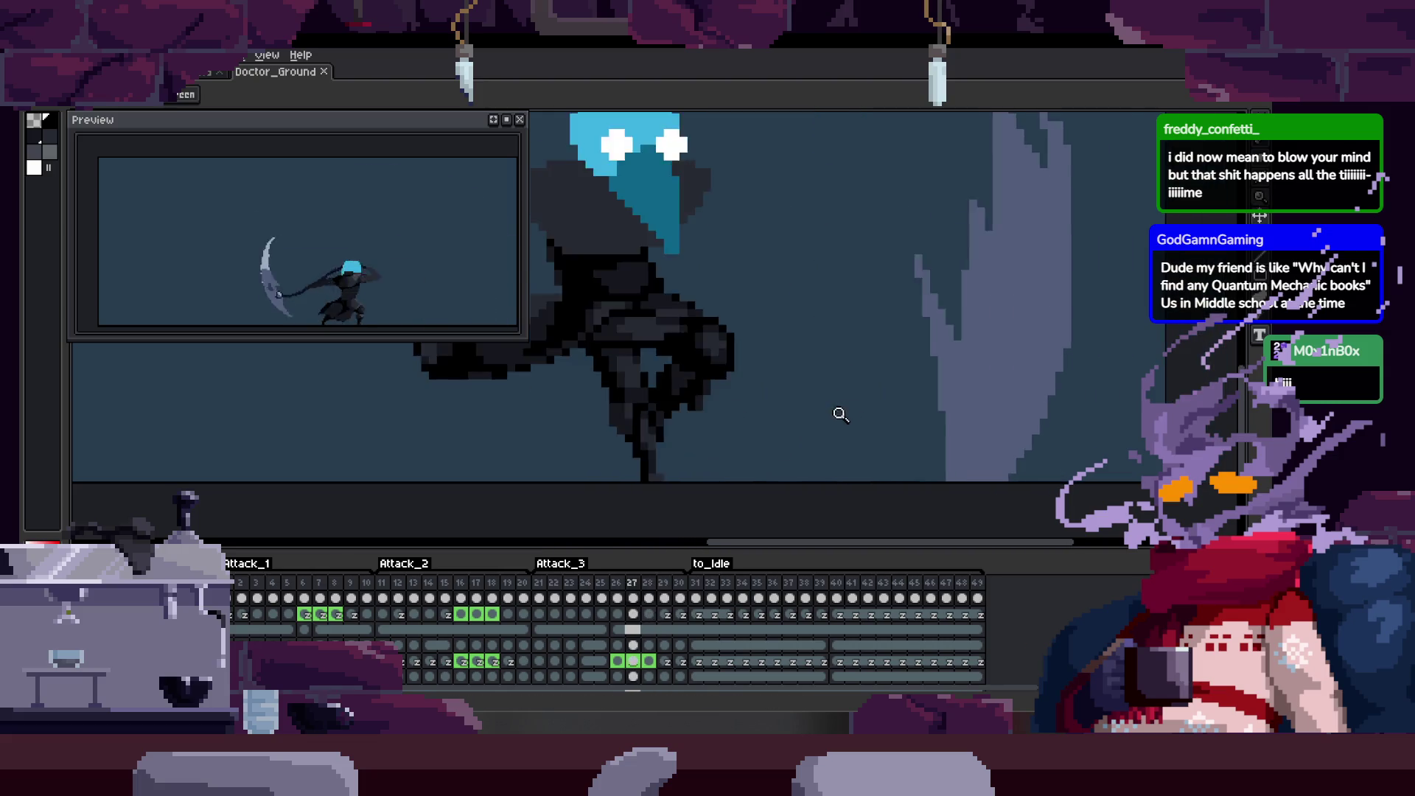
key("Right")
key("Right")
key("Left")
key("Left")
key("Right")
key("Right")
key("Right")
key("Left")
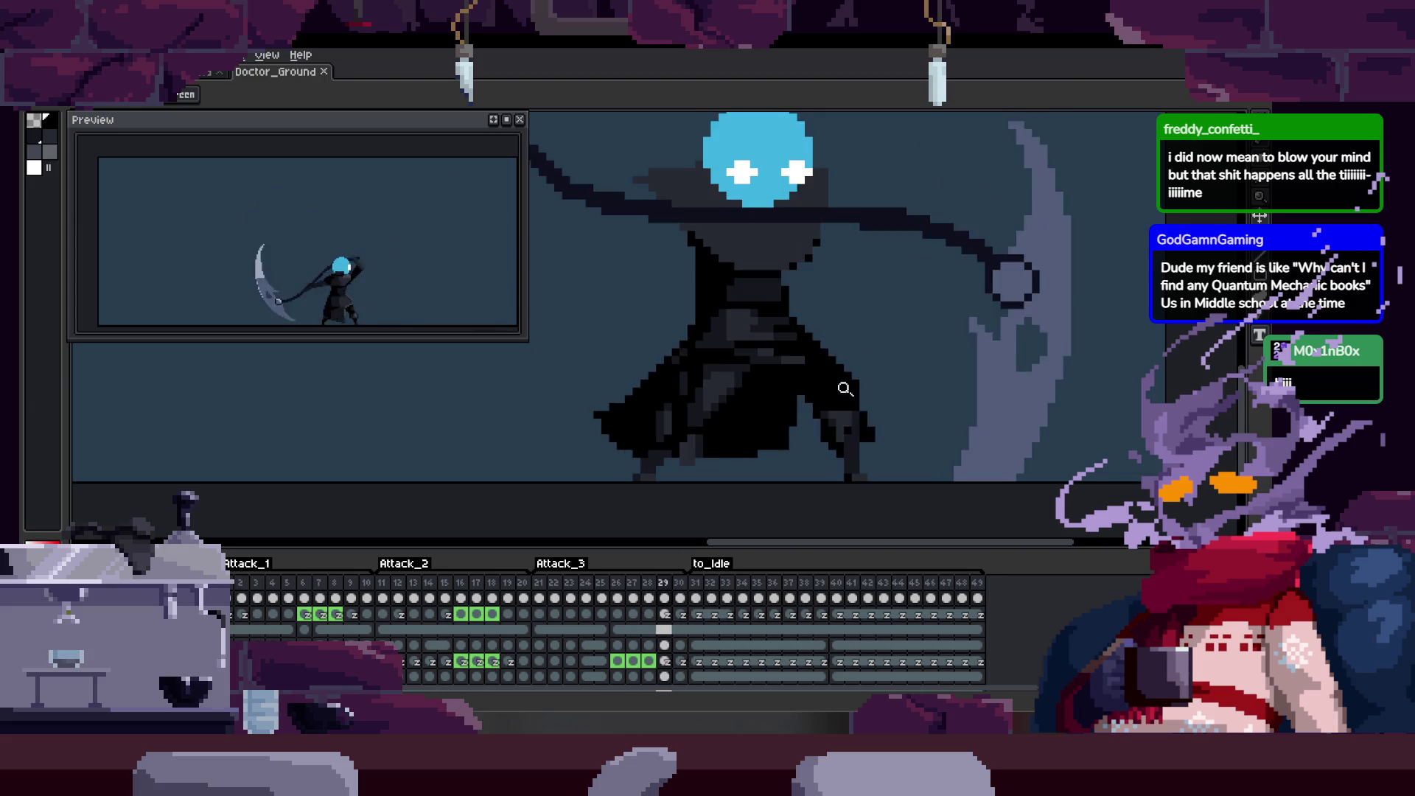
key("Right")
key("Right")
key("Left")
scroll(807, 382, "down", 1)
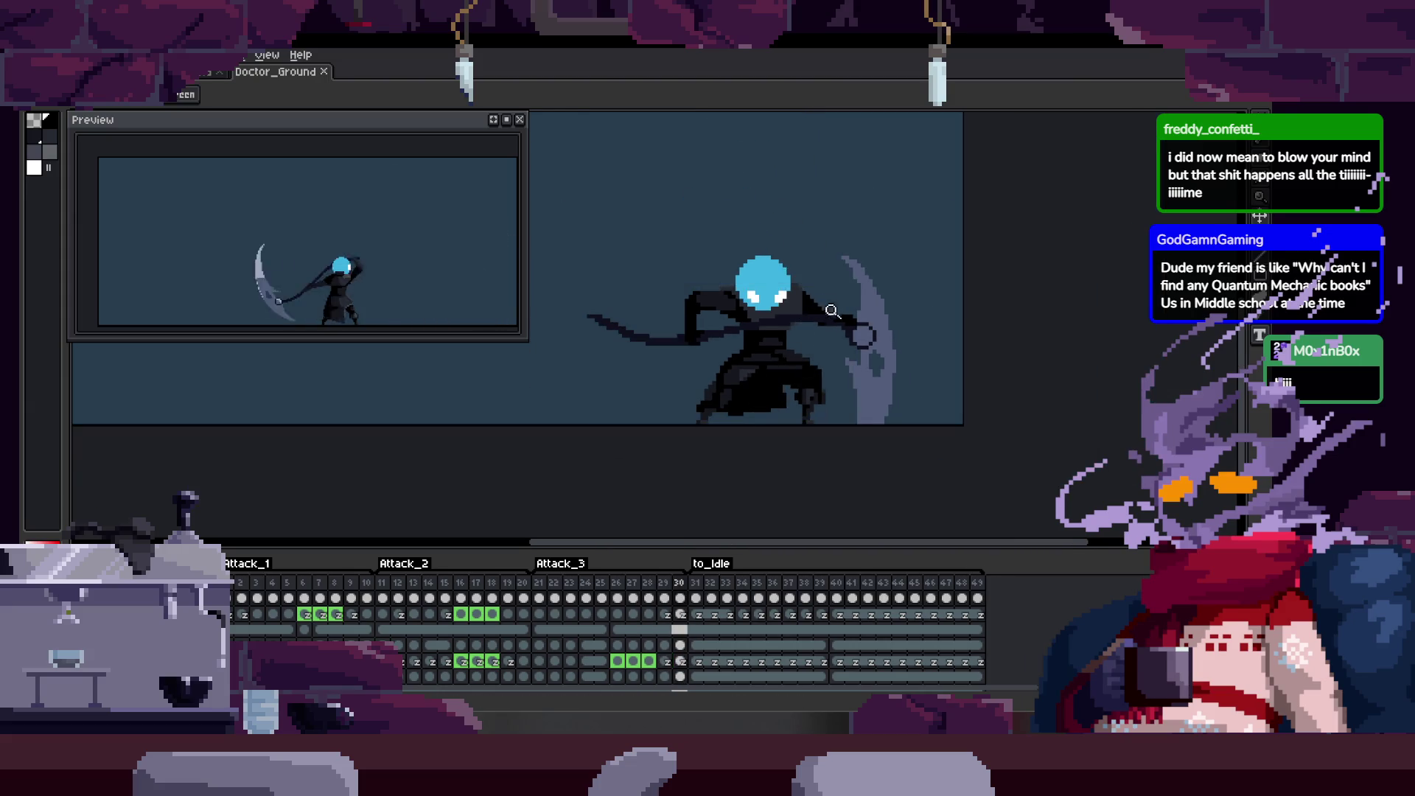
scroll(784, 371, "up", 3)
key("z")
scroll(771, 399, "down", 2)
scroll(789, 451, "down", 2)
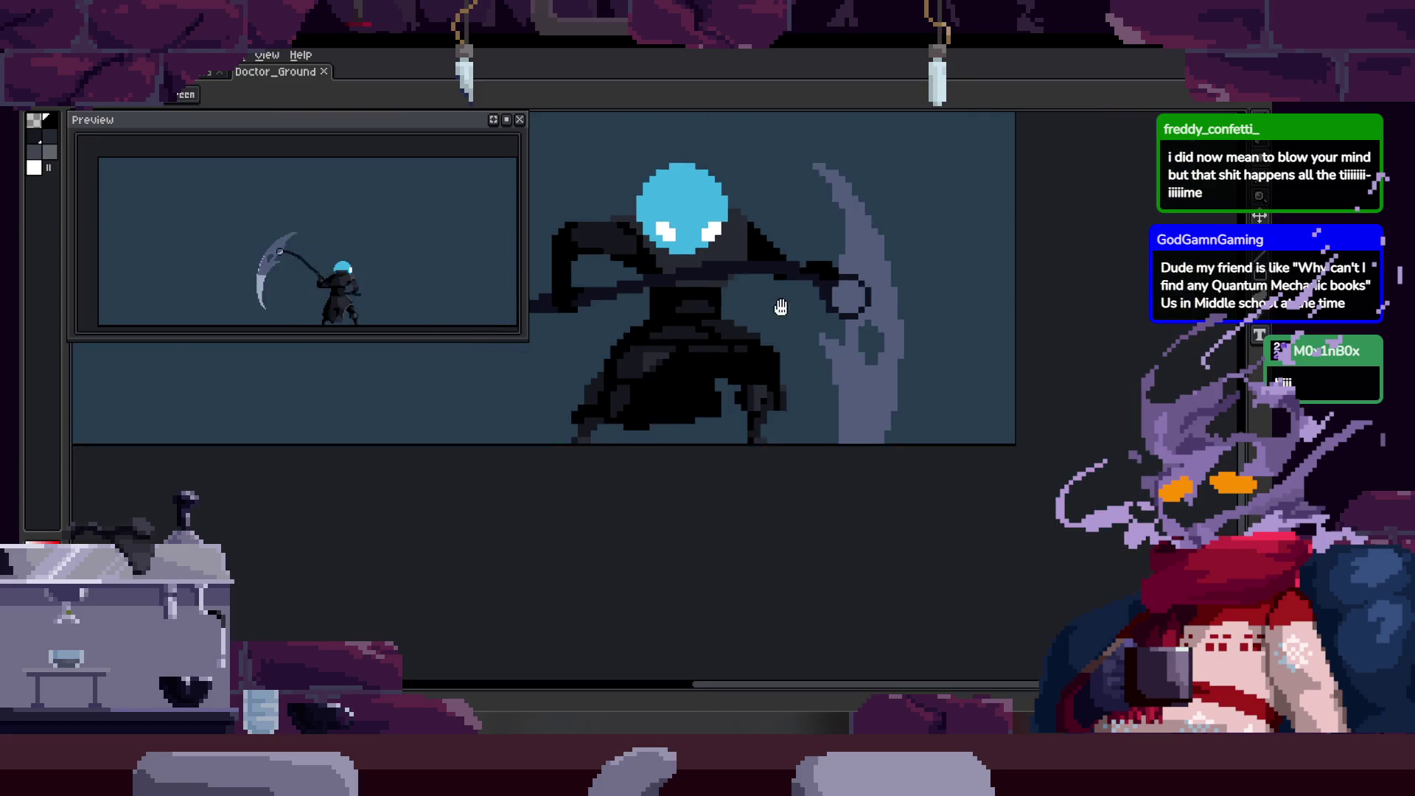
scroll(808, 318, "up", 2)
left_click_drag(808, 318, 814, 364)
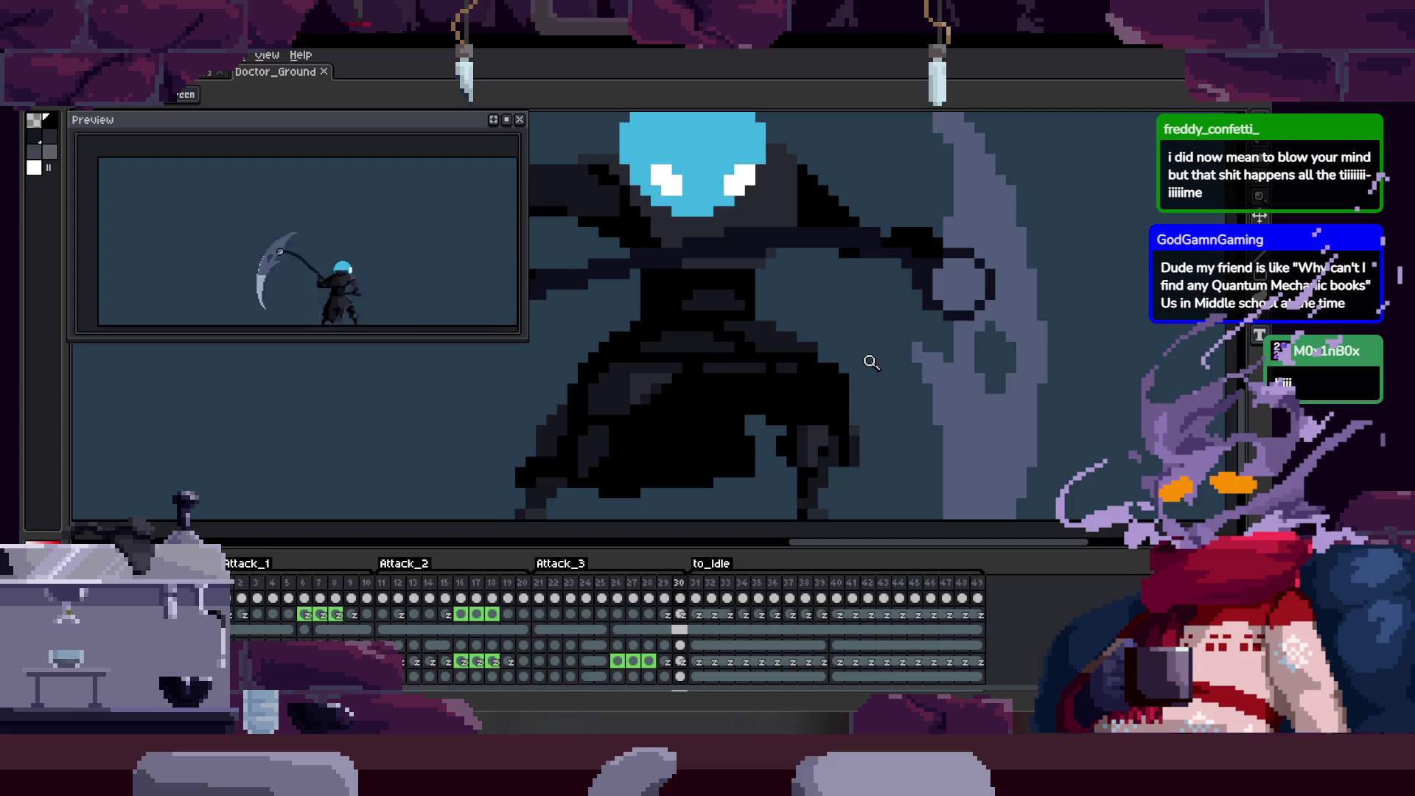
key("ctrl")
scroll(845, 392, "down", 2)
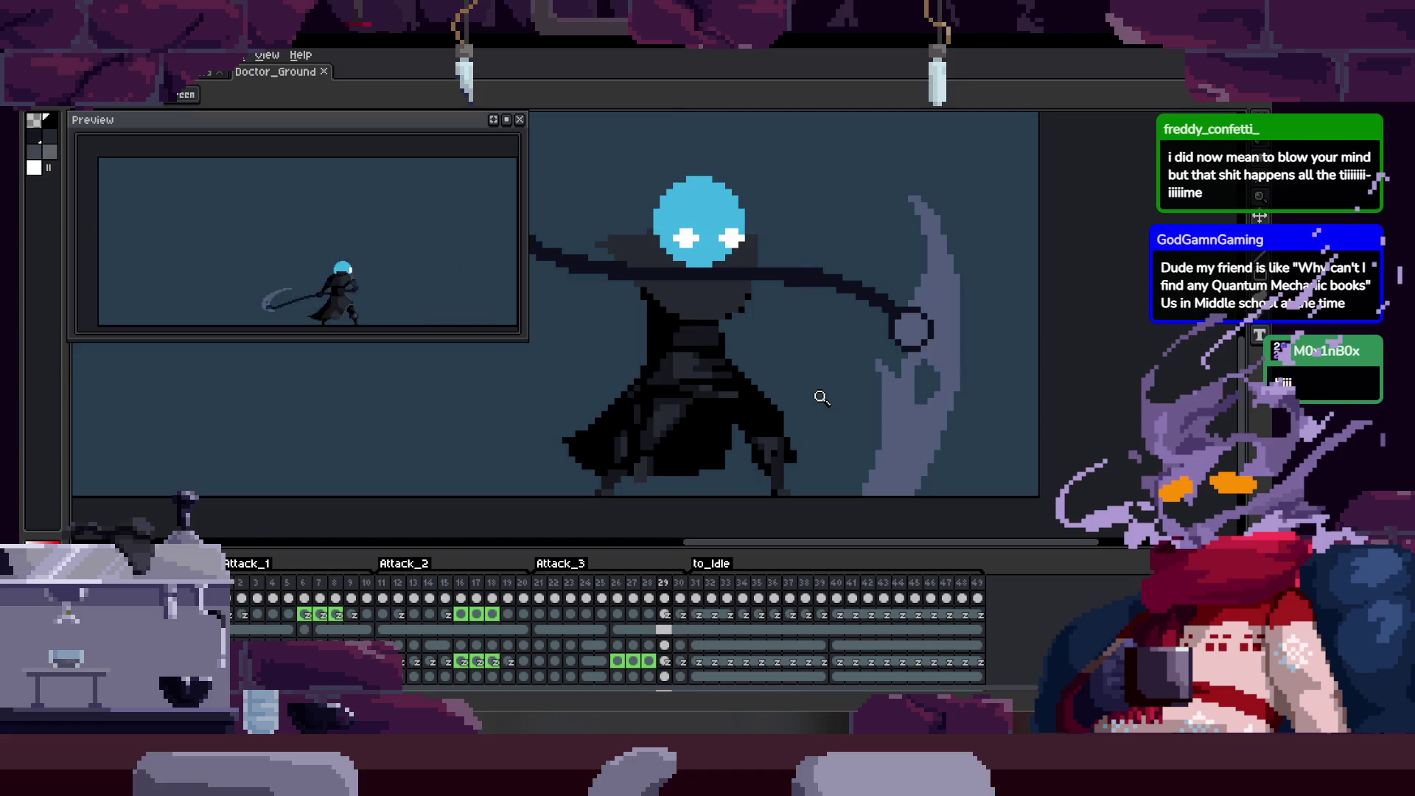
scroll(819, 401, "up", 2)
key("ctrl+s")
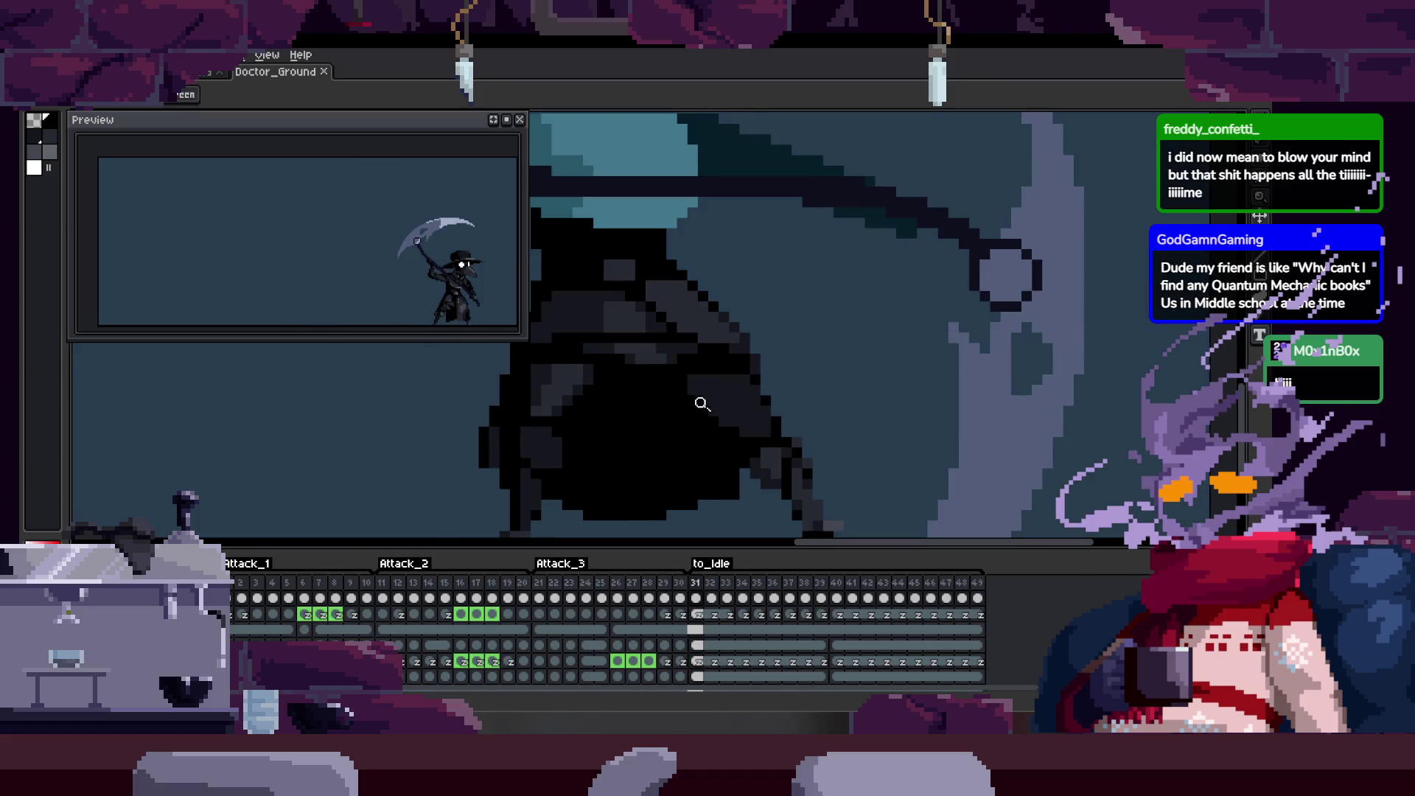
scroll(833, 344, "down", 1)
Inspect frames around 32 up close and save Doctor_Ground again.
key("Right")
key("Right")
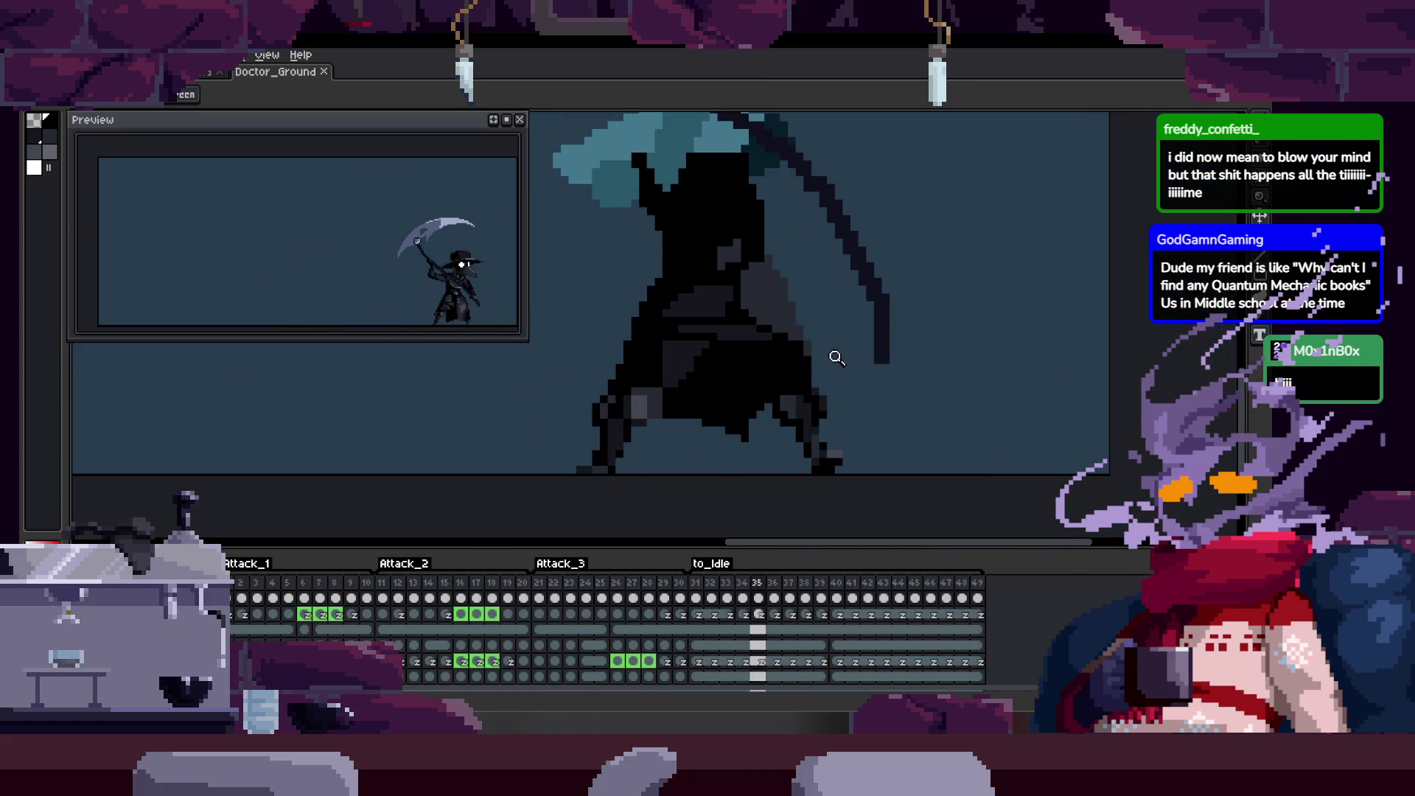
key("Left")
key("Left")
key("Left")
key("Left")
key("Left")
key("Right")
key("Right")
scroll(815, 346, "down", 2)
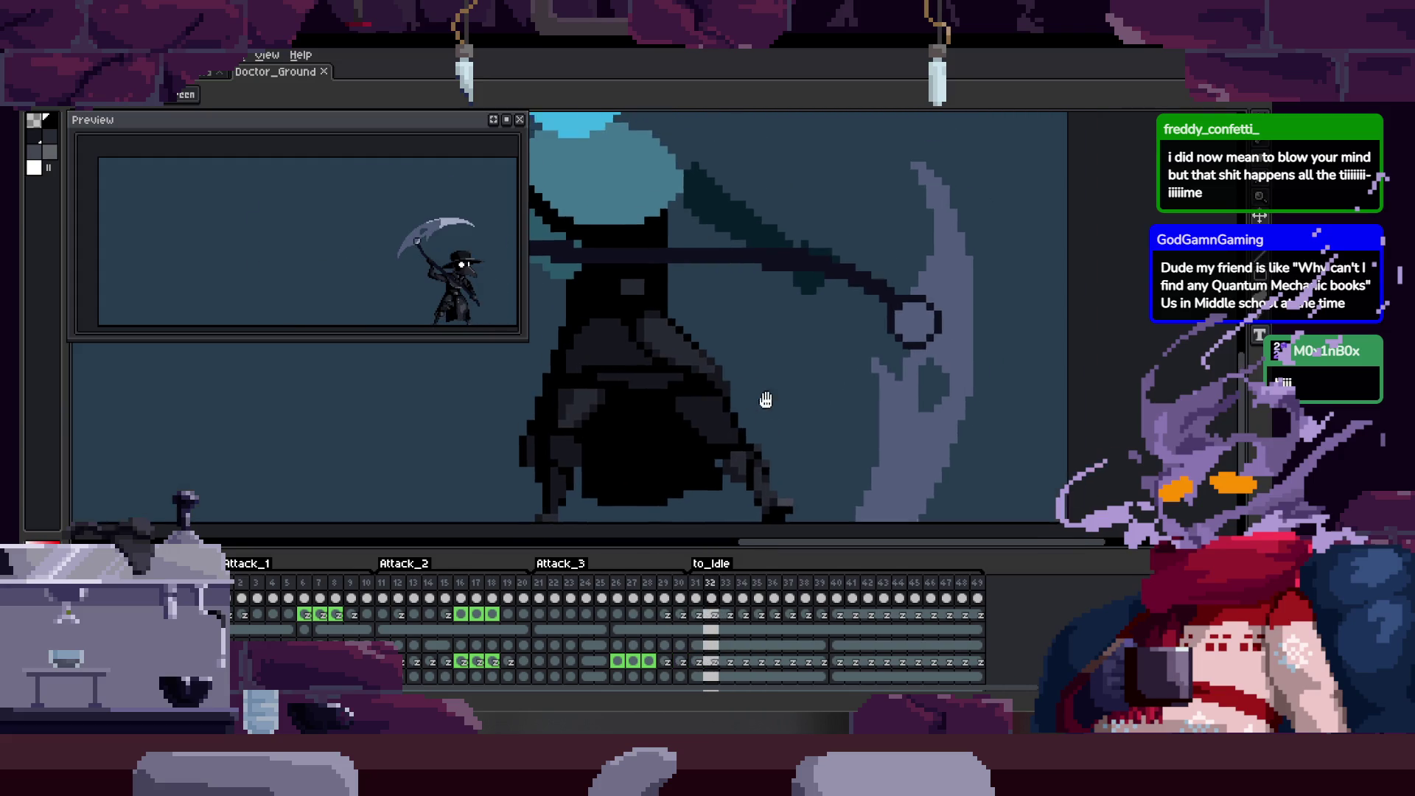
key("Right")
key("Left")
scroll(841, 305, "up", 3)
scroll(840, 305, "down", 2)
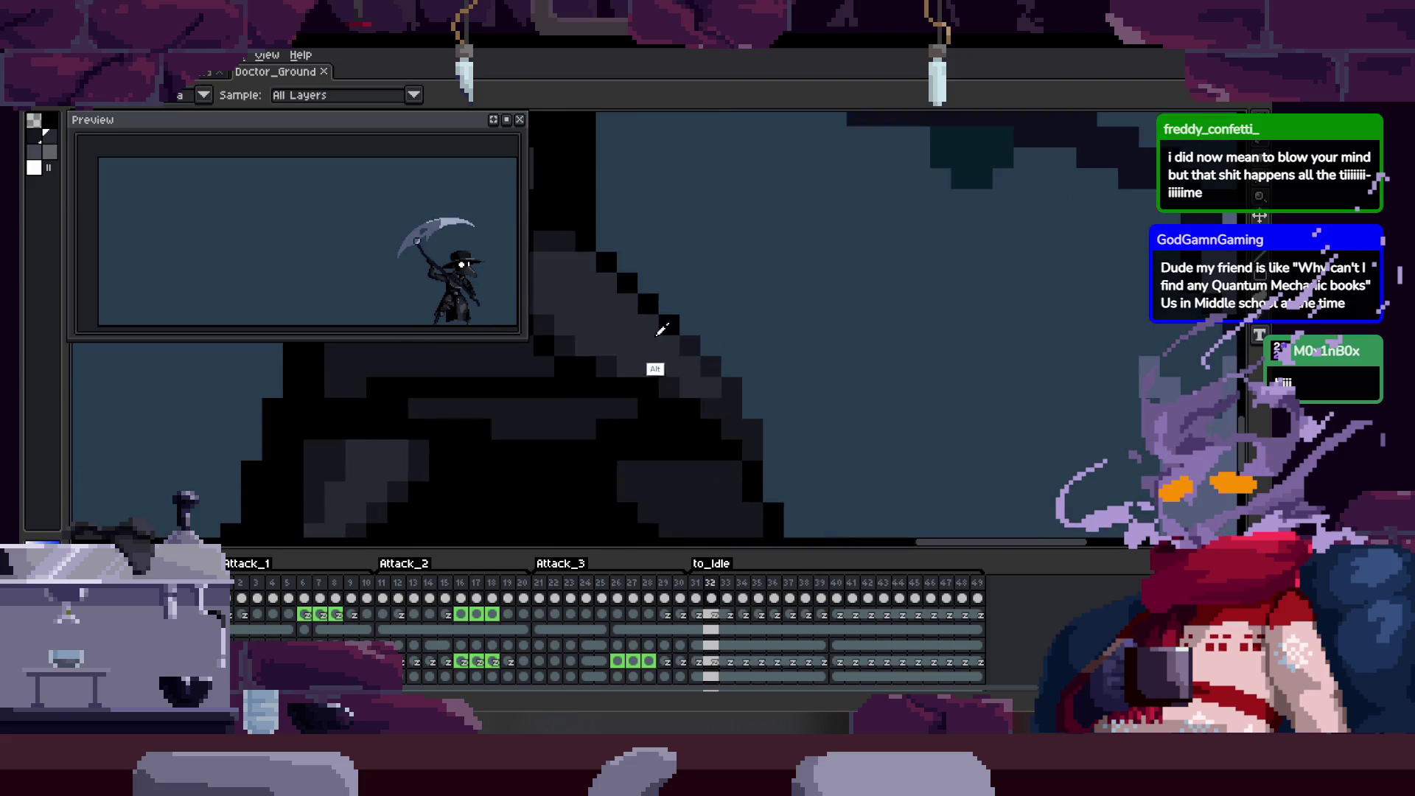
key("ctrl+s")
scroll(740, 363, "up", 2)
scroll(739, 363, "down", 2)
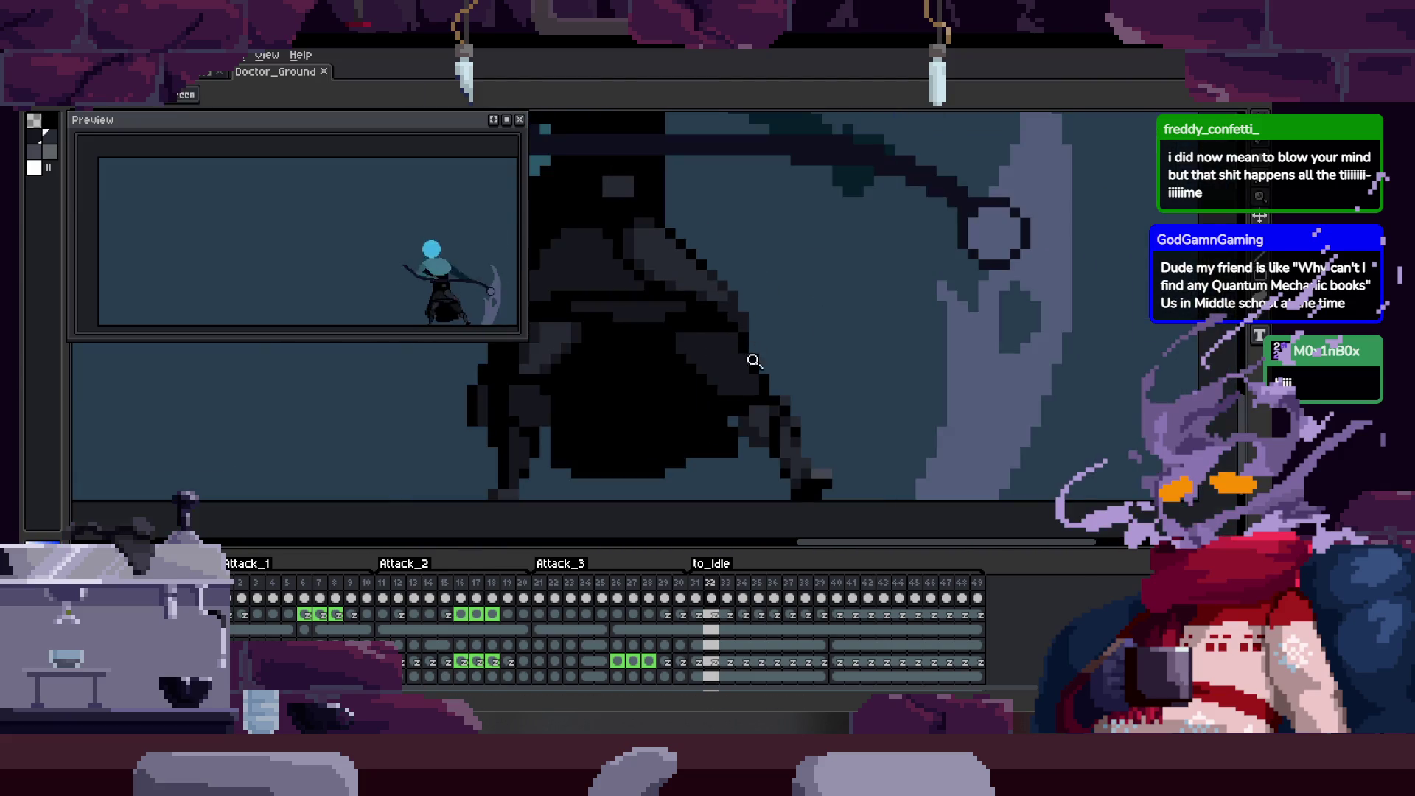
scroll(748, 353, "up", 1)
left_click_drag(774, 379, 781, 402)
Scrub through the later attack frames, save, and bring the lower cloak into view.
key("Right")
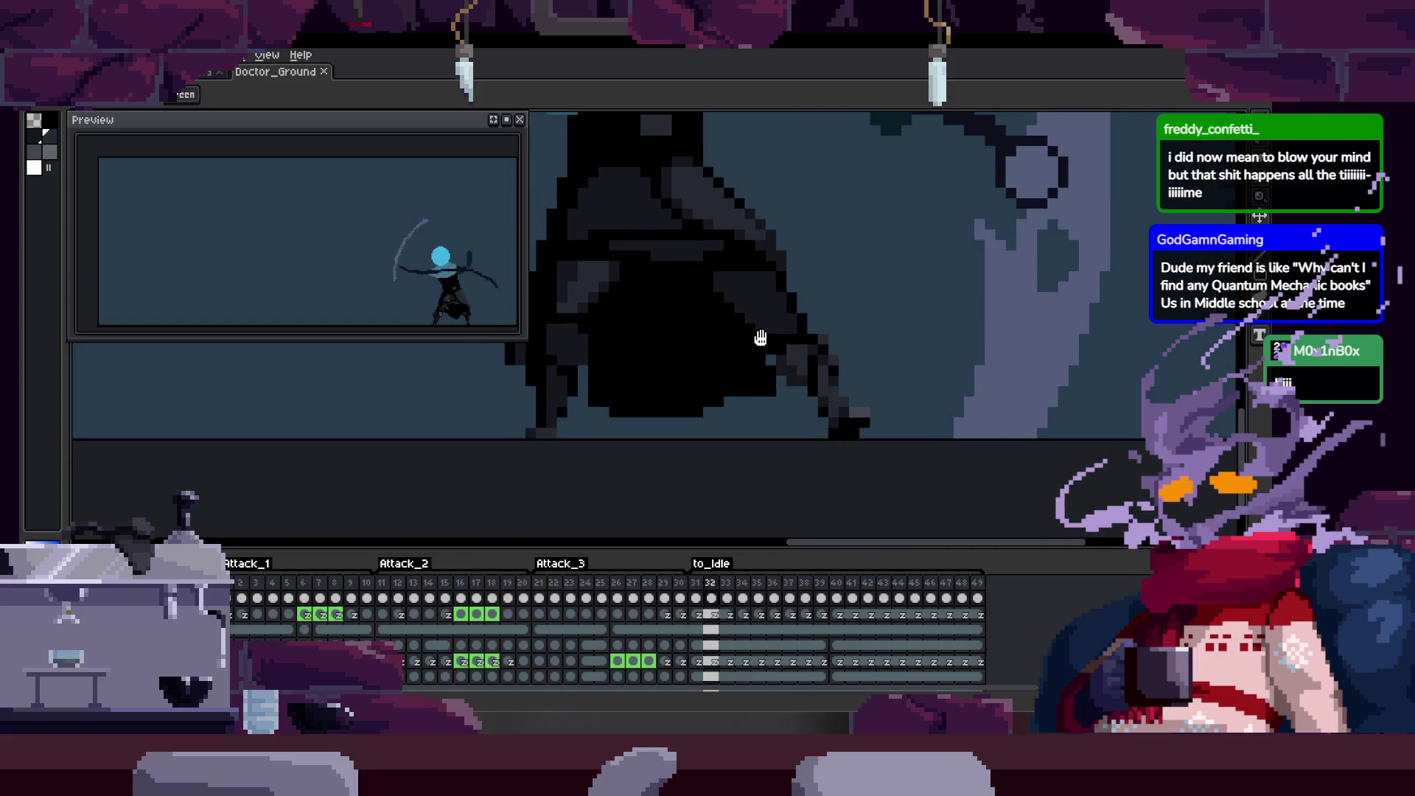
key("Right")
key("Right")
scroll(779, 449, "down", 2)
key("Left")
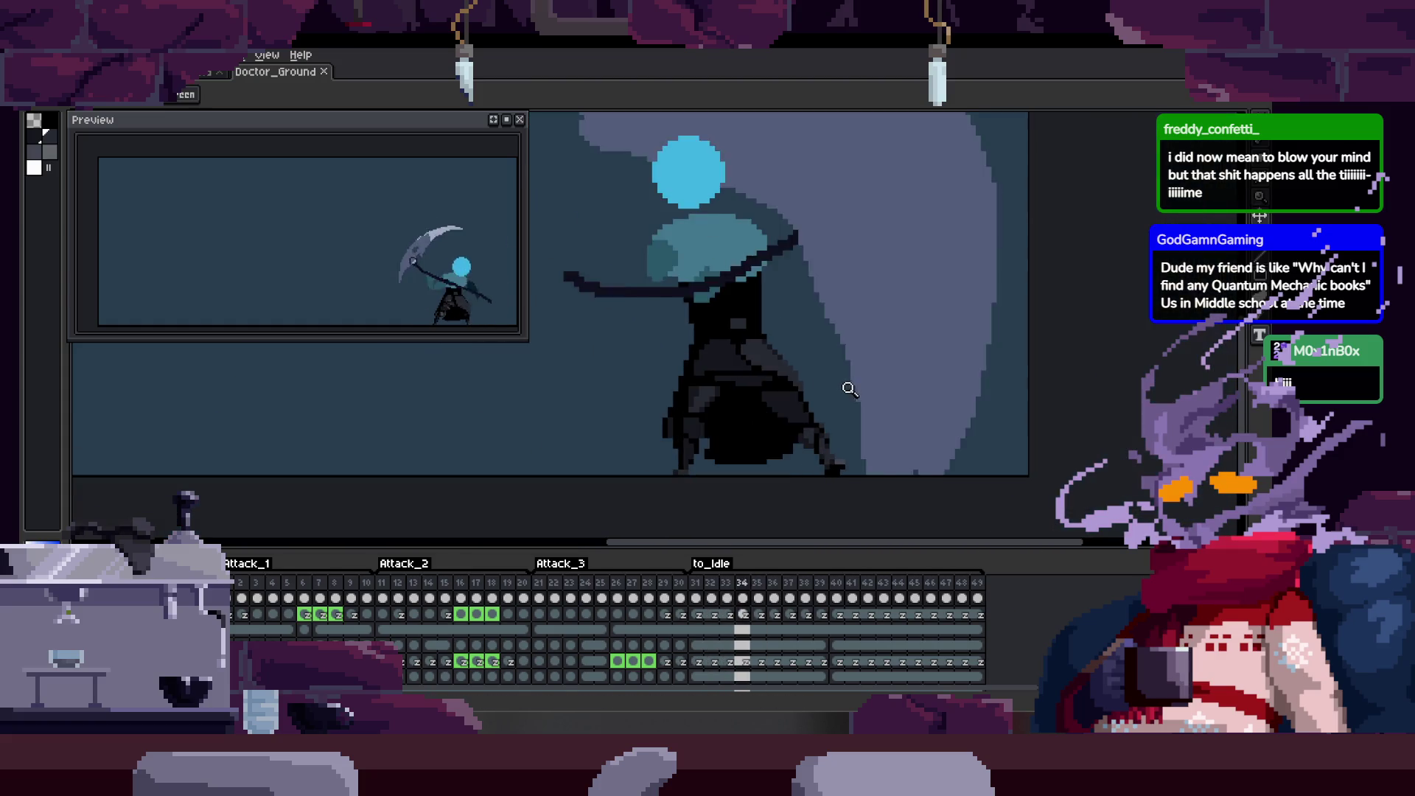
key("Left")
key("Left")
key("Left")
key("Right")
key("Right")
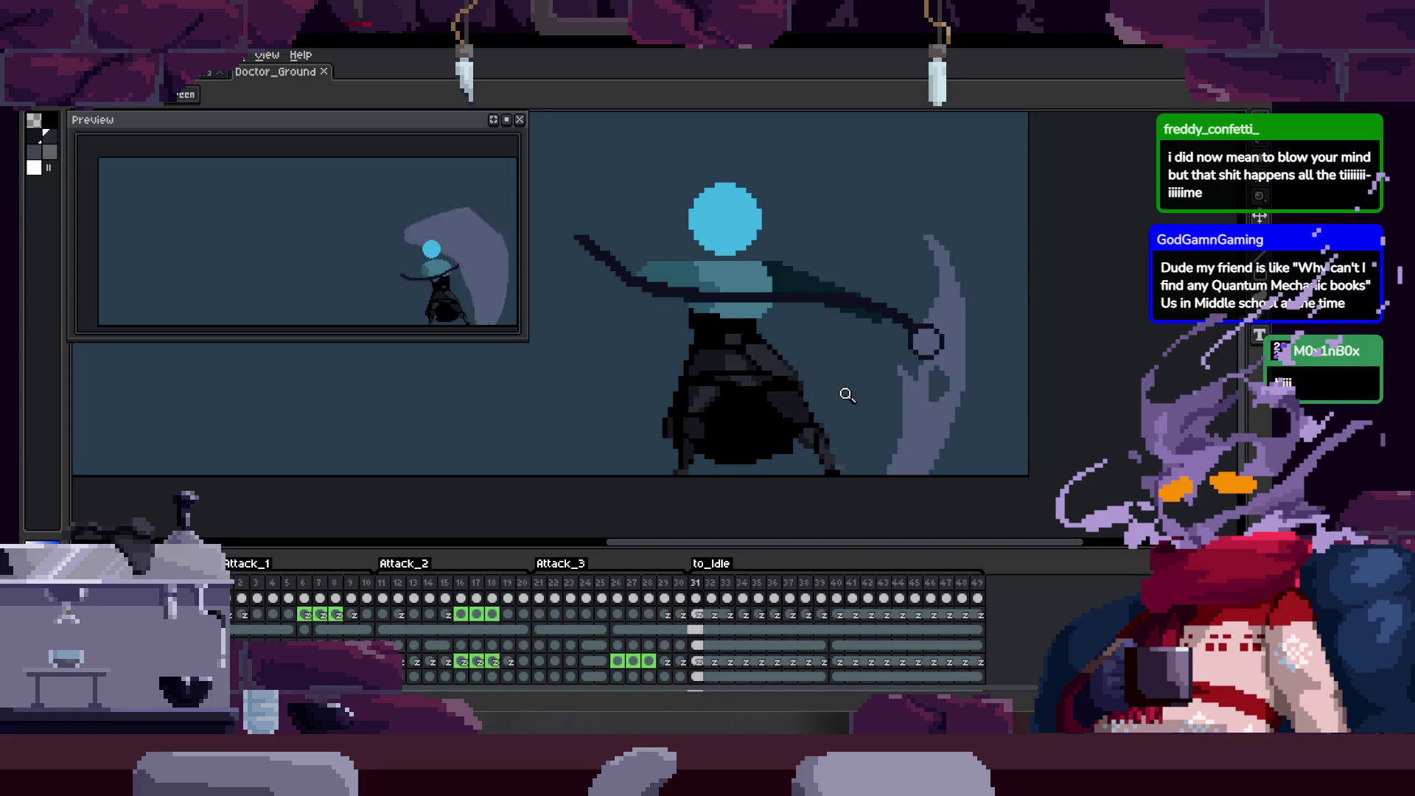
key("Right")
key("Right")
key("Right")
key("Right")
key("Left")
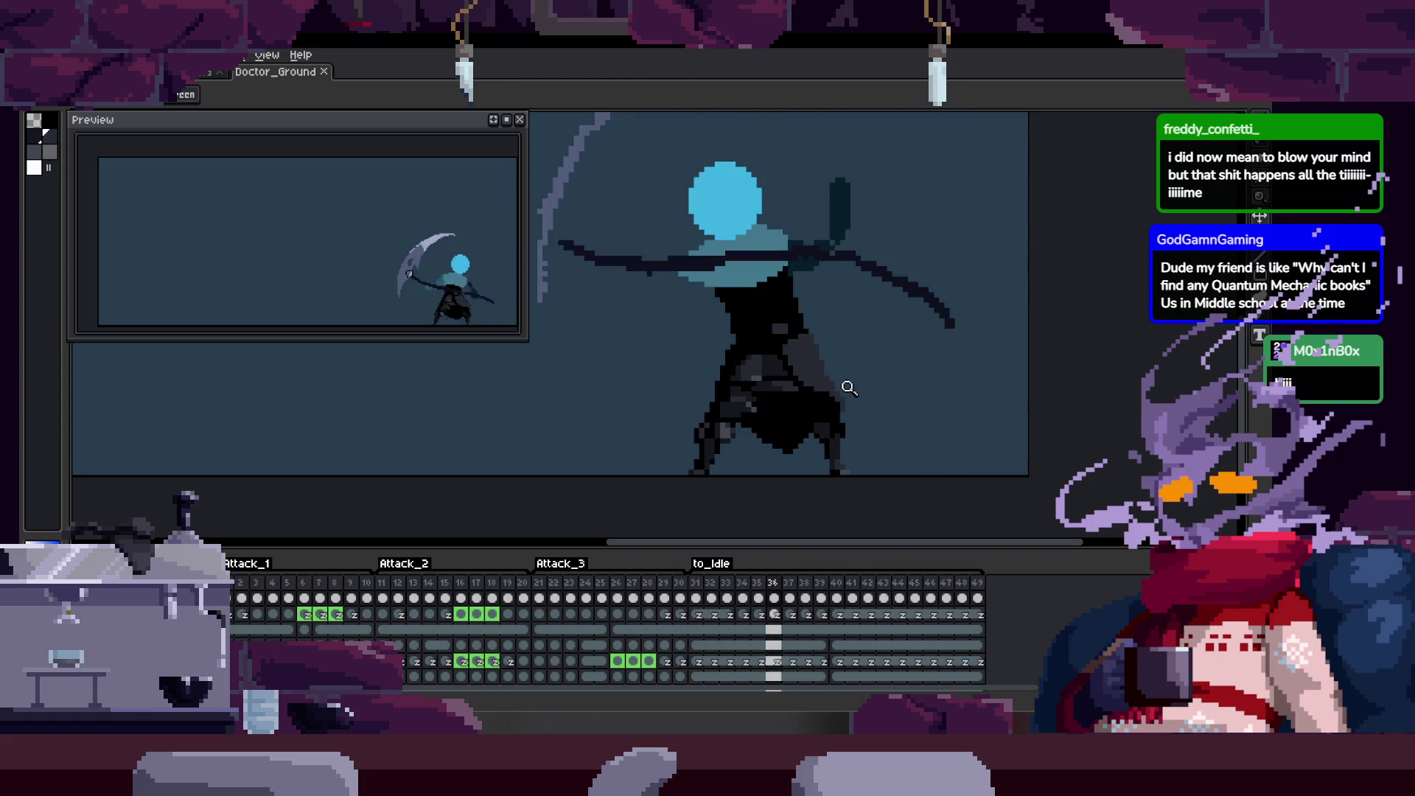
key("ctrl+s")
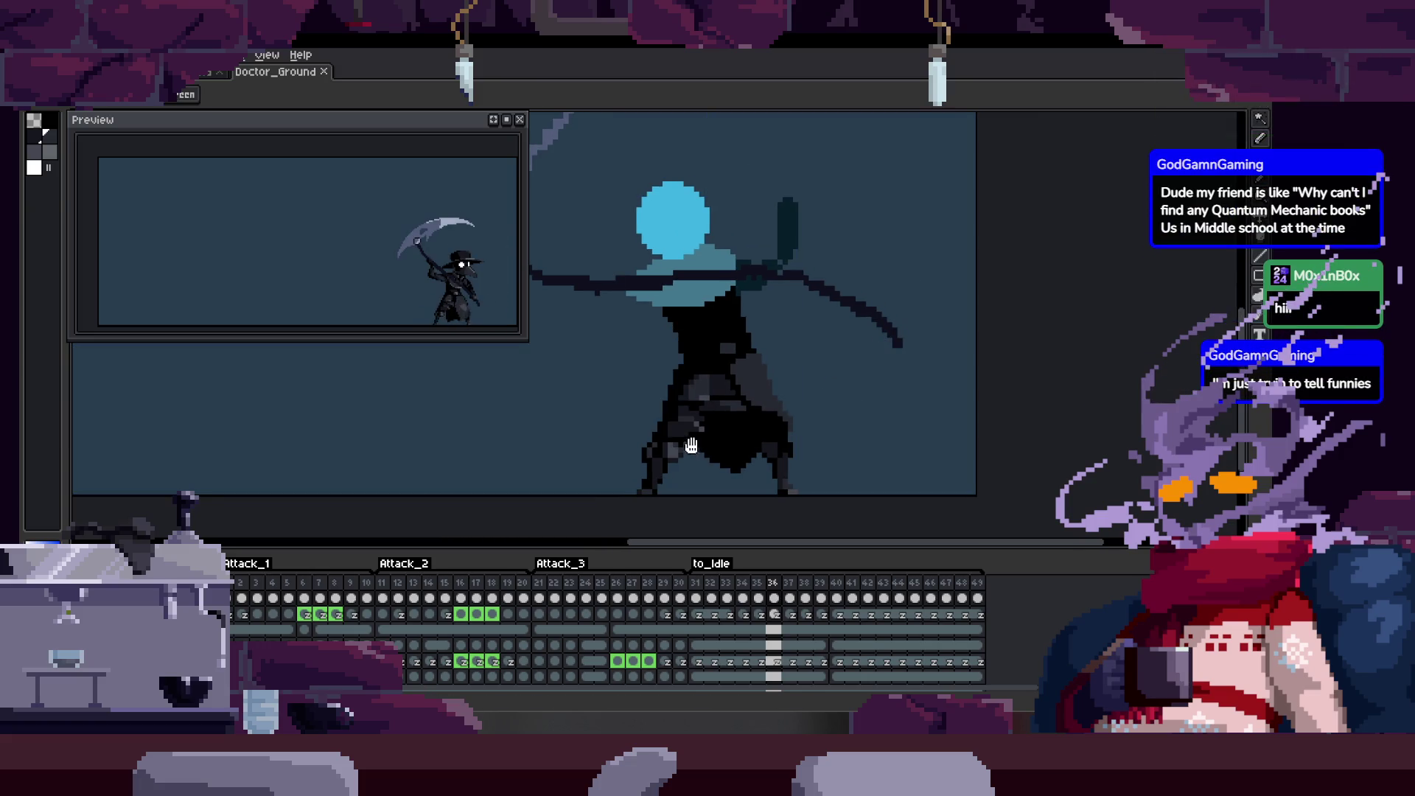
scroll(671, 393, "down", 1)
scroll(708, 366, "down", 1)
scroll(751, 343, "up", 2)
scroll(770, 335, "up", 1)
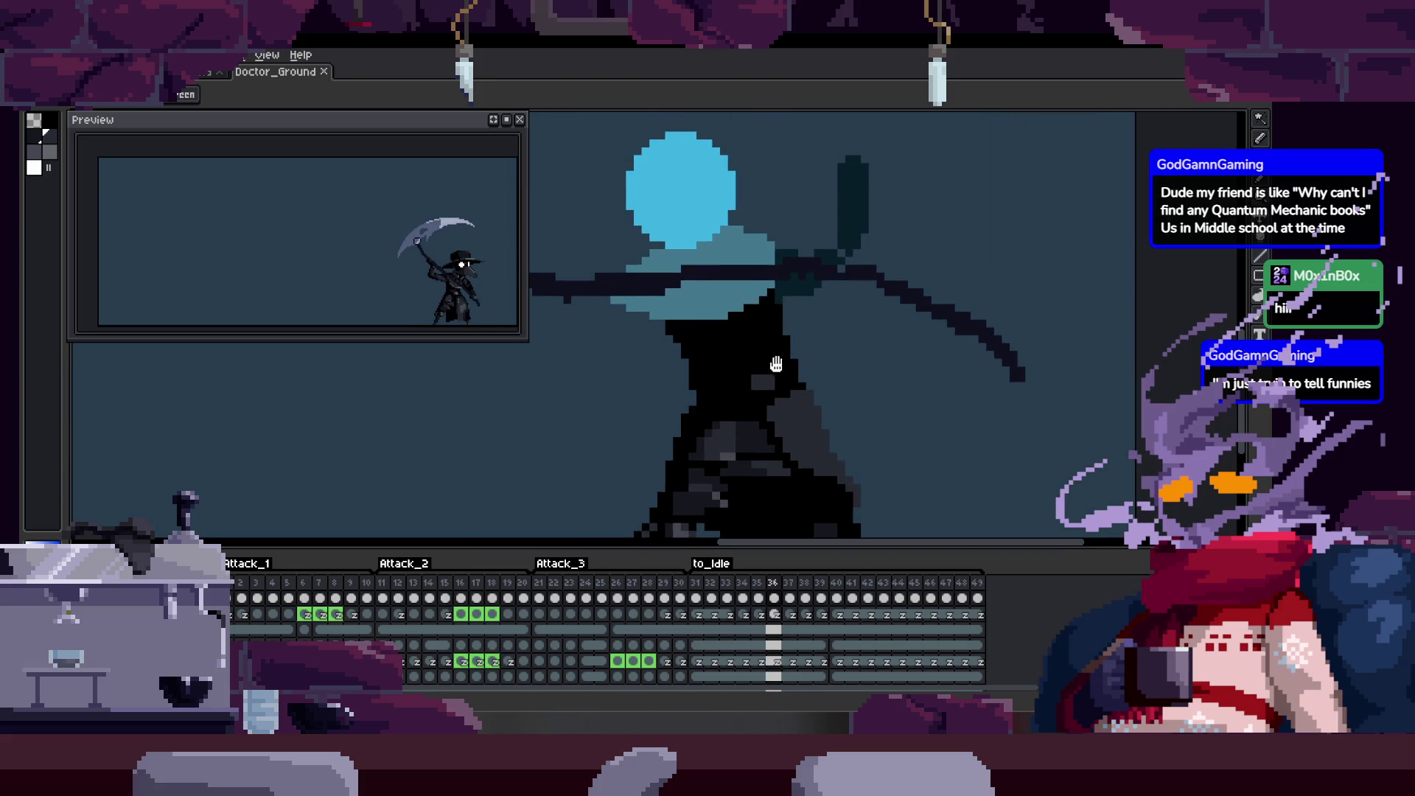
left_click_drag(776, 363, 719, 340)
scroll(744, 284, "down", 2)
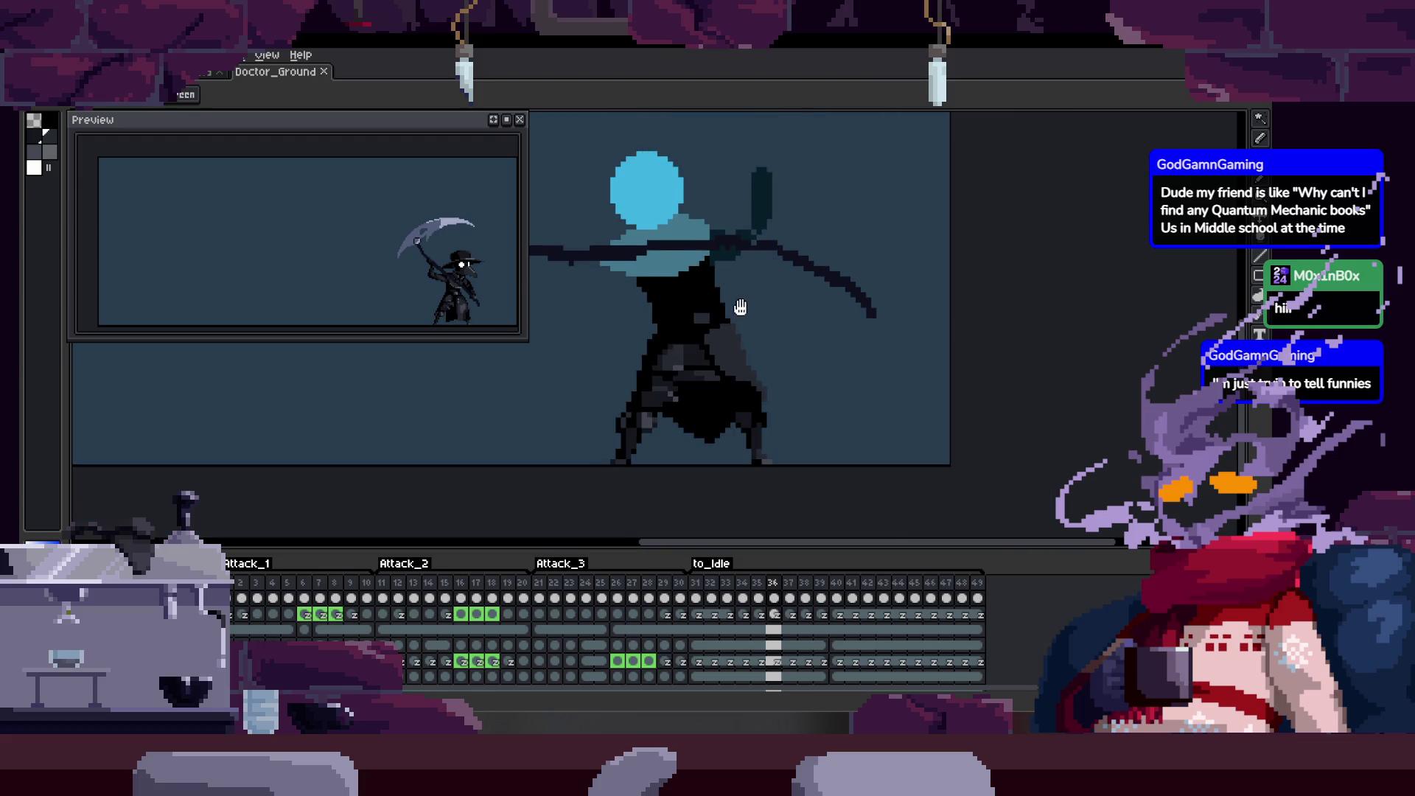
scroll(751, 326, "down", 1)
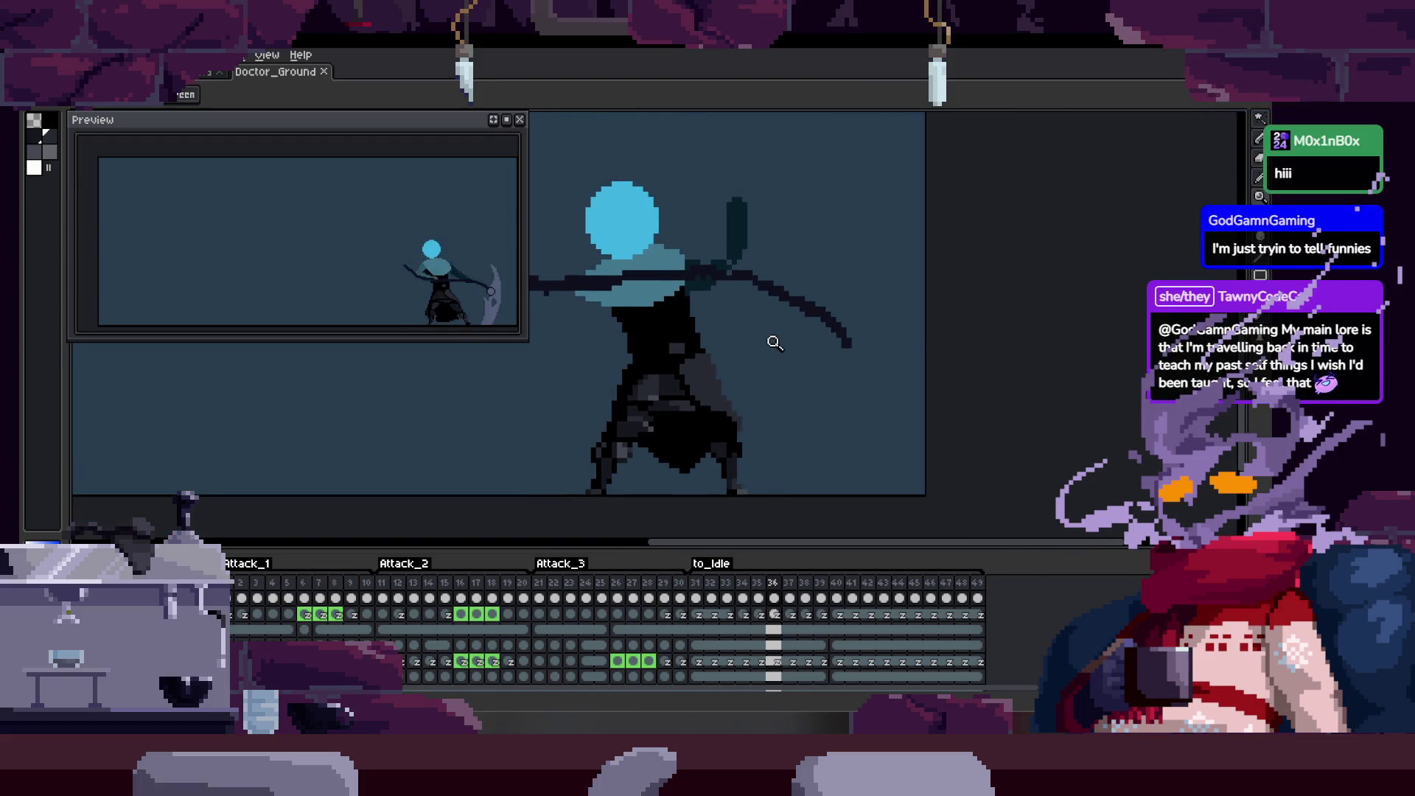
scroll(740, 298, "up", 1)
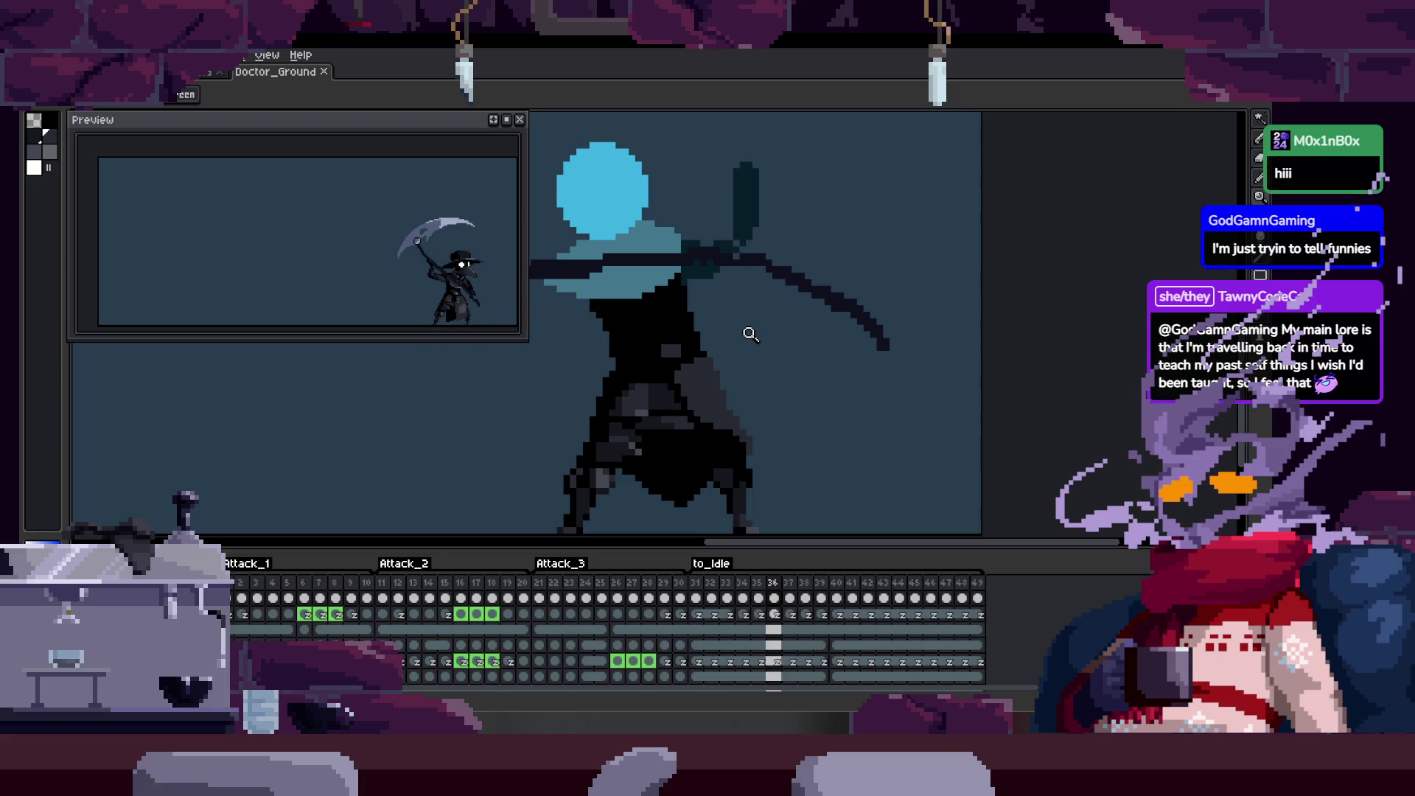
scroll(739, 372, "up", 1)
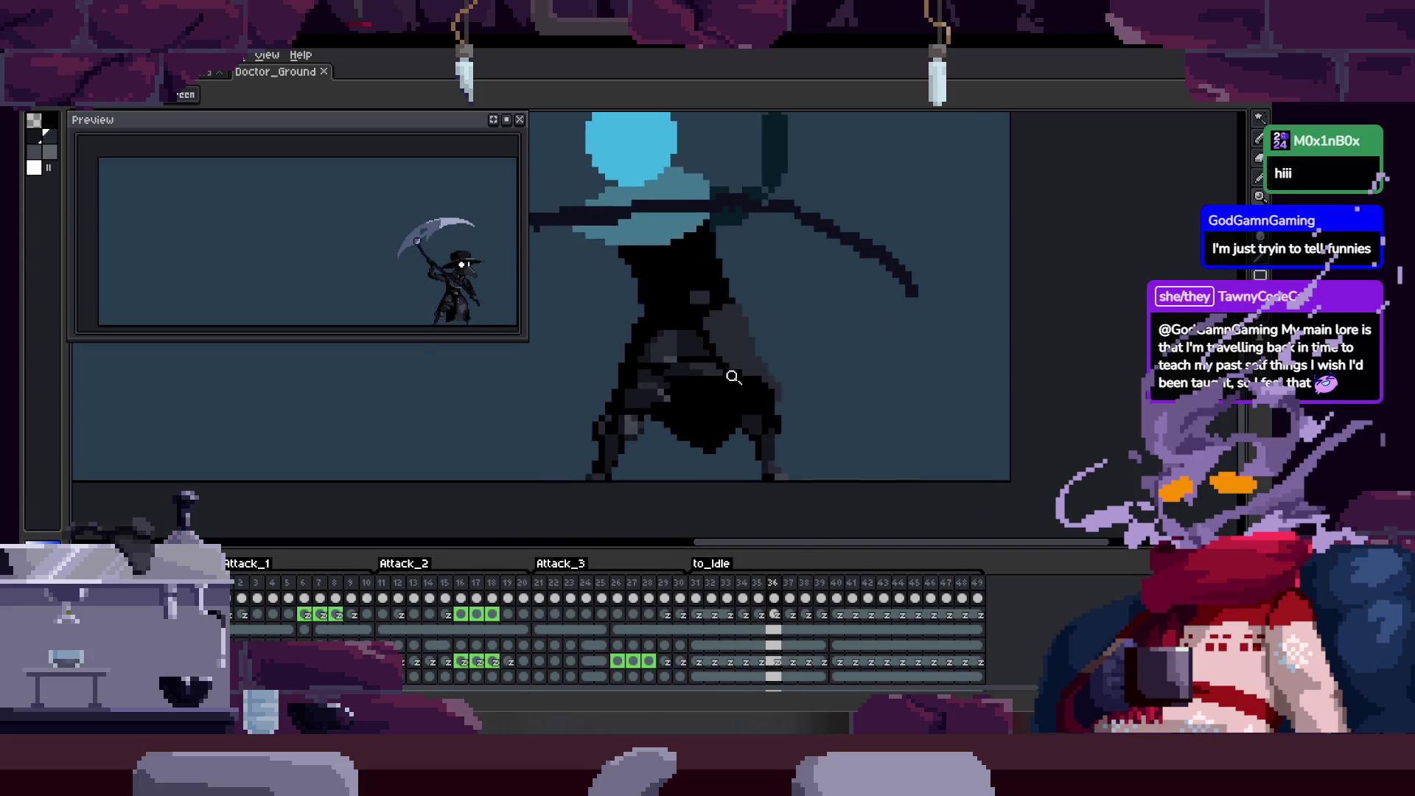
scroll(798, 356, "up", 1)
scroll(777, 380, "up", 1)
scroll(762, 379, "up", 1)
scroll(762, 379, "up", 1)
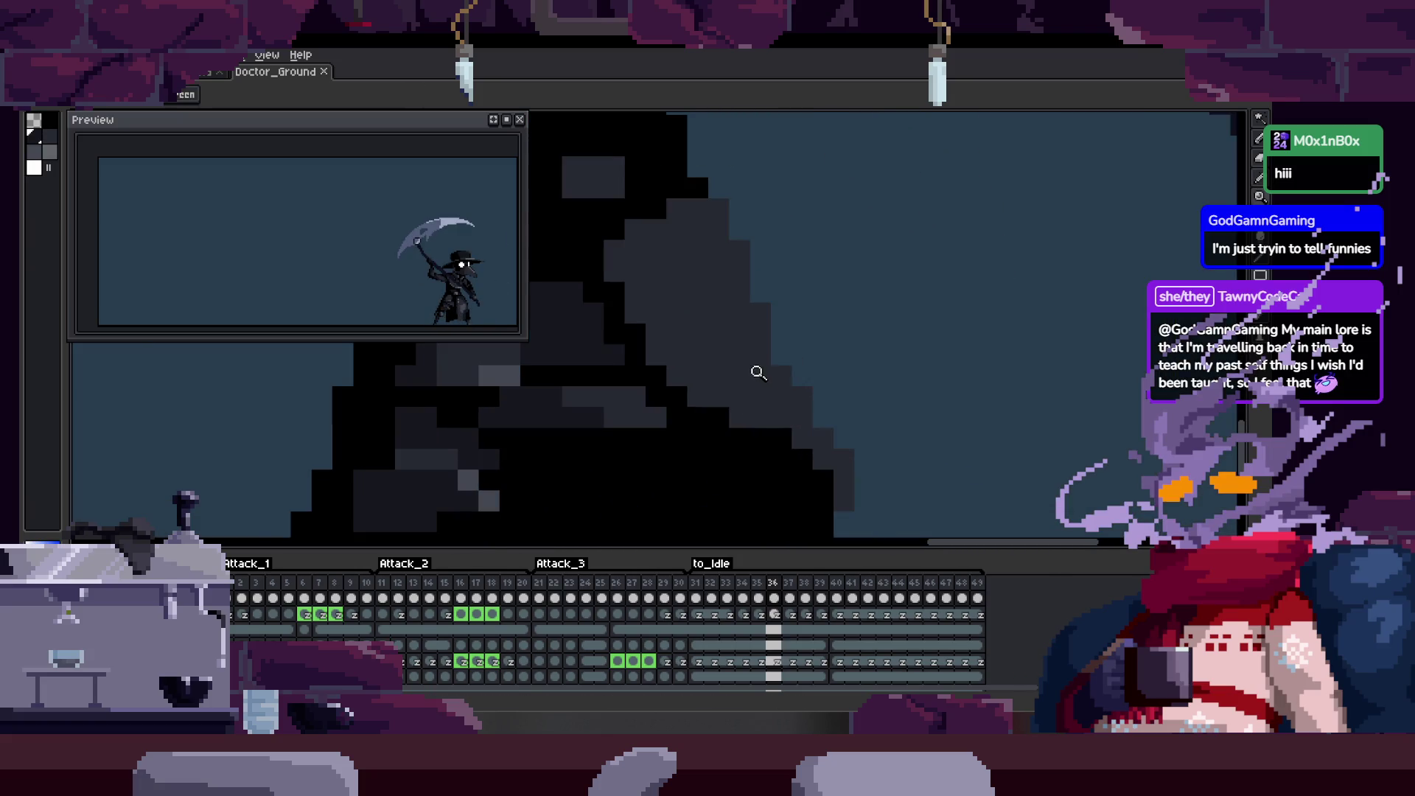
scroll(821, 332, "down", 1)
Play the animation with the timeline hidden, then select a same-coloured arm region.
key("Tab")
scroll(880, 349, "down", 2)
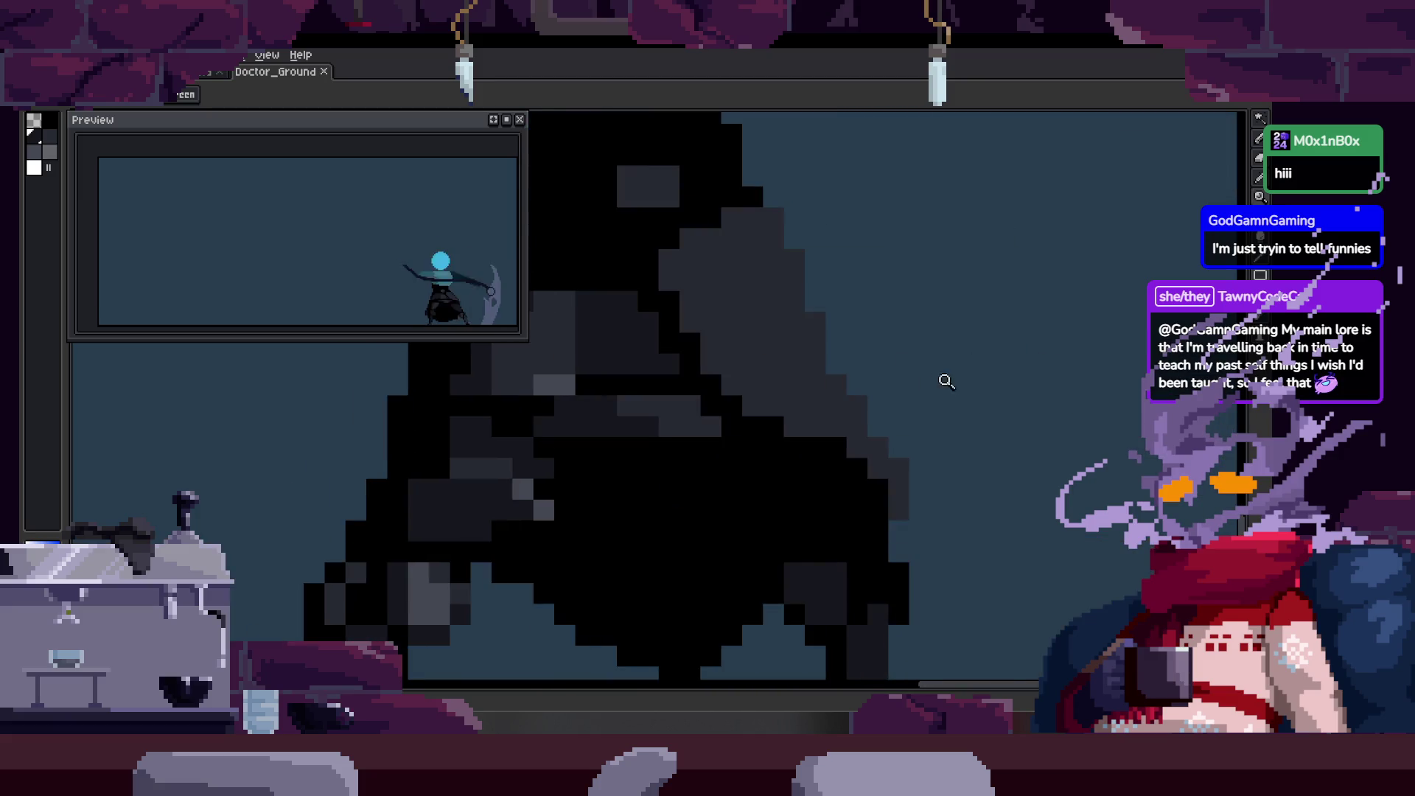
key("Tab")
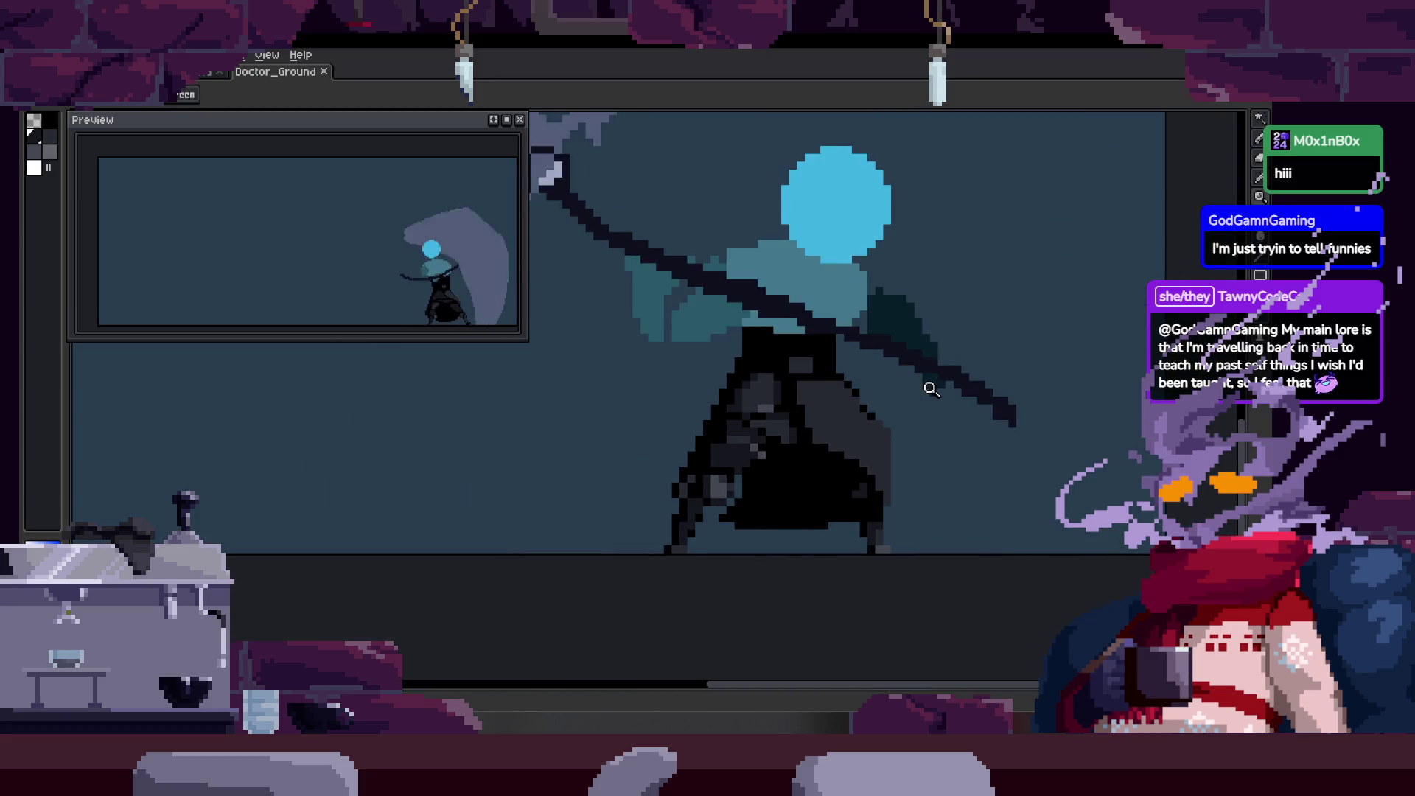
scroll(928, 391, "up", 1)
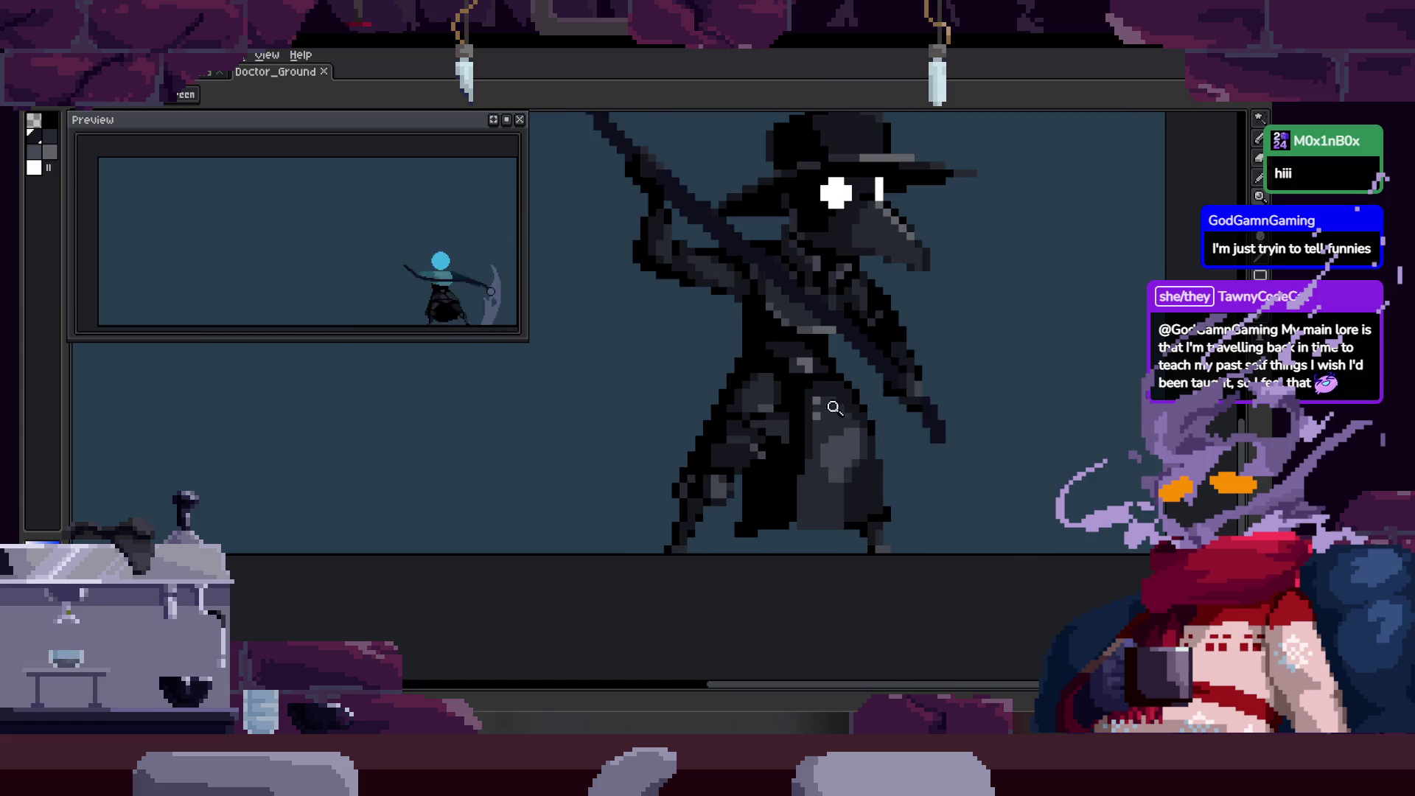
scroll(876, 376, "up", 3)
key("w")
left_click(913, 387)
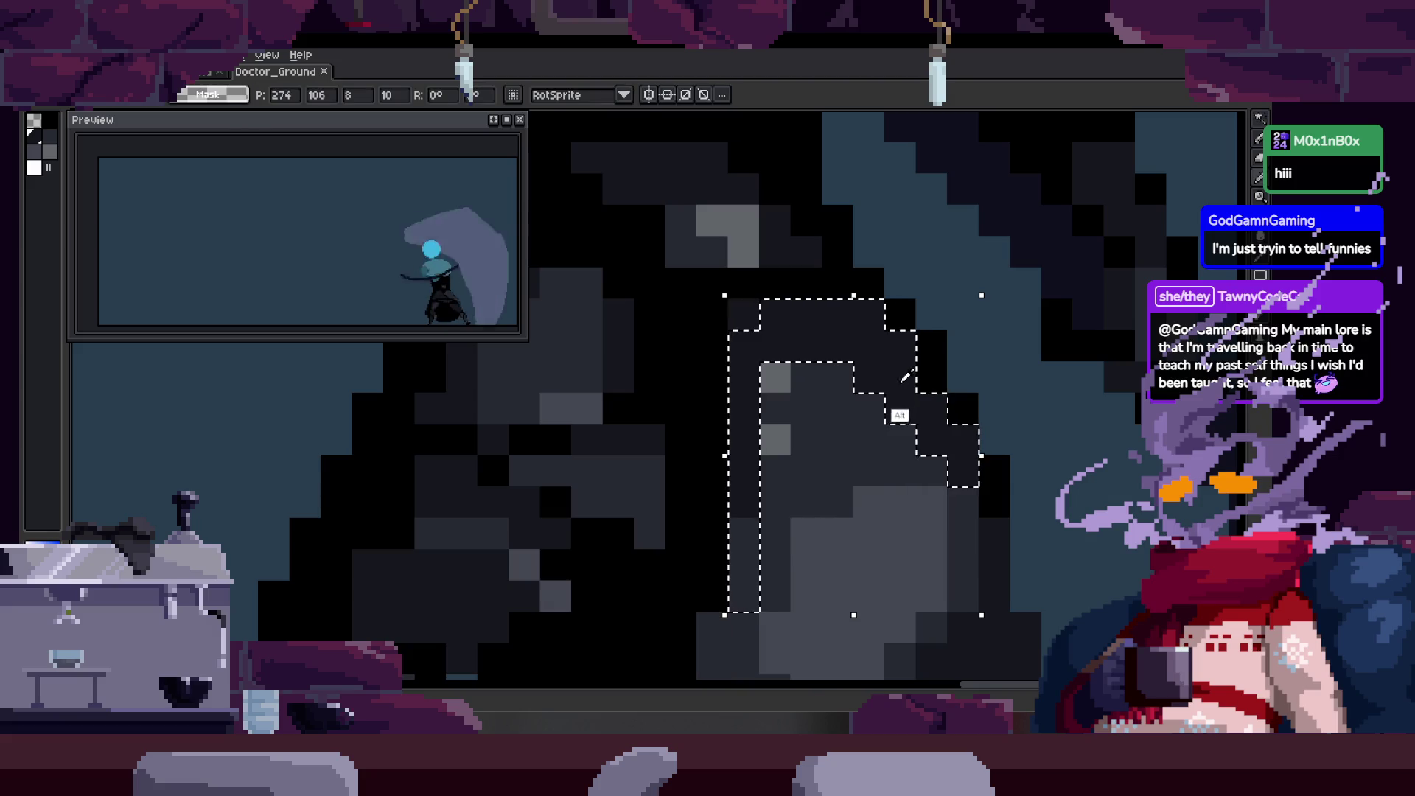
Finish the body pixel touch-up and zoom in on the doctor's cloak.
key("ctrl")
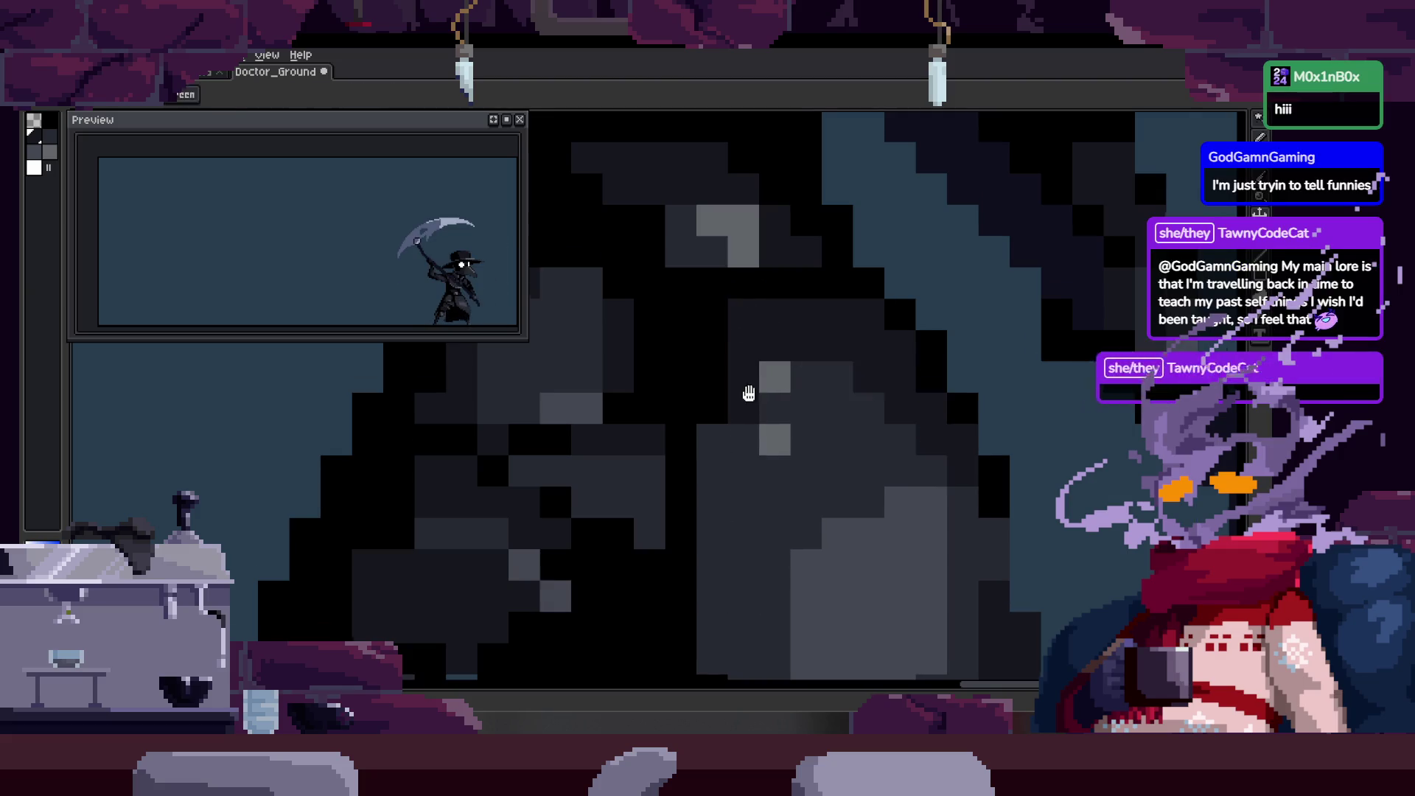
key("b")
key("z")
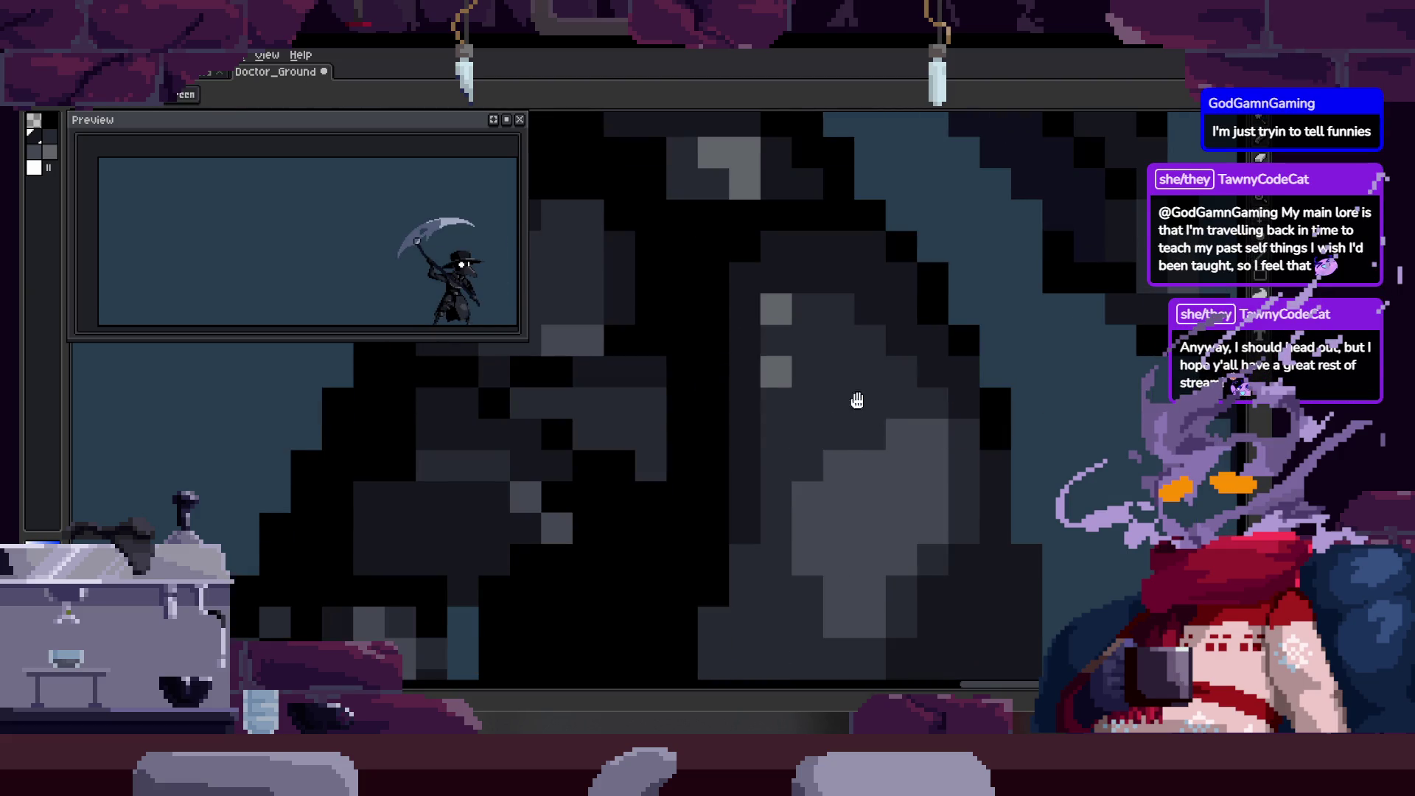
scroll(771, 401, "down", 3)
scroll(786, 391, "up", 2)
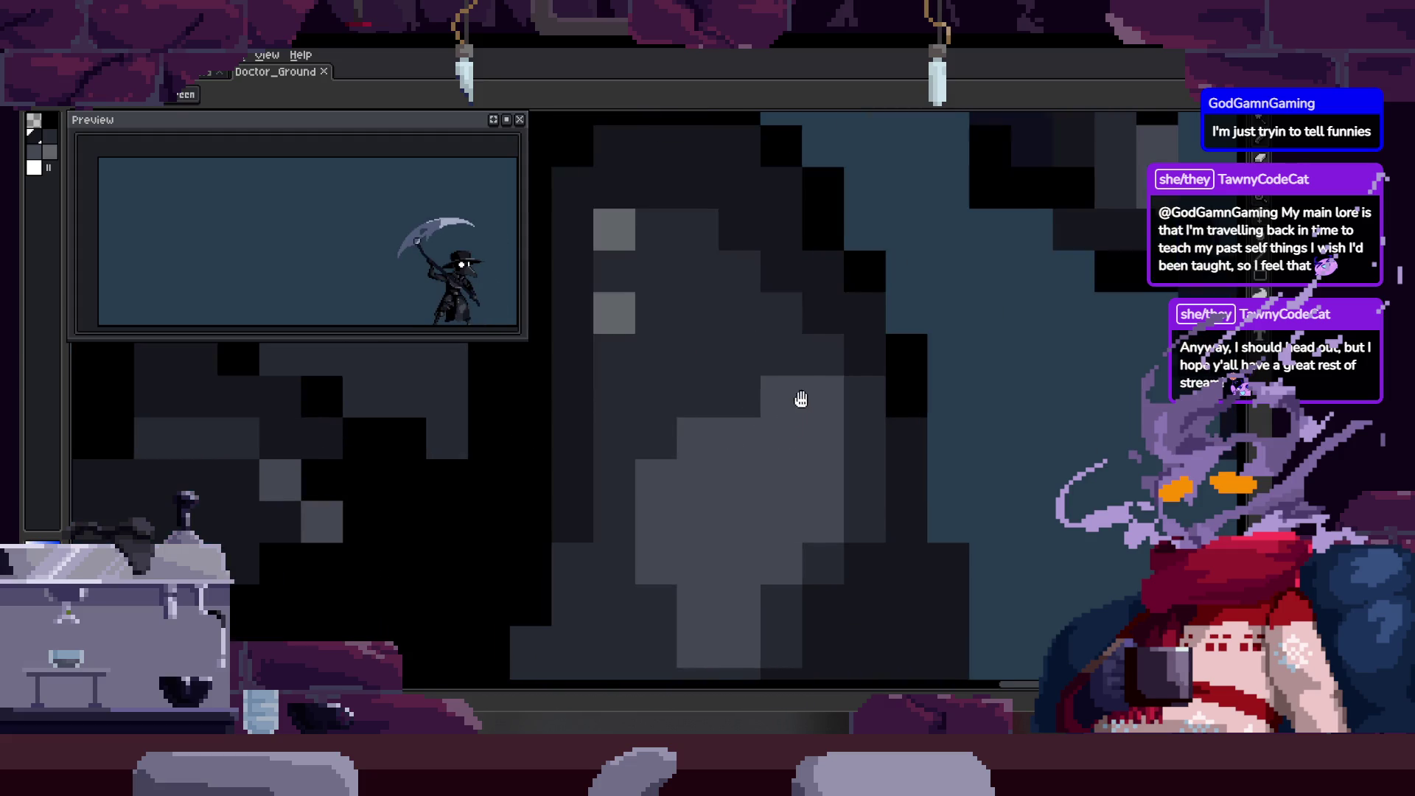
scroll(747, 453, "down", 2)
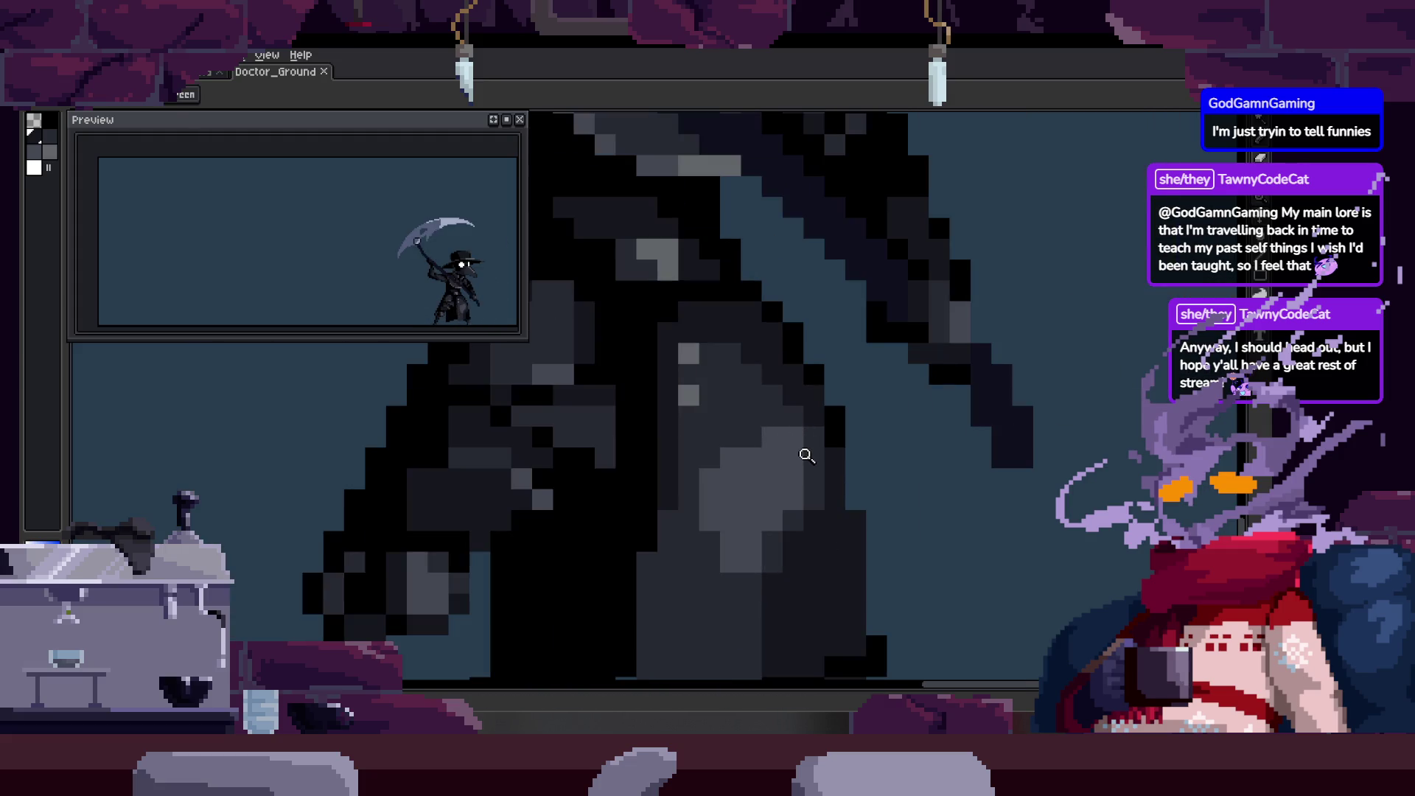
scroll(805, 439, "up", 2)
scroll(752, 420, "down", 3)
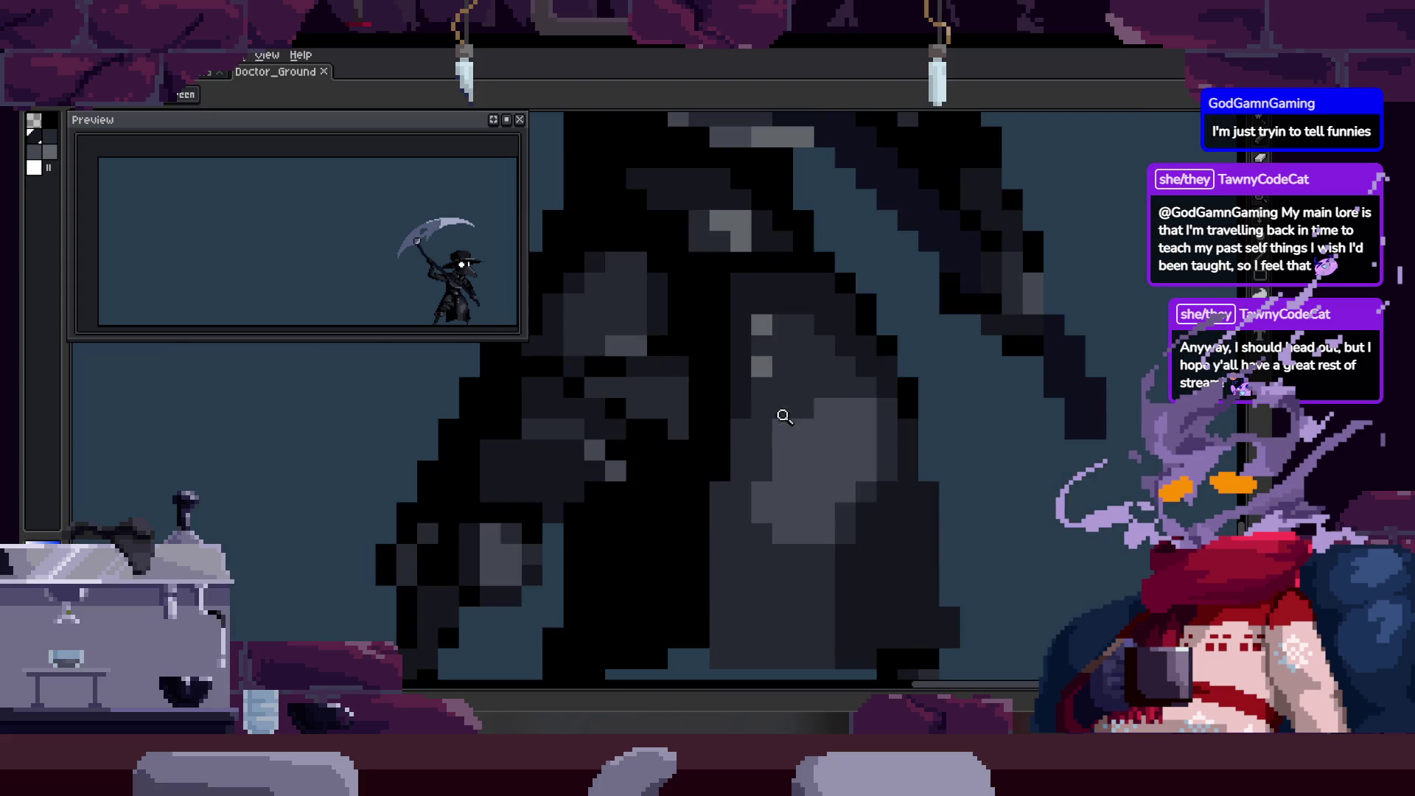
scroll(777, 410, "up", 1)
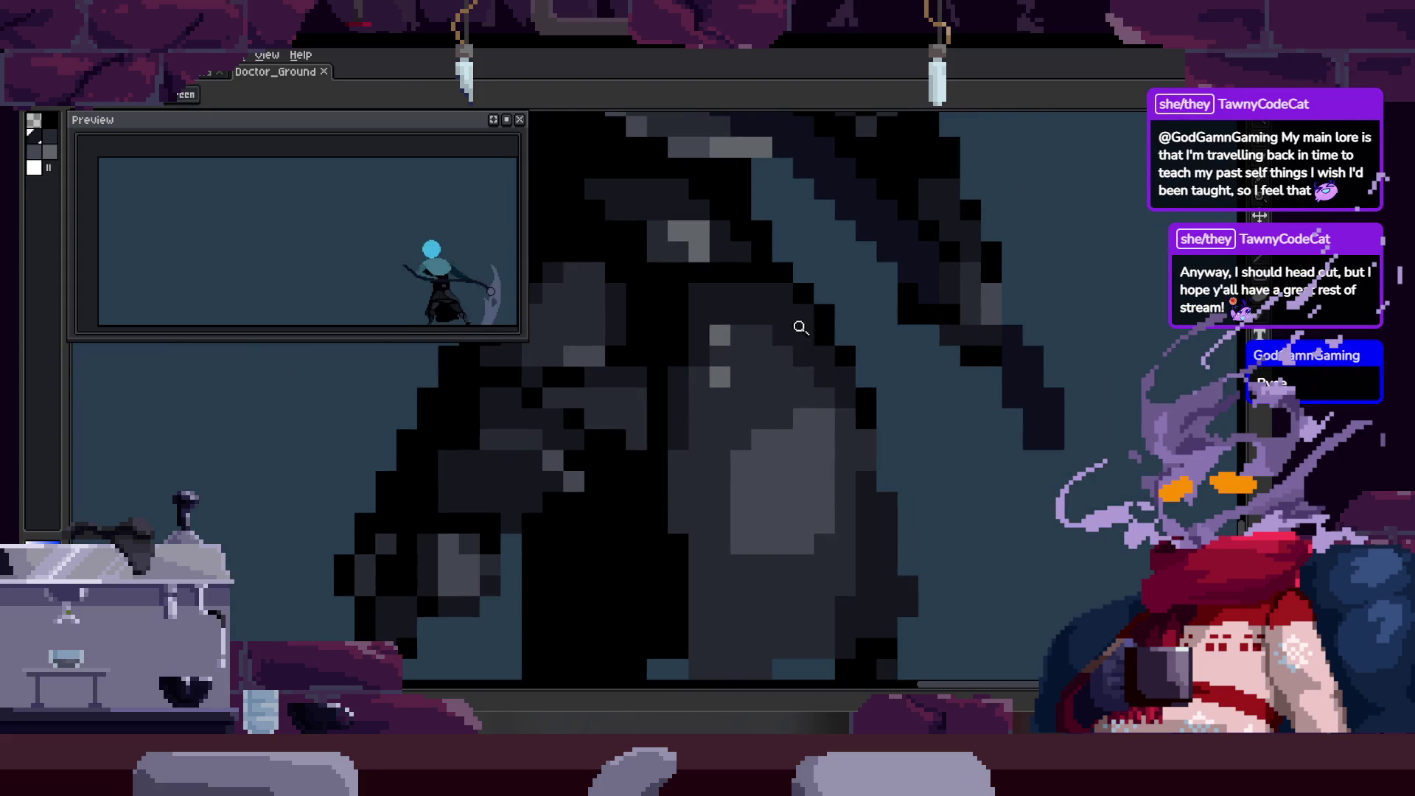
scroll(751, 343, "up", 1)
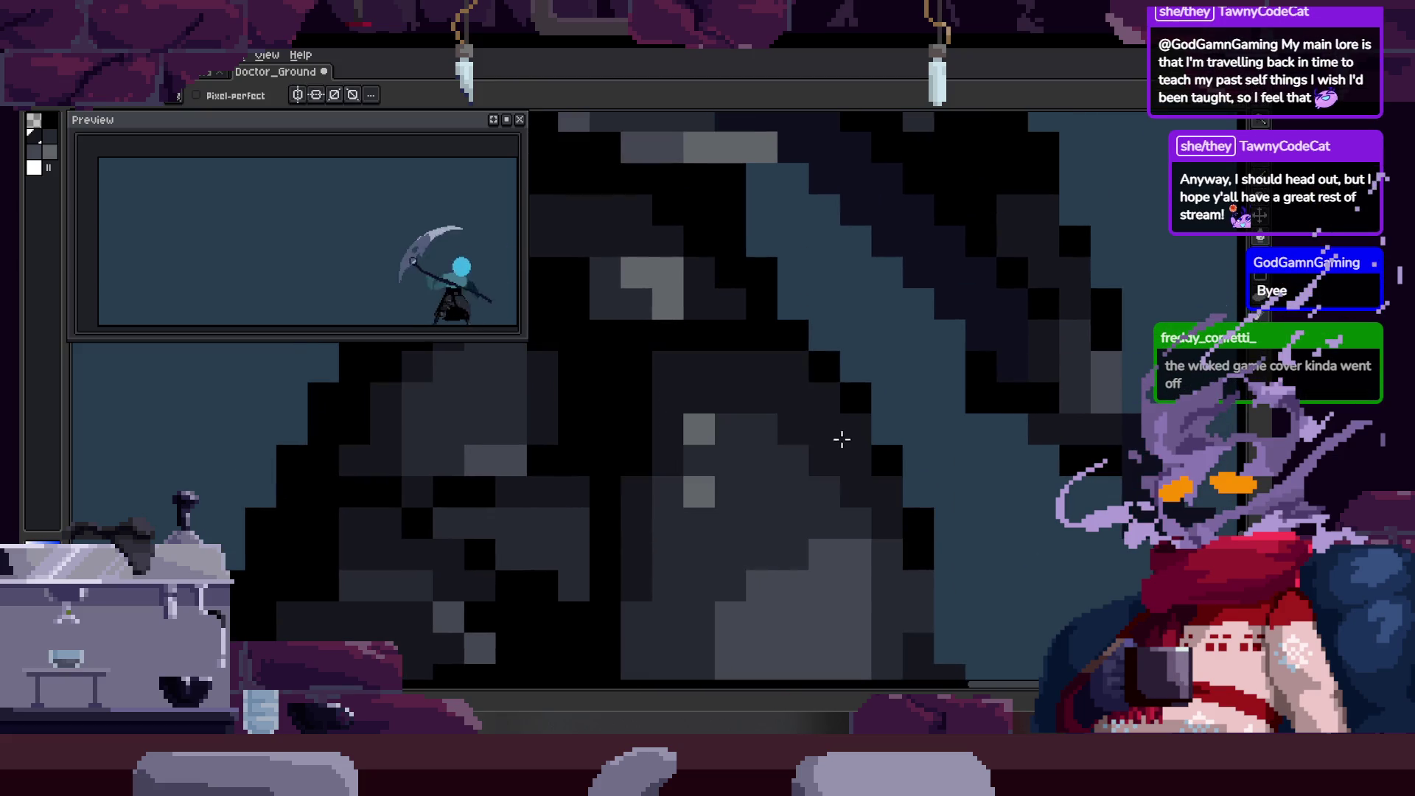
scroll(818, 425, "down", 2)
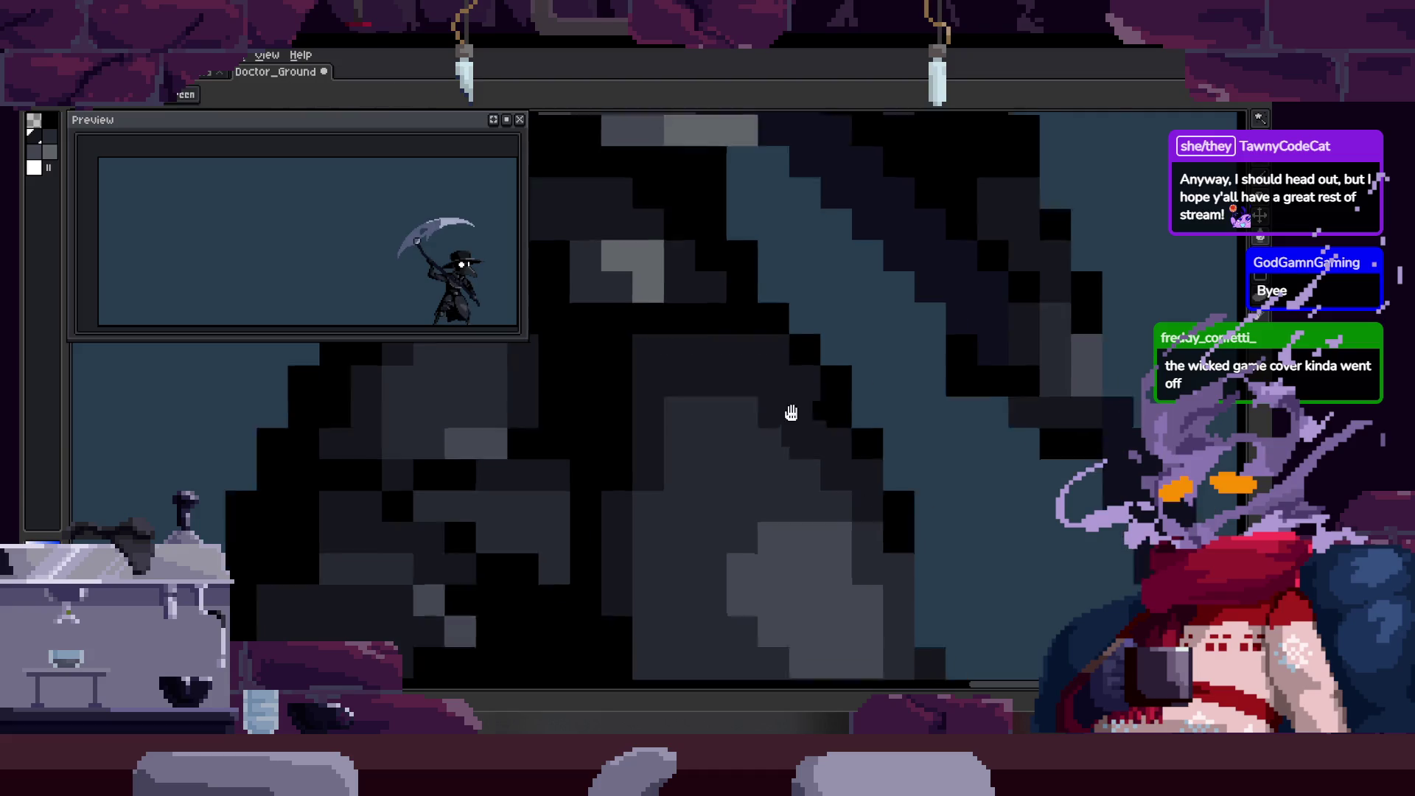
scroll(852, 440, "up", 4)
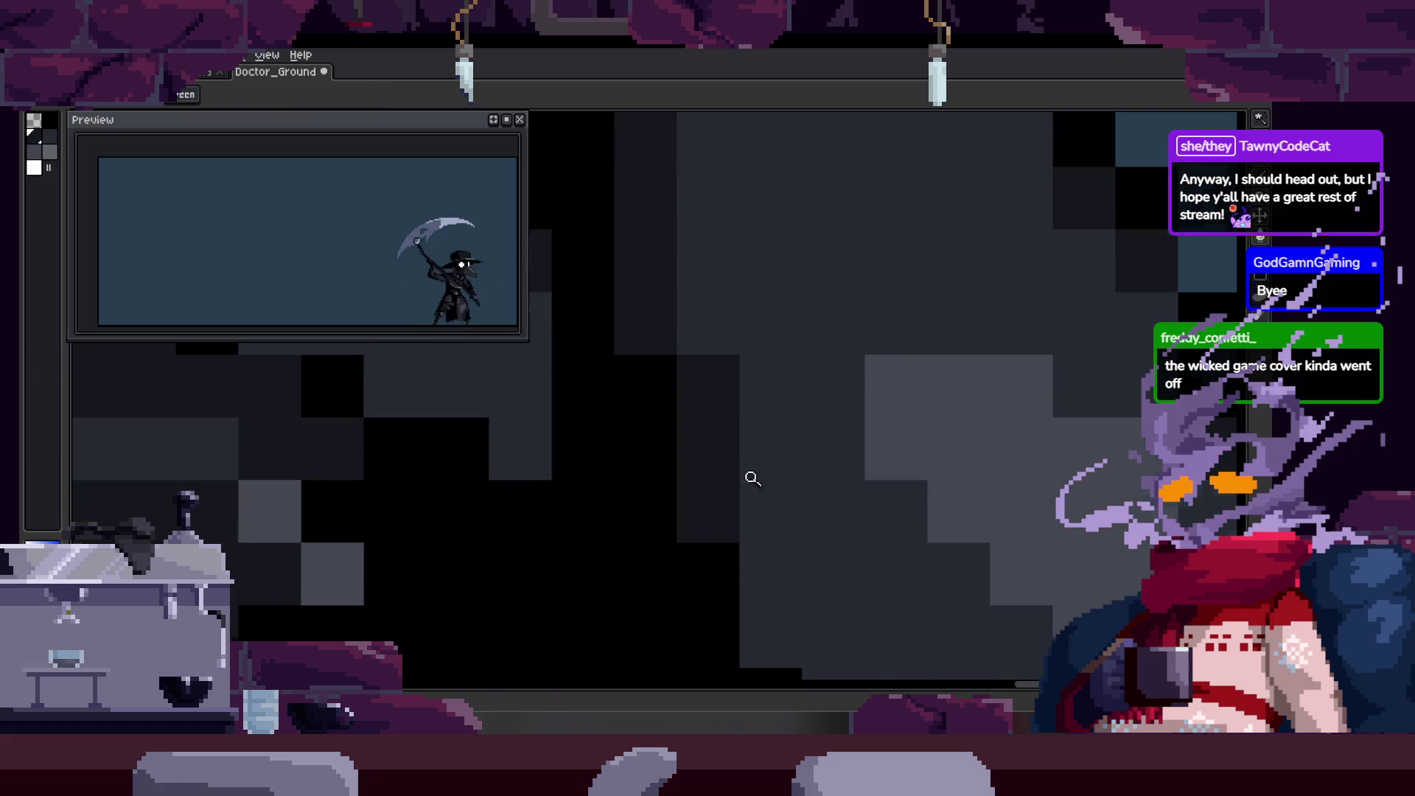
scroll(772, 477, "down", 2)
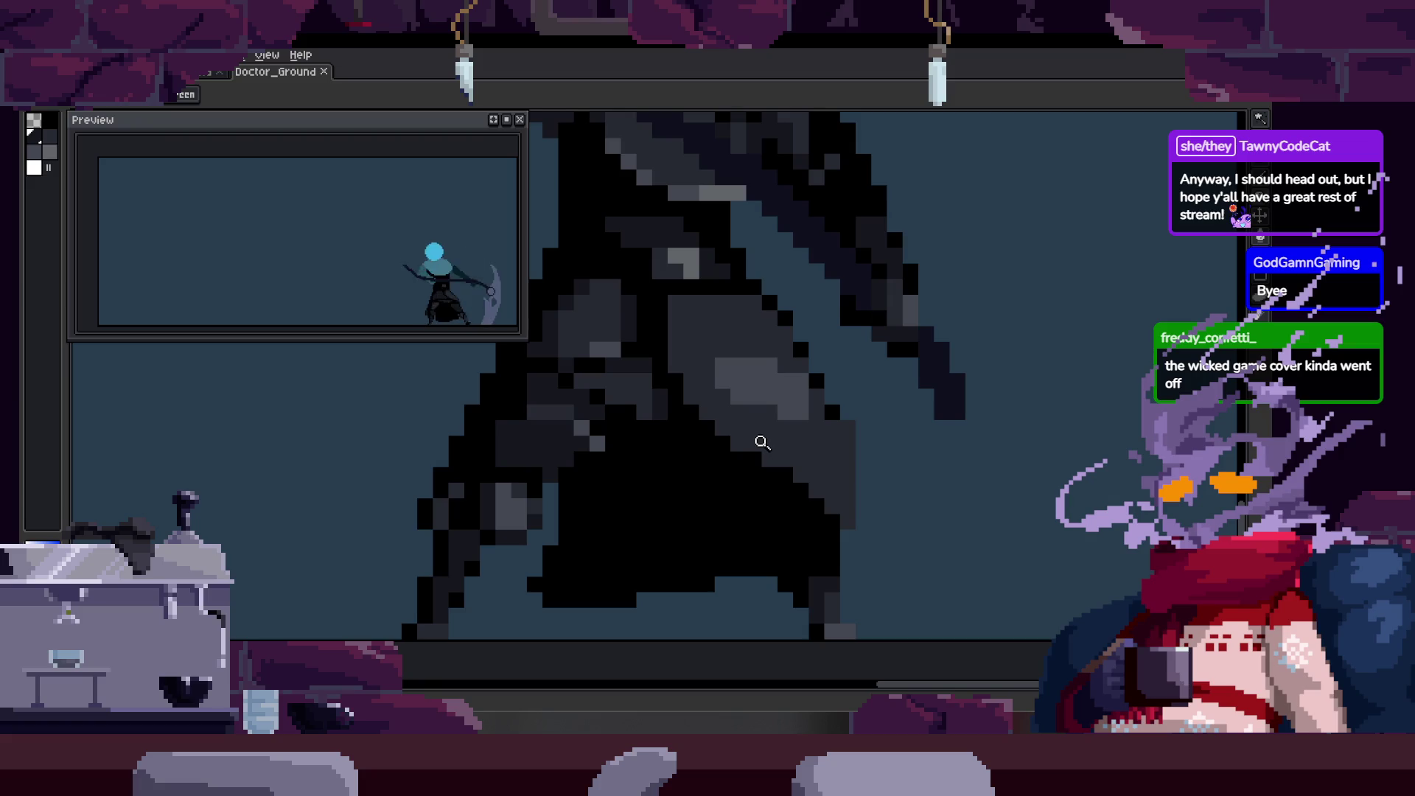
left_click(761, 442)
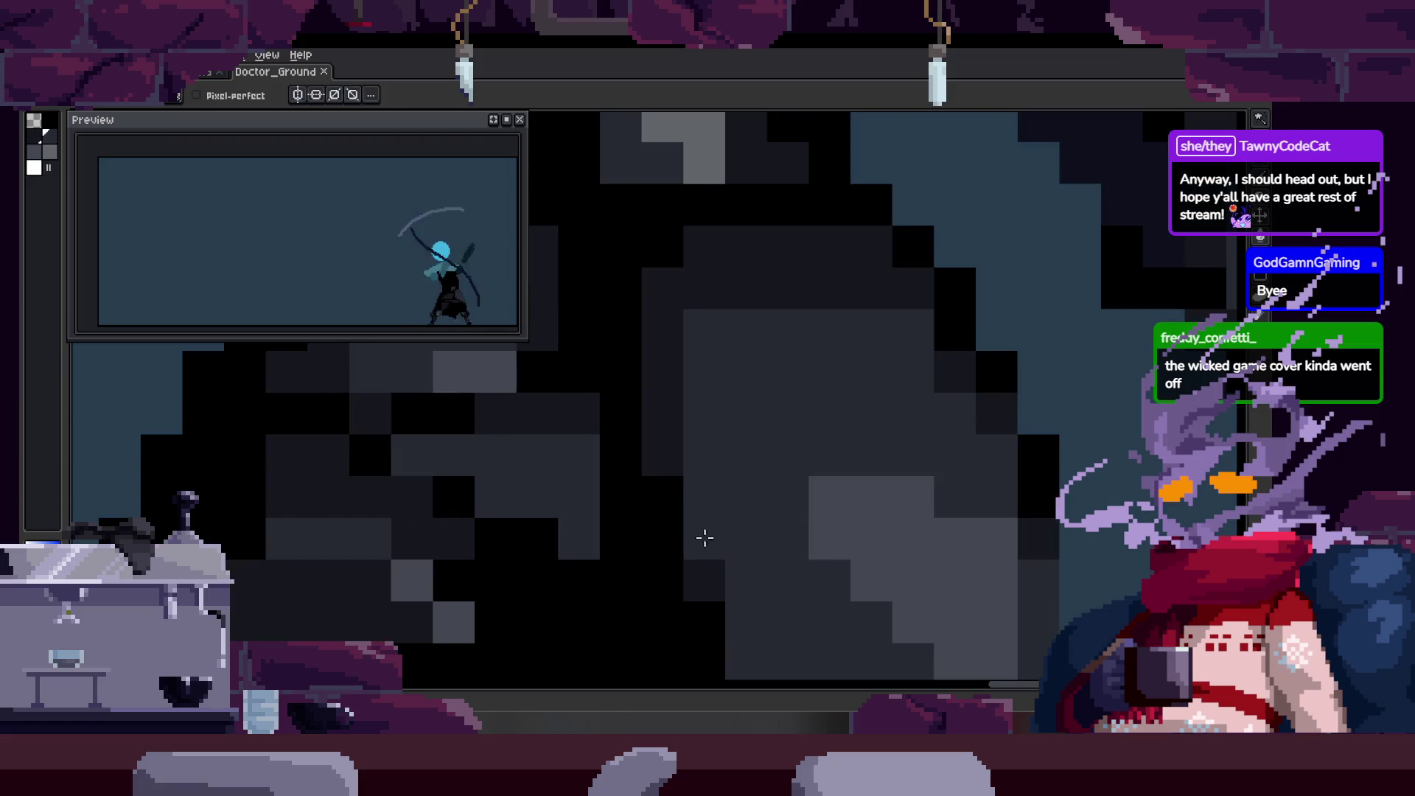
Paint a dark pixel on the doctor's body, save Doctor_Ground, and move toward the scythe blade.
left_click(669, 389)
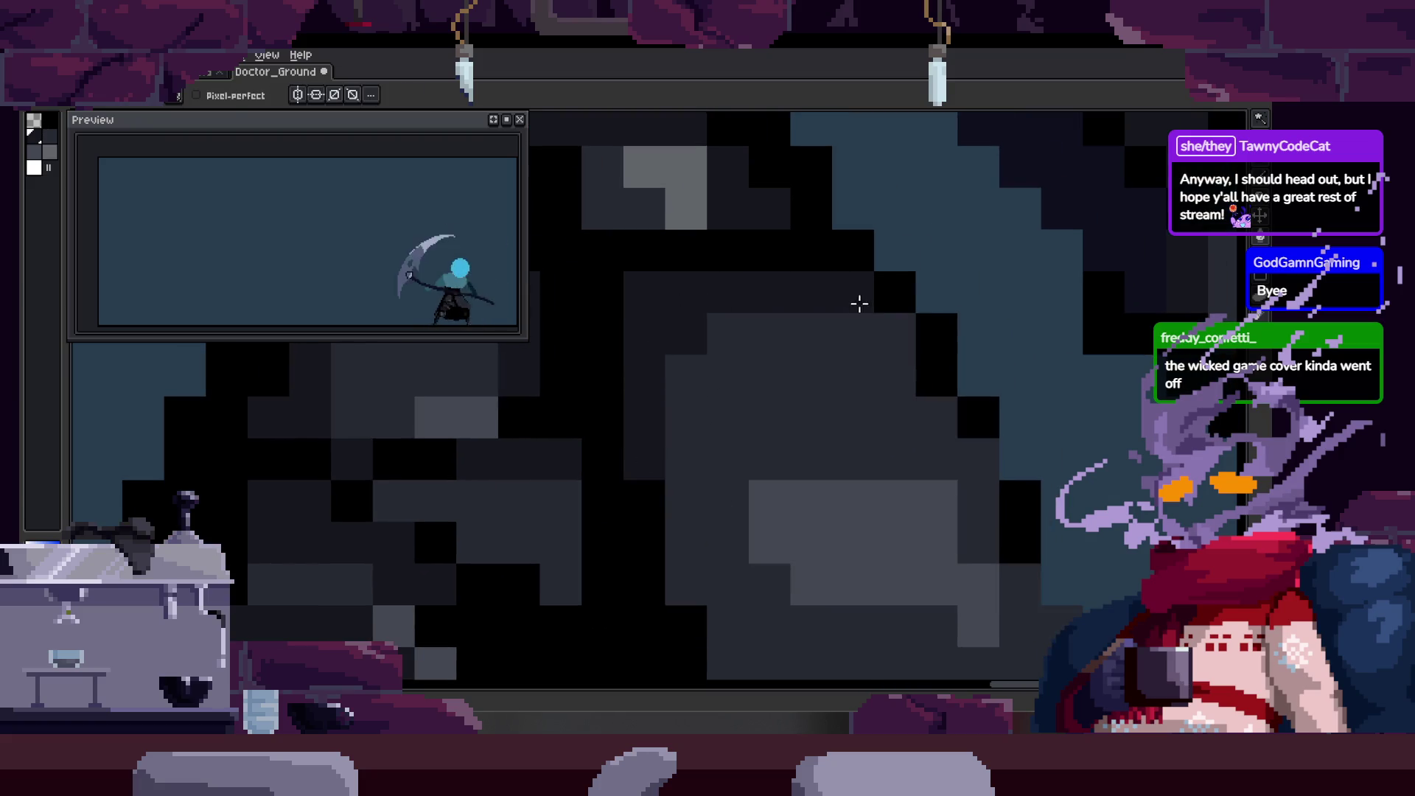
key("z")
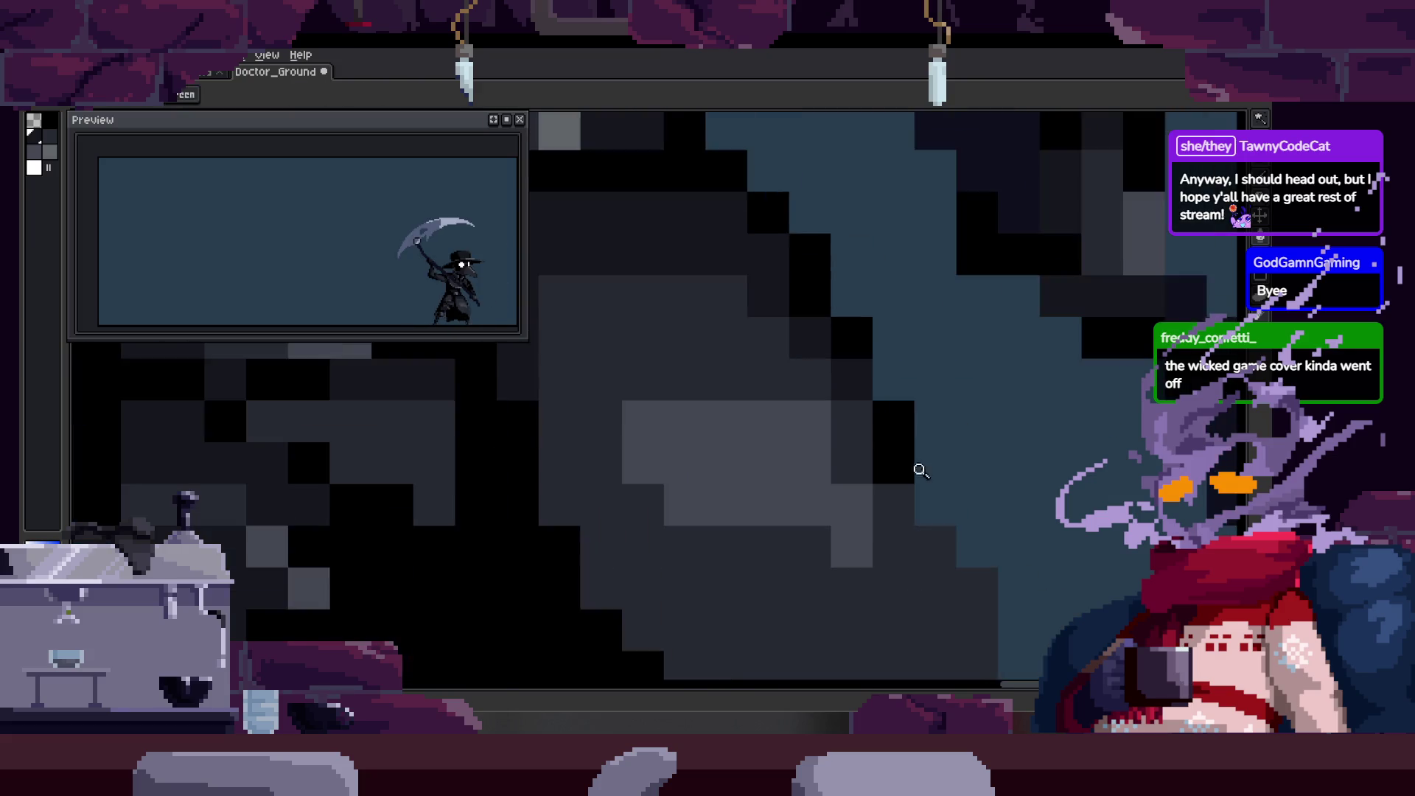
scroll(940, 468, "down", 2)
left_click(864, 452)
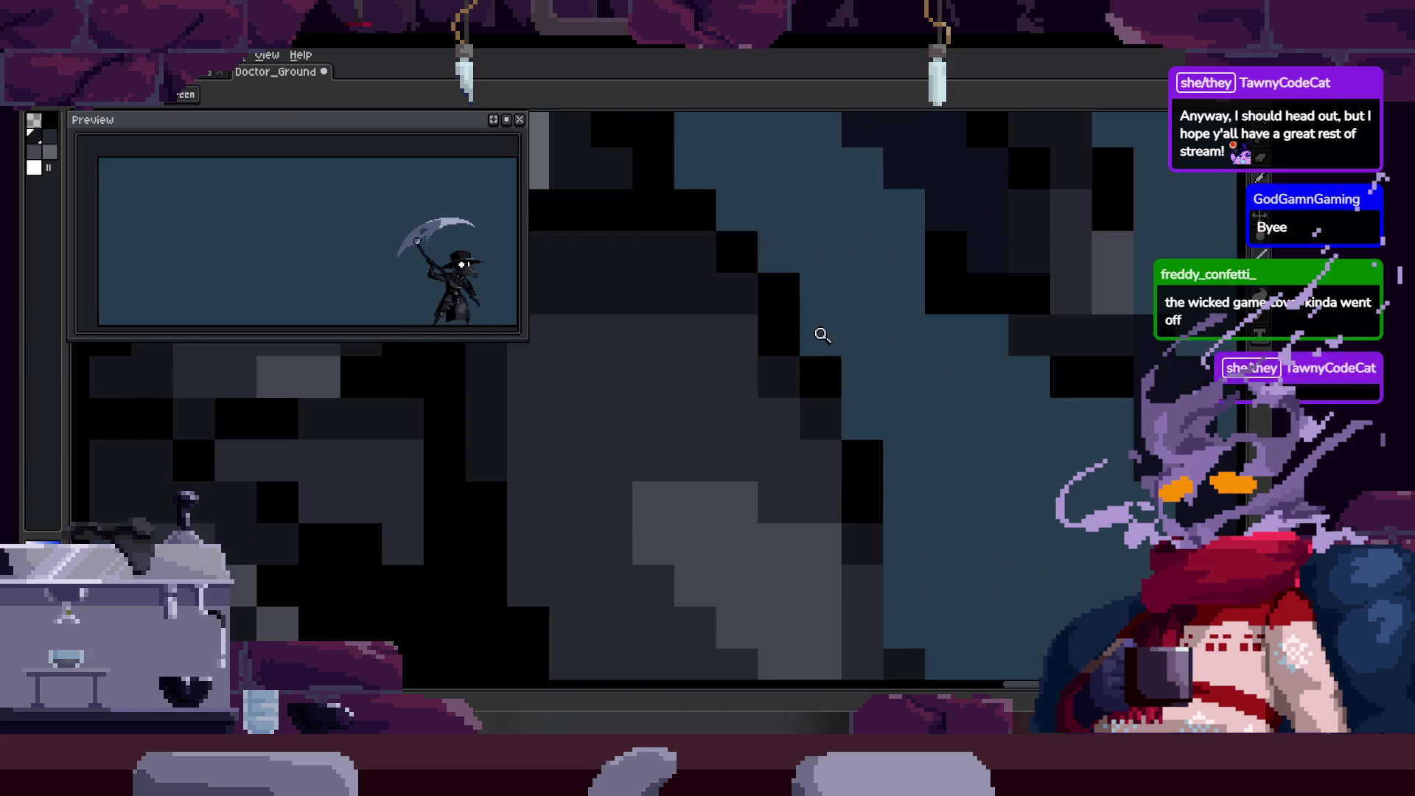
key("b")
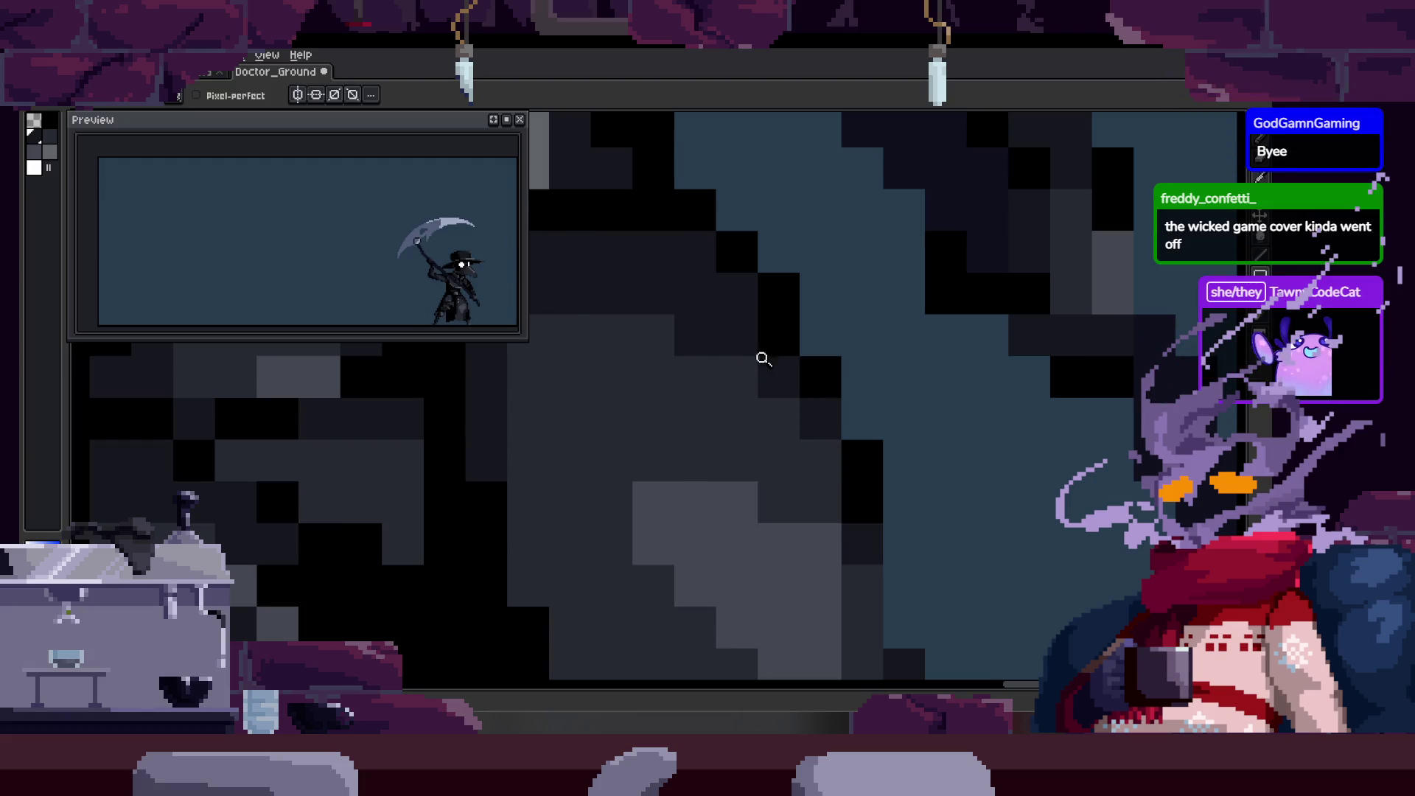
scroll(756, 351, "down", 2)
scroll(812, 405, "down", 1)
scroll(751, 409, "up", 3)
key("ctrl+s")
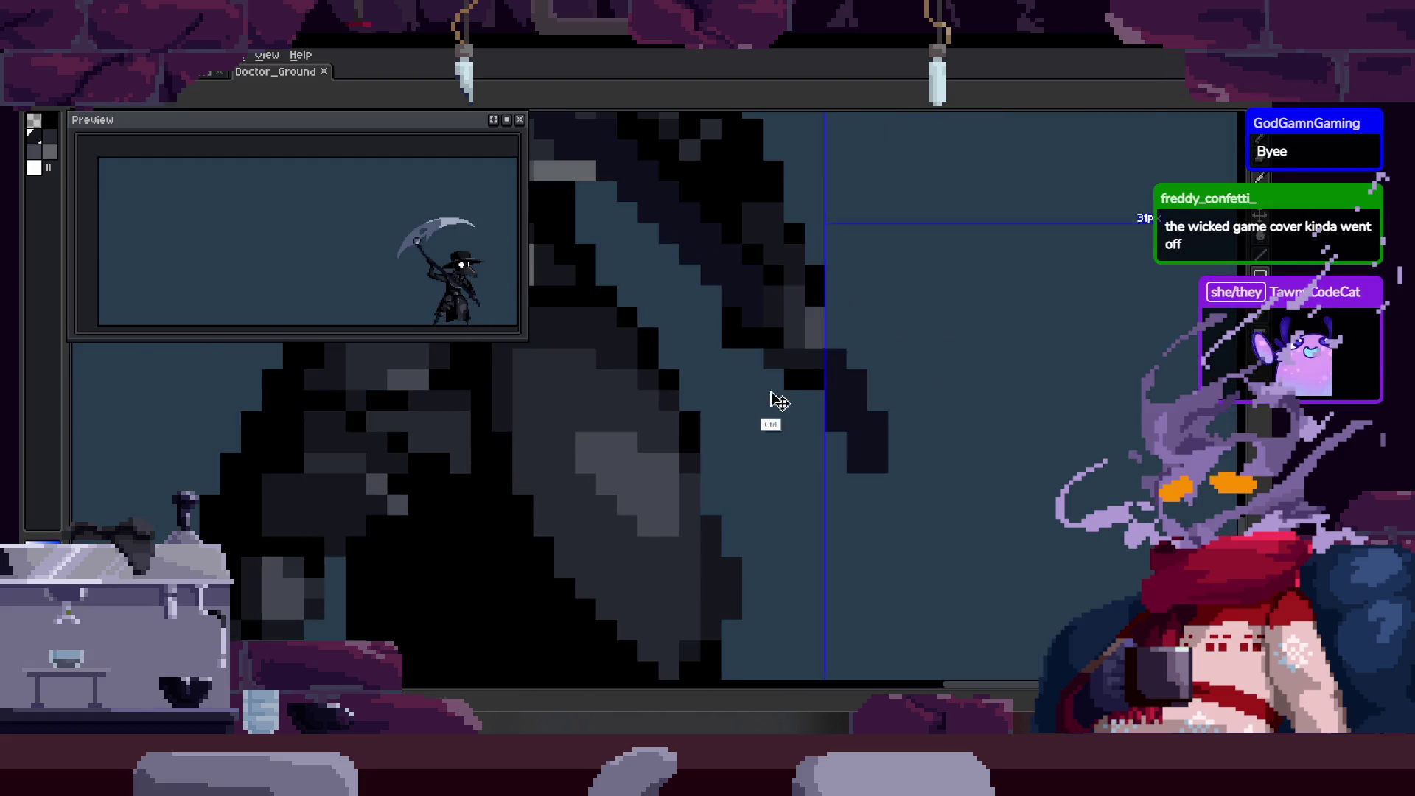
key("z")
left_click_drag(725, 454, 758, 441)
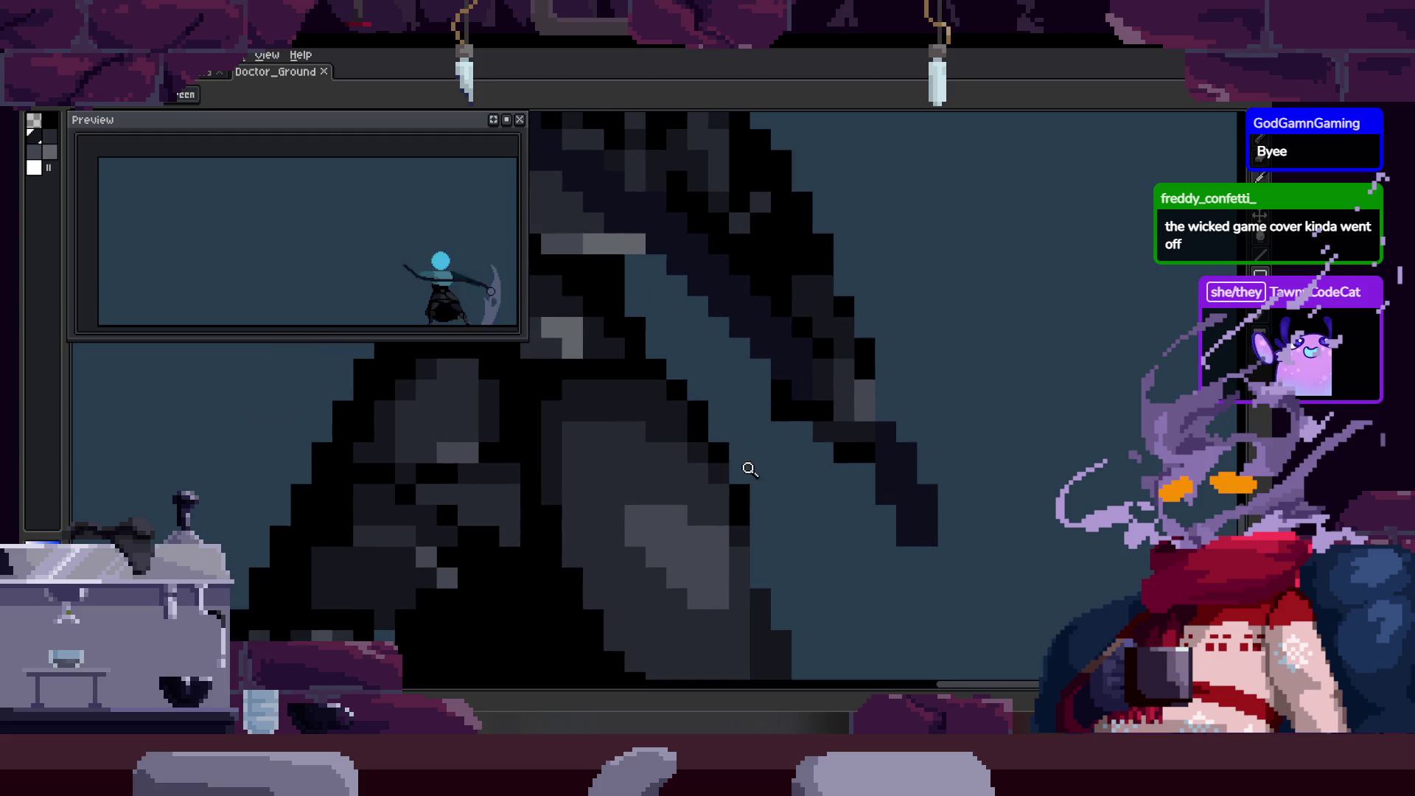
scroll(751, 480, "down", 1)
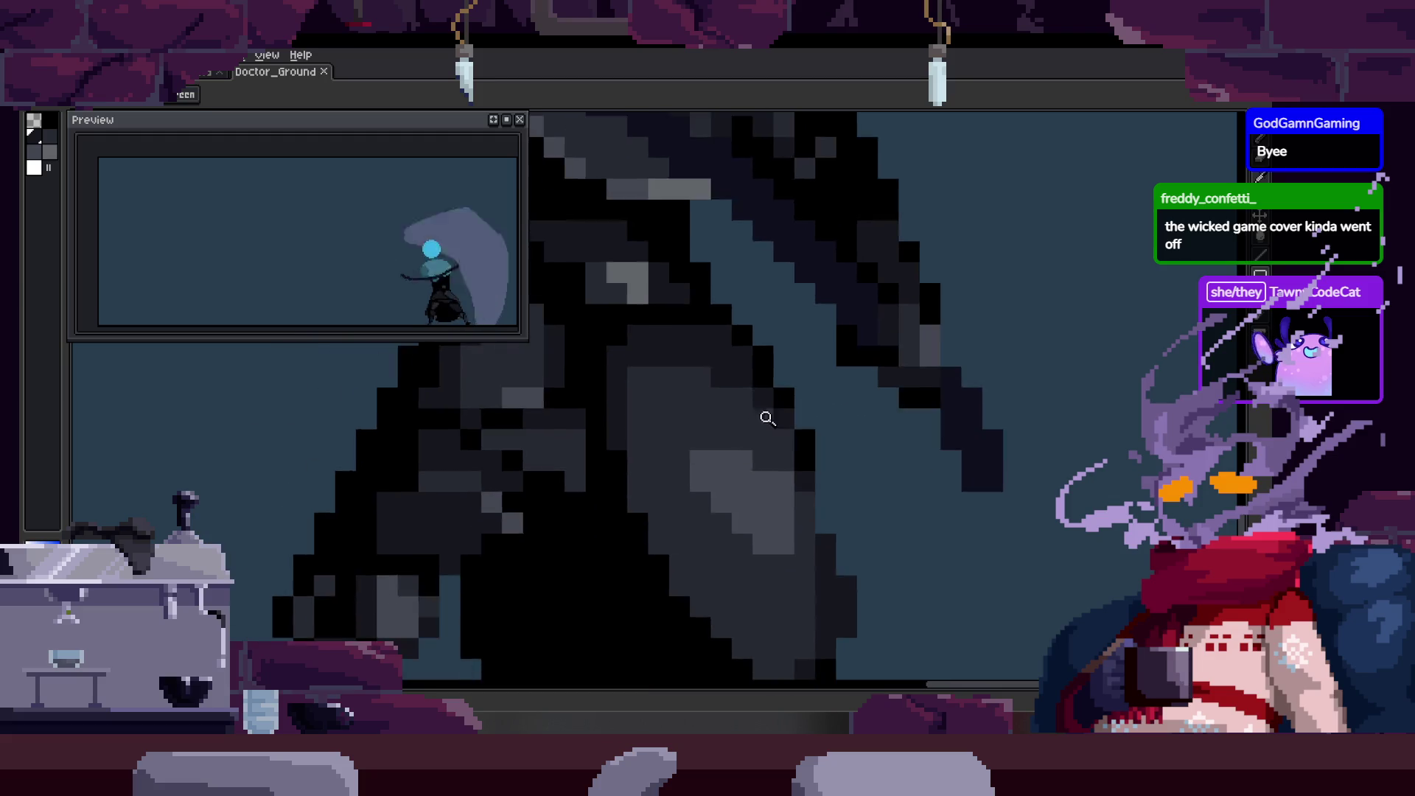
key("z")
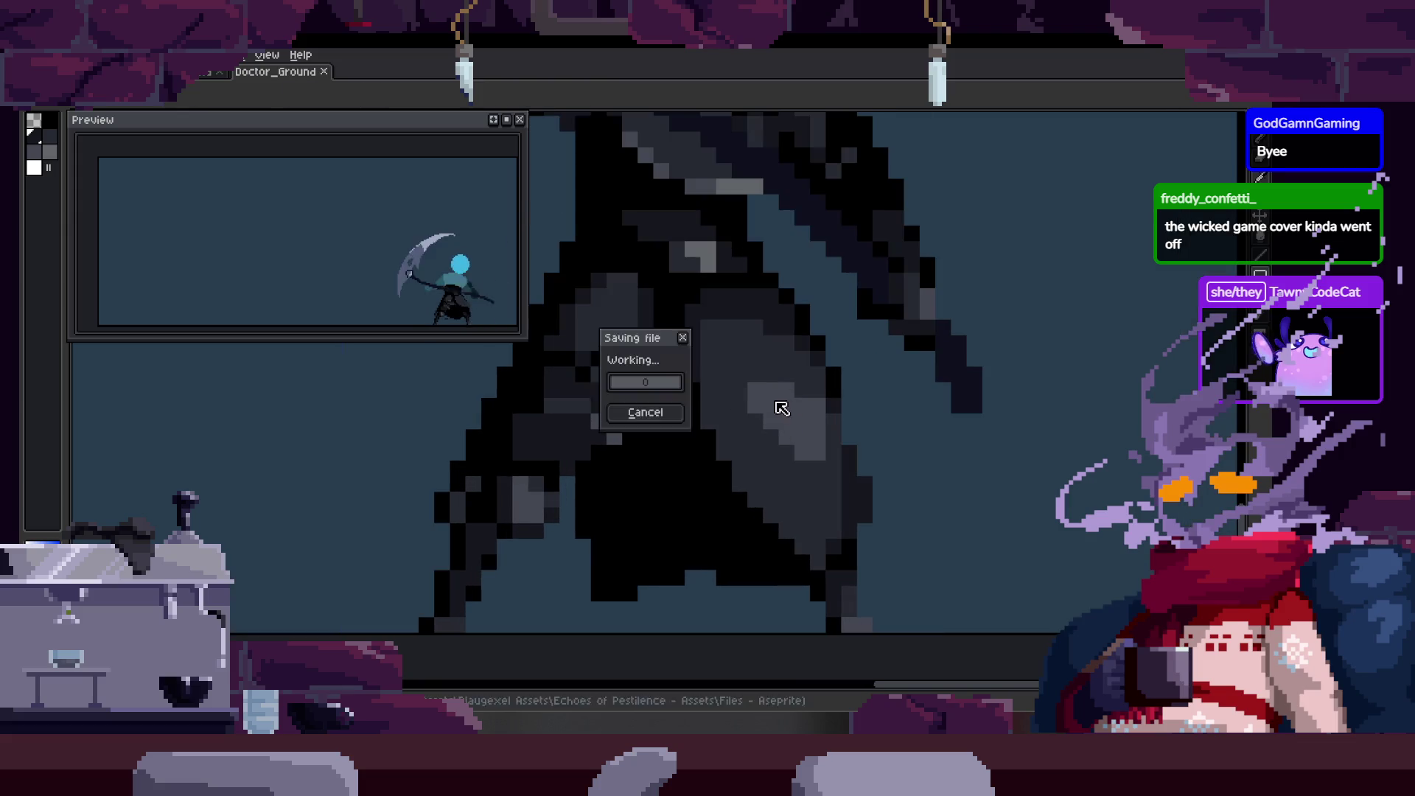
scroll(780, 405, "up", 1)
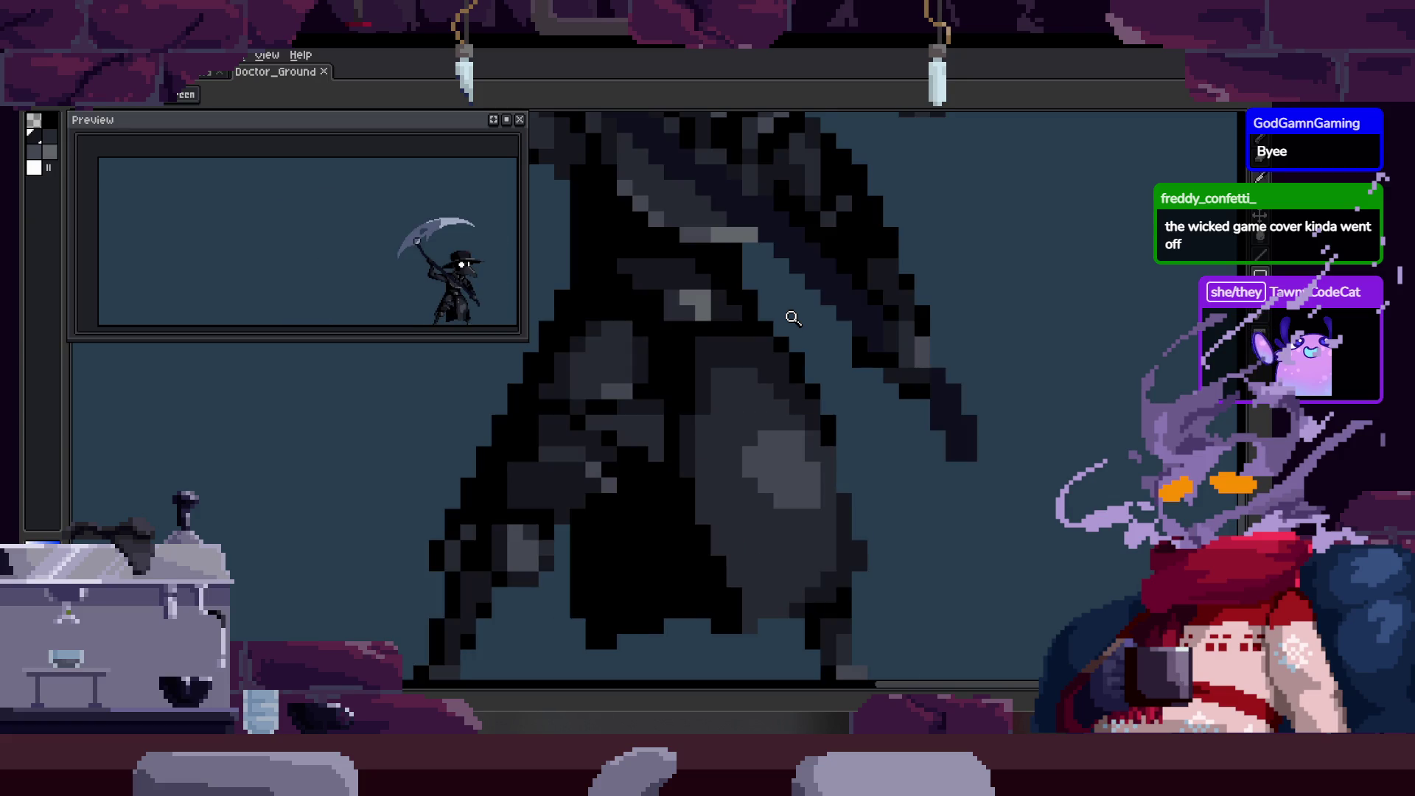
left_click(827, 423)
key("b")
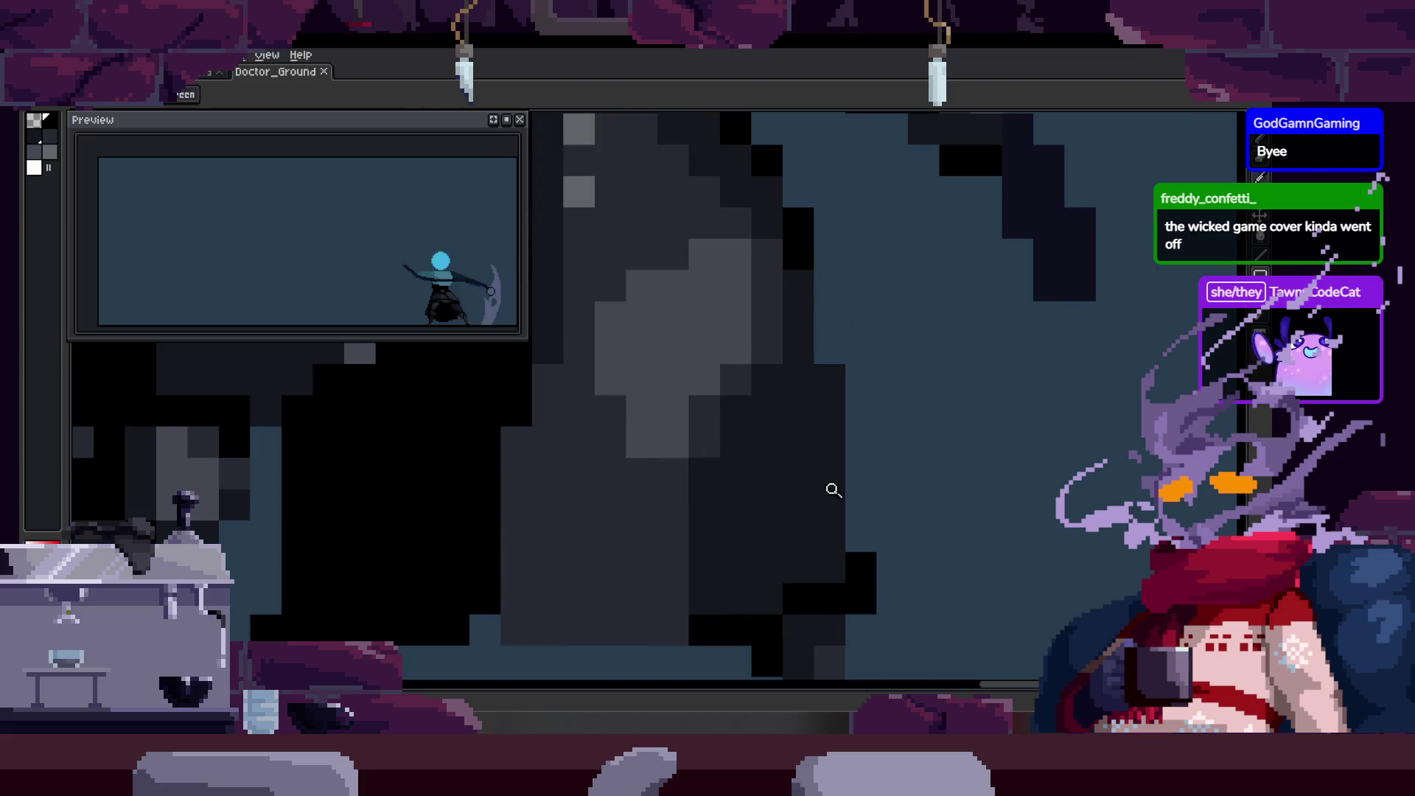
scroll(774, 470, "up", 1)
Paint a dark-grey column over the black body pixels, save, and show the timeline.
left_click_drag(736, 352, 725, 462)
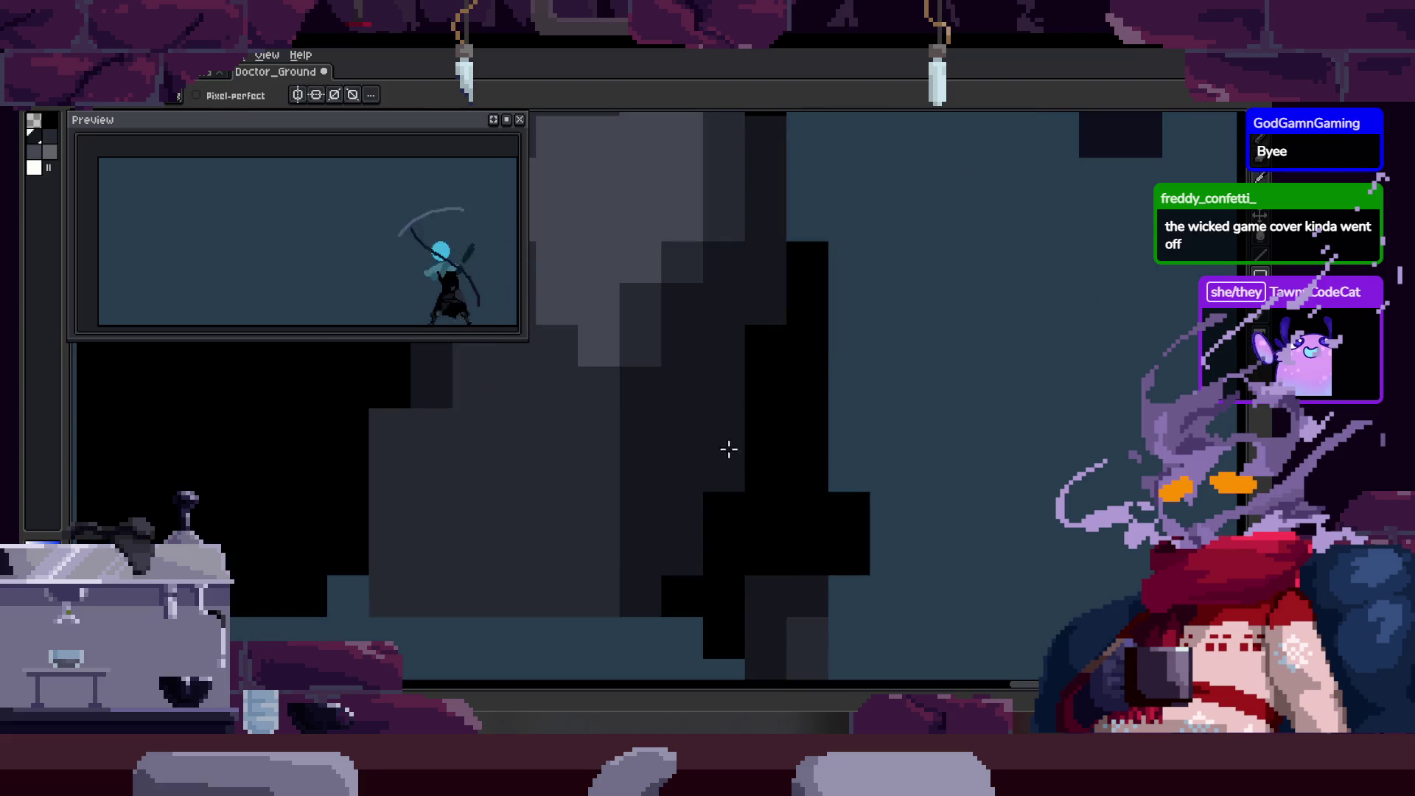
scroll(803, 406, "down", 3)
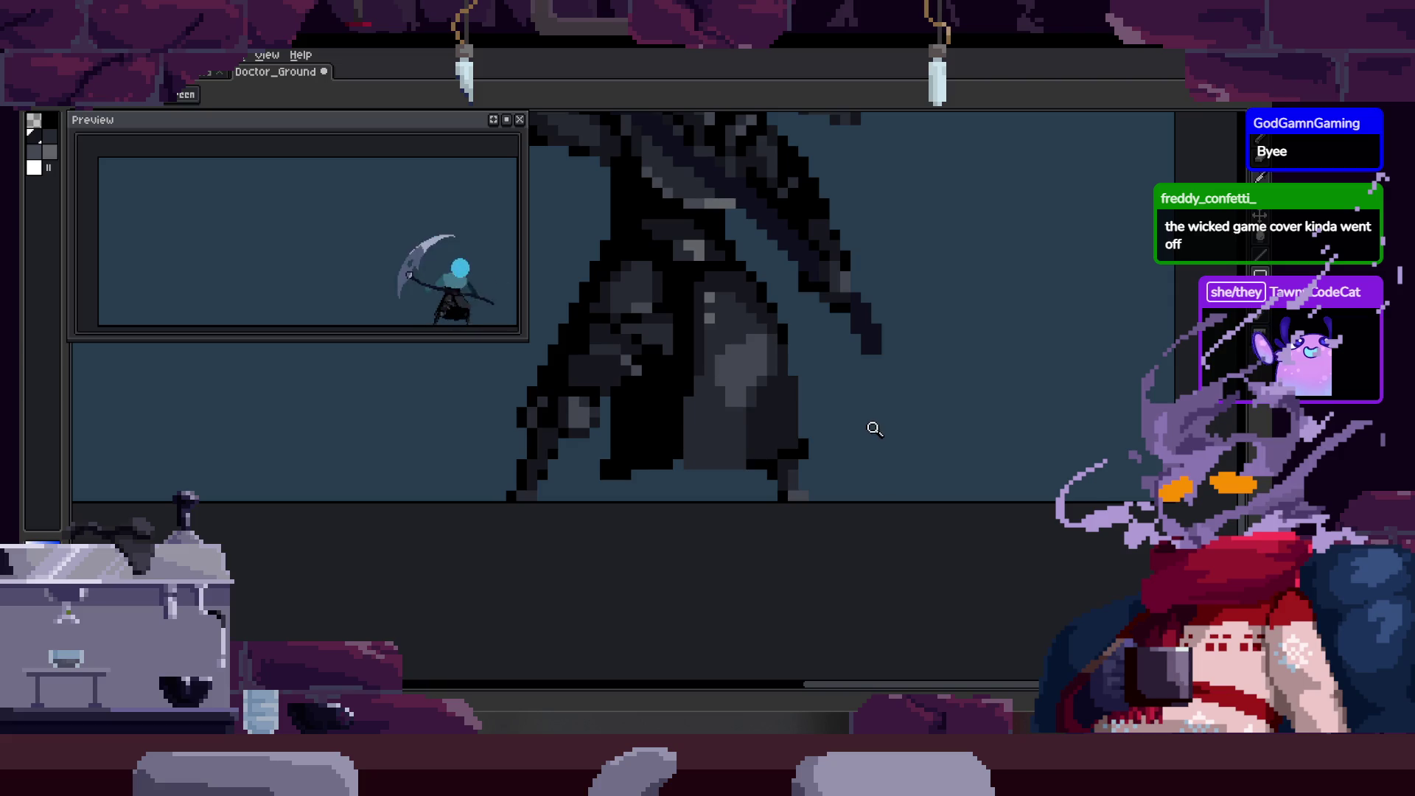
scroll(849, 419, "up", 3)
key("b")
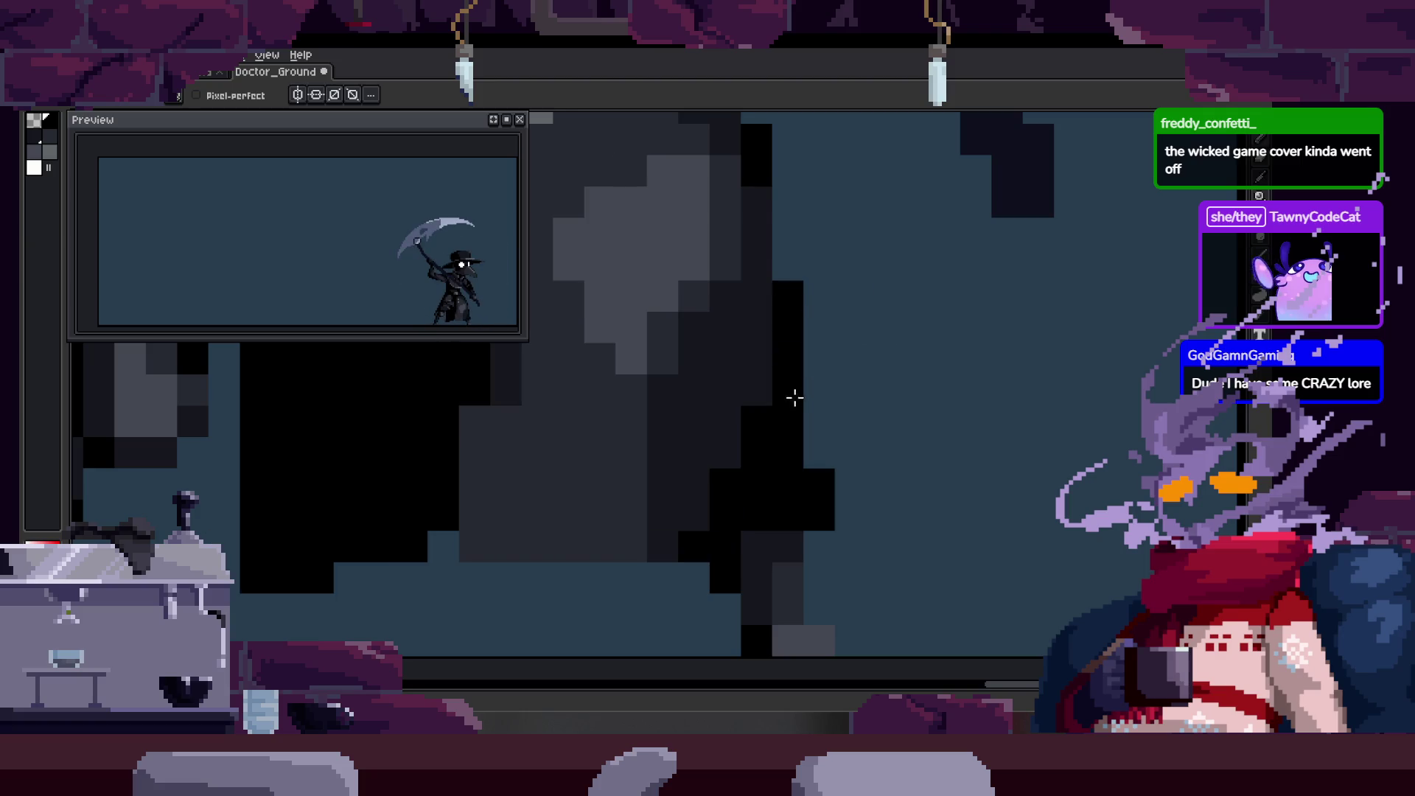
key("z")
scroll(799, 392, "down", 2)
key("ctrl+s")
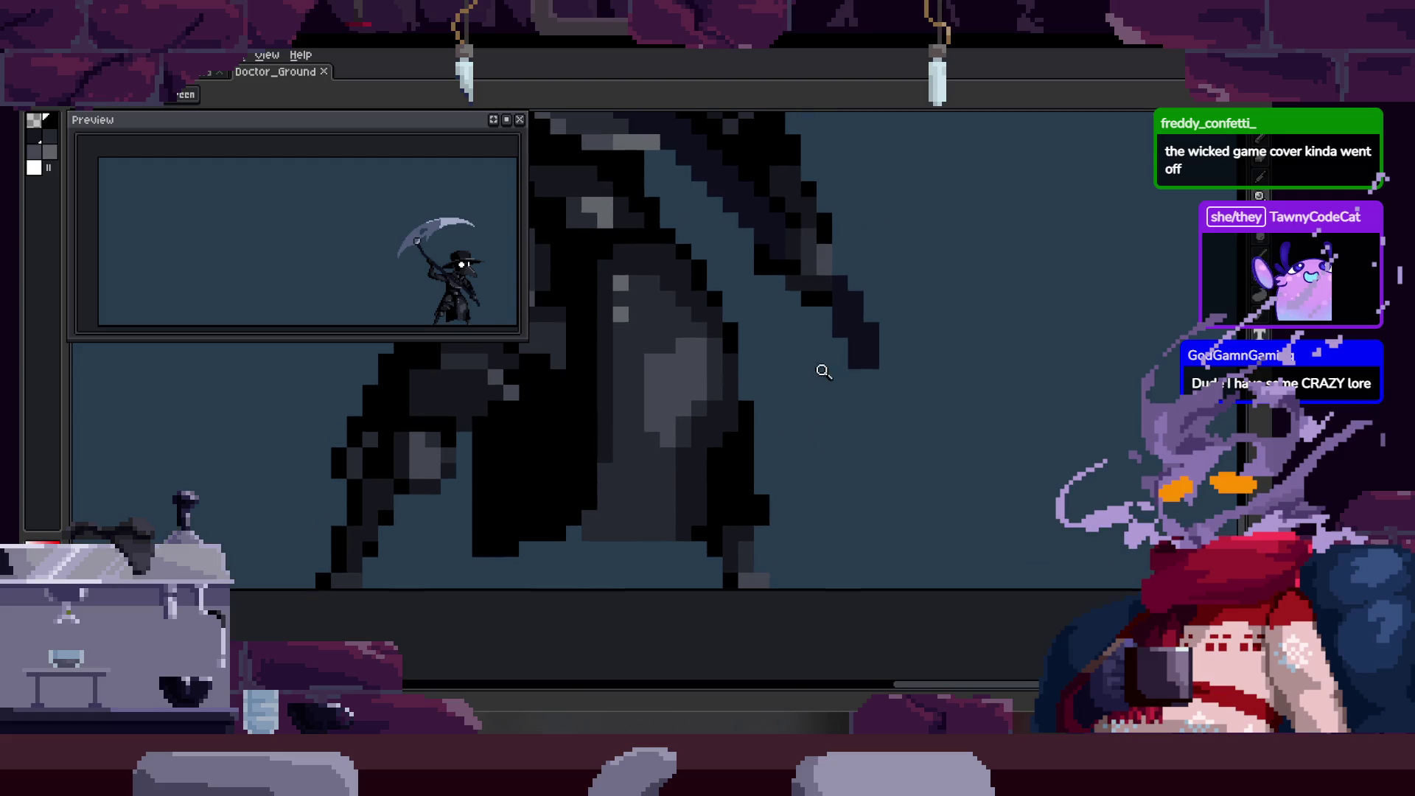
key("Tab")
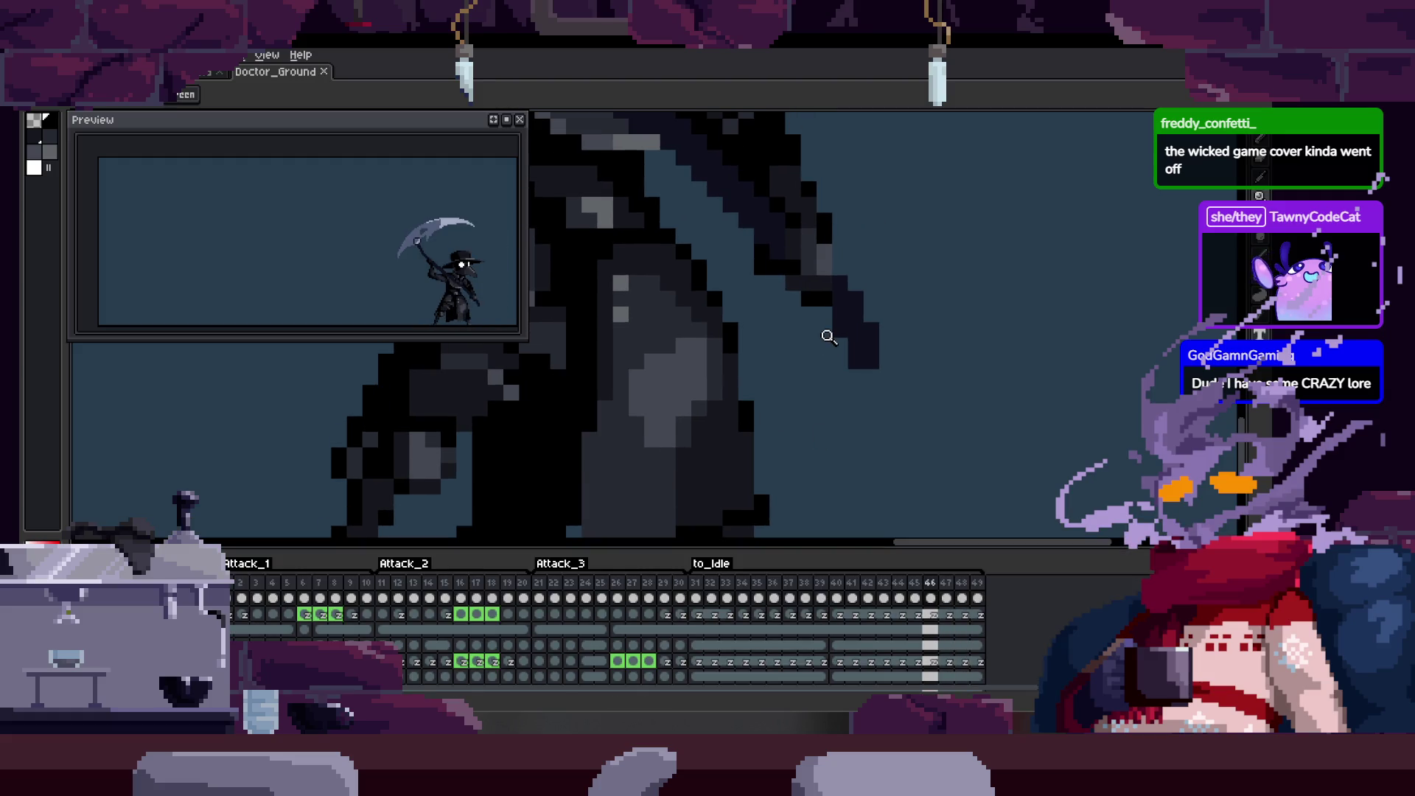
Toggle the timeline off, briefly back on to check the attack tags, then hide it again.
key("Tab")
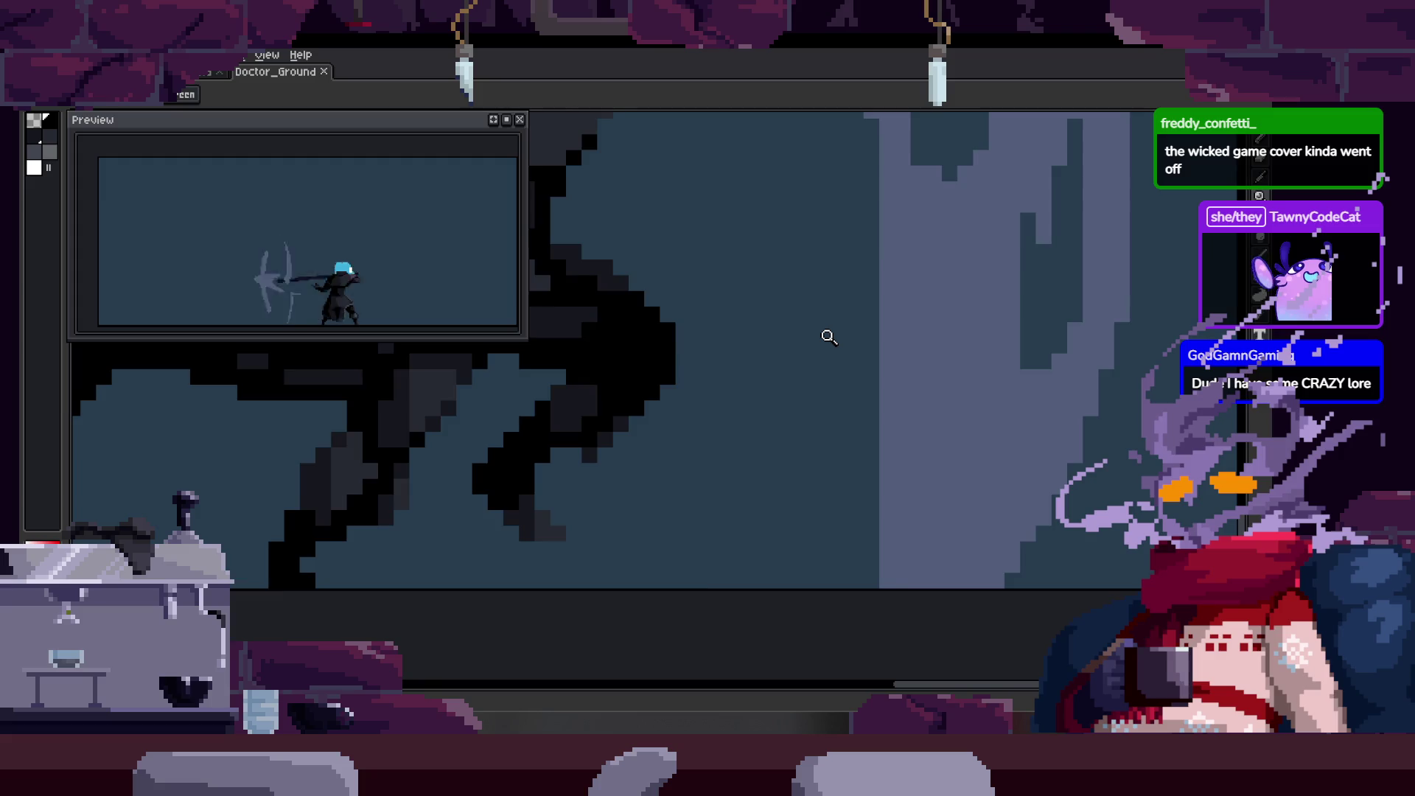
scroll(773, 354, "down", 2)
scroll(652, 381, "down", 2)
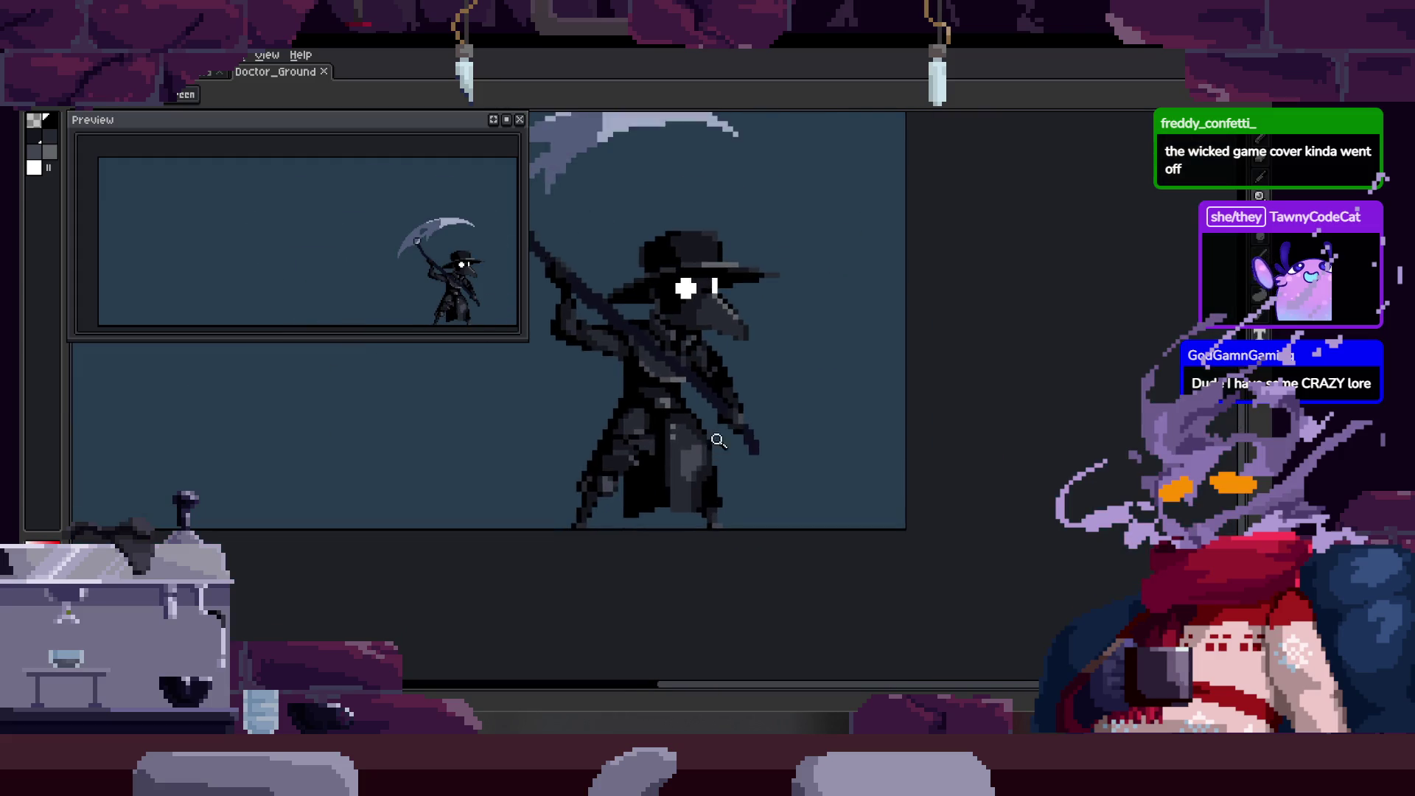
key("Tab")
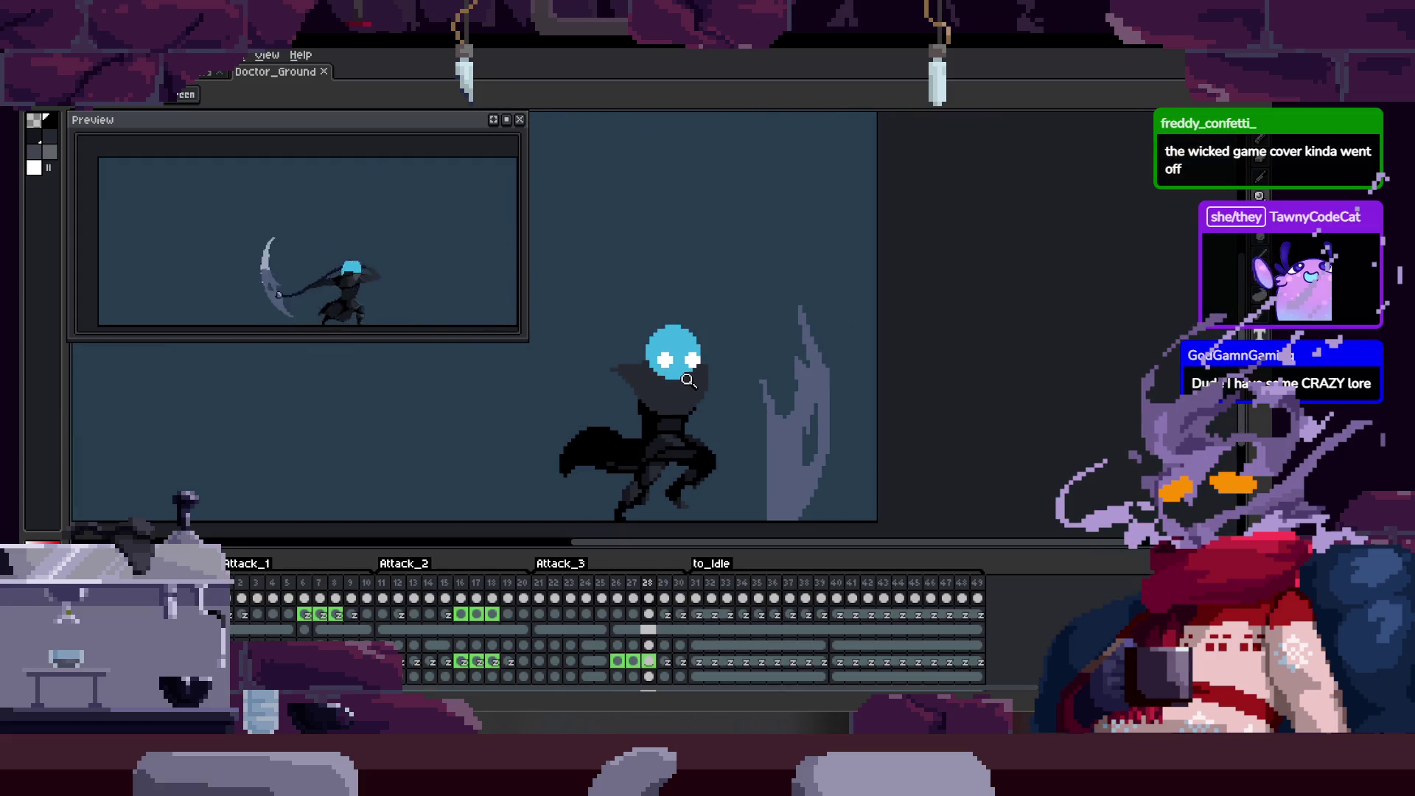
key("Tab")
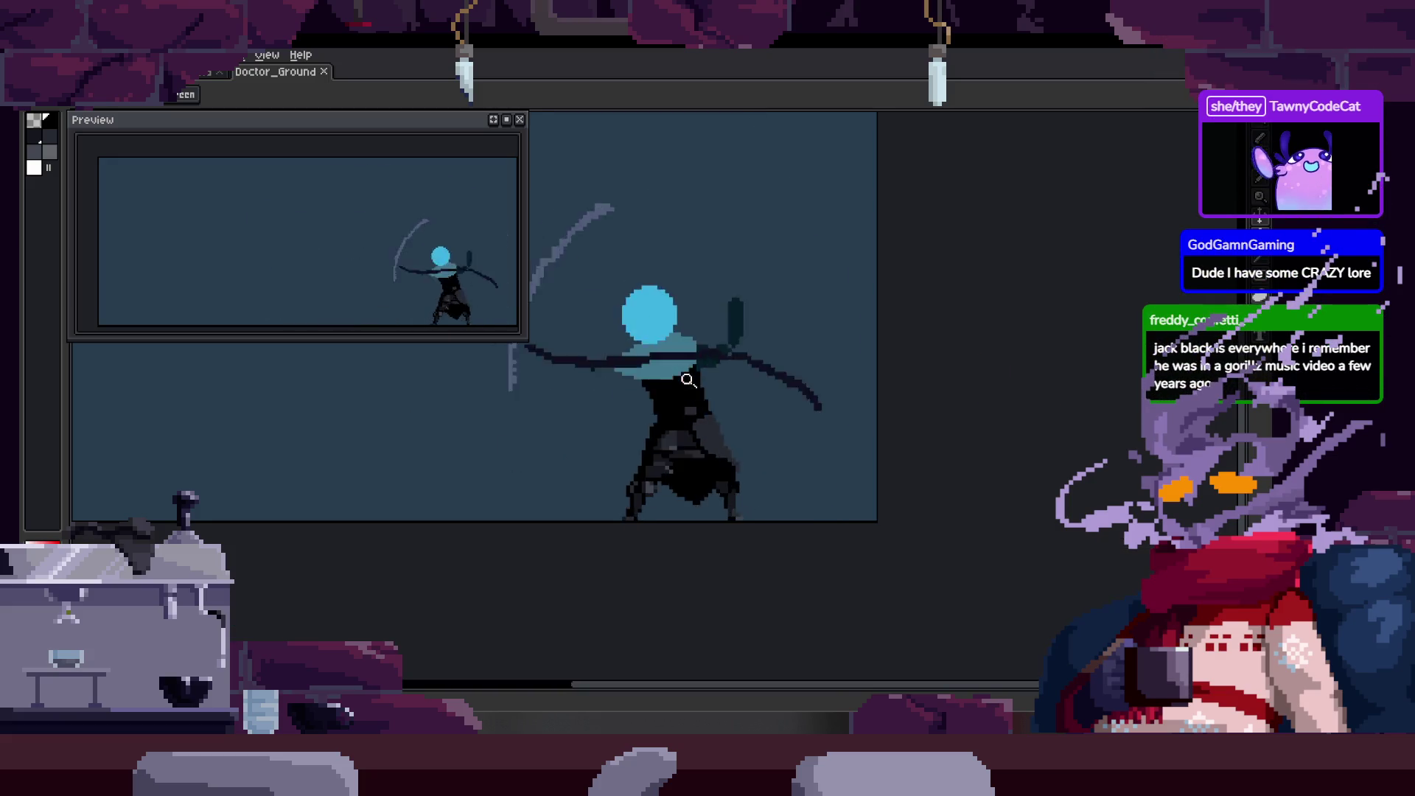
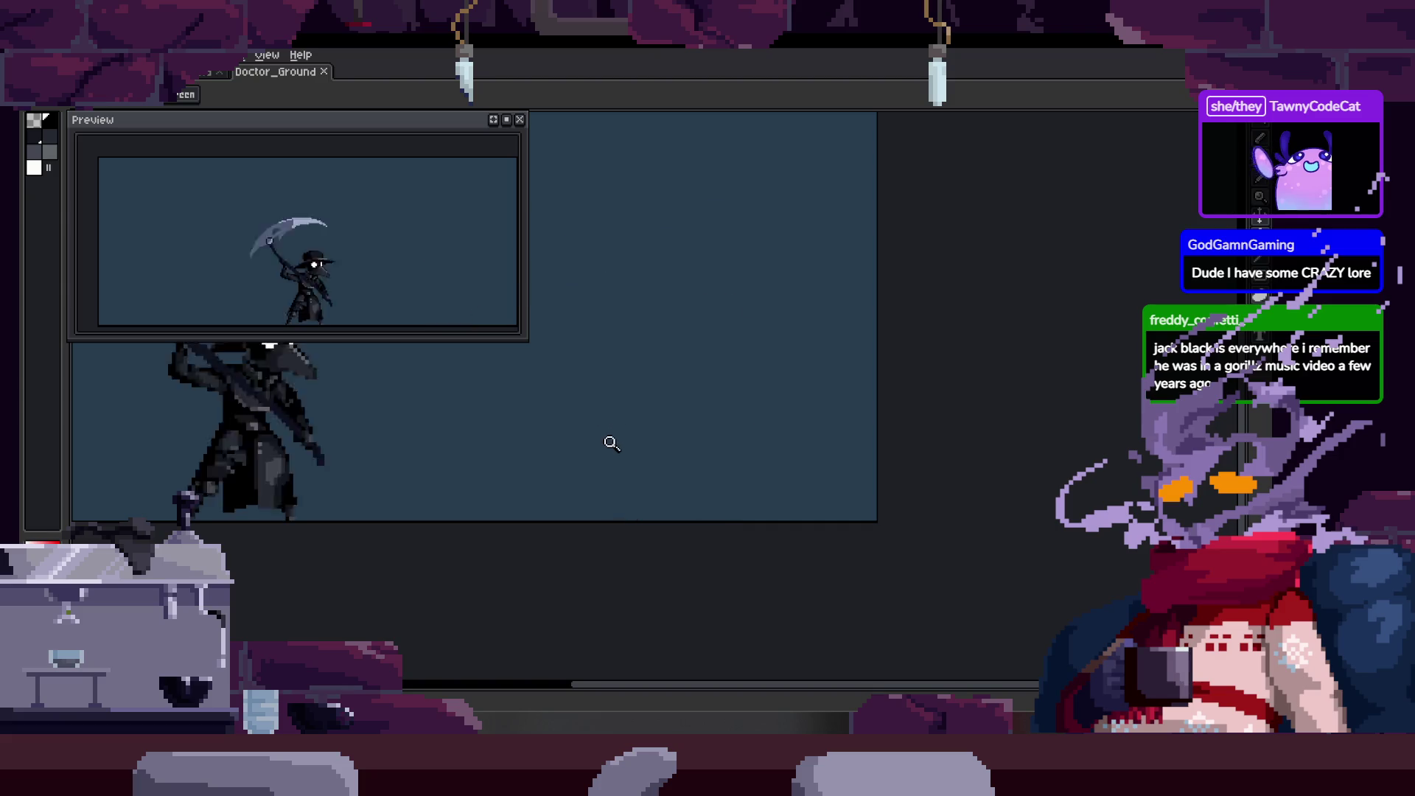
scroll(607, 360, "down", 2)
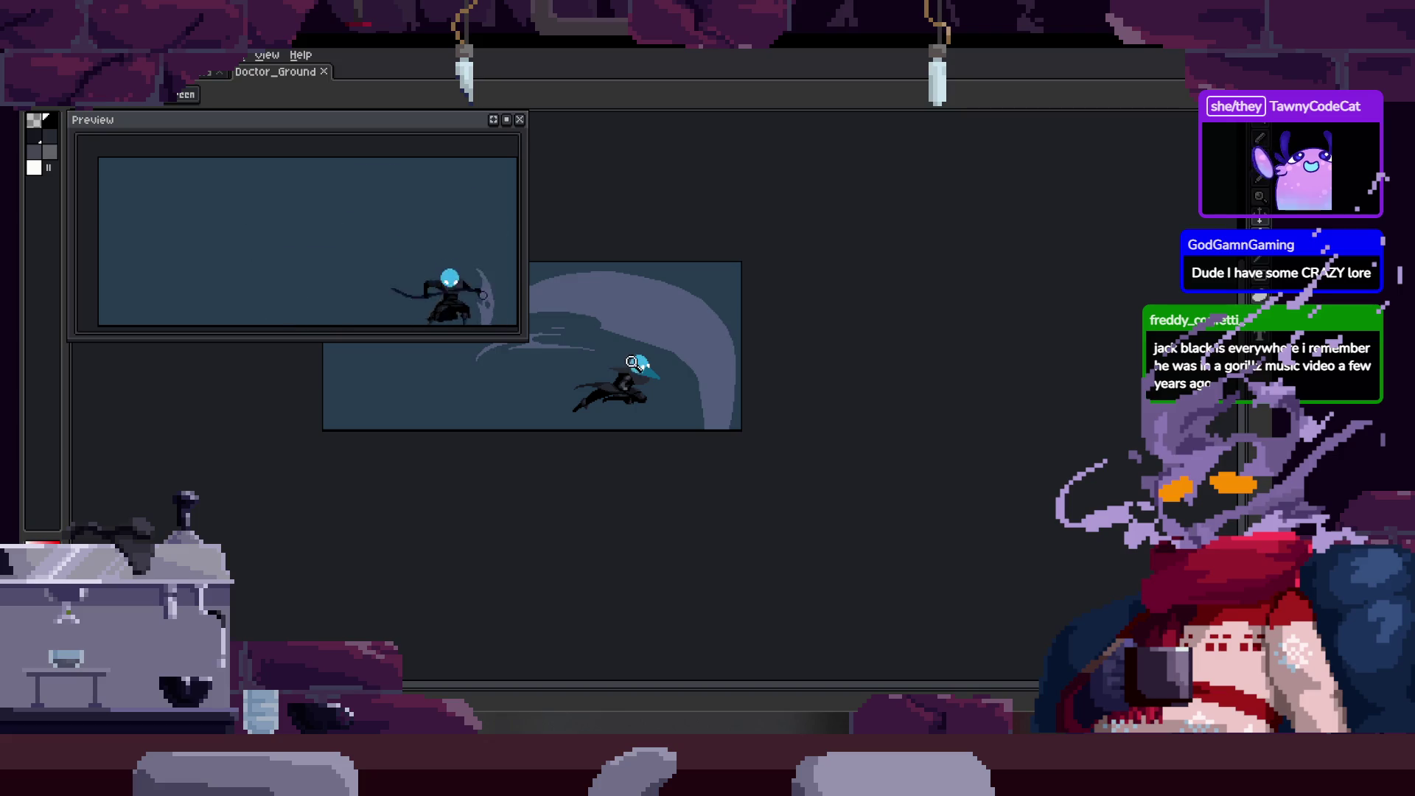
scroll(631, 361, "up", 3)
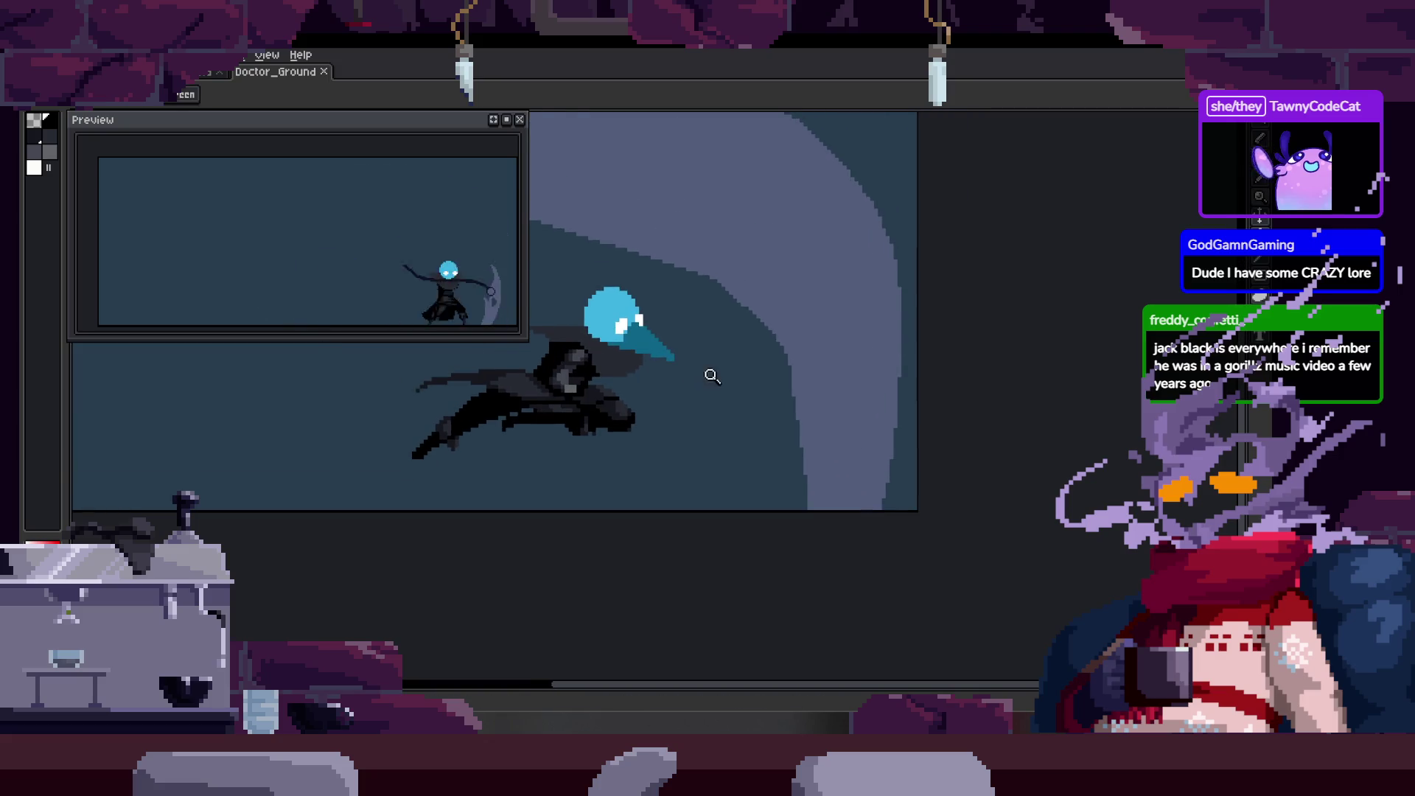
scroll(695, 406, "down", 2)
scroll(775, 376, "up", 3)
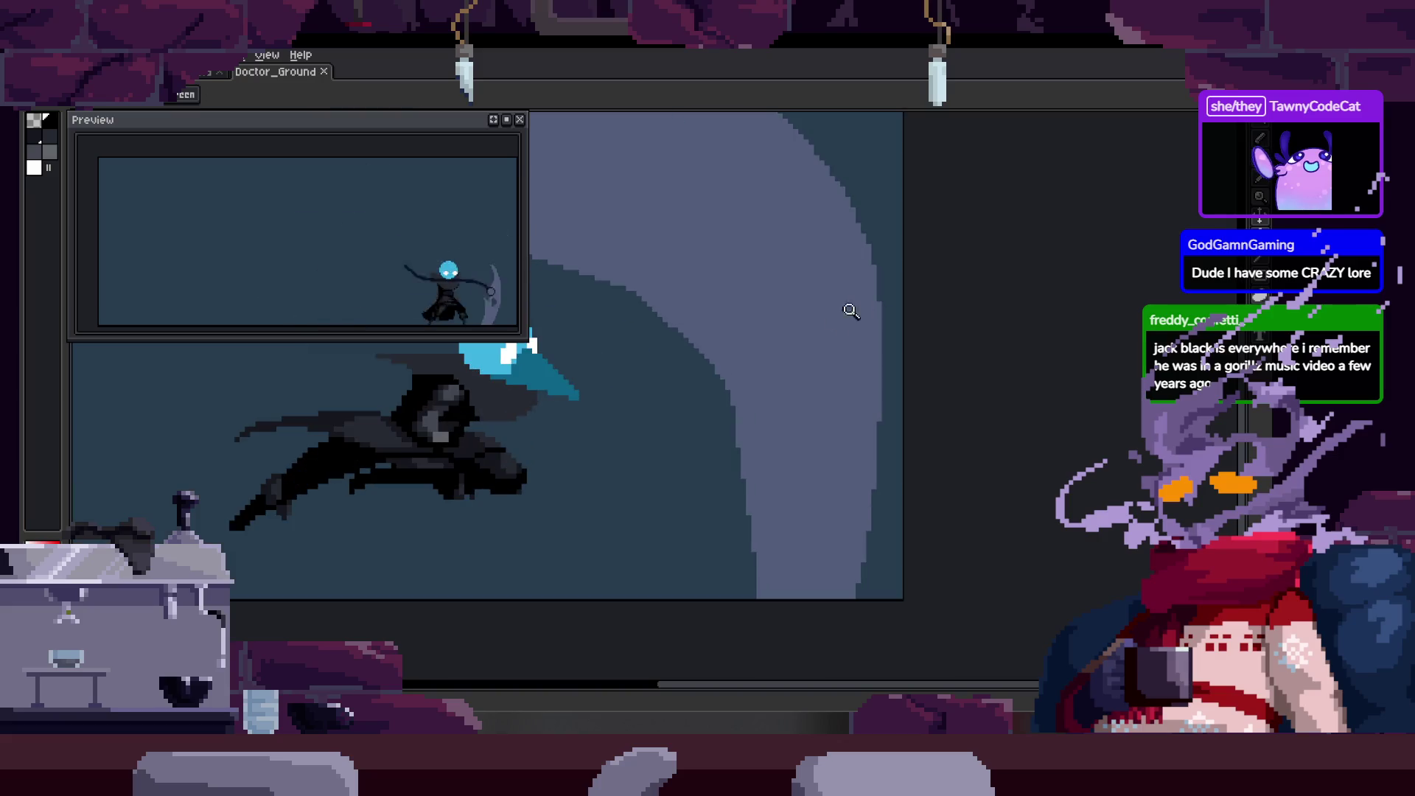
scroll(781, 375, "down", 1)
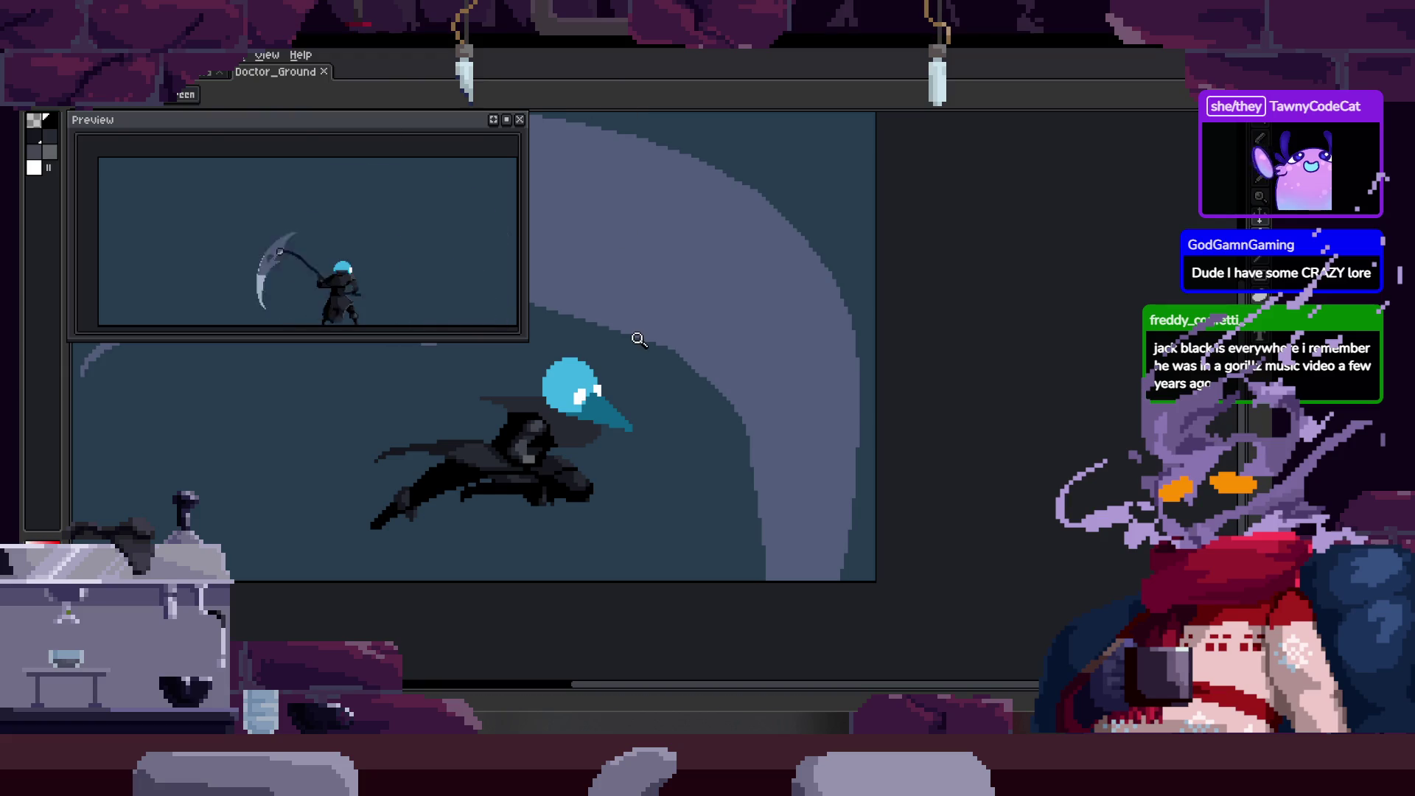
Repaint the dark pixels beside the blue head teal and save the sprite.
key("Return")
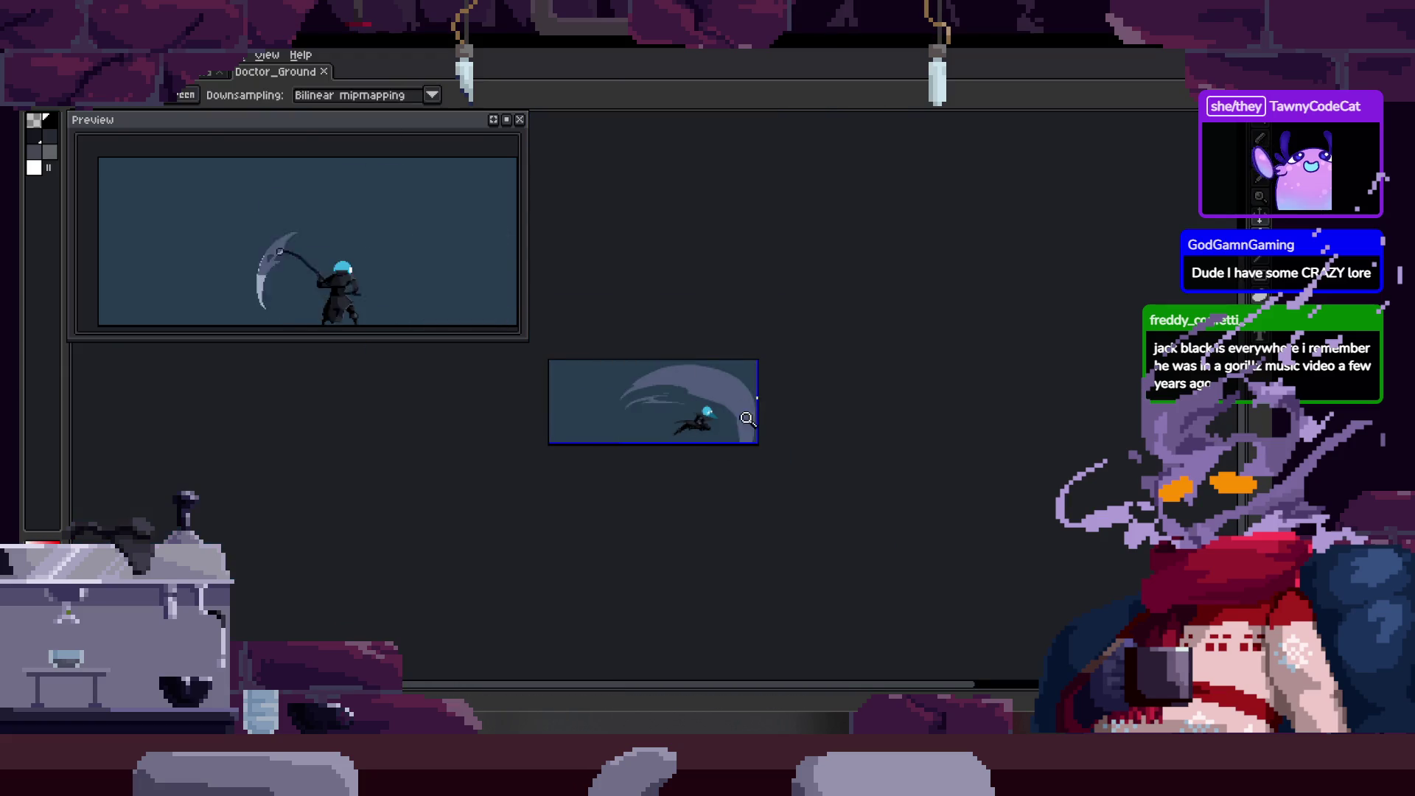
left_click_drag(748, 371, 721, 411)
scroll(747, 371, "up", 1)
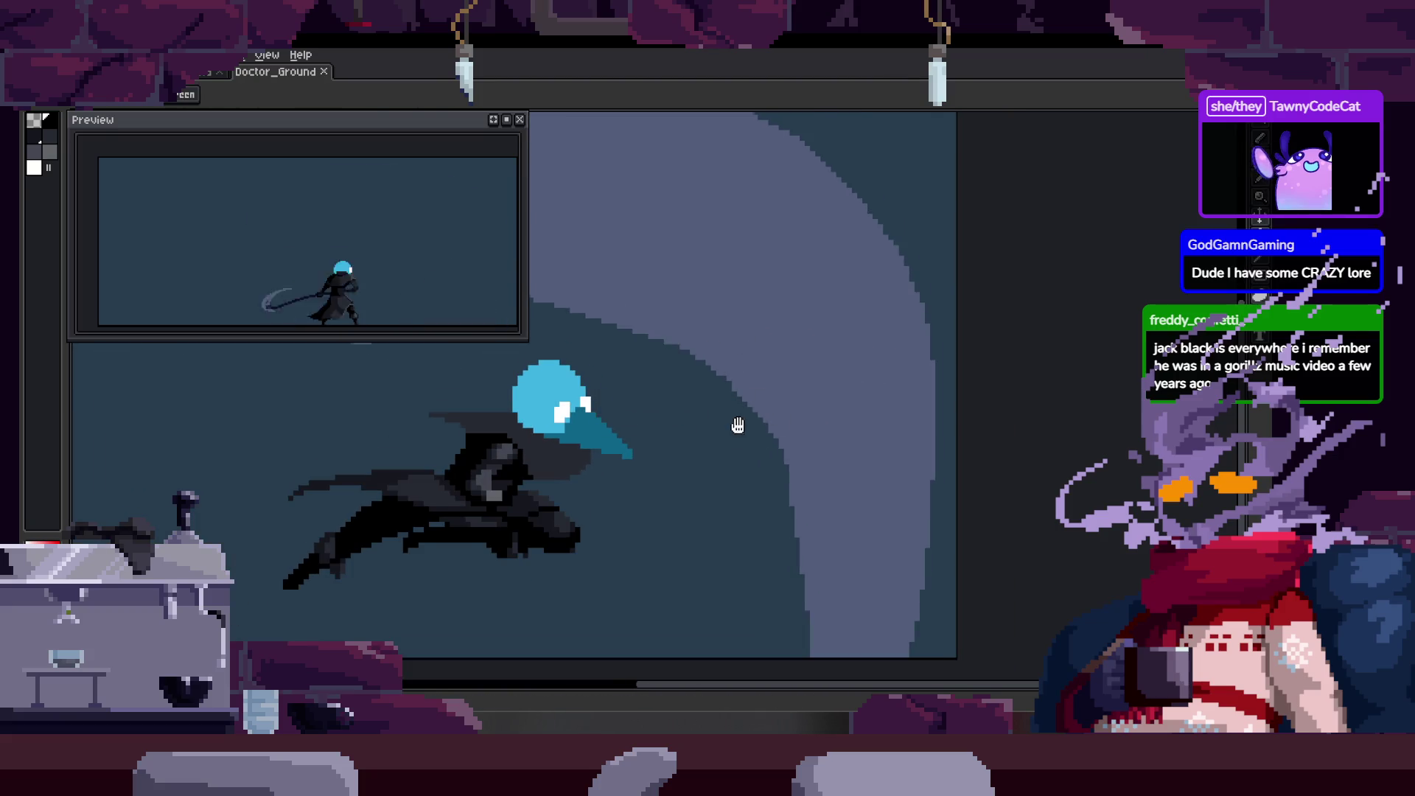
scroll(736, 430, "down", 2)
key("Tab")
key("Tab")
scroll(837, 332, "down", 1)
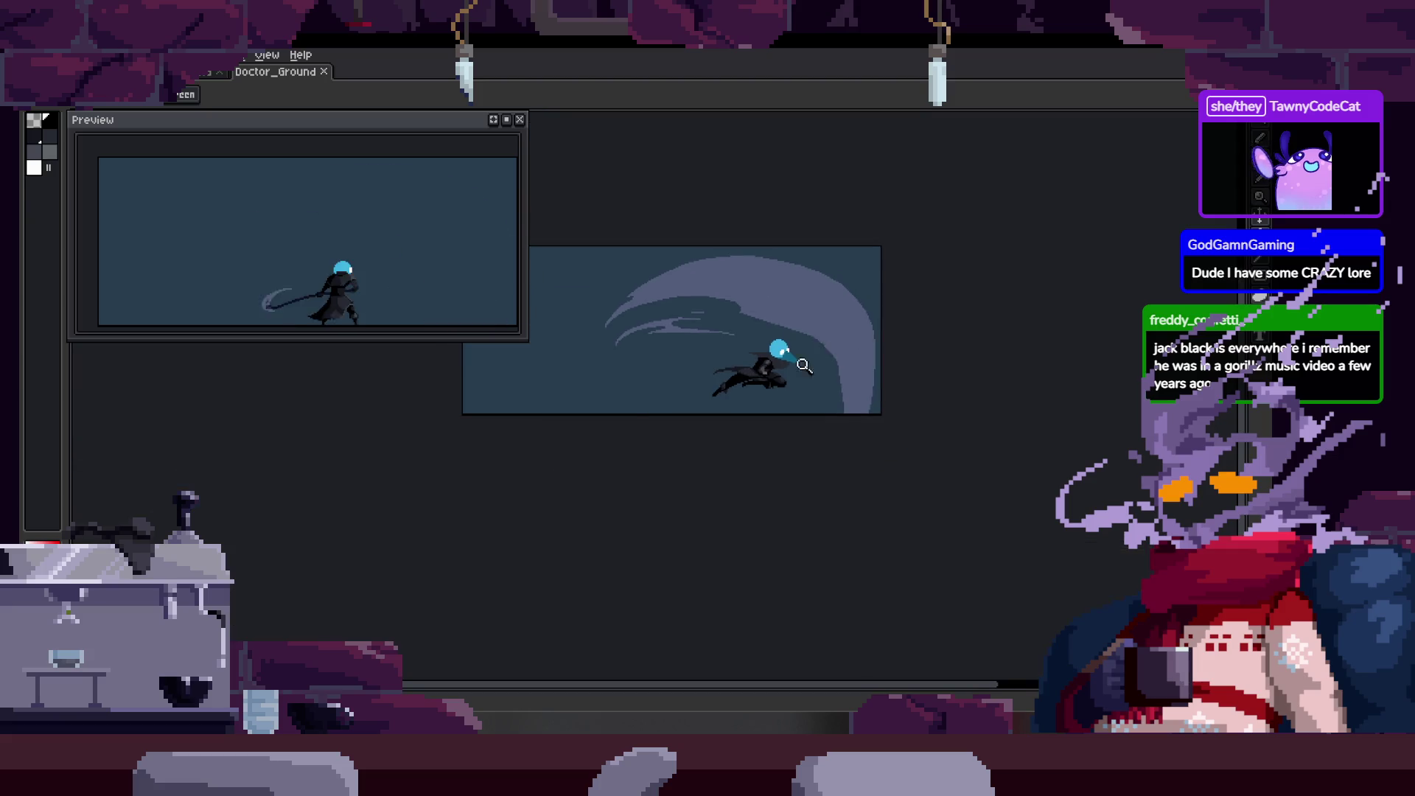
scroll(834, 373, "up", 1)
scroll(837, 372, "down", 1)
scroll(901, 363, "up", 1)
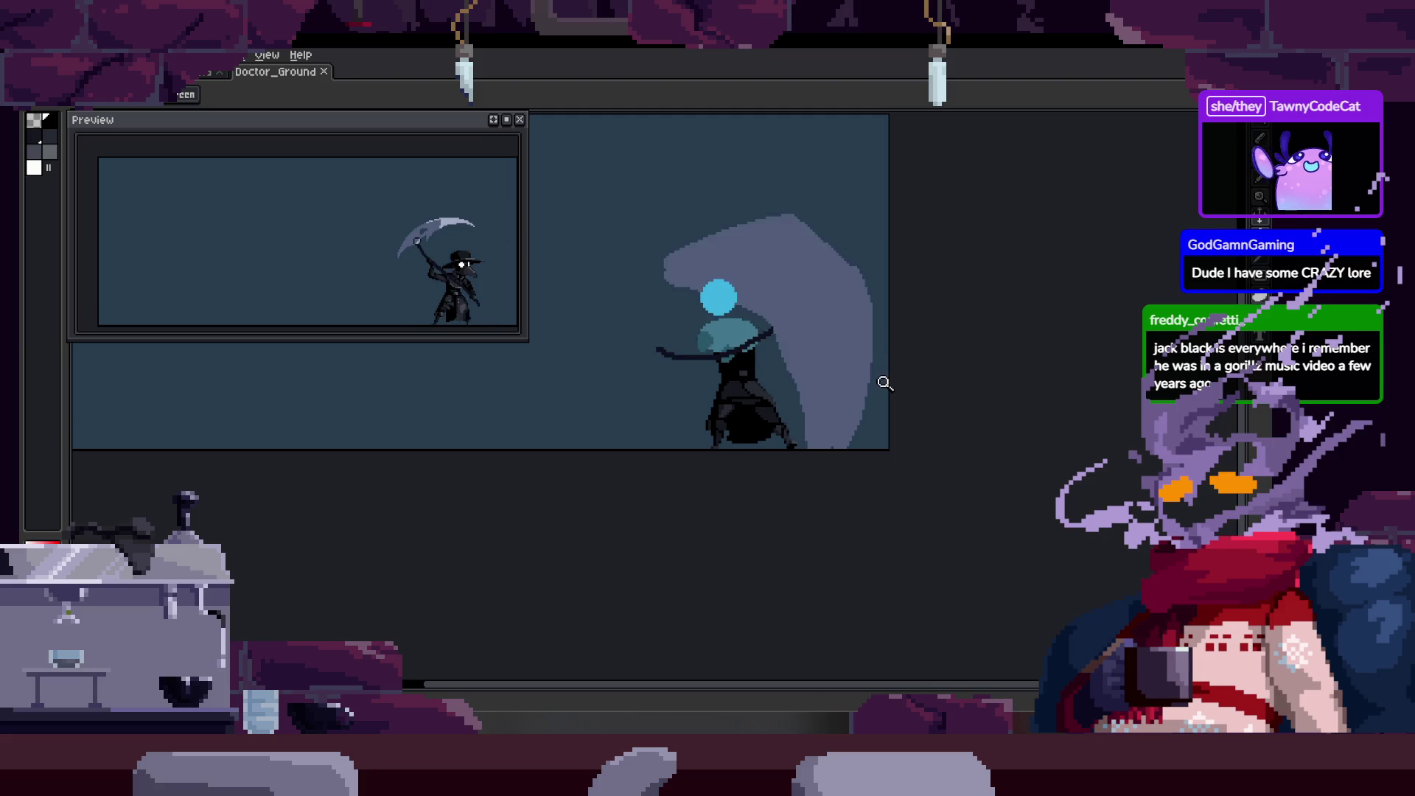
scroll(779, 417, "up", 1)
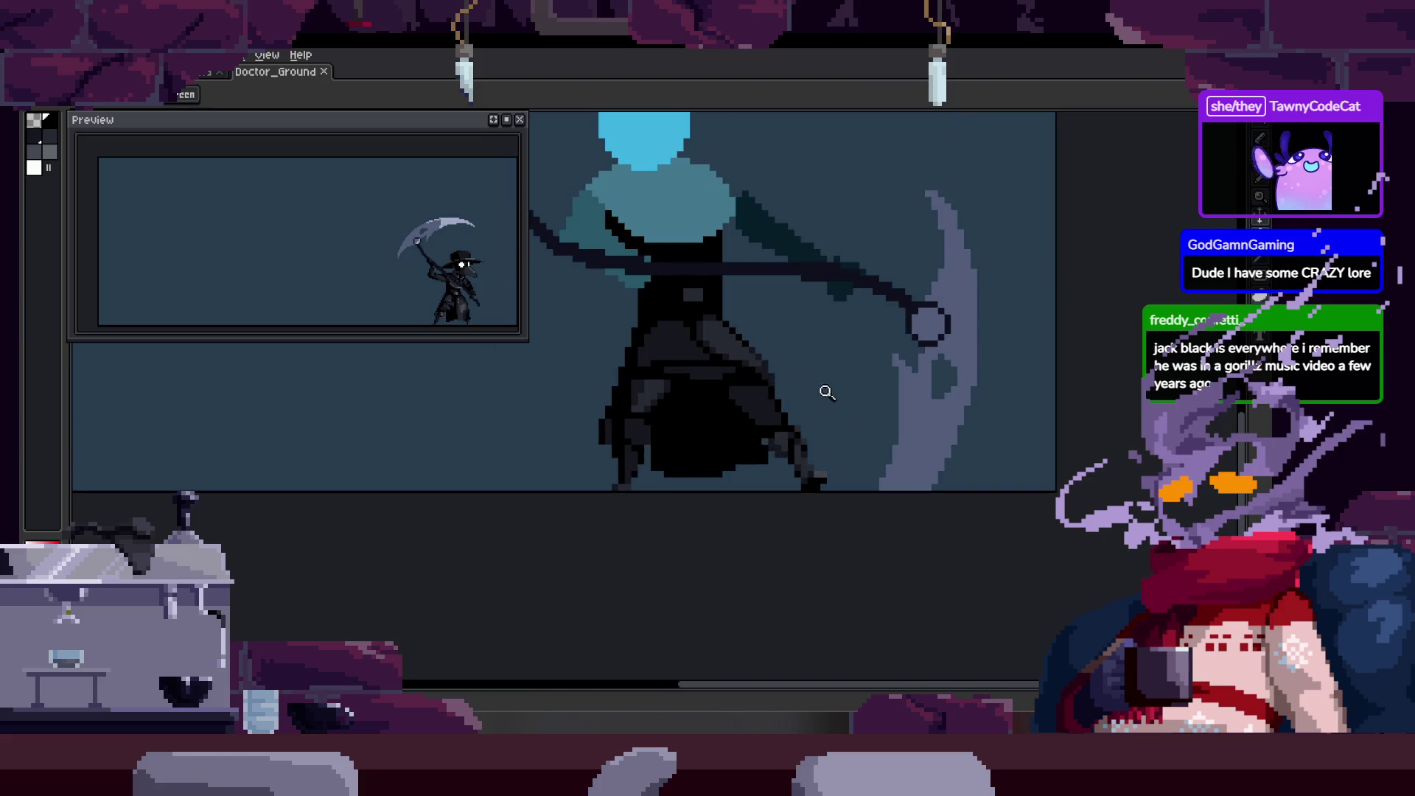
scroll(859, 380, "up", 1)
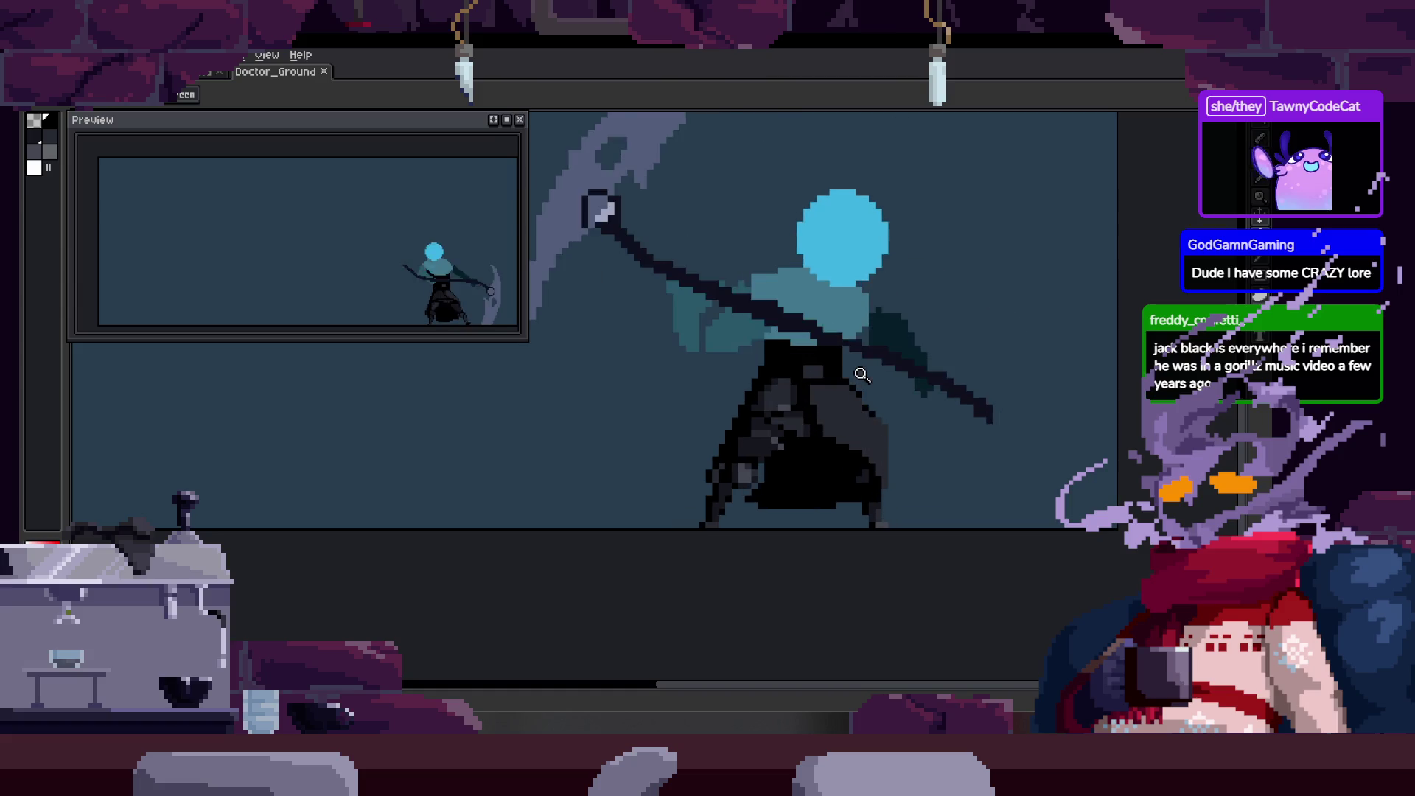
scroll(798, 313, "up", 1)
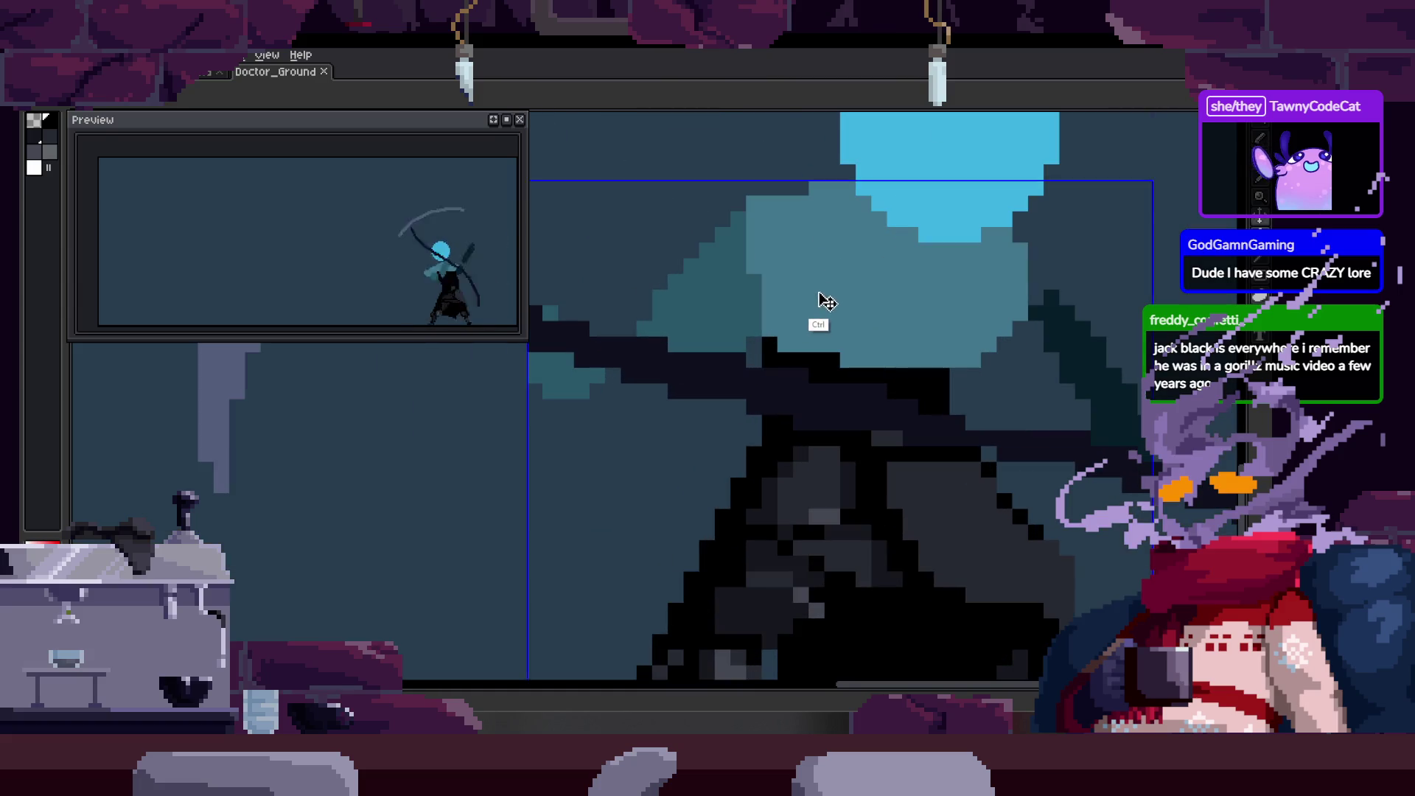
scroll(840, 322, "down", 1)
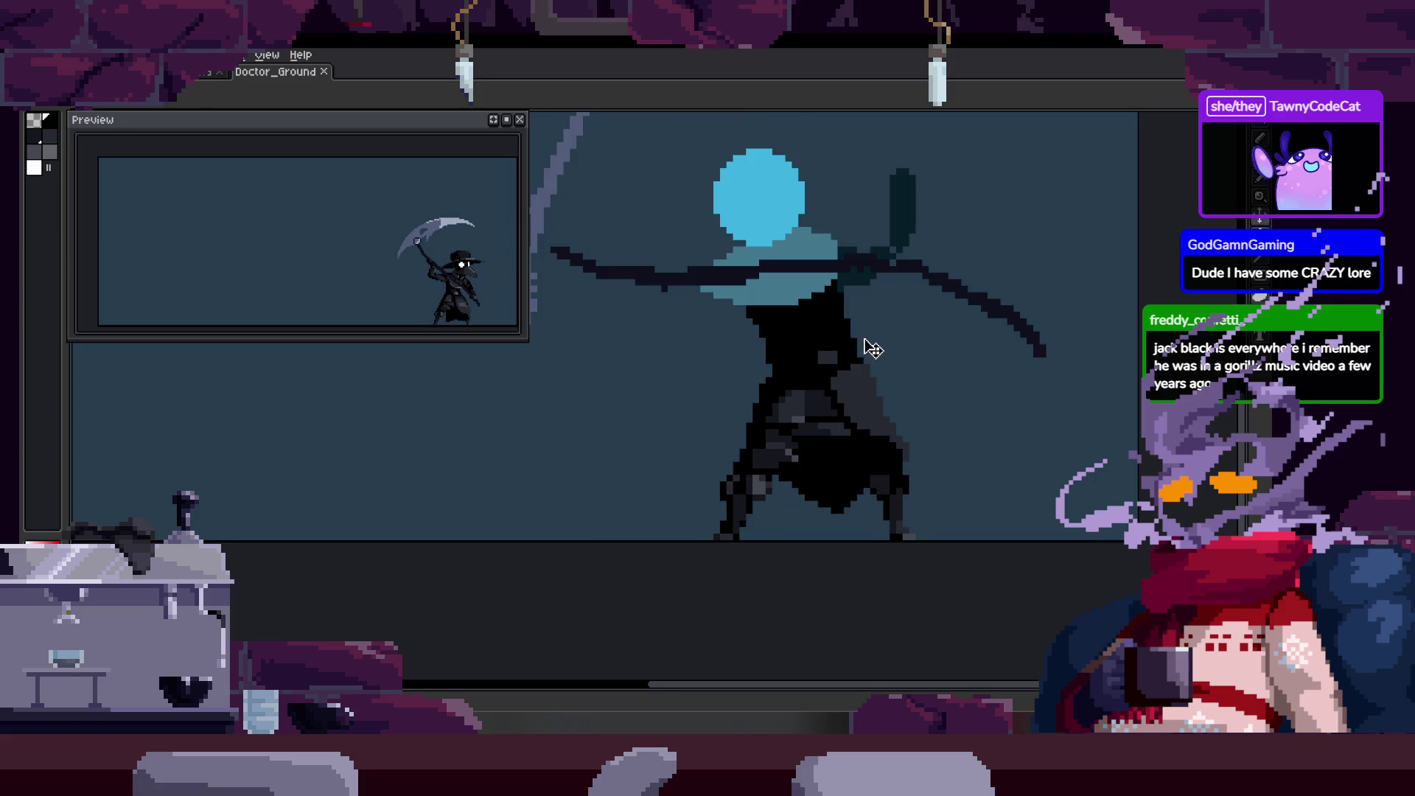
scroll(854, 299, "up", 2)
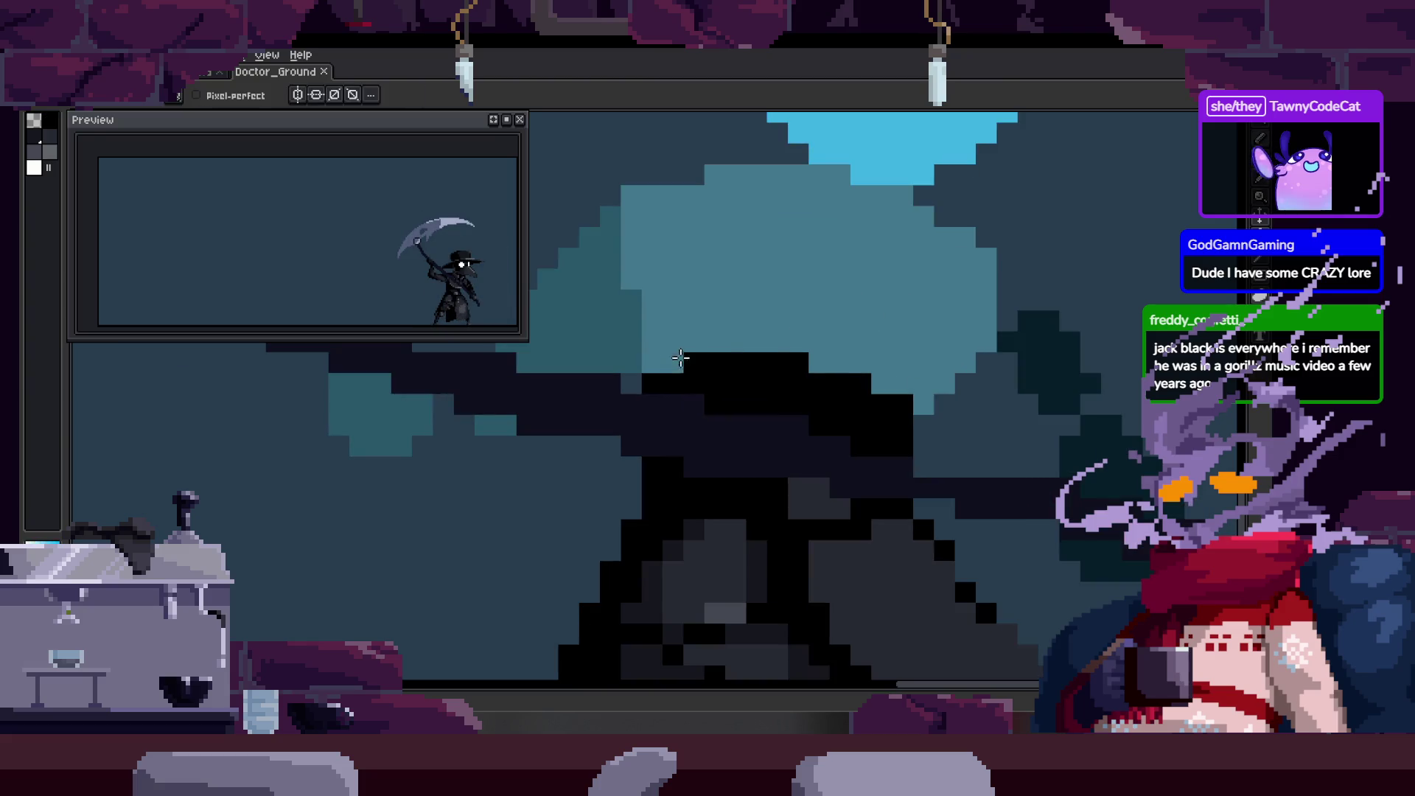
left_click_drag(666, 394, 714, 394)
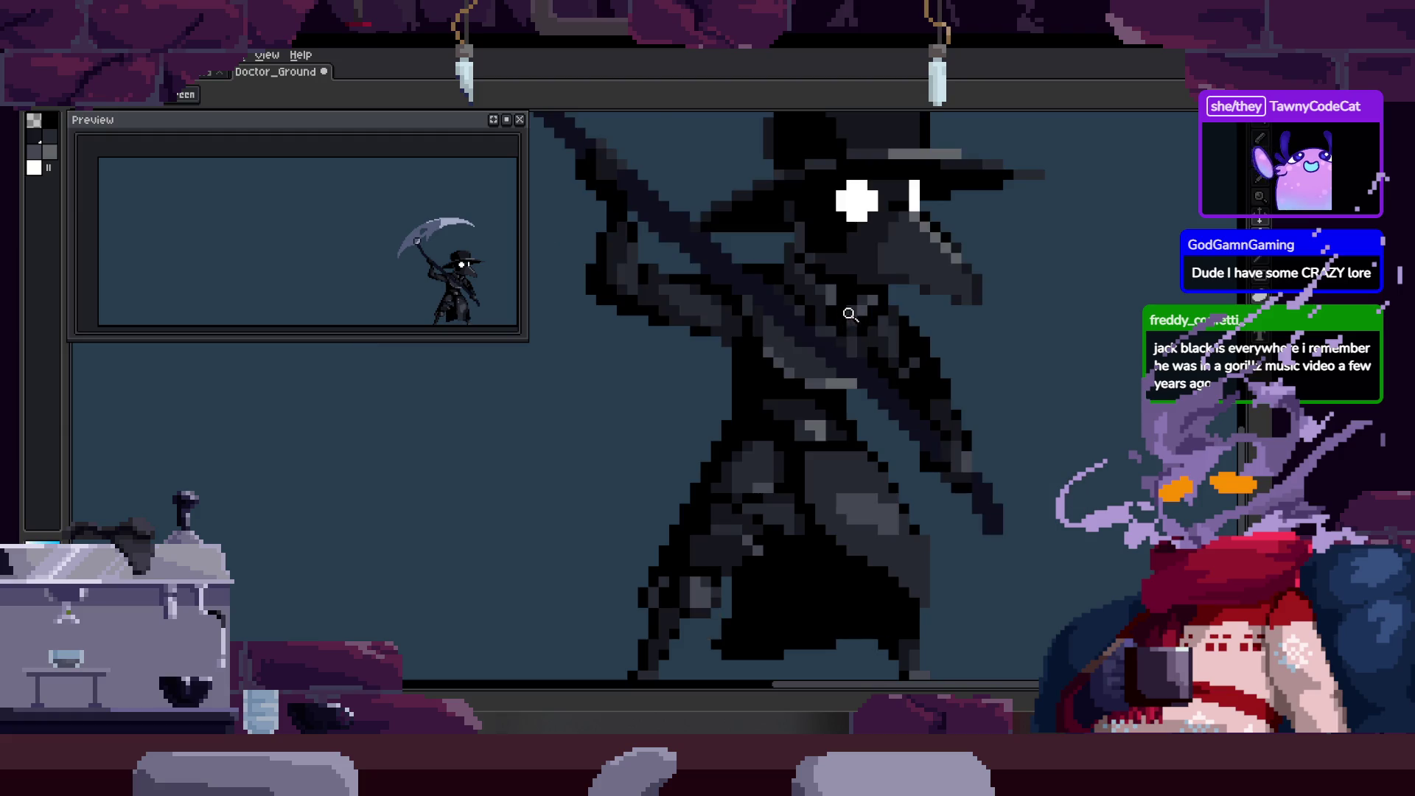
key("alt")
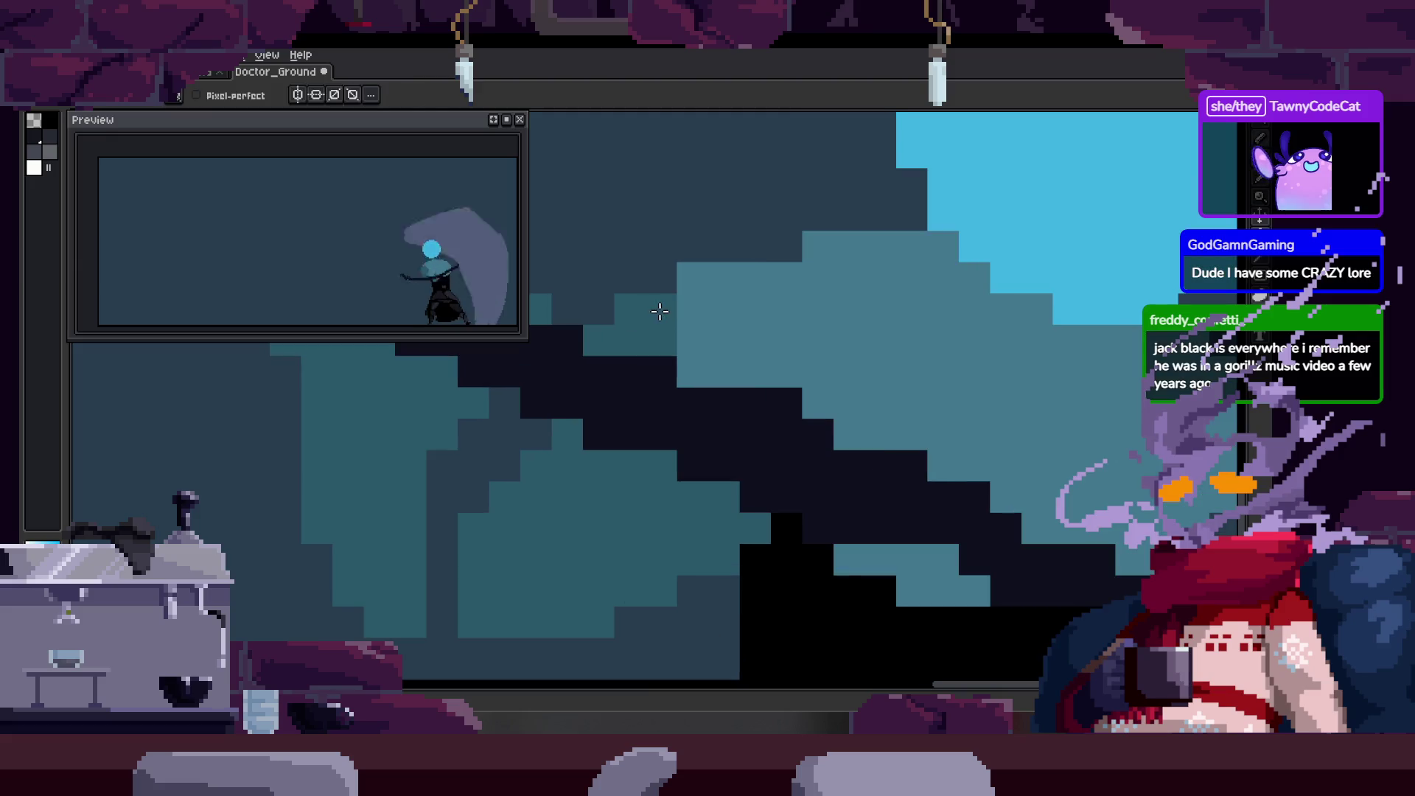
scroll(689, 277, "down", 3)
key("ctrl+s")
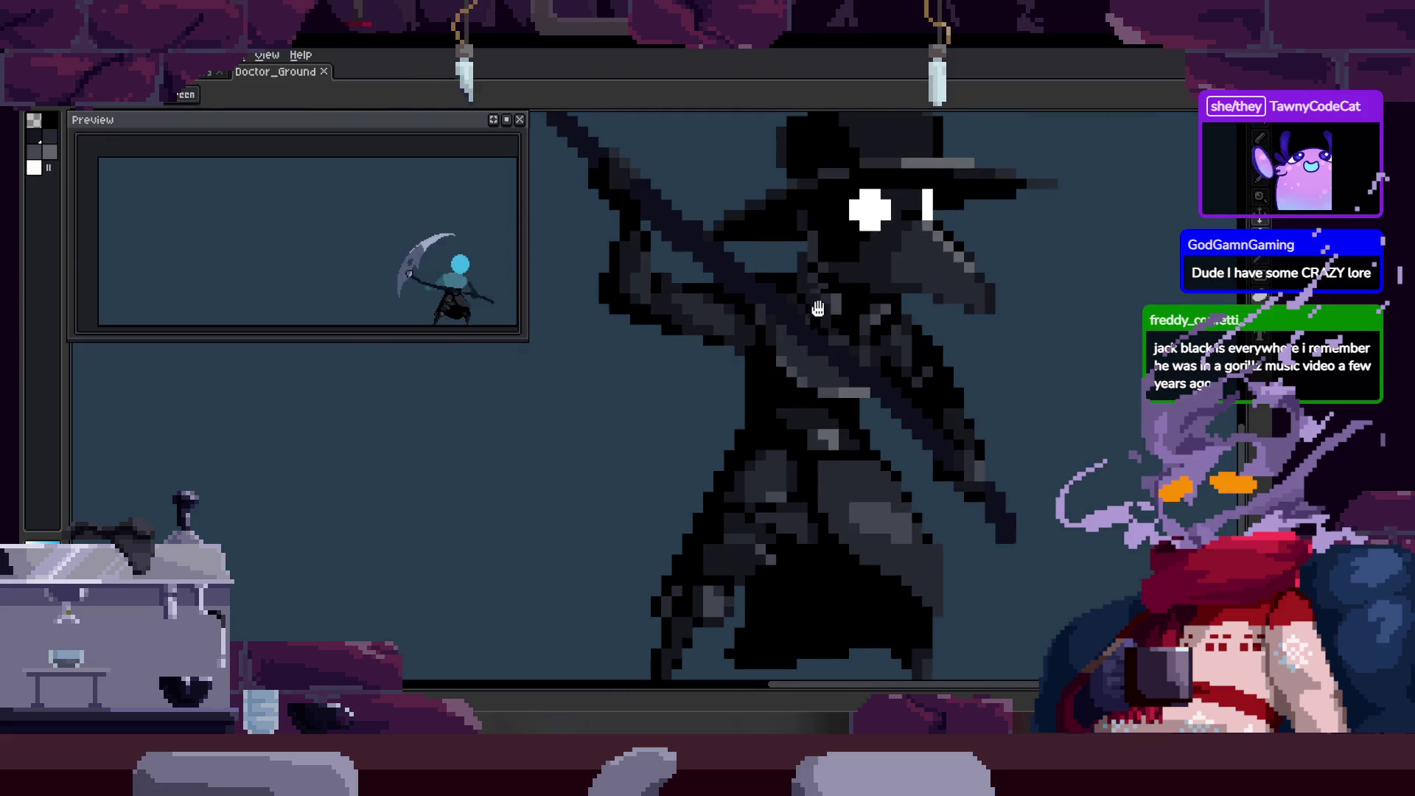
scroll(784, 279, "down", 1)
scroll(673, 283, "up", 3)
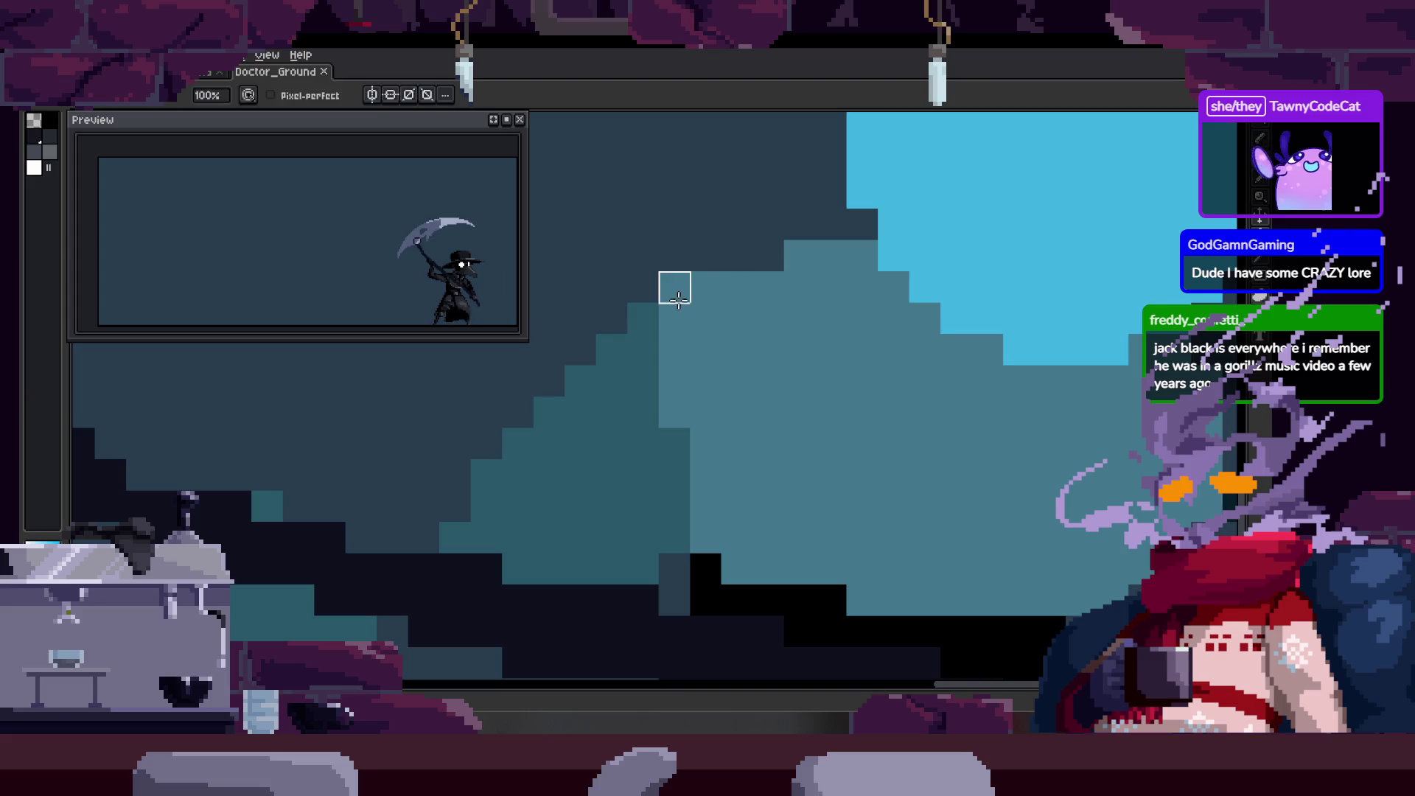
scroll(742, 331, "down", 1)
scroll(664, 365, "up", 1)
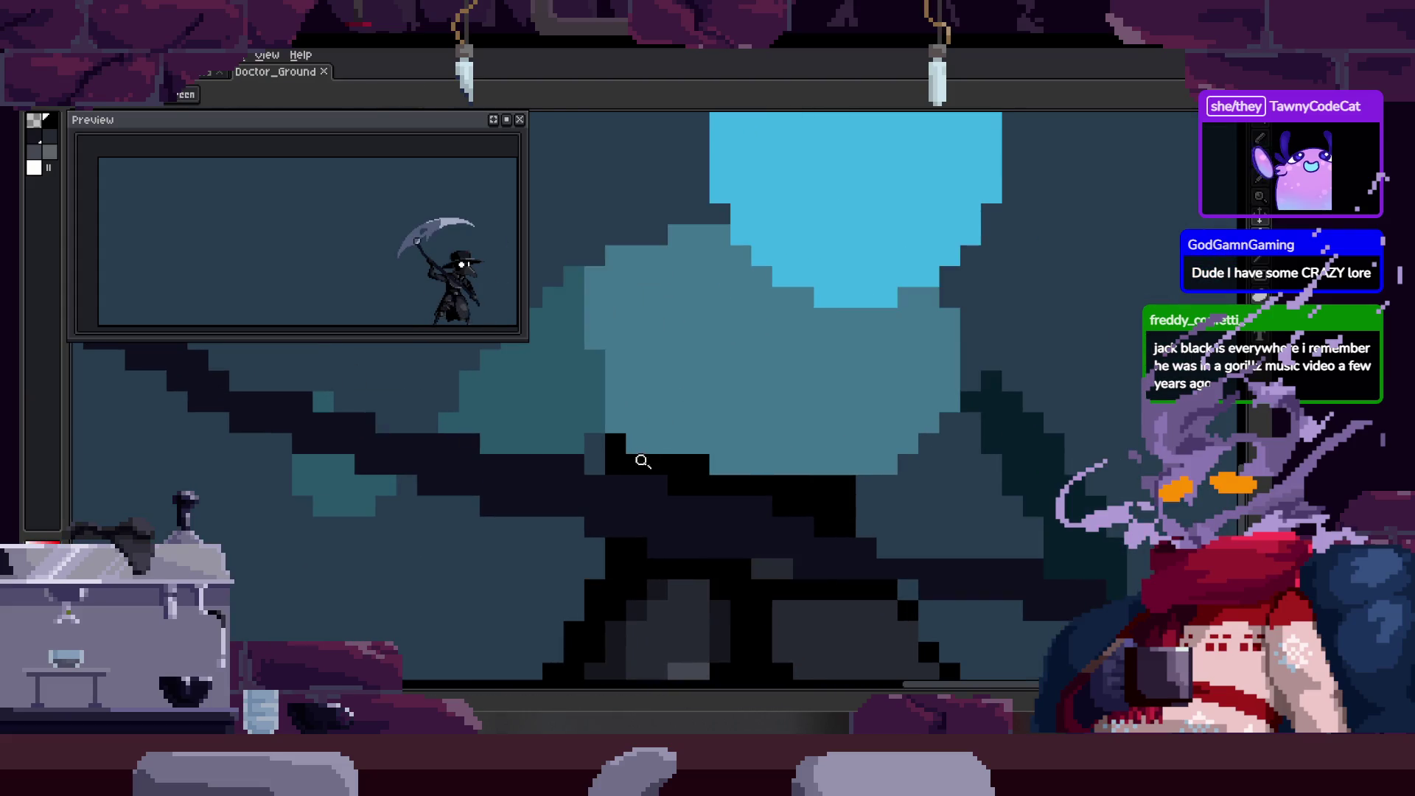
scroll(646, 376, "up", 1)
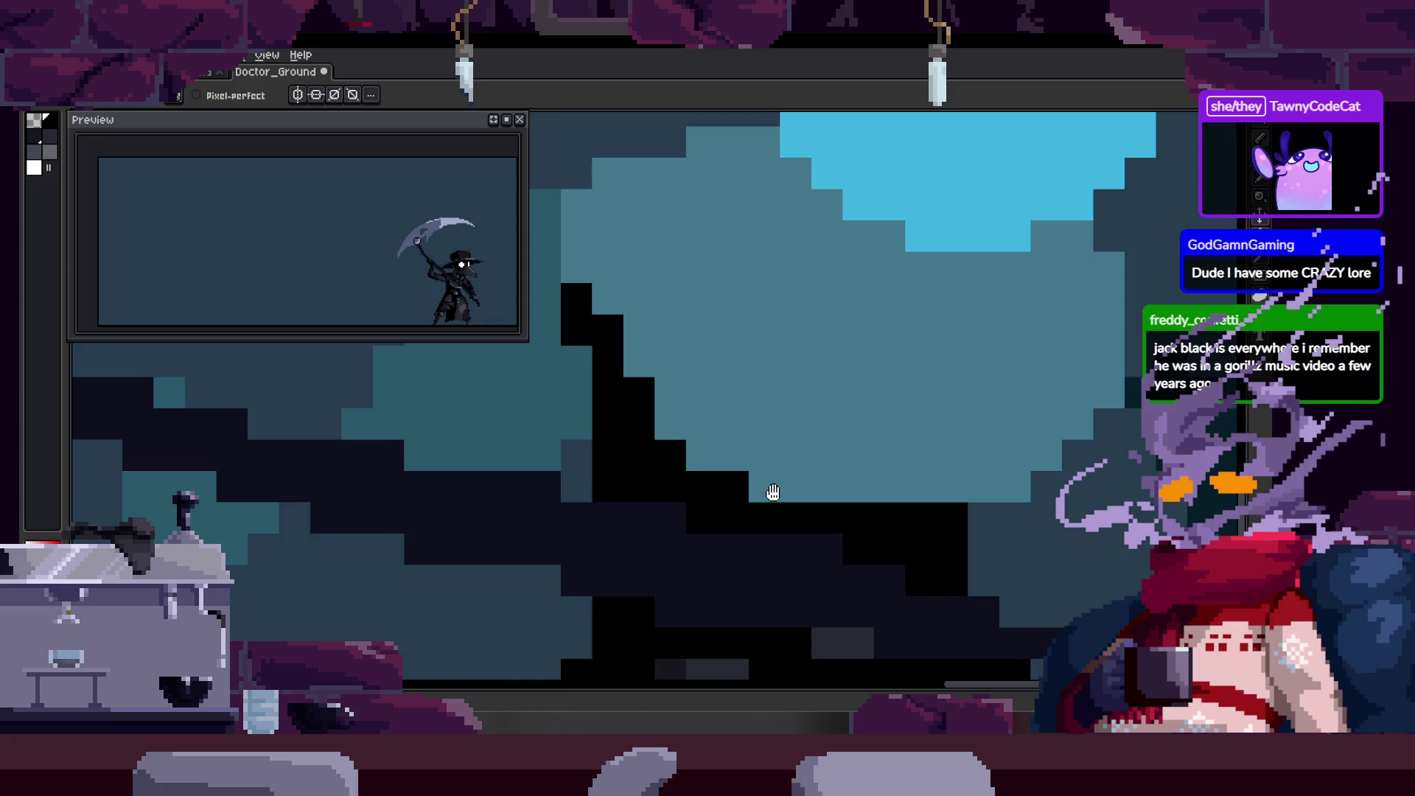
scroll(718, 354, "down", 1)
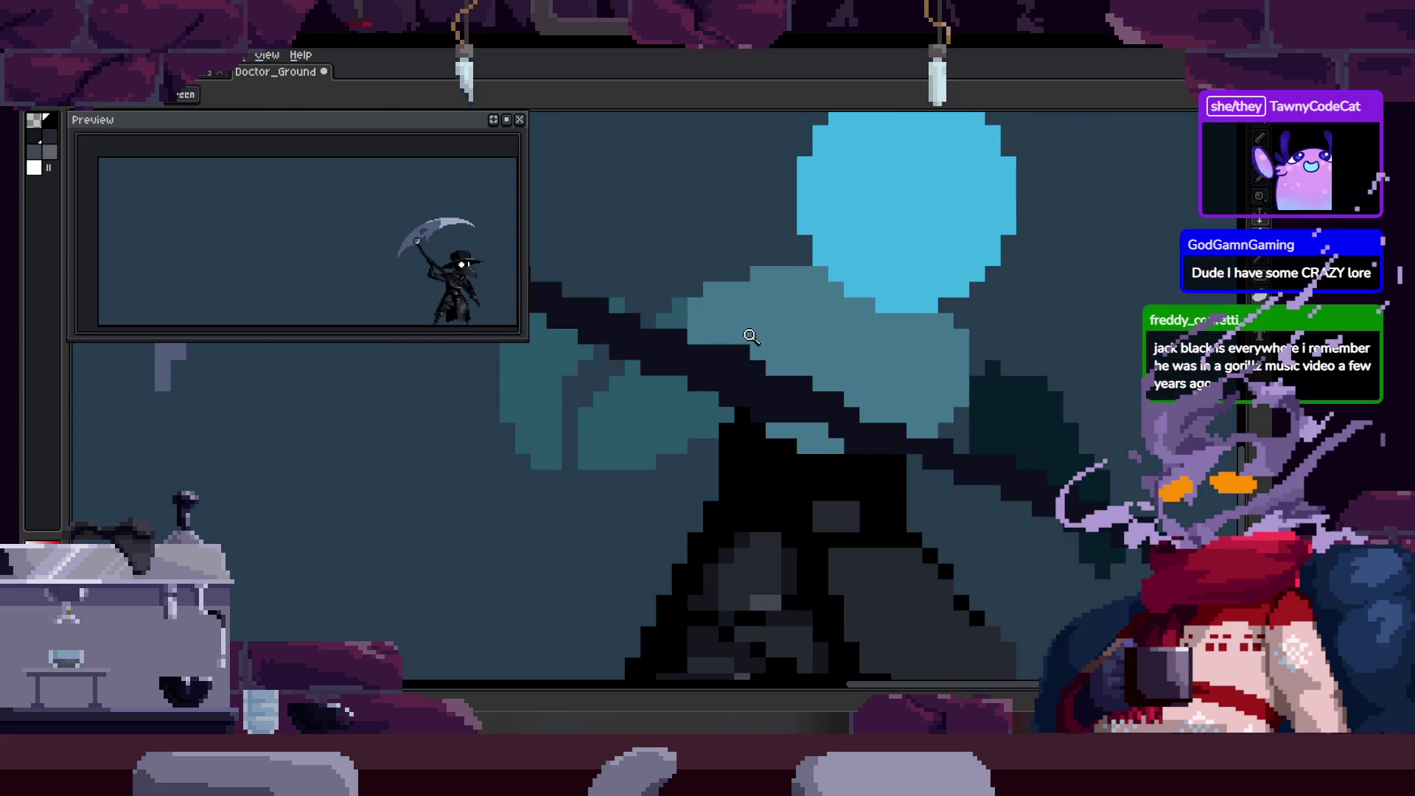
scroll(682, 355, "up", 1)
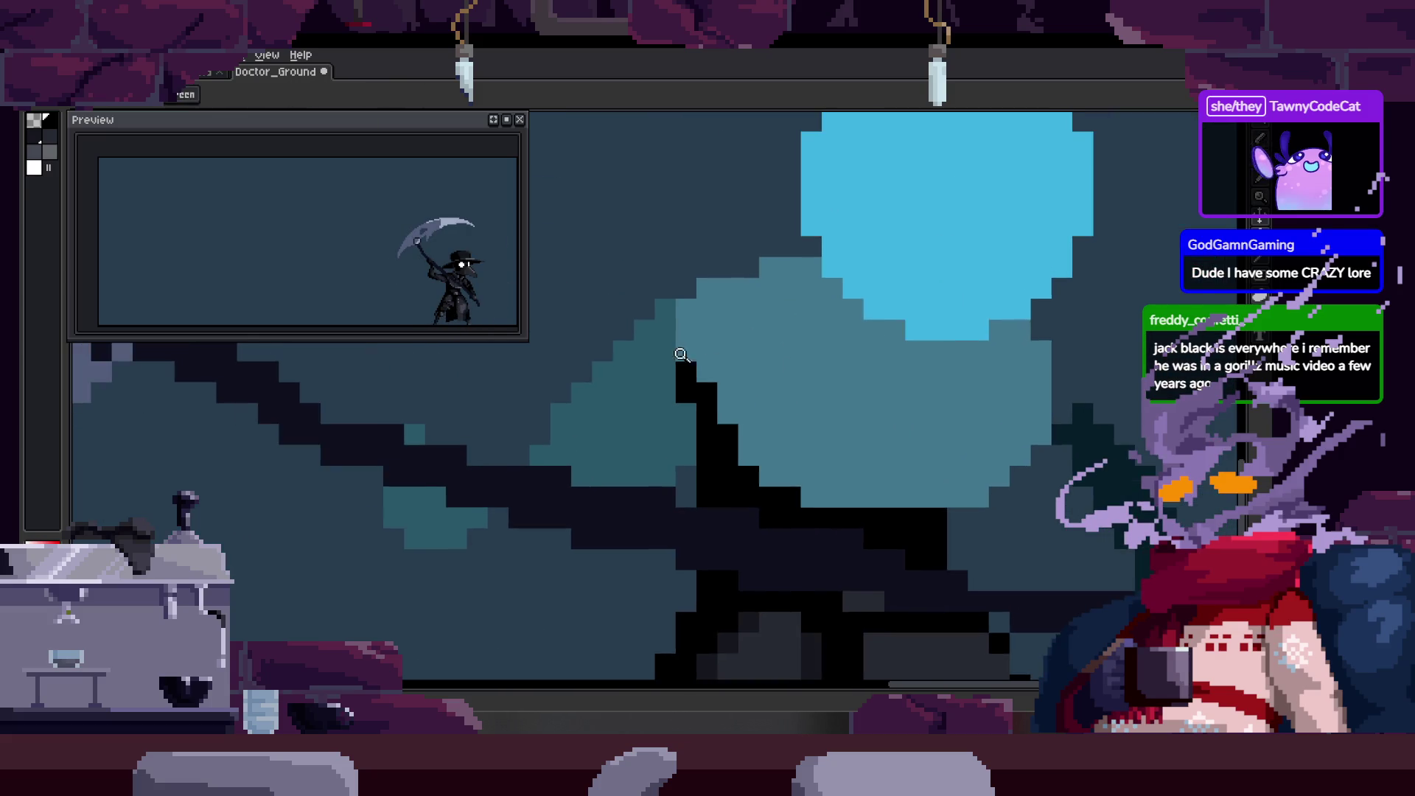
scroll(681, 355, "up", 1)
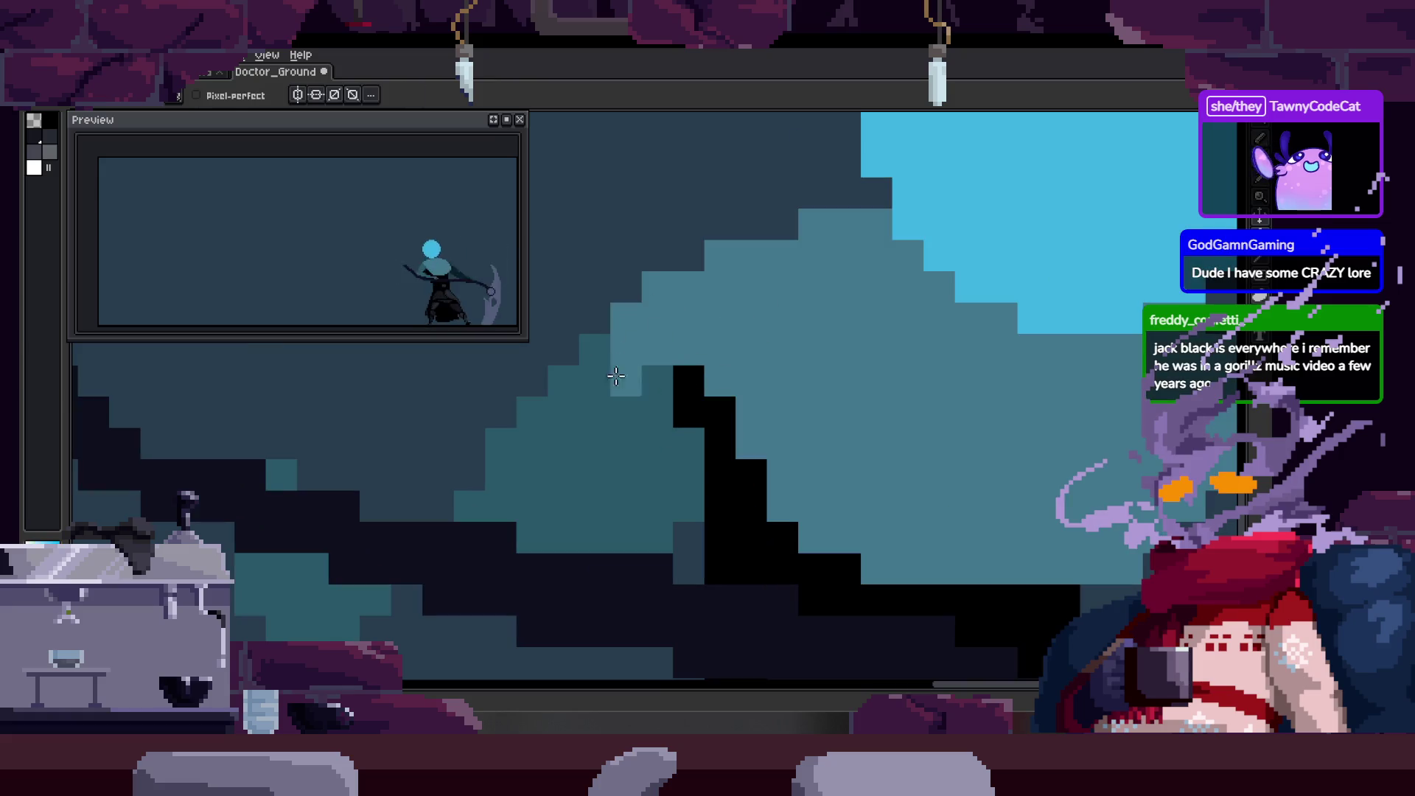
scroll(596, 350, "down", 1)
scroll(663, 354, "down", 1)
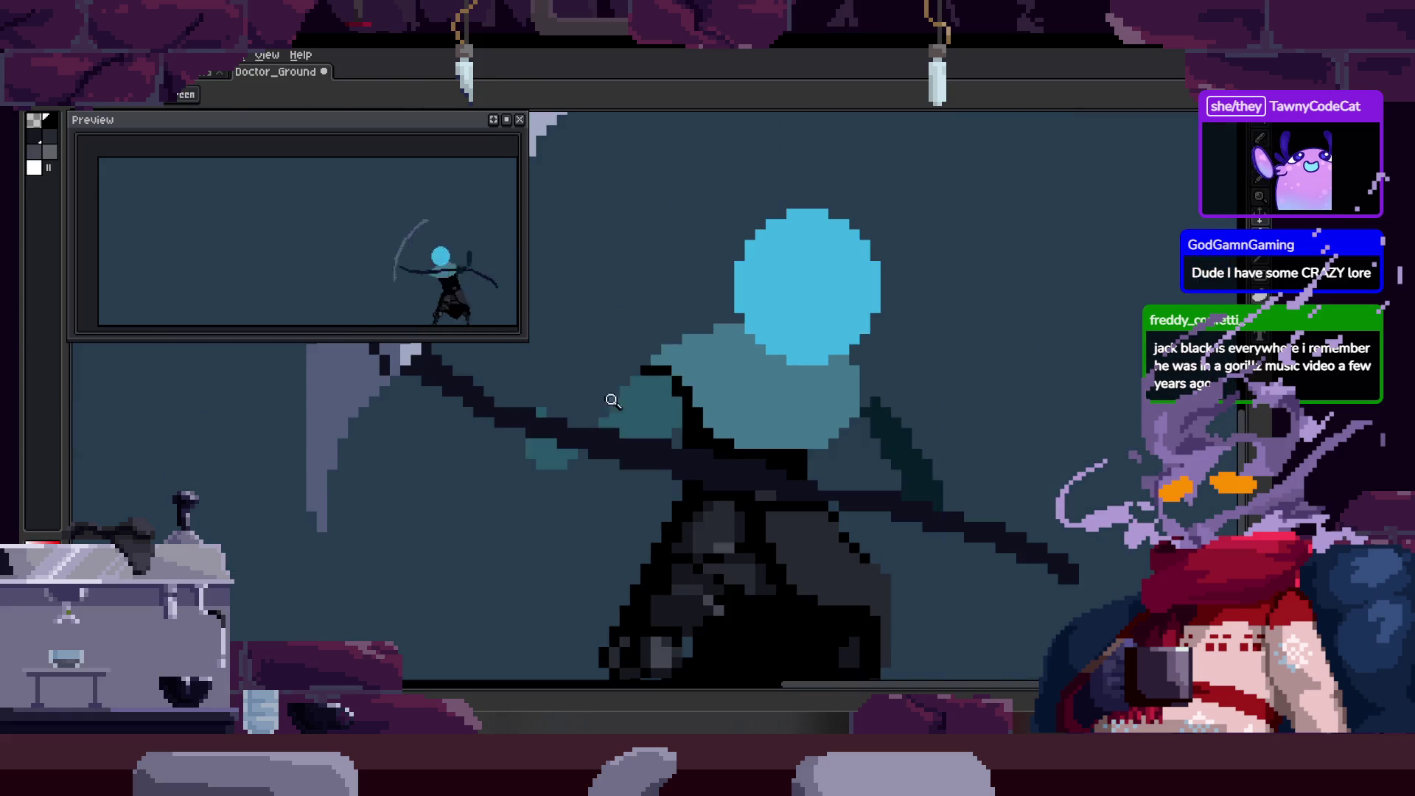
scroll(706, 329, "up", 1)
scroll(678, 345, "up", 1)
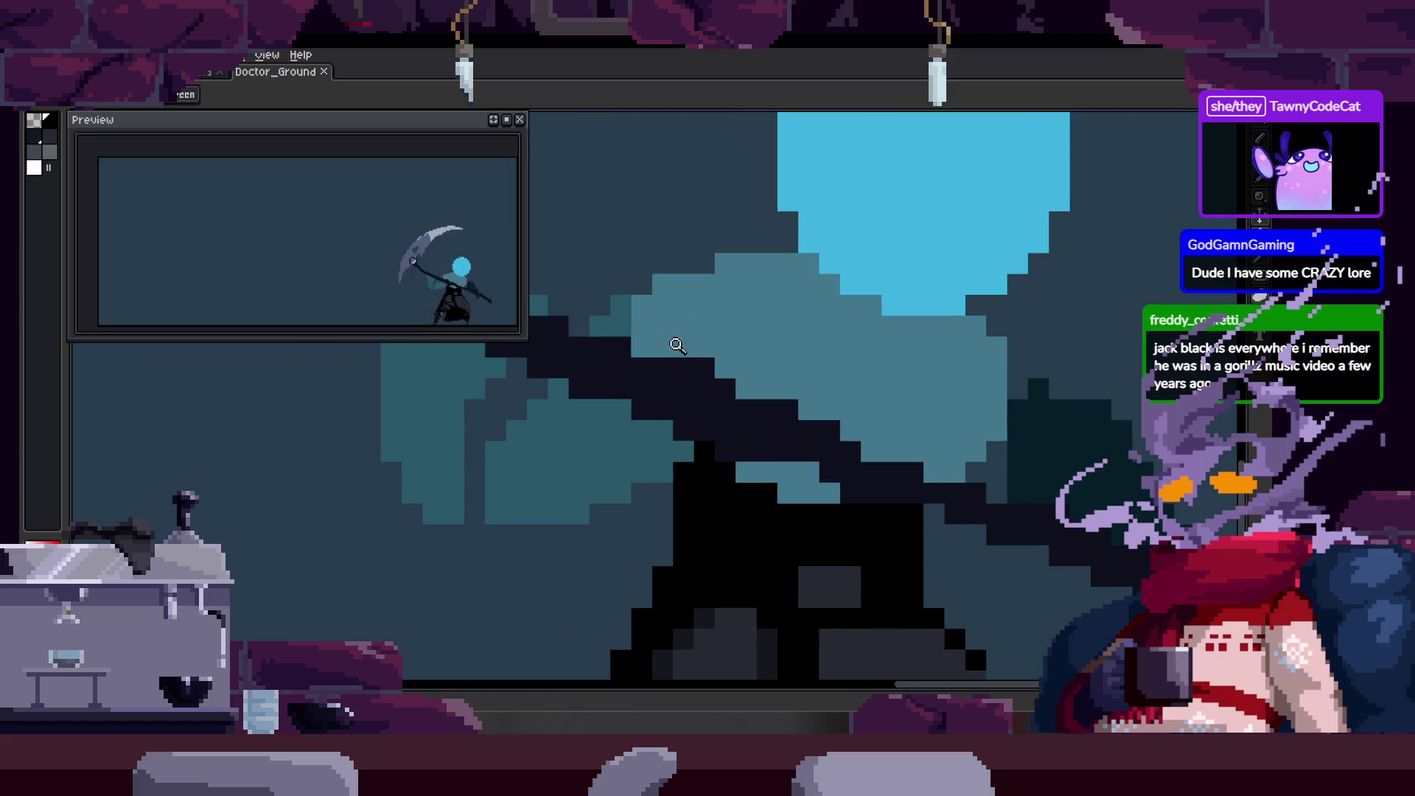
scroll(720, 347, "down", 1)
scroll(719, 379, "up", 1)
scroll(744, 254, "up", 1)
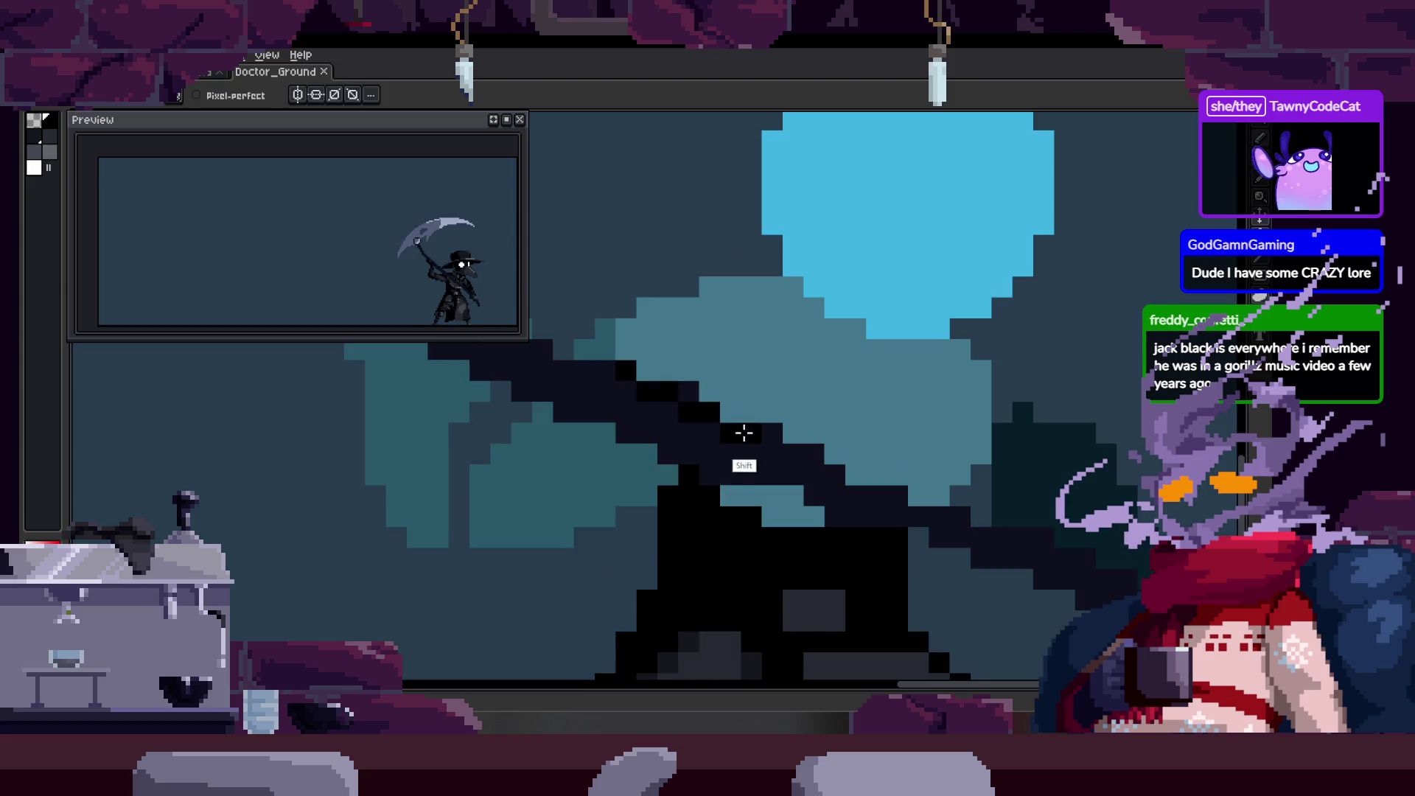
scroll(694, 524, "up", 1)
Zoom in on the arm and grab the sleeve pixels beside the head for moving.
key("alt")
left_click_drag(680, 452, 663, 456)
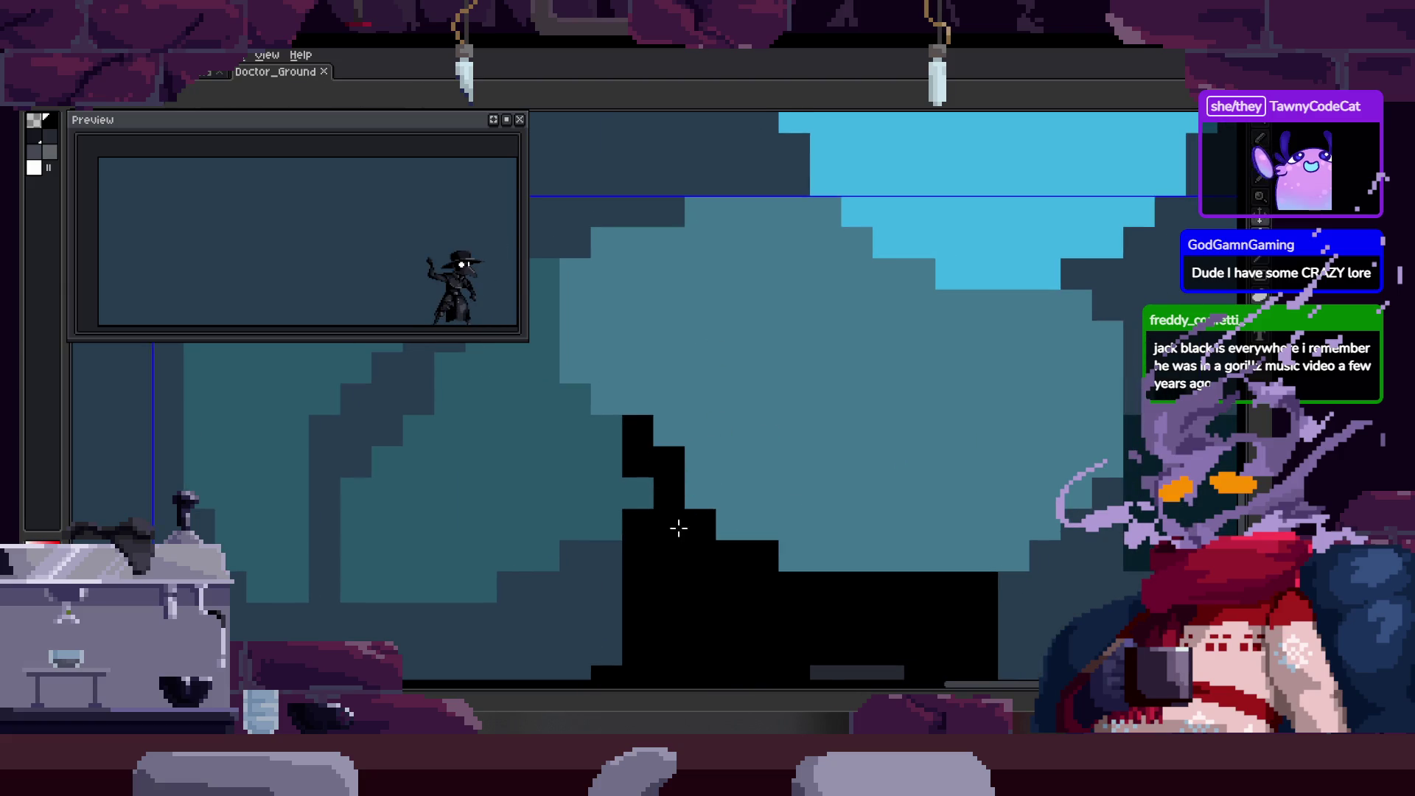
scroll(661, 497, "down", 2)
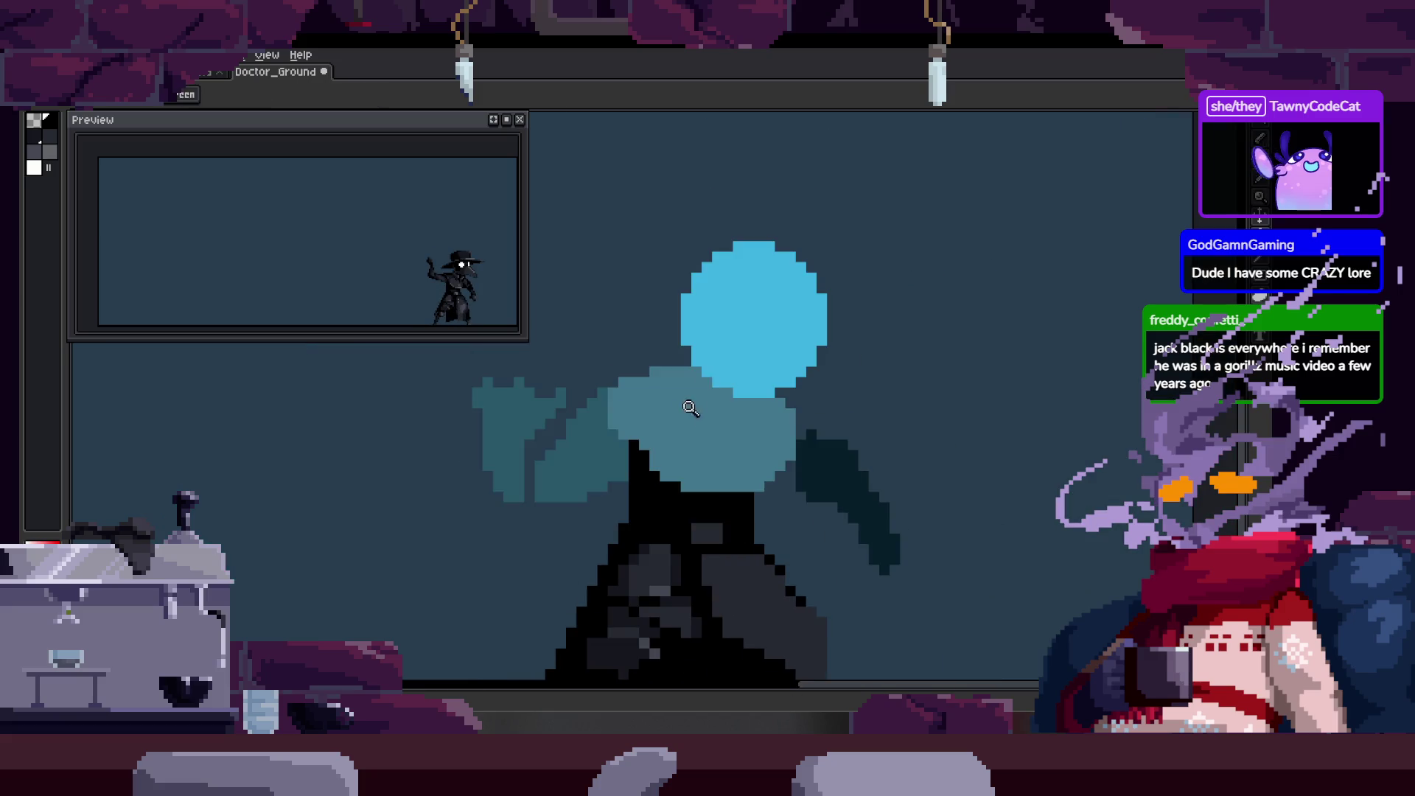
scroll(689, 414, "up", 2)
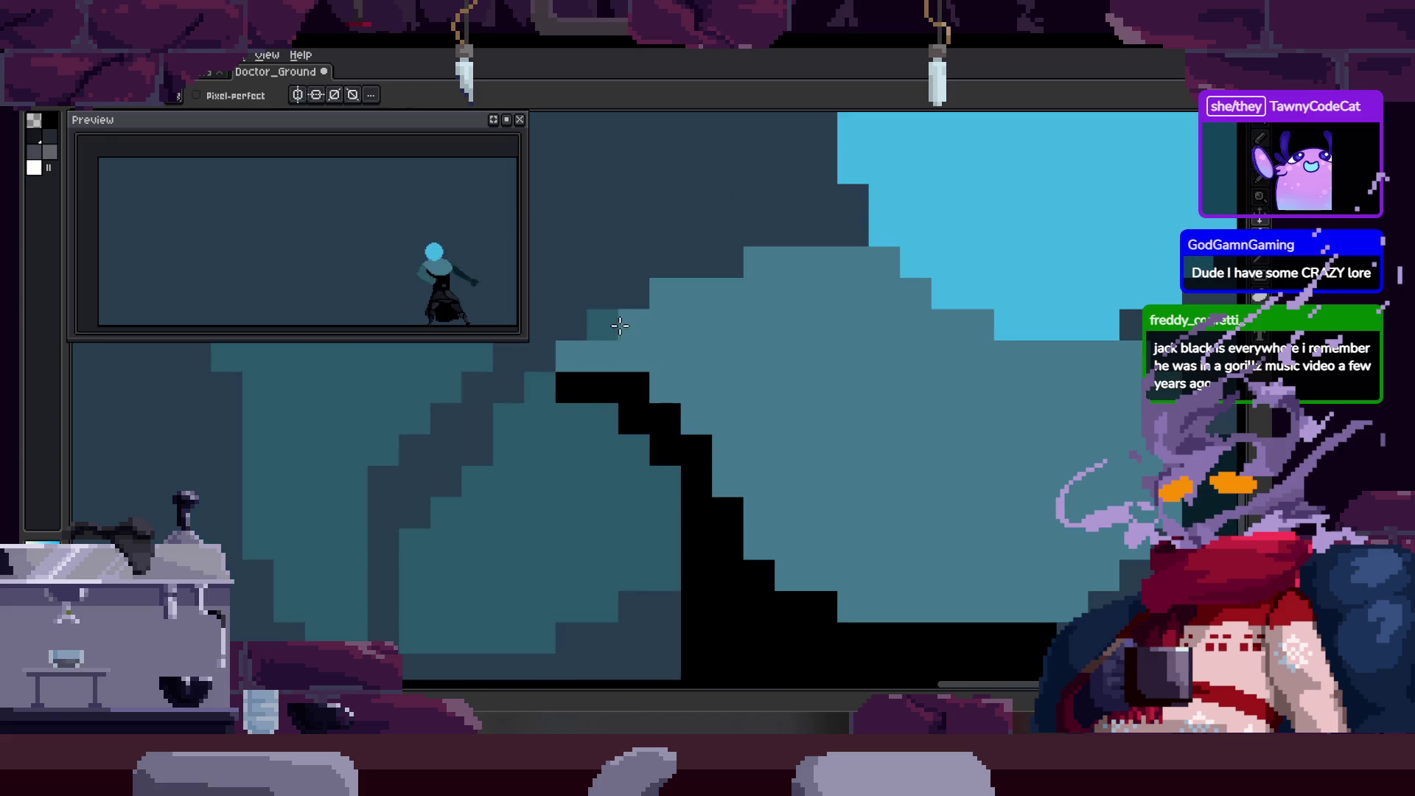
key("z")
scroll(733, 347, "down", 2)
scroll(752, 375, "down", 1)
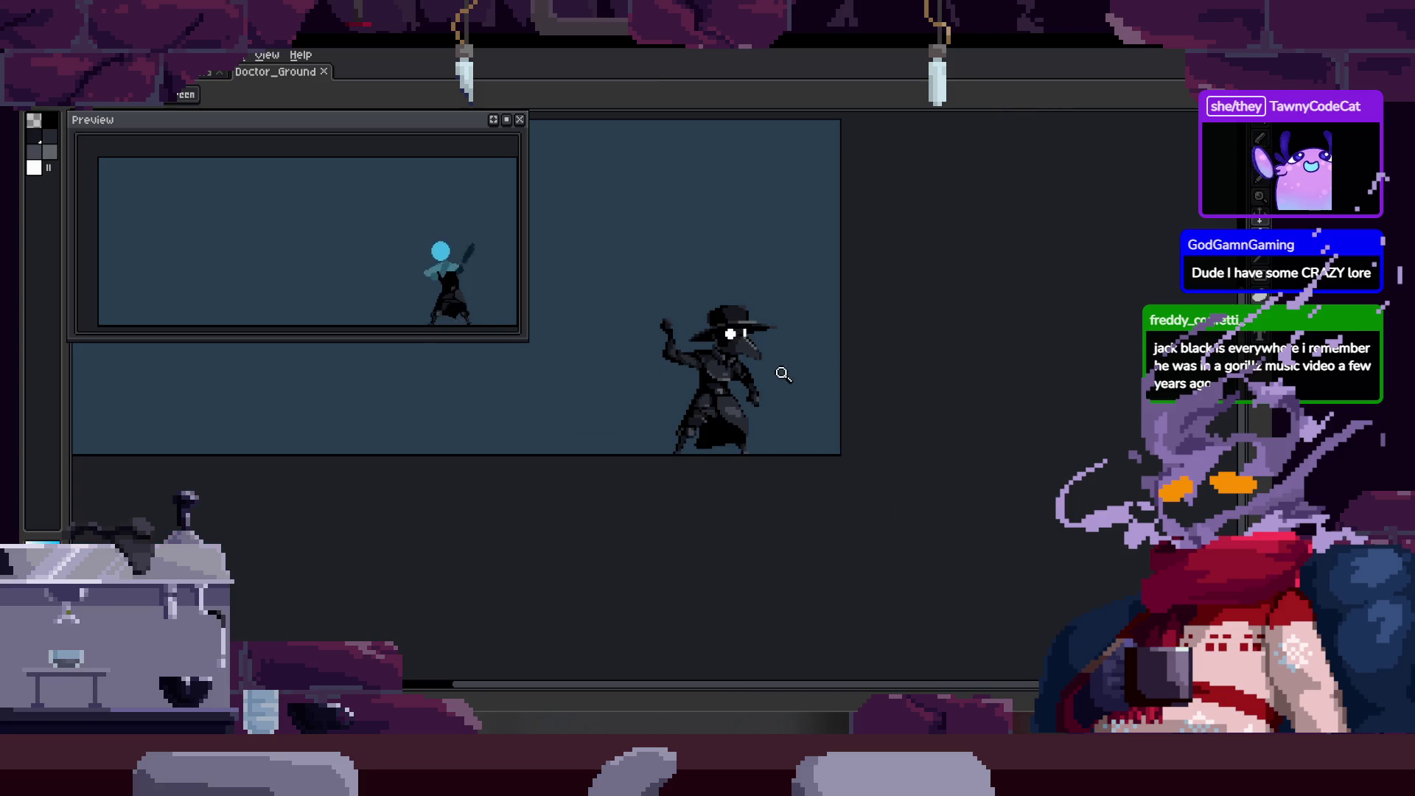
scroll(774, 354, "up", 2)
scroll(763, 369, "up", 1)
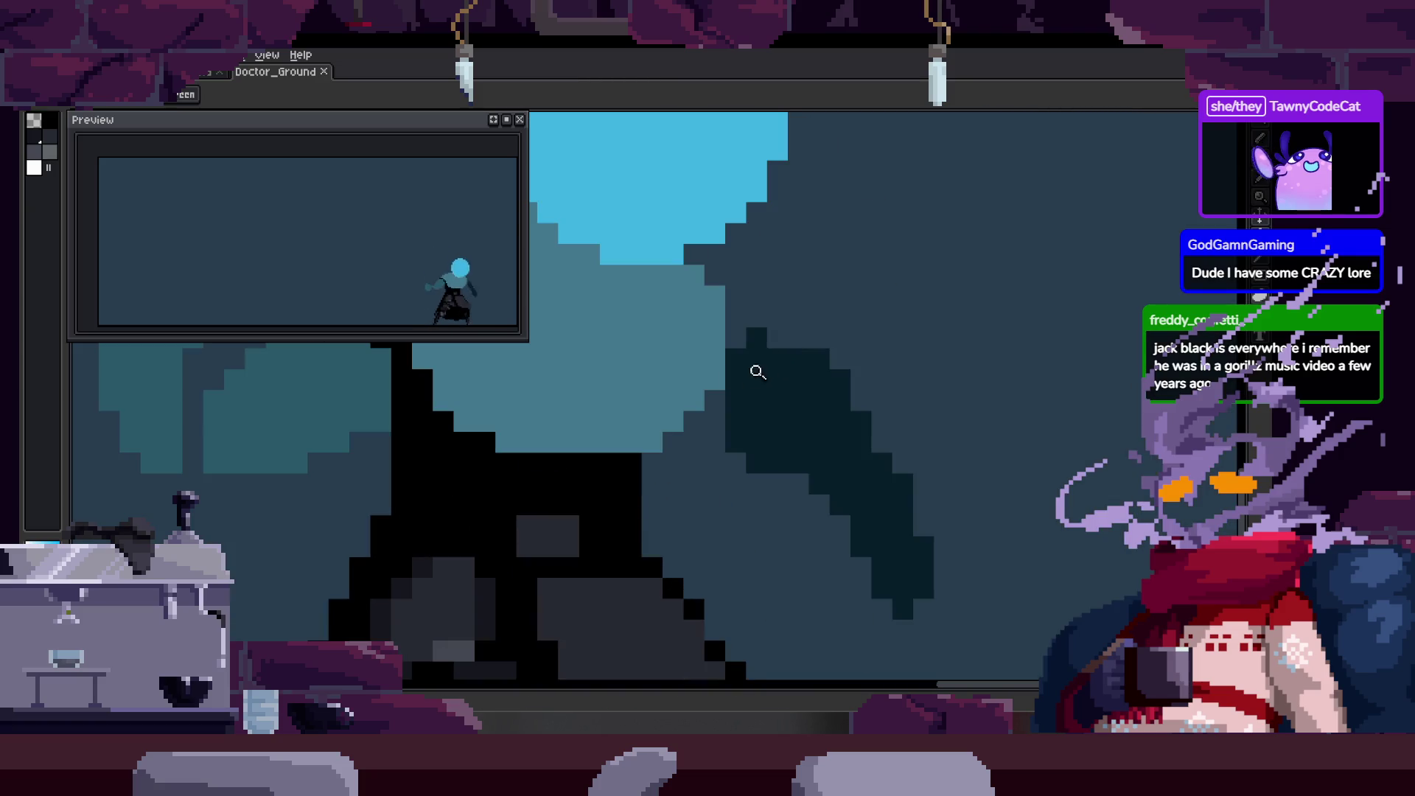
scroll(730, 395, "up", 1)
scroll(758, 405, "down", 1)
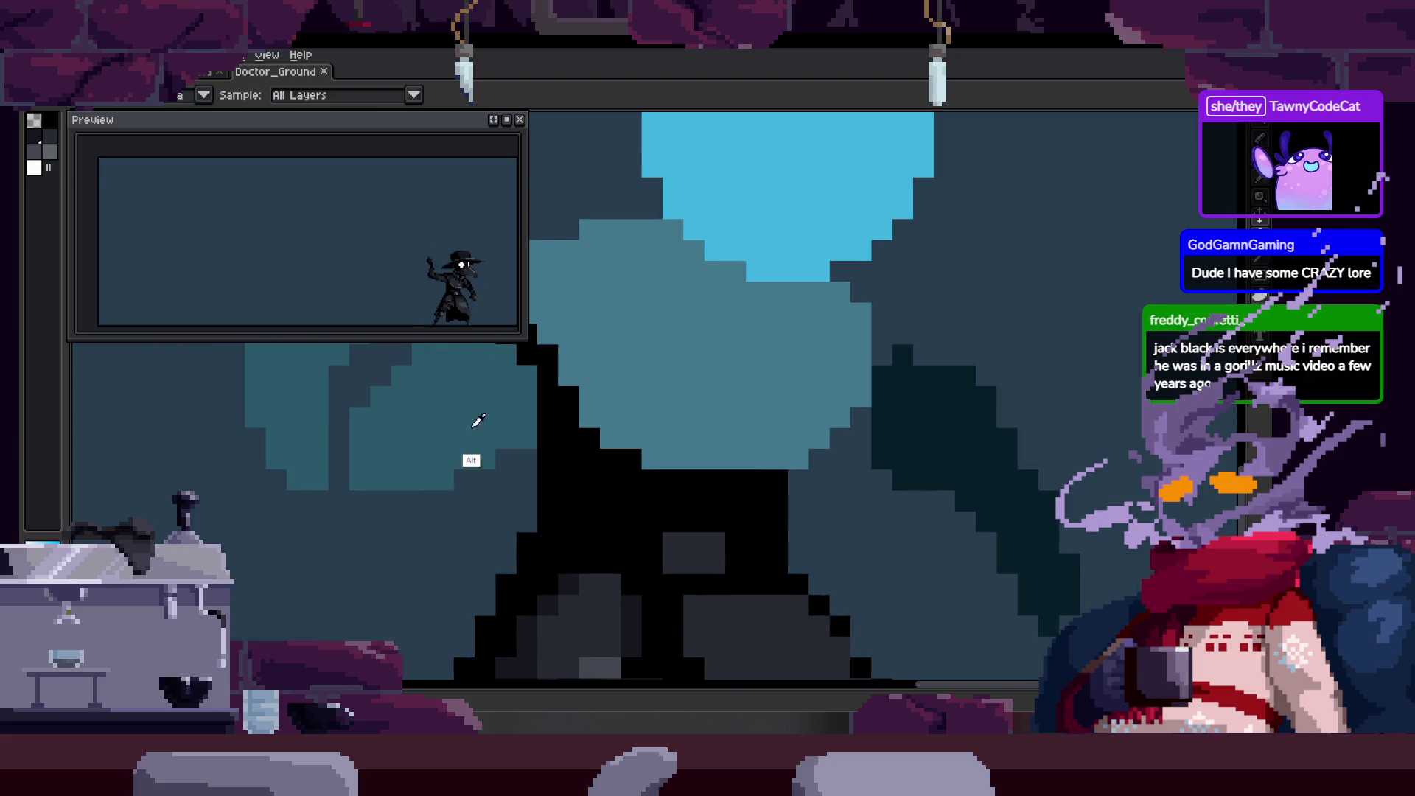
scroll(686, 412, "up", 1)
scroll(752, 381, "down", 1)
scroll(741, 393, "up", 1)
scroll(757, 383, "down", 2)
scroll(736, 398, "up", 1)
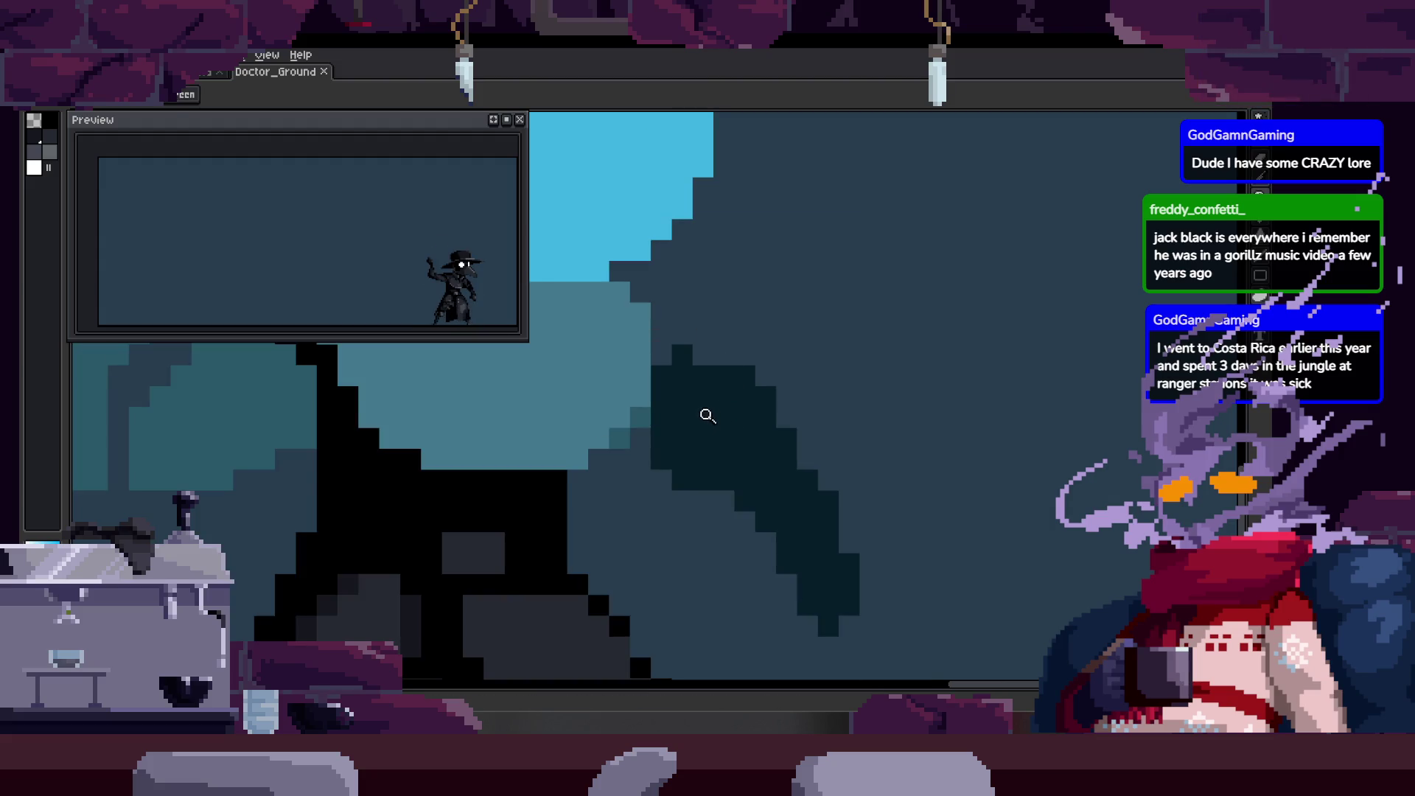
scroll(697, 294, "up", 1)
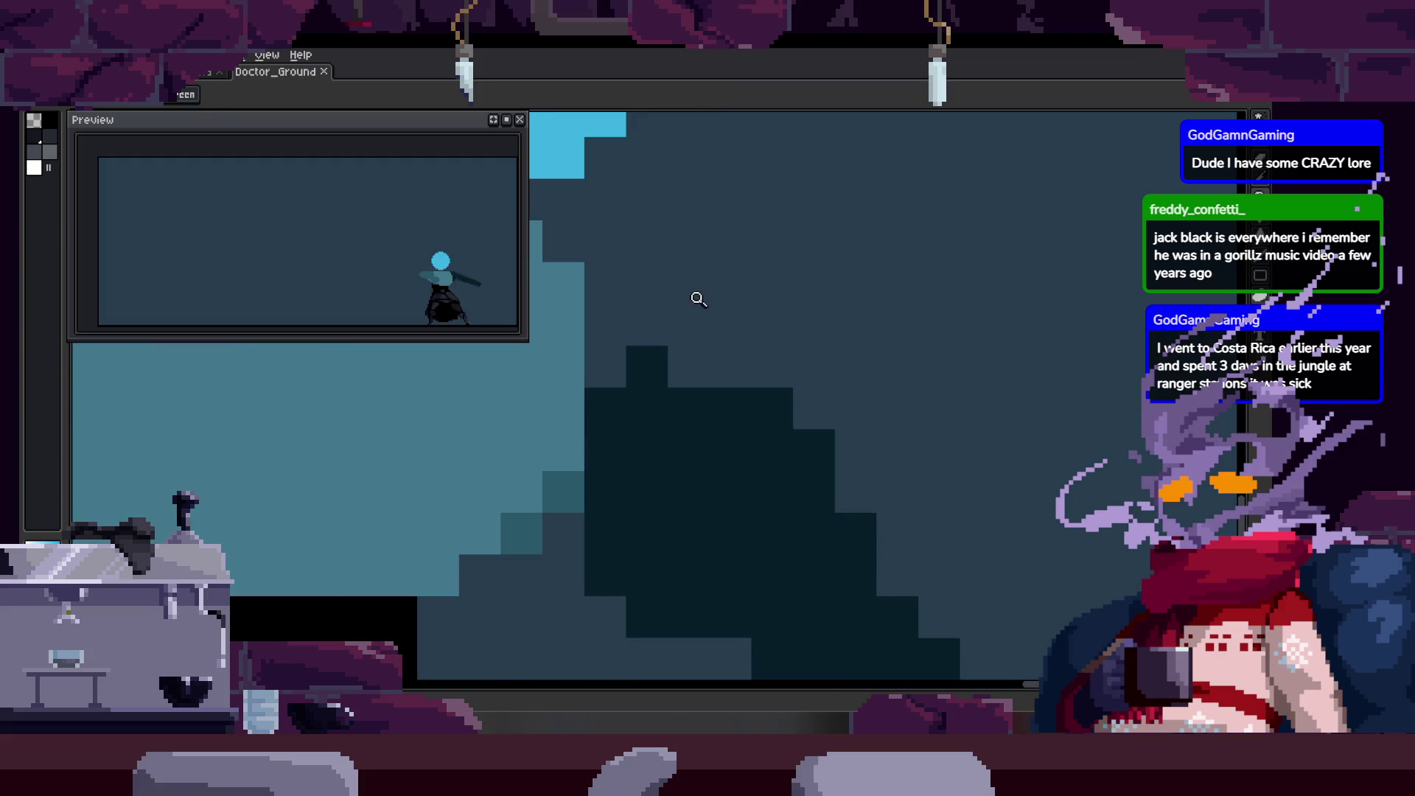
left_click_drag(664, 386, 695, 438)
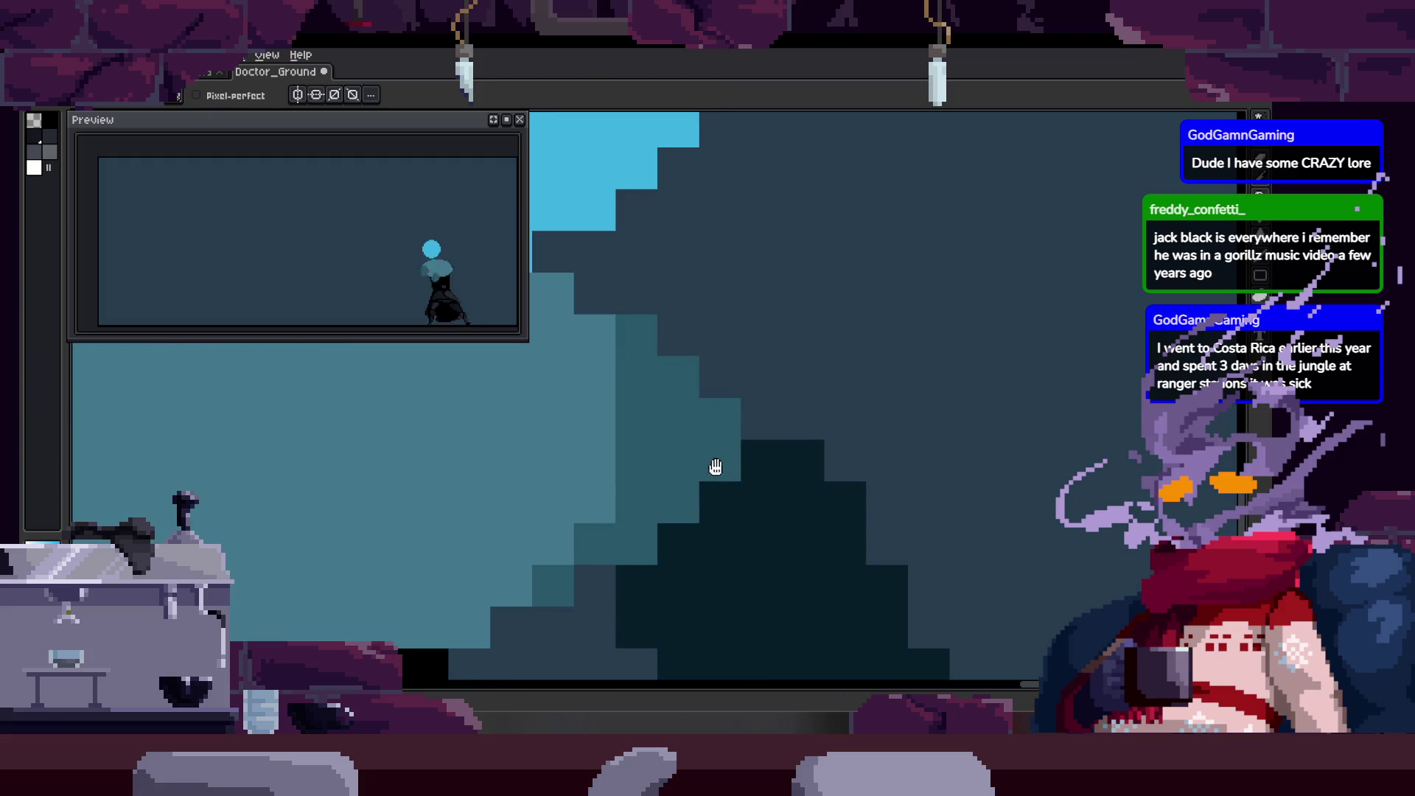
scroll(752, 415, "down", 2)
scroll(742, 370, "up", 1)
scroll(719, 343, "up", 1)
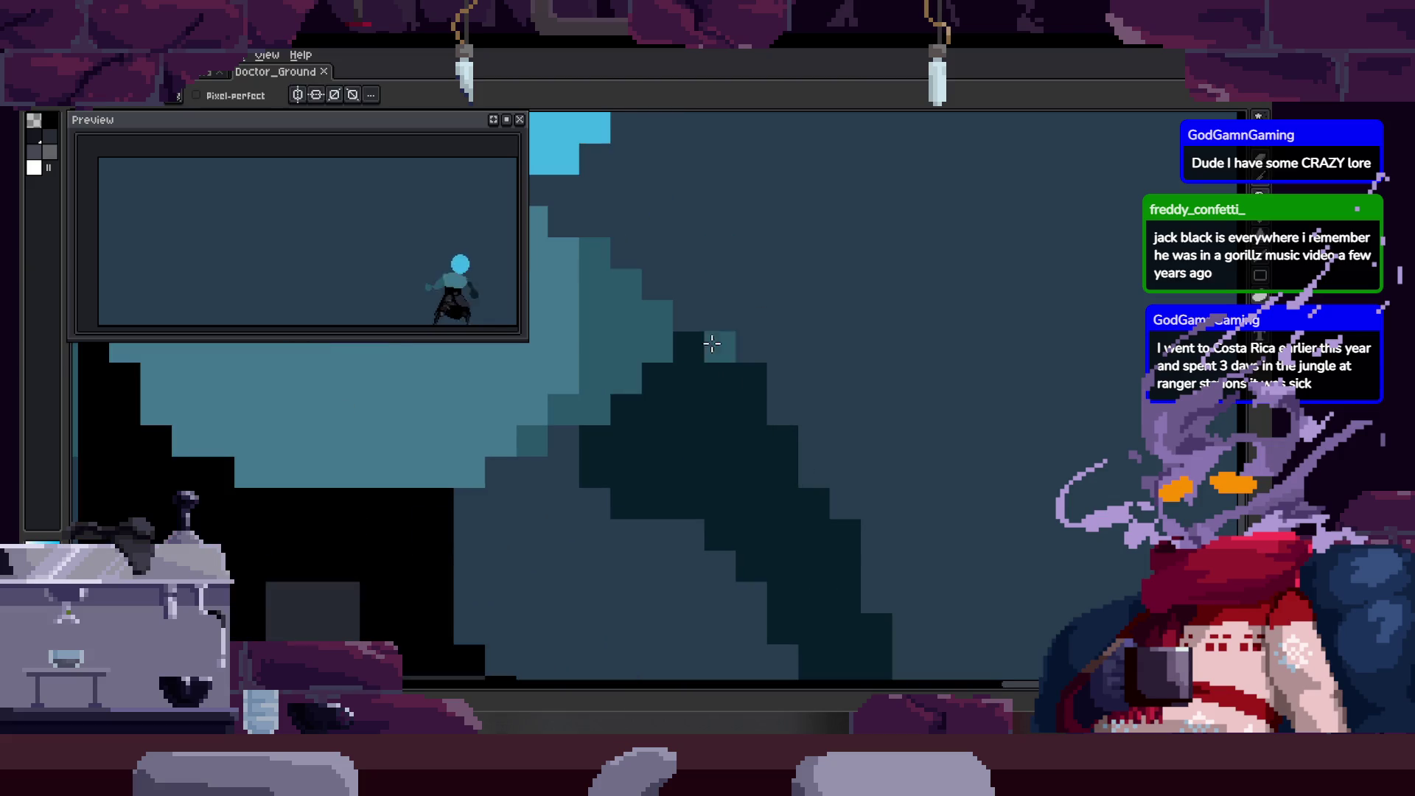
scroll(759, 383, "down", 1)
scroll(717, 373, "up", 1)
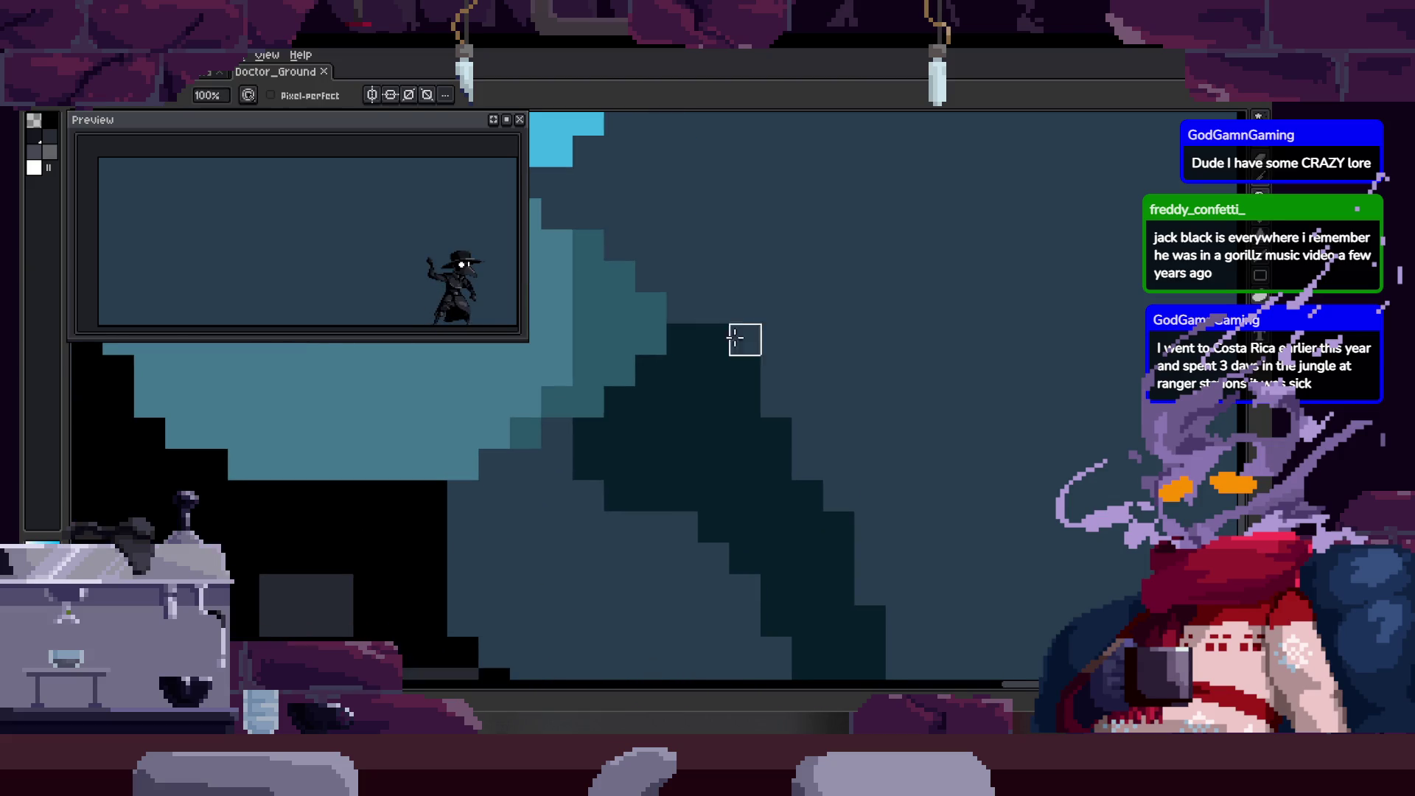
scroll(754, 373, "down", 1)
scroll(671, 413, "up", 1)
key("alt")
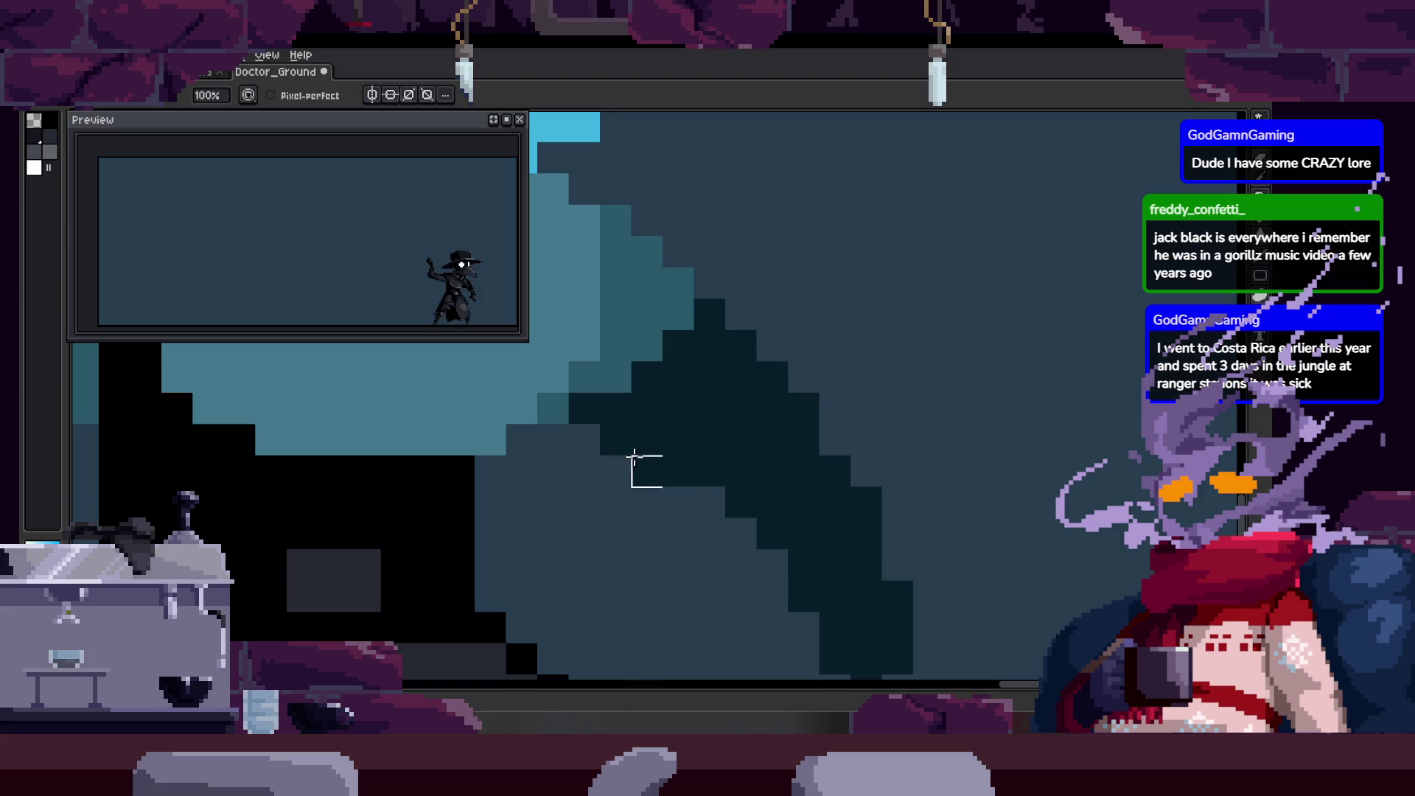
scroll(708, 442, "down", 2)
scroll(796, 414, "down", 1)
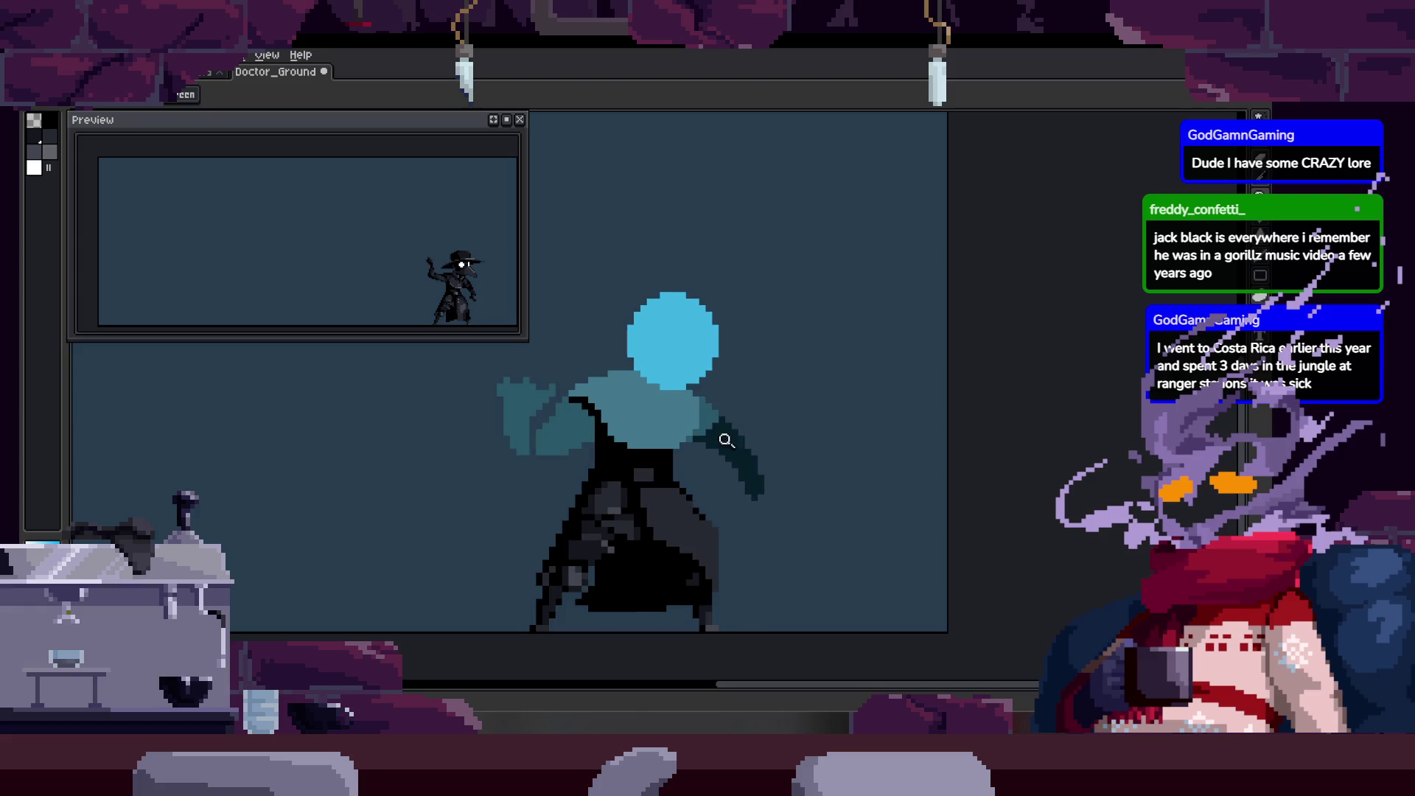
scroll(736, 397, "up", 2)
key("ctrl+v")
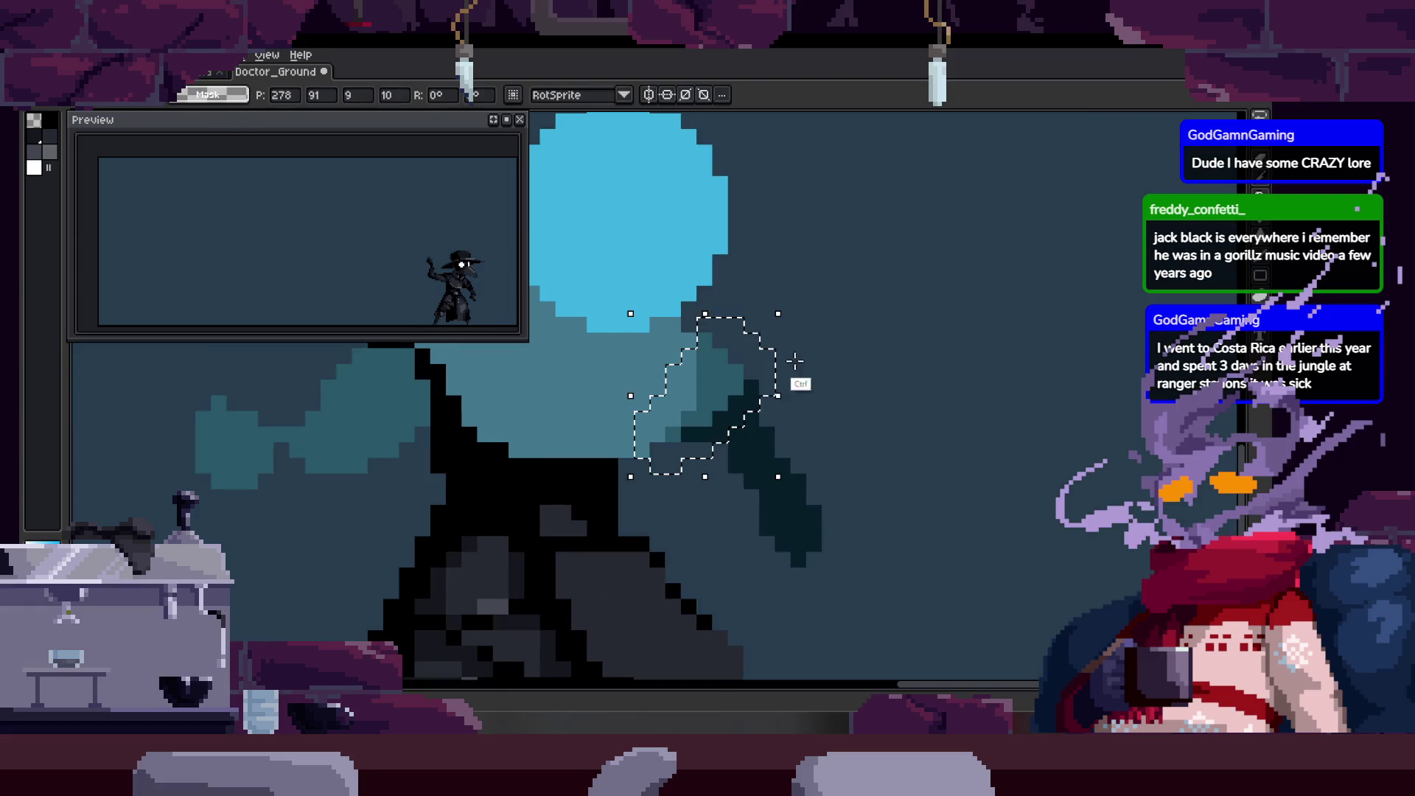
Drop the sleeve pixels, shift the dark block left, and save the sprite.
key("Return")
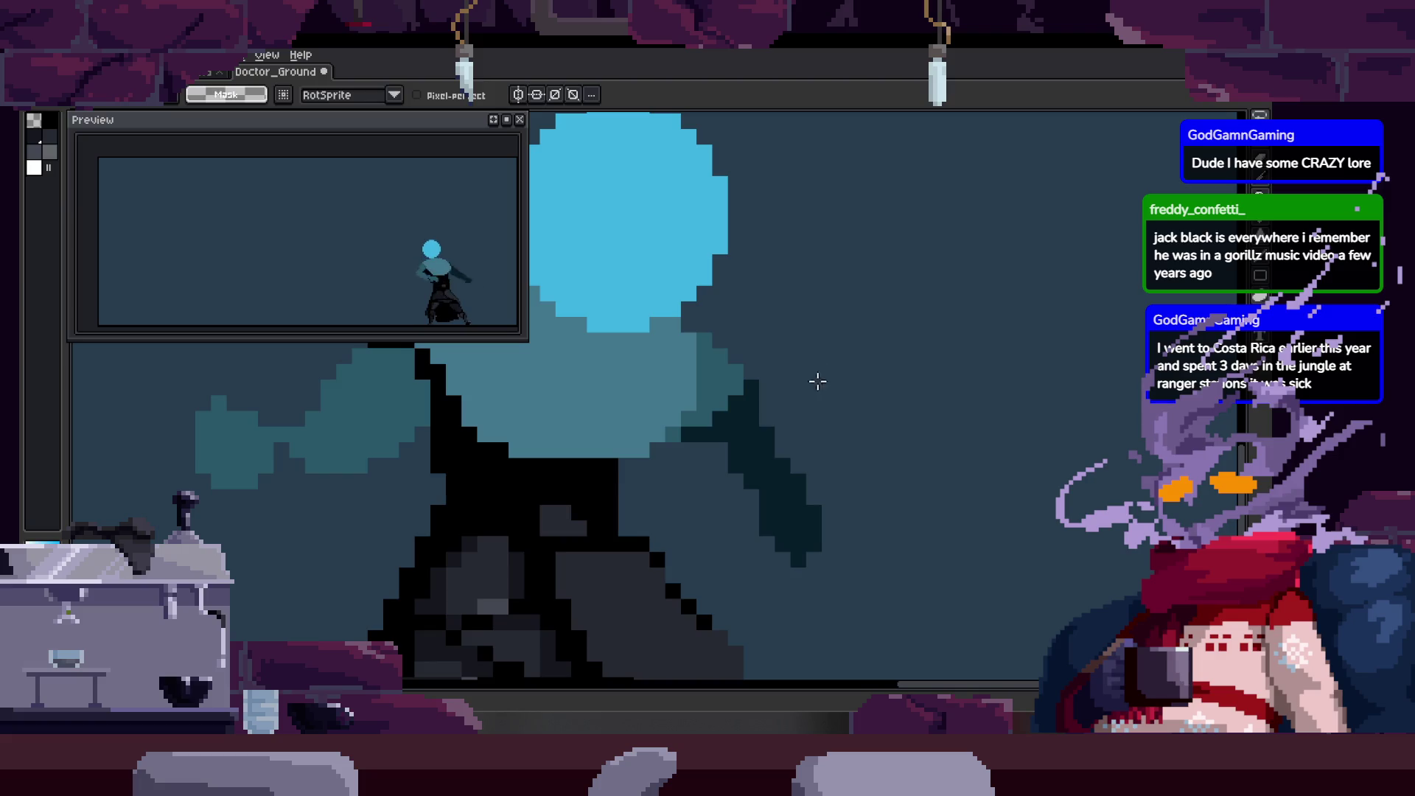
scroll(821, 410, "down", 1)
scroll(828, 379, "up", 1)
scroll(828, 335, "up", 1)
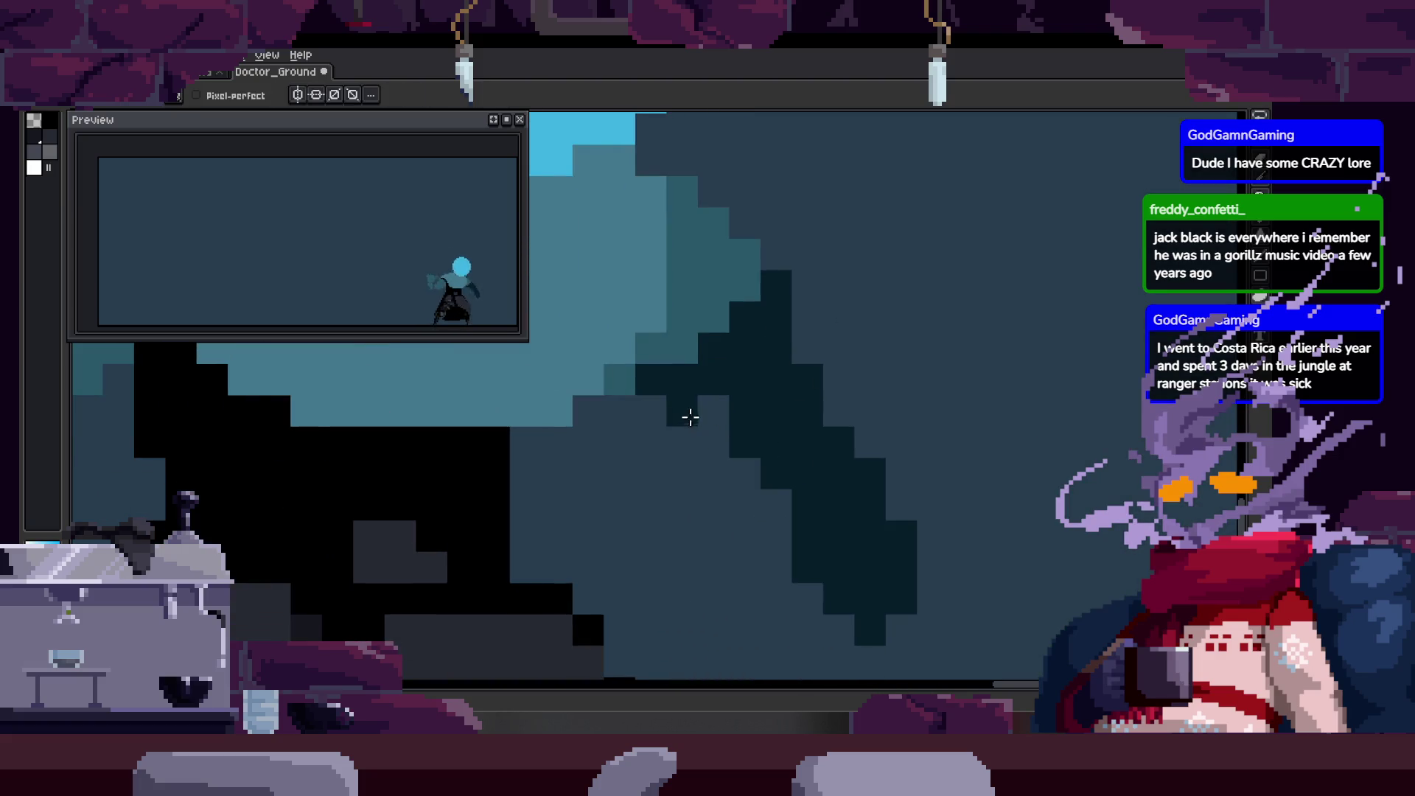
left_click_drag(746, 221, 790, 305)
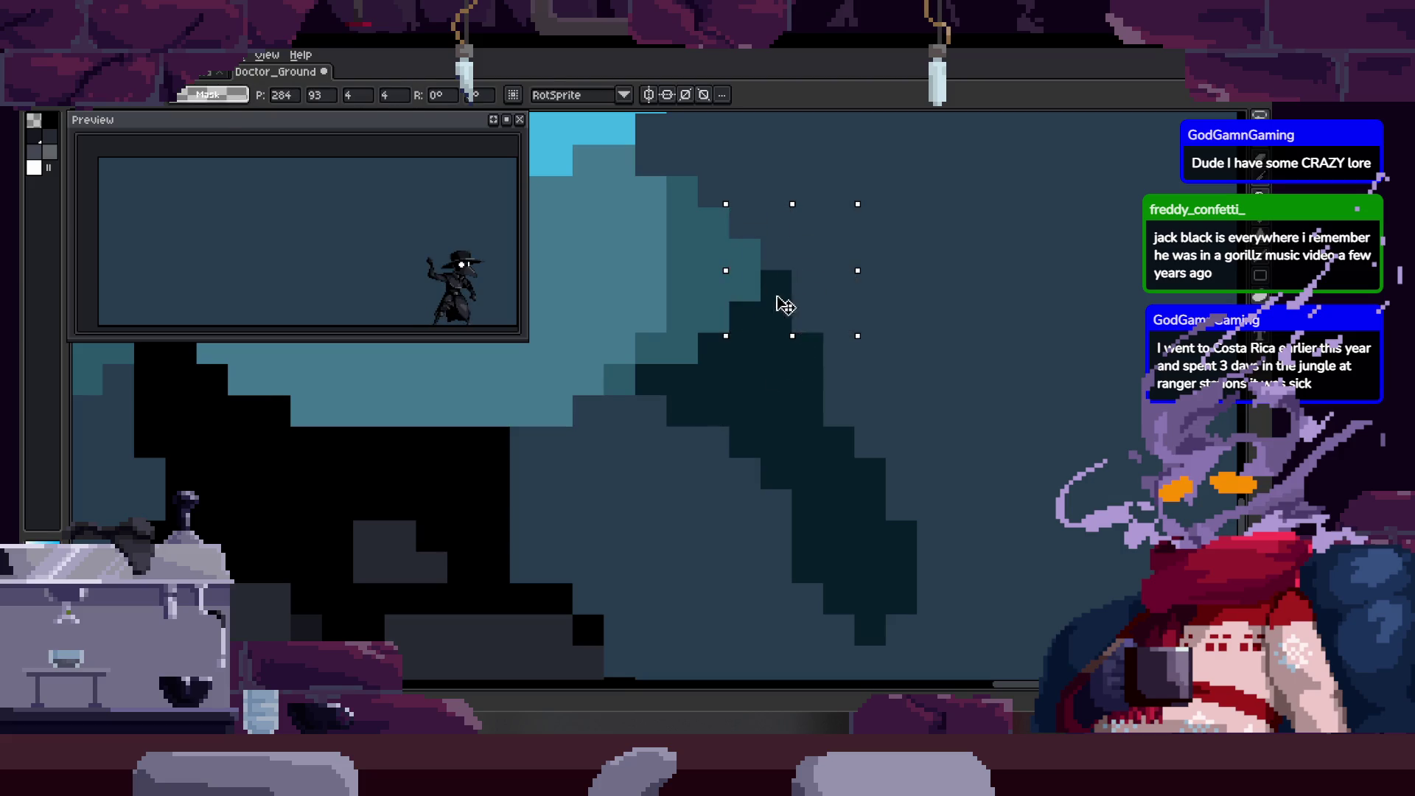
key("alt")
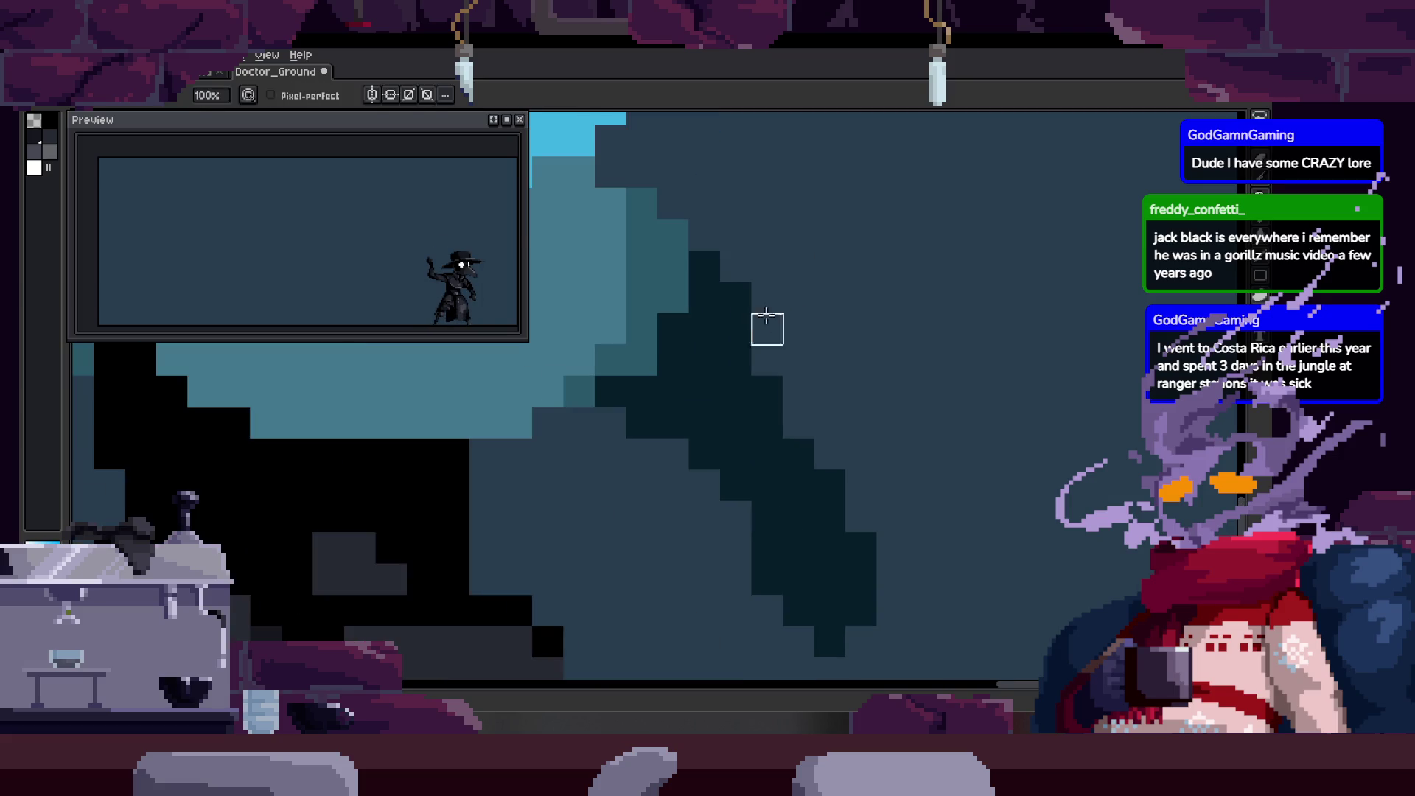
key("ctrl+s")
scroll(774, 365, "down", 2)
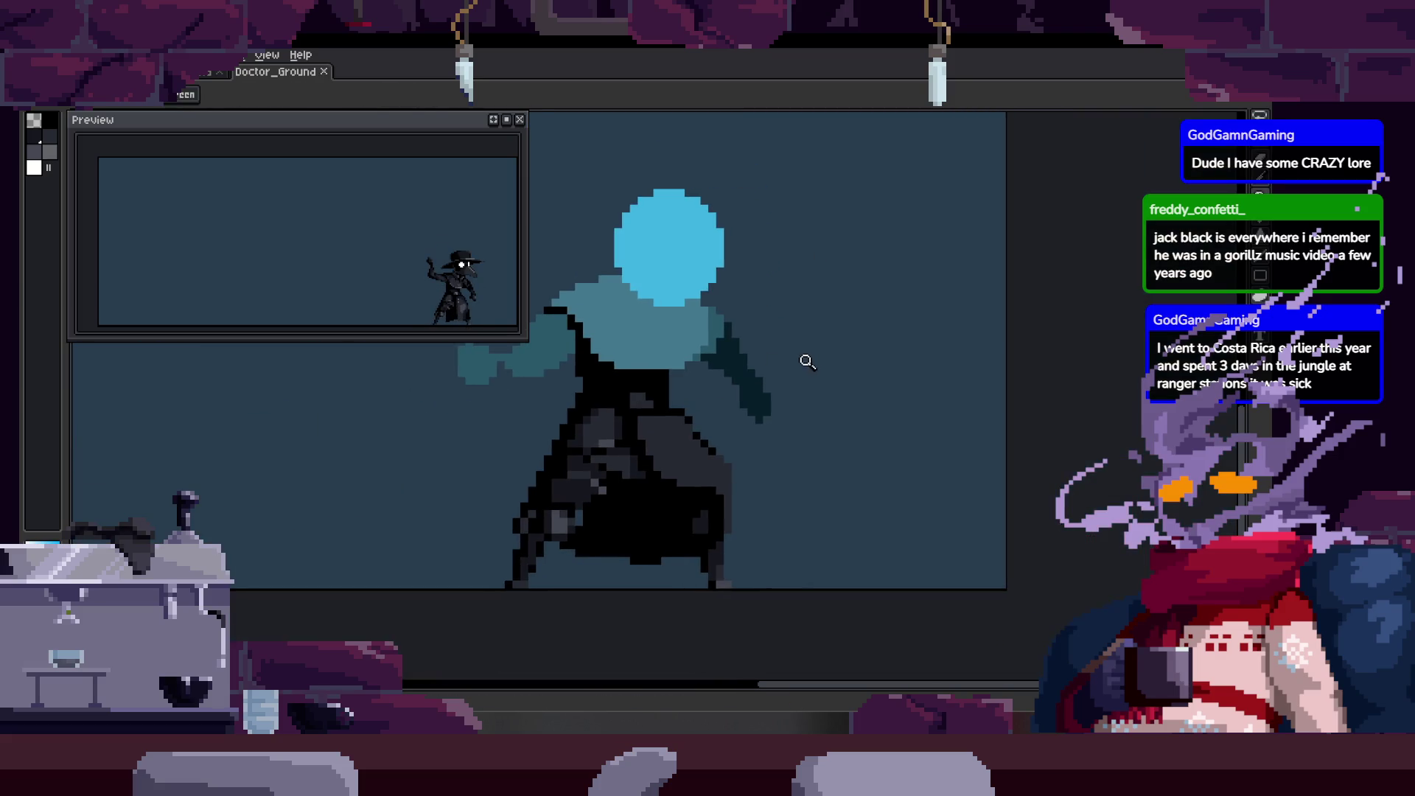
scroll(812, 332, "up", 3)
Move the dark staircase-shaped region down over the blue and show the timeline.
key("alt")
scroll(736, 340, "down", 3)
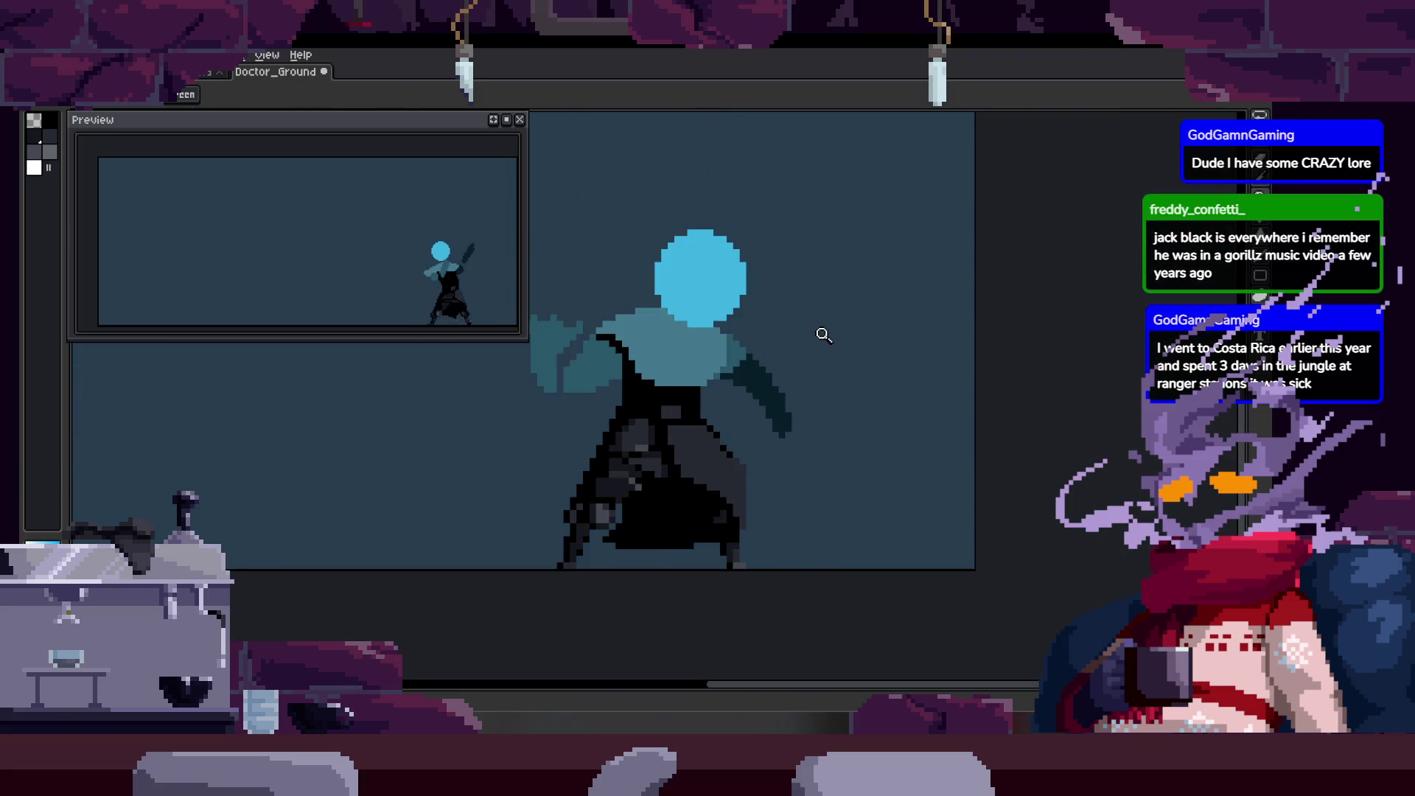
scroll(773, 359, "up", 1)
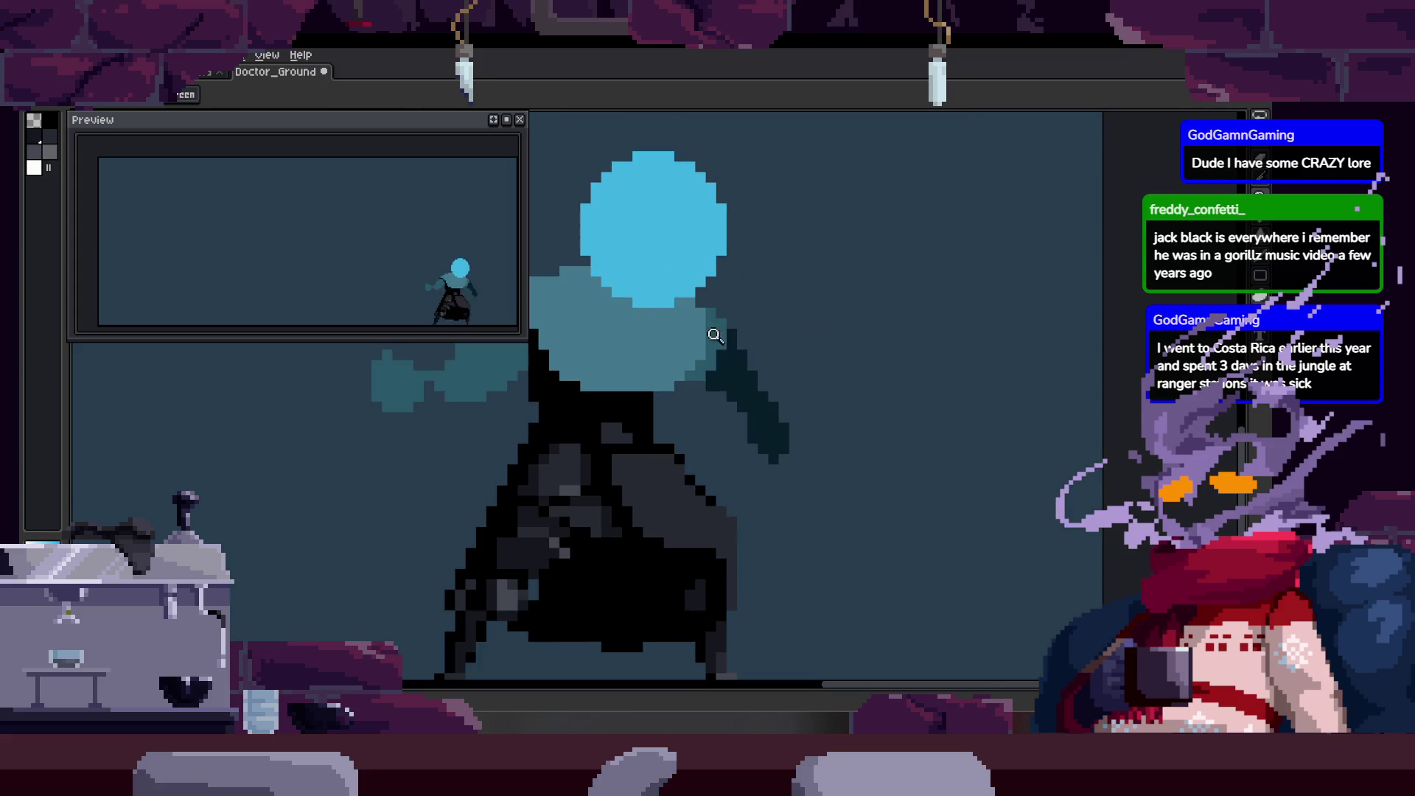
scroll(710, 343, "up", 2)
left_click(722, 282)
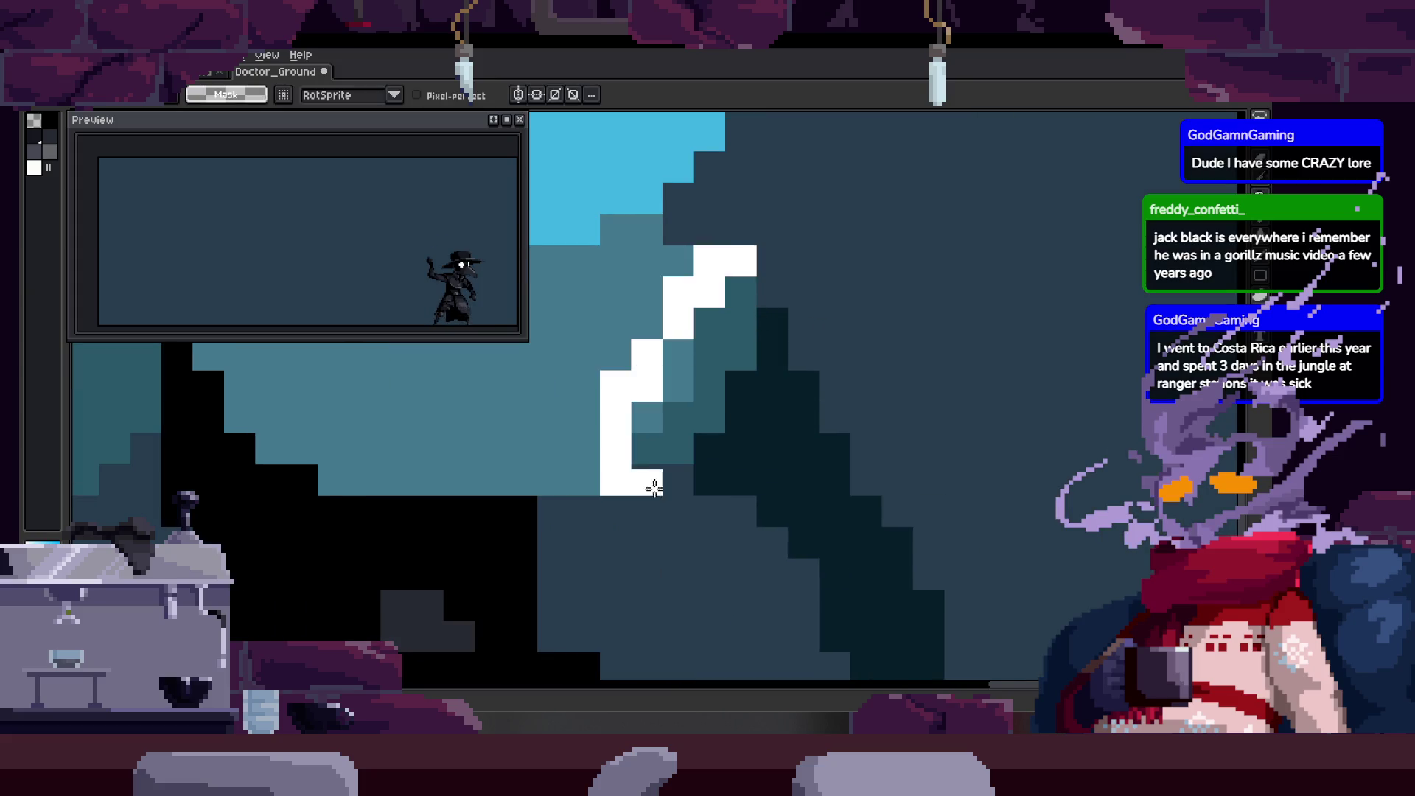
left_click_drag(757, 294, 750, 347)
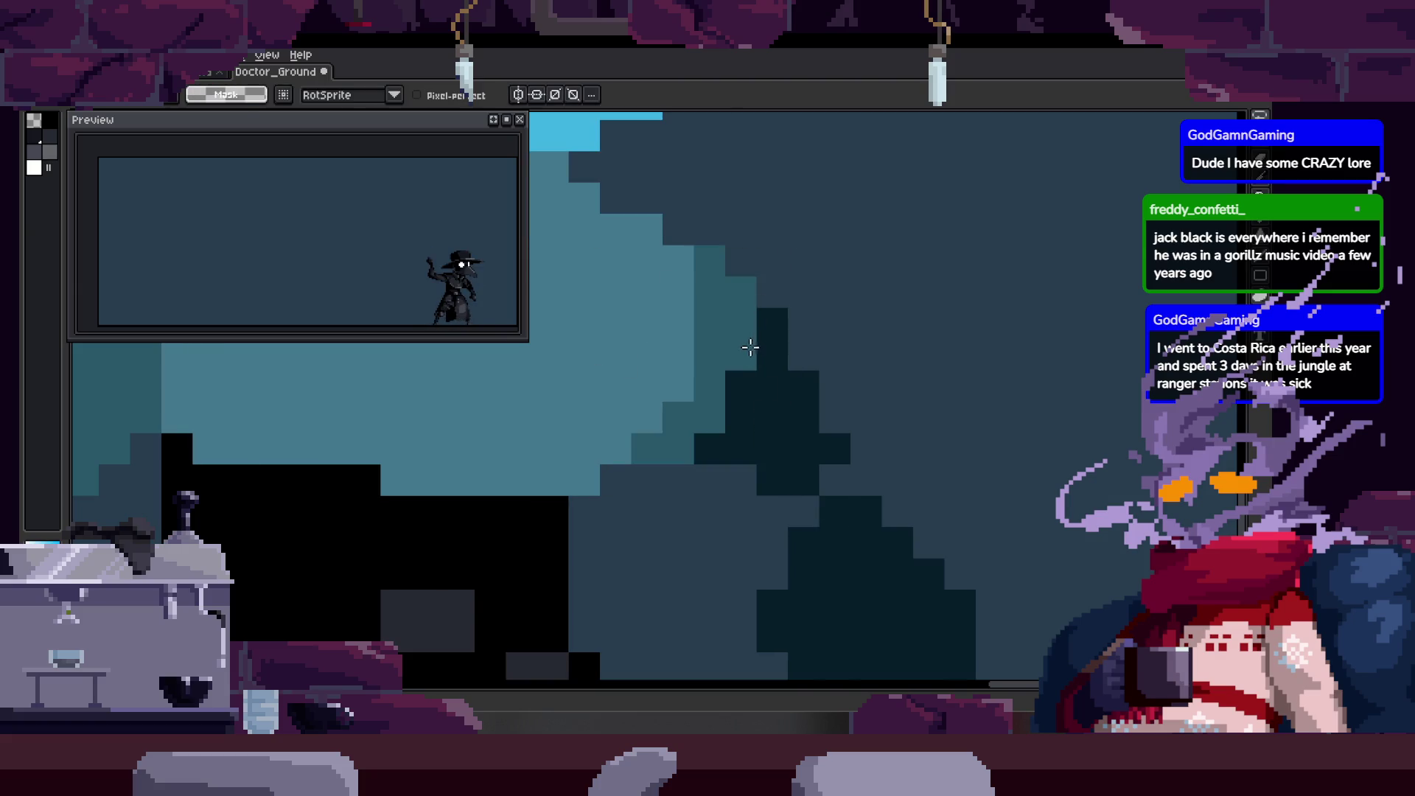
scroll(737, 380, "down", 2)
left_click(747, 387)
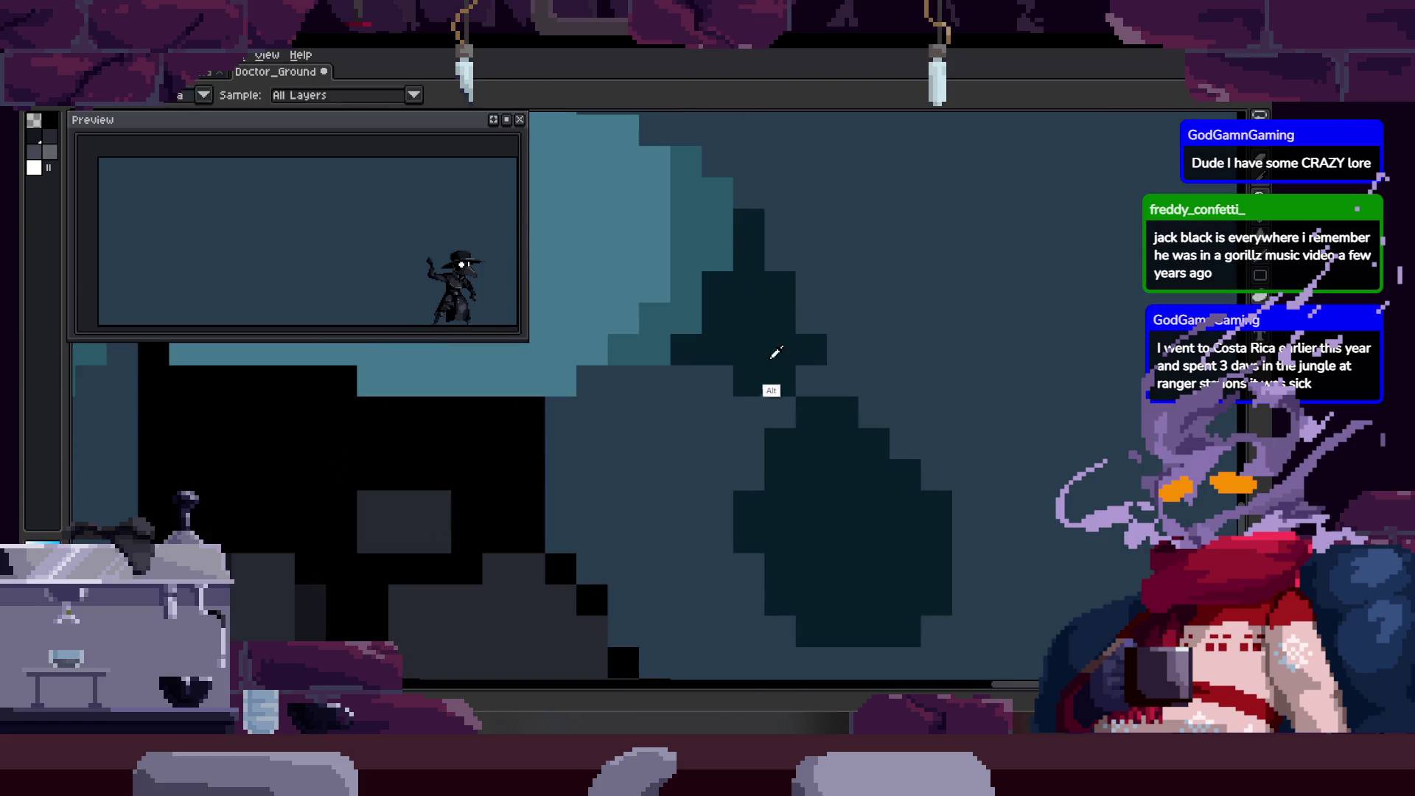
key("b")
scroll(769, 398, "down", 1)
key("Tab")
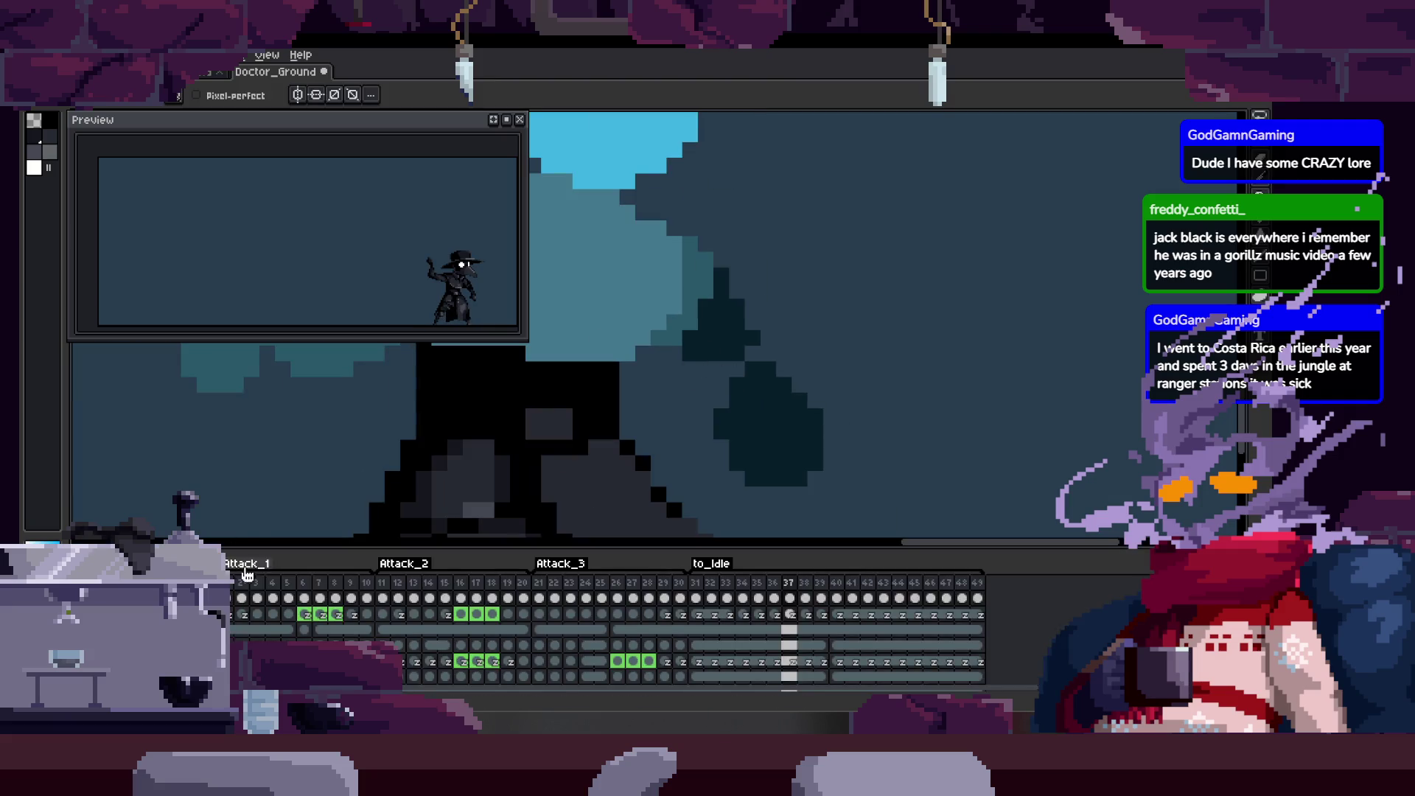
scroll(762, 332, "down", 2)
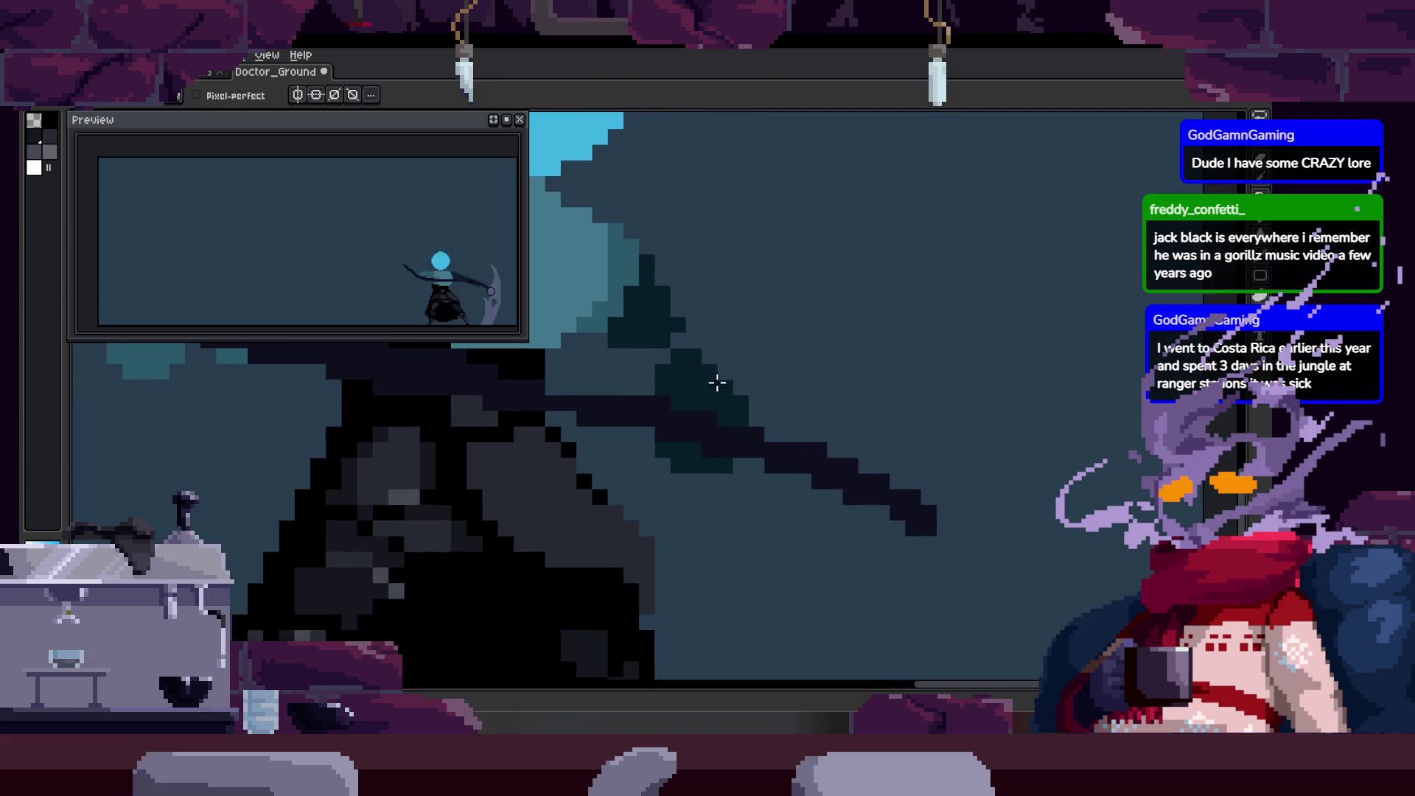
Save, step through the attack frames, and paint teal pixels along the scythe.
key("Tab")
key("ctrl+s")
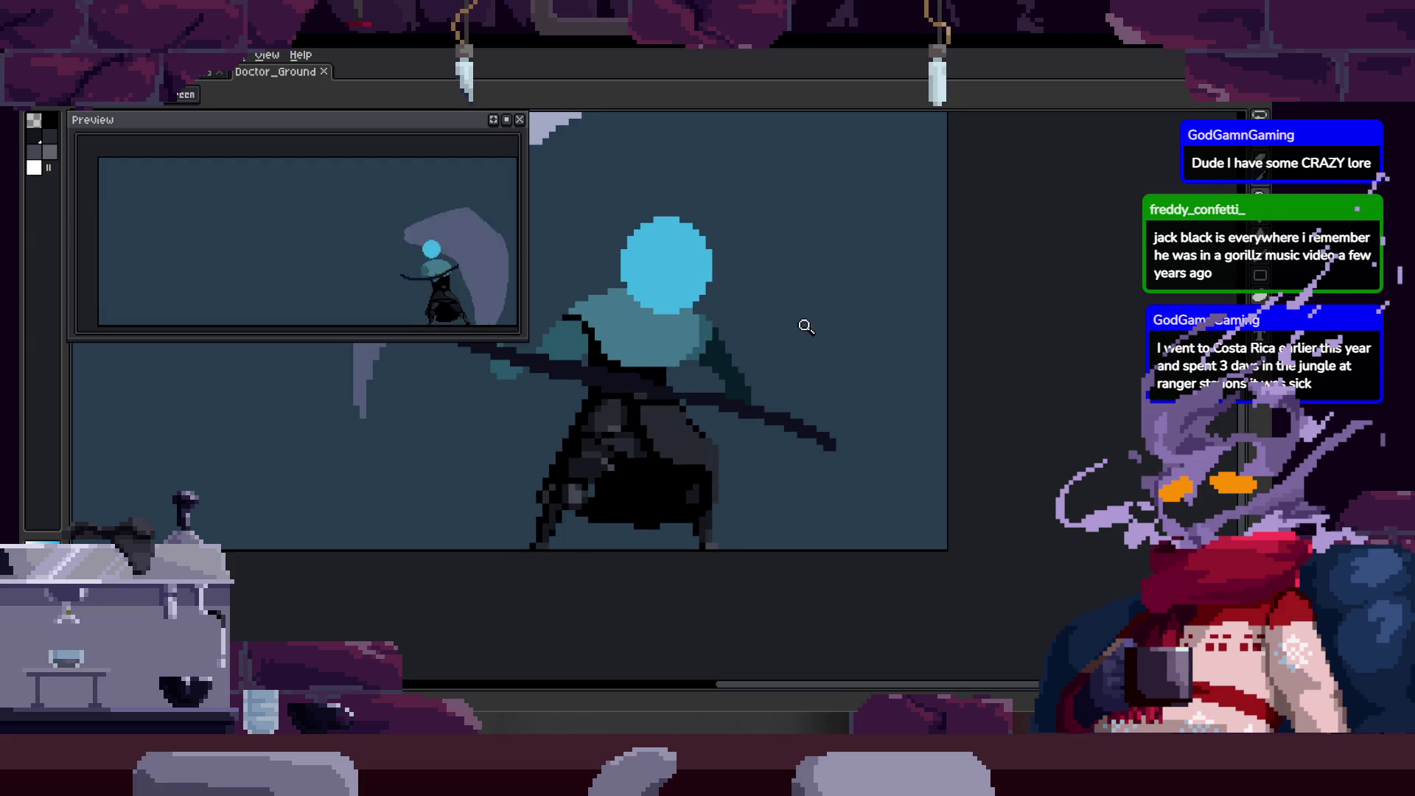
scroll(784, 352, "up", 2)
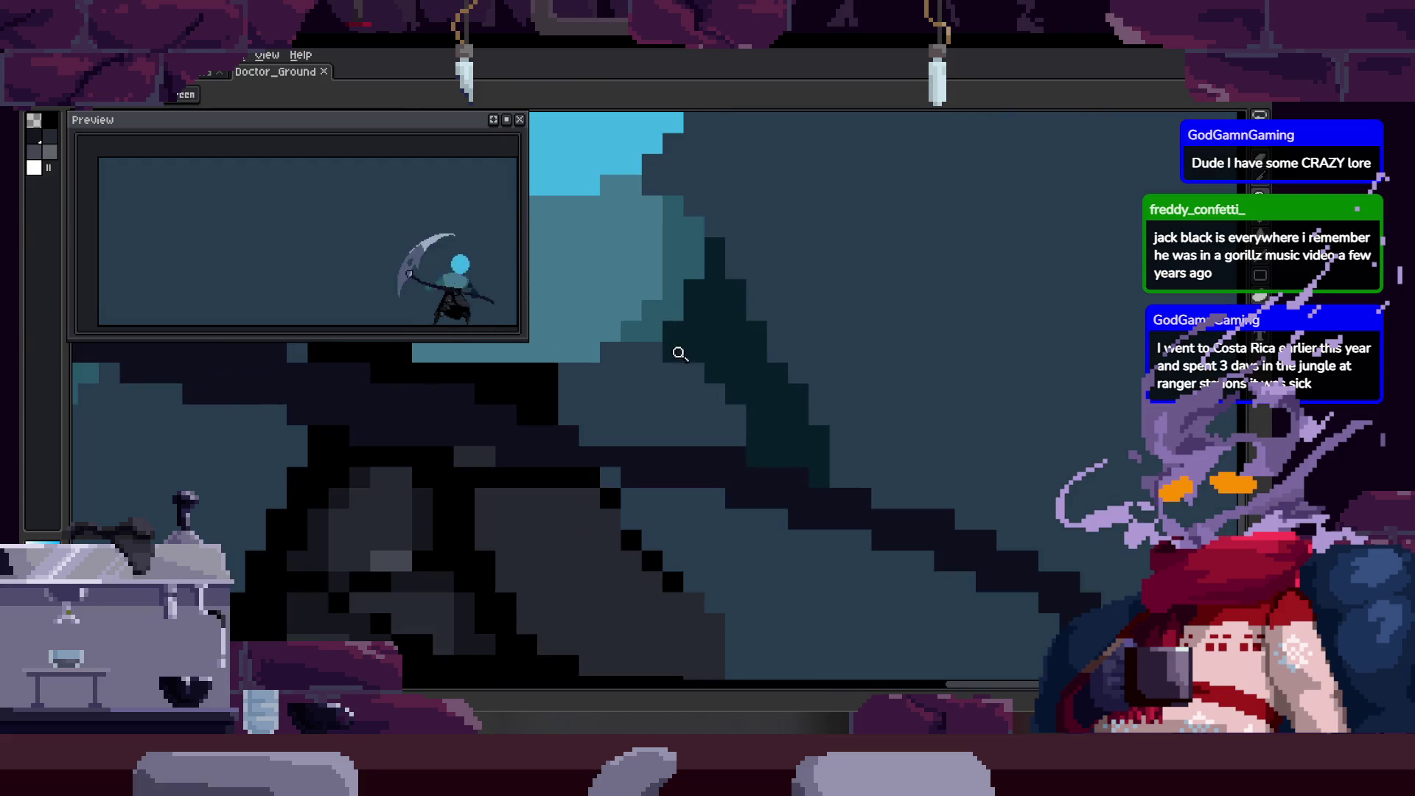
scroll(793, 326, "down", 2)
scroll(799, 358, "up", 2)
key("b")
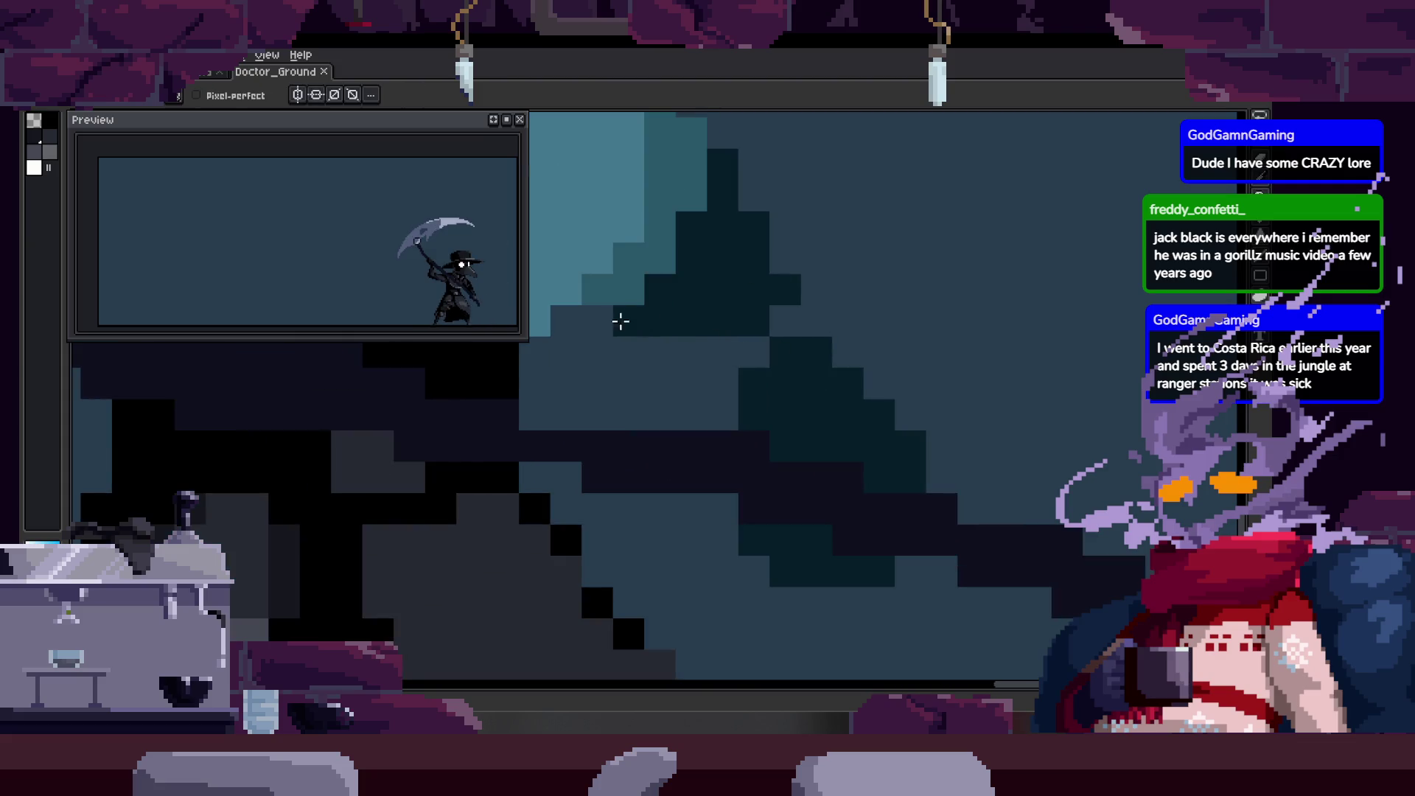
scroll(789, 374, "down", 2)
scroll(782, 305, "up", 2)
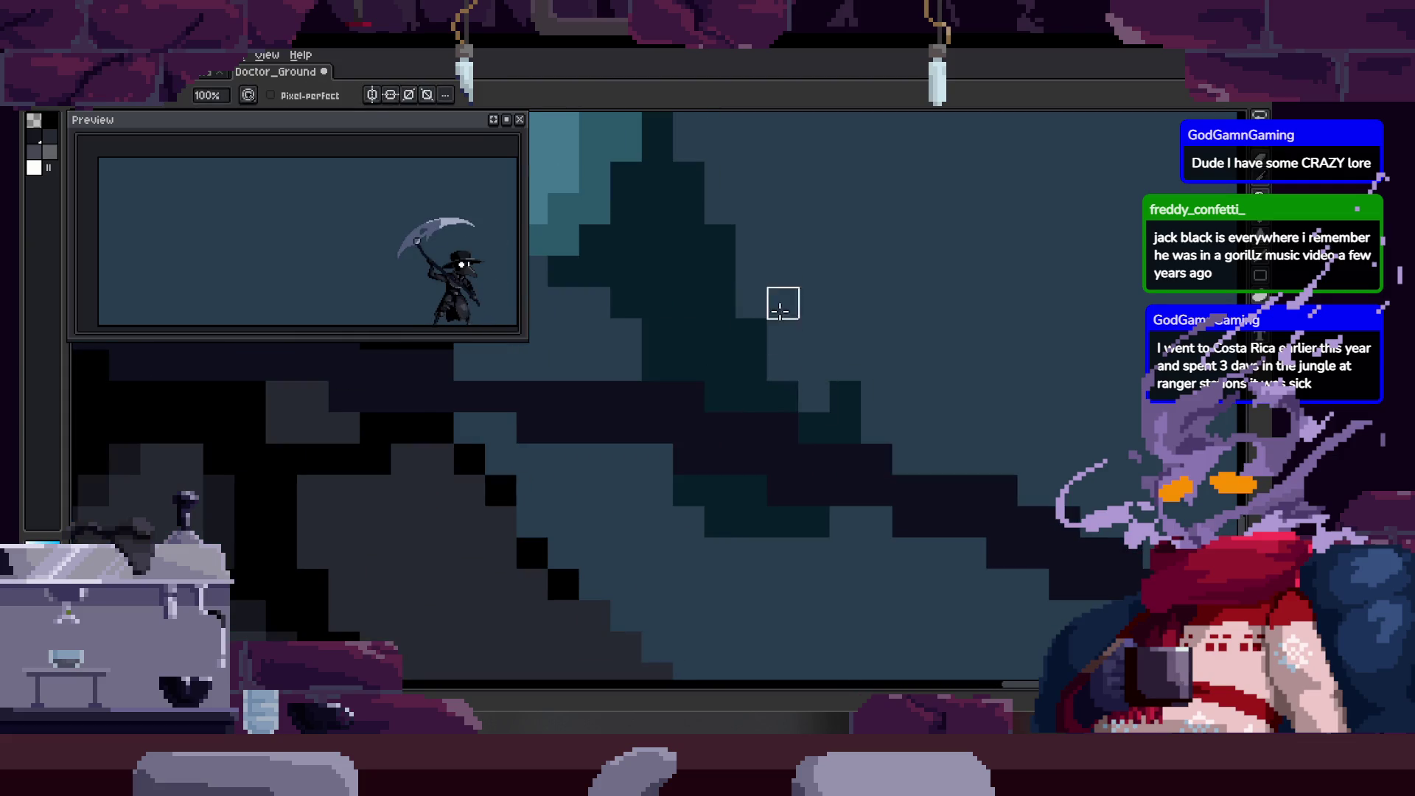
key("z")
scroll(830, 388, "down", 3)
scroll(814, 357, "up", 1)
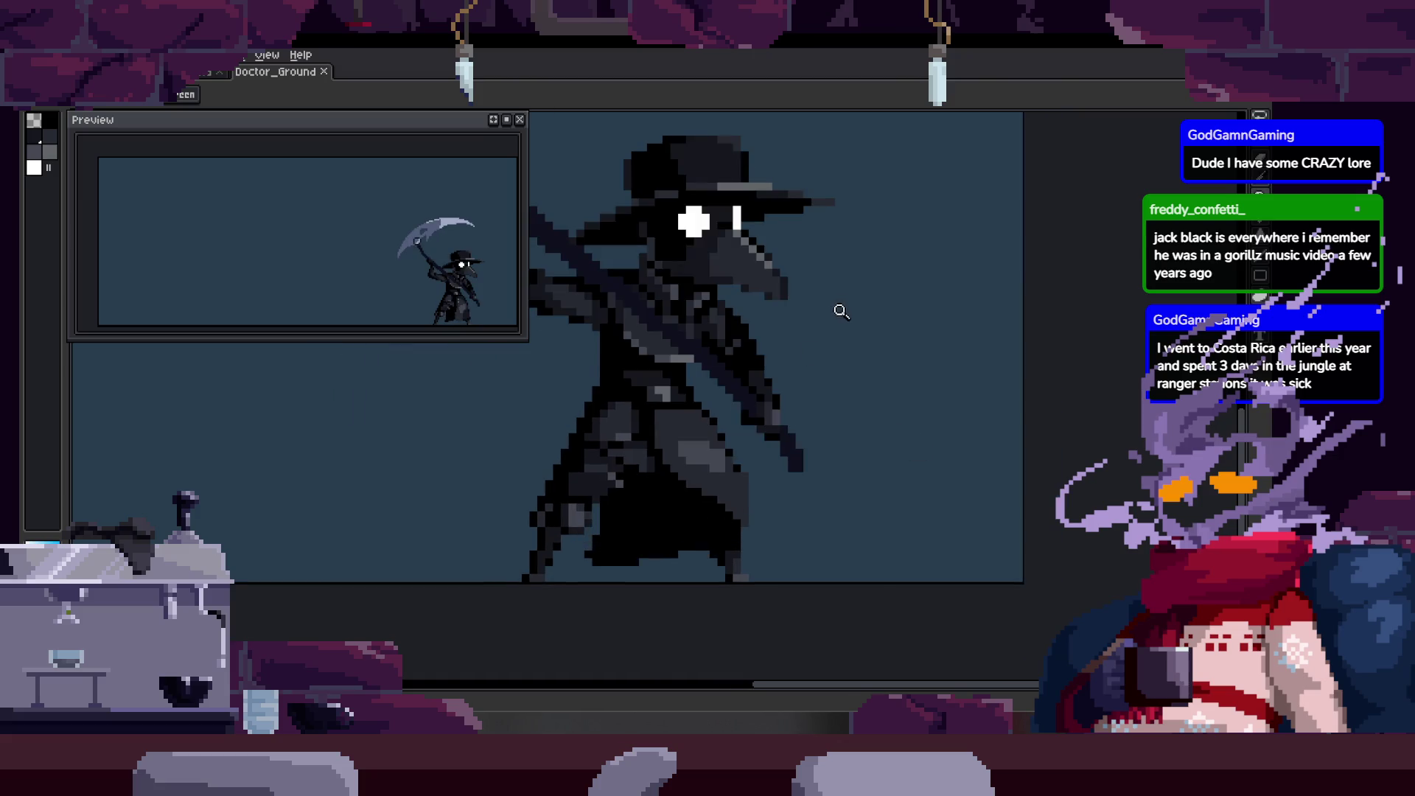
scroll(818, 331, "up", 3)
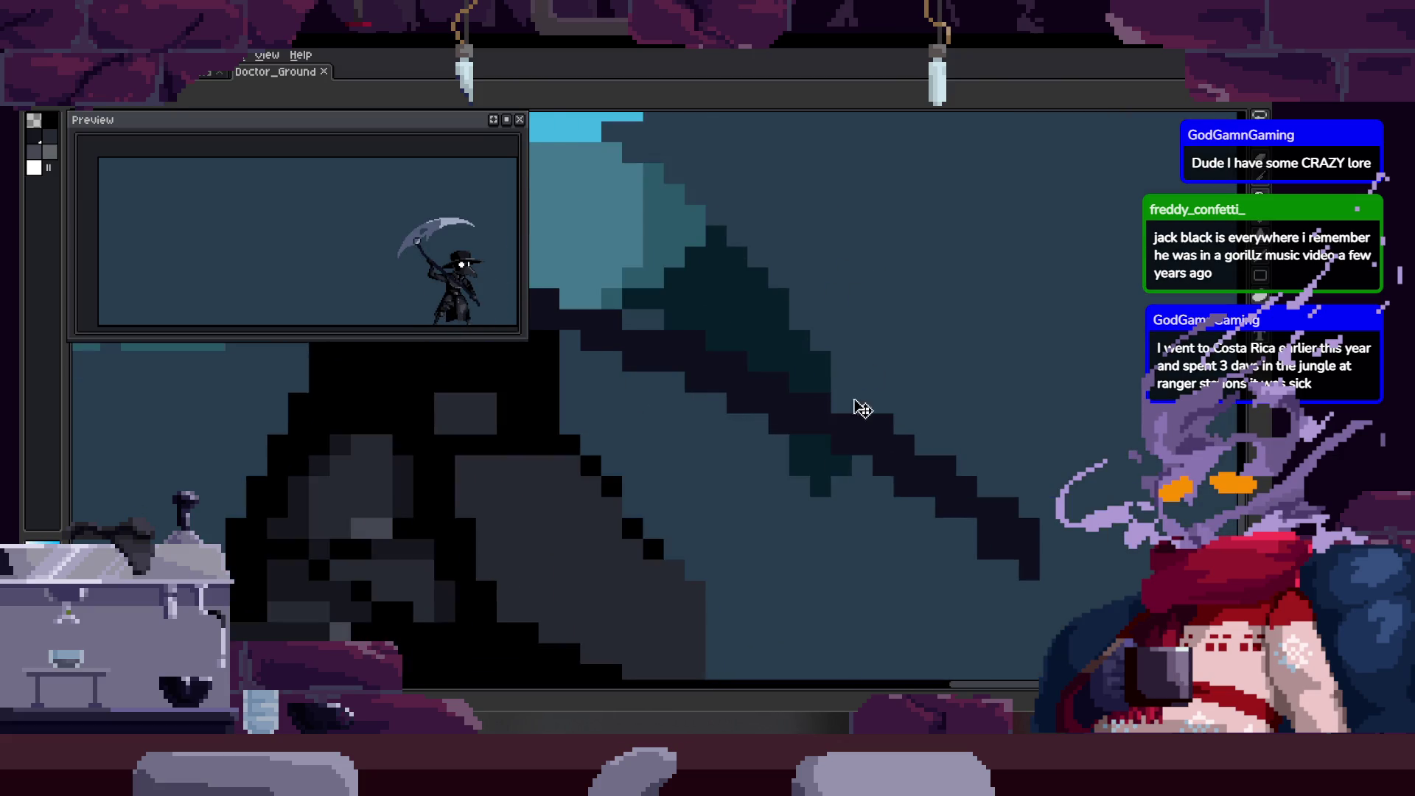
key("b")
key("Right")
key("z")
scroll(746, 378, "down", 1)
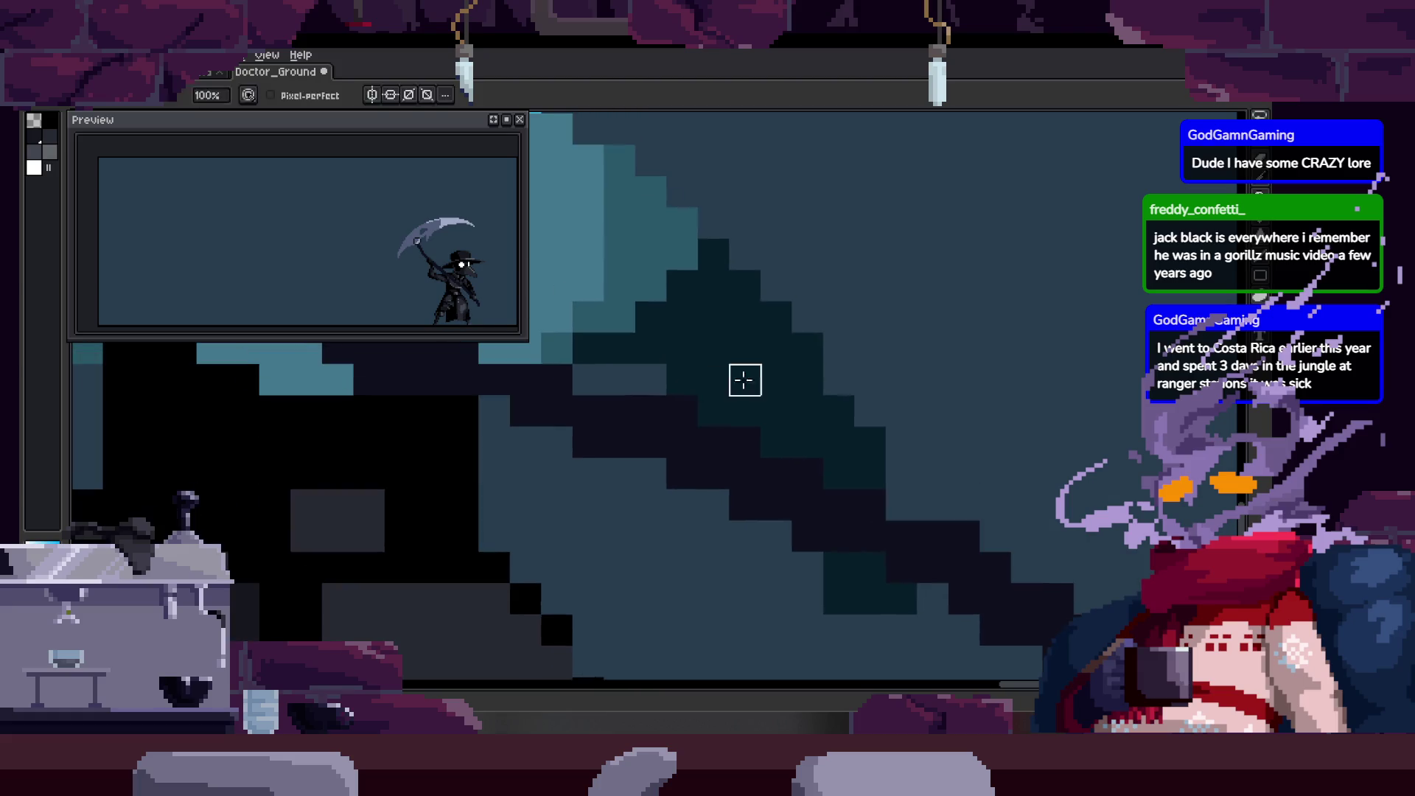
scroll(789, 339, "down", 1)
scroll(860, 369, "down", 2)
key("Right")
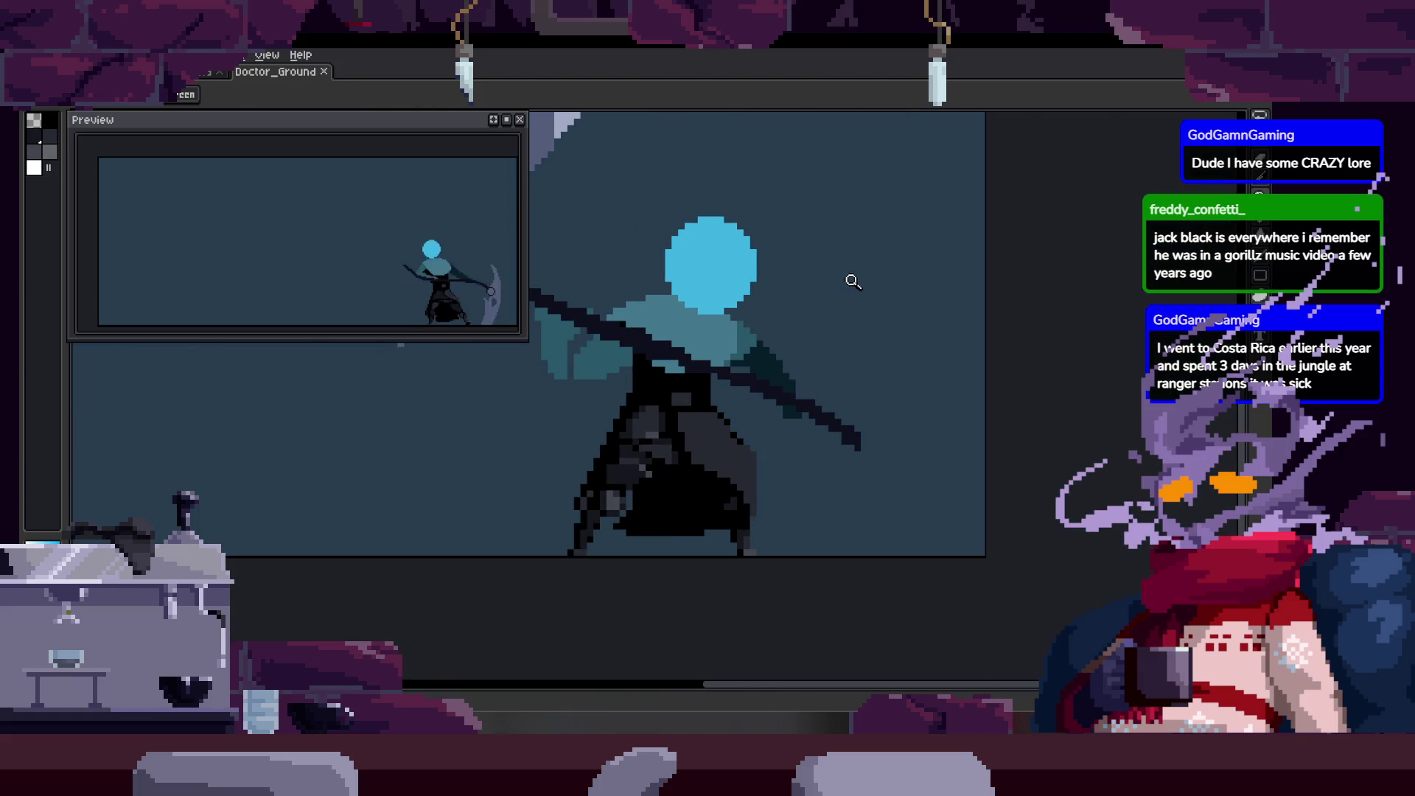
key("Right")
key("Left")
scroll(787, 354, "up", 2)
key("alt")
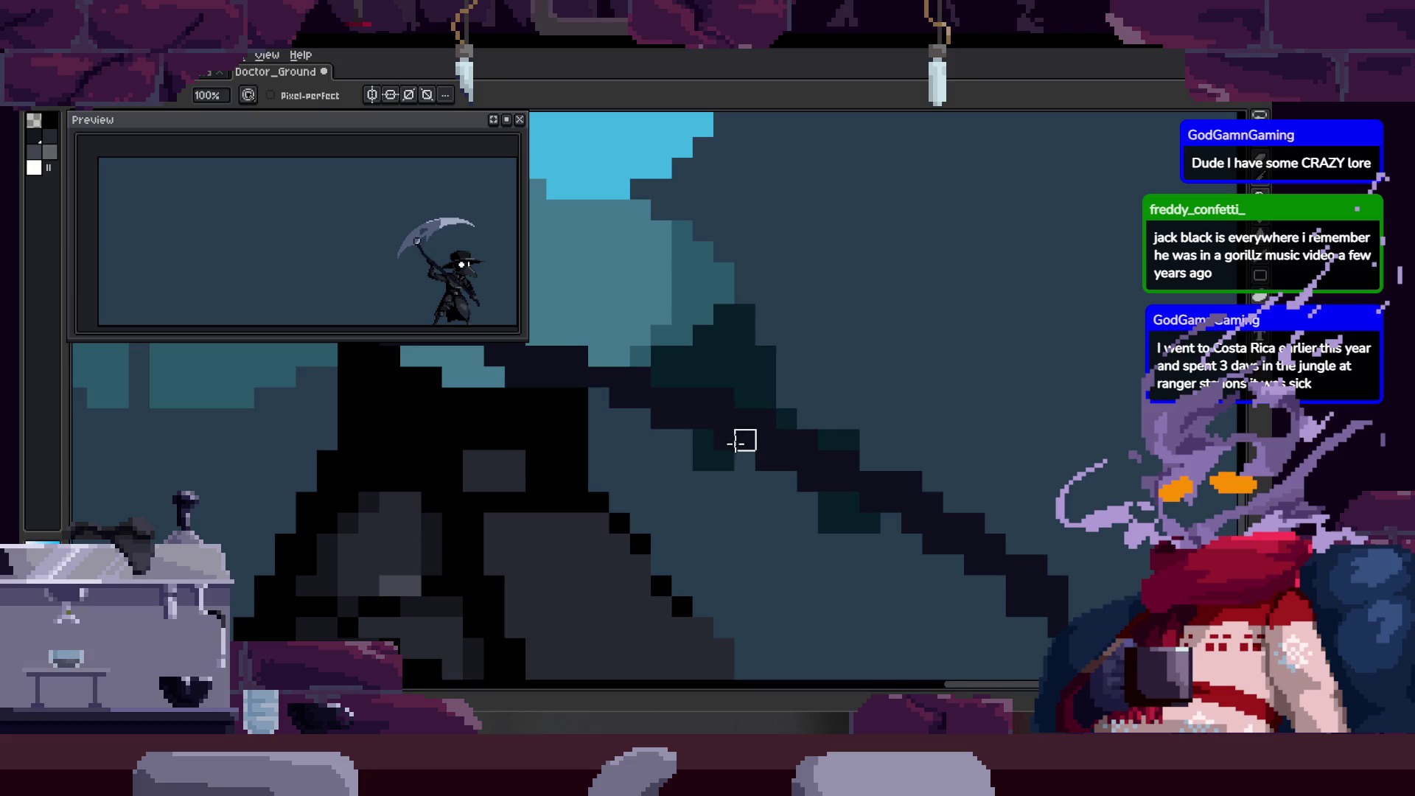
key("Right")
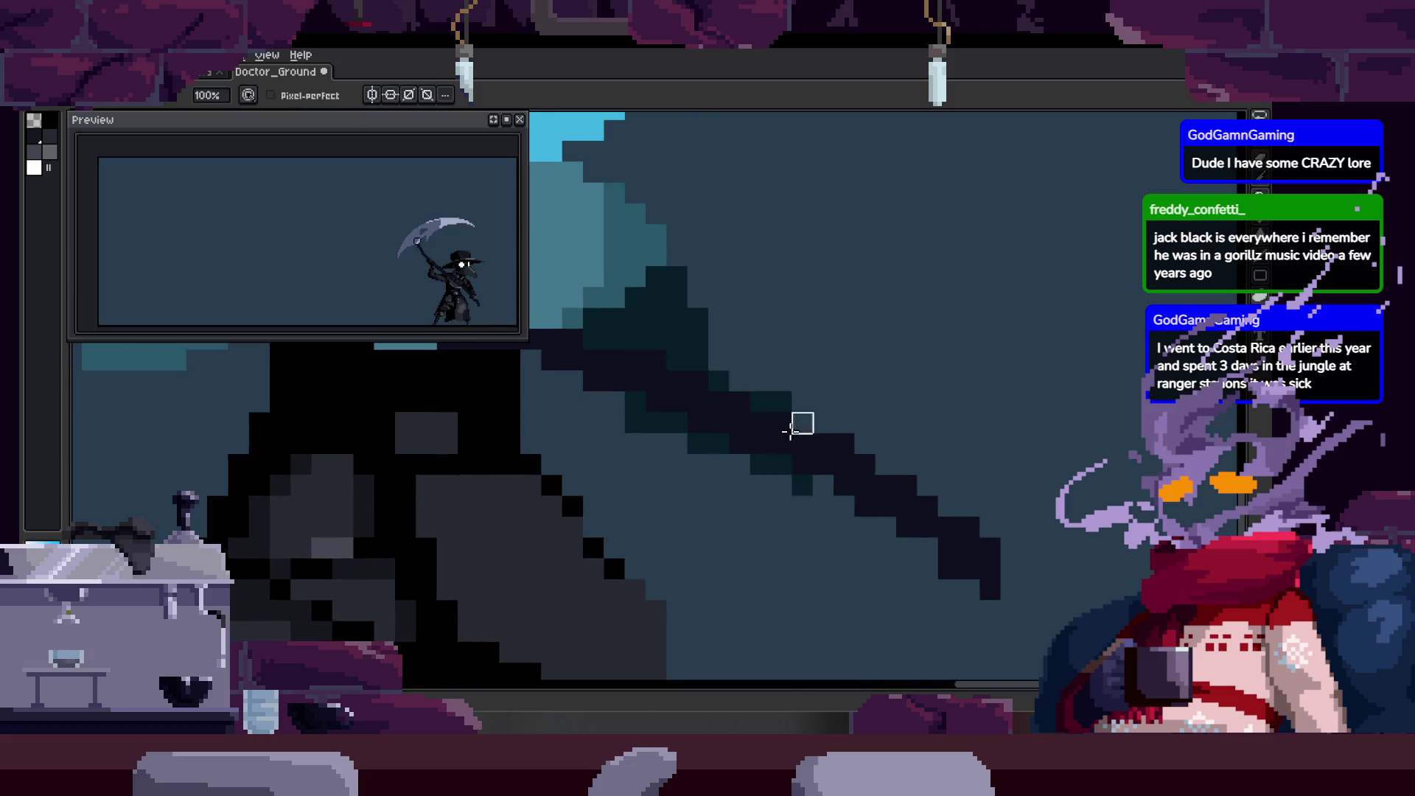
key("Right")
key("Right")
left_click_drag(802, 462, 858, 490)
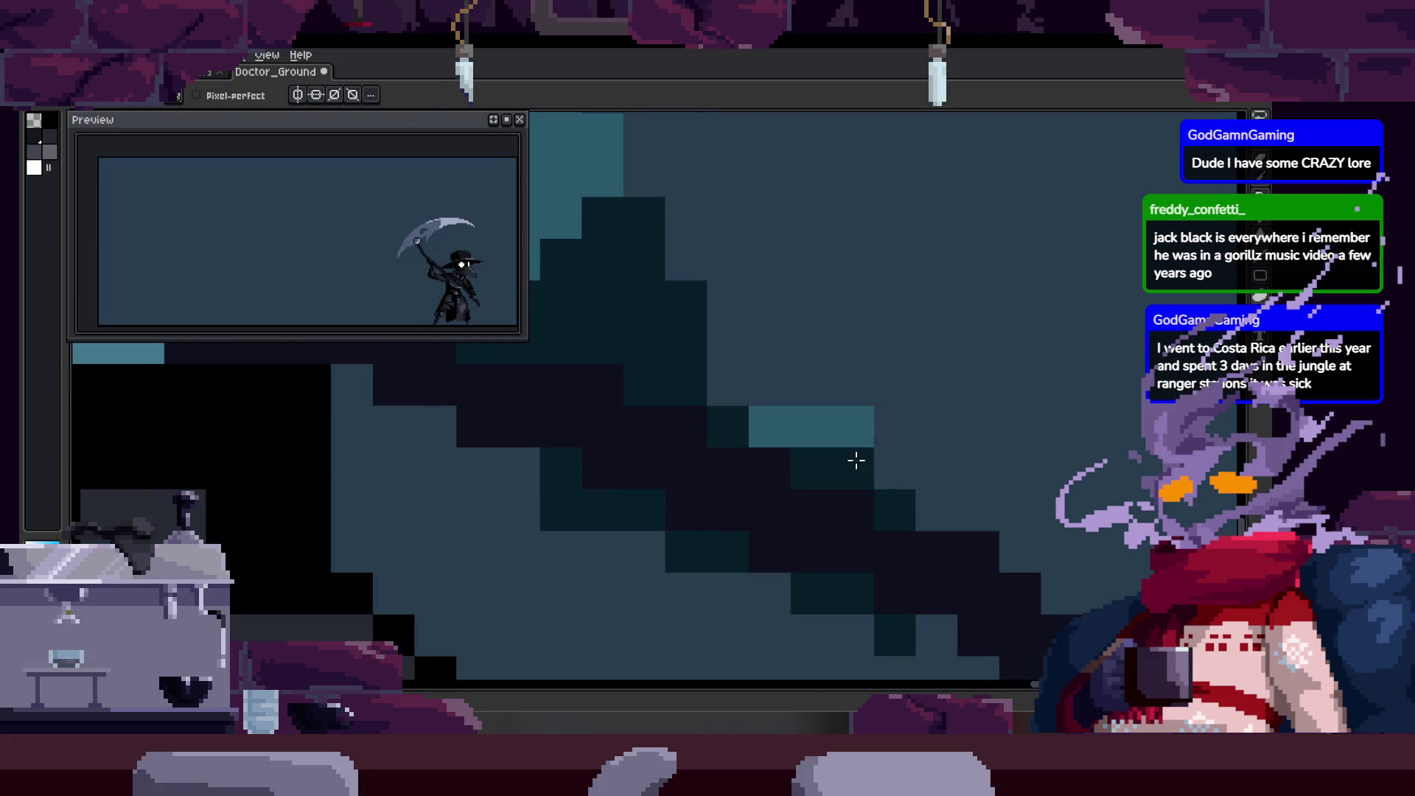
scroll(856, 529, "down", 3)
key("ctrl+s")
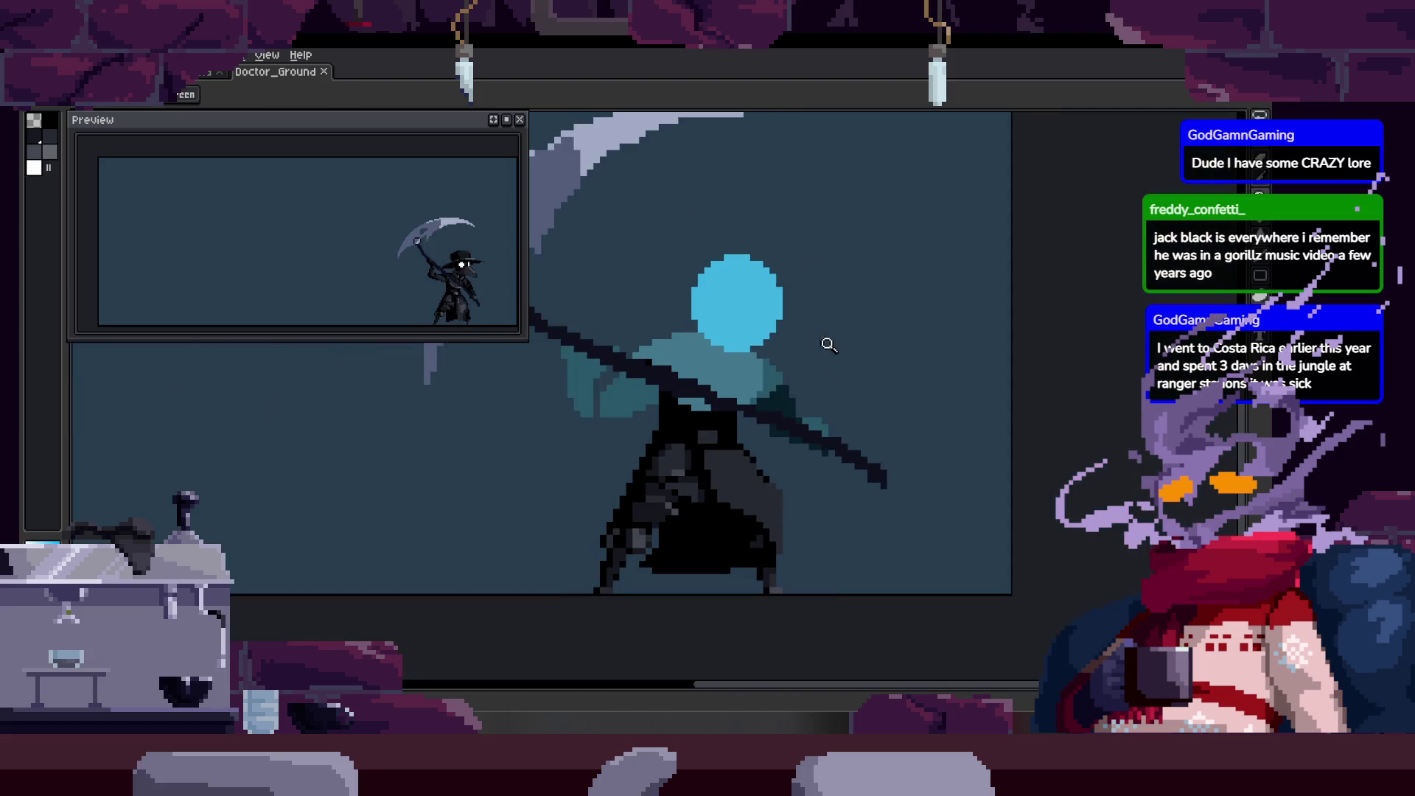
Lasso a chunk of the scythe on the raised-scythe frame and shift it left.
key("Right")
scroll(853, 386, "up", 3)
key("Right")
key("Right")
key("Right")
key("Right")
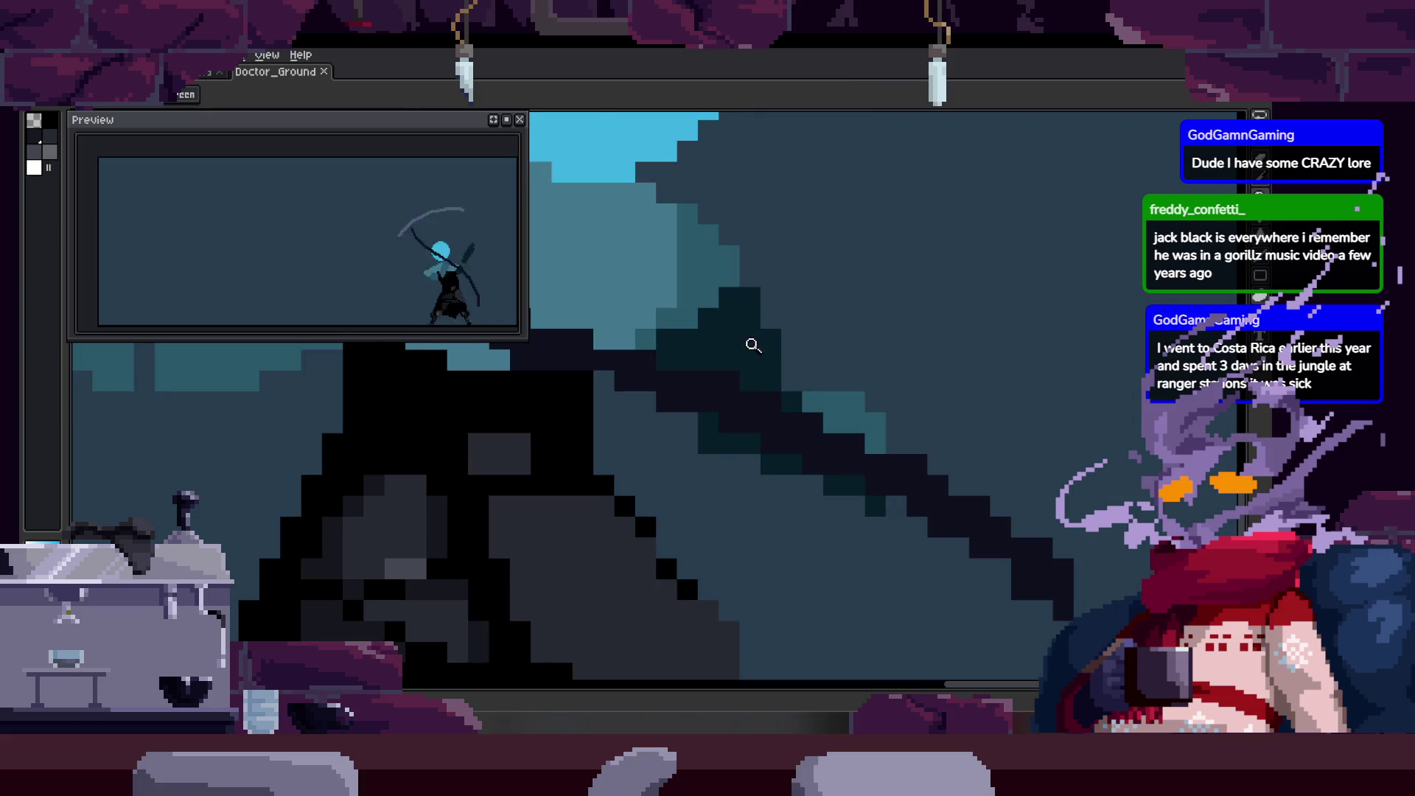
key("Right")
key("q")
left_click_drag(759, 200, 894, 538)
left_click_drag(868, 395, 849, 404)
key("Return")
key("ctrl+d")
key("b")
key("Right")
Flip through frames to check the swing and undo the last scythe changes.
key("Right")
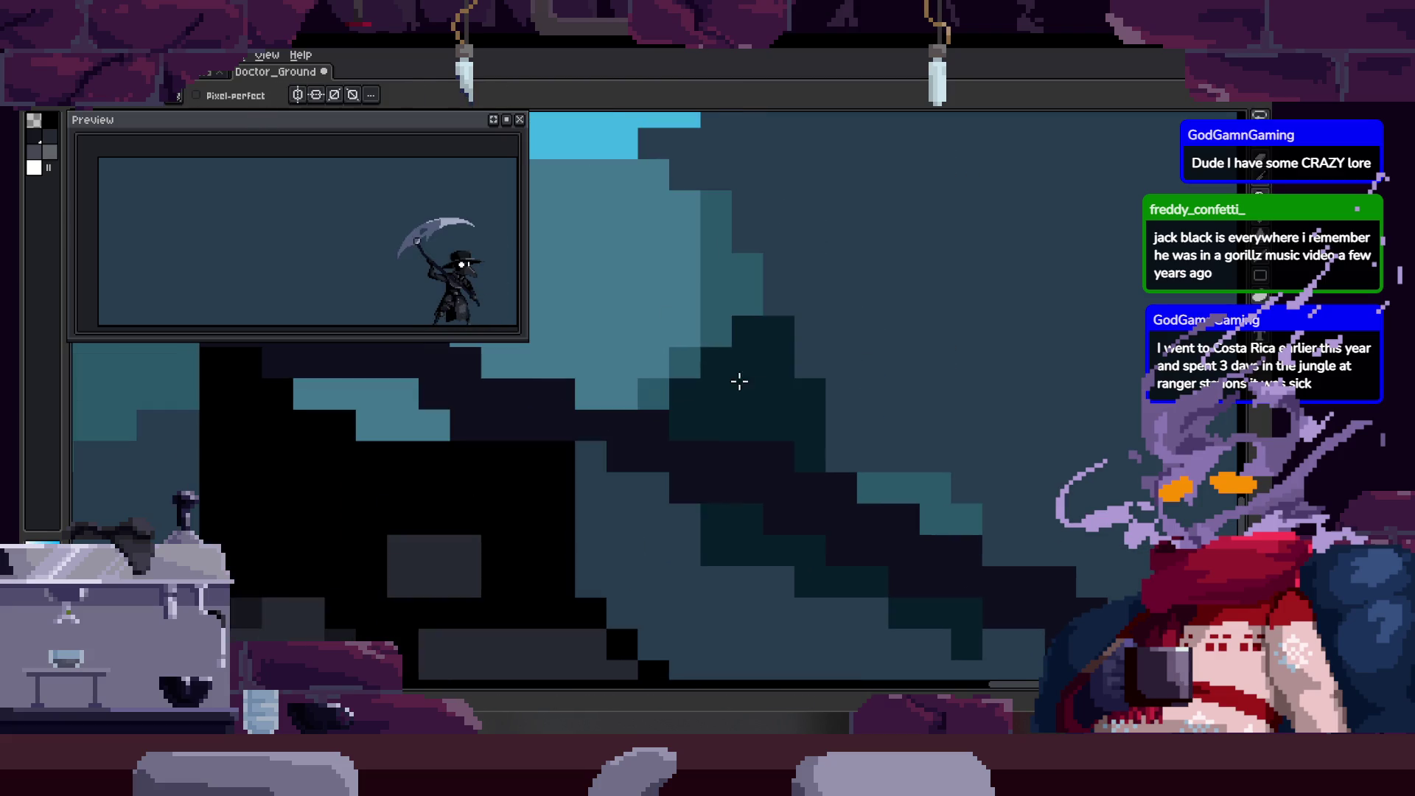
key("Right")
key("Right")
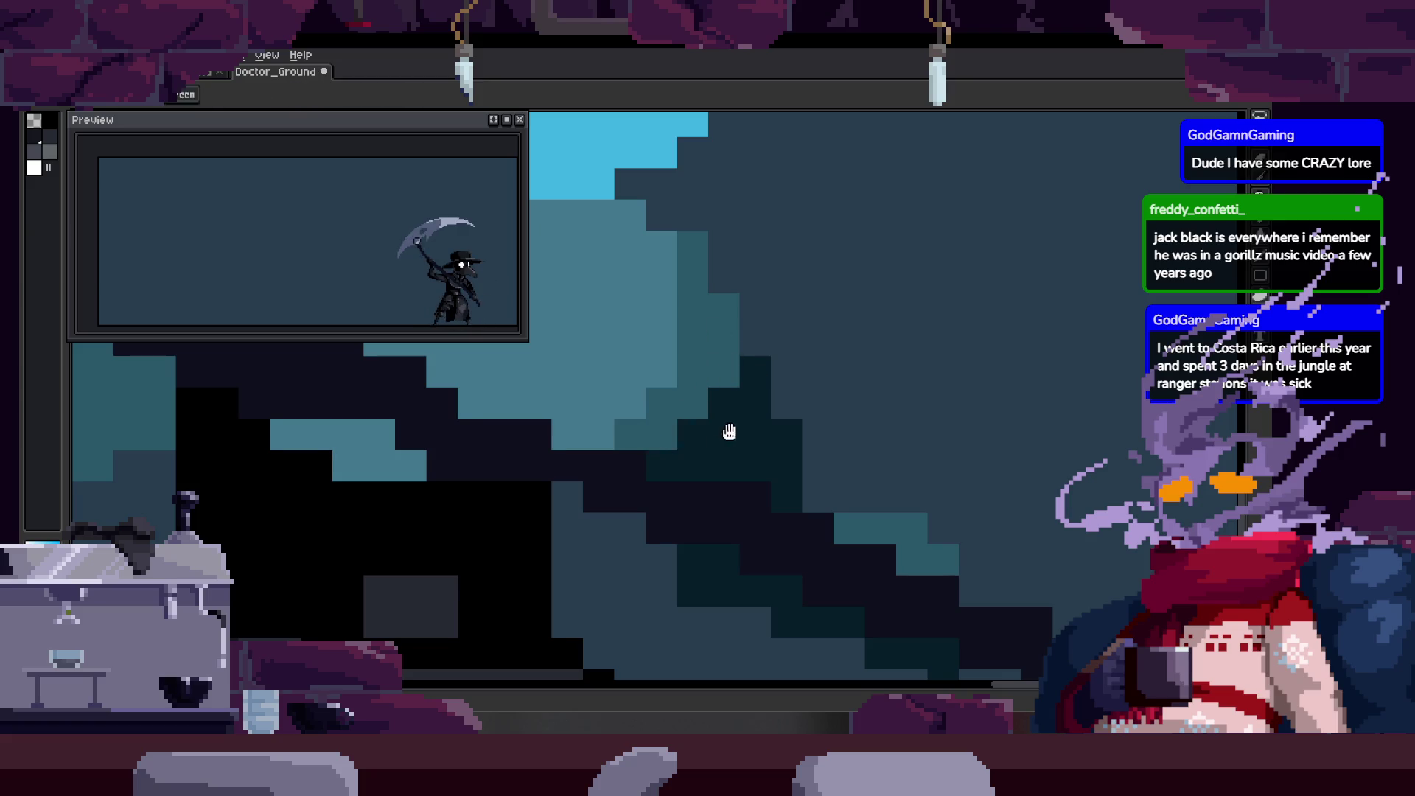
scroll(728, 439, "down", 3)
scroll(737, 410, "up", 3)
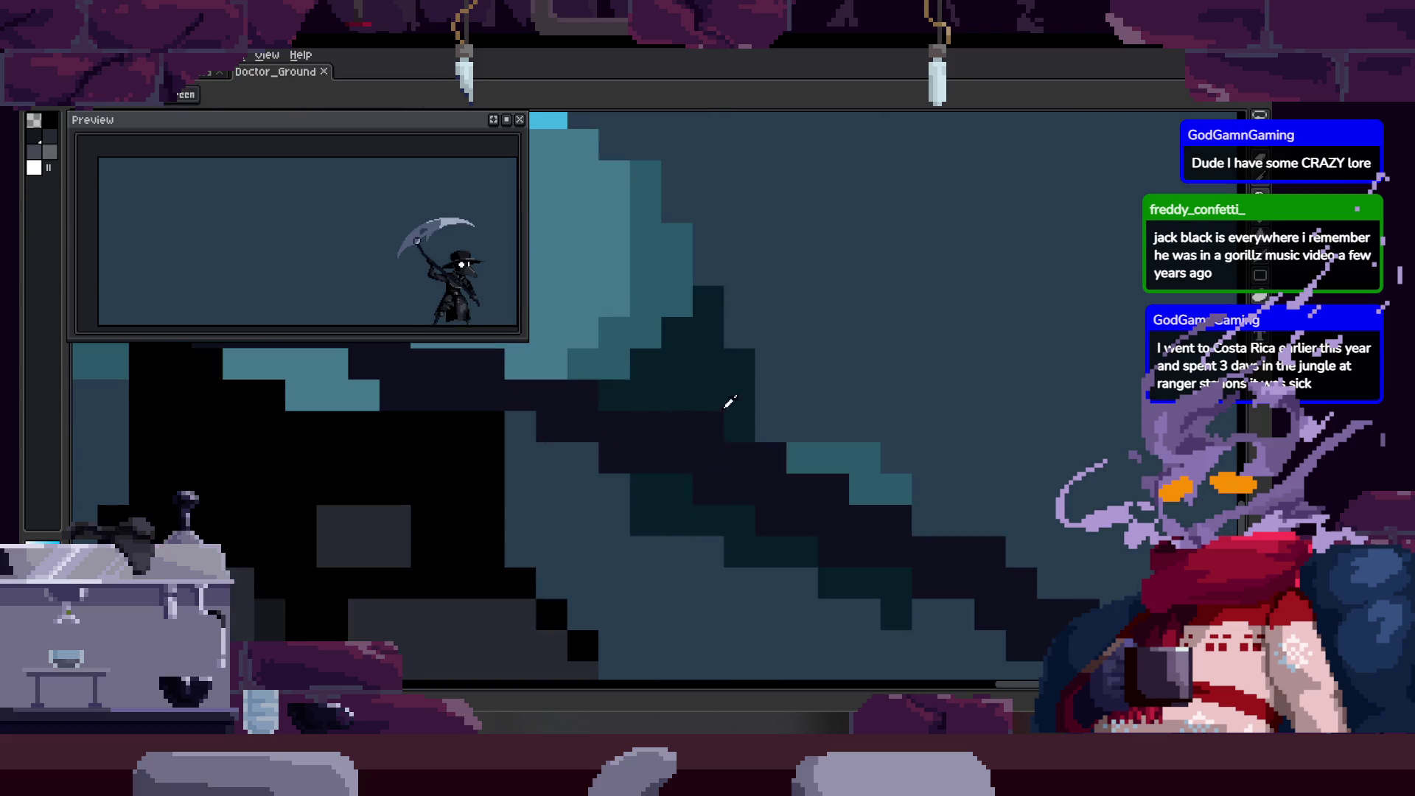
key("Right")
key("Right")
key("Right")
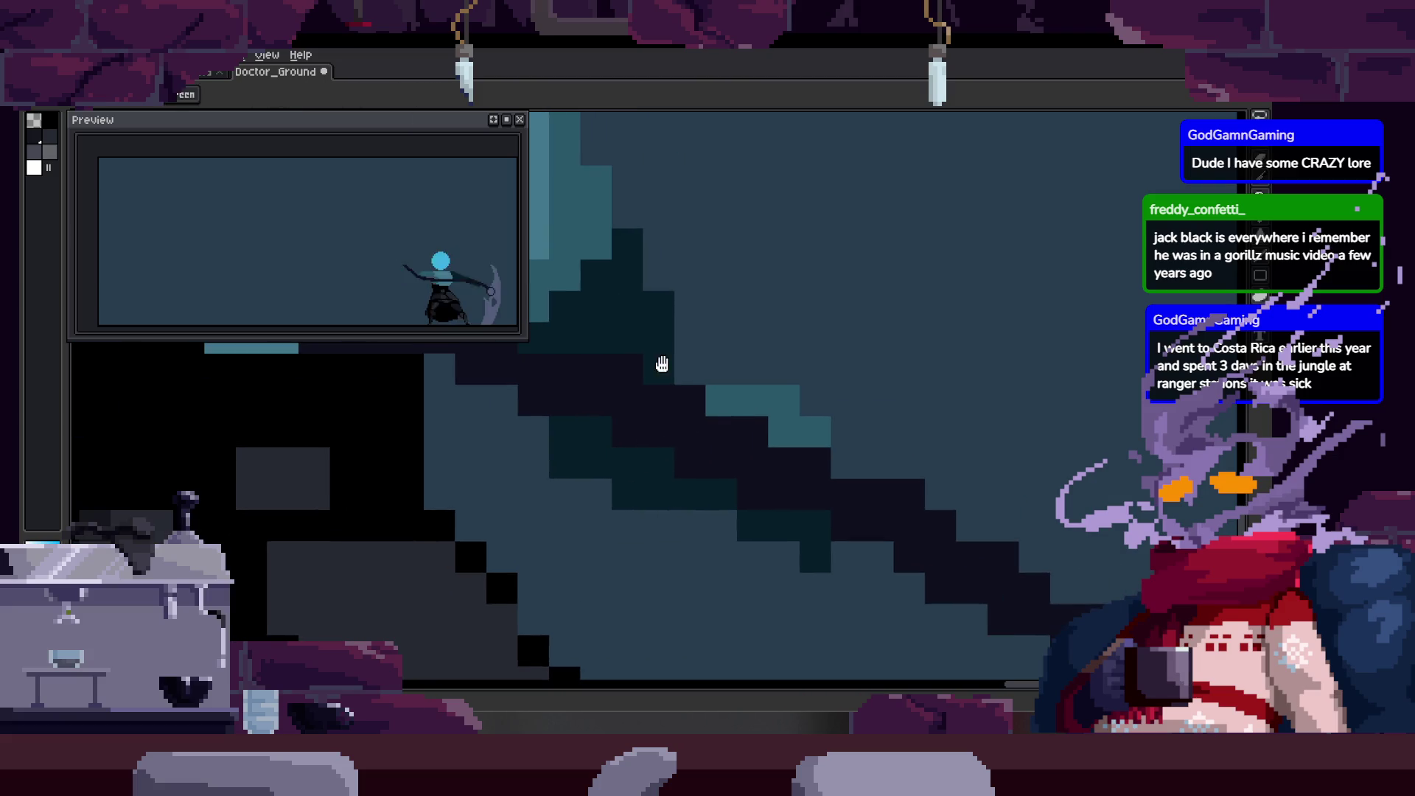
key("Right")
key("Right")
key("Right")
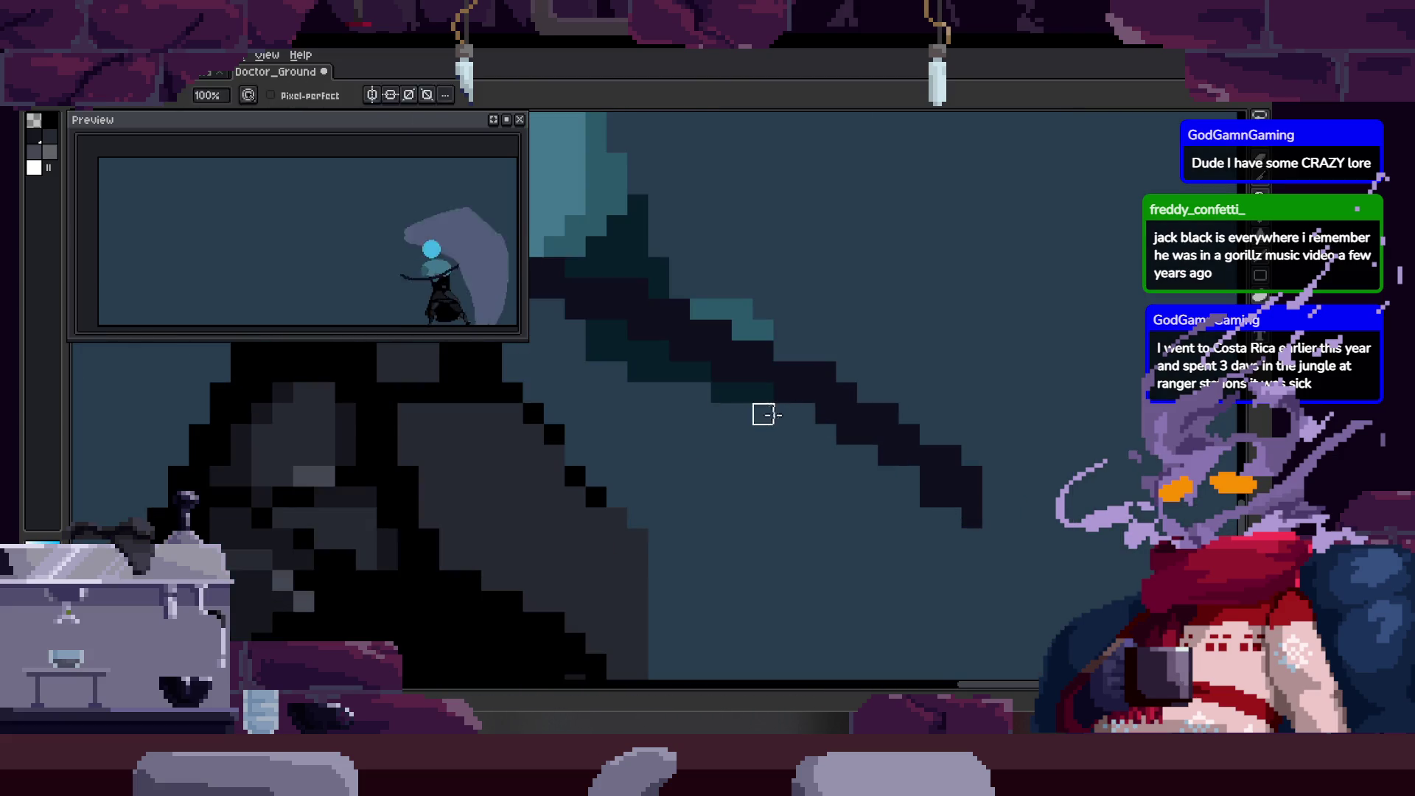
scroll(762, 410, "down", 1)
key("ctrl+z")
key("ctrl+z")
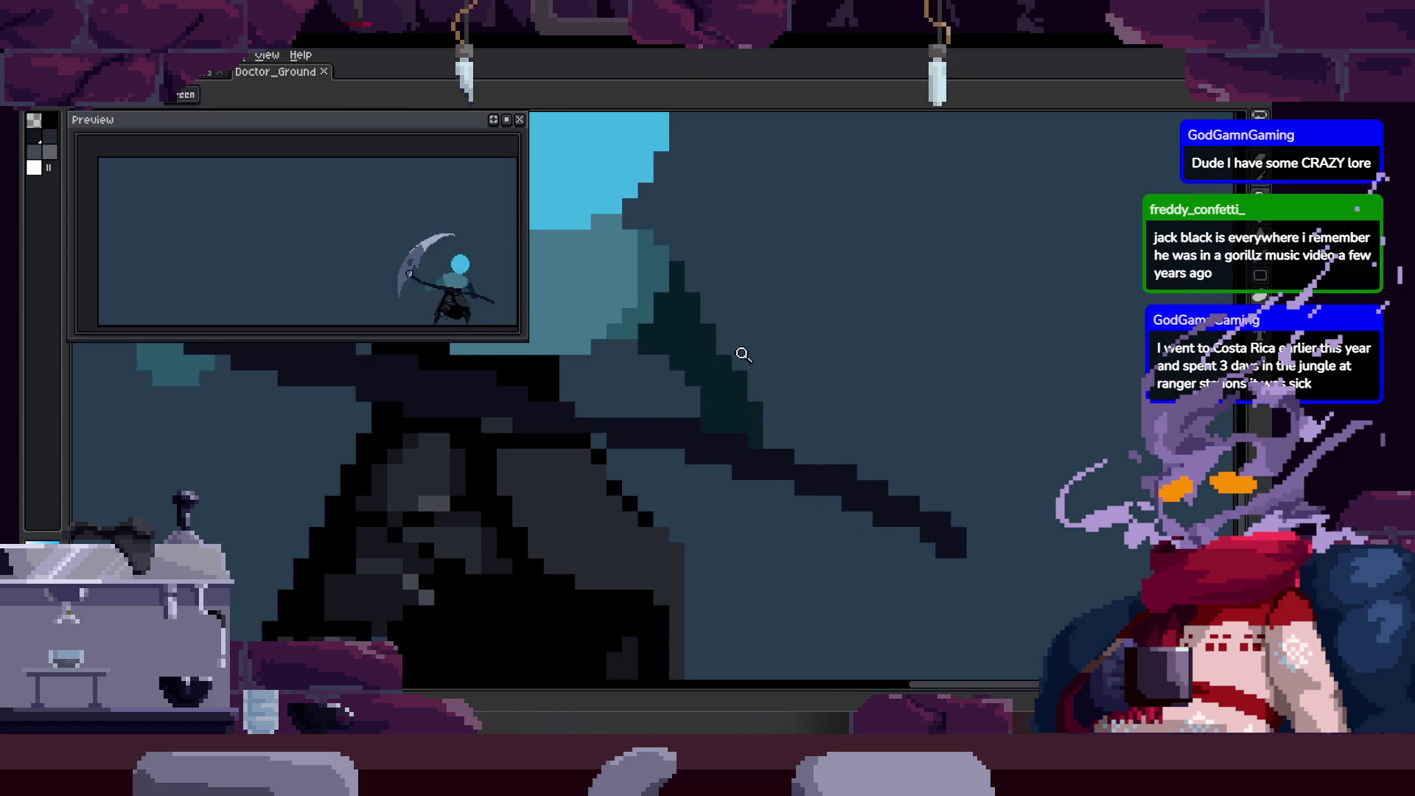
key("ctrl+z")
key("ctrl+z")
key("ctrl+z")
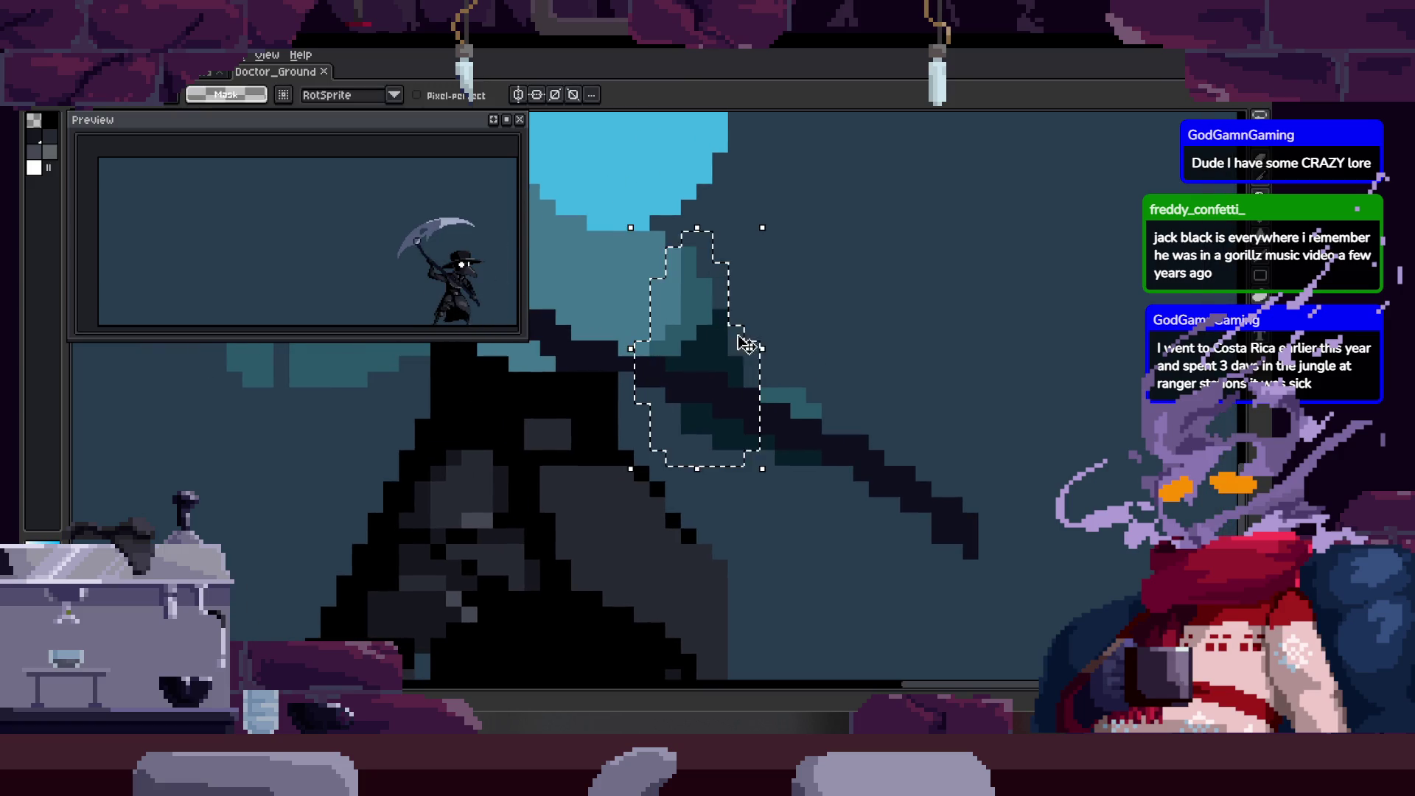
scroll(753, 355, "up", 1)
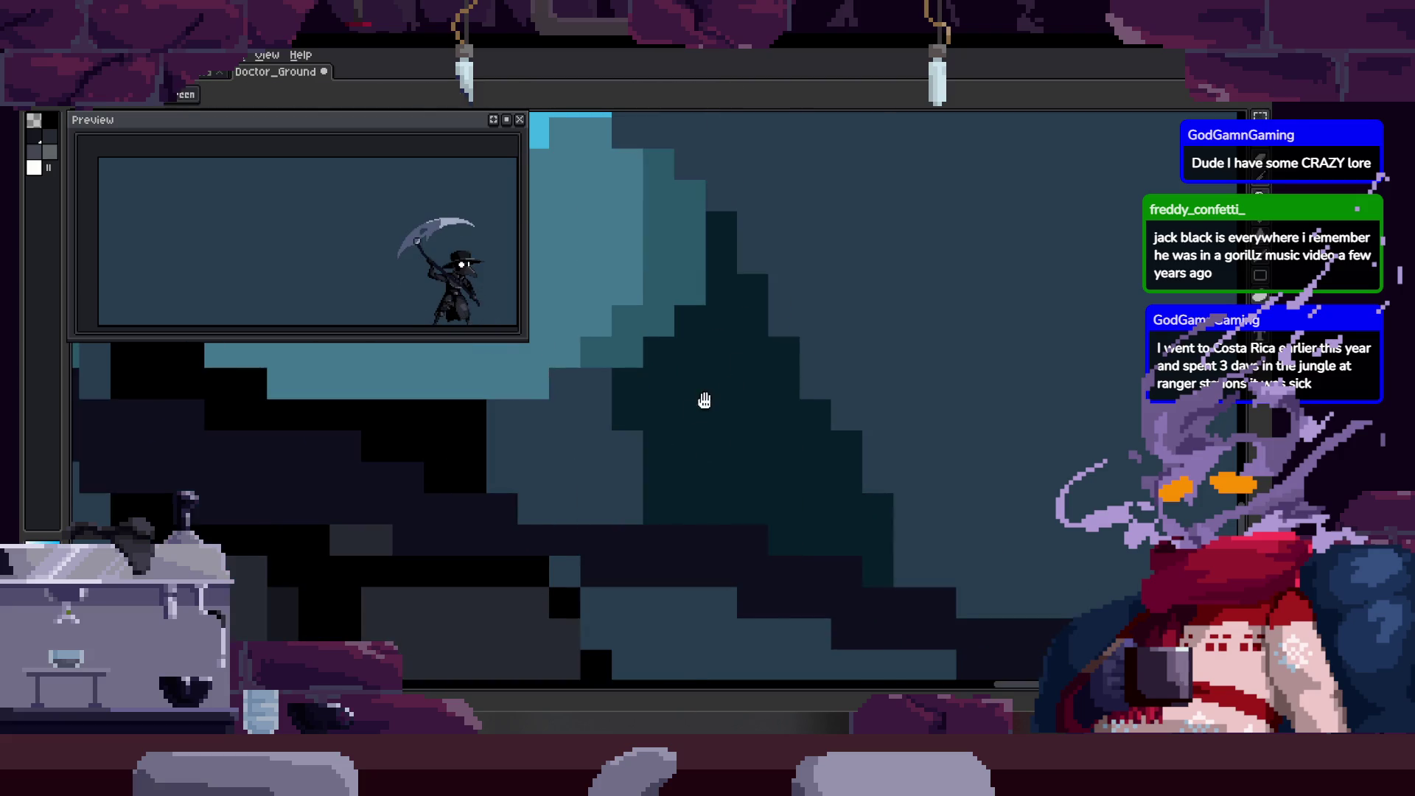
scroll(778, 382, "down", 2)
Undo the recent scythe adjustments back to the earlier pose.
key("ctrl+z")
key("ctrl+y")
scroll(822, 356, "up", 3)
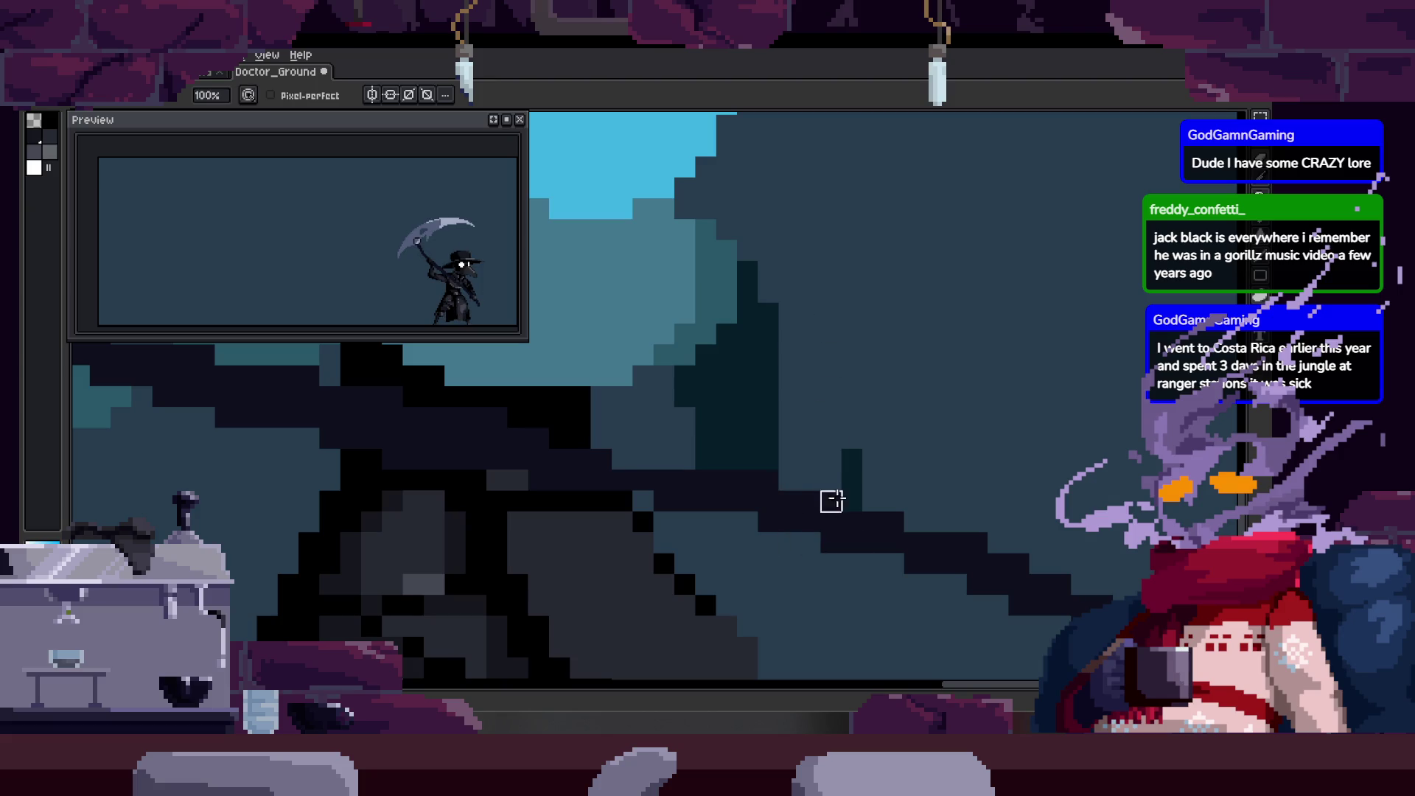
scroll(829, 453, "down", 1)
scroll(862, 314, "down", 2)
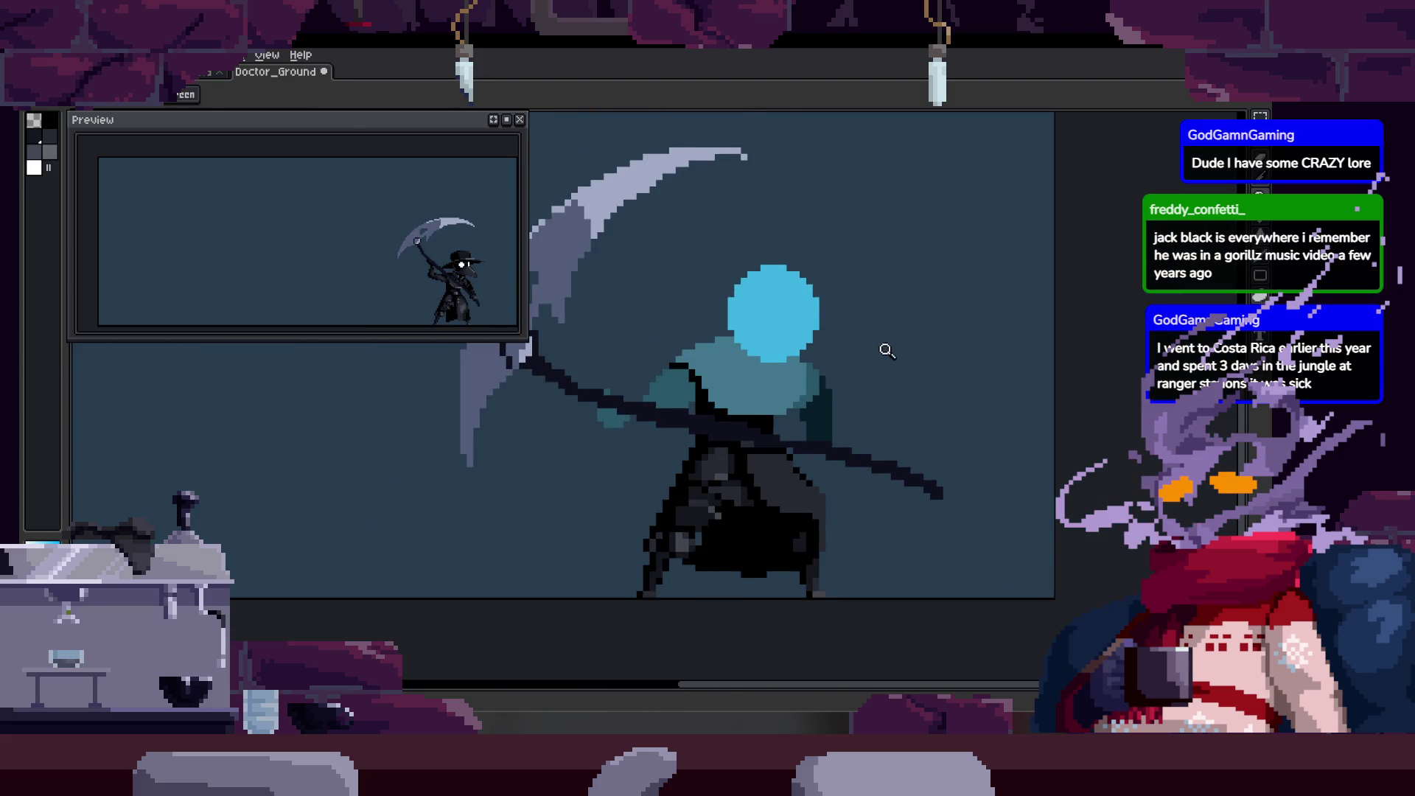
key("ctrl+z")
key("ctrl+z")
scroll(860, 316, "up", 3)
key("ctrl+z")
key("ctrl+z")
key("ctrl+z")
key("ctrl+z")
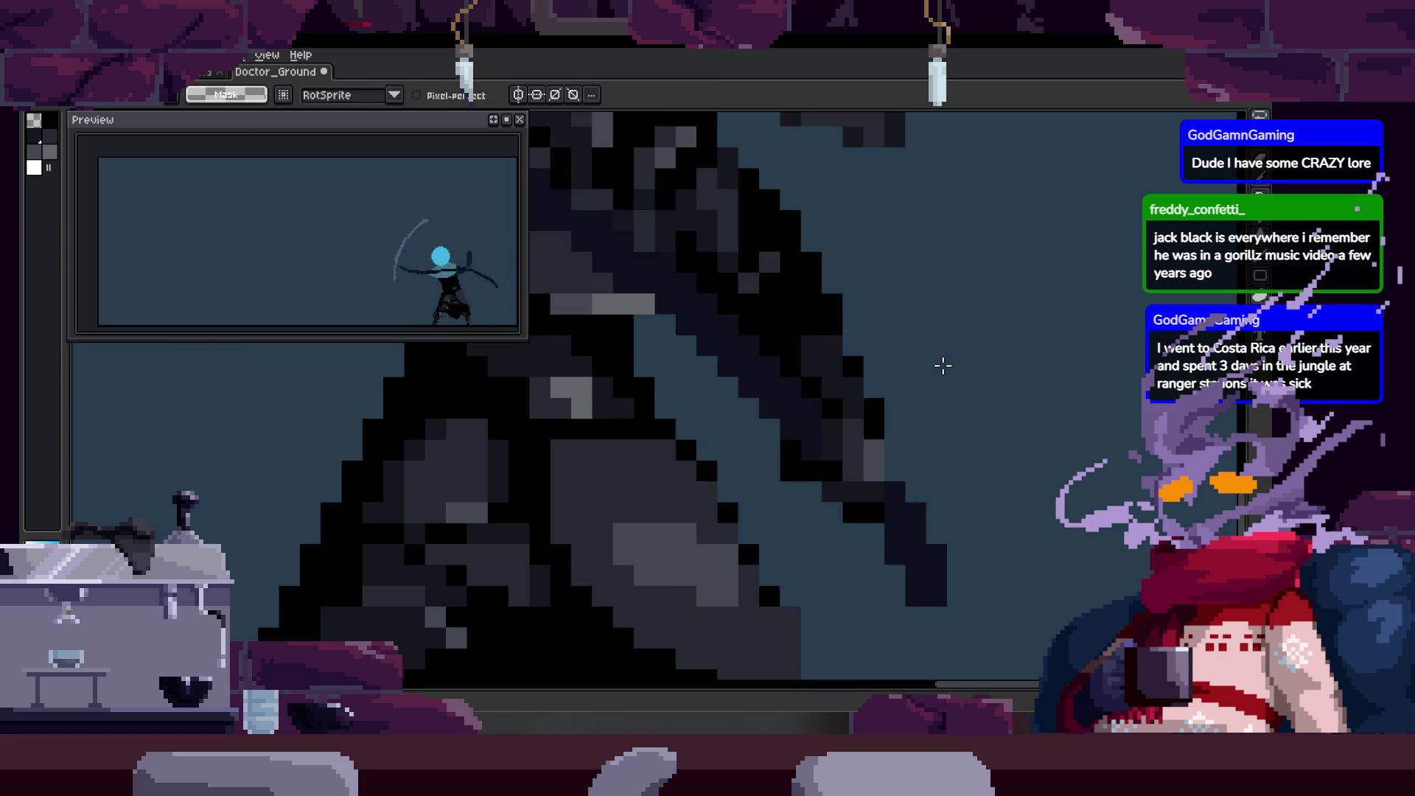
key("ctrl+z")
key("ctrl+z")
scroll(918, 387, "up", 2)
key("ctrl+z")
key("ctrl+z")
key("ctrl+z")
key("ctrl+z")
key("ctrl+z")
key("ctrl+z")
key("ctrl+z")
key("ctrl+z")
key("ctrl+z")
key("ctrl+z")
key("ctrl+z")
key("ctrl+z")
key("ctrl+z")
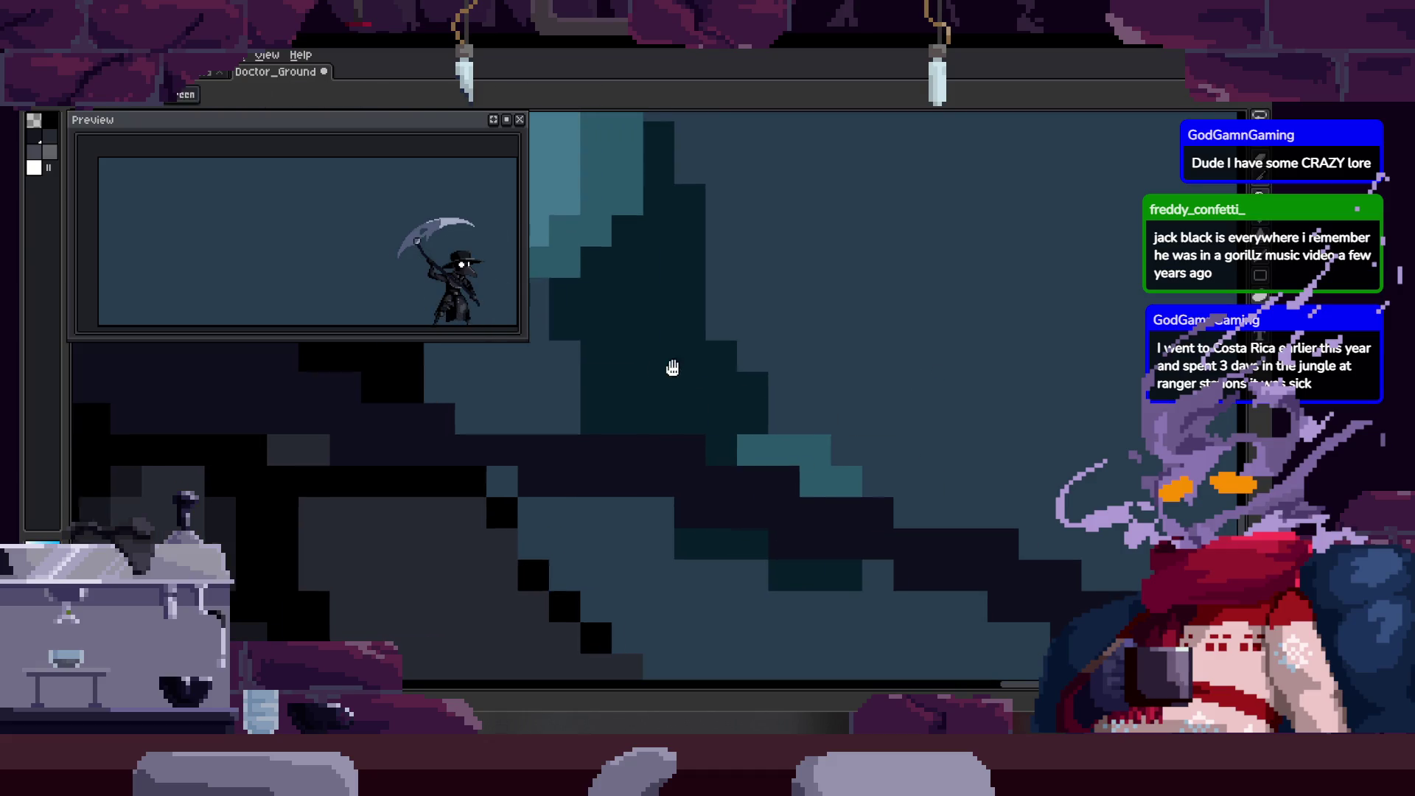
key("ctrl+z")
key("ctrl+z")
key("ctrl+z")
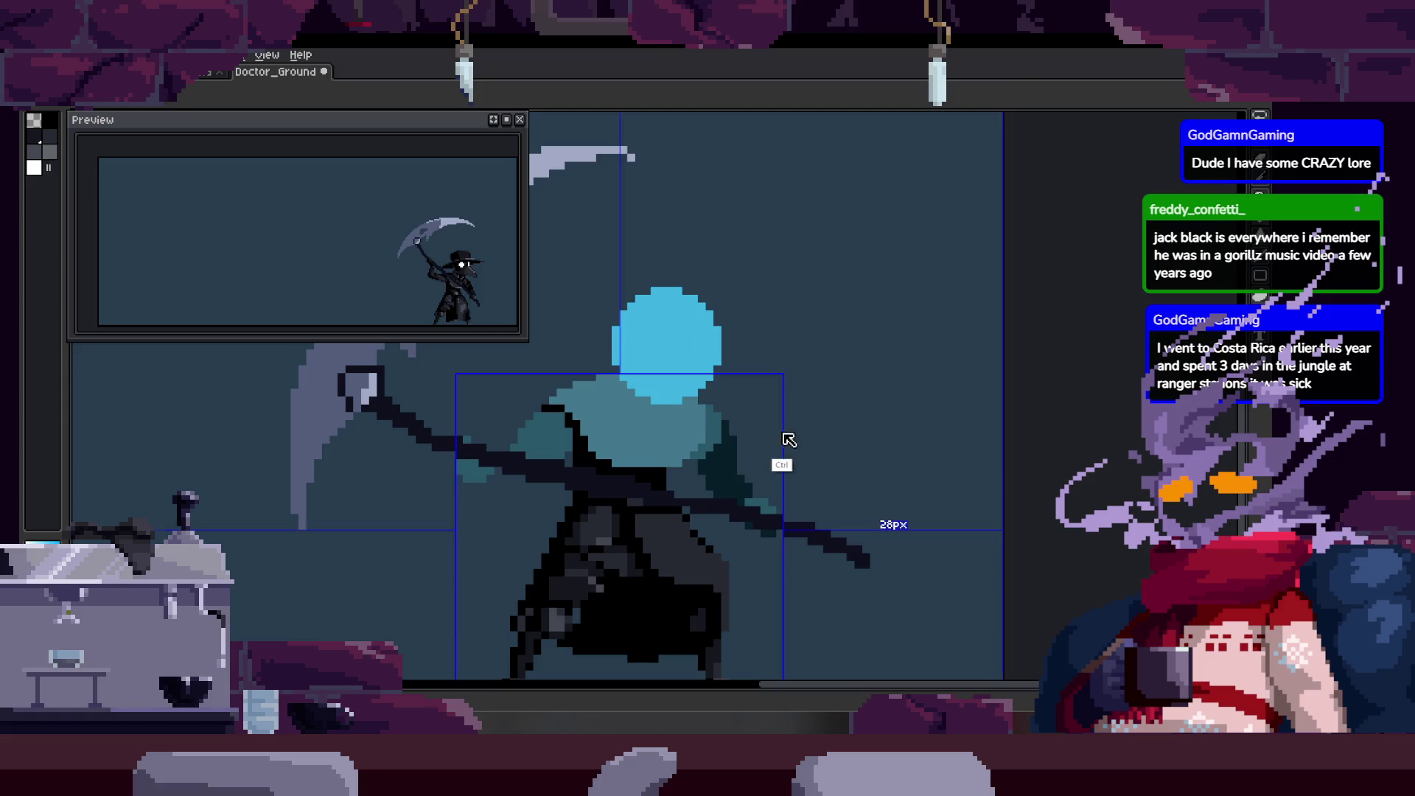
scroll(788, 441, "up", 3)
scroll(764, 420, "down", 1)
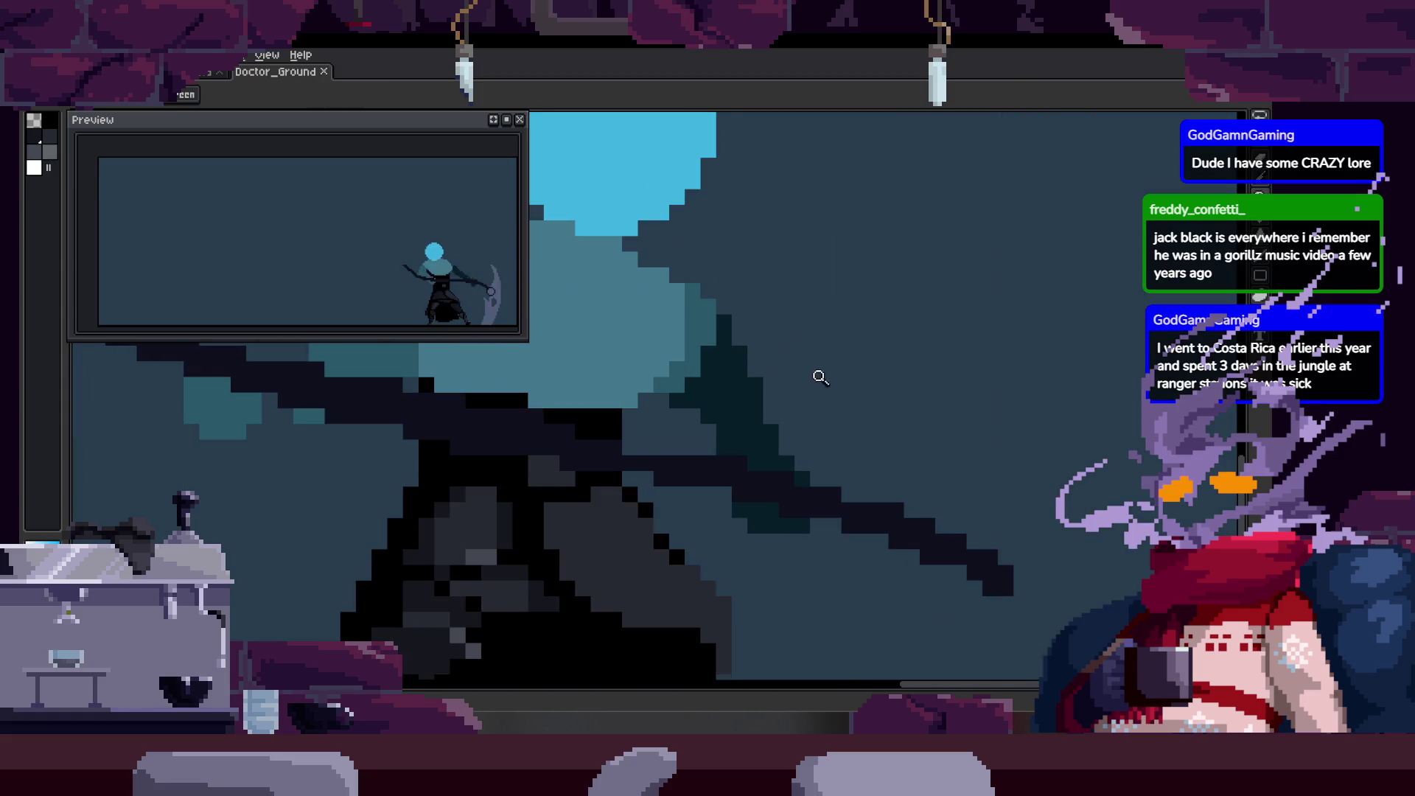
scroll(823, 367, "down", 2)
Step to the raised-scythe frame and lasso the pixels around the blue head.
key("Right")
key("Left")
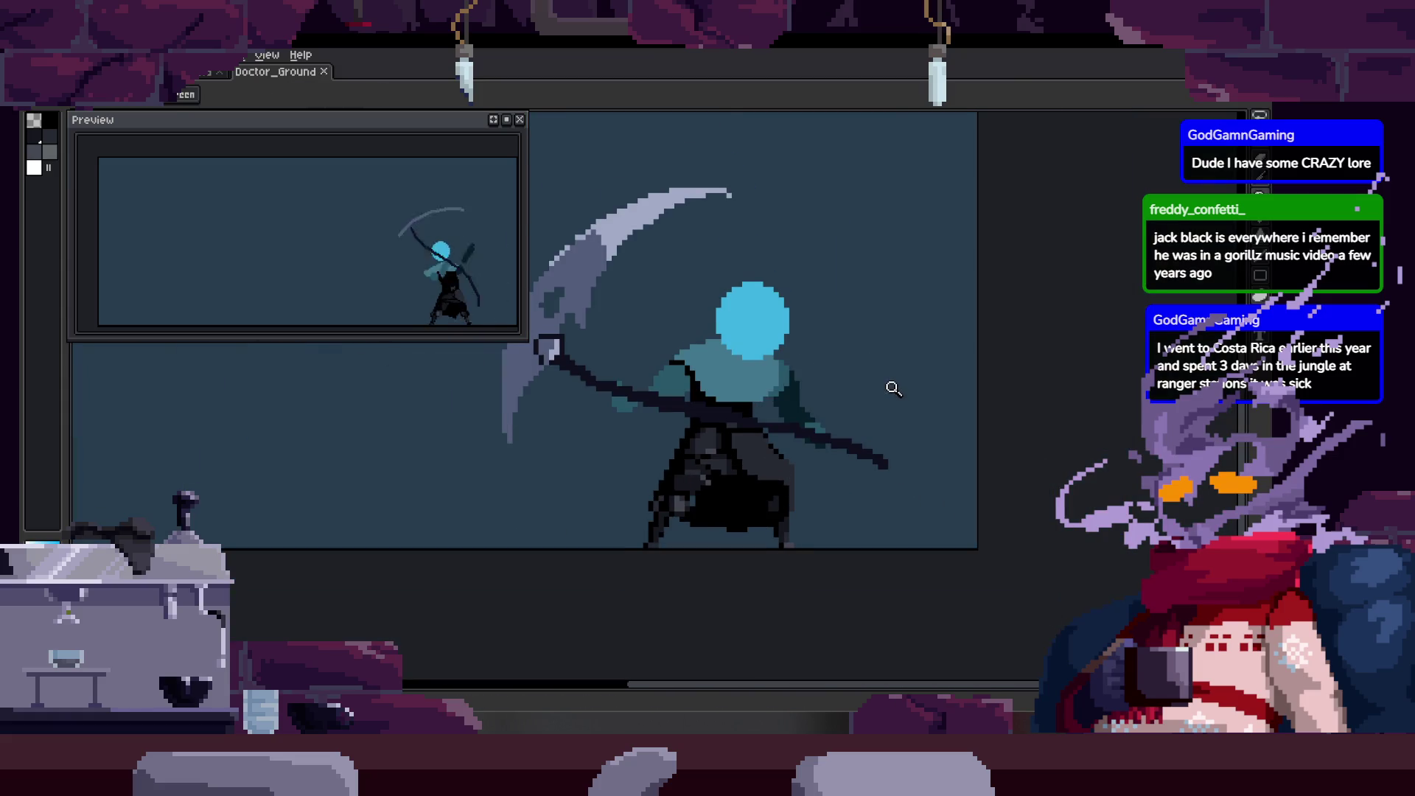
key("Right")
key("Right")
scroll(860, 377, "up", 1)
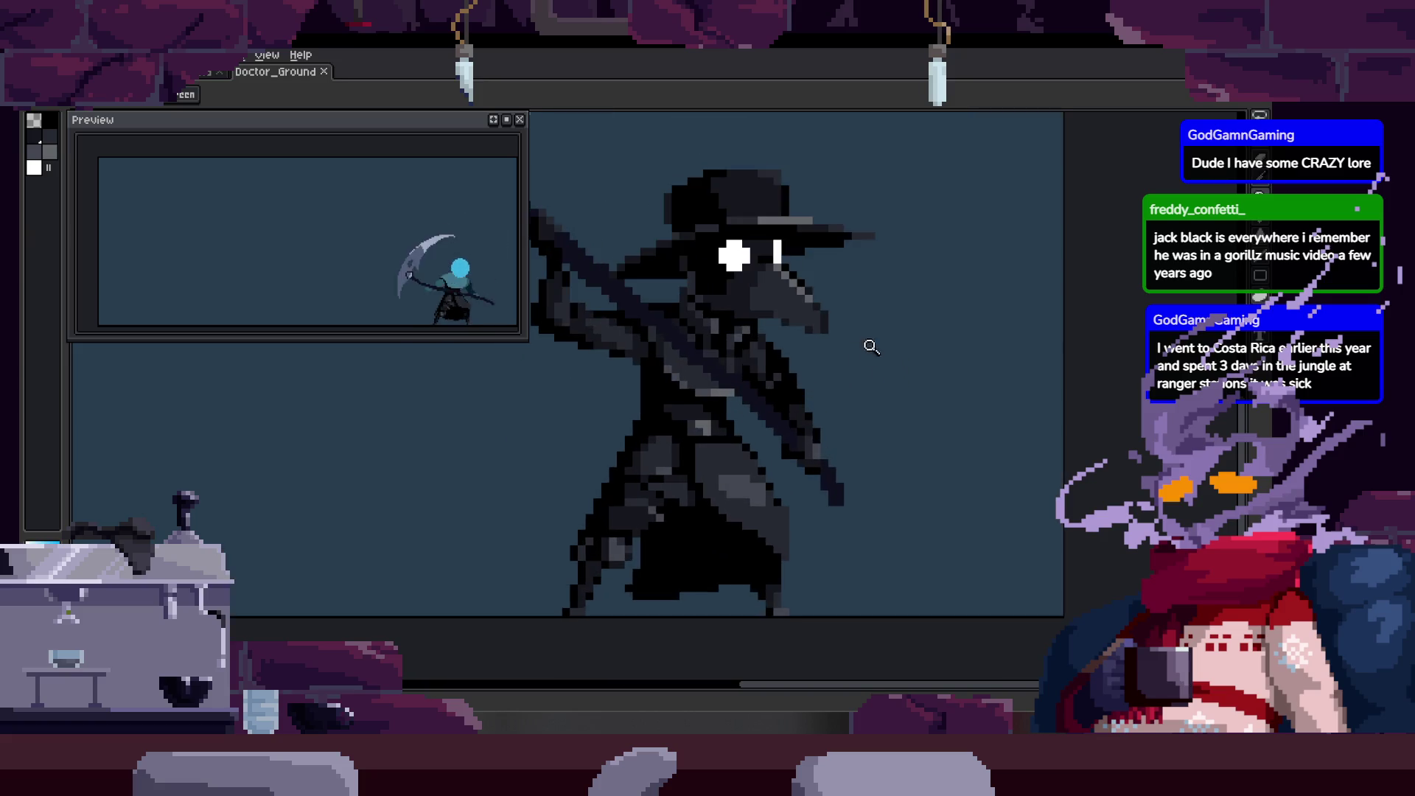
key("Right")
key("Right")
scroll(855, 367, "up", 1)
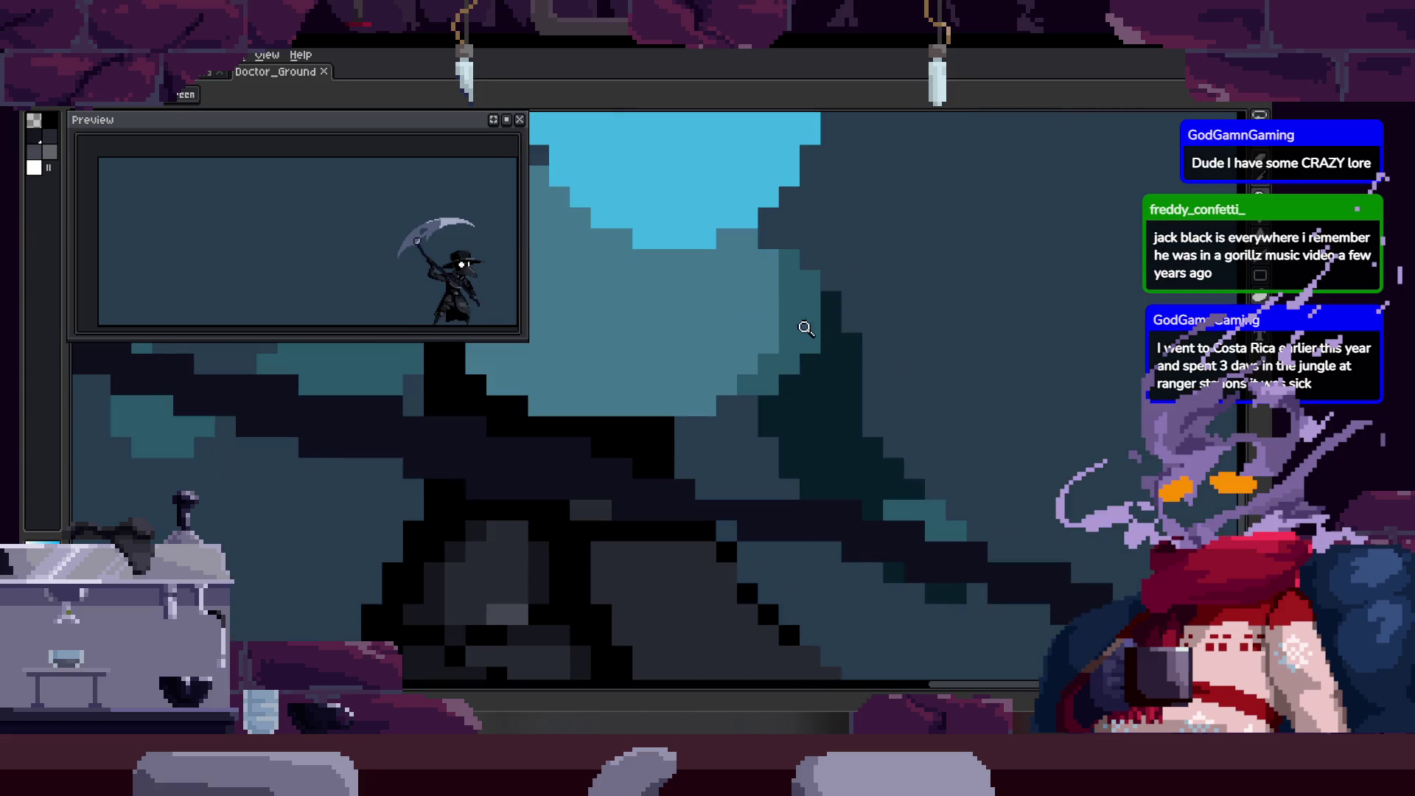
key("q")
left_click_drag(736, 207, 826, 362)
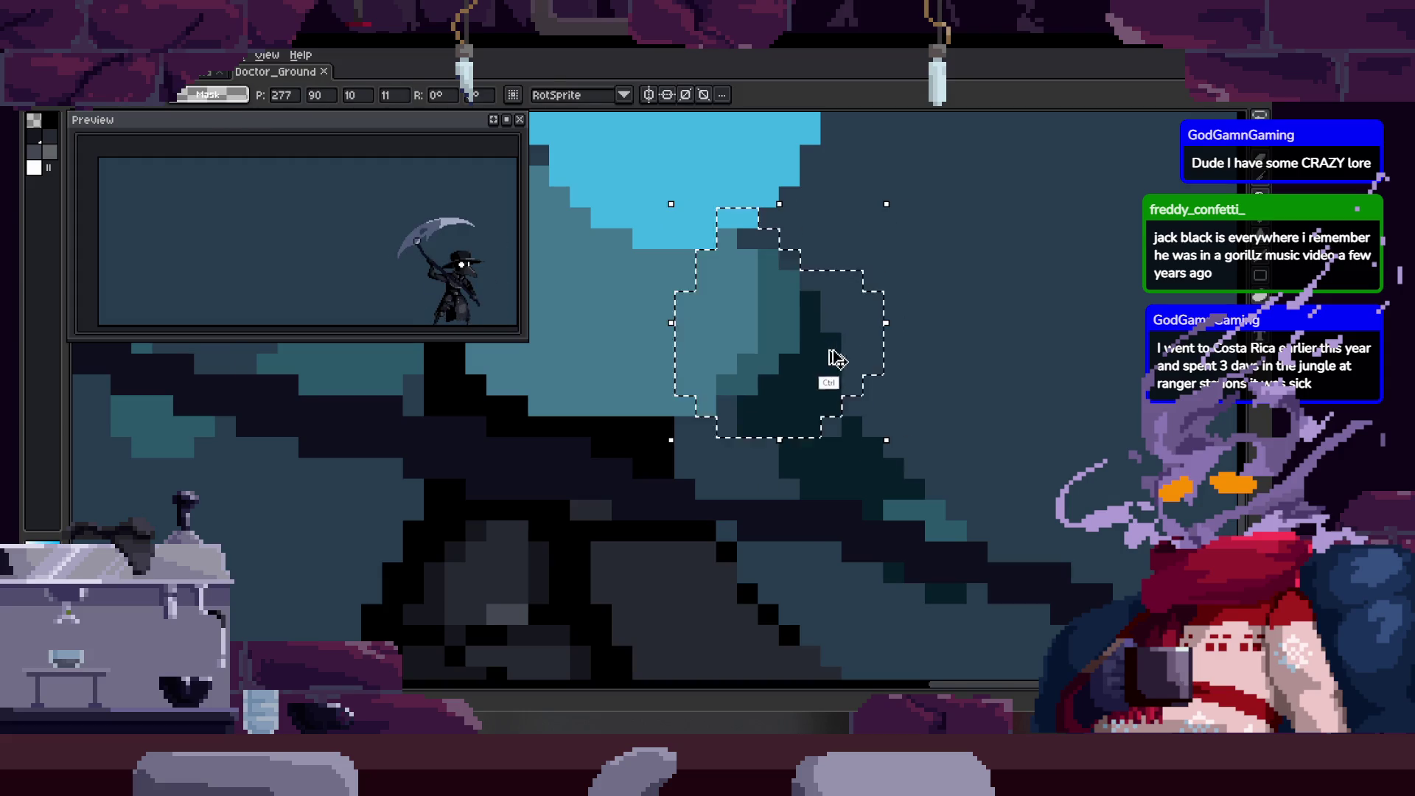
key("Return")
key("Right")
scroll(790, 357, "up", 1)
Pan across the scythe and arms, check the timeline, and save Doctor_Ground.
left_click_drag(707, 353, 677, 353)
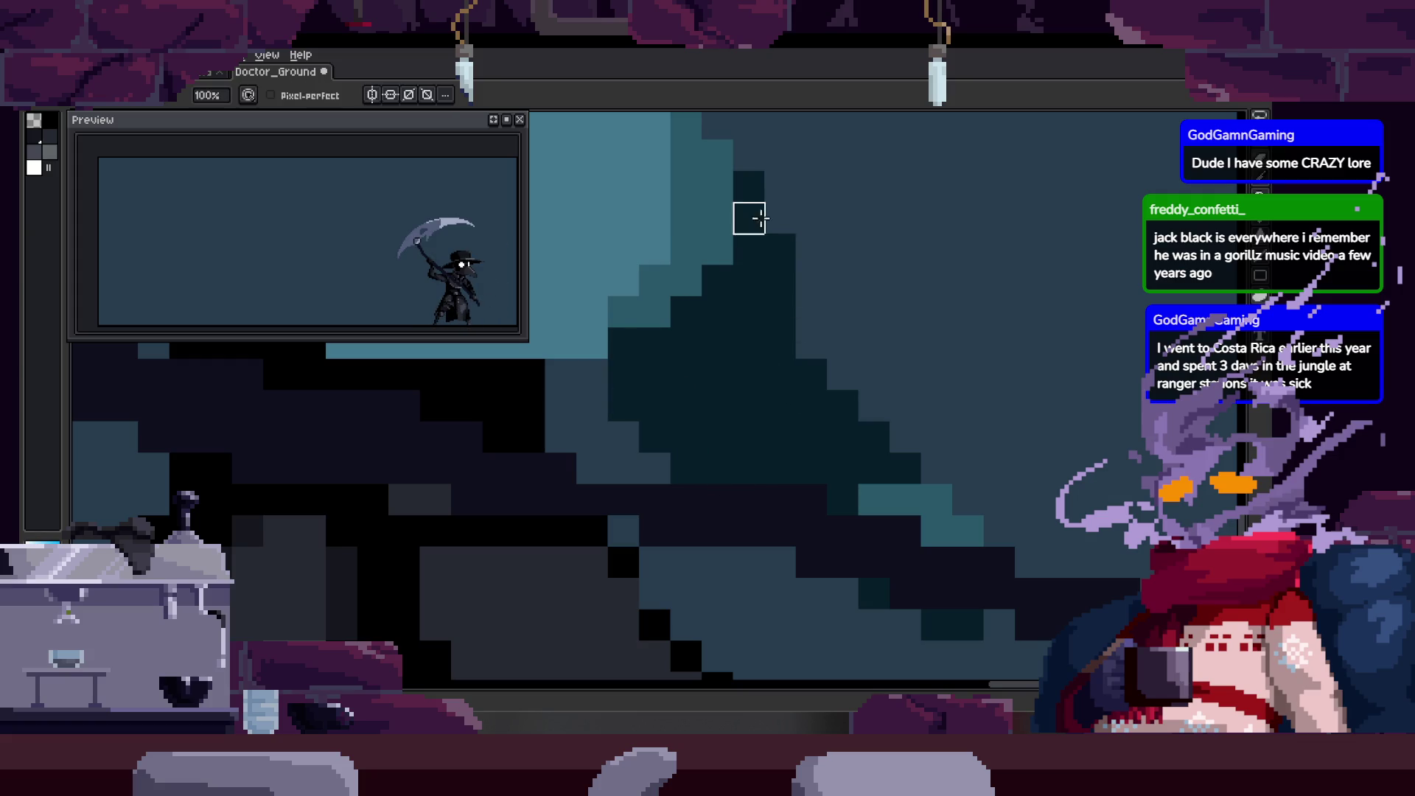
left_click_drag(813, 344, 789, 351)
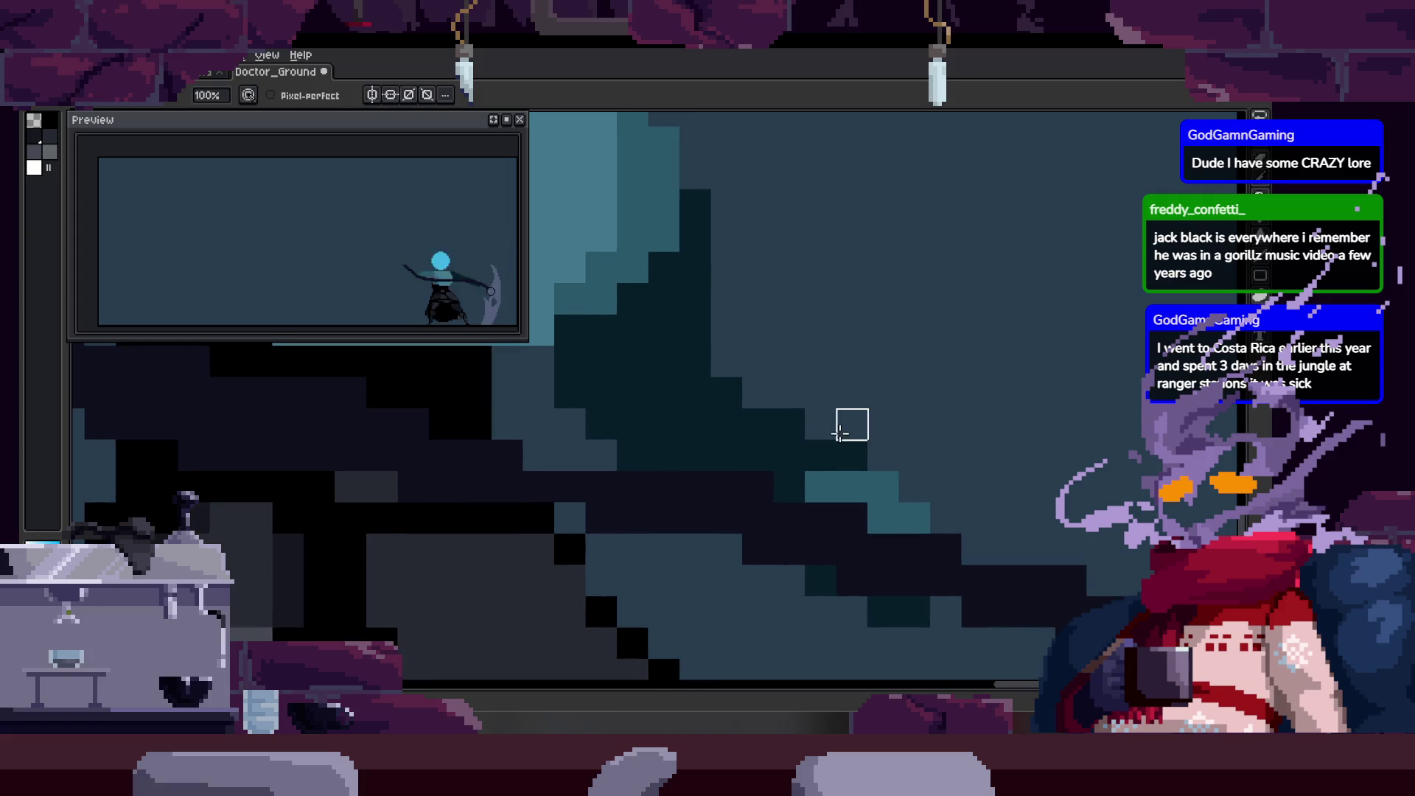
scroll(851, 425, "down", 3)
key("z")
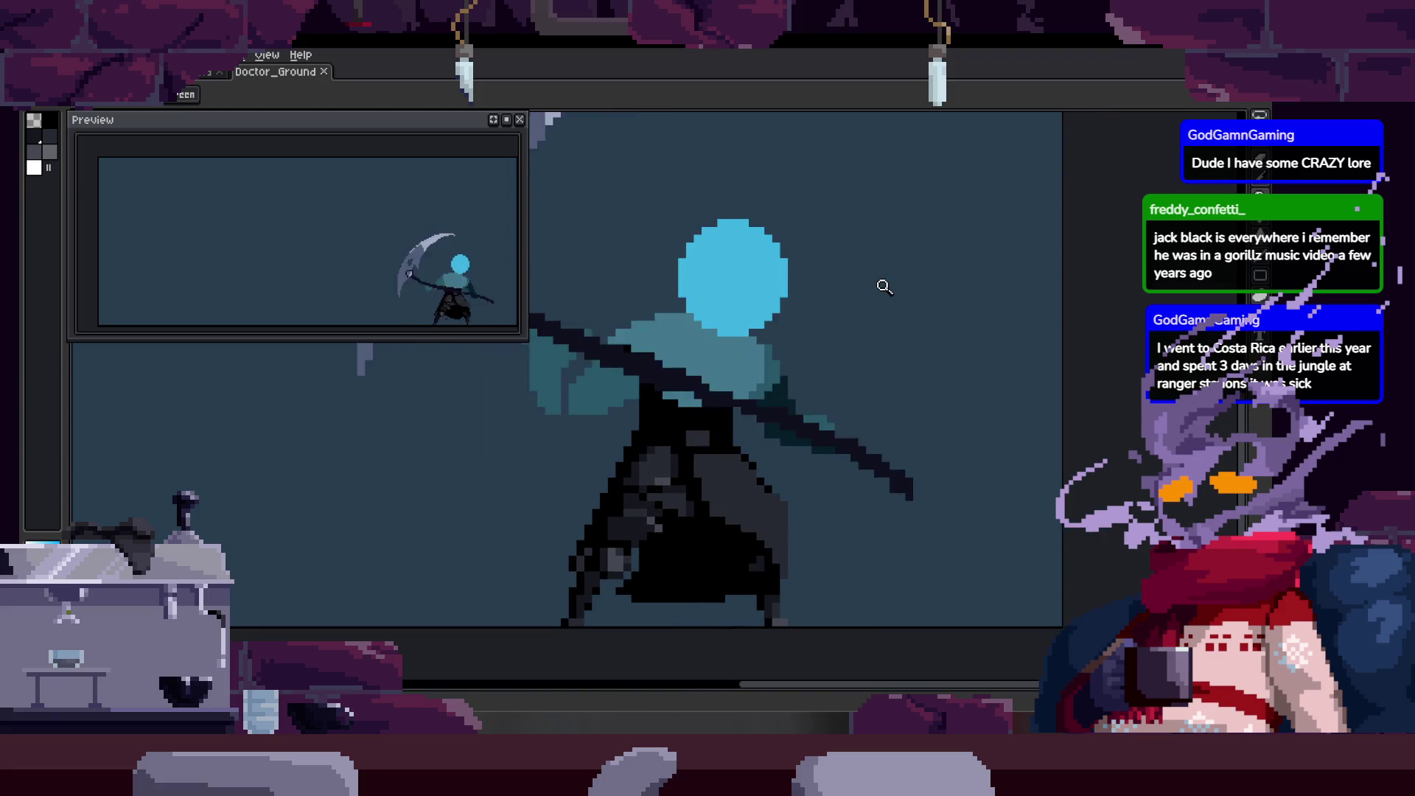
key("Tab")
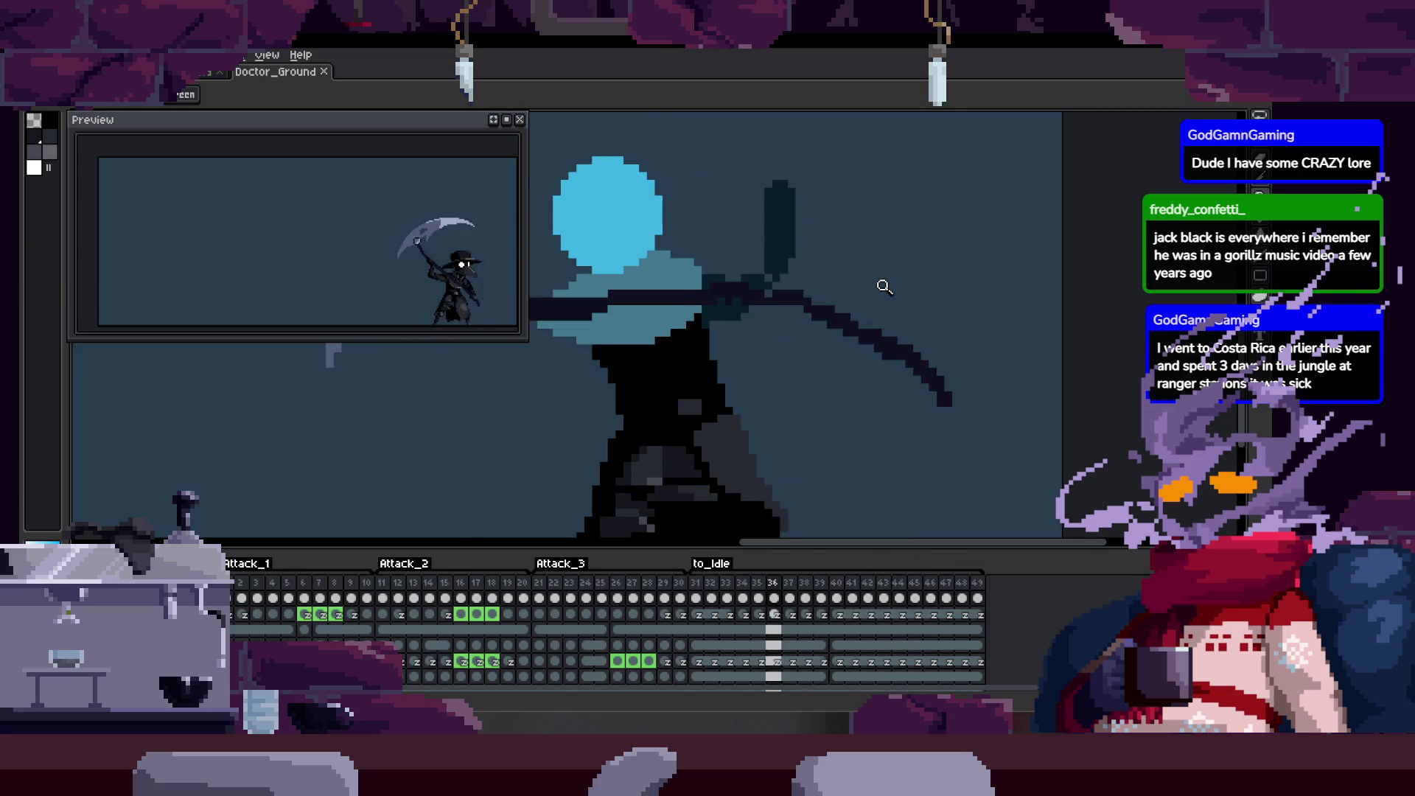
key("Tab")
scroll(830, 420, "up", 3)
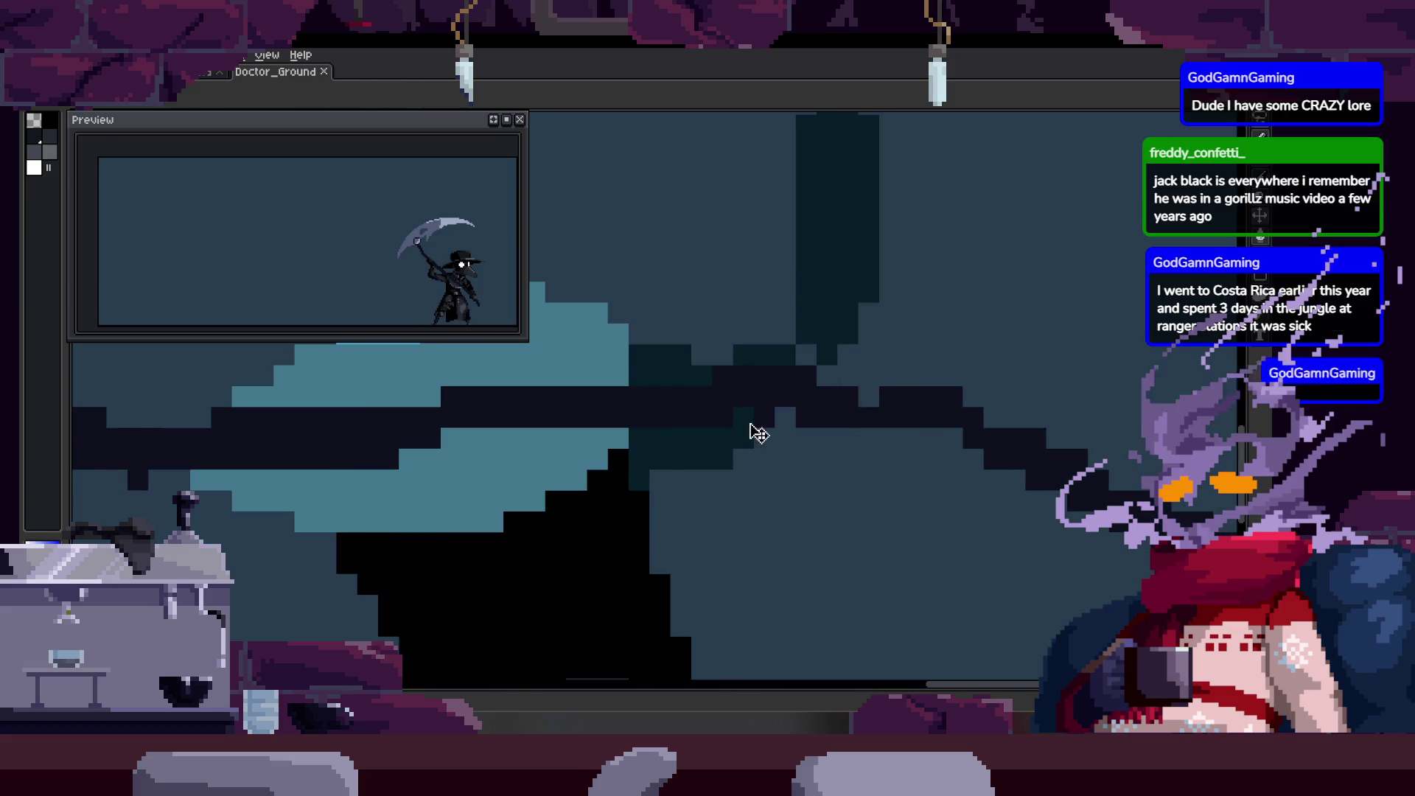
scroll(726, 417, "up", 1)
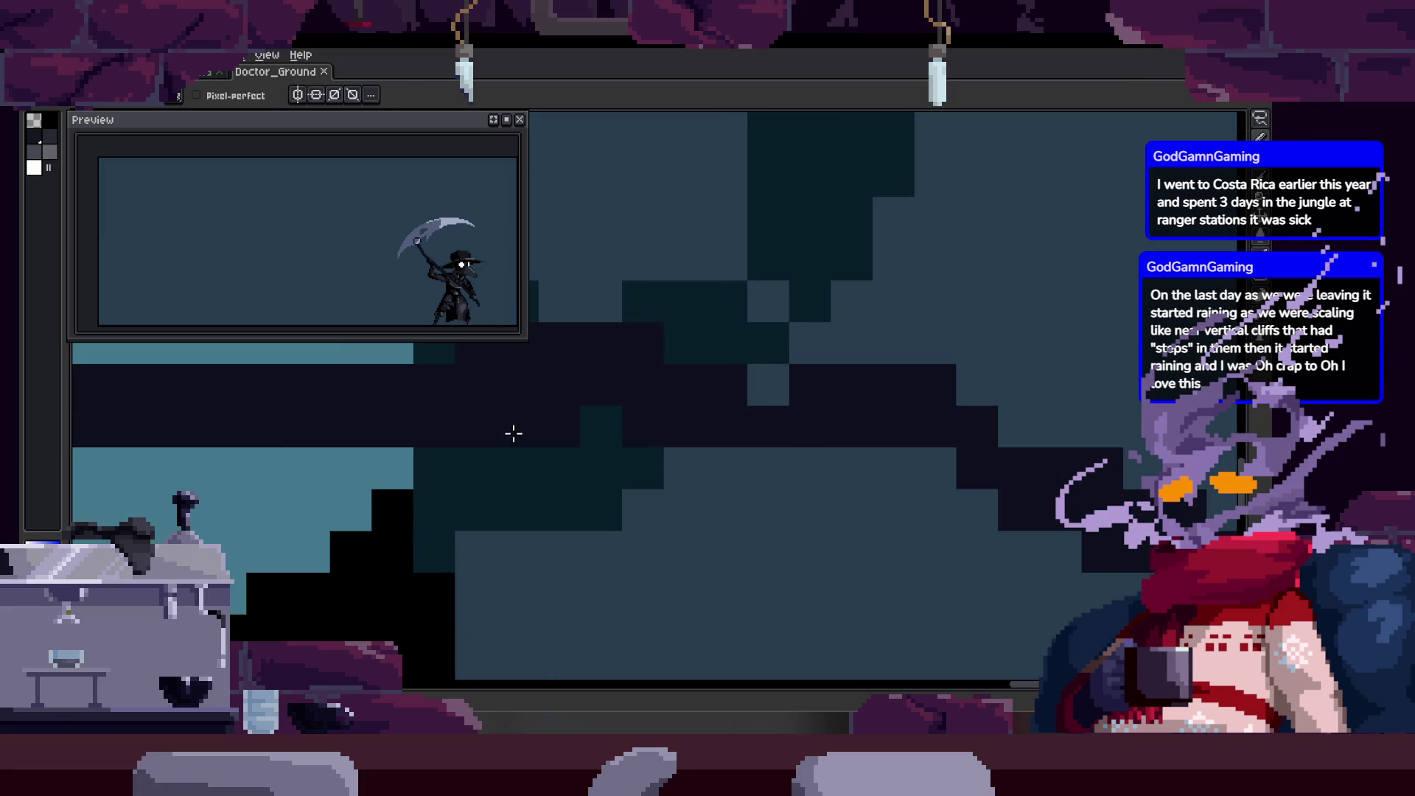
mouse_move(515, 434)
left_mouse_down()
mouse_move(924, 432)
mouse_move(913, 427)
left_mouse_up()
scroll(762, 442, "down", 1)
scroll(847, 437, "down", 1)
scroll(848, 436, "up", 1)
scroll(702, 440, "up", 1)
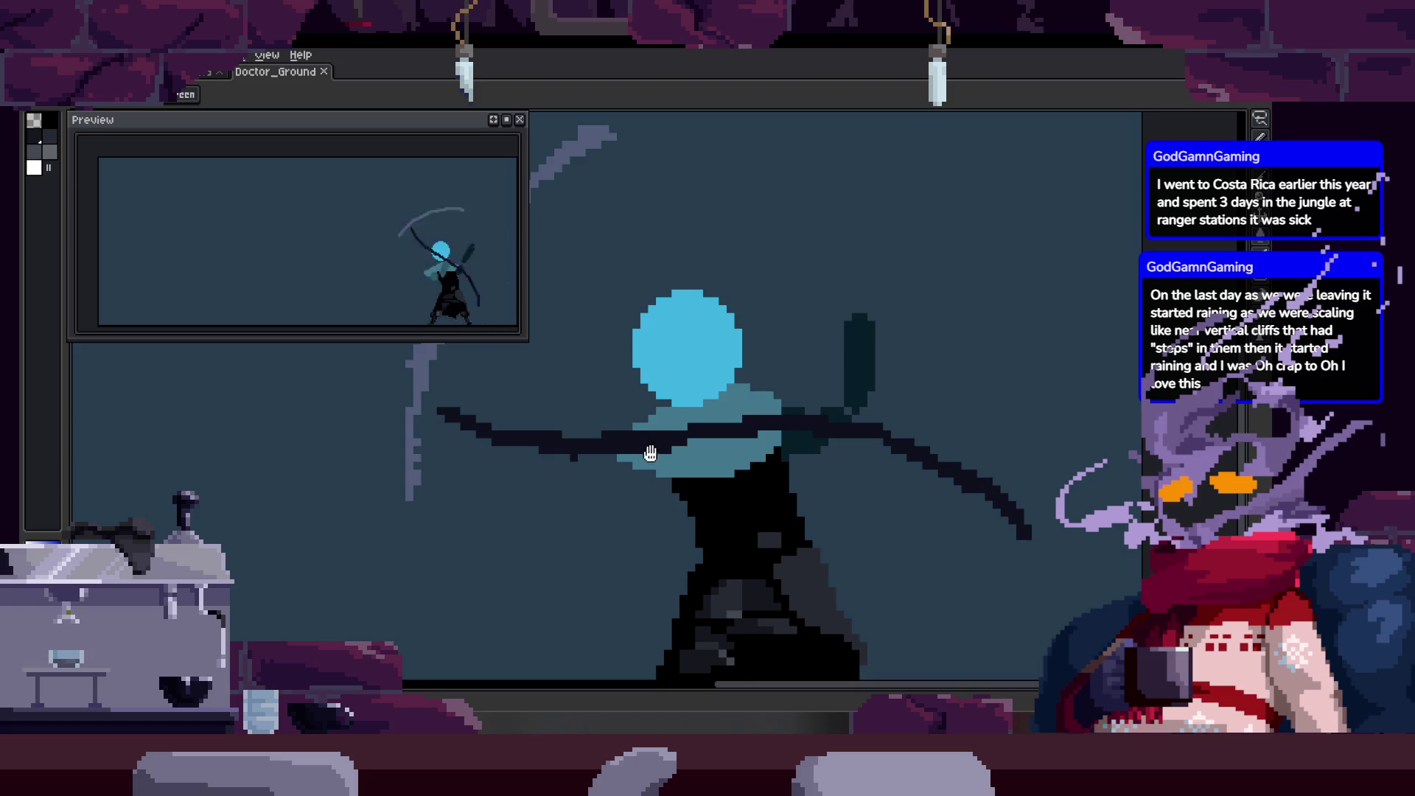
scroll(652, 454, "up", 2)
scroll(609, 443, "up", 1)
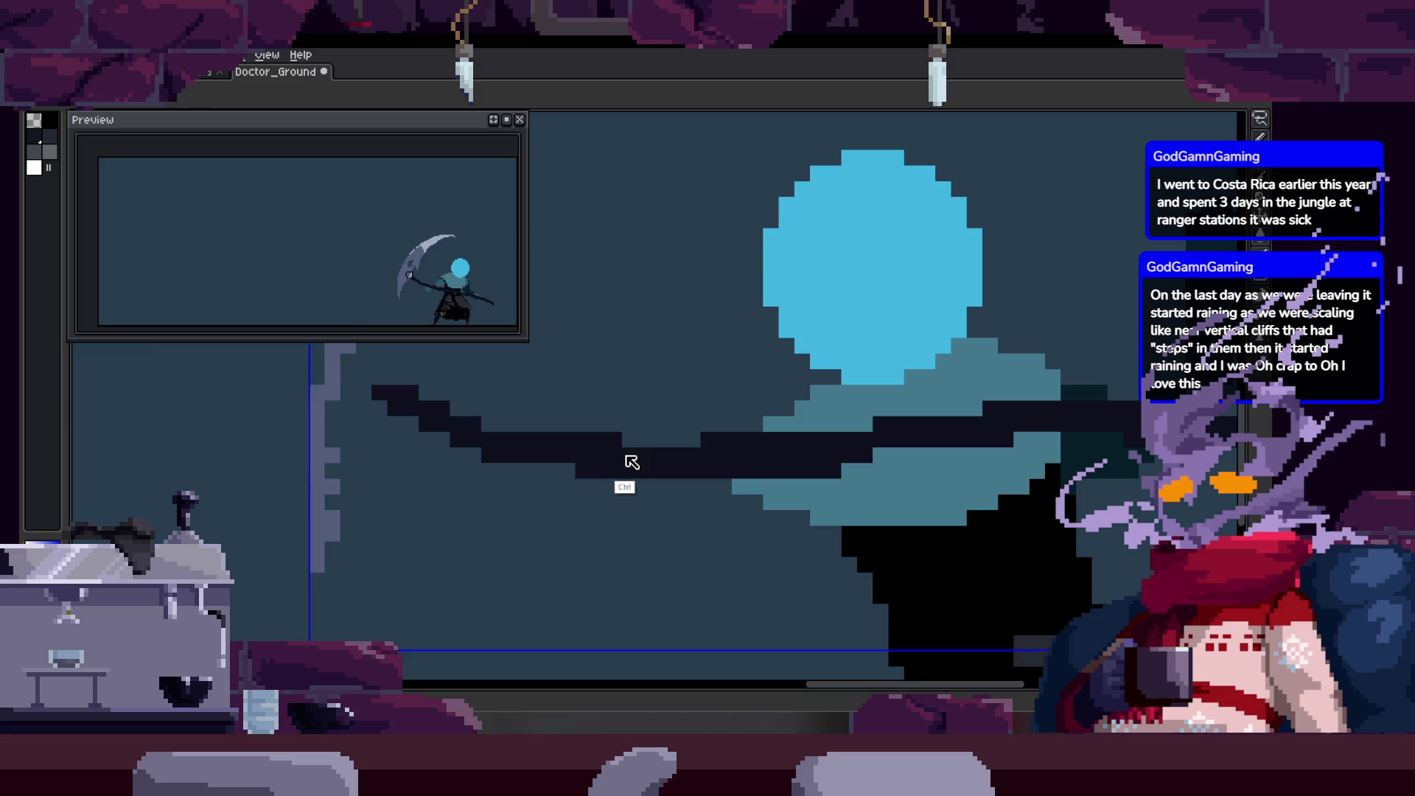
scroll(622, 467, "up", 1)
scroll(626, 448, "up", 1)
key("alt")
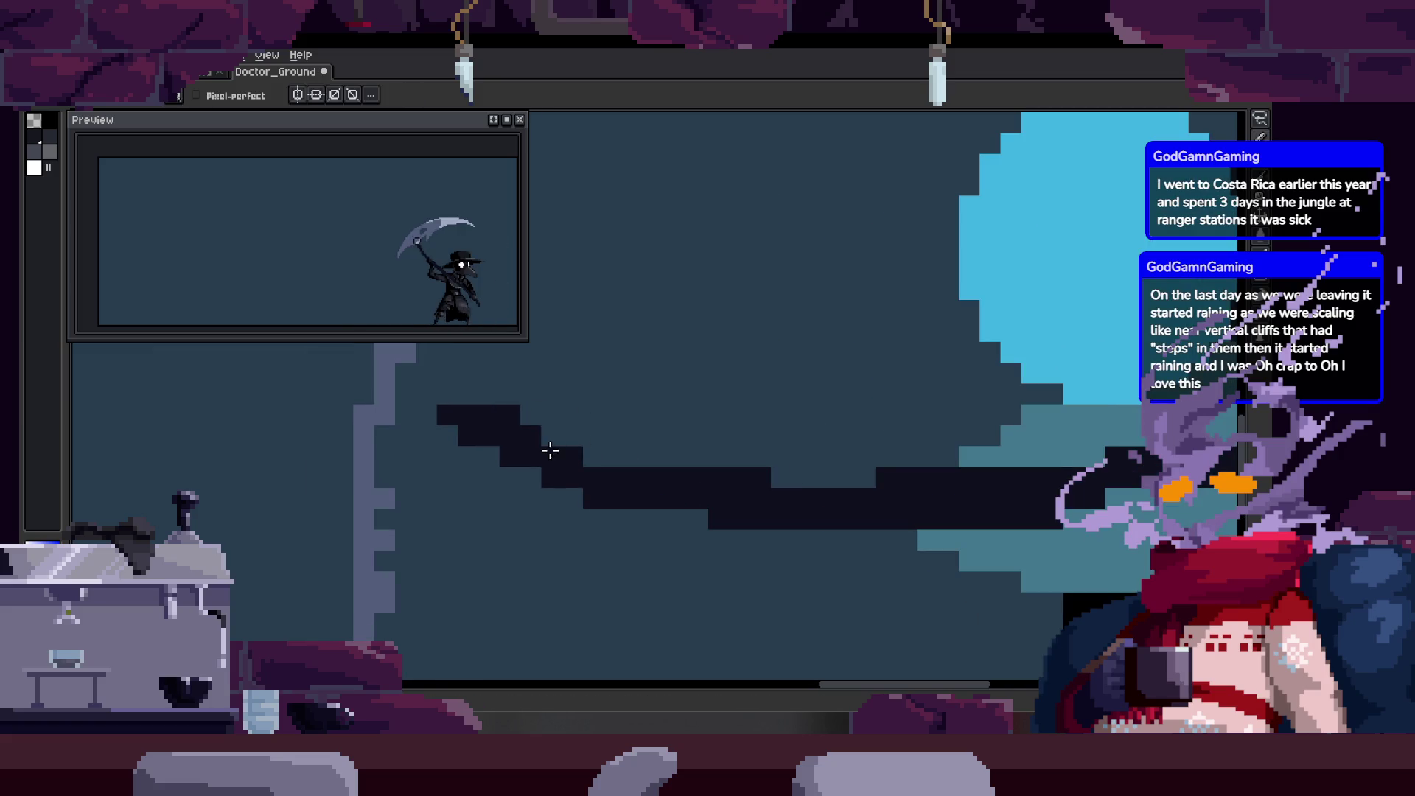
scroll(620, 468, "right", 3)
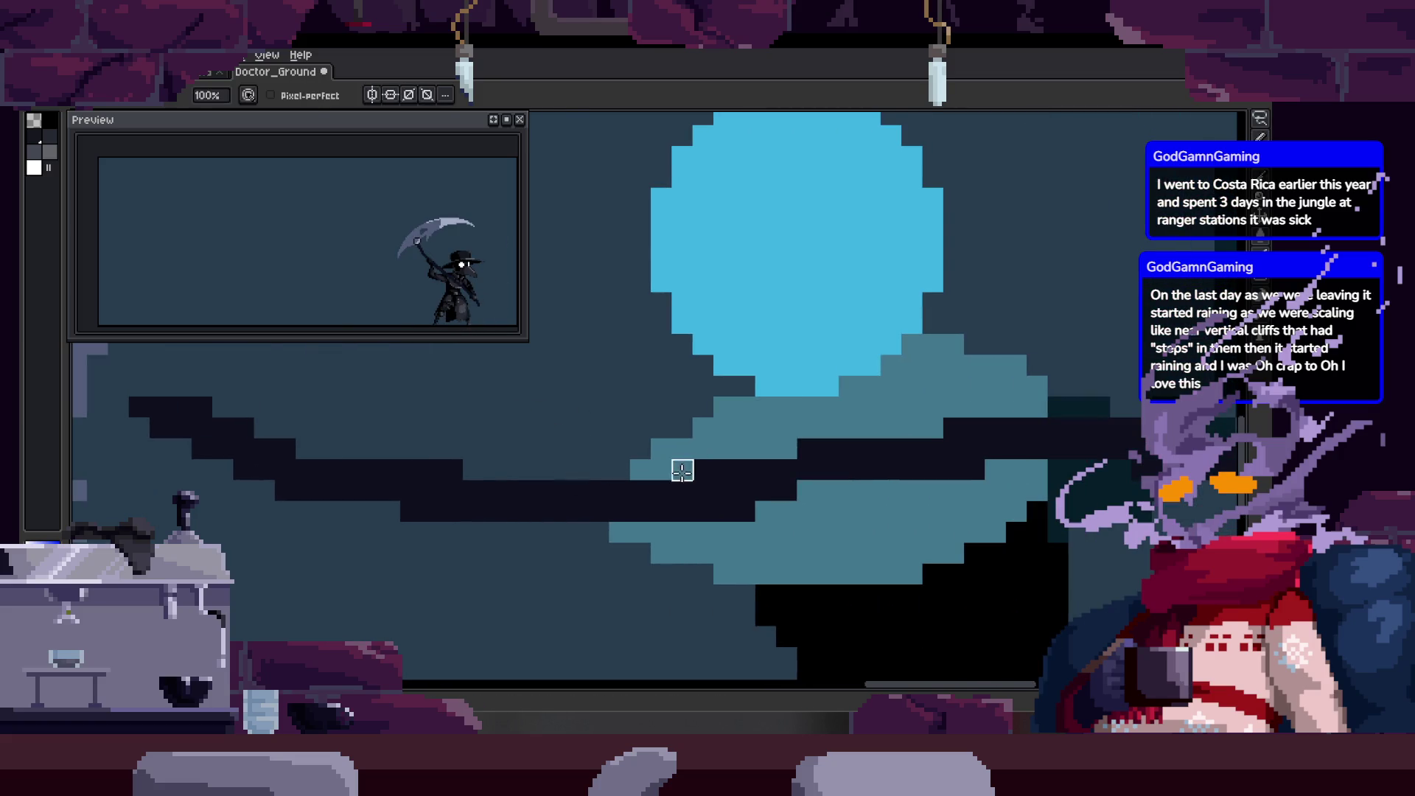
scroll(685, 469, "right", 1)
scroll(619, 498, "up", 1)
scroll(641, 486, "up", 1)
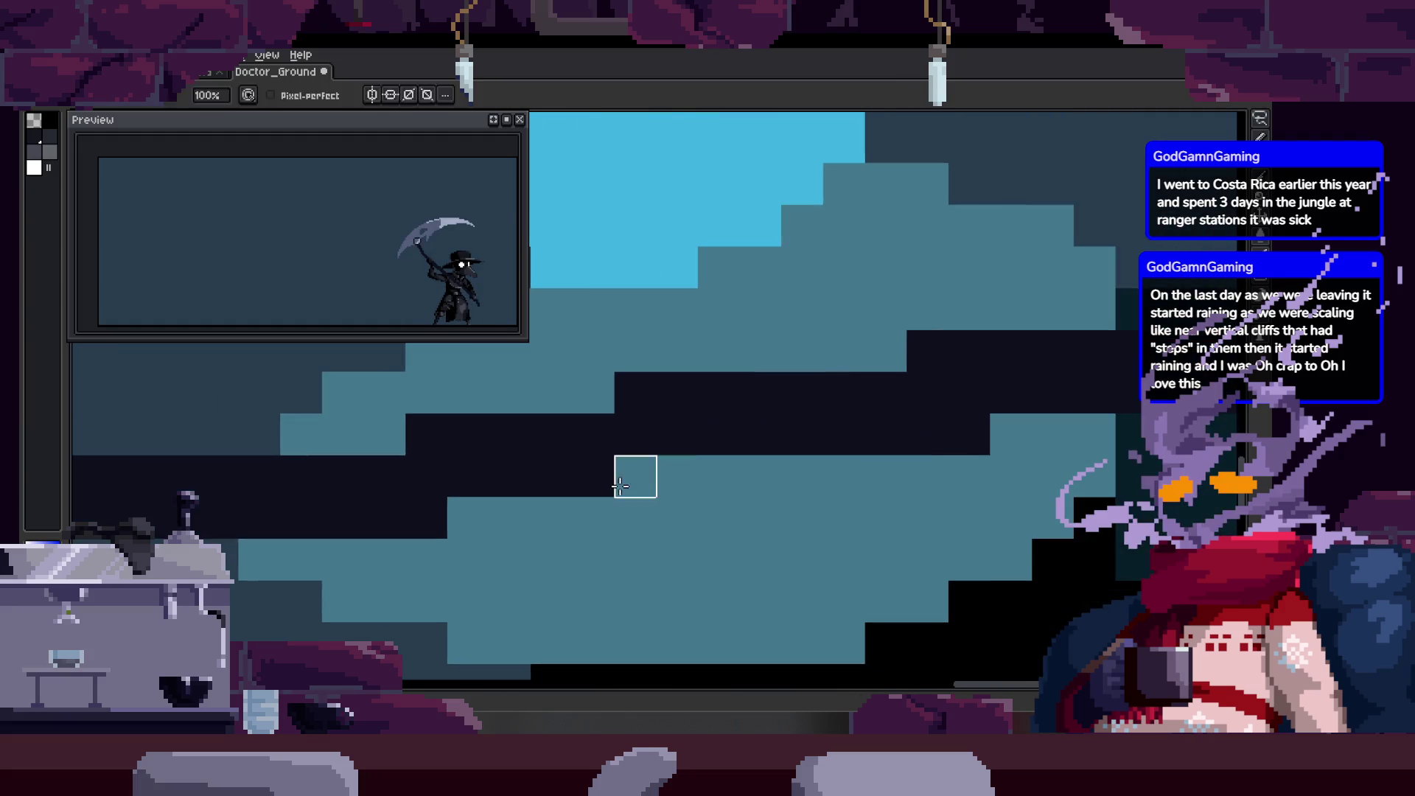
key("ctrl+s")
scroll(784, 380, "down", 2)
scroll(848, 442, "up", 1)
scroll(833, 434, "up", 1)
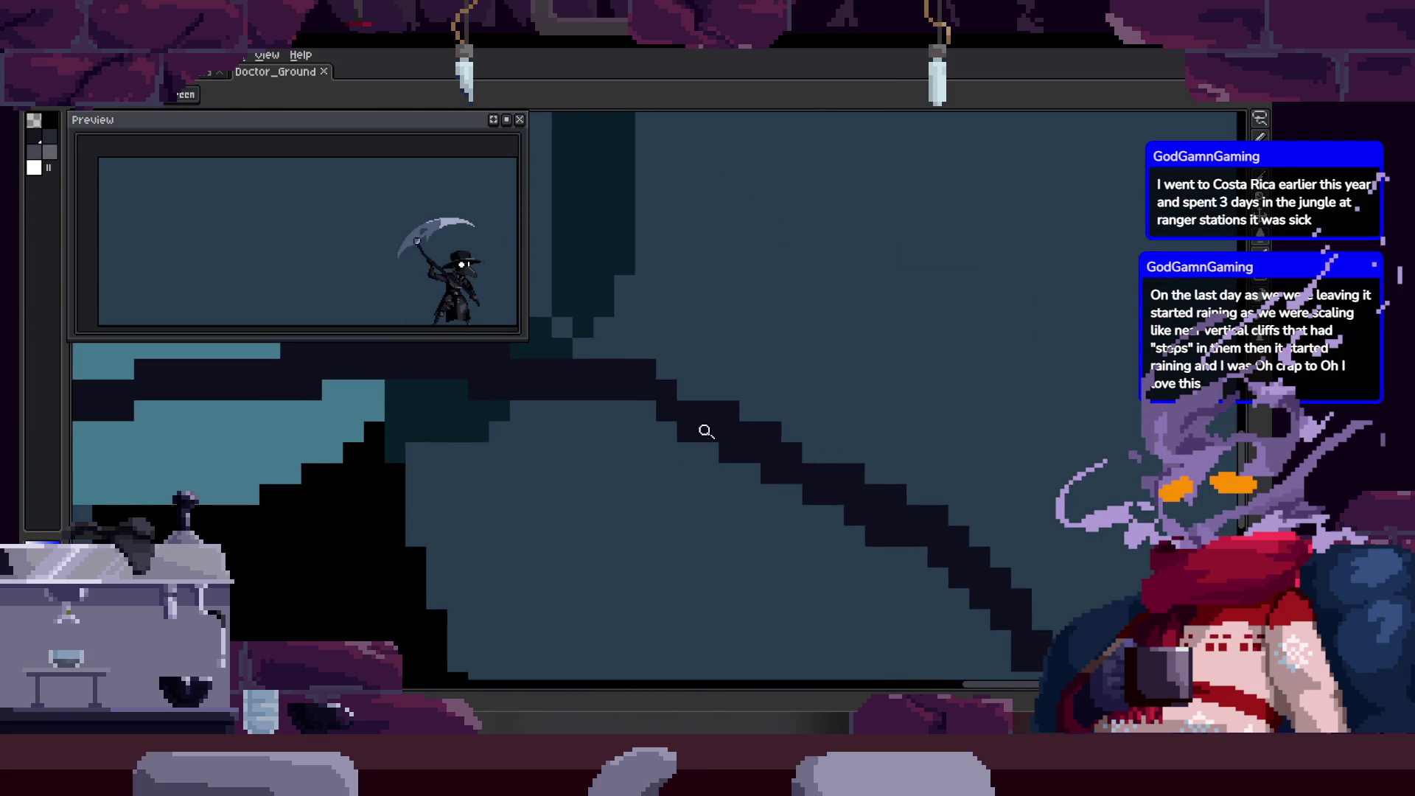
scroll(711, 434, "down", 2)
scroll(599, 386, "up", 2)
Zoom toward the scythe and select its blade freehand.
left_click_drag(543, 424, 694, 507)
scroll(694, 506, "right", 1)
scroll(722, 475, "right", 1)
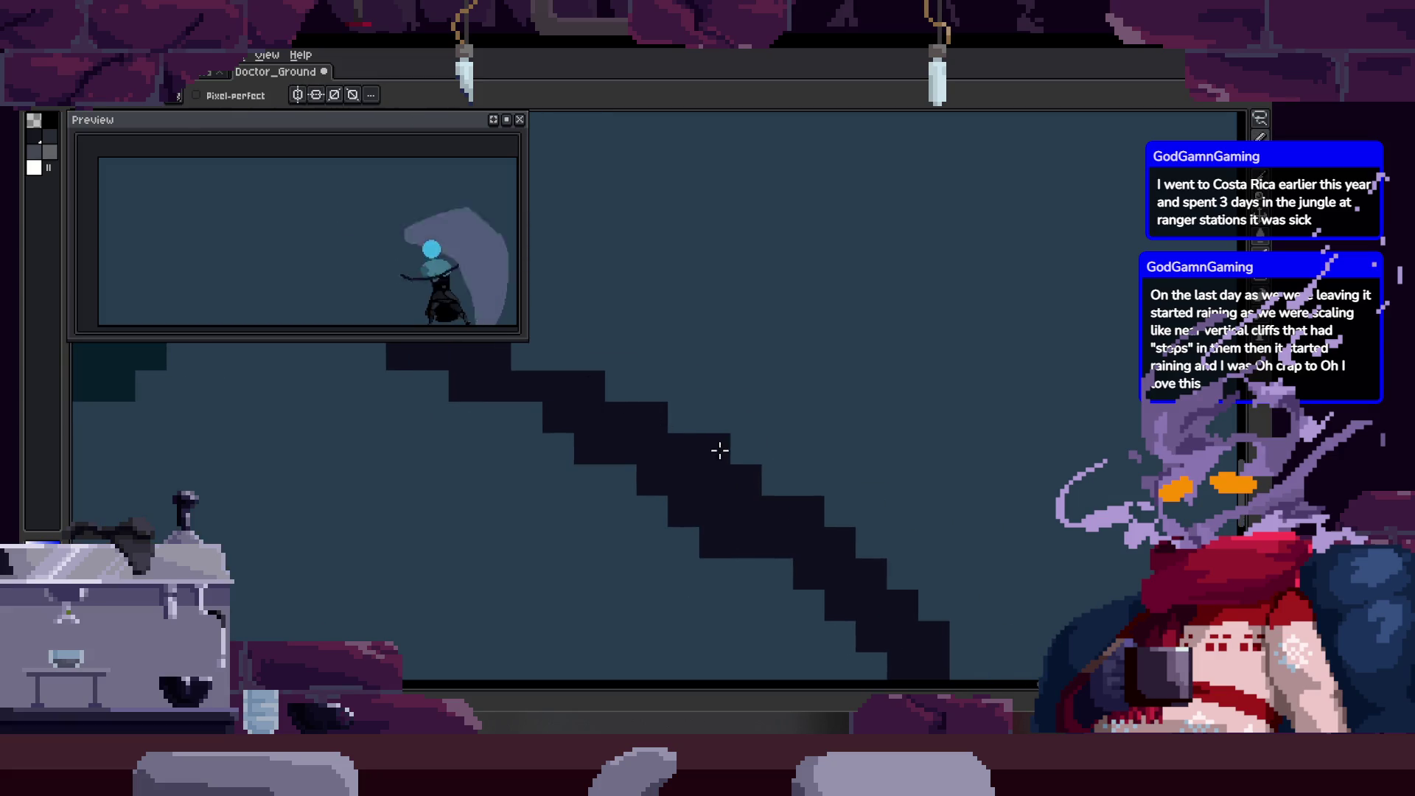
scroll(713, 448, "down", 1)
scroll(723, 426, "up", 1)
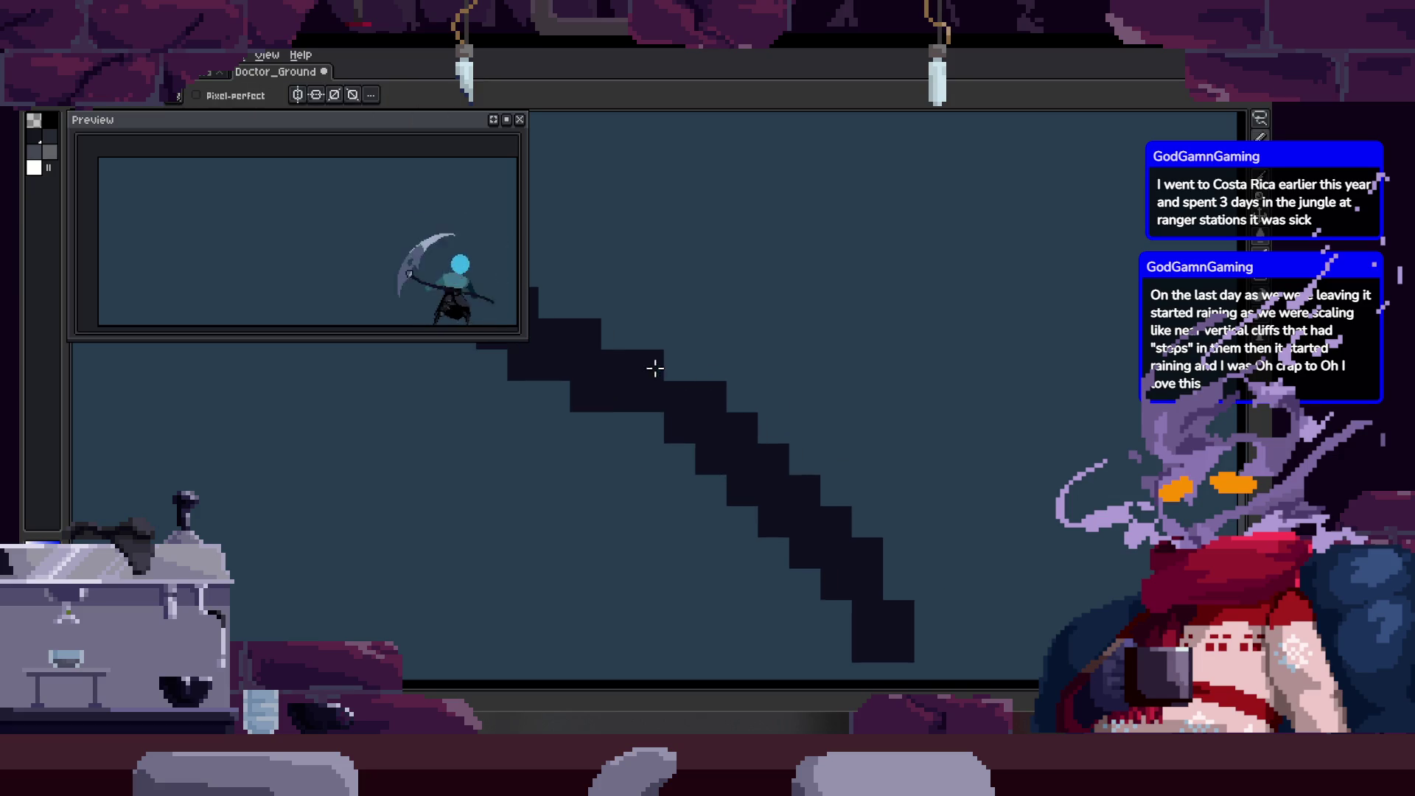
key("z")
scroll(675, 376, "down", 1)
scroll(793, 342, "down", 1)
scroll(774, 404, "up", 1)
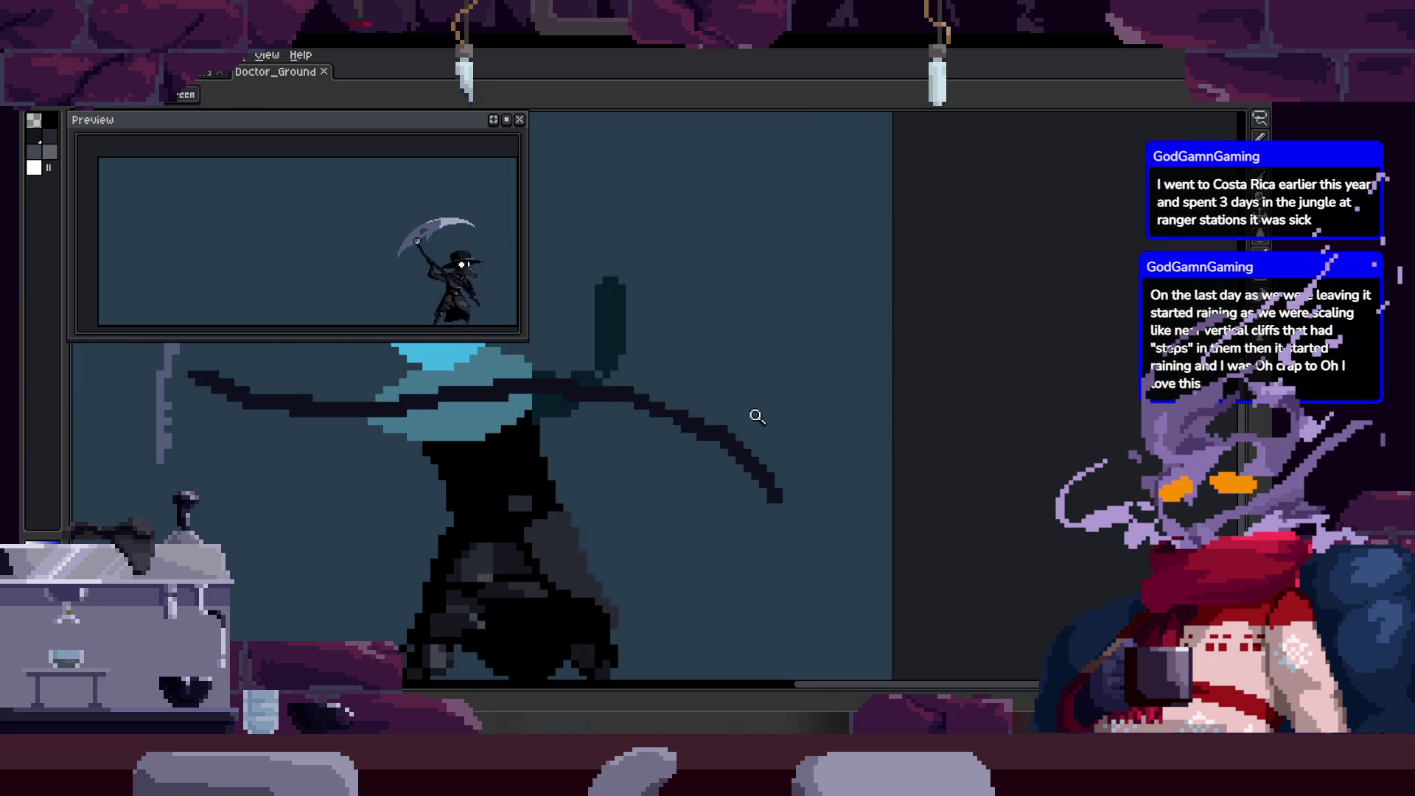
scroll(622, 440, "up", 1)
scroll(631, 443, "up", 1)
scroll(755, 414, "down", 3)
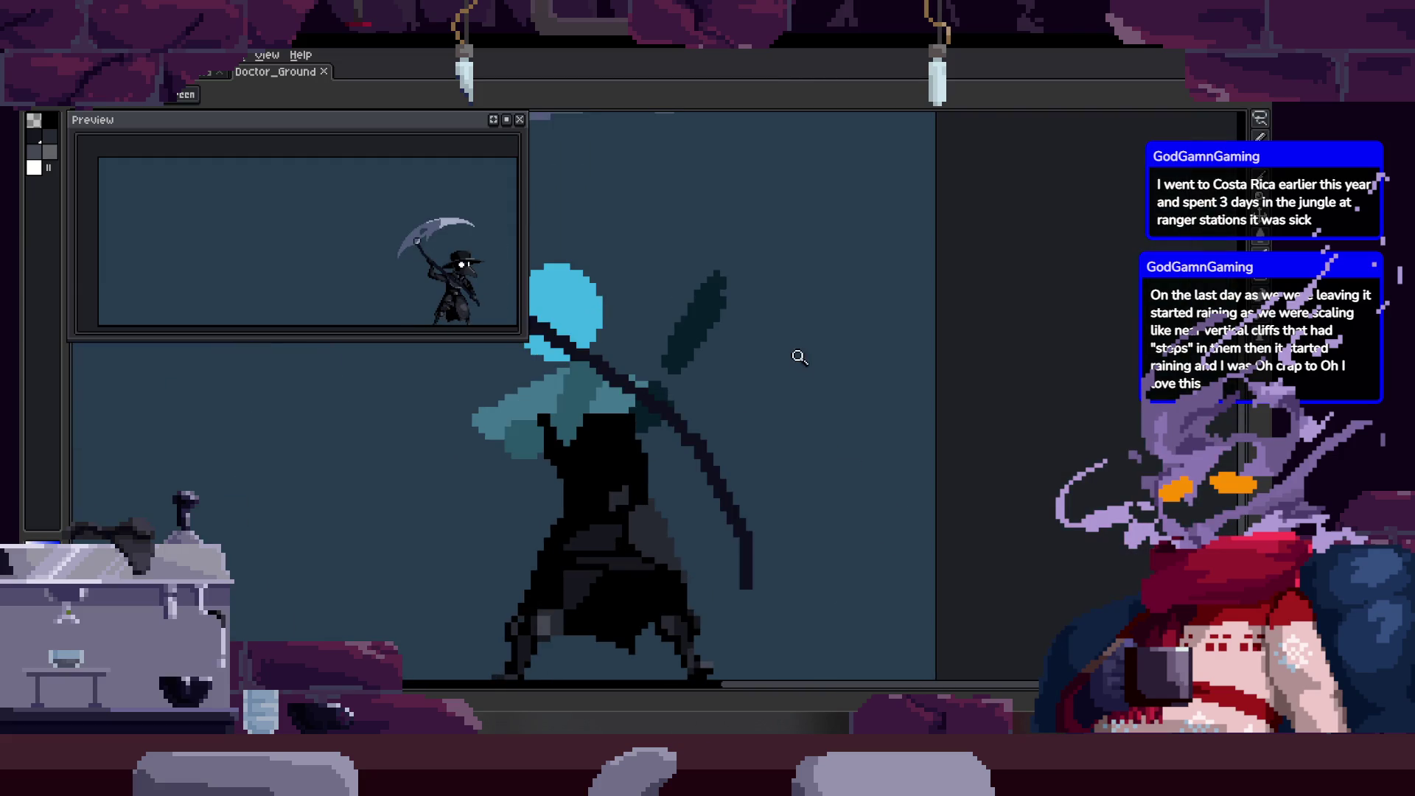
scroll(806, 374, "up", 1)
scroll(790, 395, "up", 1)
key("q")
left_click_drag(611, 357, 995, 499)
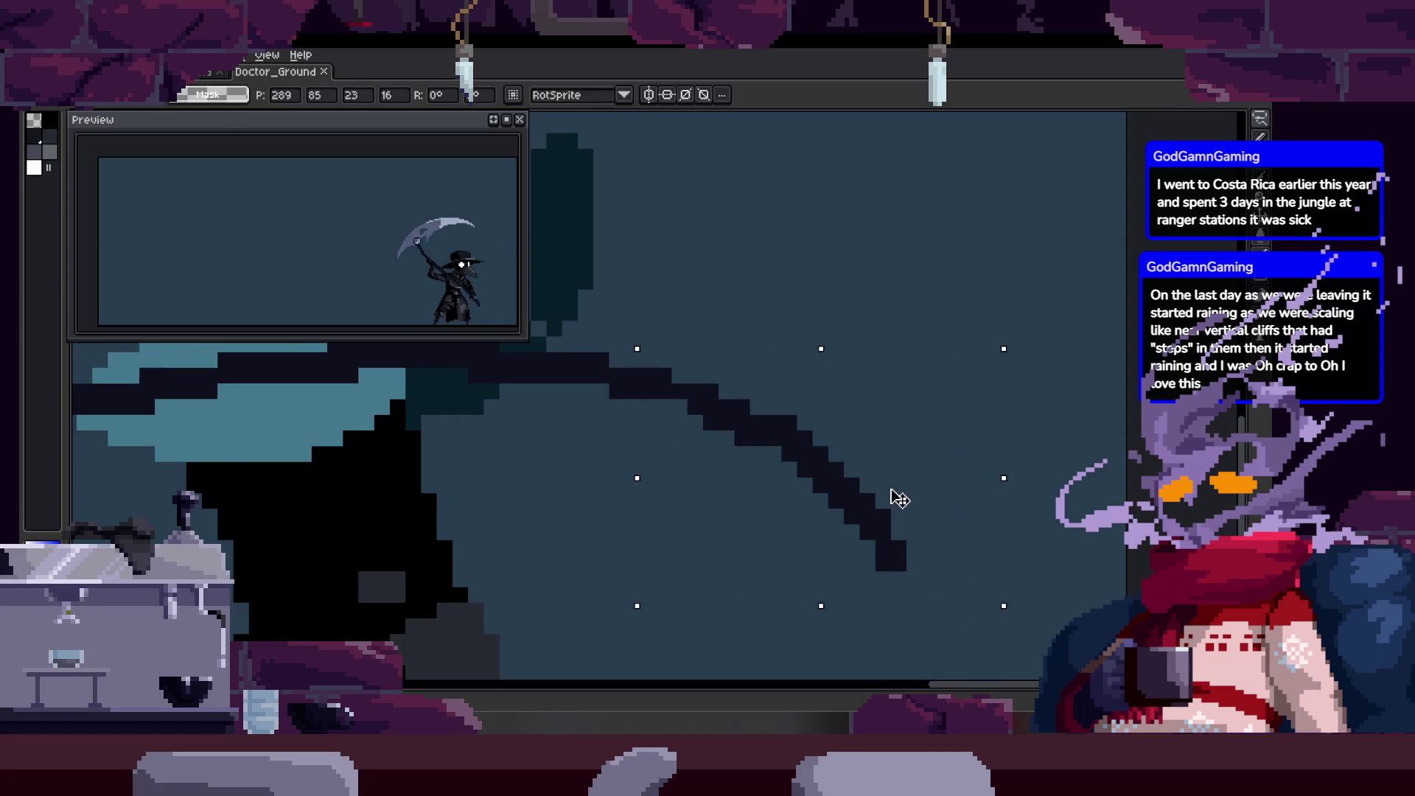
Nudge the scythe blade up one pixel and draw a line along the shaft.
left_click_drag(893, 496, 879, 509)
key("Return")
scroll(694, 384, "up", 1)
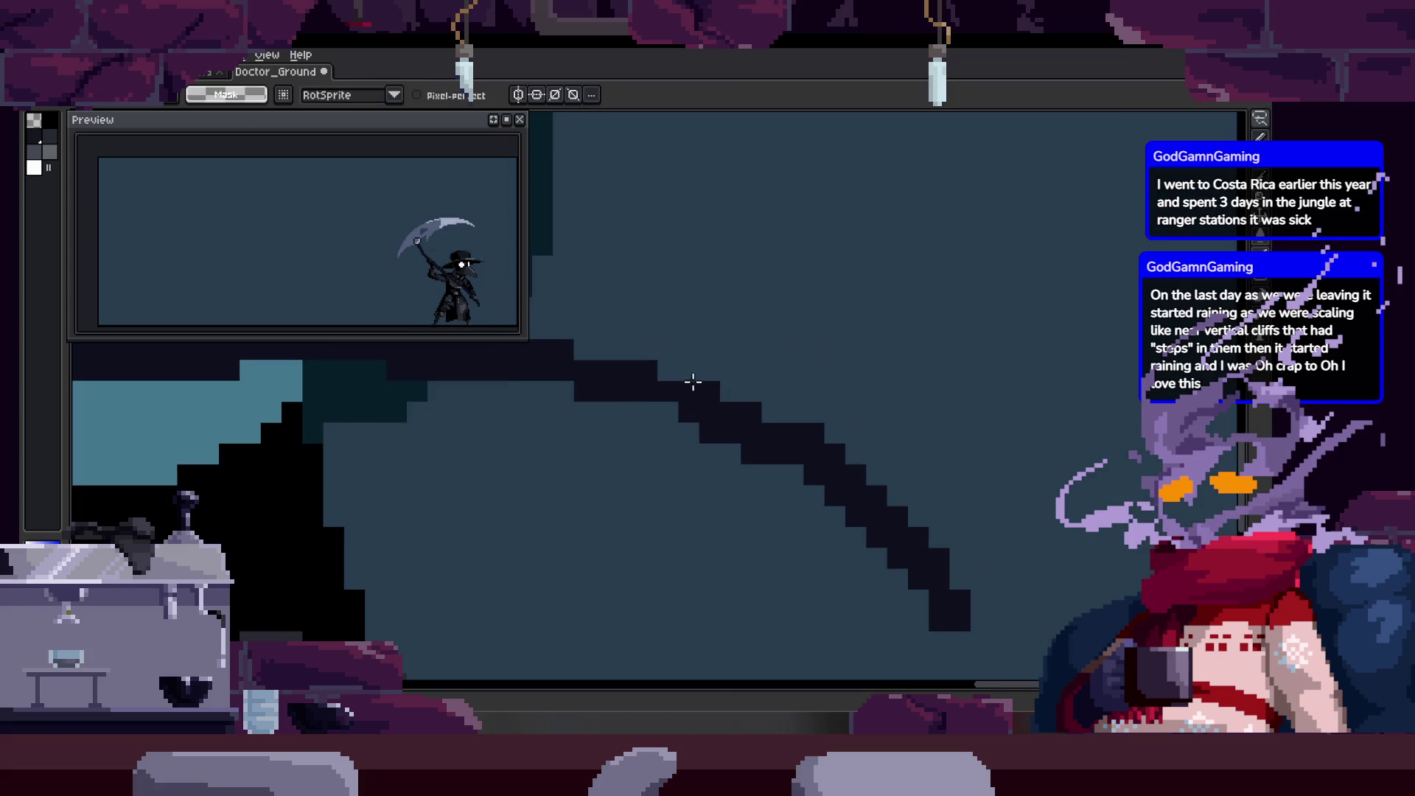
key("Return")
scroll(714, 410, "up", 1)
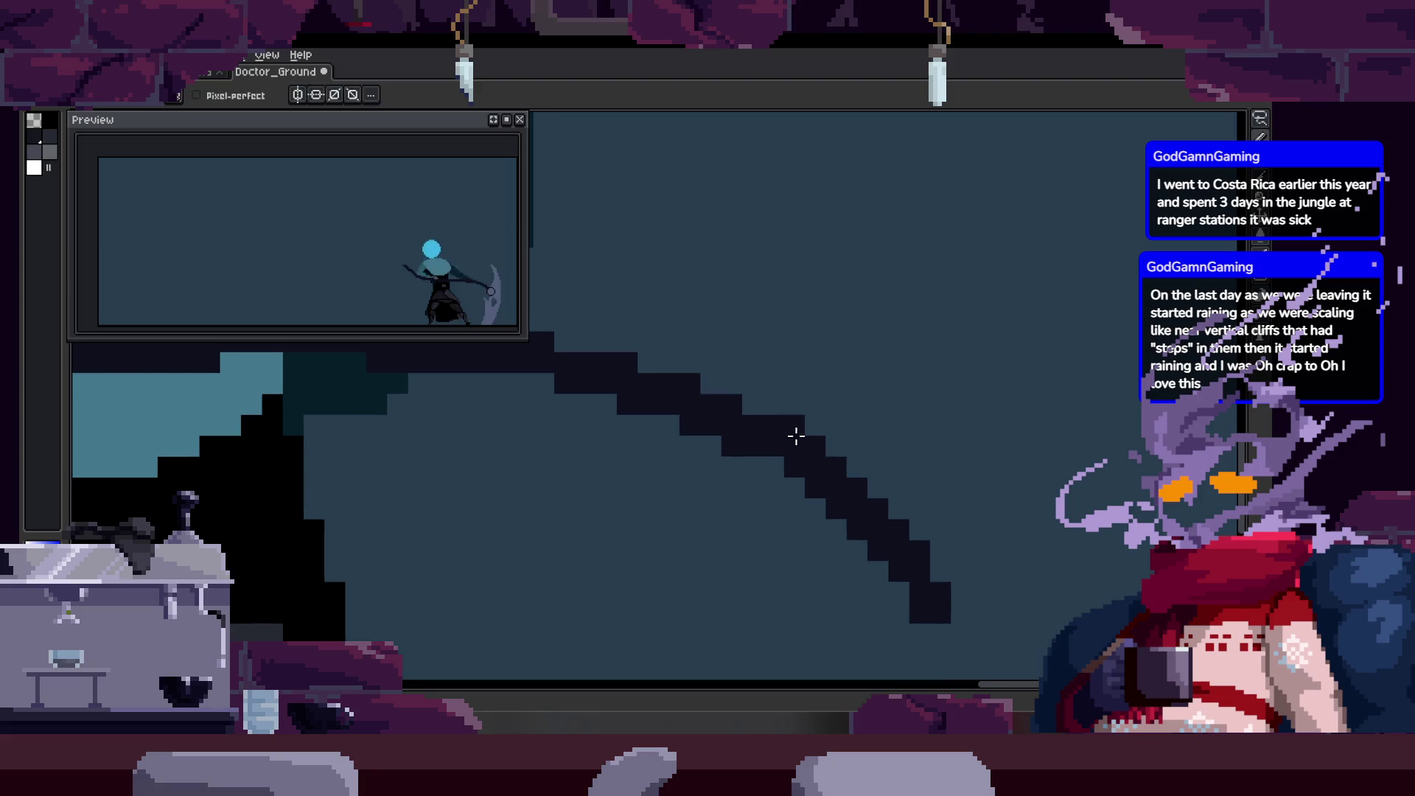
scroll(789, 433, "down", 1)
mouse_move(783, 427)
left_mouse_down()
mouse_move(857, 584)
mouse_move(875, 537)
mouse_move(785, 460)
left_mouse_up()
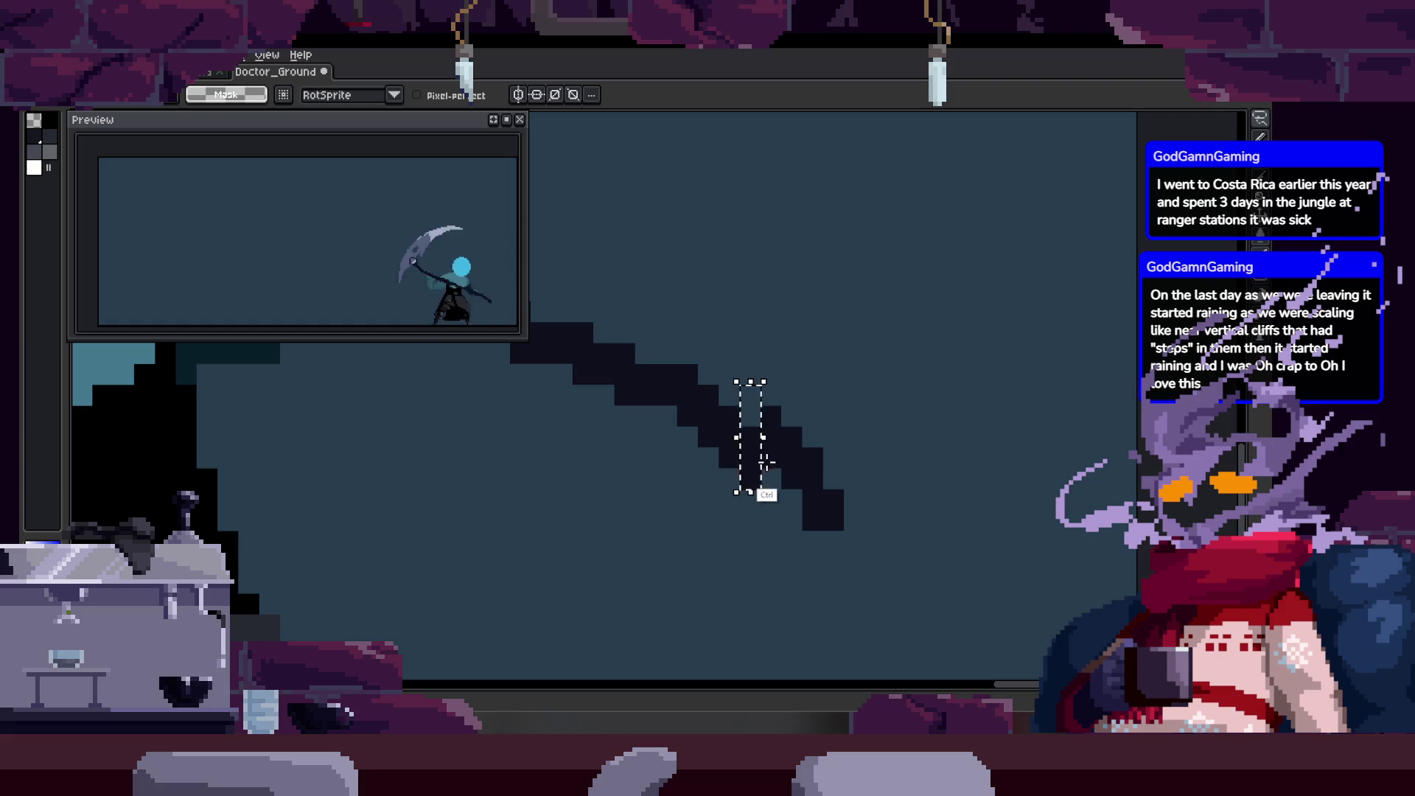
key("ctrl+d")
scroll(718, 442, "up", 1)
Fill missing pixels on the shaft's stepped edge and compare poses across frames.
mouse_move(669, 383)
left_mouse_down()
mouse_move(756, 433)
mouse_move(699, 407)
left_mouse_up()
left_click(705, 390)
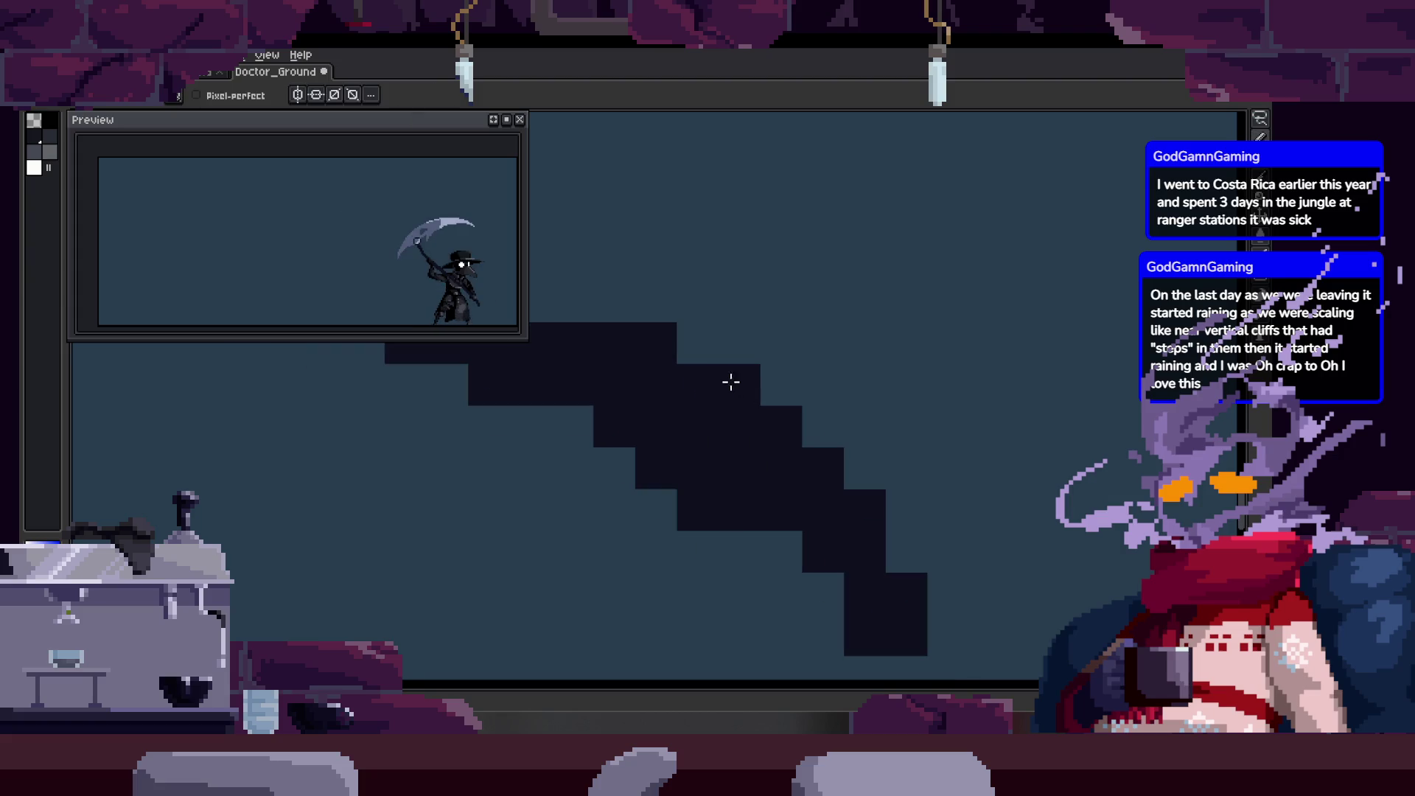
scroll(682, 487, "down", 1)
scroll(638, 420, "down", 1)
scroll(652, 446, "down", 1)
scroll(689, 401, "down", 1)
scroll(682, 415, "up", 1)
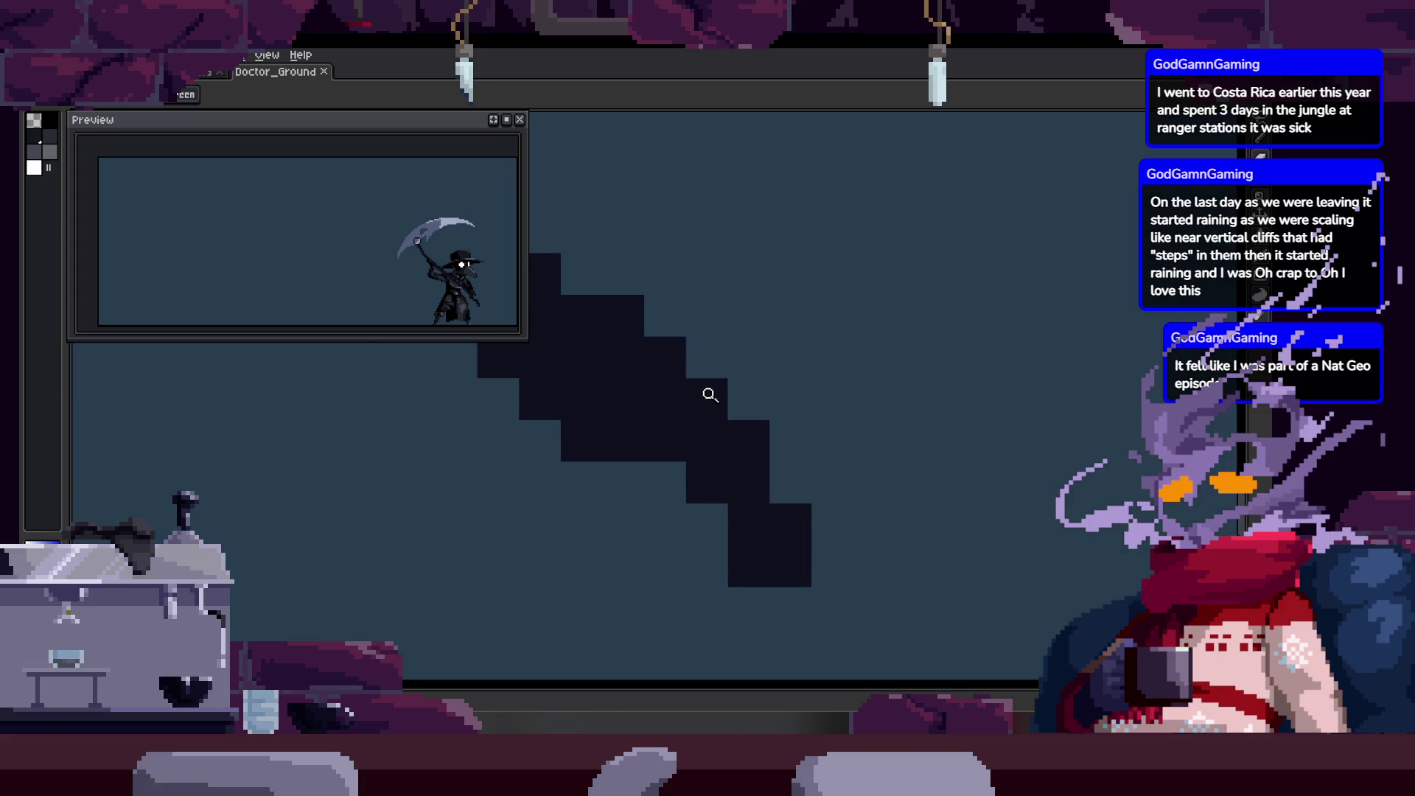
mouse_move(627, 390)
left_mouse_down()
mouse_move(779, 475)
mouse_move(699, 467)
mouse_move(761, 445)
mouse_move(645, 434)
mouse_move(649, 418)
left_mouse_up()
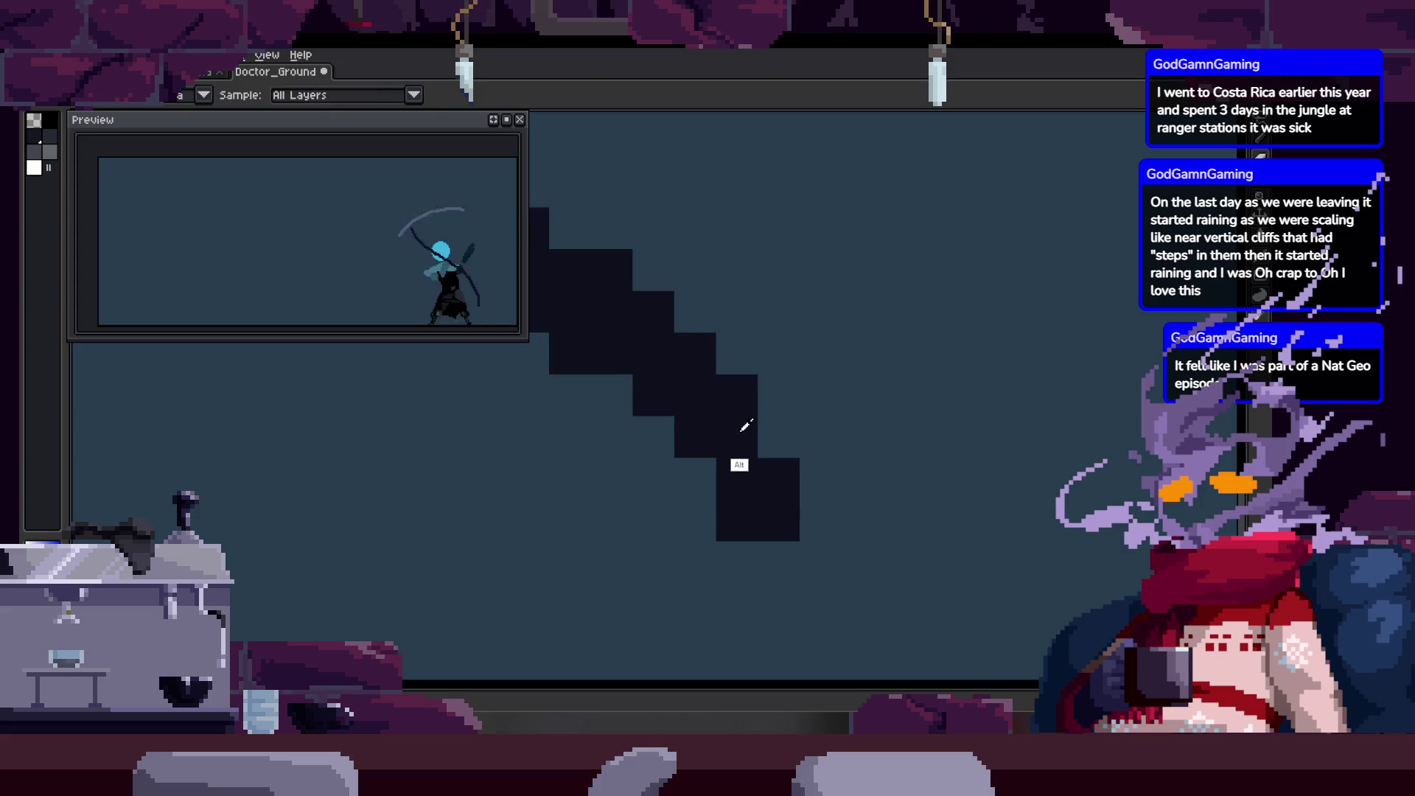
scroll(786, 429, "down", 5)
scroll(823, 420, "down", 2)
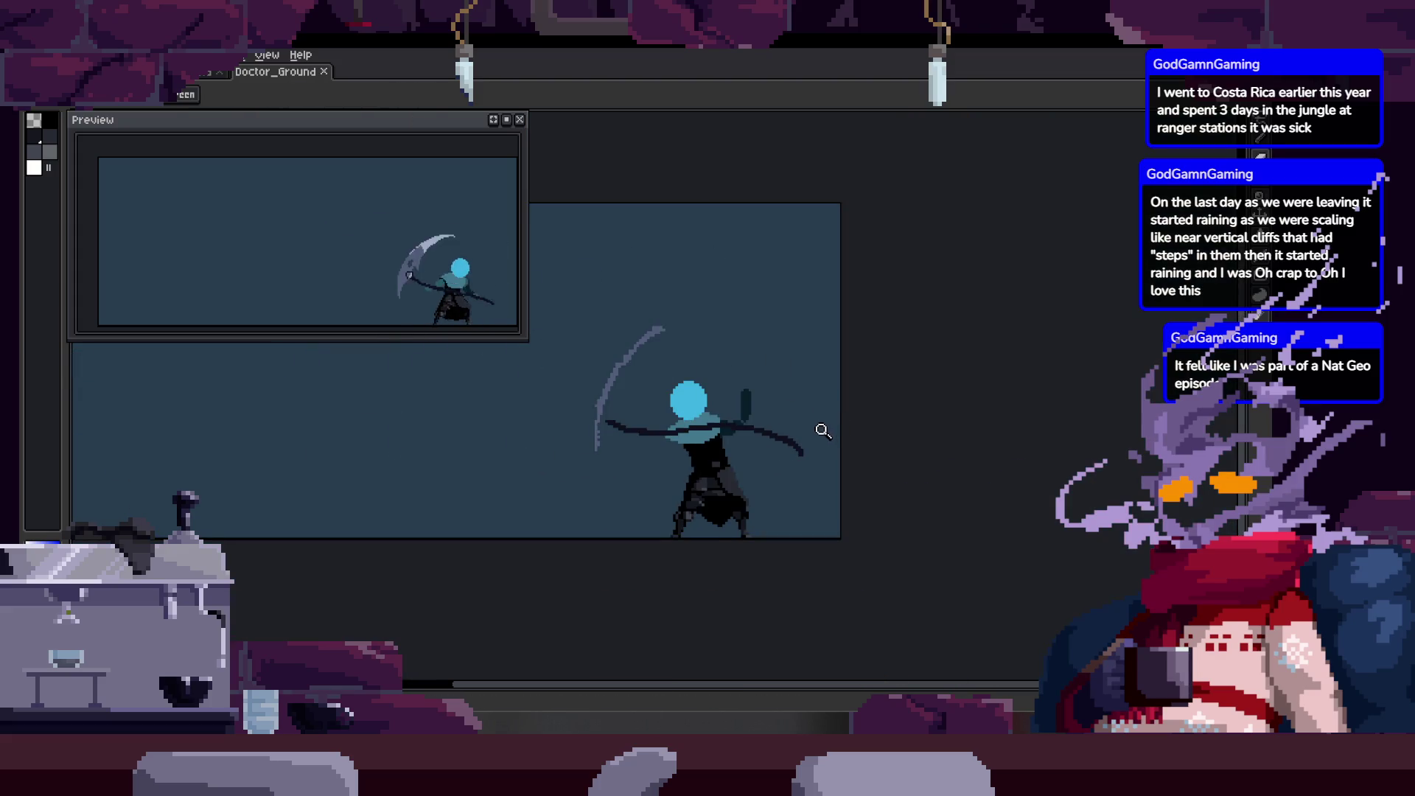
key("Right")
key("Right")
key("Right")
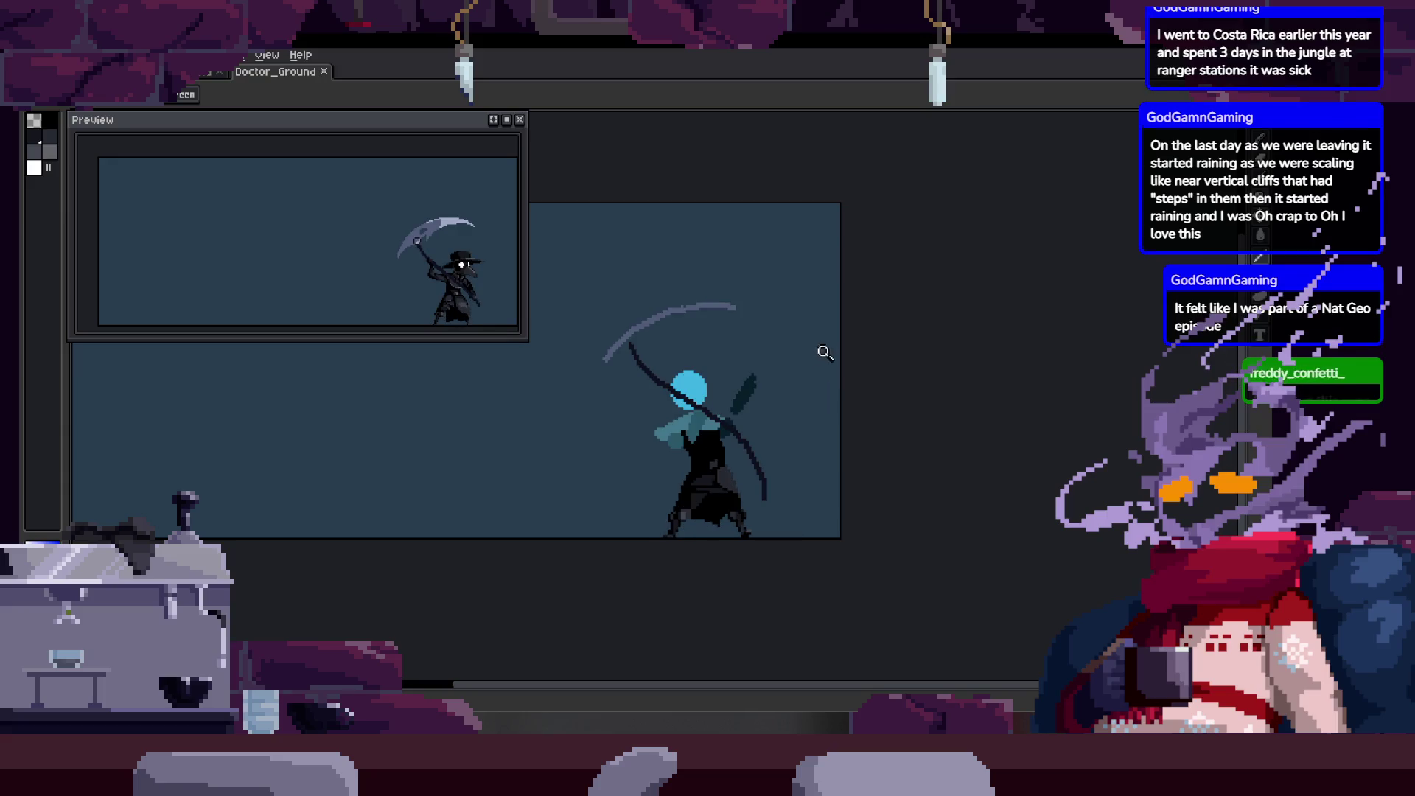
scroll(771, 443, "up", 3)
scroll(737, 404, "up", 2)
key("Right")
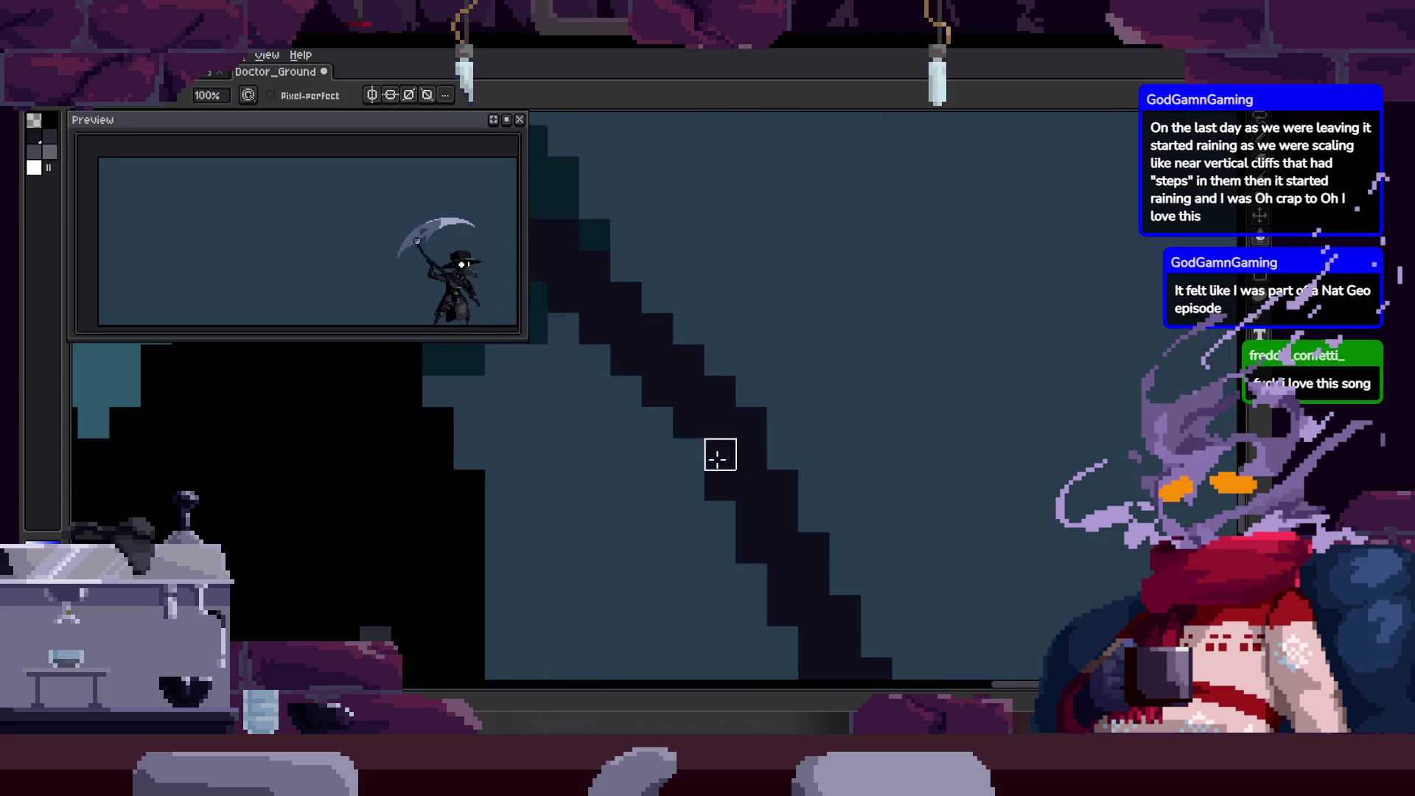
key("Right")
key("Right")
key("Right")
scroll(785, 477, "down", 1)
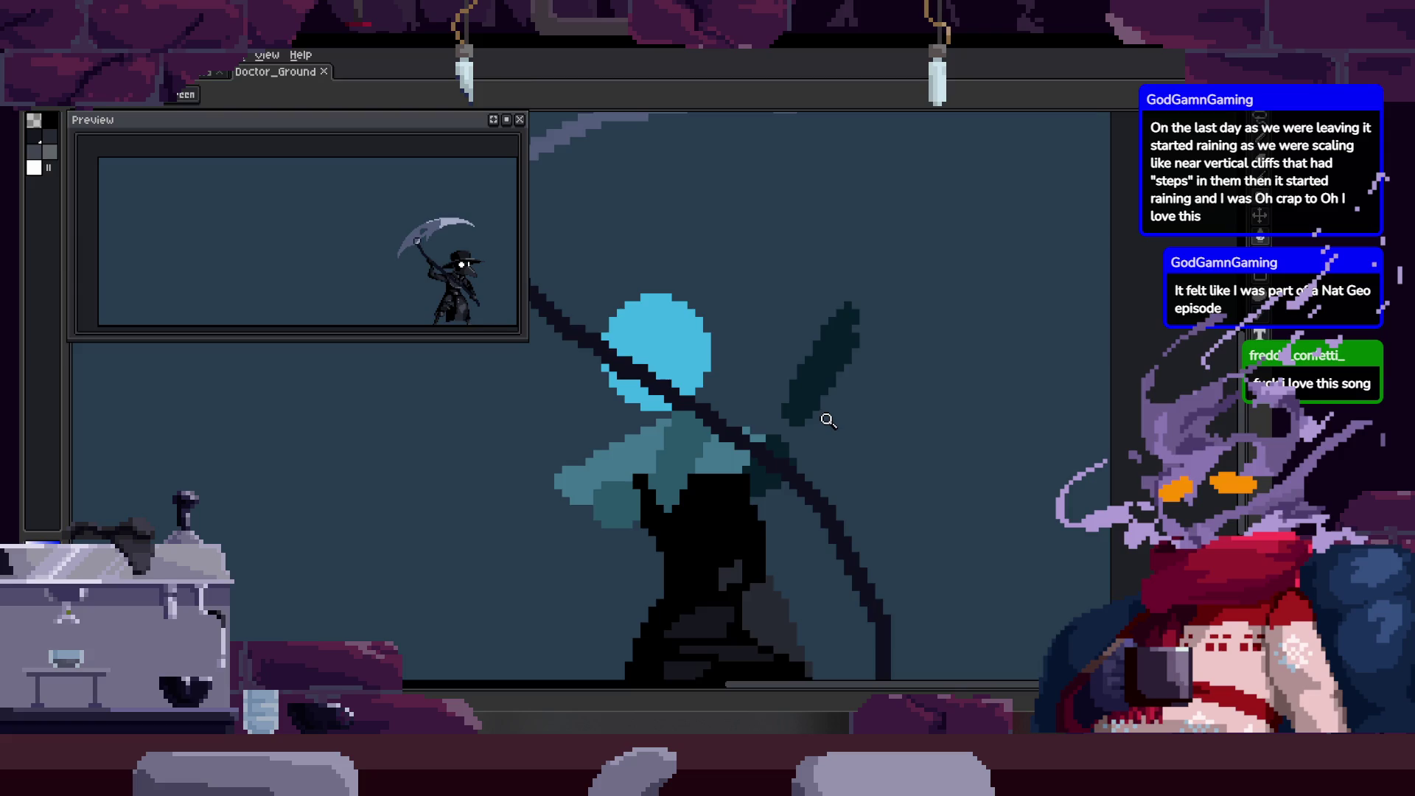
scroll(823, 418, "down", 1)
key("Right")
scroll(818, 405, "up", 1)
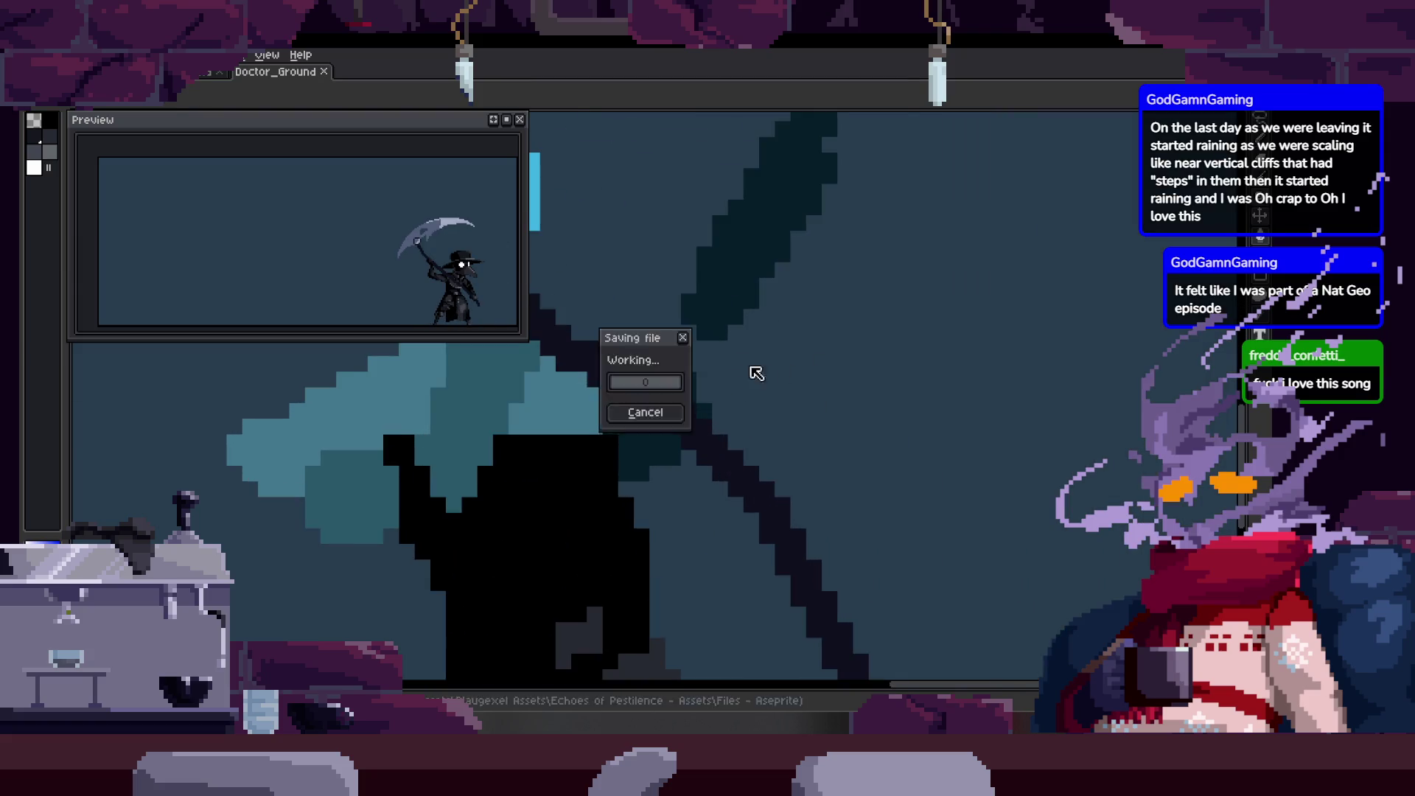
Step back and forth through the attack frames to check the scythe swing, saving once.
key("Right")
key("Right")
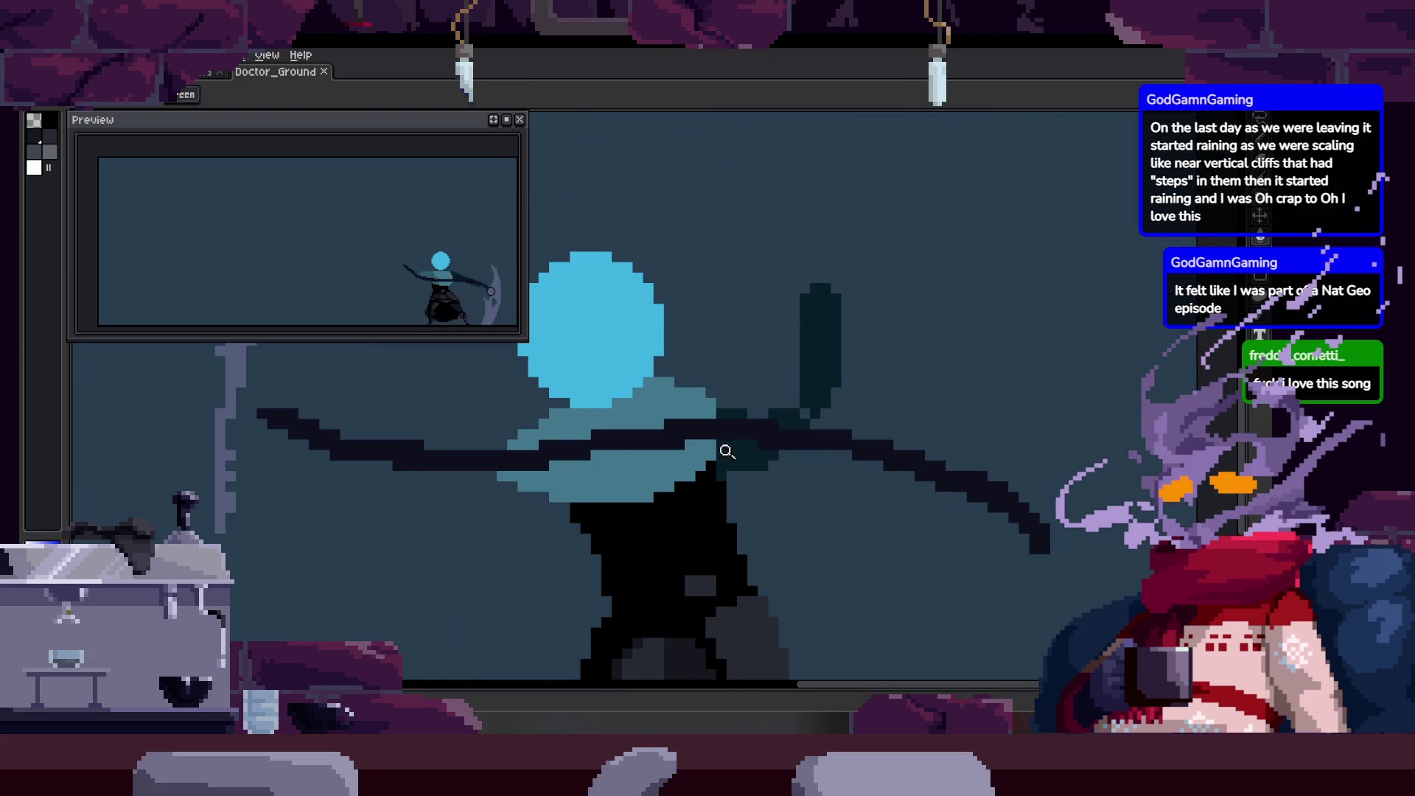
scroll(722, 451, "up", 1)
scroll(722, 452, "up", 1)
scroll(685, 442, "down", 3)
key("Right")
left_click_drag(674, 441, 663, 446)
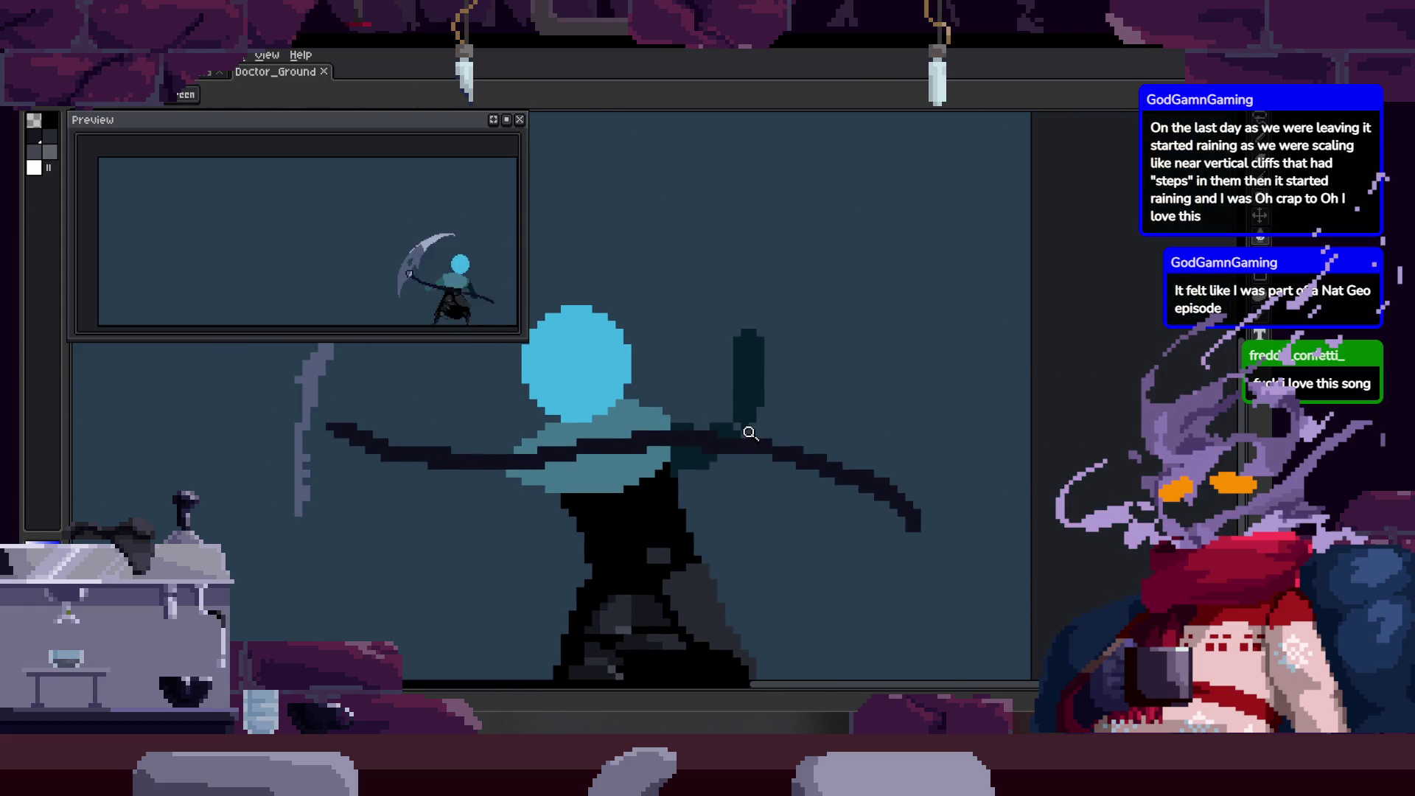
key("Right")
key("Right")
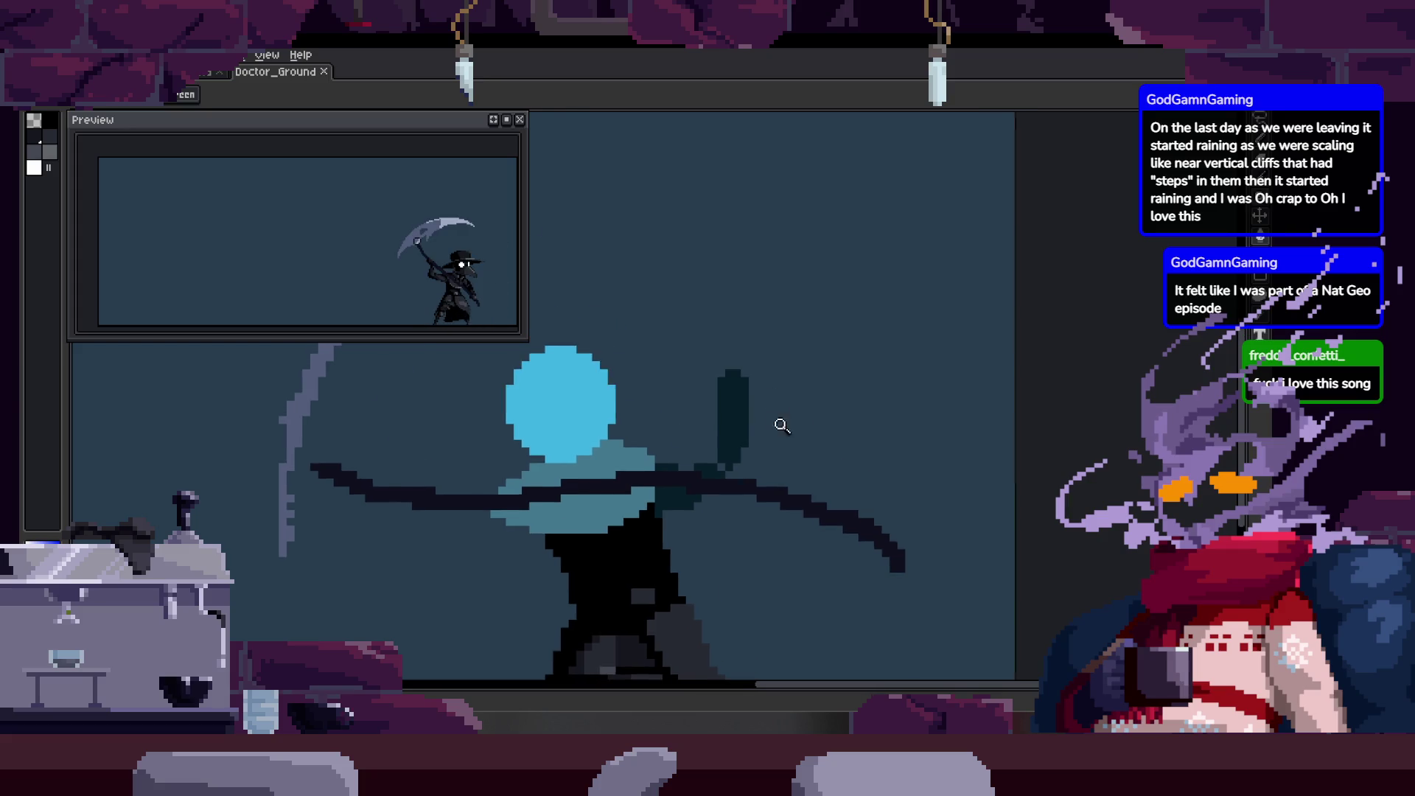
key("Right")
scroll(830, 505, "up", 3)
key("Right")
scroll(855, 470, "down", 3)
key("ctrl+s")
key("Left")
scroll(840, 420, "up", 3)
key("Right")
key("Right")
scroll(842, 420, "down", 1)
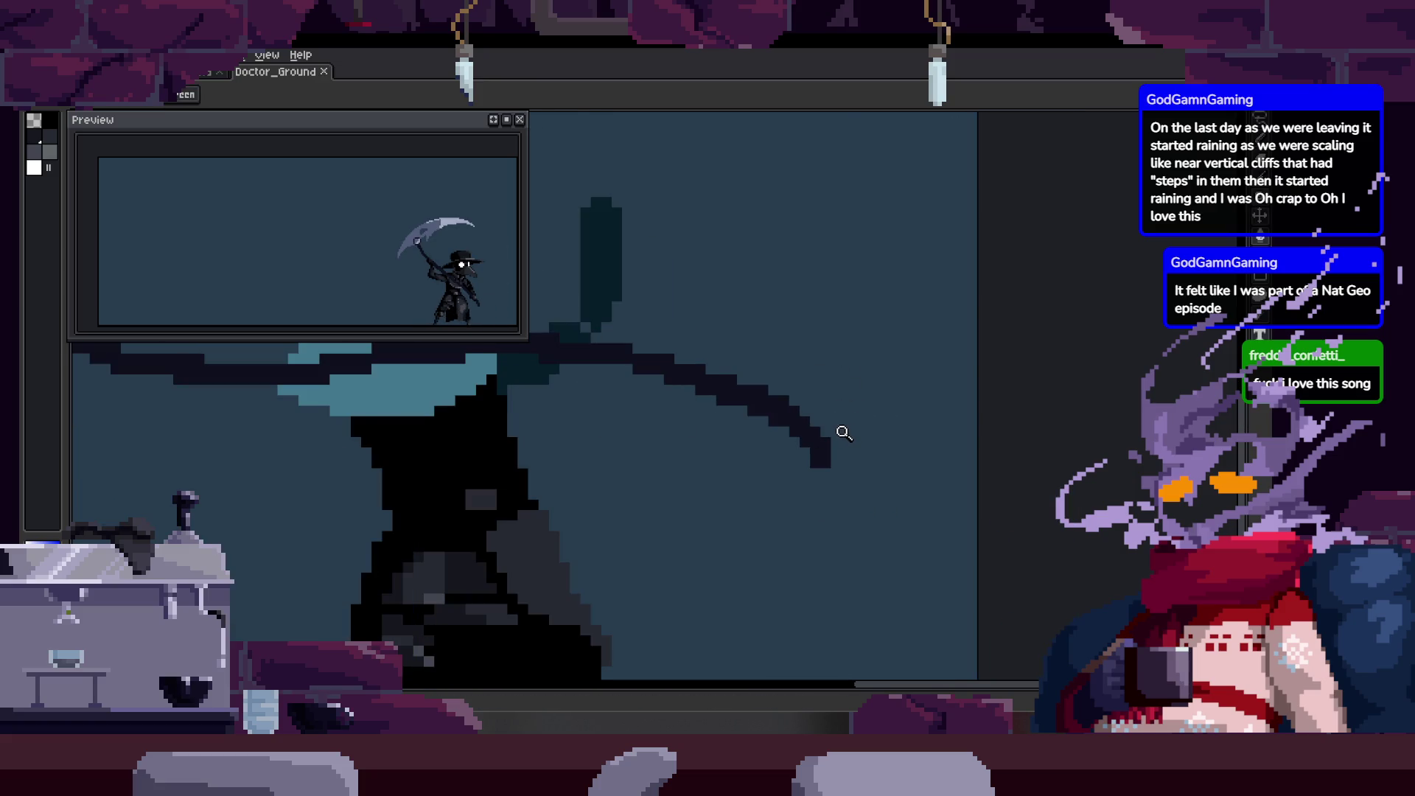
key("Right")
key("Right")
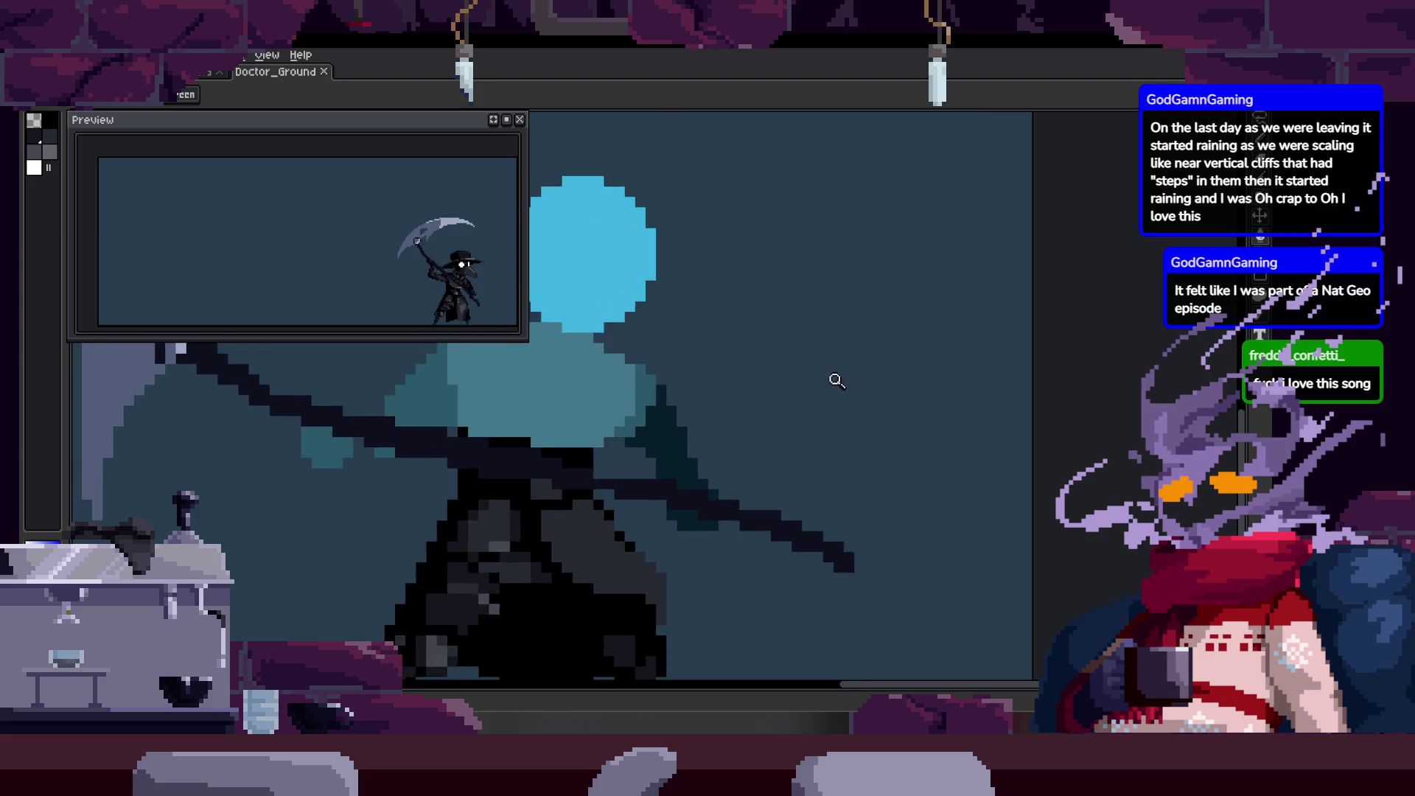
key("Right")
key("Right")
key("Right")
scroll(864, 380, "down", 1)
scroll(874, 420, "down", 1)
key("Right")
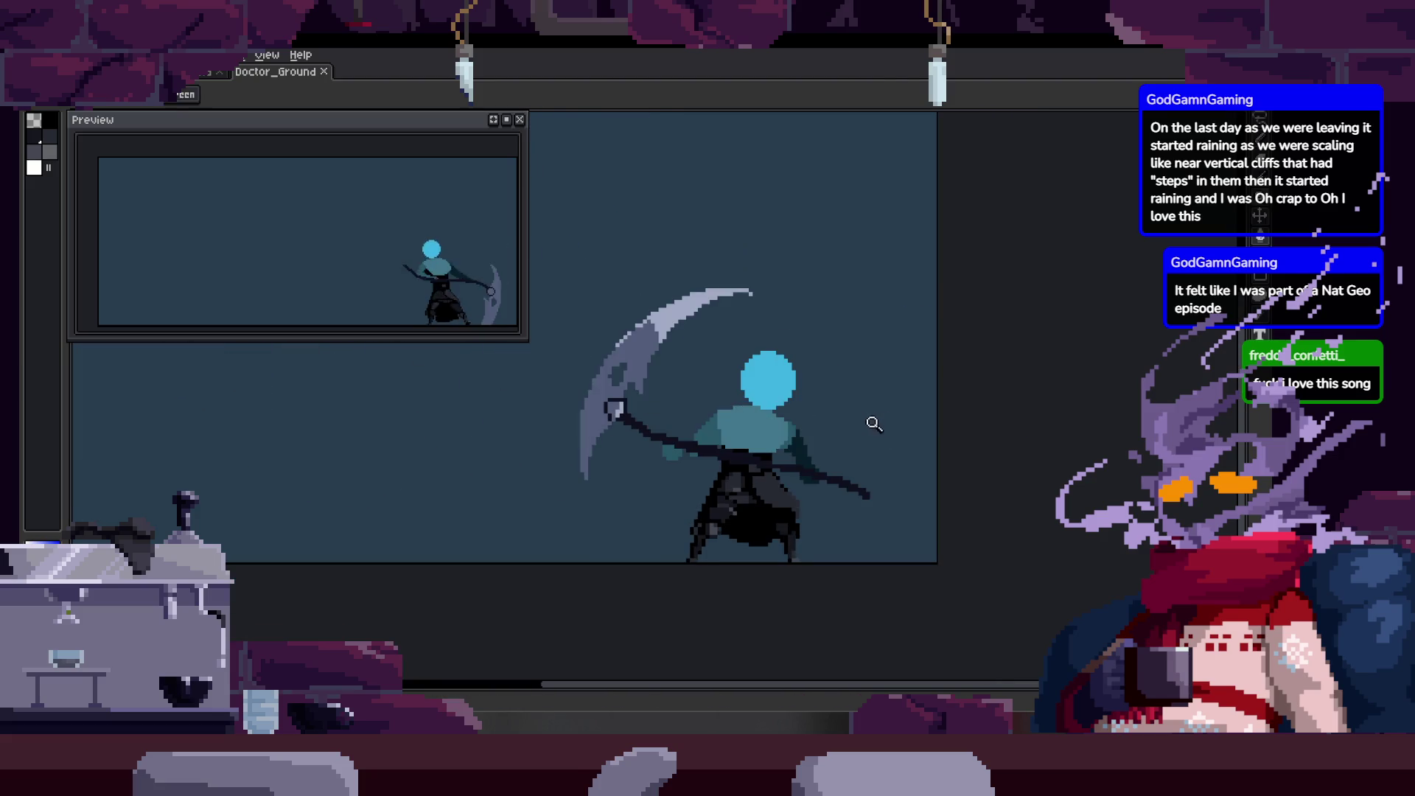
scroll(849, 419, "up", 3)
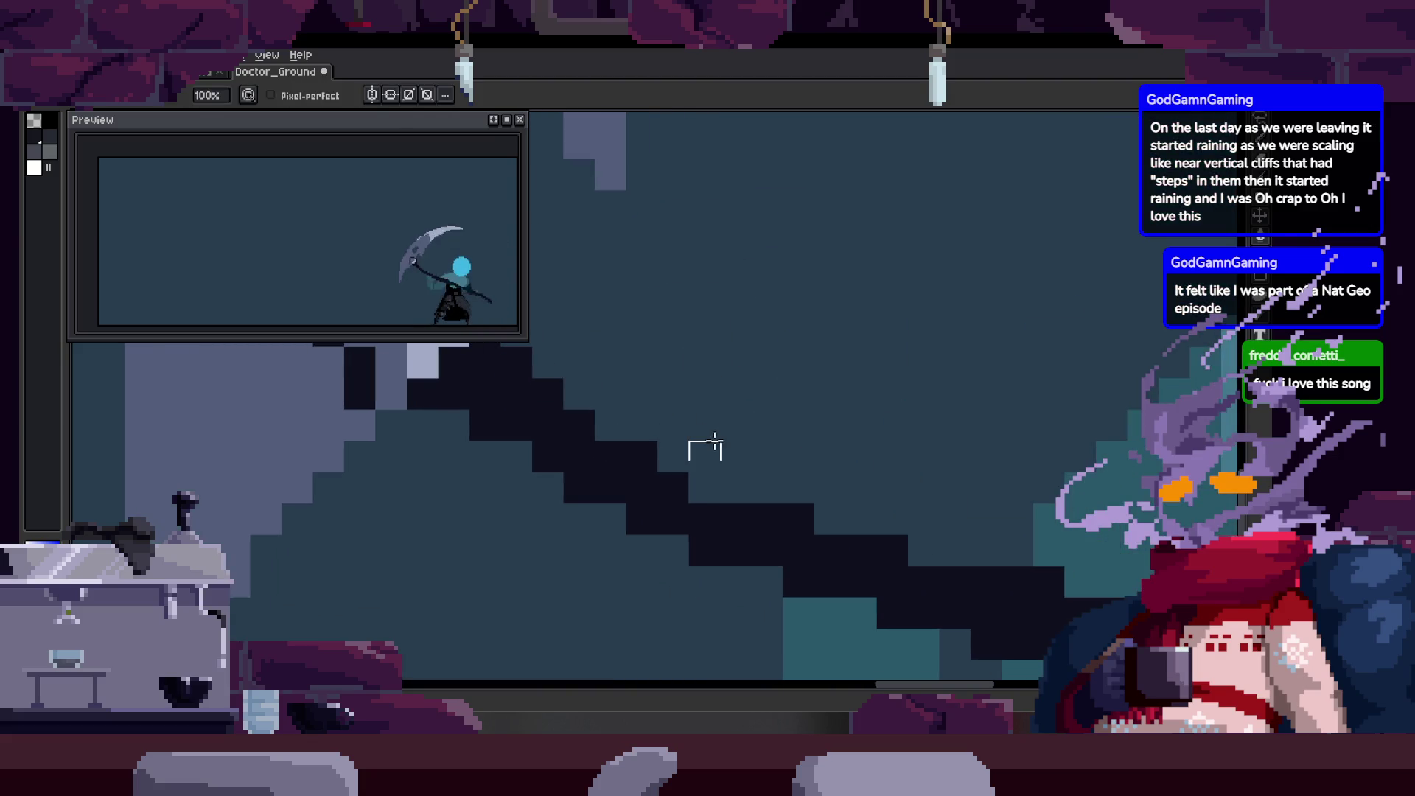
Pan along the shaft and body touching up pixels, and save Doctor_Ground again.
mouse_move(852, 458)
left_mouse_down()
mouse_move(647, 451)
mouse_move(644, 464)
mouse_move(626, 413)
left_mouse_up()
key("ctrl+s")
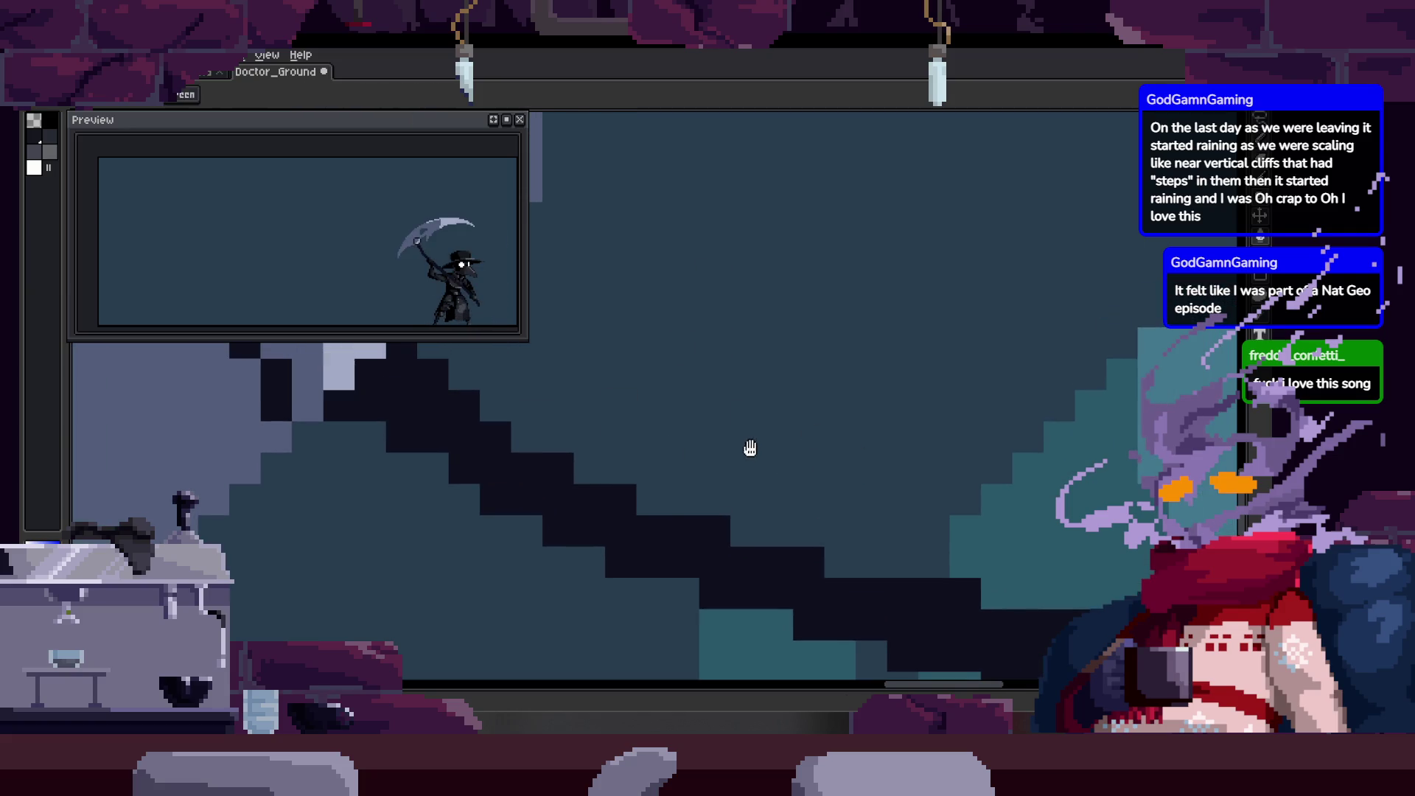
scroll(609, 409, "down", 3)
scroll(788, 480, "up", 2)
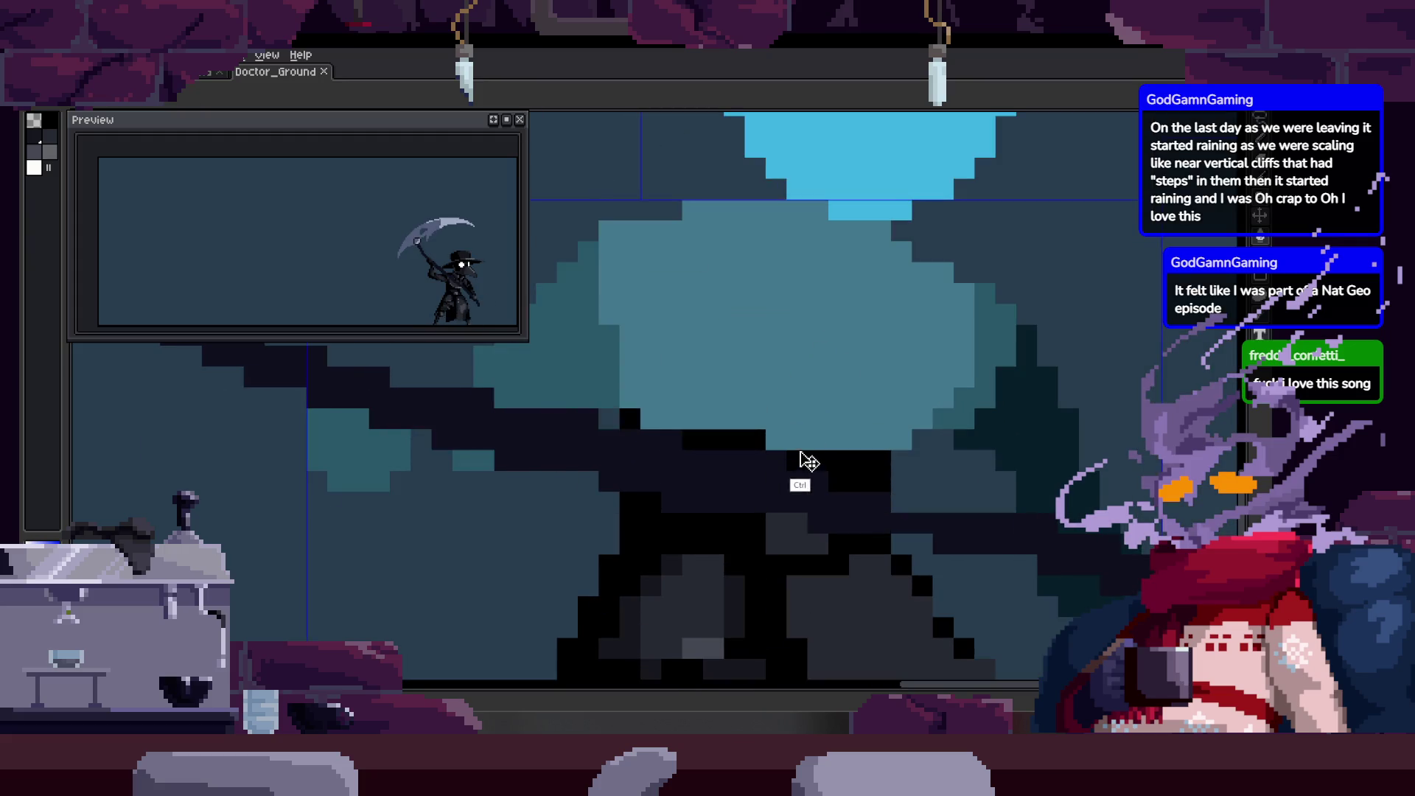
scroll(619, 471, "up", 1)
scroll(790, 488, "up", 1)
scroll(774, 468, "down", 1)
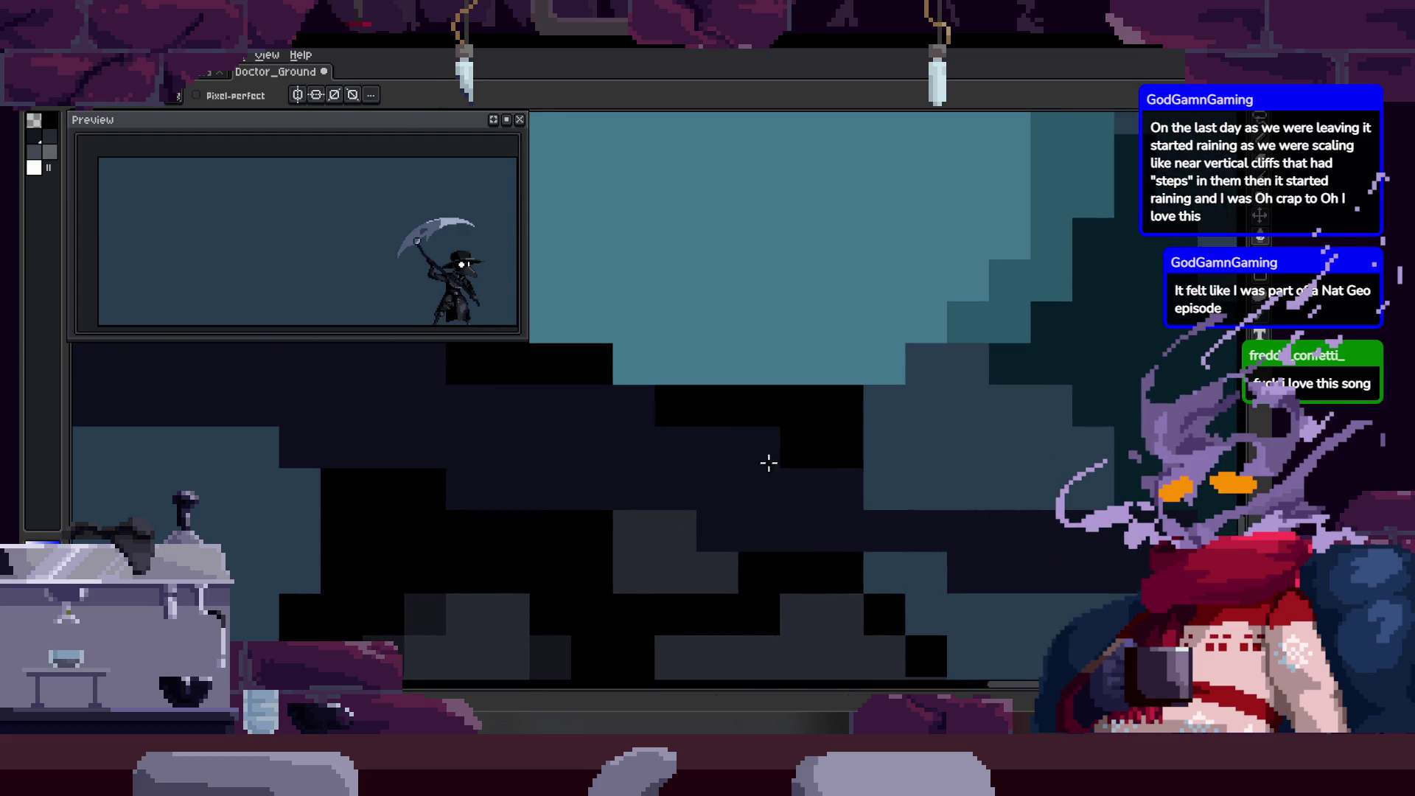
scroll(829, 480, "down", 1)
scroll(812, 475, "up", 1)
scroll(775, 436, "down", 2)
scroll(774, 436, "down", 1)
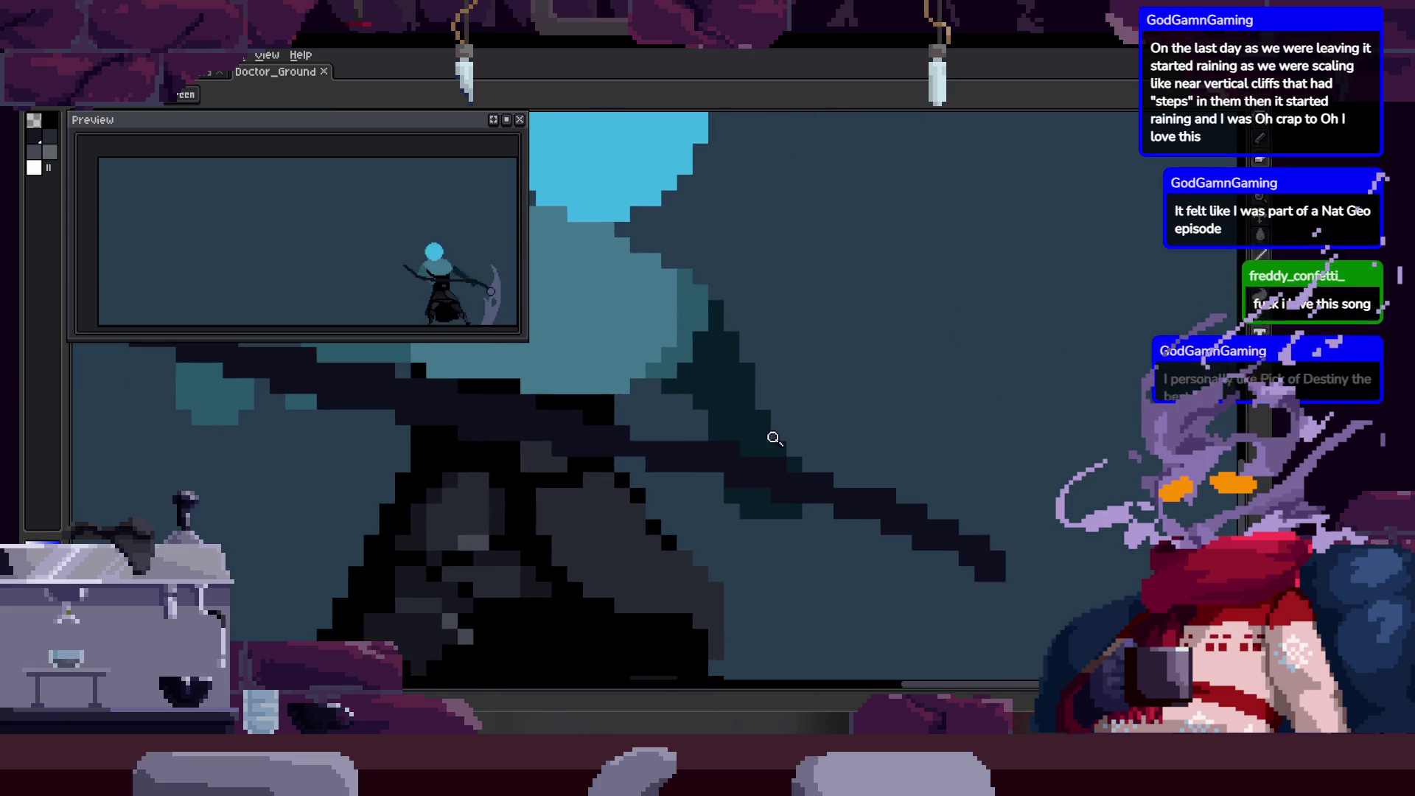
scroll(763, 438, "down", 1)
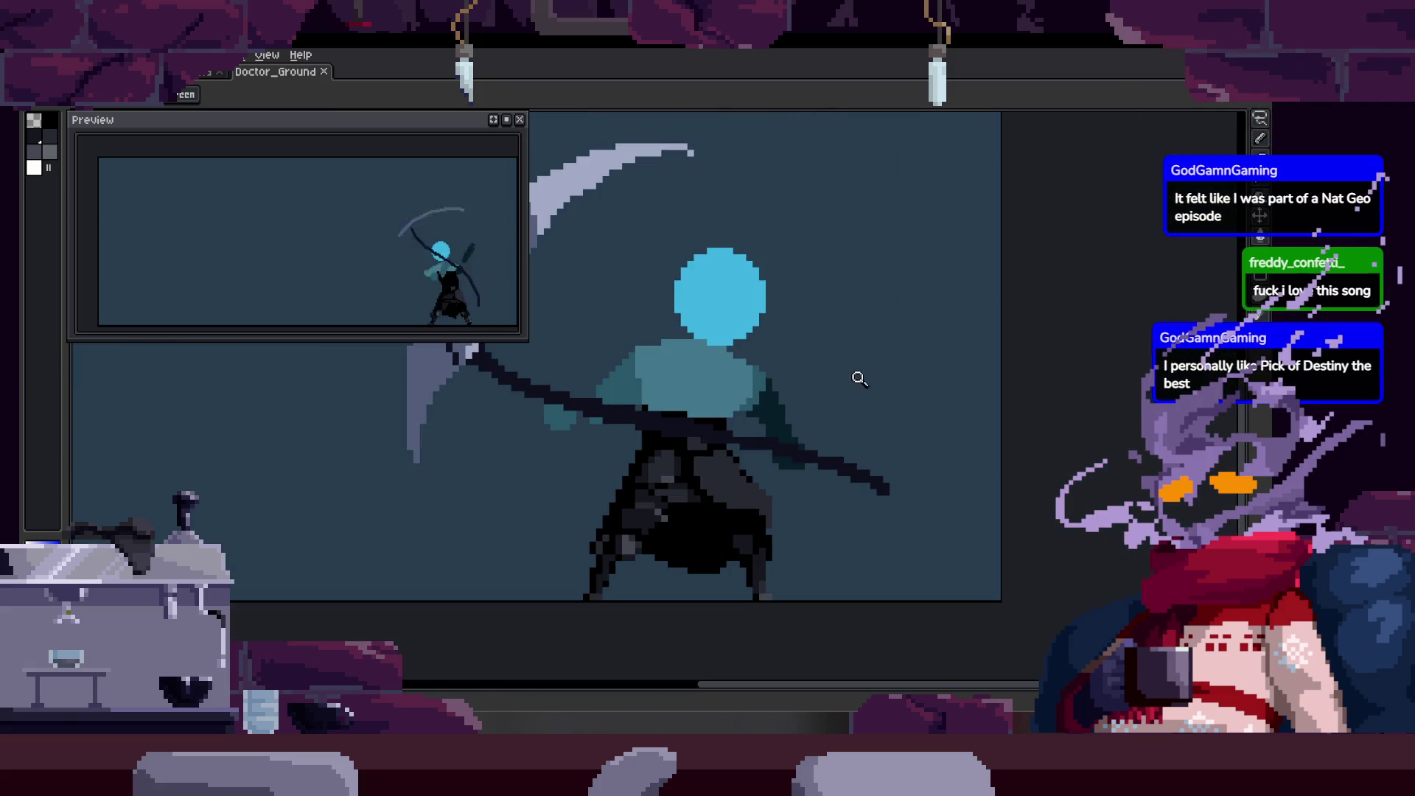
scroll(885, 333, "up", 3)
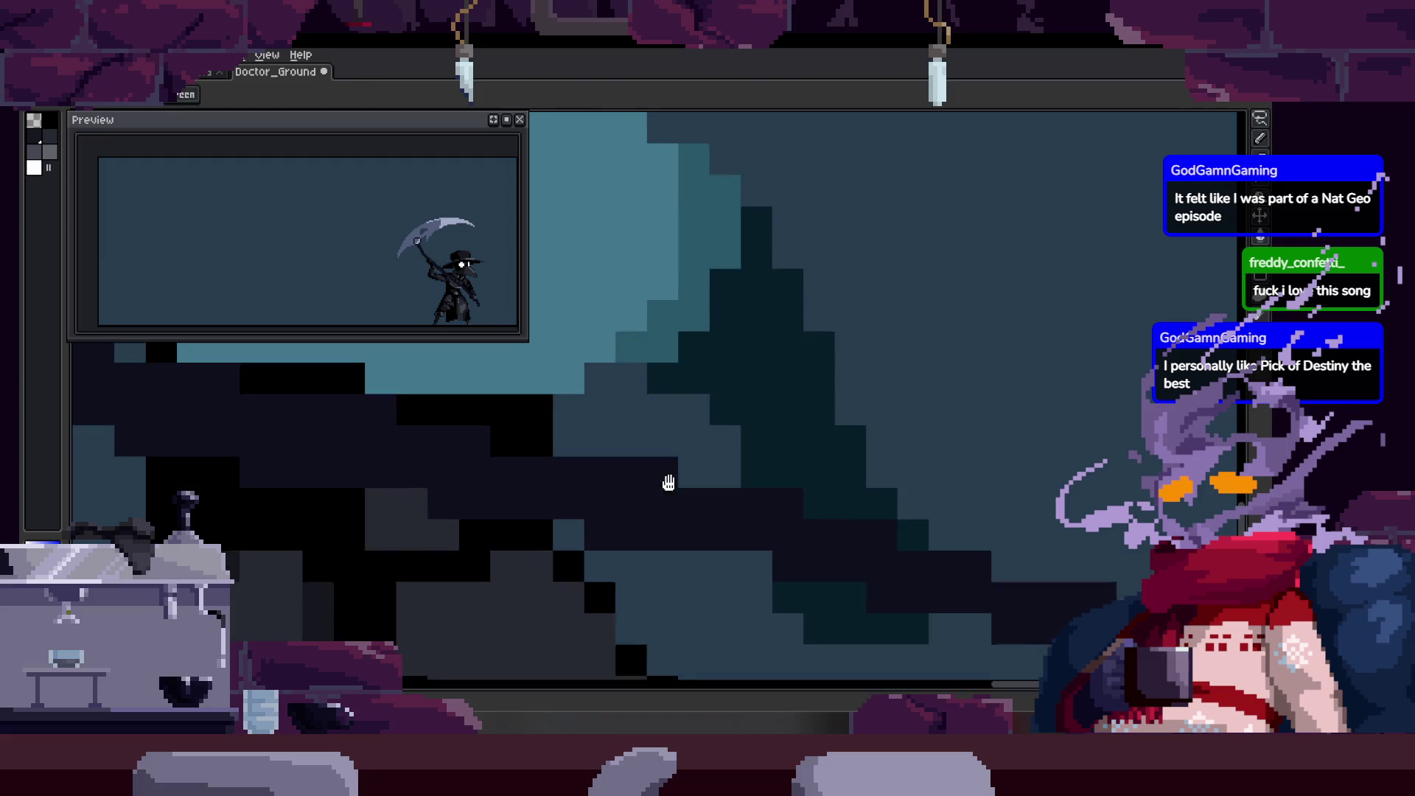
scroll(686, 445, "down", 3)
key("ctrl+s")
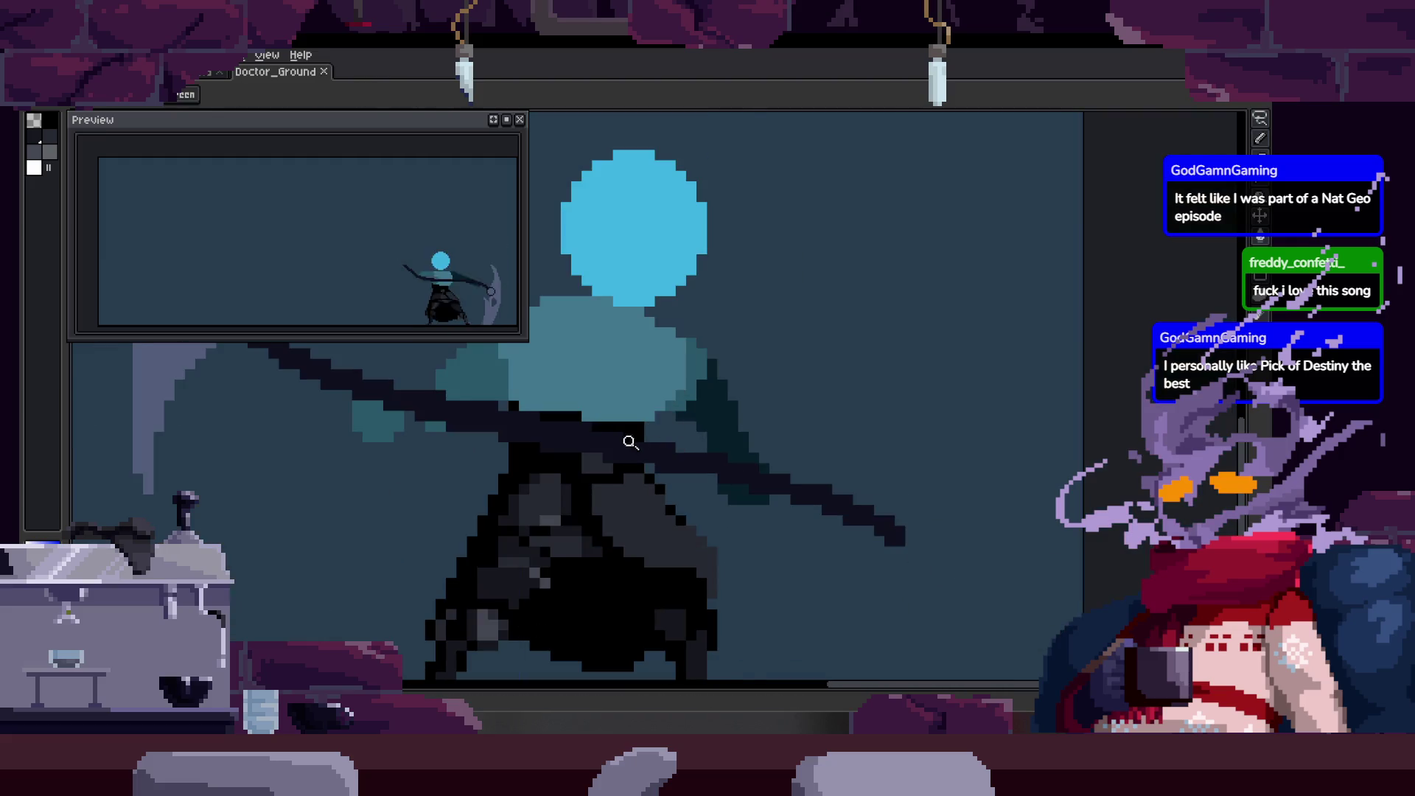
scroll(664, 430, "up", 2)
scroll(755, 452, "up", 2)
mouse_move(755, 451)
left_mouse_down()
mouse_move(742, 426)
mouse_move(727, 480)
mouse_move(668, 454)
left_mouse_up()
key("space")
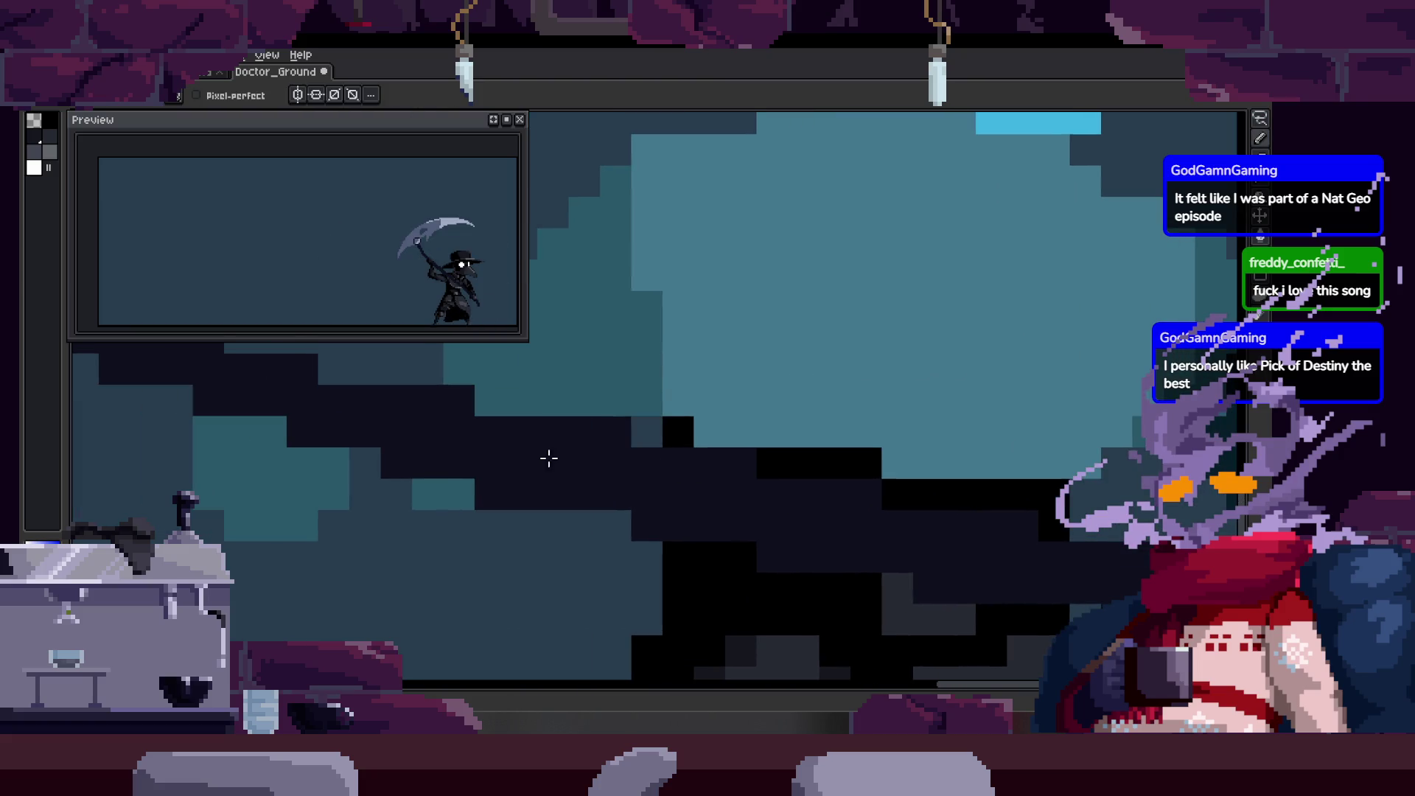
left_click_drag(547, 461, 633, 499)
scroll(509, 450, "down", 3)
key("z")
scroll(560, 455, "up", 3)
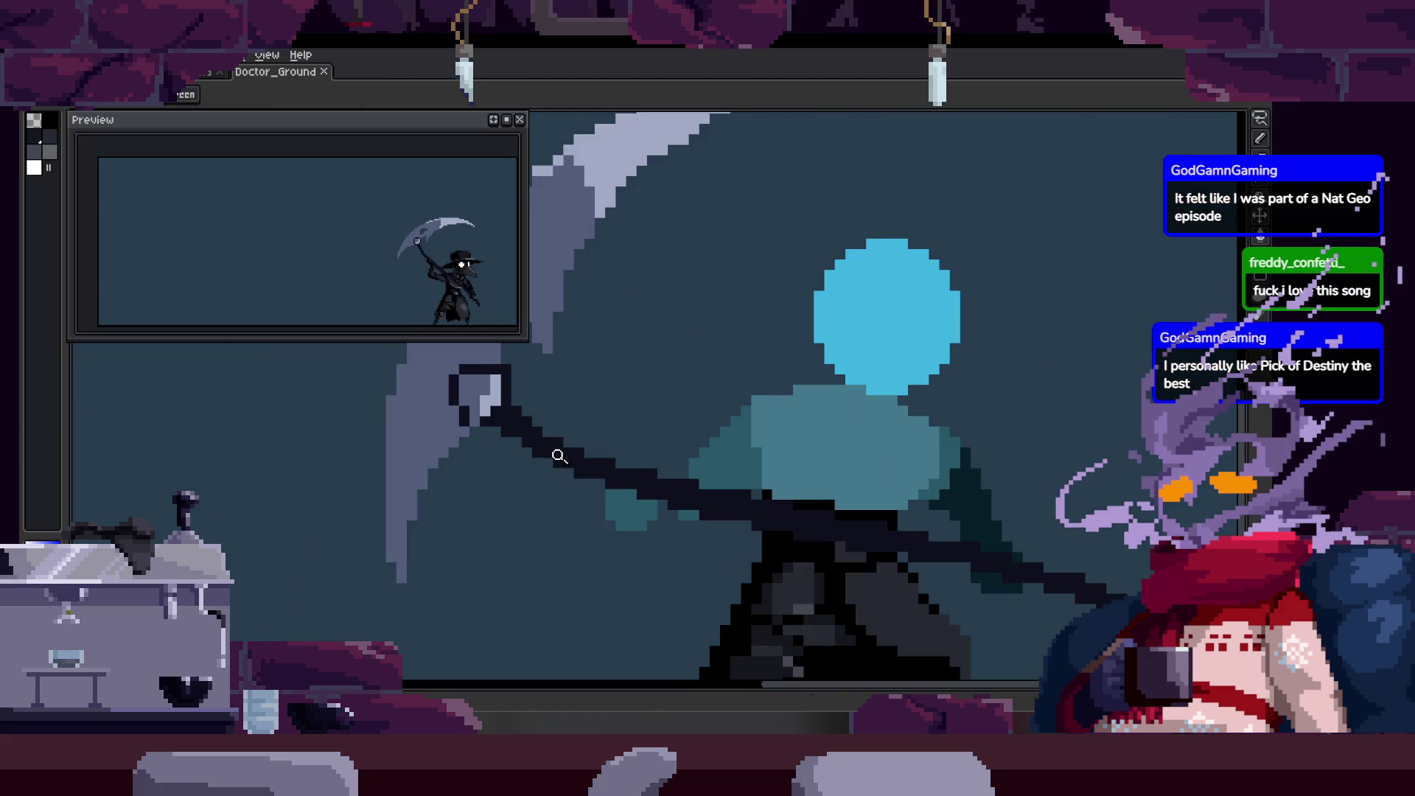
left_click_drag(555, 455, 310, 367)
scroll(795, 461, "up", 3)
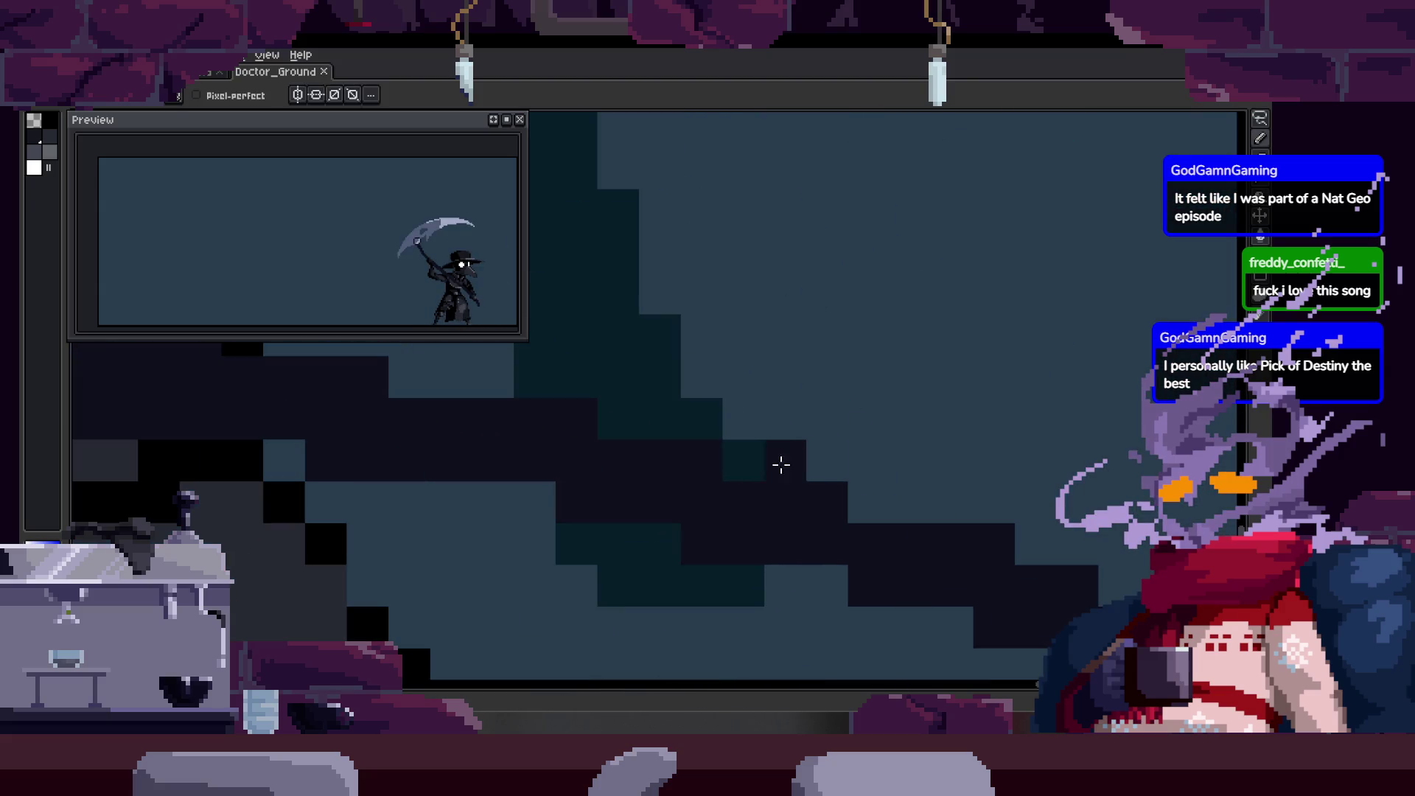
key("ctrl+s")
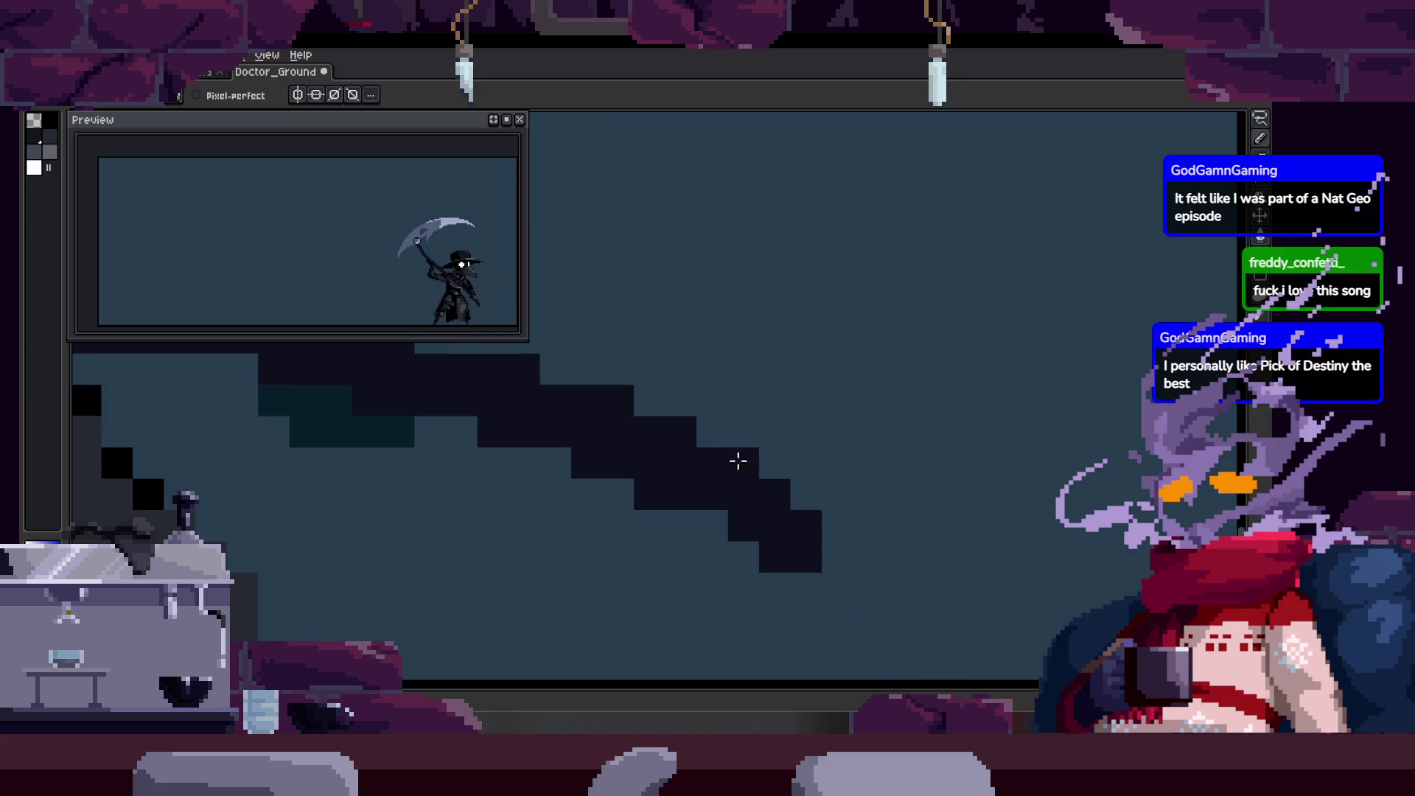
scroll(736, 462, "down", 3)
scroll(790, 468, "down", 1)
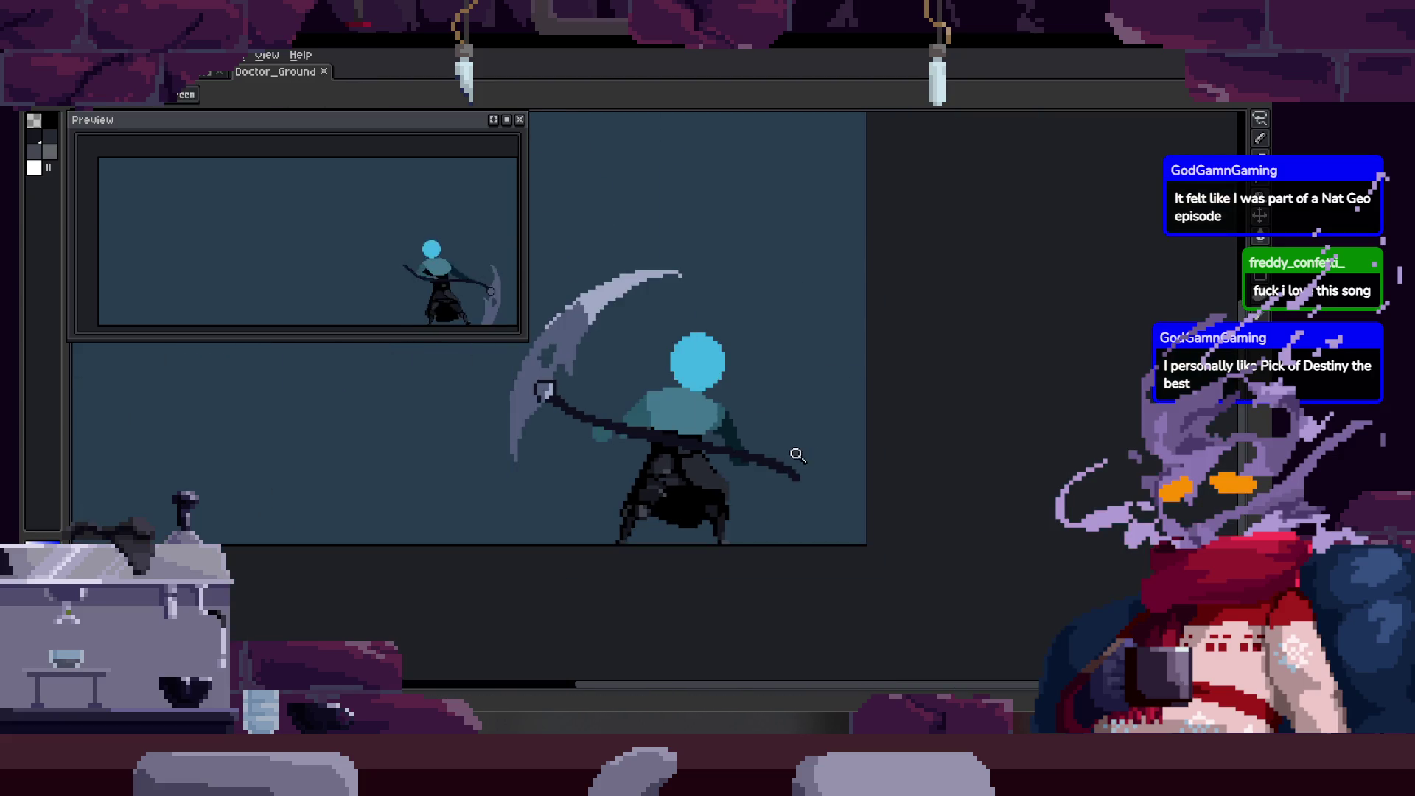
scroll(767, 318, "up", 3)
scroll(718, 384, "up", 1)
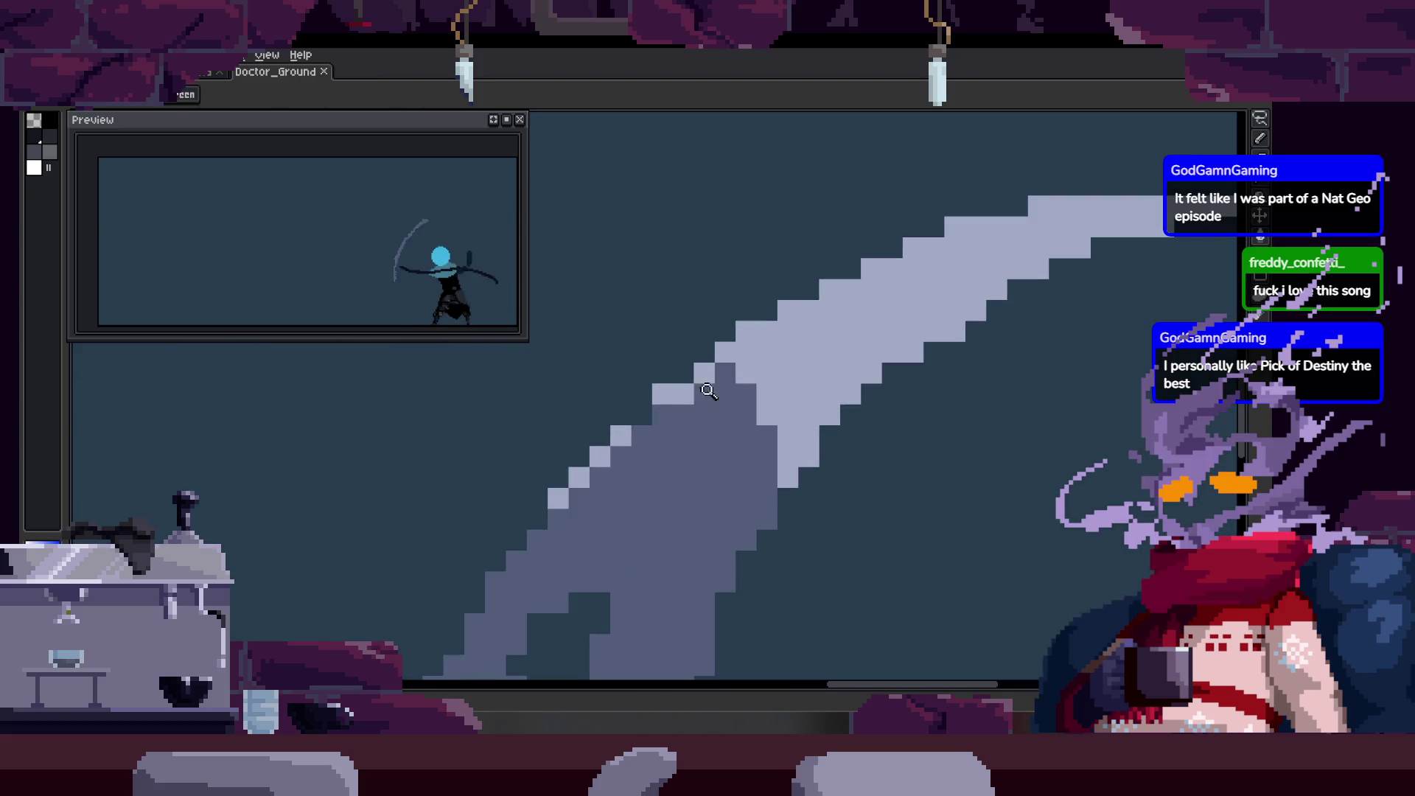
scroll(646, 412, "down", 1)
scroll(653, 431, "down", 1)
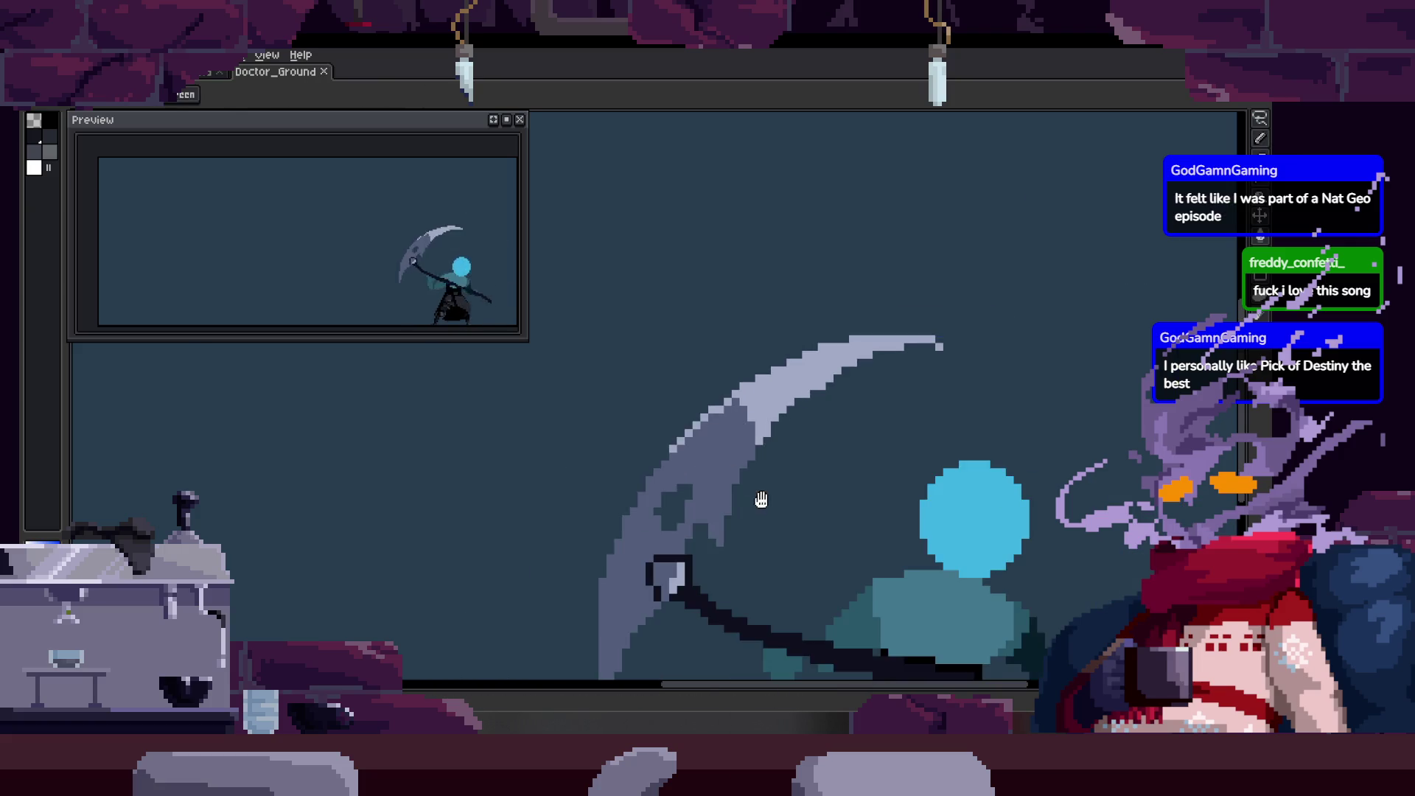
scroll(660, 451, "down", 1)
scroll(659, 452, "right", 2)
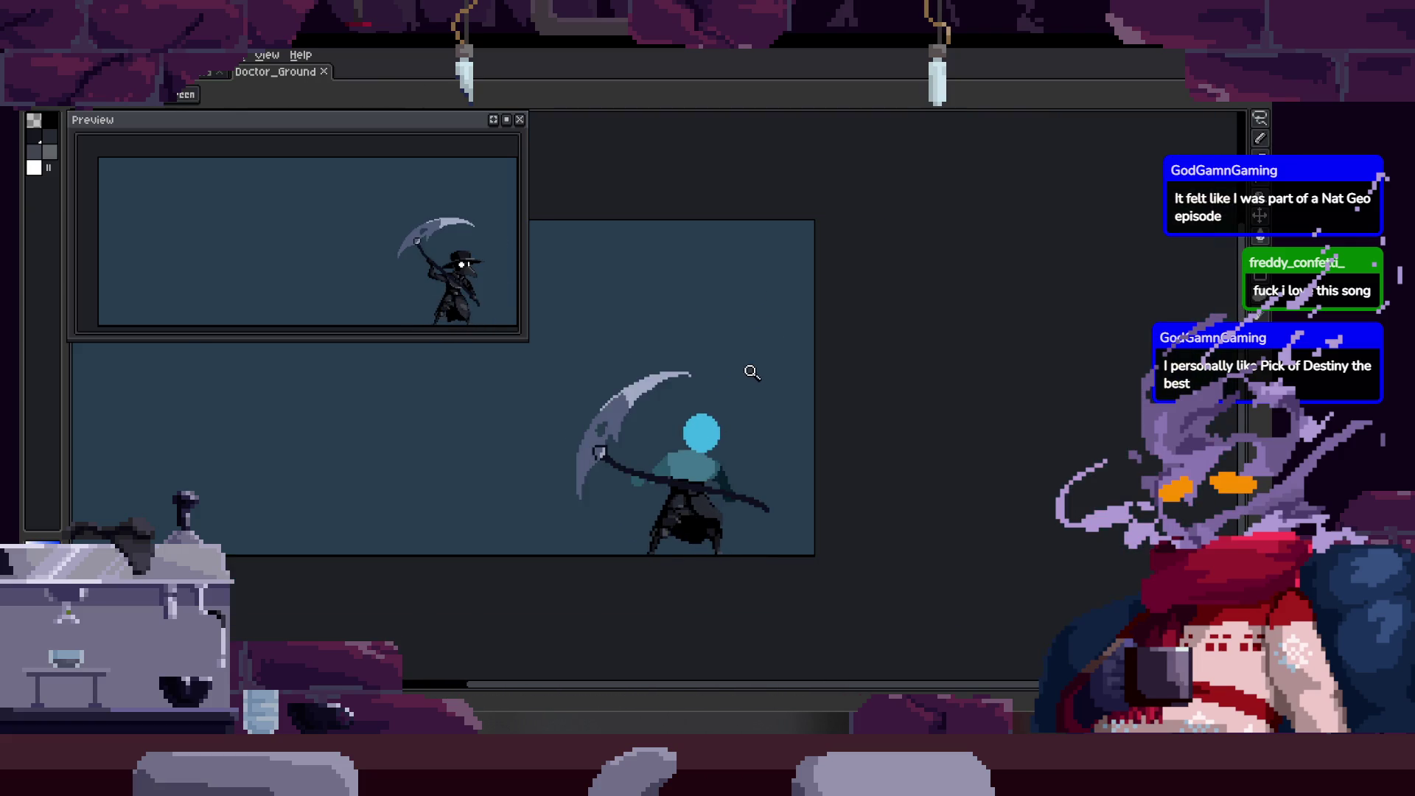
scroll(666, 387, "up", 2)
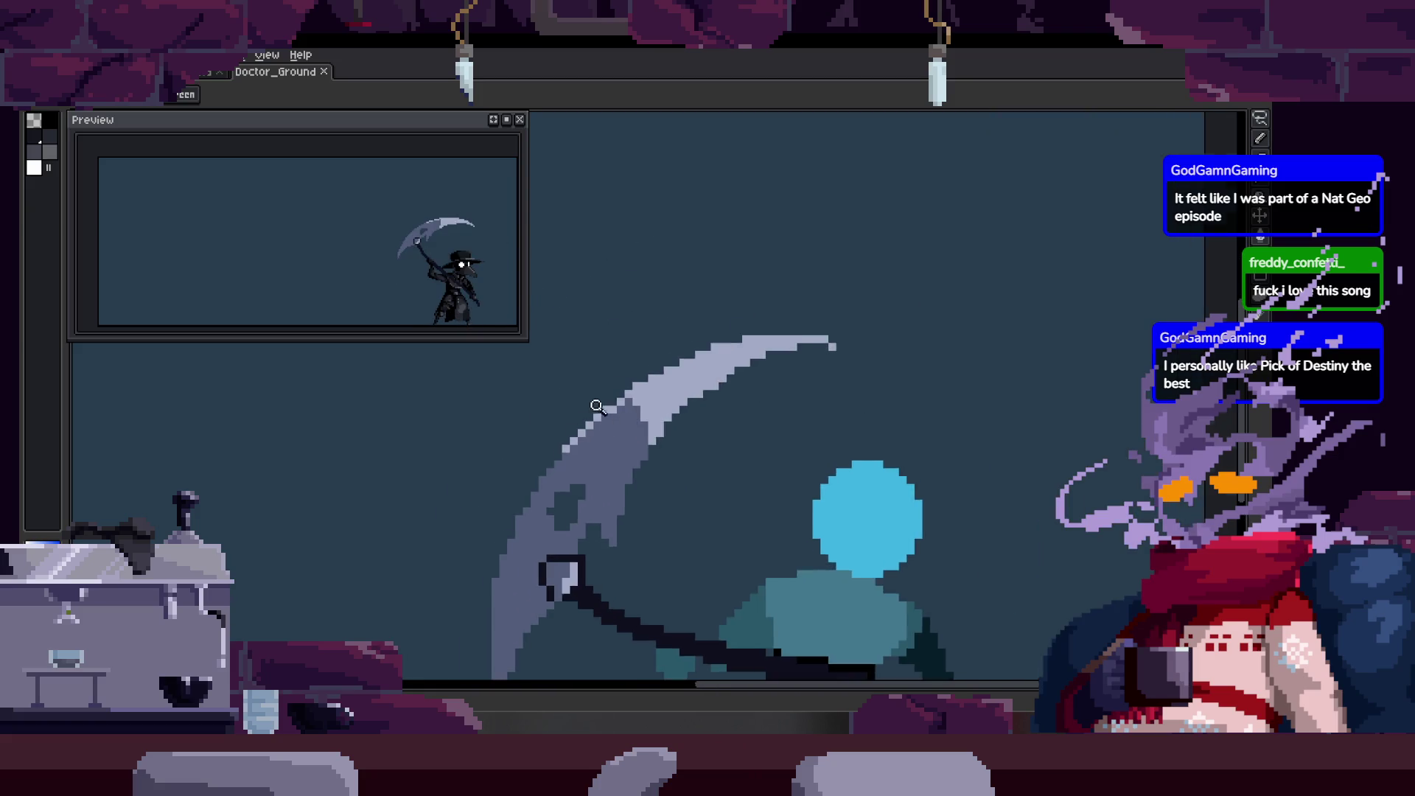
scroll(642, 404, "up", 1)
scroll(661, 426, "down", 1)
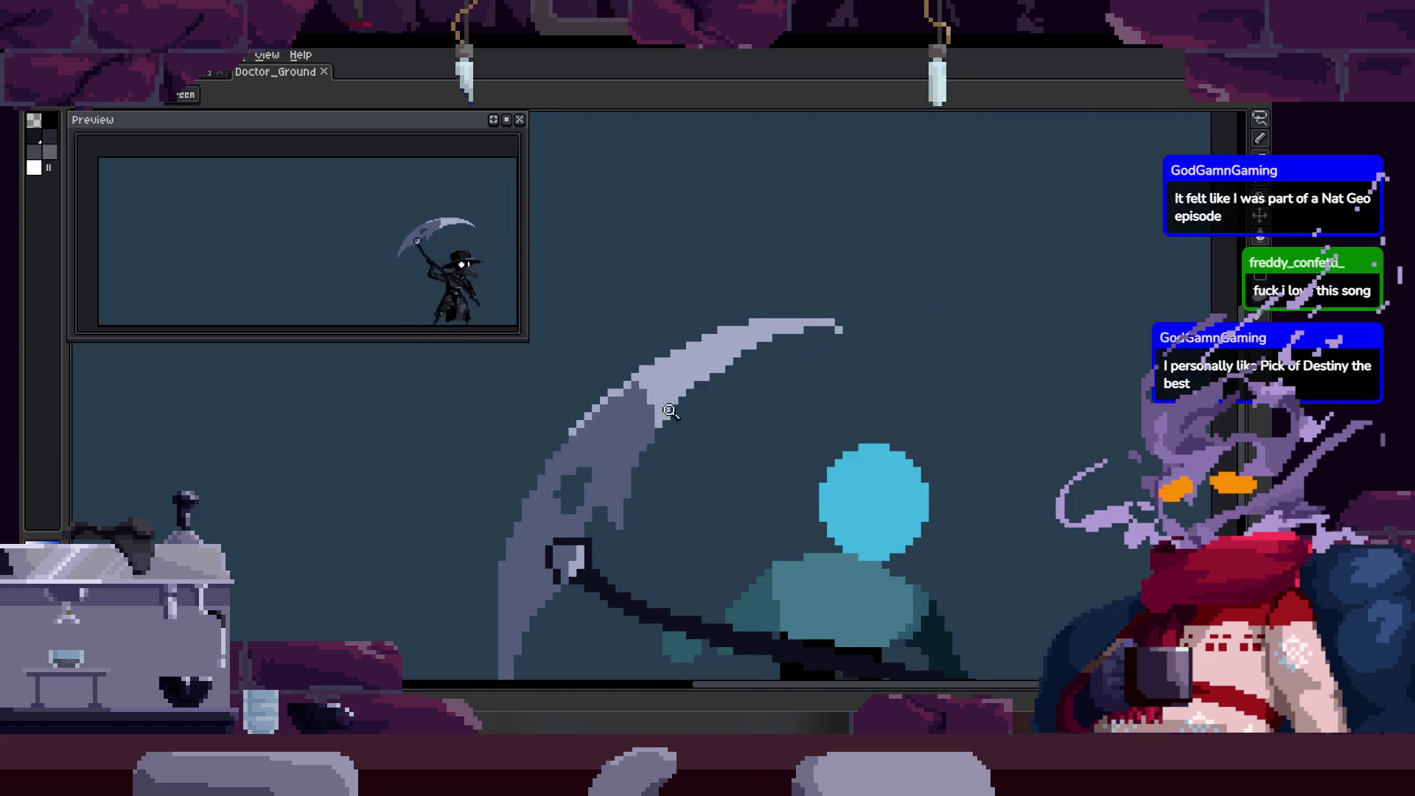
scroll(697, 345, "up", 2)
scroll(658, 419, "down", 2)
scroll(708, 442, "down", 1)
scroll(746, 438, "down", 1)
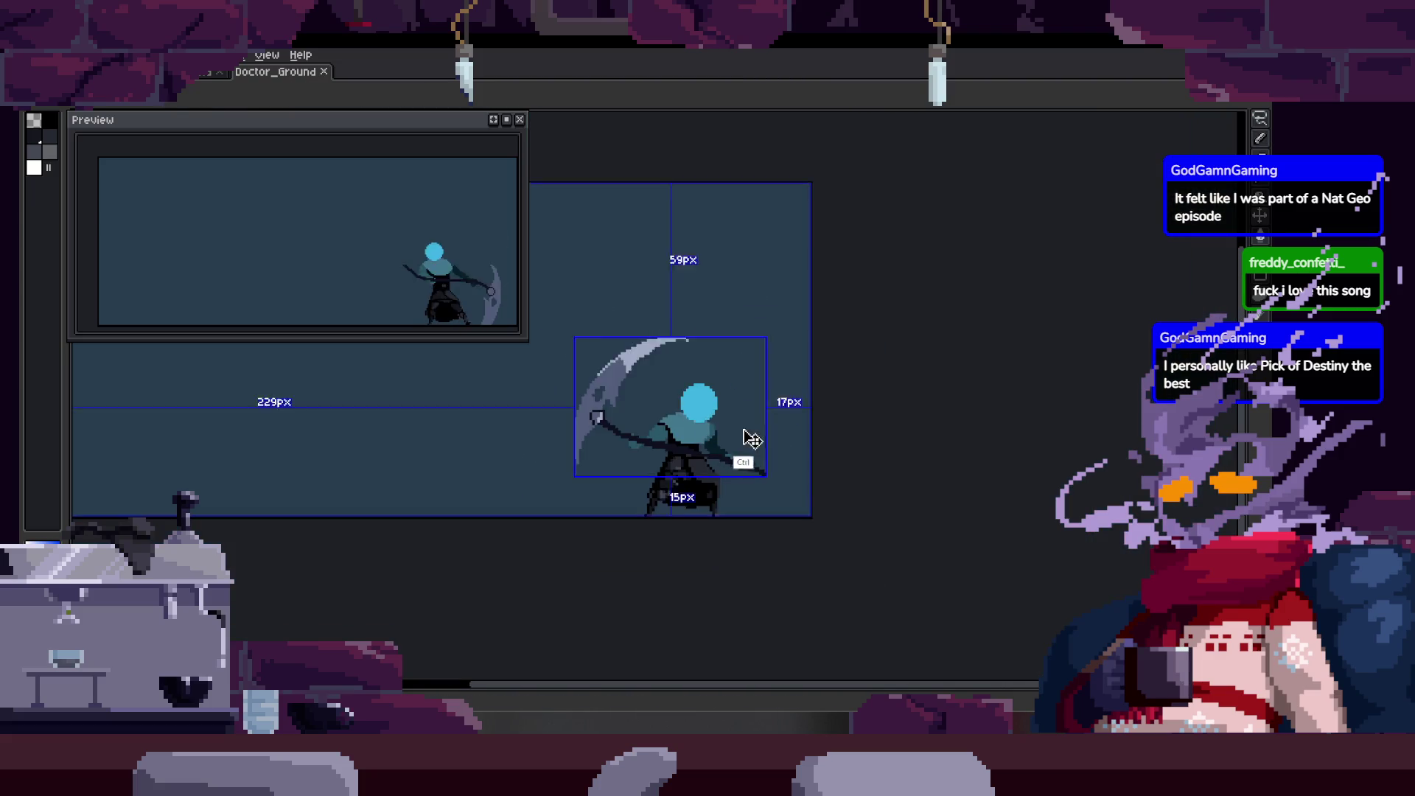
scroll(746, 440, "up", 1)
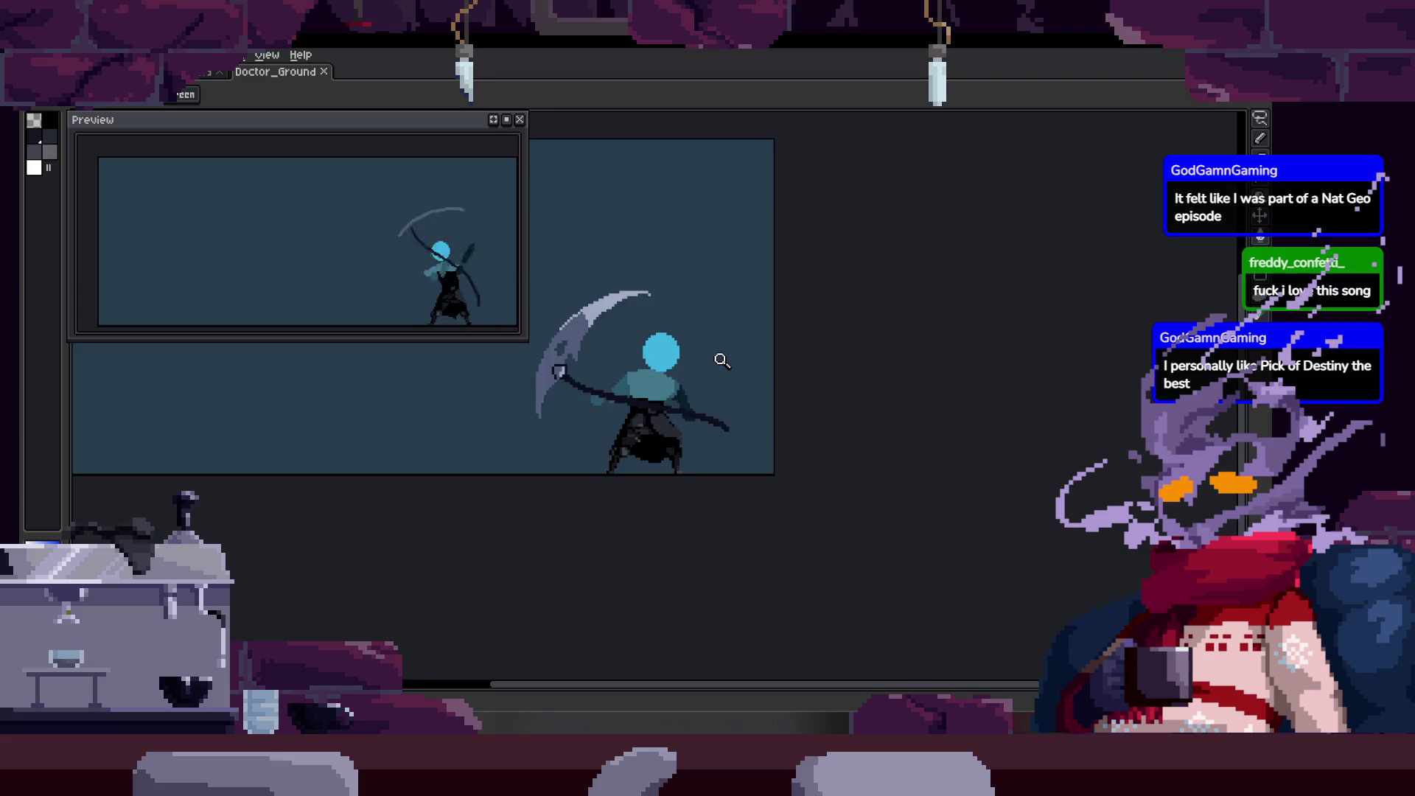
scroll(721, 359, "up", 1)
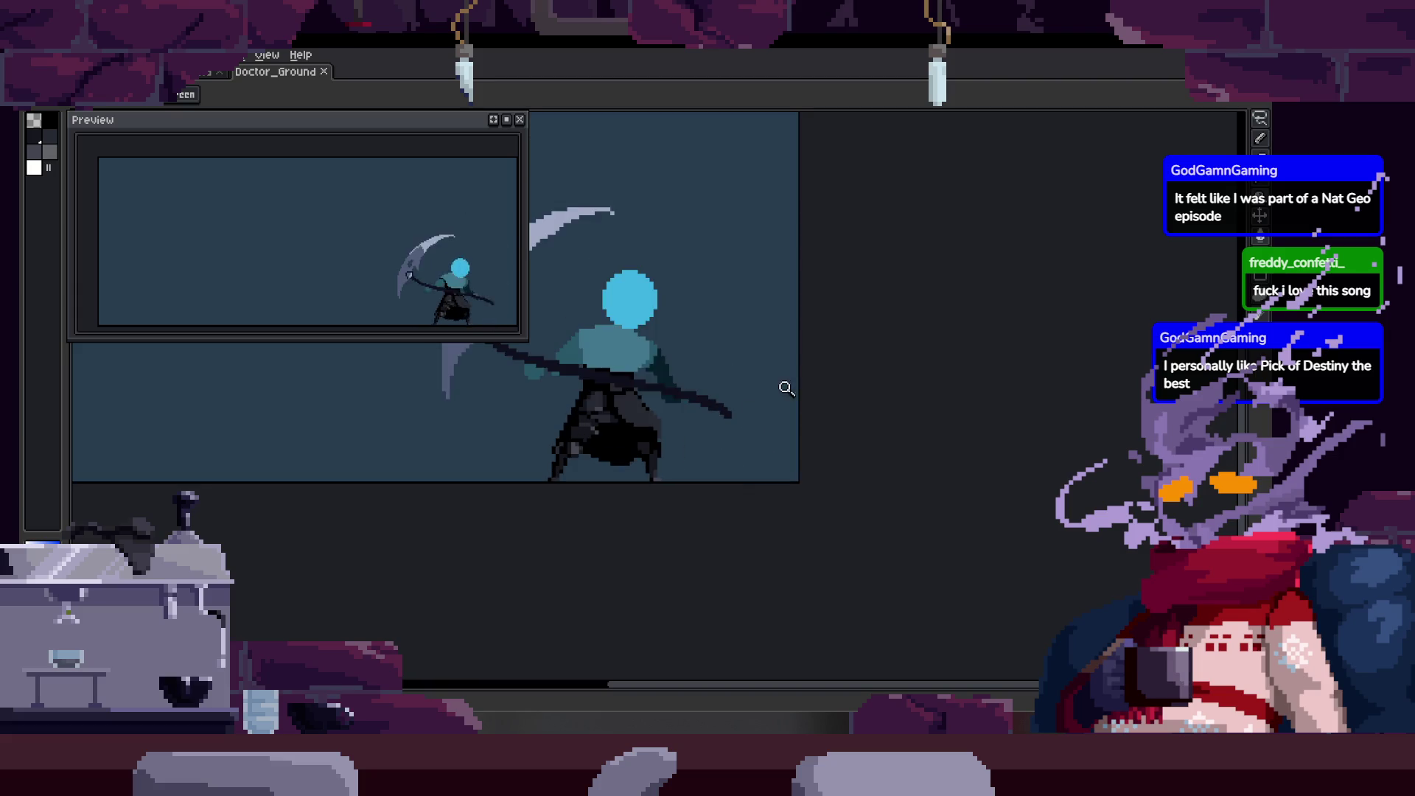
scroll(773, 387, "up", 1)
scroll(709, 409, "up", 3)
scroll(697, 420, "down", 3)
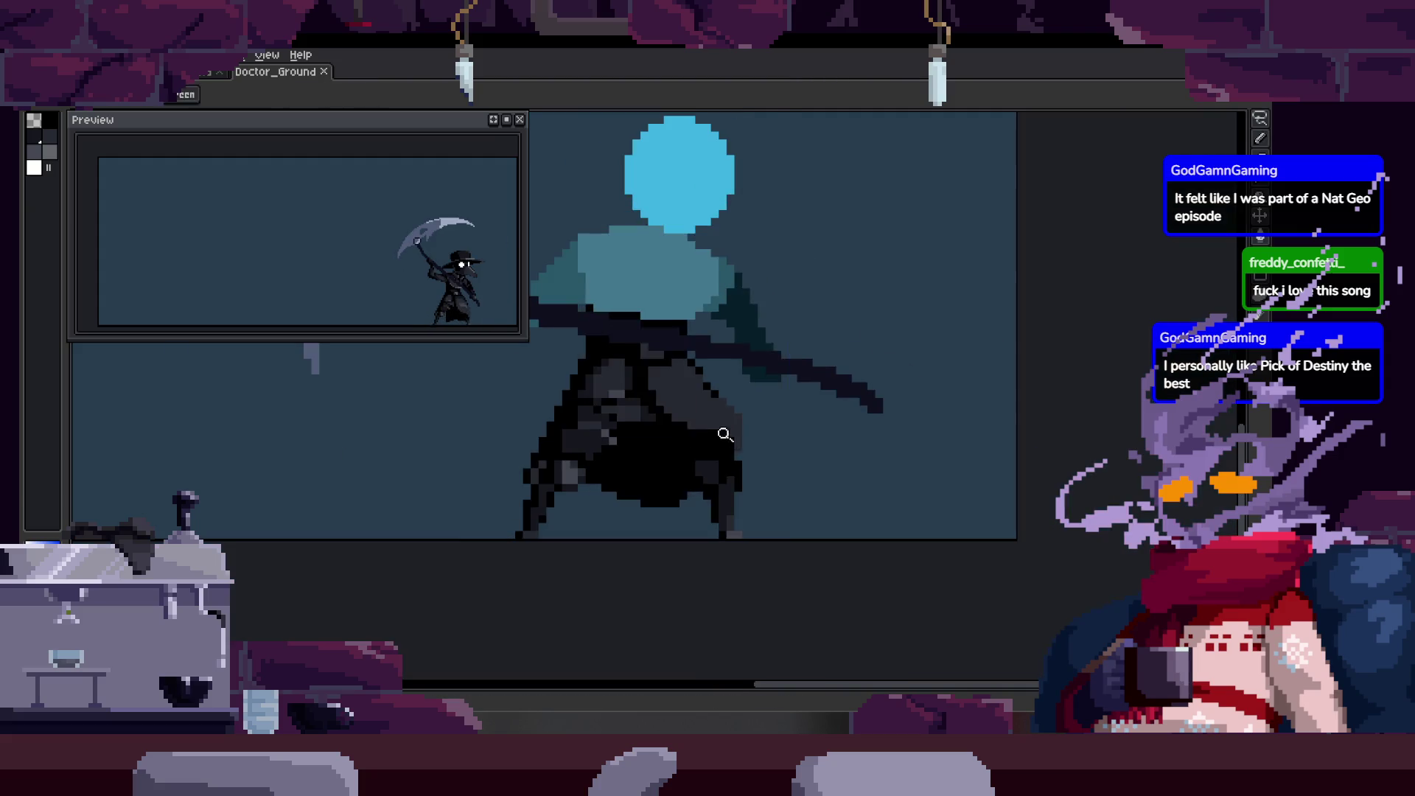
scroll(764, 375, "down", 1)
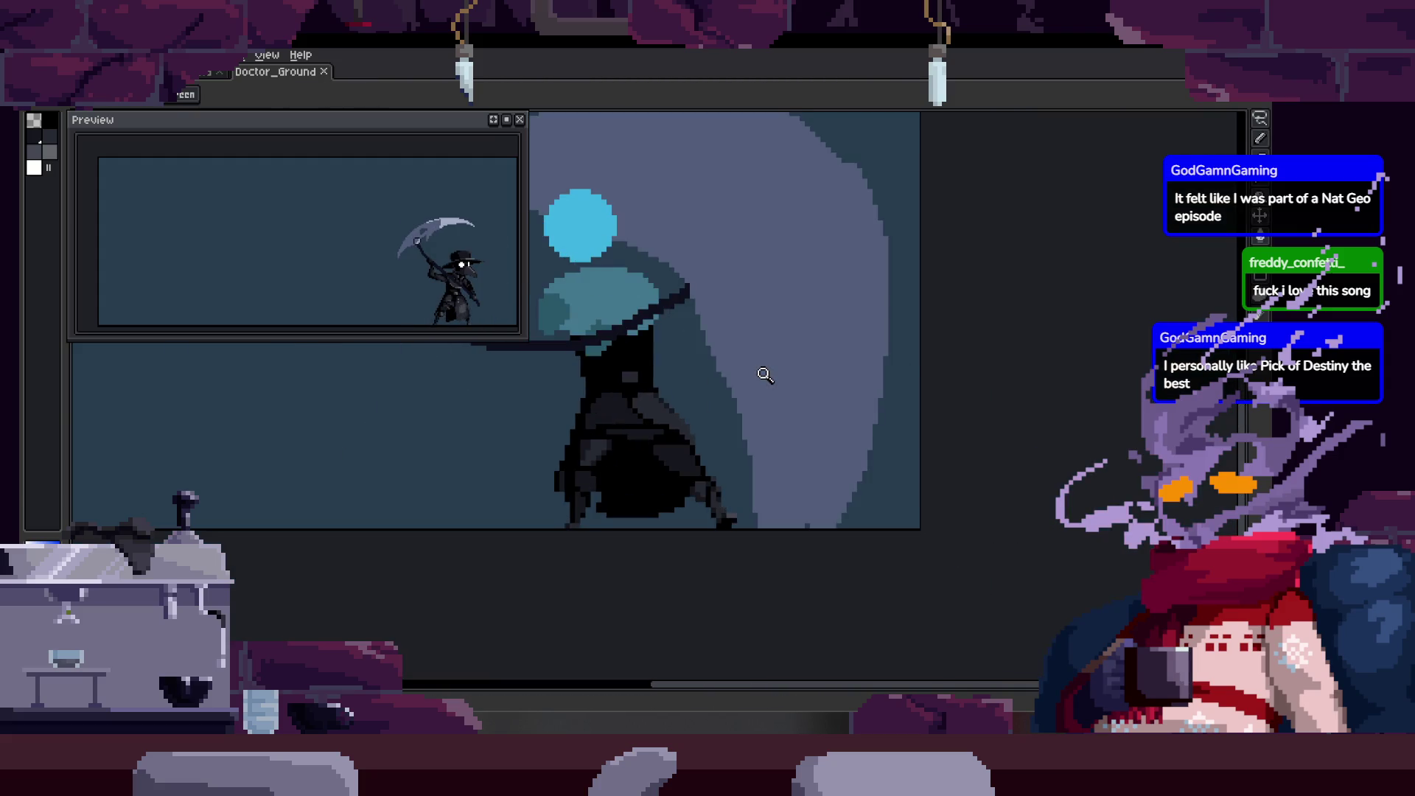
Zoom in on the body and show the finished plague-doctor frame for comparison.
key("z")
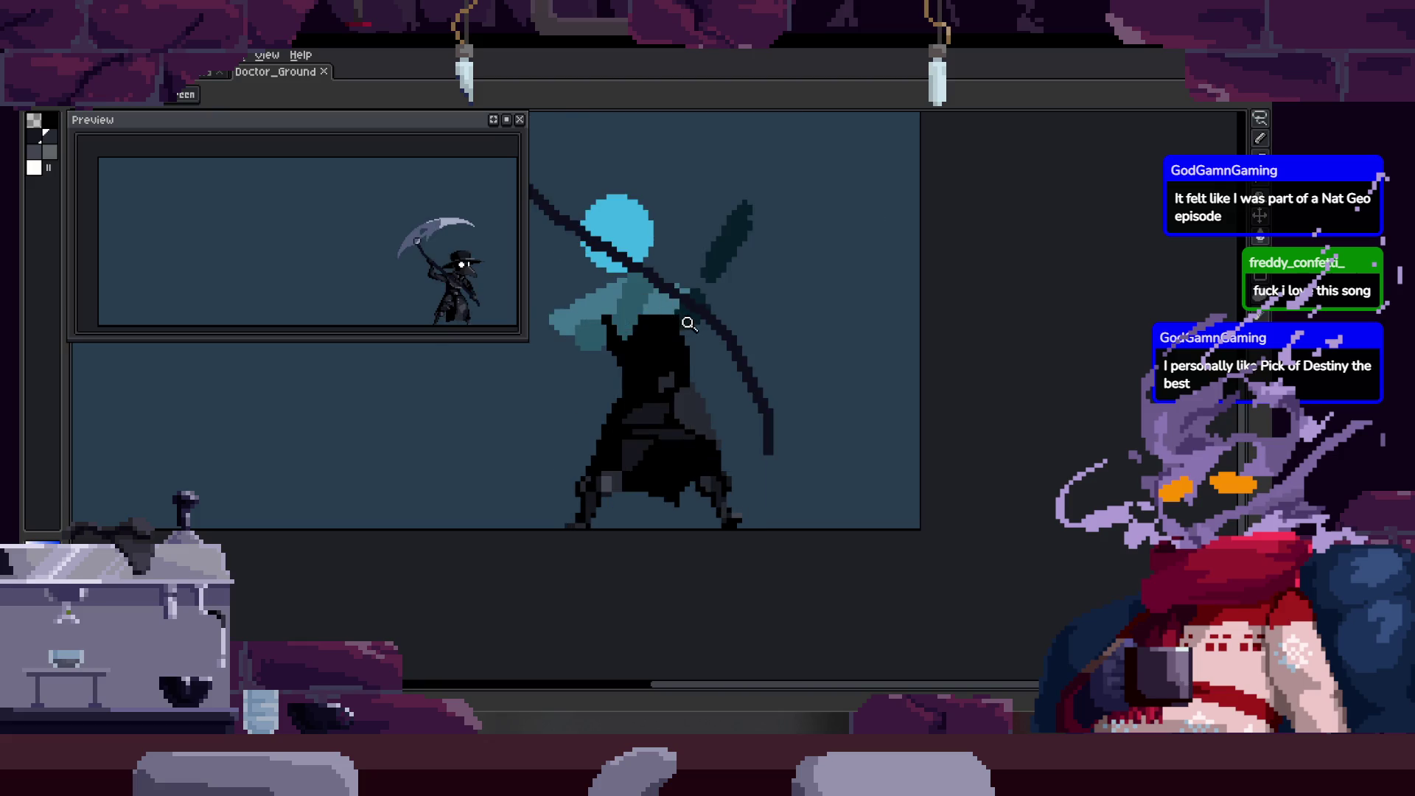
left_click(731, 345)
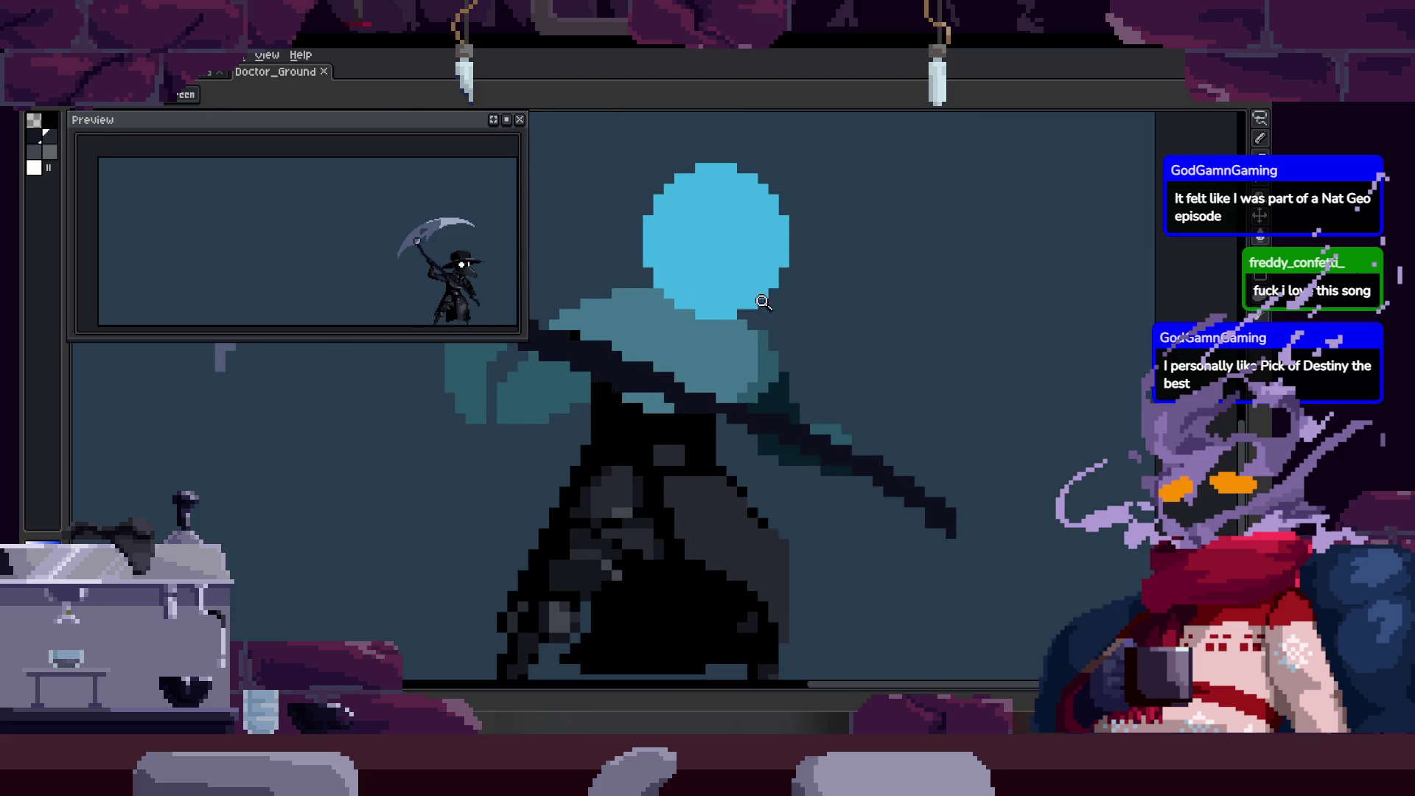
key("b")
key("ctrl+z")
key("ctrl+z")
key("ctrl+z")
key("ctrl+z")
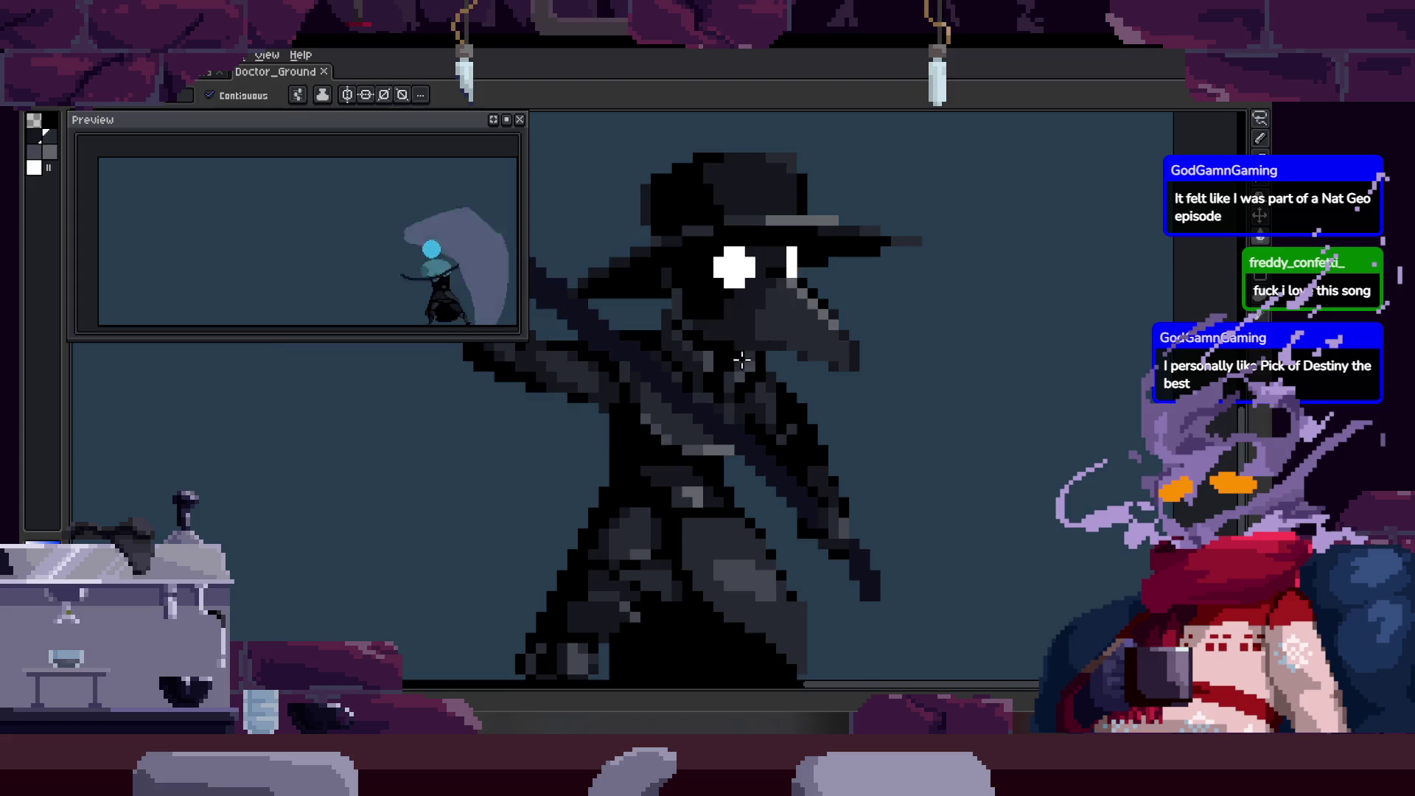
scroll(709, 357, "up", 2)
scroll(669, 367, "up", 2)
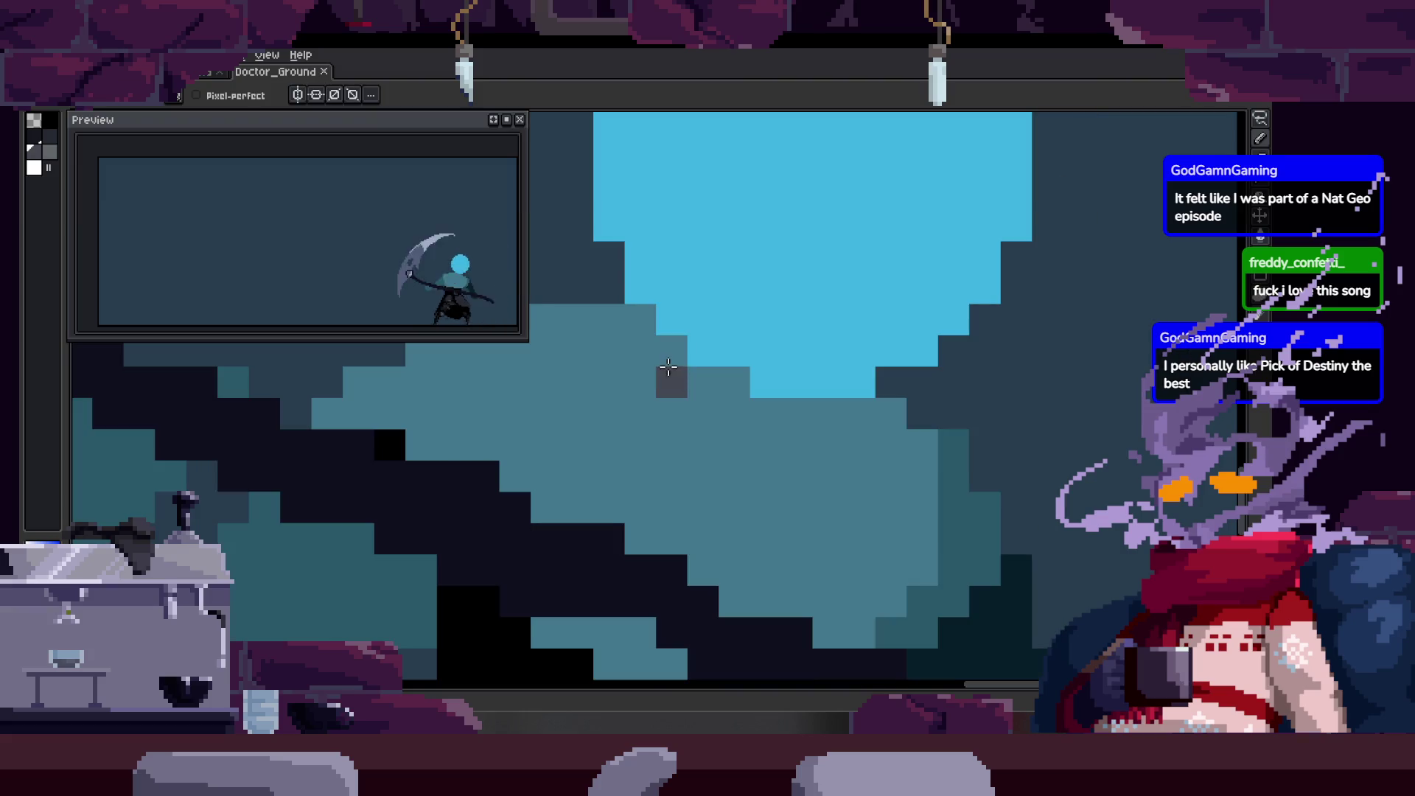
Switch to the dark-headed attack frame and zoom in on the doctor's head.
key("ctrl+z")
key("ctrl+z")
key("ctrl+z")
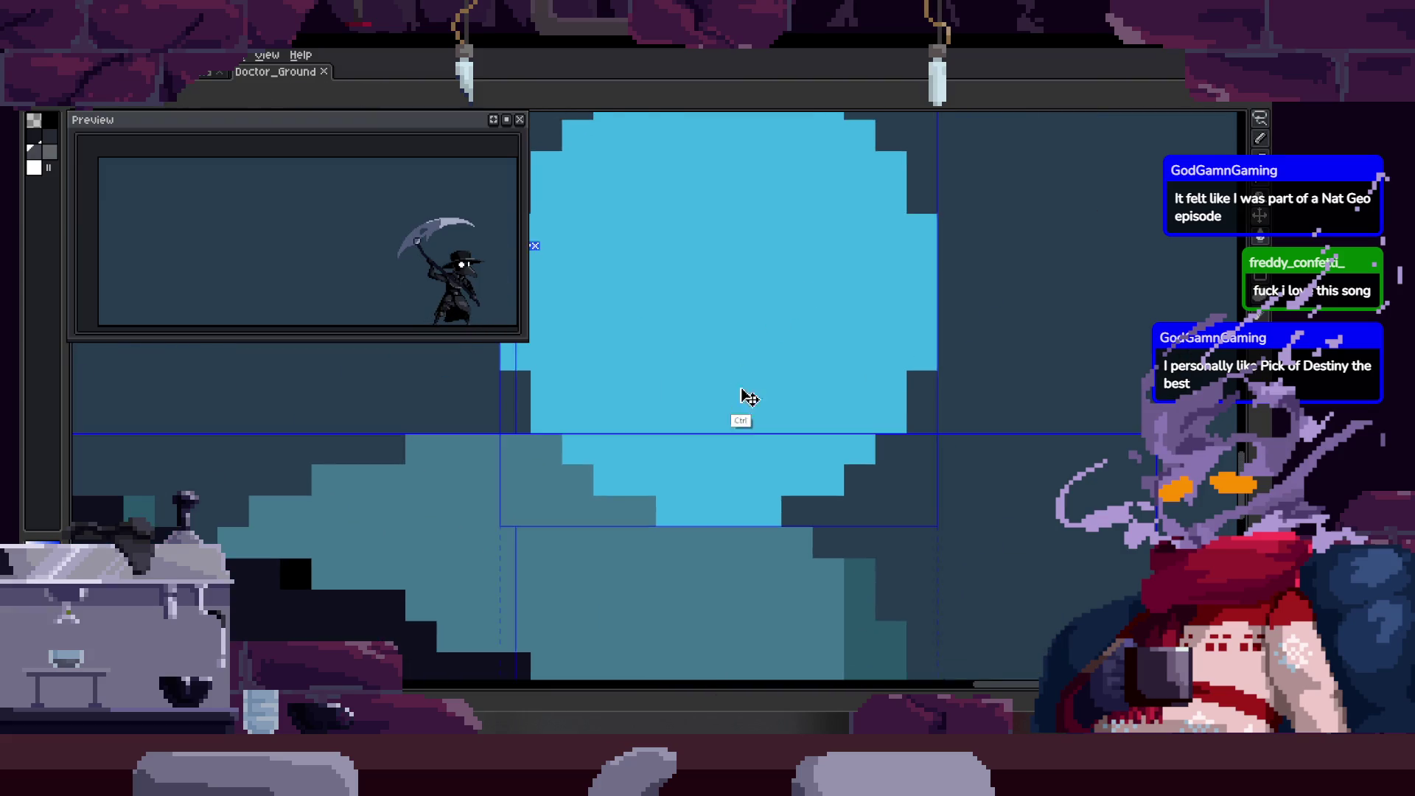
key("Tab")
key("Tab")
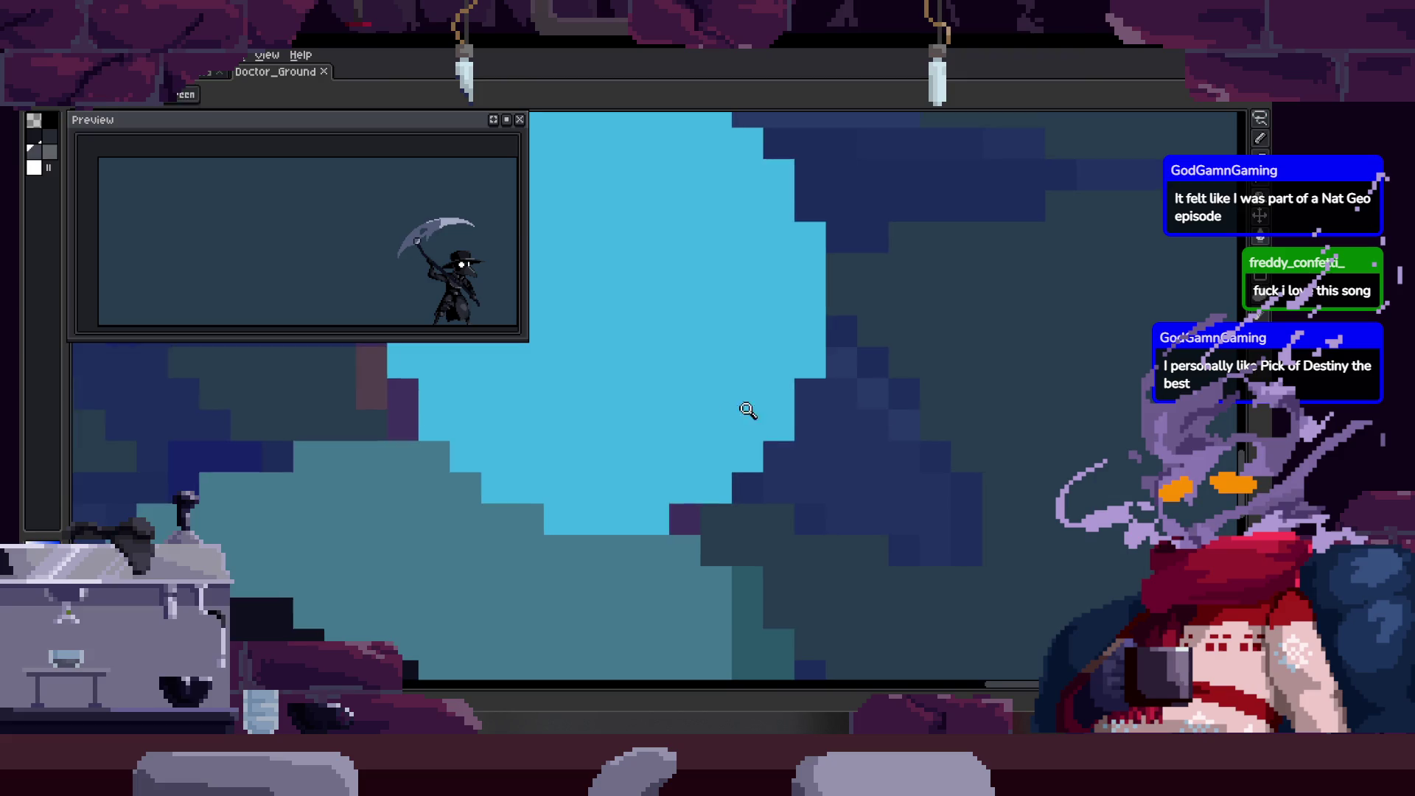
key("z")
scroll(741, 392, "down", 1)
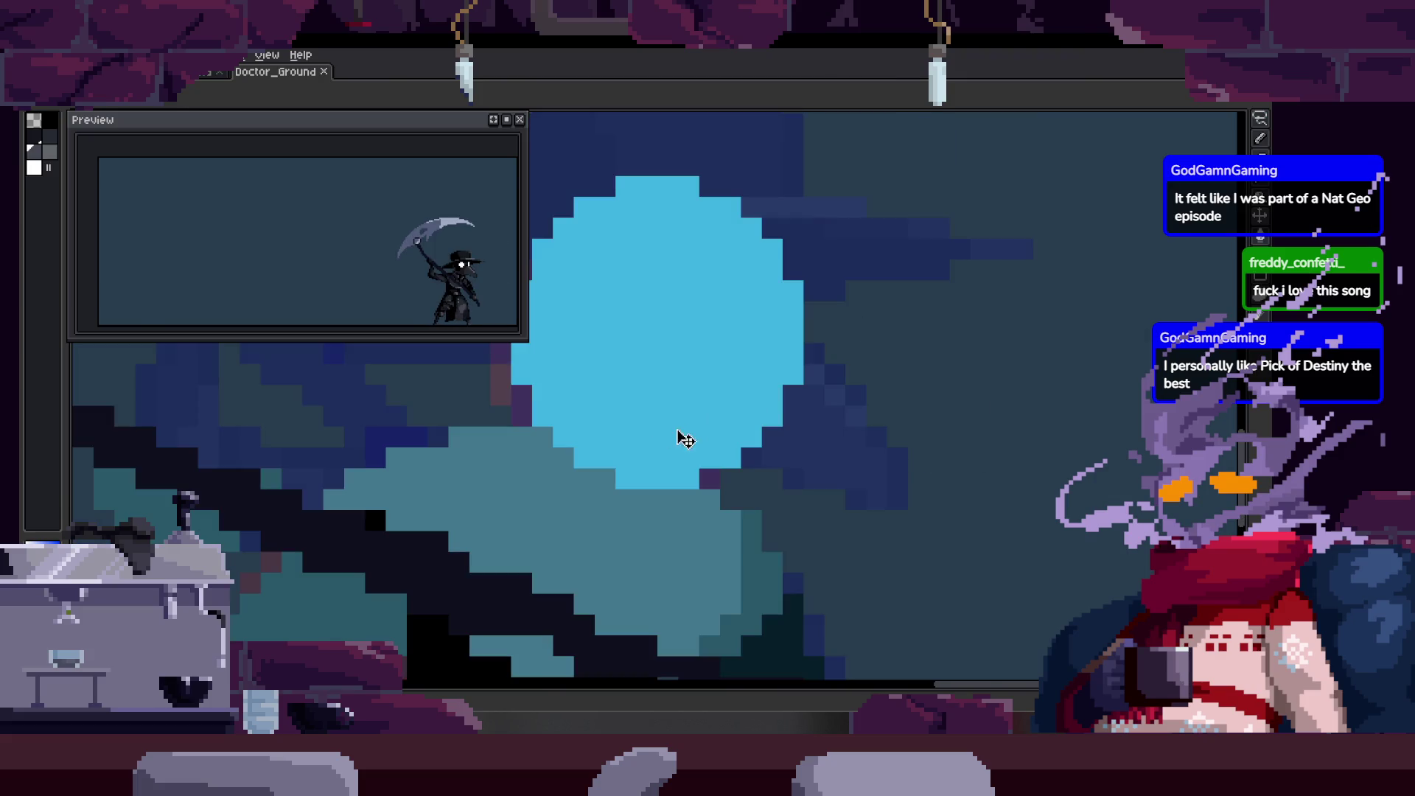
left_click(631, 444)
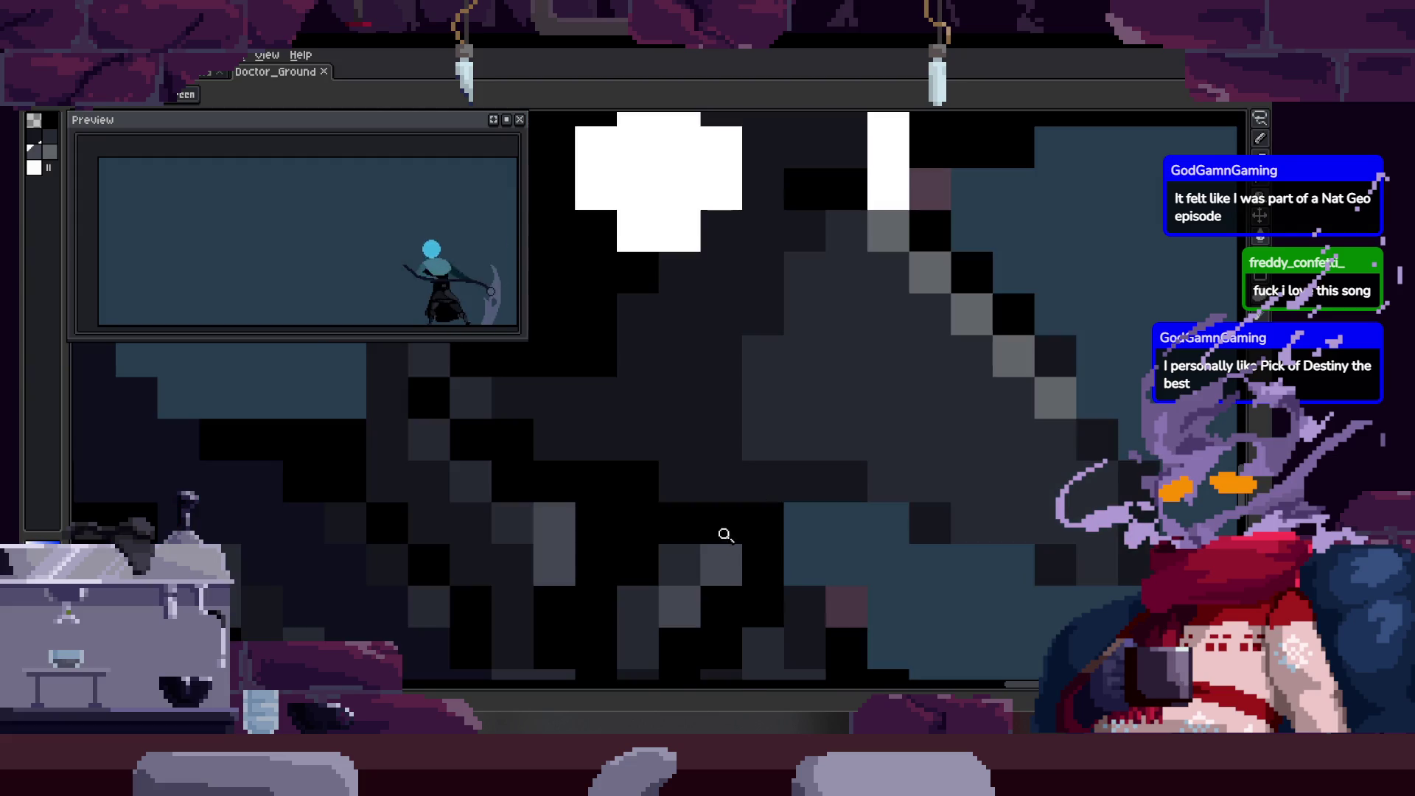
Paint light blue over the dark head and add a white cross-shaped eye.
key("b")
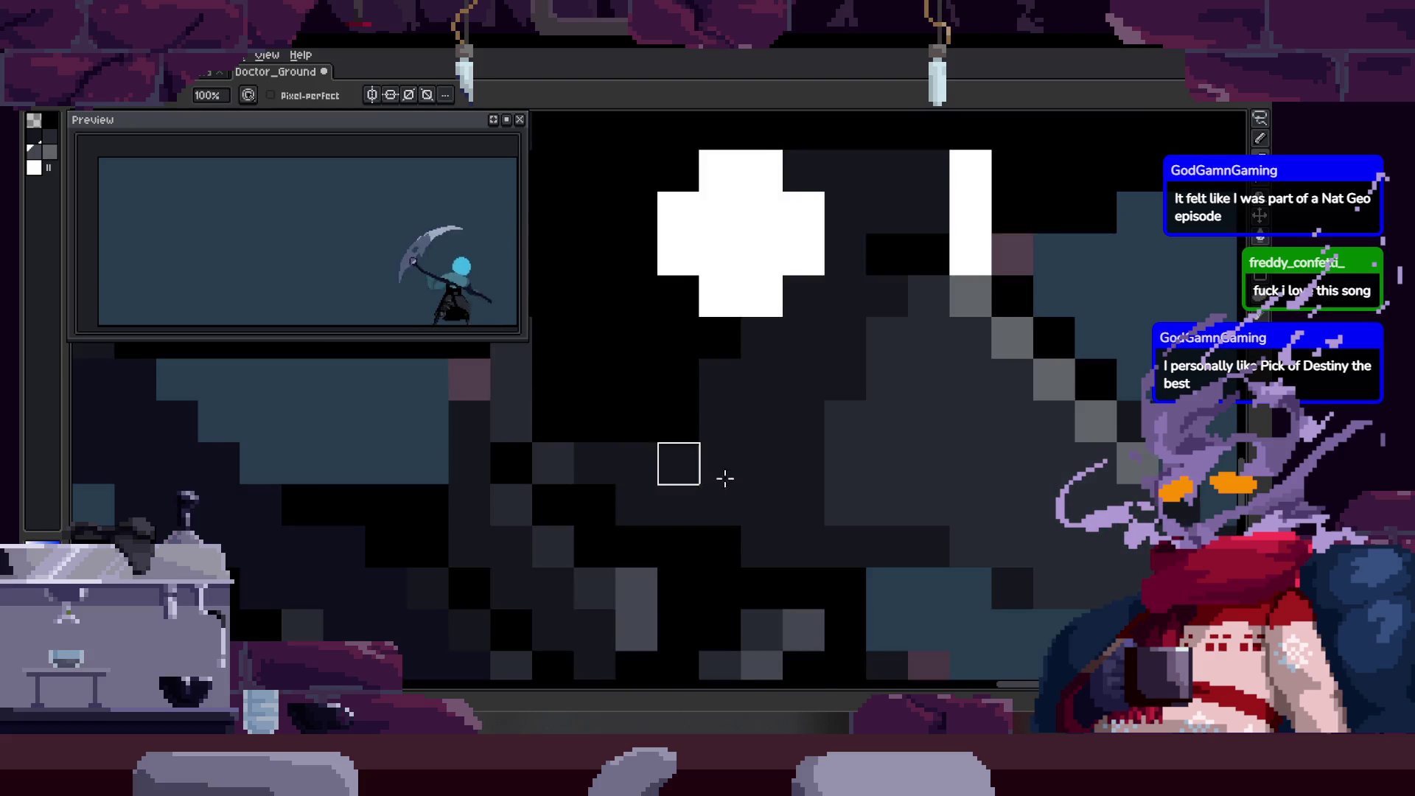
key("z")
key("b")
mouse_move(731, 442)
left_mouse_down()
mouse_move(822, 490)
mouse_move(895, 499)
left_mouse_up()
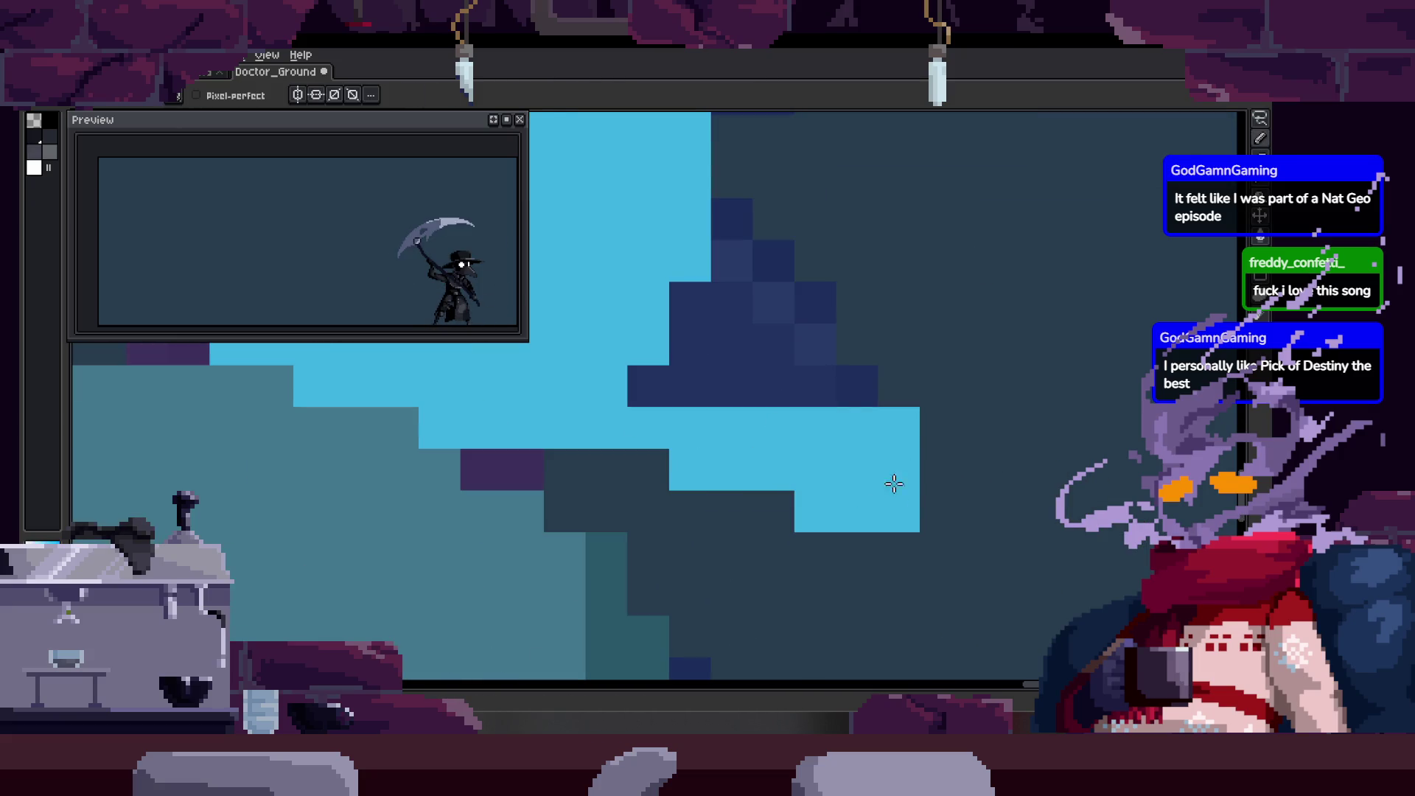
scroll(894, 499, "up", 2)
mouse_move(711, 306)
left_mouse_down()
mouse_move(803, 420)
mouse_move(802, 468)
mouse_move(689, 437)
left_mouse_up()
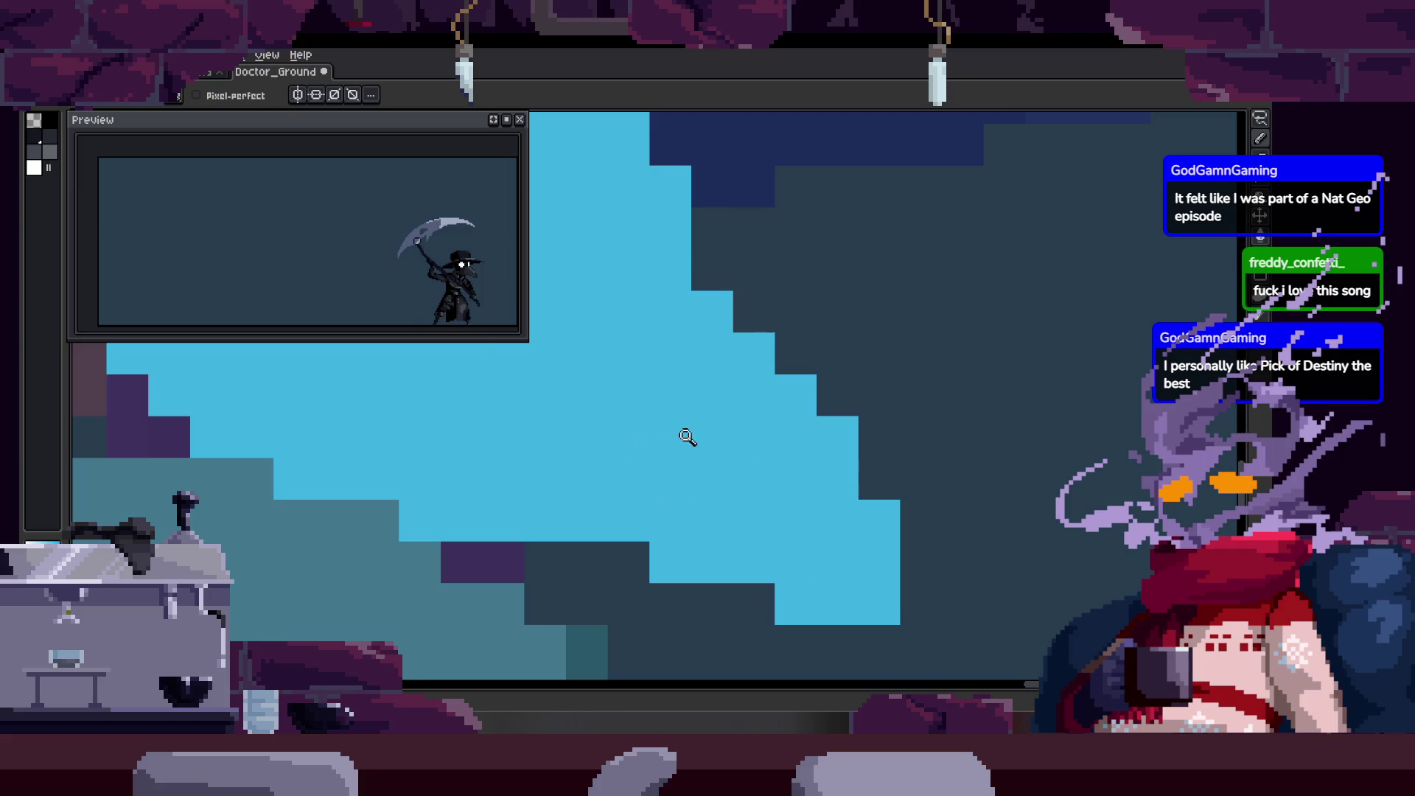
scroll(689, 436, "down", 3)
scroll(761, 306, "up", 4)
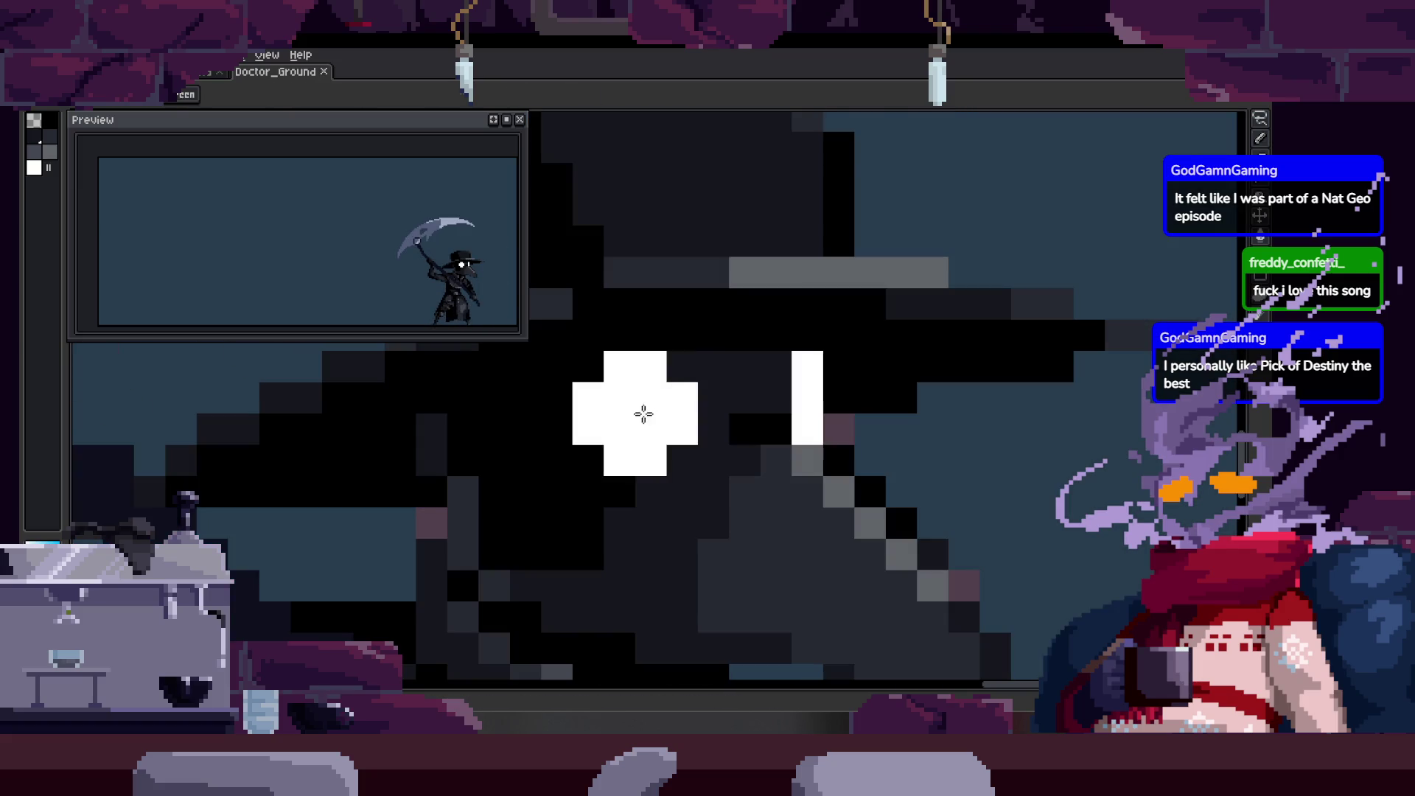
left_click(673, 369)
mouse_move(673, 369)
left_mouse_down()
mouse_move(612, 442)
mouse_move(668, 406)
mouse_move(724, 435)
left_mouse_up()
scroll(657, 414, "down", 2)
scroll(786, 386, "down", 2)
Zoom in around the eye and flip between adjacent frames to compare the head guide.
key("z")
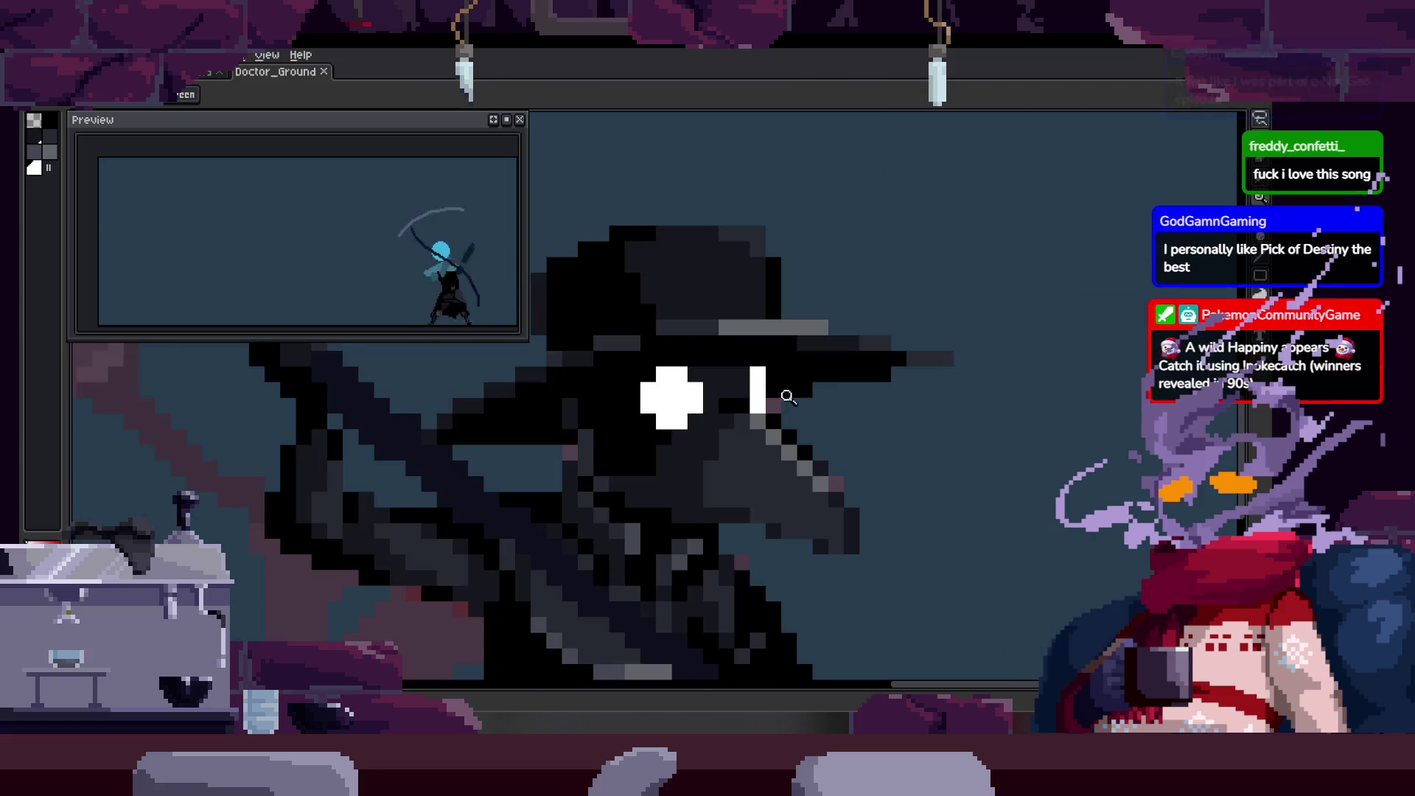
left_click(752, 391)
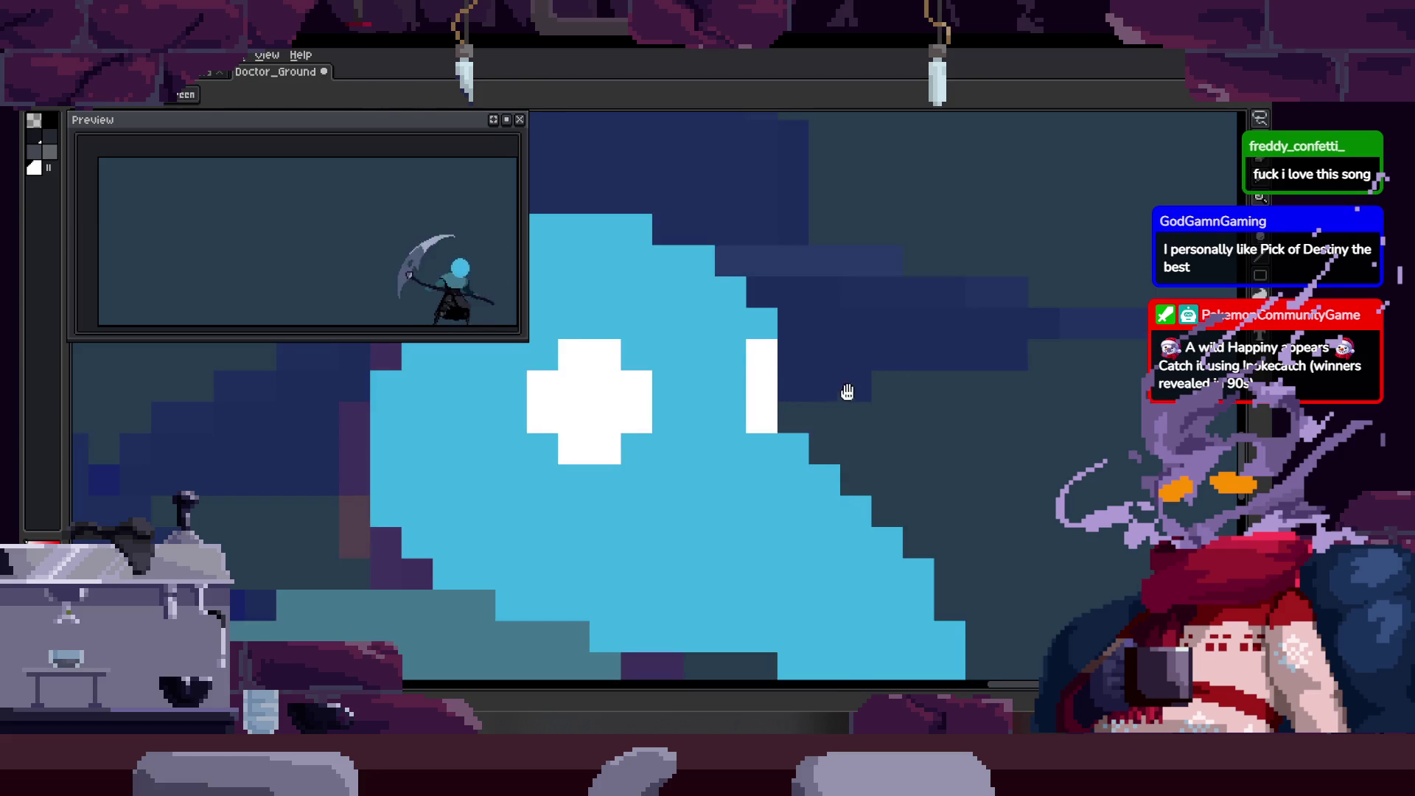
scroll(844, 400, "down", 3)
key("Left")
key("Right")
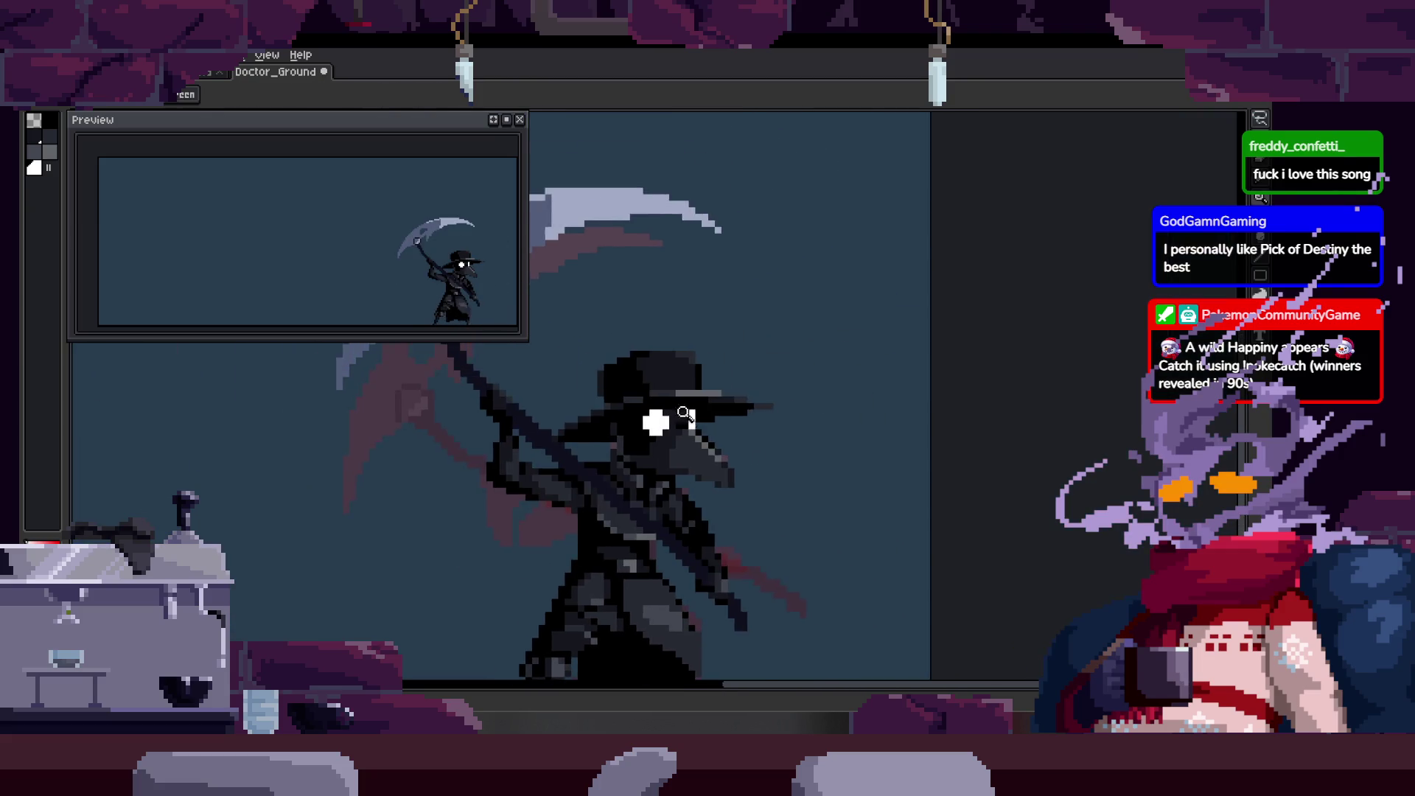
scroll(686, 418, "up", 3)
key("Left")
scroll(663, 420, "up", 1)
key("Right")
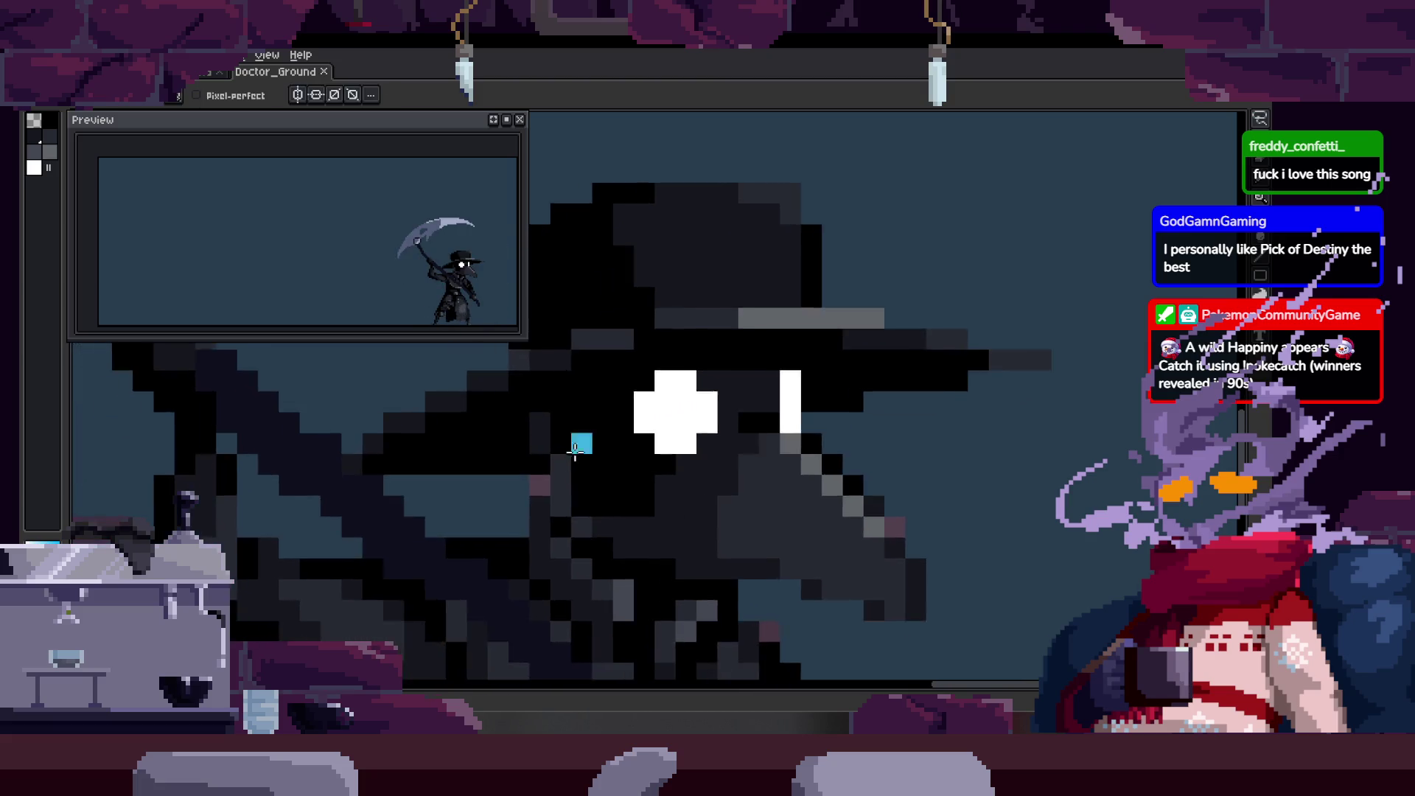
key("Left")
scroll(562, 459, "down", 1)
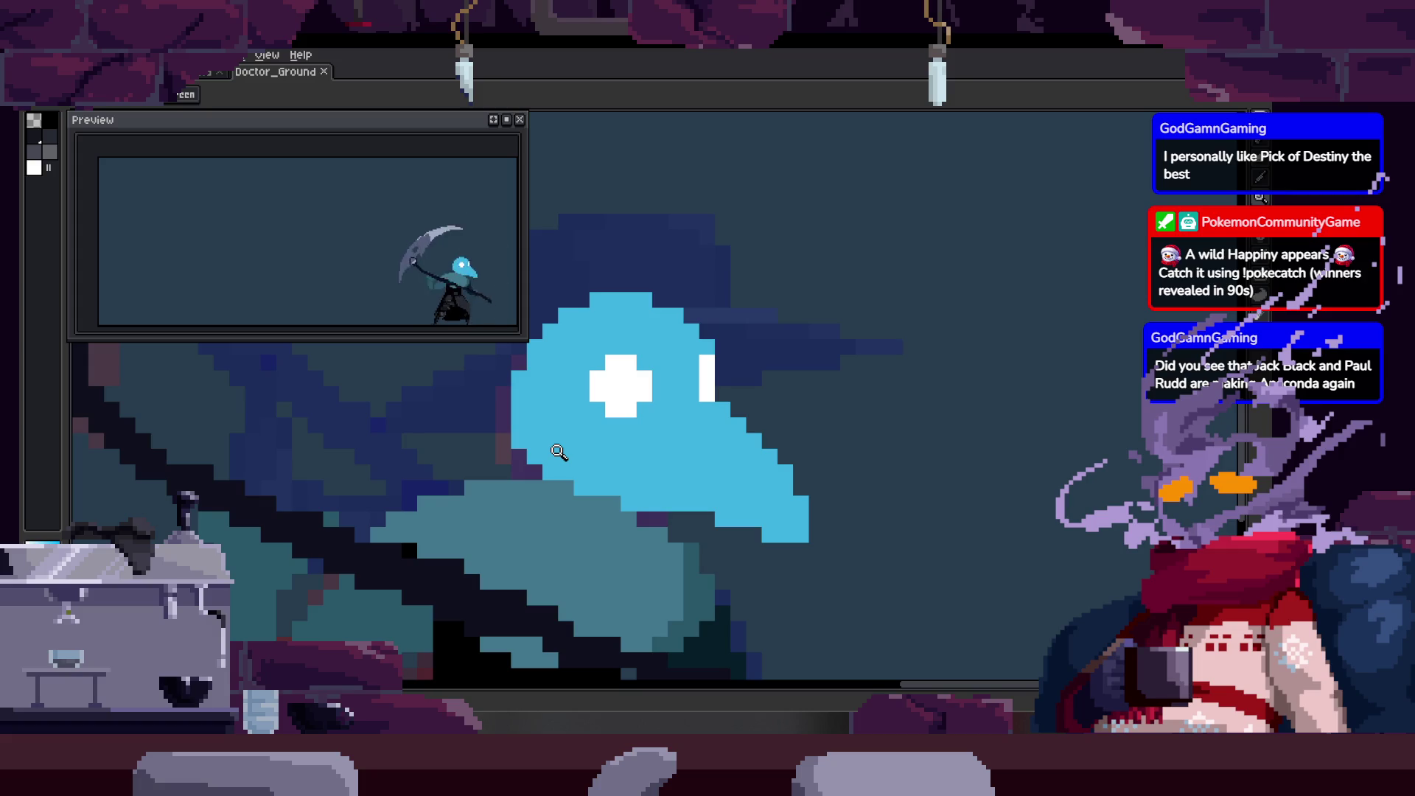
scroll(607, 364, "down", 1)
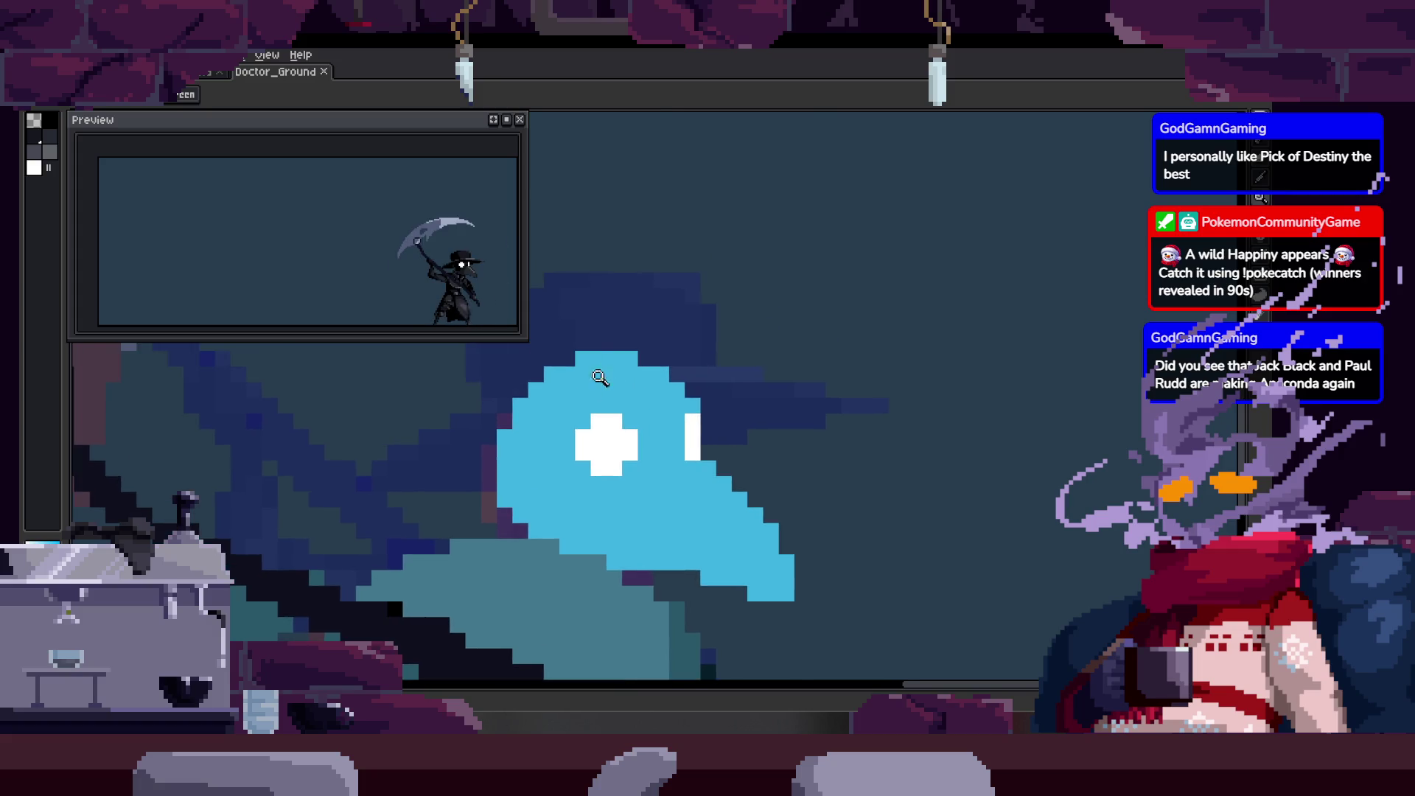
scroll(638, 354, "down", 1)
scroll(608, 386, "up", 2)
scroll(613, 383, "down", 1)
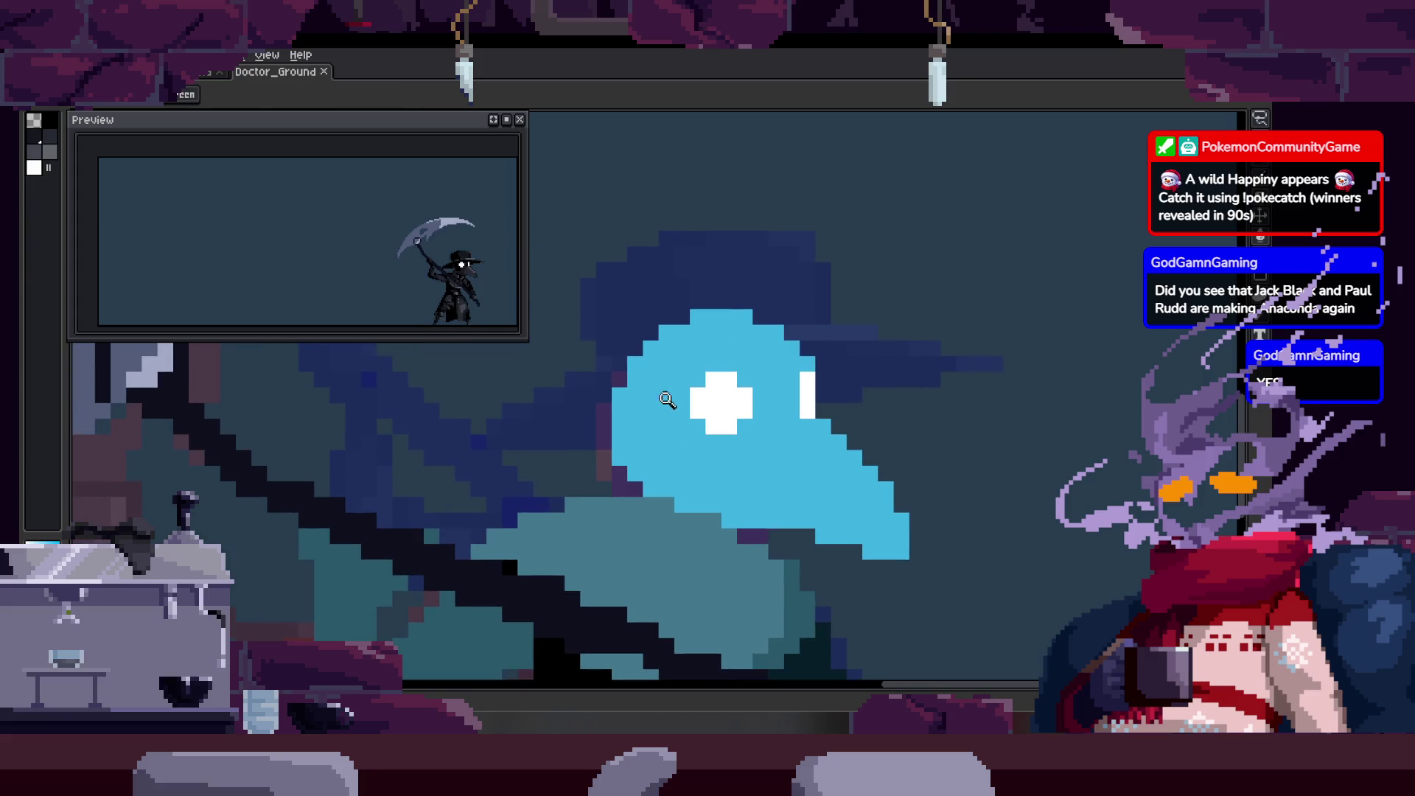
scroll(408, 439, "up", 1)
Zoom on the head while the animation advances to the two-eyed guide frame.
key("z")
scroll(464, 443, "down", 2)
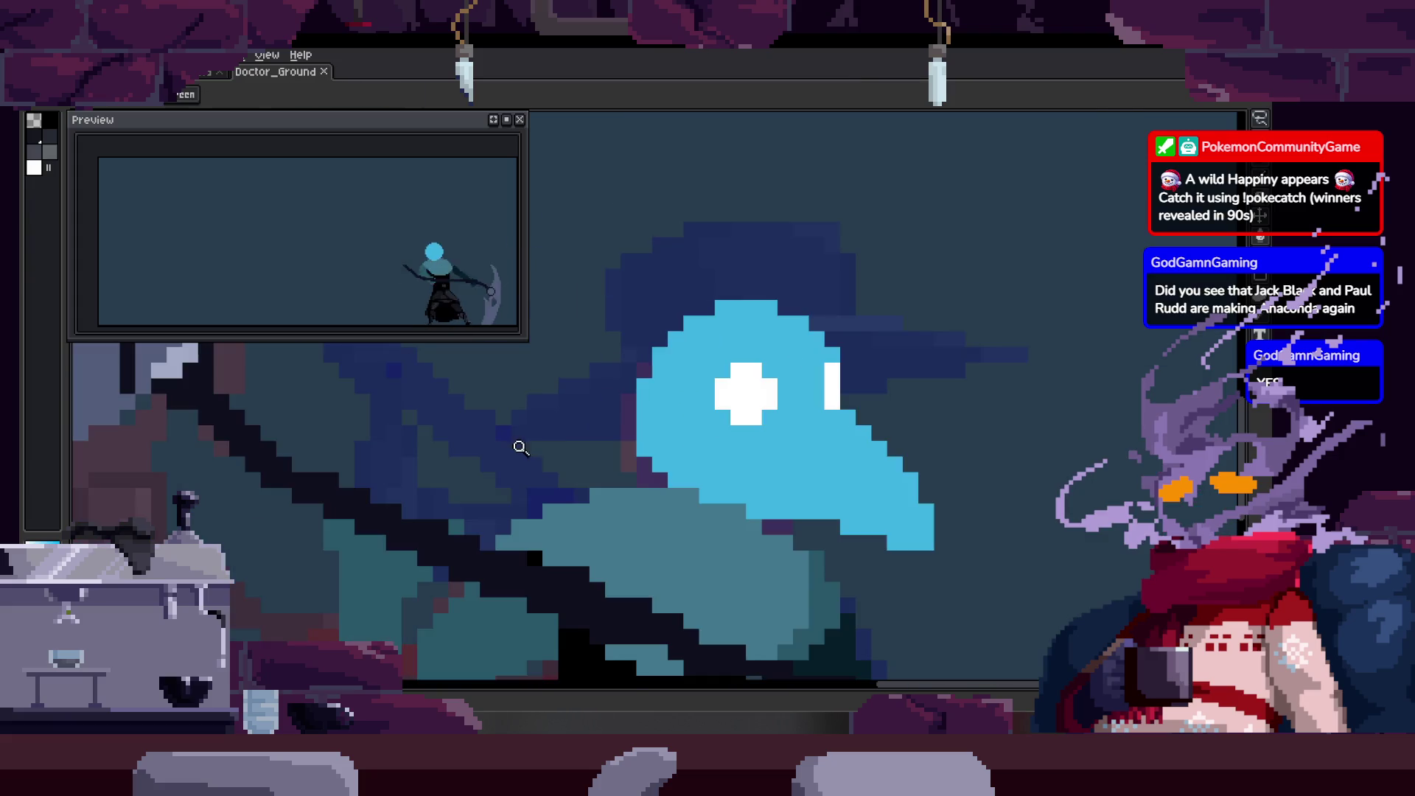
scroll(707, 444, "down", 1)
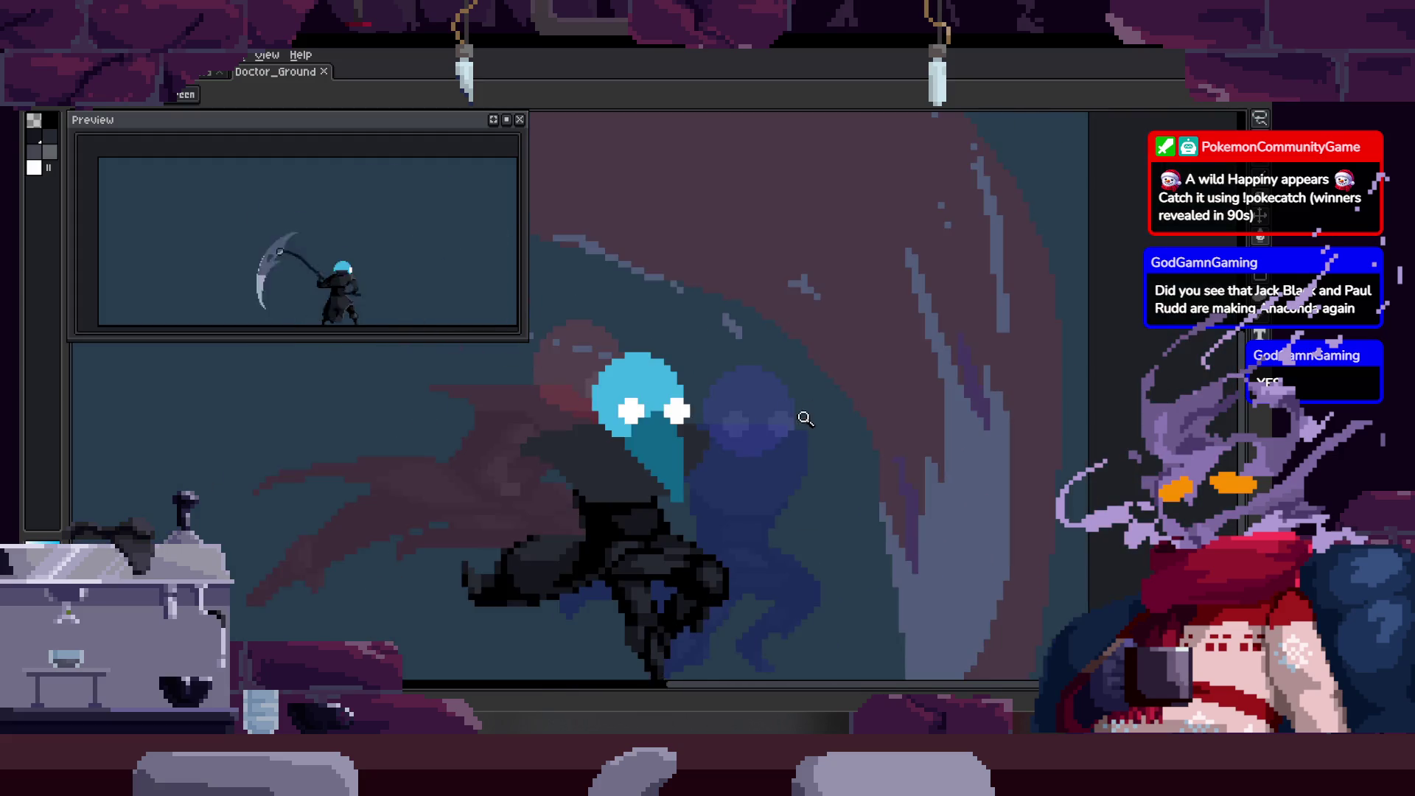
Save the sprite and frame the view on the blue head of this swing frame.
left_click_drag(647, 461, 752, 460)
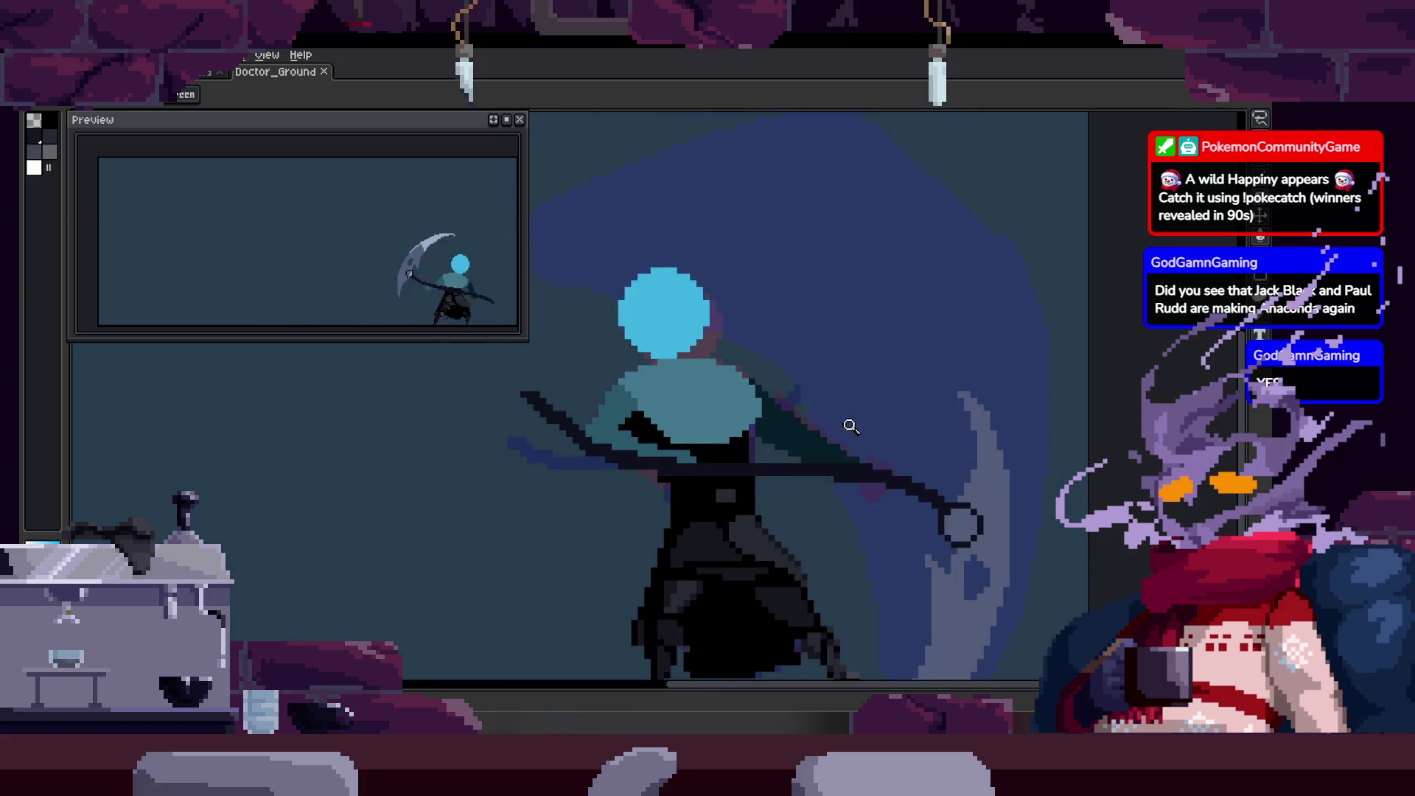
scroll(805, 406, "down", 1)
scroll(806, 406, "up", 3)
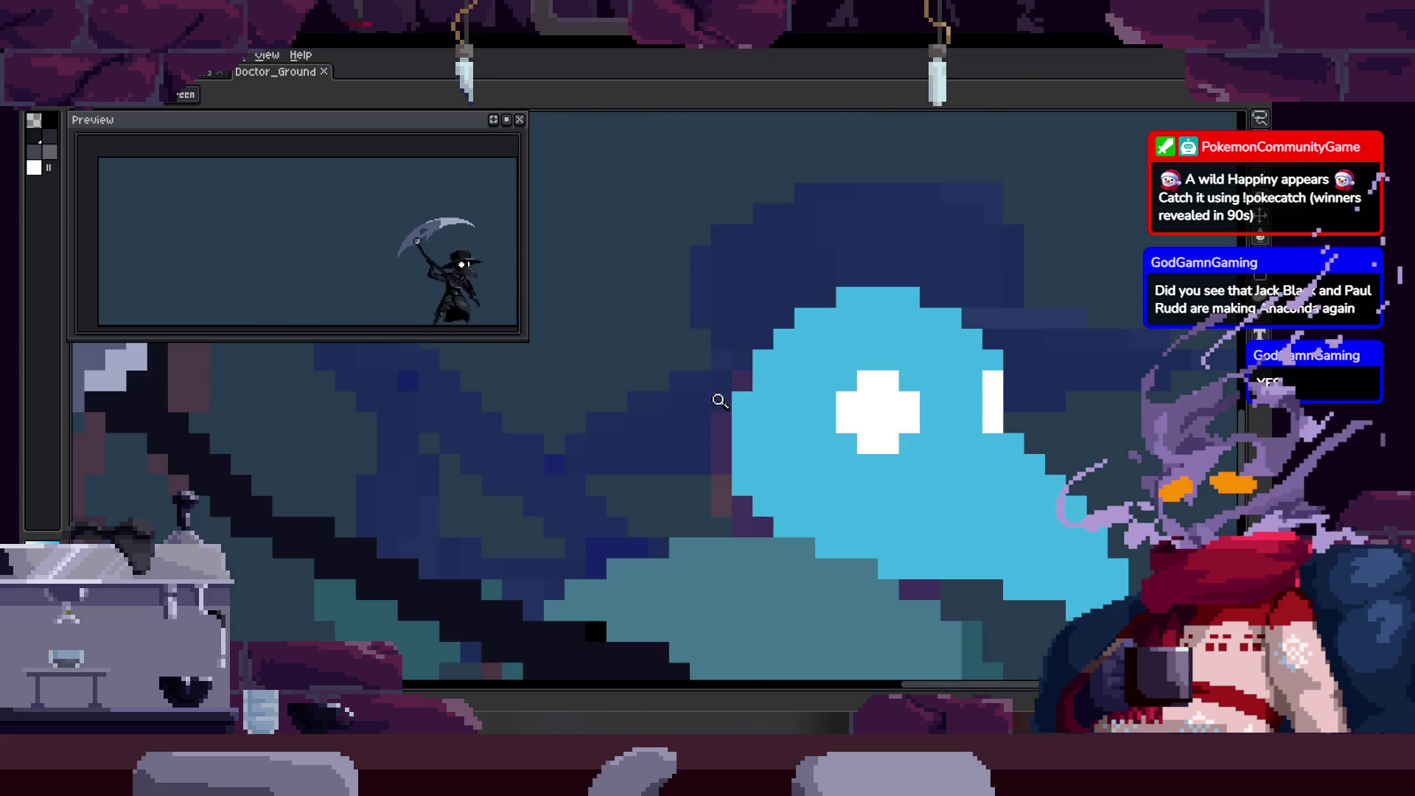
scroll(697, 455, "up", 1)
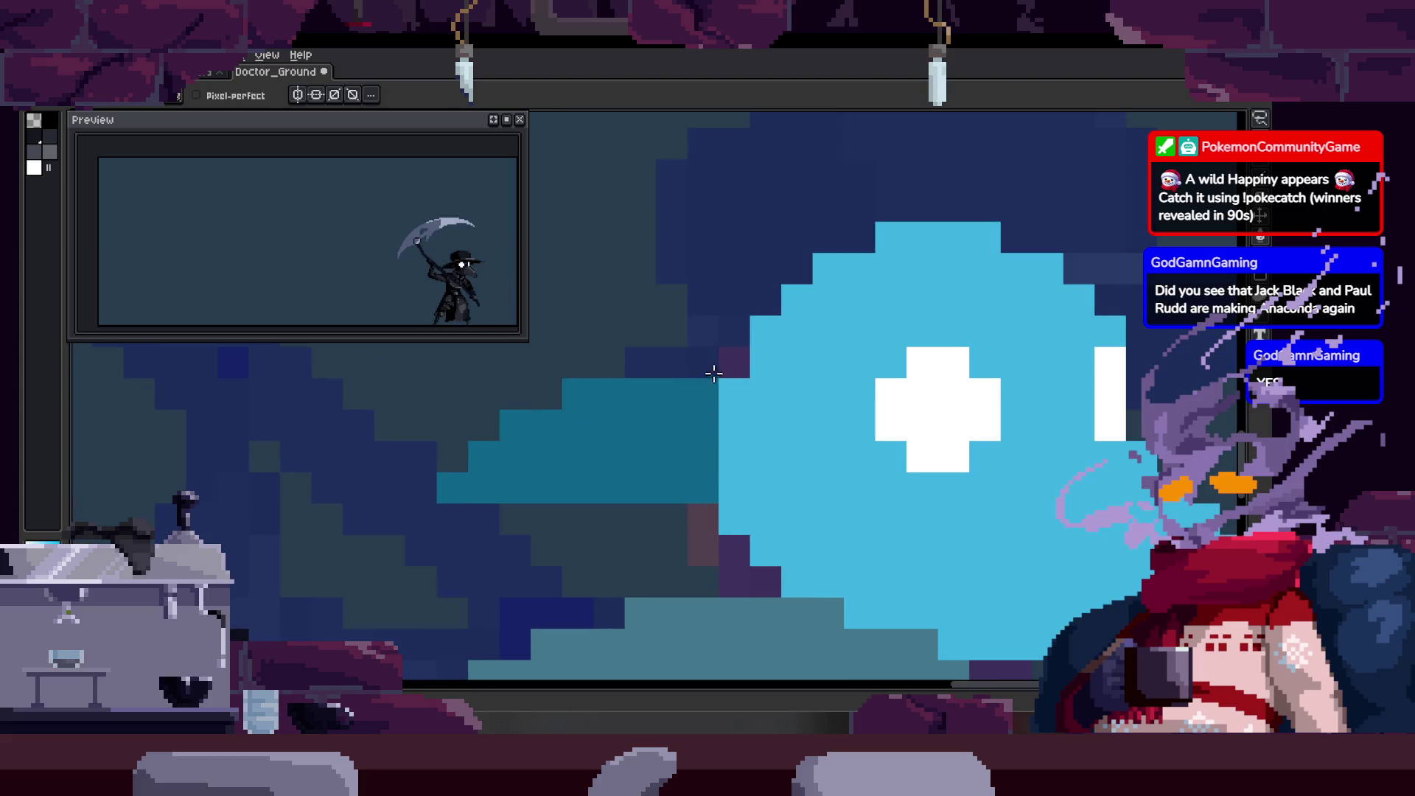
left_click_drag(733, 344, 632, 480)
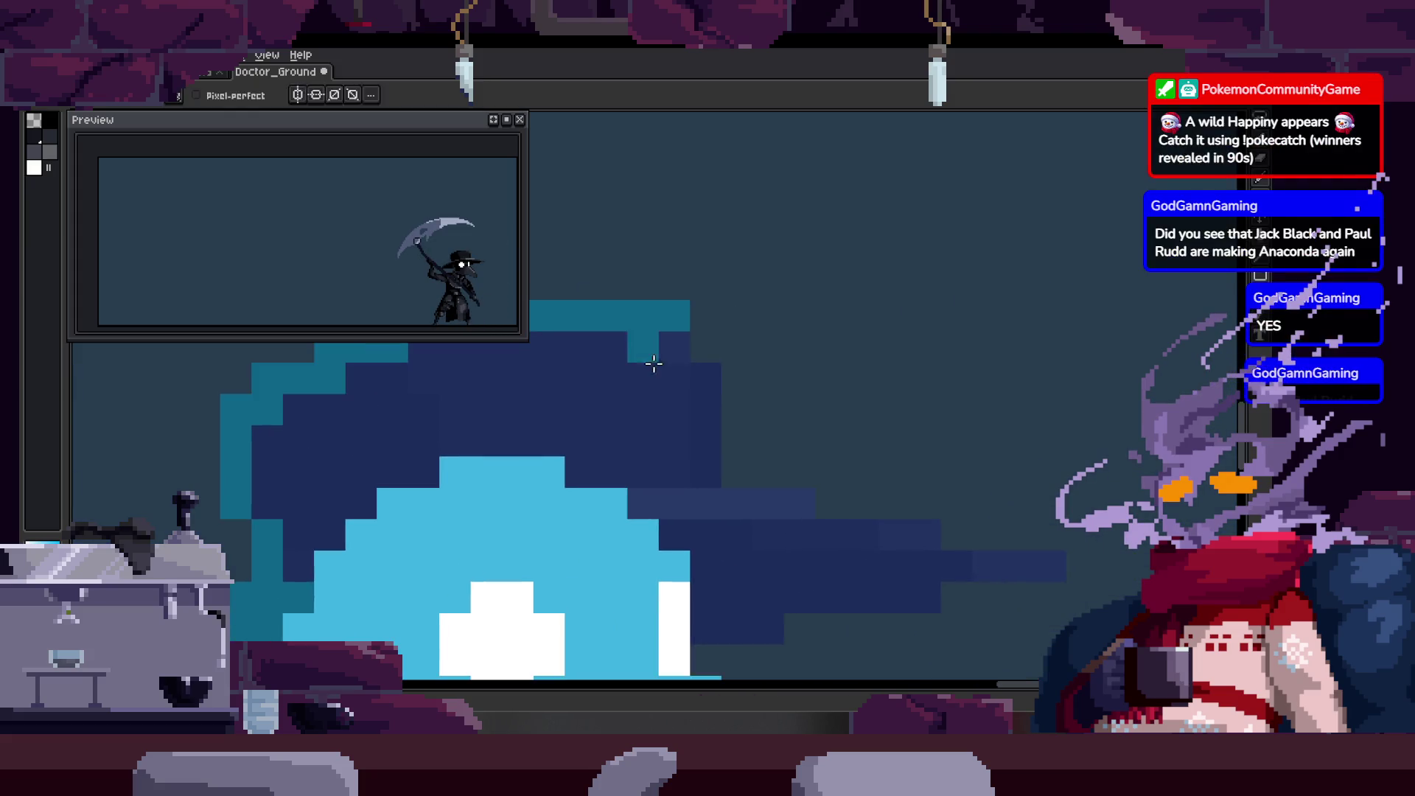
scroll(649, 358, "up", 1)
key("ctrl+s")
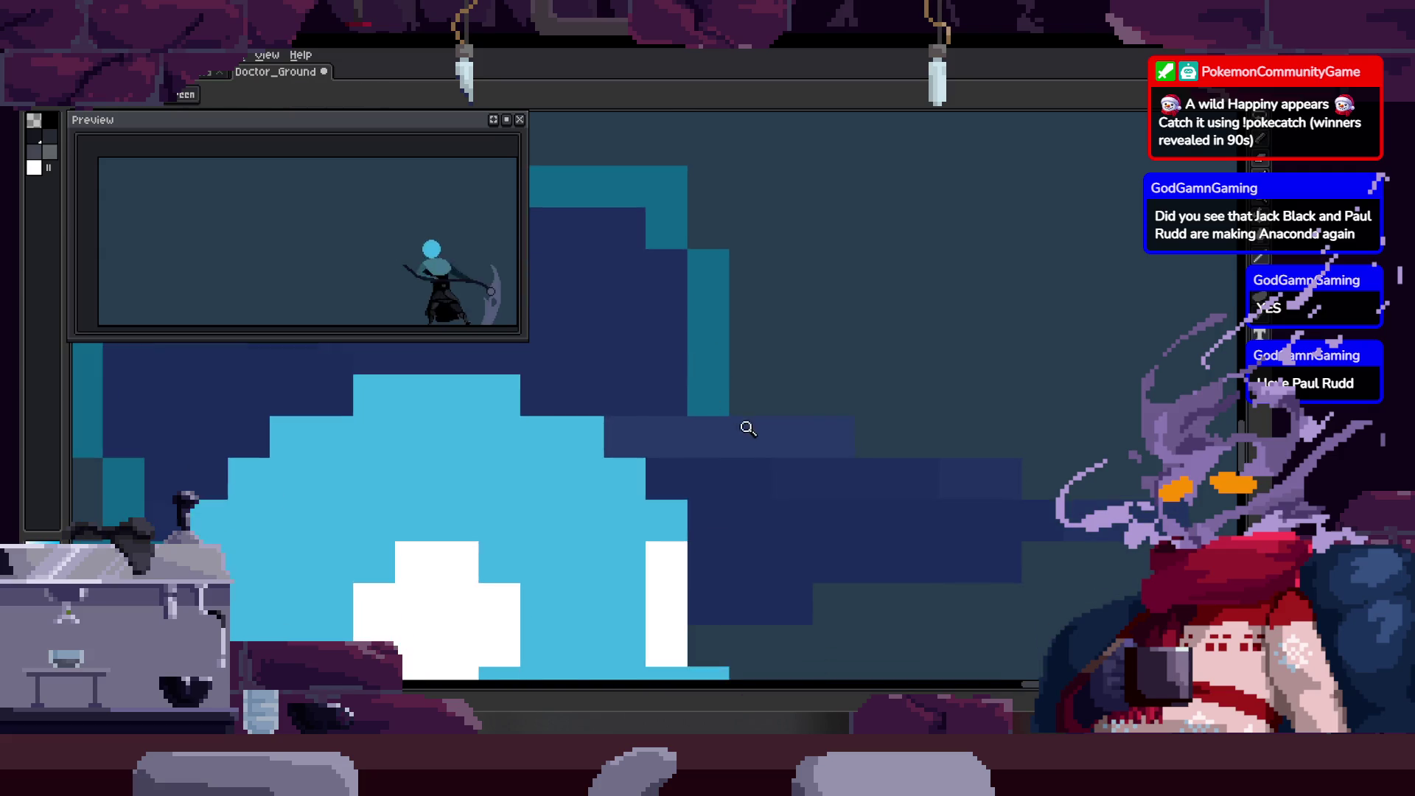
scroll(711, 387, "down", 2)
scroll(710, 388, "up", 3)
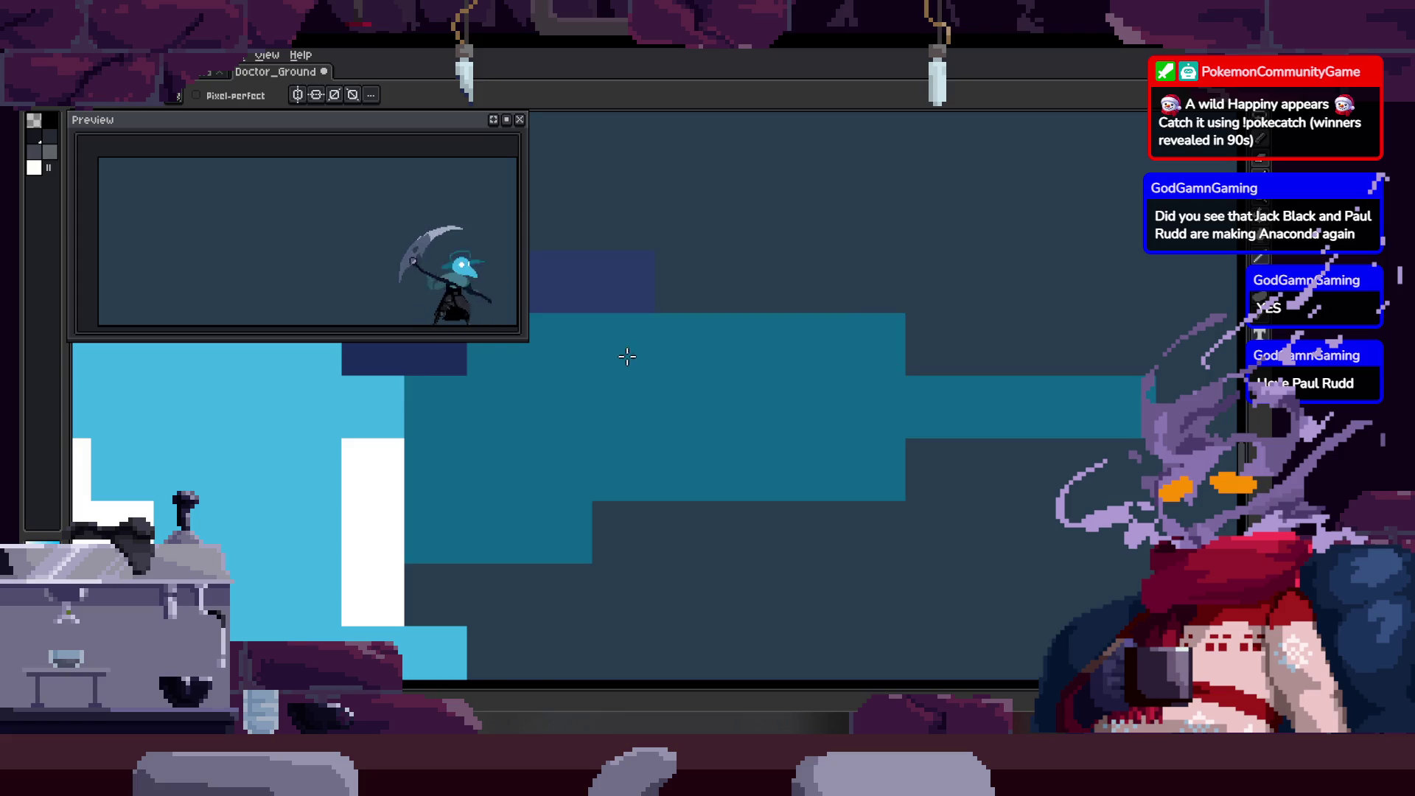
key("z")
scroll(623, 354, "down", 1)
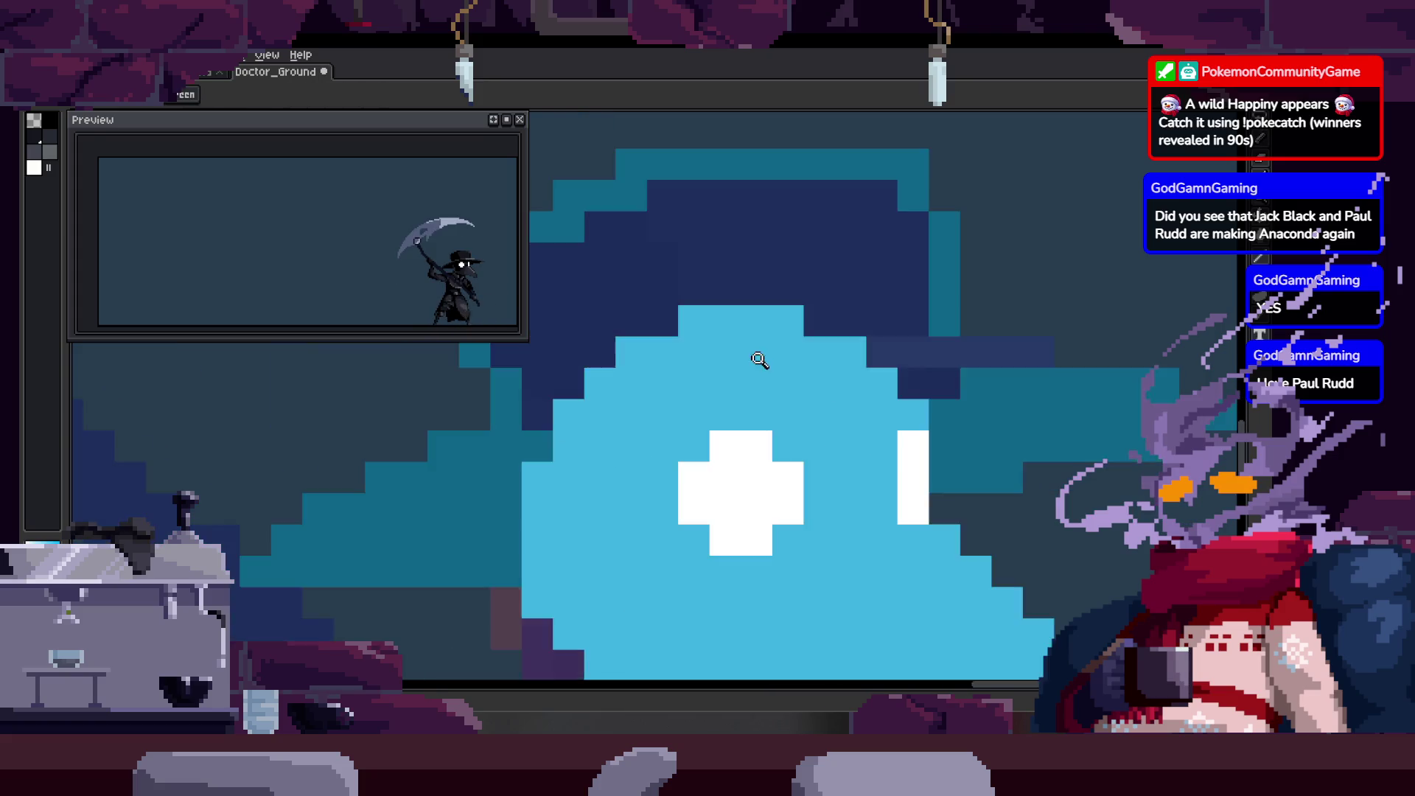
Paint pixels across the light-blue head and close in on the white eye area.
key("b")
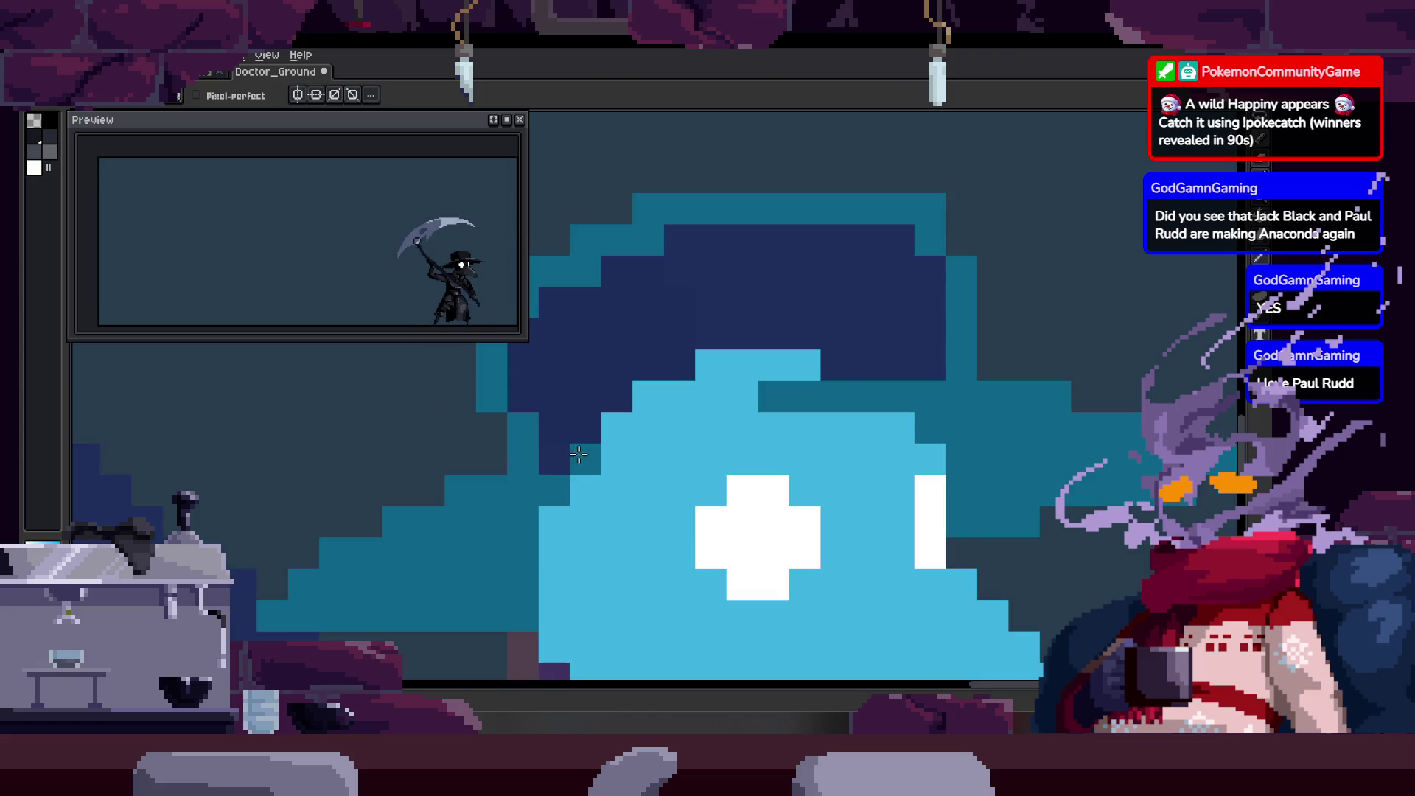
left_click_drag(574, 453, 739, 408)
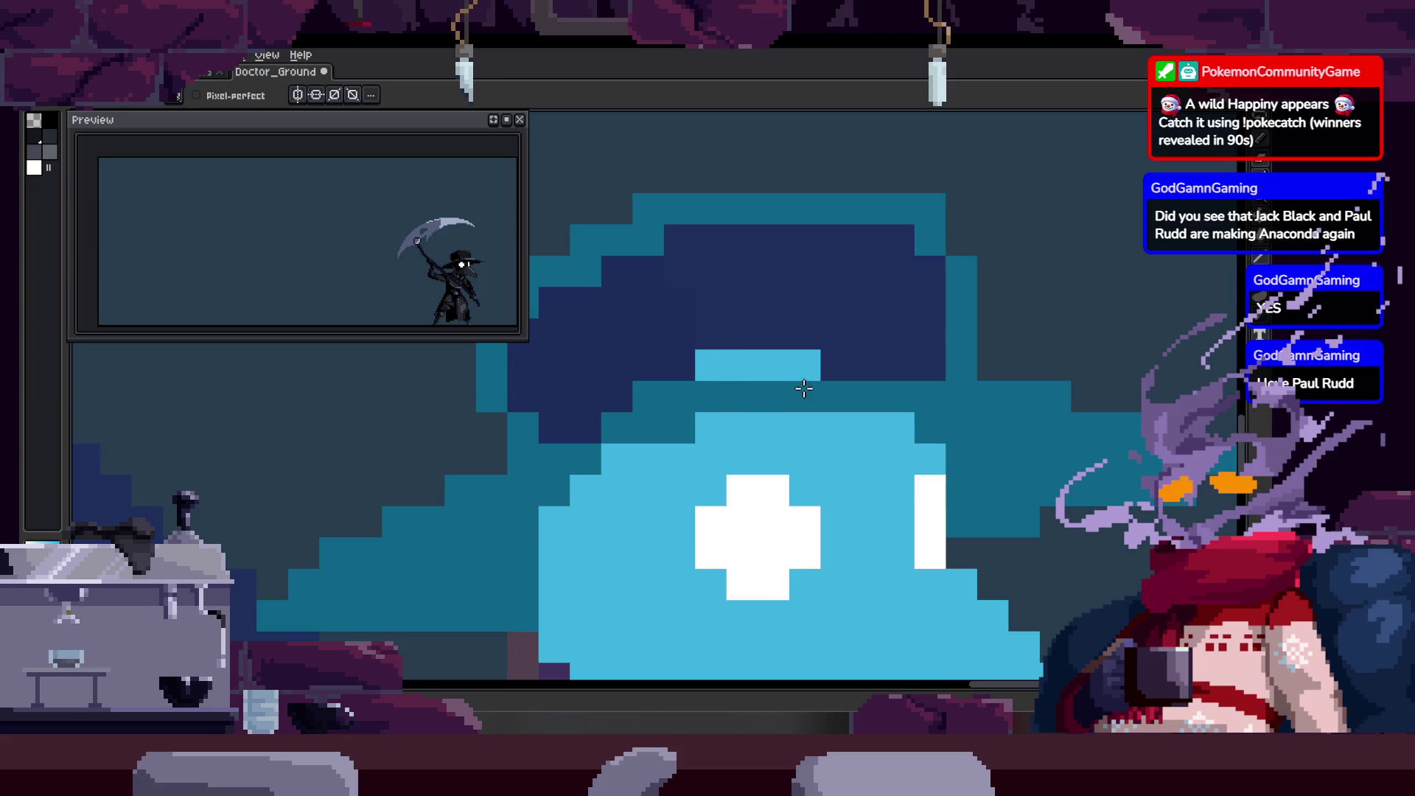
key("h")
scroll(818, 385, "down", 5)
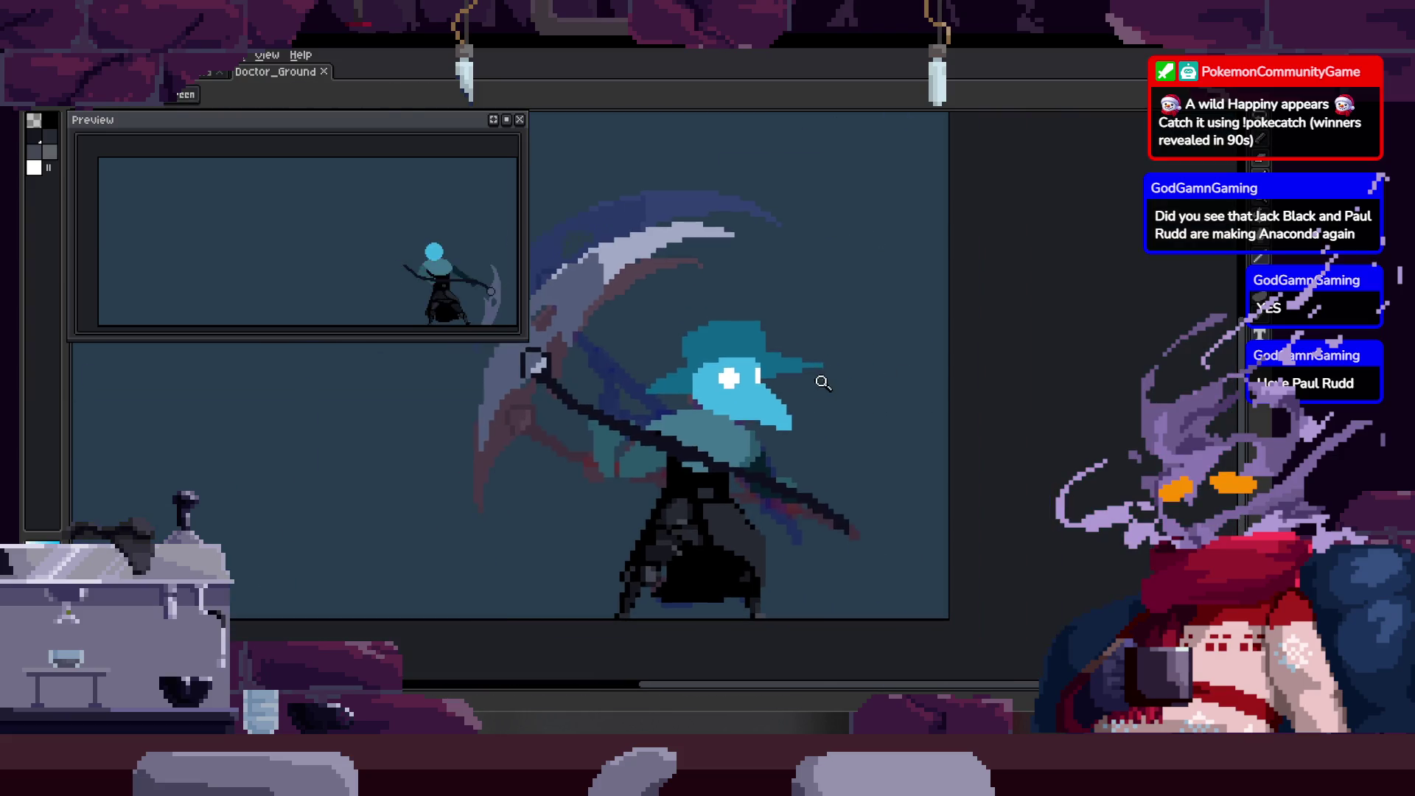
scroll(830, 316, "up", 3)
scroll(655, 360, "up", 2)
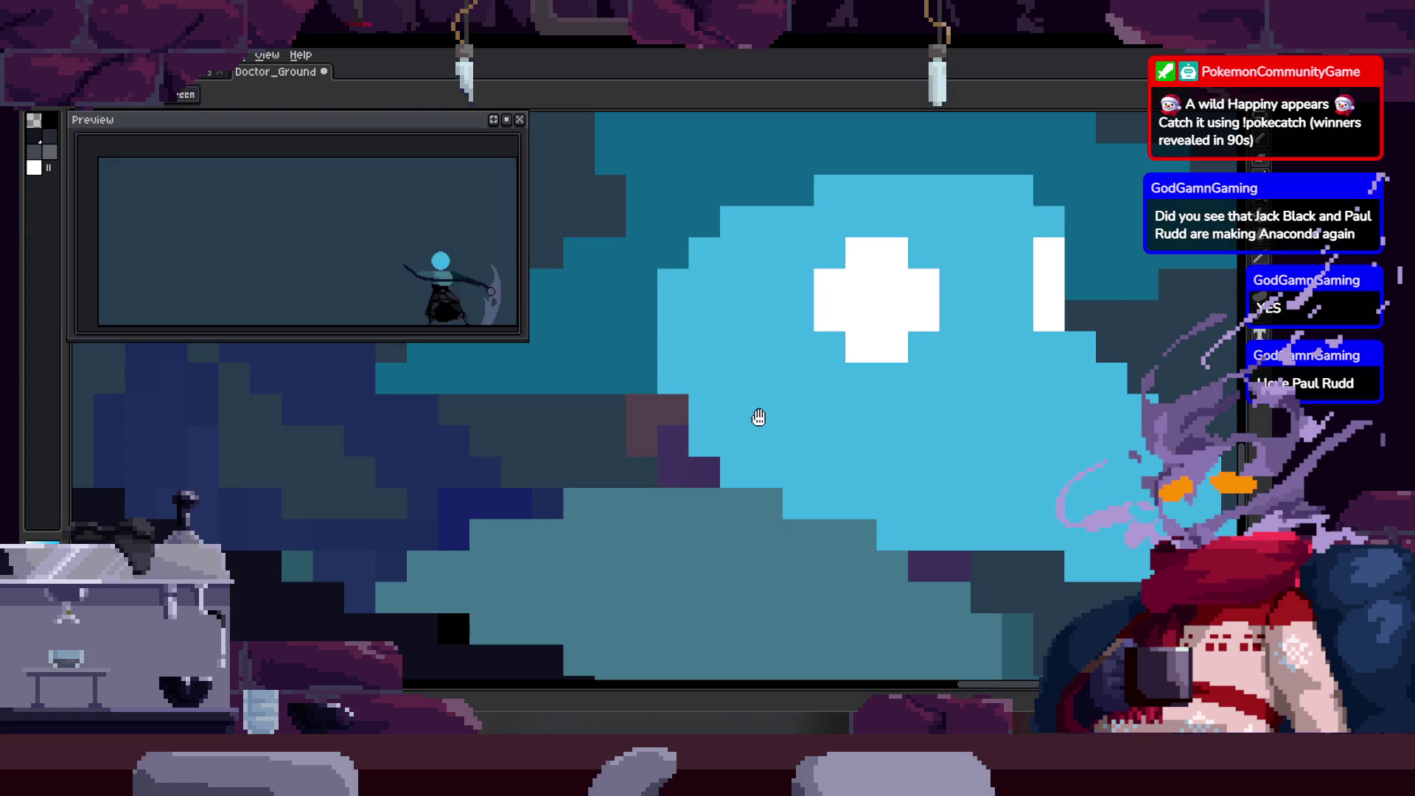
left_click_drag(759, 414, 665, 431)
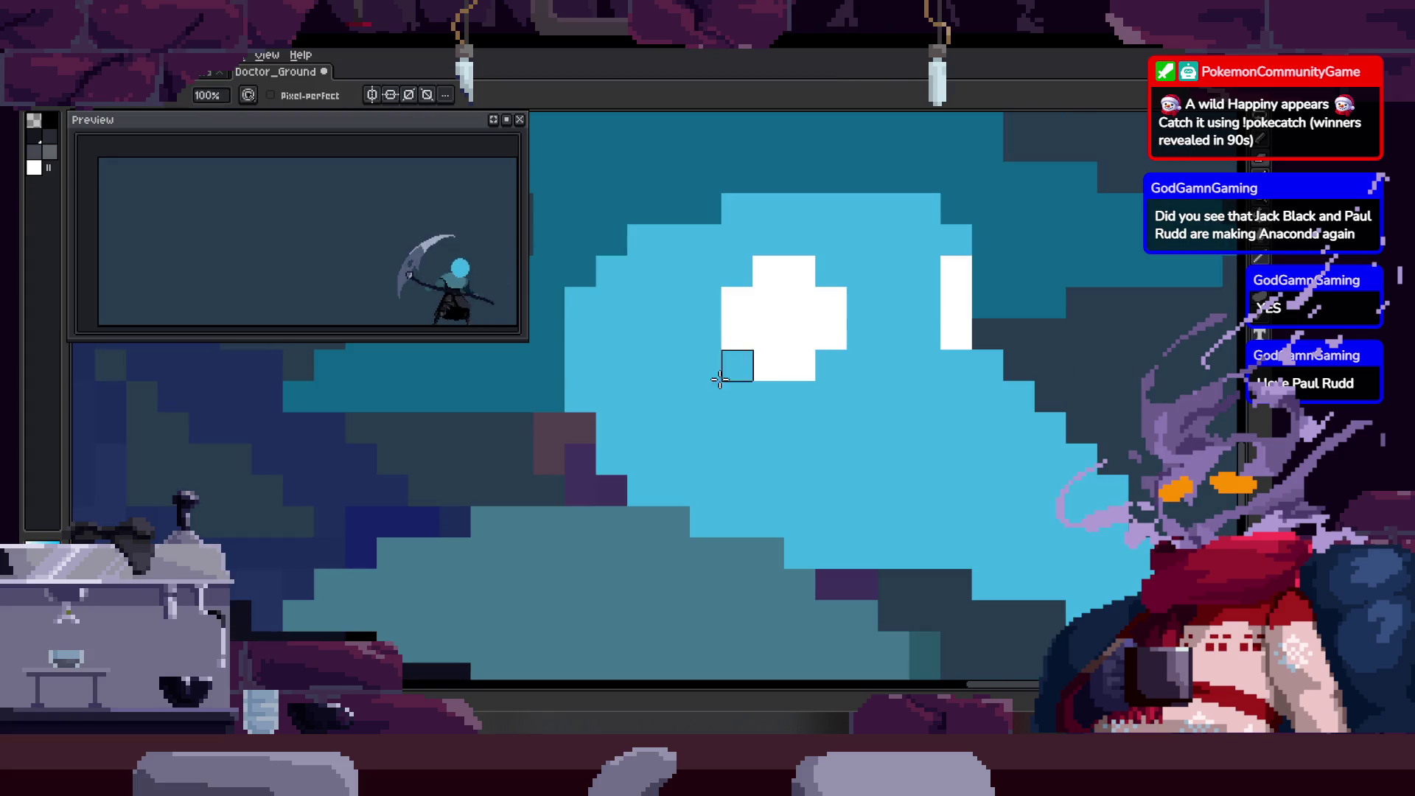
key("z")
scroll(630, 395, "down", 4)
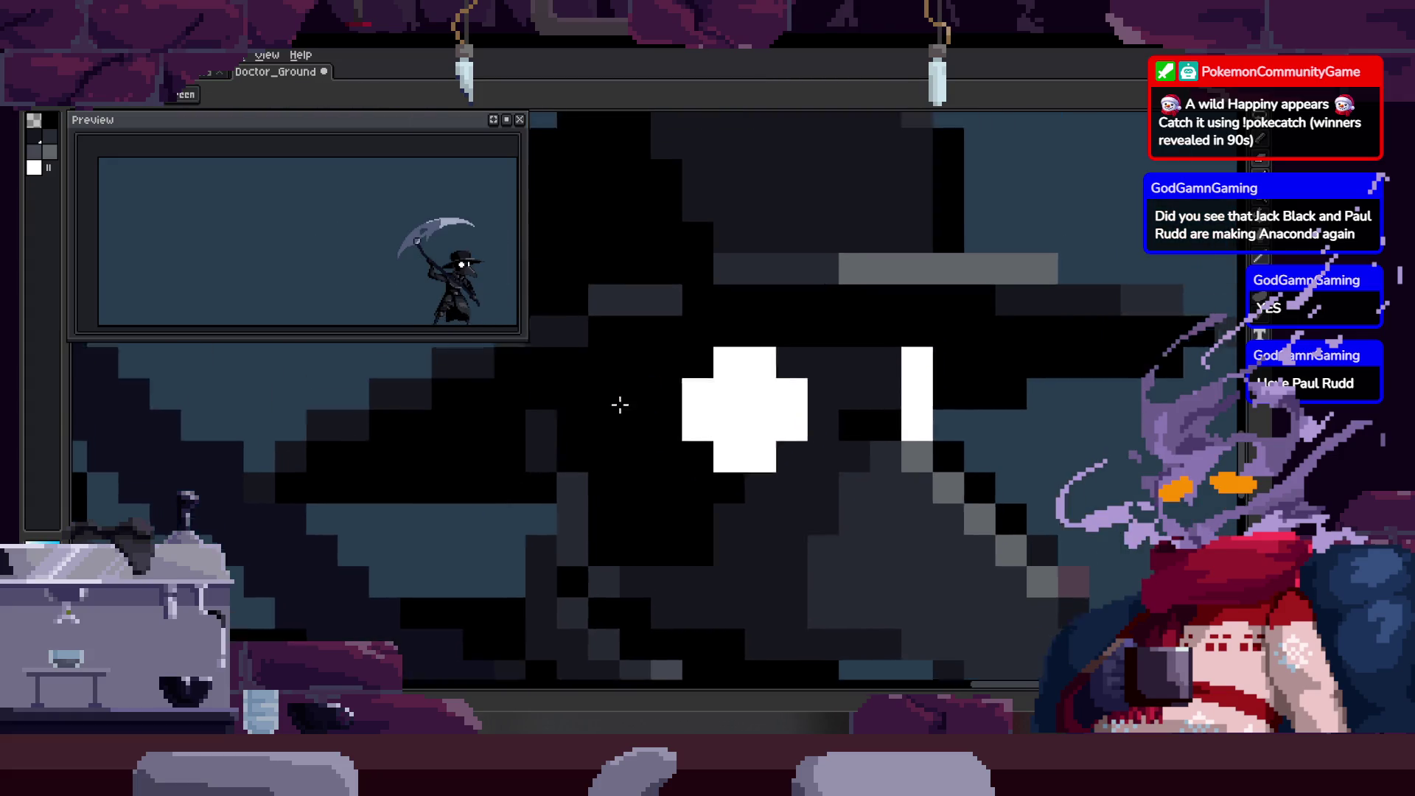
scroll(845, 284, "down", 2)
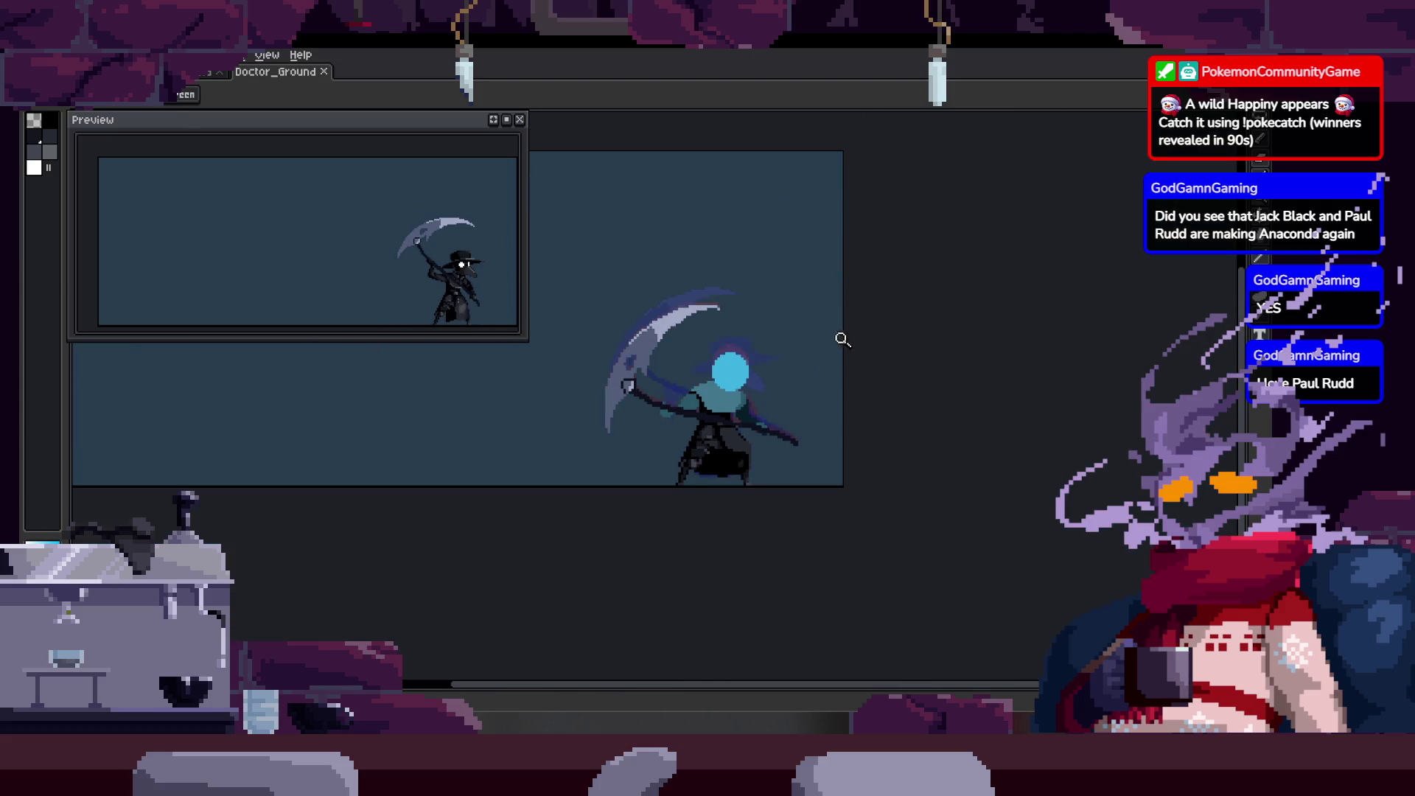
scroll(849, 338, "up", 3)
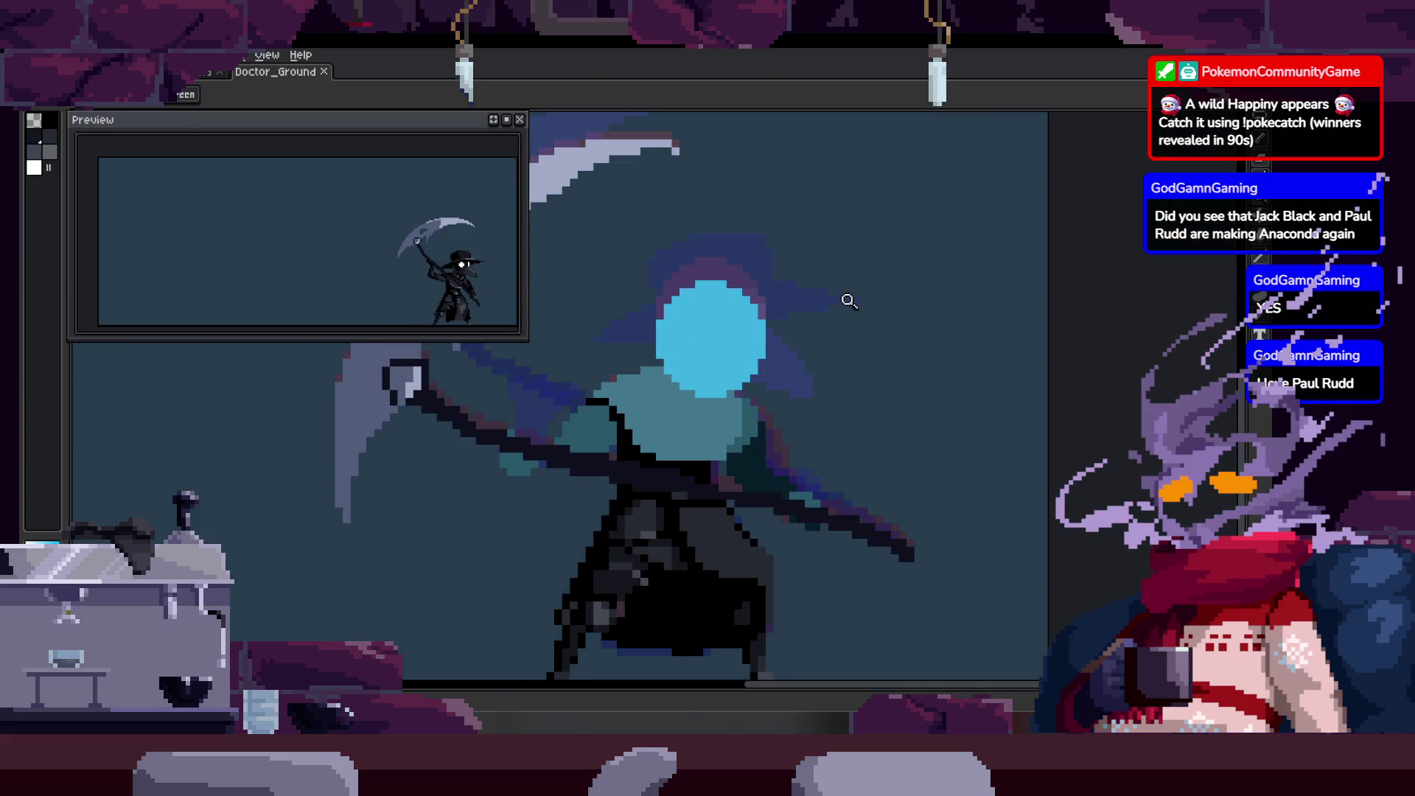
scroll(719, 325, "up", 2)
scroll(741, 350, "up", 1)
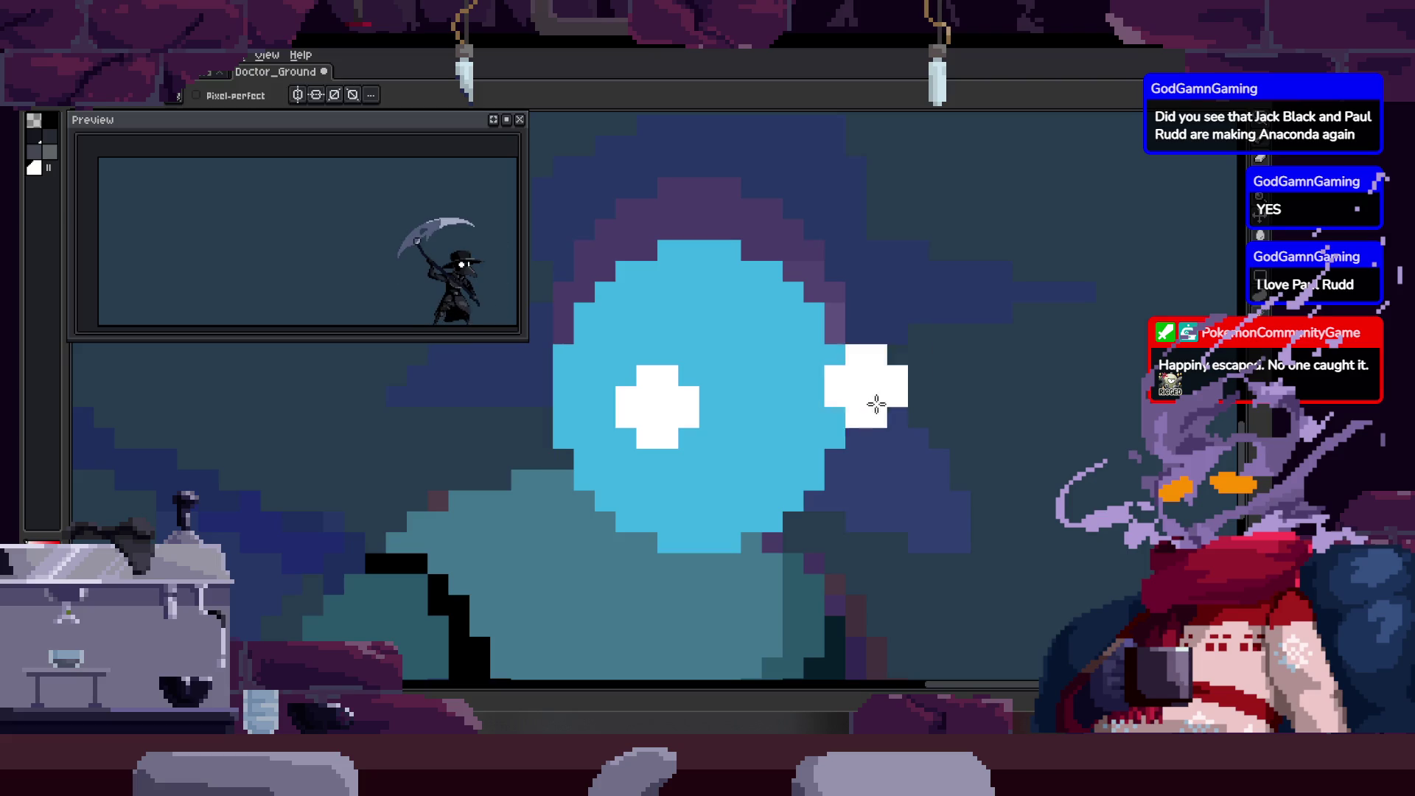
key("b")
Widen the left white eye by one column and paint the right white eye.
key("z")
scroll(841, 393, "down", 1)
scroll(884, 387, "down", 2)
scroll(884, 388, "up", 1)
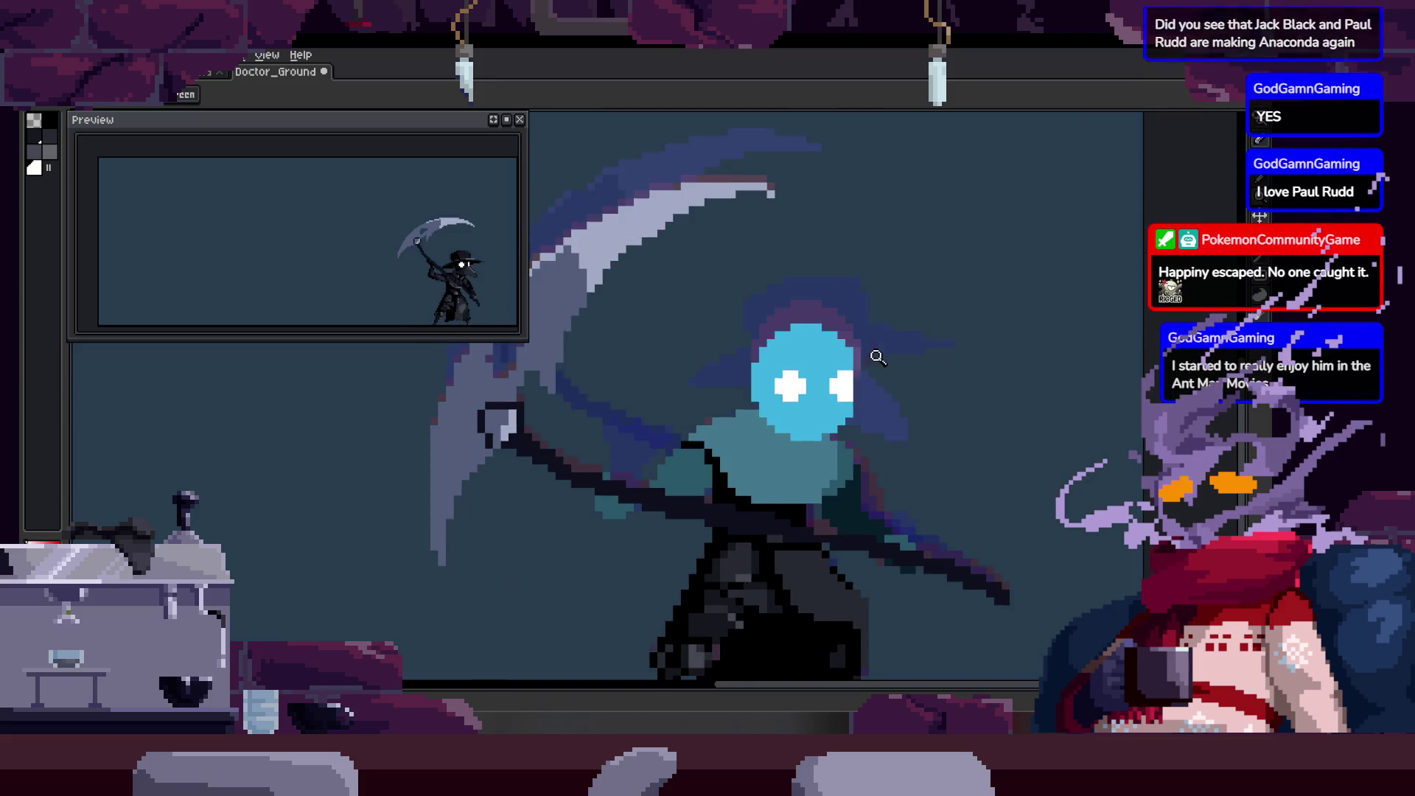
scroll(873, 354, "up", 2)
key("b")
left_click(719, 382)
left_click(885, 403)
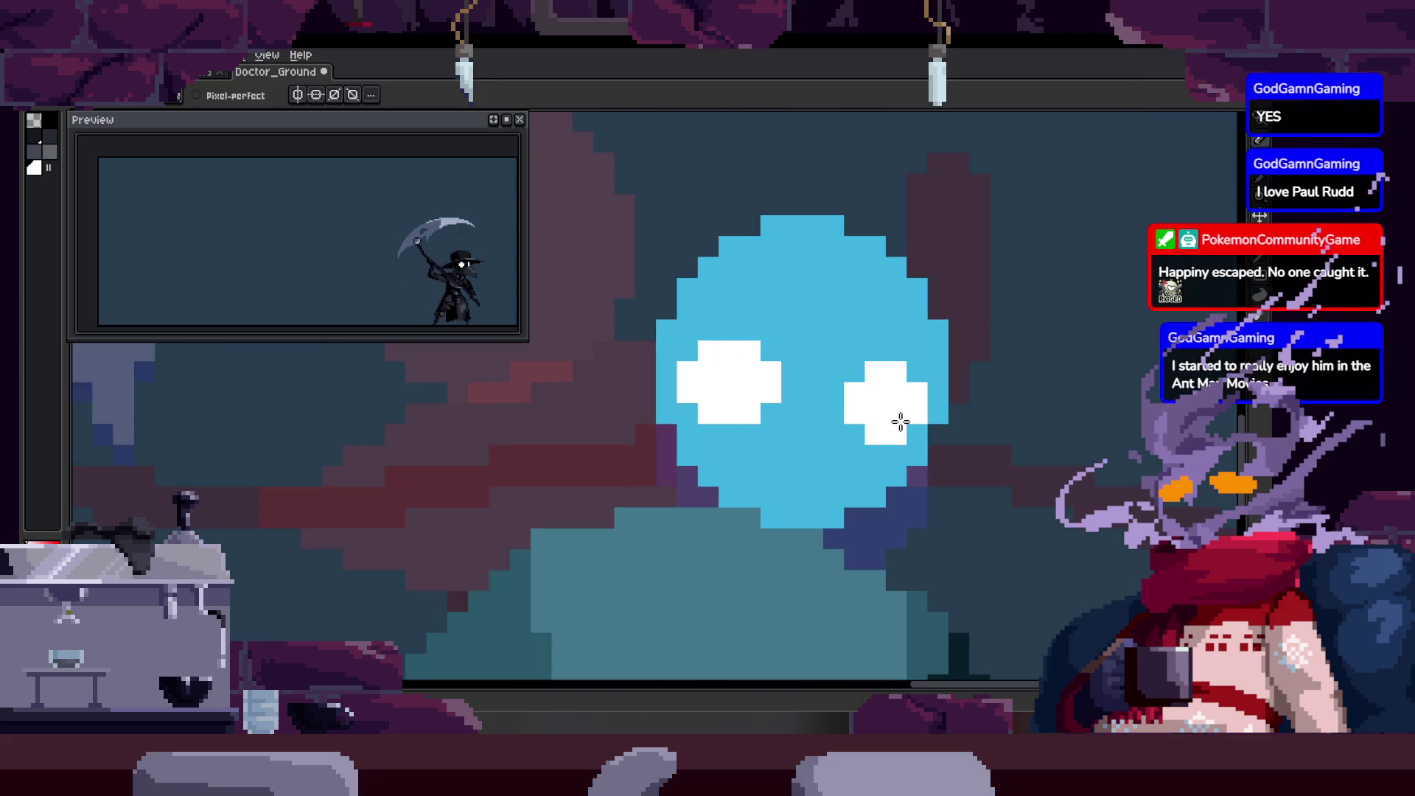
left_click(910, 435)
Undo and restore the eye strokes to compare, then bring both eyes into close view.
key("ctrl+z")
key("ctrl+z")
key("ctrl+z")
key("b")
key("ctrl+y")
key("ctrl+y")
key("ctrl+y")
scroll(882, 413, "down", 3)
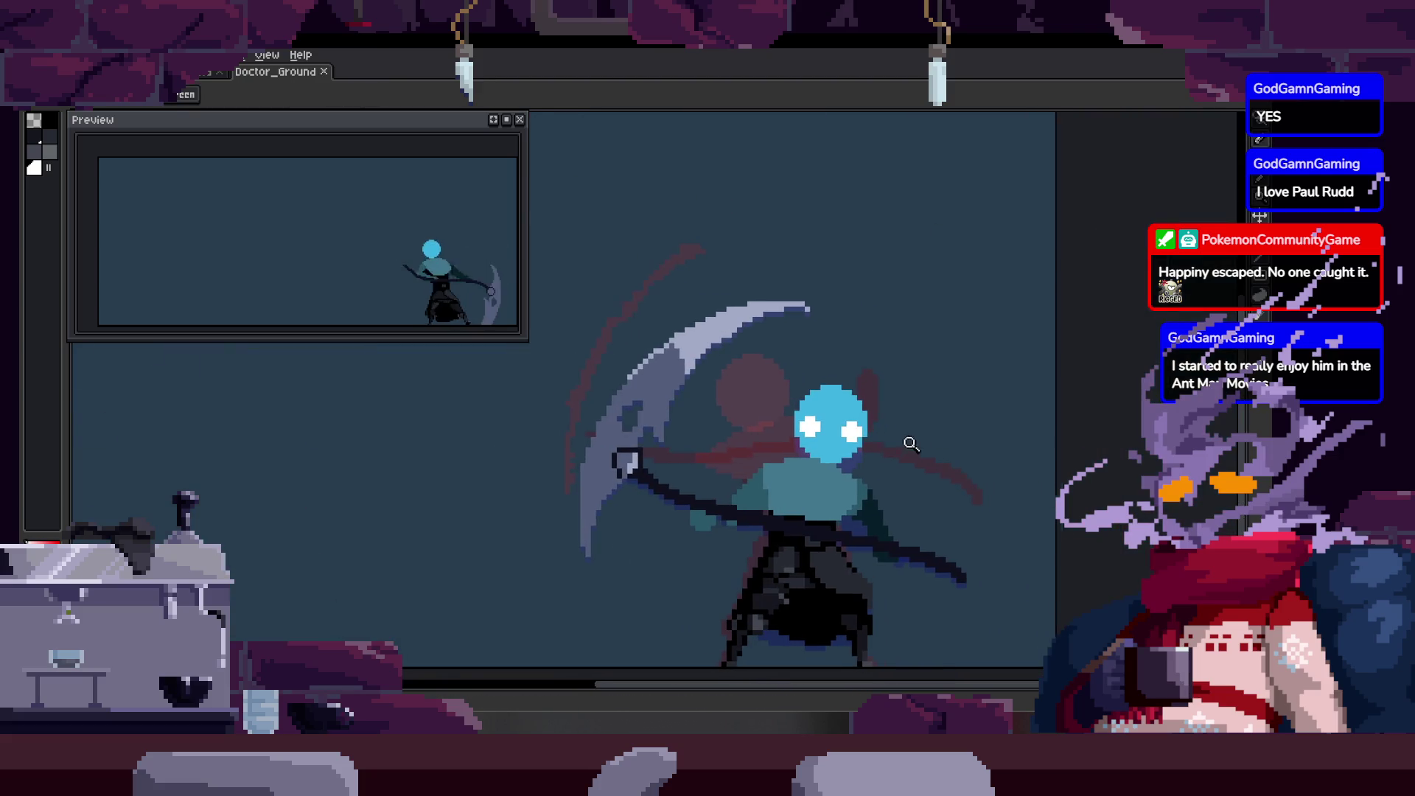
key("z")
left_click(831, 404)
left_click(827, 382)
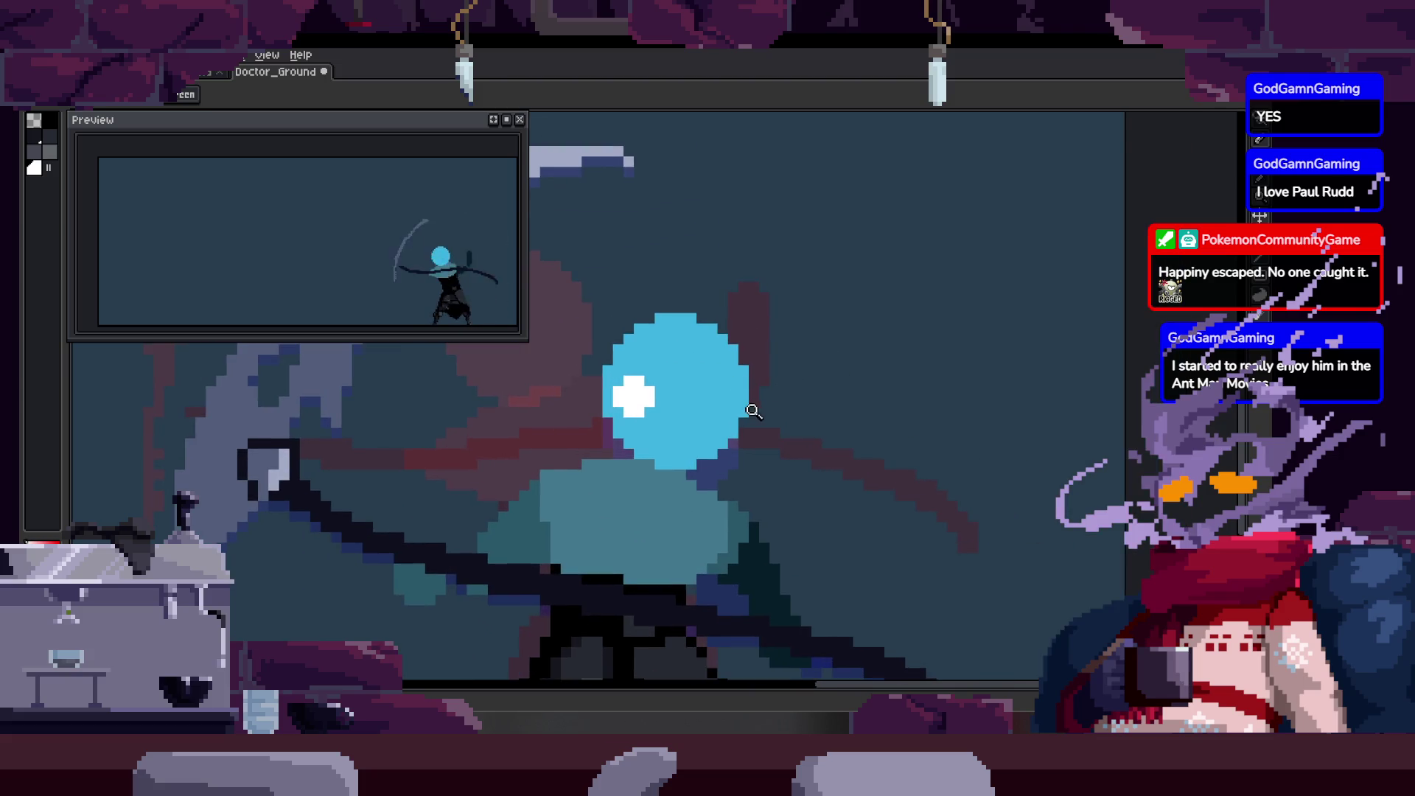
scroll(737, 440, "up", 2)
mouse_move(737, 442)
left_mouse_down()
mouse_move(767, 385)
mouse_move(768, 431)
left_mouse_up()
scroll(771, 414, "up", 1)
scroll(816, 450, "down", 3)
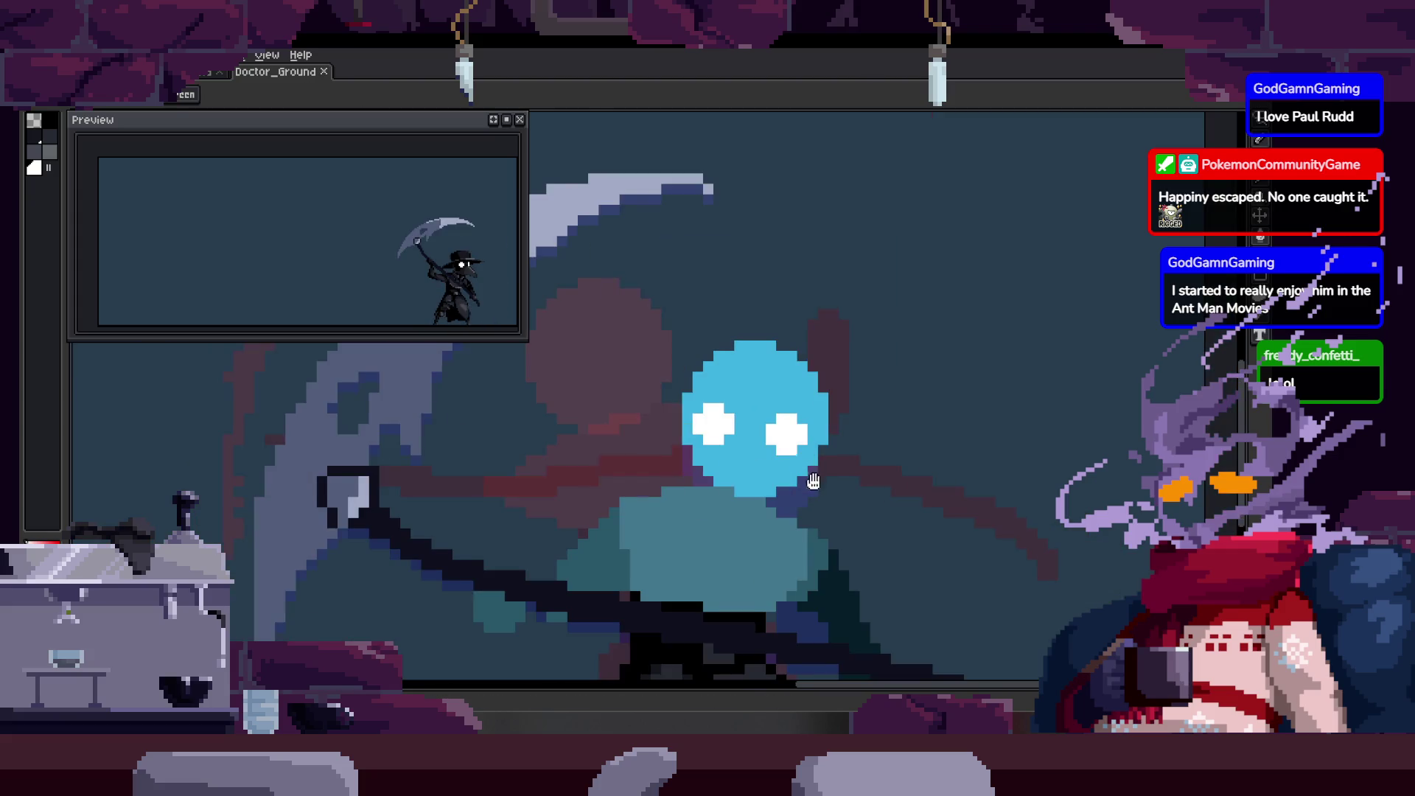
scroll(815, 450, "up", 1)
Save the sprite and move the close-up onto the head of the next frame.
key("ctrl+s")
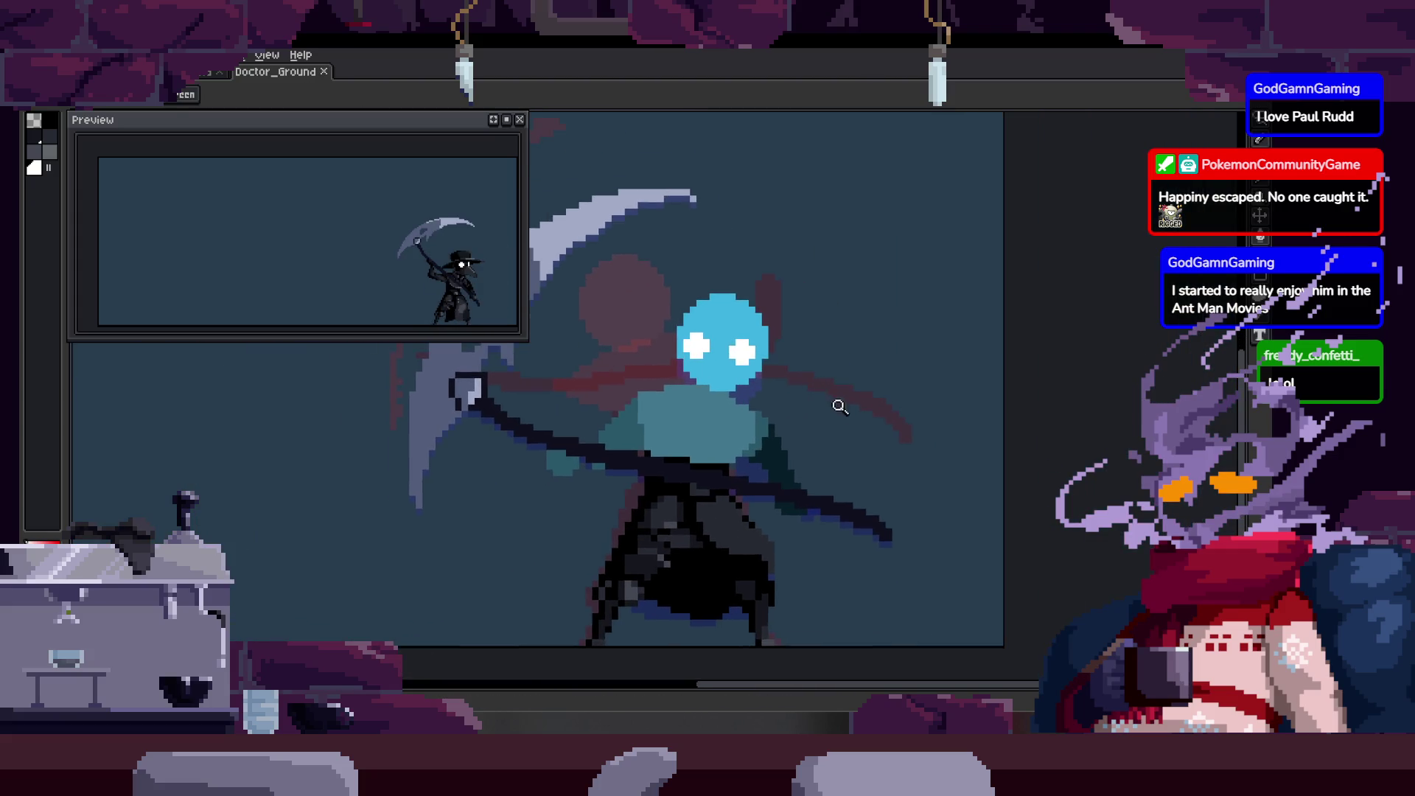
scroll(812, 415, "down", 3)
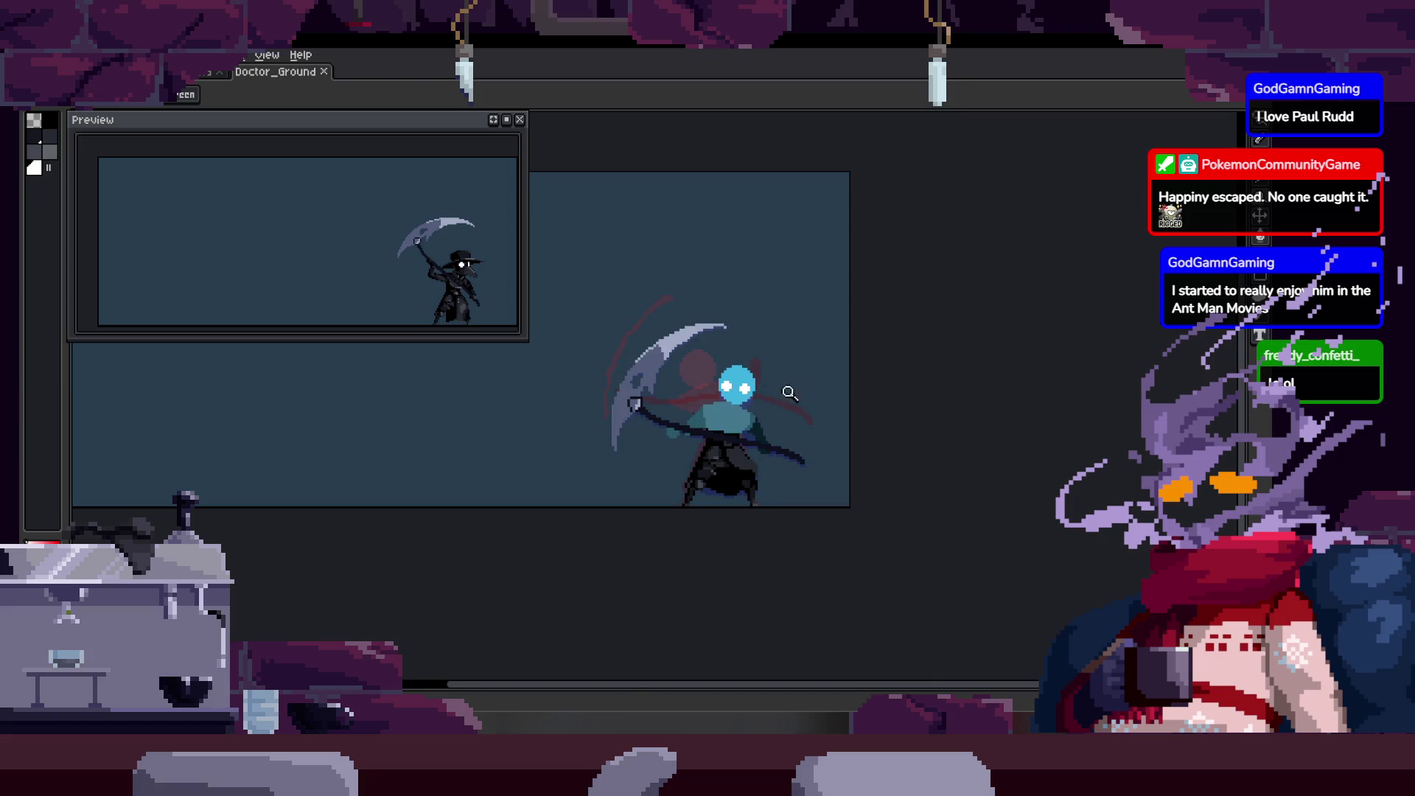
scroll(795, 388, "up", 1)
scroll(783, 372, "up", 1)
scroll(777, 420, "up", 1)
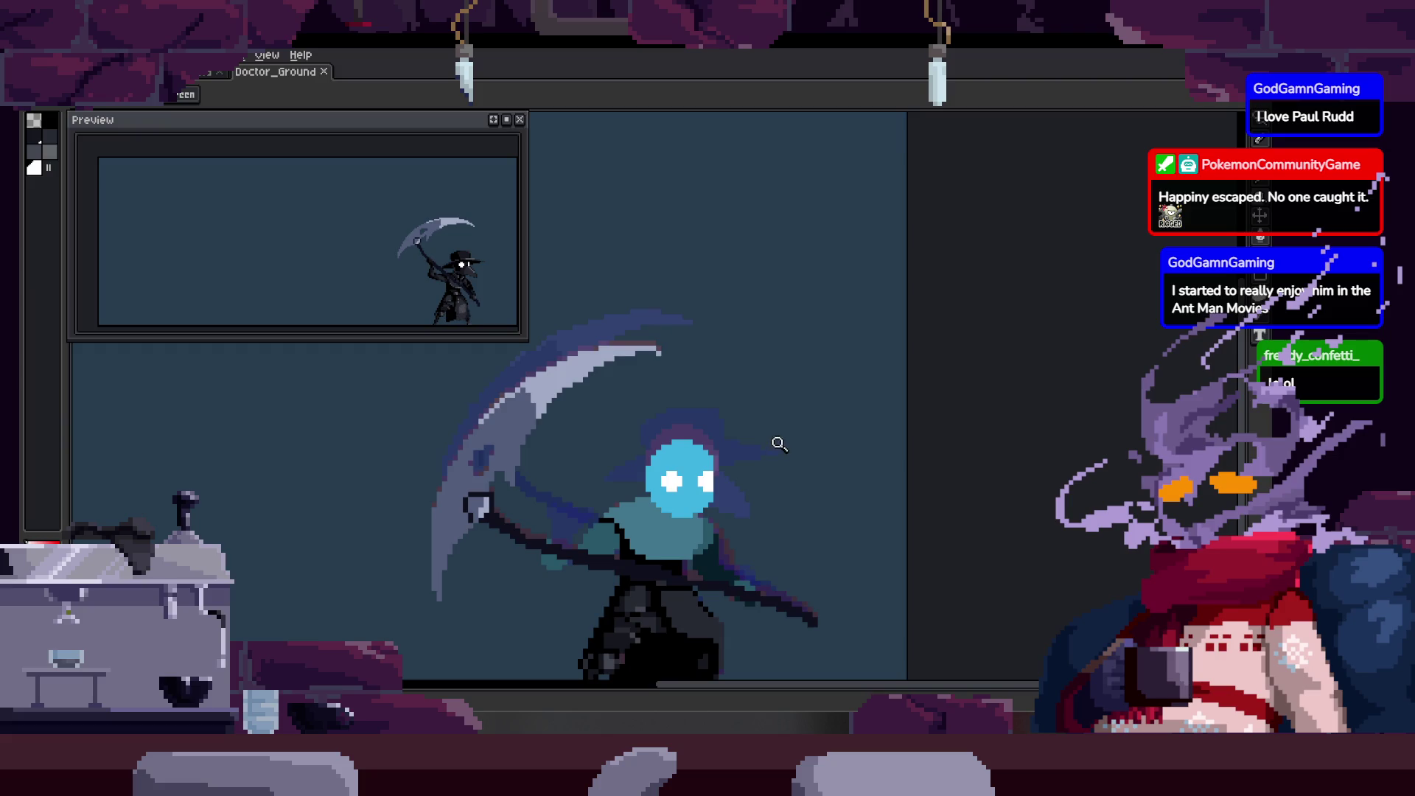
scroll(783, 448, "down", 1)
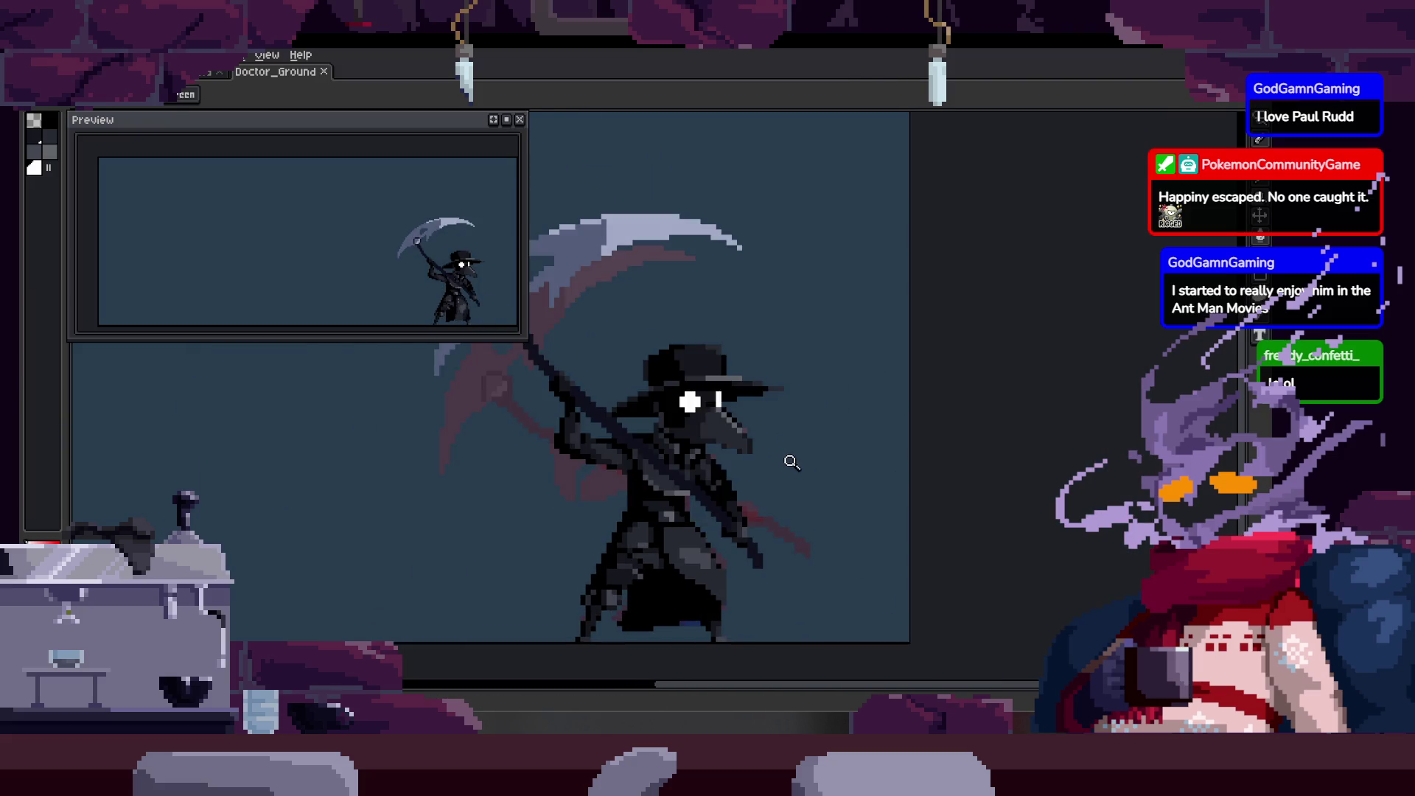
scroll(776, 422, "up", 1)
scroll(782, 419, "up", 1)
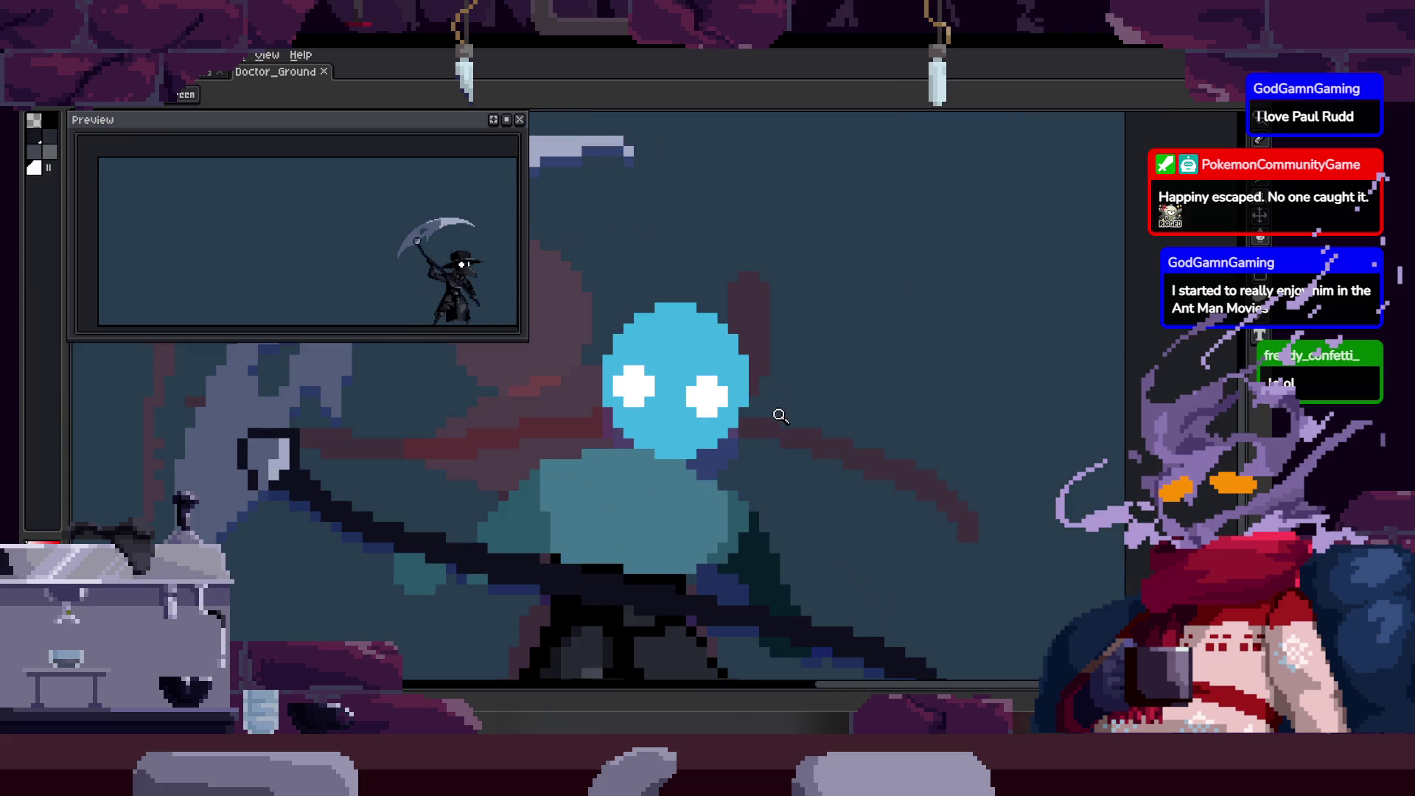
scroll(779, 413, "down", 1)
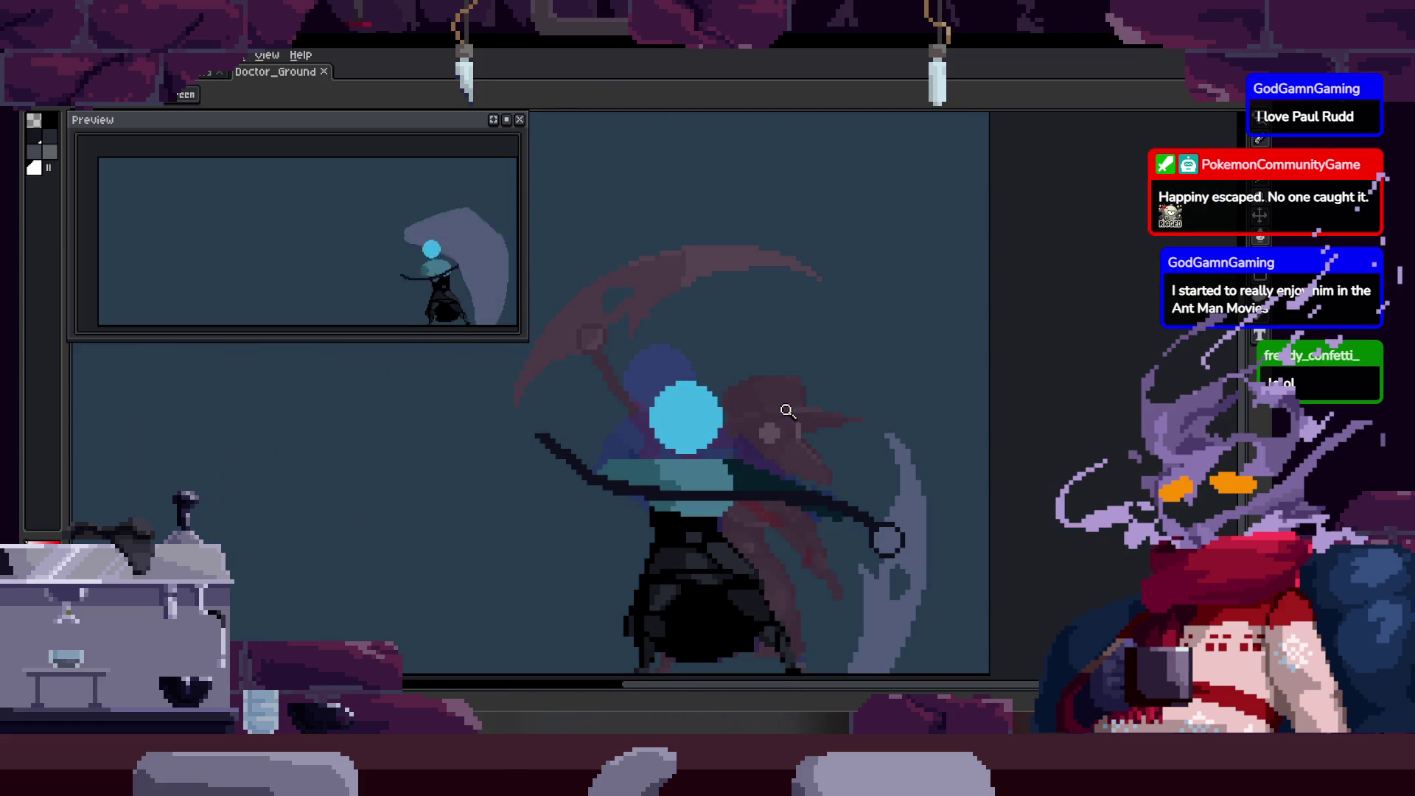
scroll(716, 286, "up", 1)
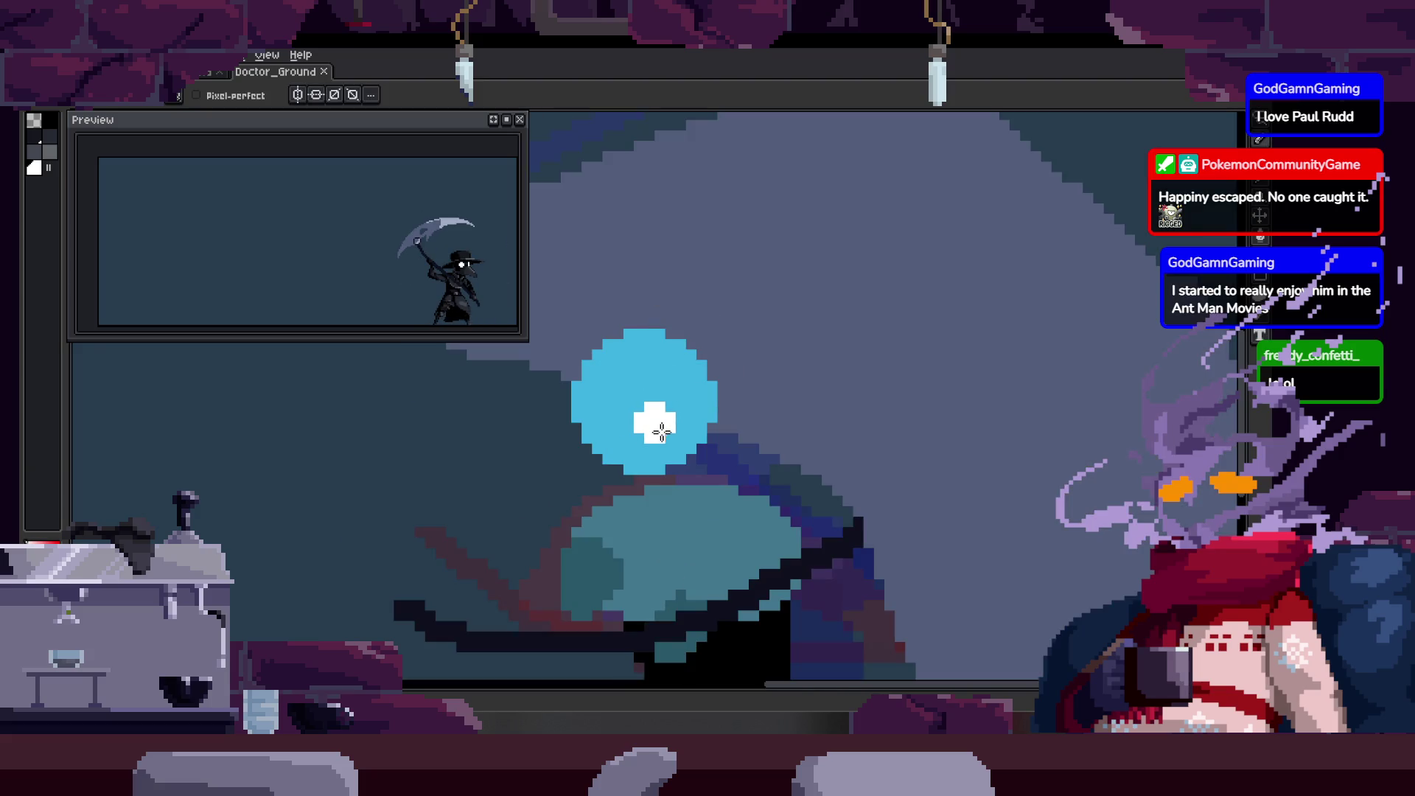
key("z")
left_click(829, 370)
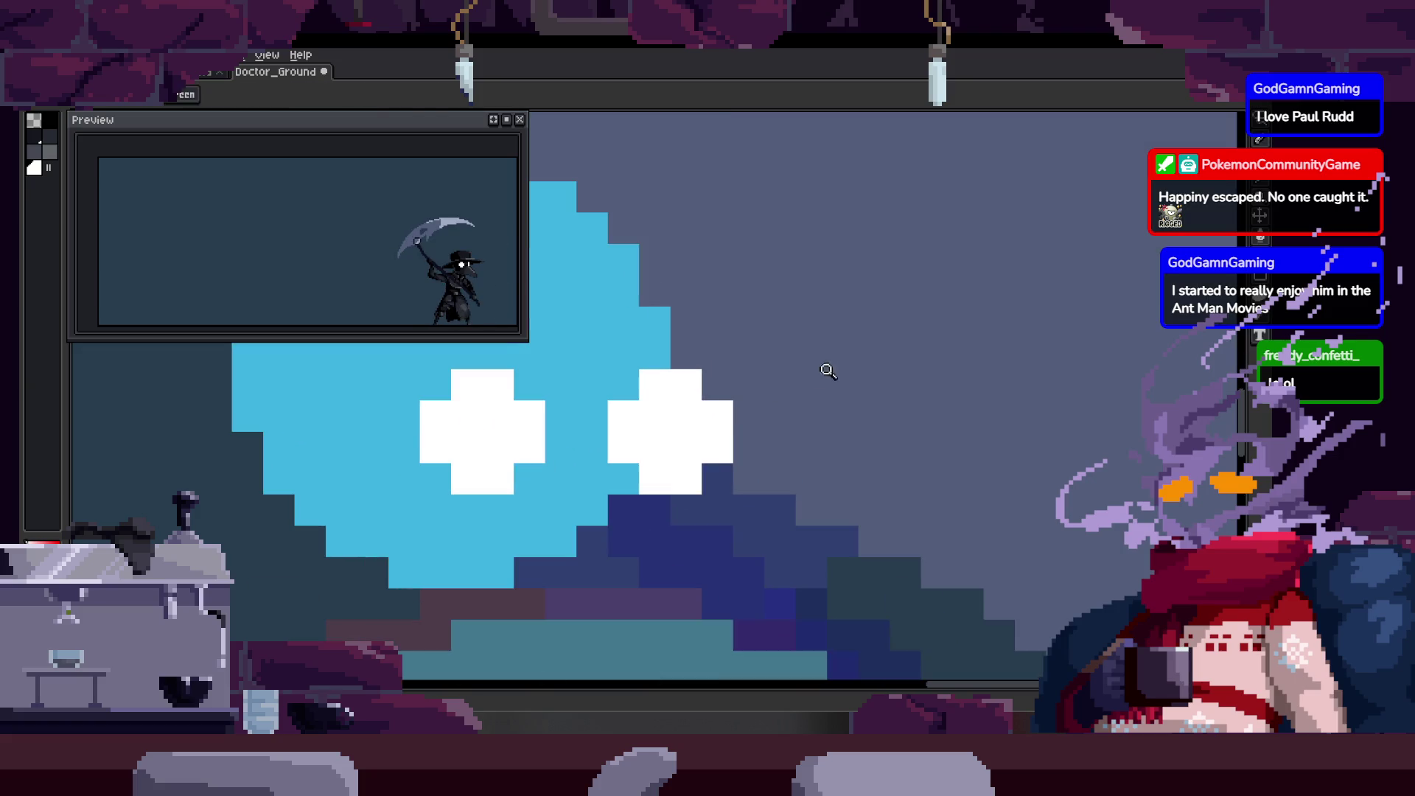
Paint the right white eye on the turned head, then undo it.
key("z")
scroll(768, 380, "down", 3)
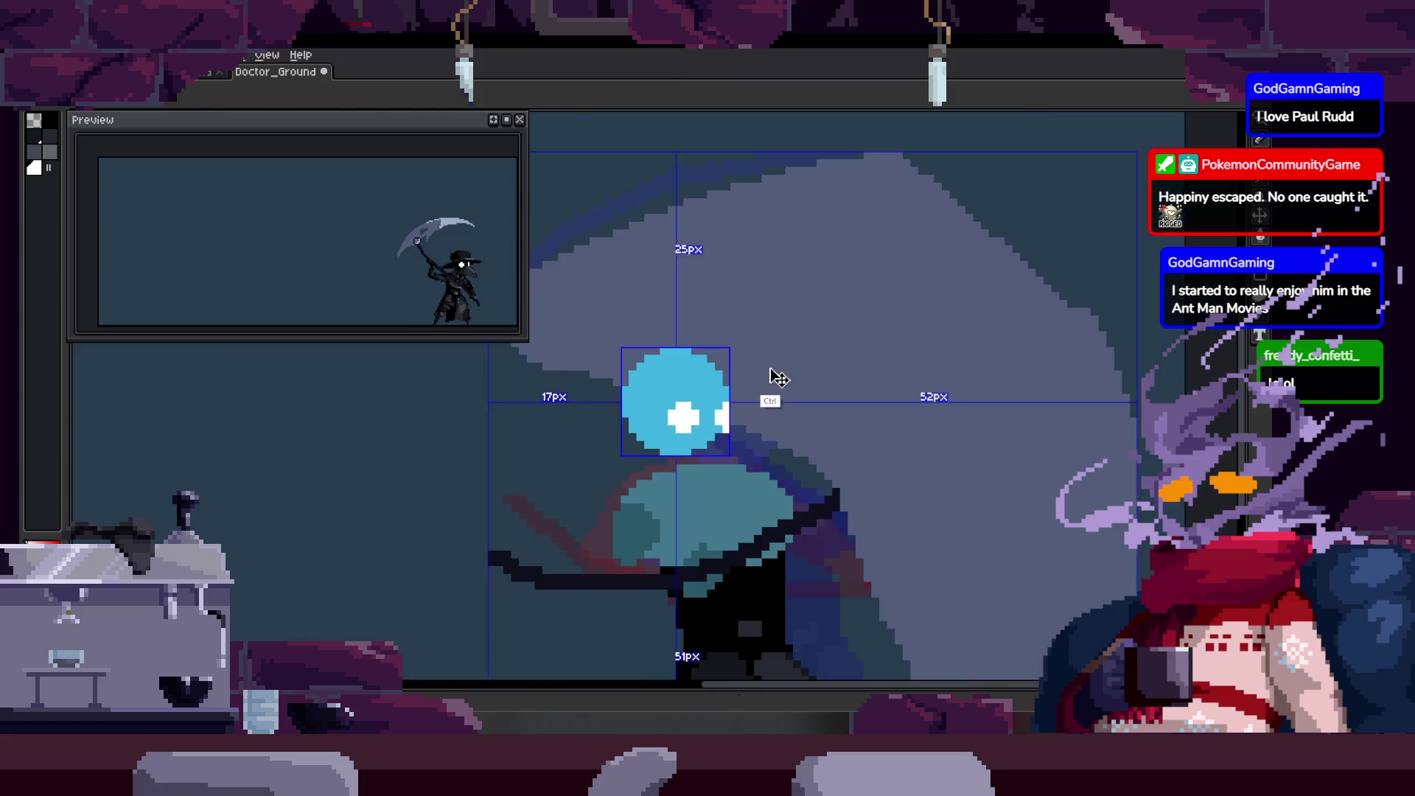
left_click(745, 287)
left_click(761, 368)
key("b")
left_click(707, 348)
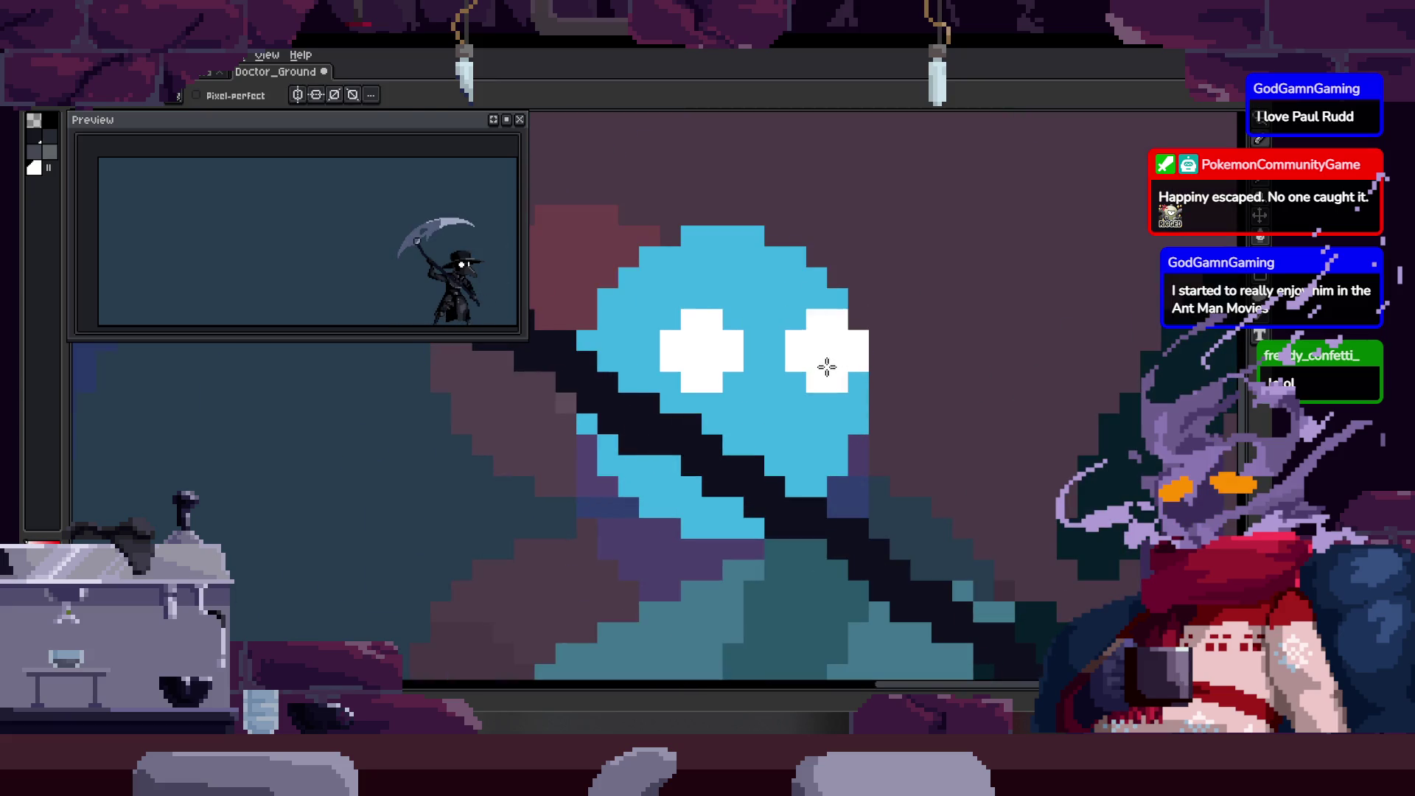
key("ctrl+z")
key("ctrl+z")
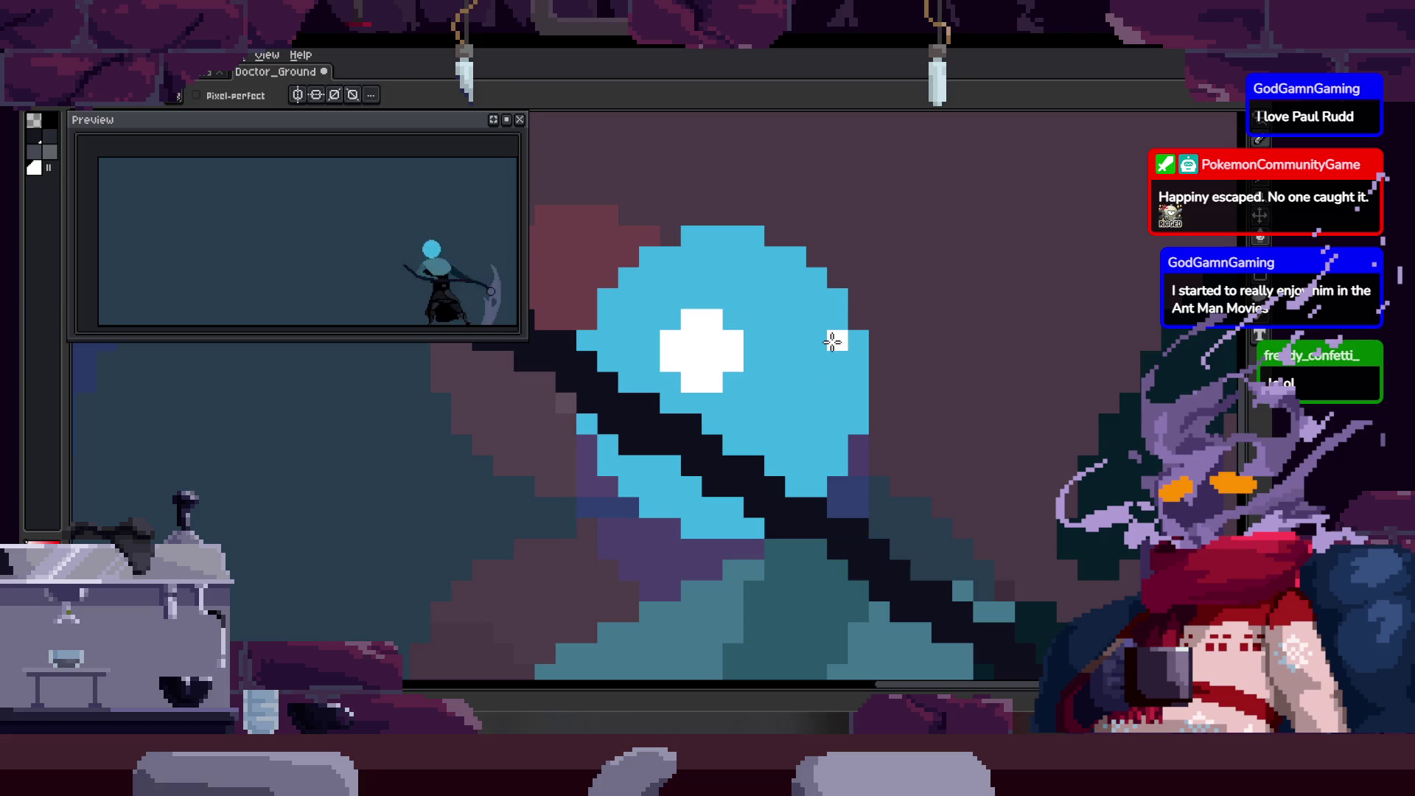
Select the white side-eye pixels at the head's edge, then deselect them.
key("z")
left_click(703, 283)
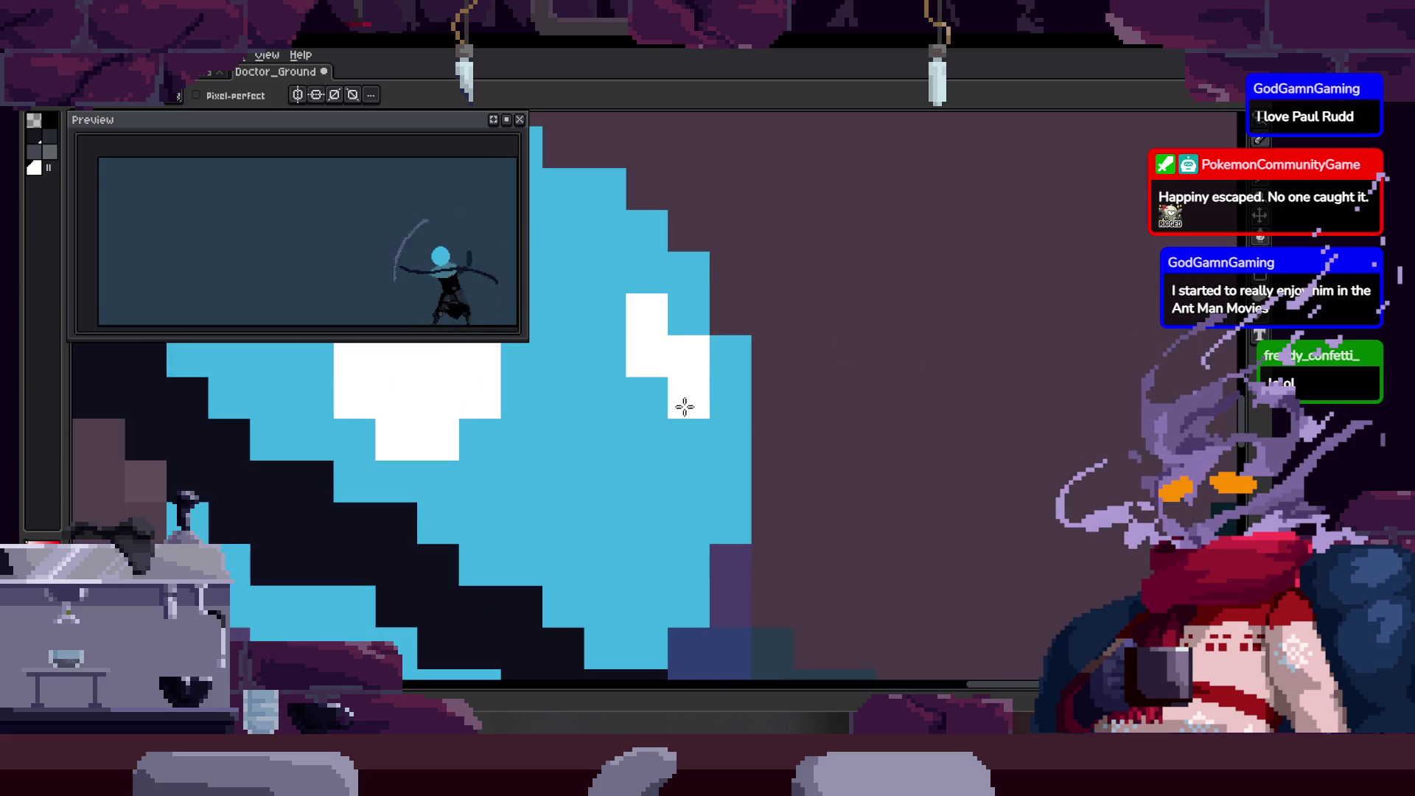
scroll(852, 326, "down", 1)
scroll(712, 237, "up", 2)
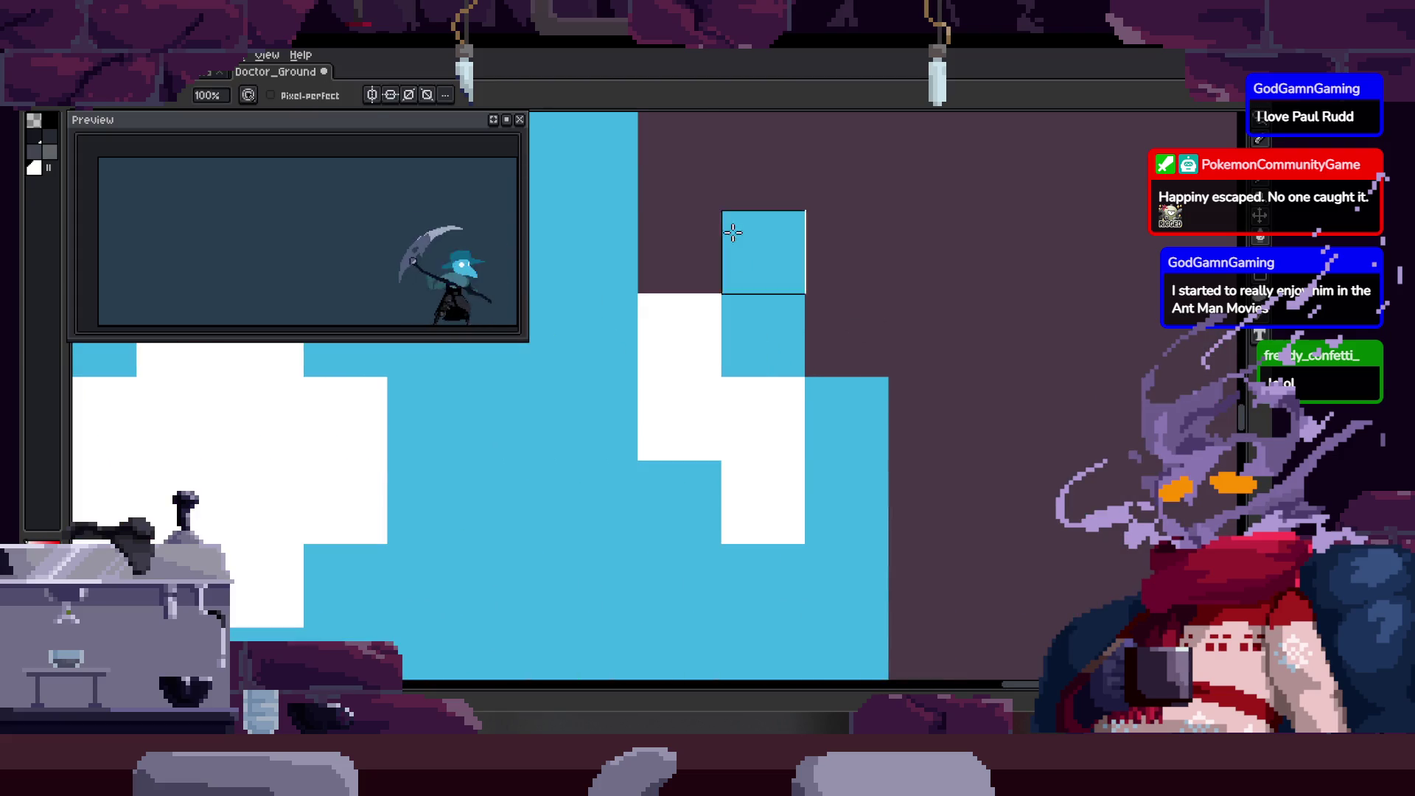
left_click_drag(713, 237, 797, 274)
scroll(796, 272, "down", 1)
scroll(852, 356, "down", 1)
scroll(818, 288, "down", 1)
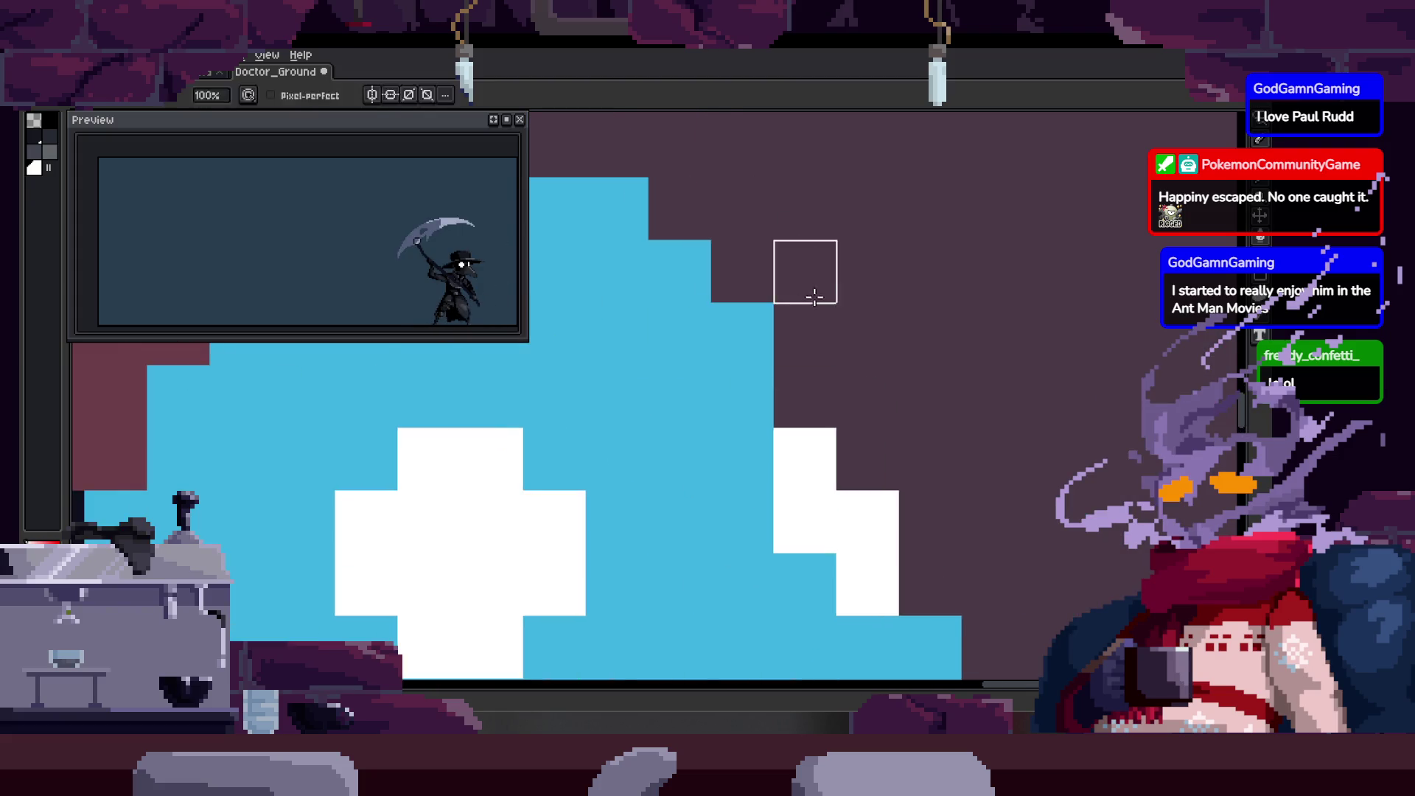
scroll(840, 367, "down", 2)
scroll(840, 368, "up", 2)
left_click_drag(848, 310, 862, 332)
scroll(784, 395, "up", 1)
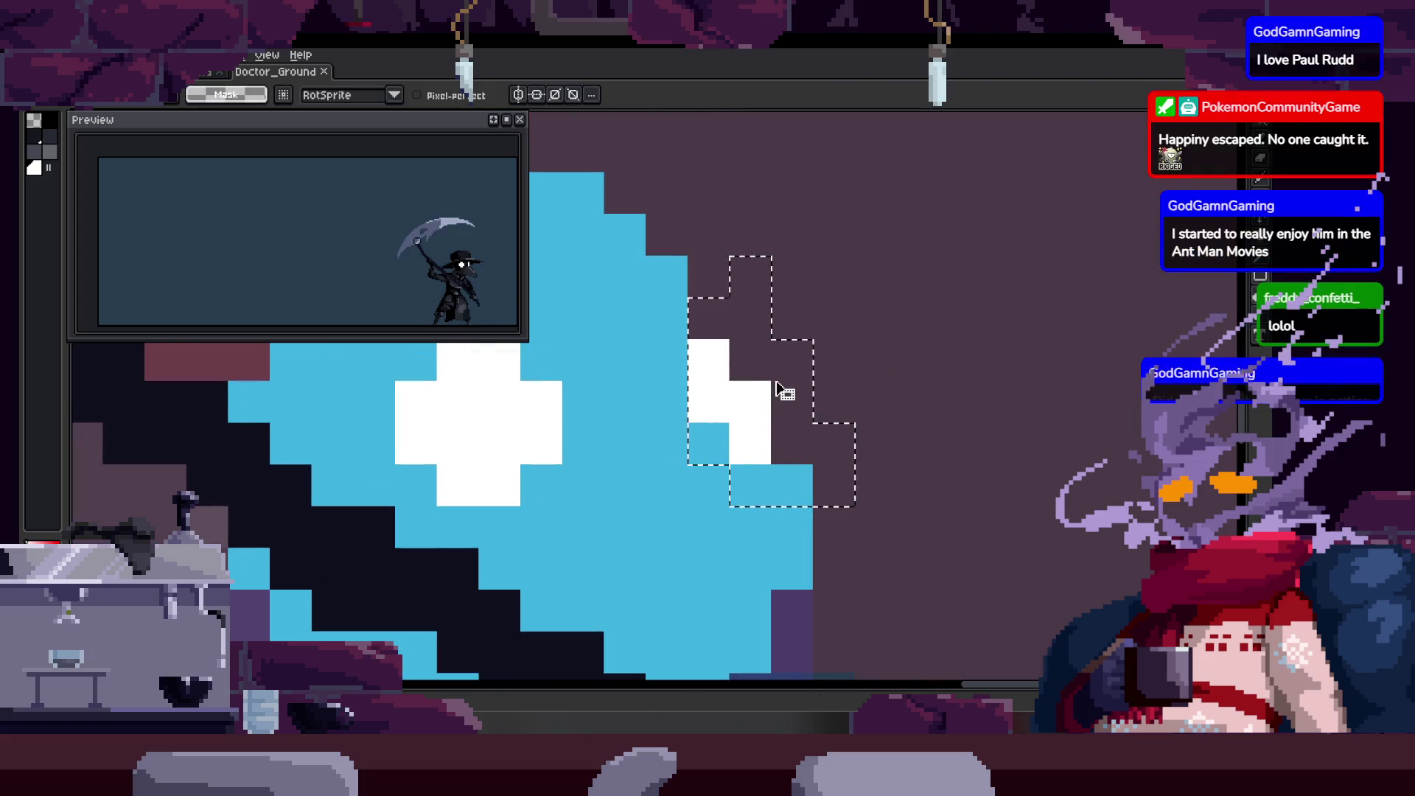
key("ctrl+d")
key("z")
scroll(701, 357, "down", 2)
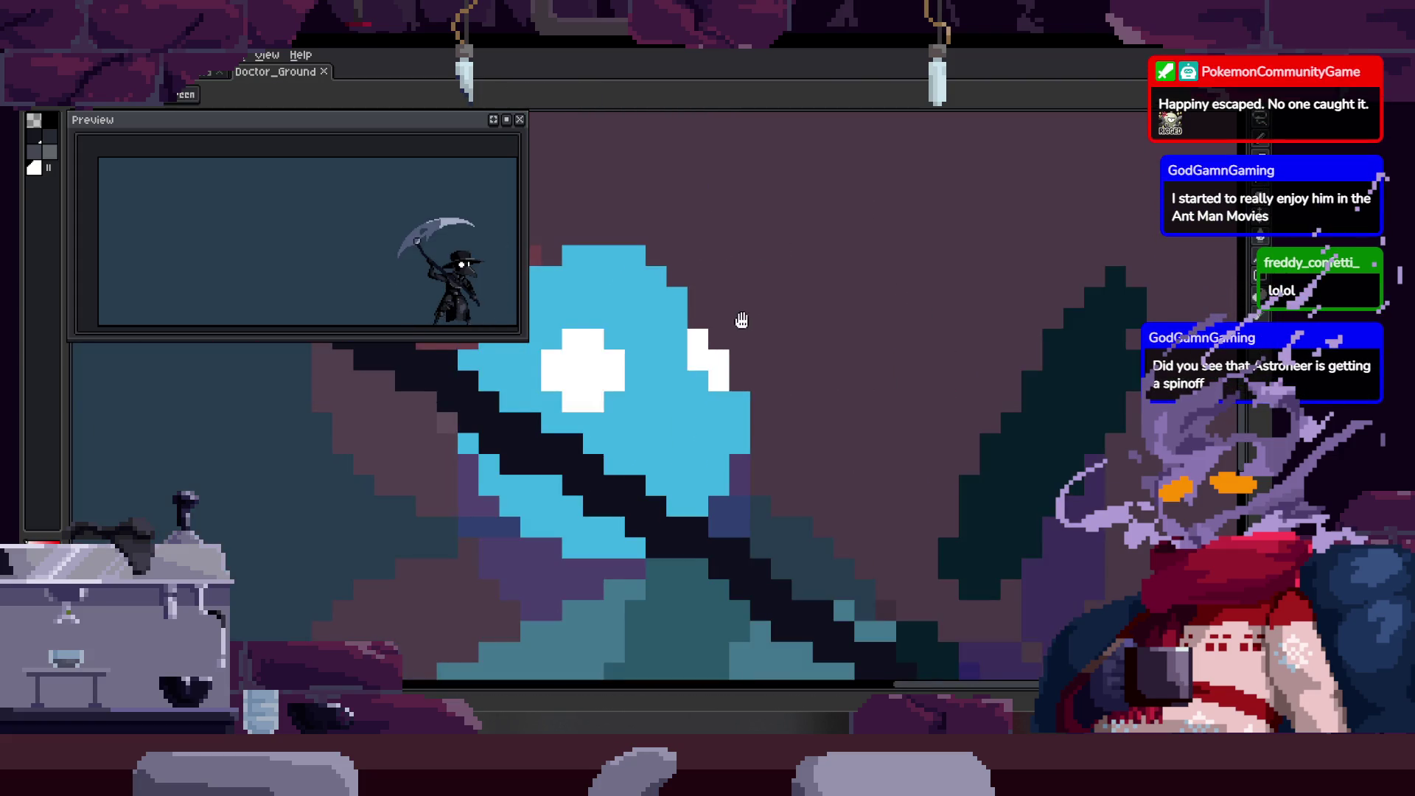
Recentre the head and clear the selection, readying the marquee for the eye.
left_click_drag(742, 328, 726, 366)
key("m")
key("ctrl+d")
key("z")
scroll(697, 365, "up", 1)
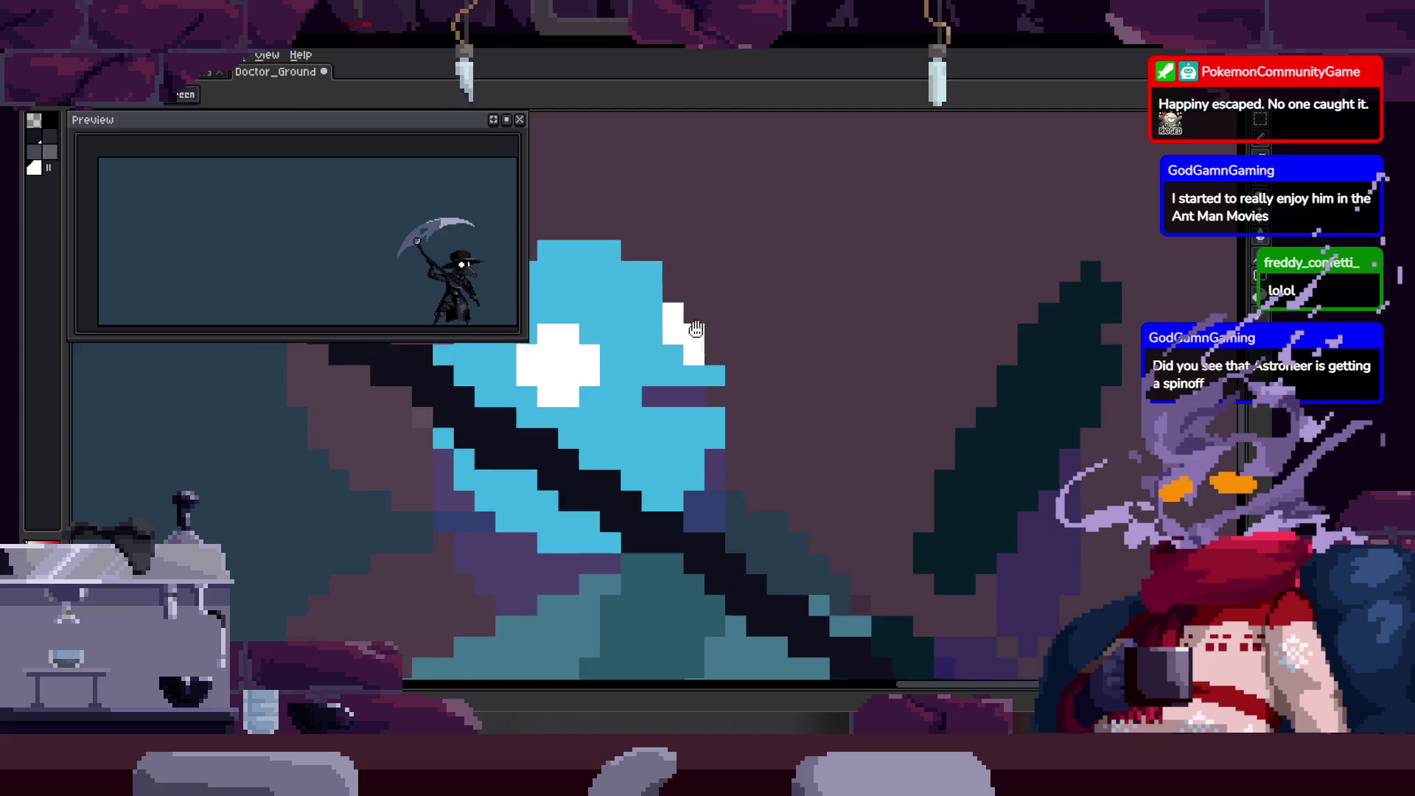
scroll(711, 388, "up", 1)
key("b")
scroll(752, 321, "up", 4)
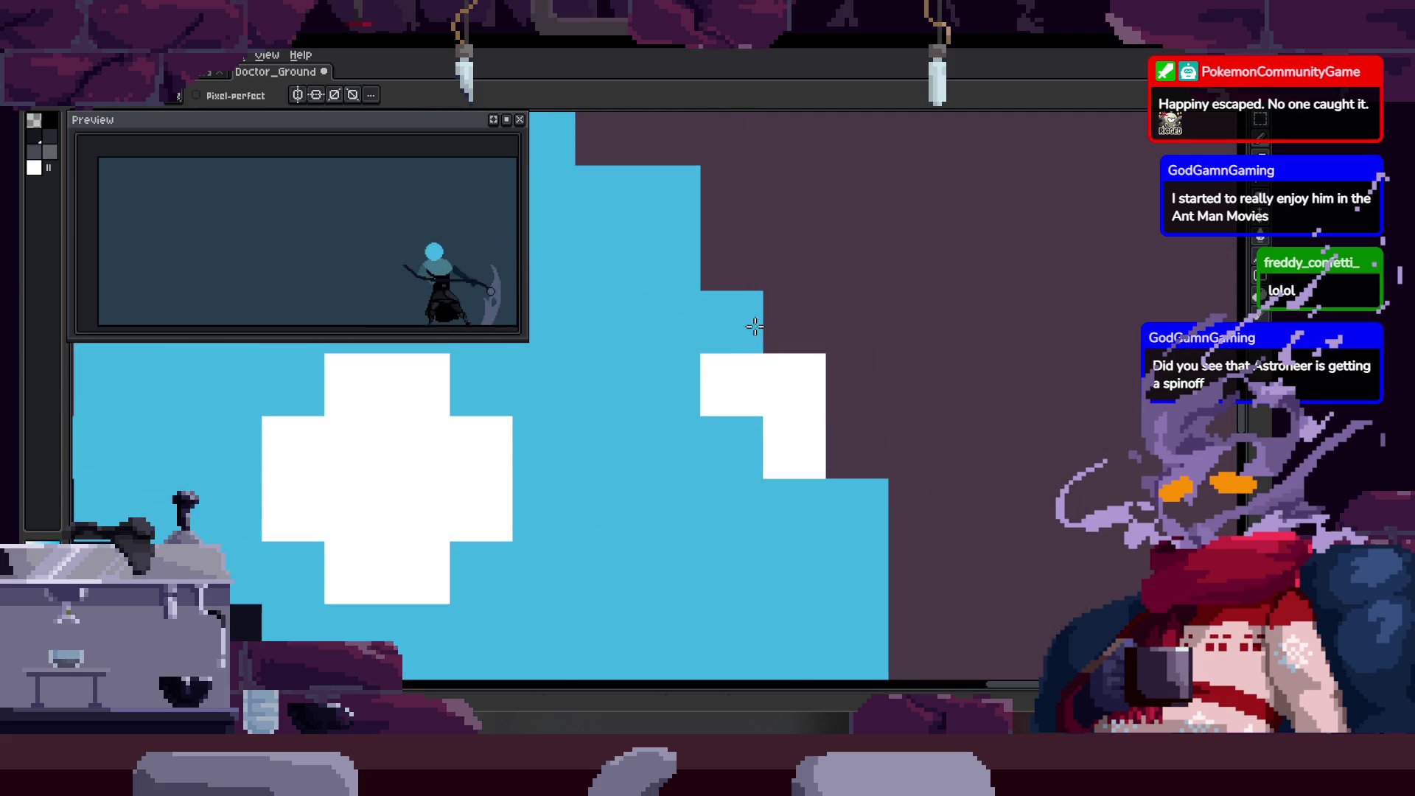
key("z")
scroll(790, 331, "down", 3)
scroll(812, 347, "down", 1)
scroll(915, 315, "up", 1)
scroll(873, 343, "down", 2)
scroll(818, 353, "down", 1)
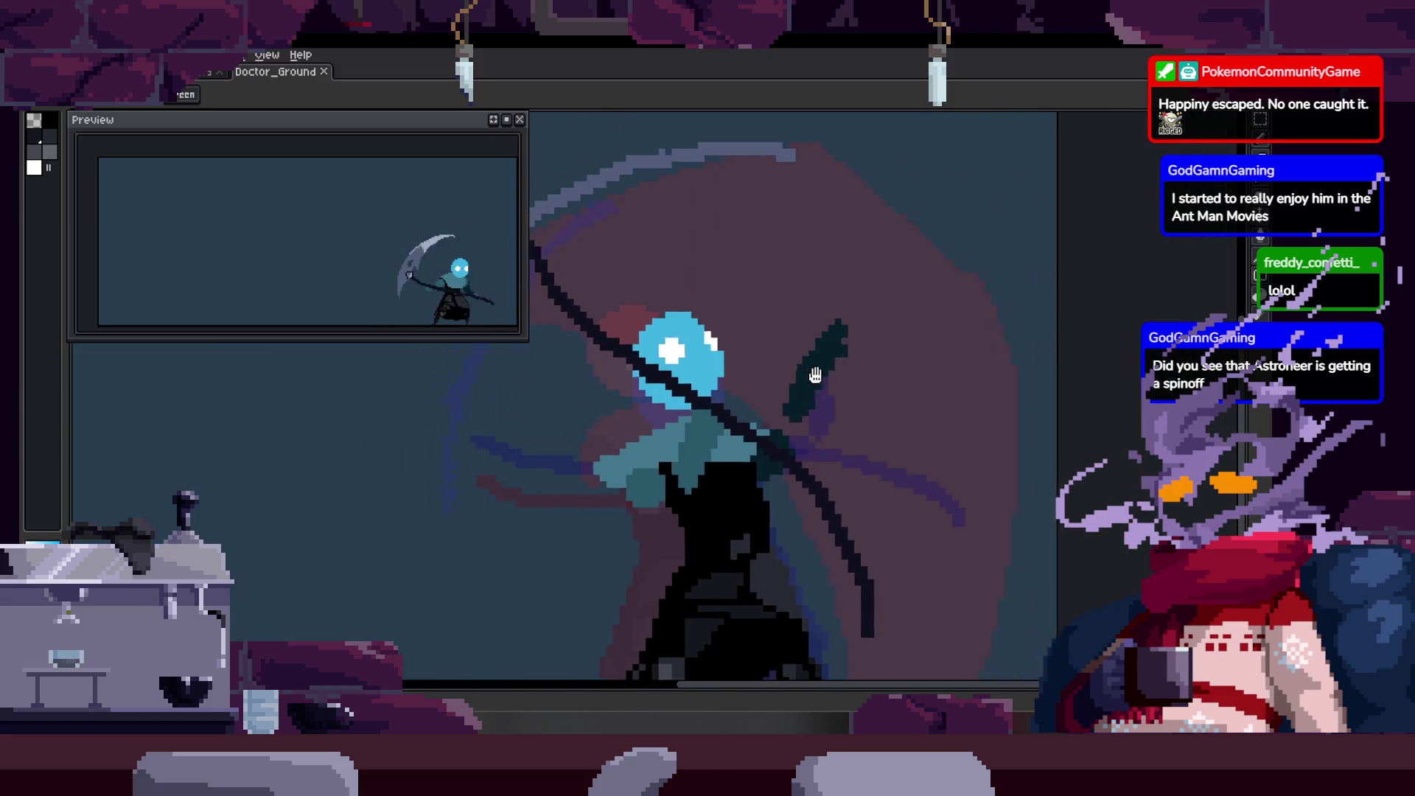
scroll(792, 313, "down", 1)
key("m")
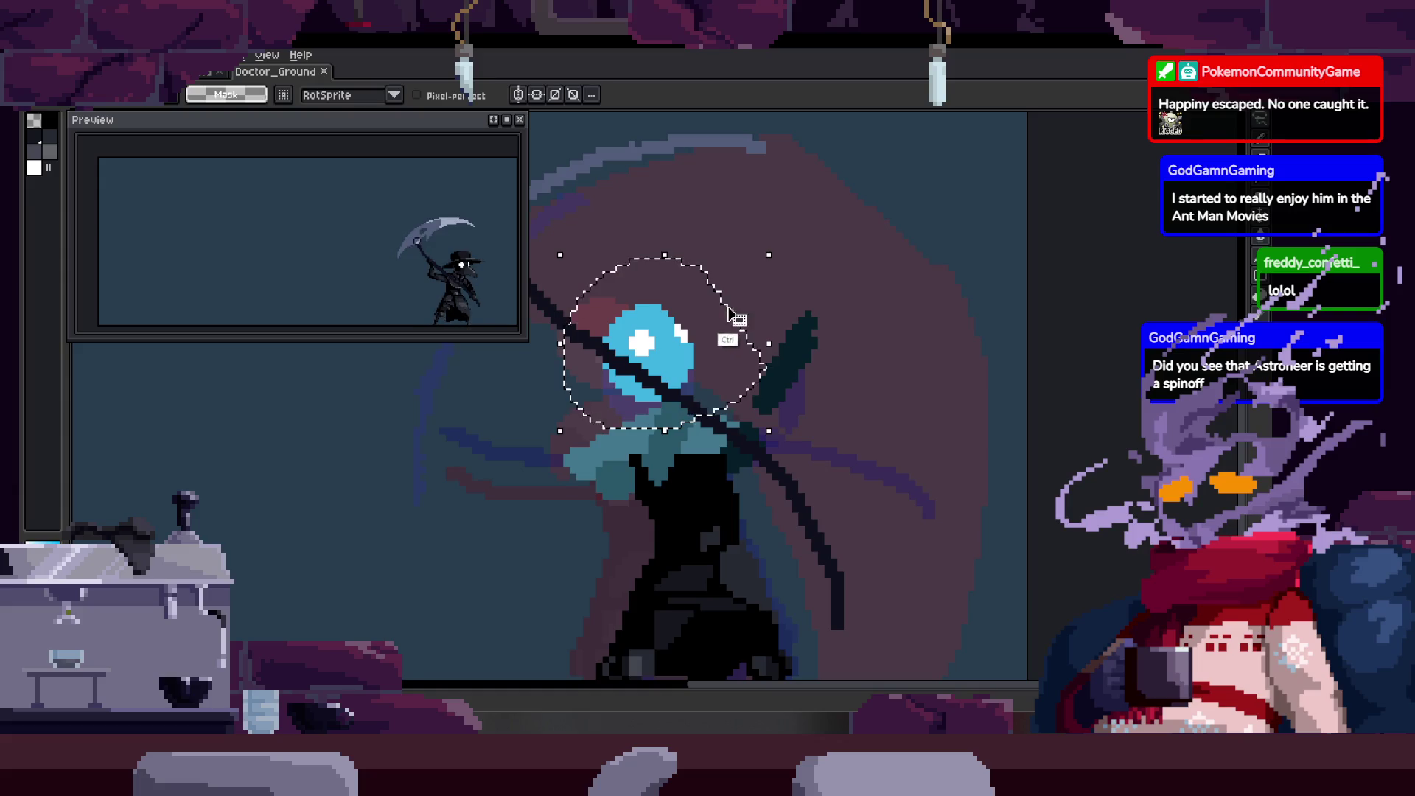
scroll(730, 317, "up", 1)
scroll(714, 309, "up", 1)
scroll(767, 306, "down", 1)
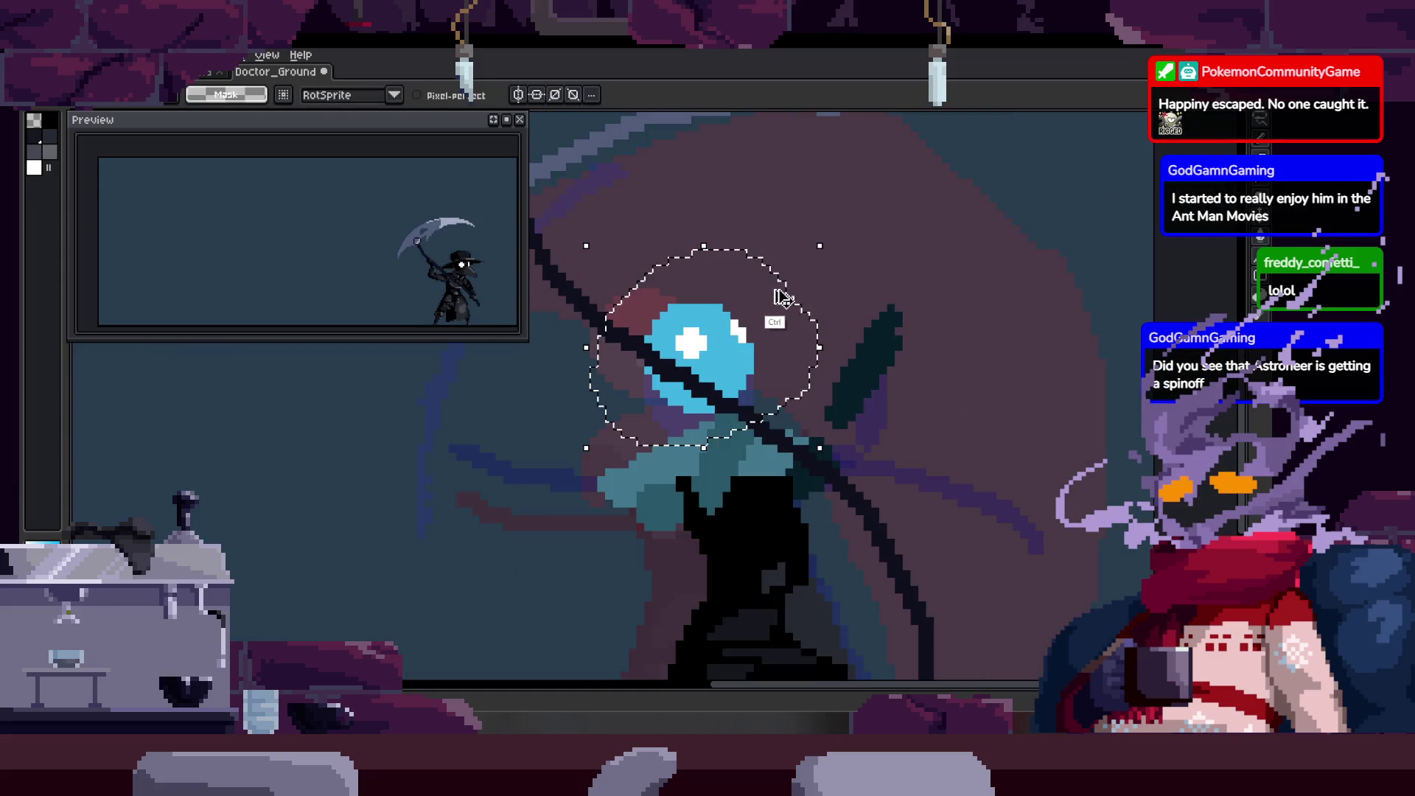
scroll(773, 317, "up", 1)
scroll(733, 313, "up", 1)
Cancel moving the blue head and step to another attack frame.
mouse_move(732, 310)
left_mouse_down()
mouse_move(667, 341)
mouse_move(686, 466)
left_mouse_up()
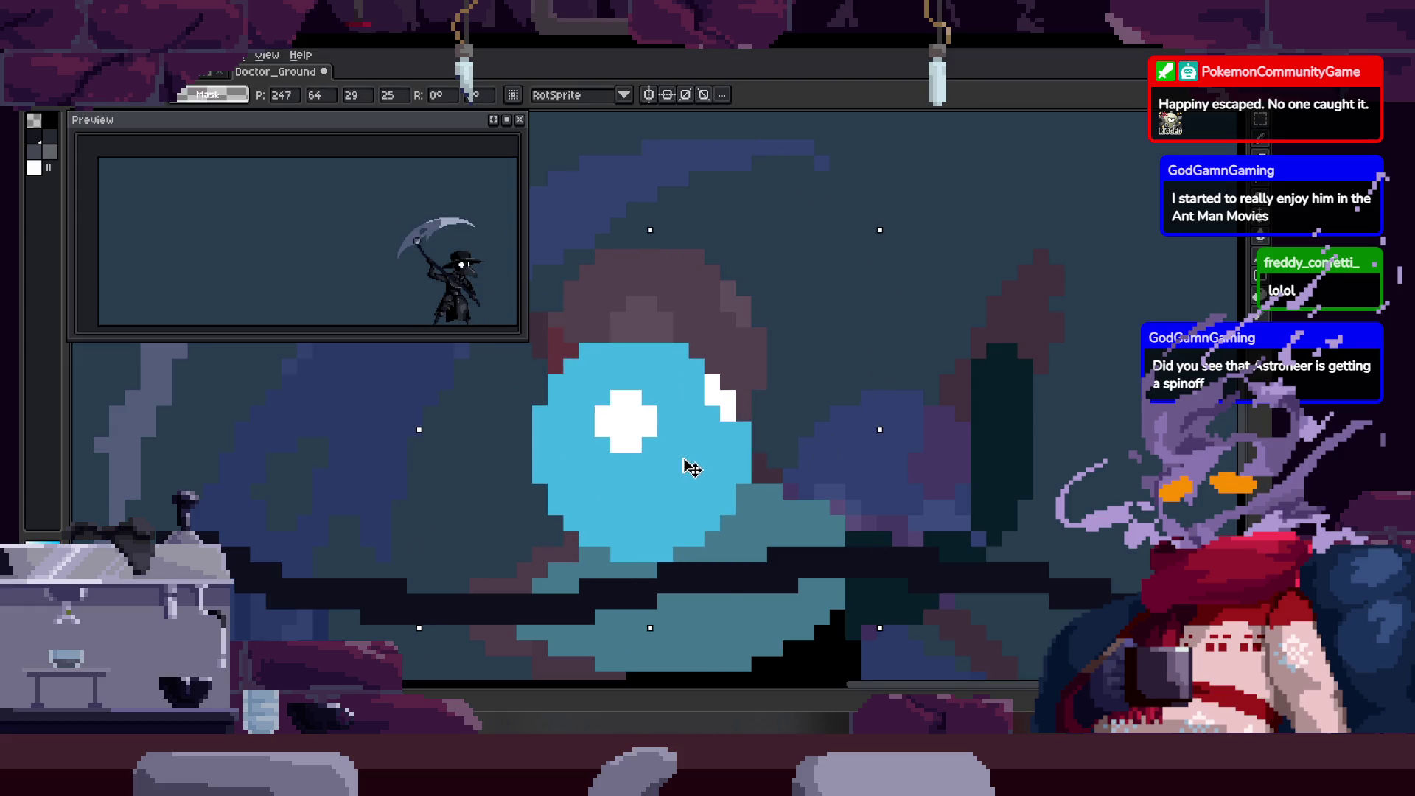
key("Escape")
key("w")
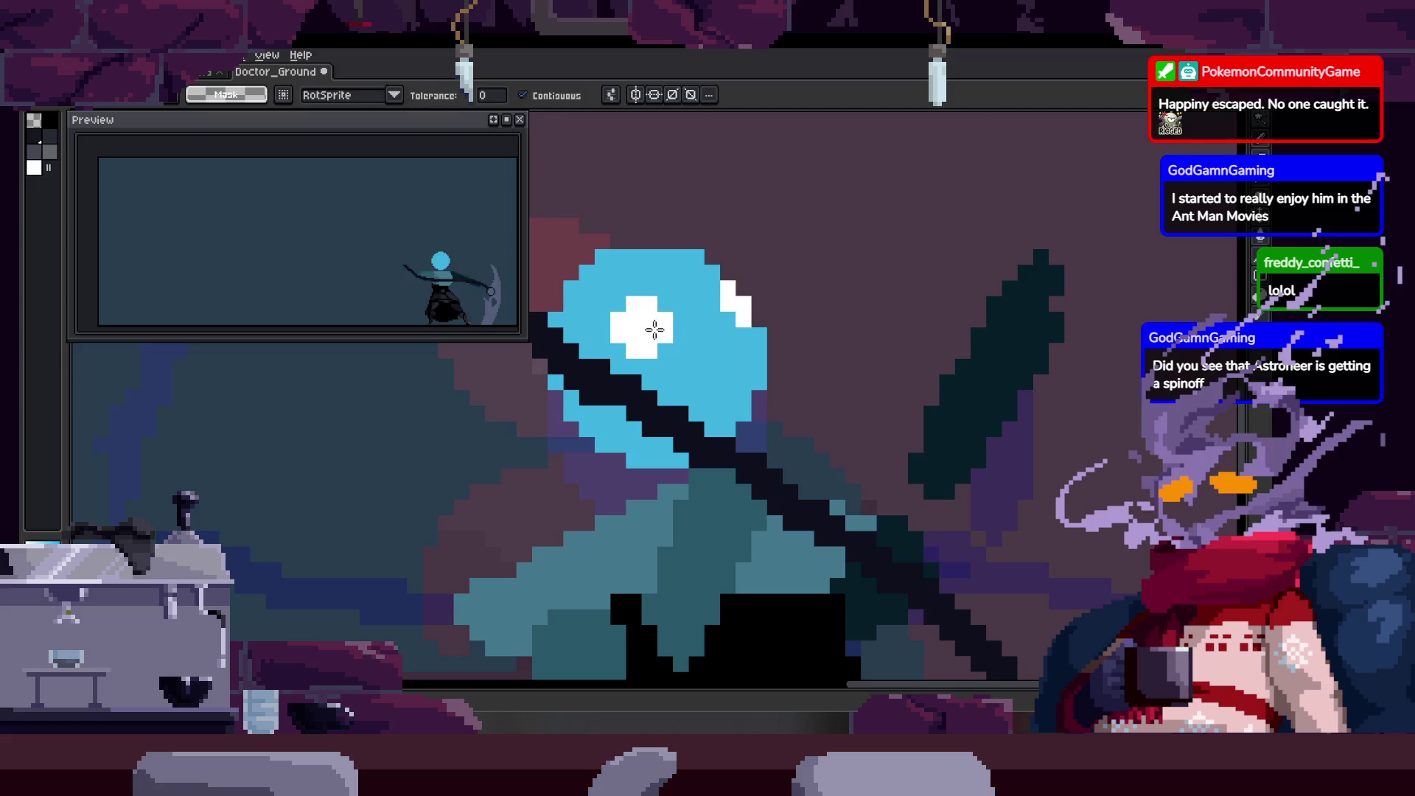
key("ctrl+d")
key("Right")
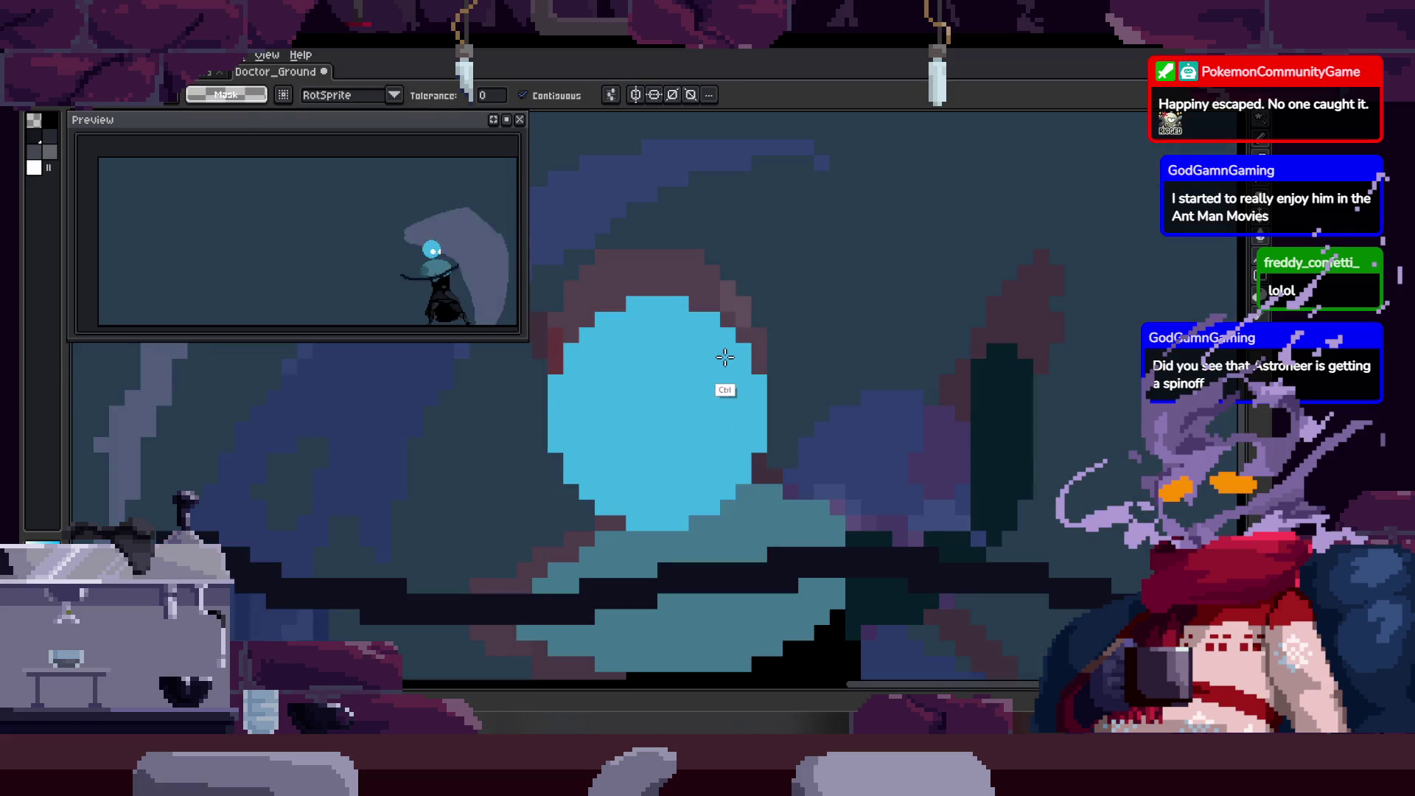
Paste the white eye pixels onto the head, move them lower, then undo the placement.
key("ctrl+v")
left_click_drag(647, 345, 646, 397)
key("z")
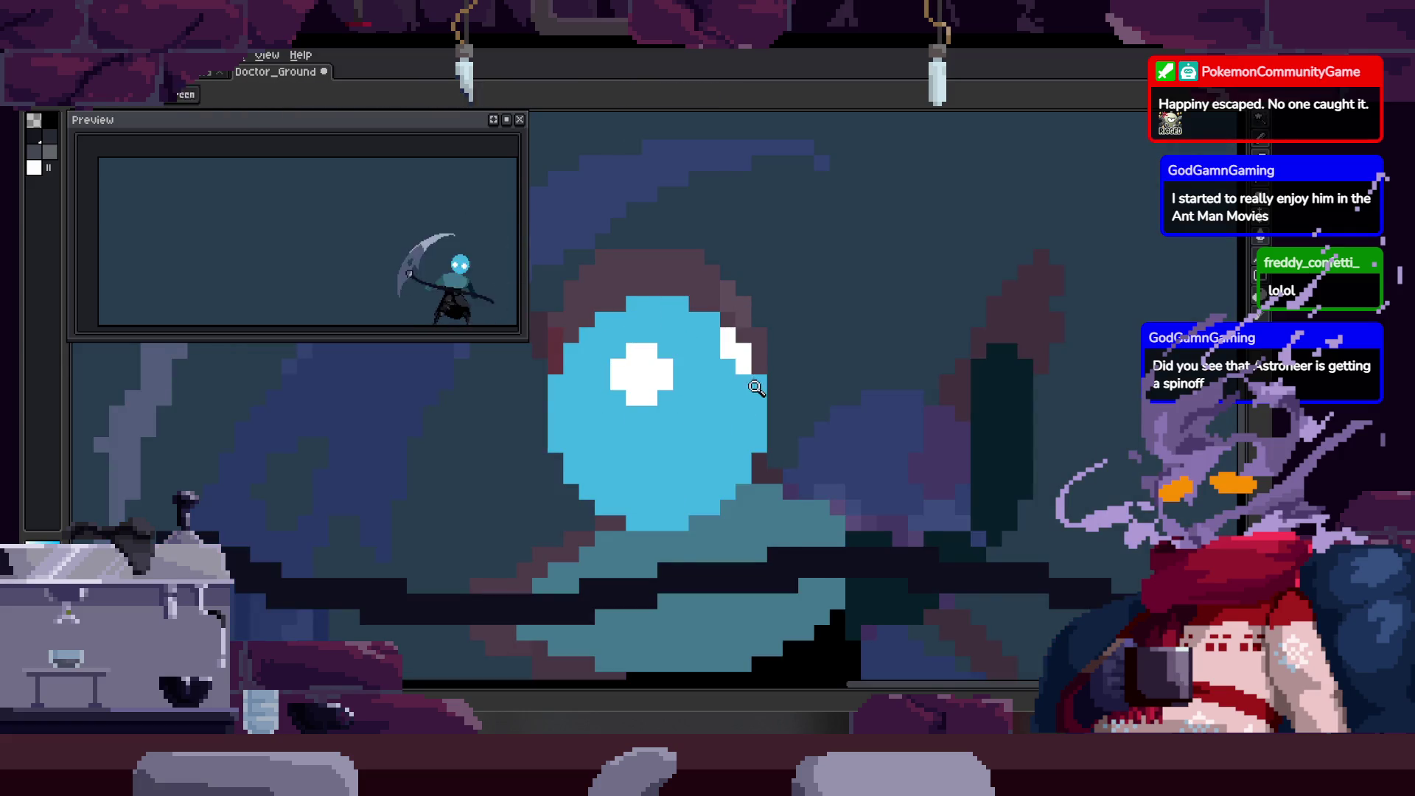
scroll(793, 398, "down", 2)
key("ctrl+z")
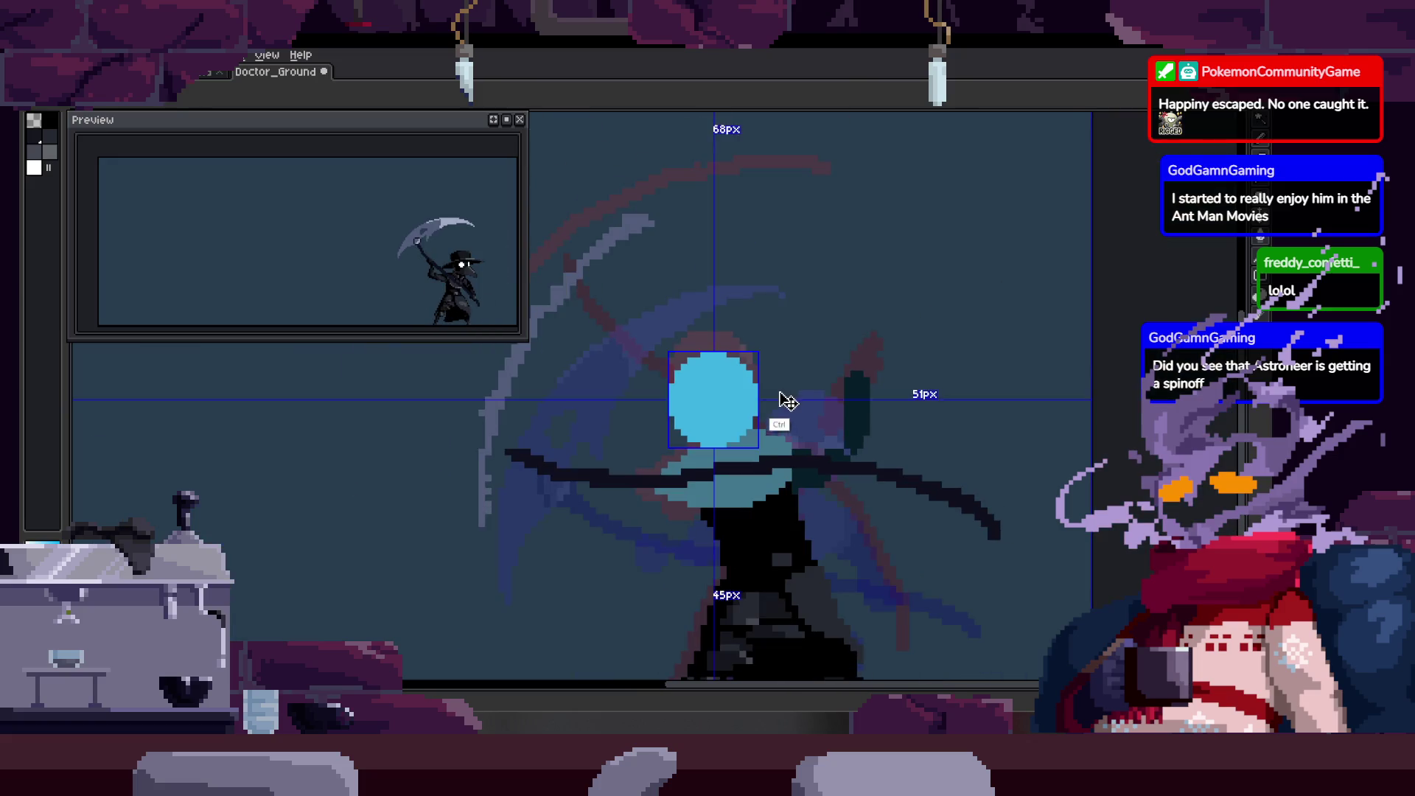
scroll(775, 399, "up", 2)
scroll(697, 369, "up", 1)
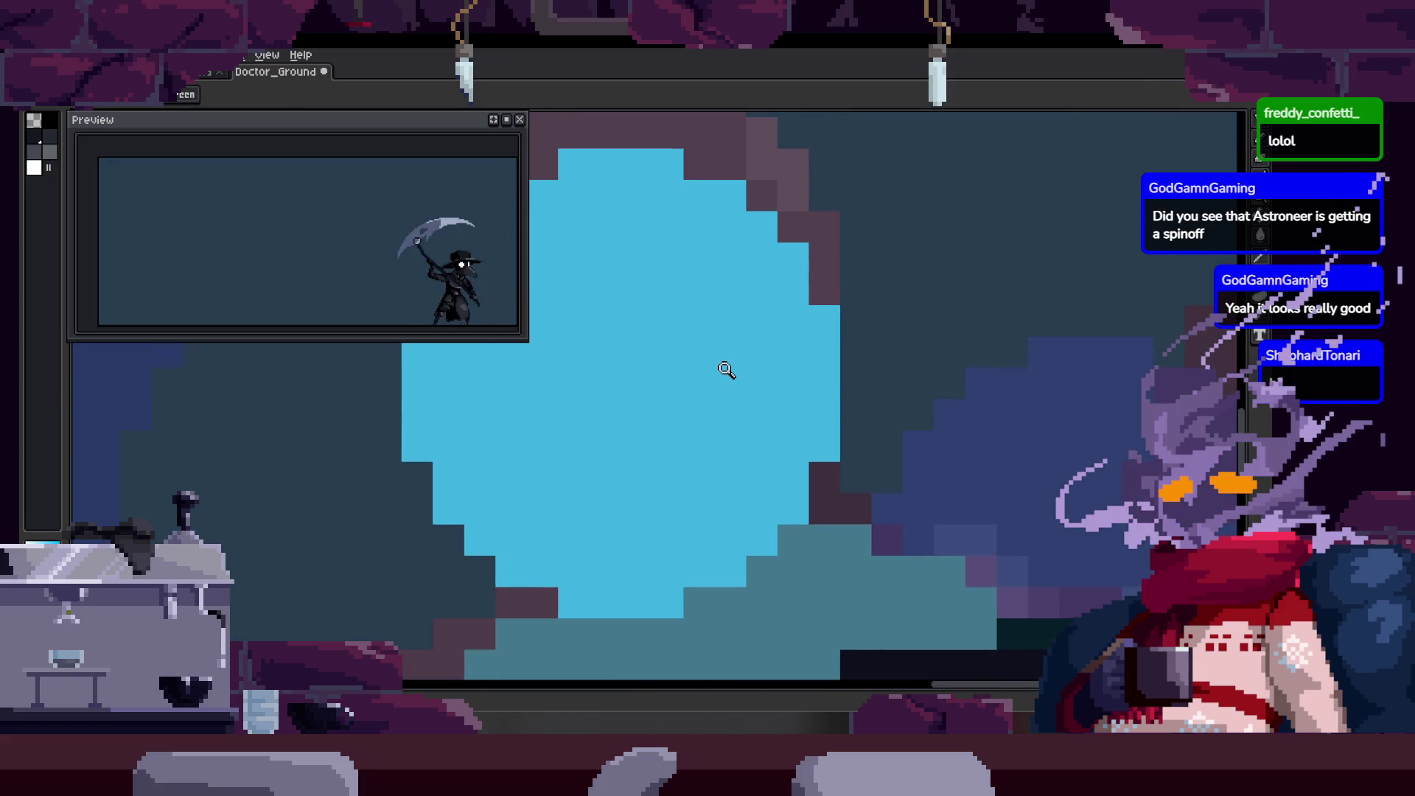
Paste the eye pixels again about four pixels lower, commit, and go to the diagonal-scythe frame.
key("ctrl+v")
left_click_drag(712, 241, 714, 379)
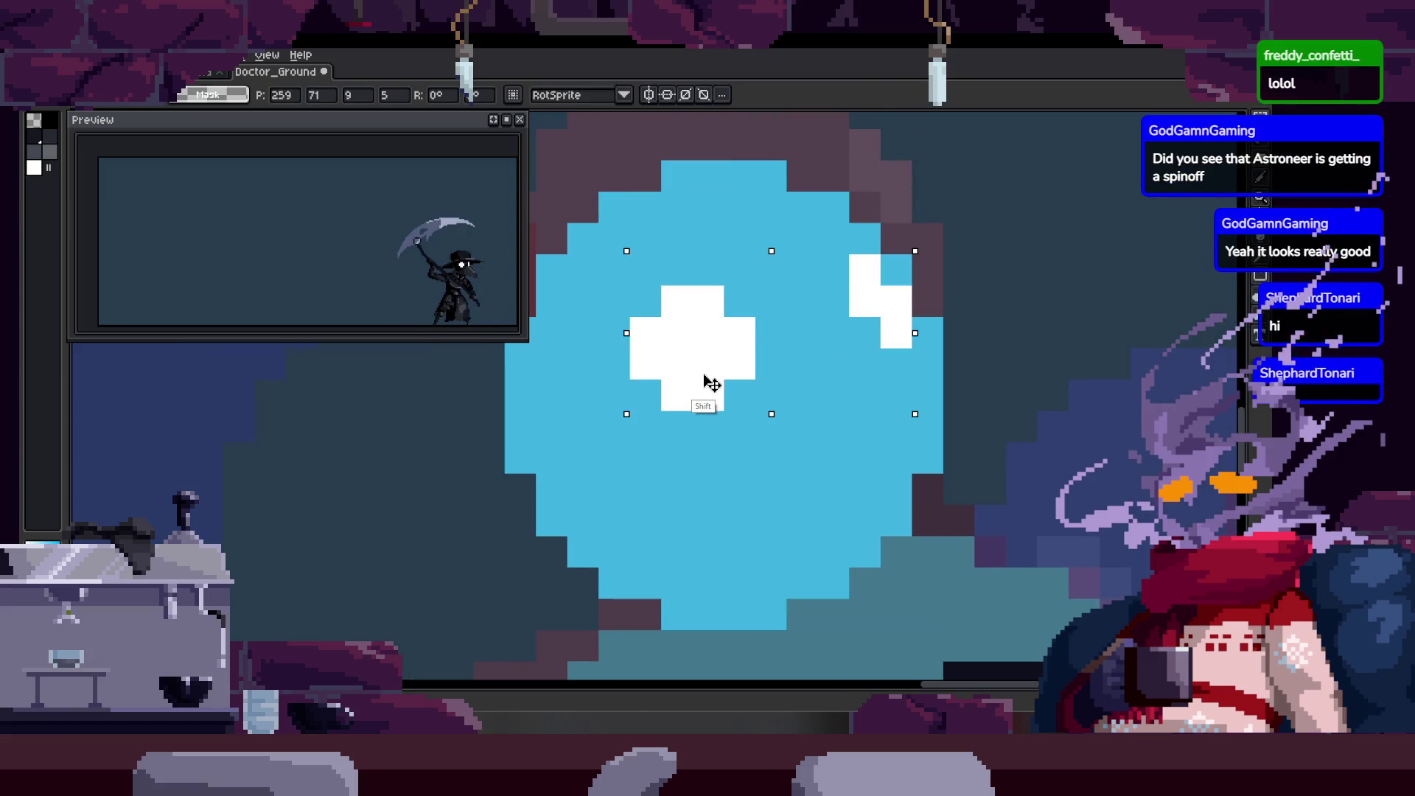
key("Return")
scroll(775, 393, "down", 2)
scroll(762, 394, "down", 1)
scroll(840, 362, "up", 3)
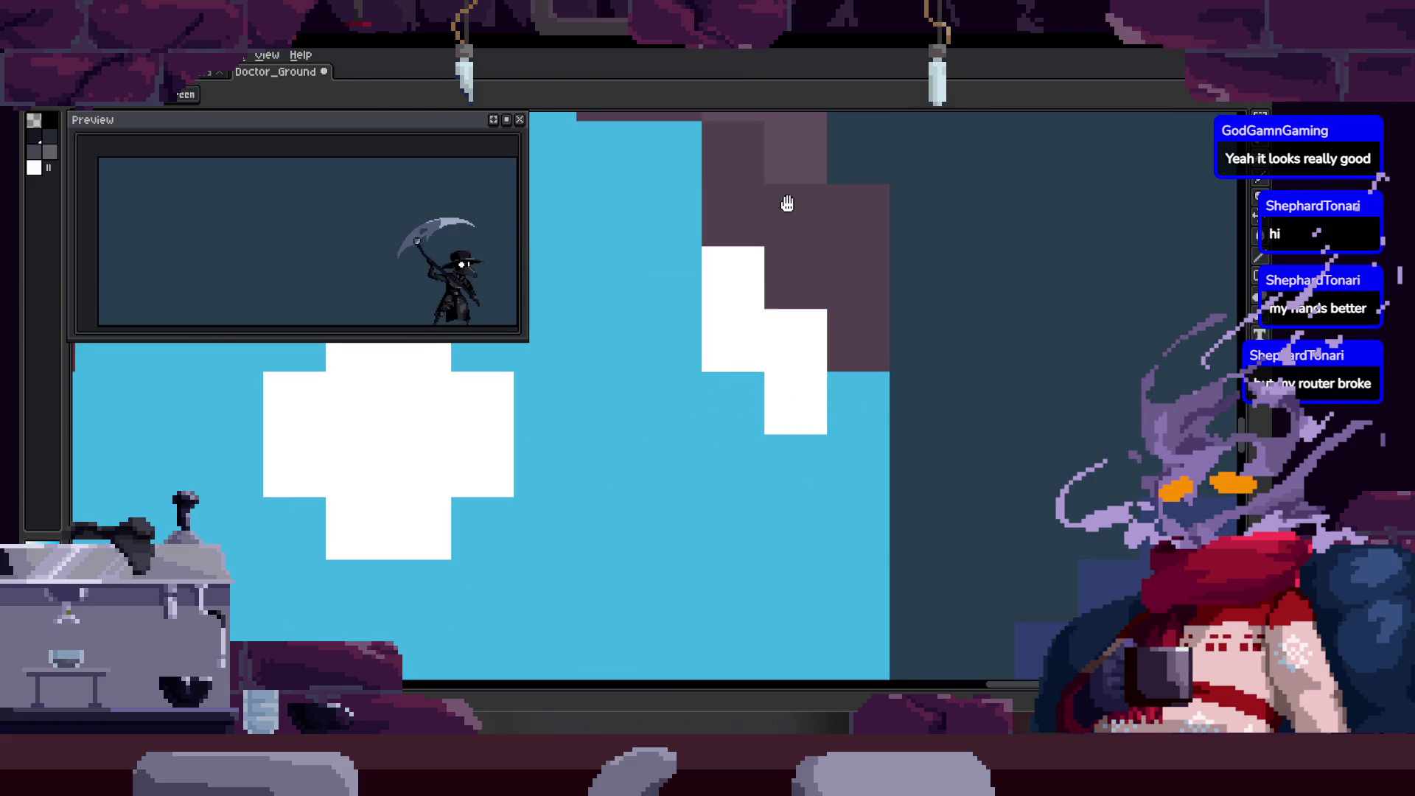
left_click_drag(790, 205, 784, 306)
scroll(784, 306, "down", 2)
scroll(856, 284, "down", 3)
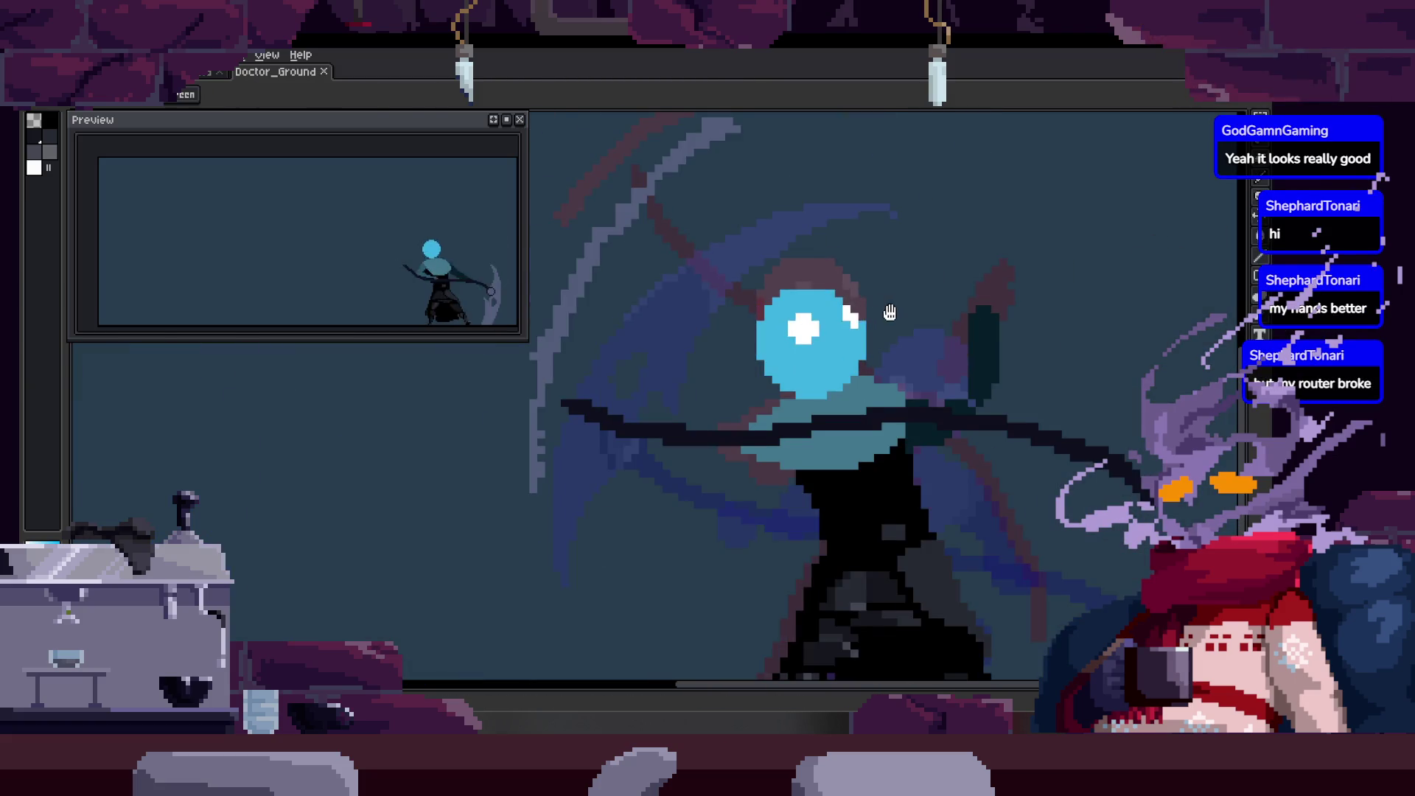
scroll(857, 342, "up", 1)
key("Right")
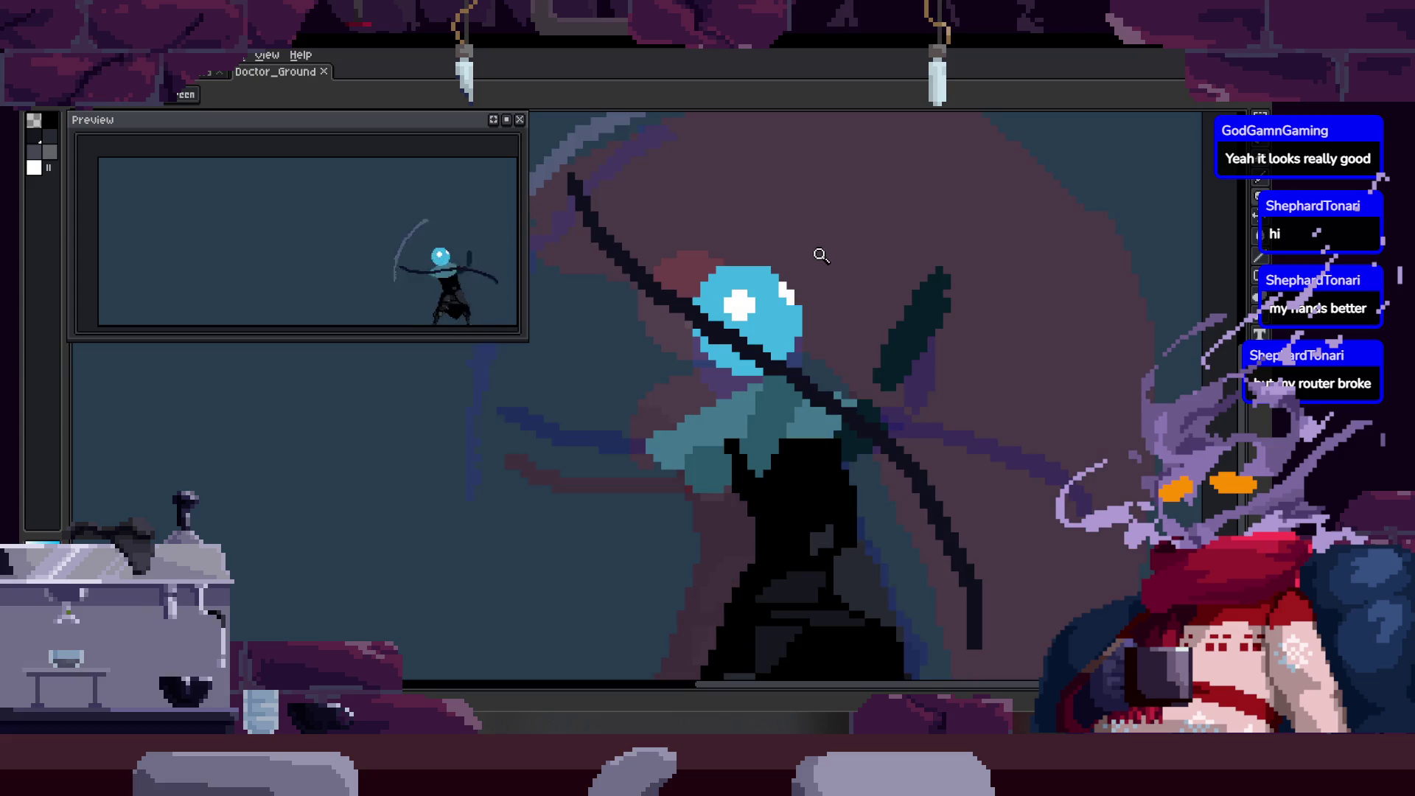
scroll(829, 304, "up", 2)
scroll(840, 344, "down", 3)
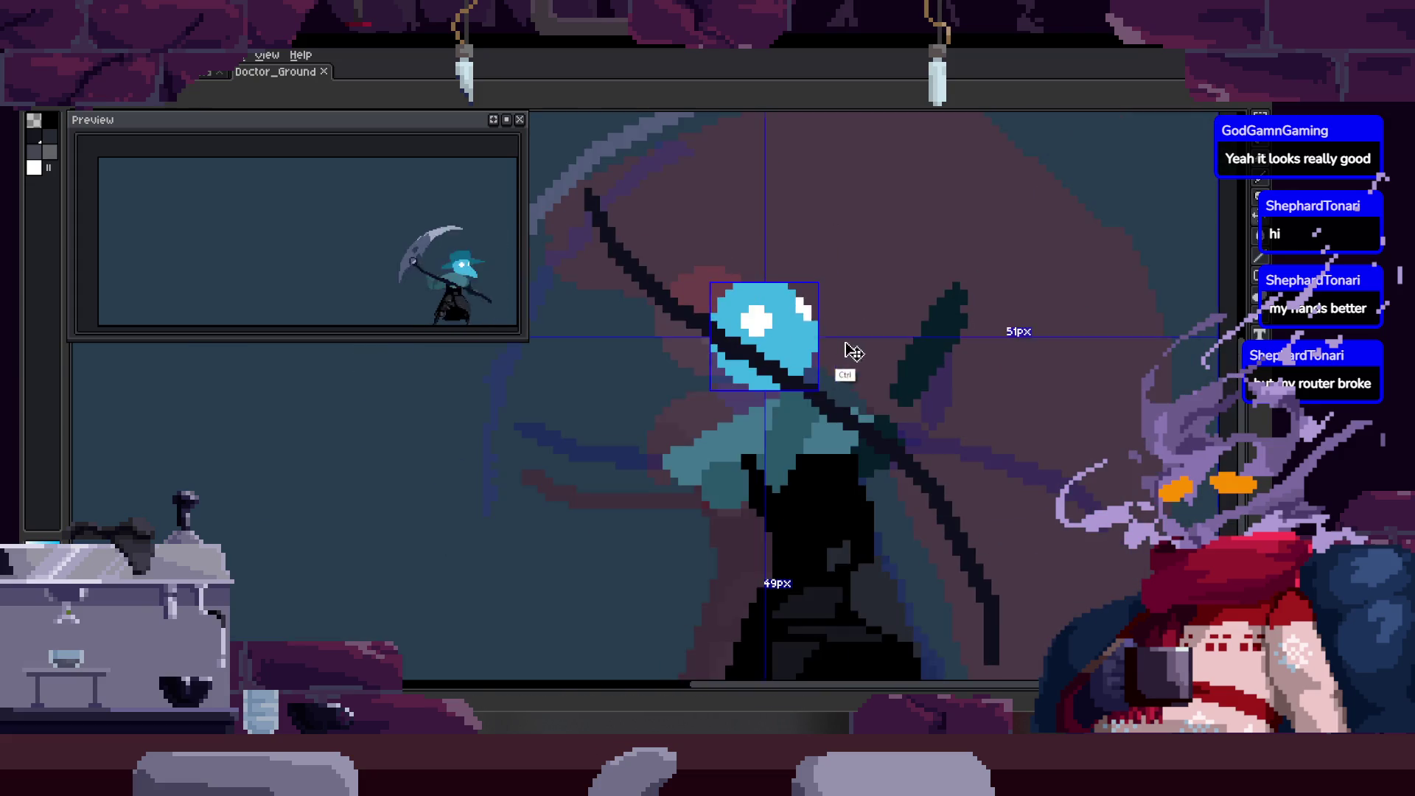
scroll(813, 343, "up", 1)
scroll(757, 264, "up", 2)
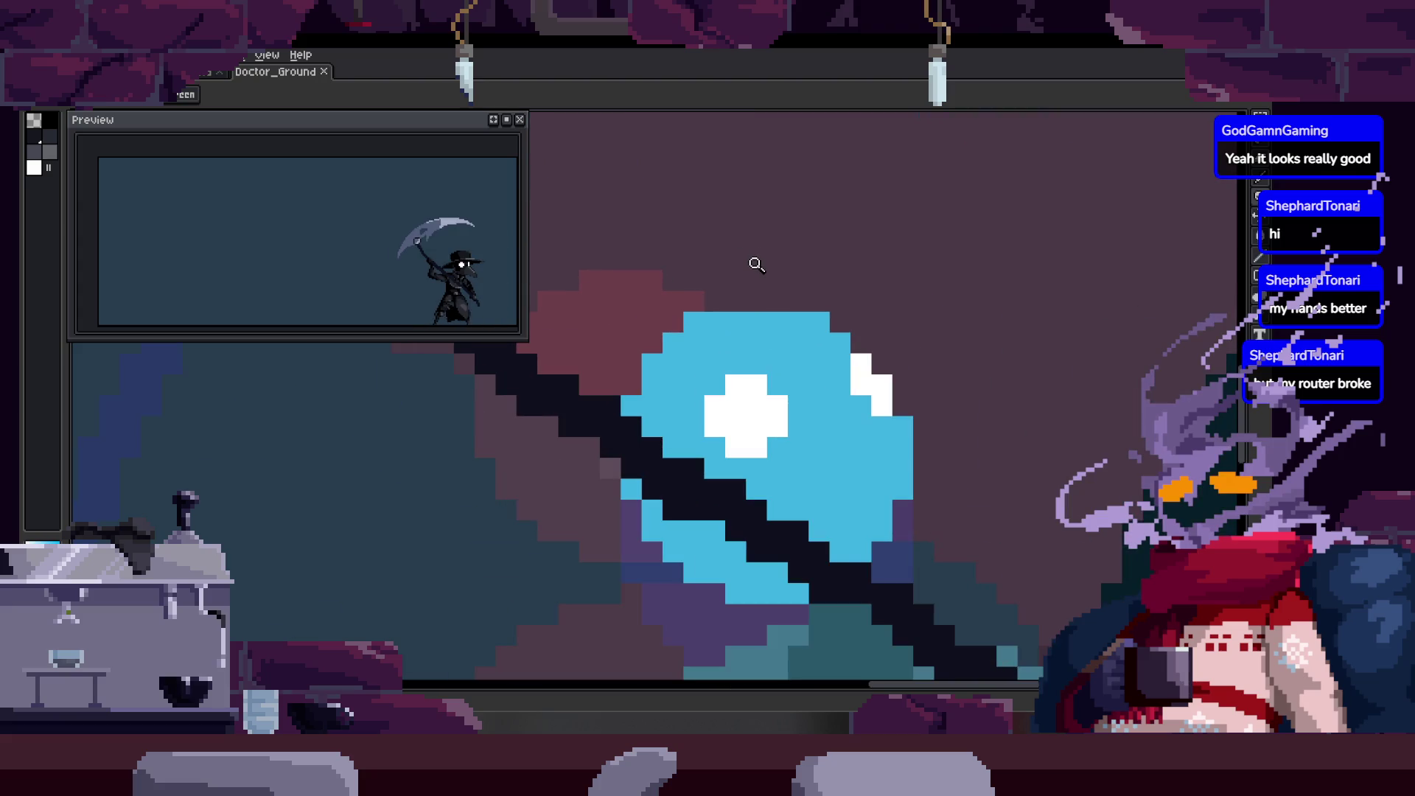
scroll(757, 263, "down", 1)
scroll(764, 354, "down", 1)
scroll(686, 365, "up", 1)
scroll(741, 358, "up", 2)
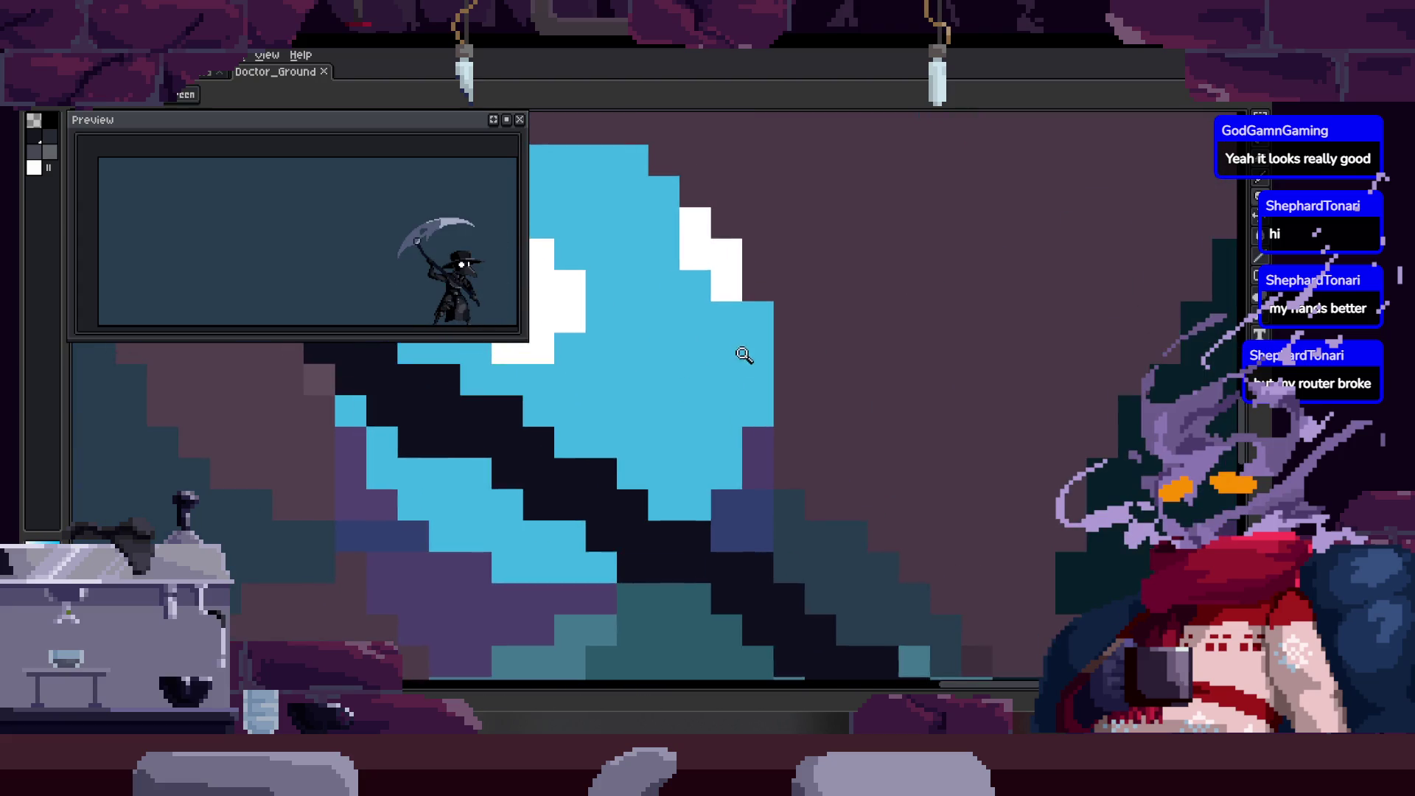
scroll(741, 359, "down", 1)
scroll(734, 369, "down", 1)
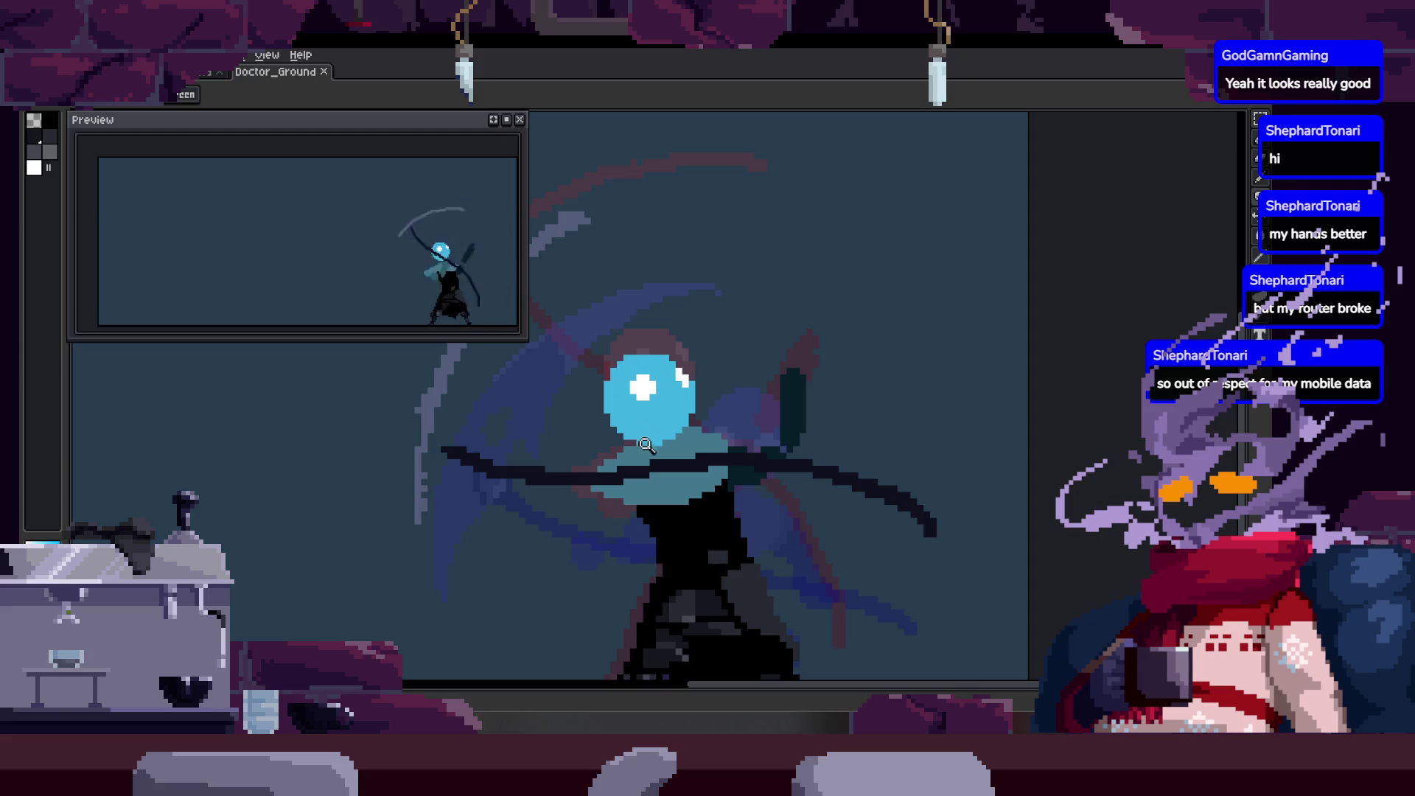
scroll(659, 380, "up", 2)
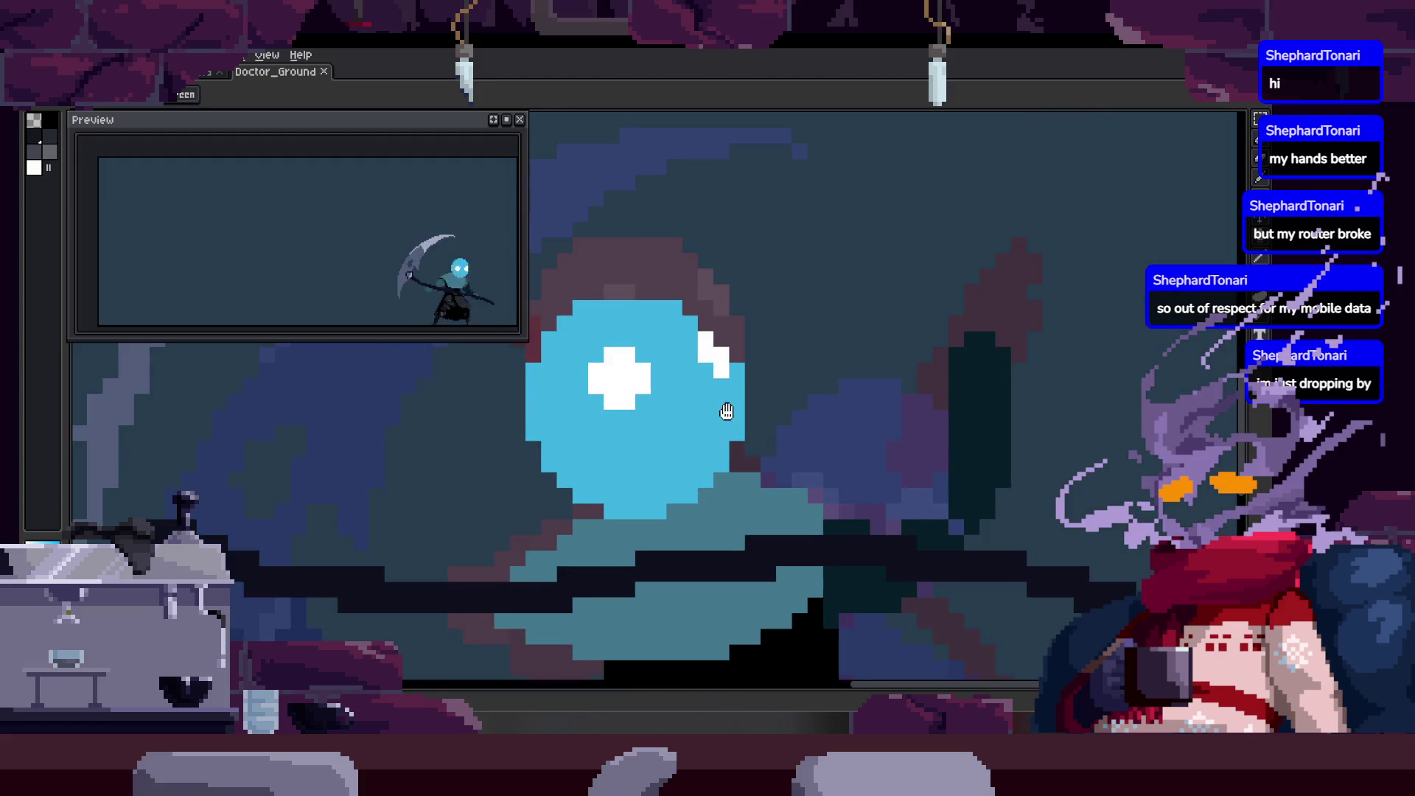
left_click_drag(727, 415, 682, 397)
scroll(698, 413, "up", 1)
scroll(678, 386, "up", 2)
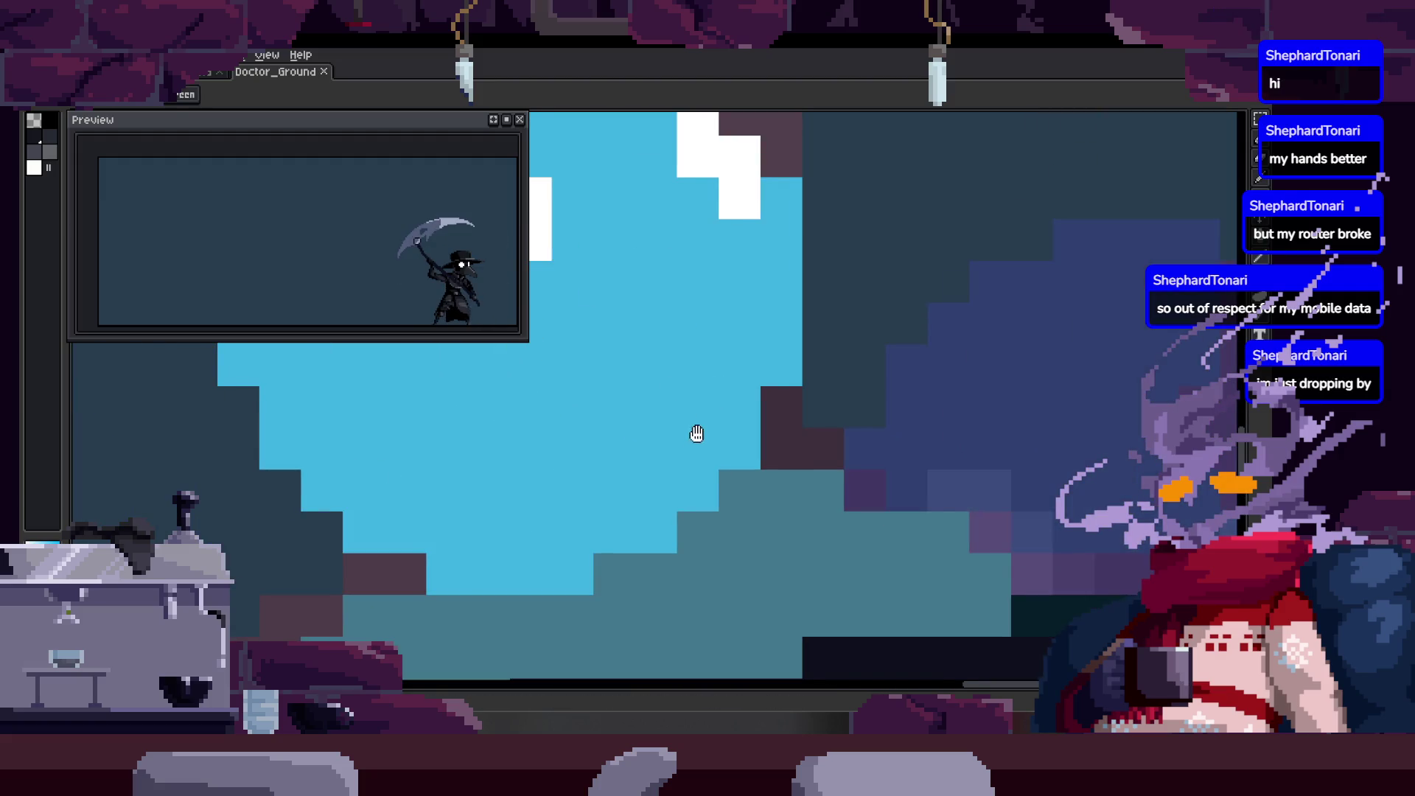
scroll(696, 439, "down", 2)
scroll(708, 409, "down", 1)
scroll(713, 431, "down", 3)
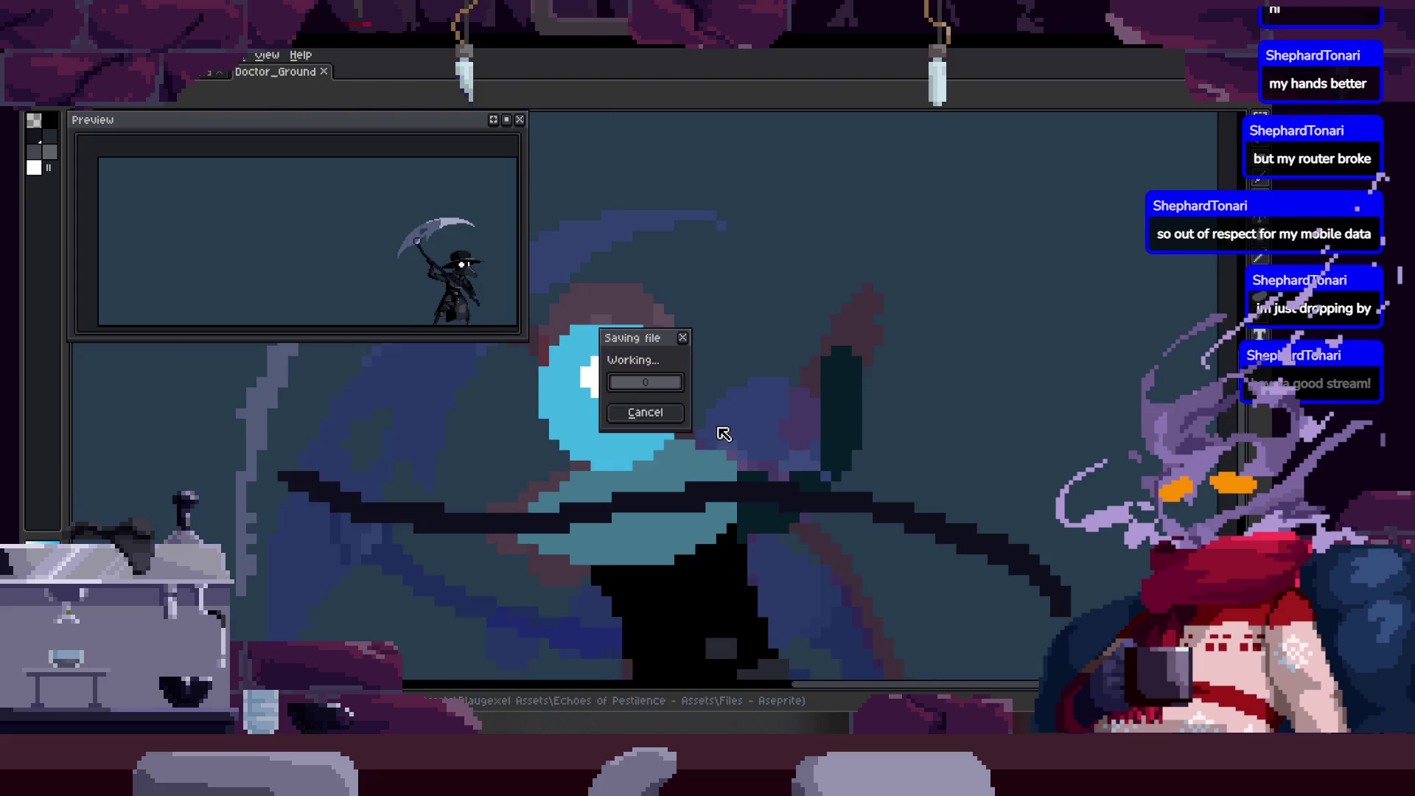
scroll(687, 436, "up", 5)
scroll(689, 414, "down", 3)
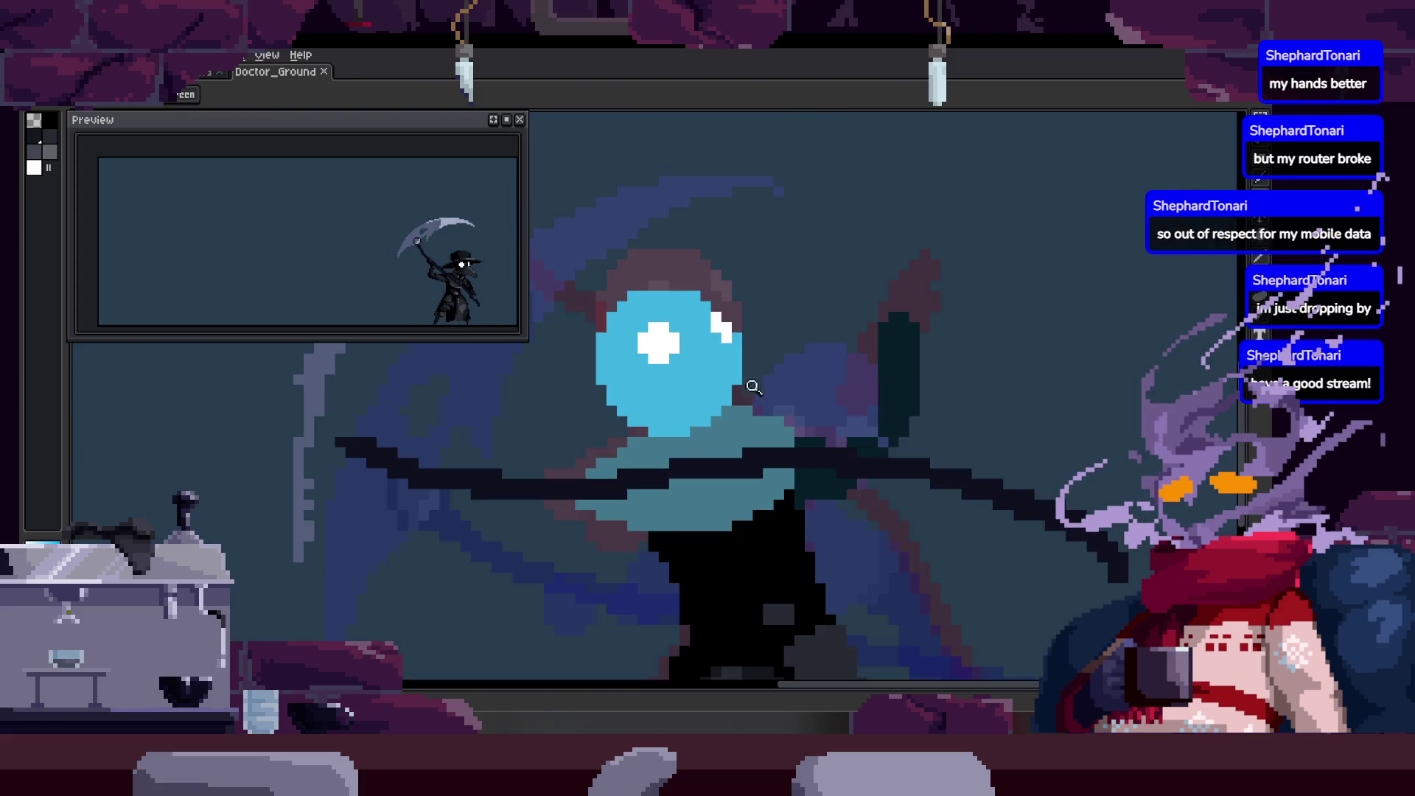
scroll(705, 414, "up", 2)
key("Tab")
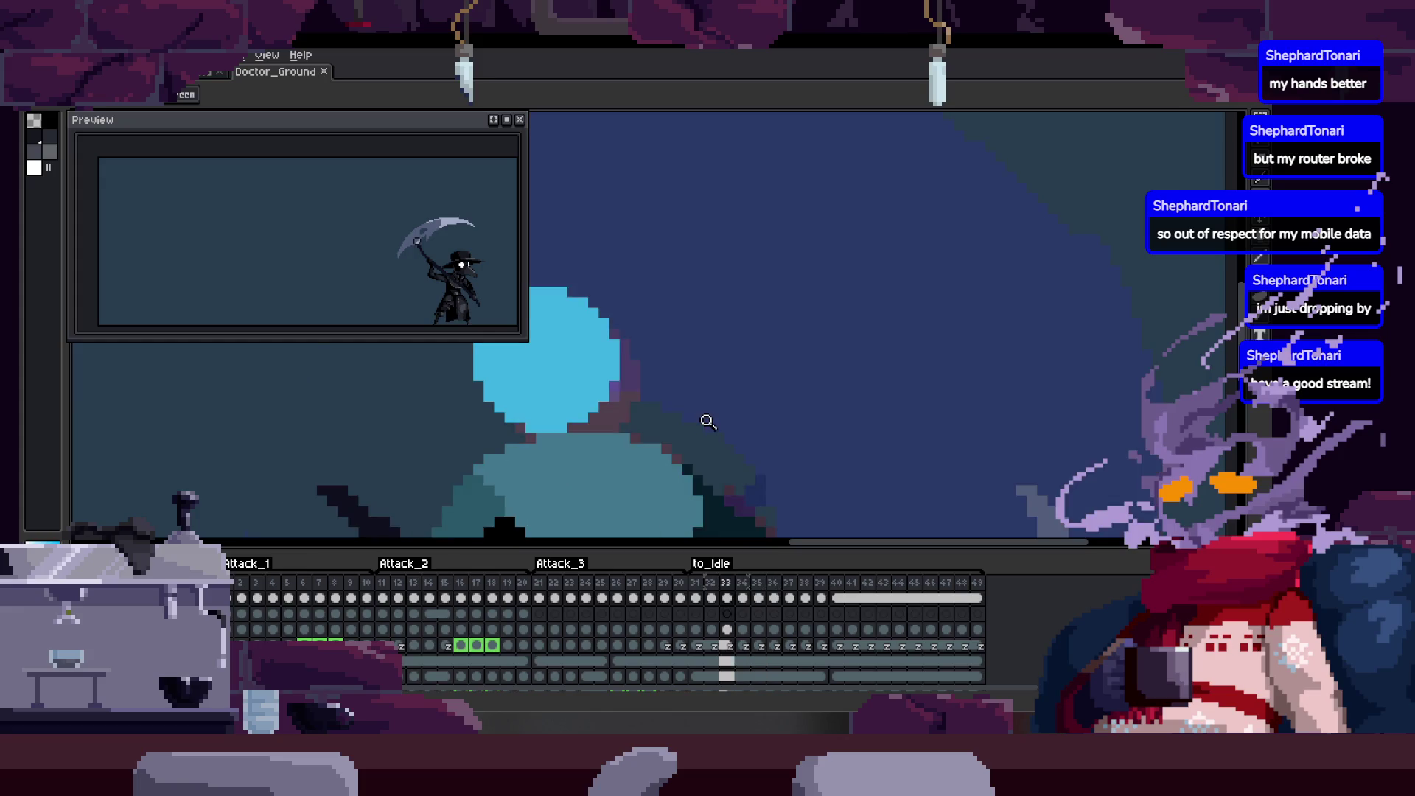
key("Tab")
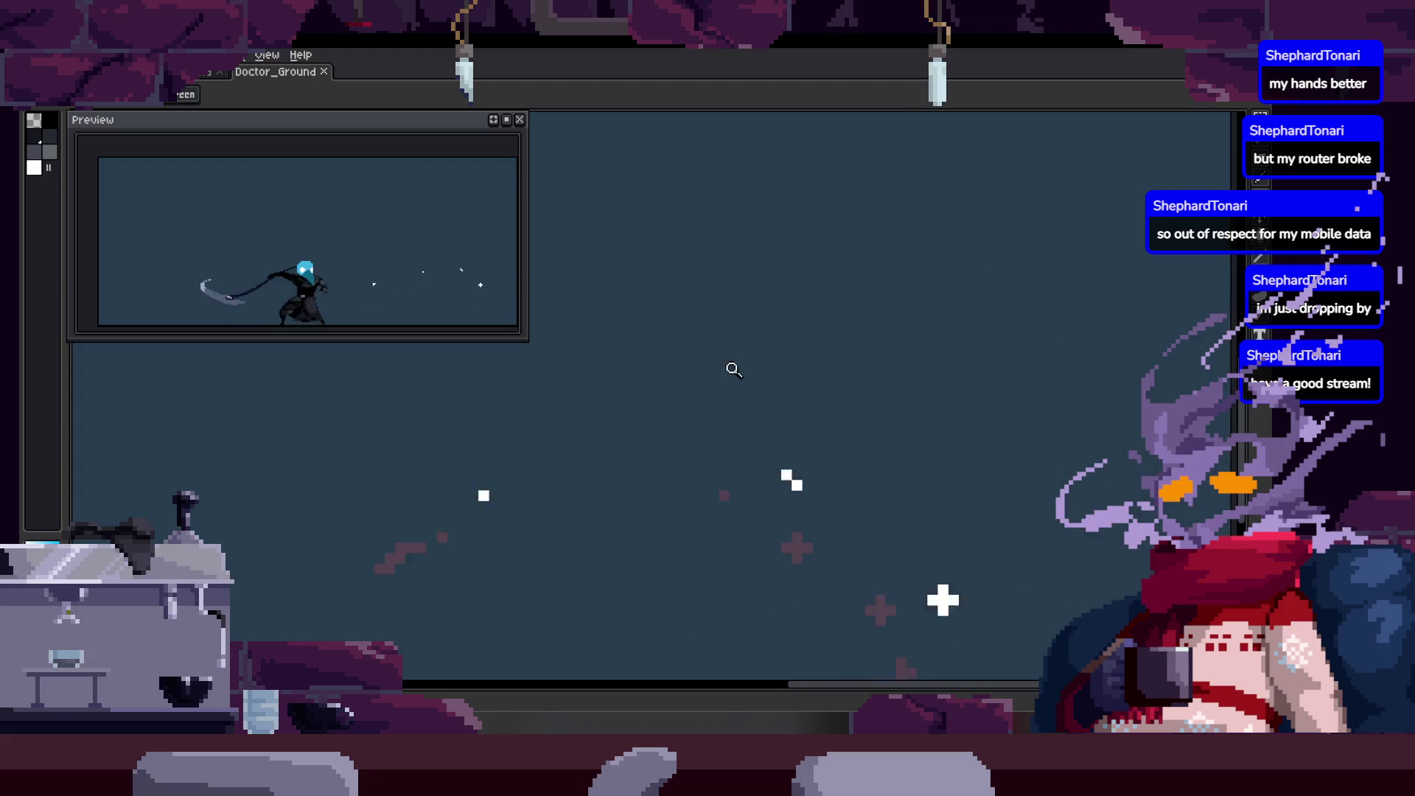
key("Tab")
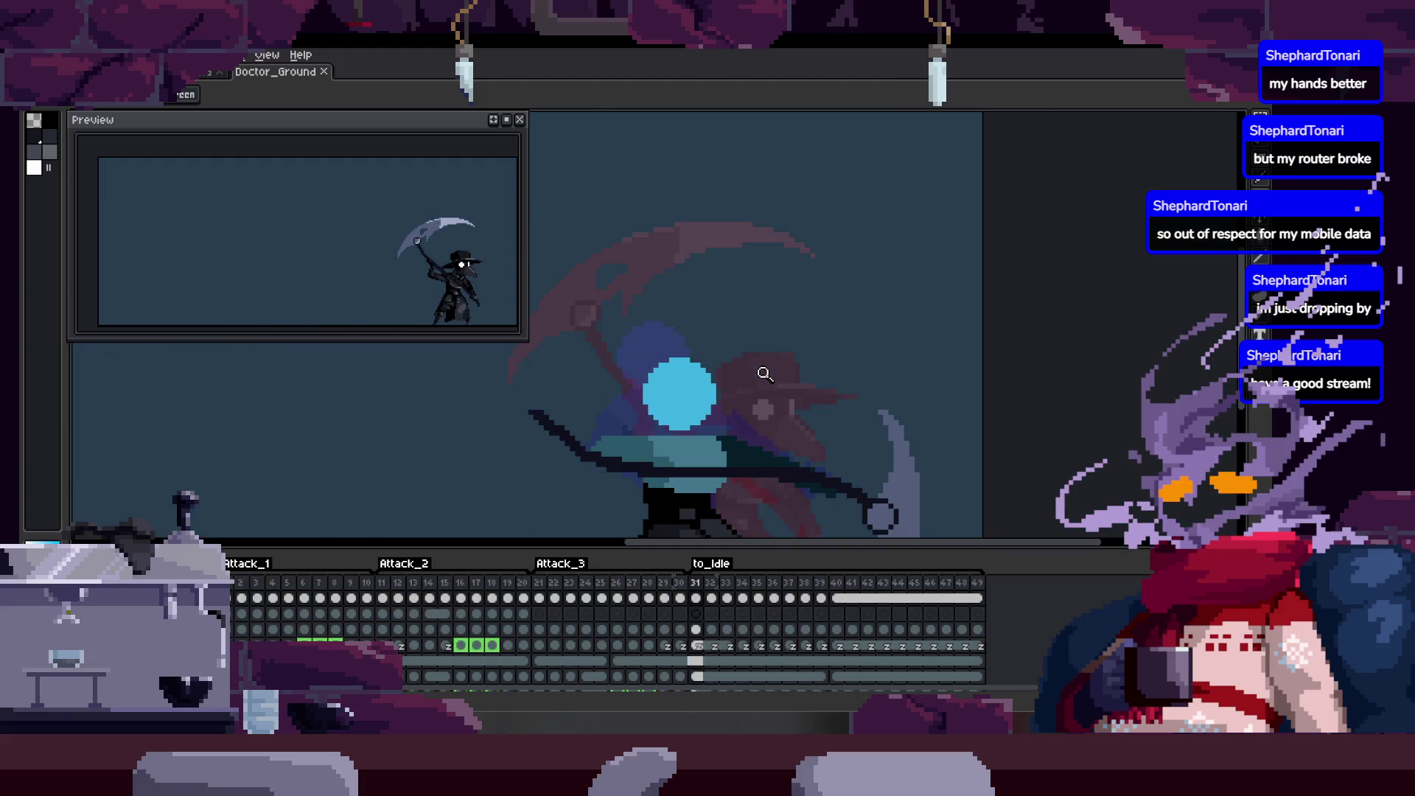
key("Tab")
left_click(718, 362)
key("Tab")
key("Tab")
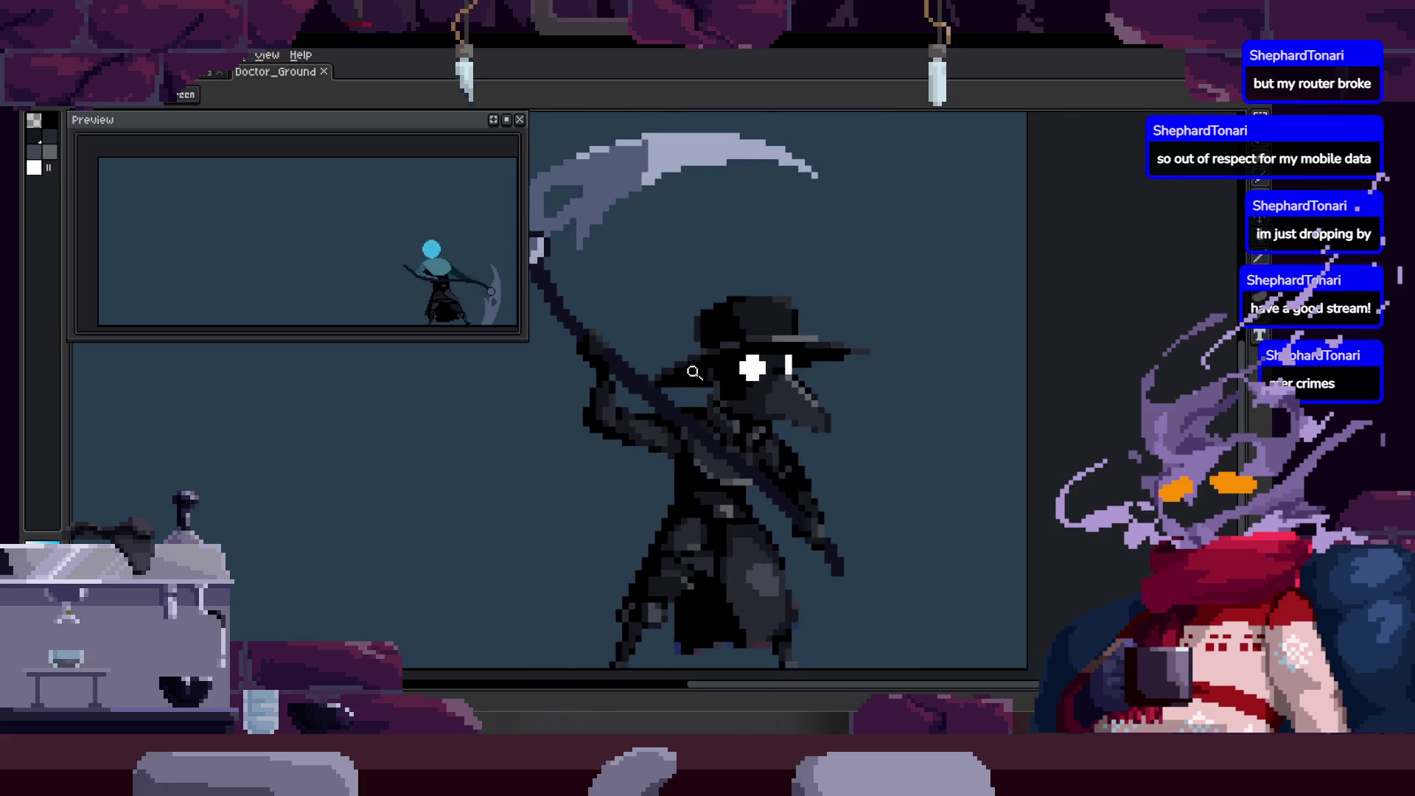
key("Tab")
scroll(771, 350, "down", 3)
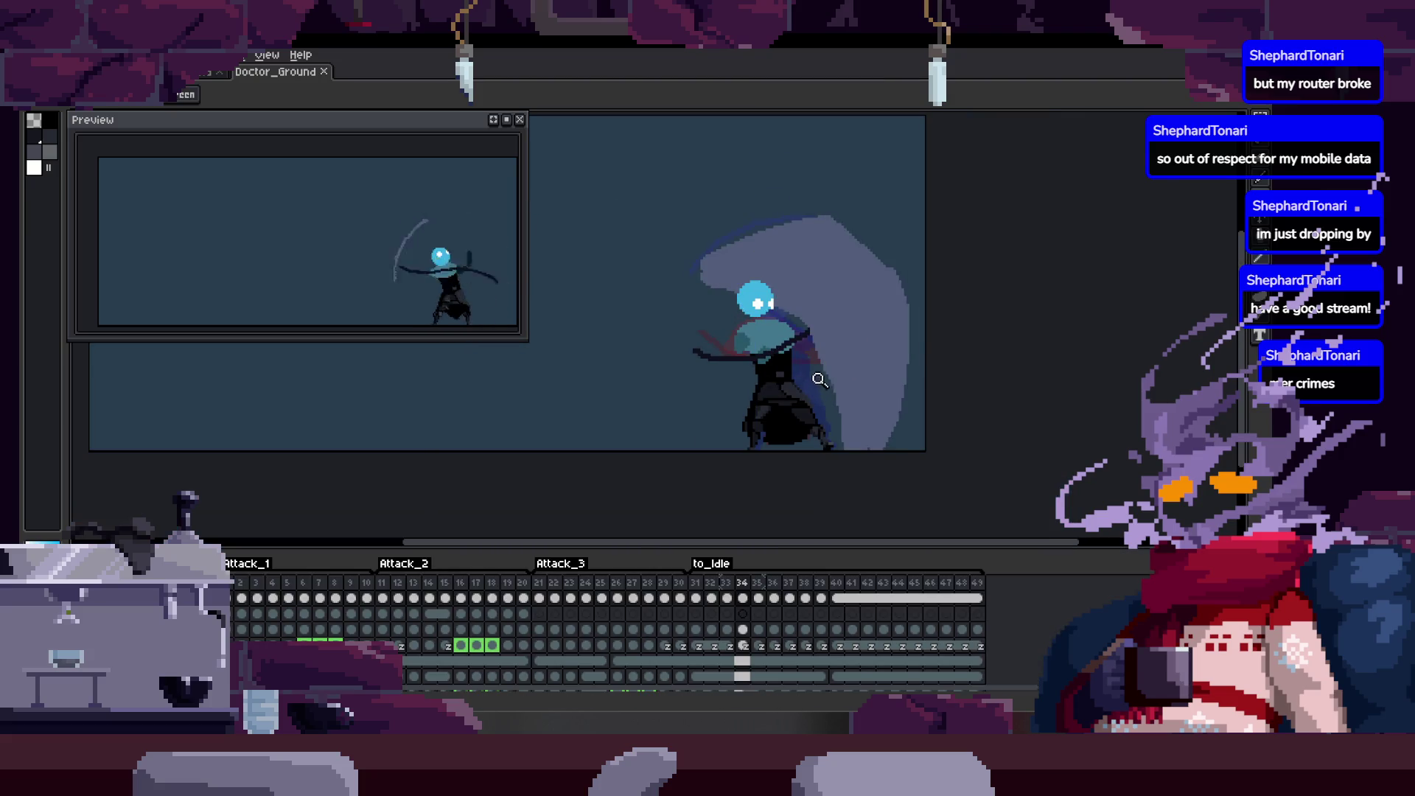
scroll(764, 388, "up", 2)
key("Tab")
scroll(669, 390, "up", 2)
scroll(668, 391, "up", 1)
key("alt")
scroll(688, 401, "down", 3)
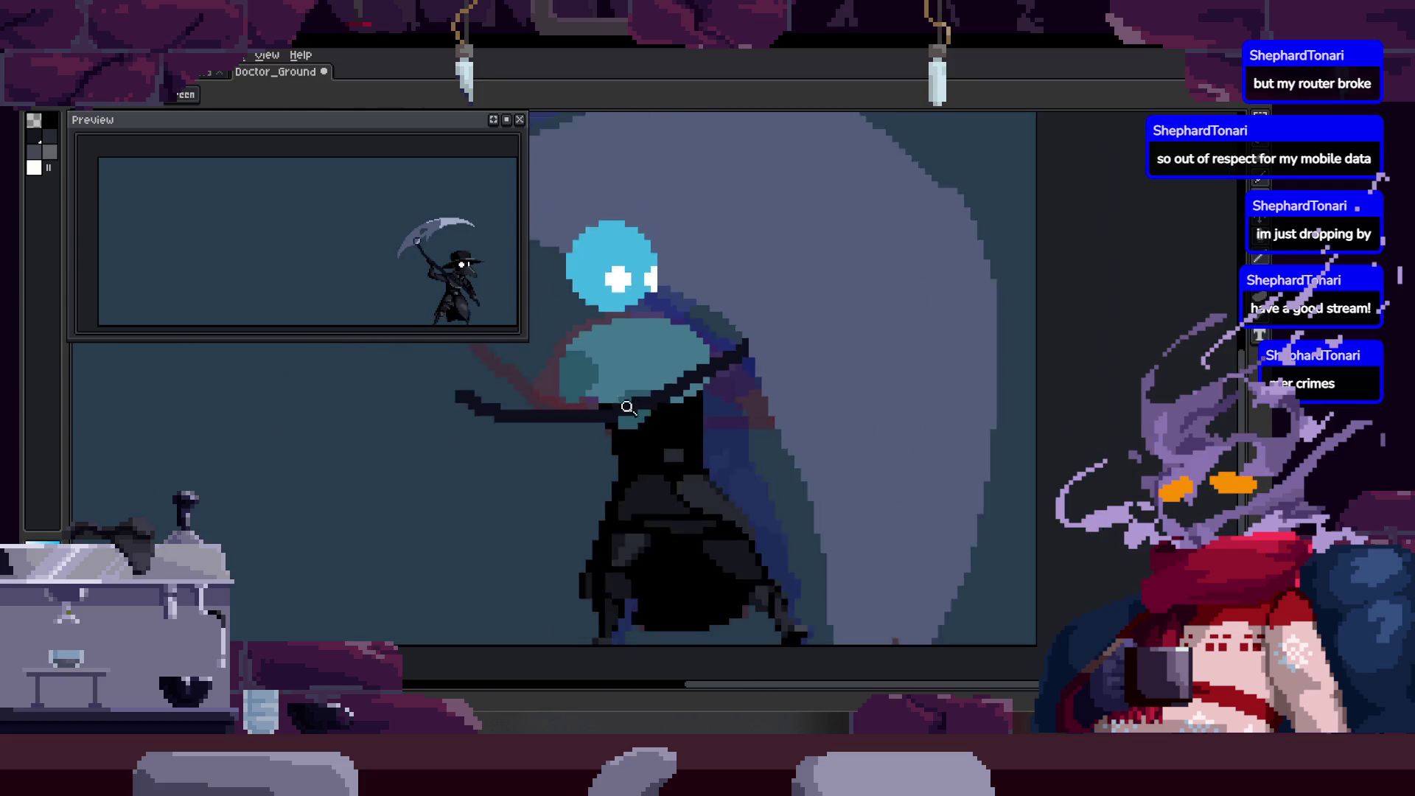
scroll(767, 380, "up", 1)
scroll(749, 410, "up", 2)
Paste the blue head with white eyes onto this frame and commit it in place.
key("ctrl")
scroll(752, 397, "down", 3)
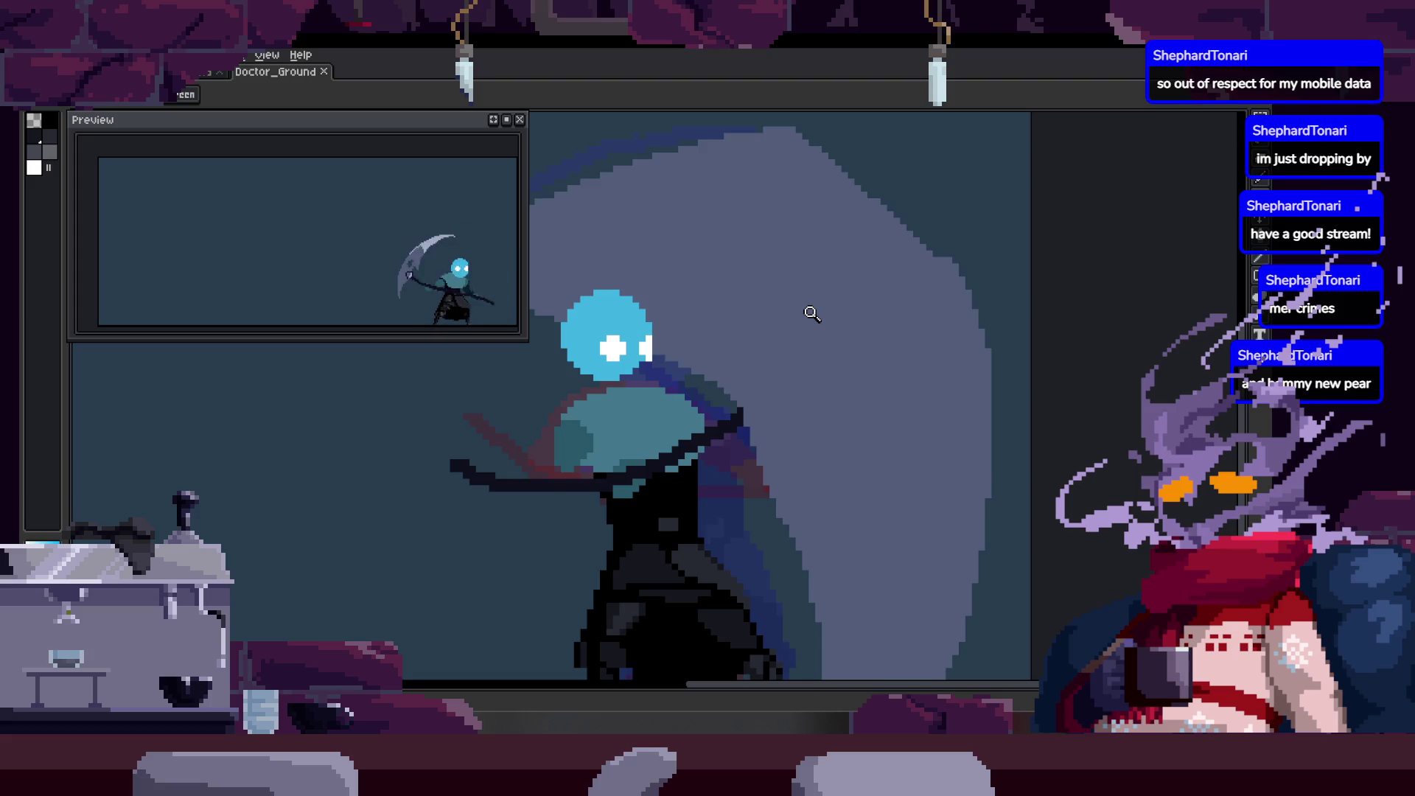
key("m")
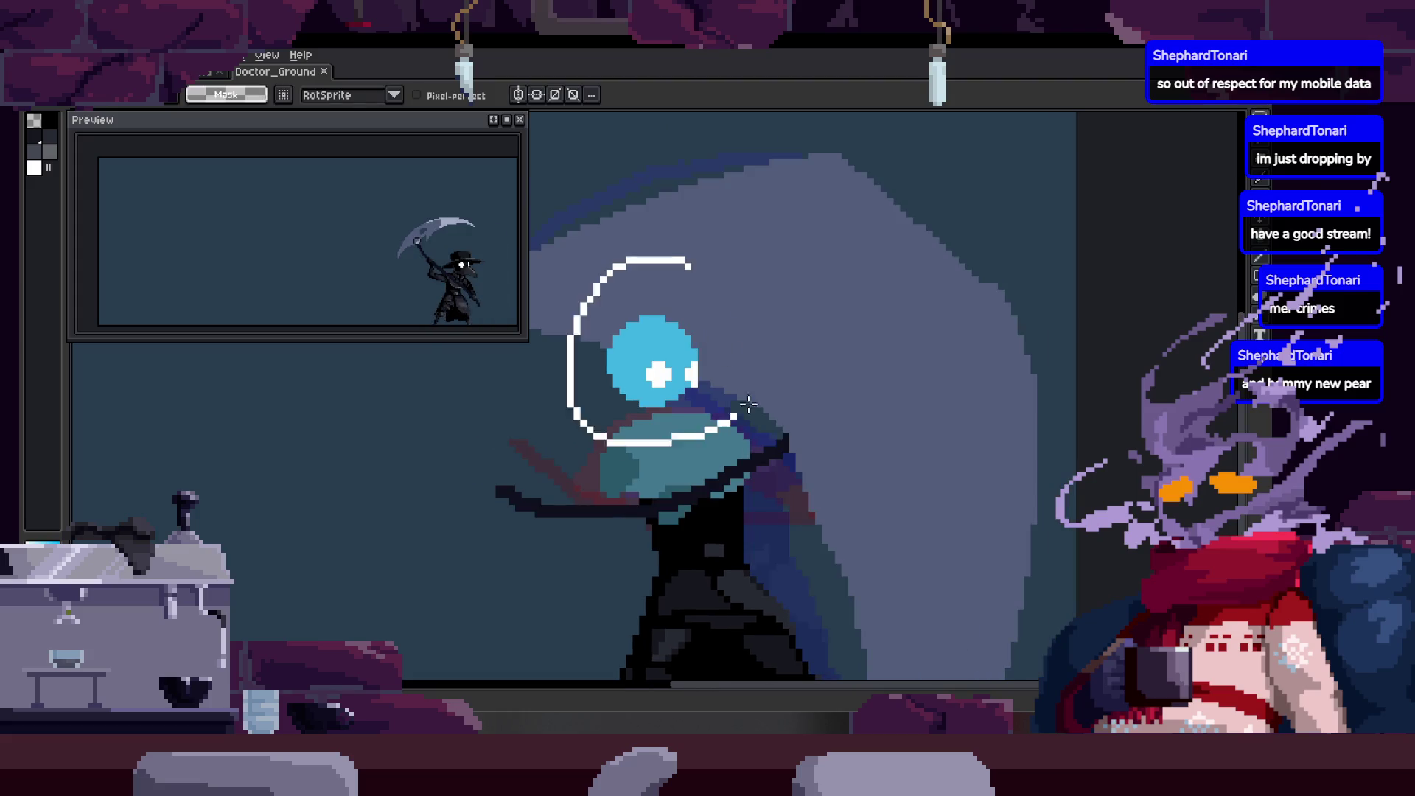
scroll(754, 395, "up", 2)
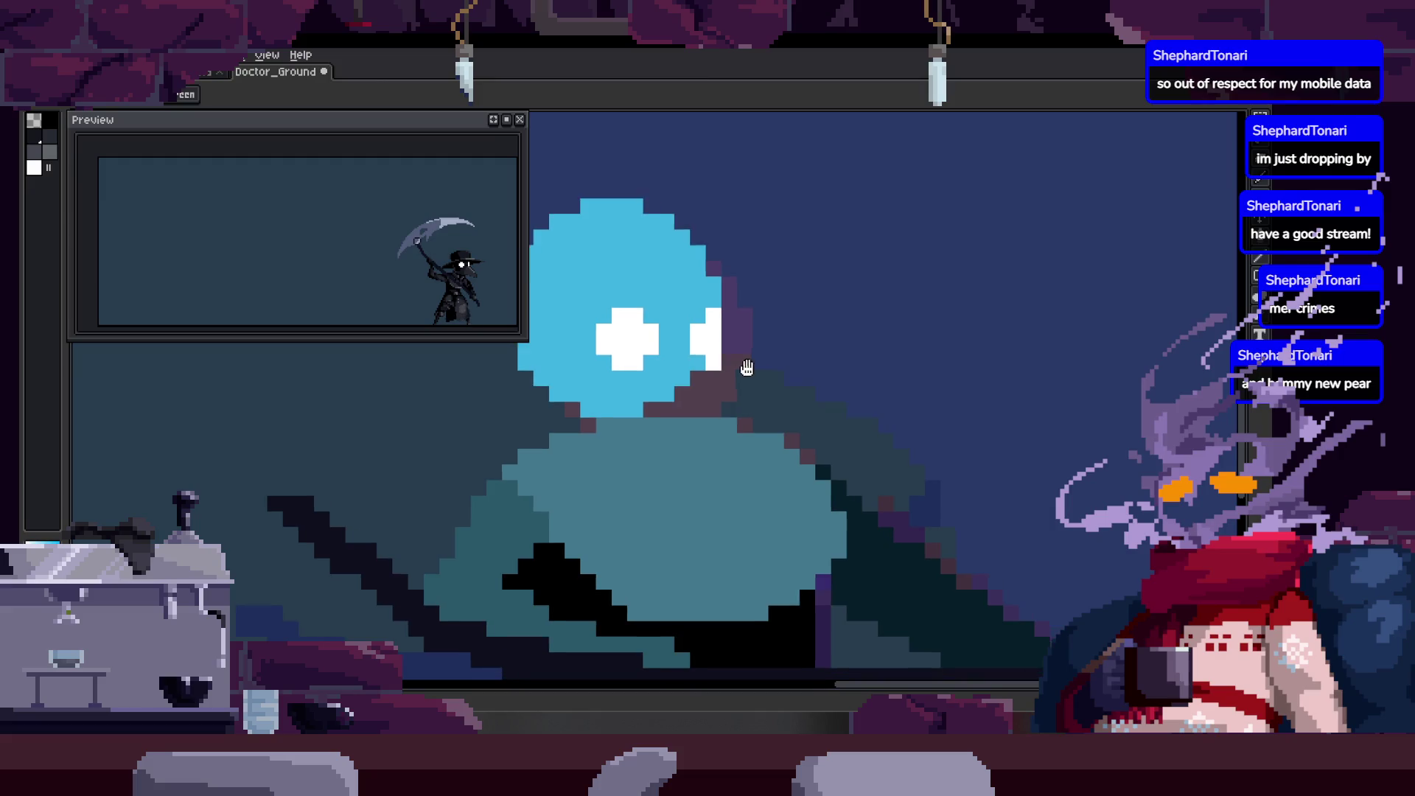
left_click_drag(754, 394, 715, 369)
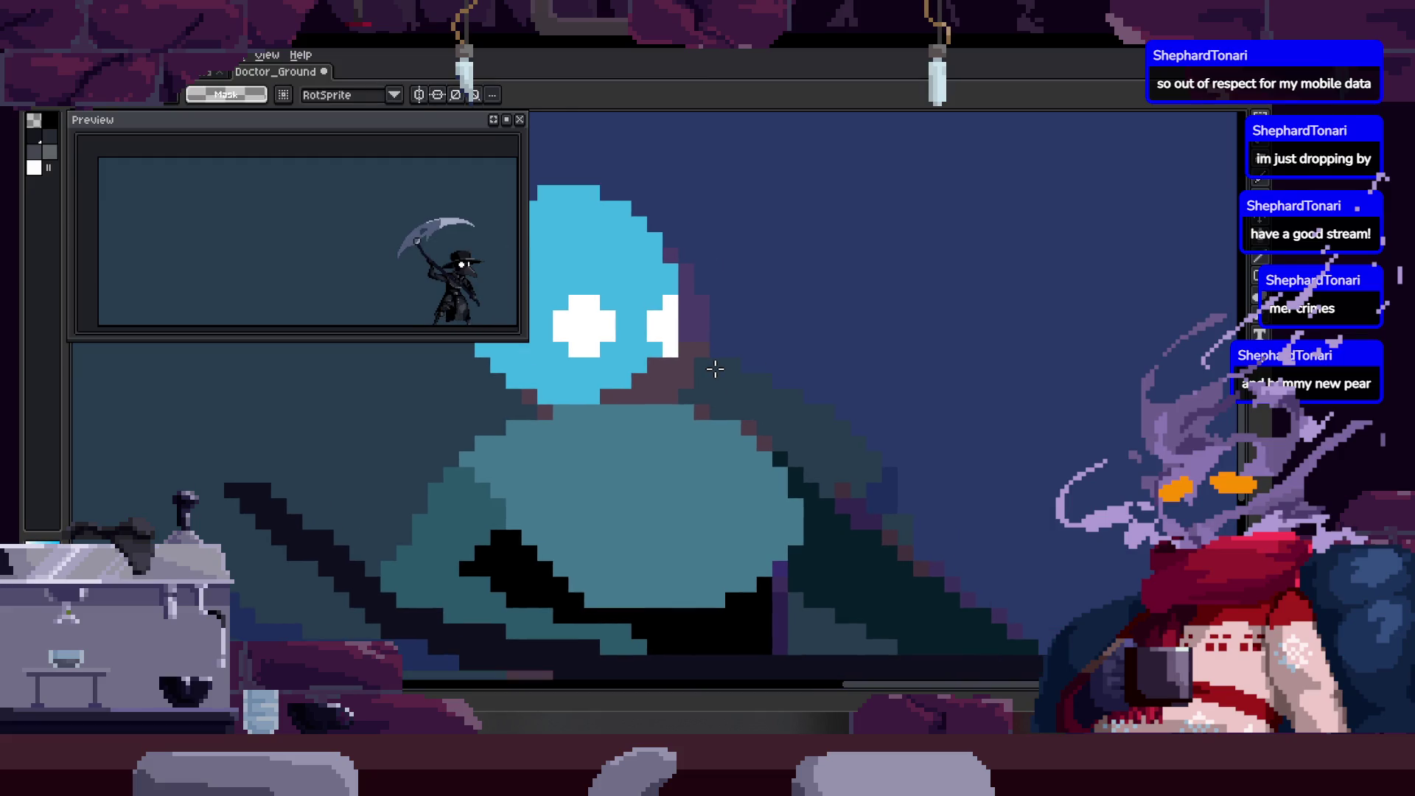
key("z")
scroll(755, 399, "down", 2)
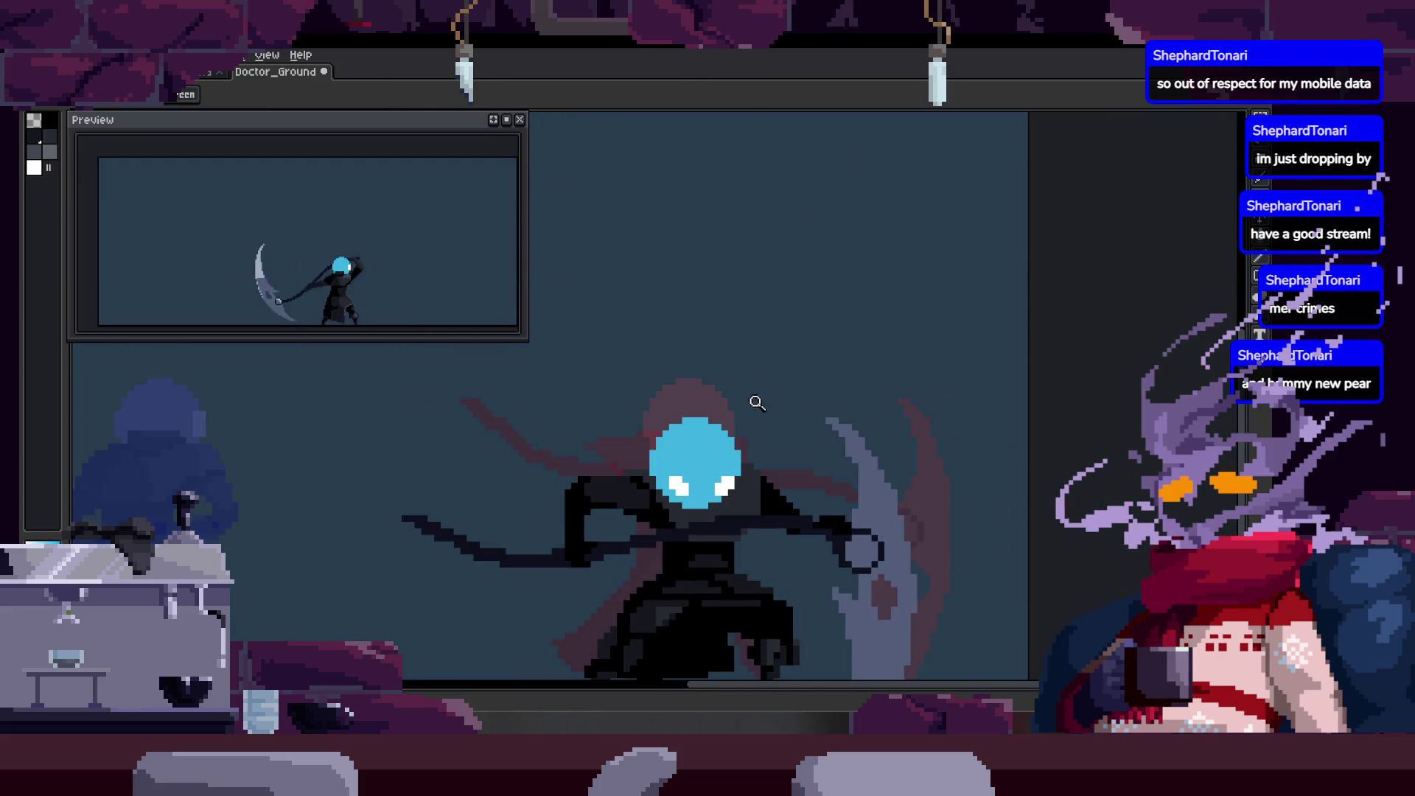
scroll(756, 411, "up", 1)
scroll(752, 464, "up", 1)
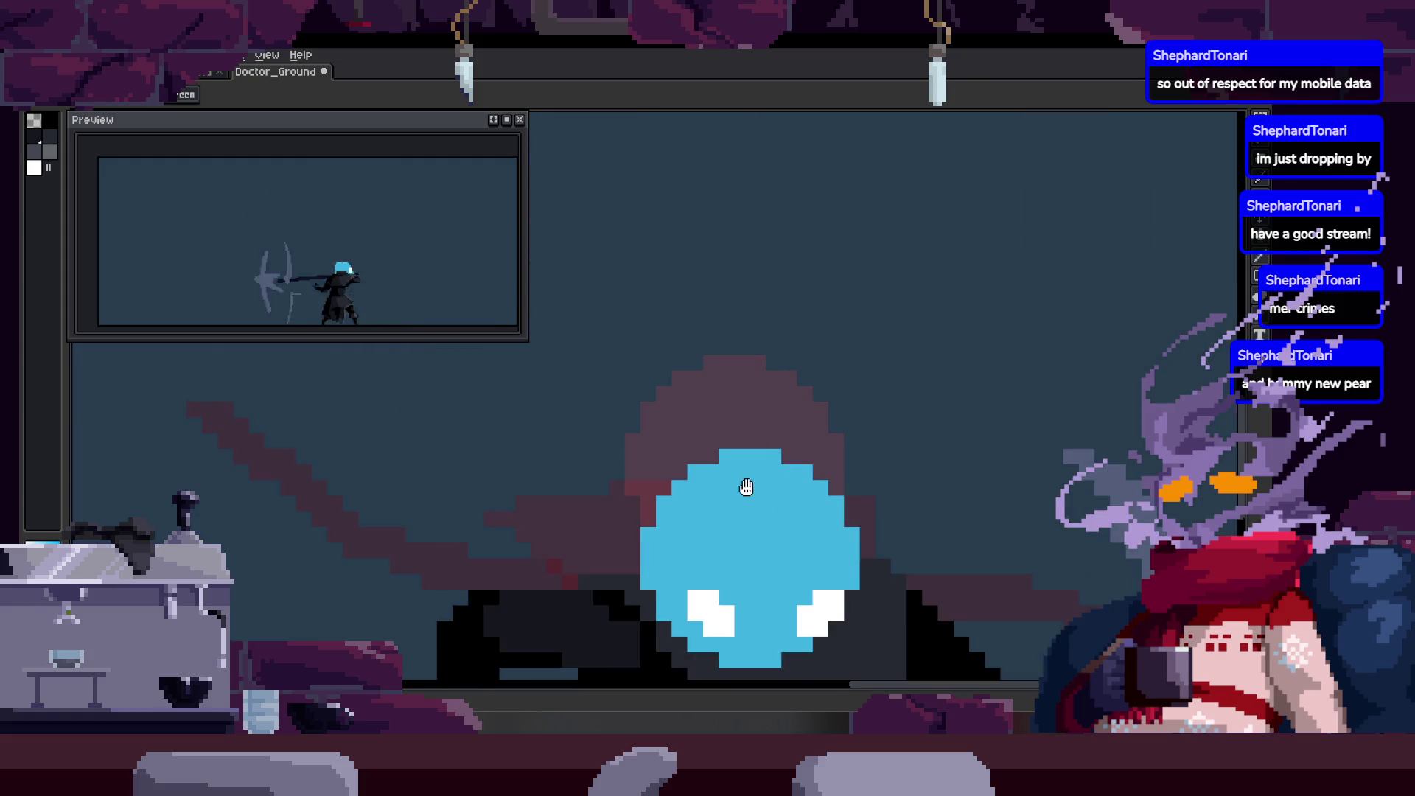
scroll(707, 398, "up", 1)
left_click_drag(648, 297, 676, 318)
key("ctrl+v")
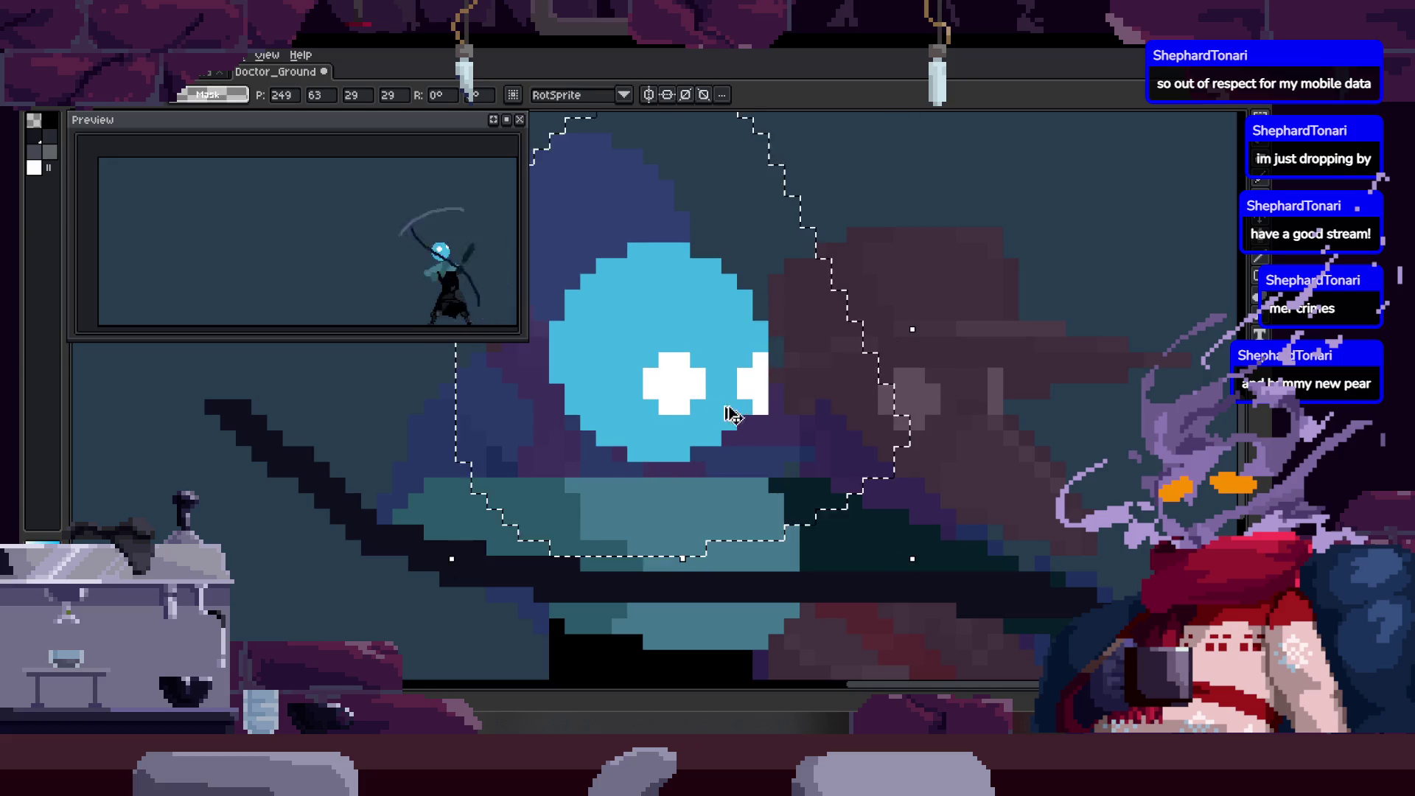
key("Return")
scroll(730, 411, "down", 2)
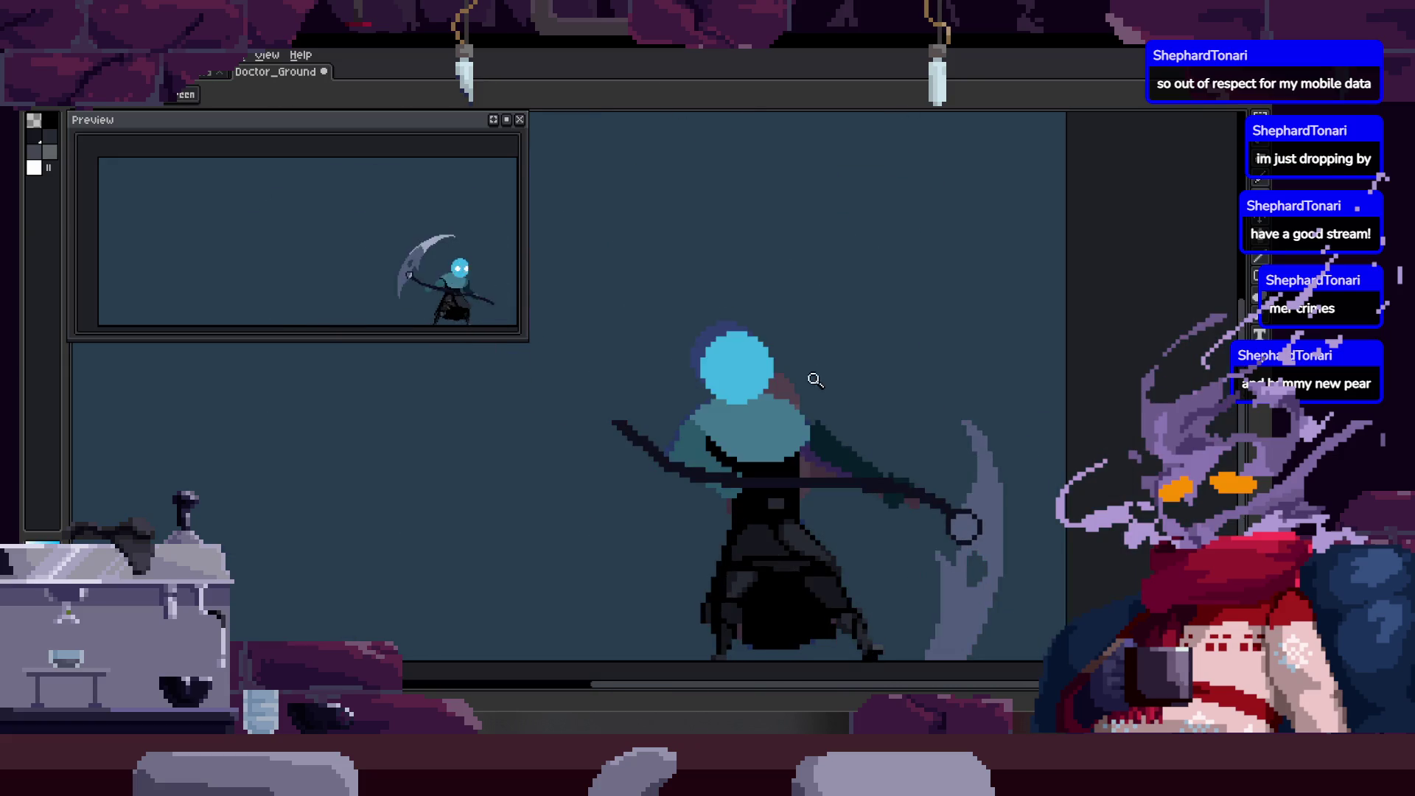
scroll(827, 379, "up", 2)
Paste the head guide onto further frames, nudging it into position on the body.
key("Return")
left_click_drag(780, 369, 763, 375)
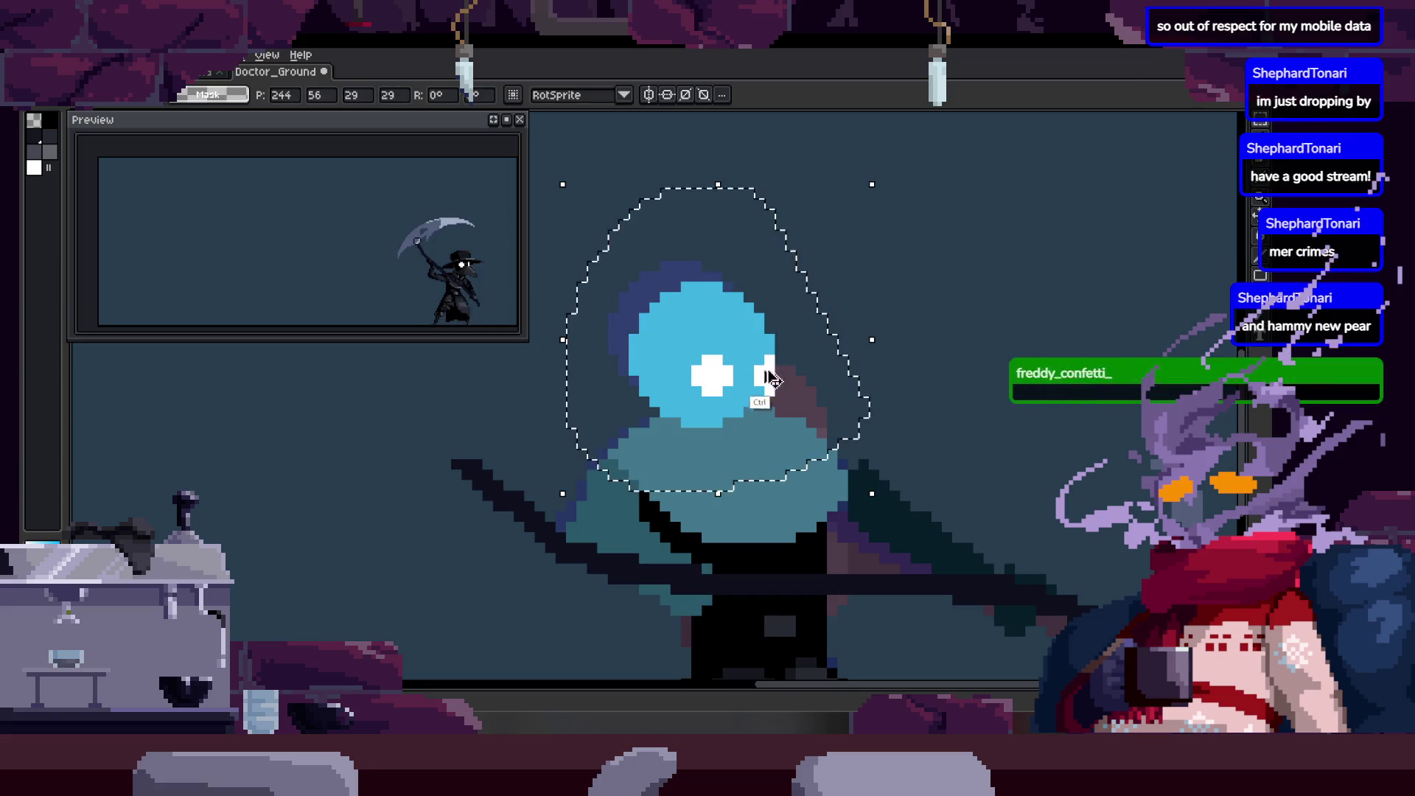
key("Return")
scroll(779, 393, "down", 2)
key("ctrl+v")
key("Return")
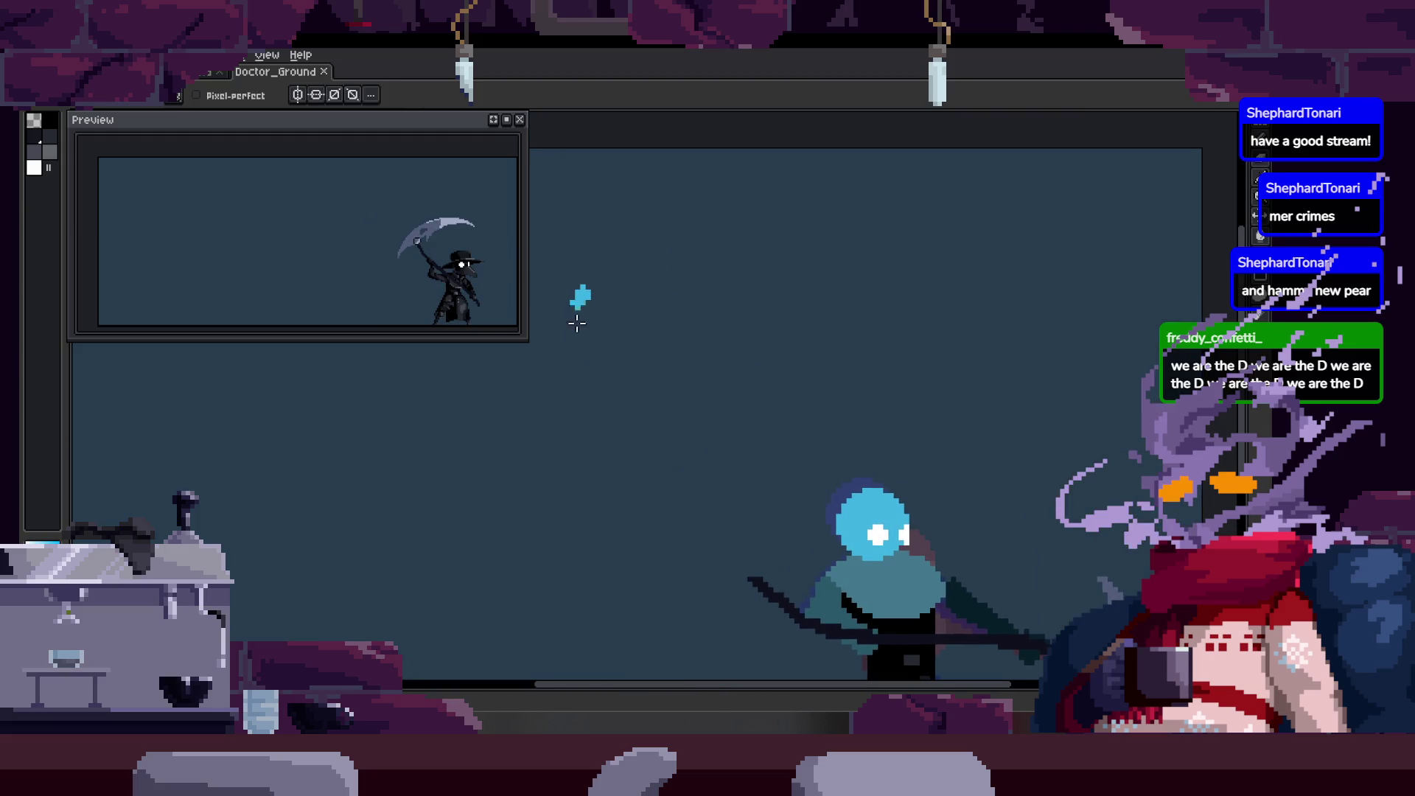
Sketch a blue arrow stroke beside the L and undo it.
mouse_move(837, 292)
left_mouse_down()
mouse_move(878, 454)
mouse_move(945, 276)
left_mouse_up()
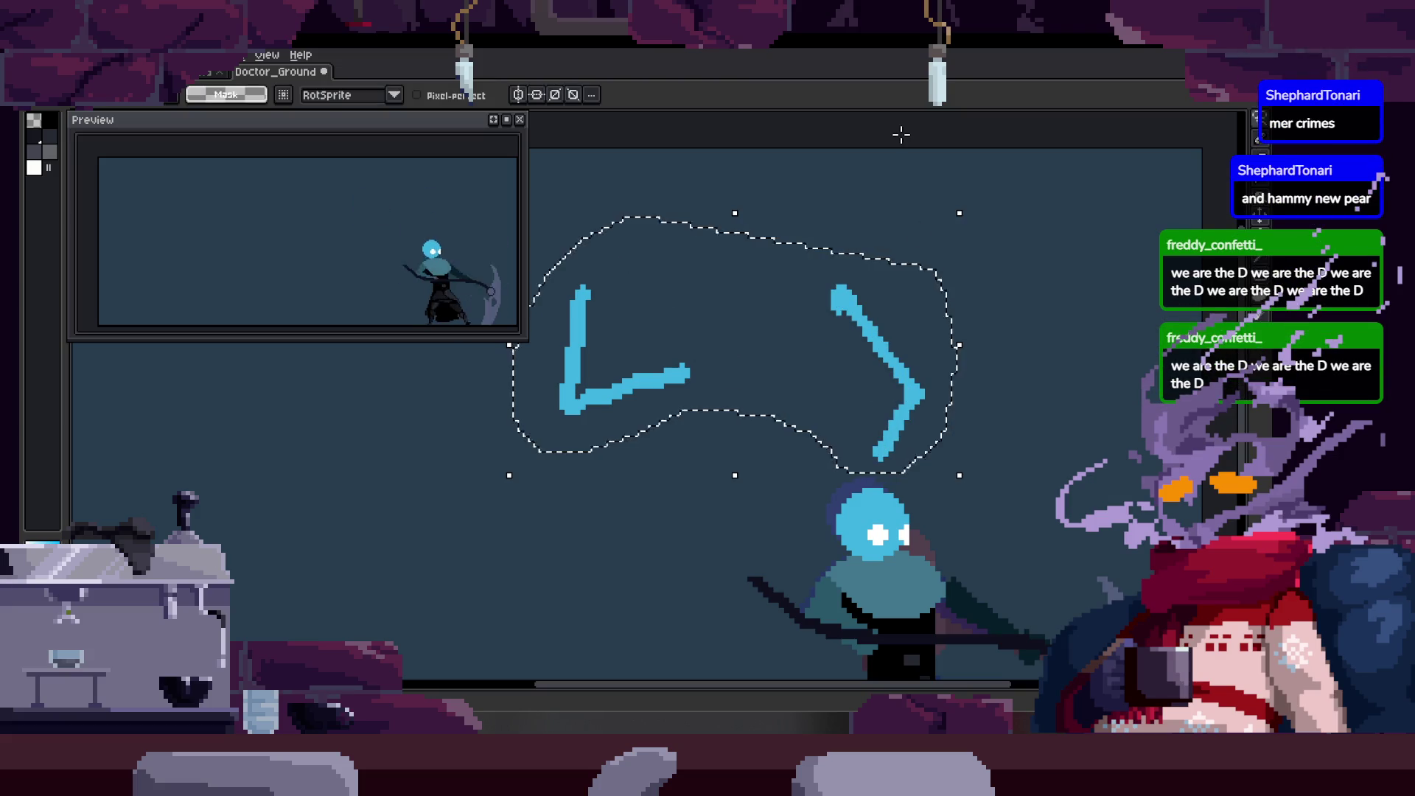
key("ctrl+z")
key("ctrl+z")
key("ctrl+z")
key("ctrl+z")
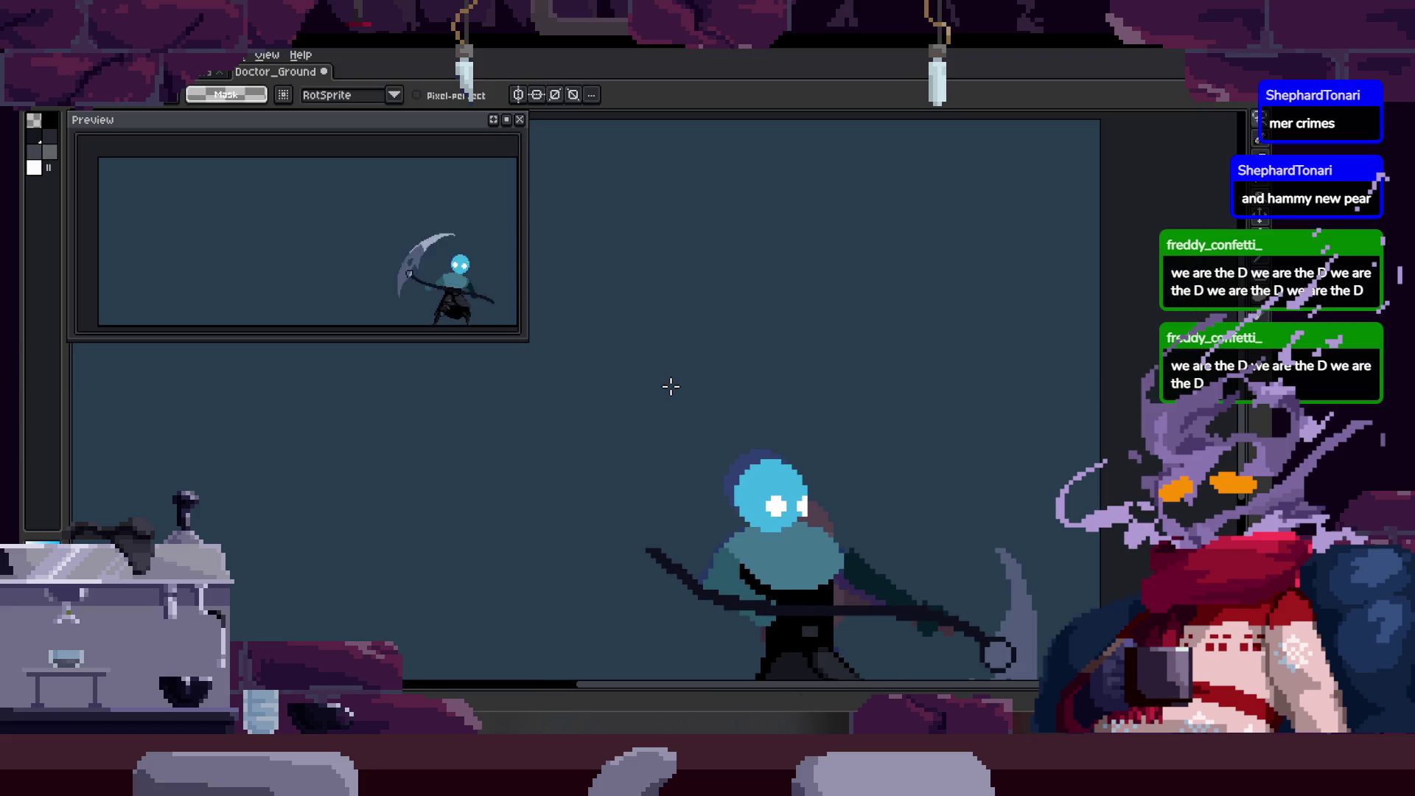
key("z")
scroll(616, 379, "down", 1)
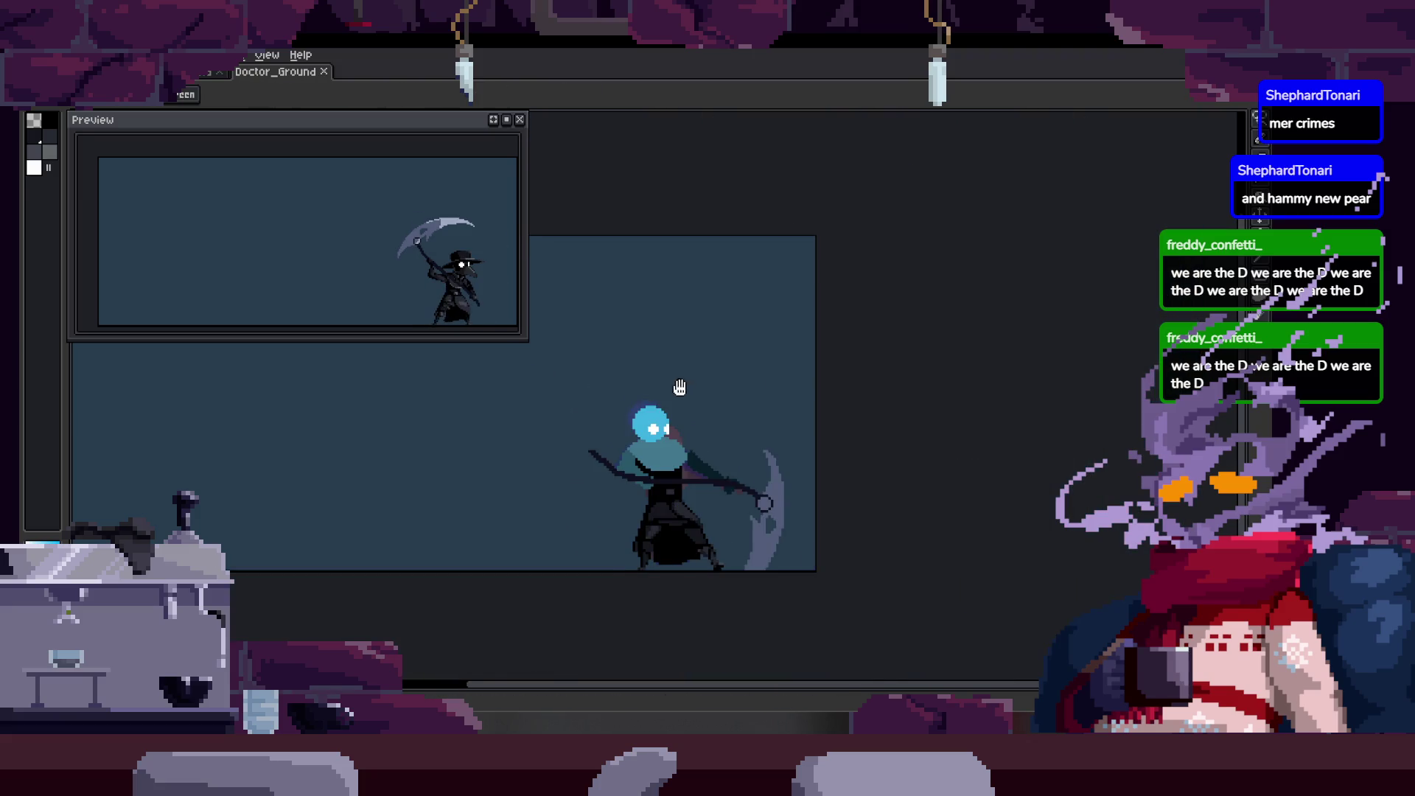
scroll(672, 351, "down", 1)
scroll(686, 365, "up", 2)
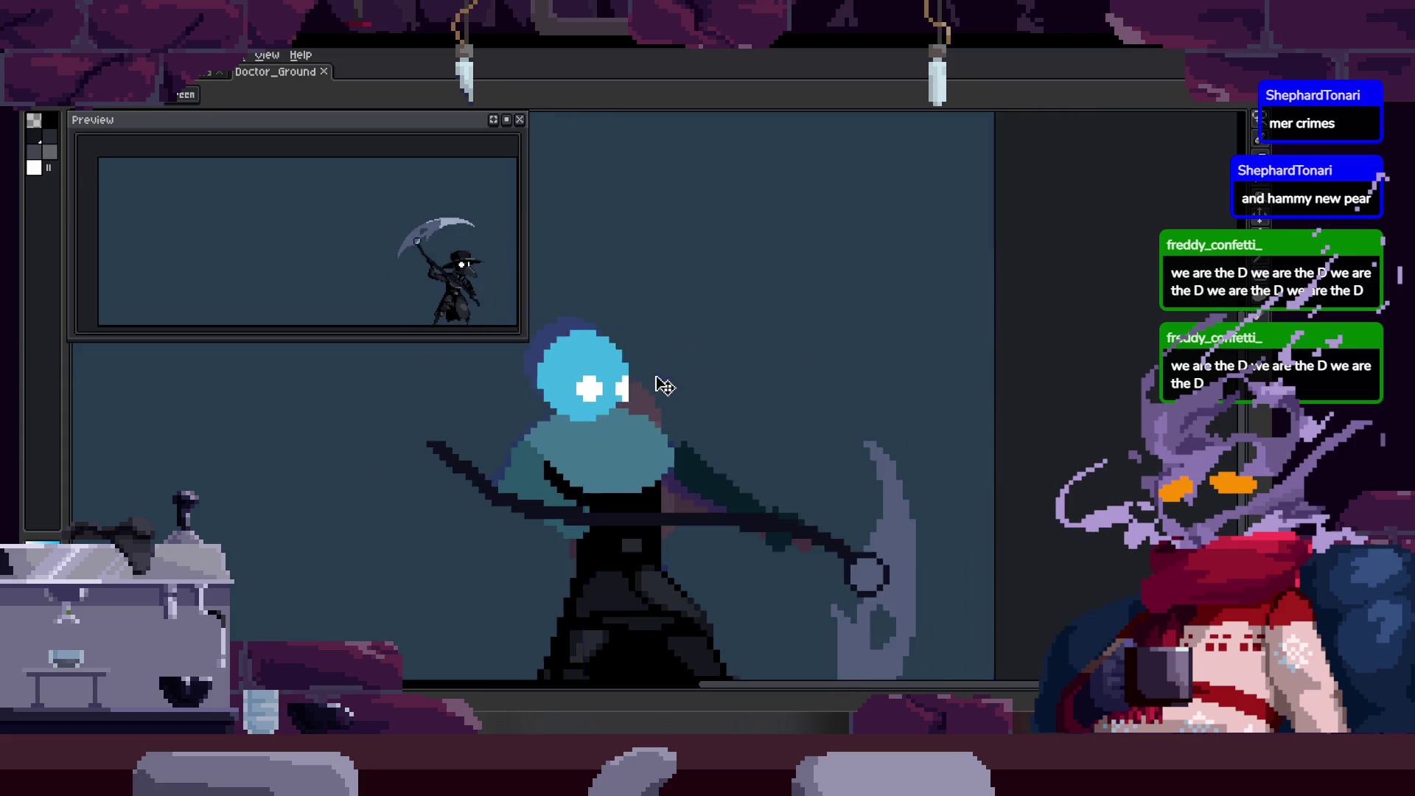
scroll(653, 357, "up", 2)
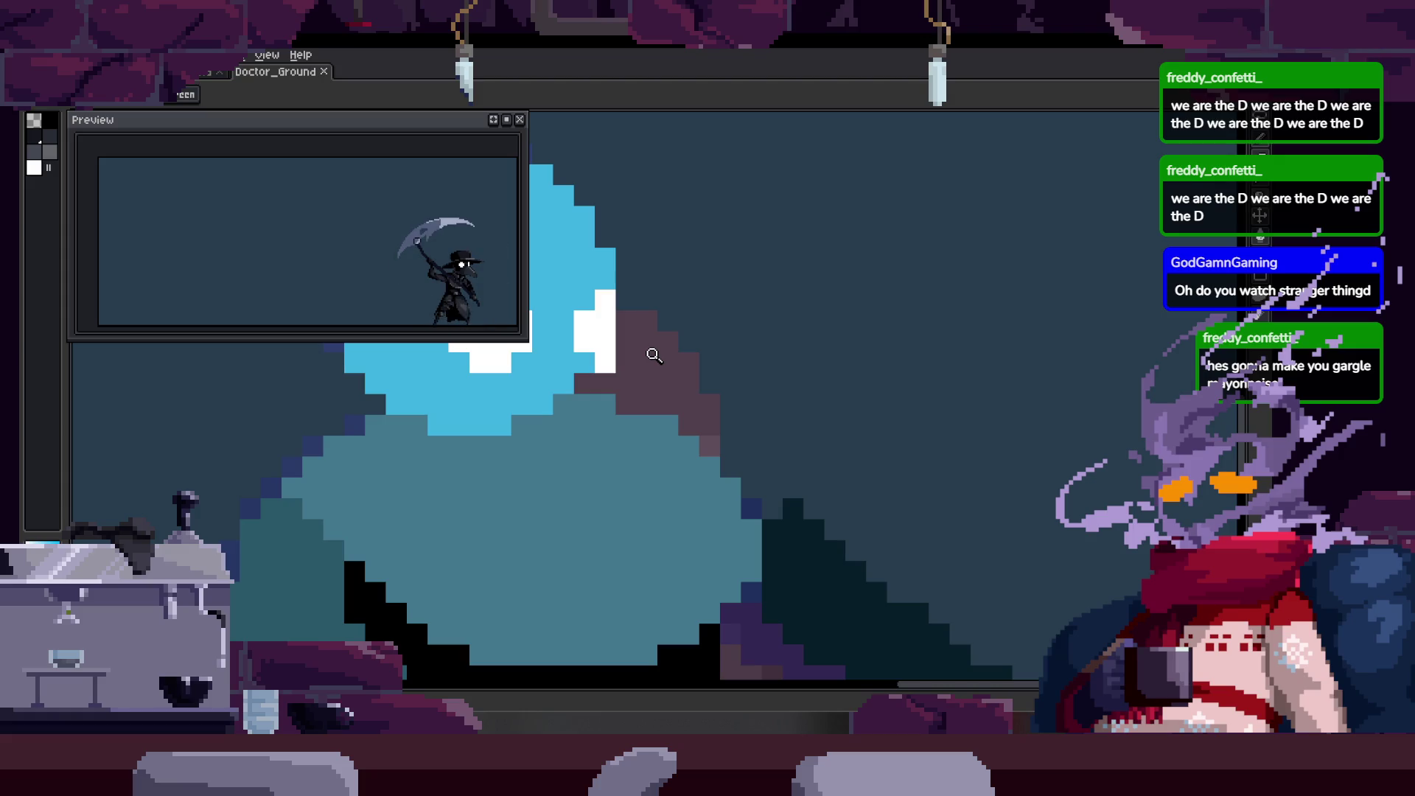
Step forward through the attack frames, showing the timeline briefly, to the horizontal-scythe frame.
key("Right")
scroll(544, 399, "down", 3)
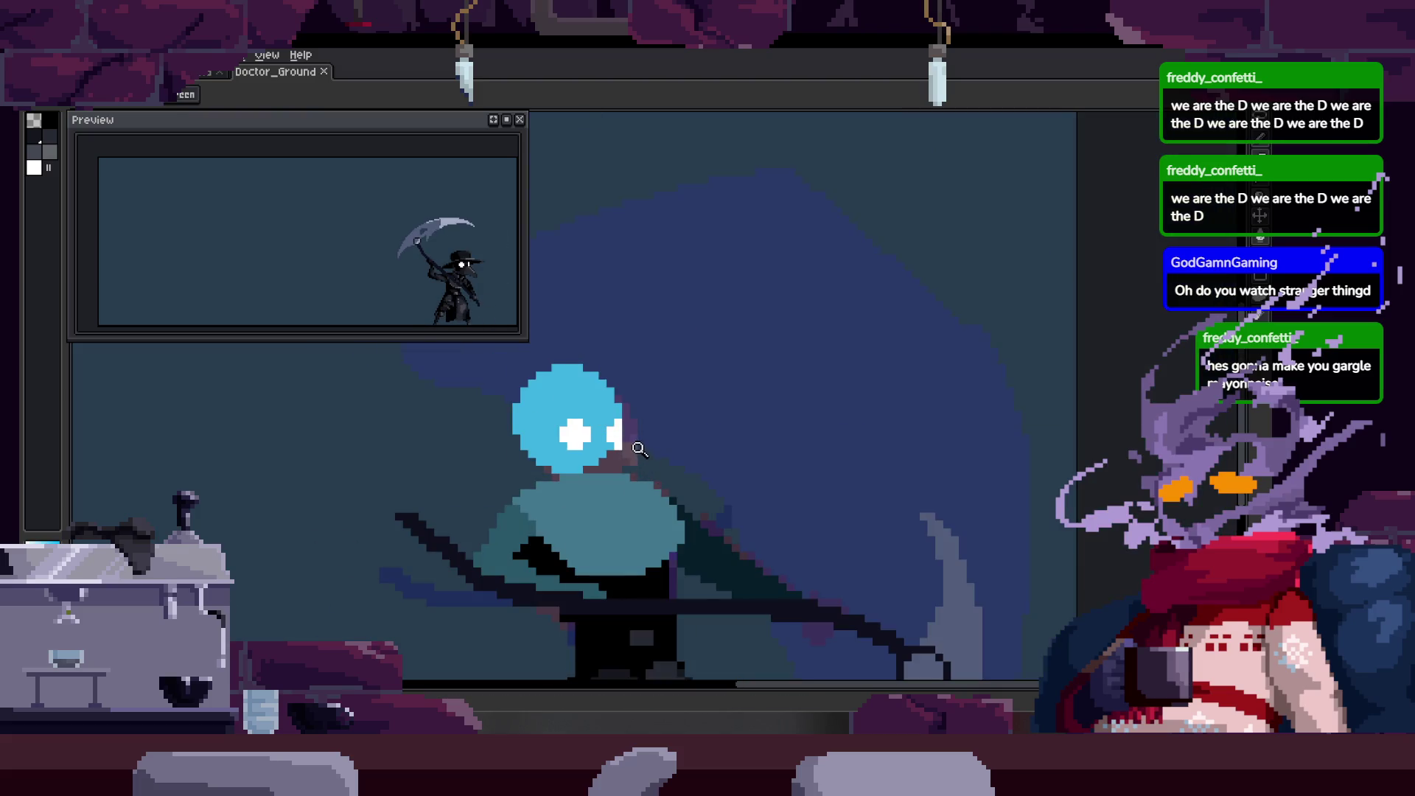
scroll(497, 474, "up", 3)
scroll(490, 466, "down", 2)
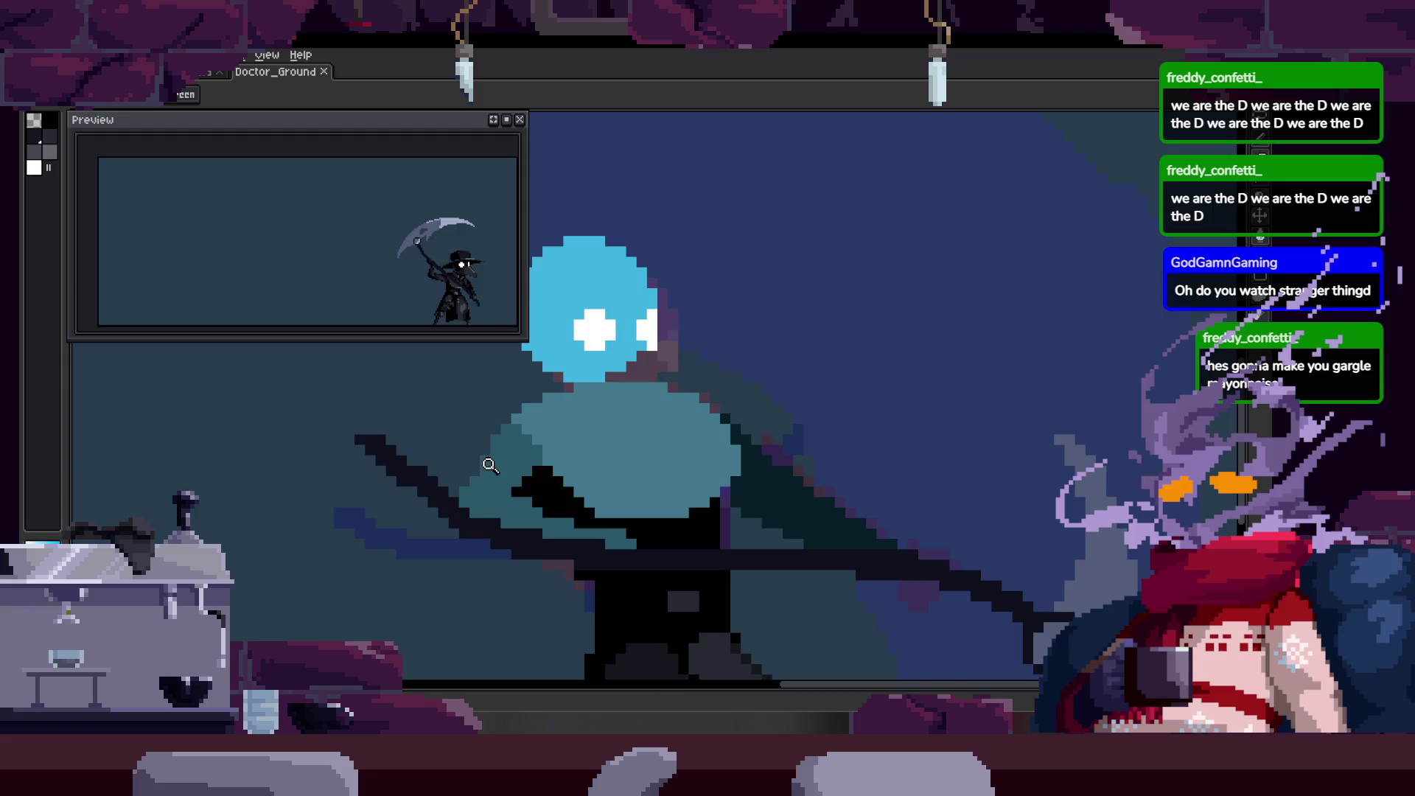
scroll(490, 465, "down", 1)
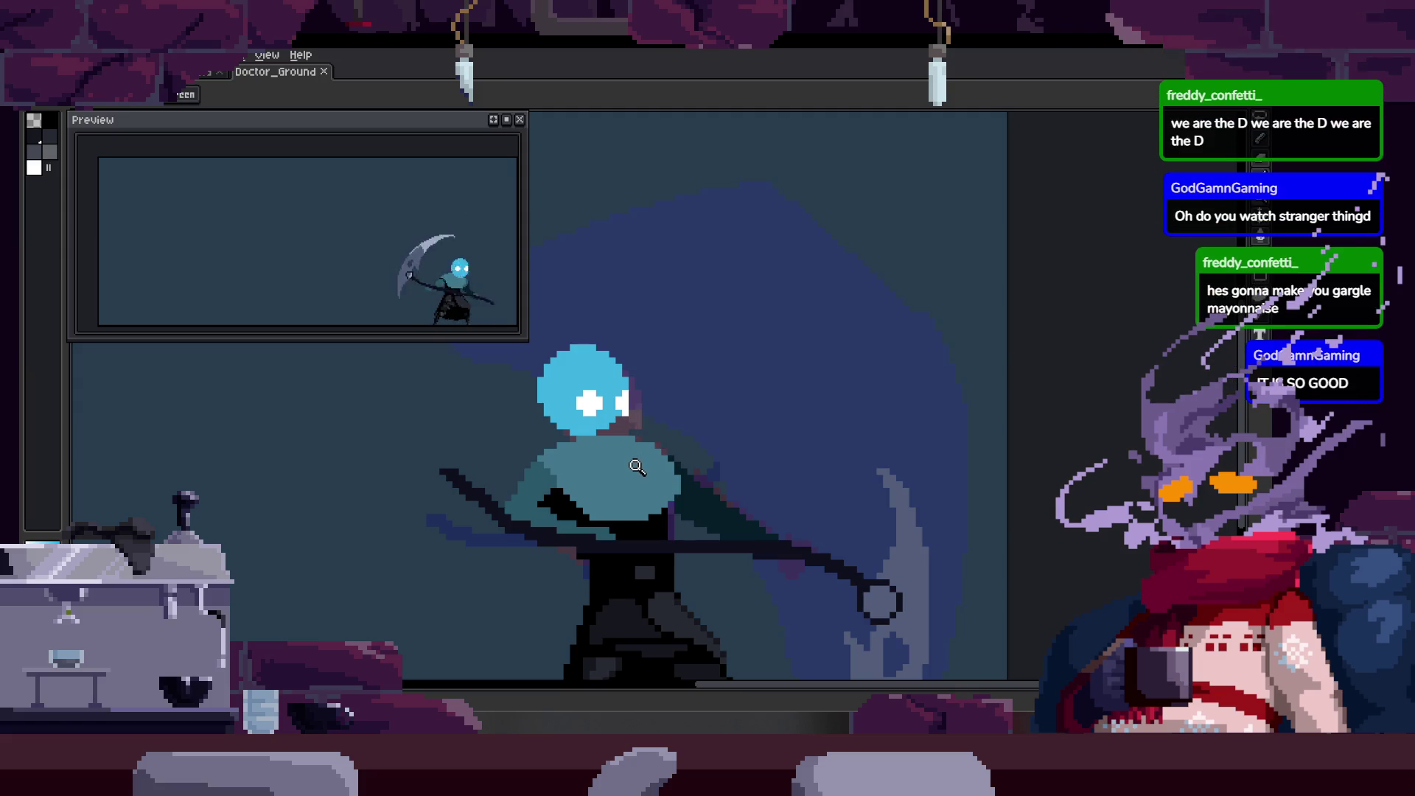
scroll(643, 388, "up", 1)
scroll(653, 382, "up", 1)
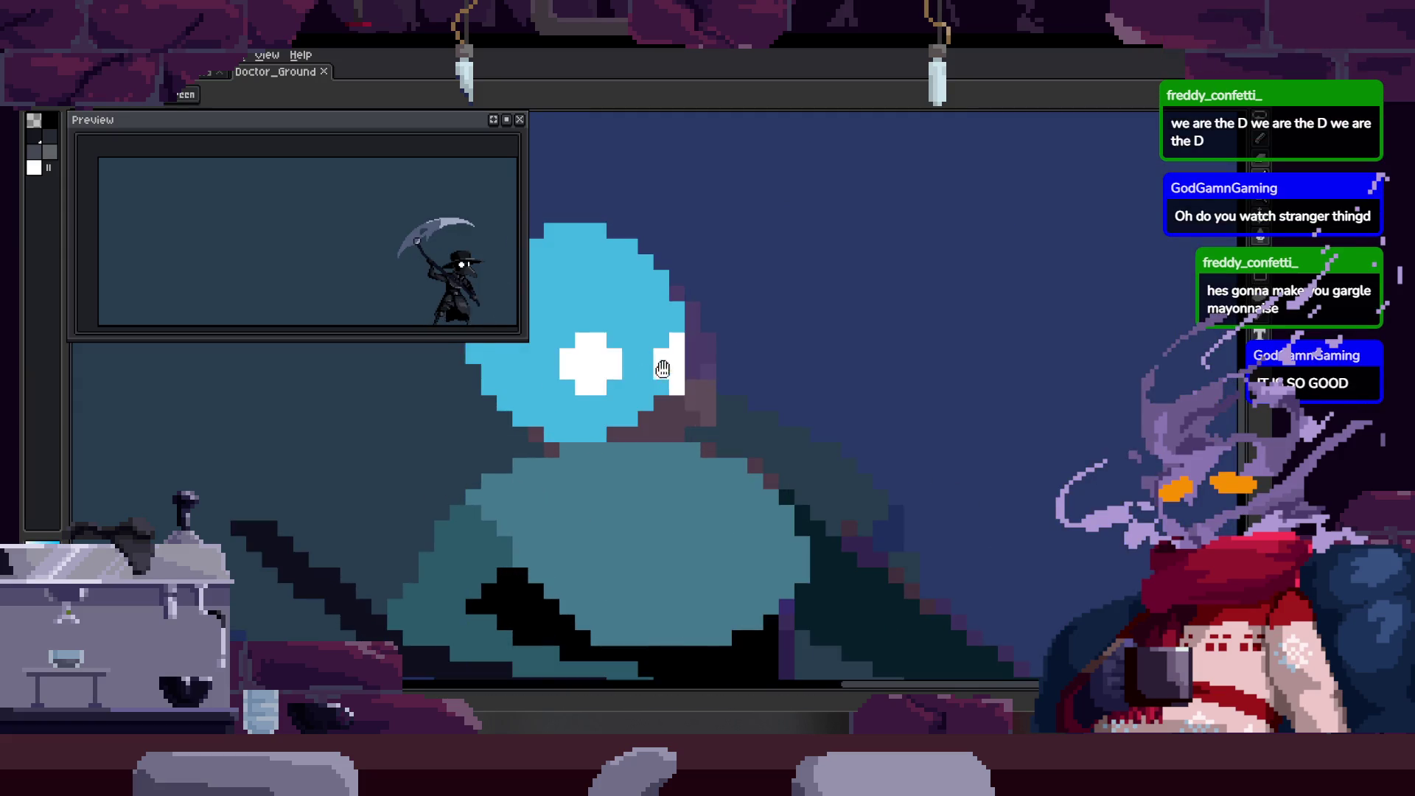
scroll(652, 398, "down", 2)
key("Tab")
scroll(661, 428, "up", 1)
scroll(661, 428, "down", 1)
key("Right")
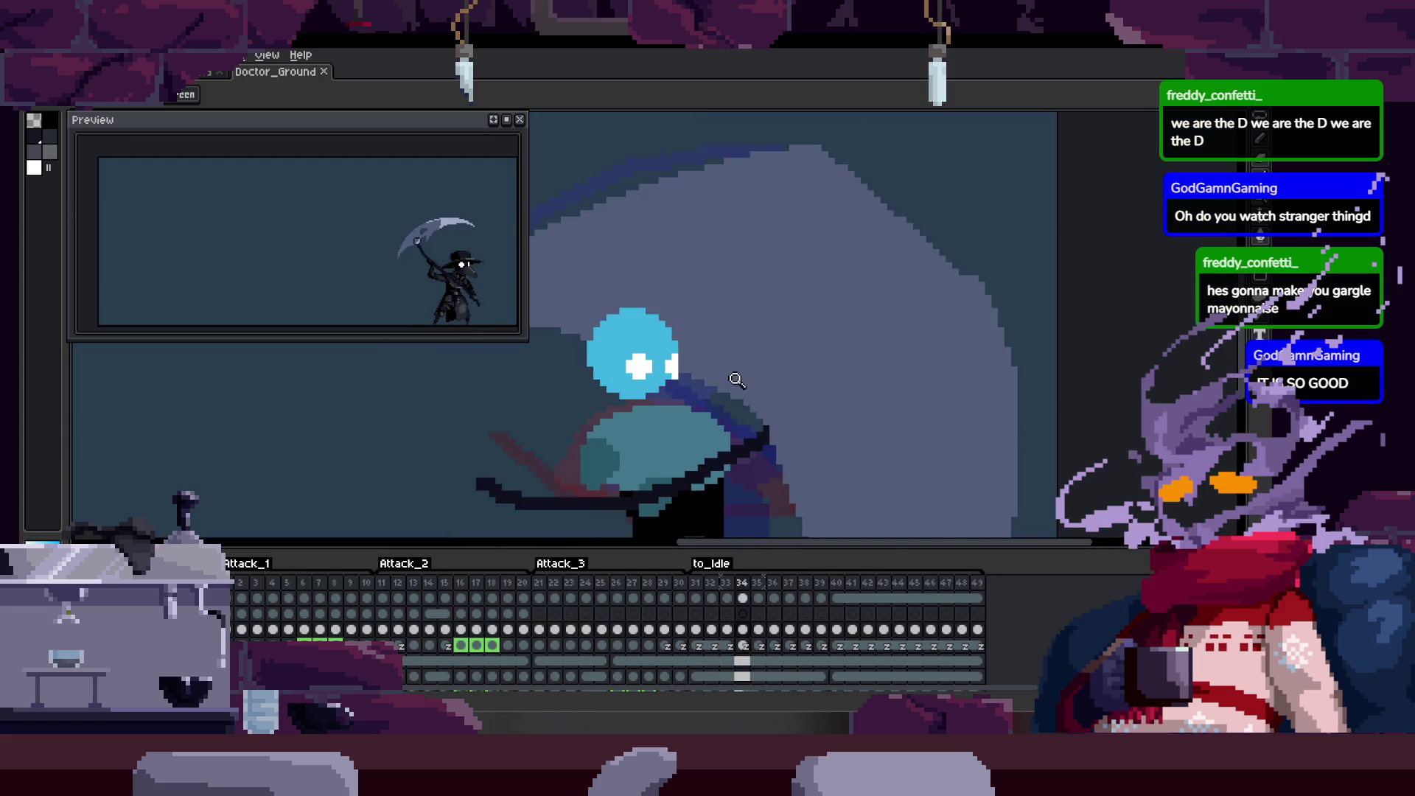
key("Right")
scroll(724, 344, "down", 1)
scroll(724, 345, "down", 1)
scroll(730, 353, "down", 1)
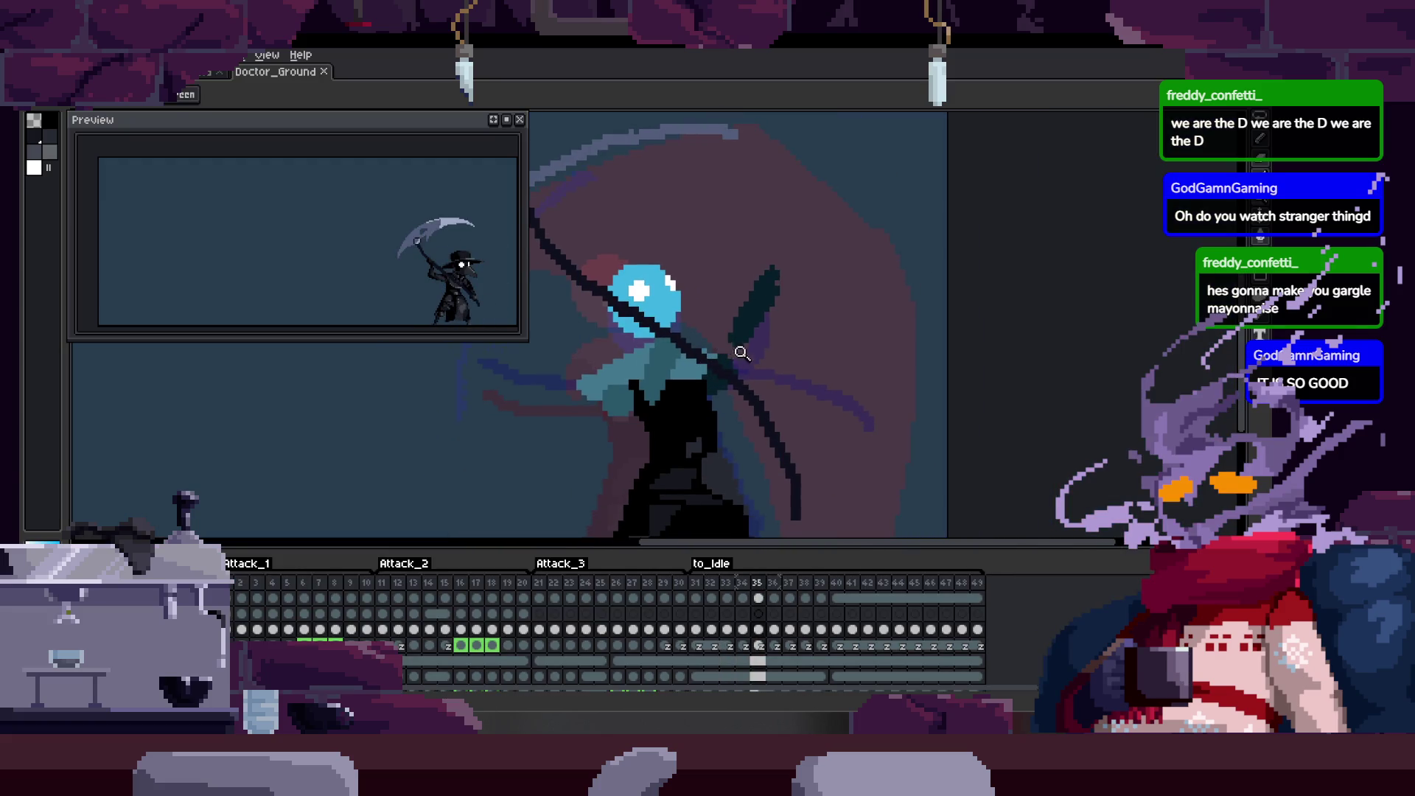
key("Tab")
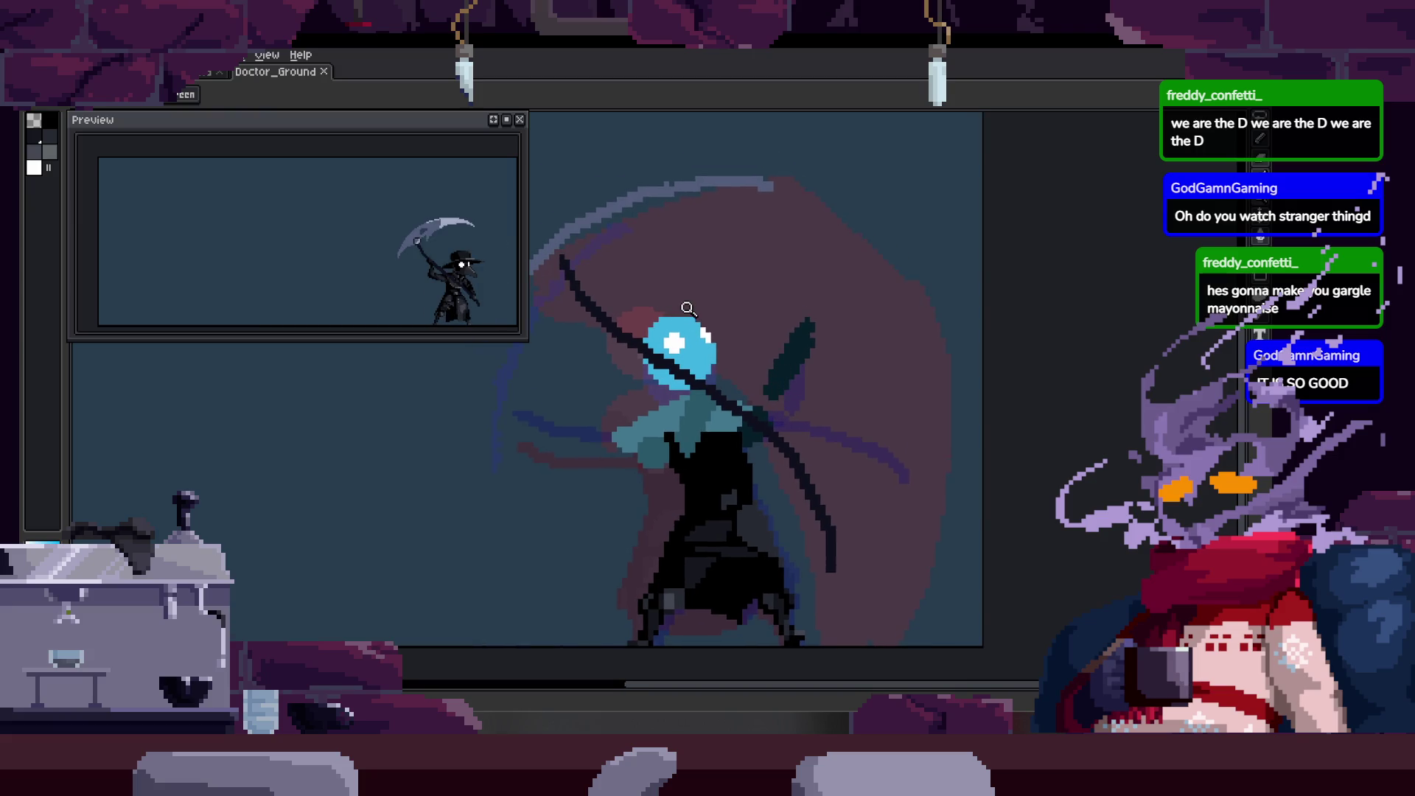
key("Right")
scroll(687, 331, "up", 1)
scroll(687, 364, "up", 2)
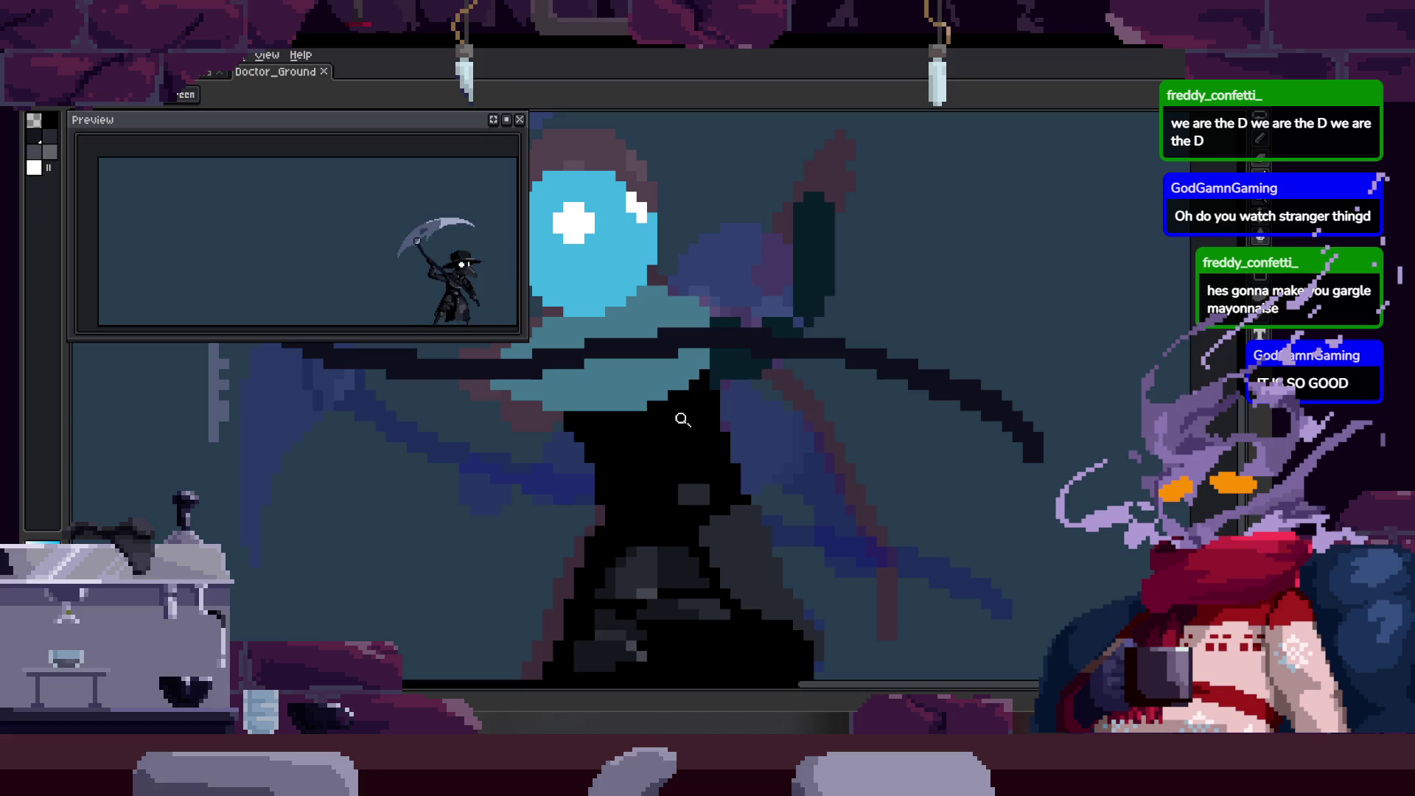
Continue through the frames to the one with the scythe raised behind the character.
key("Right")
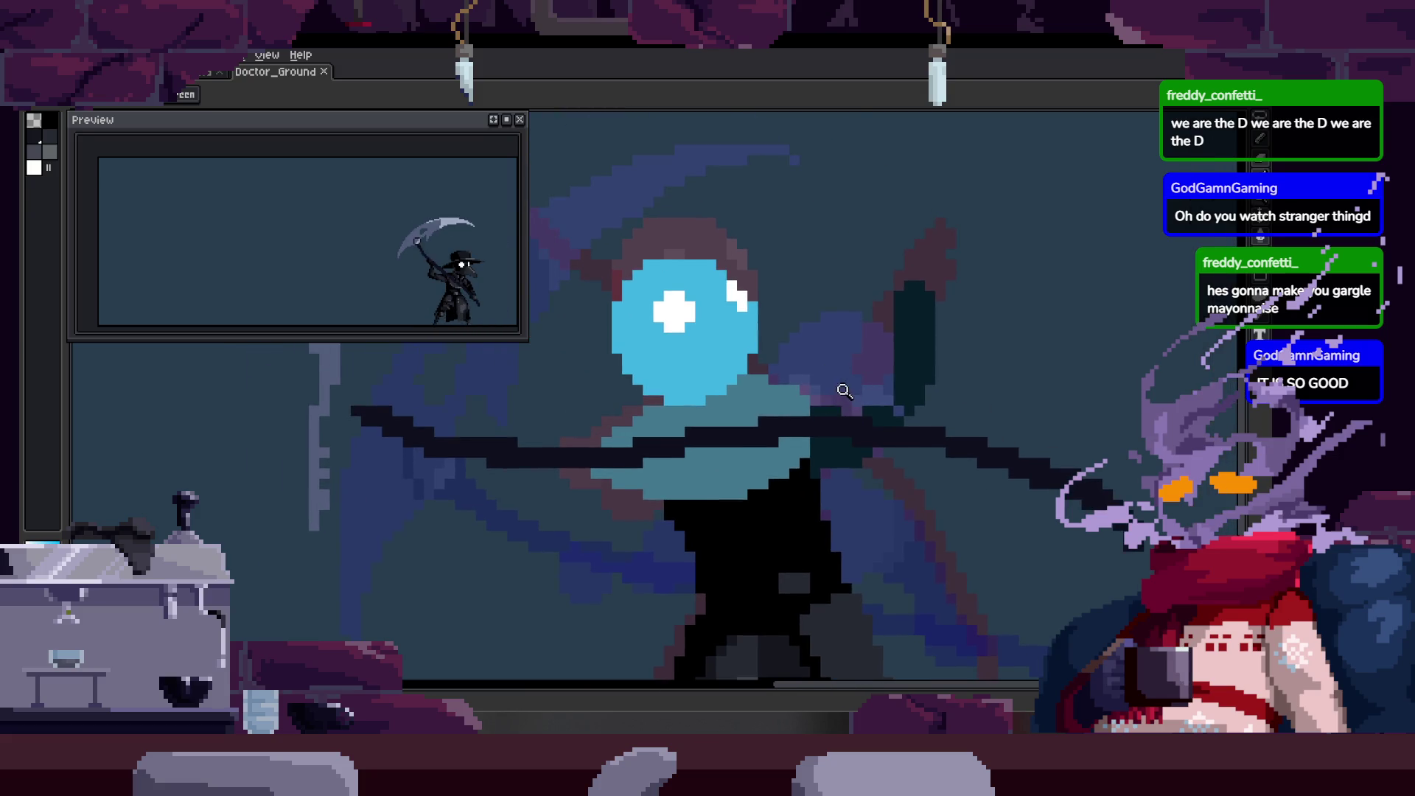
scroll(840, 386, "down", 3)
key("Right")
scroll(829, 376, "up", 3)
scroll(806, 415, "up", 2)
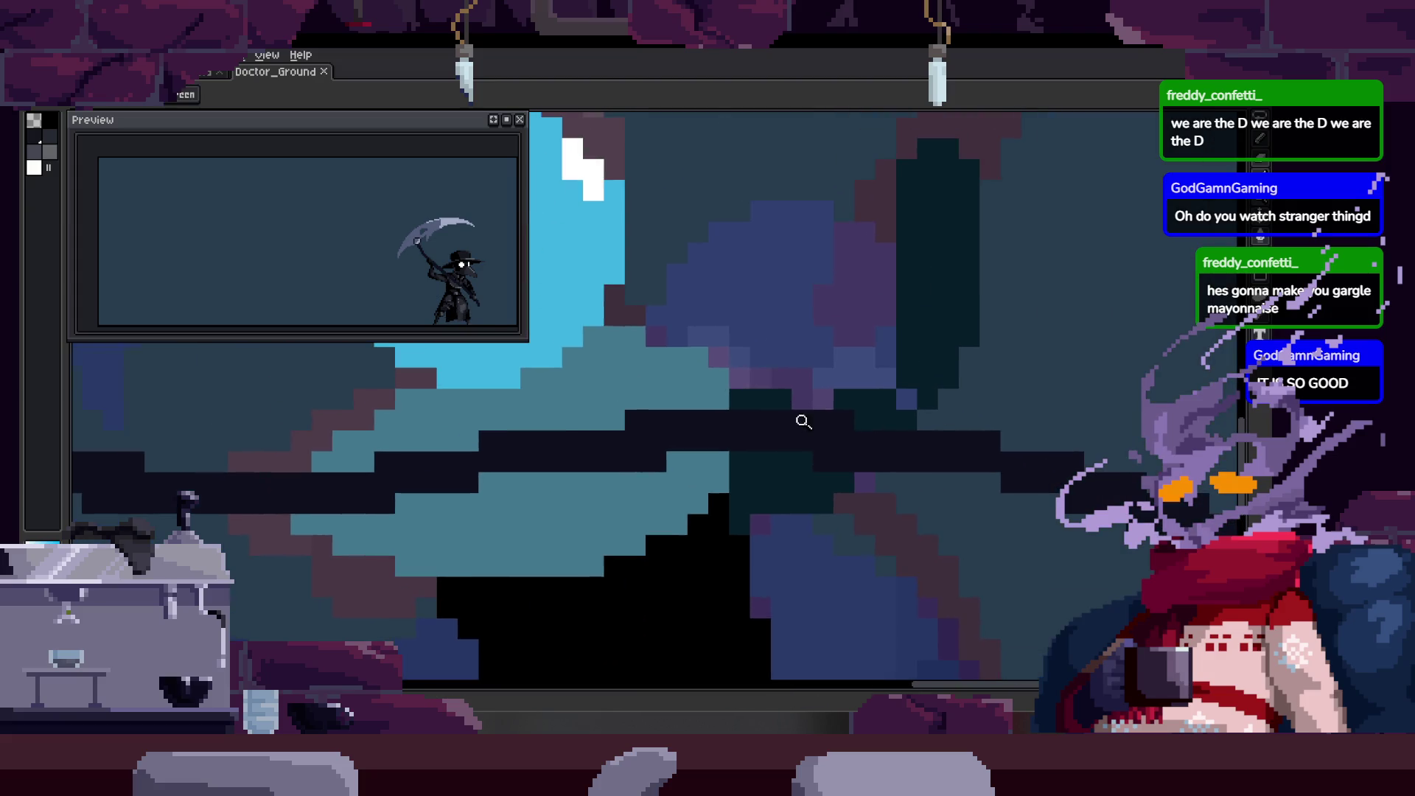
scroll(803, 423, "down", 3)
key("Right")
scroll(817, 432, "up", 1)
scroll(840, 442, "up", 1)
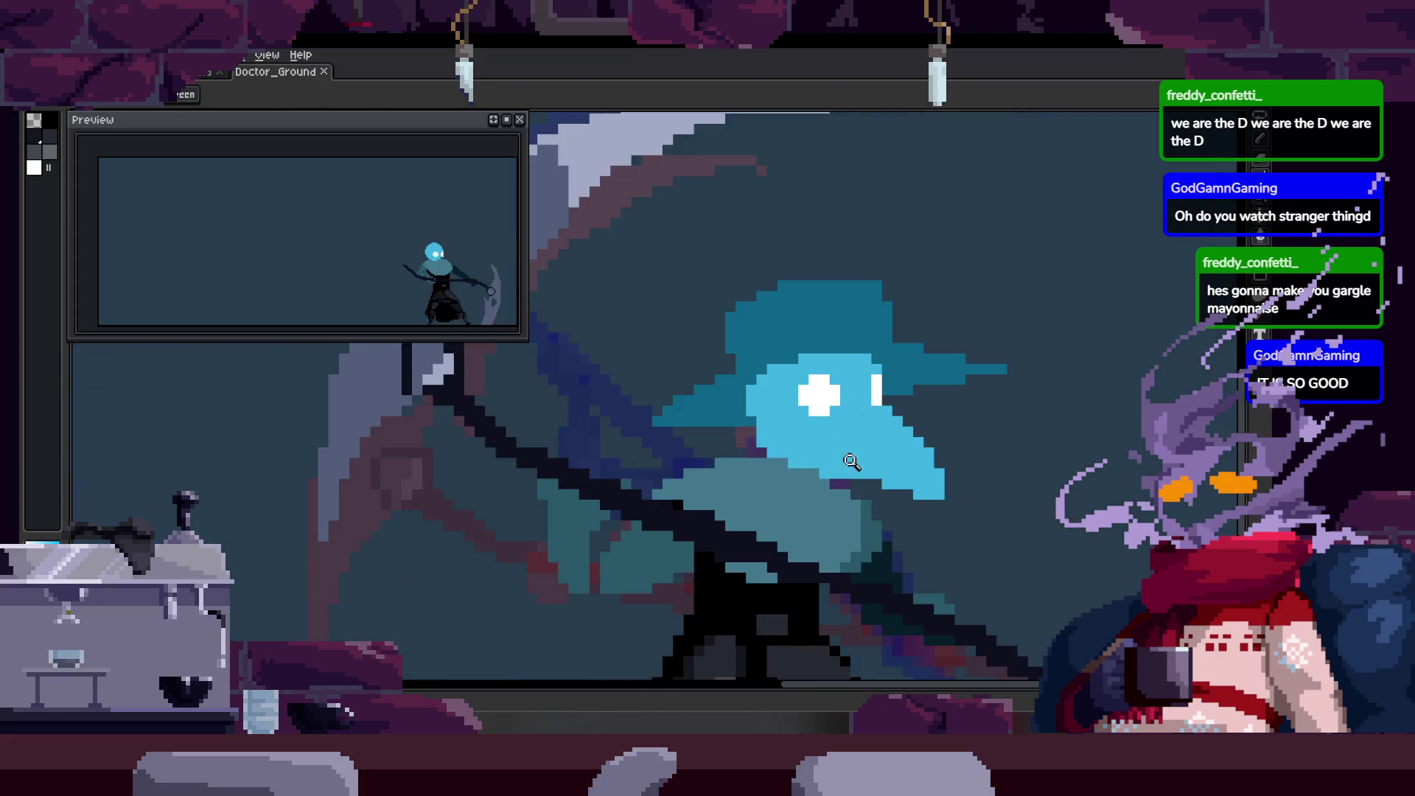
scroll(851, 453, "down", 2)
key("Right")
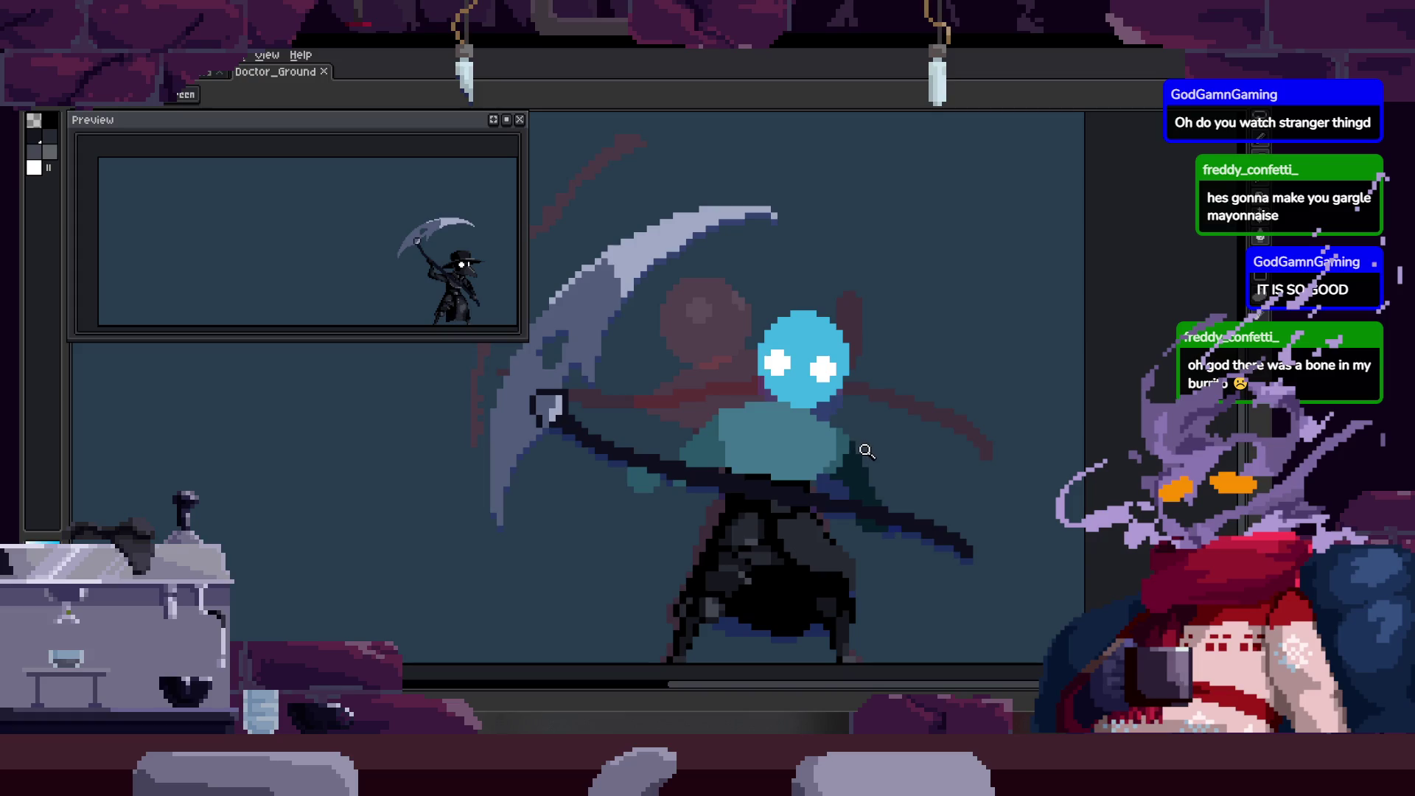
Save the sprite and paint dark teal pixels over the blue on this frame.
key("b")
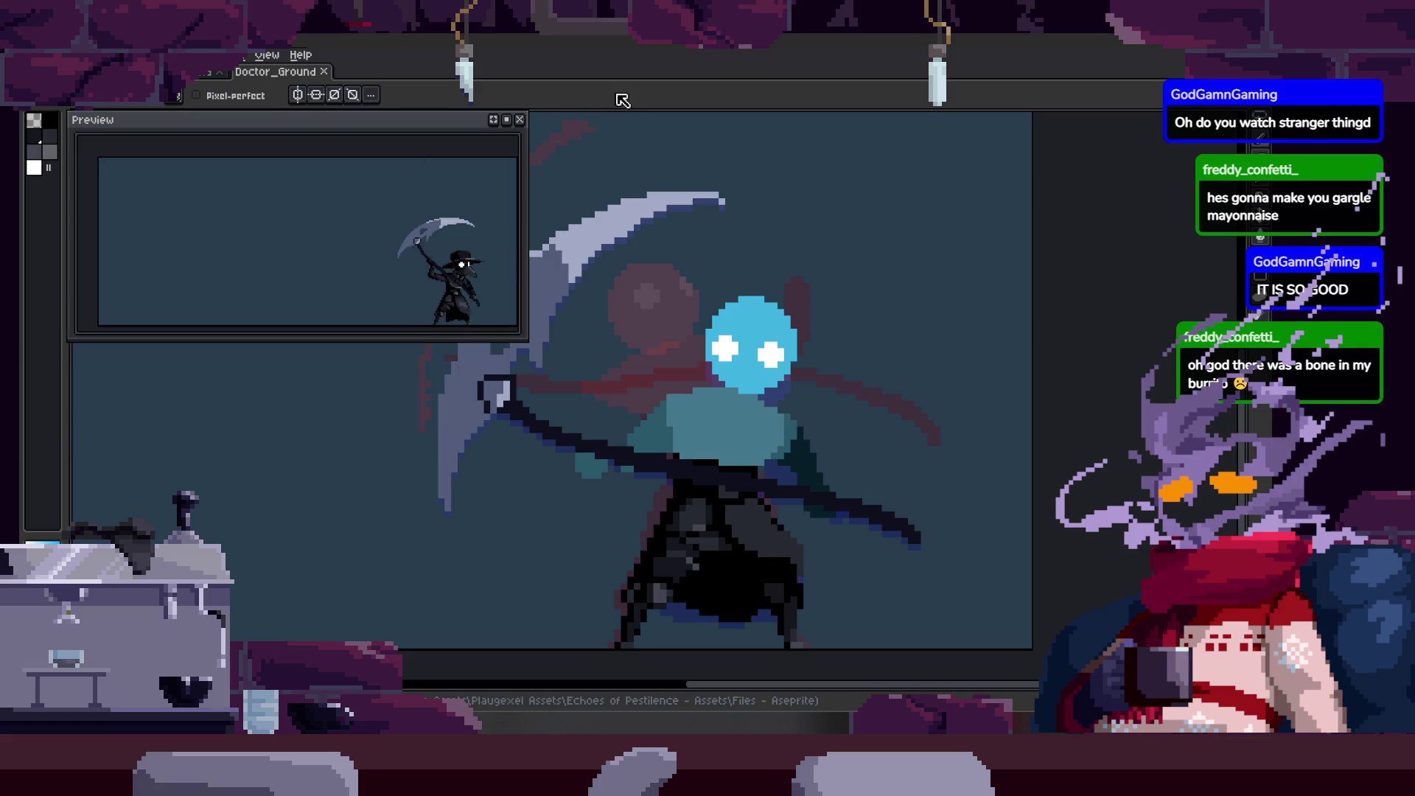
key("z")
scroll(676, 332, "down", 2)
key("ctrl+s")
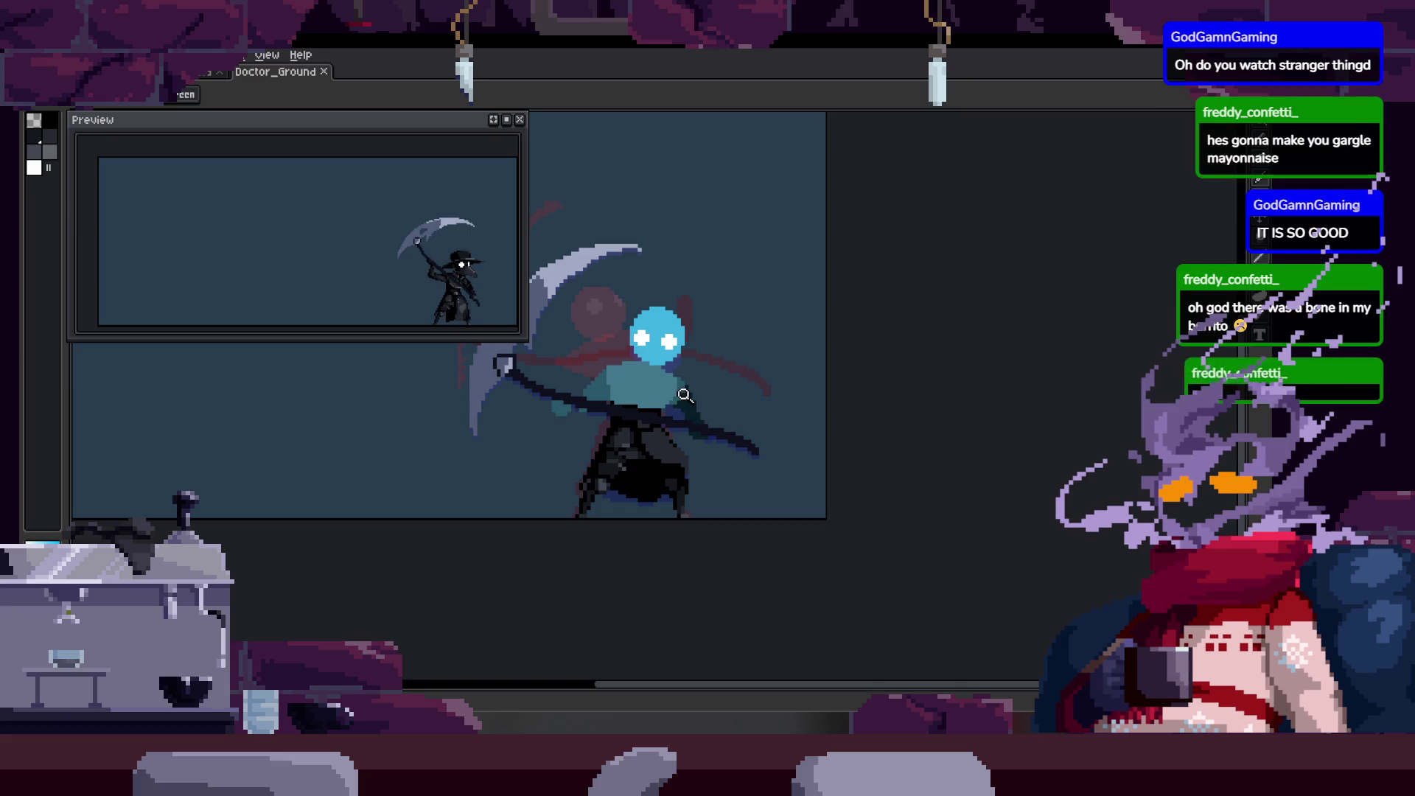
scroll(671, 432, "up", 1)
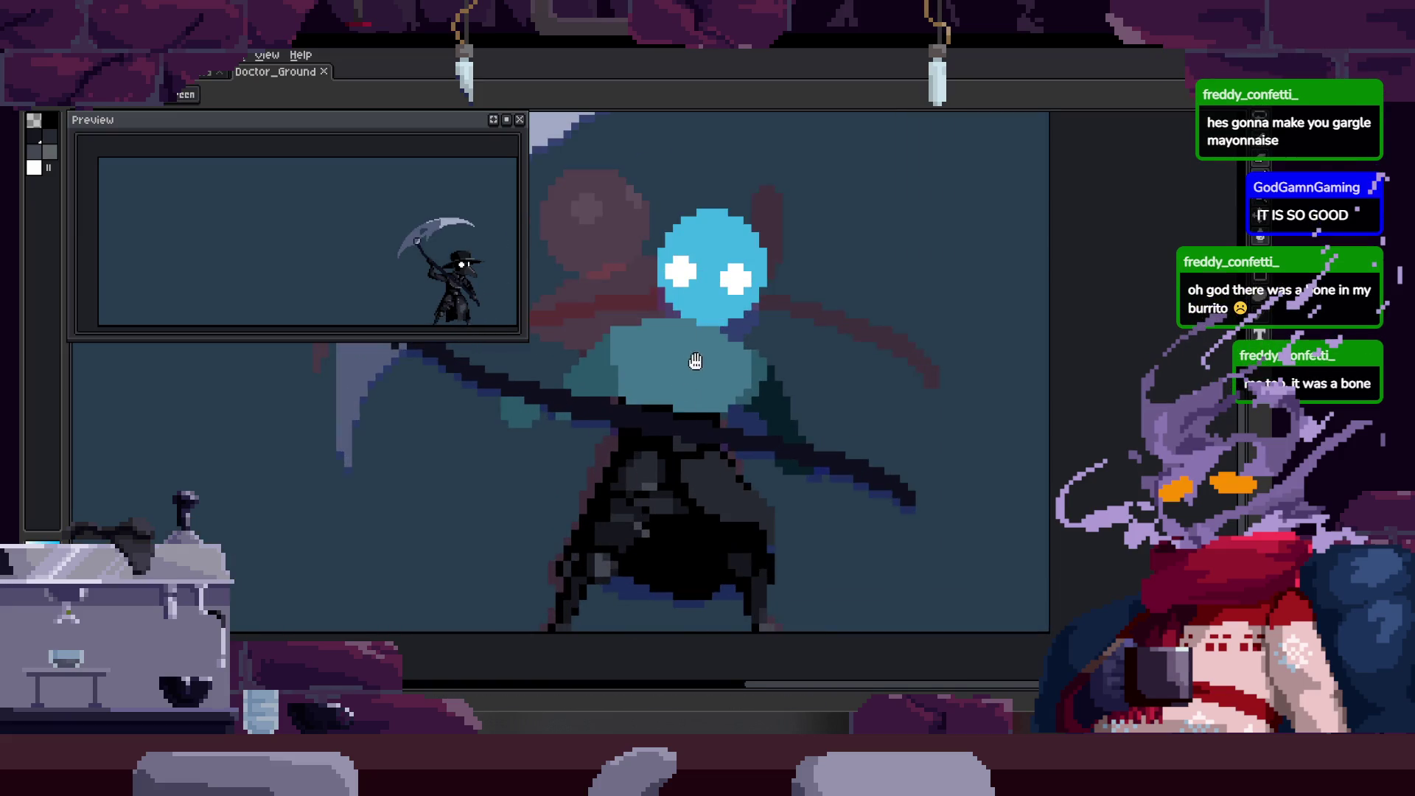
scroll(653, 410, "down", 1)
scroll(627, 384, "down", 1)
scroll(627, 383, "up", 1)
scroll(663, 373, "up", 1)
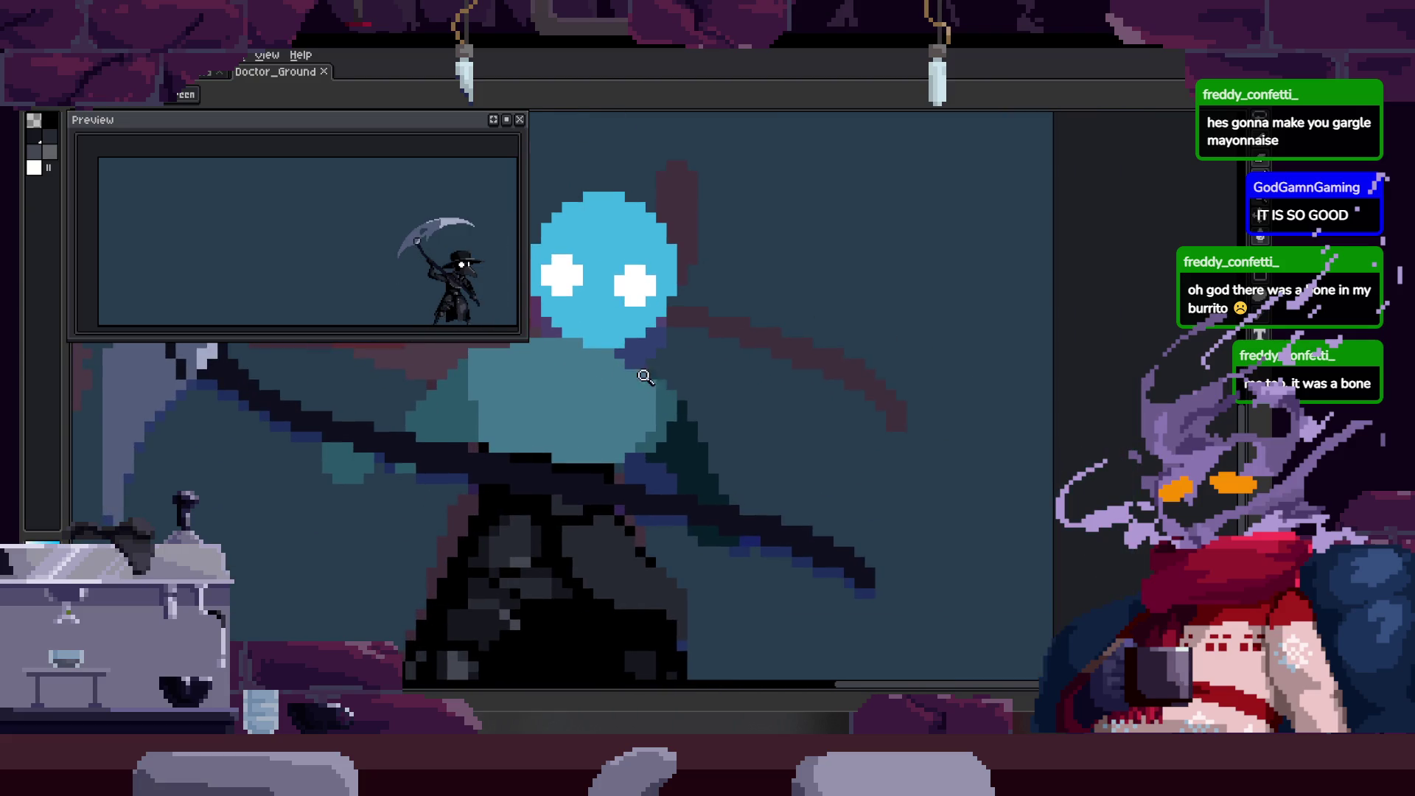
scroll(641, 364, "up", 1)
scroll(620, 352, "up", 1)
scroll(620, 347, "up", 1)
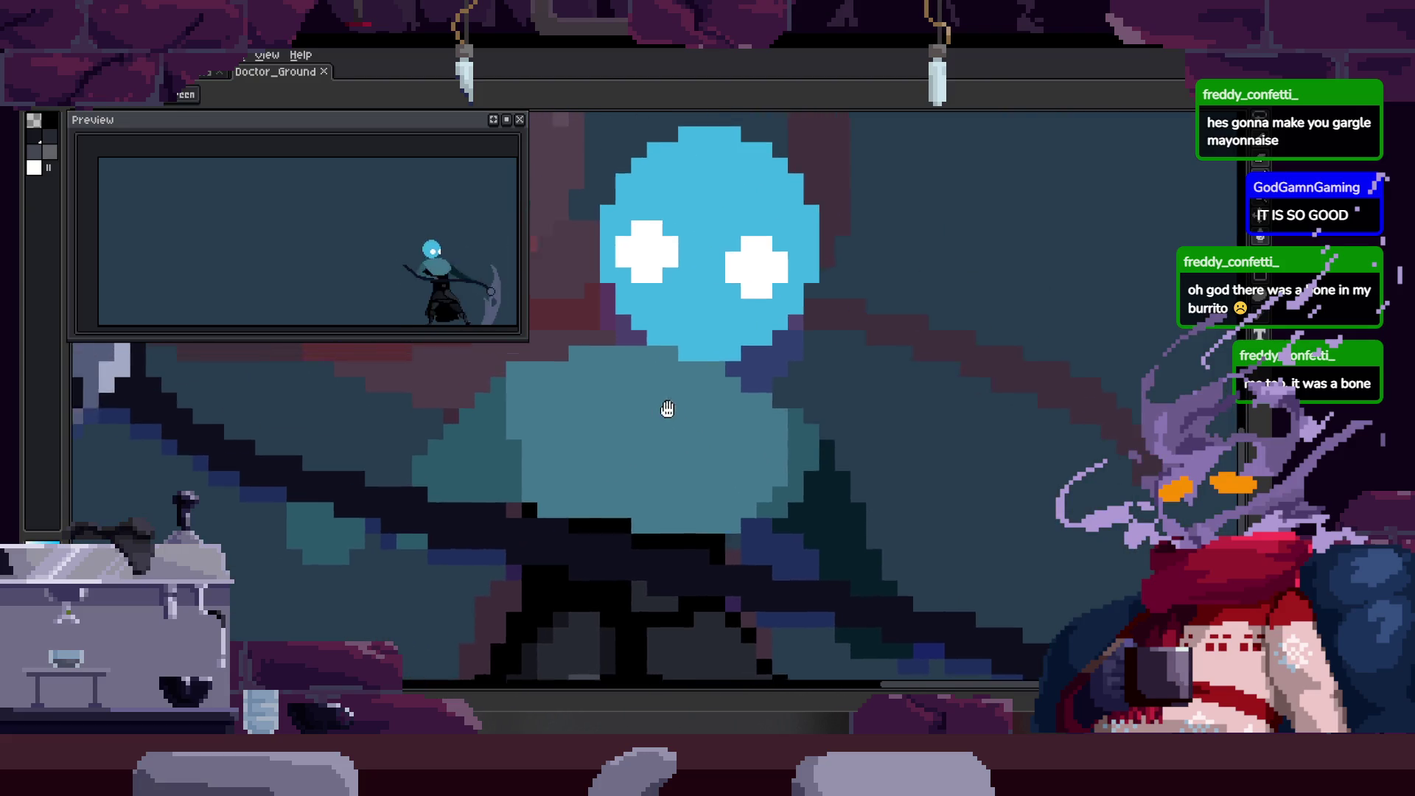
scroll(625, 390, "down", 1)
scroll(688, 397, "down", 1)
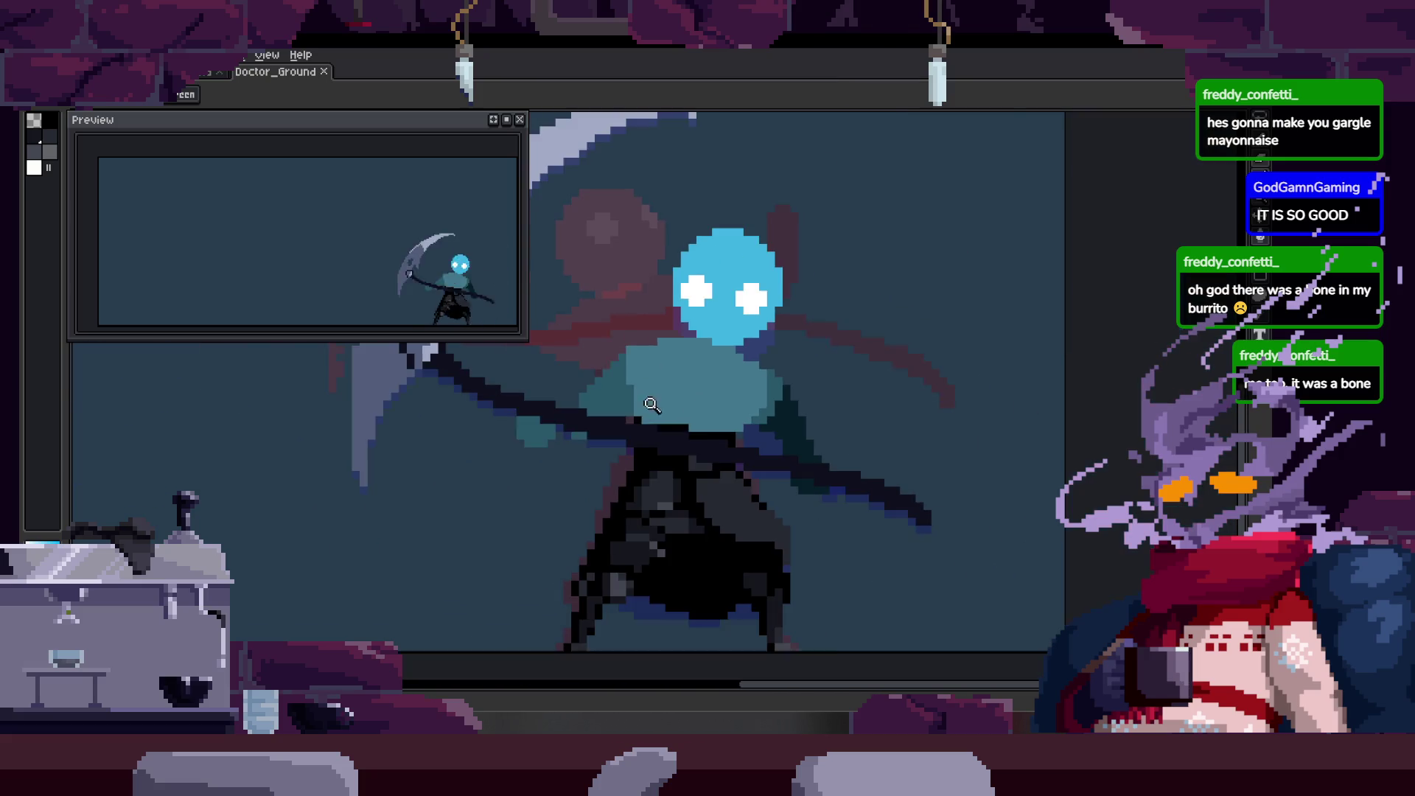
scroll(771, 305, "up", 2)
key("b")
left_click_drag(627, 392, 688, 427)
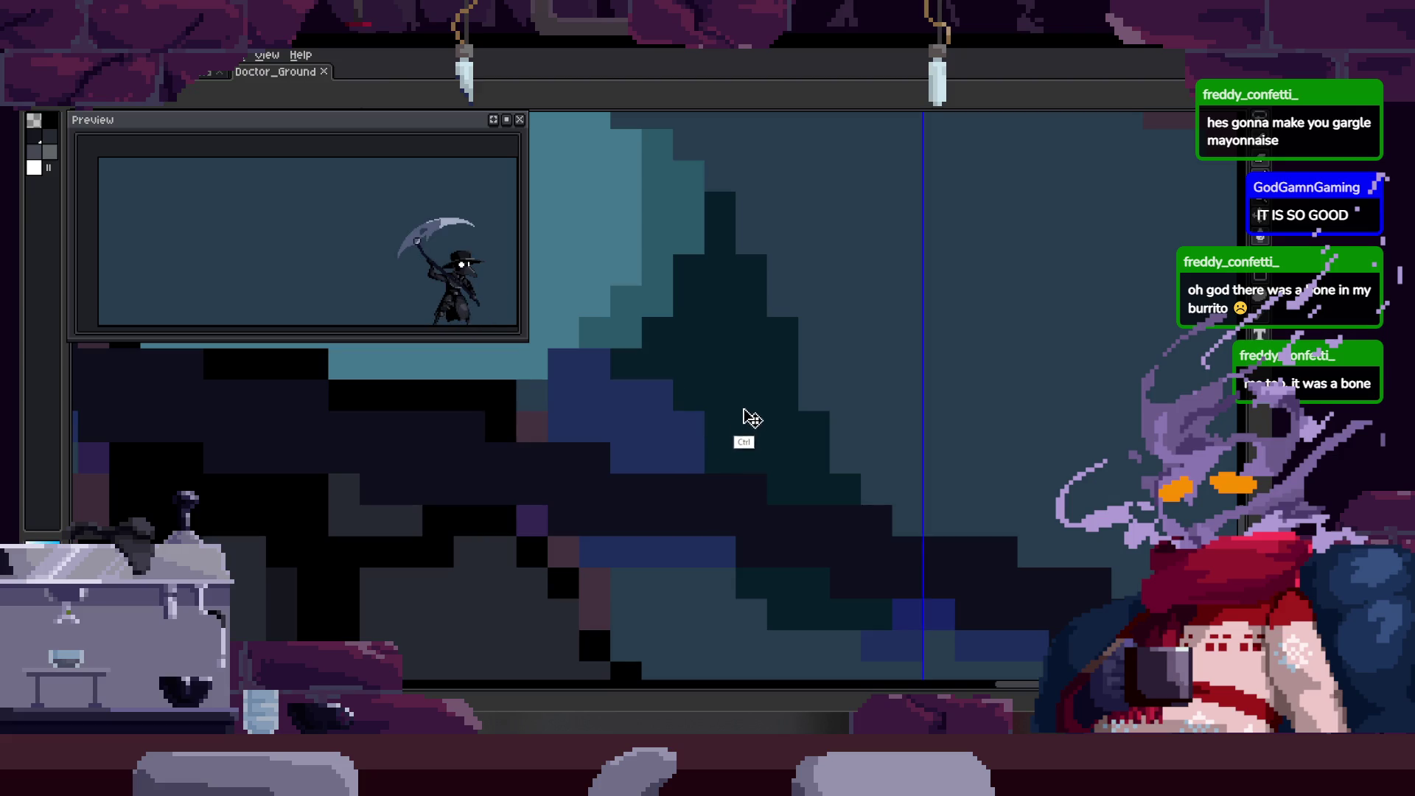
Save the Doctor_Ground sprite twice, toggling the animation timeline between saves.
key("space")
mouse_move(730, 414)
left_mouse_down()
mouse_move(688, 420)
mouse_move(711, 438)
left_mouse_up()
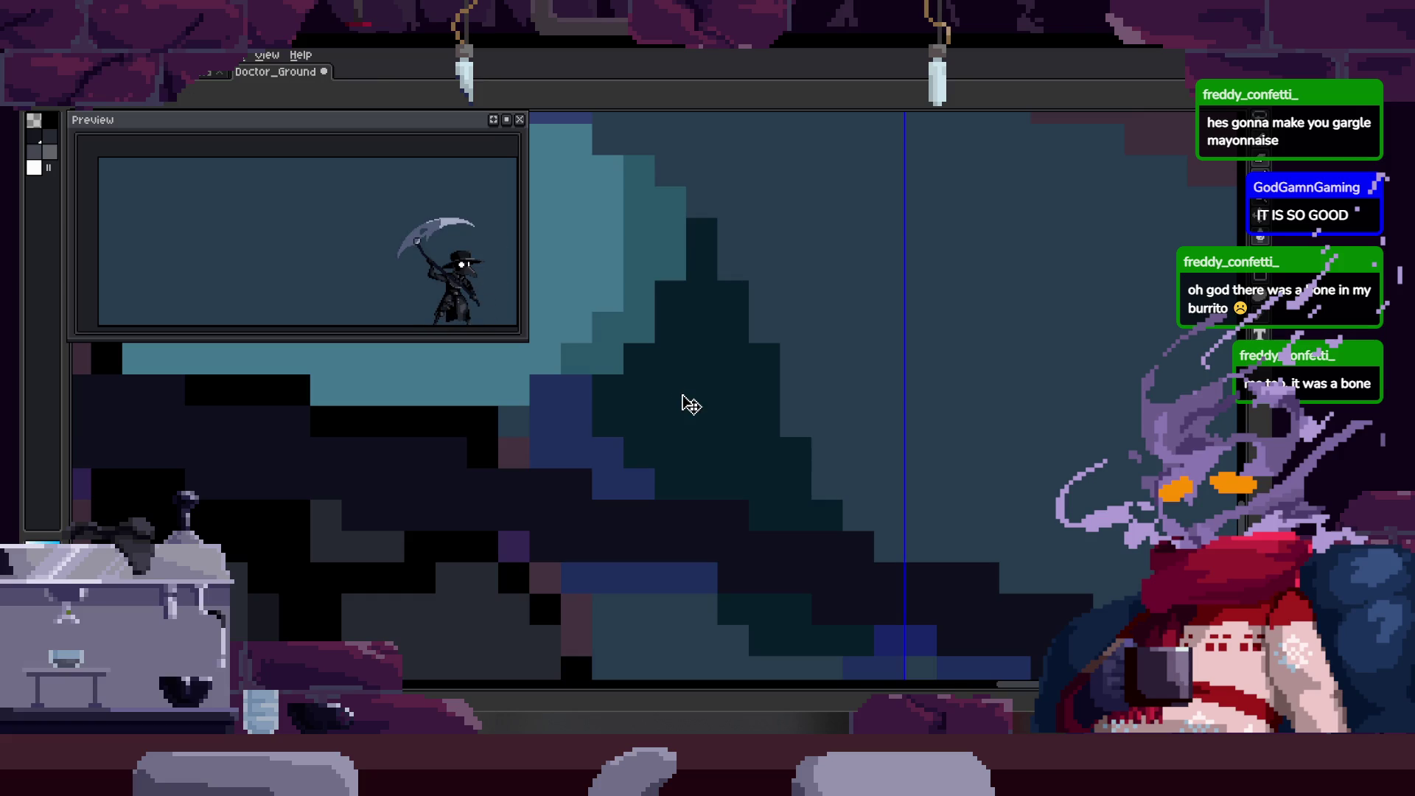
key("alt")
key("z")
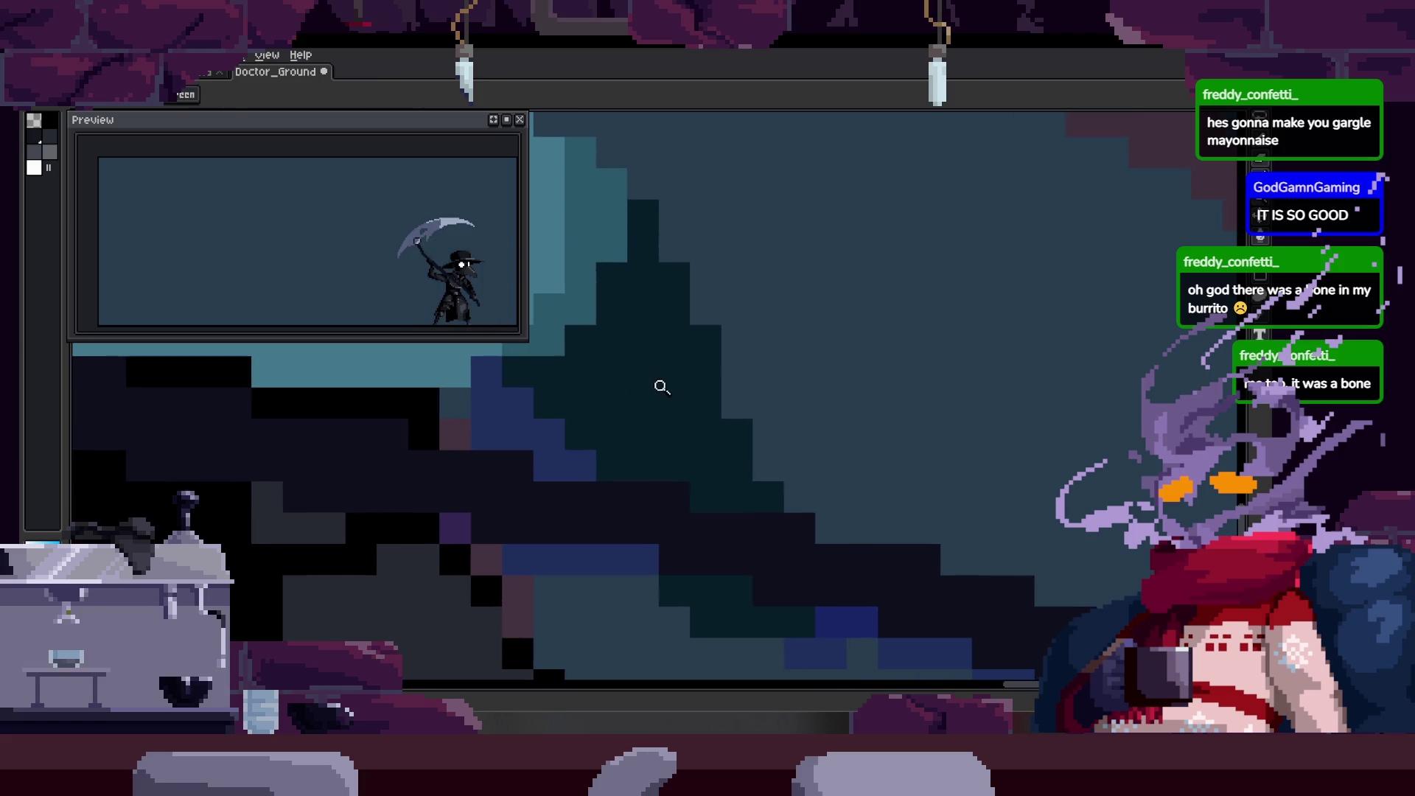
scroll(684, 385, "down", 2)
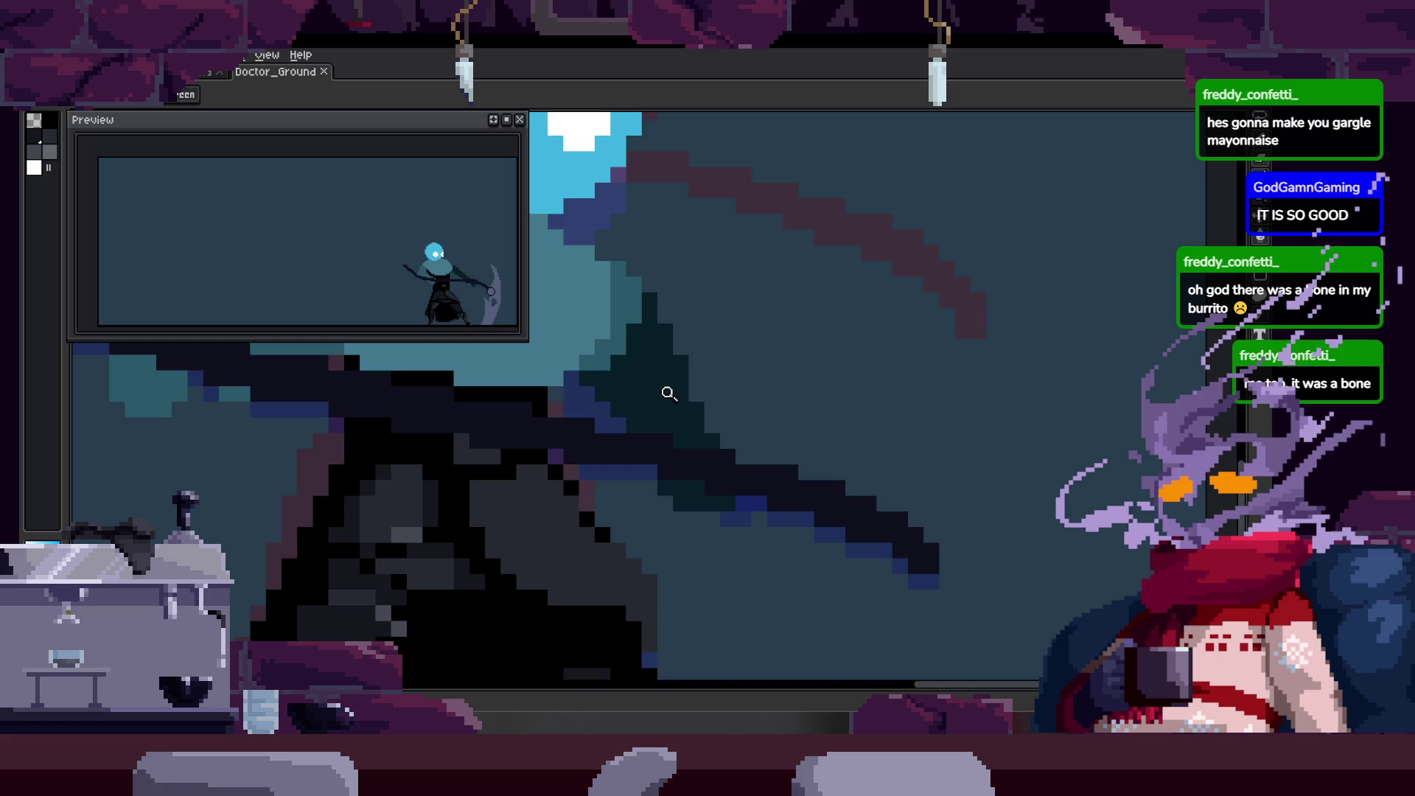
scroll(669, 395, "up", 1)
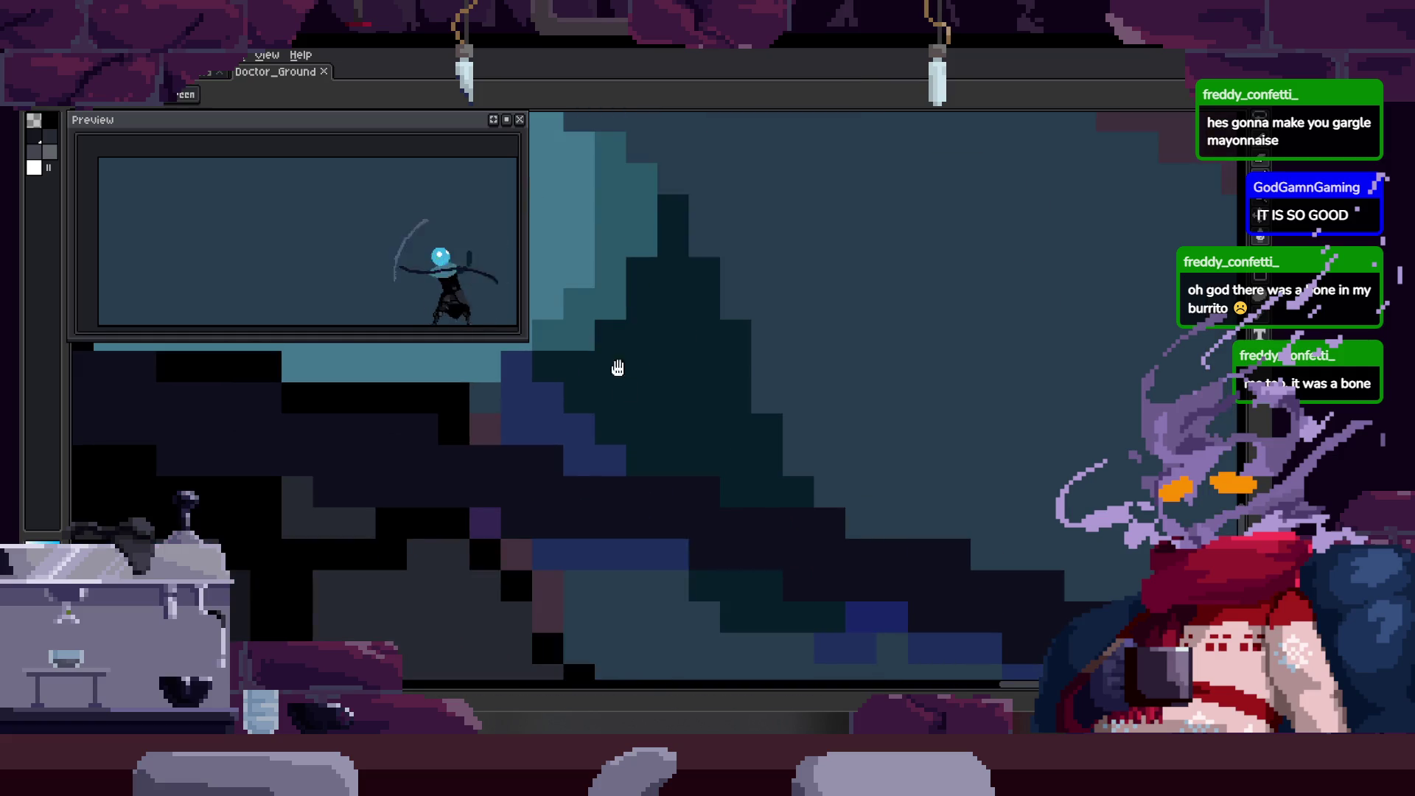
key("ctrl+s")
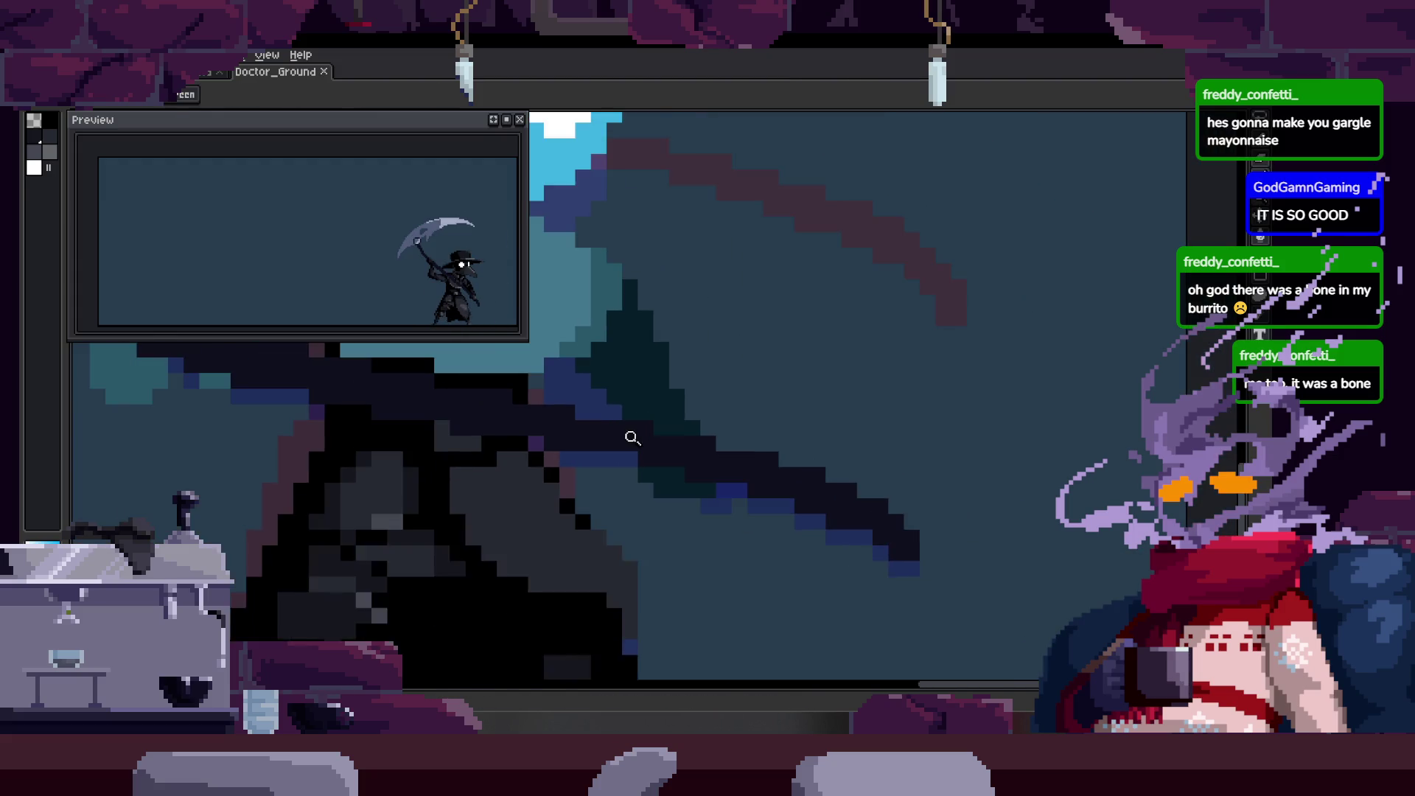
key("Tab")
scroll(673, 442, "down", 1)
key("ctrl+s")
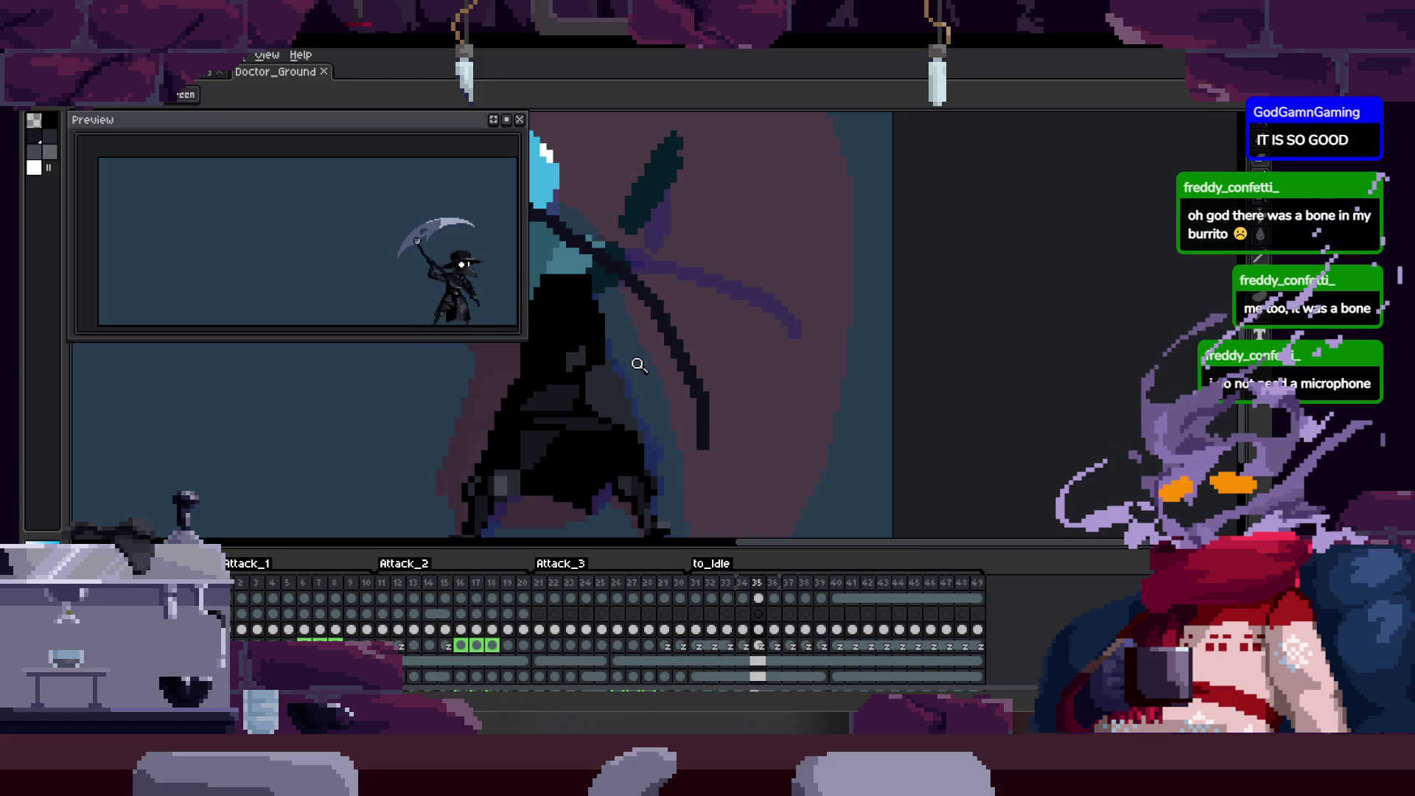
key("Tab")
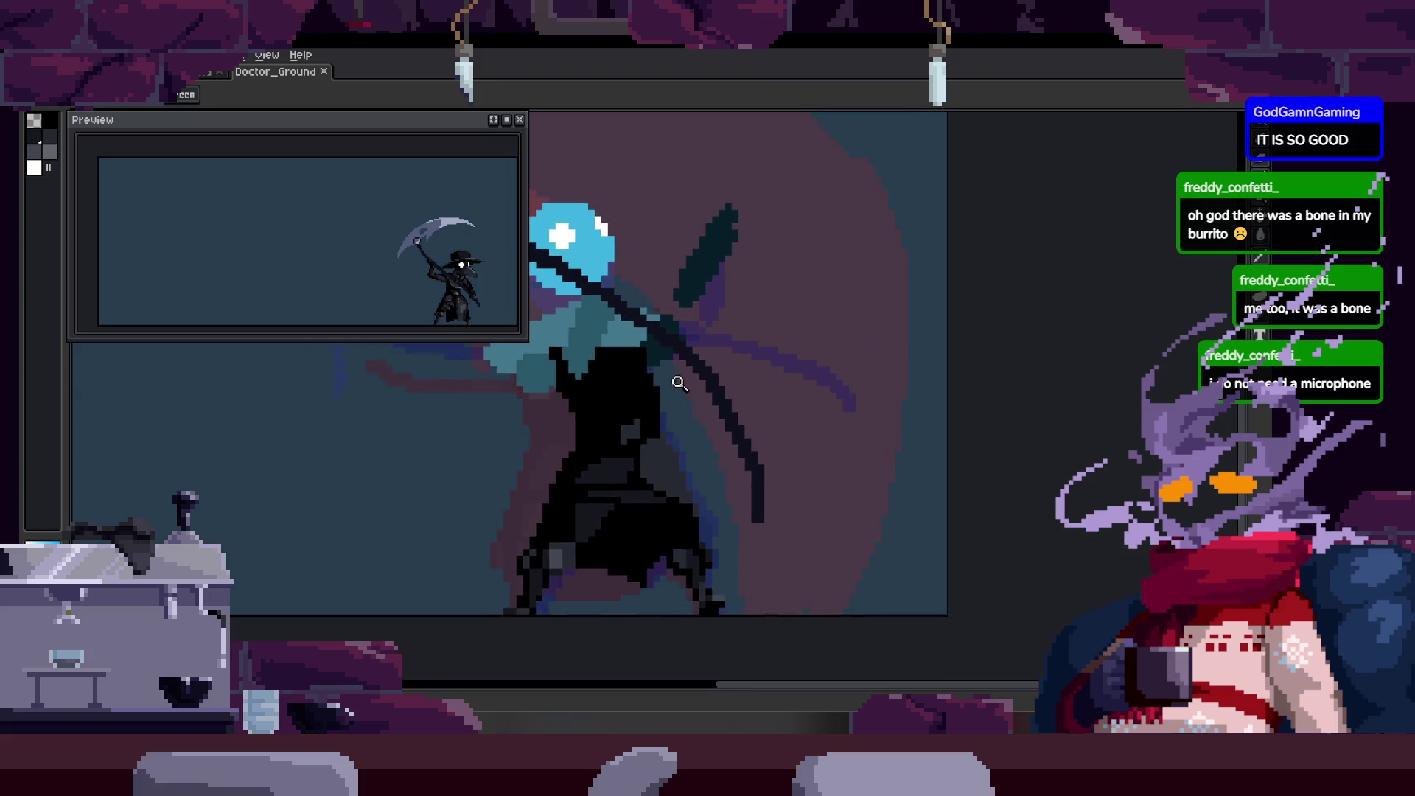
Close in on the head and scythe and bring the timeline back into view.
left_click(634, 431)
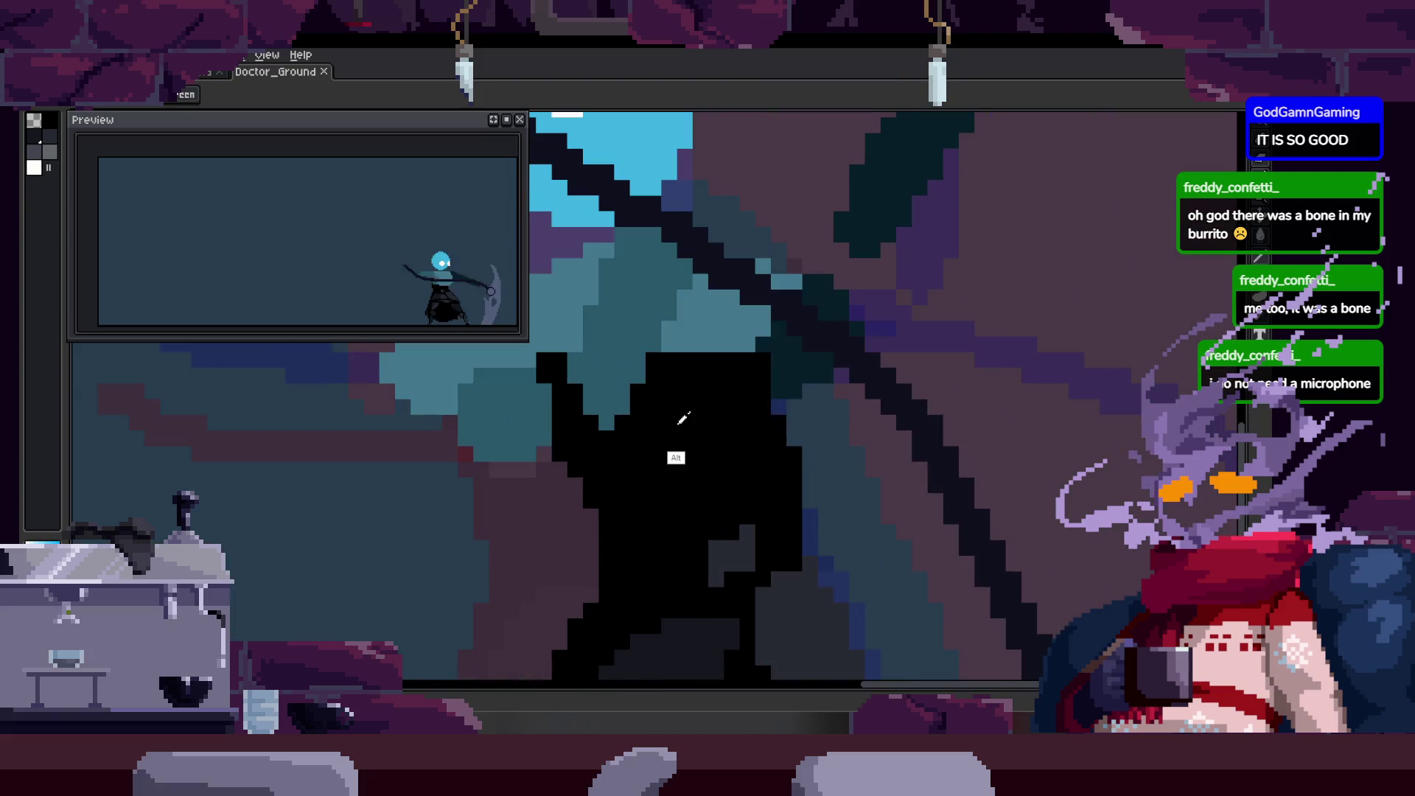
left_click(645, 433)
scroll(646, 433, "down", 1)
scroll(562, 457, "up", 2)
key("h")
left_click_drag(621, 372, 587, 358)
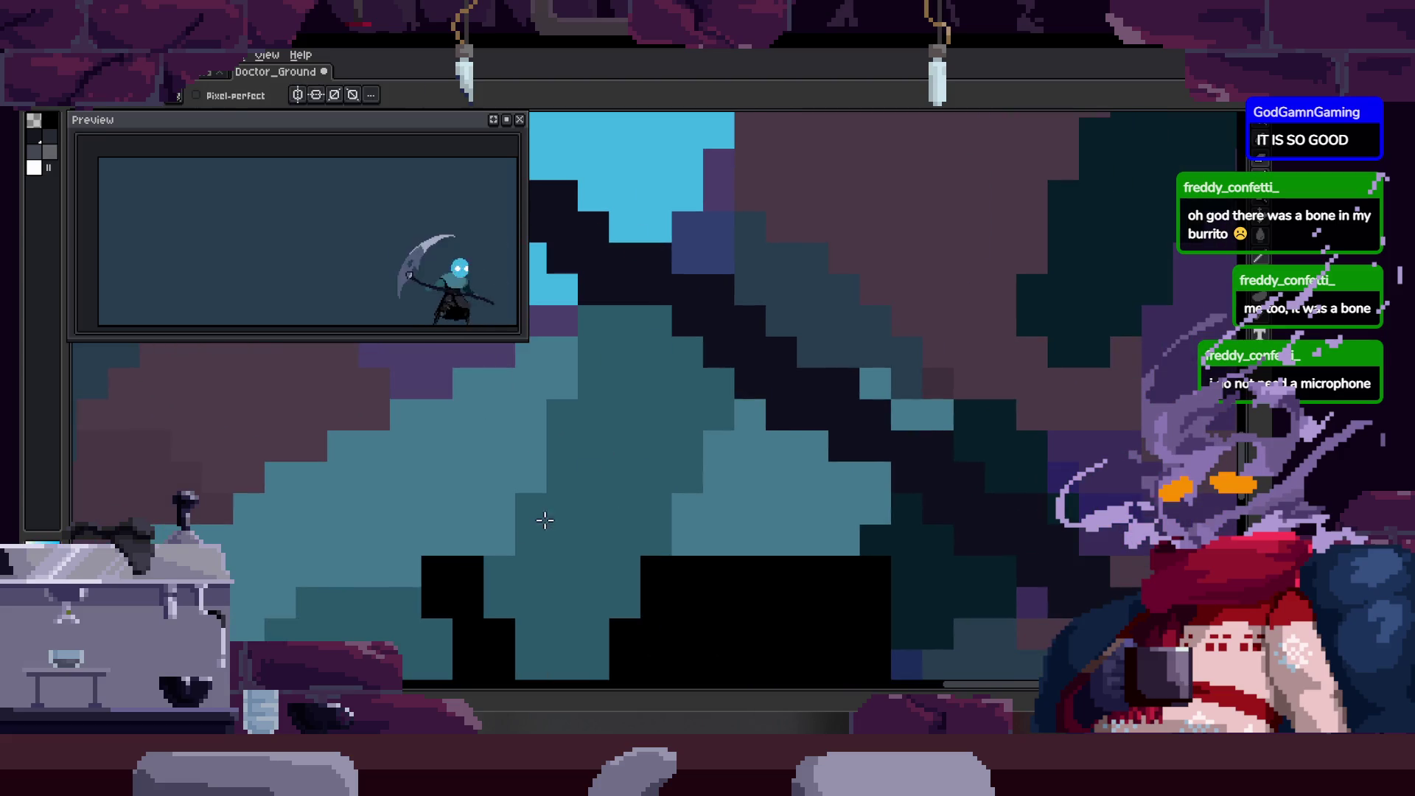
scroll(592, 432, "down", 1)
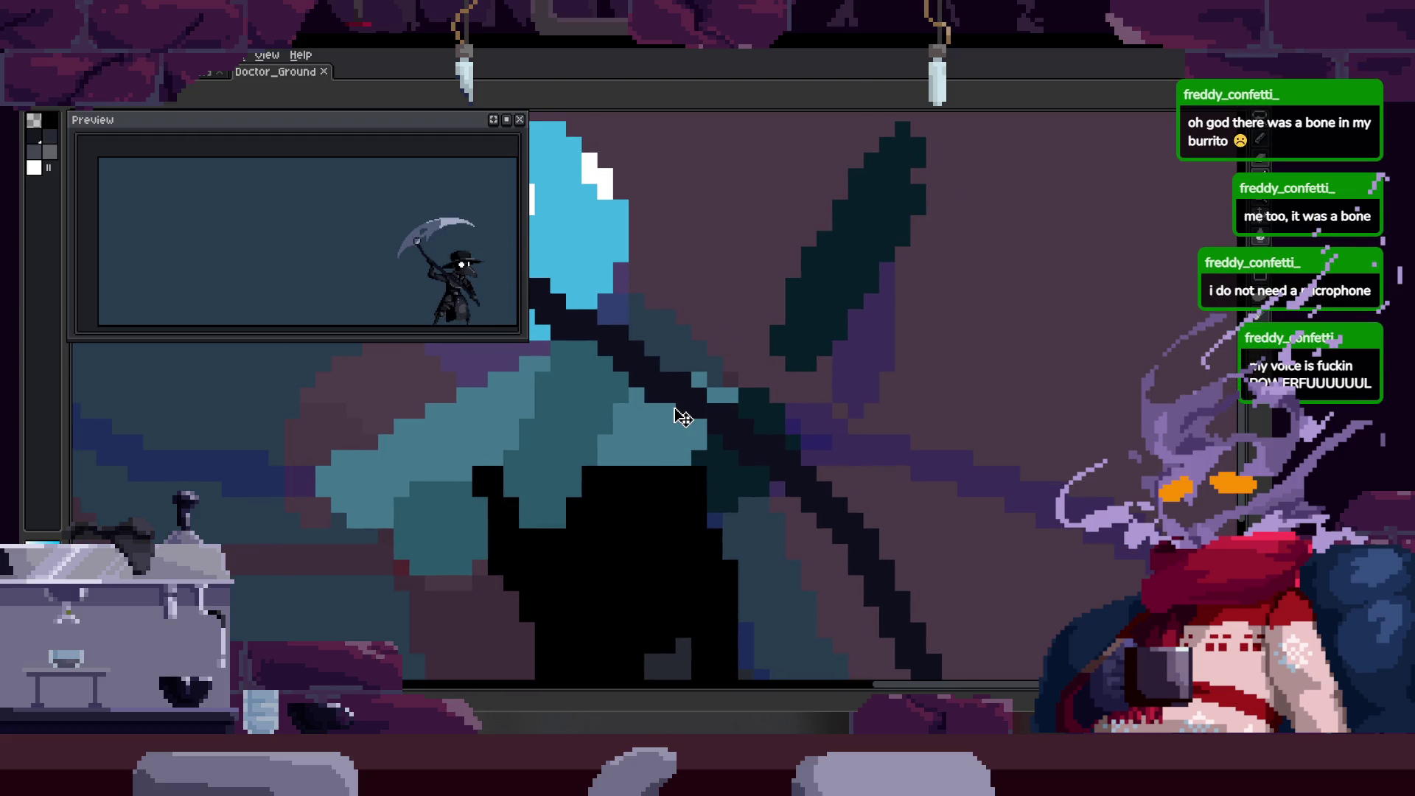
key("b")
left_click_drag(731, 397, 607, 568)
key("z")
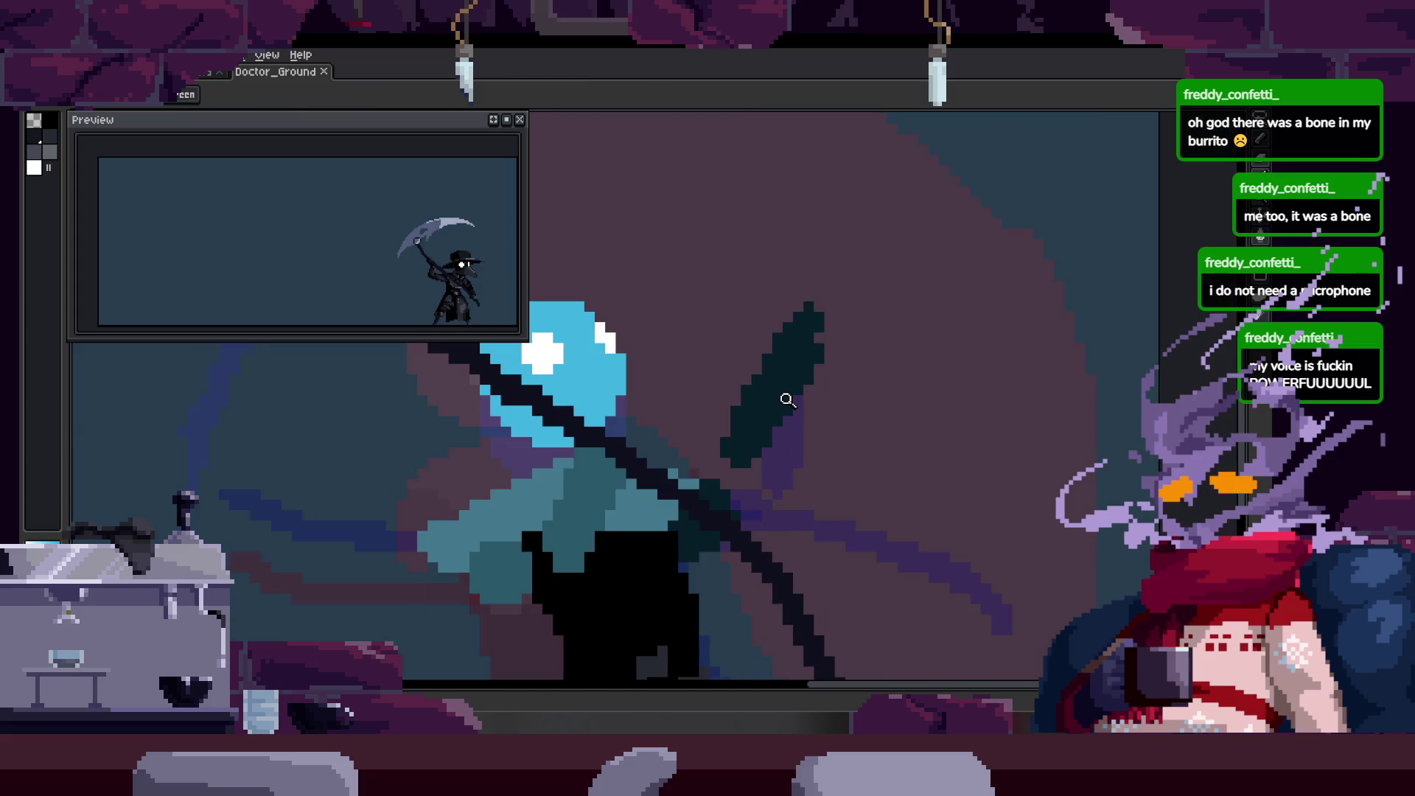
scroll(745, 388, "down", 1)
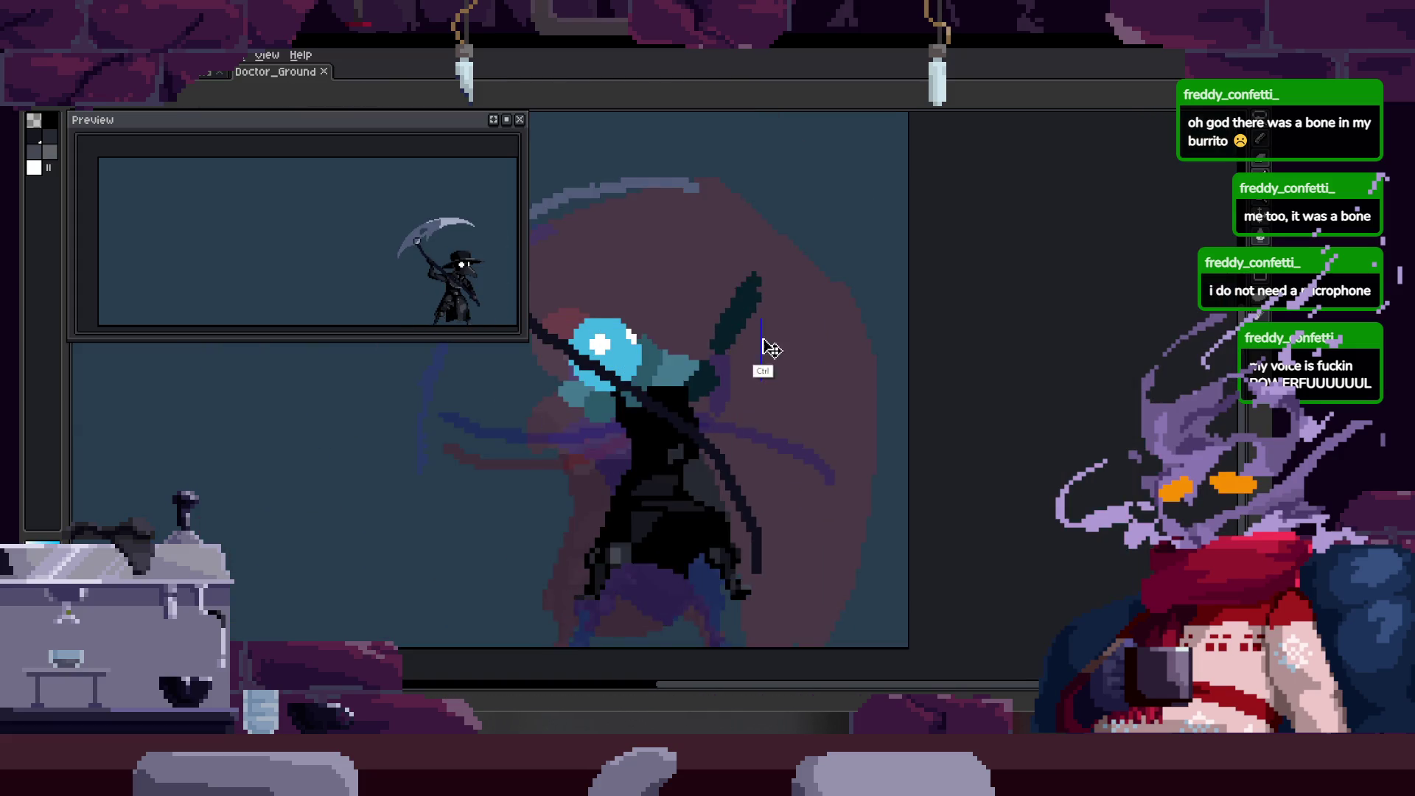
scroll(726, 398, "down", 1)
key("Tab")
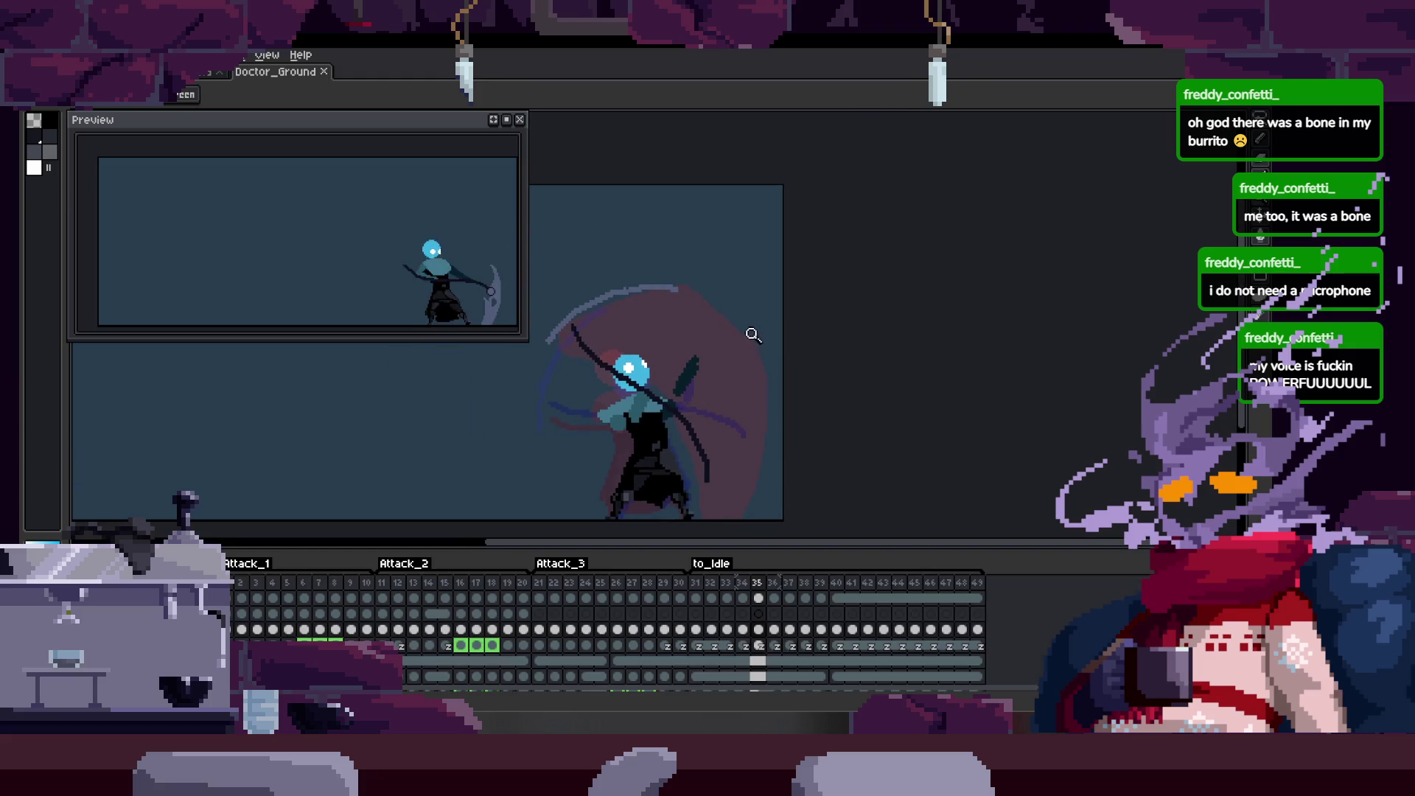
Play the swing animation, then step back to the low-right scythe swing frame.
key("Return")
key("Return")
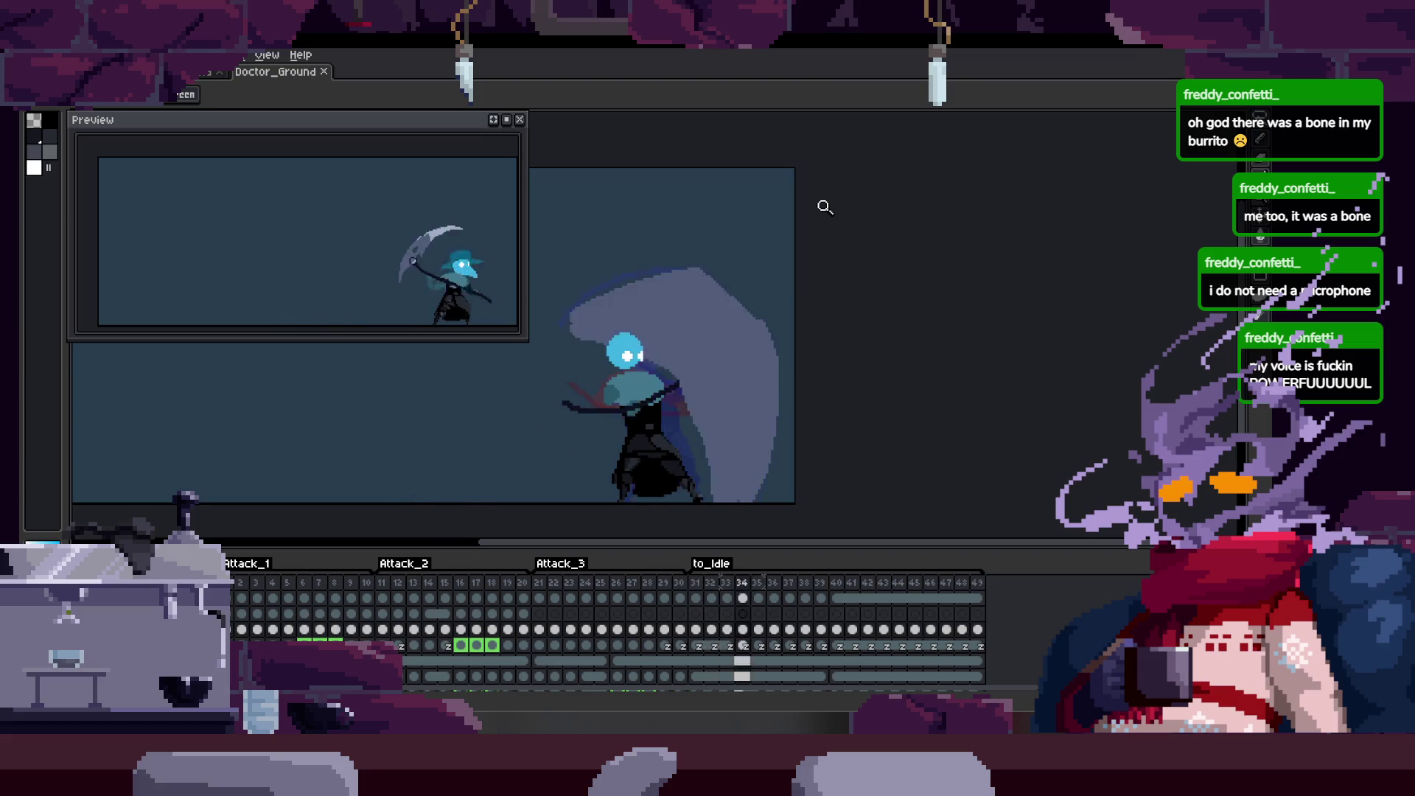
key("comma")
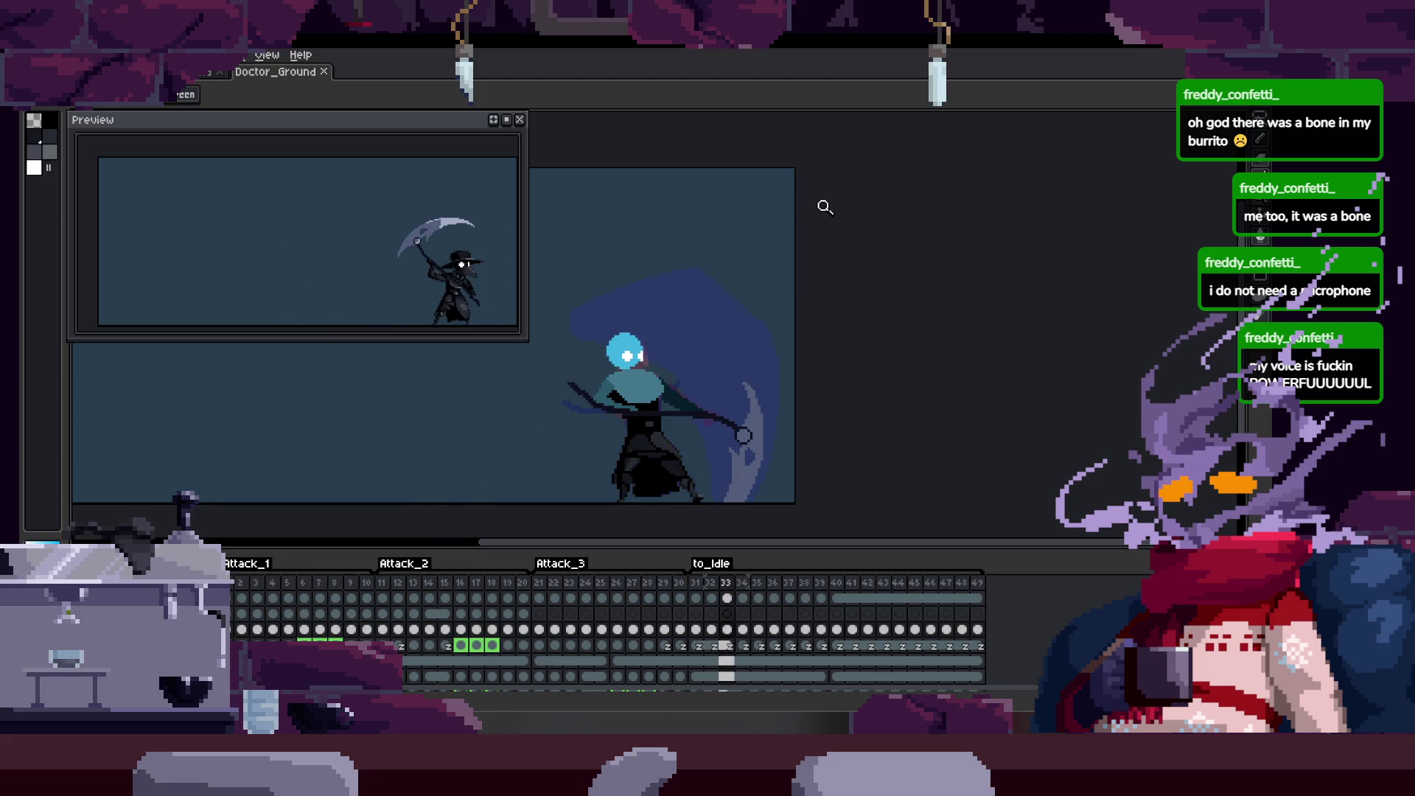
scroll(740, 410, "up", 1)
scroll(792, 356, "up", 1)
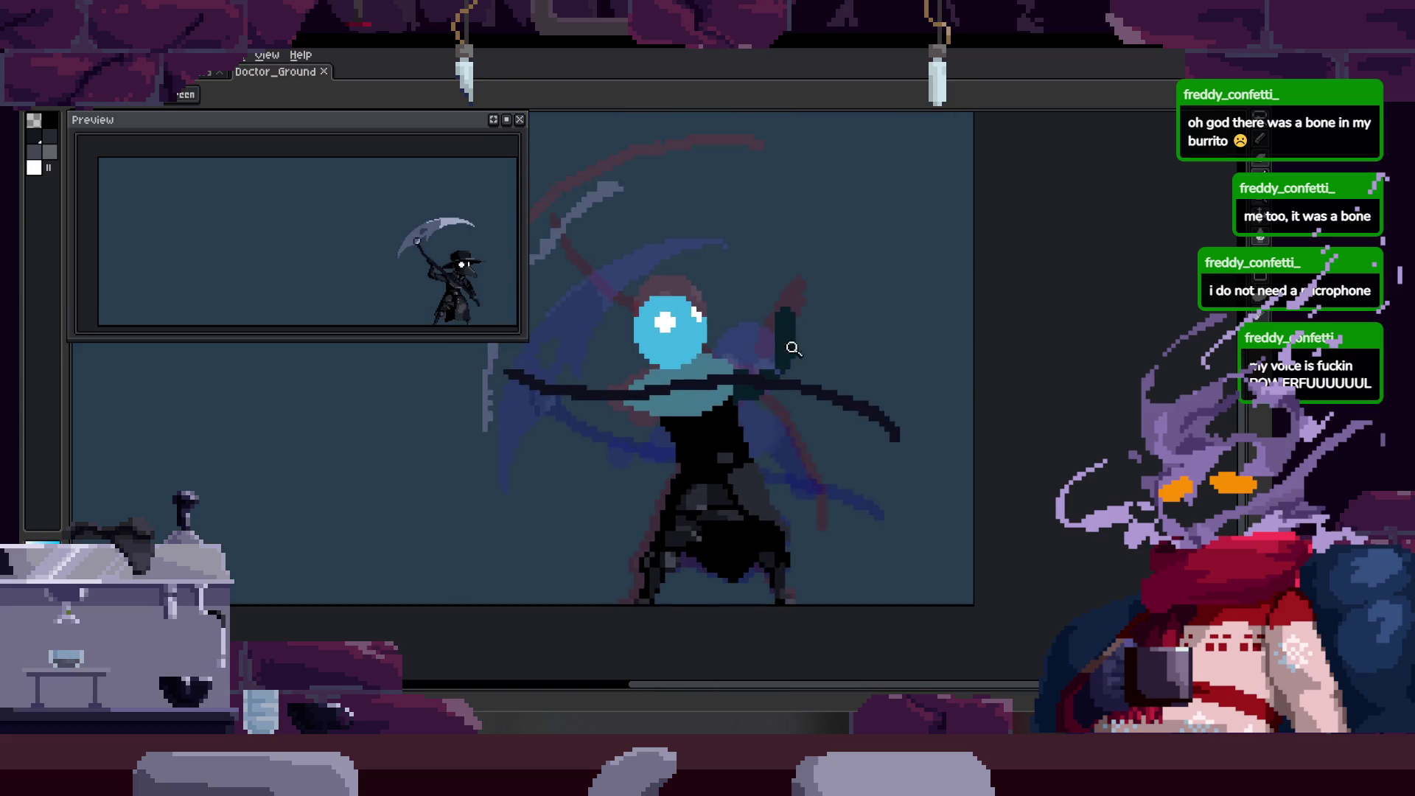
key("period")
key("period")
key("period")
key("period")
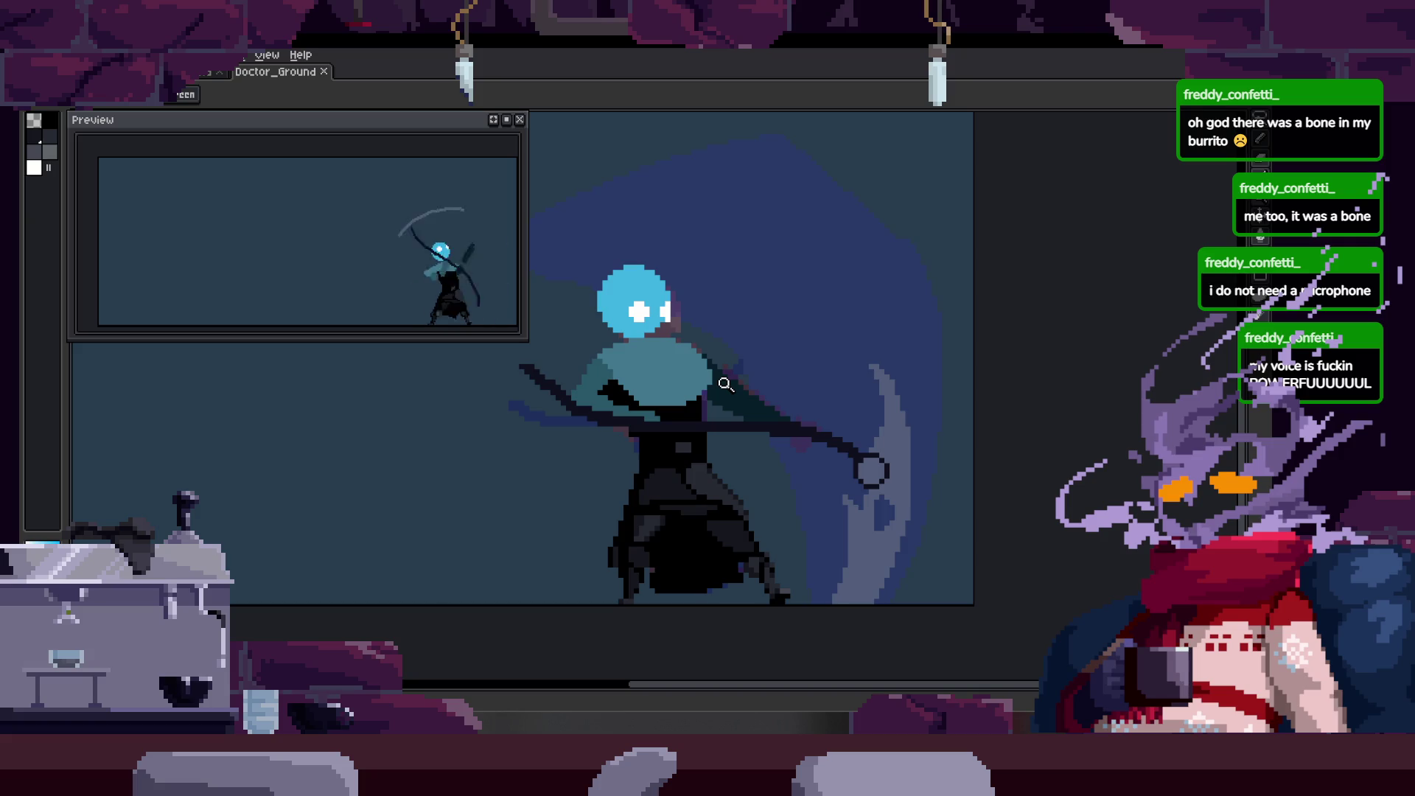
scroll(741, 376, "down", 2)
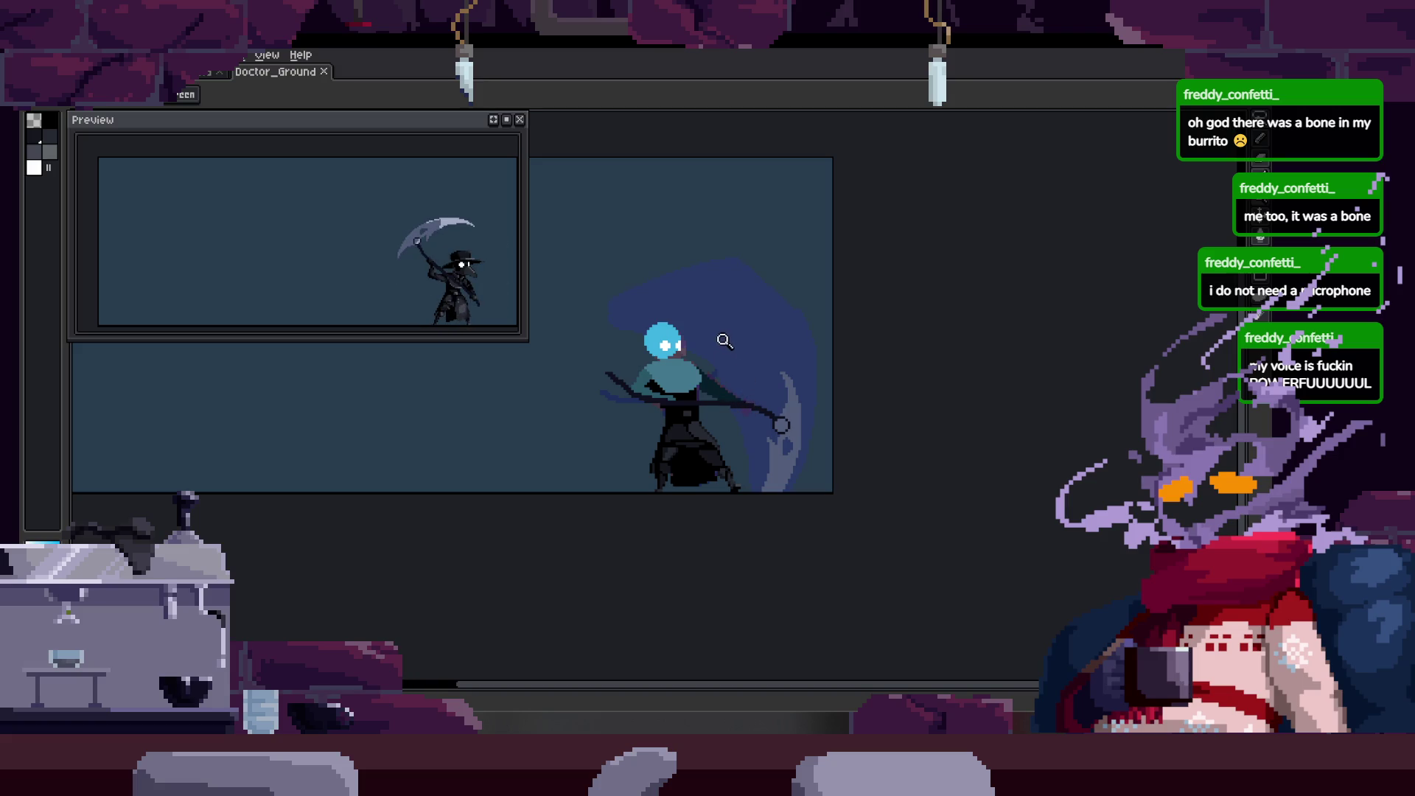
scroll(730, 365, "up", 2)
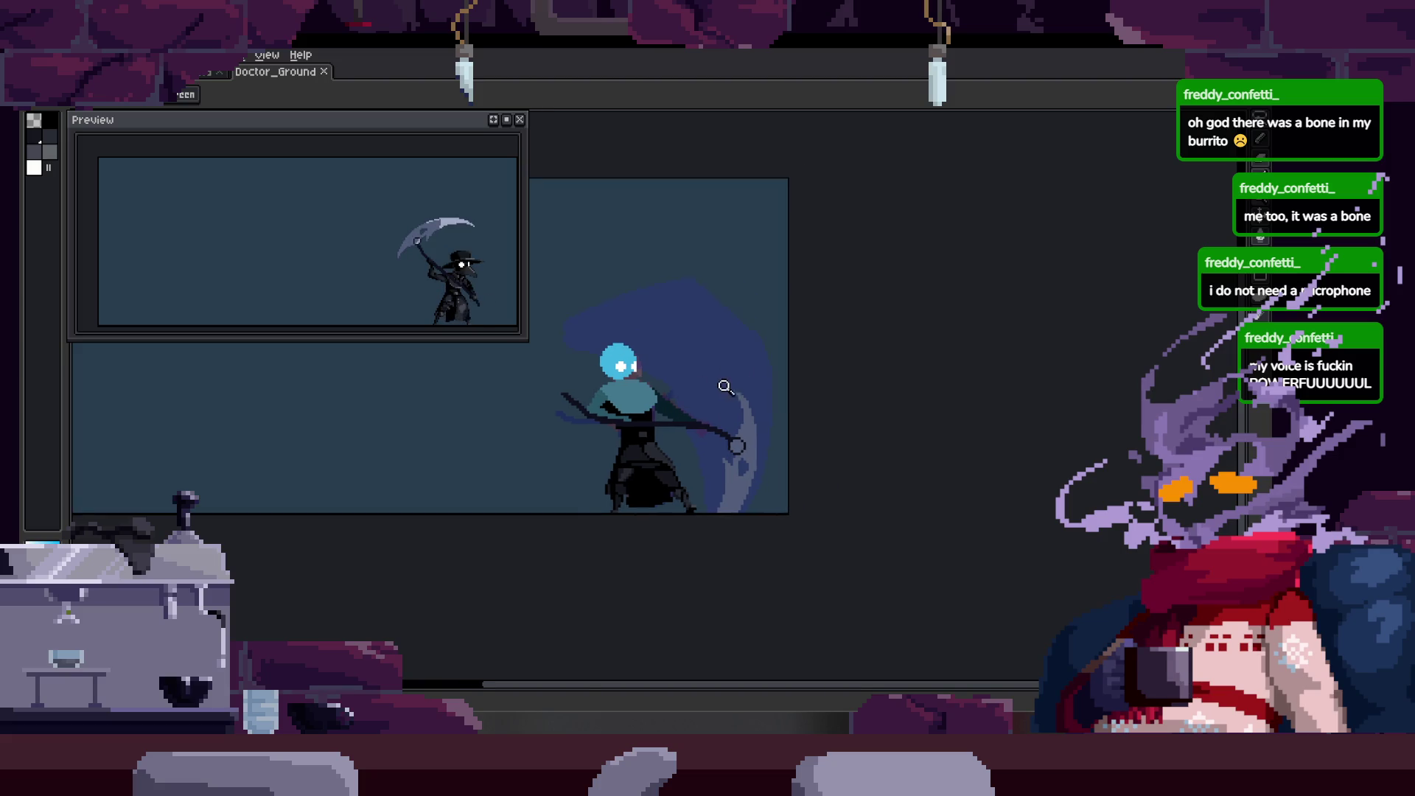
scroll(729, 381, "down", 2)
key("b")
scroll(759, 421, "up", 4)
scroll(641, 365, "up", 1)
scroll(655, 373, "down", 1)
Centre the upper body and scythe, then advance to the frame with the shaft crossing the head.
key("z")
scroll(676, 409, "up", 1)
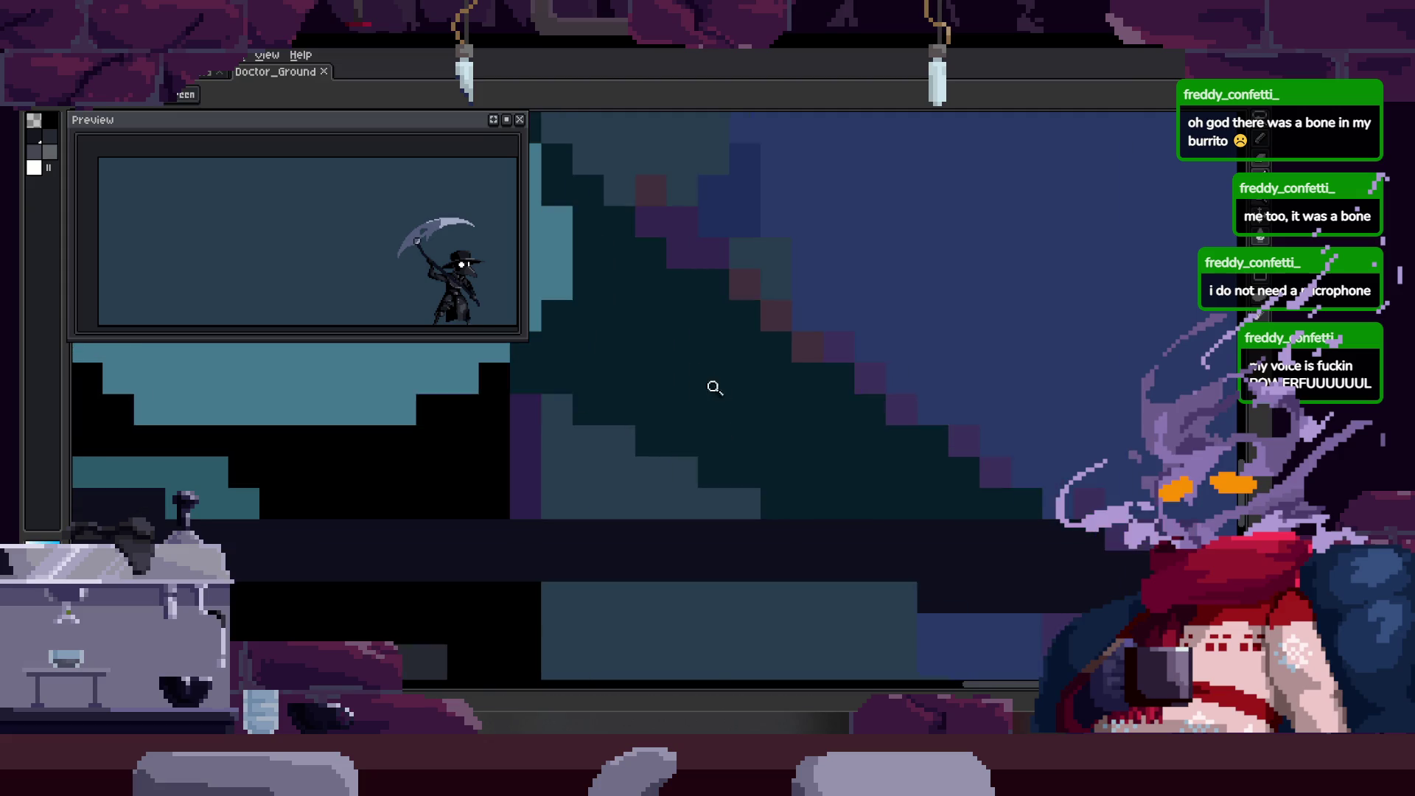
scroll(719, 404, "down", 1)
scroll(707, 392, "down", 3)
scroll(796, 407, "up", 1)
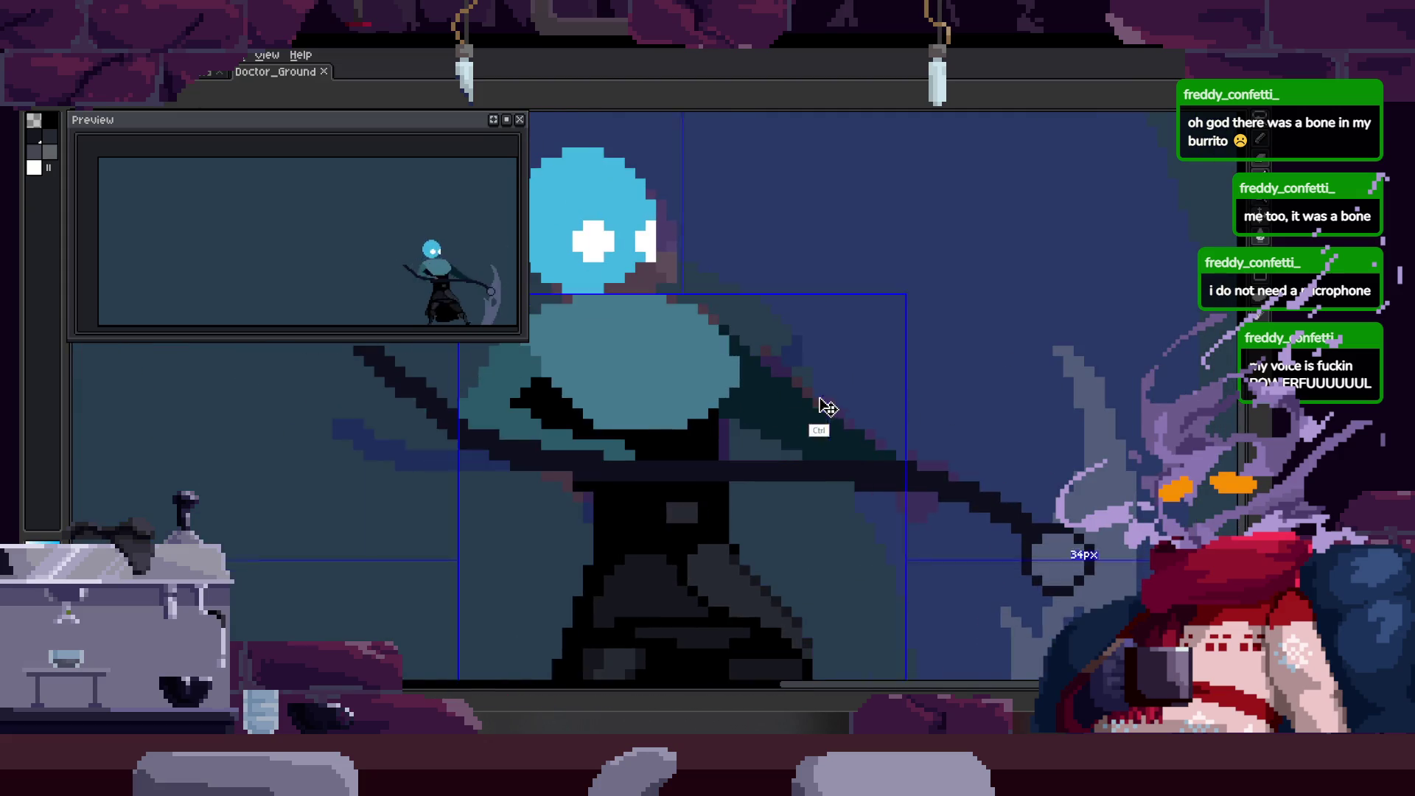
scroll(771, 426, "up", 1)
scroll(771, 426, "up", 1)
scroll(701, 471, "down", 1)
scroll(786, 395, "down", 1)
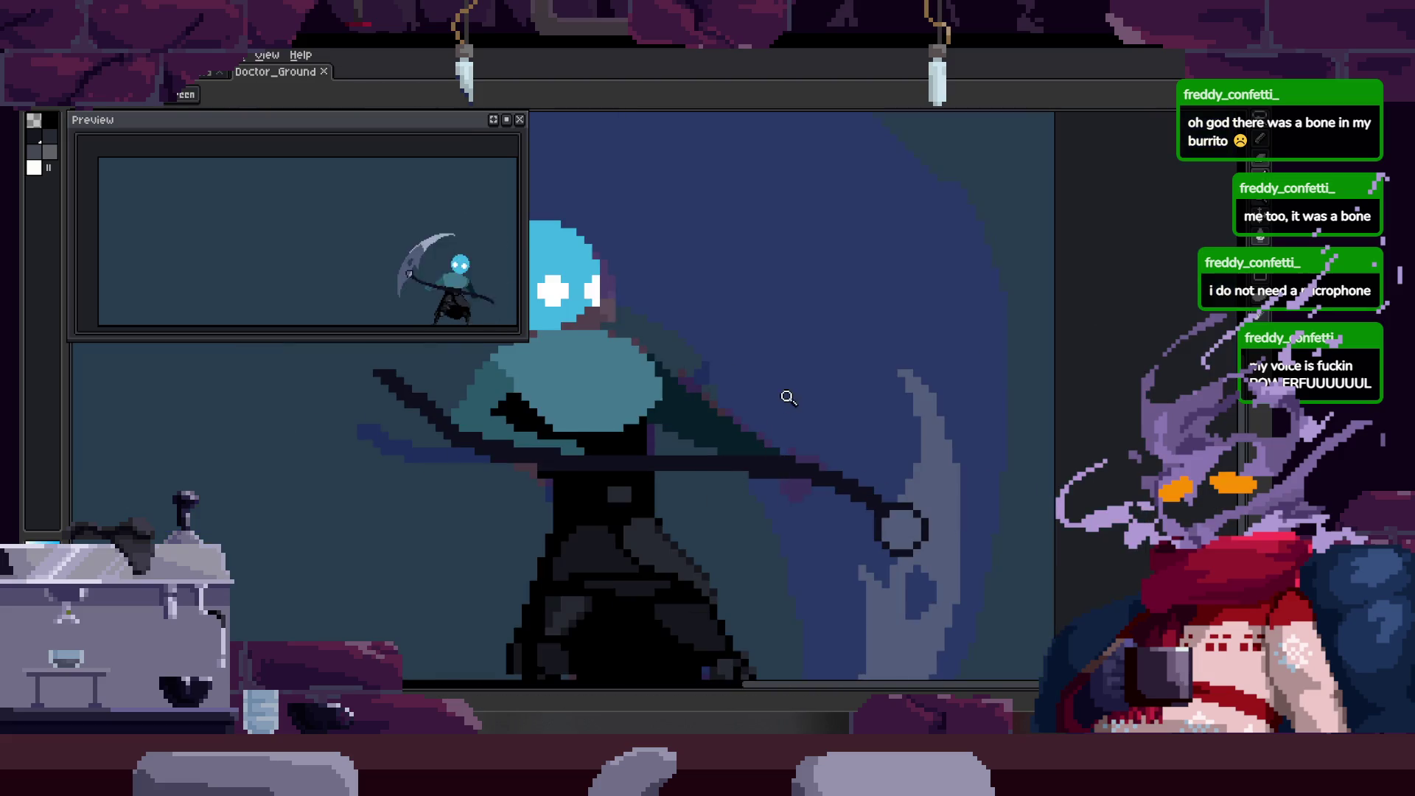
scroll(756, 403, "up", 1)
scroll(756, 403, "down", 1)
scroll(711, 401, "up", 1)
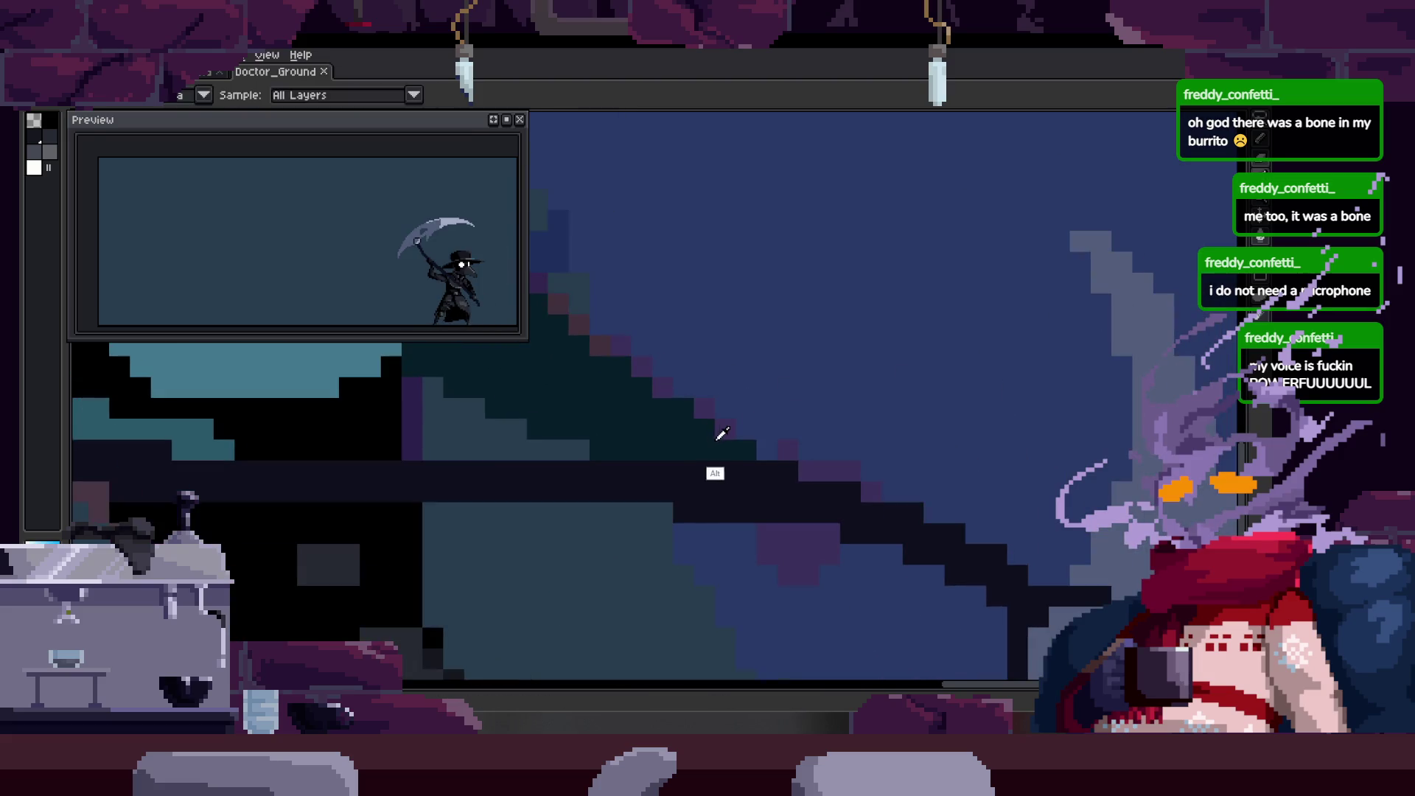
scroll(795, 415, "down", 1)
scroll(796, 401, "down", 1)
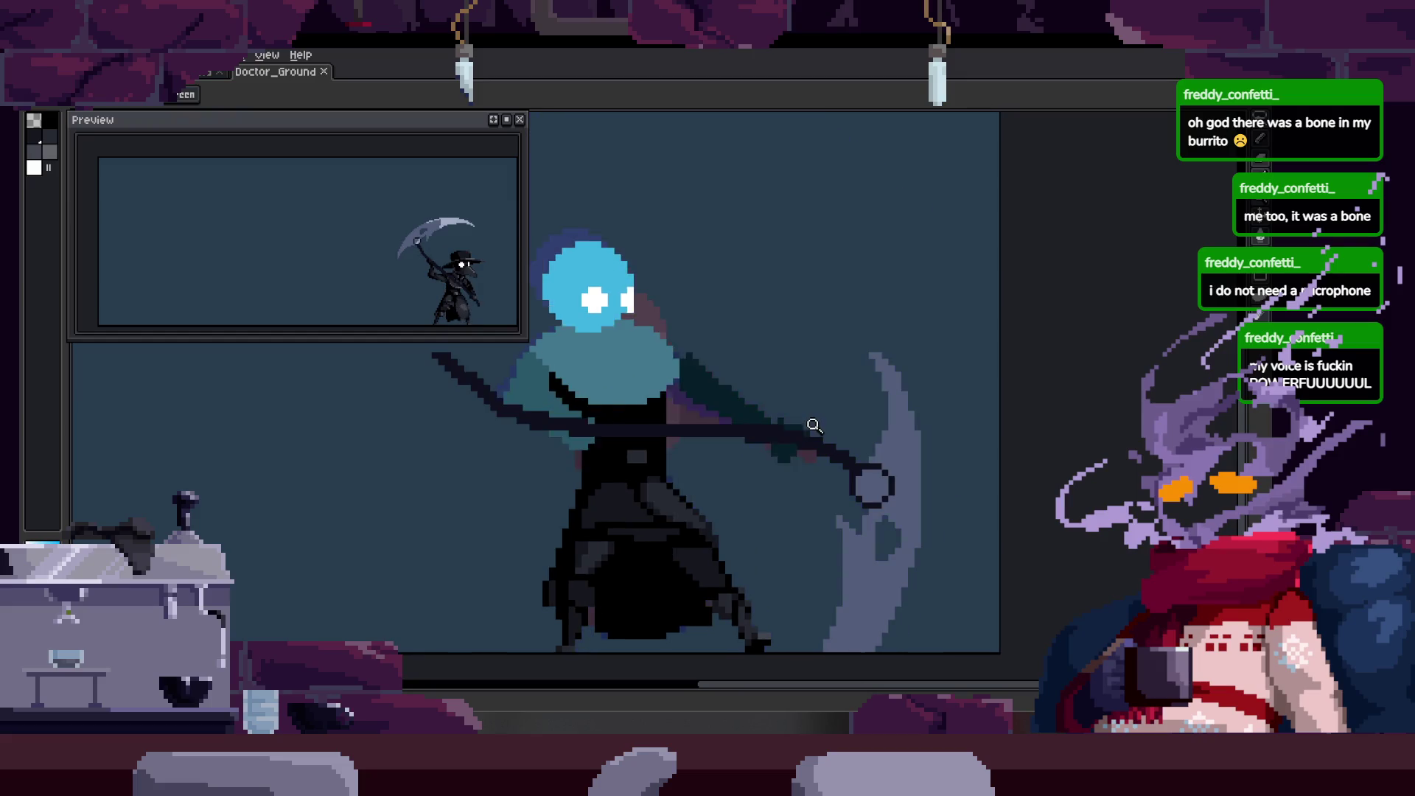
left_click_drag(776, 431, 820, 423)
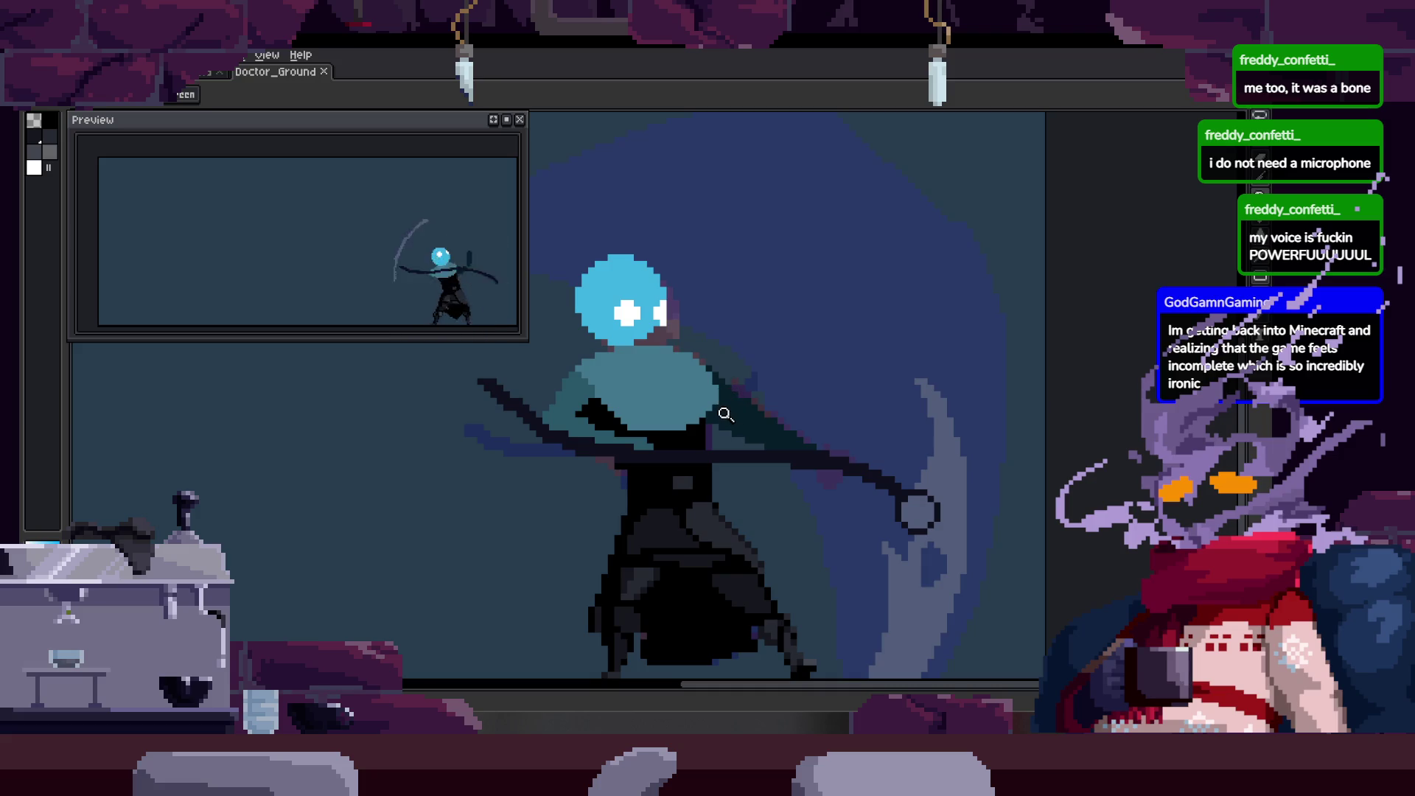
left_click(722, 351)
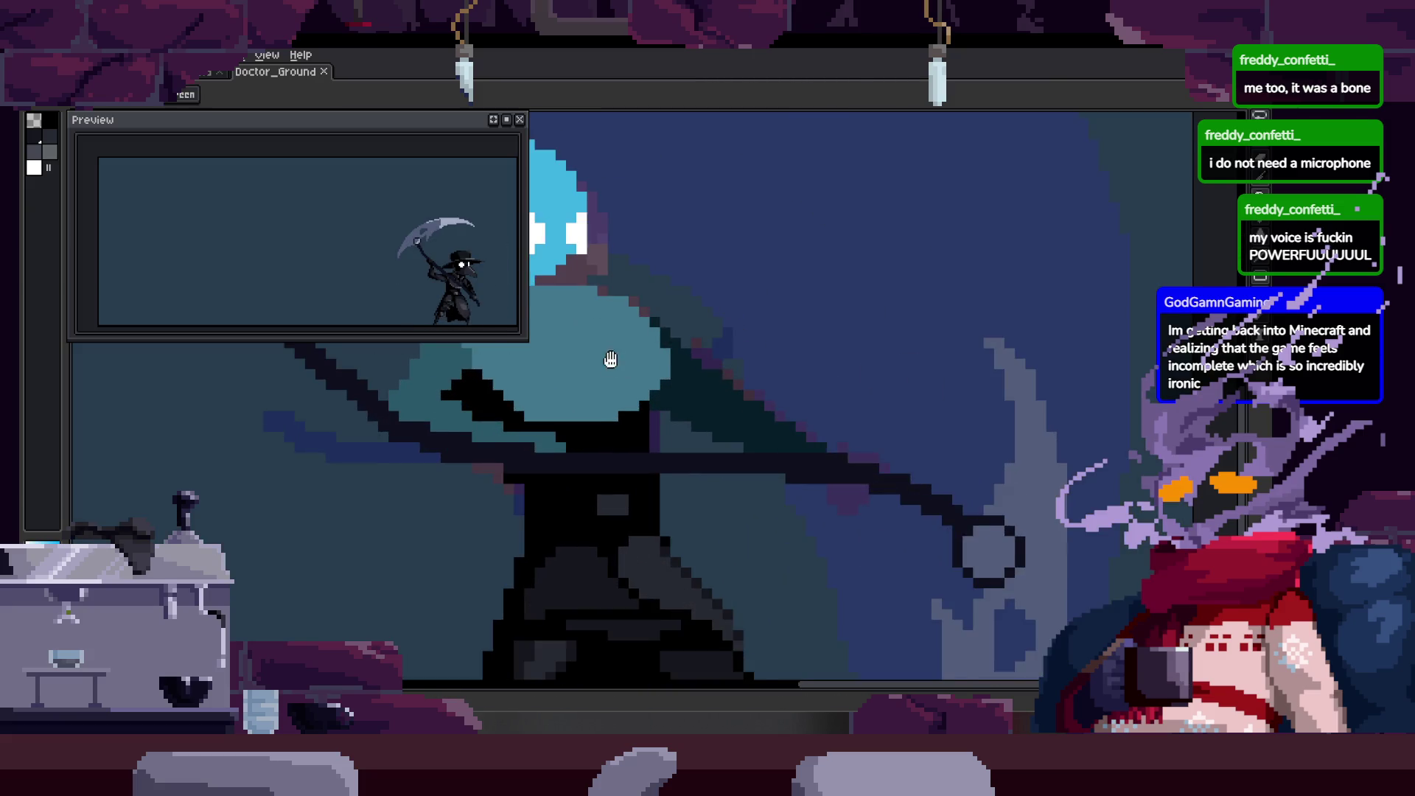
left_click_drag(610, 366, 673, 351)
scroll(683, 380, "down", 2)
key("Return")
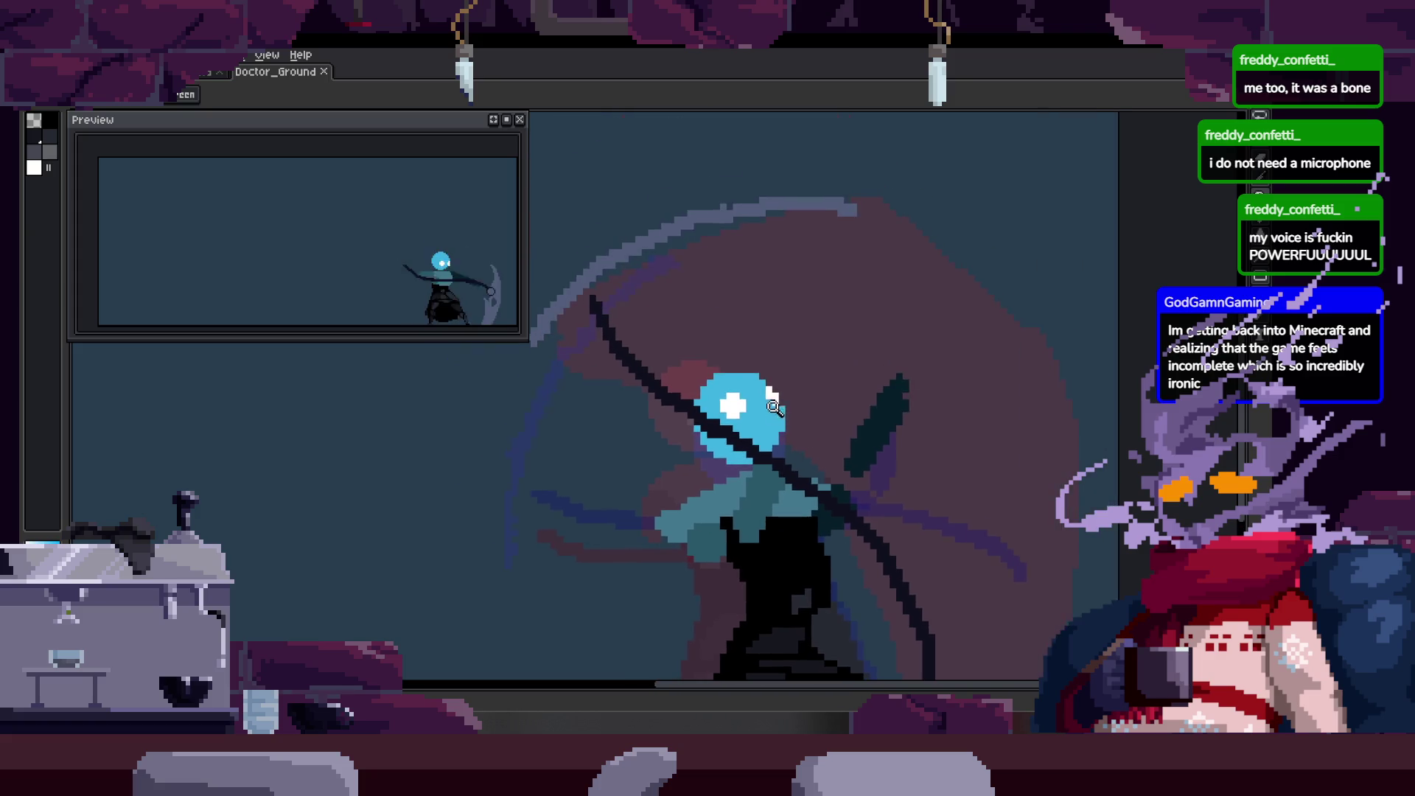
scroll(765, 405, "down", 2)
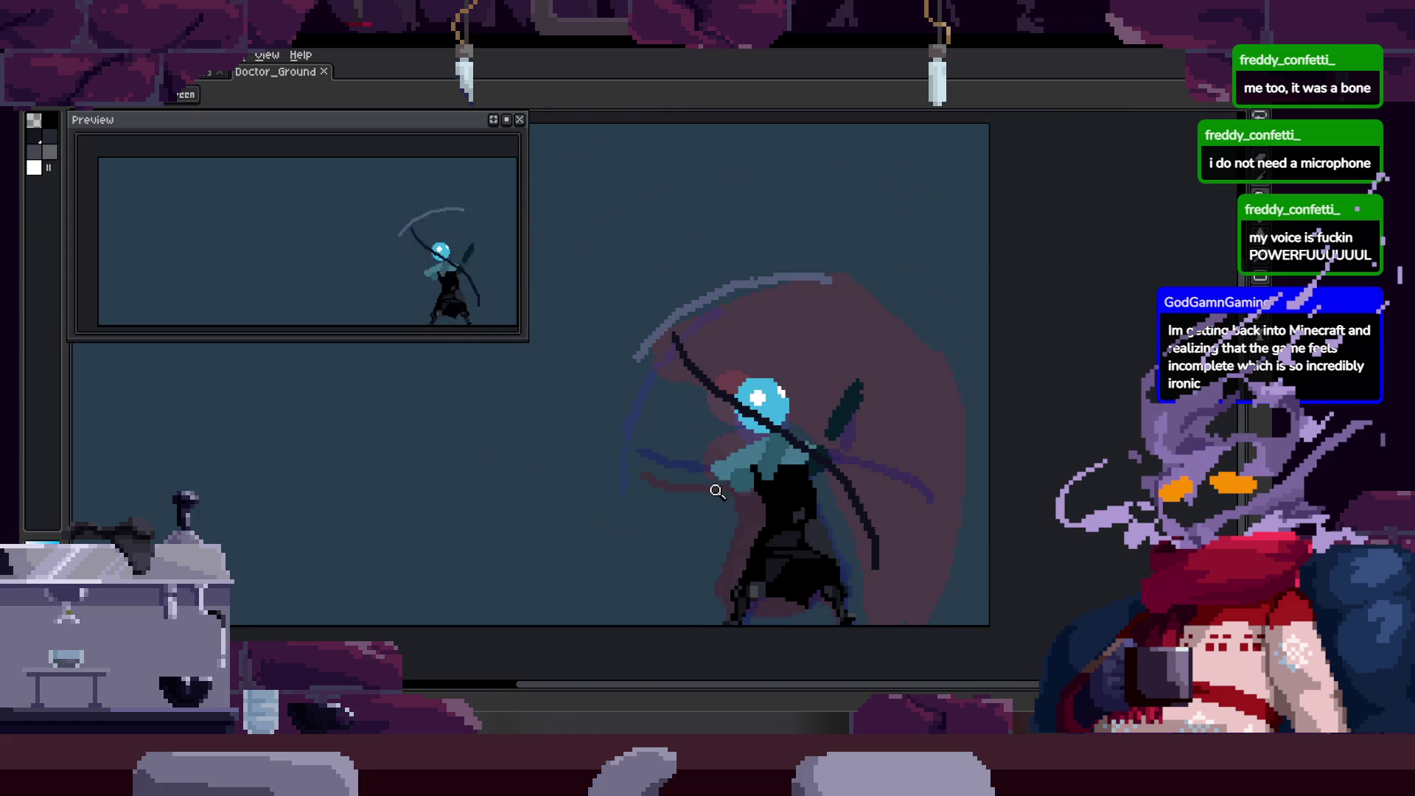
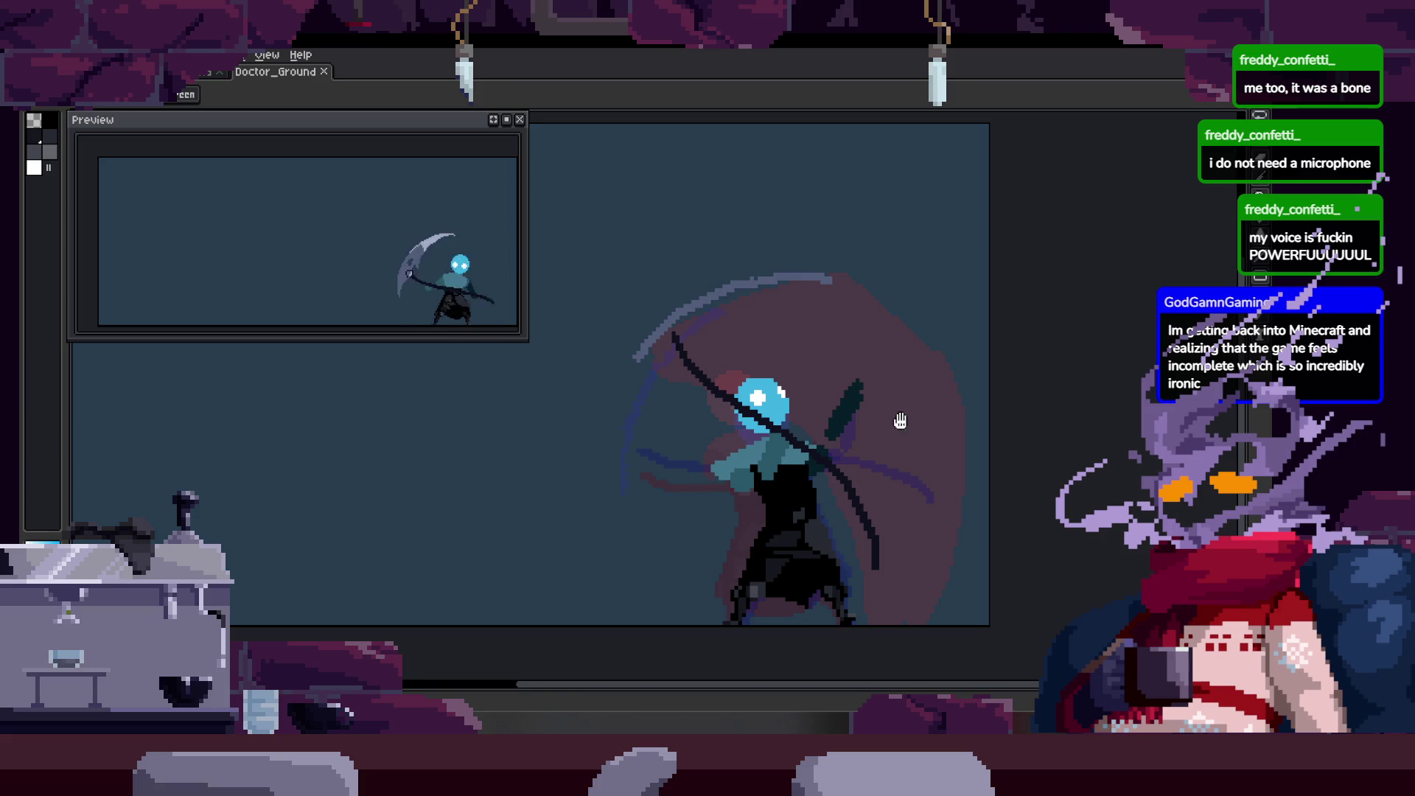
scroll(774, 377, "down", 1)
scroll(730, 336, "up", 1)
scroll(698, 383, "up", 1)
Save the file and review frames 36-38 of the attack on the timeline, then hide it.
key("ctrl+s")
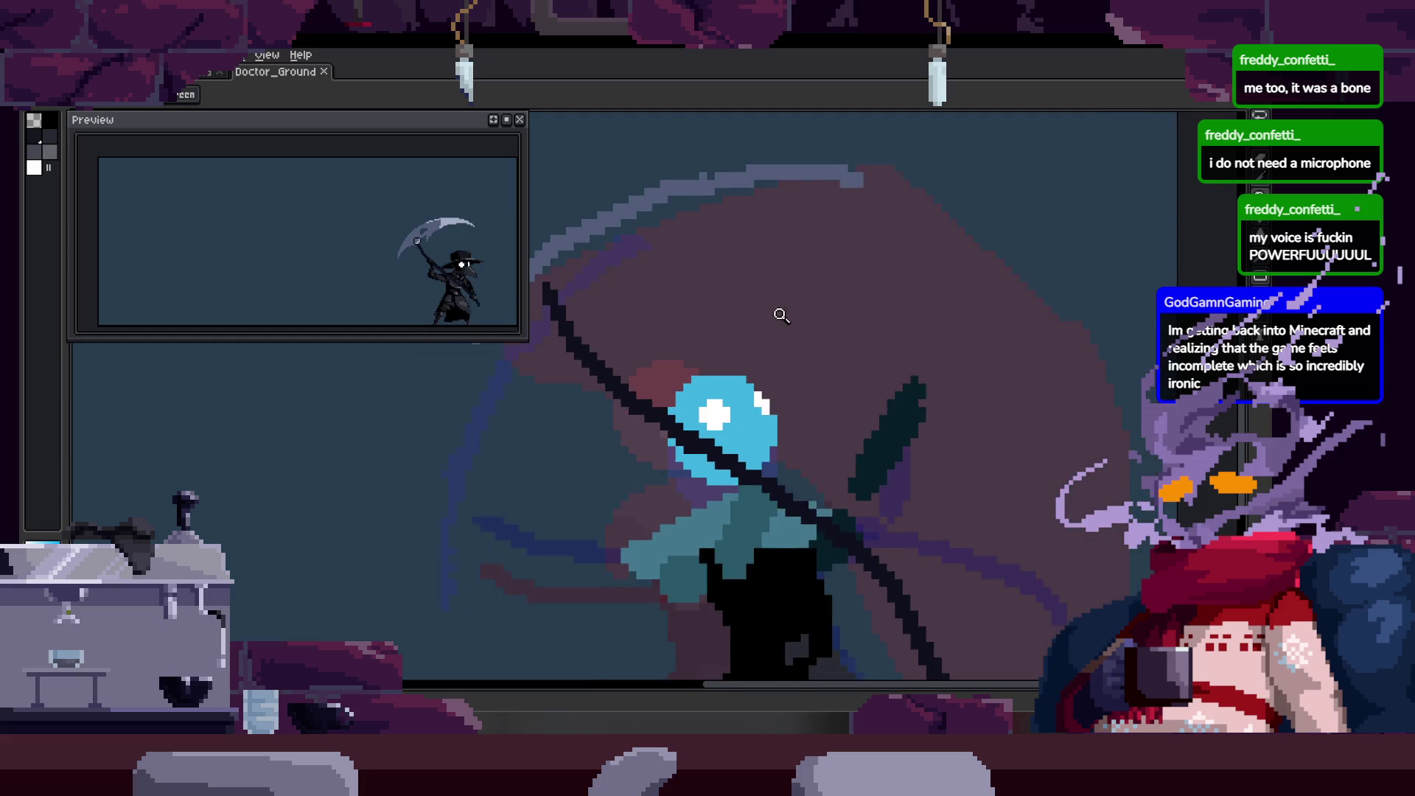
scroll(780, 313, "down", 1)
scroll(767, 275, "up", 1)
scroll(688, 311, "down", 1)
scroll(689, 309, "down", 1)
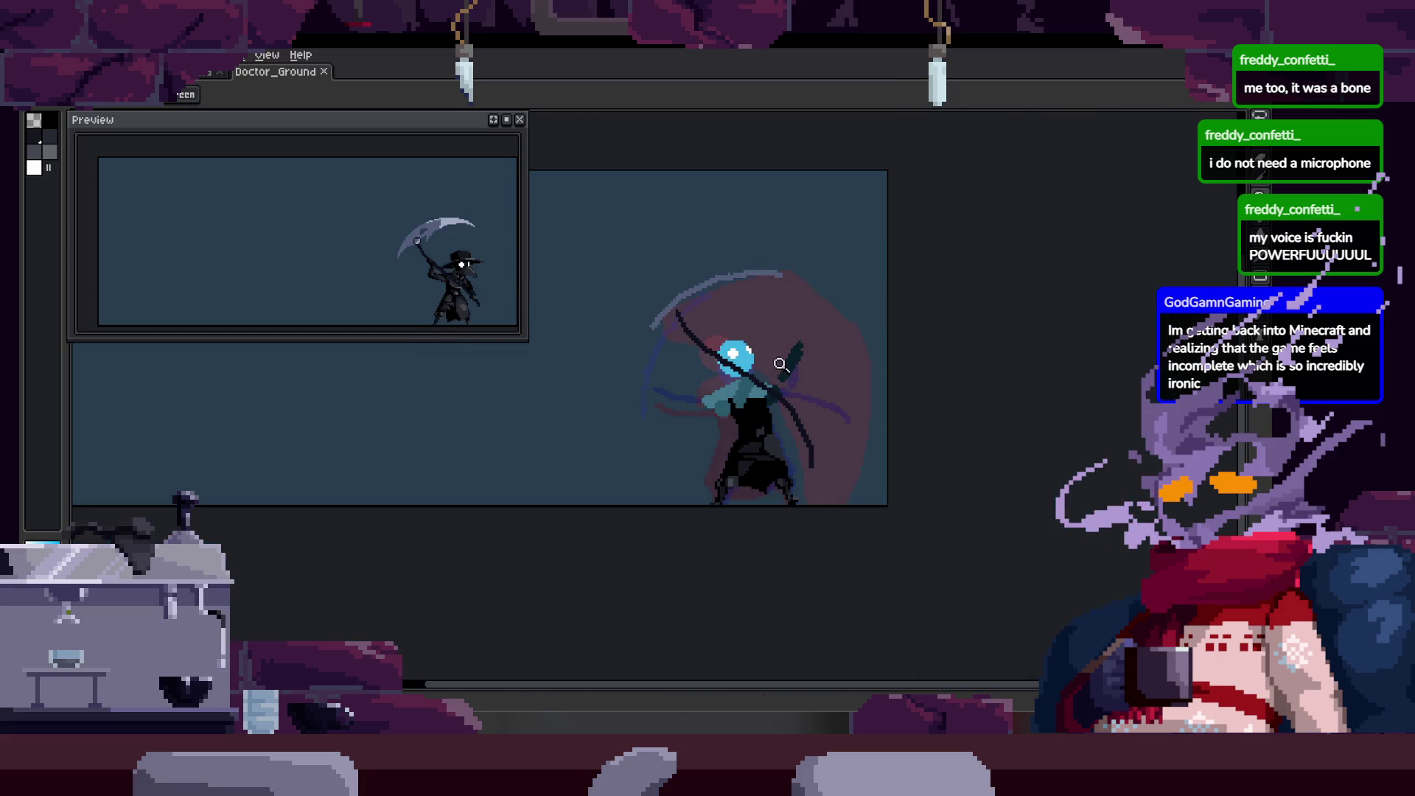
key("Tab")
key("Right")
key("Right")
scroll(772, 365, "up", 1)
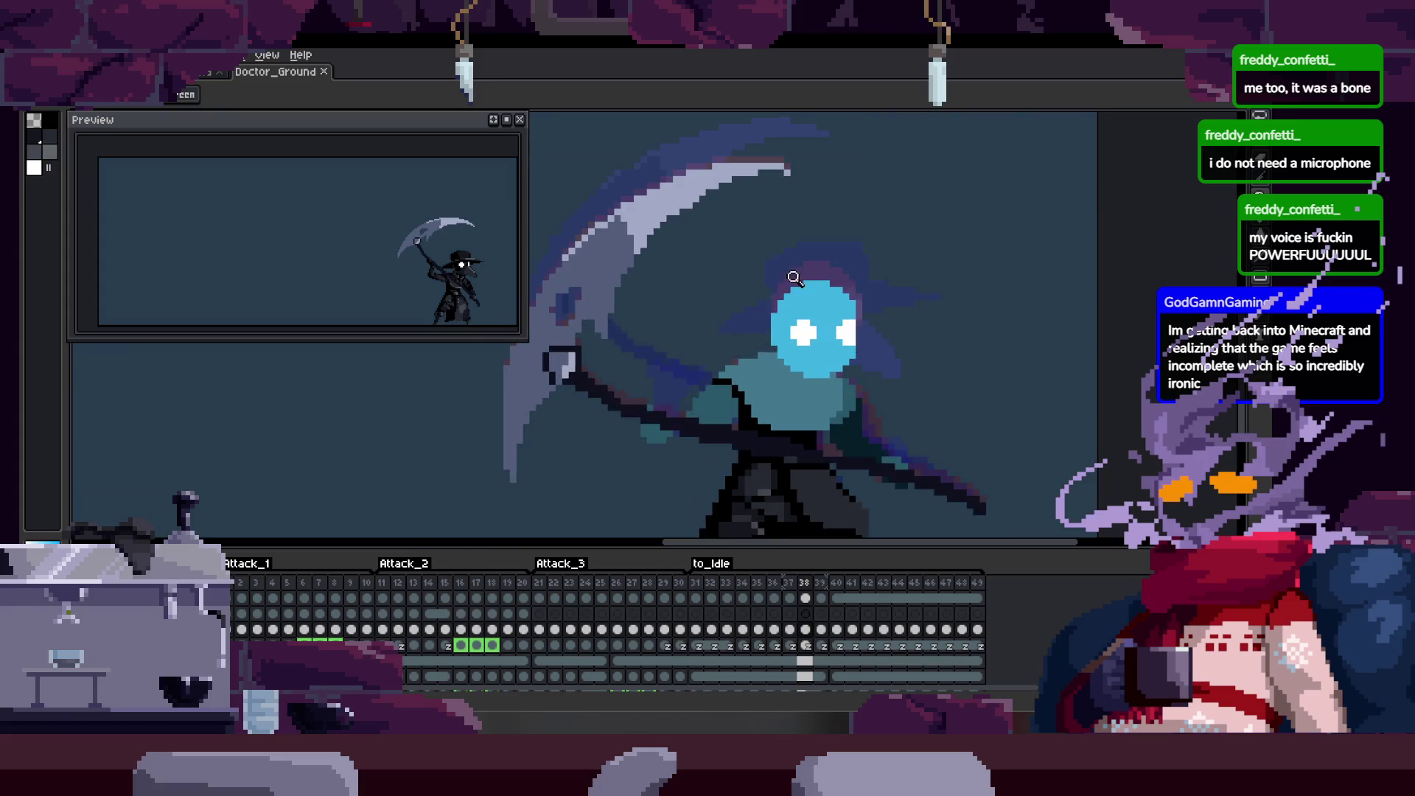
key("Left")
key("Left")
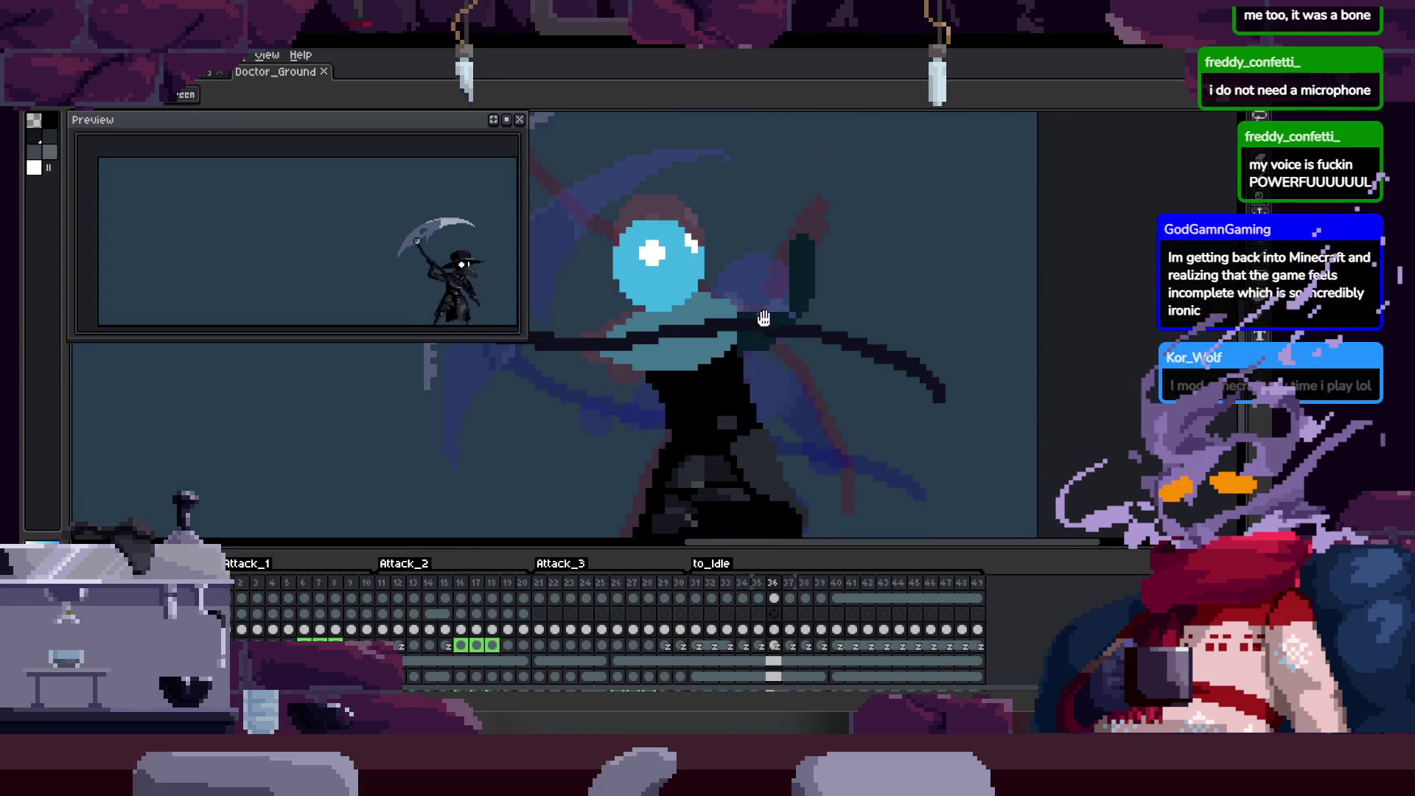
scroll(752, 343, "down", 1)
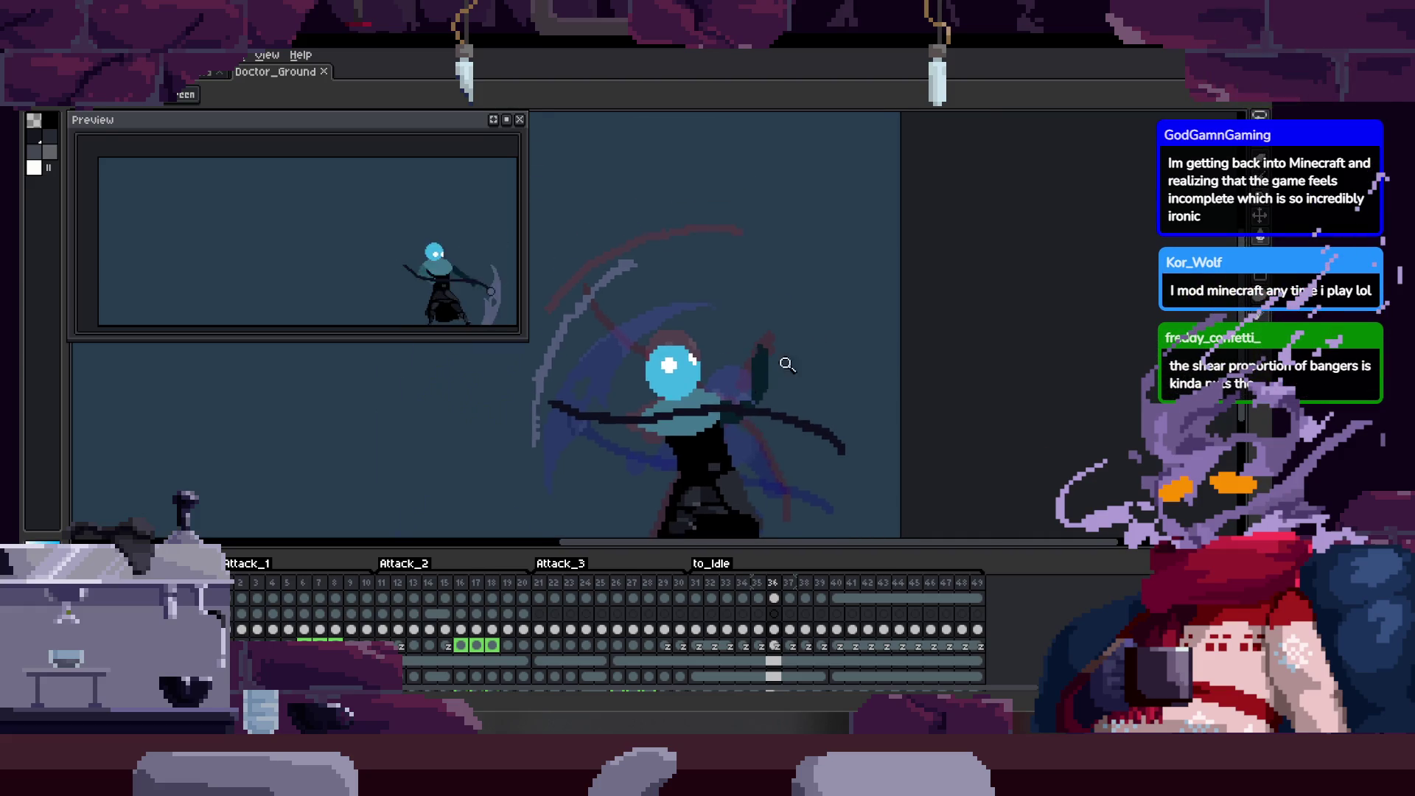
scroll(756, 387, "up", 3)
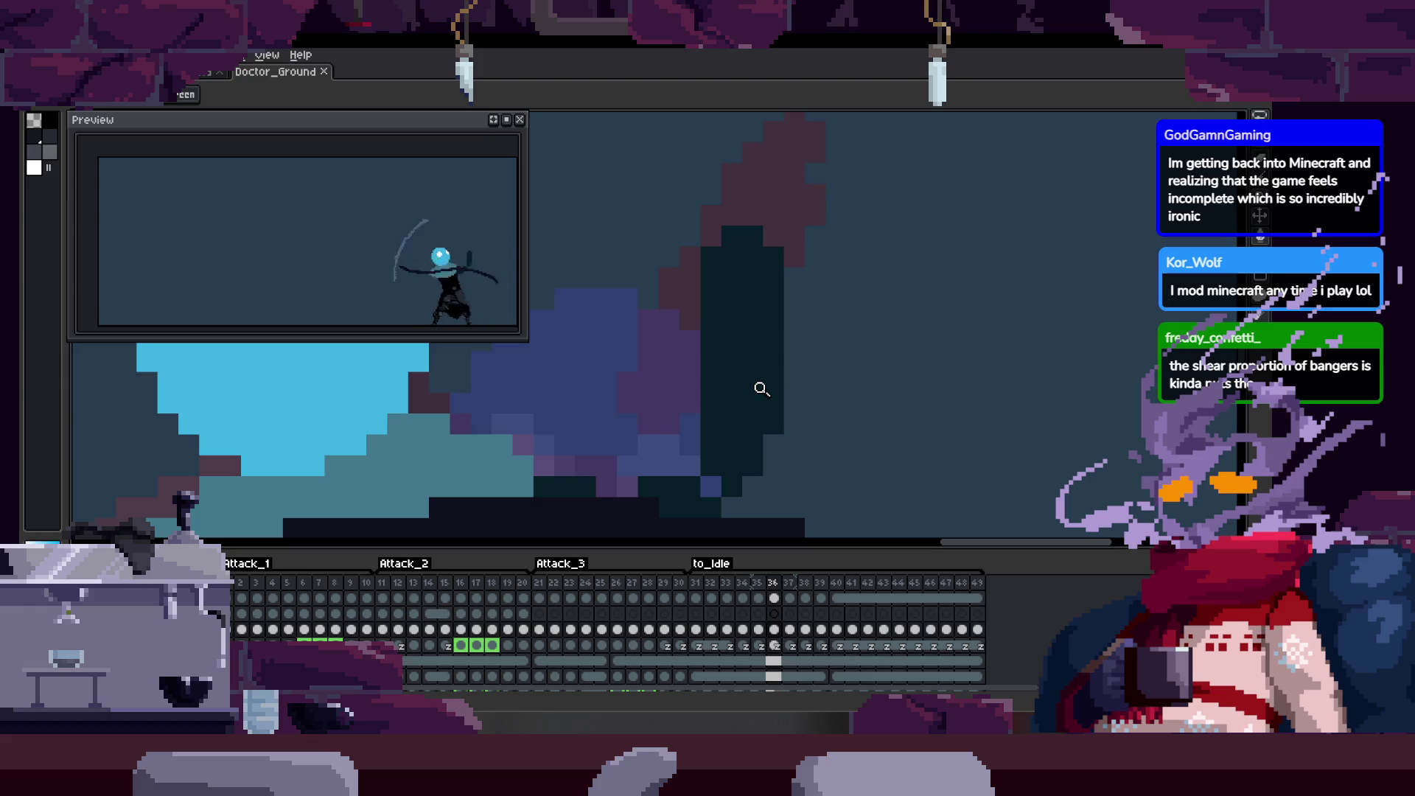
scroll(696, 425, "down", 3)
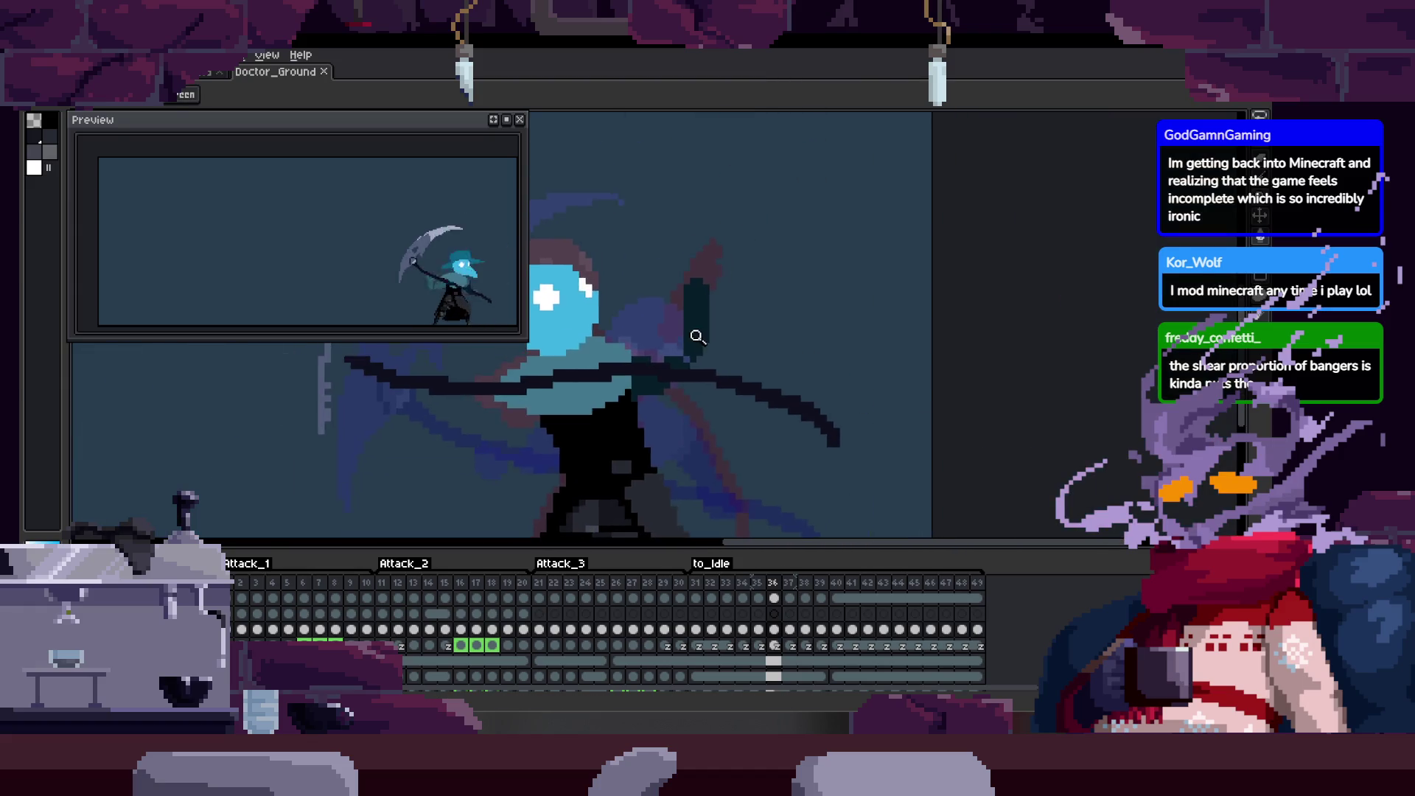
scroll(720, 338, "up", 3)
left_click_drag(692, 351, 688, 342)
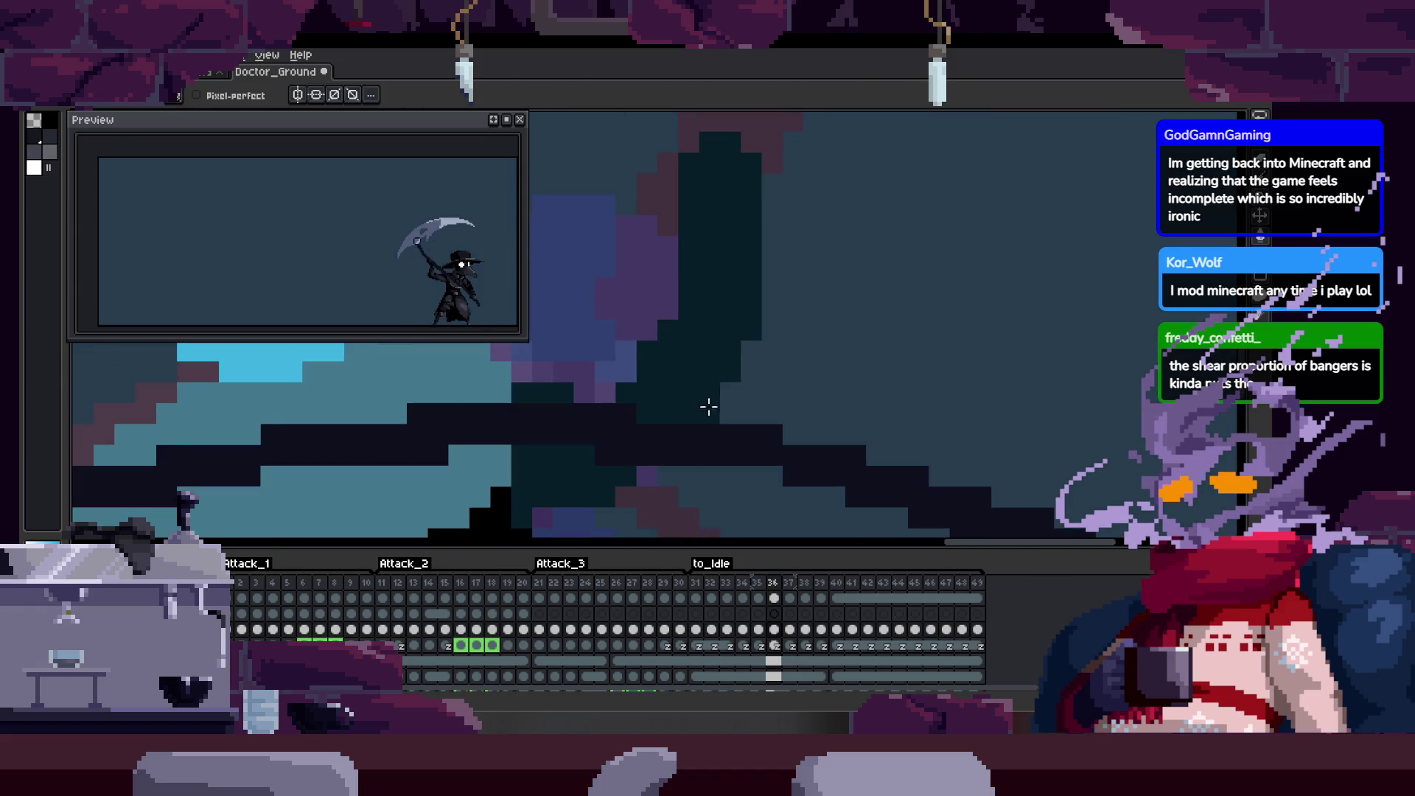
mouse_move(709, 390)
left_mouse_down()
mouse_move(766, 410)
mouse_move(651, 431)
left_mouse_up()
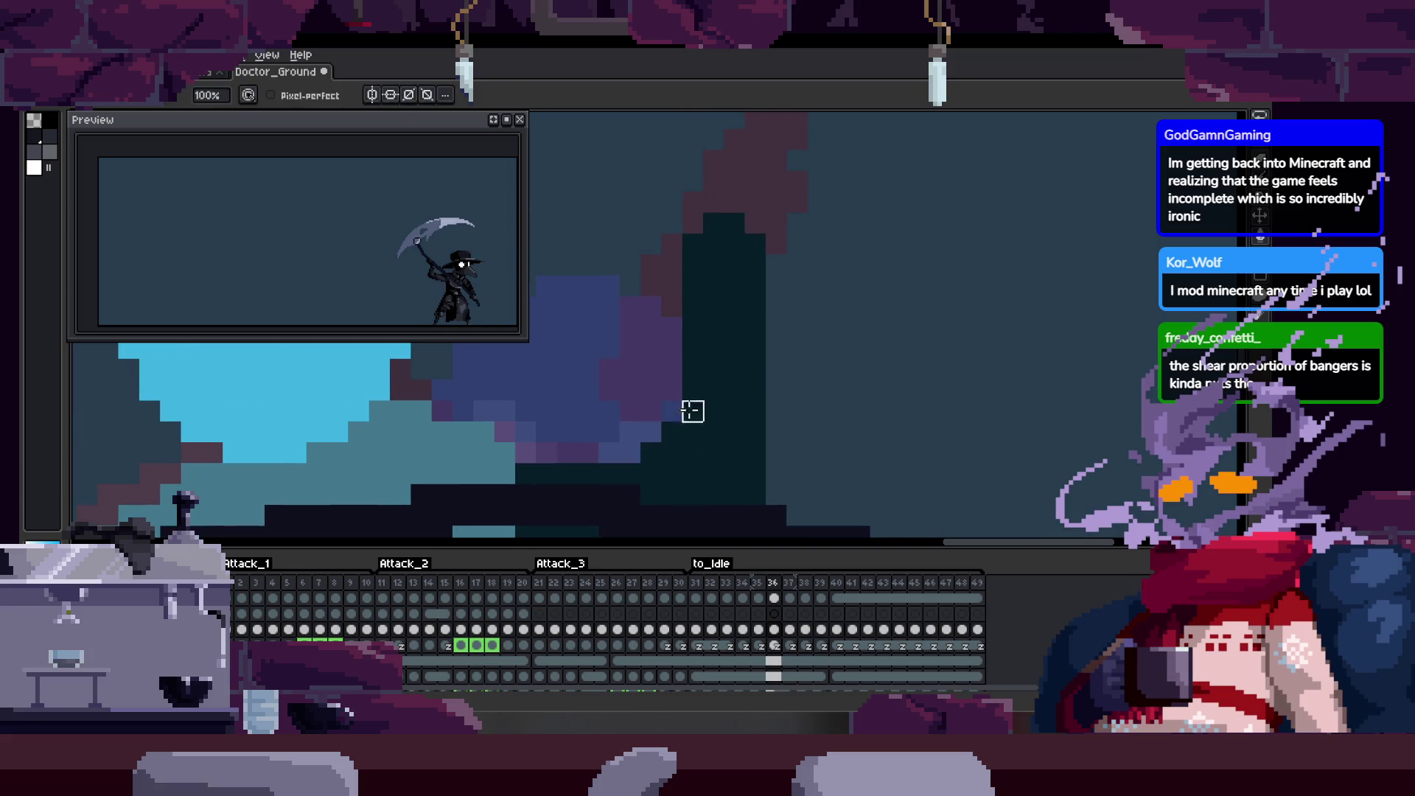
scroll(692, 411, "down", 2)
scroll(719, 402, "up", 3)
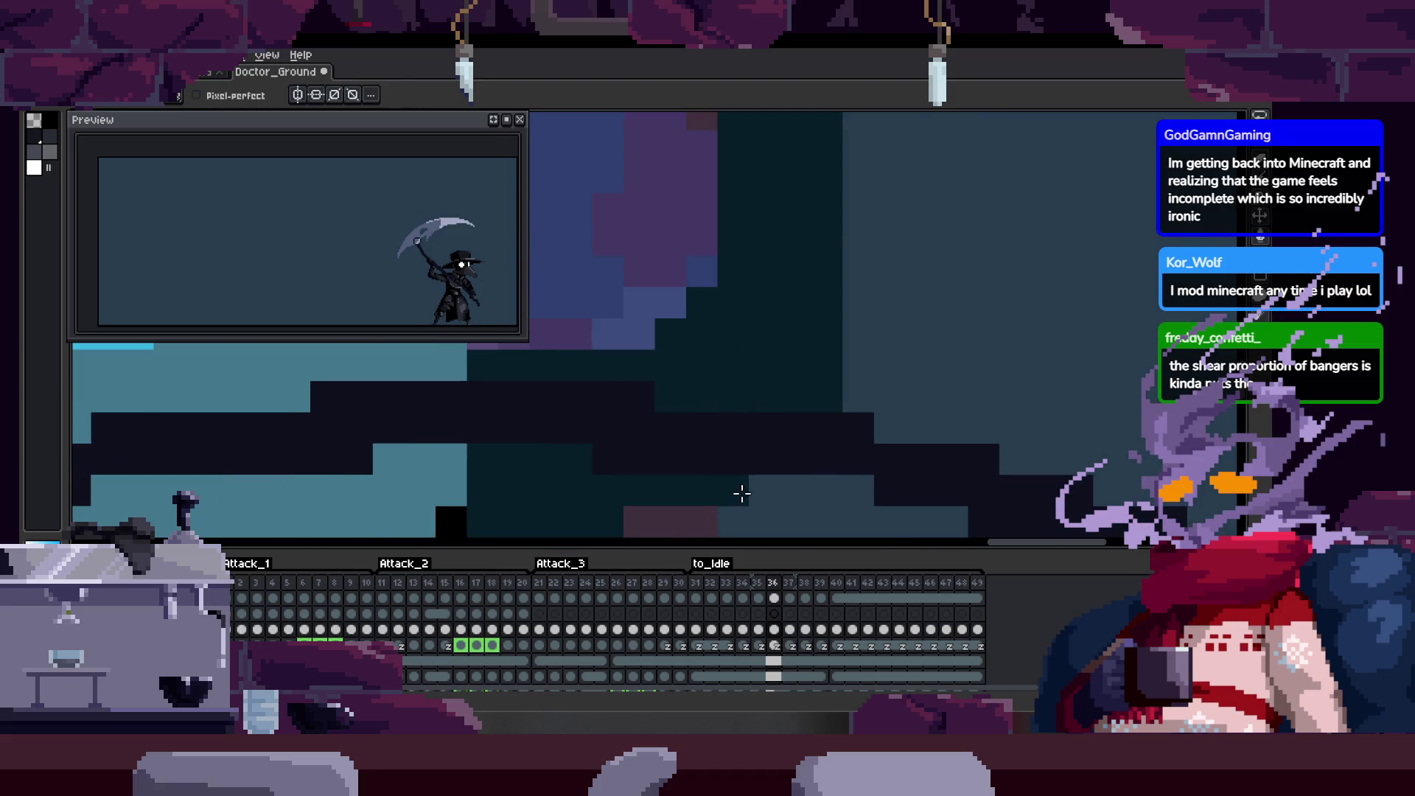
scroll(673, 443, "down", 2)
key("Tab")
scroll(798, 366, "up", 2)
key("z")
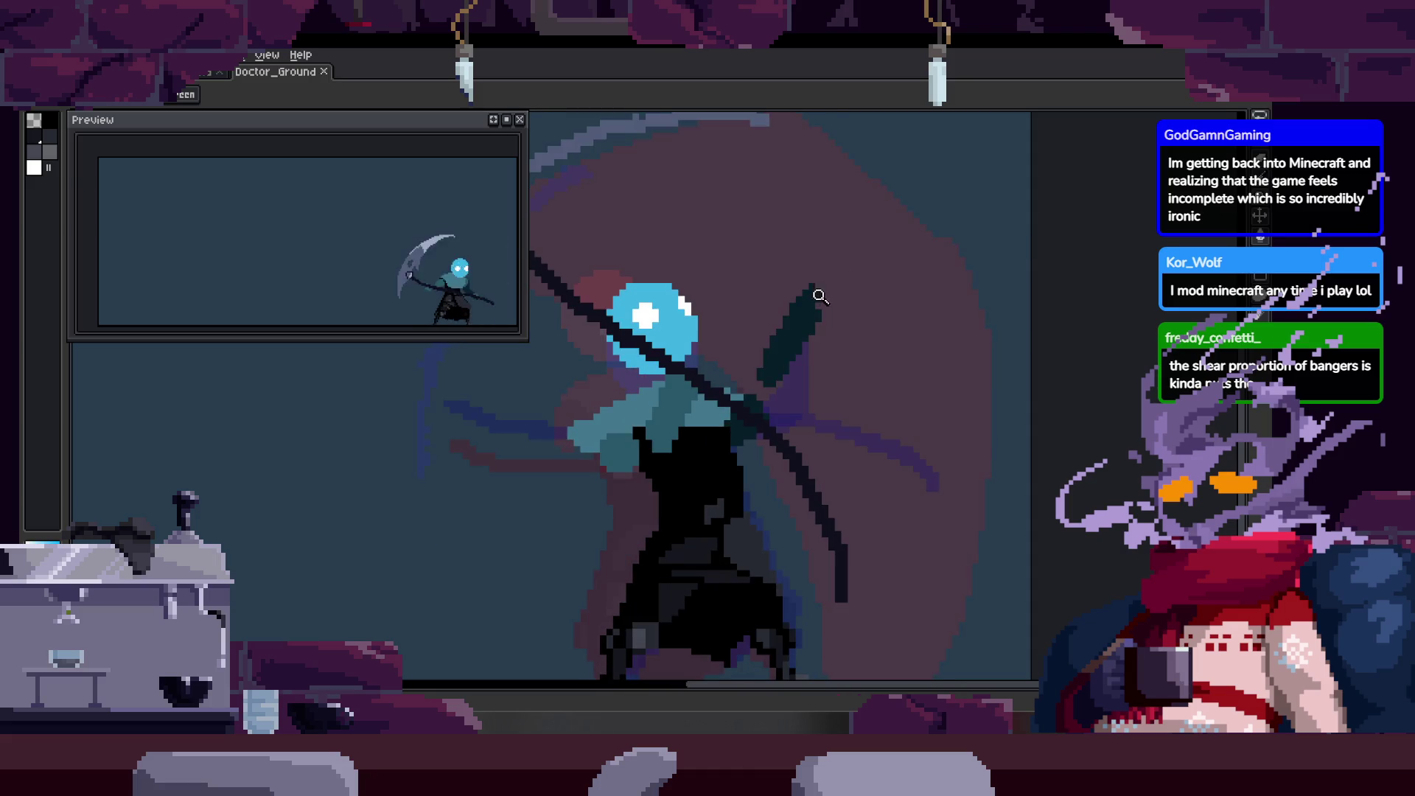
scroll(712, 443, "up", 1)
scroll(711, 442, "up", 1)
Add a blue shoulder pixel, save, and undo a stray stroke while zooming over the arm.
key("b")
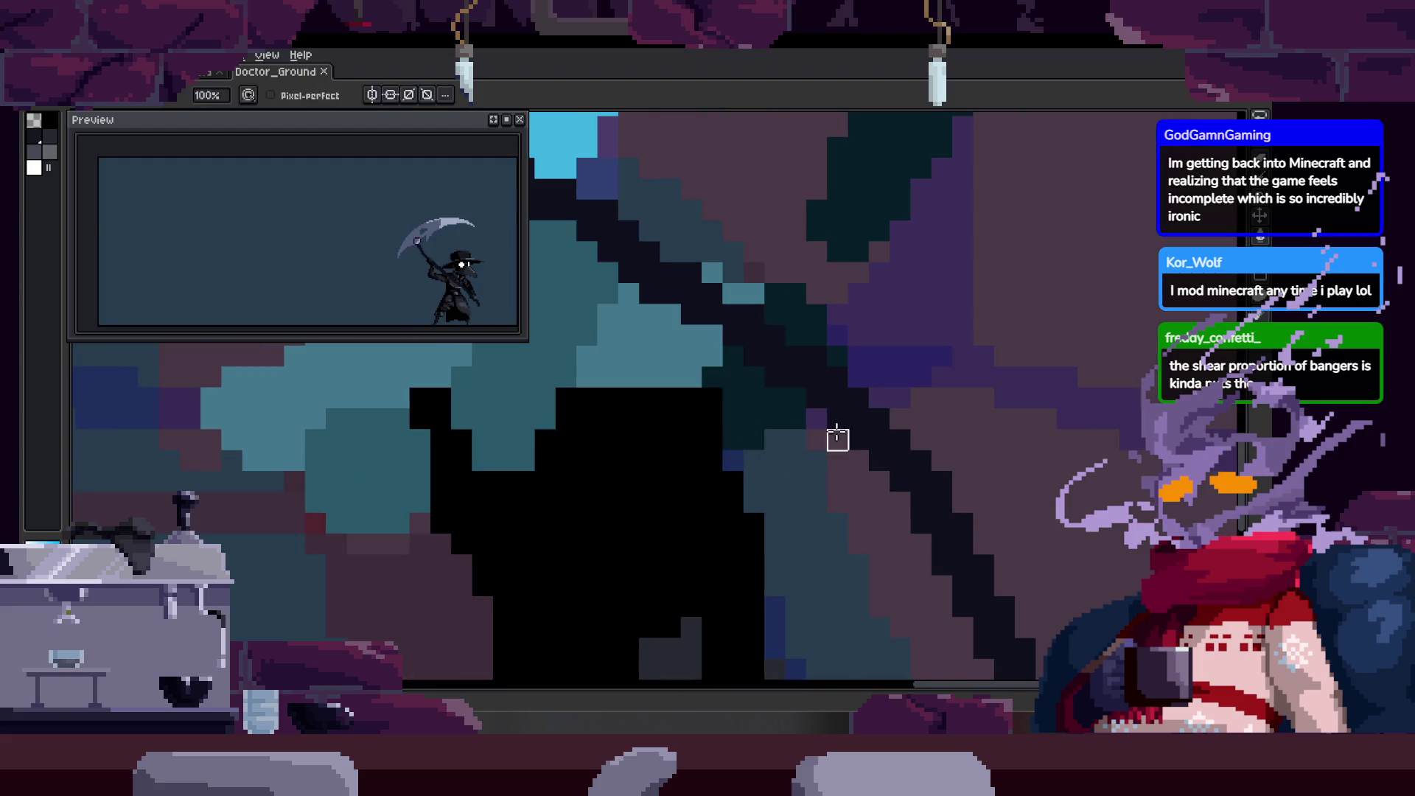
left_click(721, 466)
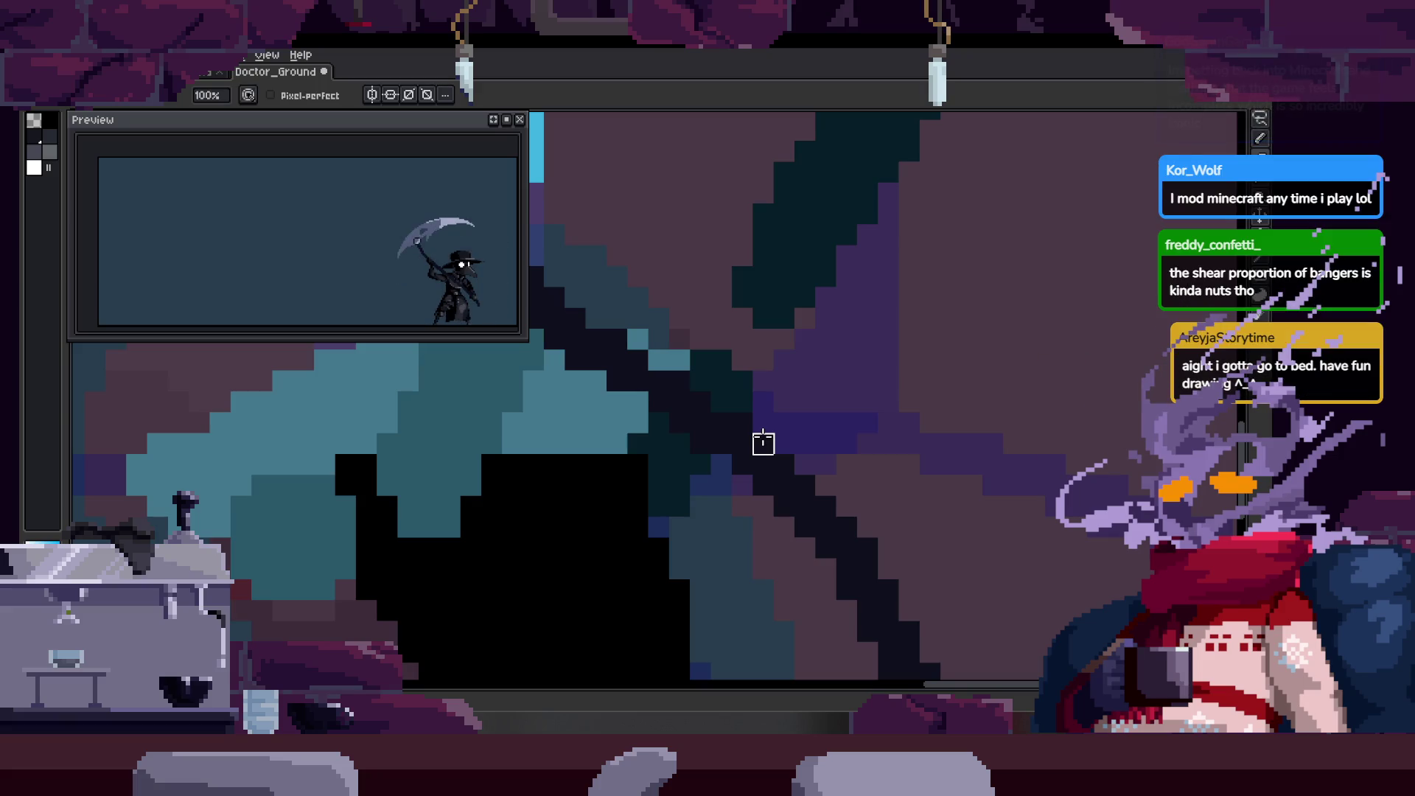
scroll(667, 364, "down", 2)
key("ctrl+s")
scroll(798, 328, "up", 2)
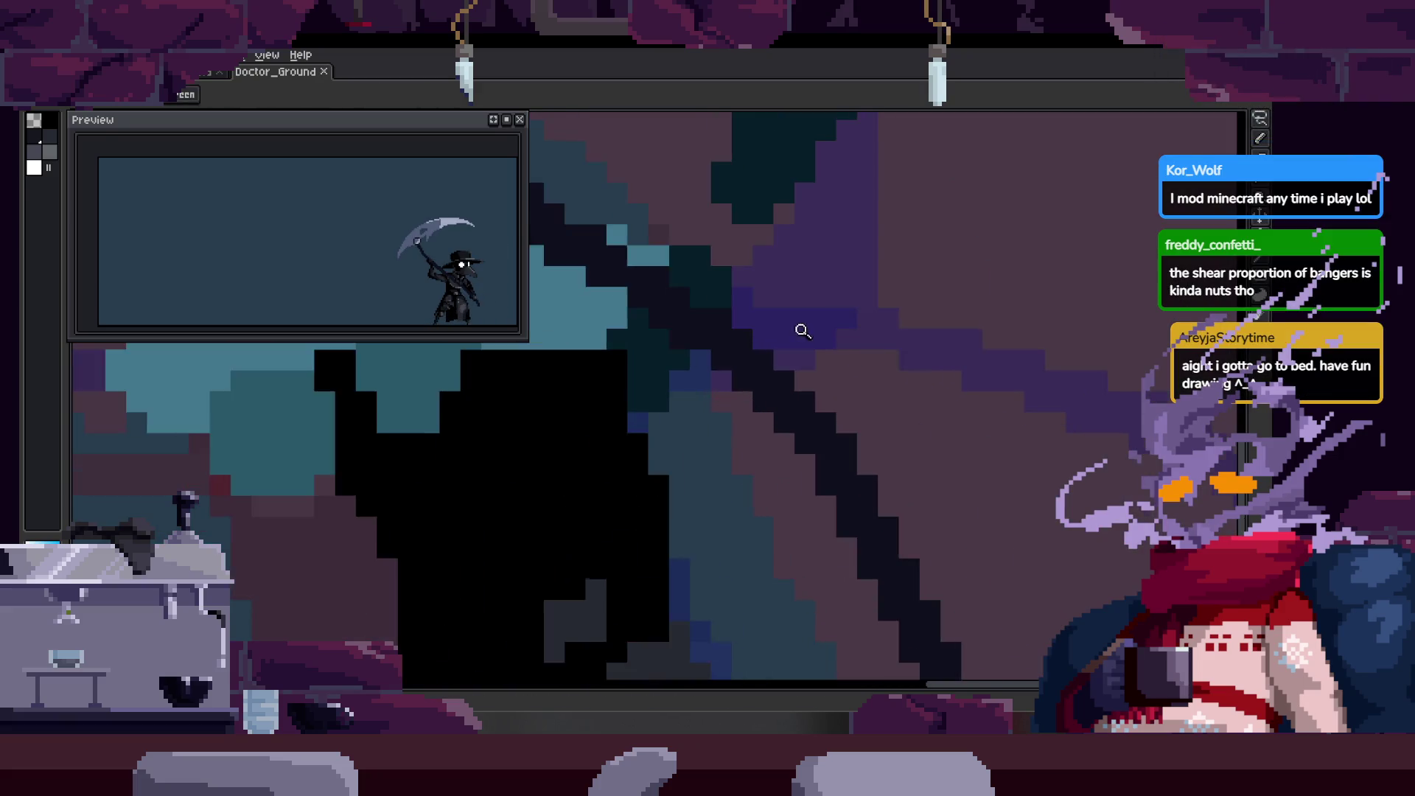
key("z")
scroll(666, 472, "down", 1)
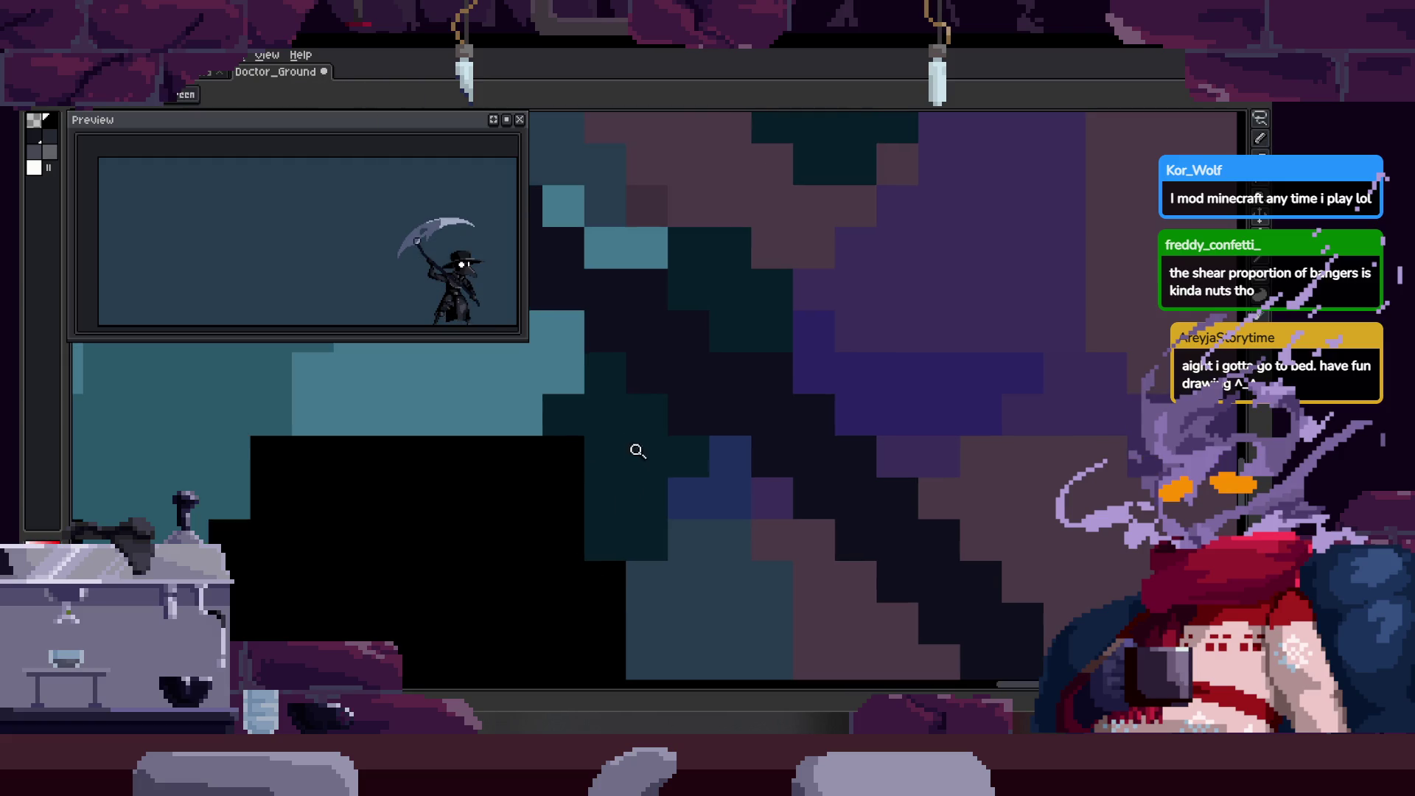
scroll(635, 452, "up", 1)
scroll(664, 410, "down", 1)
scroll(692, 341, "up", 2)
key("b")
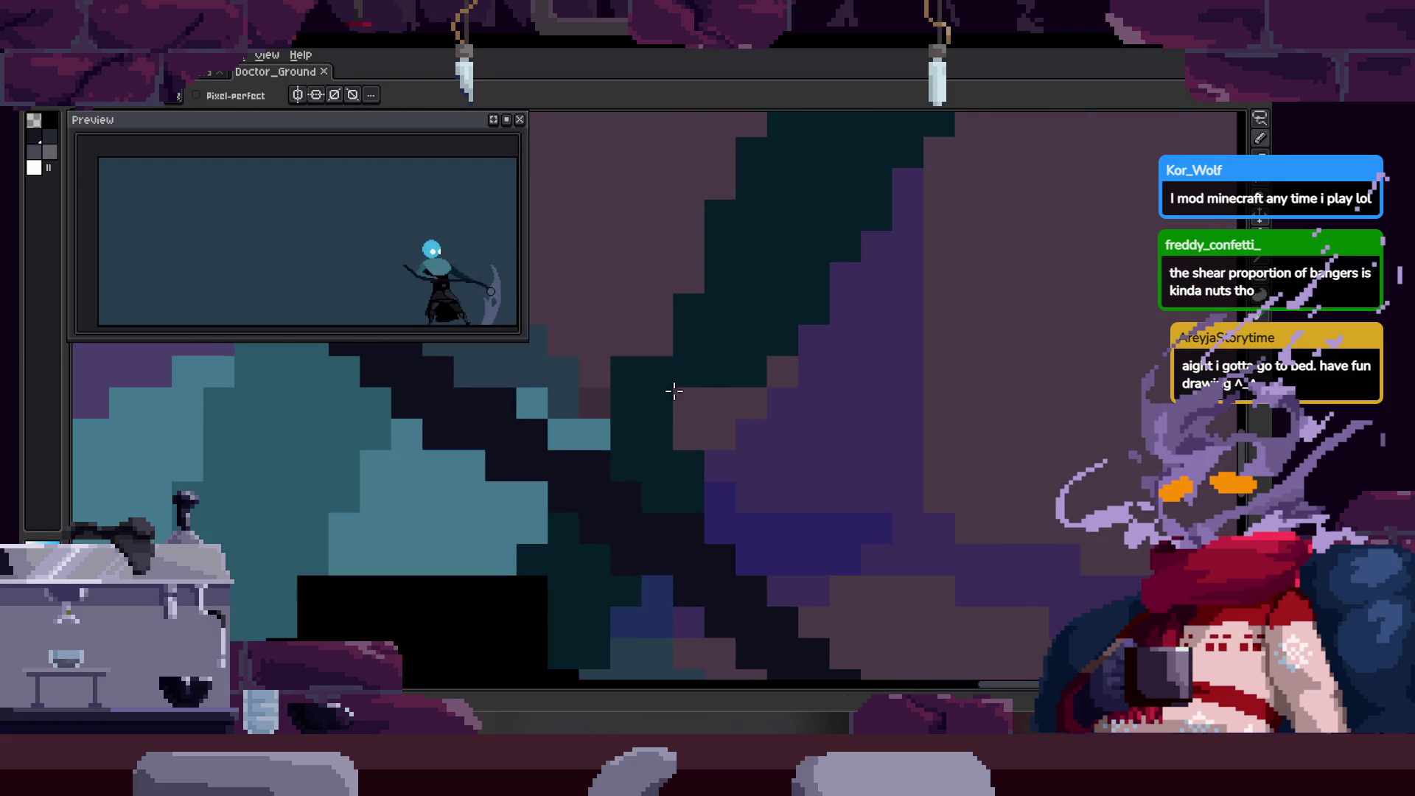
scroll(593, 461, "up", 1)
key("ctrl+z")
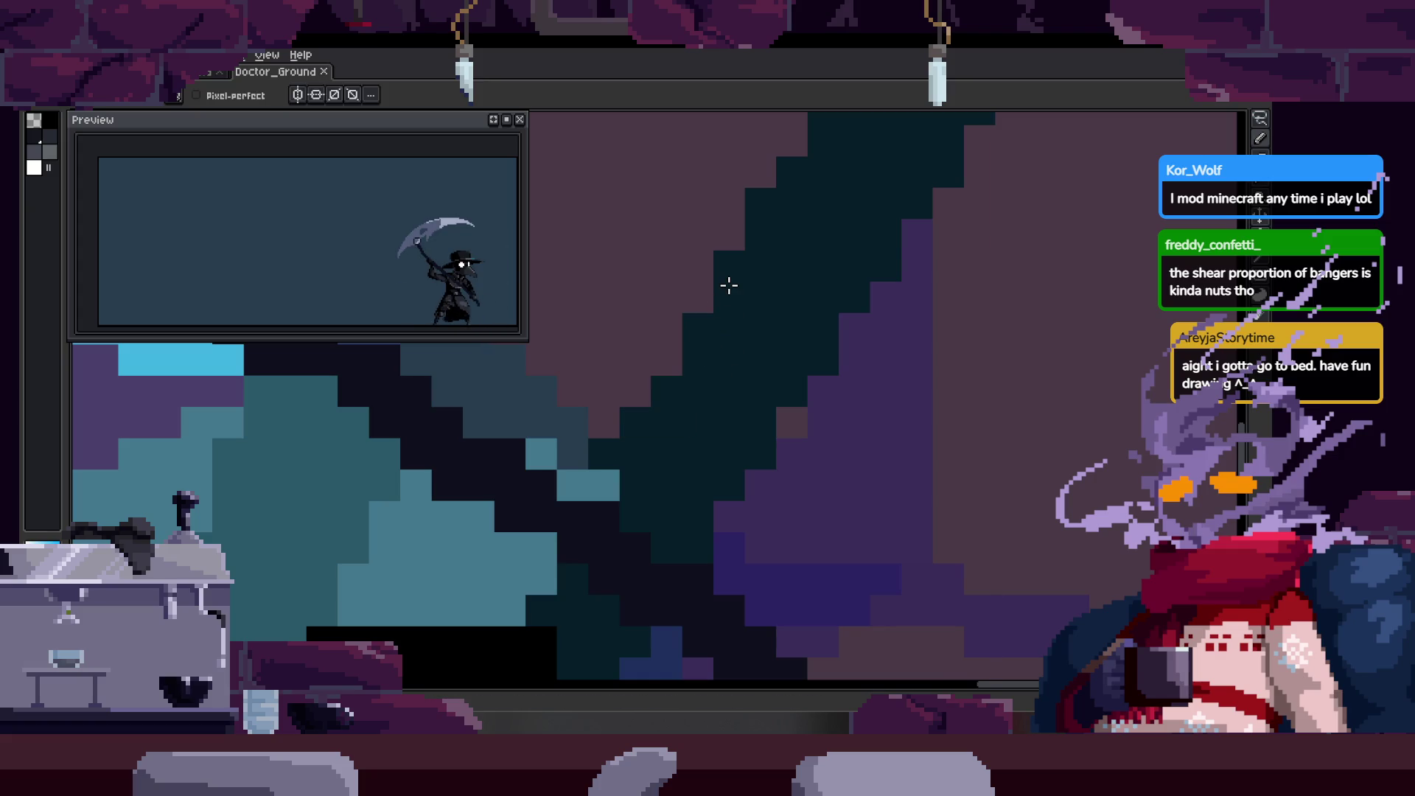
scroll(868, 349, "up", 2)
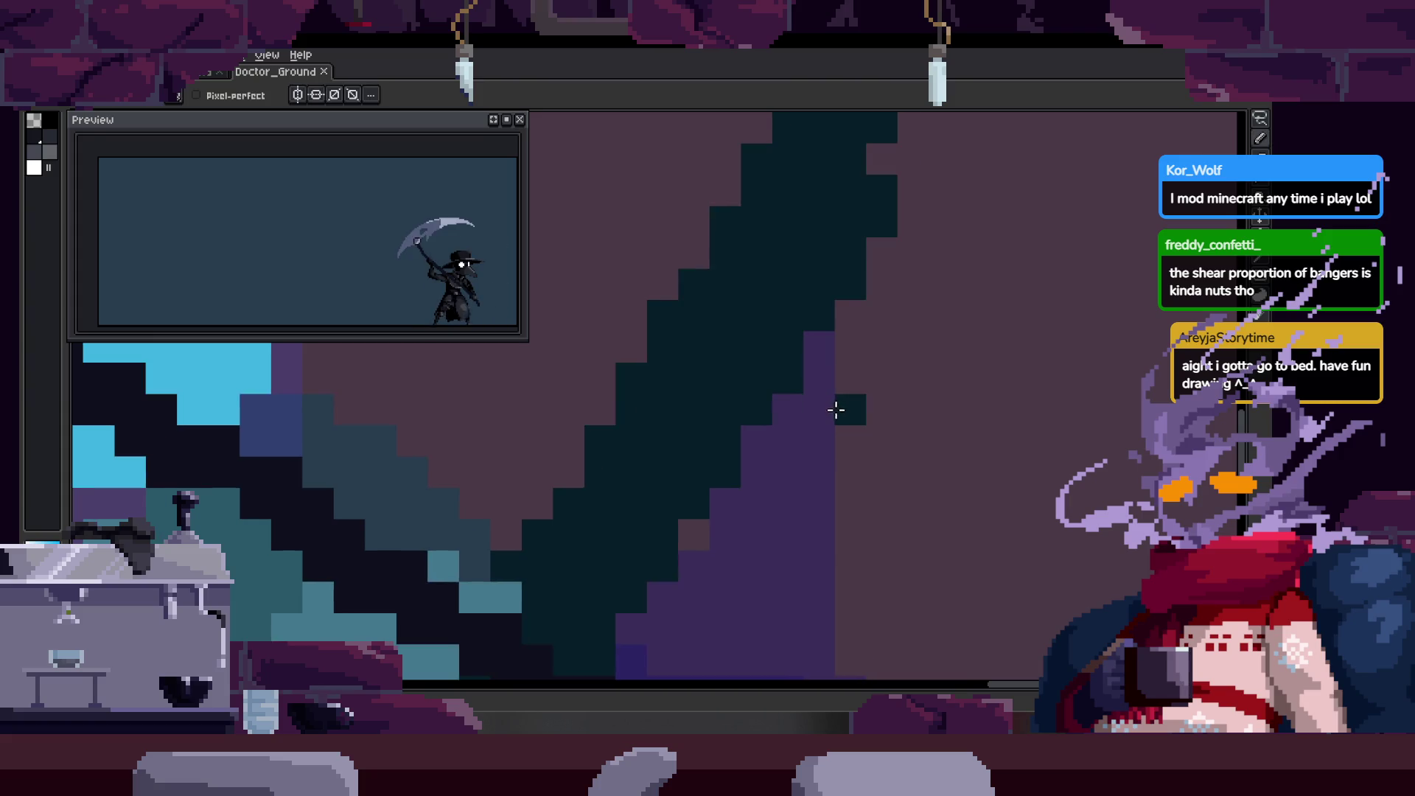
scroll(771, 349, "up", 1)
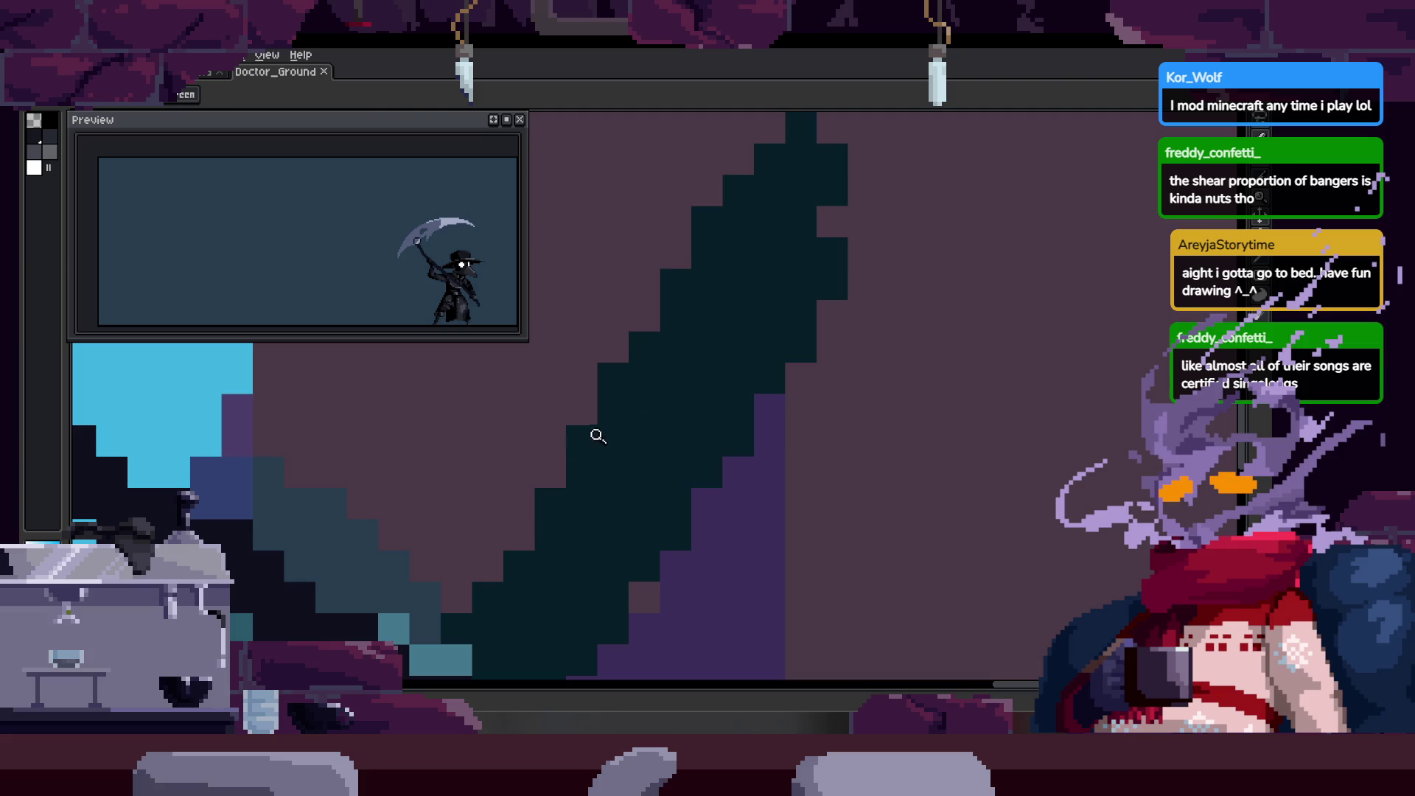
key("b")
scroll(567, 479, "up", 1)
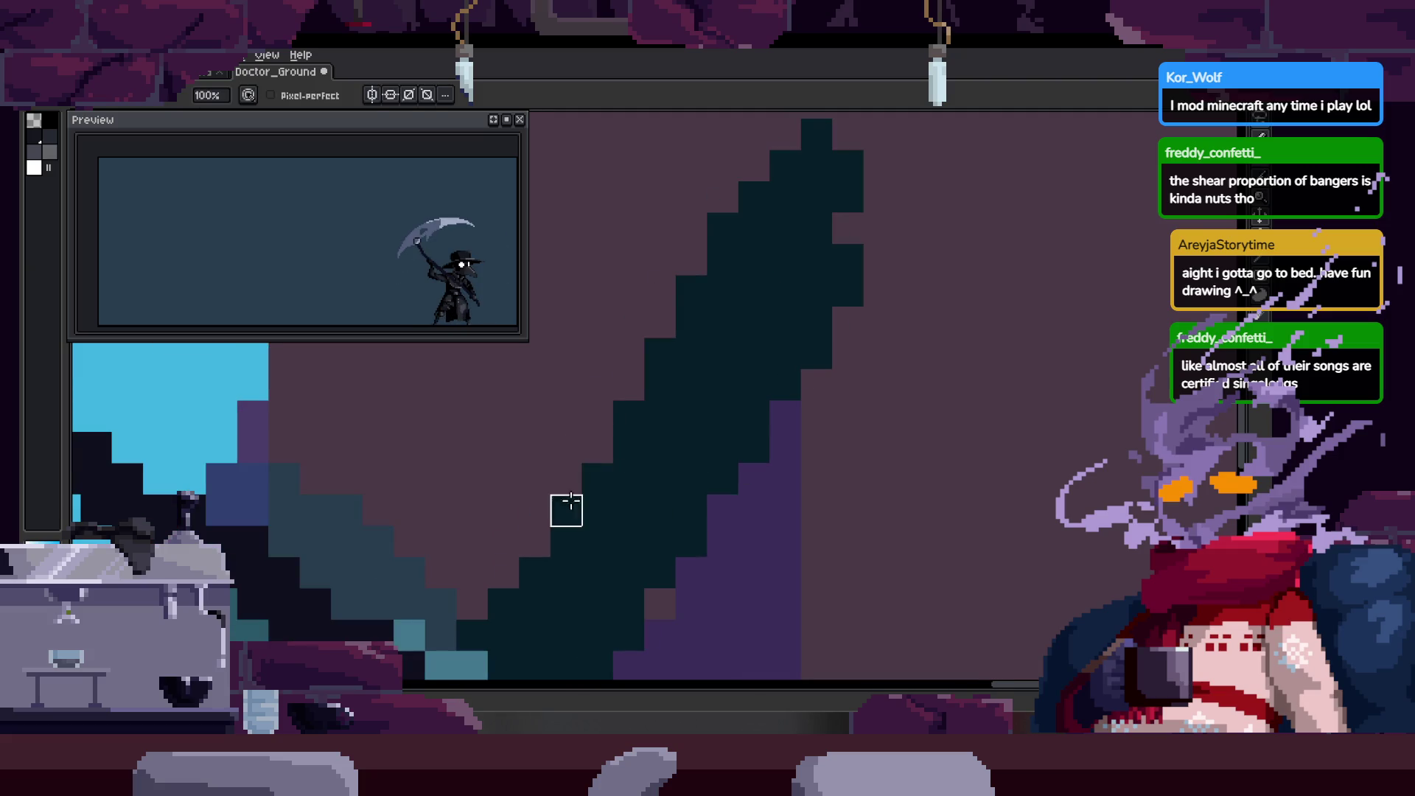
scroll(743, 404, "up", 1)
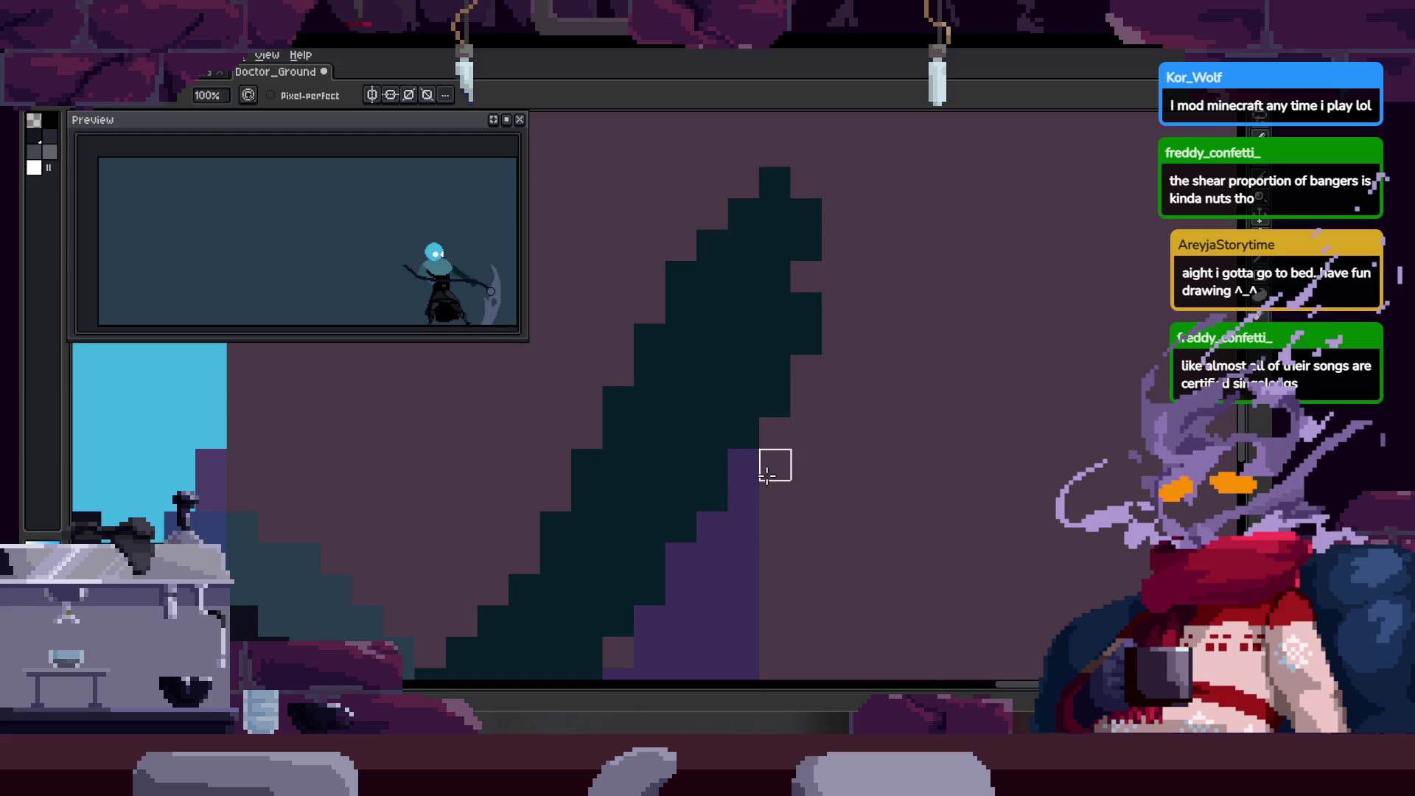
key("z")
scroll(767, 382, "up", 1)
right_click(738, 453)
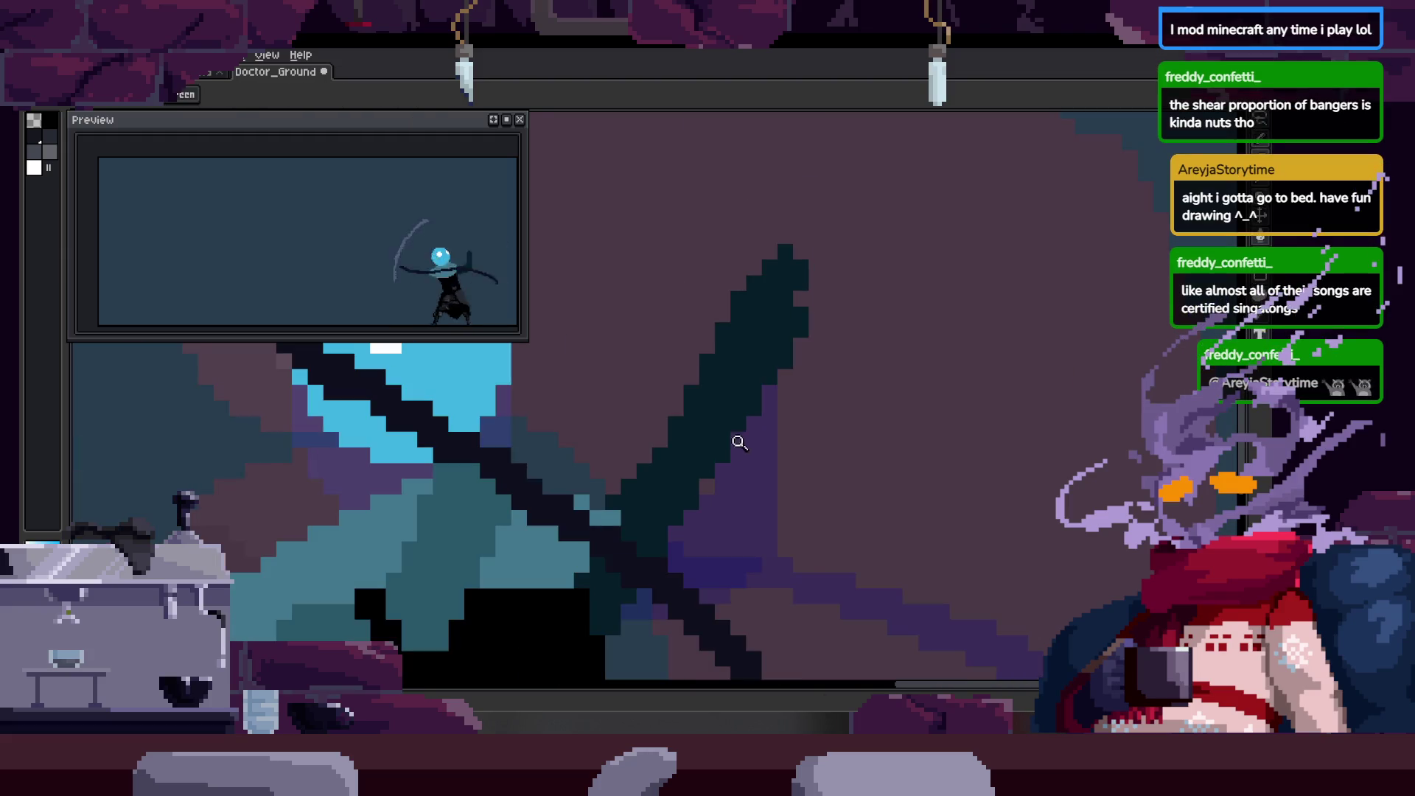
scroll(813, 388, "up", 1)
scroll(743, 399, "up", 1)
key("ctrl+s")
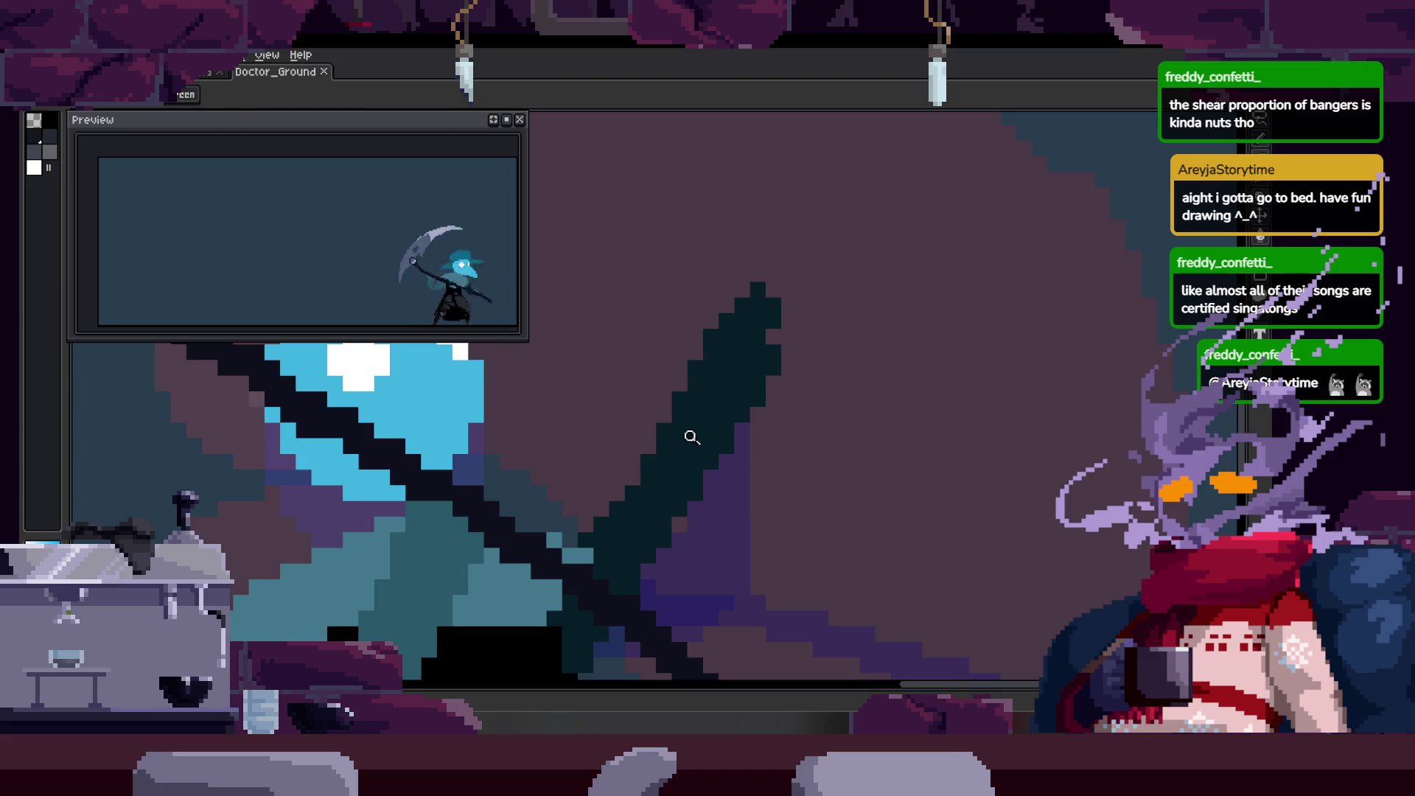
left_click(693, 433)
key("b")
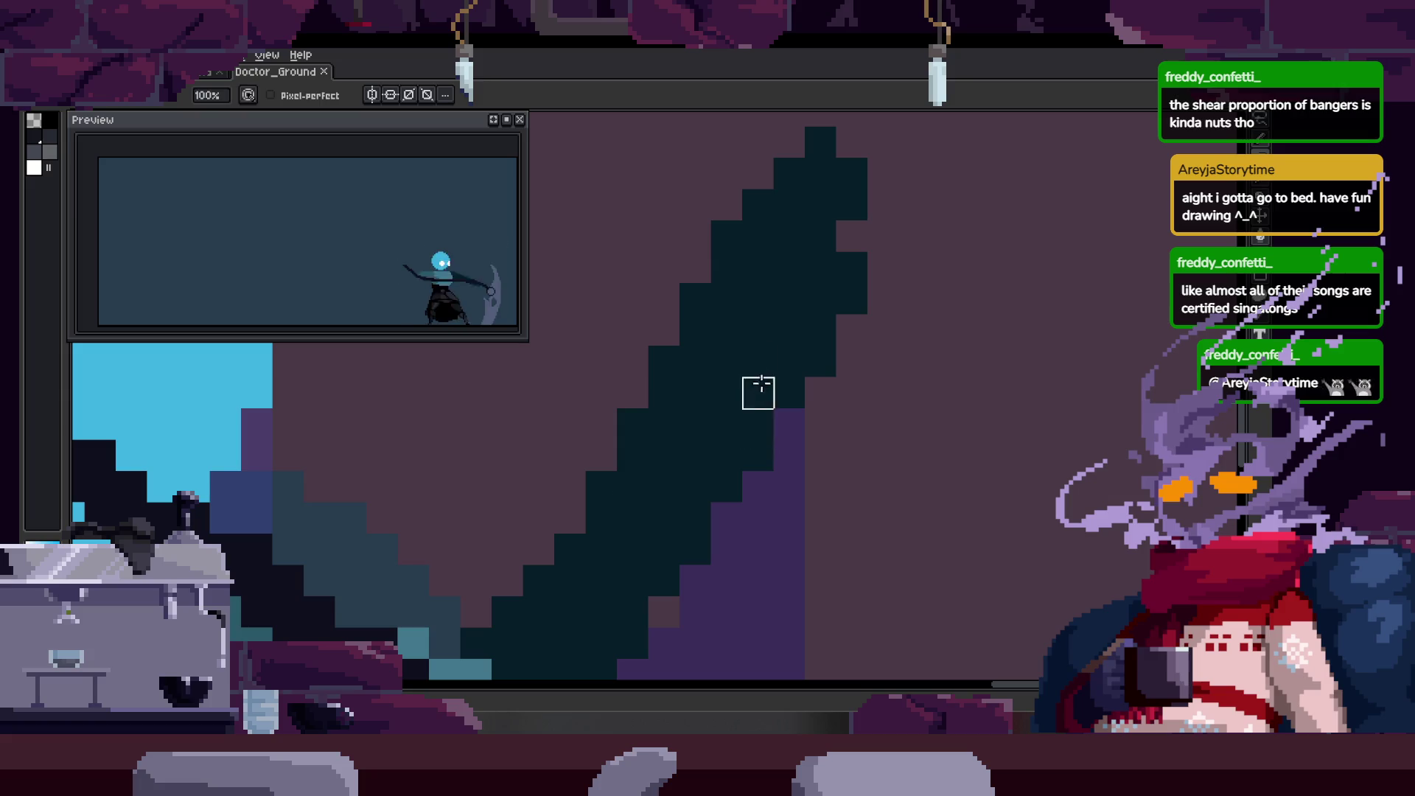
Redraw the dark arm shape along the scythe handle, extending it upward and erasing its right edge.
left_click_drag(757, 393, 657, 316)
scroll(490, 484, "up", 1)
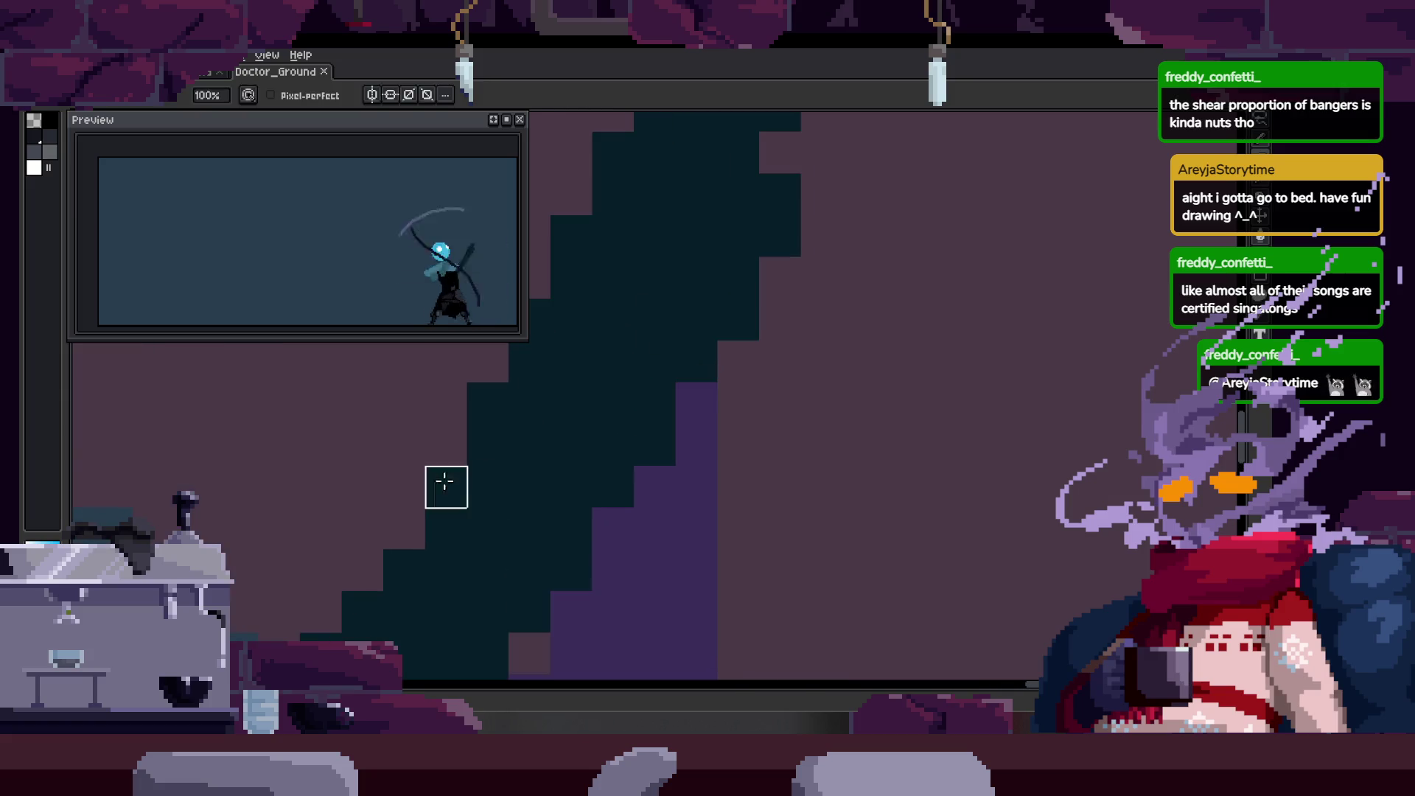
key("z")
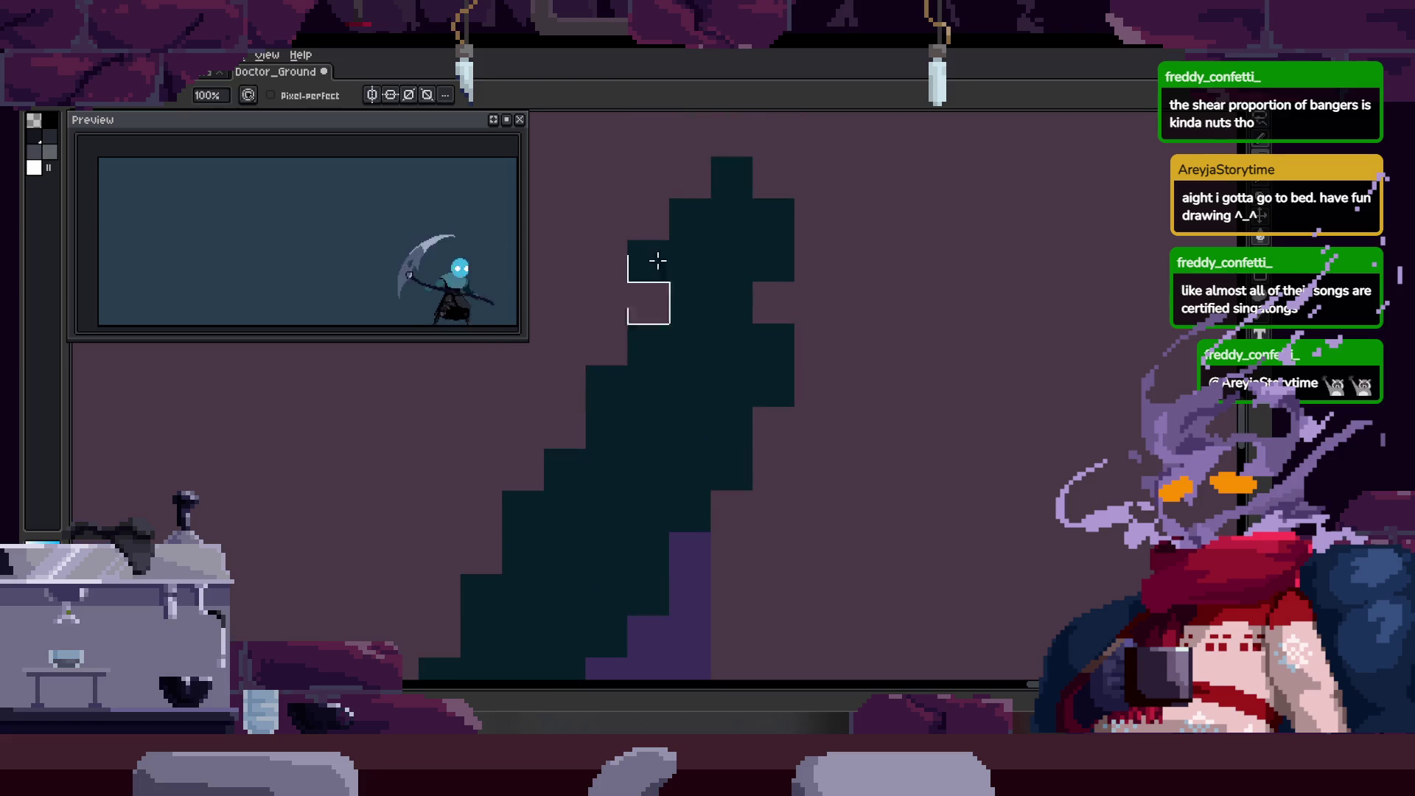
scroll(676, 363, "down", 2)
key("ctrl+z")
key("ctrl+z")
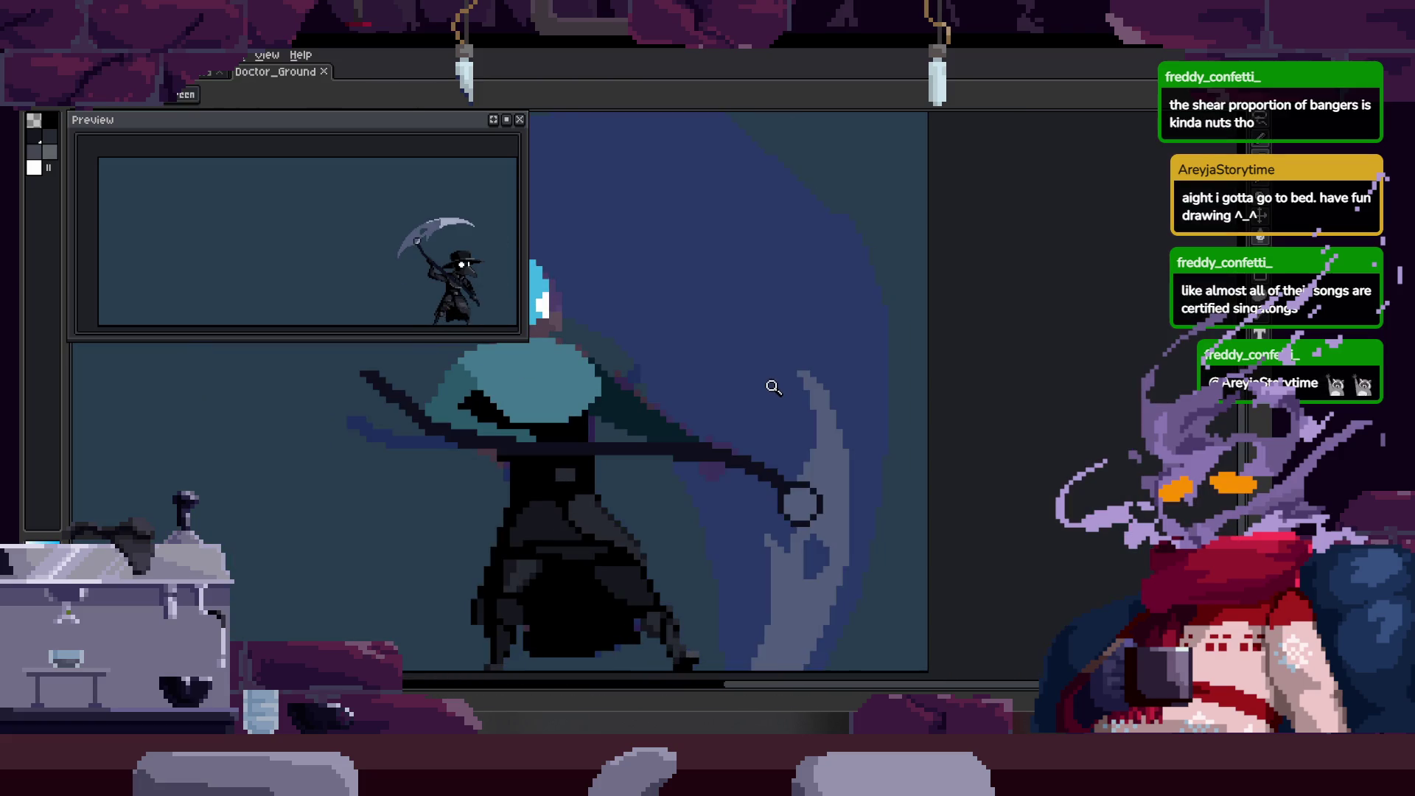
key("ctrl+z")
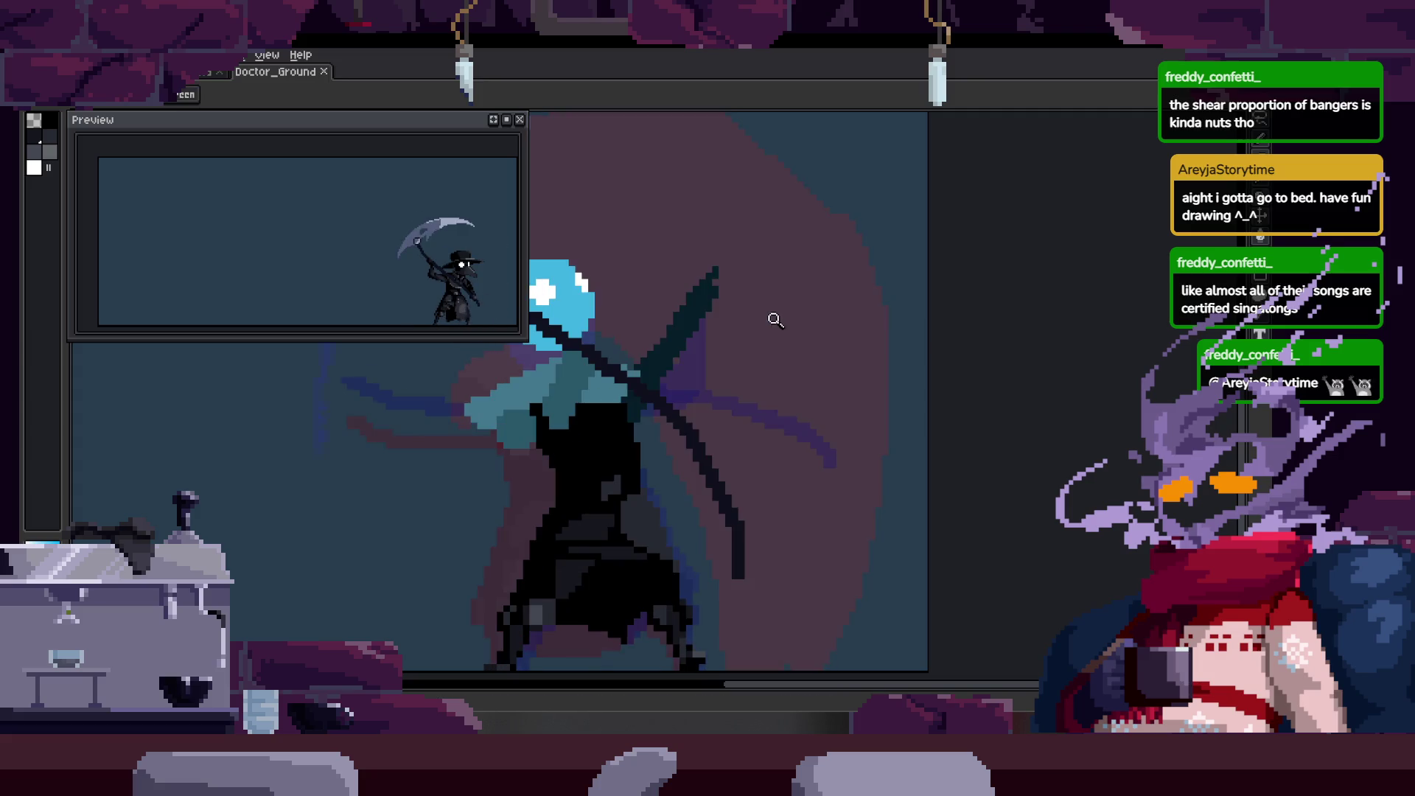
scroll(774, 315, "up", 3)
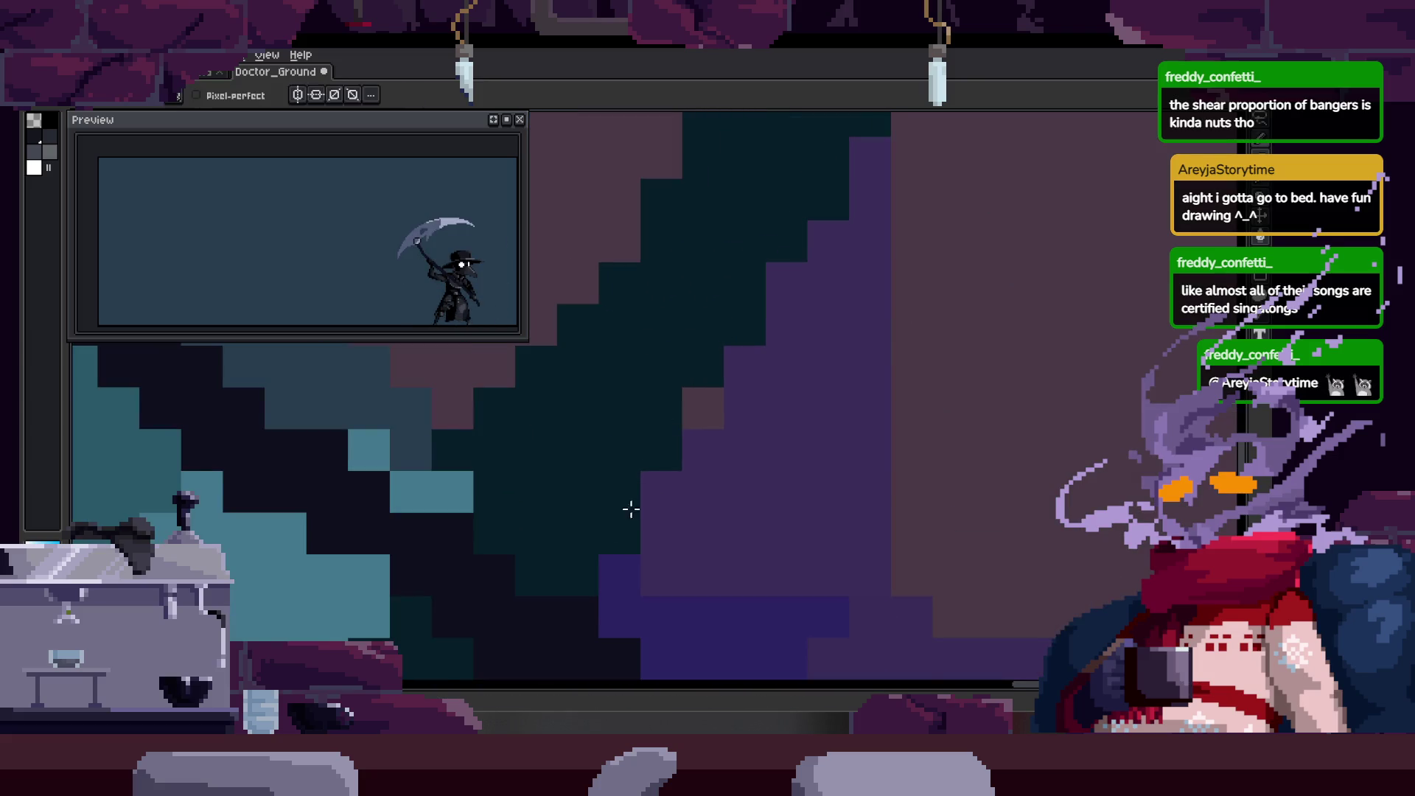
left_click_drag(624, 514, 790, 421)
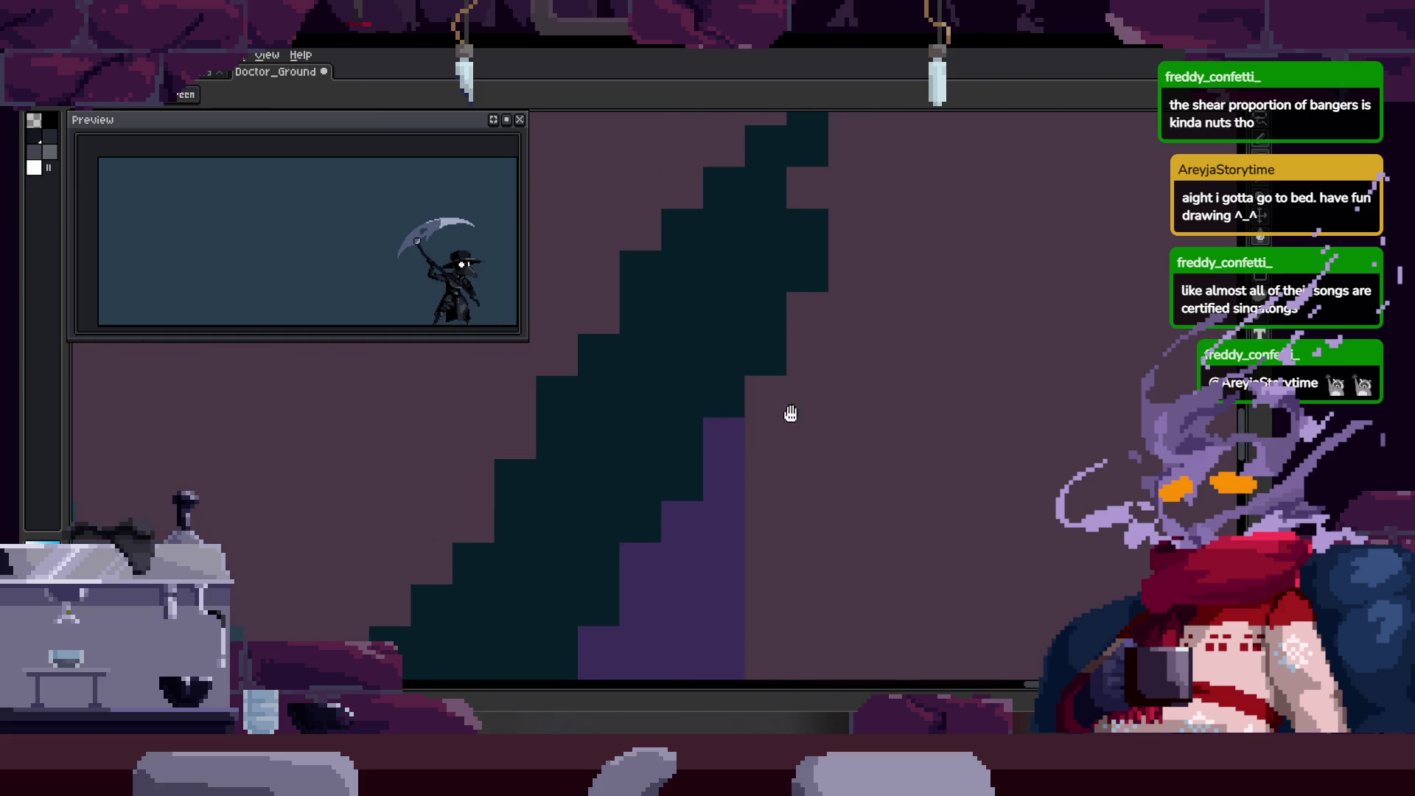
left_click_drag(685, 298, 653, 409)
left_click(562, 246)
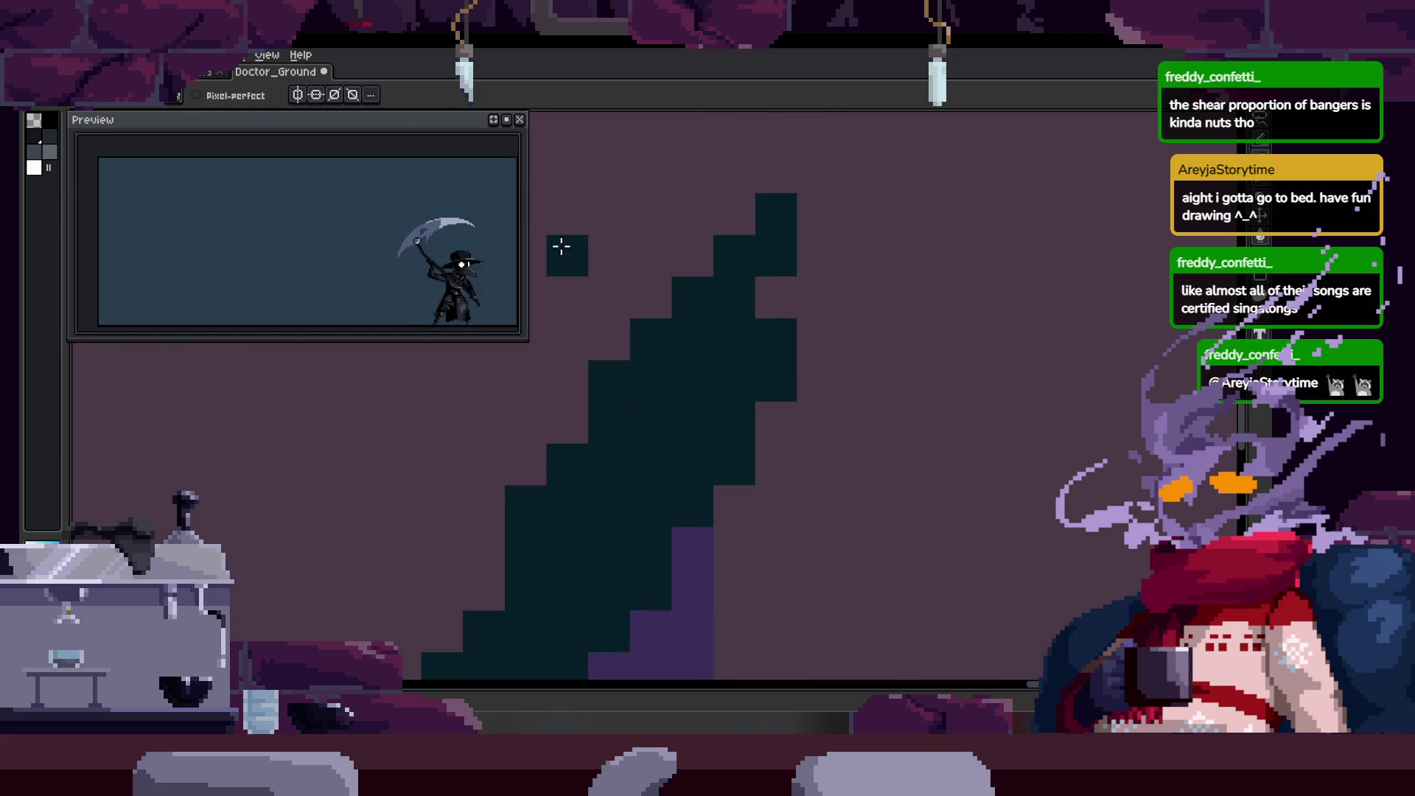
left_click_drag(562, 246, 682, 304)
key("e")
mouse_move(734, 216)
left_mouse_down()
mouse_move(755, 384)
mouse_move(790, 288)
left_mouse_up()
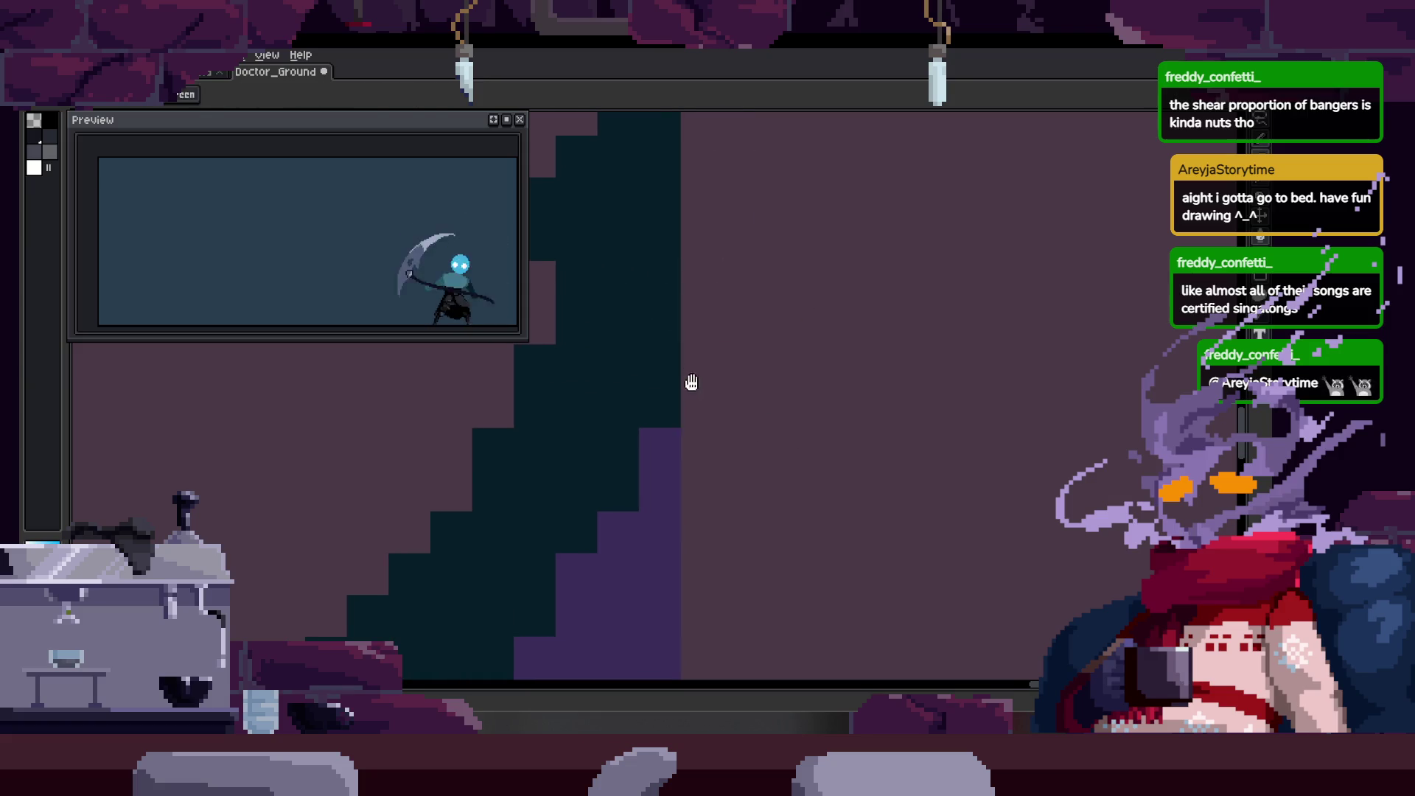
Flip to the neighbouring frame and back, then show the timeline with the attack tags.
key("z")
scroll(730, 310, "down", 2)
scroll(764, 311, "down", 2)
key("Right")
key("Left")
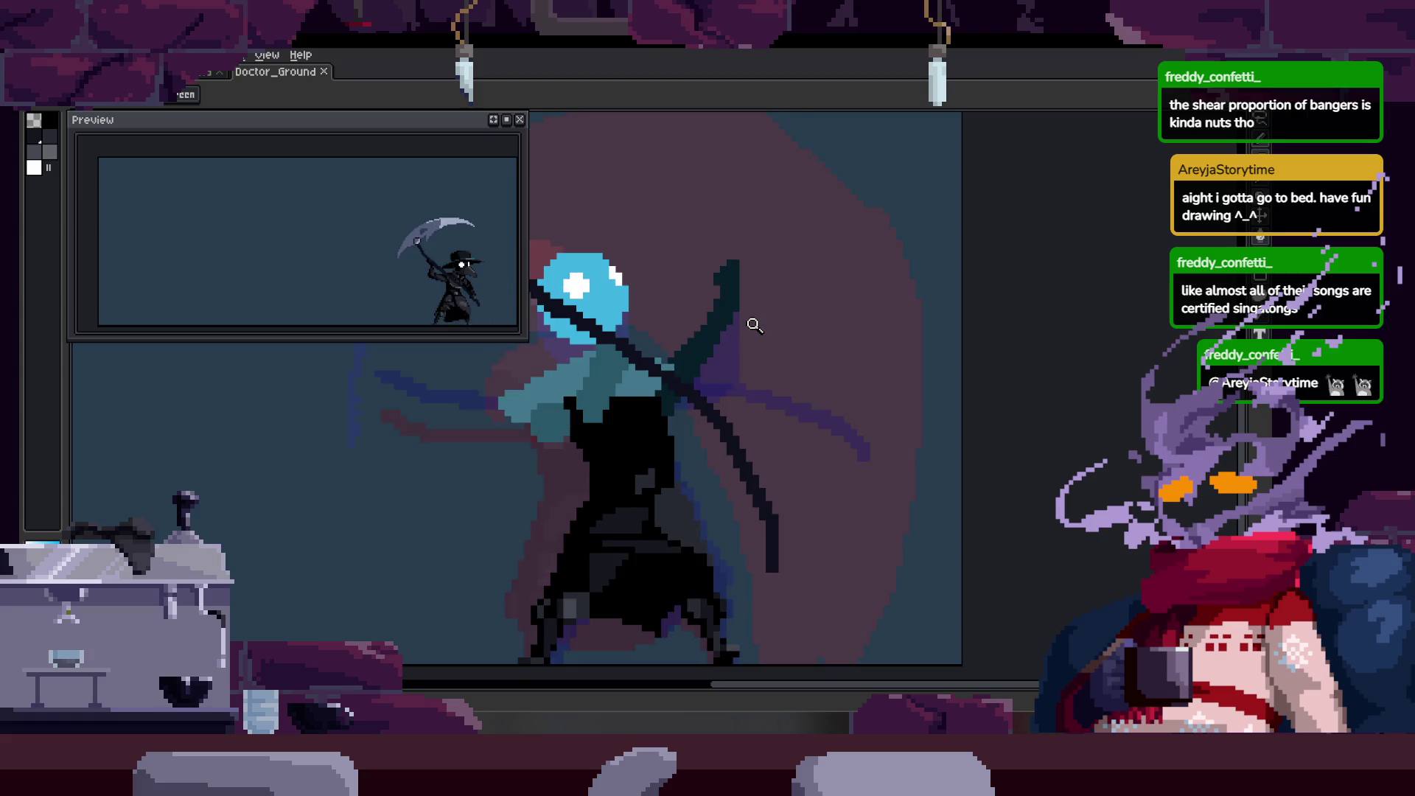
scroll(631, 387, "up", 1)
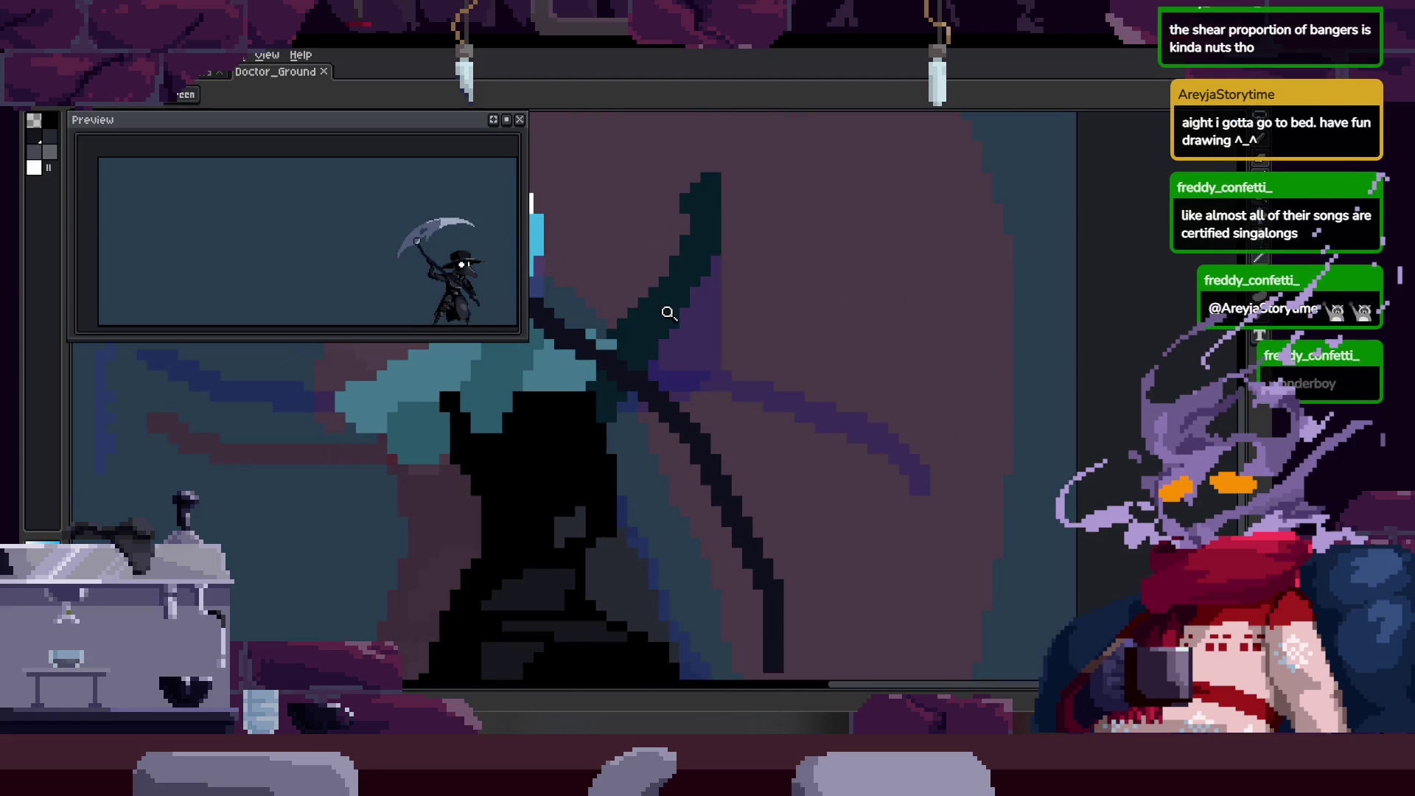
key("Tab")
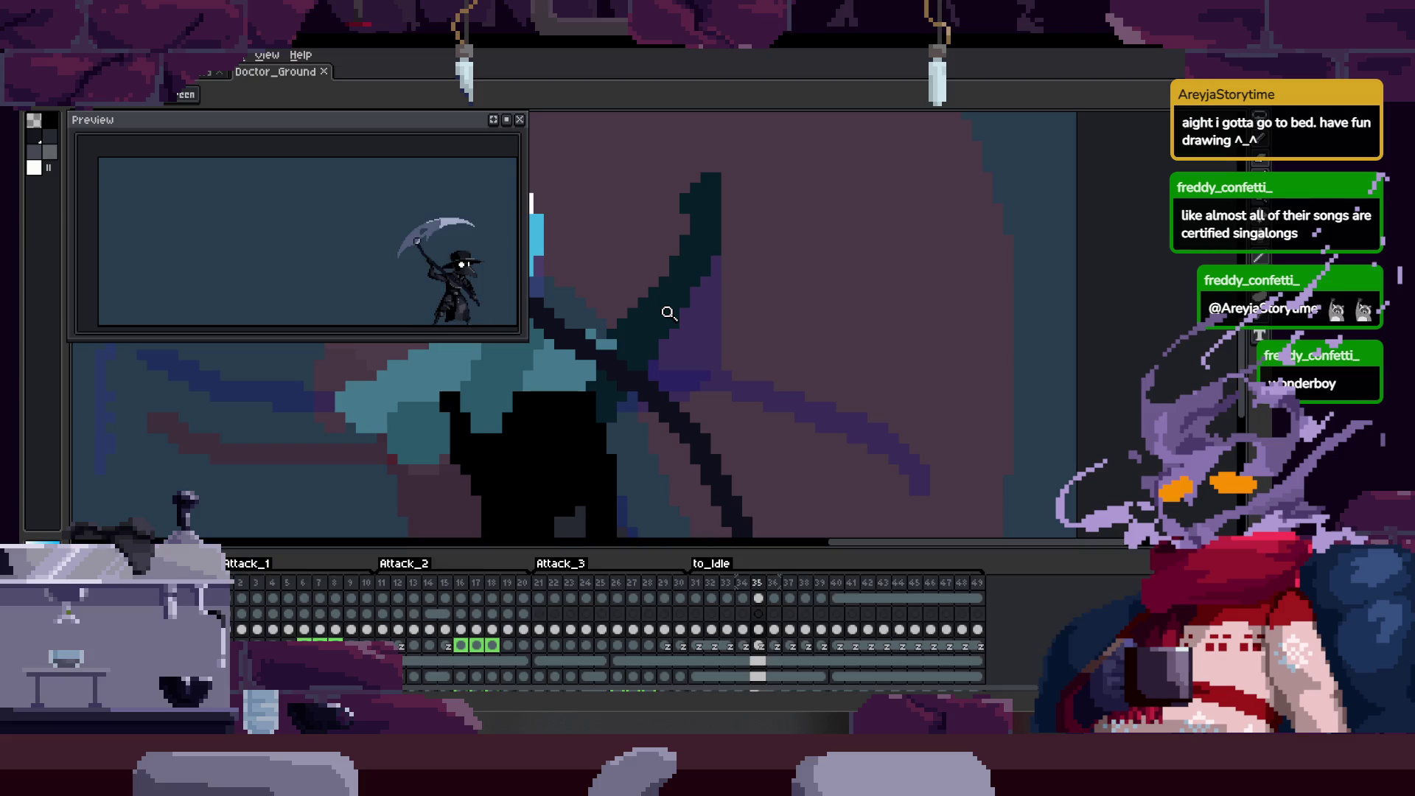
Play the attack, then recolour dark teal sleeve pixels beside the handle to background purple.
key("Return")
key("Tab")
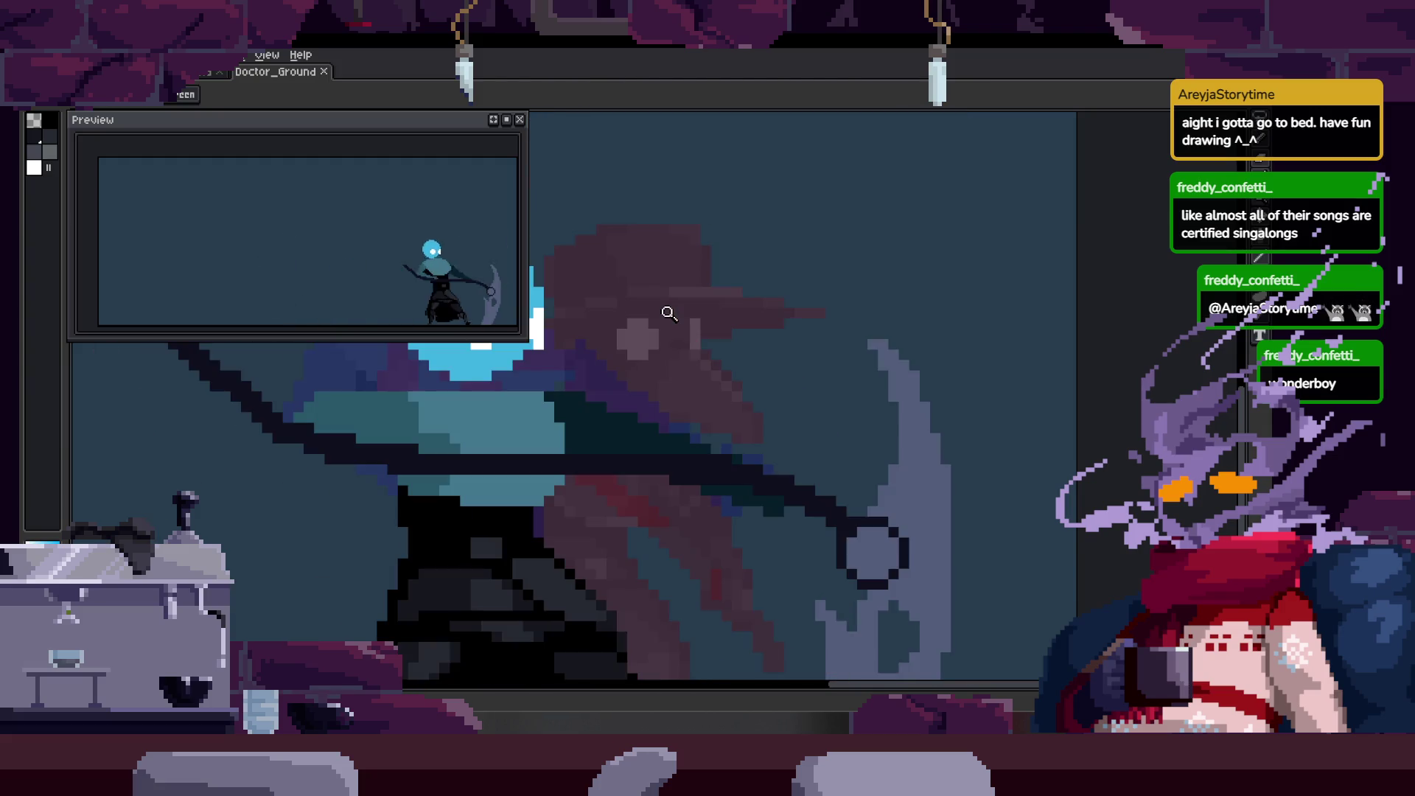
scroll(763, 417, "down", 1)
scroll(777, 274, "up", 1)
scroll(778, 274, "up", 2)
scroll(836, 310, "down", 2)
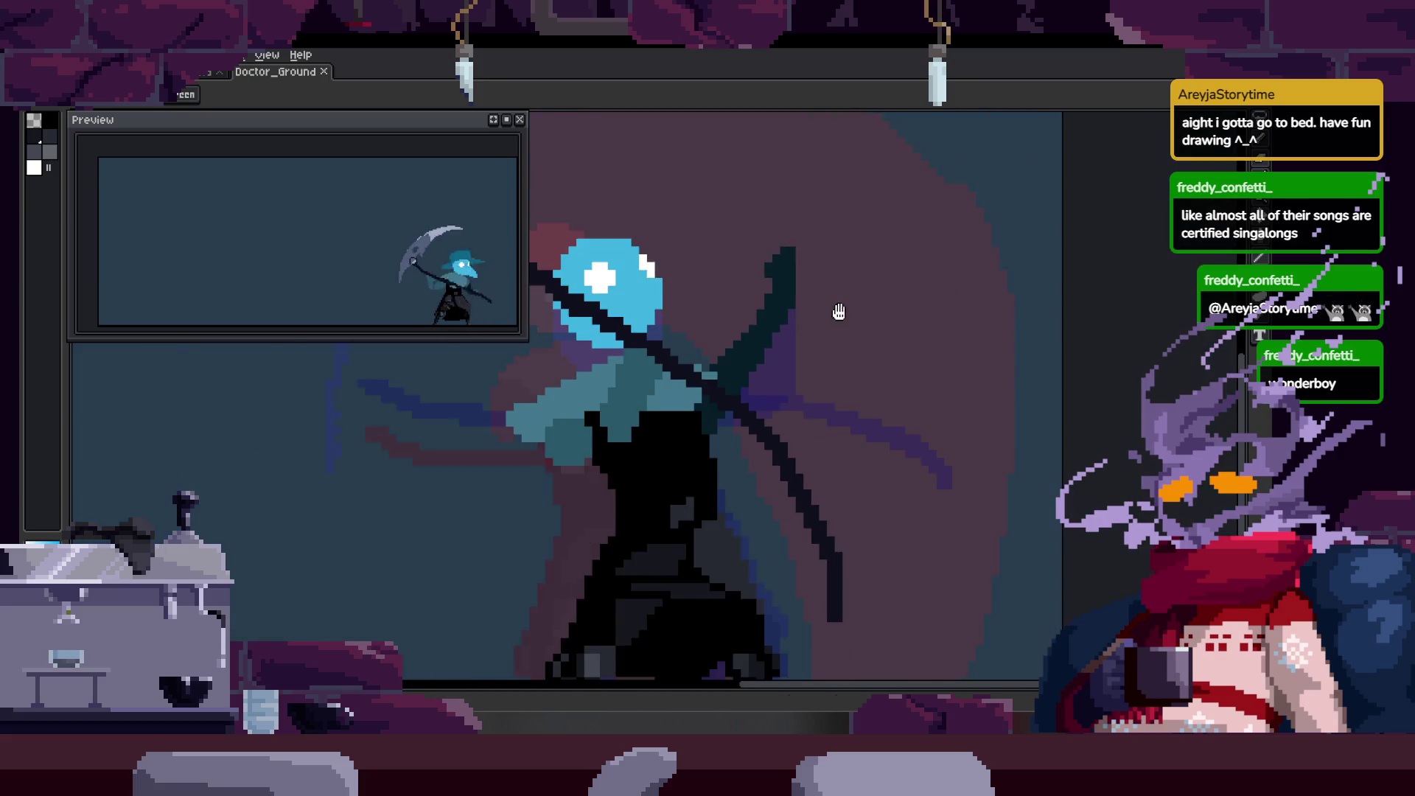
scroll(790, 292, "up", 2)
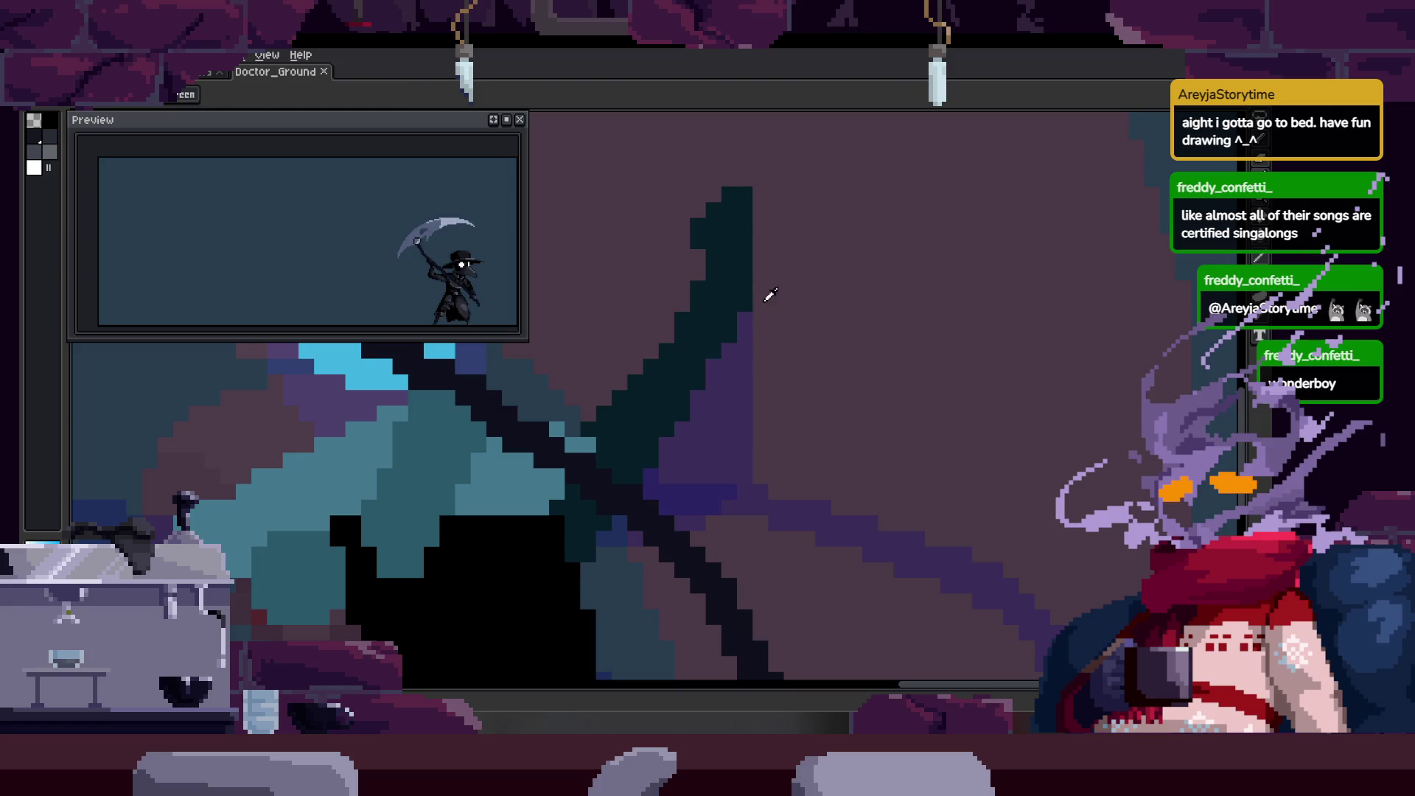
mouse_move(731, 305)
left_mouse_down()
mouse_move(717, 266)
mouse_move(861, 433)
left_mouse_up()
key("e")
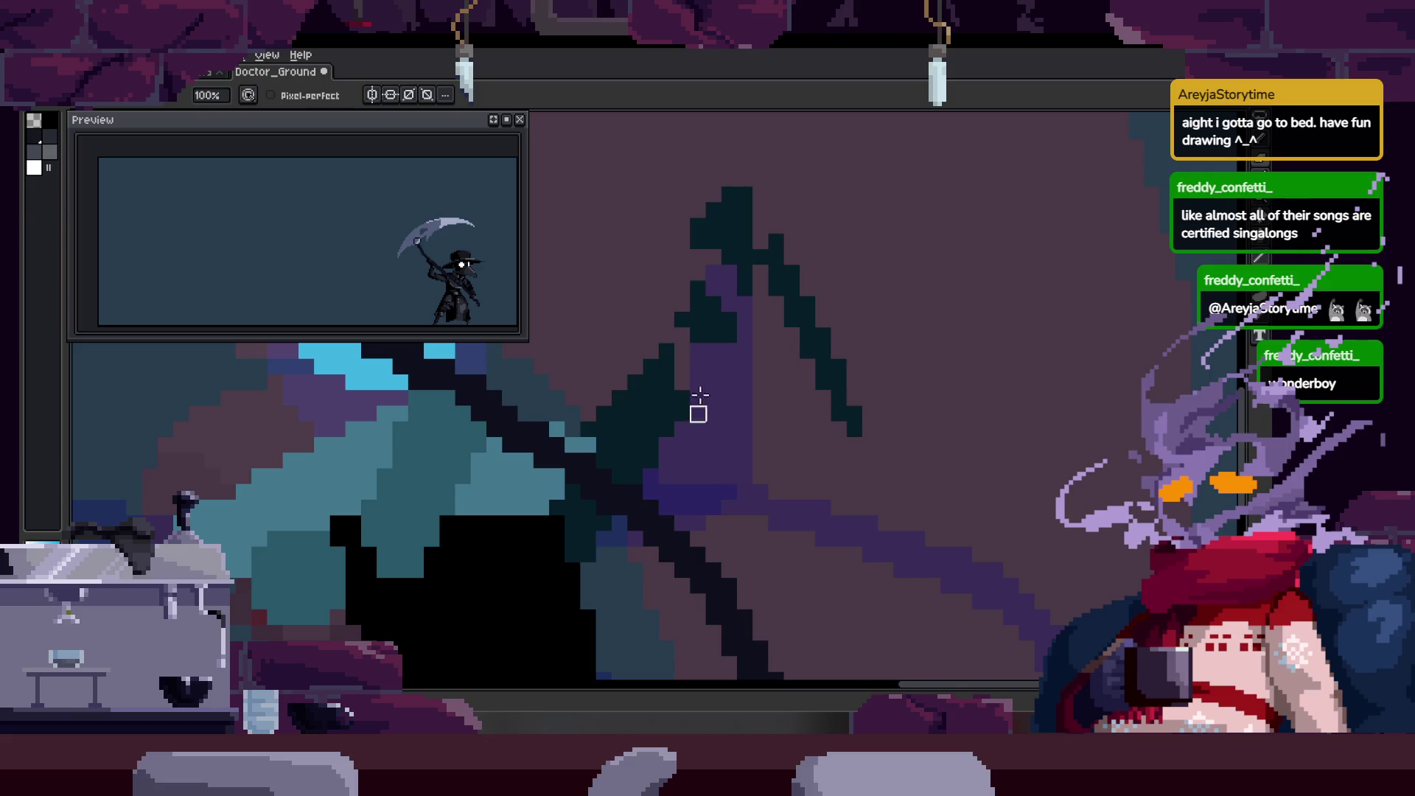
left_click_drag(777, 411, 730, 397)
key("b")
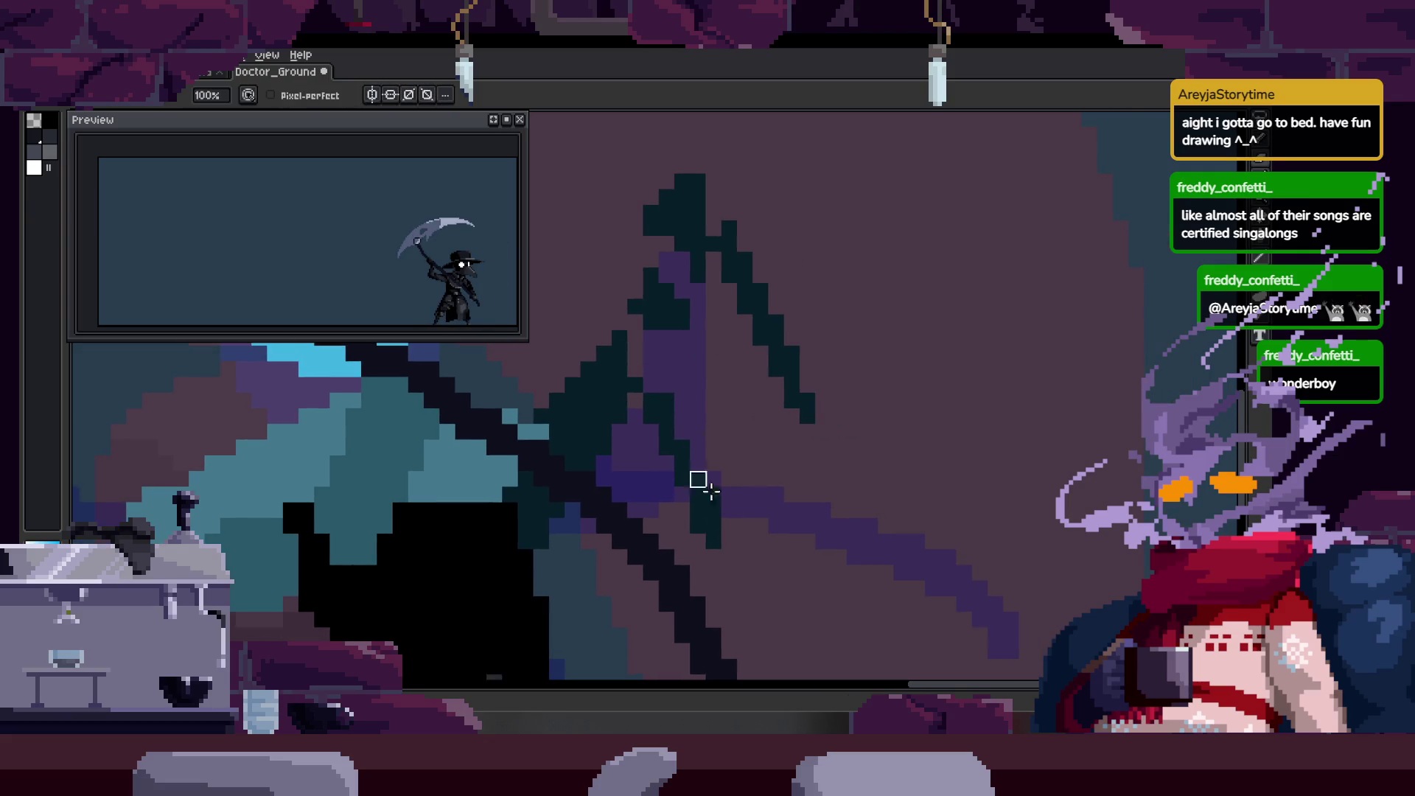
key("z")
scroll(758, 409, "down", 3)
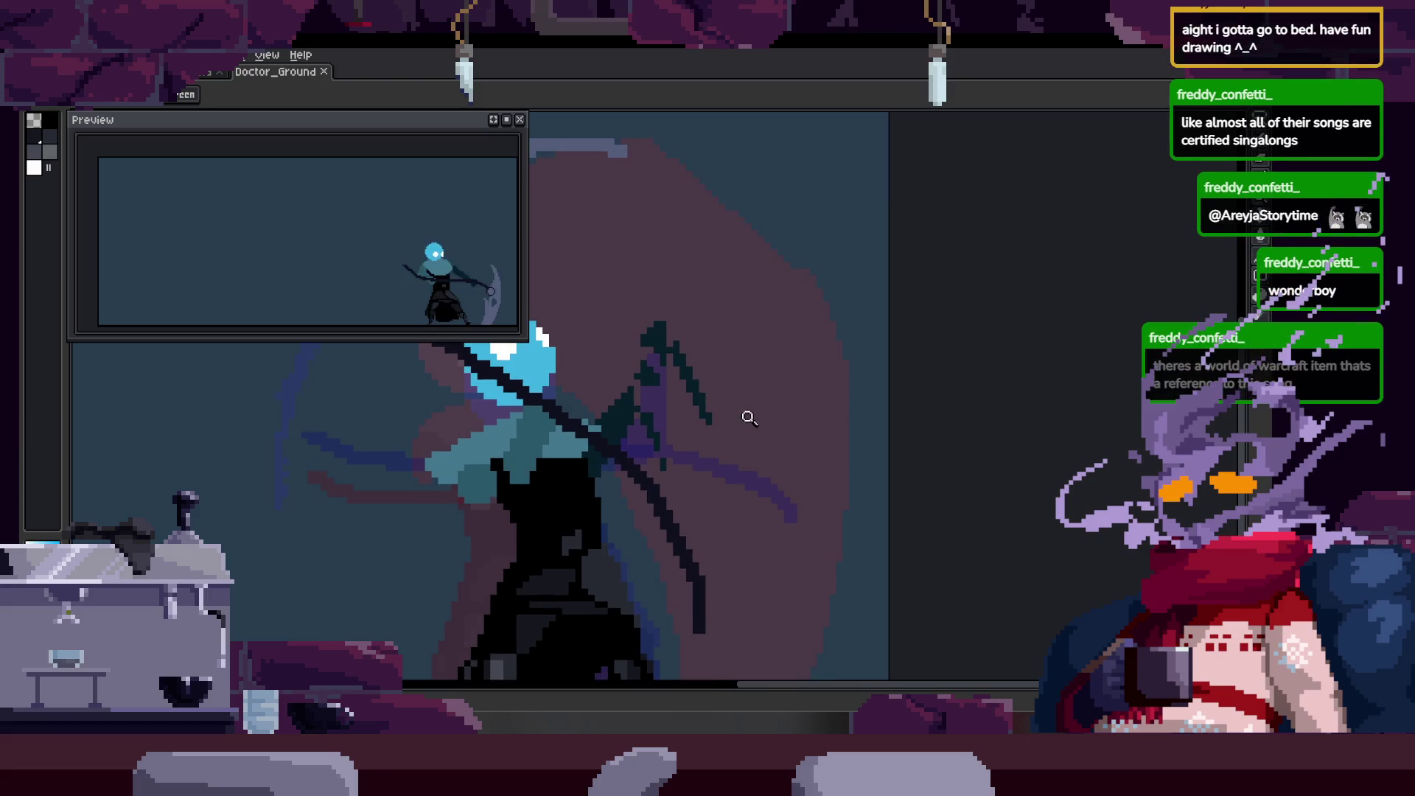
scroll(742, 427, "down", 2)
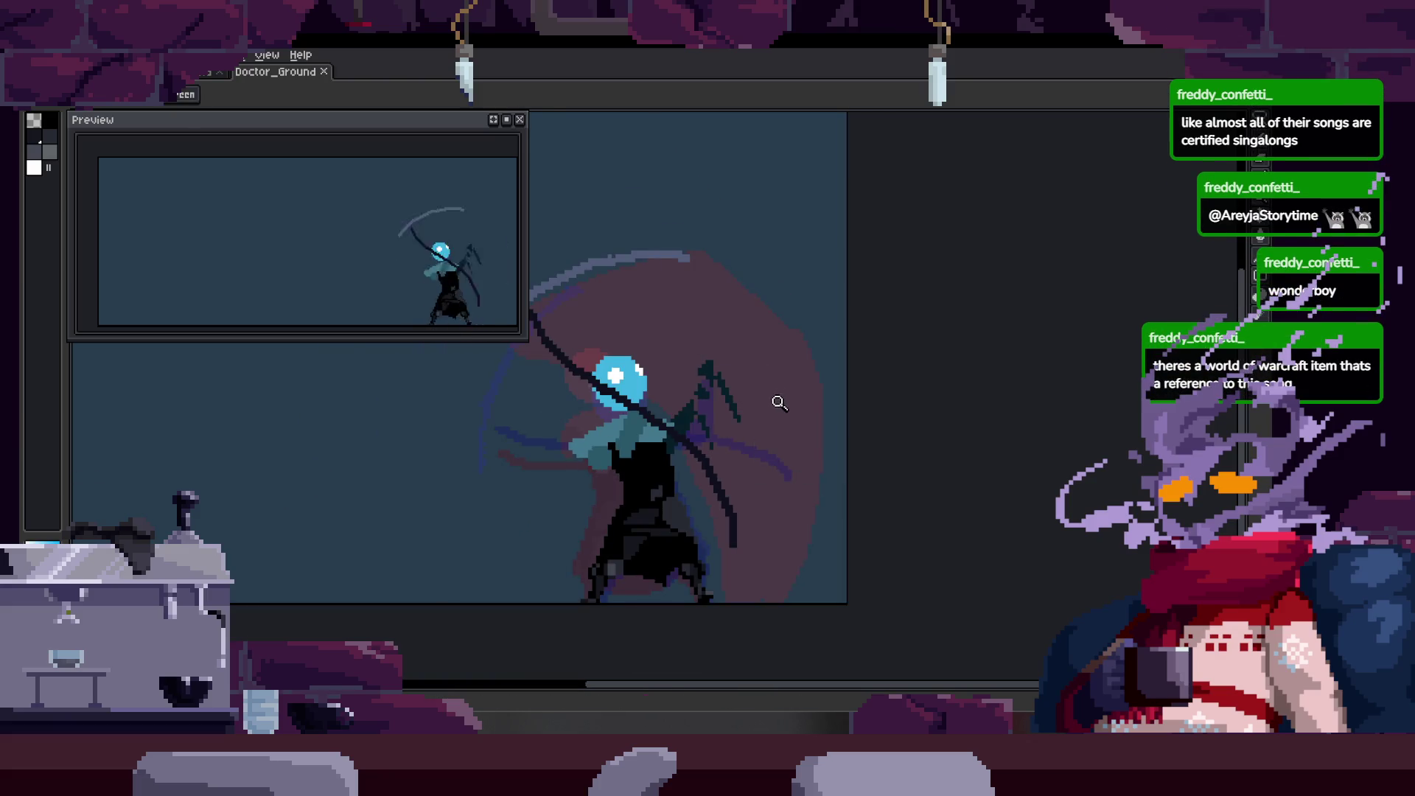
Check the neighbouring poses frame by frame and save the sprite.
key("Right")
key("Right")
key("Left")
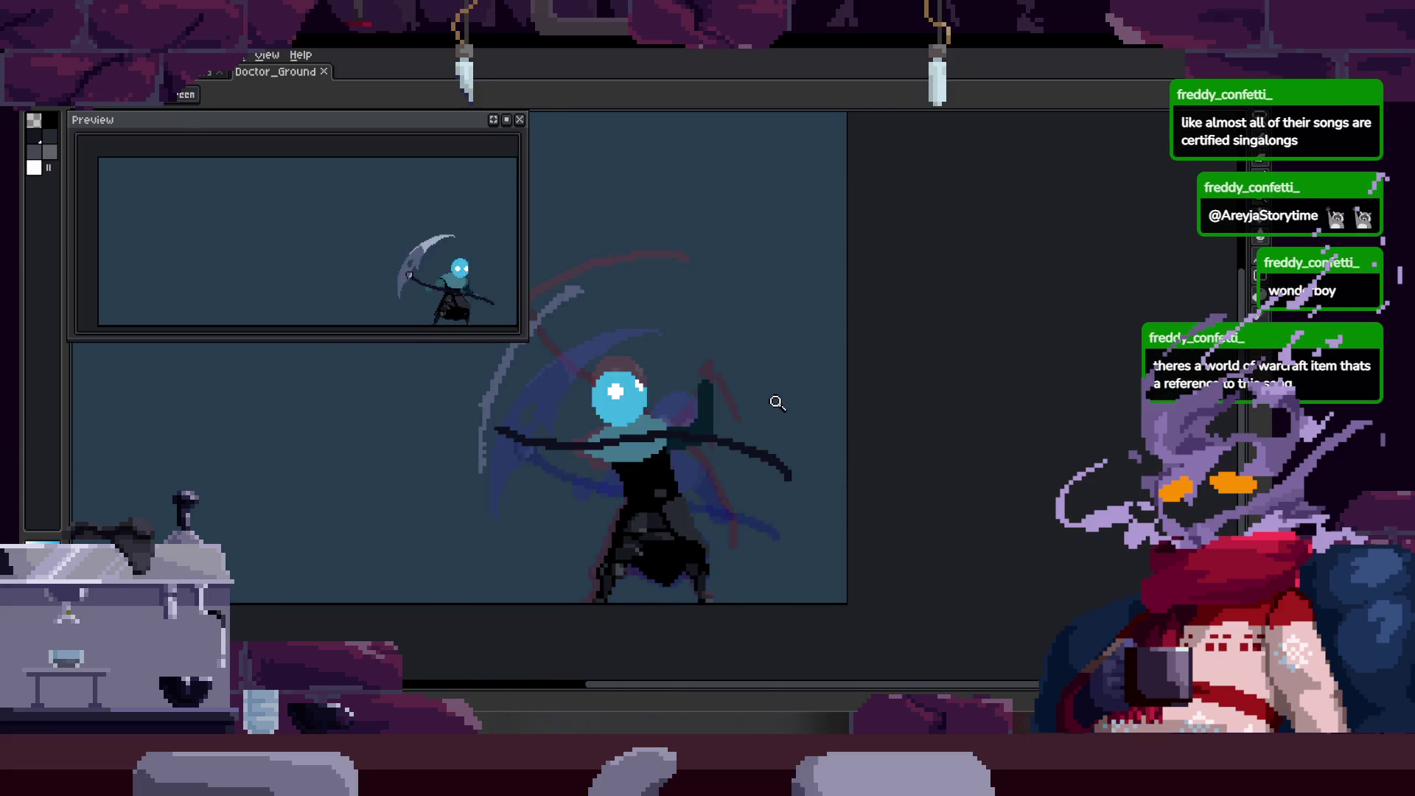
key("Left")
key("Left")
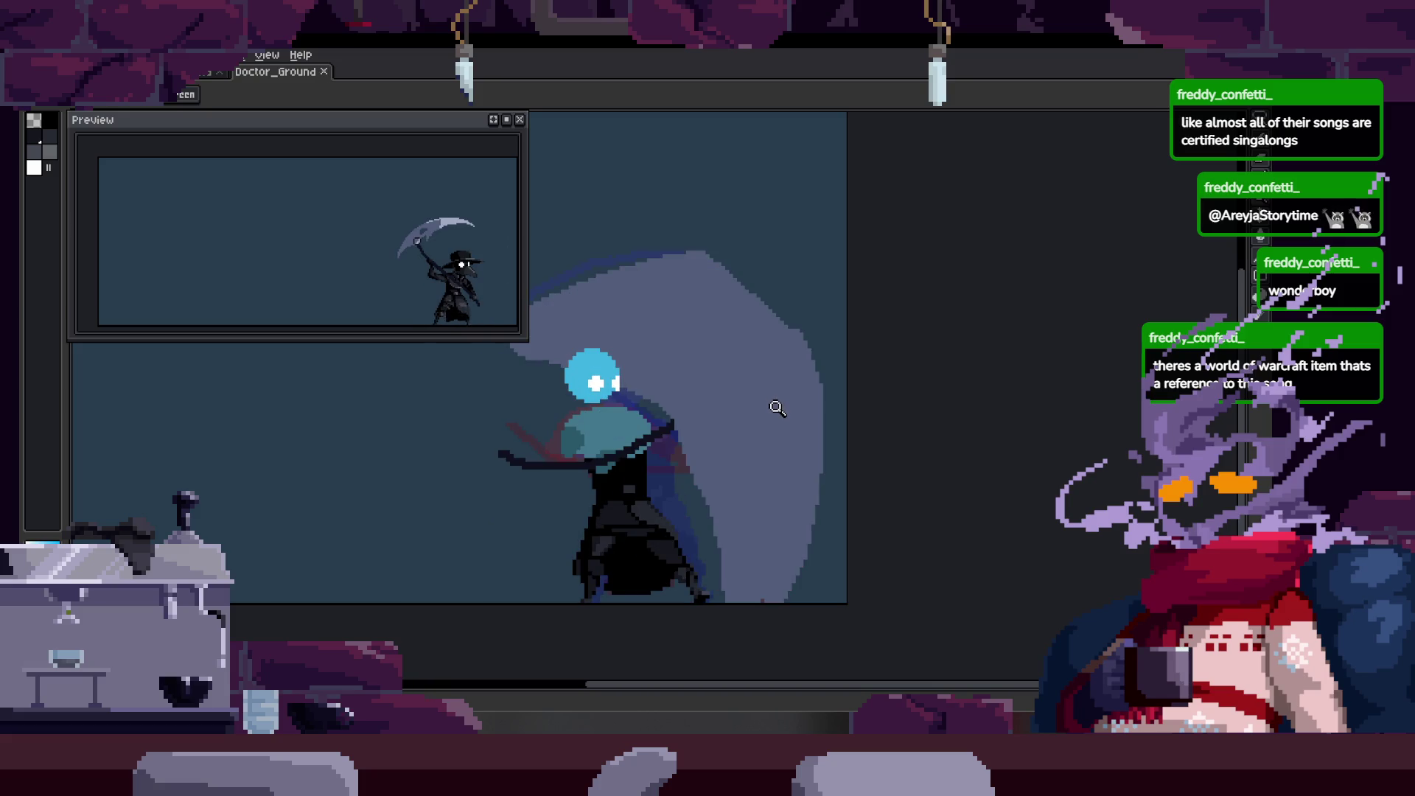
key("Right")
scroll(779, 398, "up", 1)
key("ctrl")
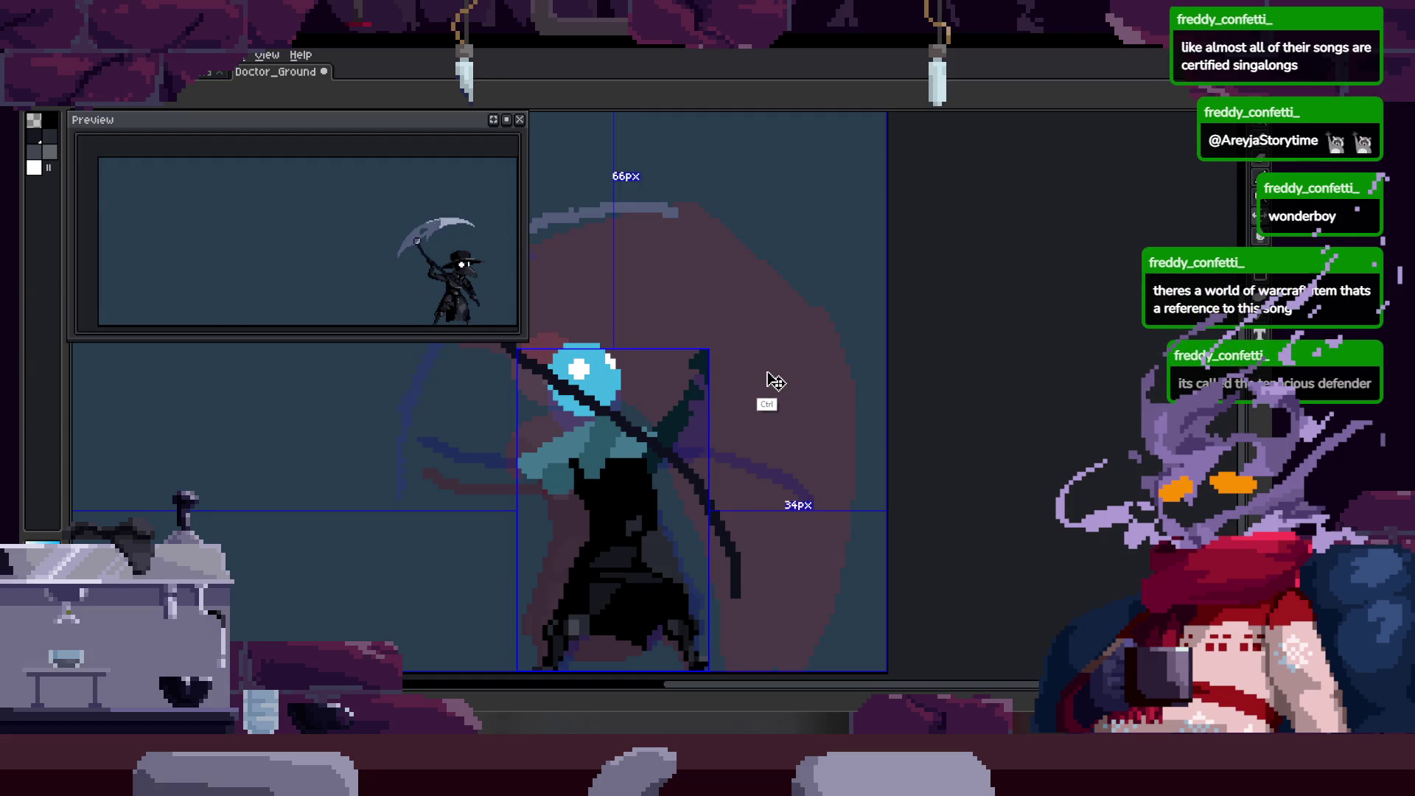
key("ctrl+s")
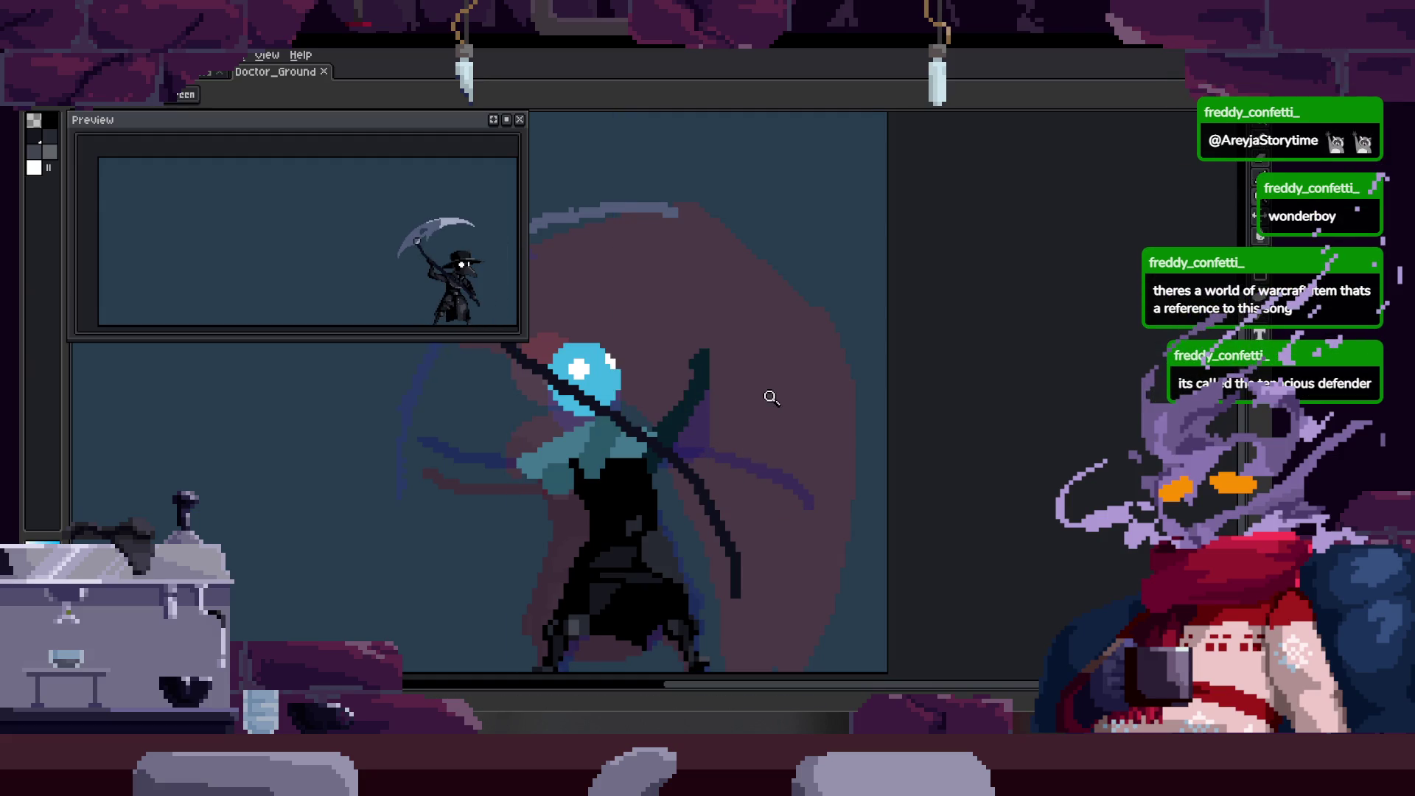
key("ctrl+s")
scroll(749, 421, "up", 1)
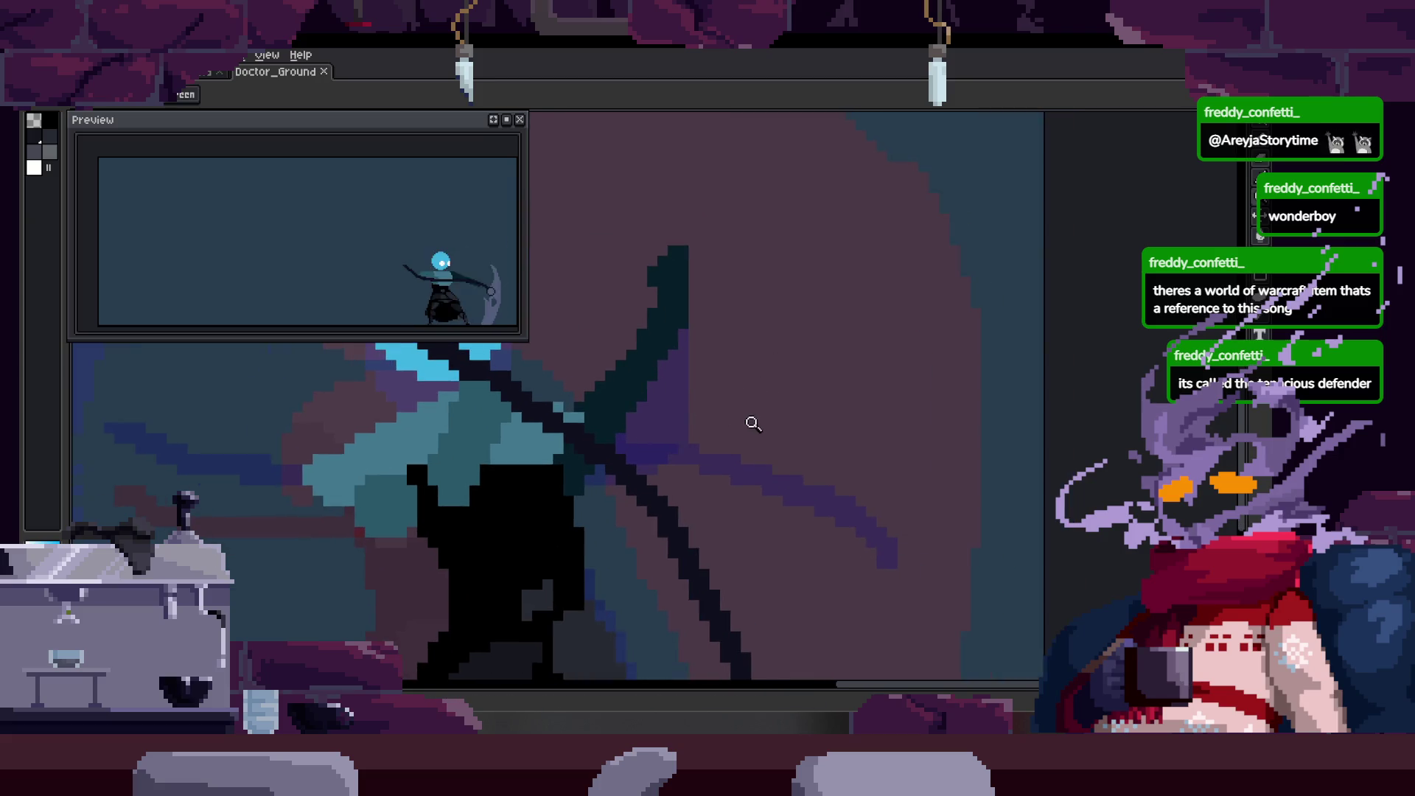
scroll(682, 474, "down", 1)
scroll(570, 497, "up", 3)
Select the scythe blade pixels by colour, delete them from the frame, and step onward.
key("alt")
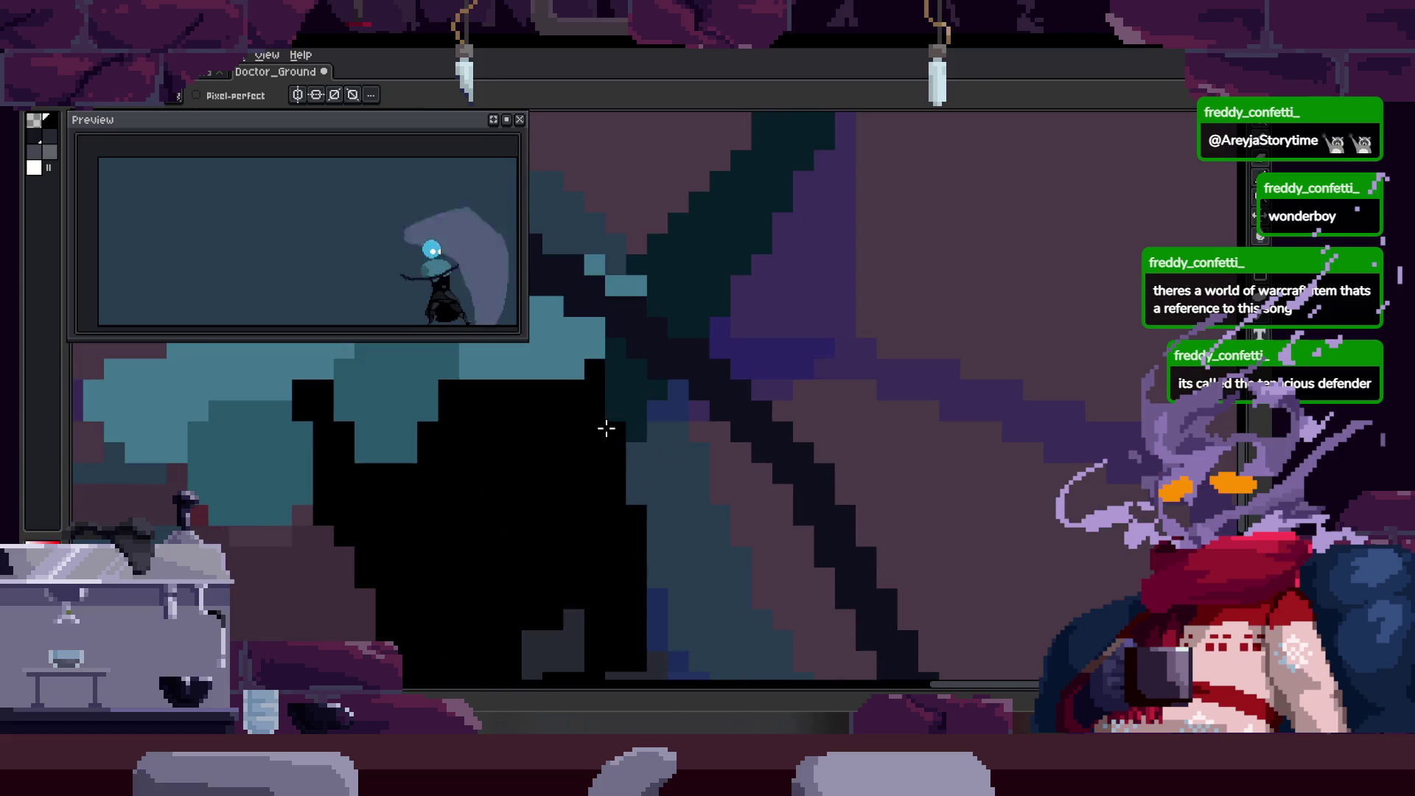
key("w")
scroll(663, 410, "down", 2)
left_click(693, 392)
key("Delete")
key("Right")
key("Right")
key("Right")
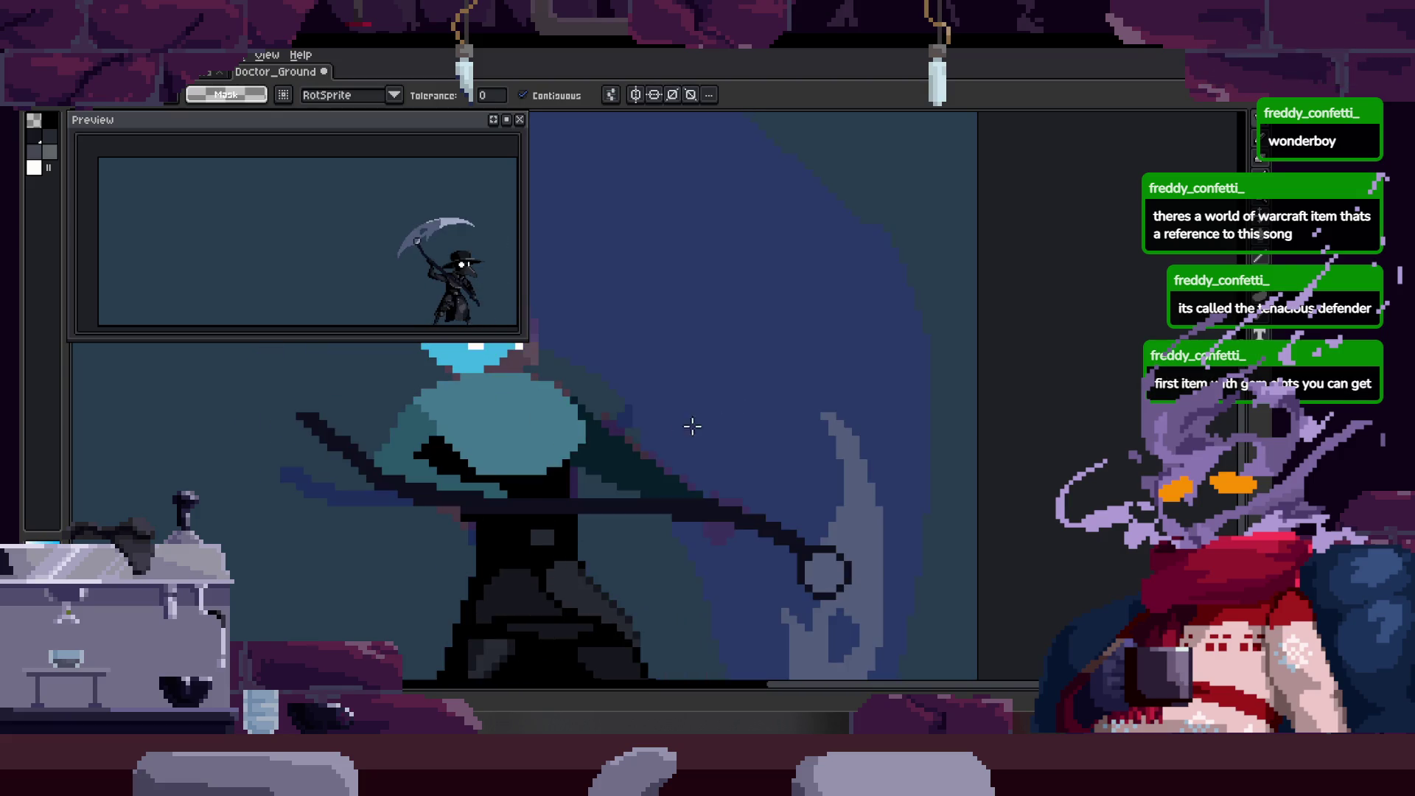
scroll(720, 409, "up", 2)
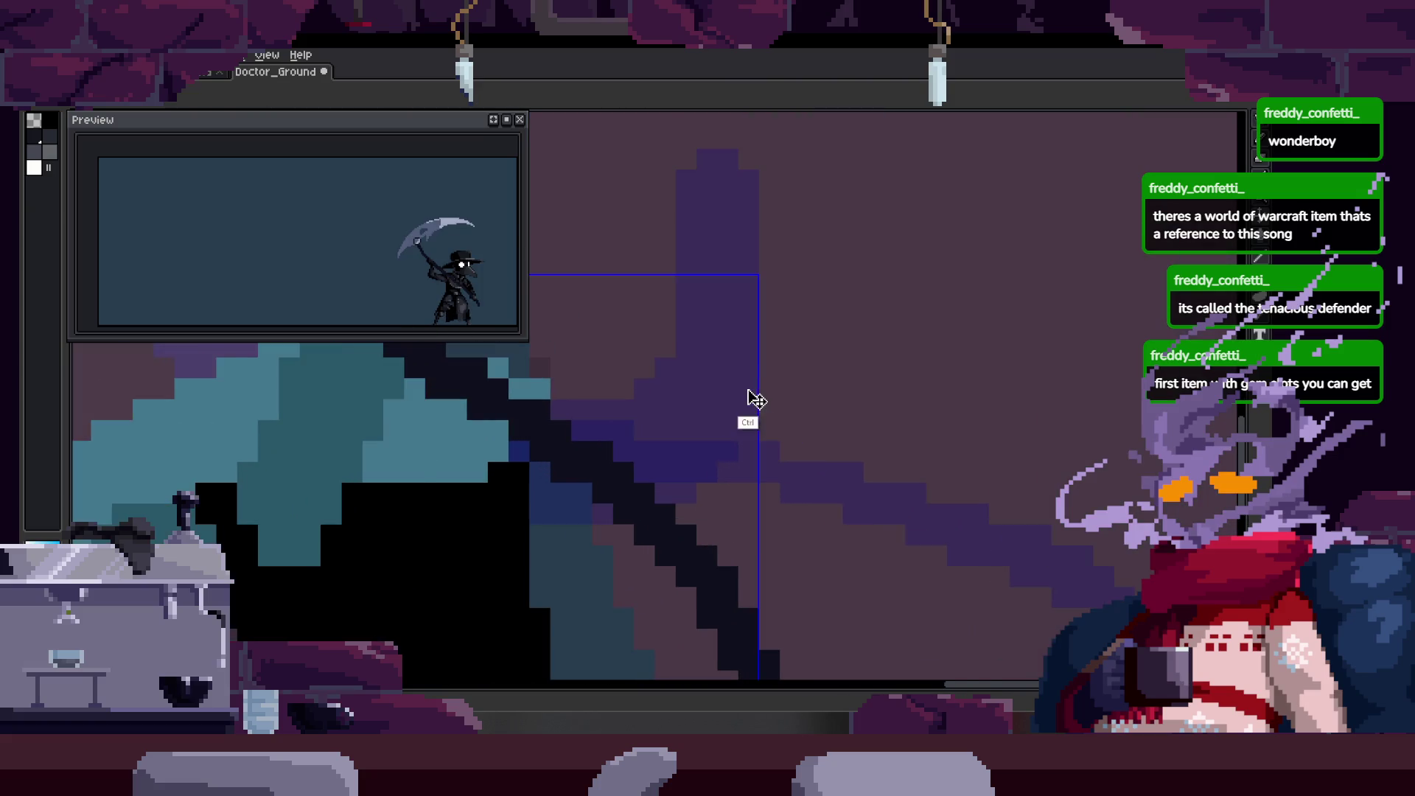
key("z")
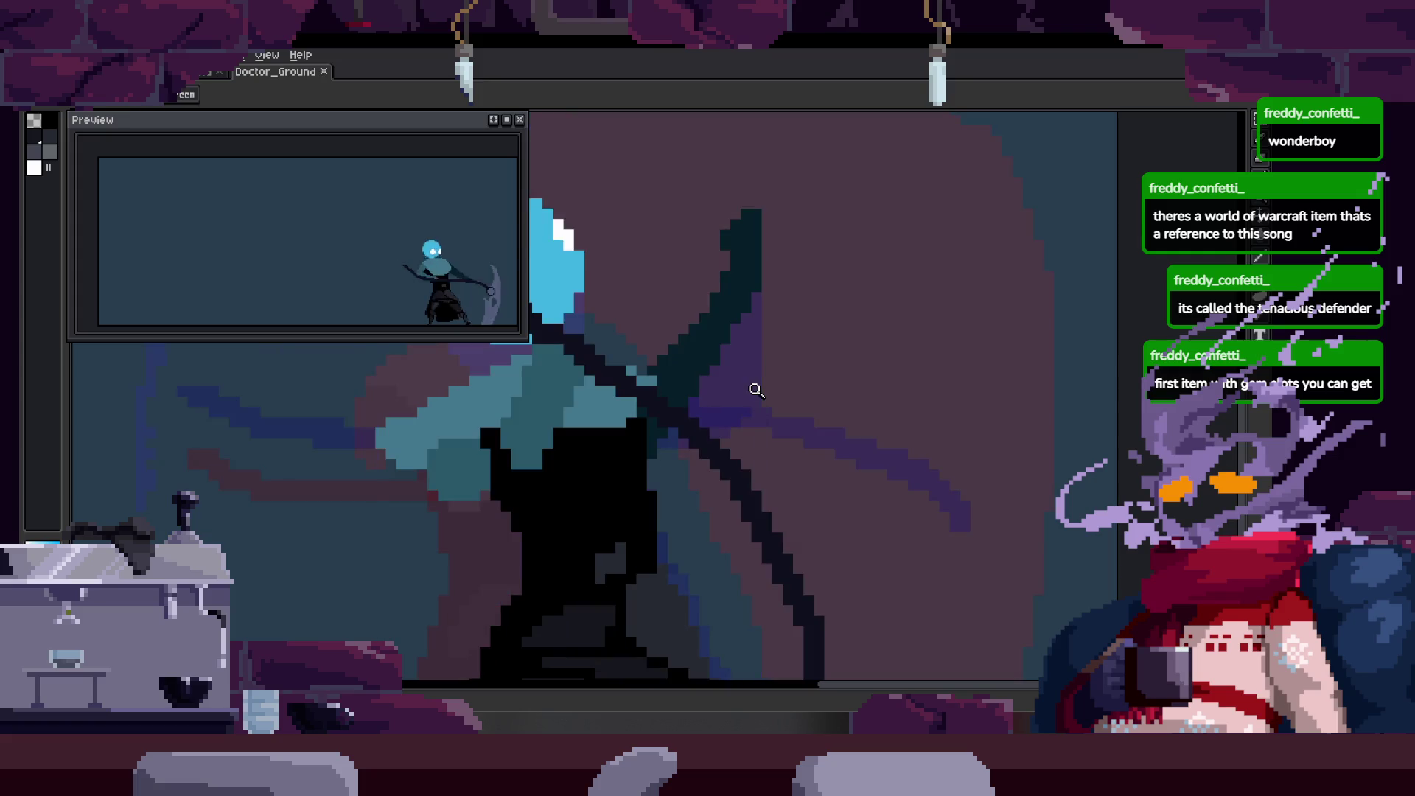
left_click_drag(774, 328, 690, 363)
scroll(690, 363, "down", 2)
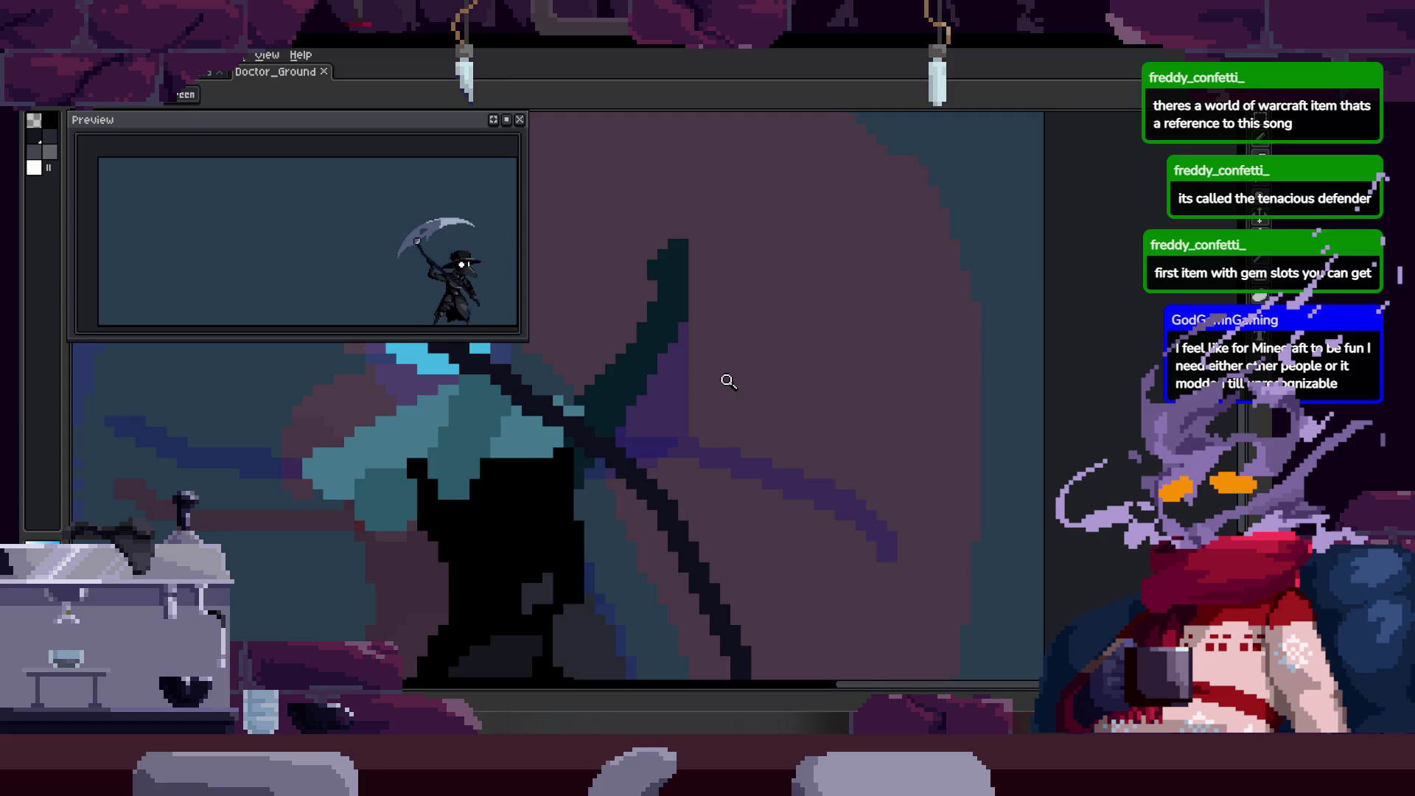
scroll(696, 376, "up", 2)
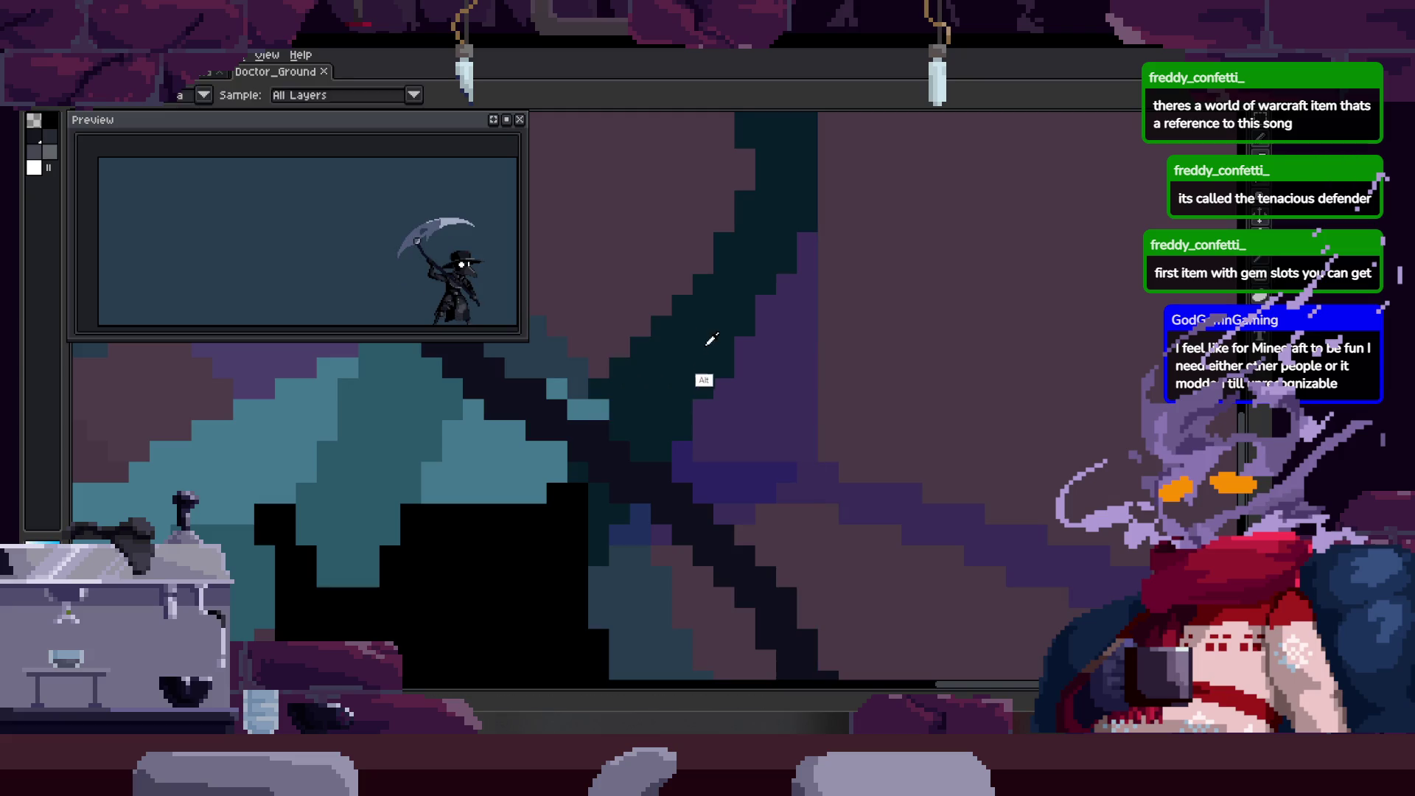
Step through the following attack frames, touching up the teal sleeve along the handle.
key("Right")
key("Right")
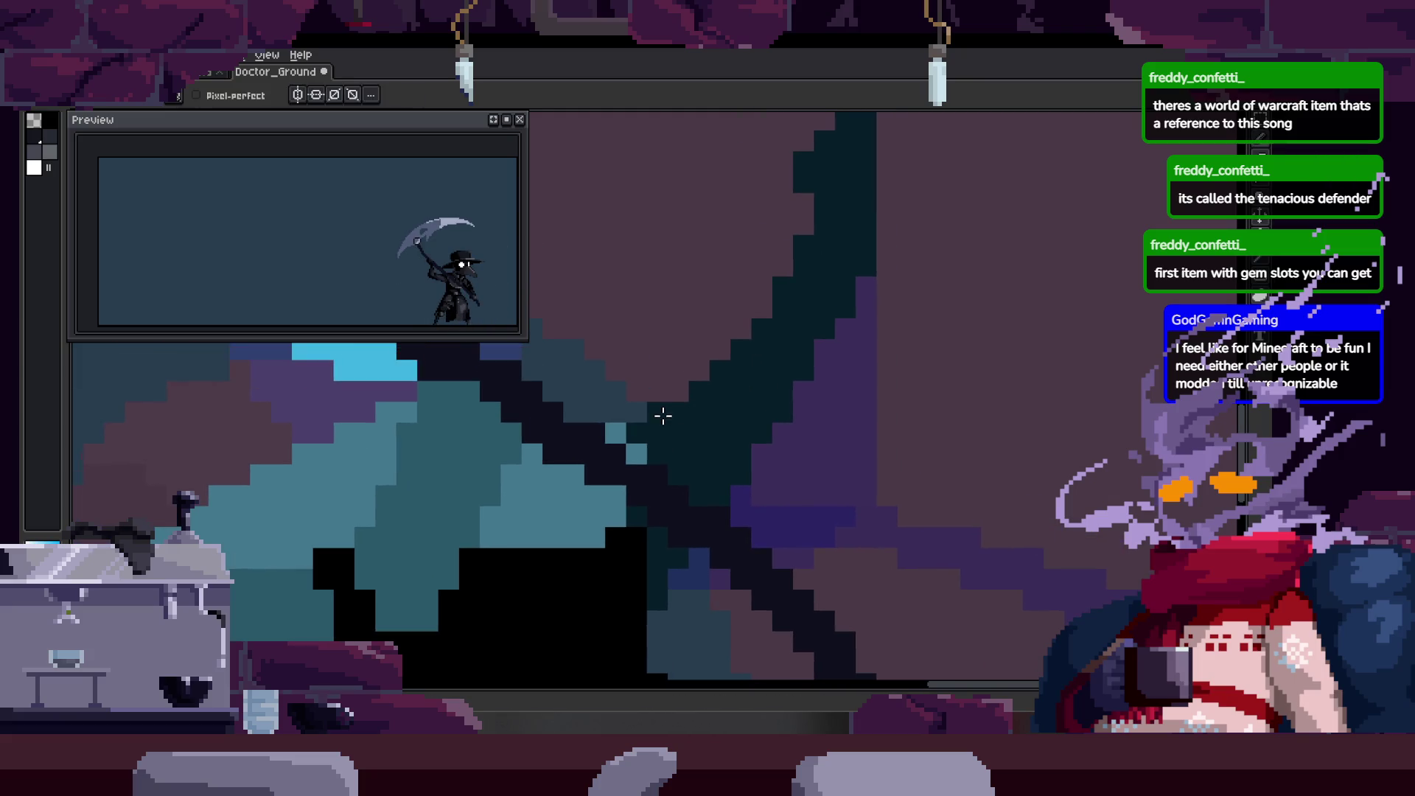
key("Right")
key("Right")
key("Right")
key("Right")
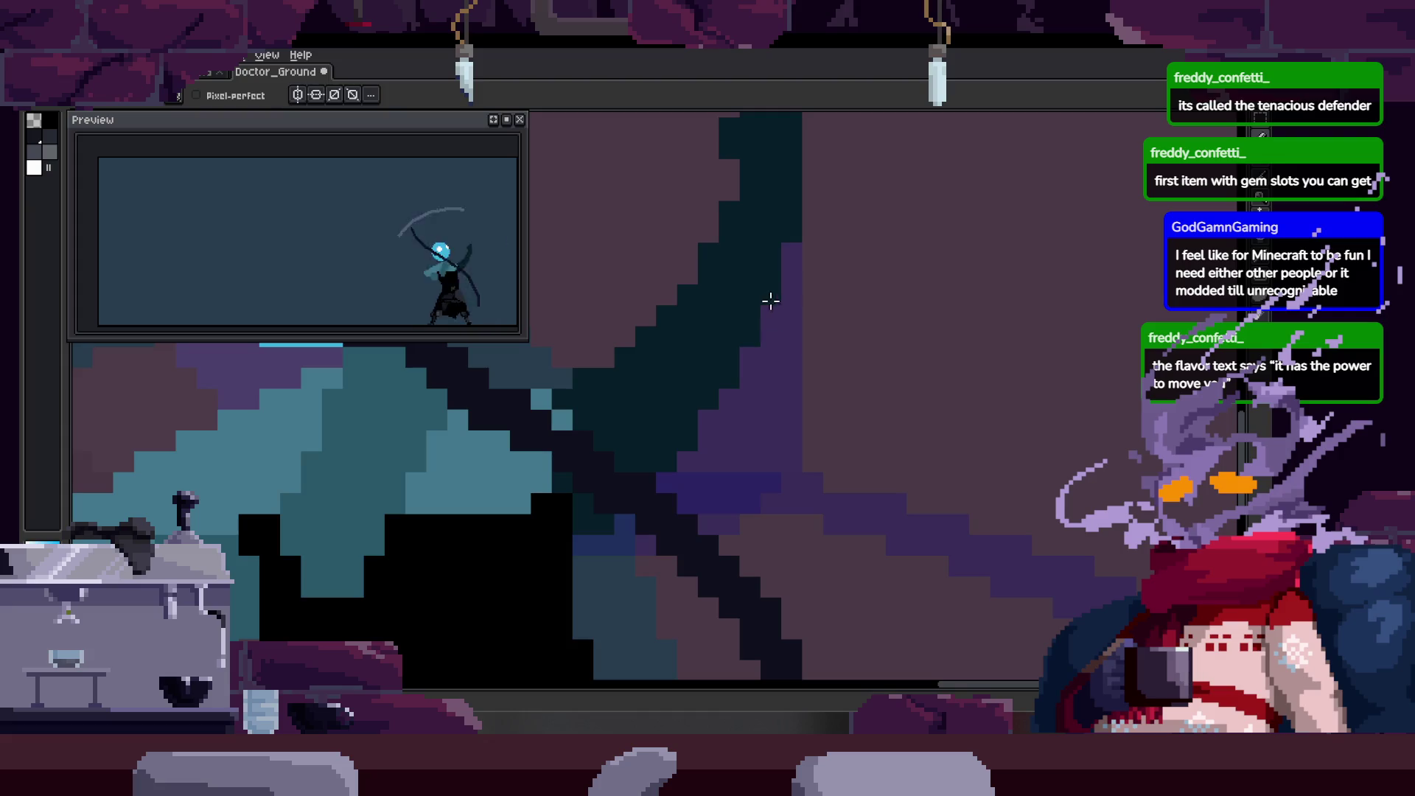
key("Right")
key("Right")
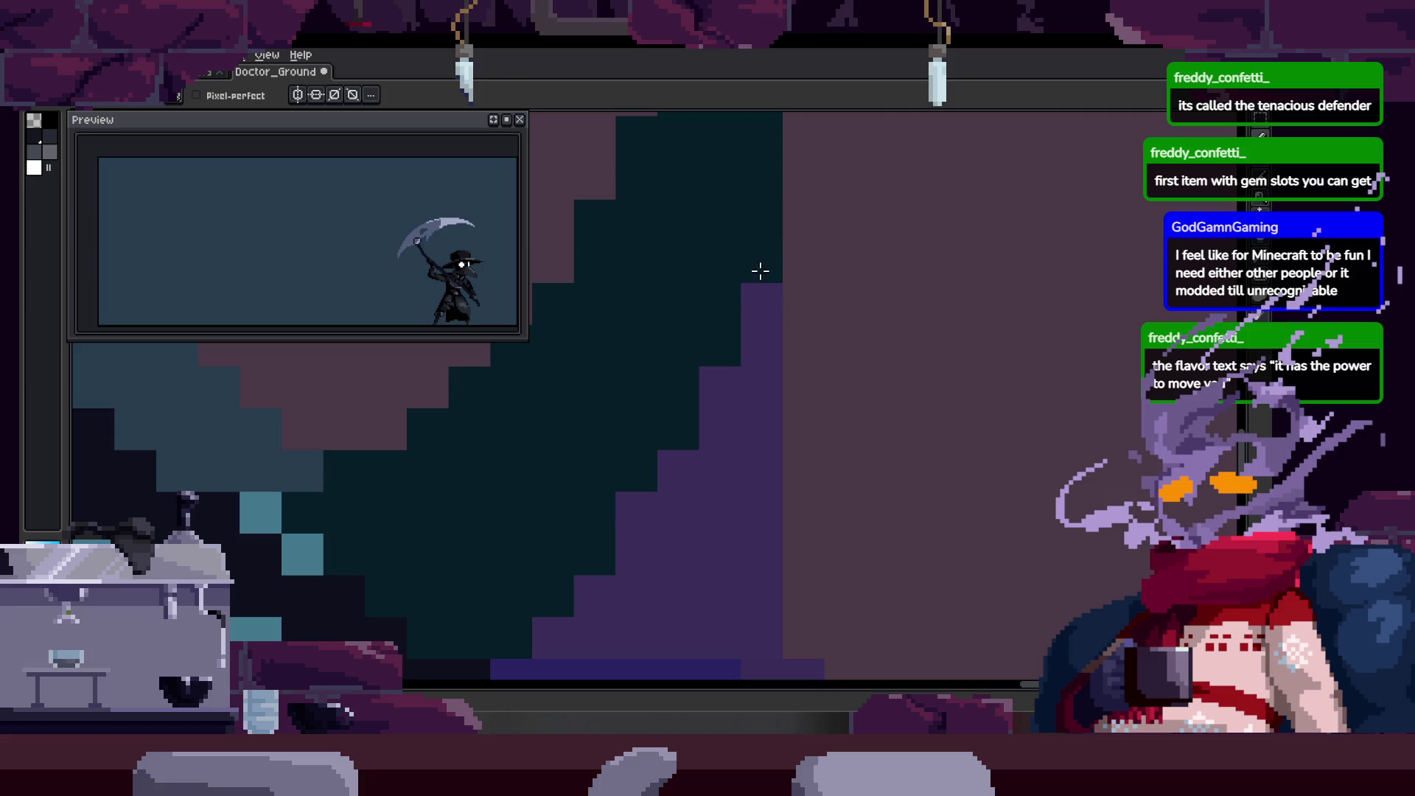
key("Right")
key("ctrl")
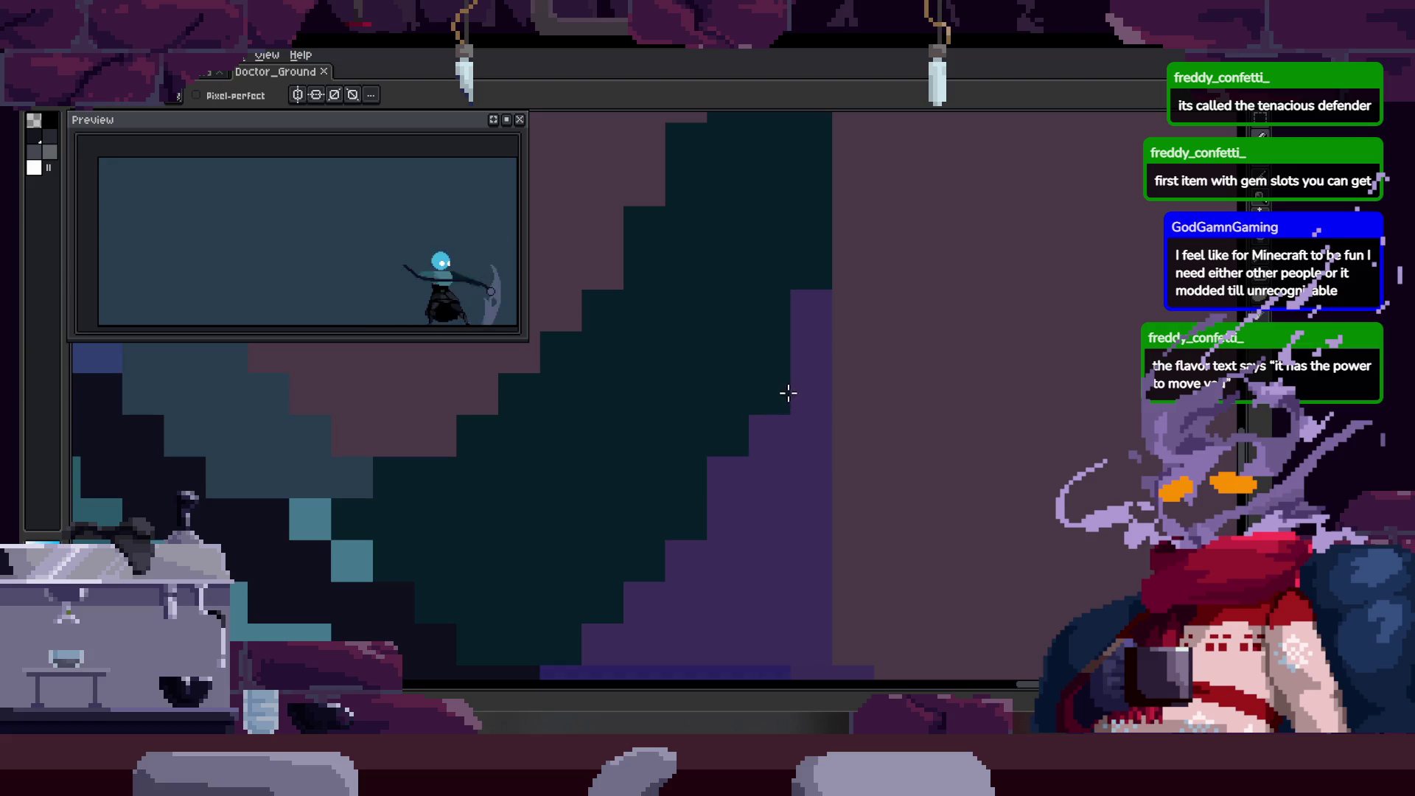
scroll(772, 406, "down", 1)
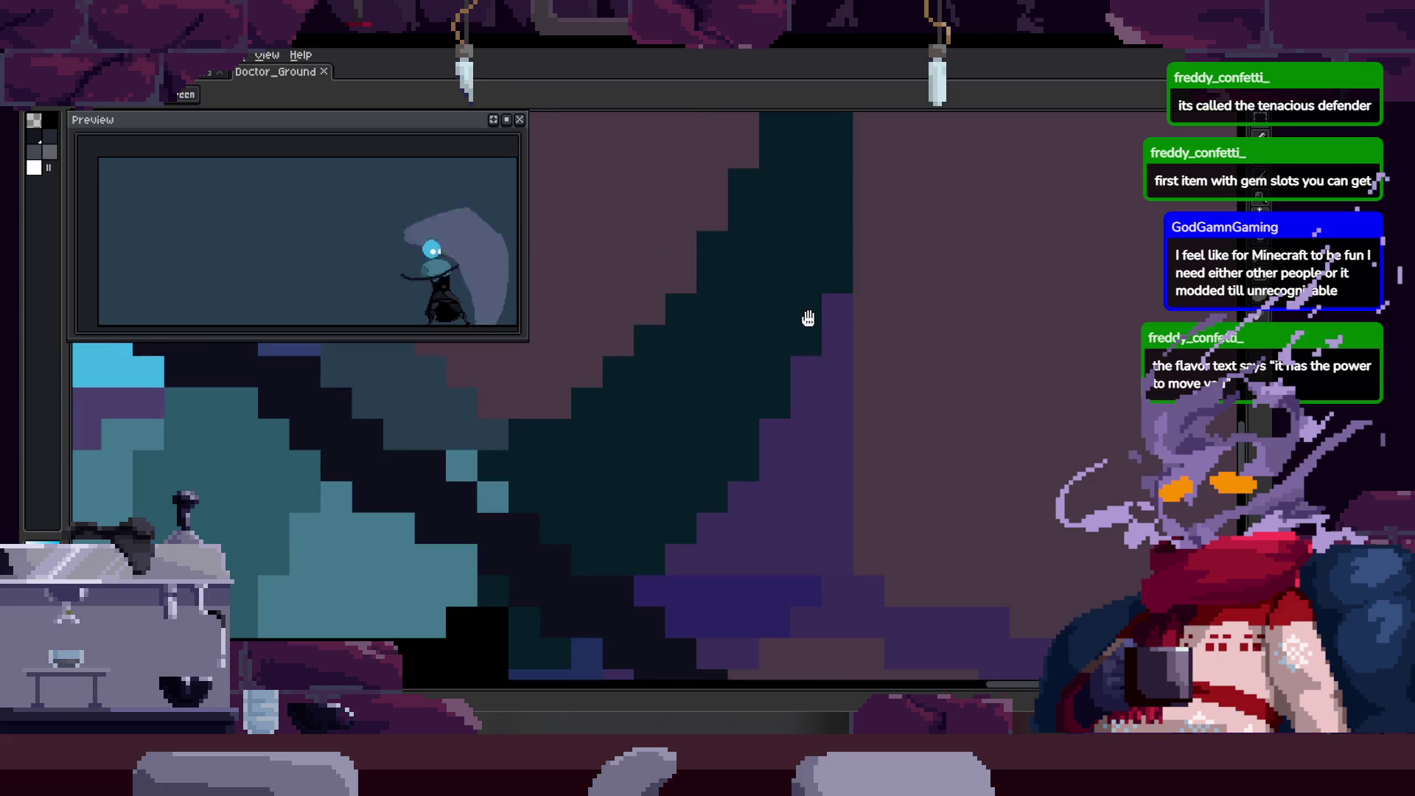
scroll(733, 401, "down", 1)
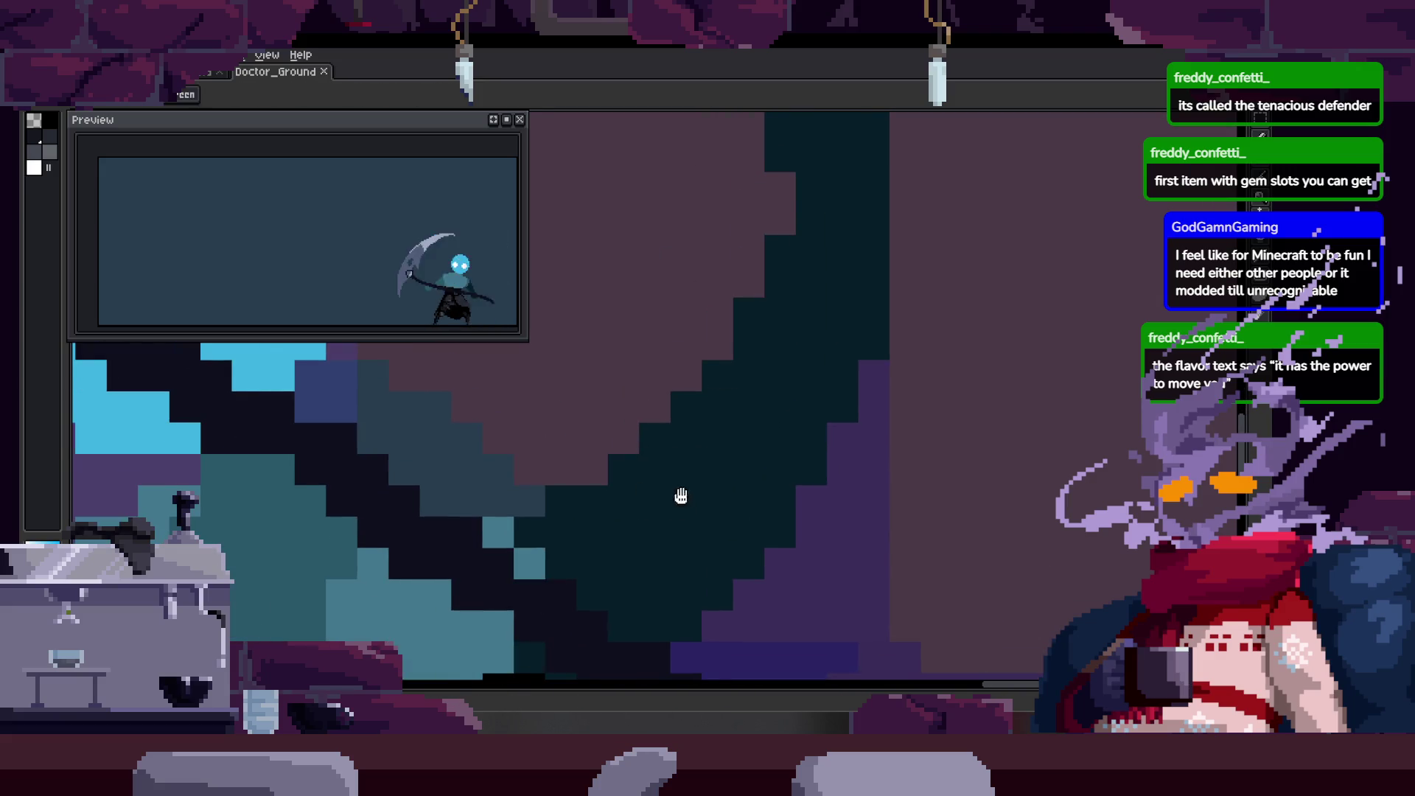
scroll(680, 498, "down", 1)
scroll(765, 440, "down", 1)
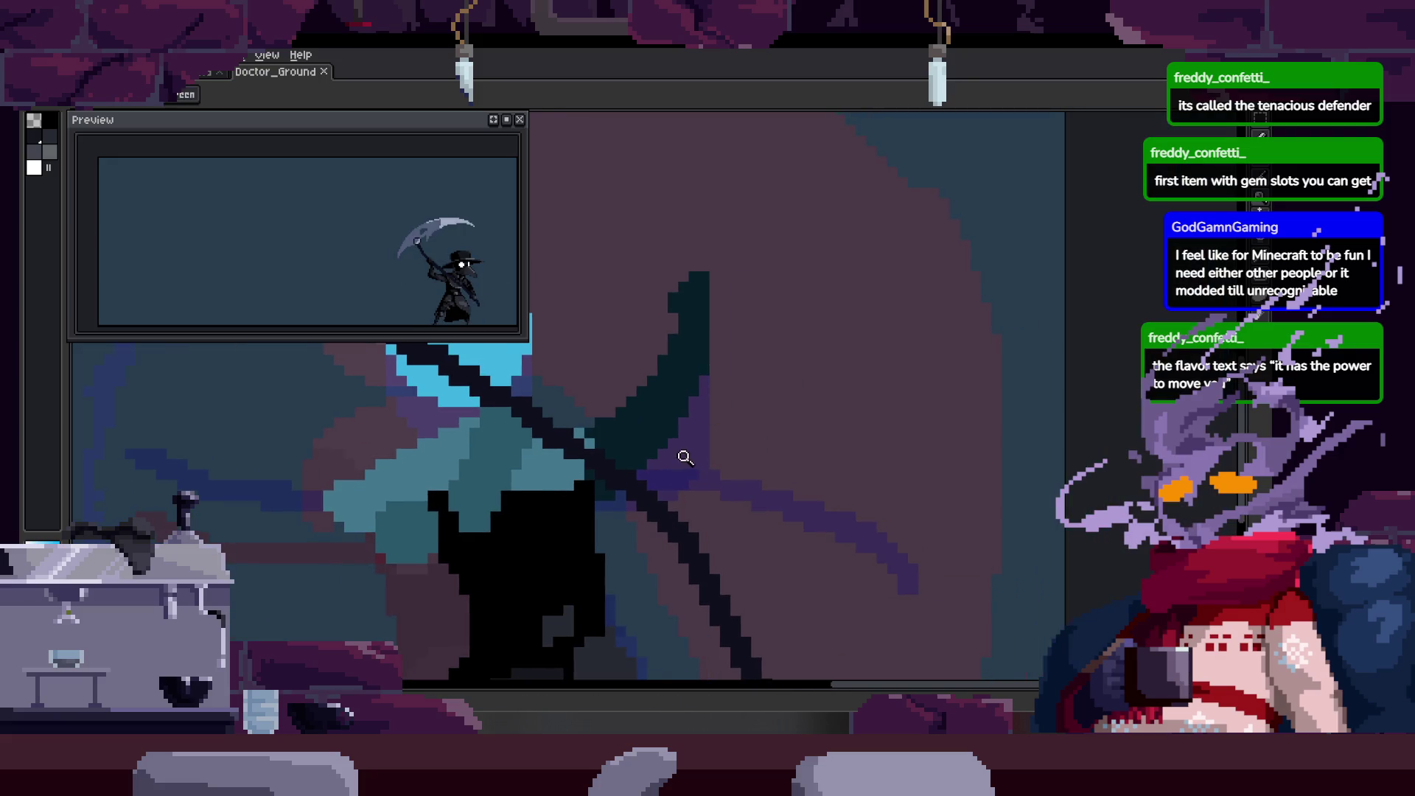
scroll(746, 464, "down", 1)
scroll(762, 453, "down", 1)
scroll(774, 447, "down", 1)
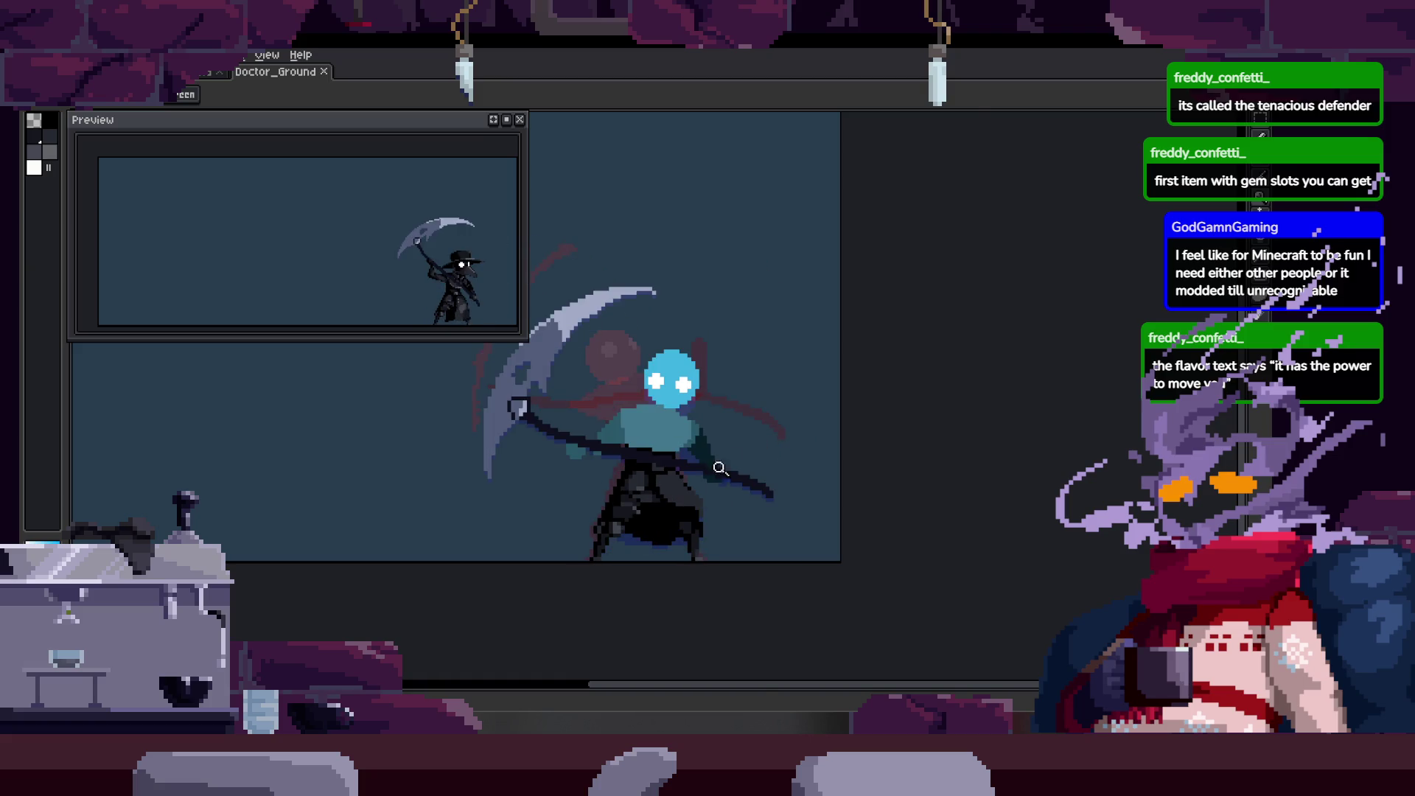
scroll(736, 462, "up", 1)
scroll(752, 410, "up", 1)
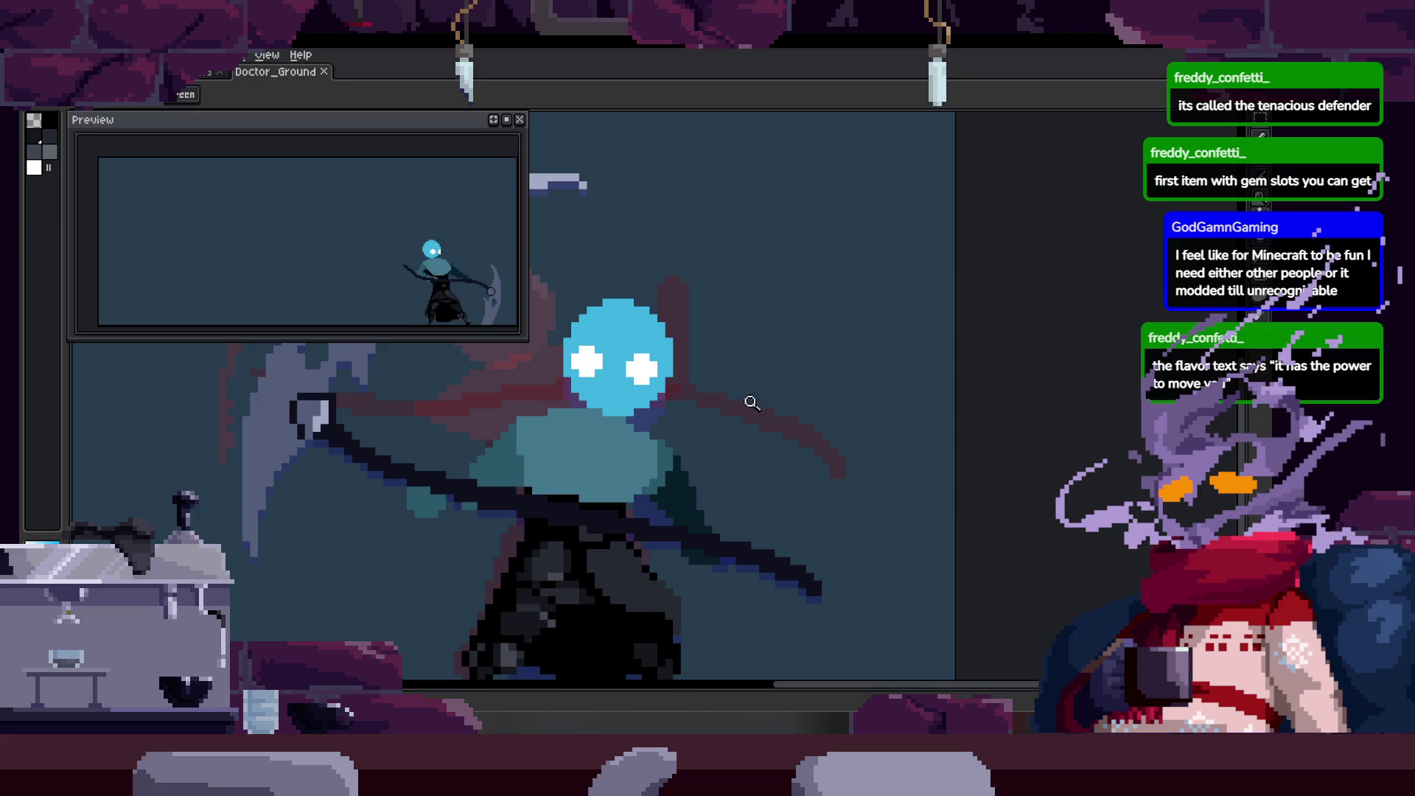
scroll(752, 402, "up", 1)
scroll(758, 409, "up", 1)
scroll(701, 410, "down", 1)
scroll(745, 443, "down", 1)
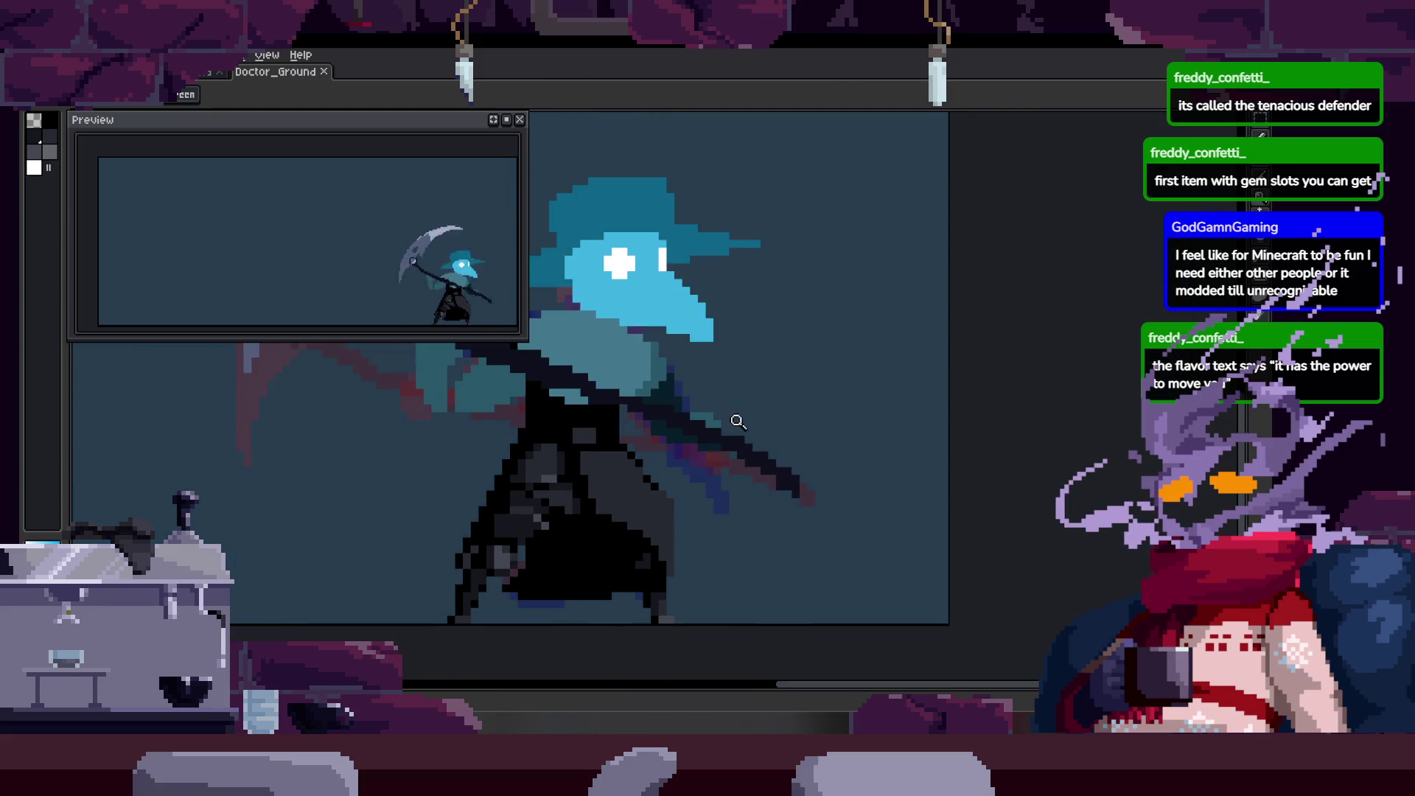
scroll(747, 384, "up", 2)
scroll(752, 437, "down", 1)
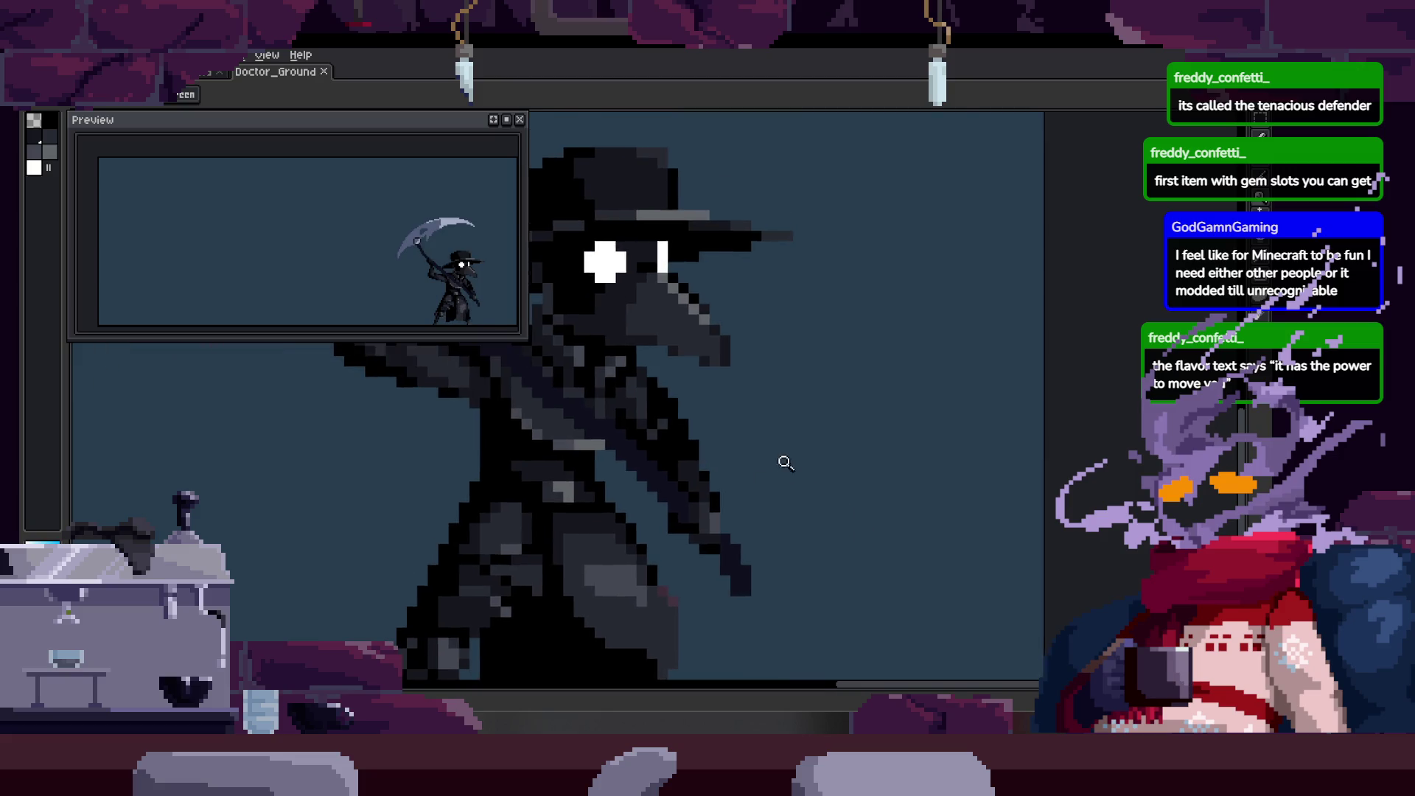
scroll(758, 382, "down", 1)
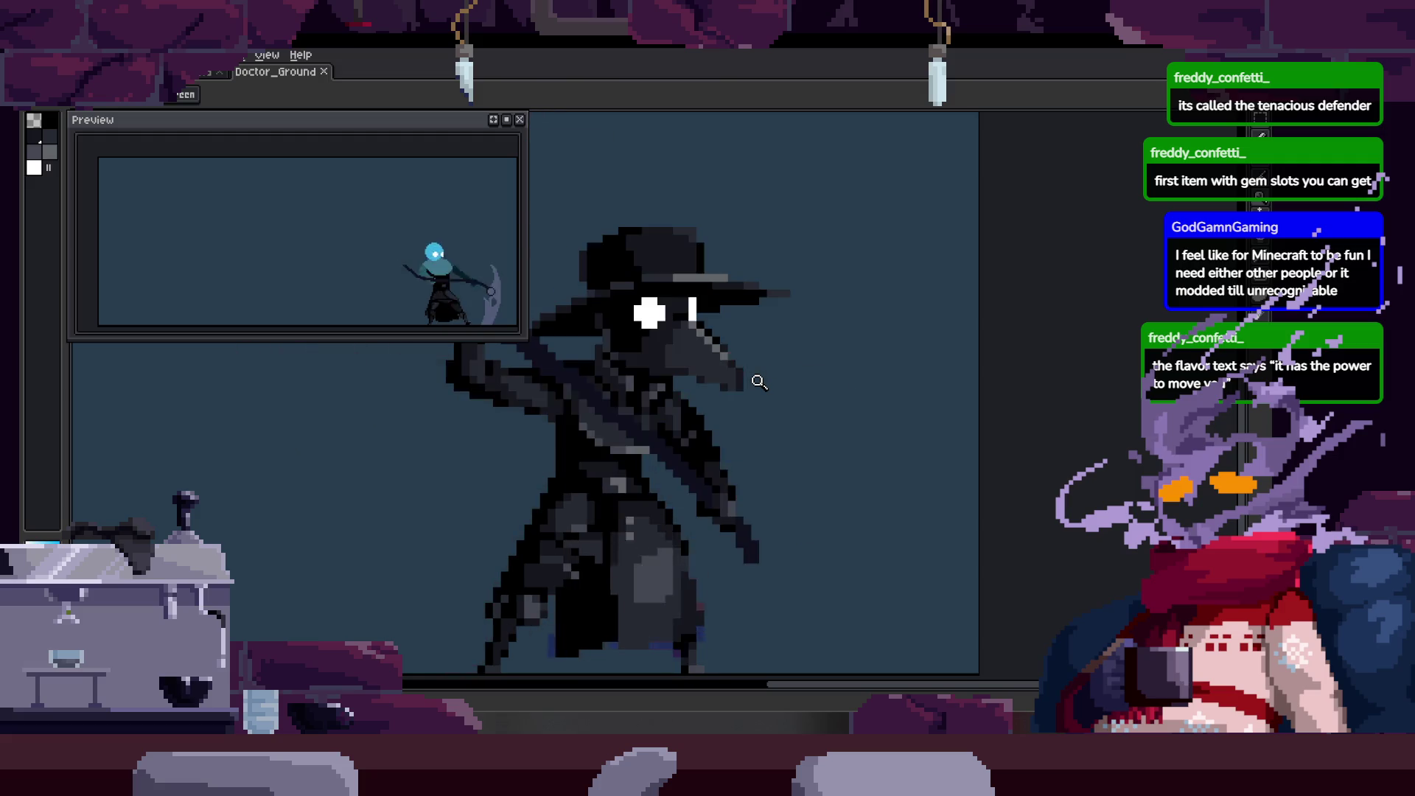
Show the timeline with the Attack_1, Attack_2, Attack_3 and to_Idle tags.
key("Tab")
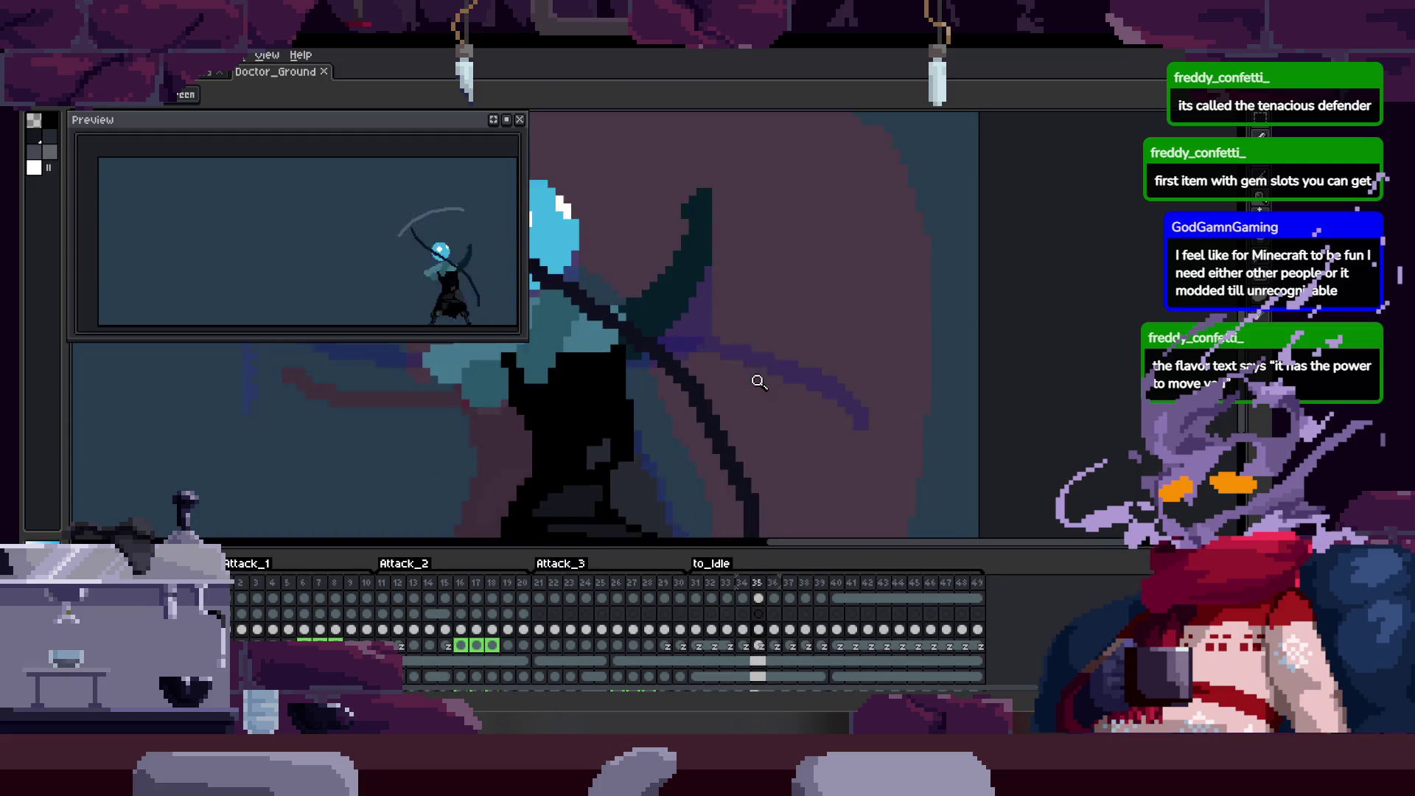
Hide the timeline, select the dark scythe blade shape by colour and delete it from the frame.
key("Tab")
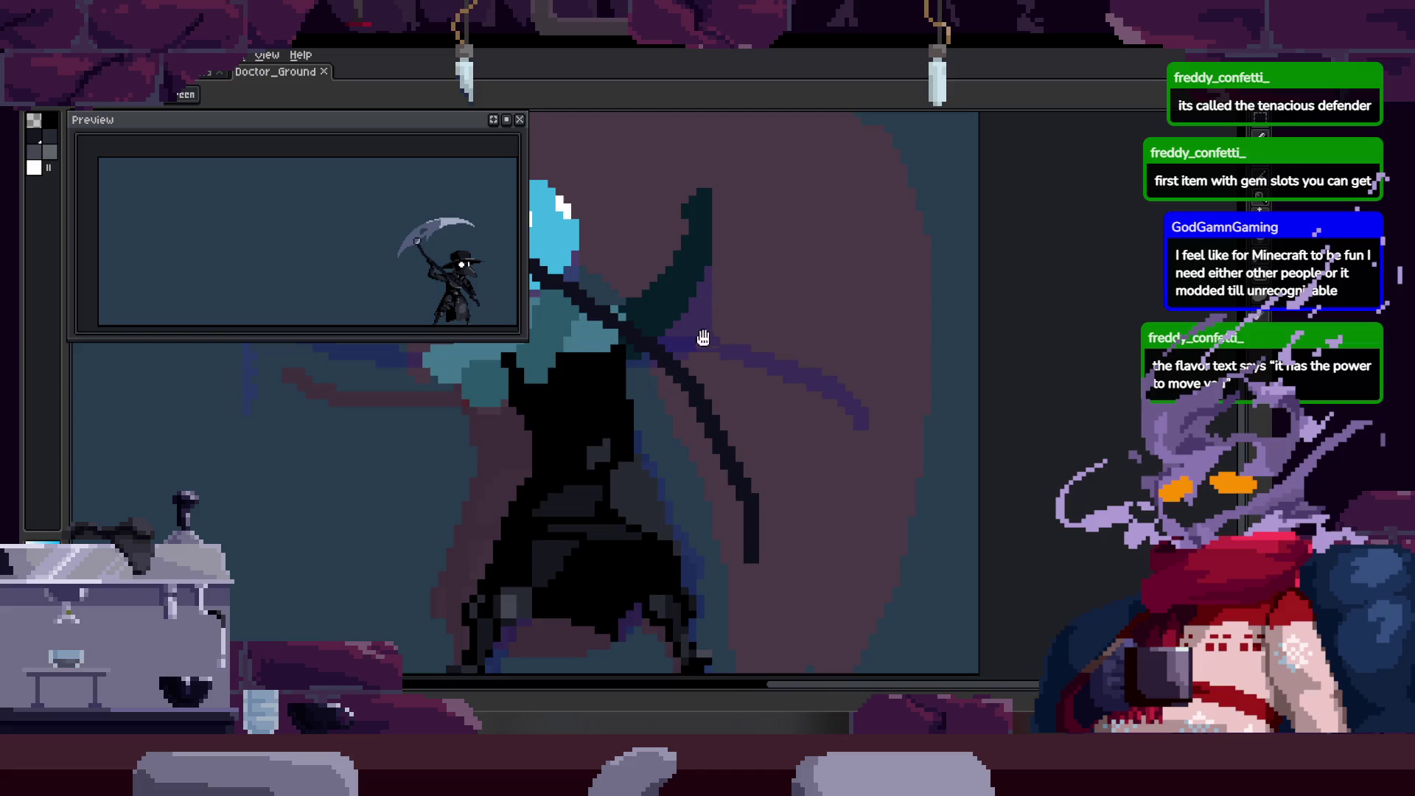
key("ctrl")
left_click_drag(768, 380, 736, 373)
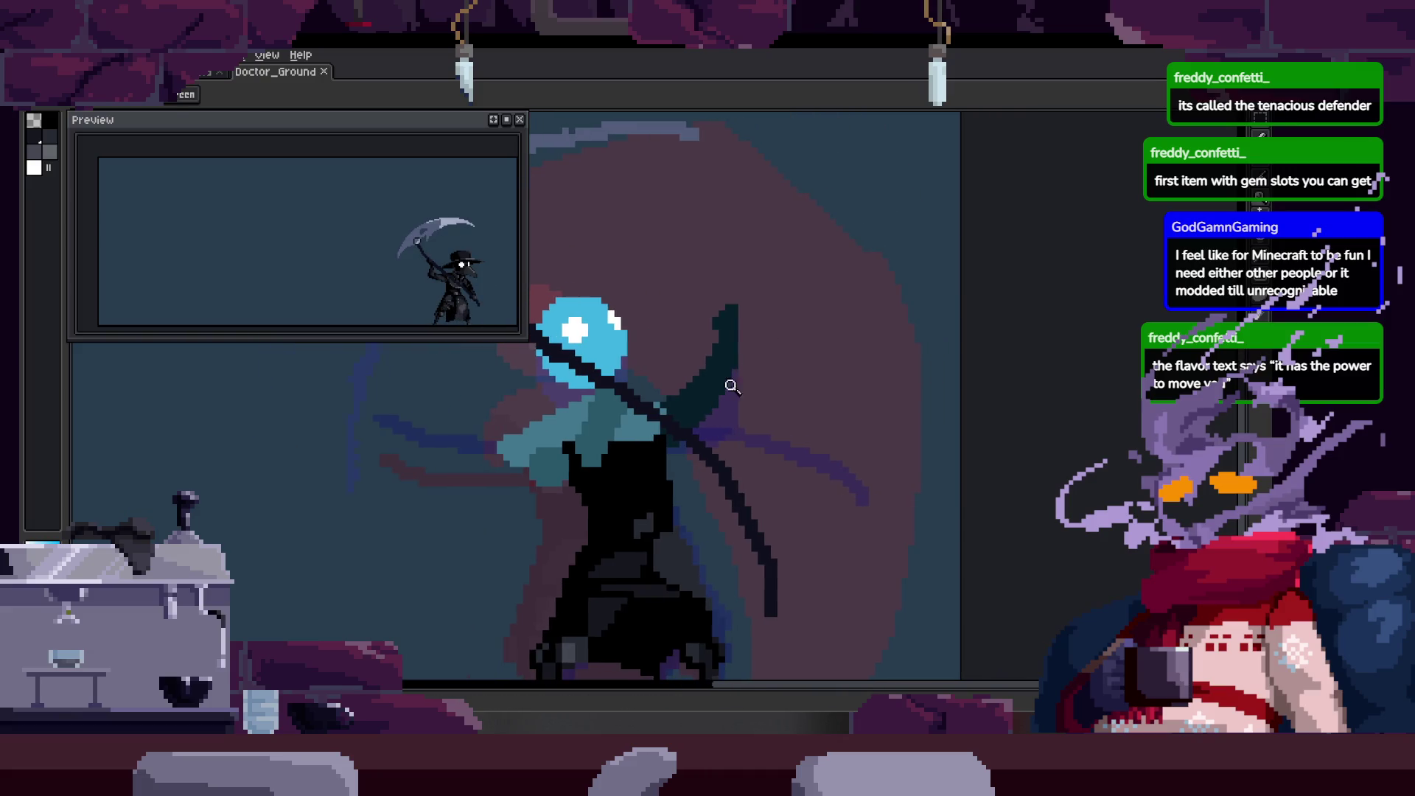
key("w")
left_click(739, 375)
key("Delete")
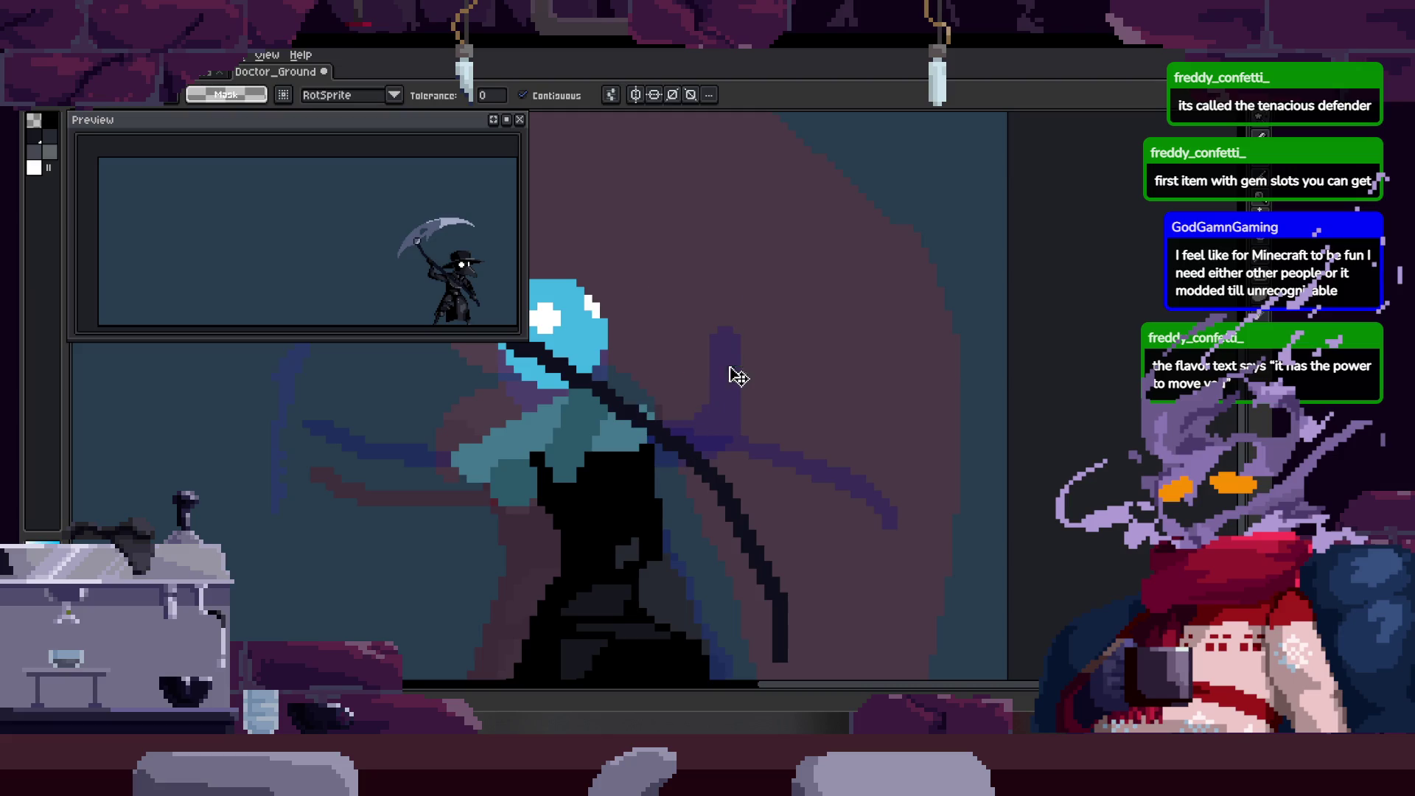
key("b")
scroll(730, 332, "up", 3)
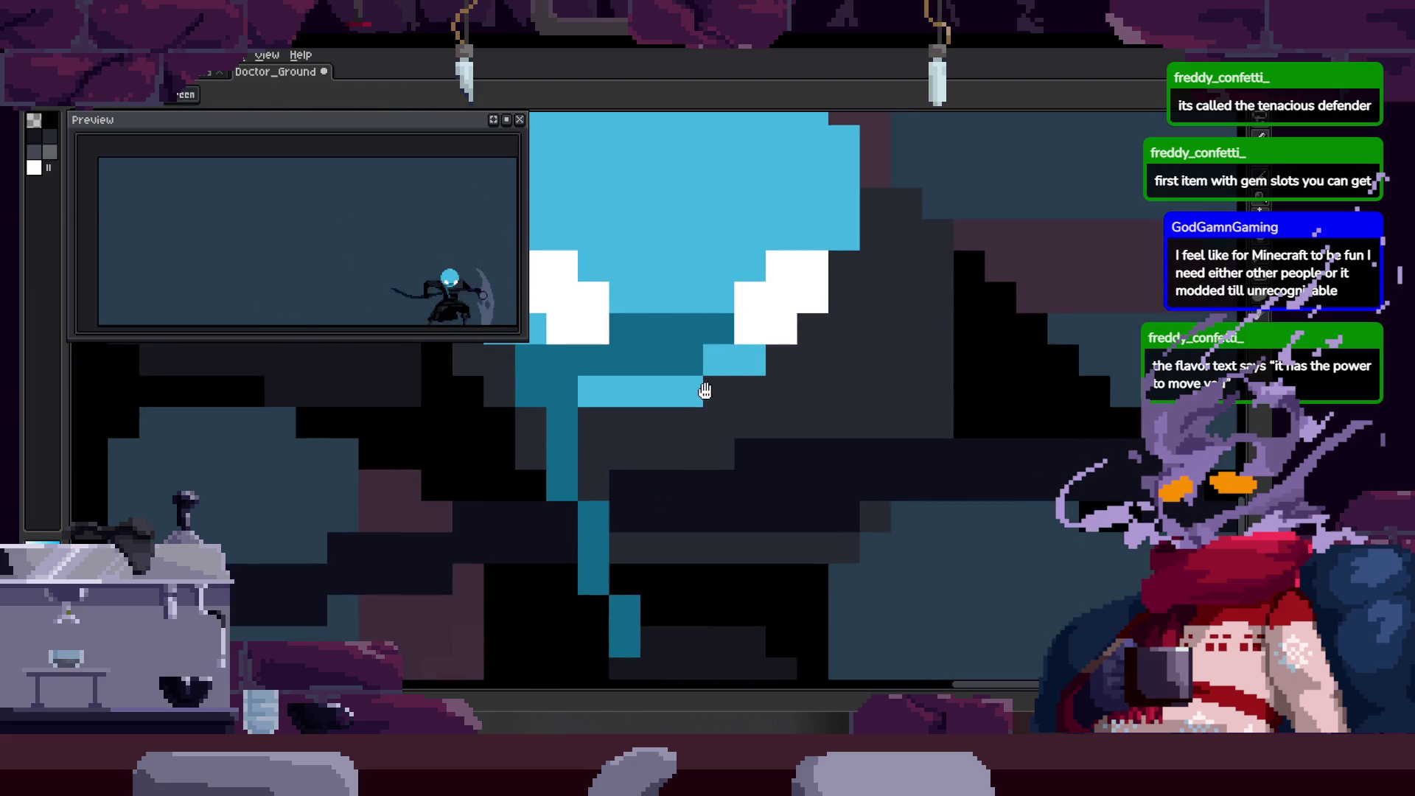
Draw a teal beak line below the mask's eyes, fill it, and paint a dark column on its left edge.
left_click(733, 299)
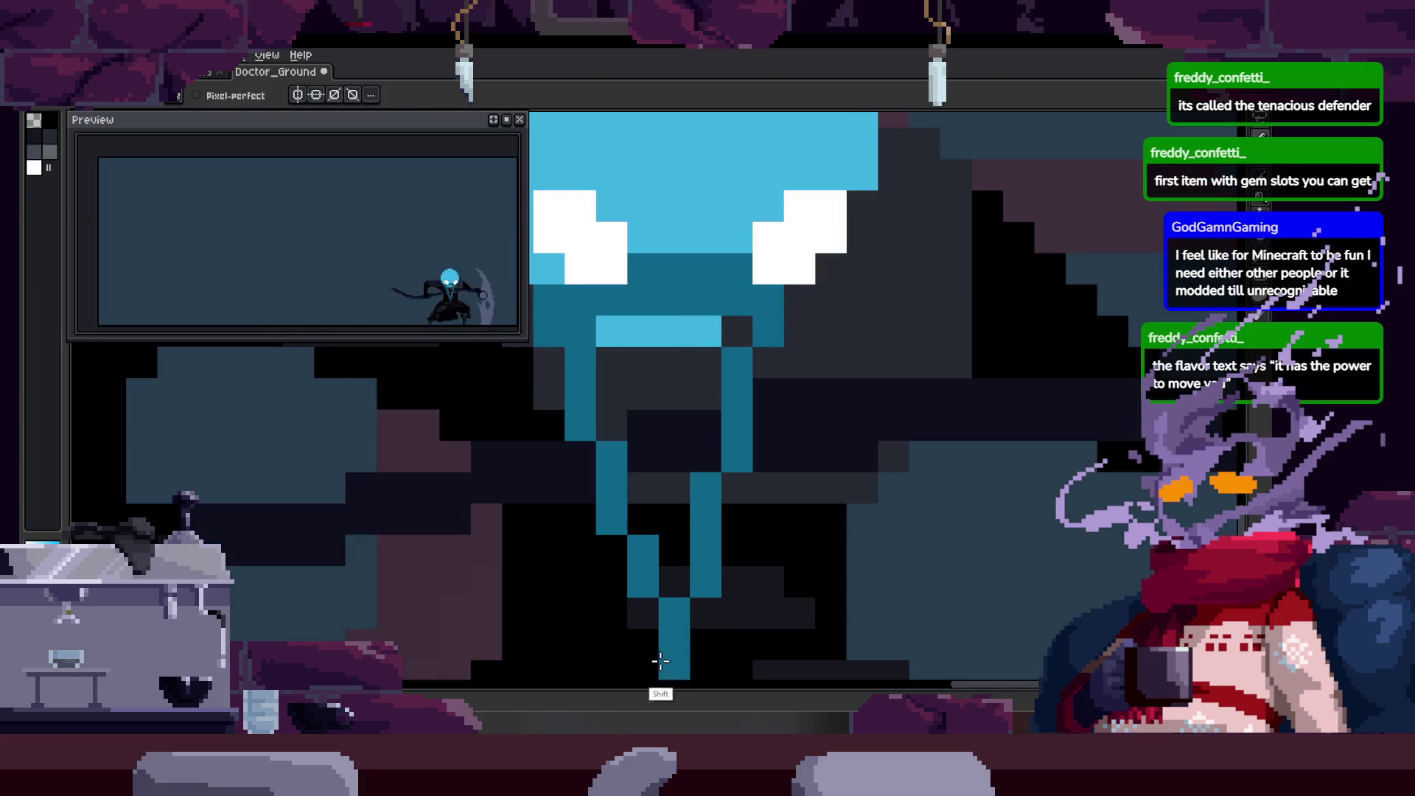
key("g")
left_click(676, 458)
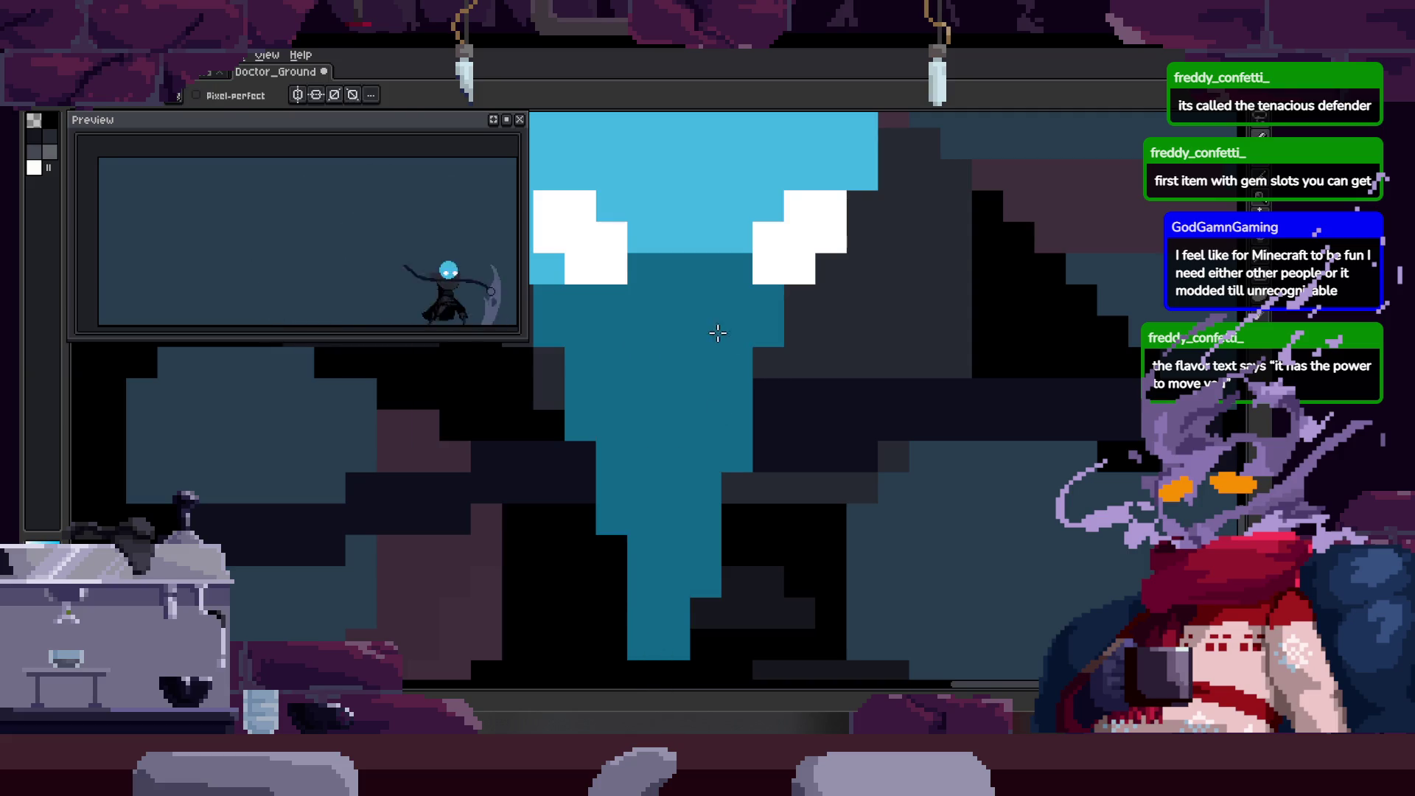
scroll(718, 332, "down", 4)
scroll(726, 372, "up", 3)
left_click_drag(726, 373, 716, 445)
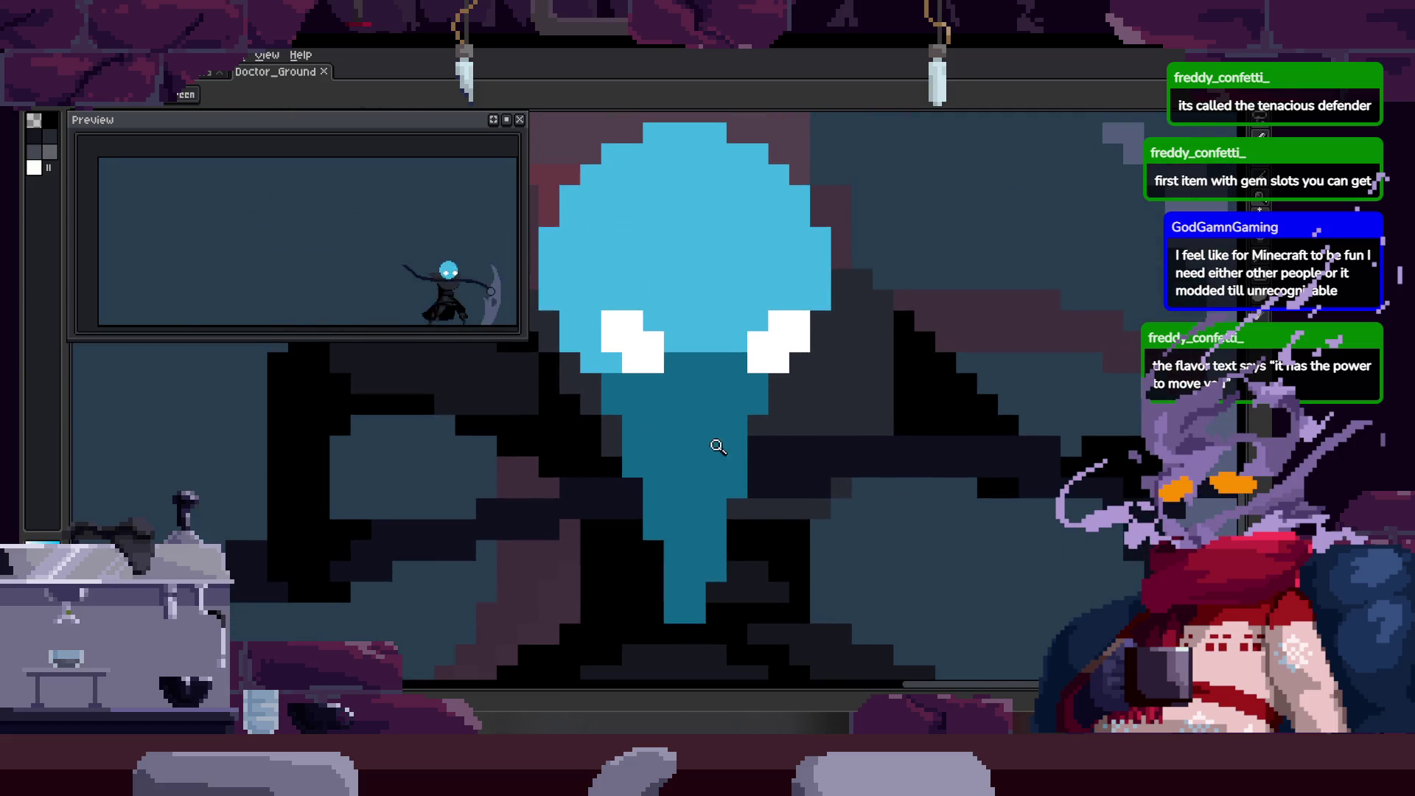
left_click_drag(671, 509, 673, 571)
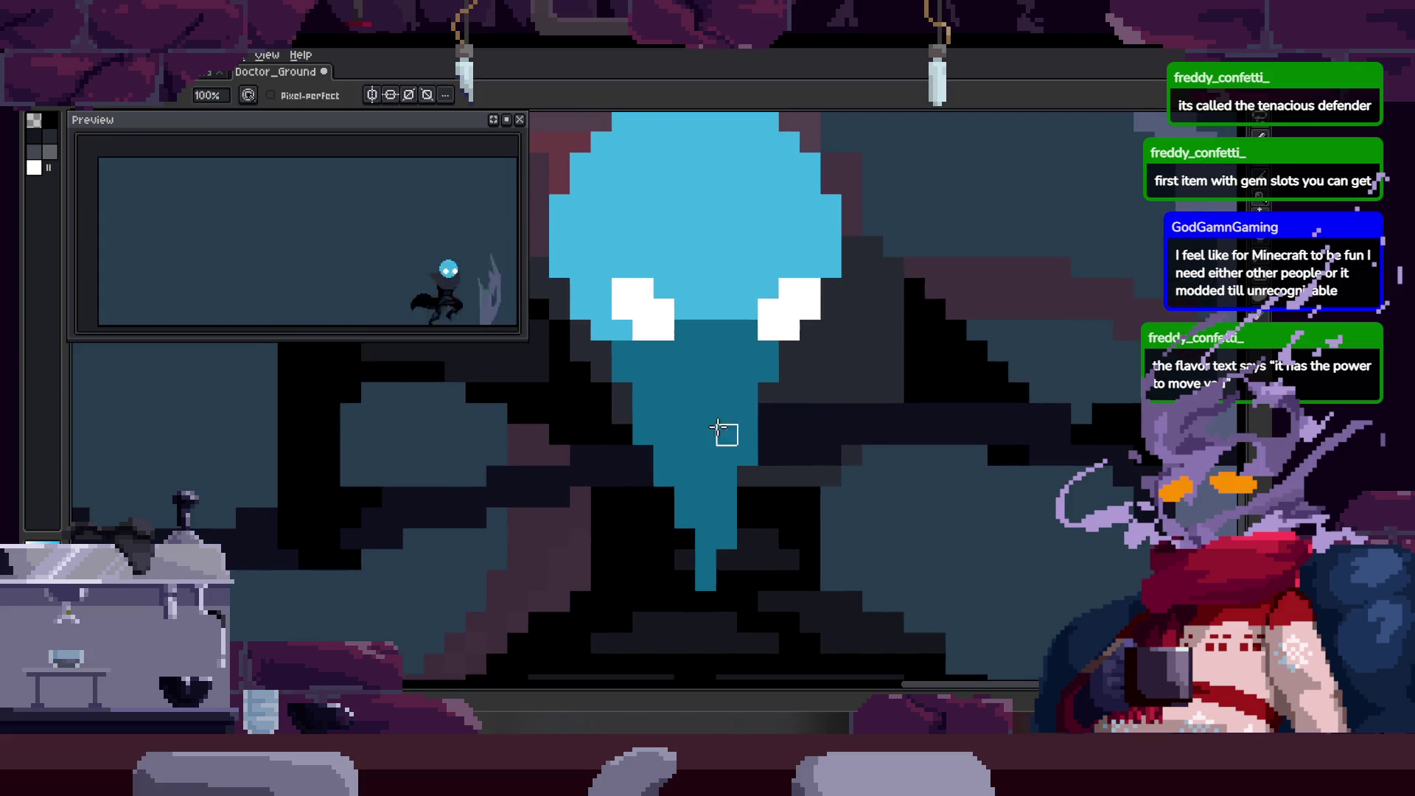
scroll(726, 478, "up", 2)
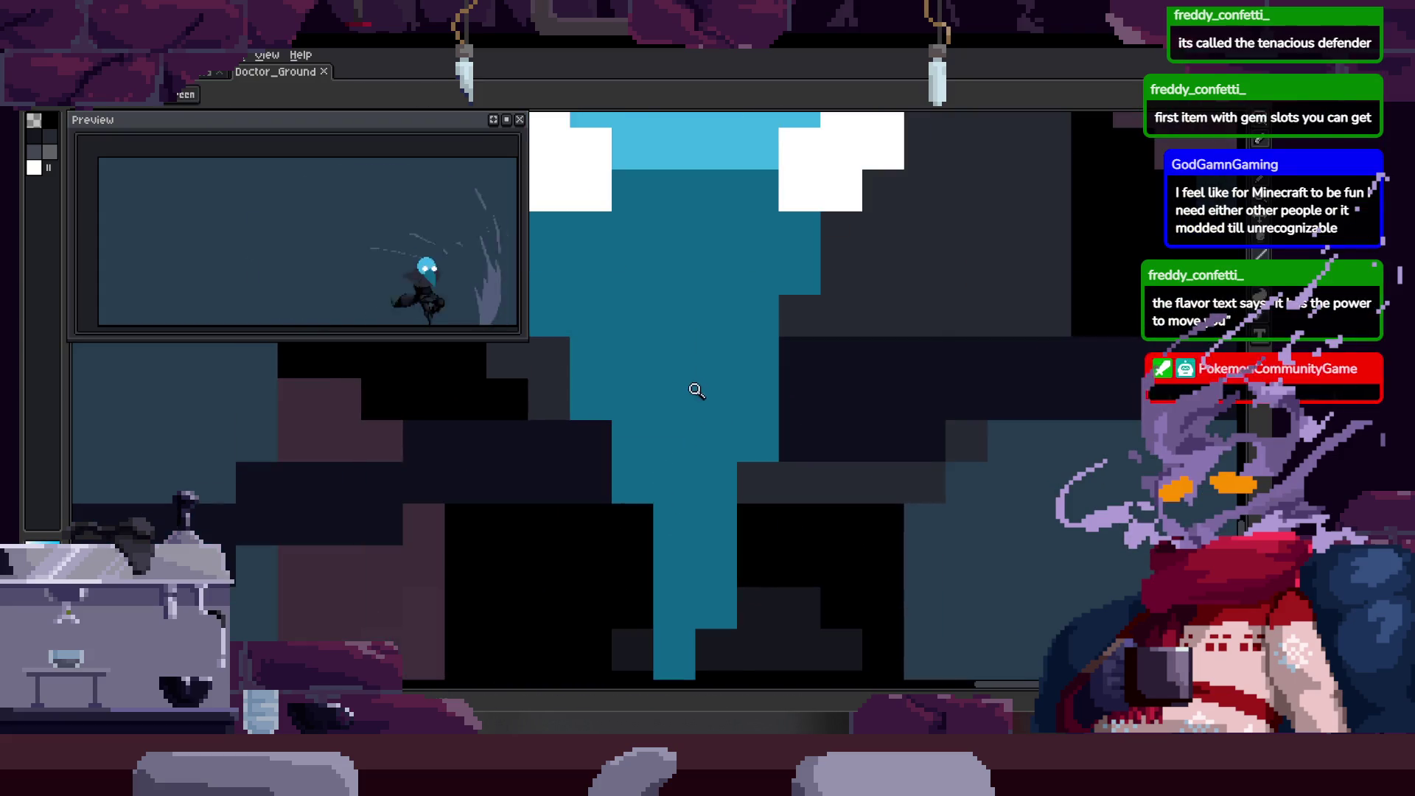
Inspect the beak along its length and save the sprite.
left_click_drag(685, 360, 773, 468)
left_click_drag(690, 487, 797, 586)
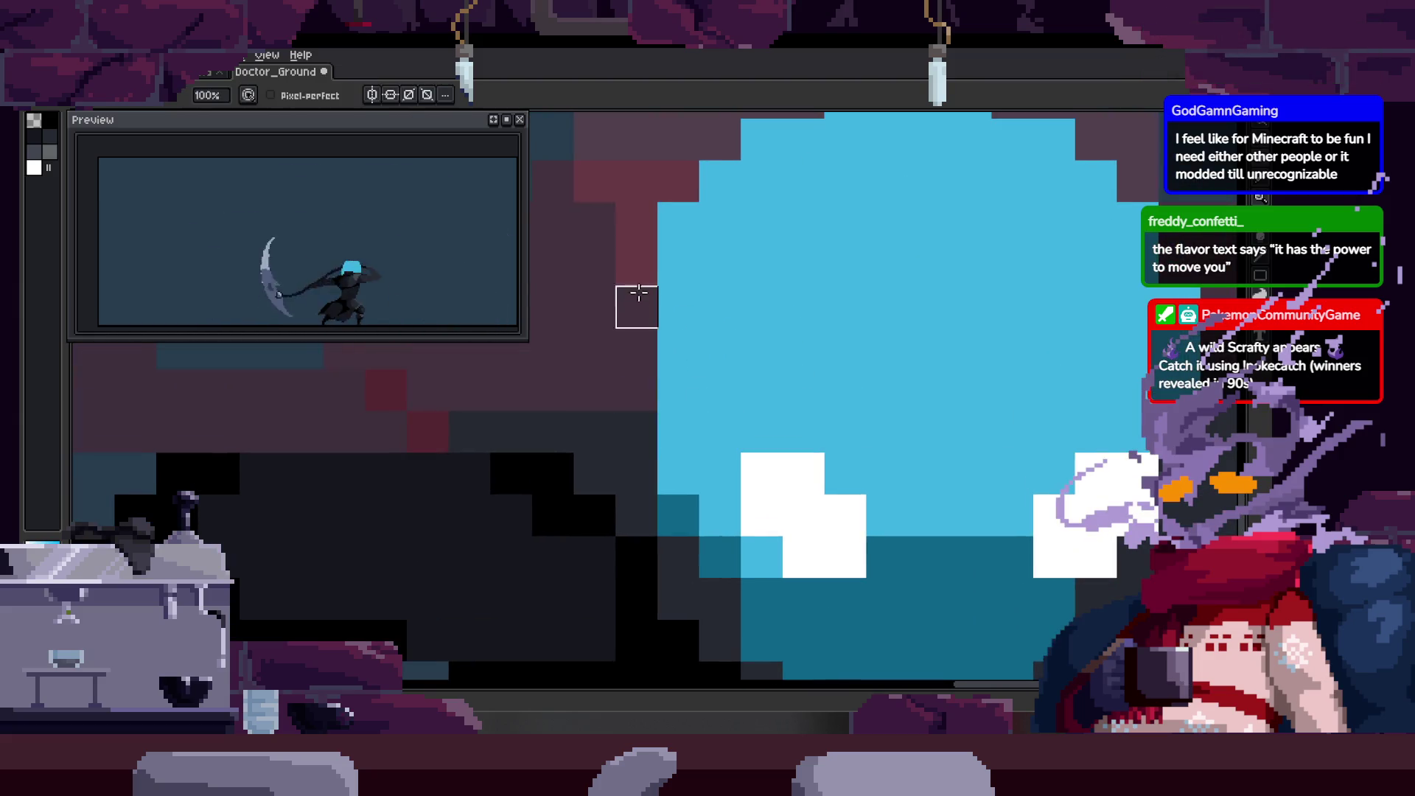
scroll(686, 305, "down", 3)
scroll(792, 362, "up", 1)
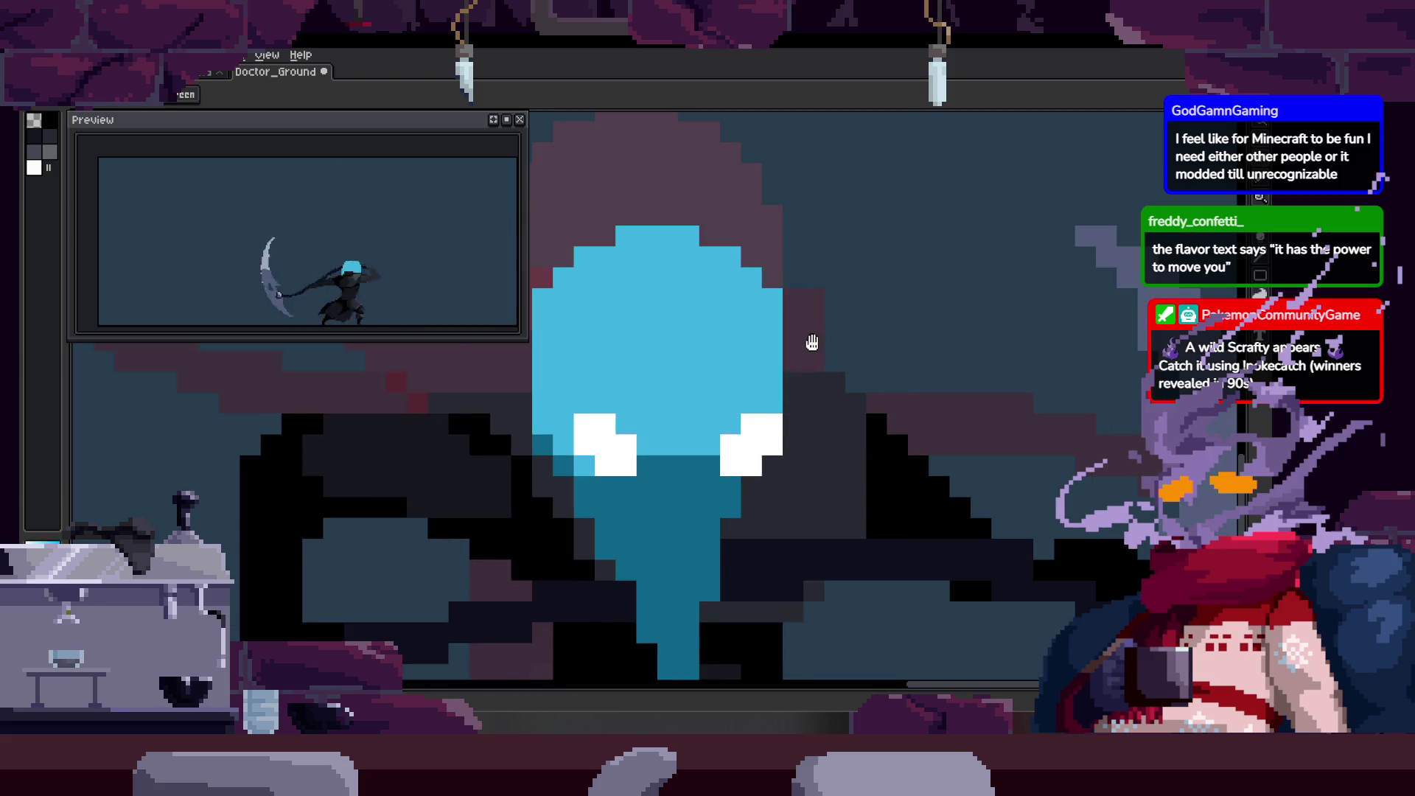
left_click_drag(807, 351, 805, 402)
key("ctrl+s")
scroll(774, 465, "down", 3)
scroll(781, 470, "up", 4)
key("alt")
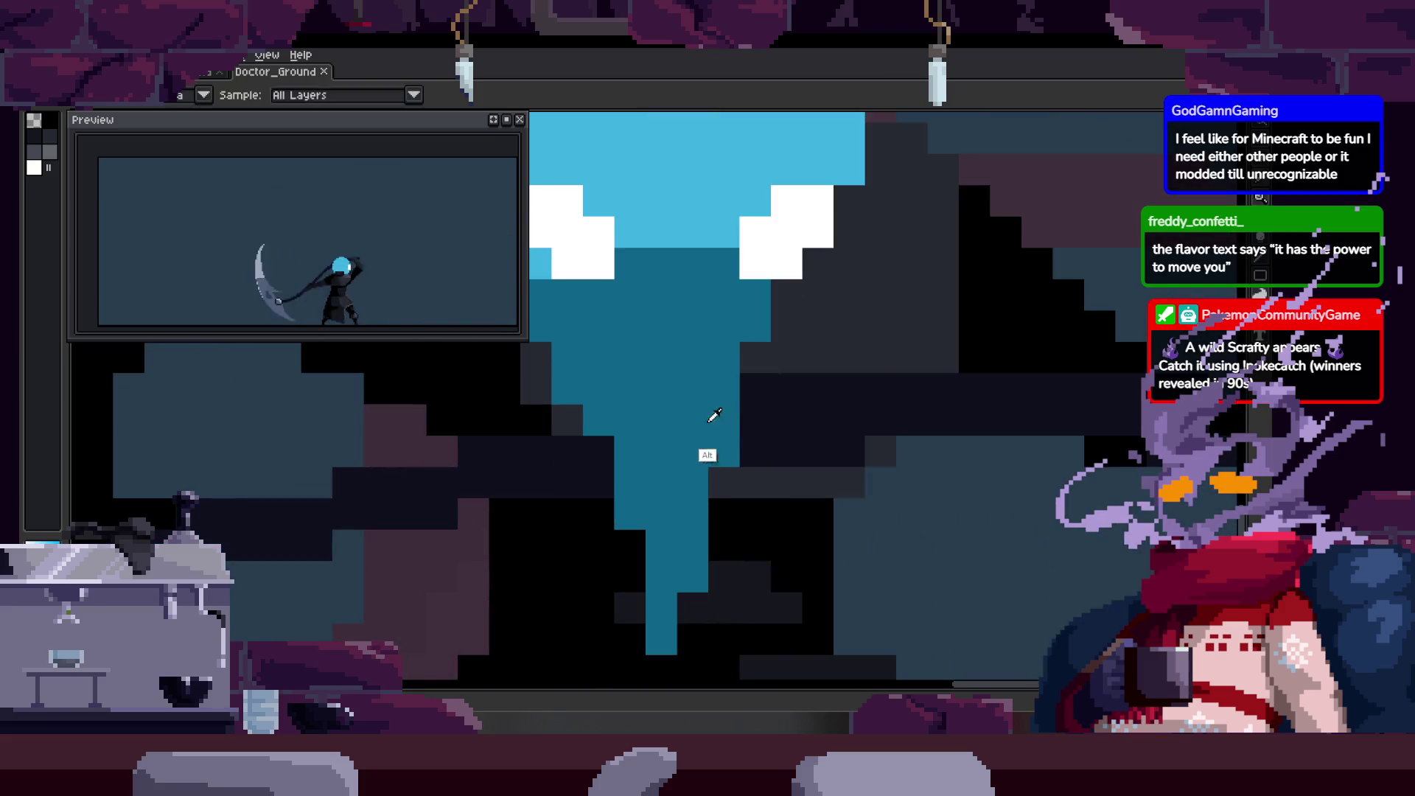
scroll(743, 380, "down", 2)
scroll(707, 398, "down", 1)
scroll(668, 423, "down", 1)
key("ctrl")
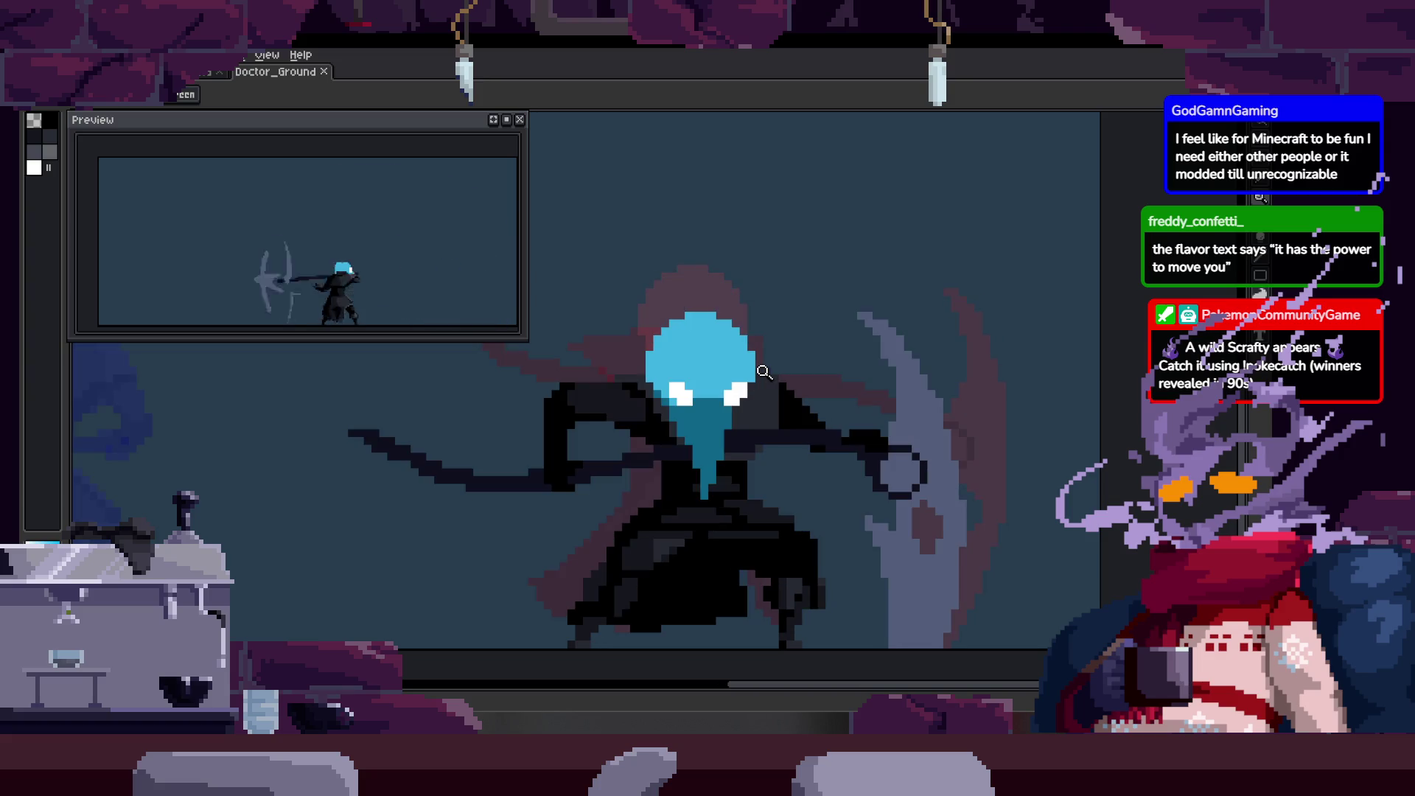
scroll(774, 376, "down", 1)
scroll(795, 378, "down", 1)
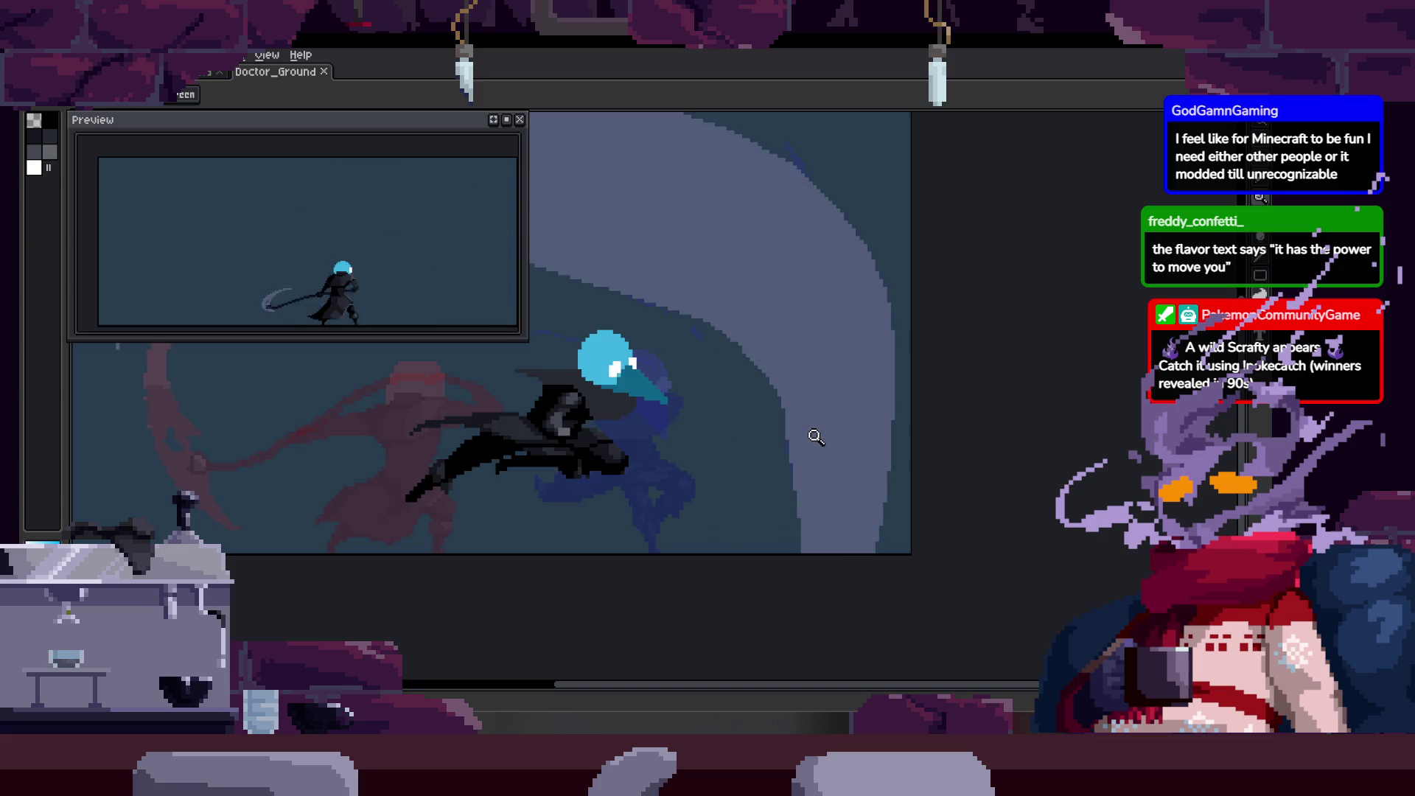
scroll(767, 354, "up", 4)
key("b")
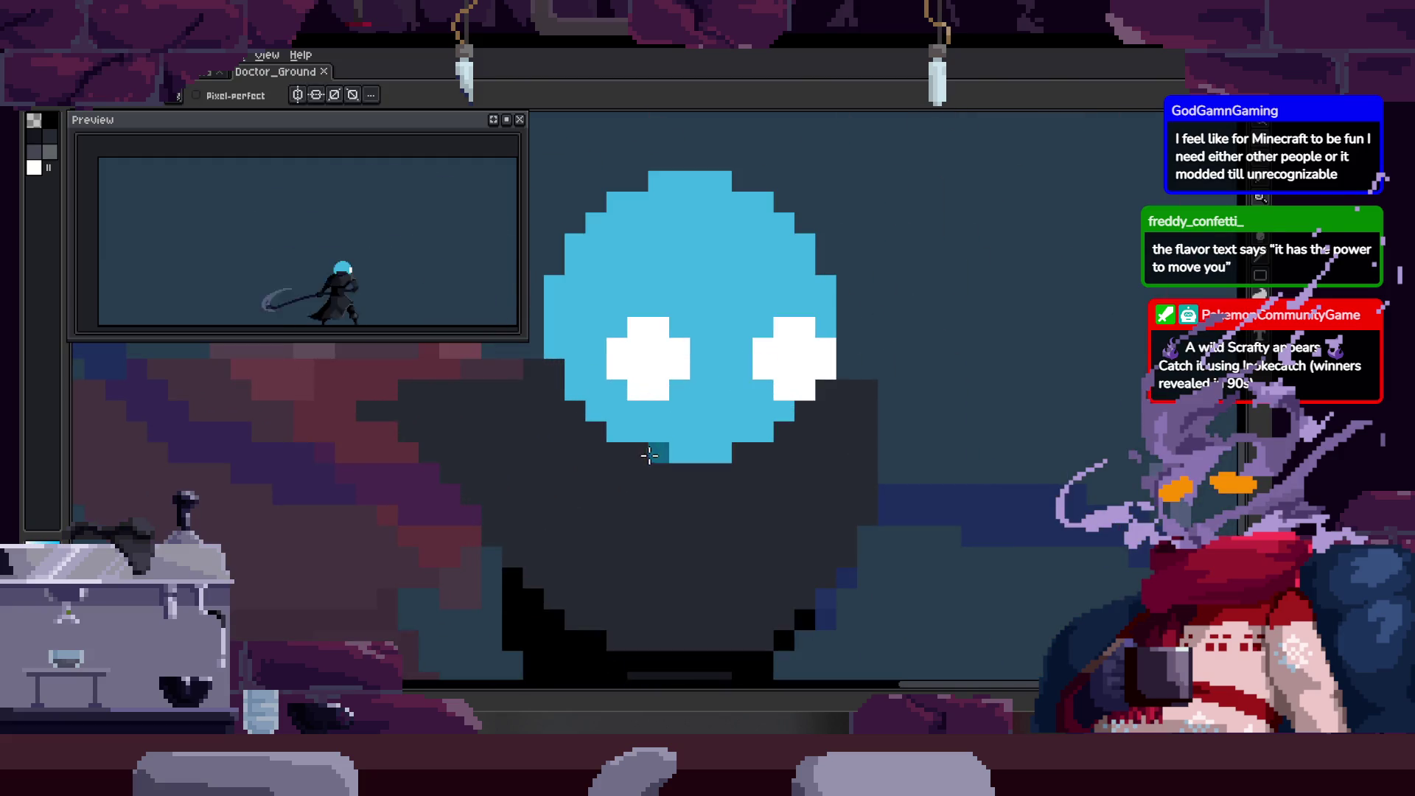
key("z")
left_click(696, 394)
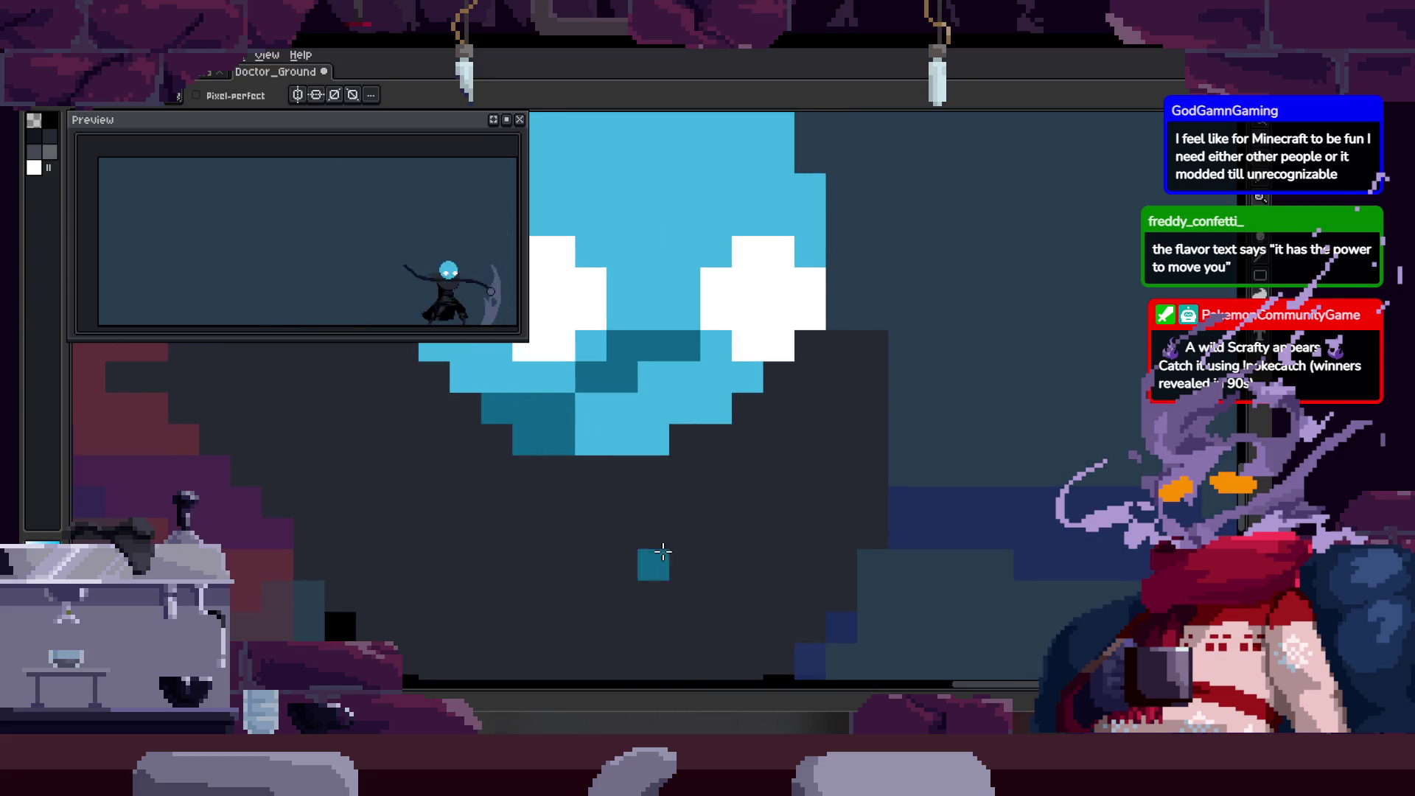
key("z")
scroll(687, 436, "down", 1)
left_click(743, 546, "shift")
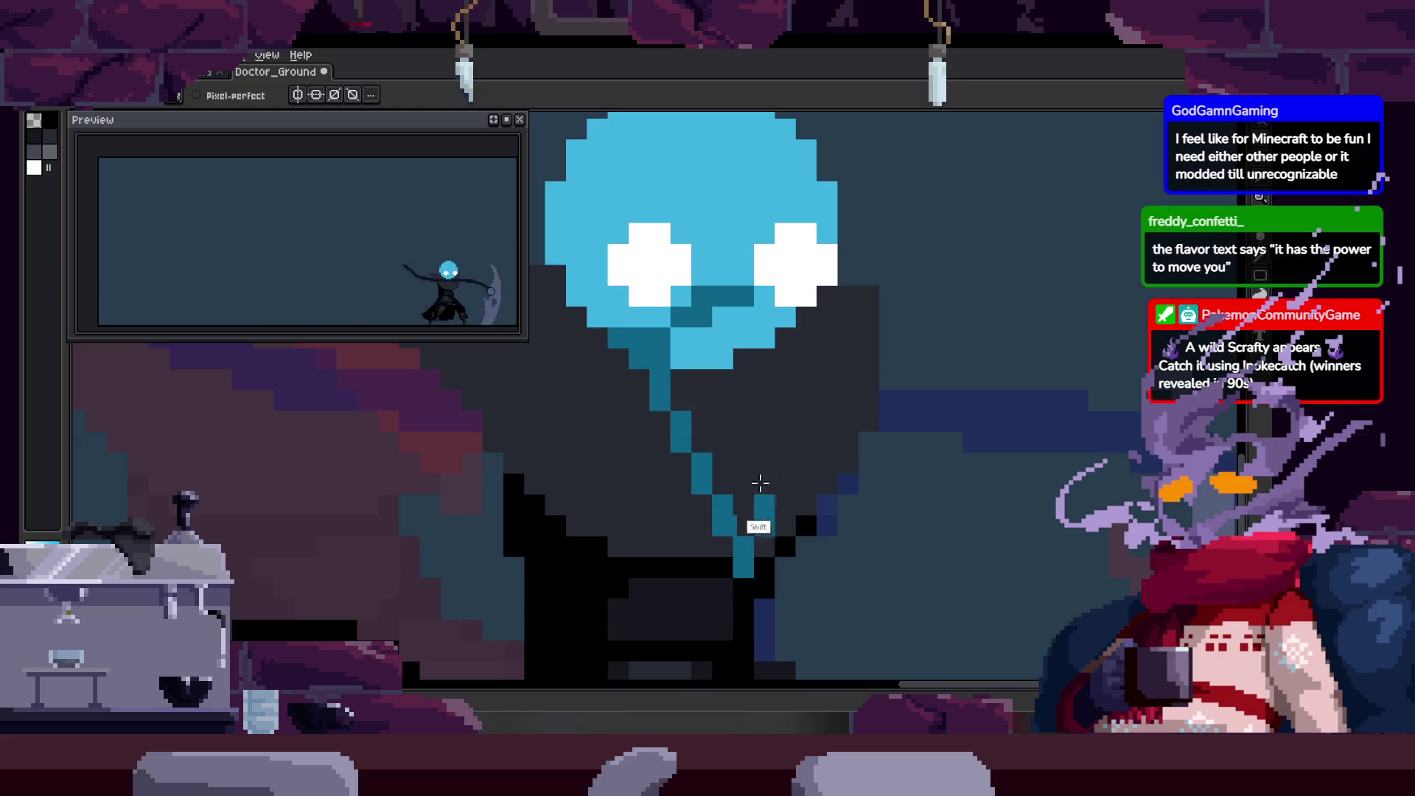
left_click(738, 316)
left_click(750, 350)
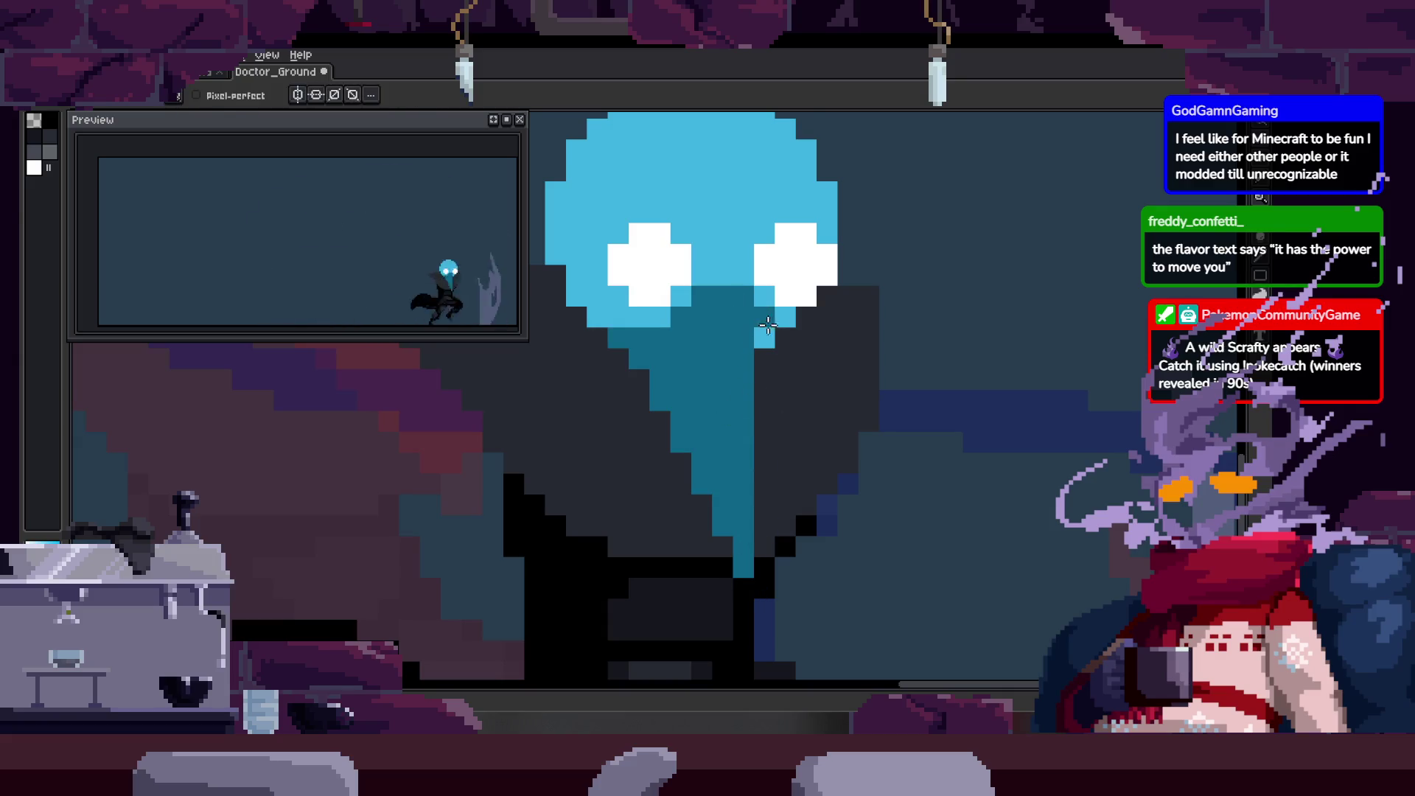
key("ctrl+z")
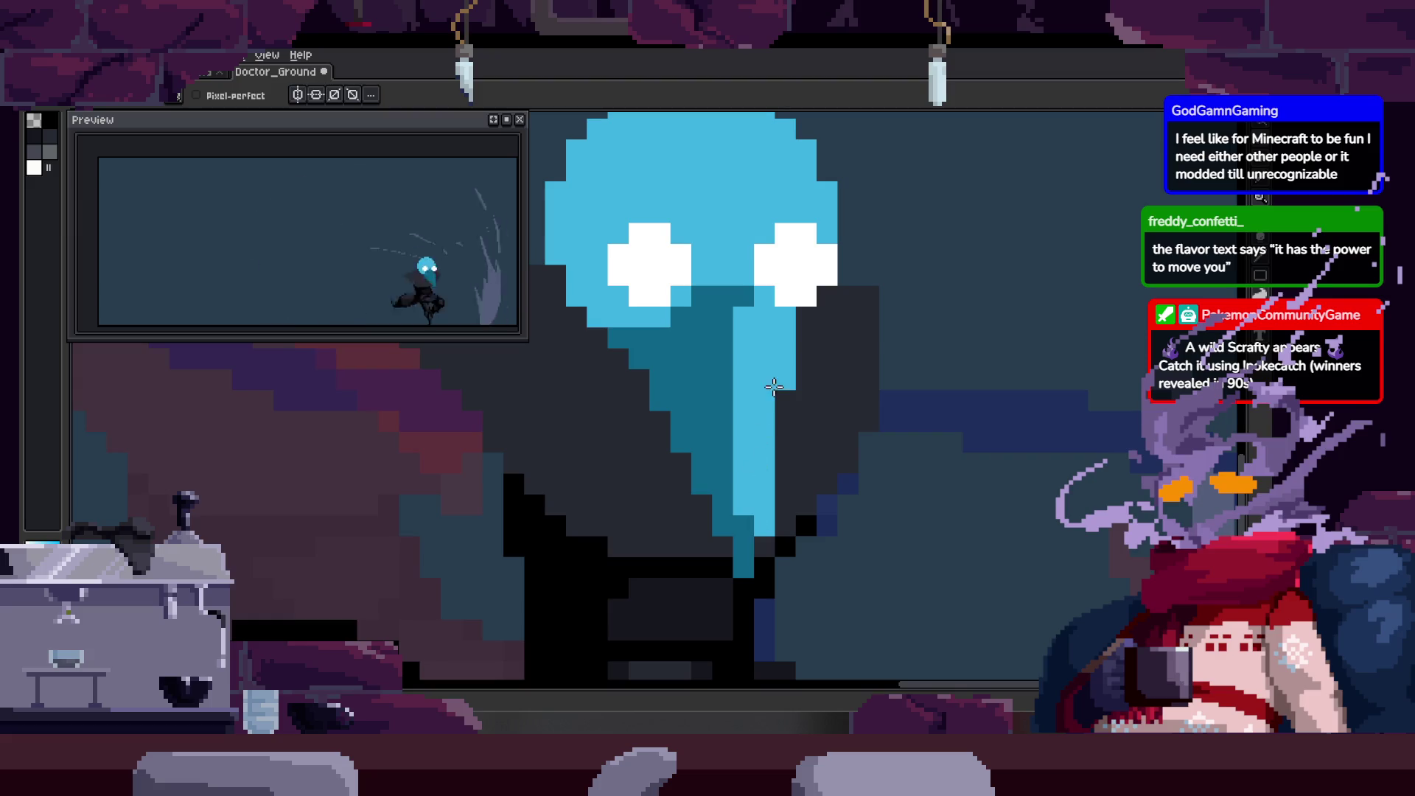
key("ctrl+z")
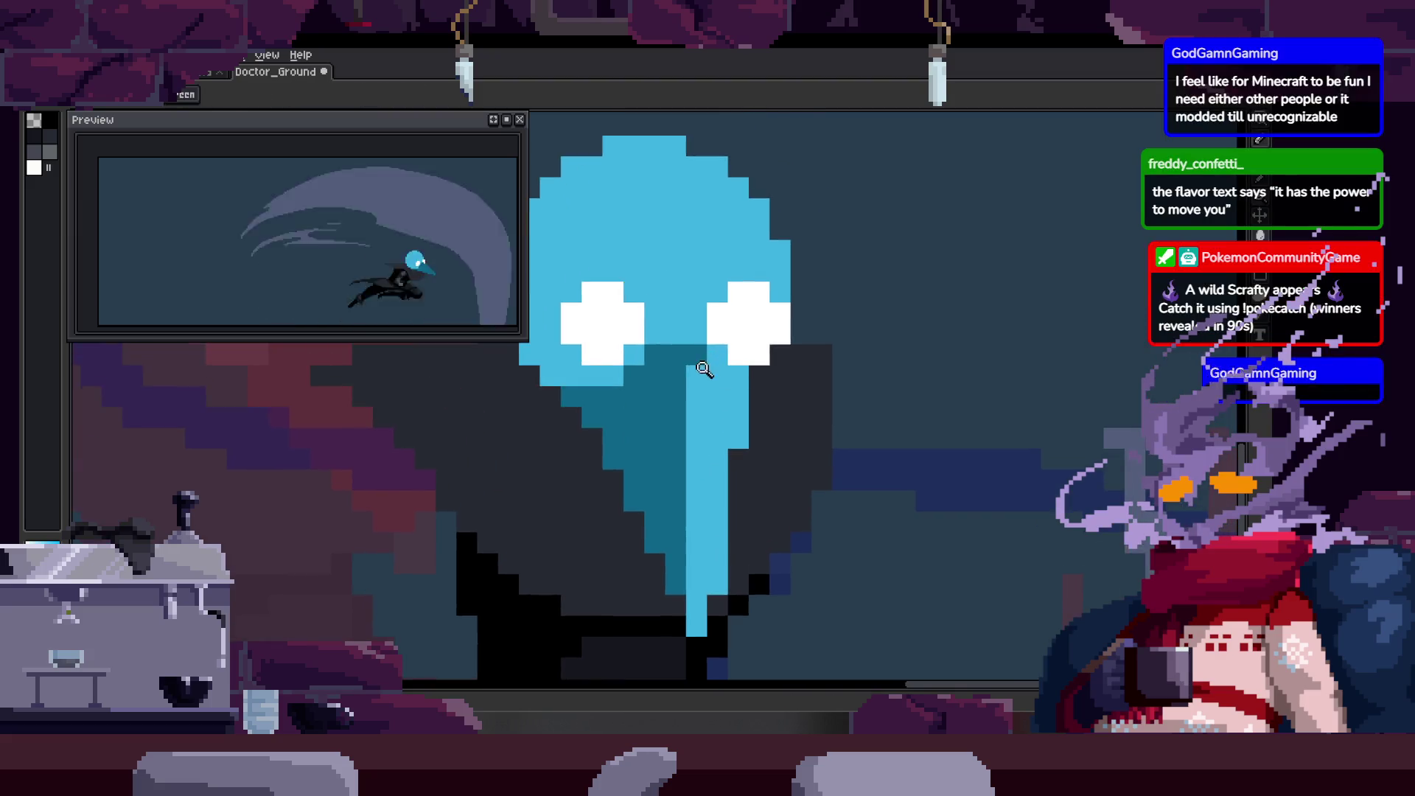
scroll(735, 292, "up", 2)
left_click_drag(764, 504, 761, 506)
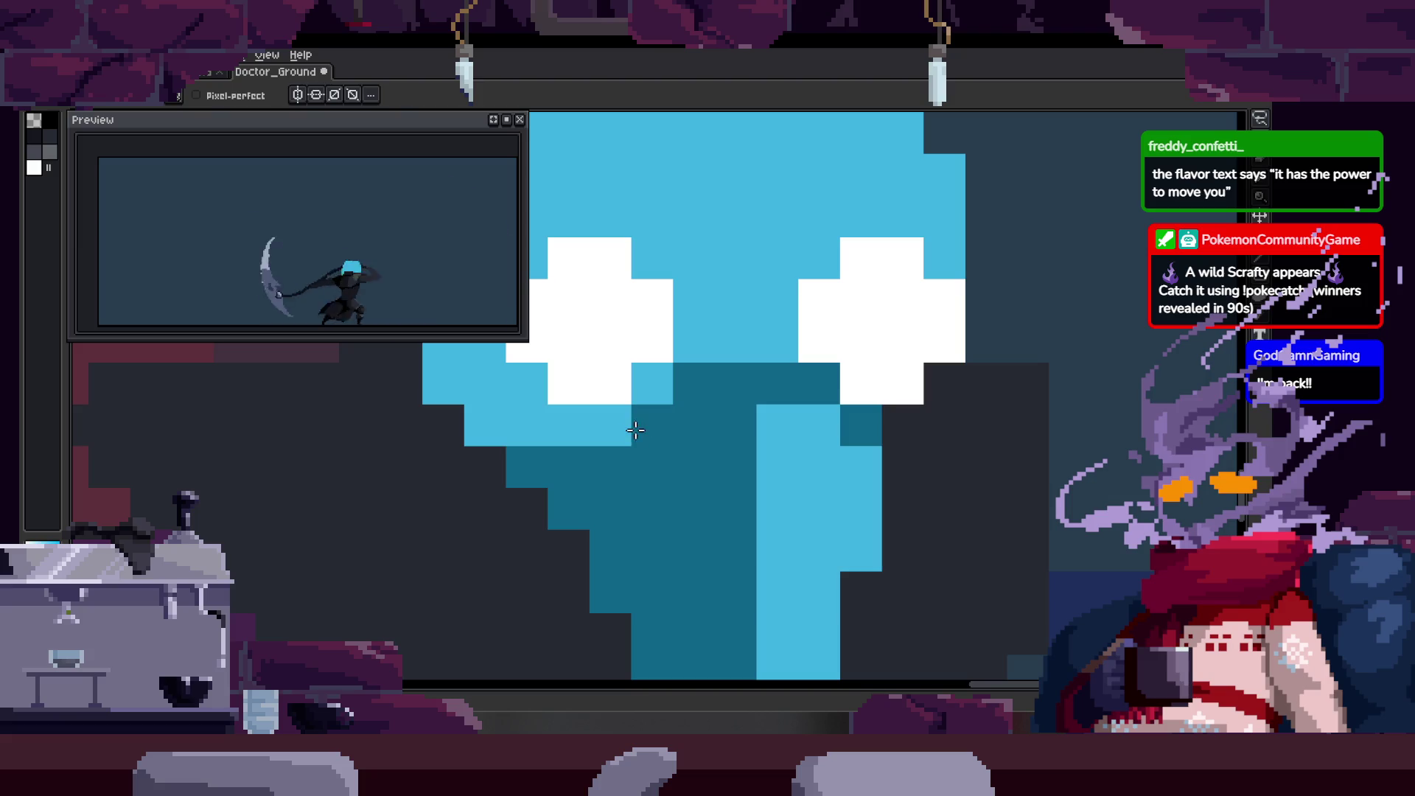
scroll(741, 371, "down", 3)
scroll(773, 437, "up", 2)
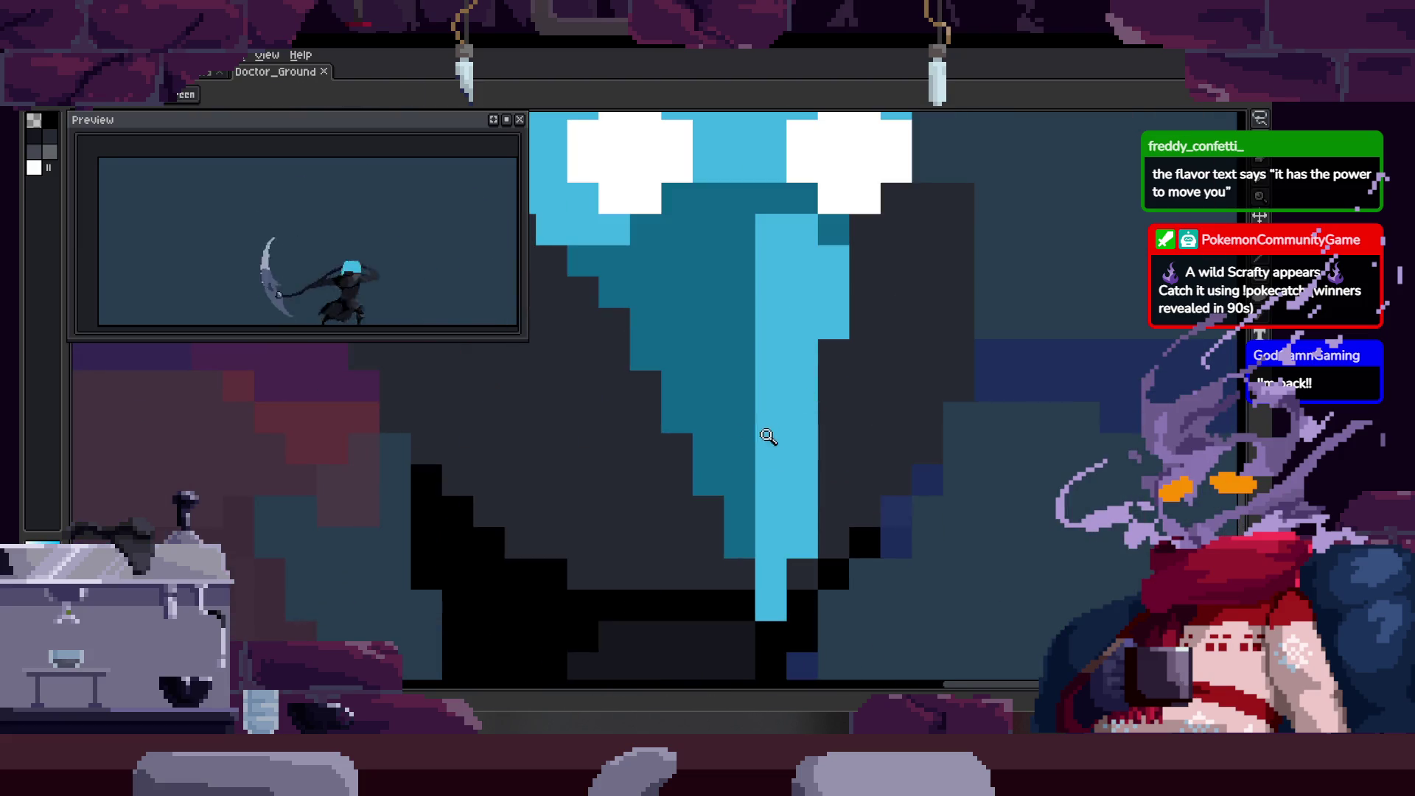
left_click_drag(774, 469, 764, 455)
mouse_move(738, 568)
left_mouse_down()
mouse_move(715, 481)
mouse_move(697, 575)
left_mouse_up()
mouse_move(730, 498)
left_mouse_down()
mouse_move(730, 531)
mouse_move(752, 415)
left_mouse_up()
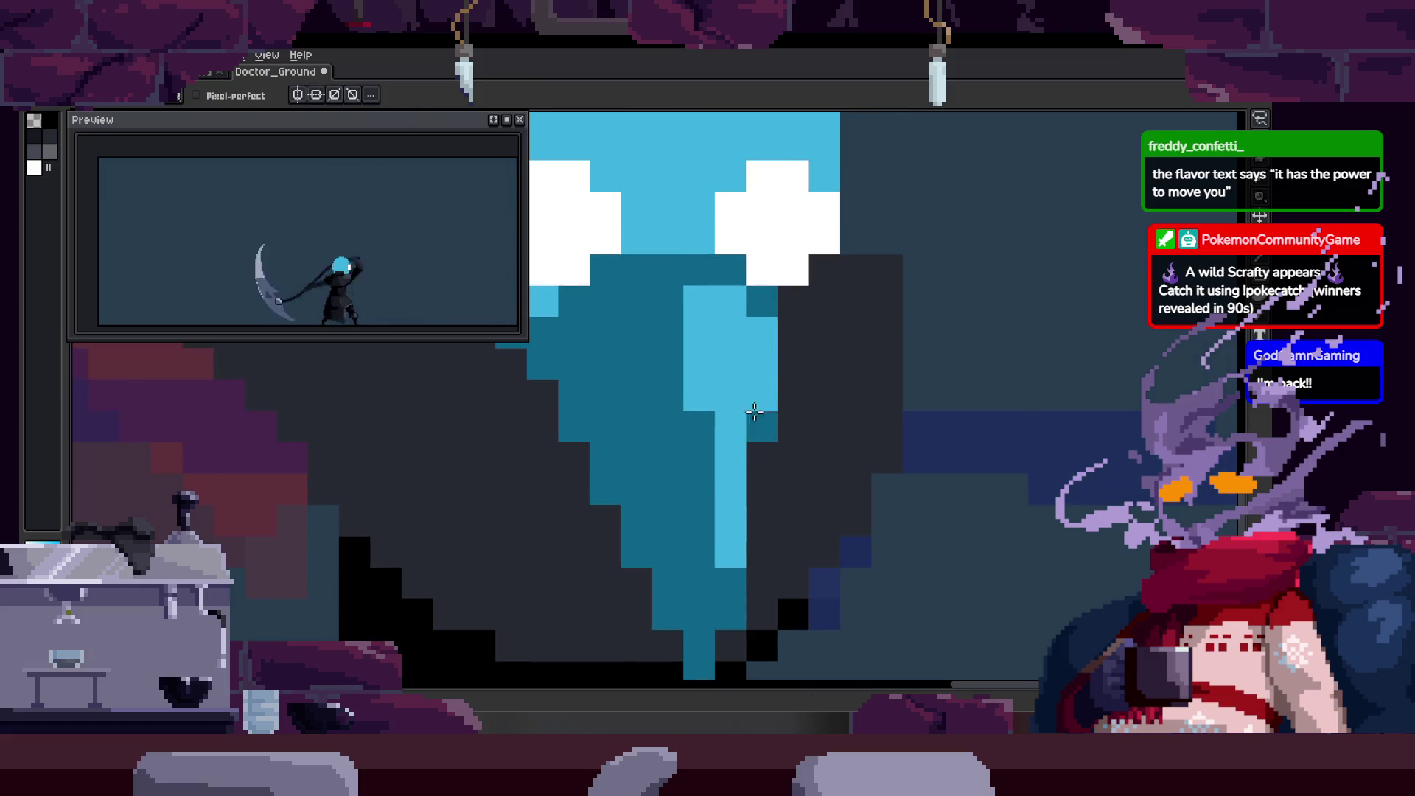
scroll(768, 432, "down", 5)
key("ctrl+s")
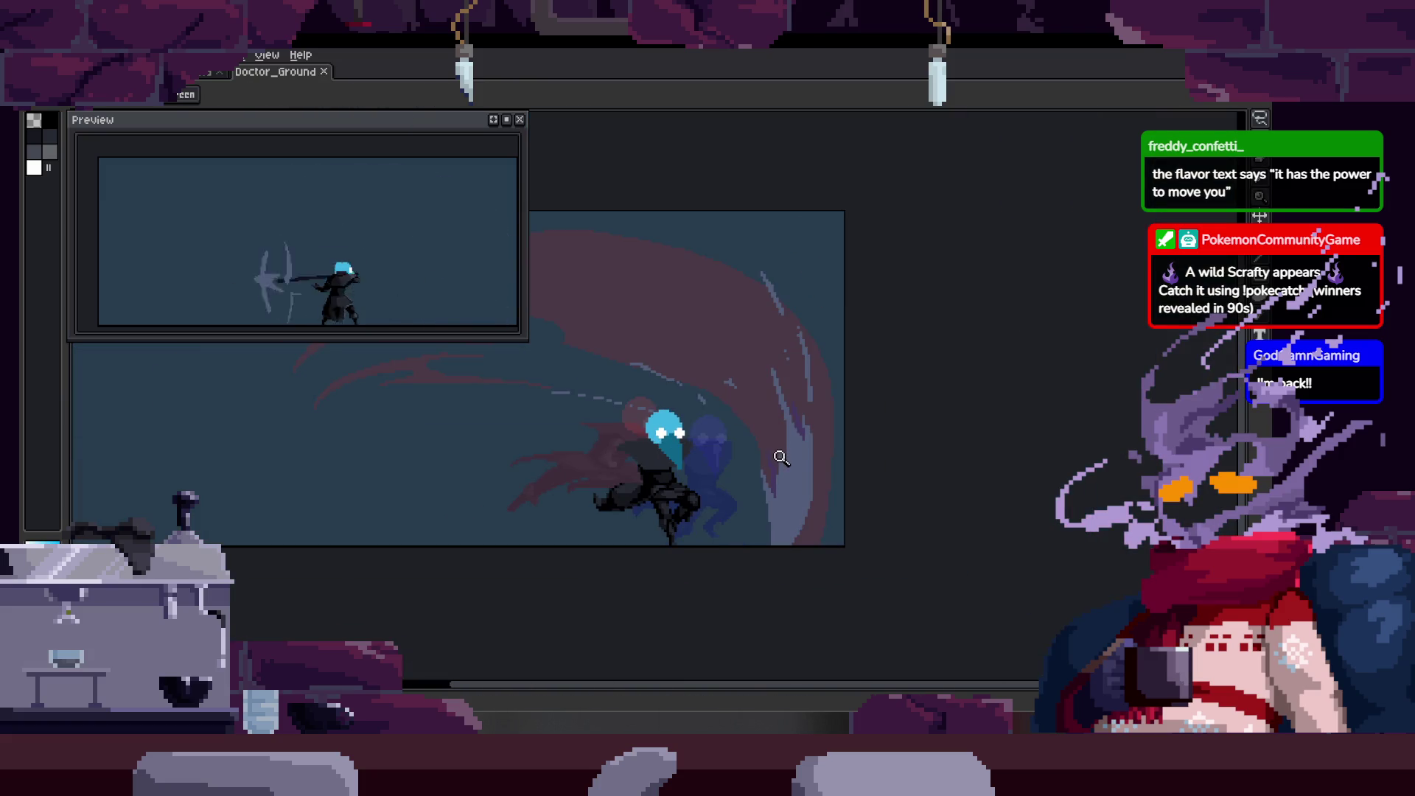
key("Return")
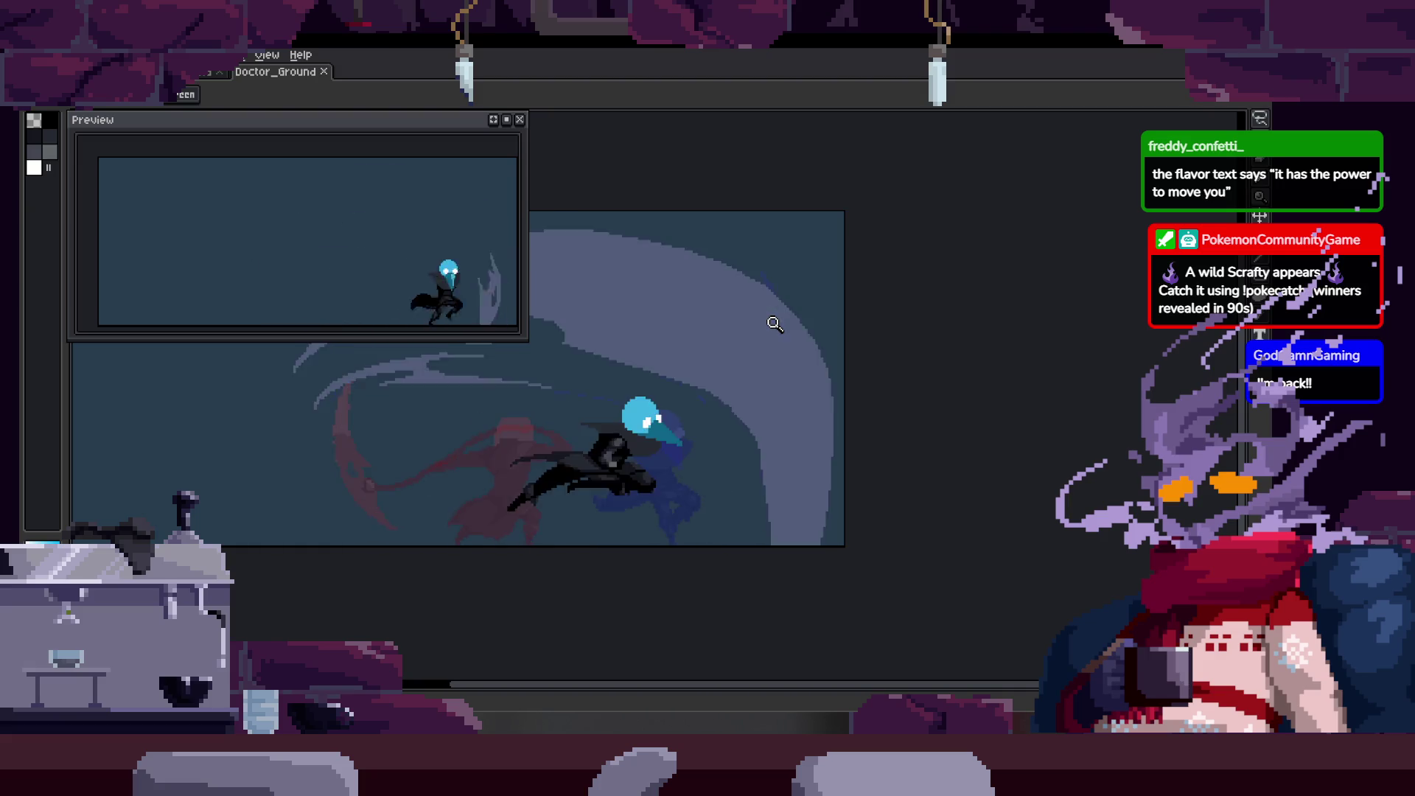
scroll(800, 387, "up", 2)
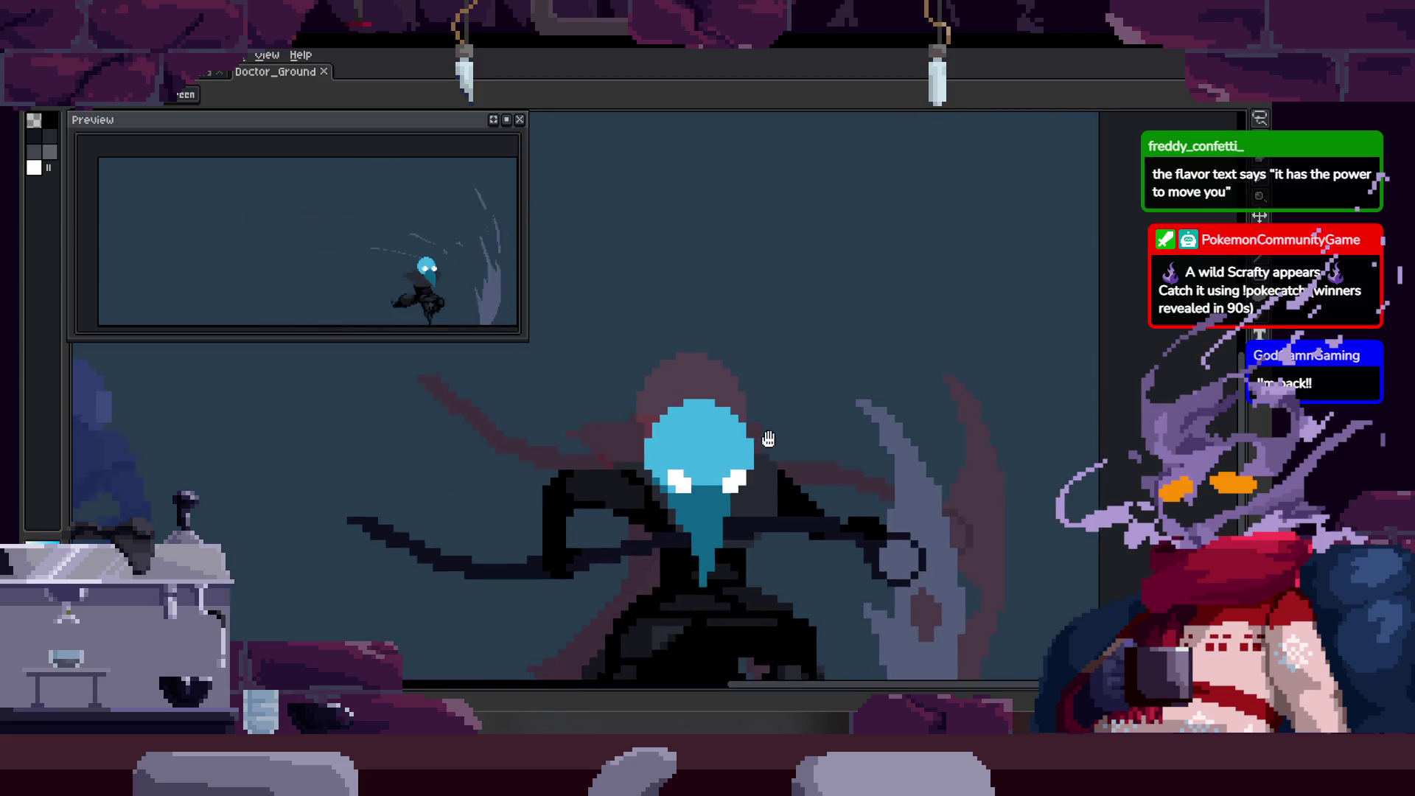
scroll(763, 398, "up", 2)
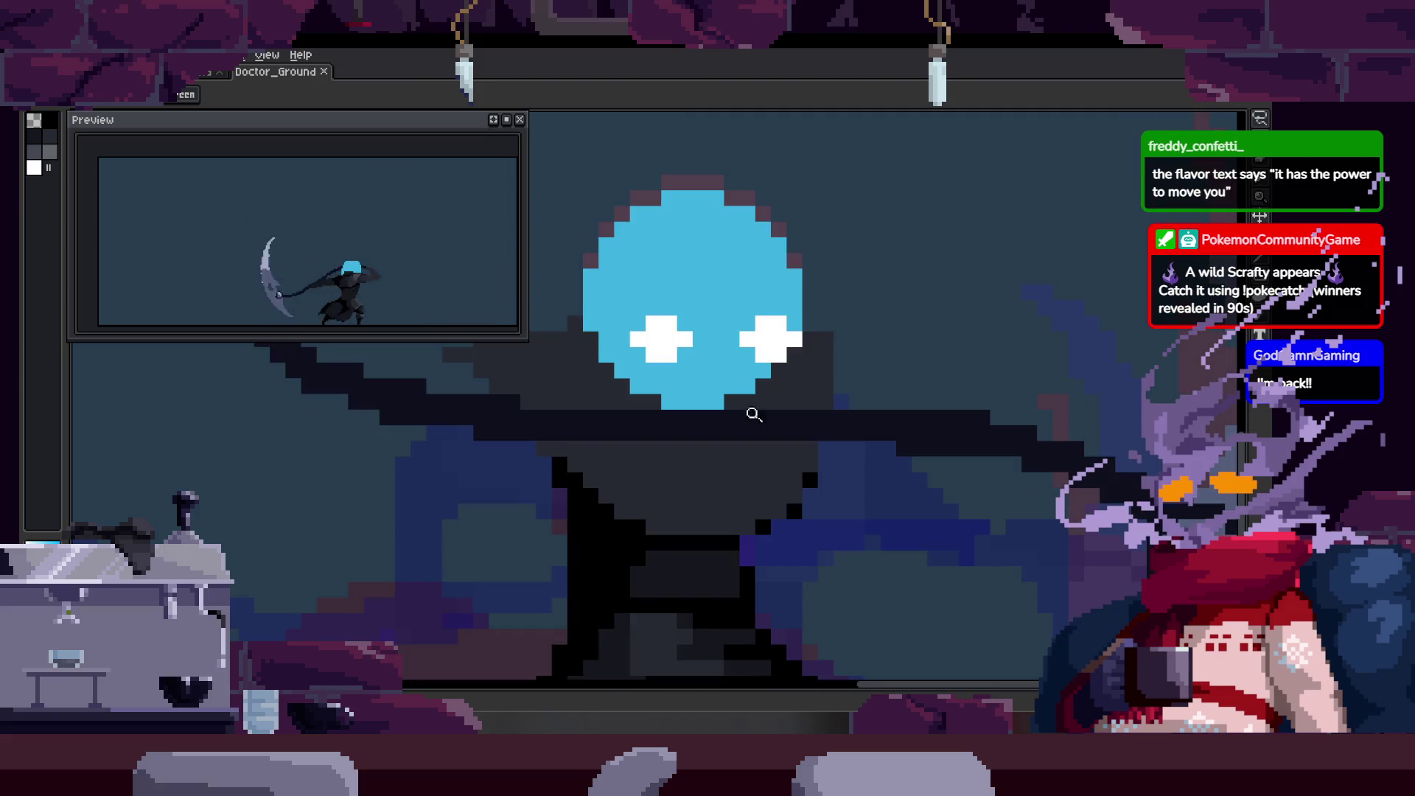
key("b")
scroll(705, 368, "up", 2)
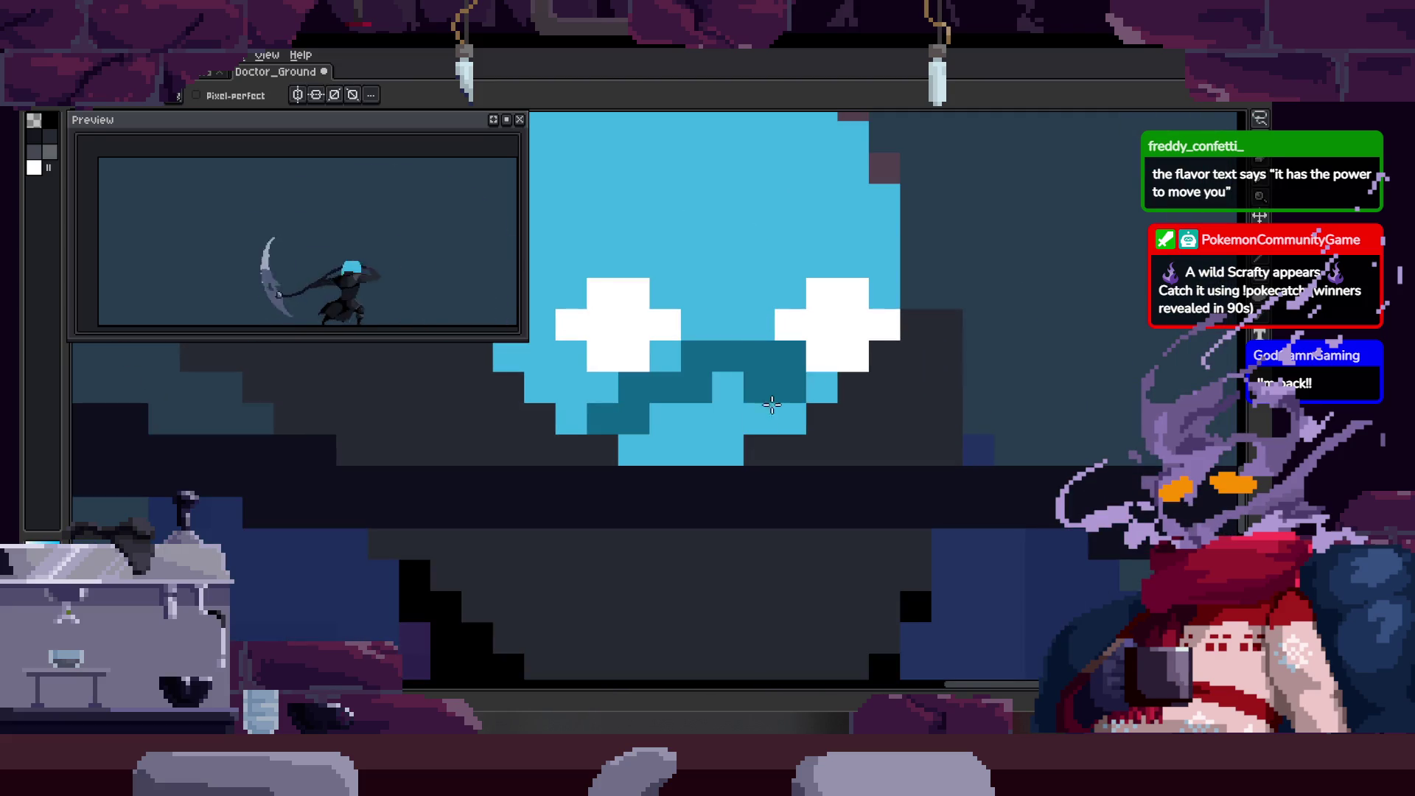
key("g")
left_click(730, 628, "shift")
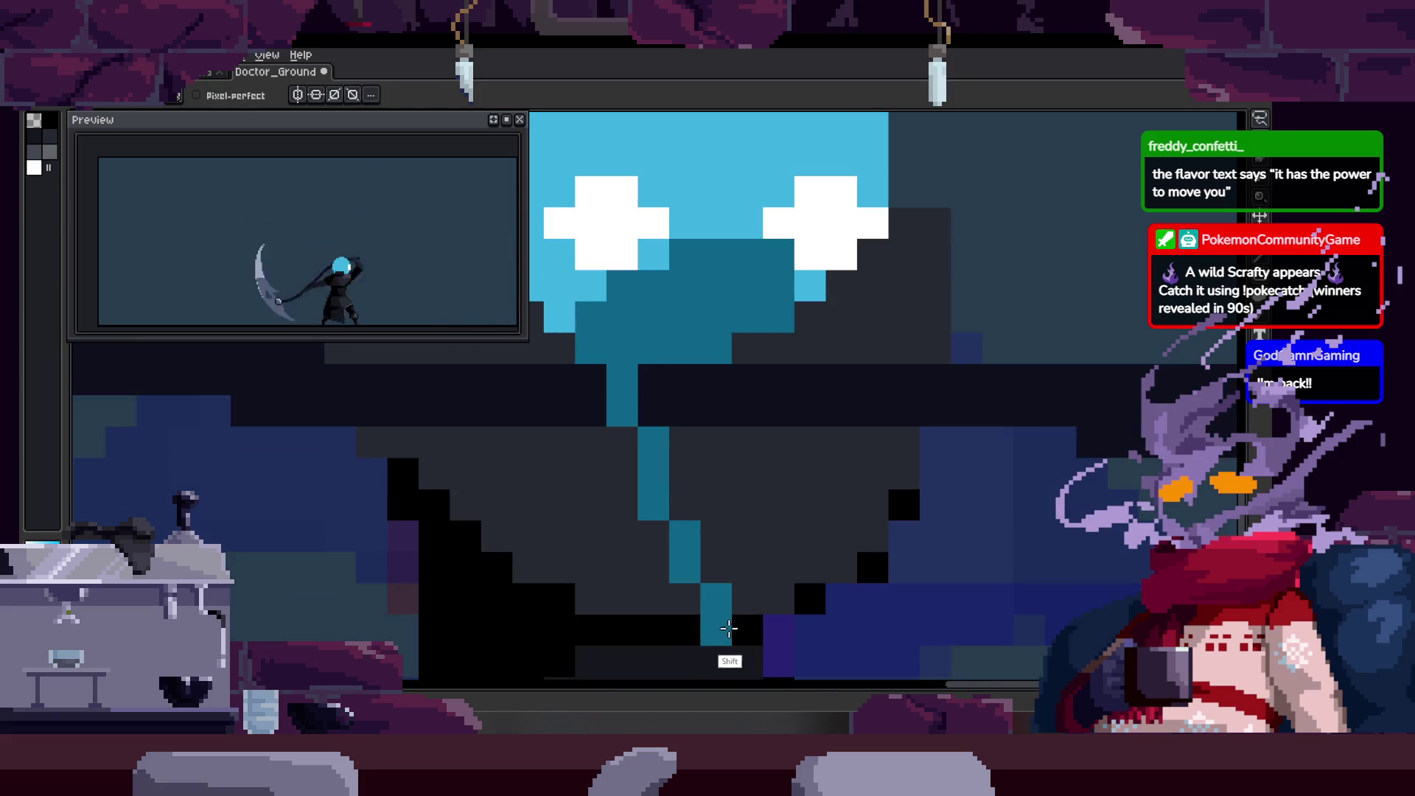
key("b")
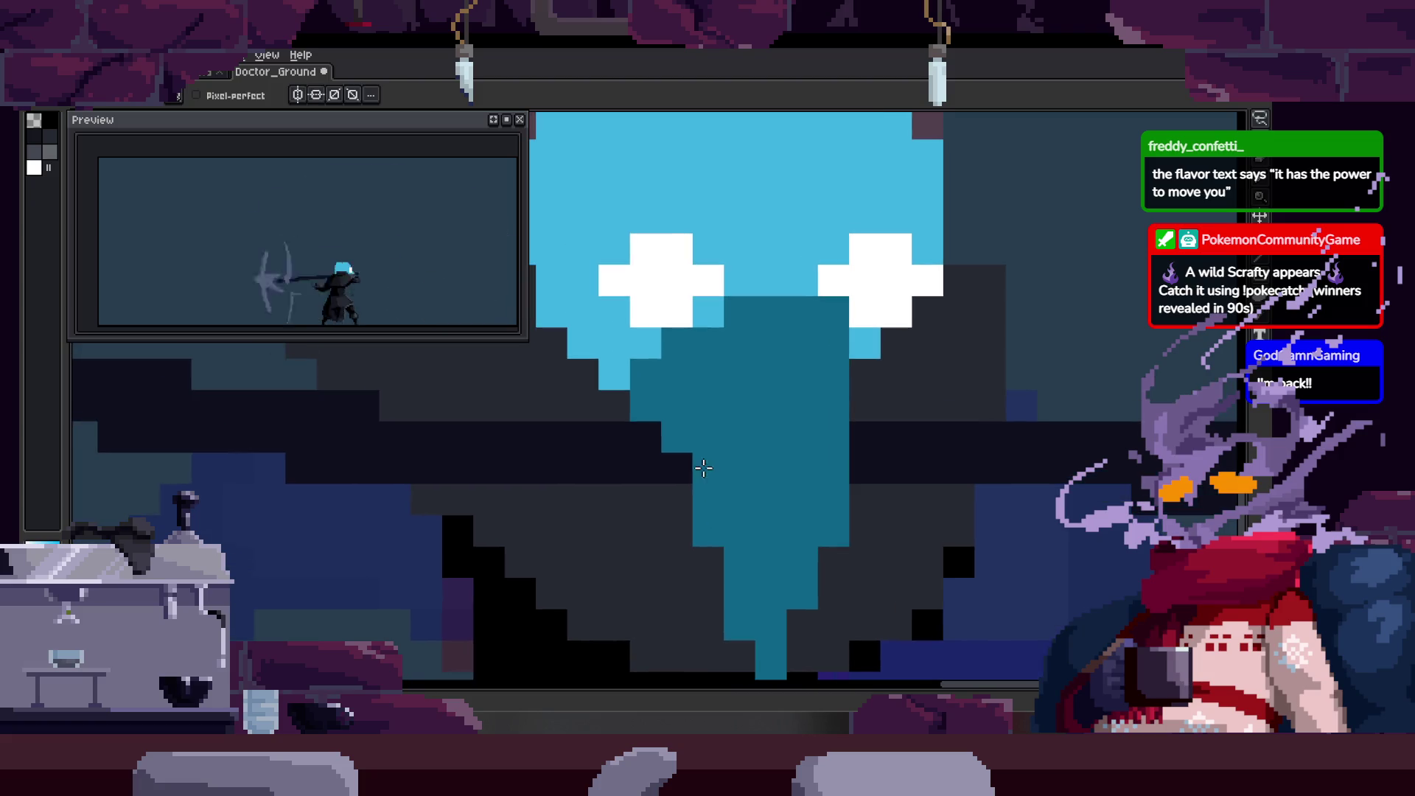
scroll(718, 432, "down", 3)
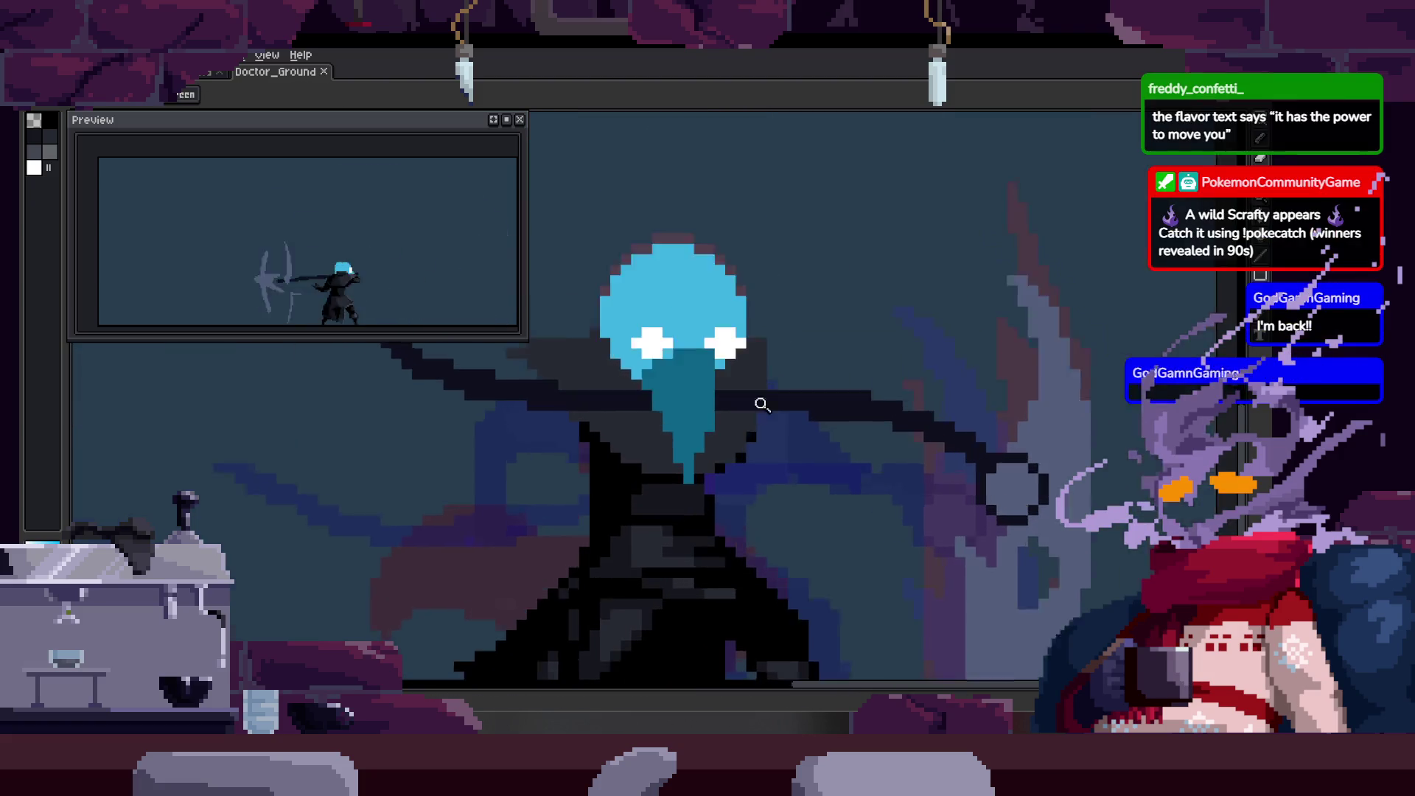
scroll(748, 410, "up", 2)
scroll(720, 433, "up", 3)
key("b")
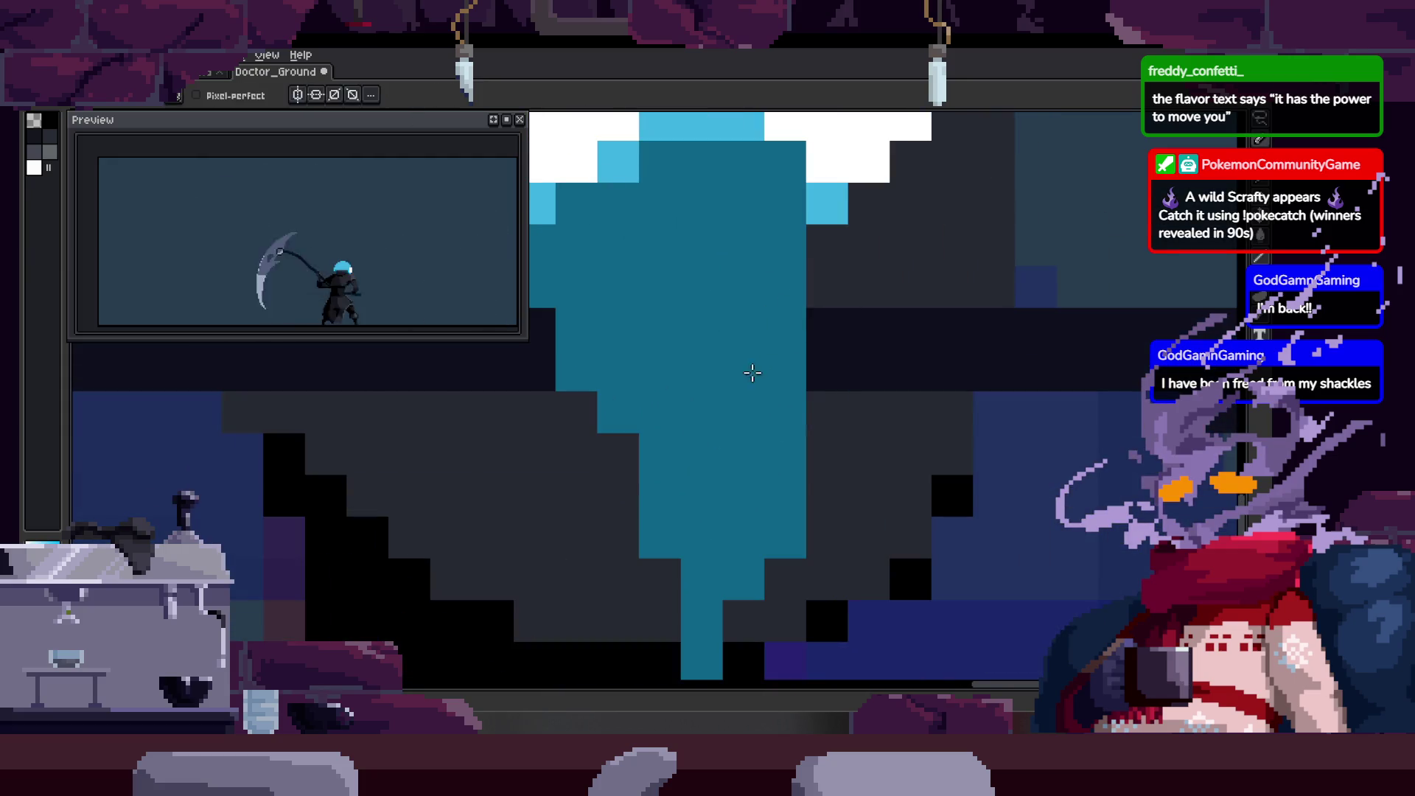
key("e")
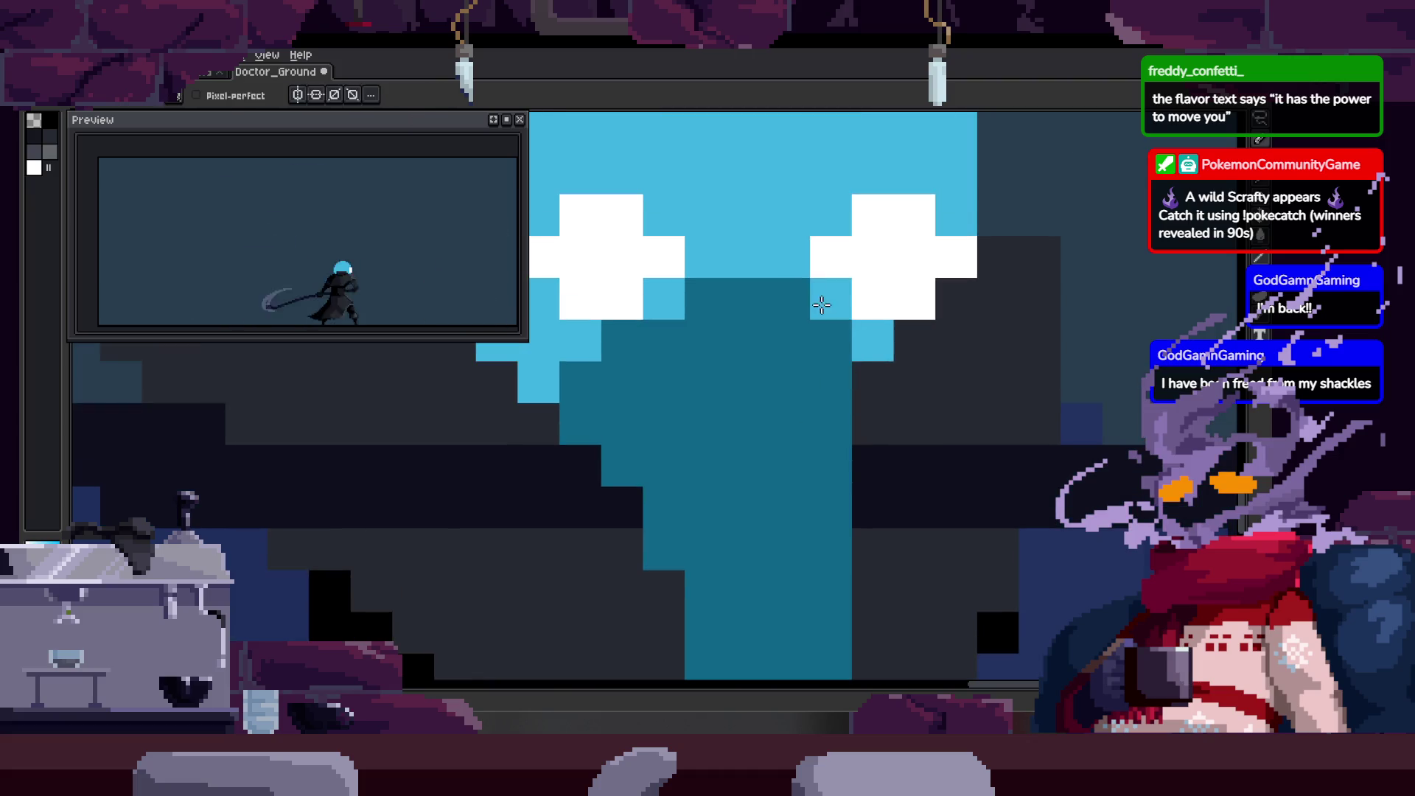
key("z")
scroll(846, 410, "down", 3)
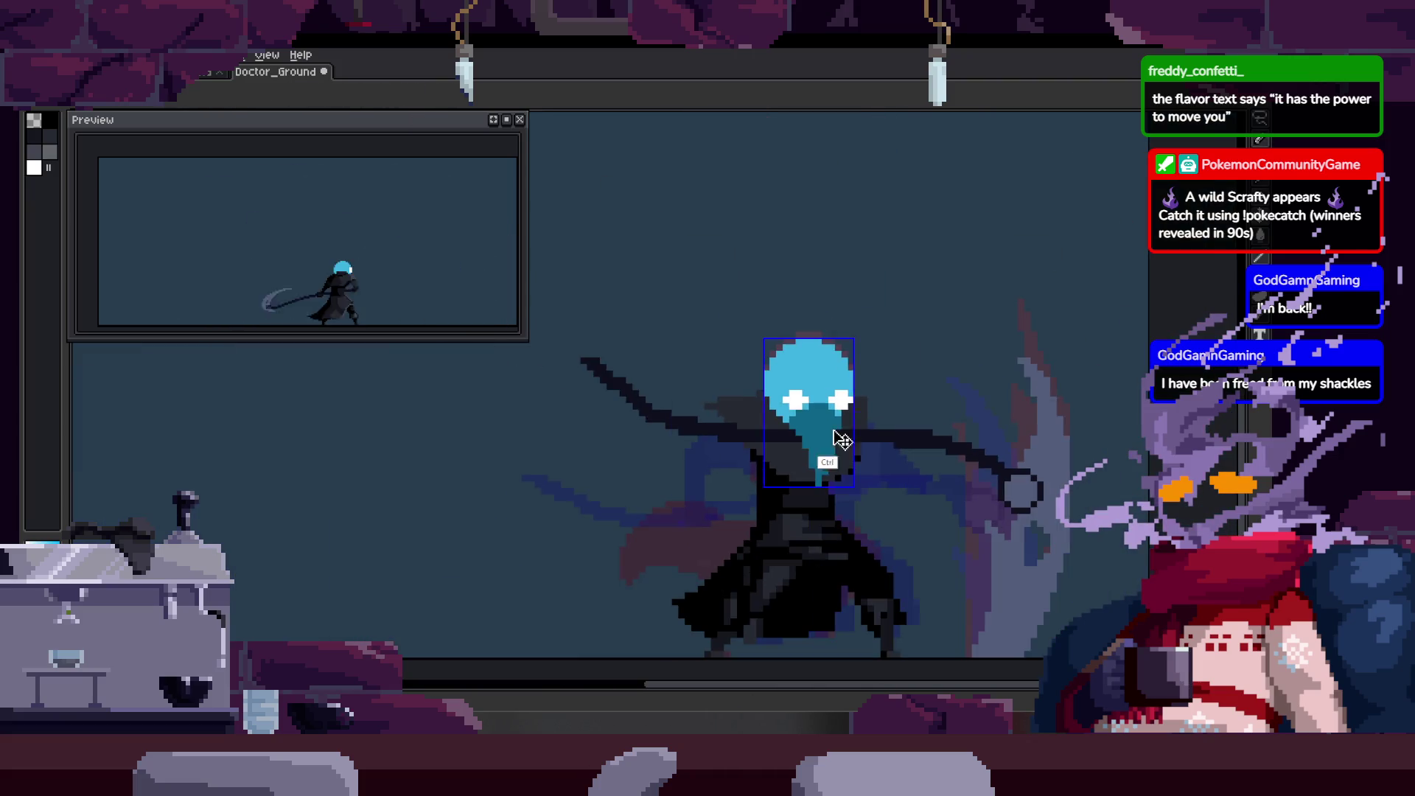
scroll(774, 431, "up", 3)
key("b")
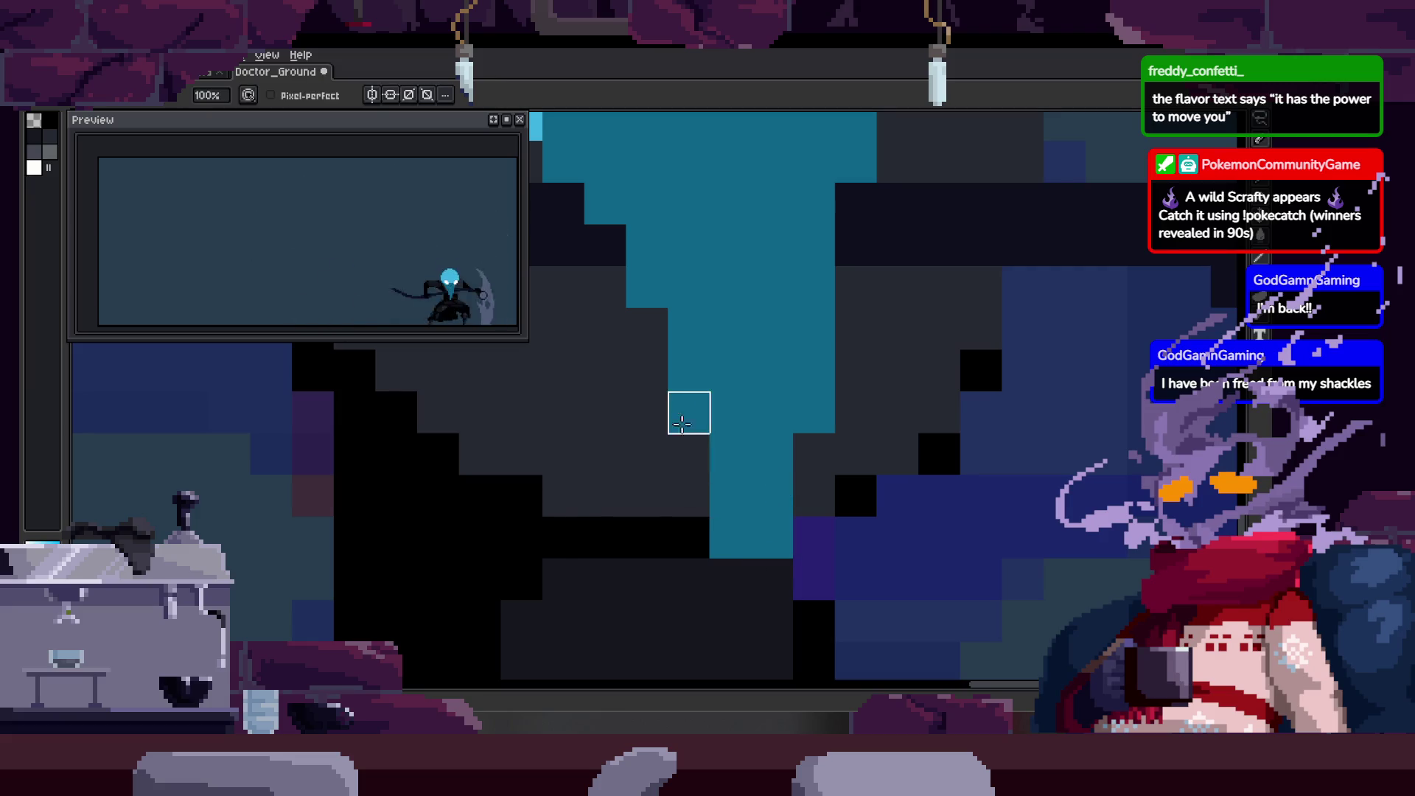
scroll(729, 553, "down", 2)
scroll(775, 509, "down", 2)
key("z")
scroll(841, 442, "down", 2)
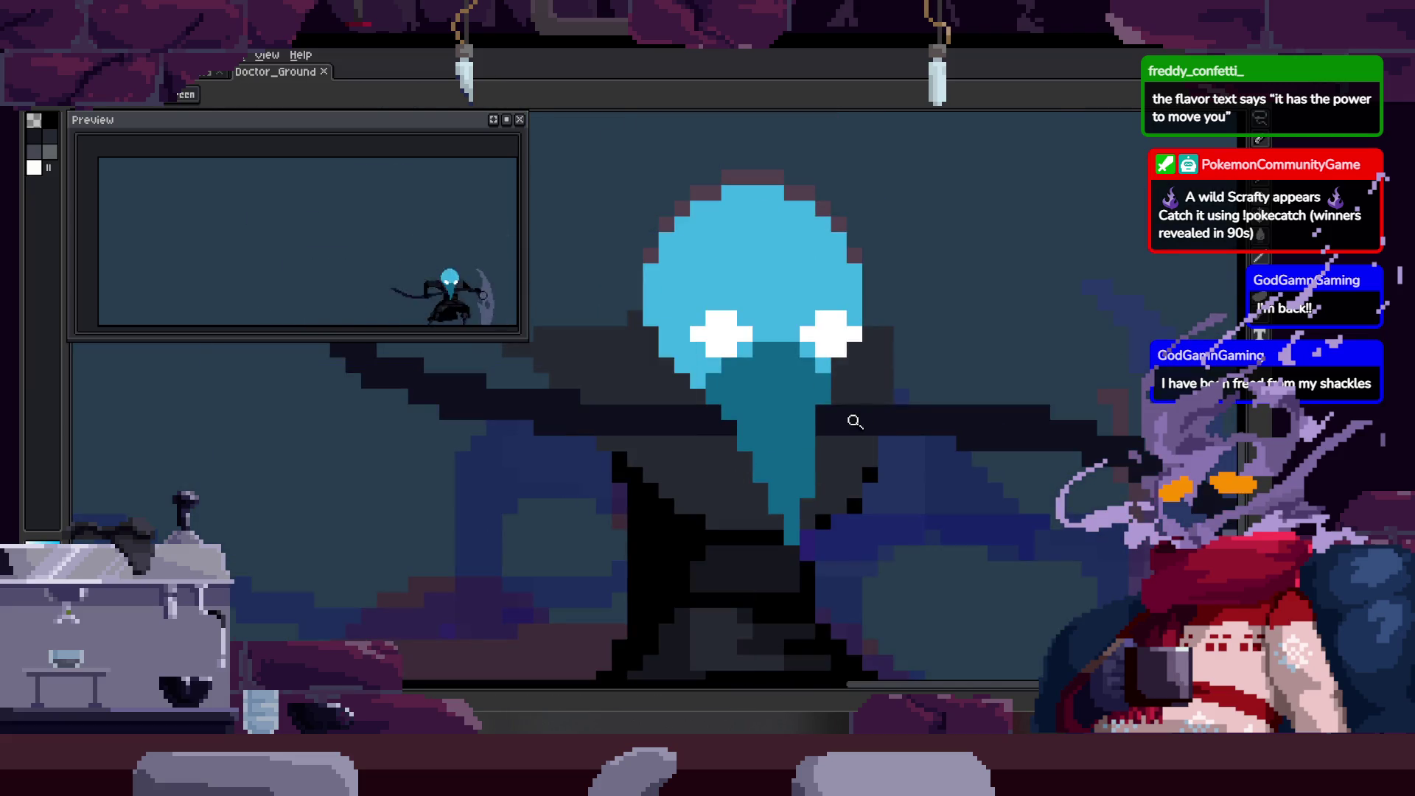
scroll(861, 415, "down", 2)
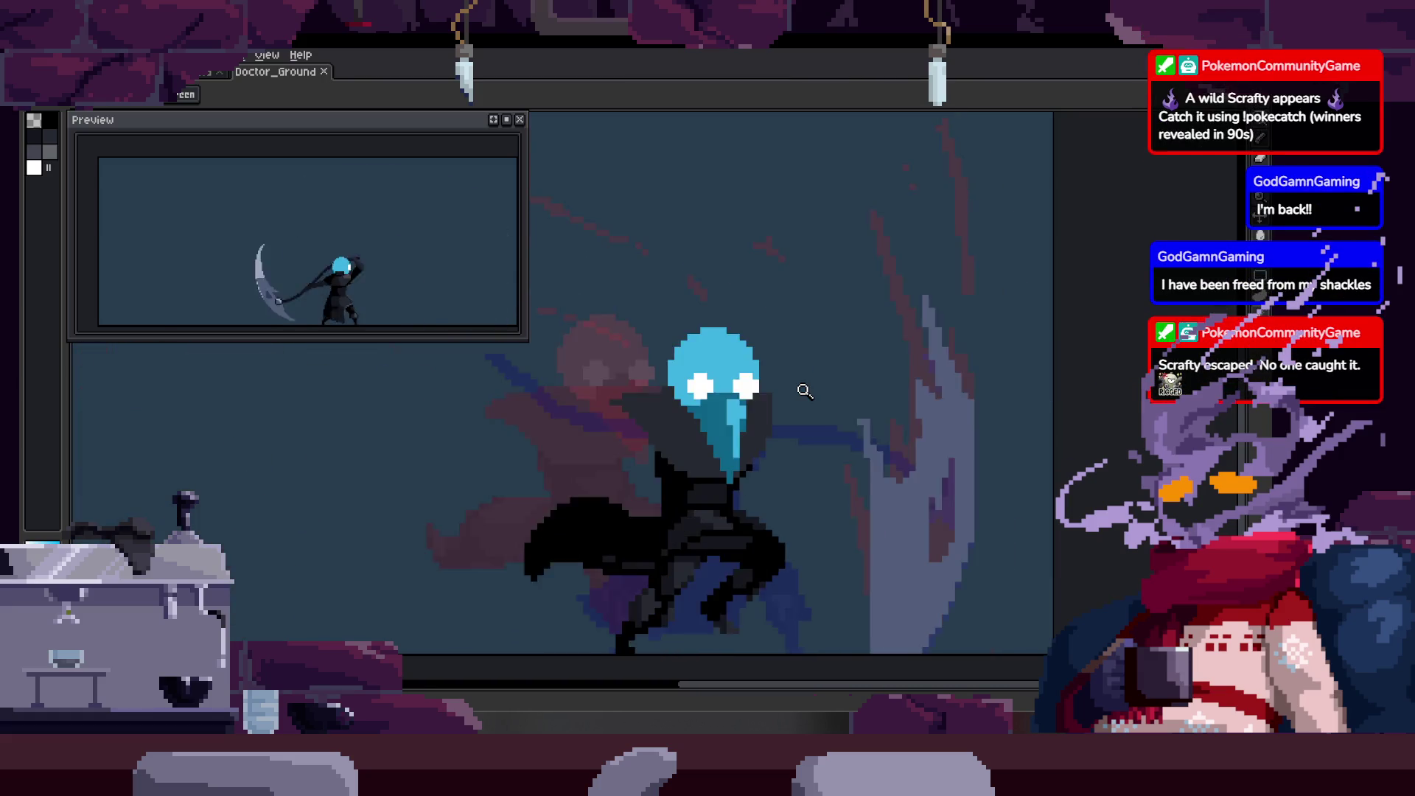
left_click(739, 328)
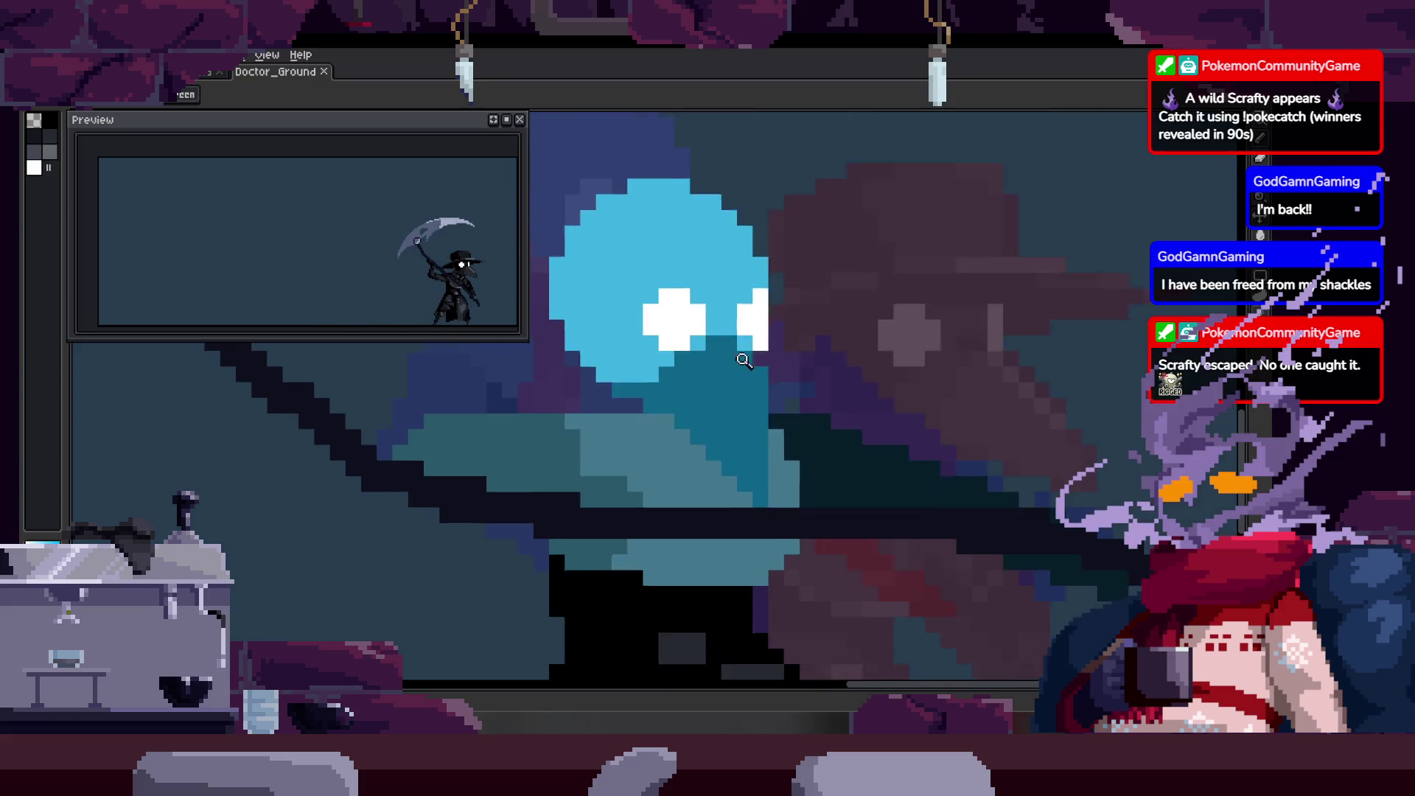
Select the teal beak region by colour and nudge it on the masked head.
key("w")
left_click(787, 439)
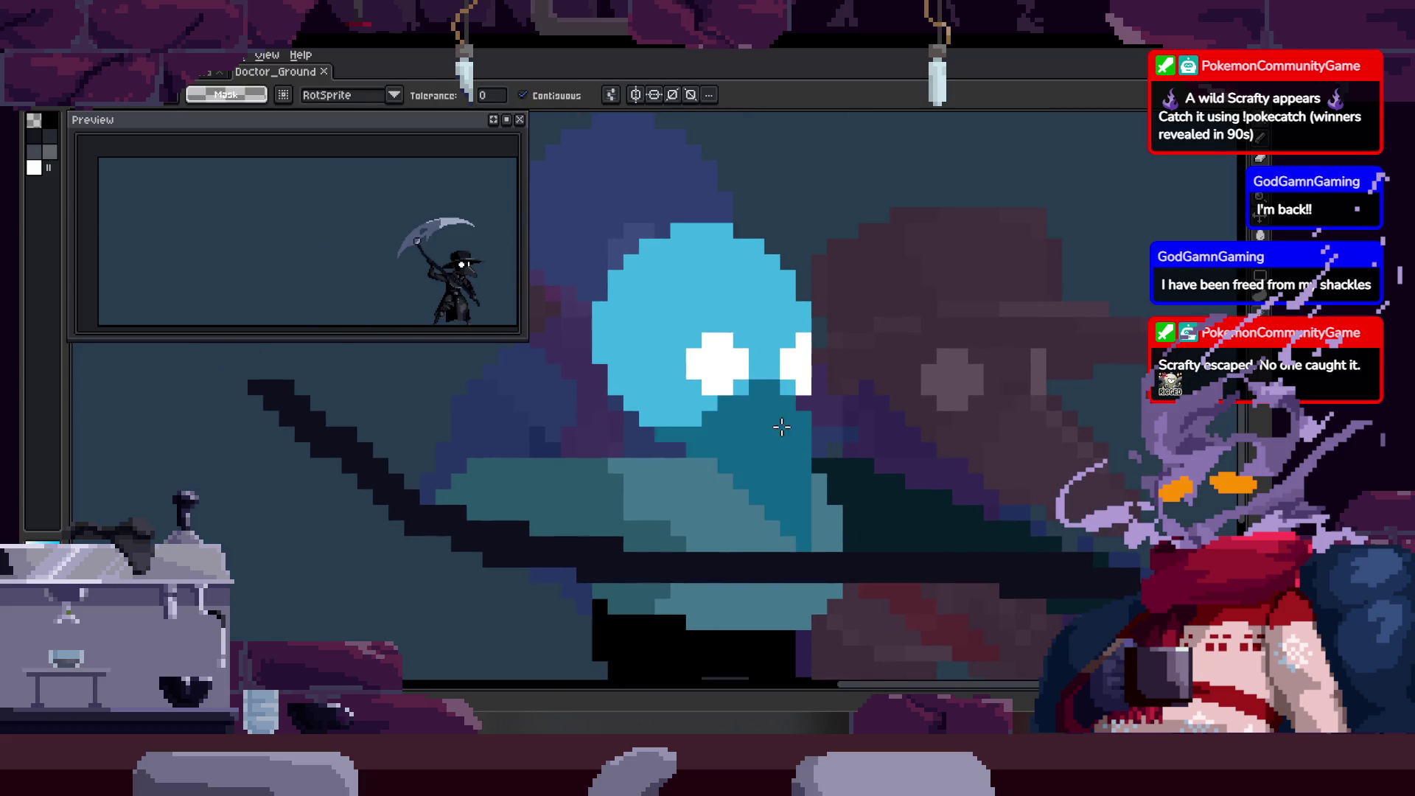
left_click(781, 426, "ctrl")
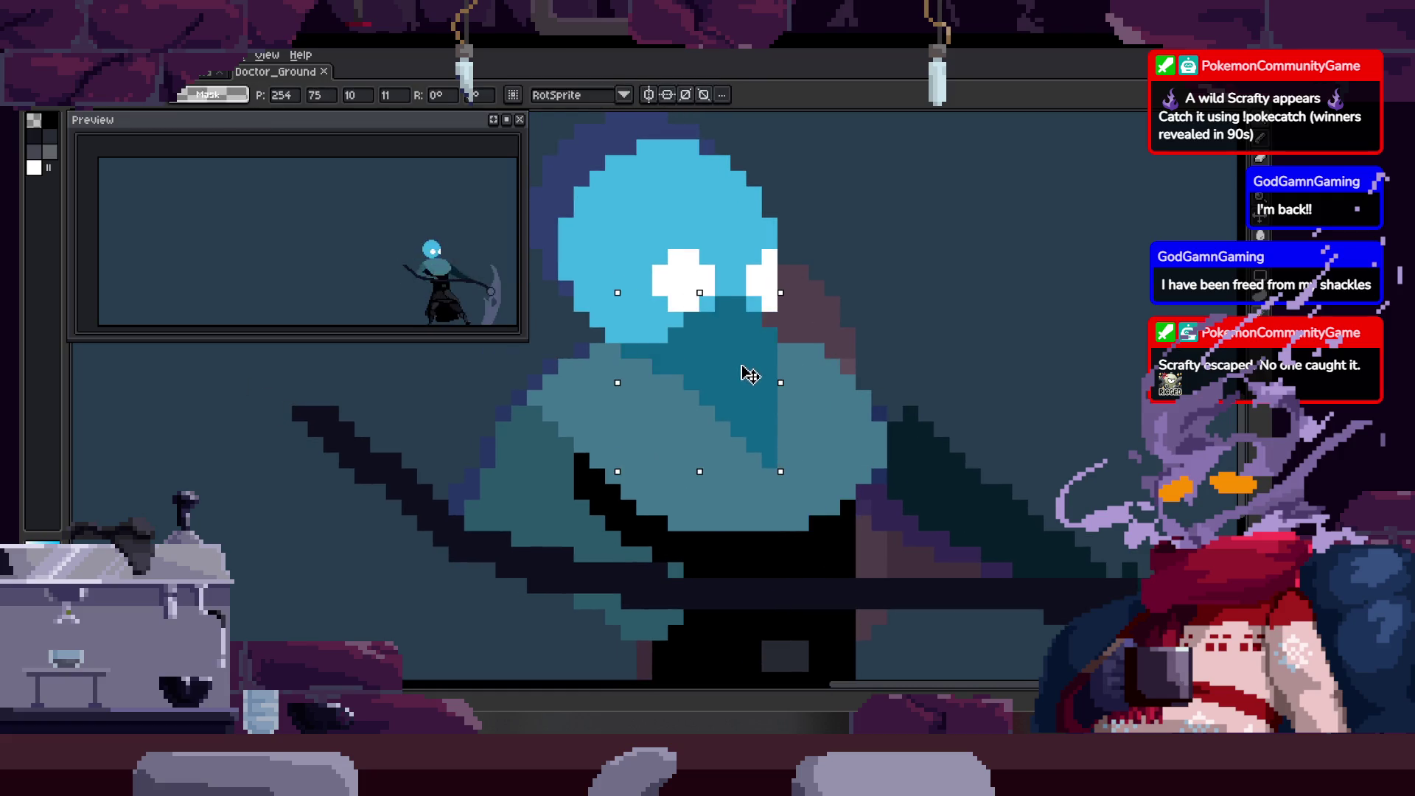
key("z")
scroll(812, 297, "down", 3)
scroll(830, 338, "up", 3)
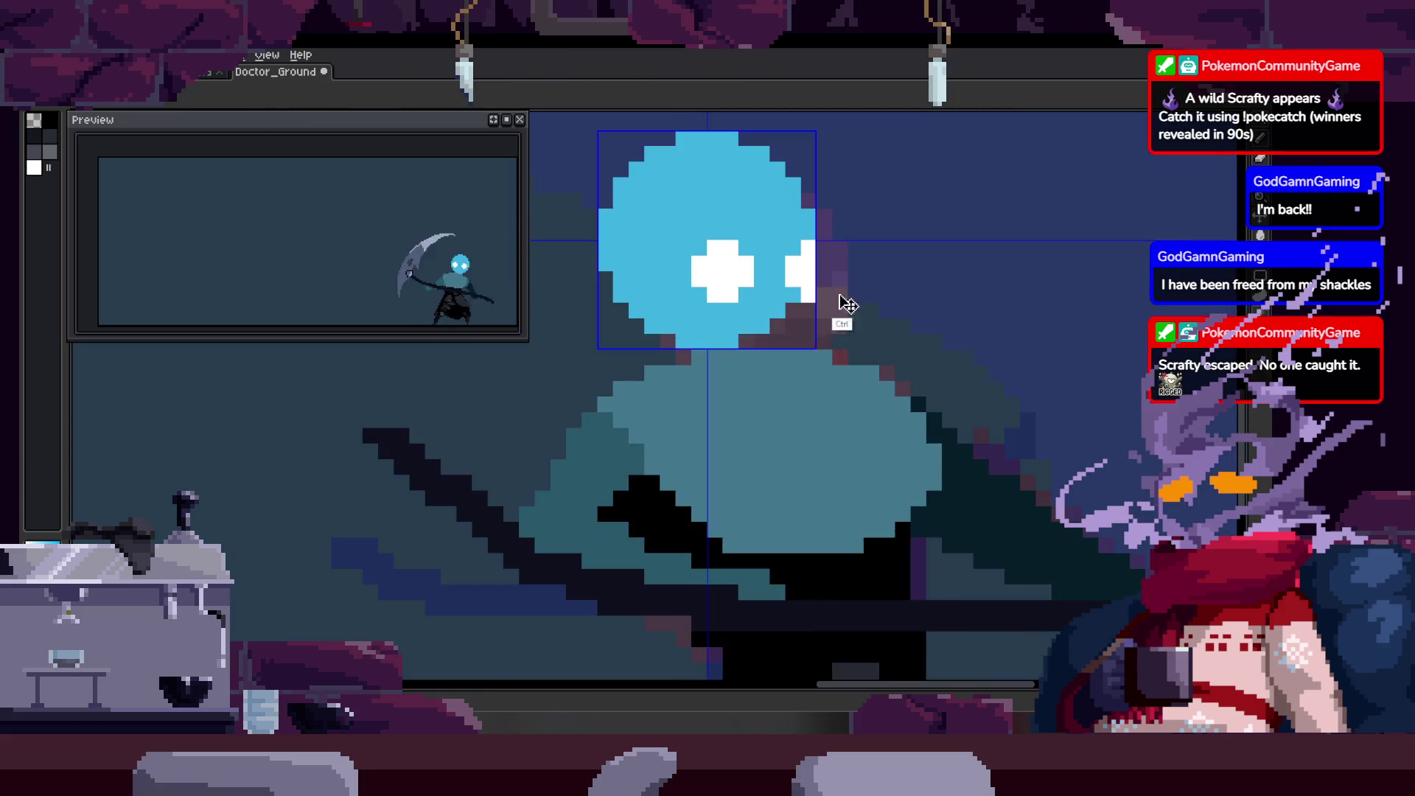
left_click(779, 362, "ctrl")
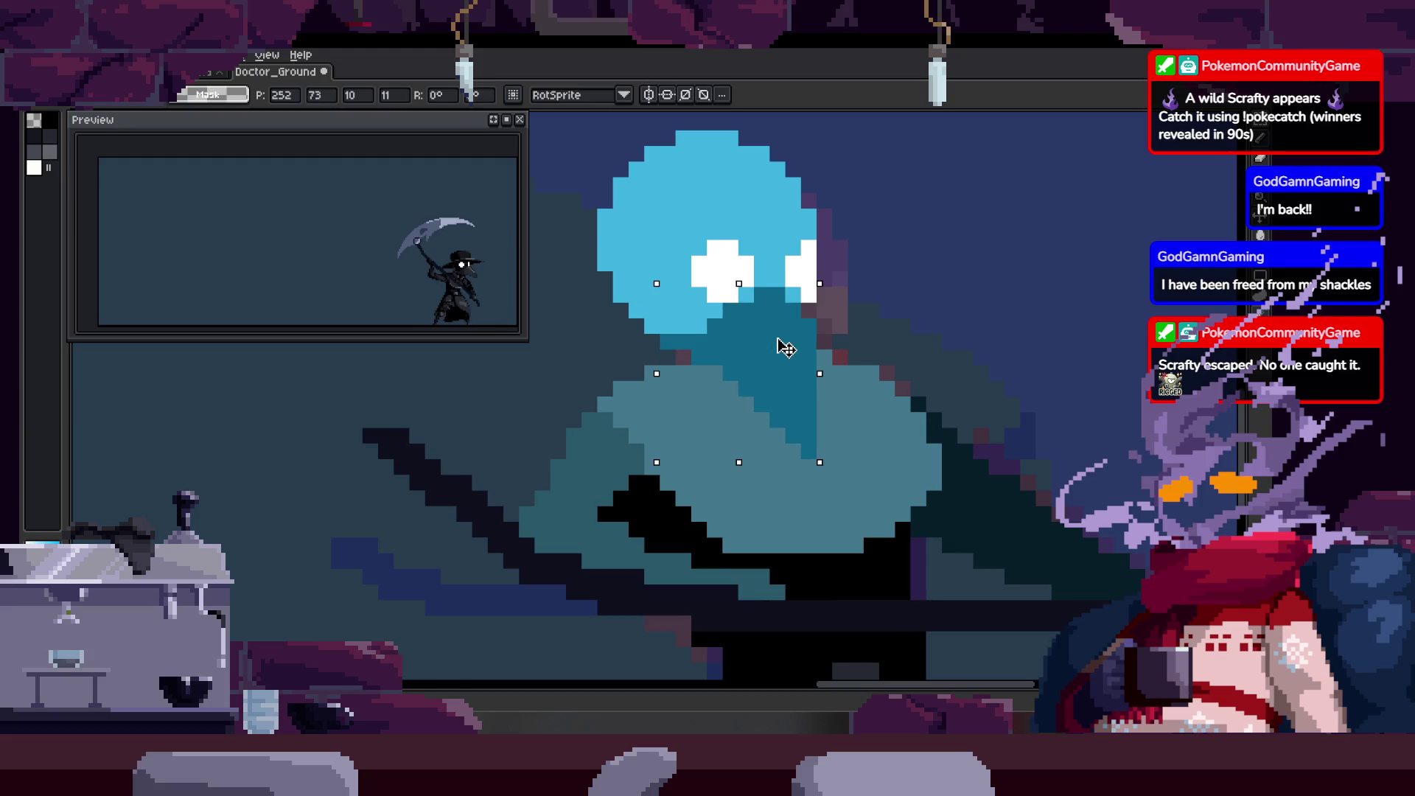
key("z")
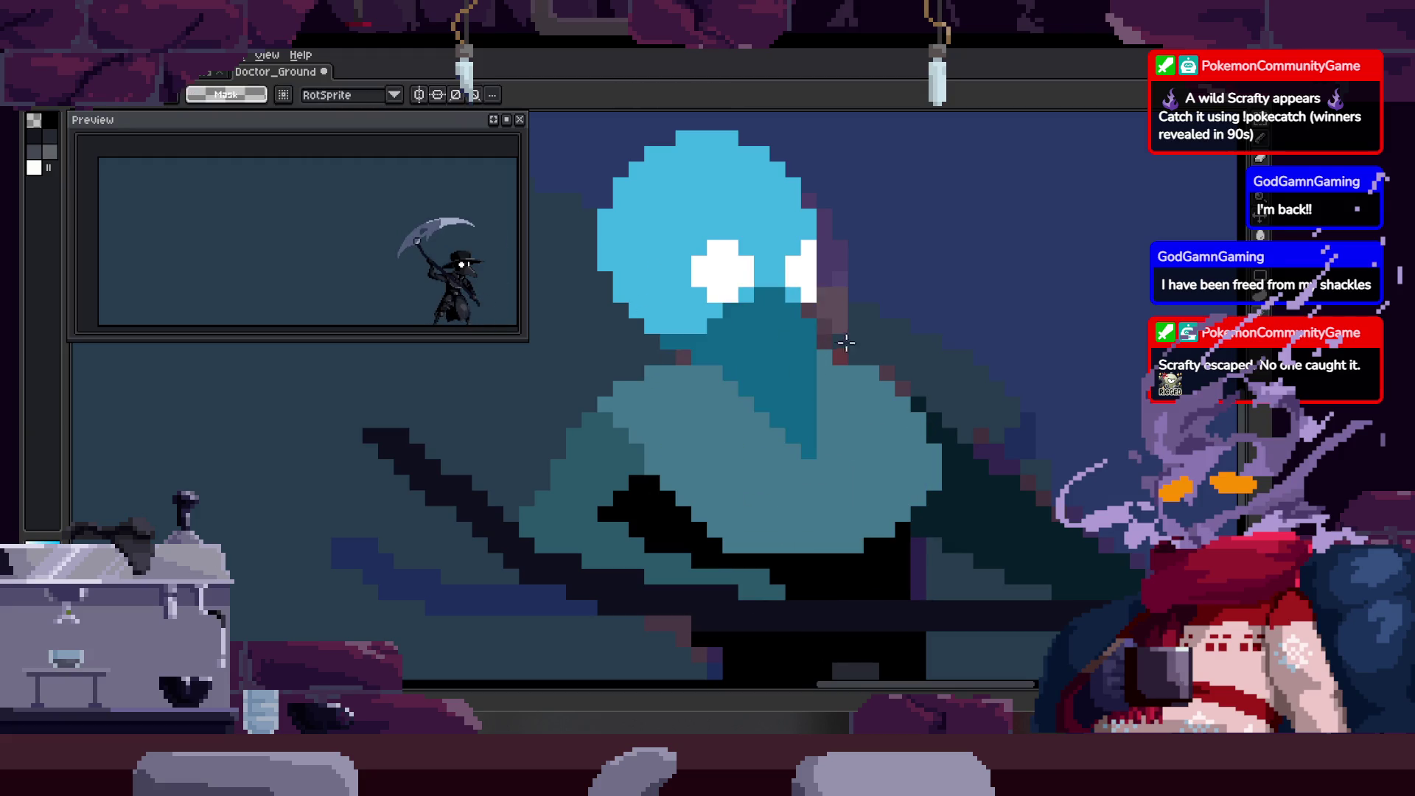
scroll(841, 343, "down", 1)
scroll(884, 365, "down", 2)
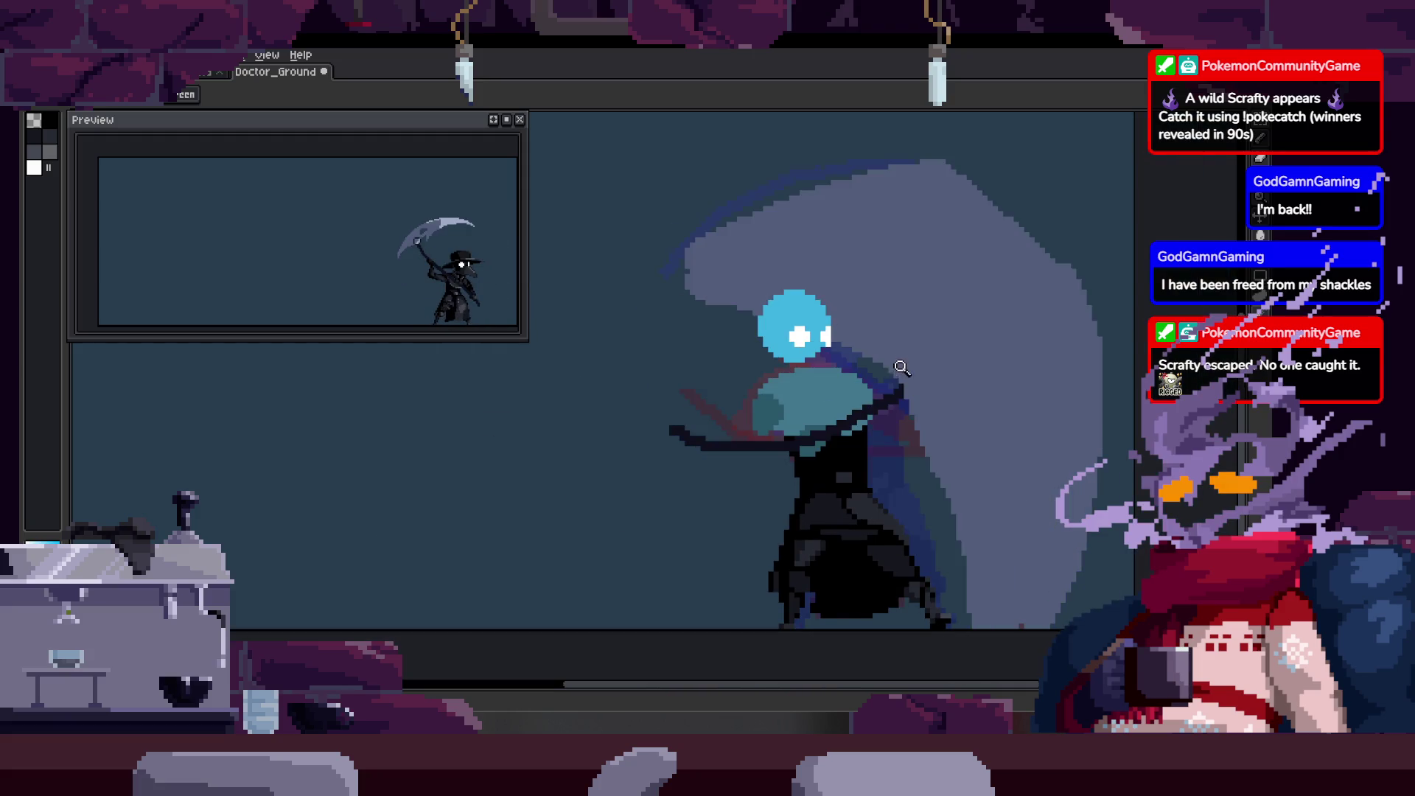
scroll(874, 332, "up", 3)
Move the dark-teal beak block up-left onto the head and confirm its new position.
left_click(903, 579, "ctrl")
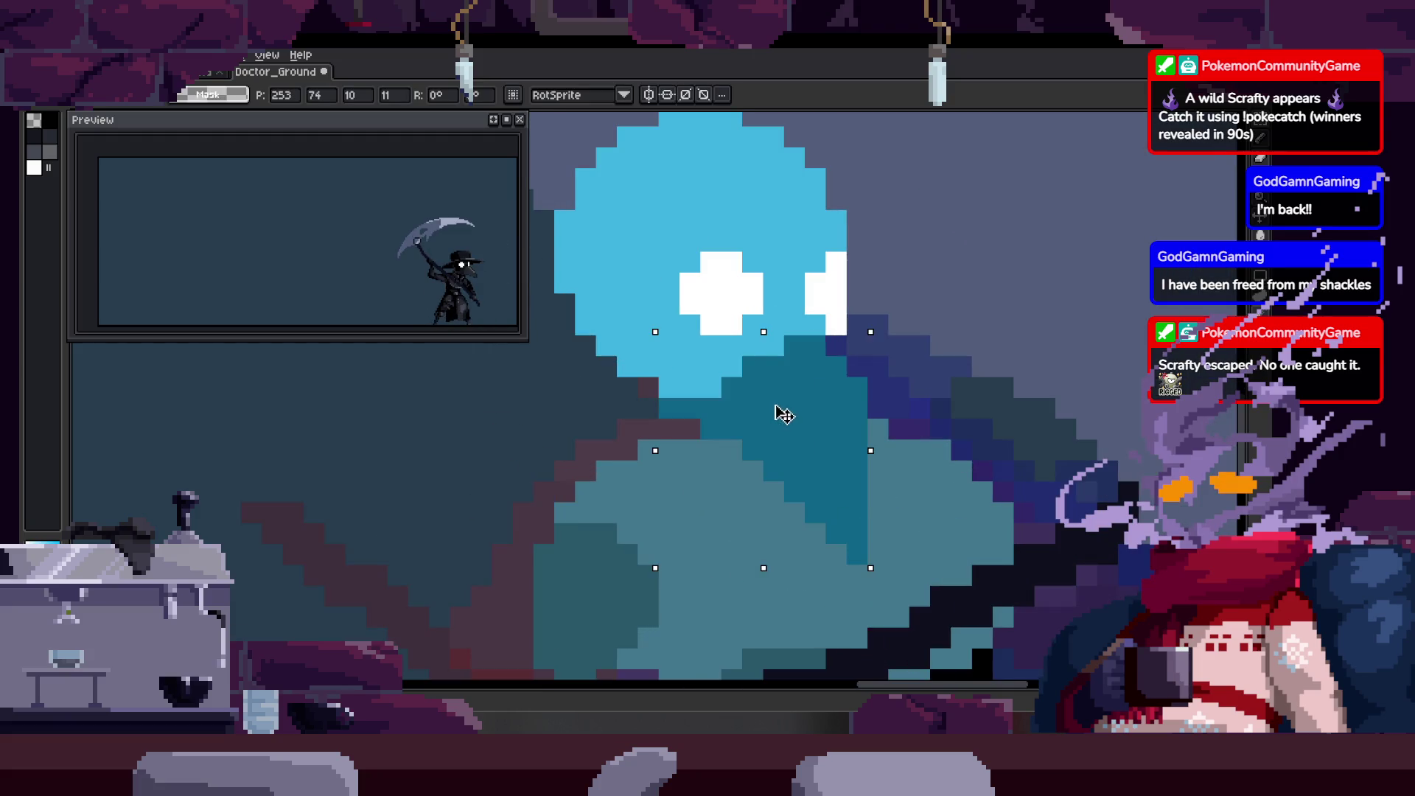
left_click_drag(903, 578, 763, 392)
key("z")
scroll(830, 370, "down", 3)
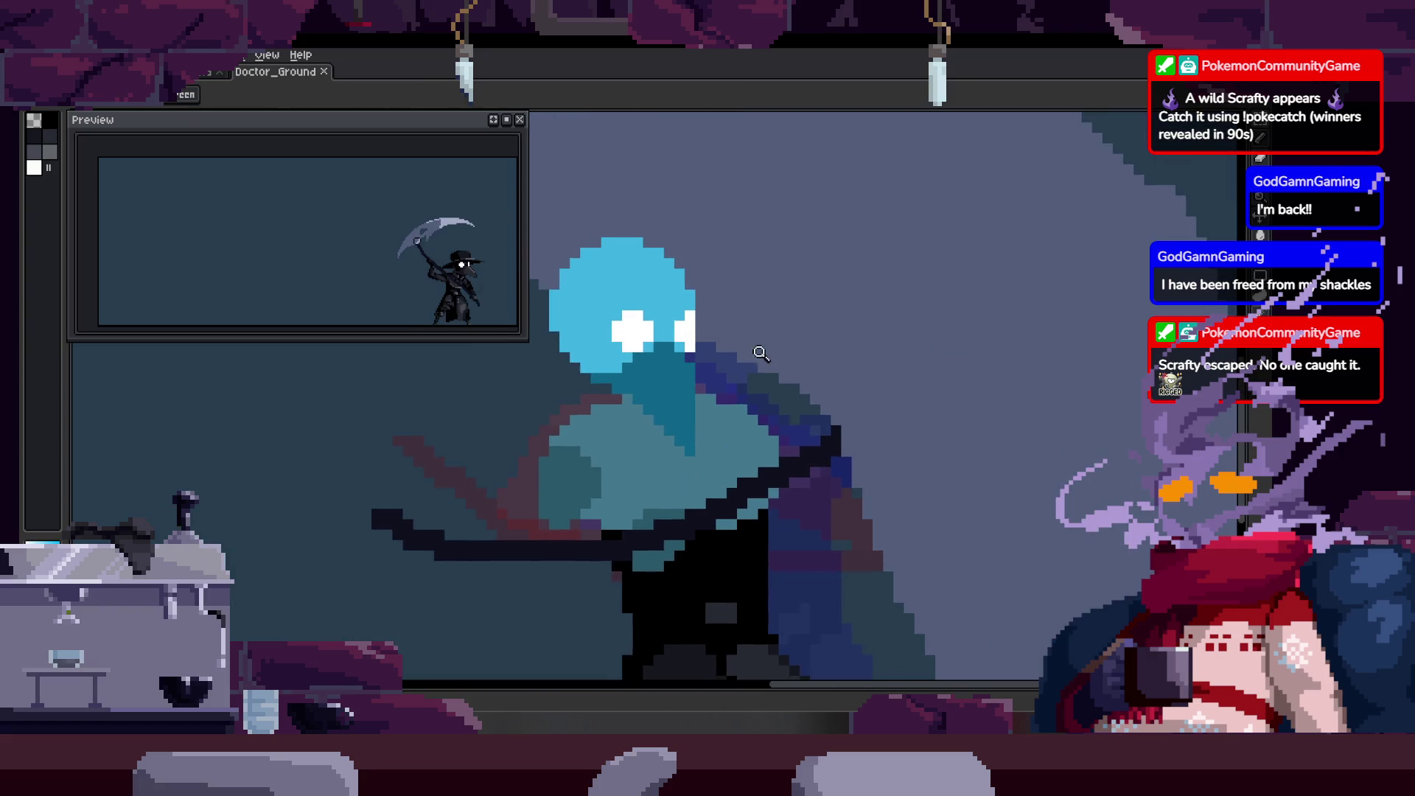
key("Right")
key("Right")
scroll(805, 315, "up", 3)
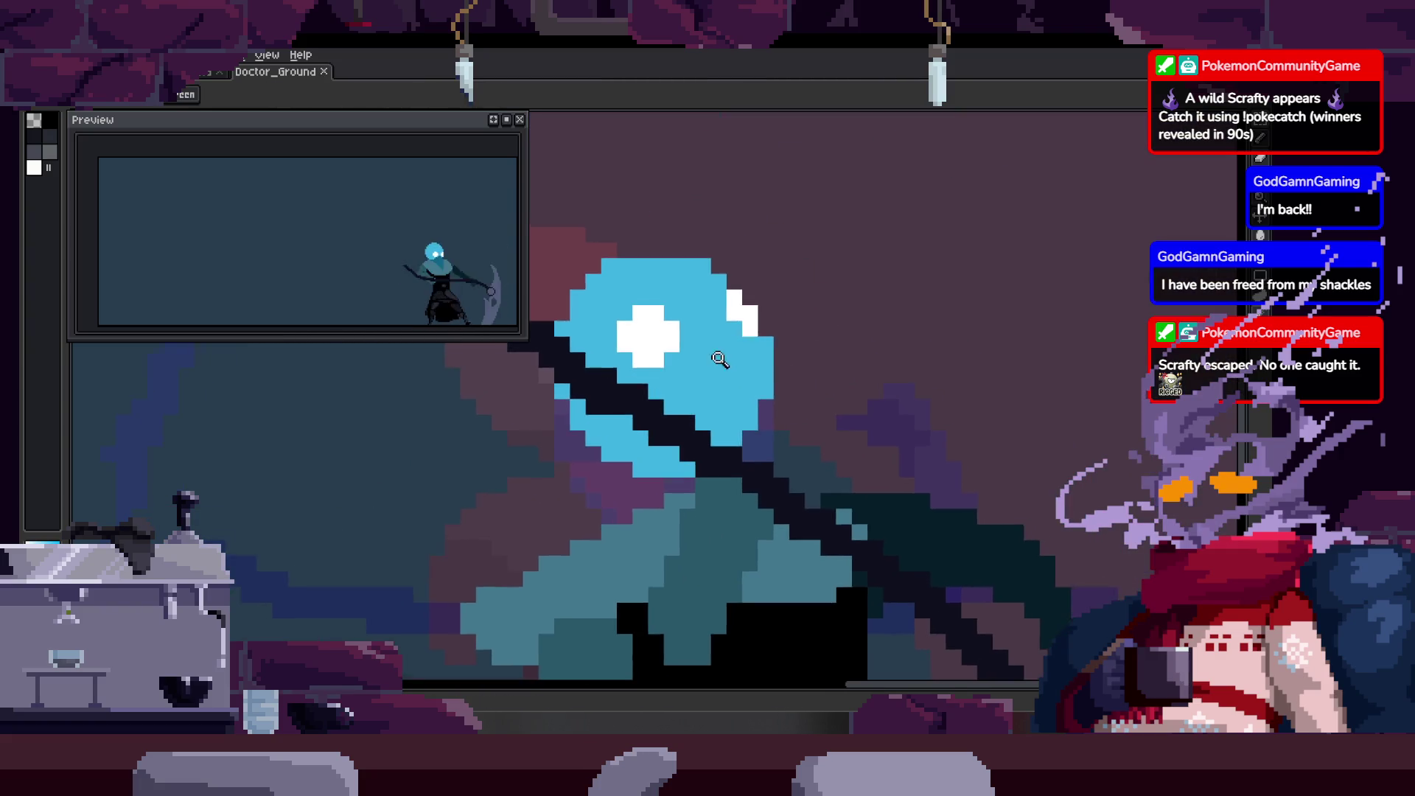
scroll(774, 310, "up", 2)
key("b")
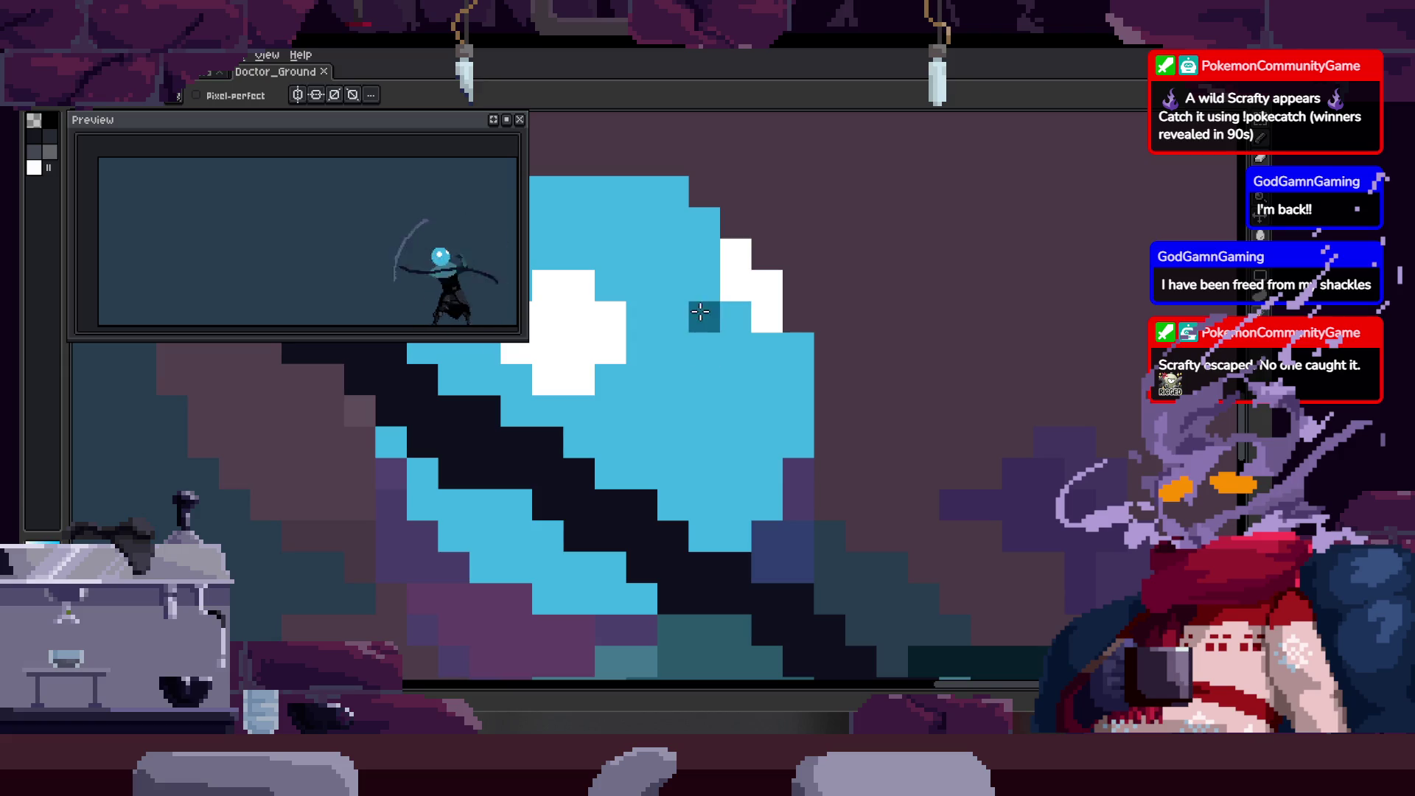
Draw dark-teal strokes across the blue head and along the diagonal in two frames.
left_click_drag(701, 315, 708, 331)
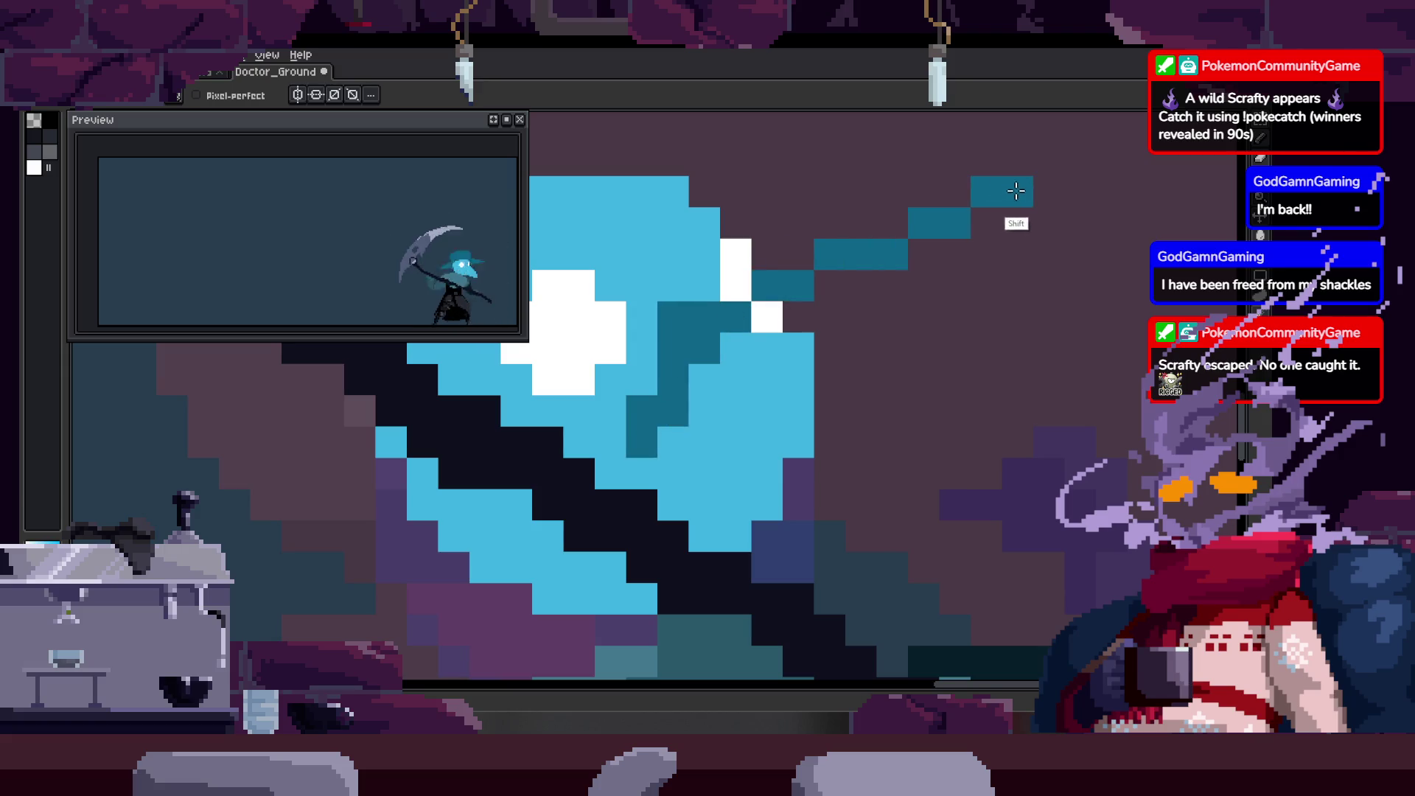
mouse_move(1005, 166)
left_mouse_down()
mouse_move(774, 306)
mouse_move(708, 303)
left_mouse_up()
scroll(628, 420, "down", 2)
left_click(629, 421)
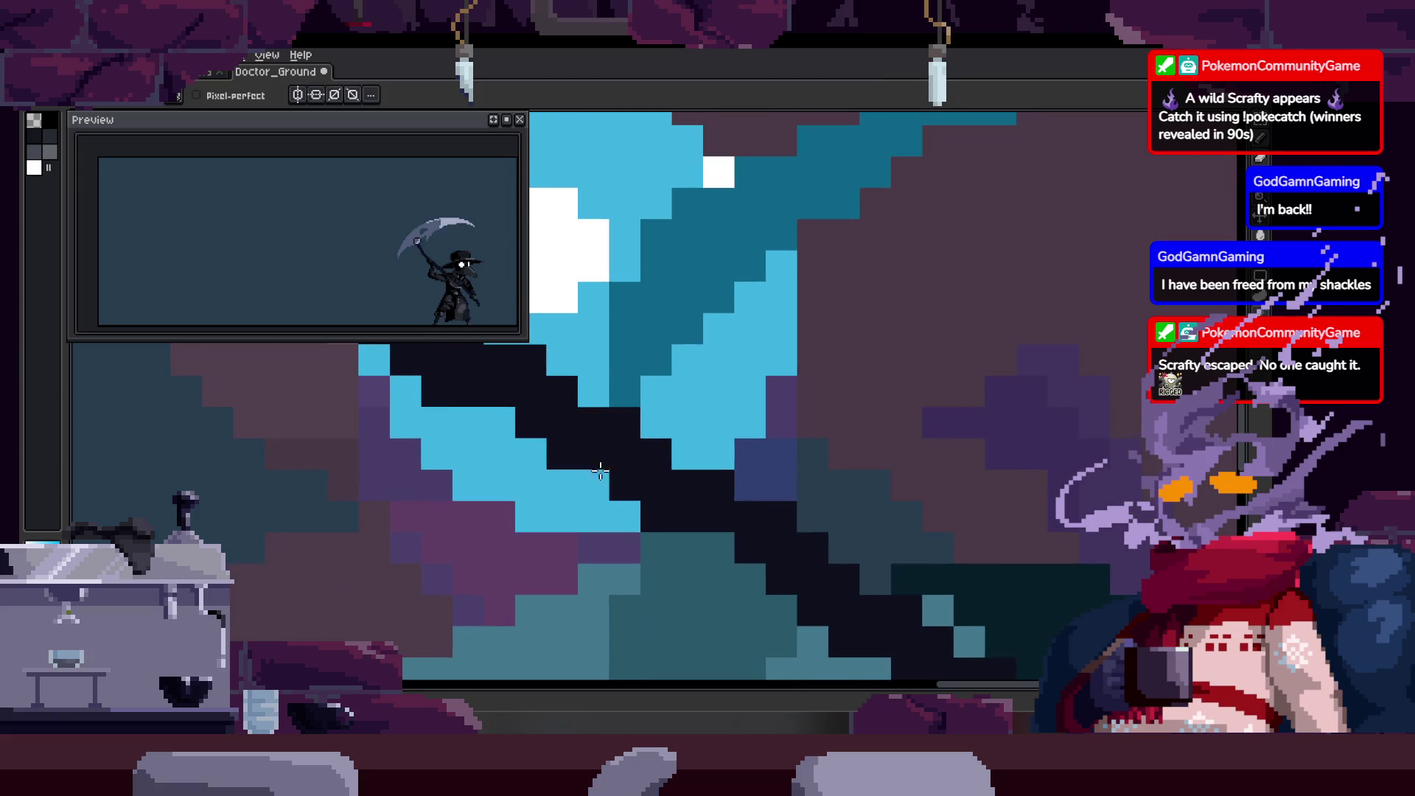
key("Right")
key("Right")
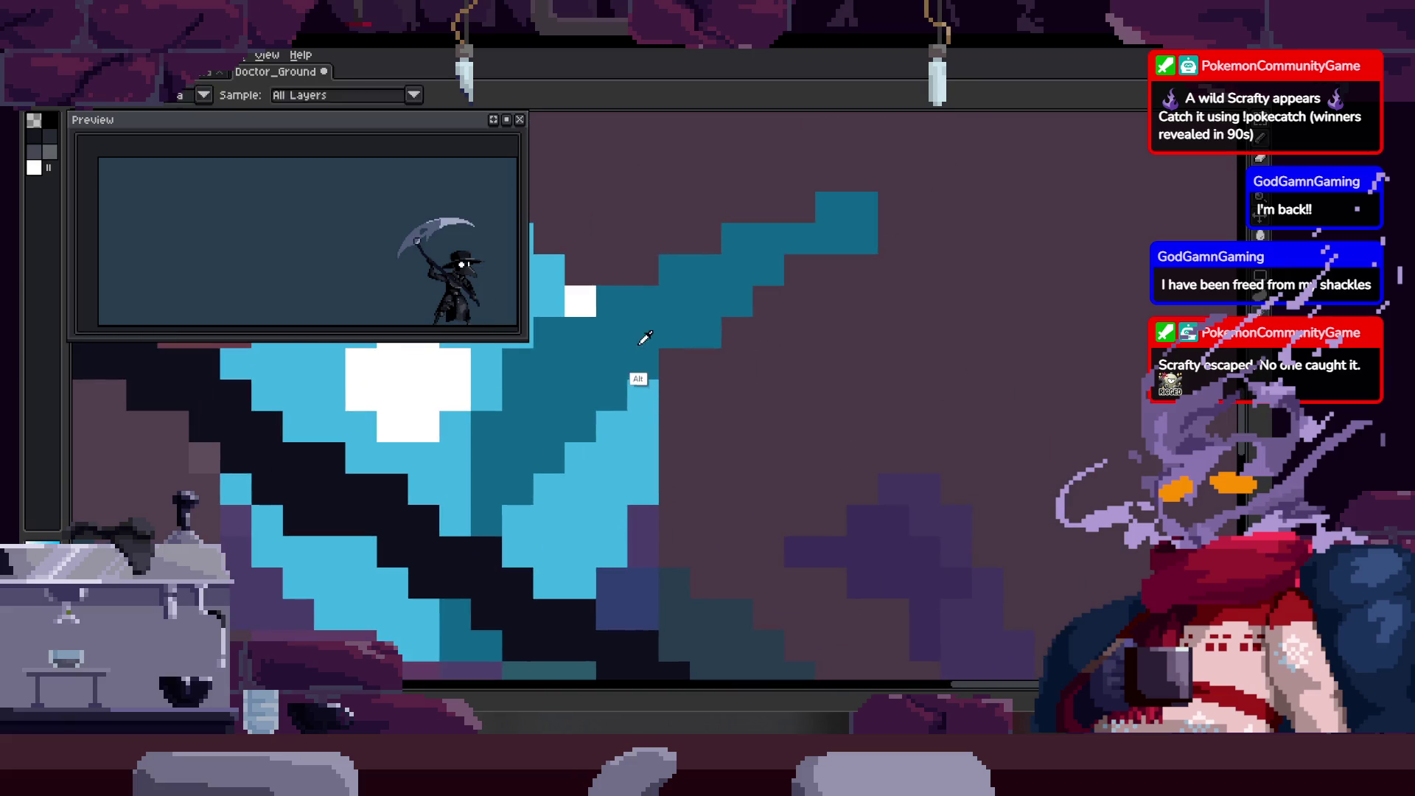
left_click_drag(515, 561, 834, 245)
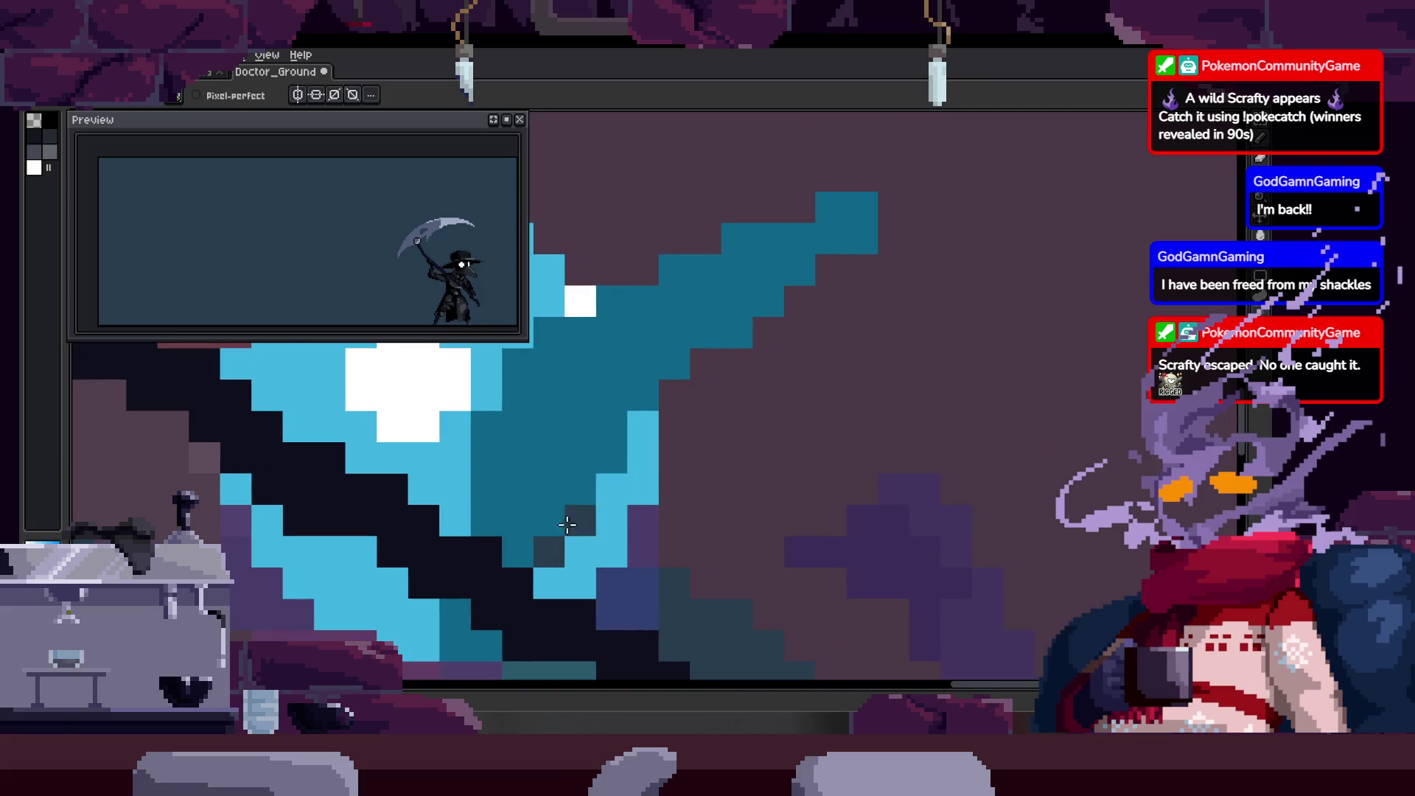
left_click(850, 264, "shift")
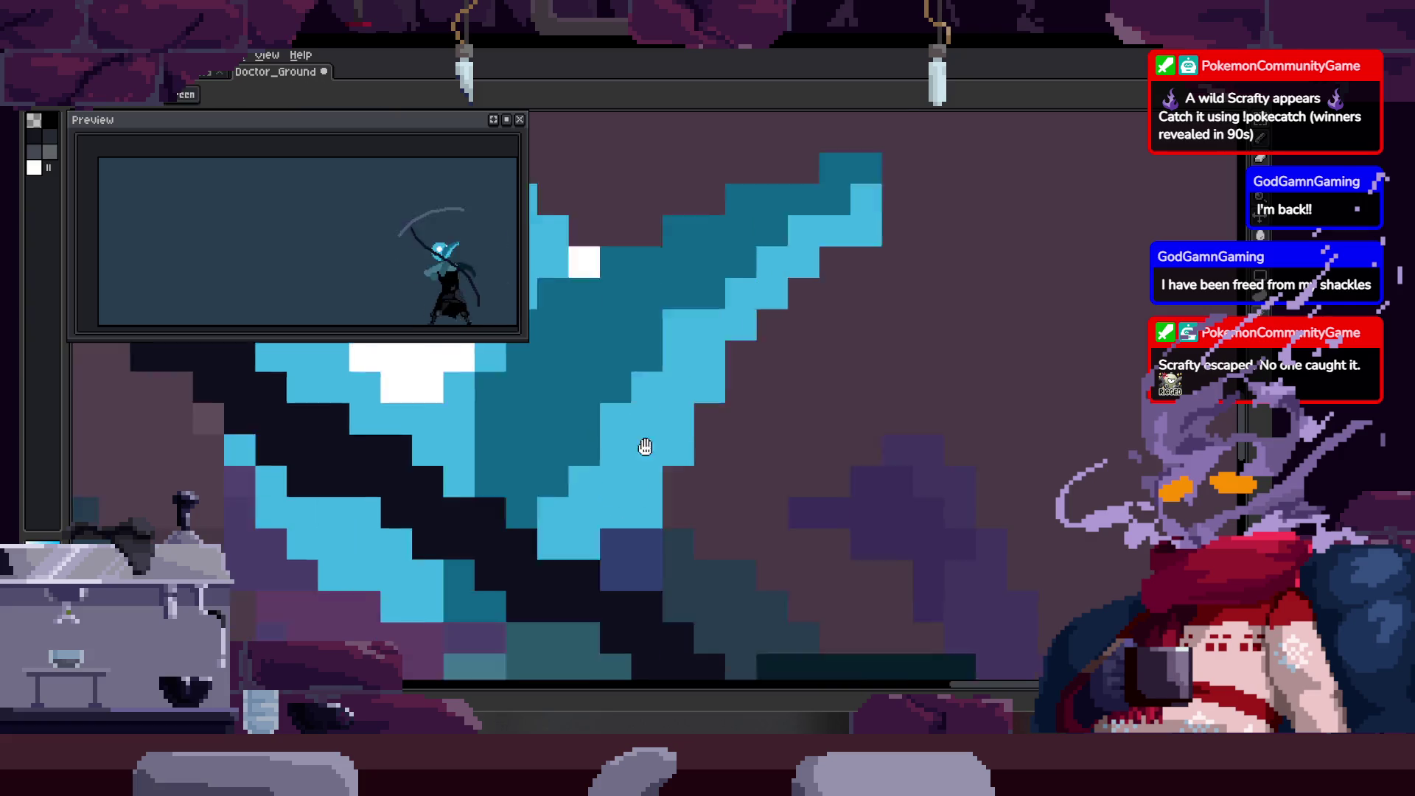
key("Right")
key("Right")
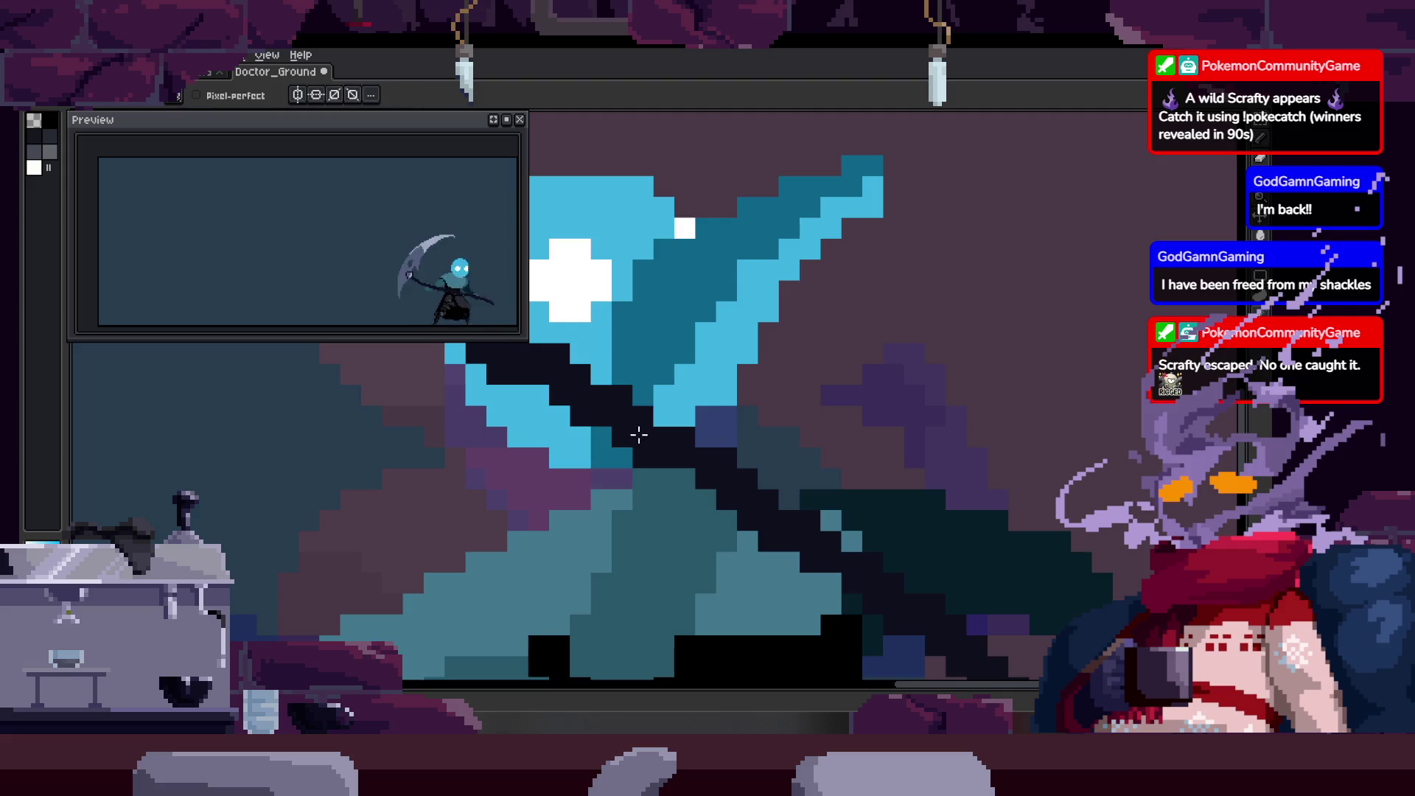
key("b")
scroll(717, 469, "up", 1)
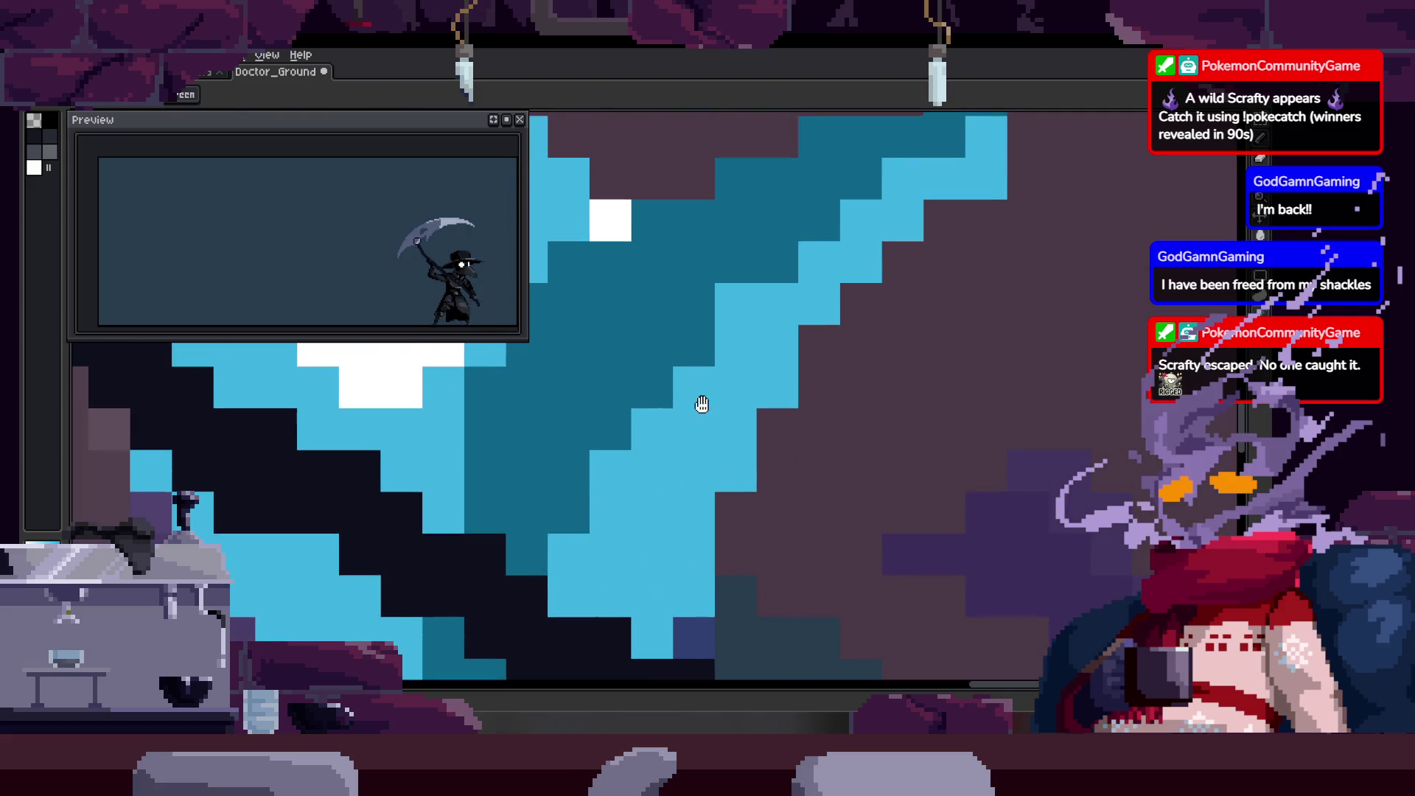
Save the sprite repeatedly while reviewing the head and light-blue shading.
left_click_drag(688, 419, 621, 513)
key("z")
scroll(857, 277, "down", 2)
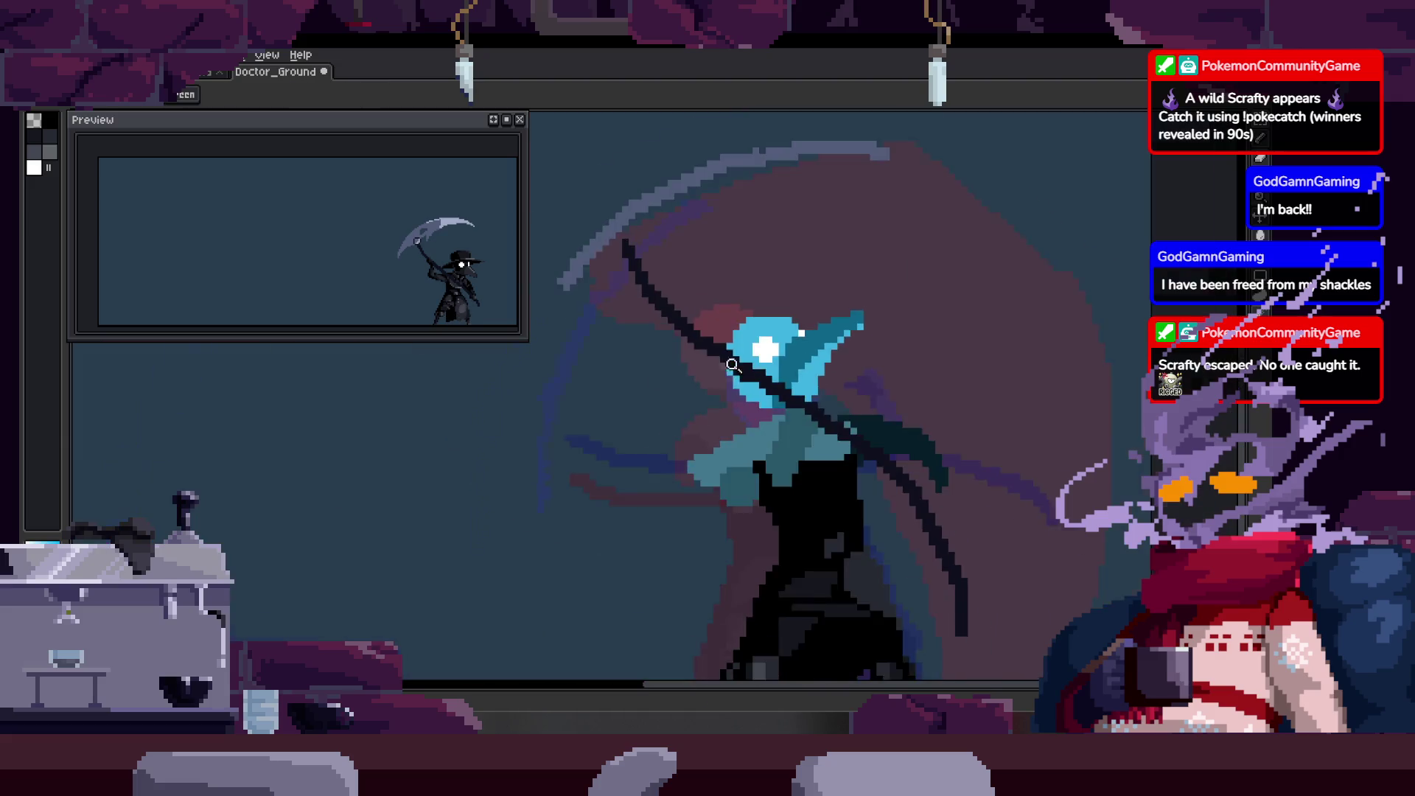
scroll(851, 320, "down", 2)
key("ctrl+s")
scroll(845, 346, "up", 2)
scroll(774, 338, "up", 2)
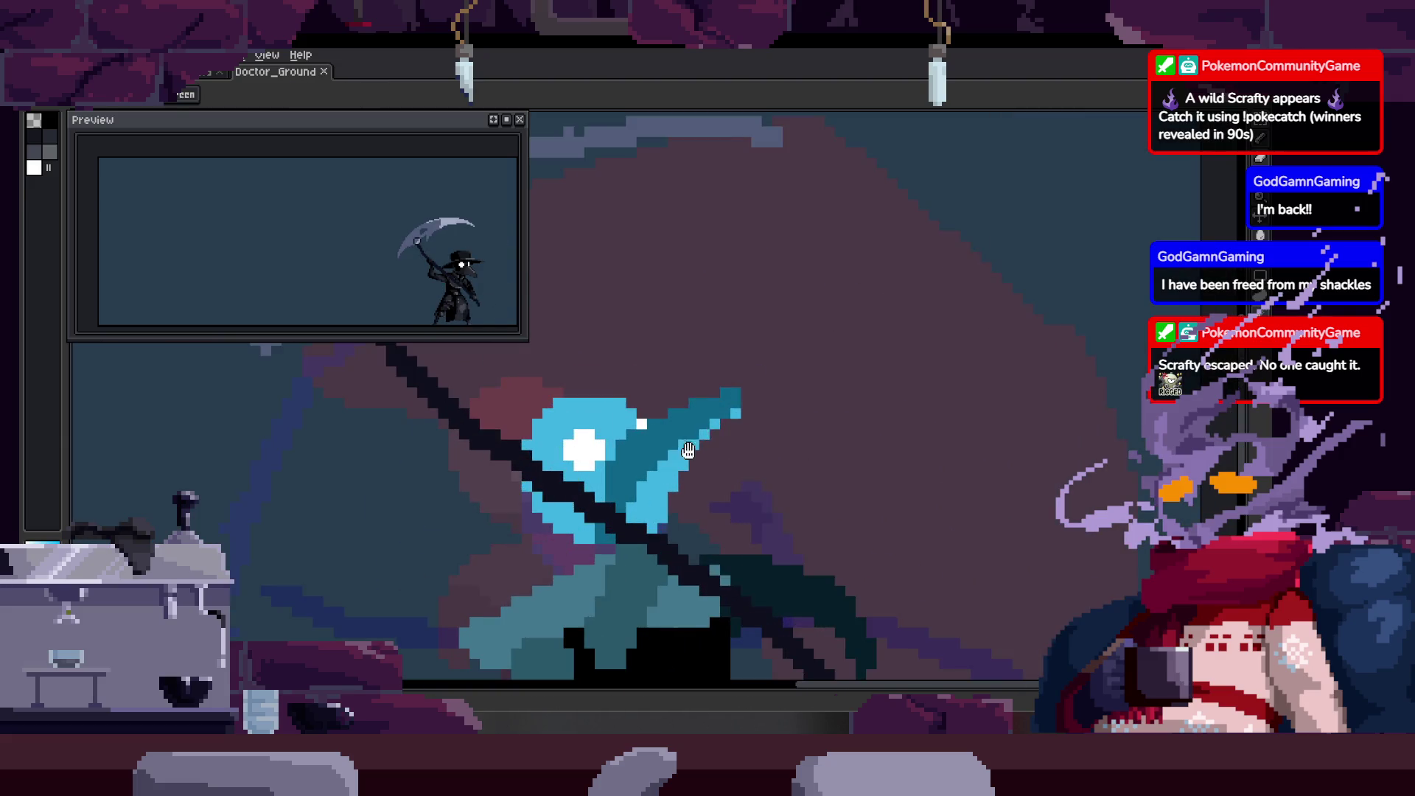
scroll(713, 329, "up", 2)
scroll(688, 348, "up", 2)
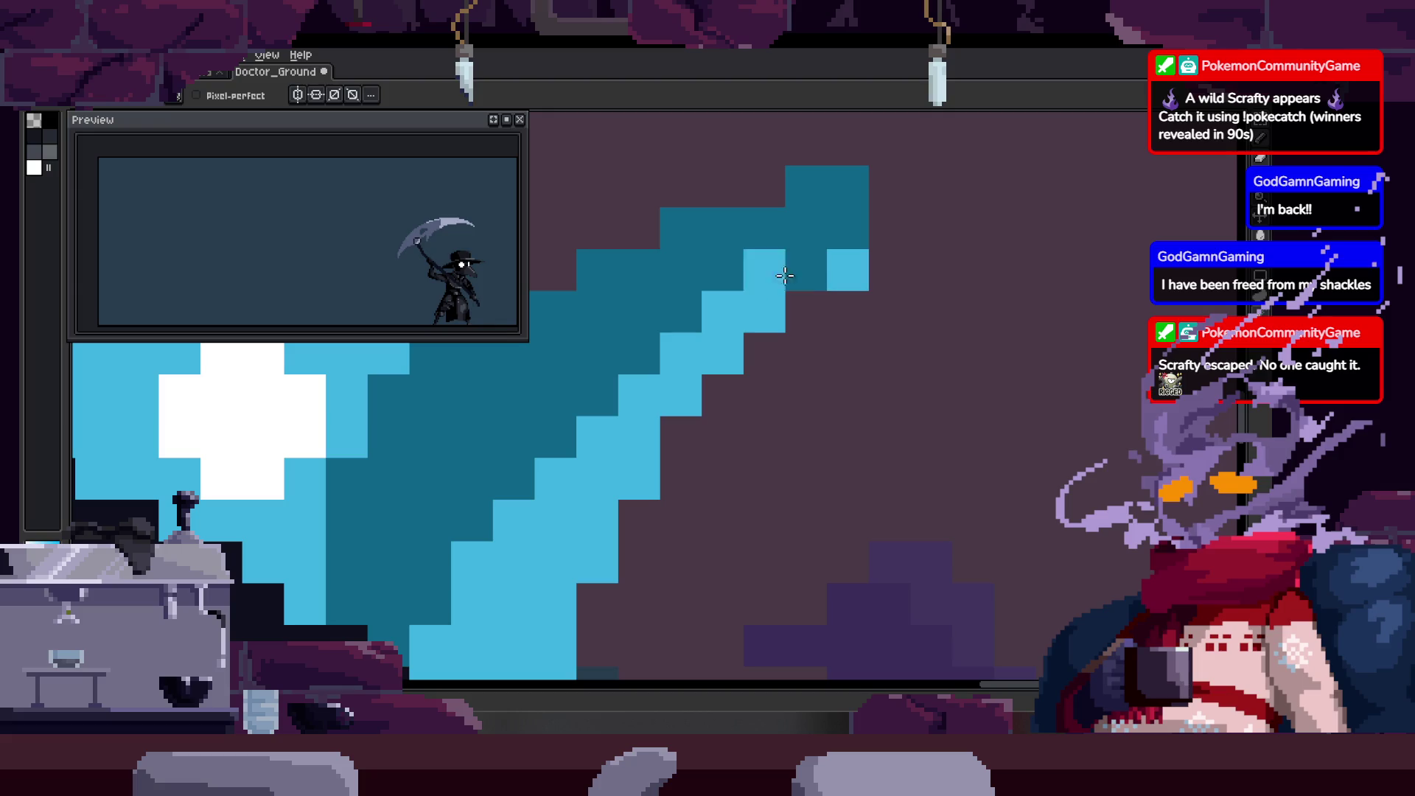
left_click_drag(778, 281, 790, 306)
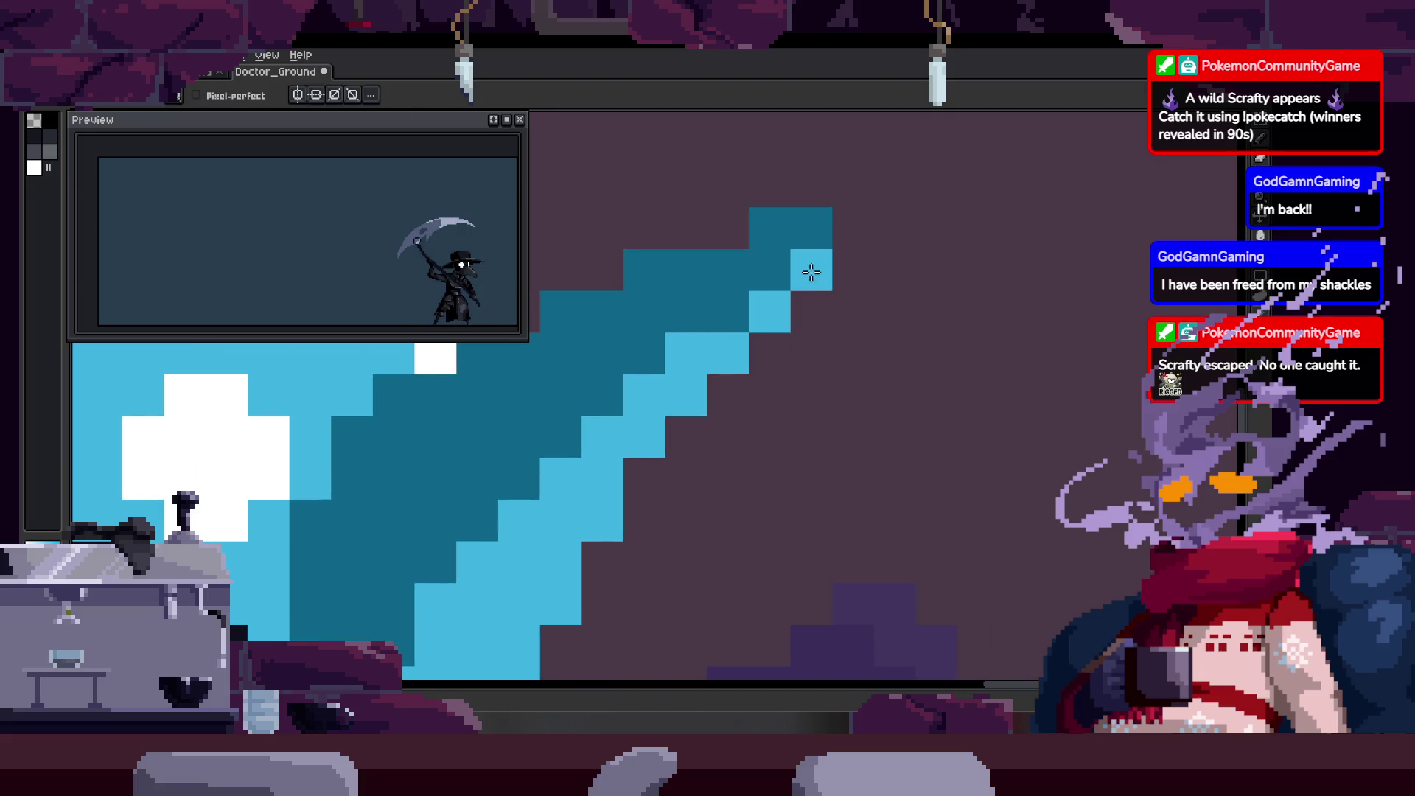
scroll(808, 311, "down", 2)
scroll(762, 309, "up", 2)
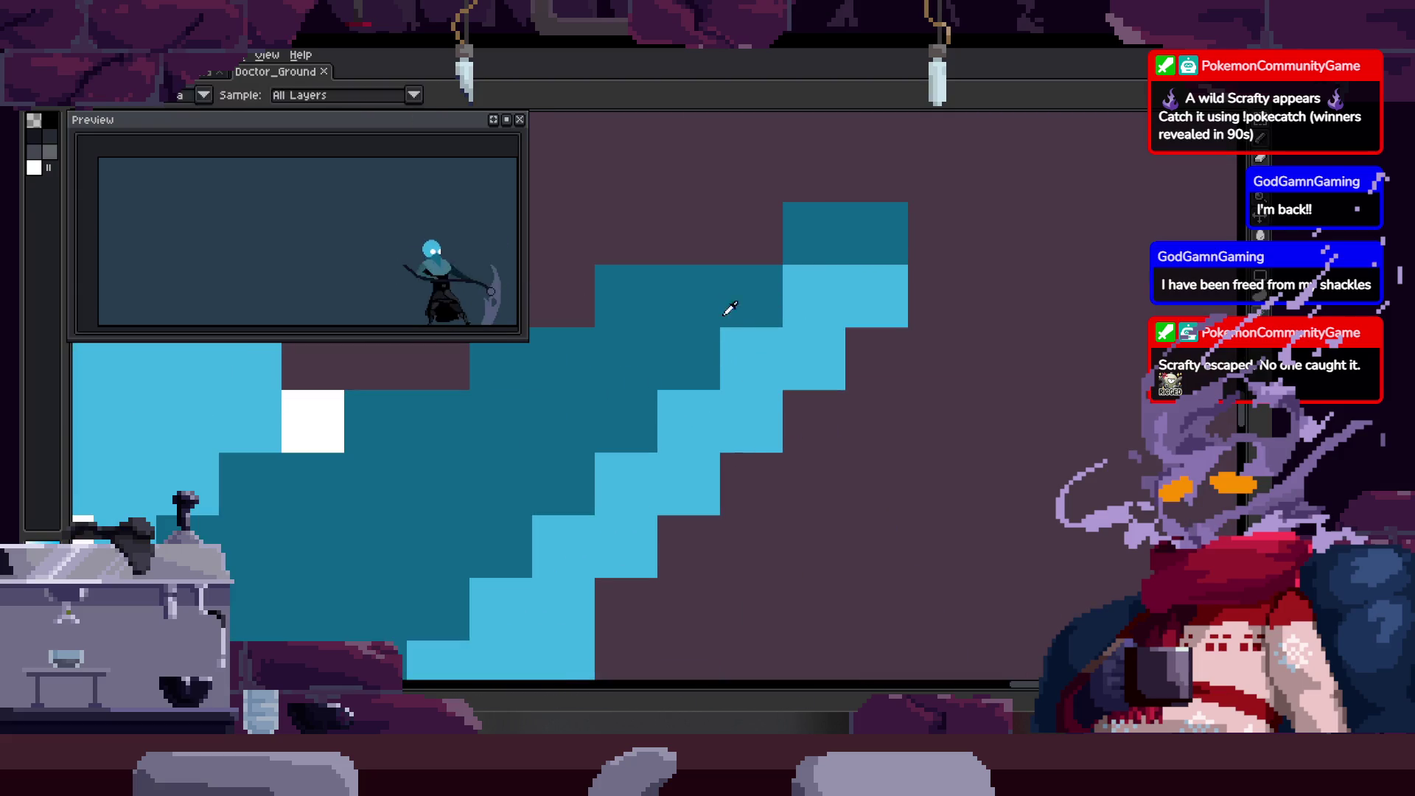
scroll(738, 342, "down", 2)
key("ctrl+s")
scroll(637, 446, "up", 3)
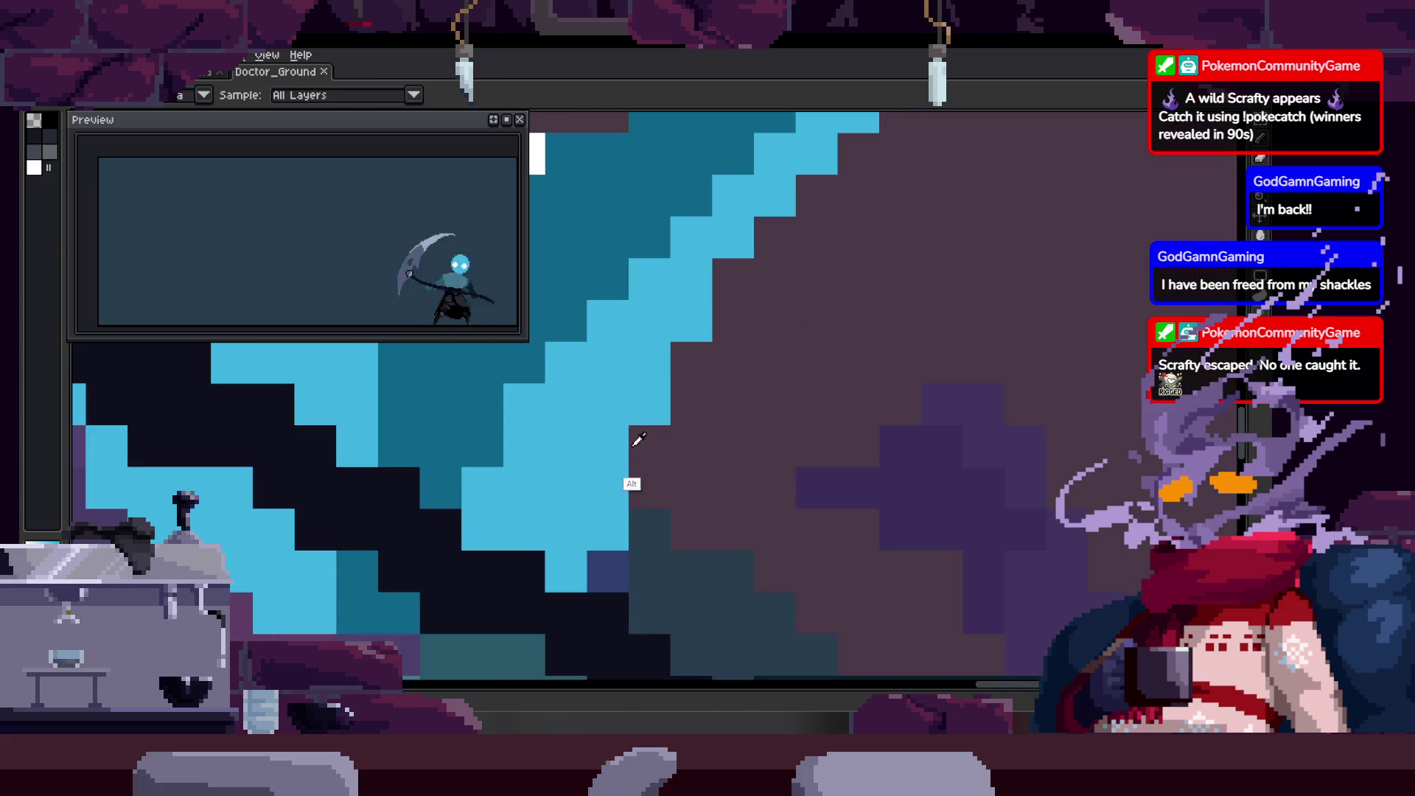
scroll(852, 284, "down", 3)
scroll(623, 421, "up", 2)
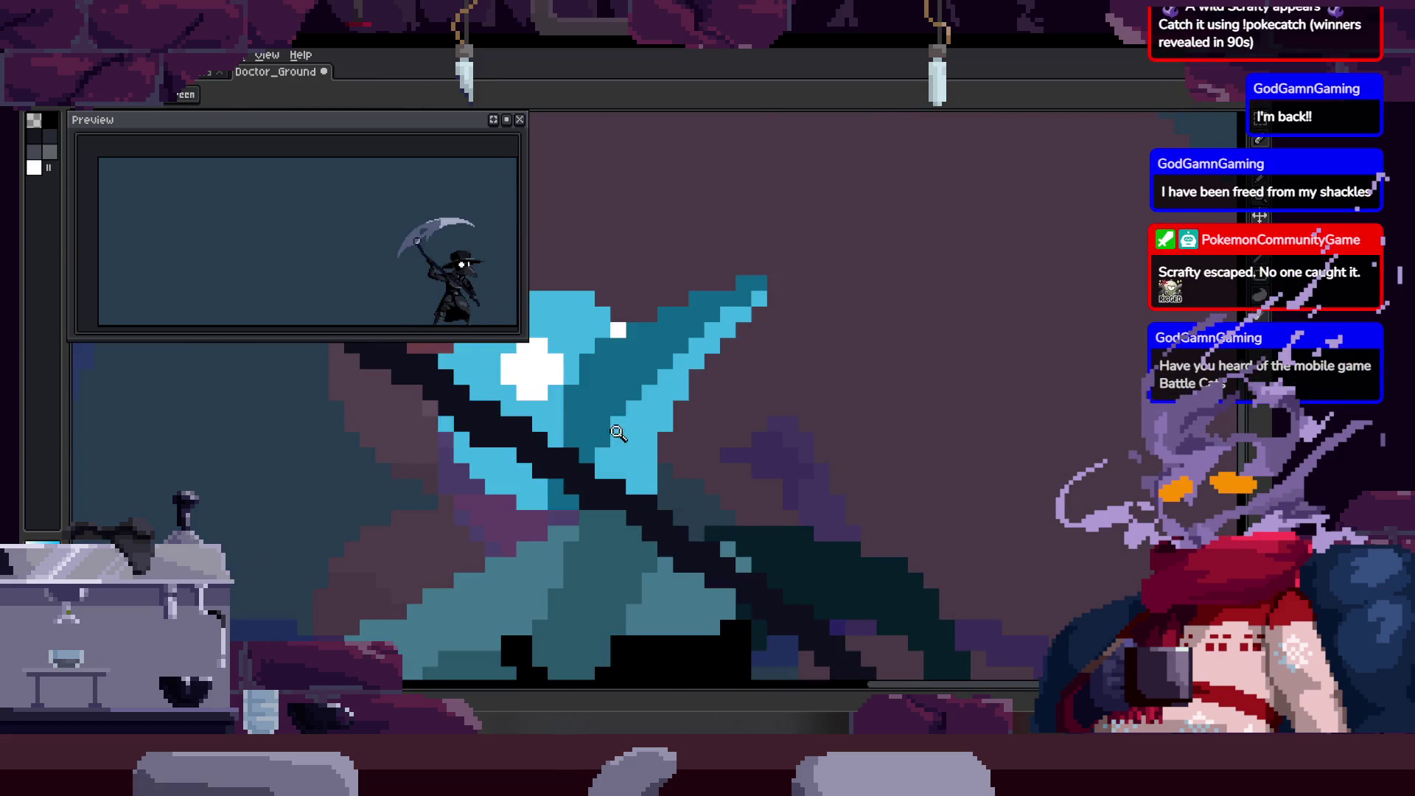
scroll(542, 506, "up", 1)
key("z")
scroll(514, 526, "down", 2)
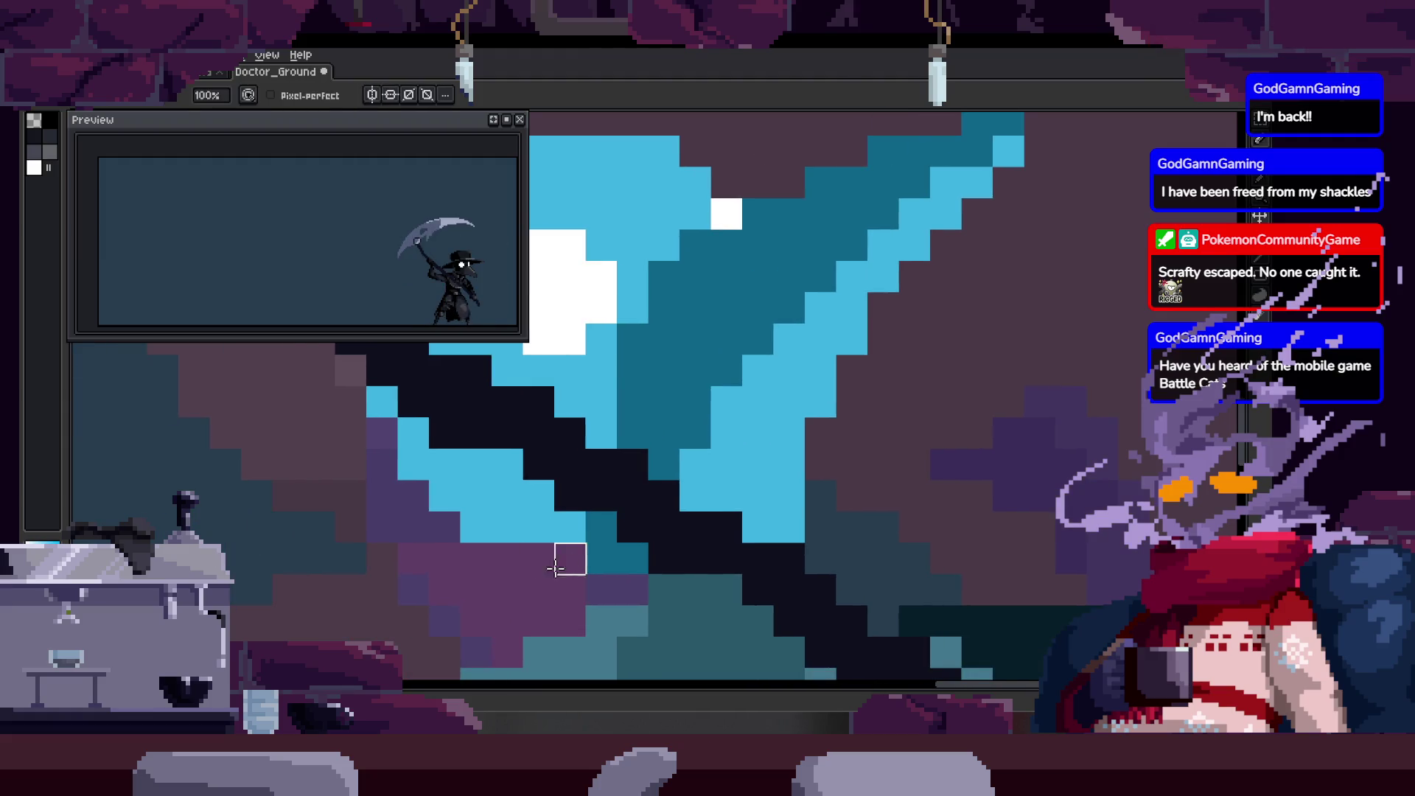
key("ctrl+s")
scroll(568, 552, "up", 3)
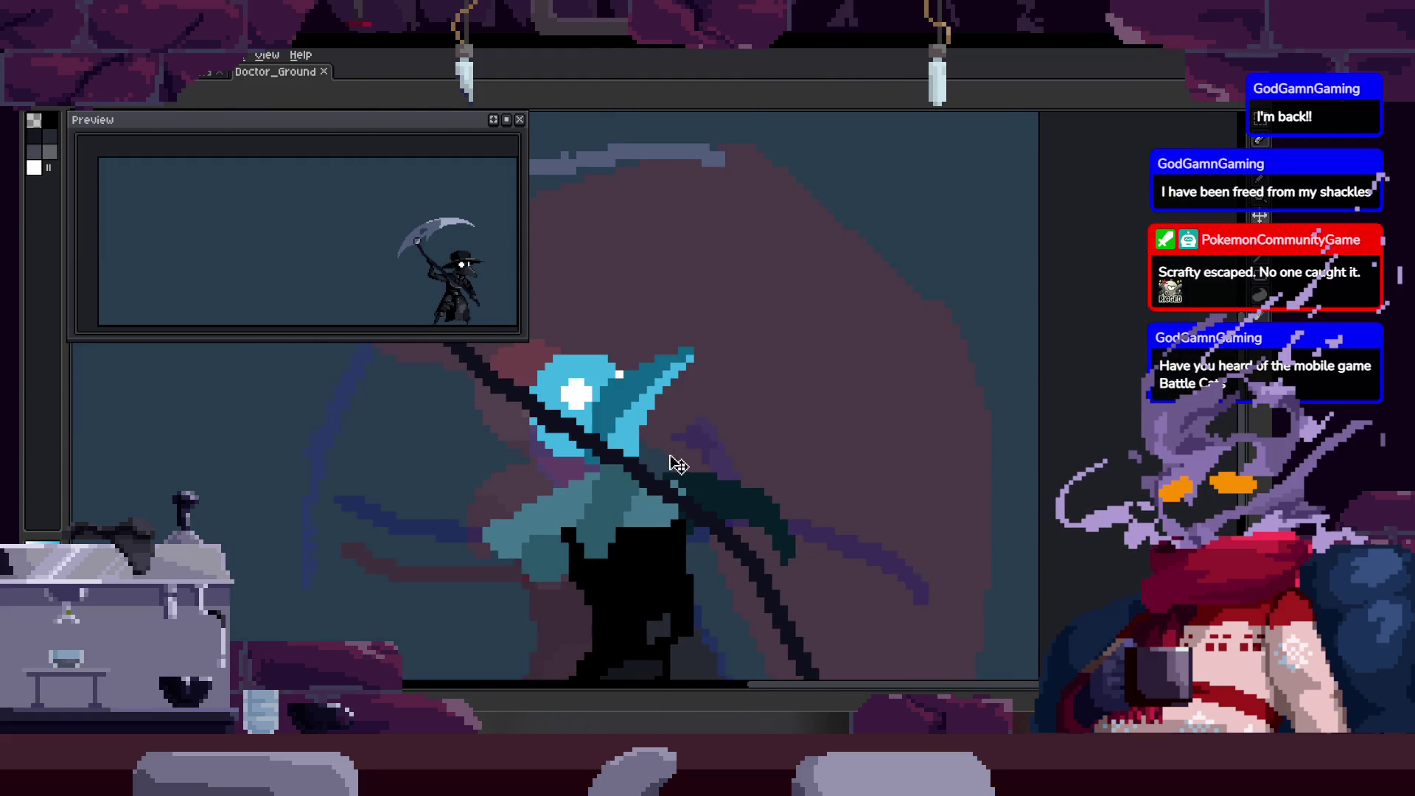
scroll(603, 394, "up", 3)
Inspect the hood up close and zoom back out to watch the animation.
left_click_drag(602, 394, 592, 413)
key("b")
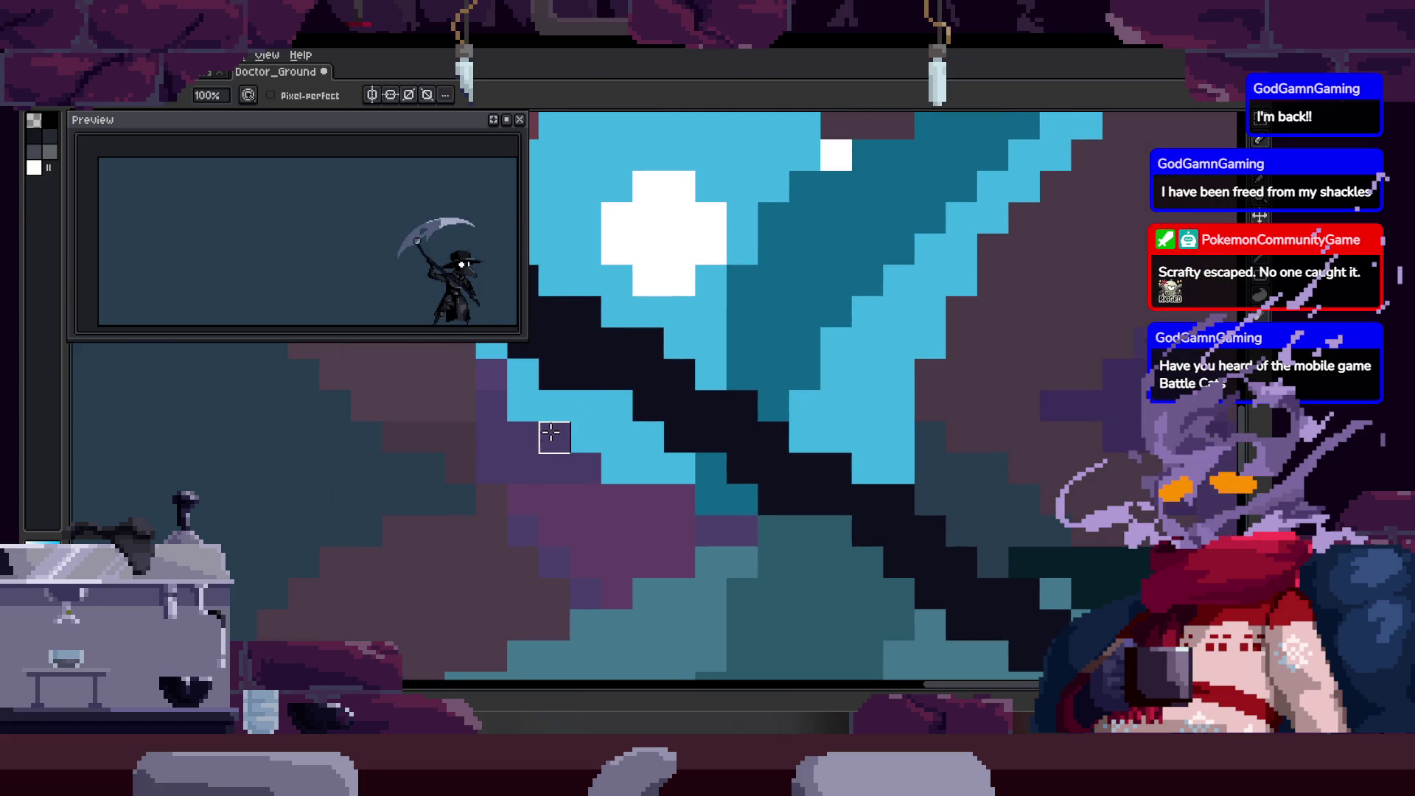
scroll(552, 374, "down", 1)
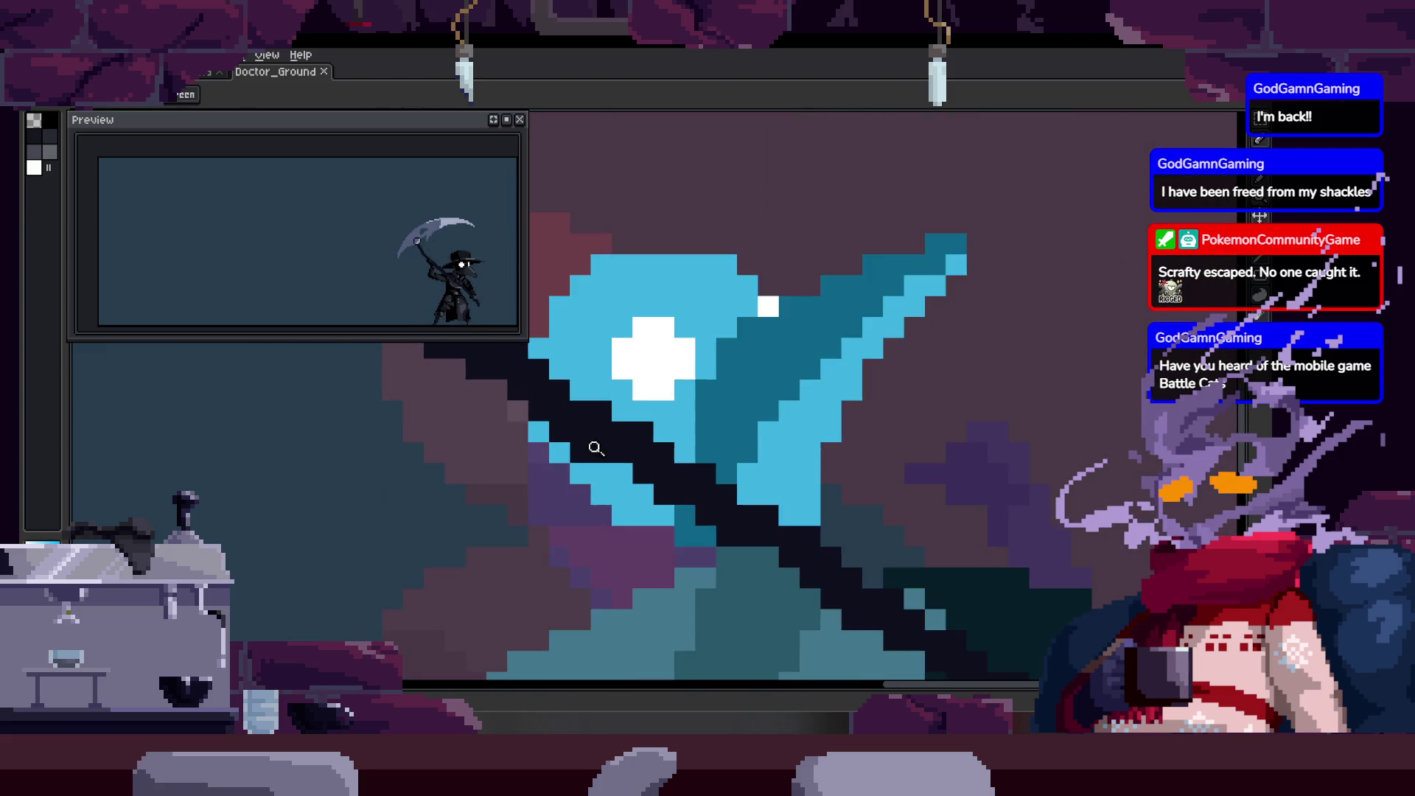
scroll(516, 443, "up", 2)
key("z")
scroll(707, 425, "down", 4)
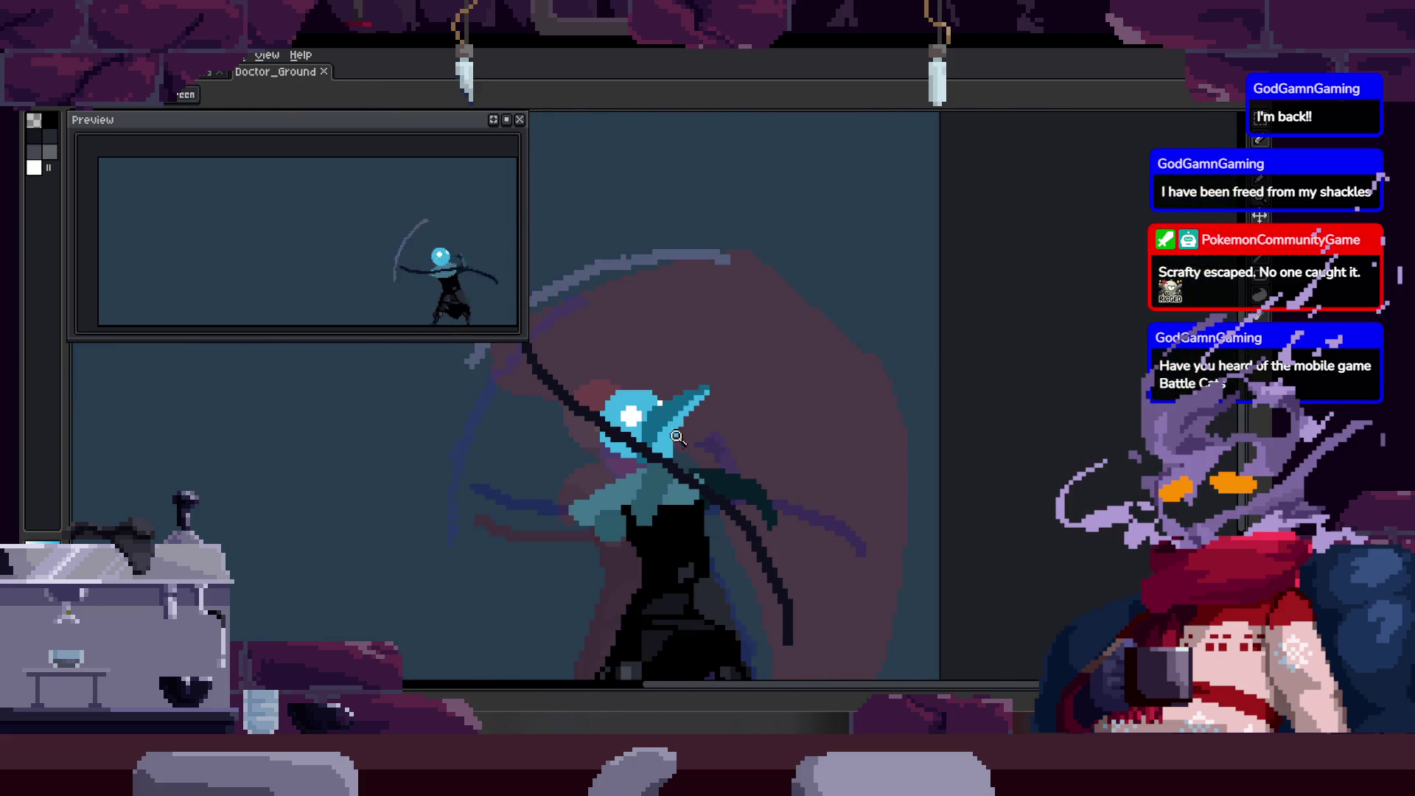
scroll(677, 443, "up", 2)
scroll(736, 420, "down", 2)
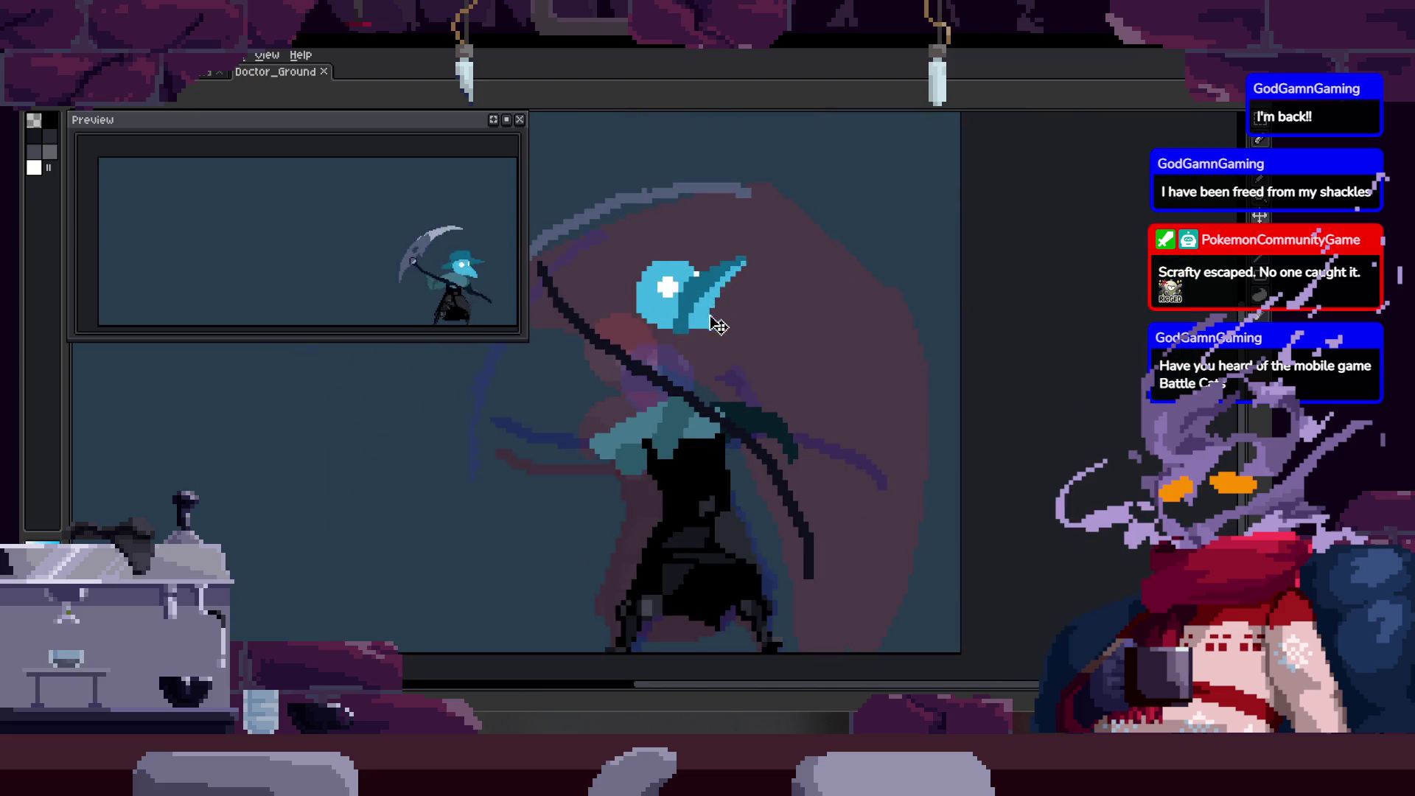
scroll(726, 332, "up", 2)
scroll(725, 332, "down", 2)
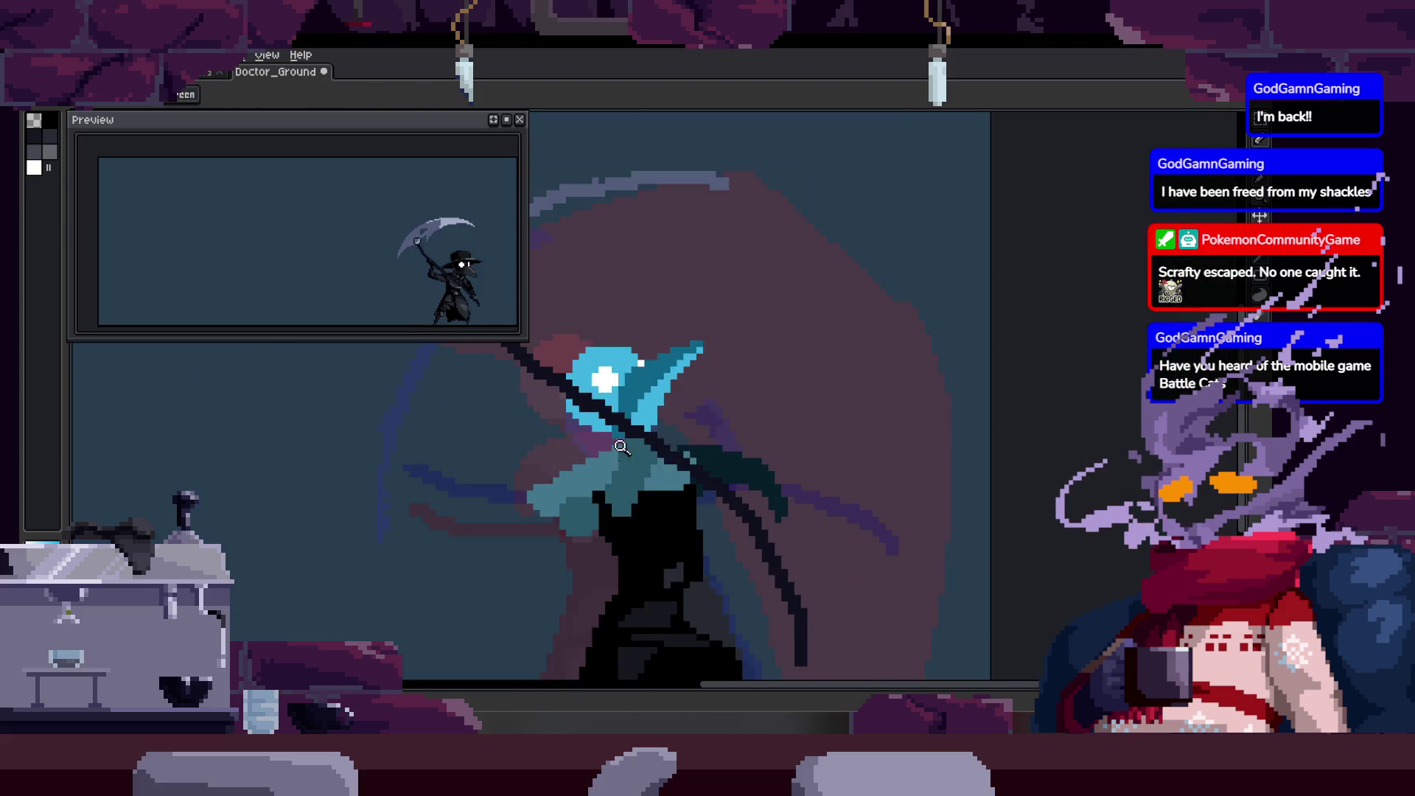
scroll(724, 350, "up", 4)
scroll(724, 350, "down", 4)
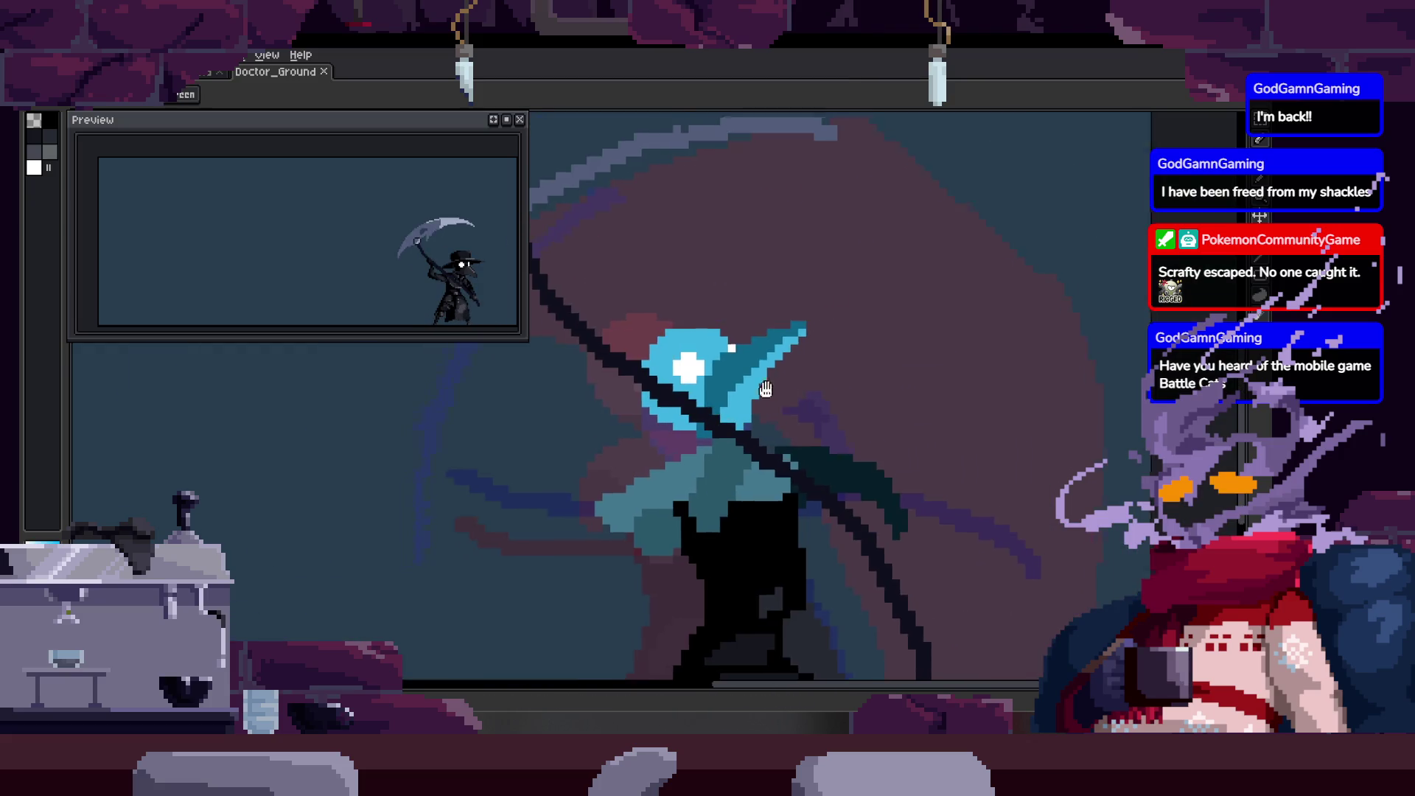
scroll(779, 416, "up", 2)
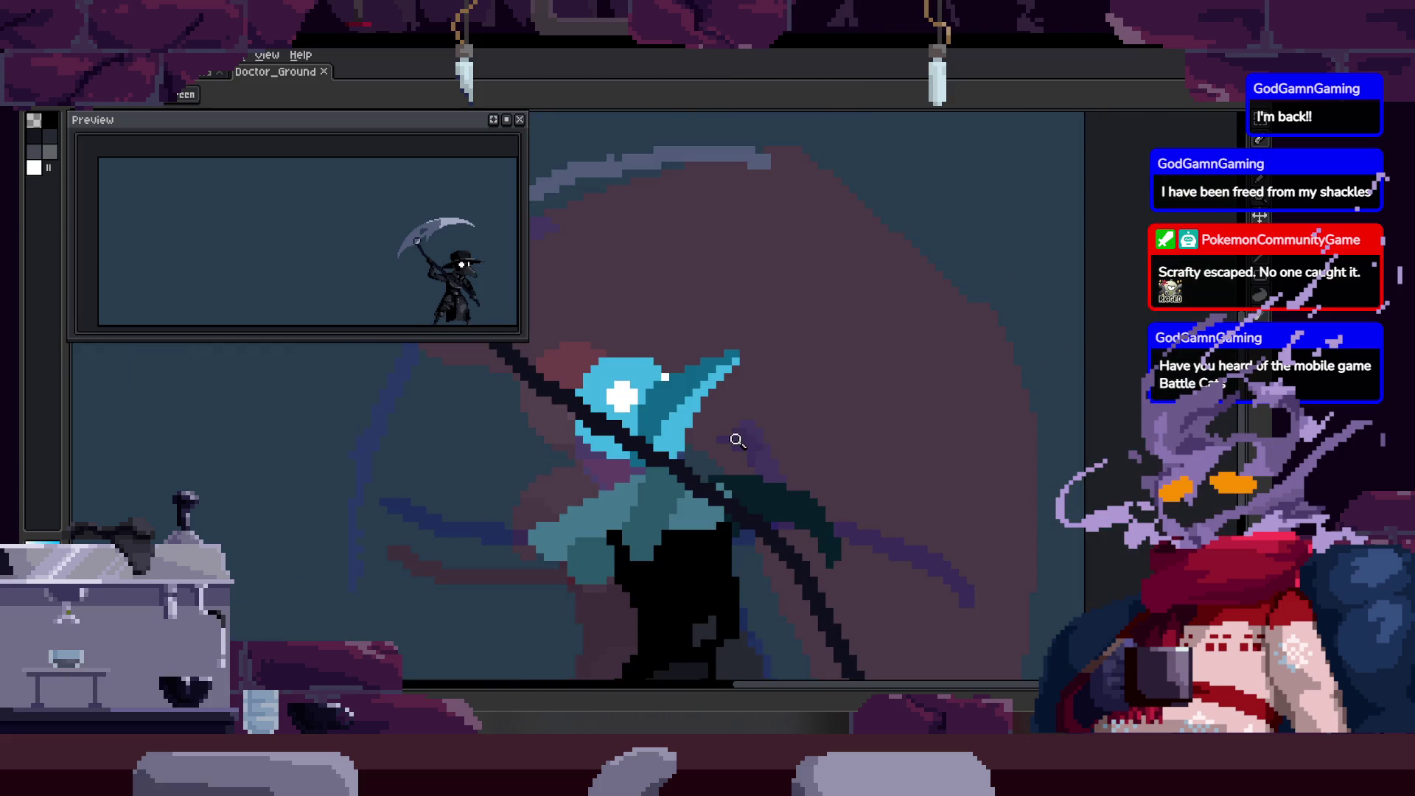
scroll(739, 449, "up", 1)
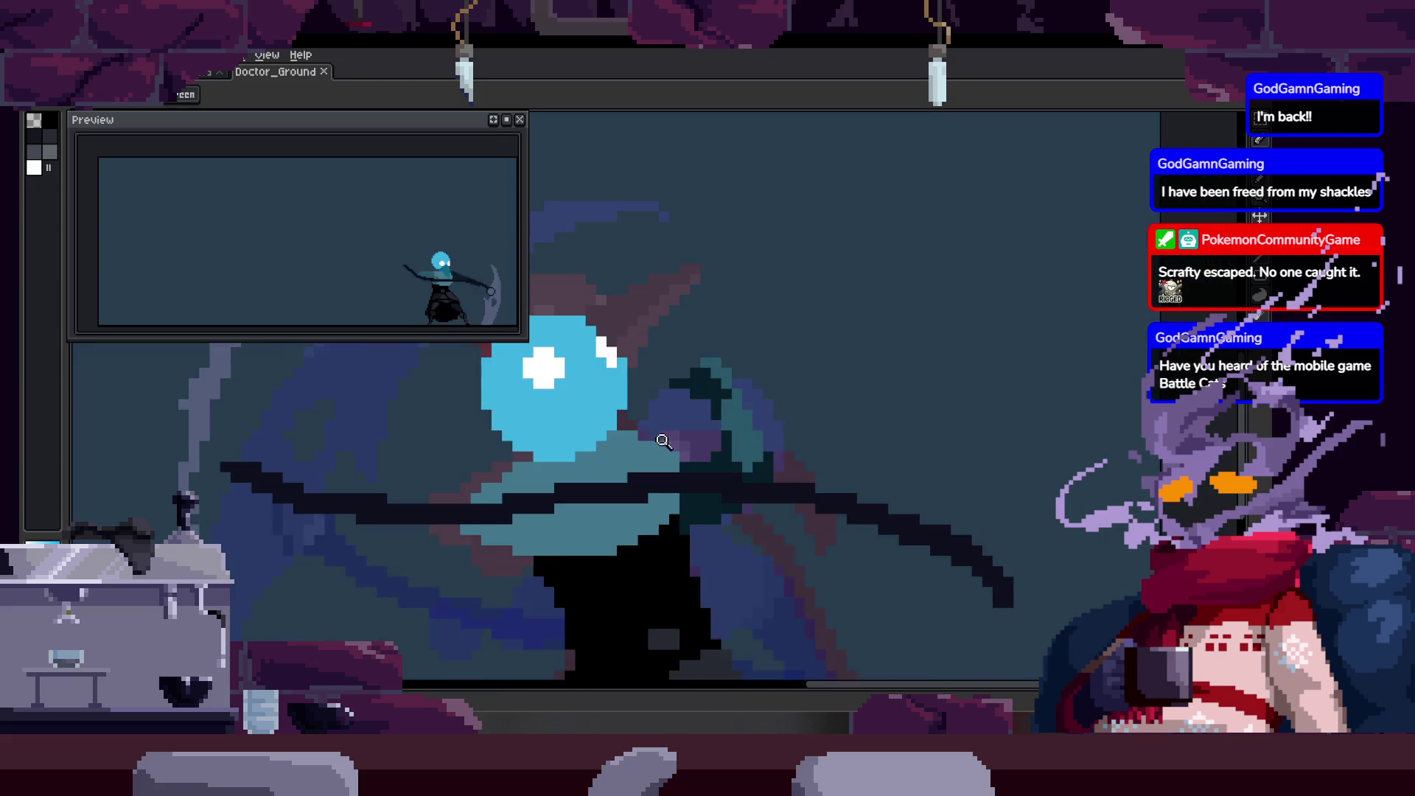
scroll(773, 390, "down", 1)
key("q")
Select an area near the hood, save the sprite, and play the attack back.
left_click_drag(736, 312, 756, 376)
scroll(756, 376, "up", 3)
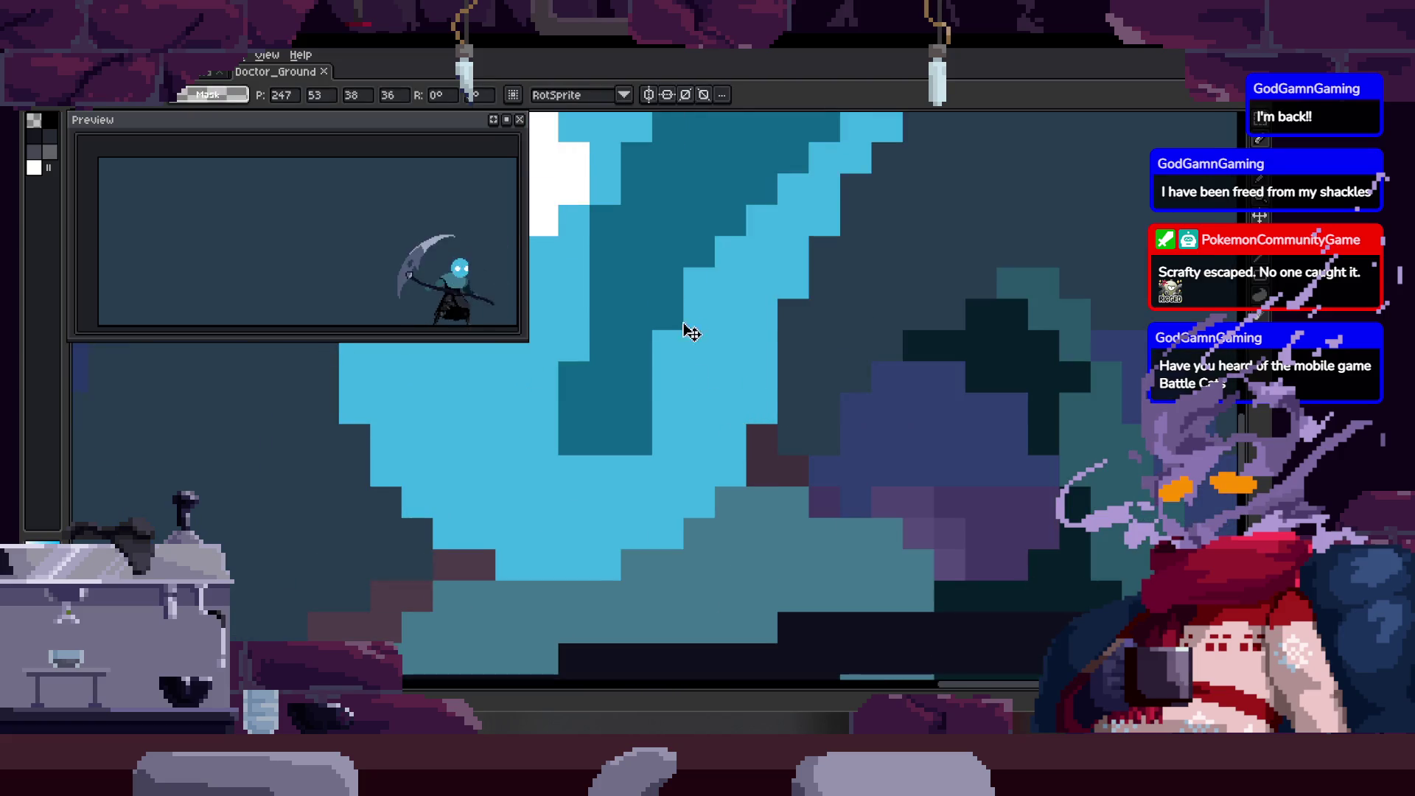
key("z")
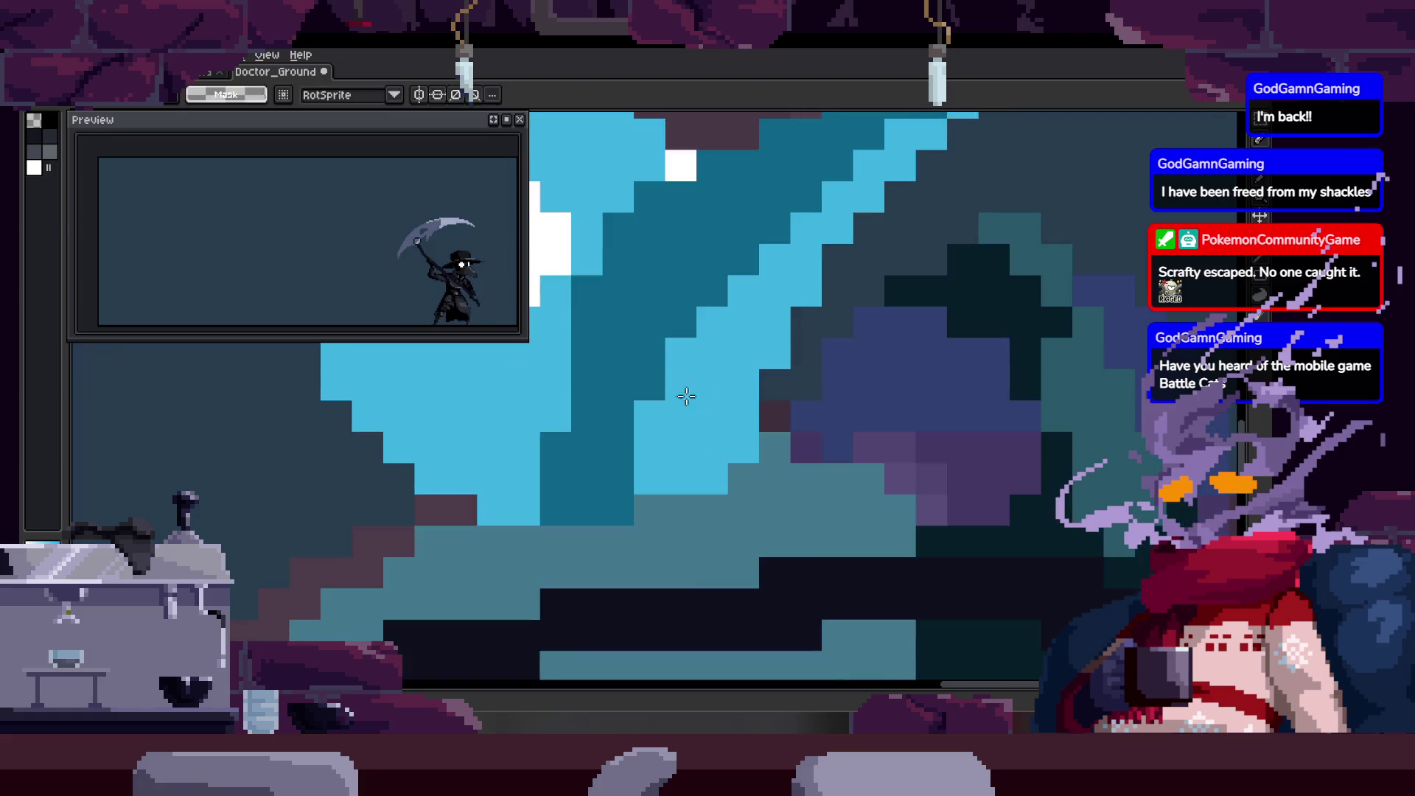
scroll(674, 409, "down", 3)
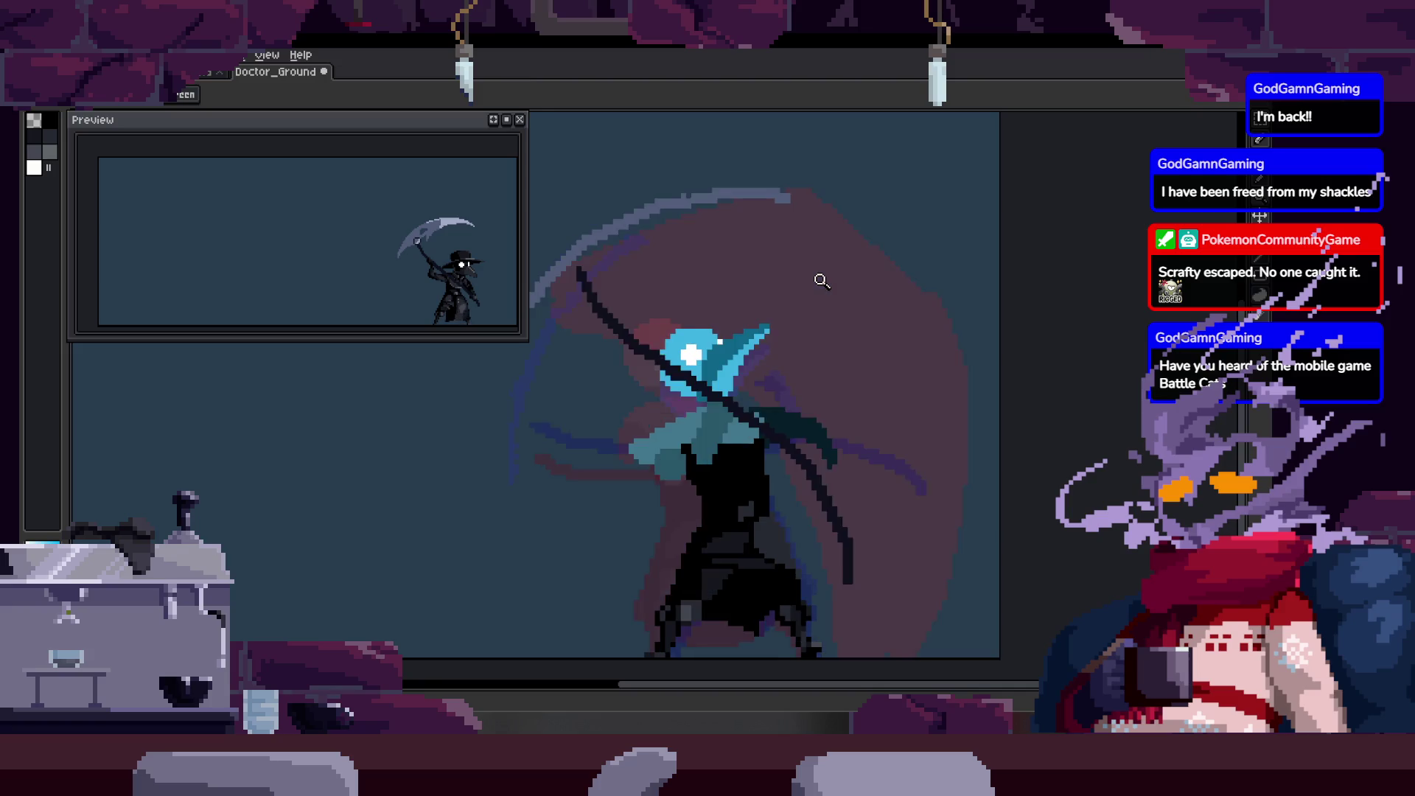
key("ctrl+s")
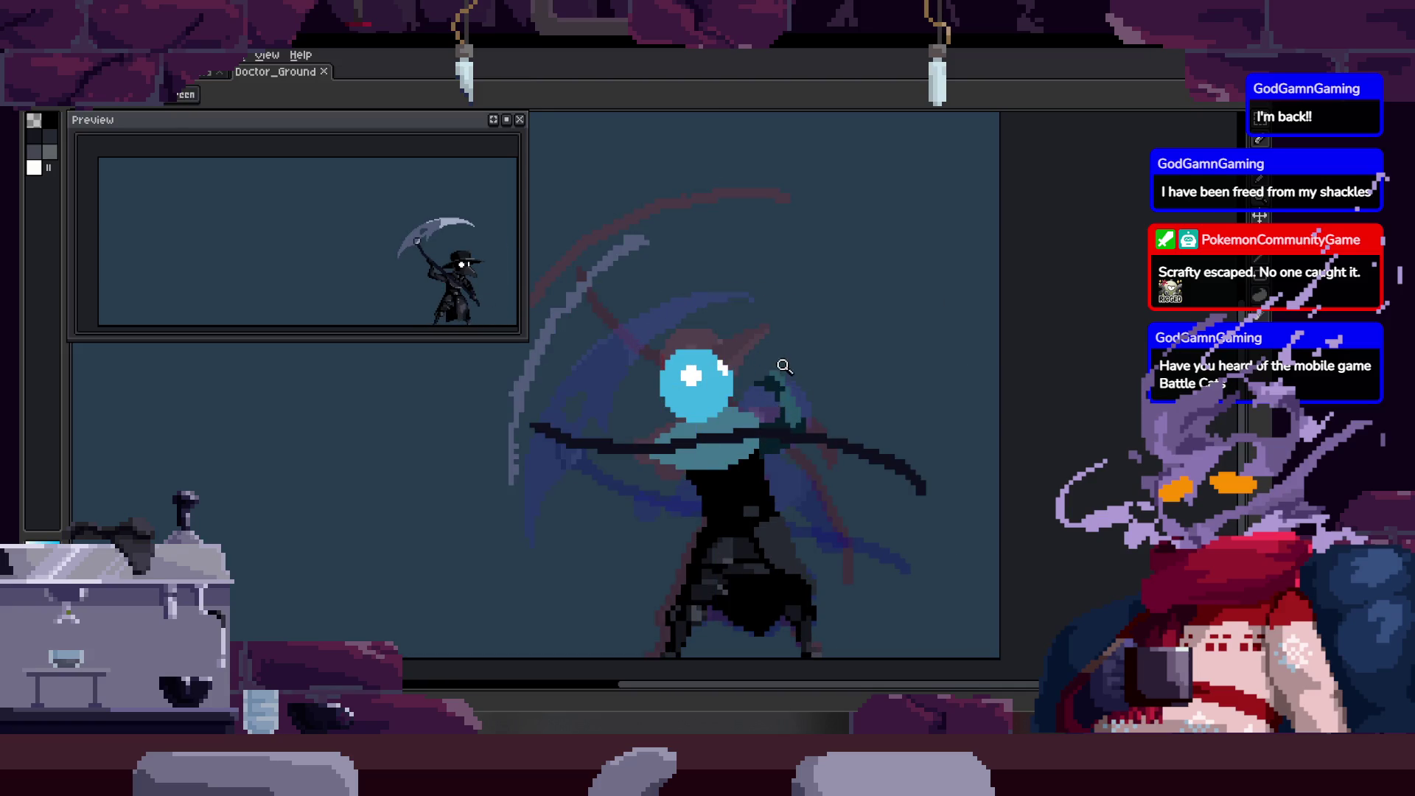
scroll(732, 342, "up", 3)
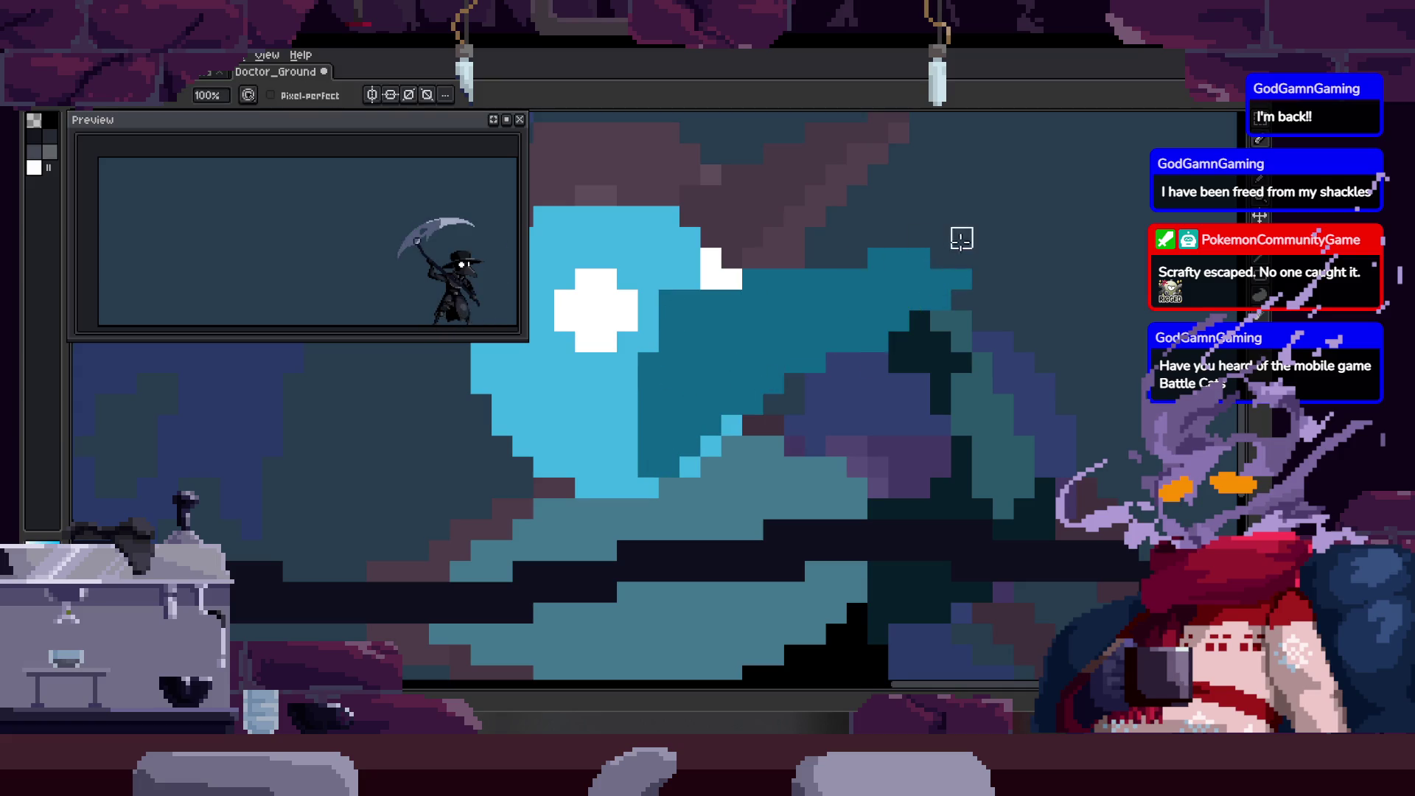
left_click_drag(961, 237, 842, 288)
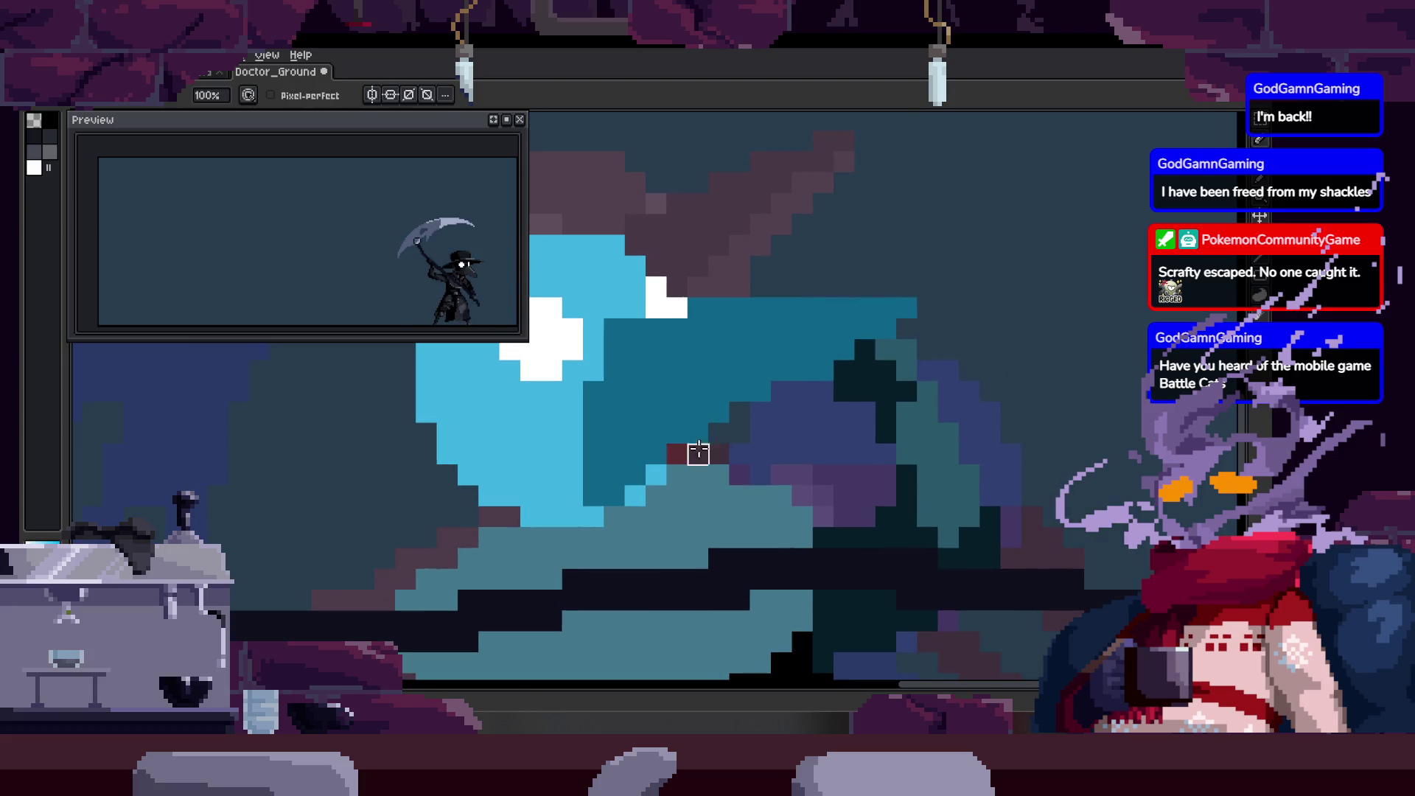
scroll(858, 365, "down", 3)
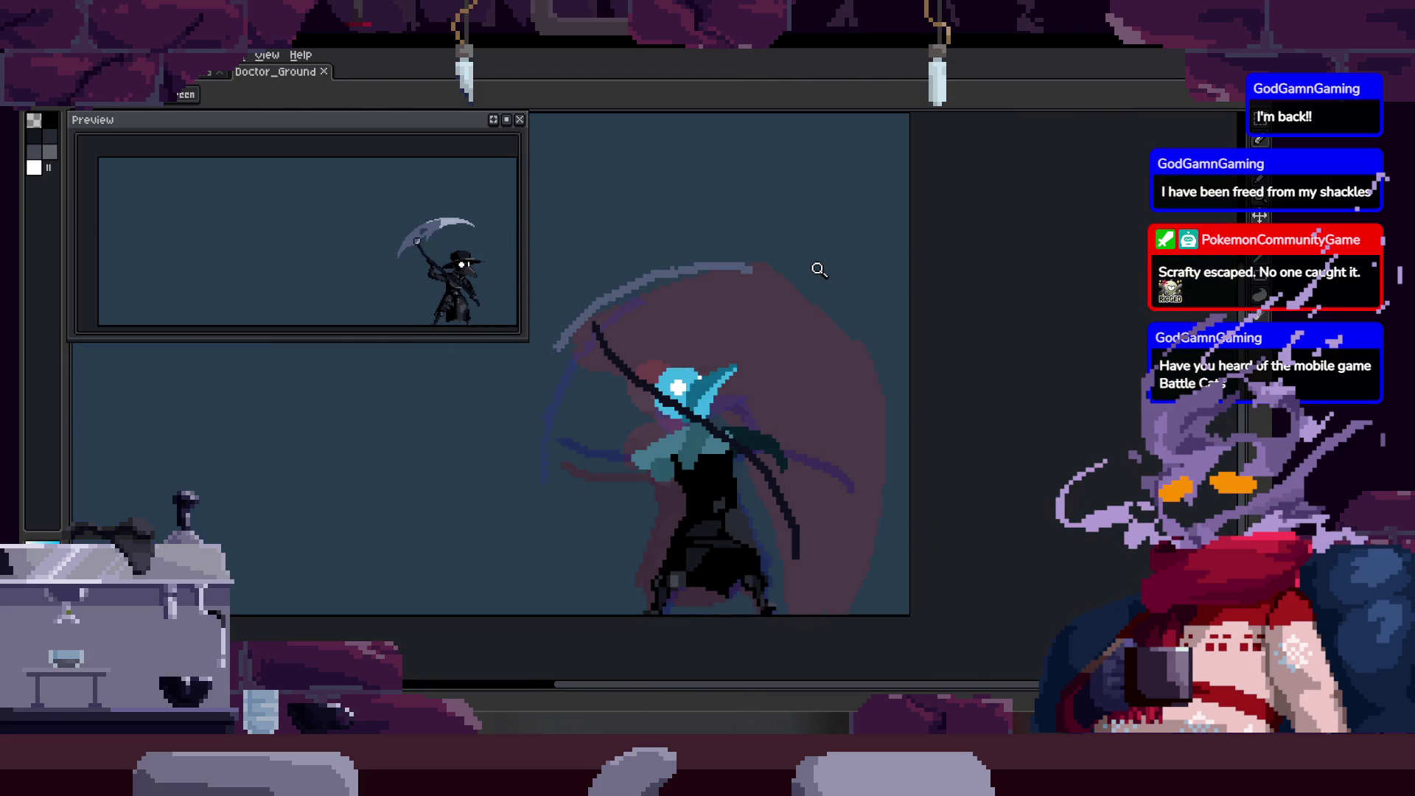
key("Return")
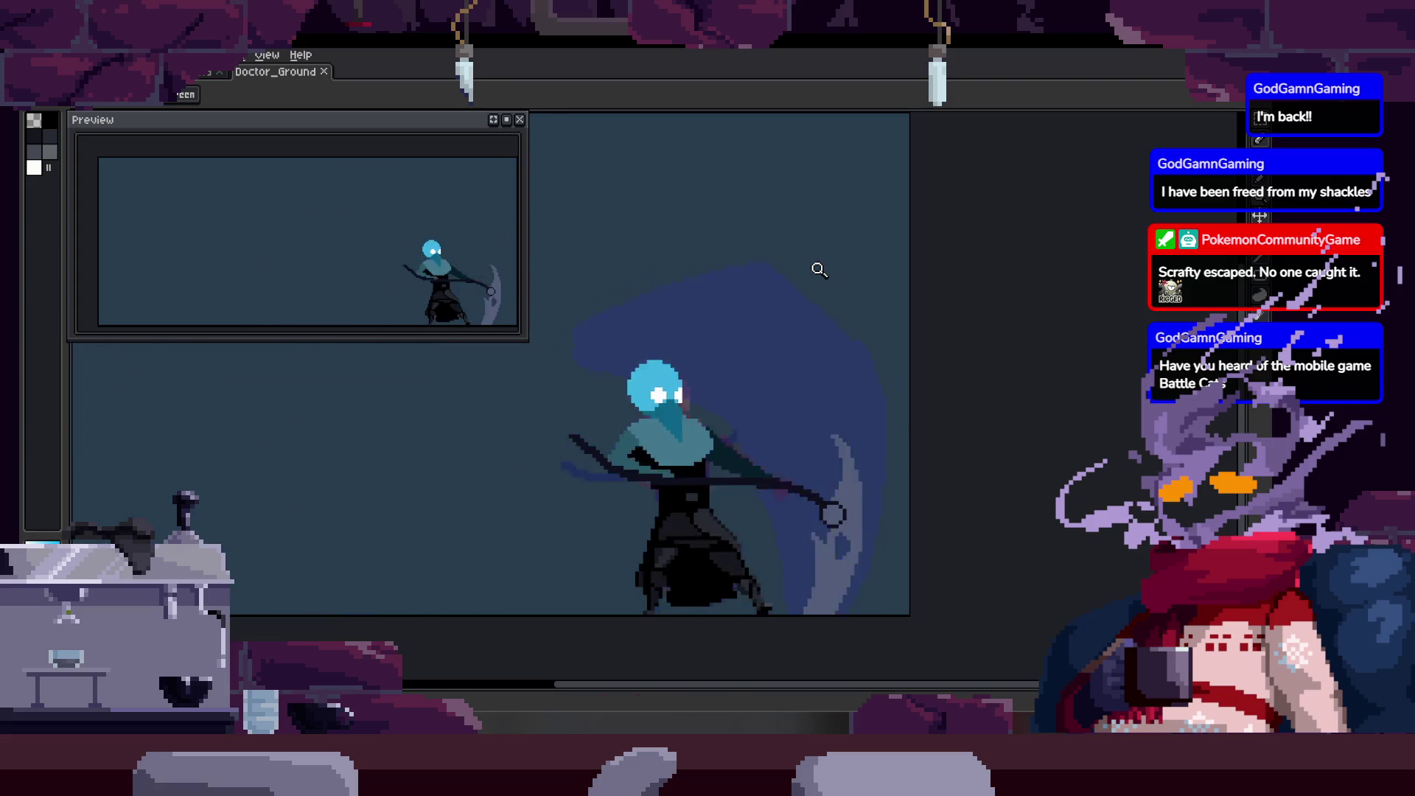
Toggle the timeline briefly and close the Preview window, leaving the canvas playing the swing.
key("Tab")
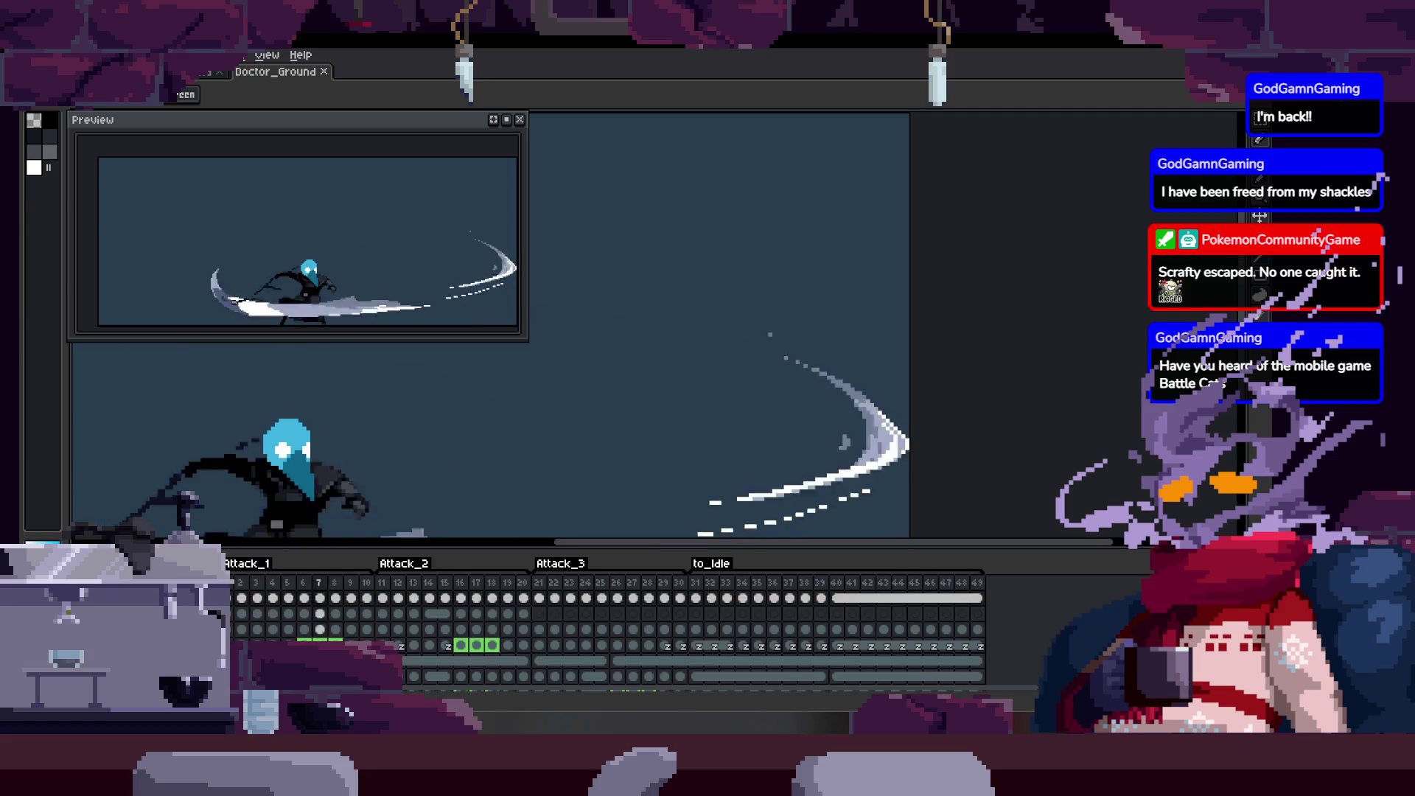
key("Tab")
scroll(662, 416, "down", 3)
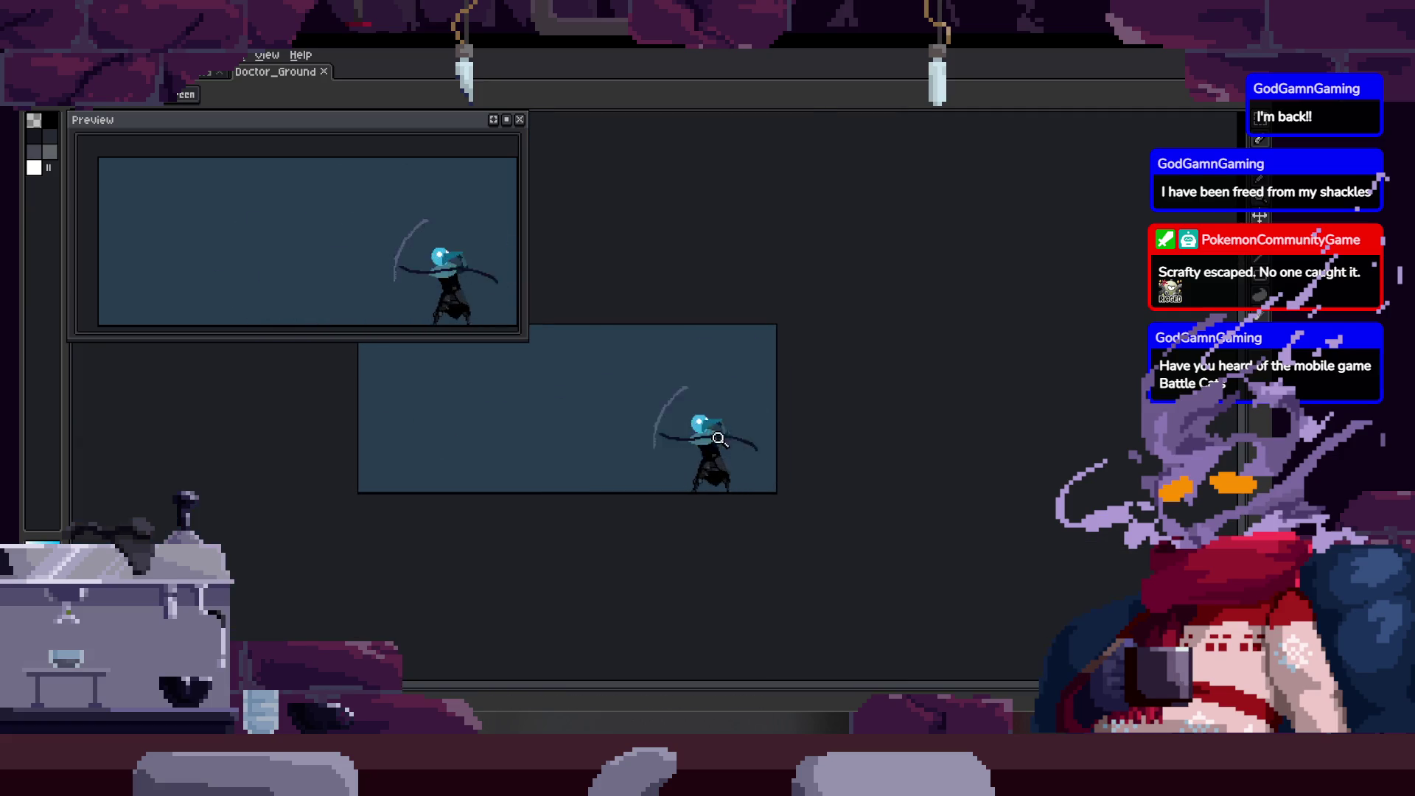
scroll(717, 439, "up", 3)
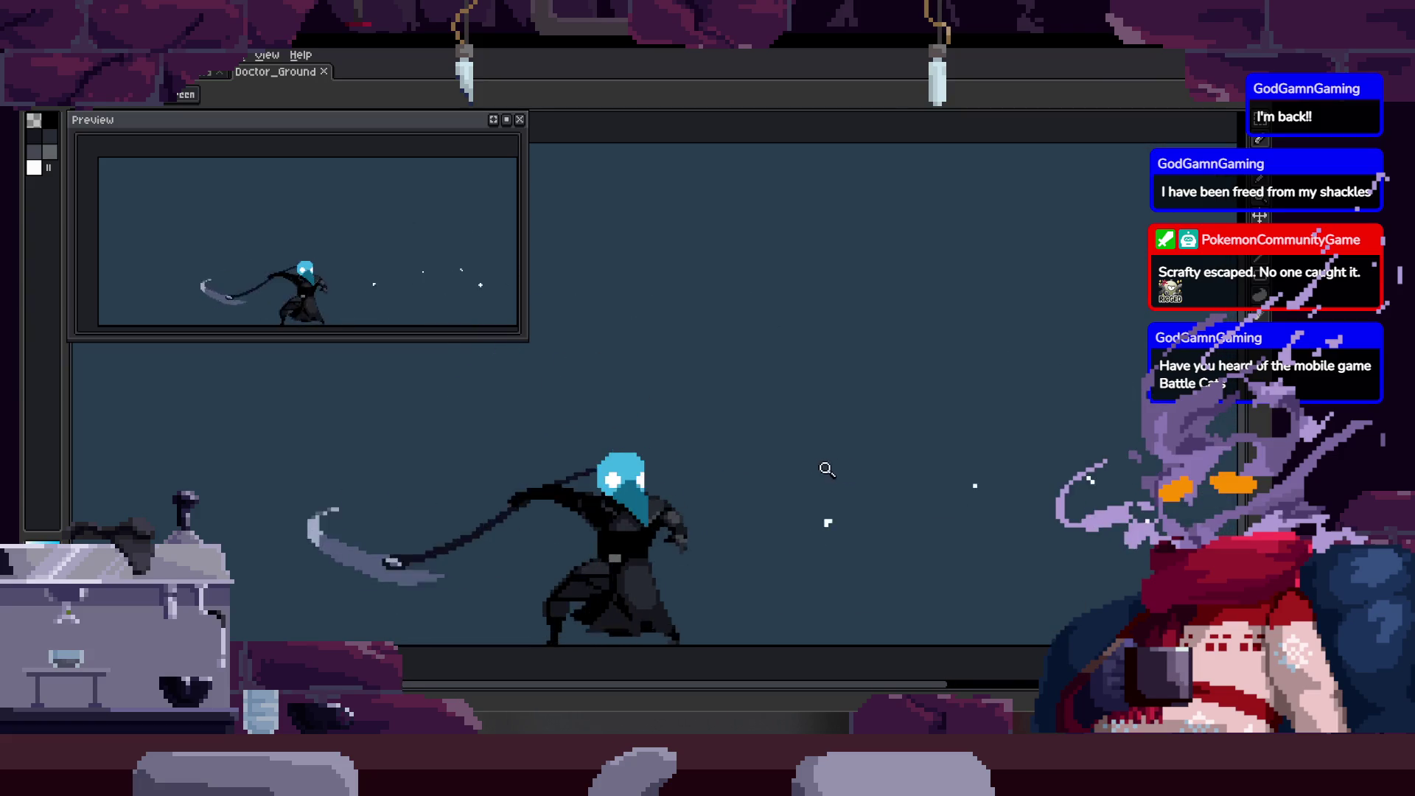
scroll(840, 454, "down", 1)
scroll(796, 442, "up", 2)
mouse_move(803, 409)
left_mouse_down()
mouse_move(847, 420)
mouse_move(734, 400)
left_mouse_up()
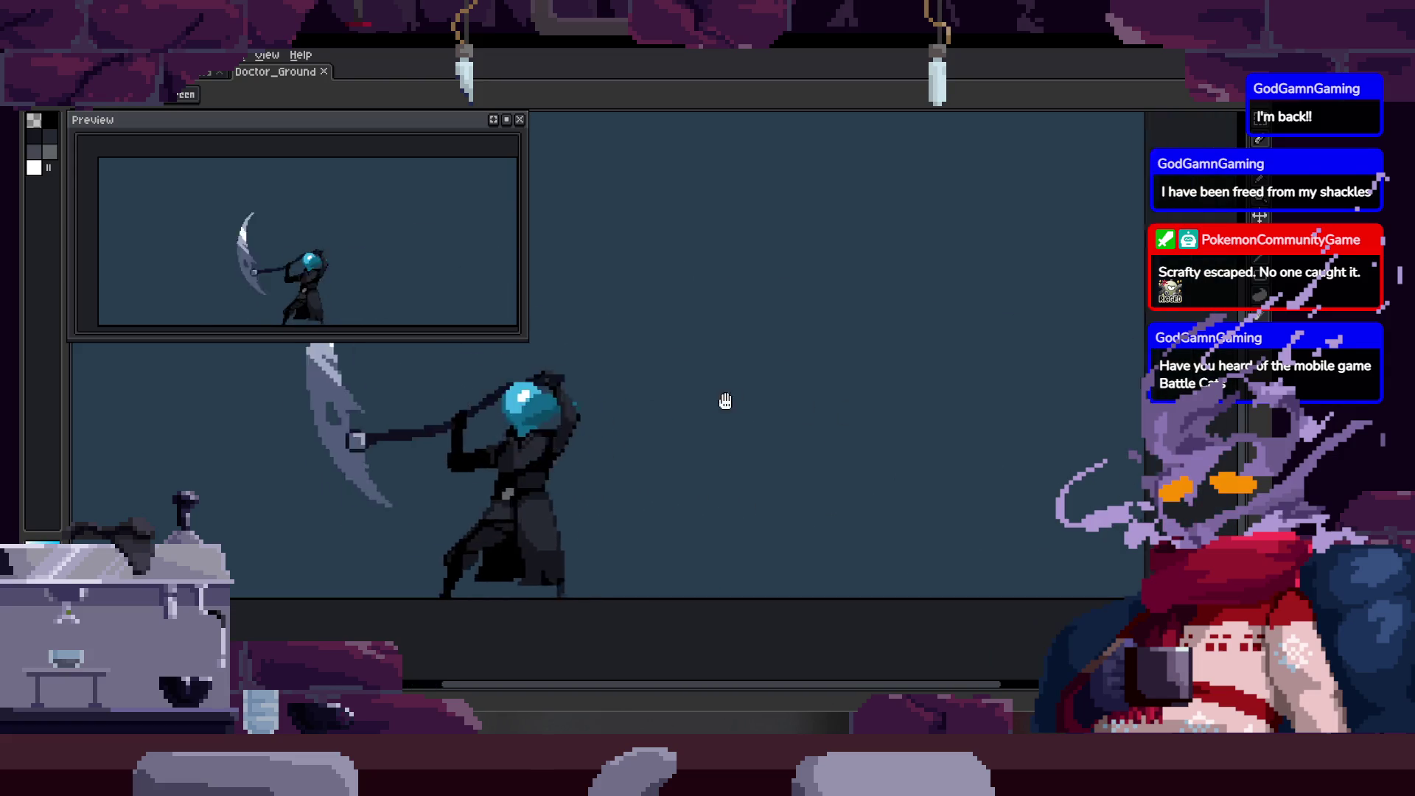
left_click(518, 117)
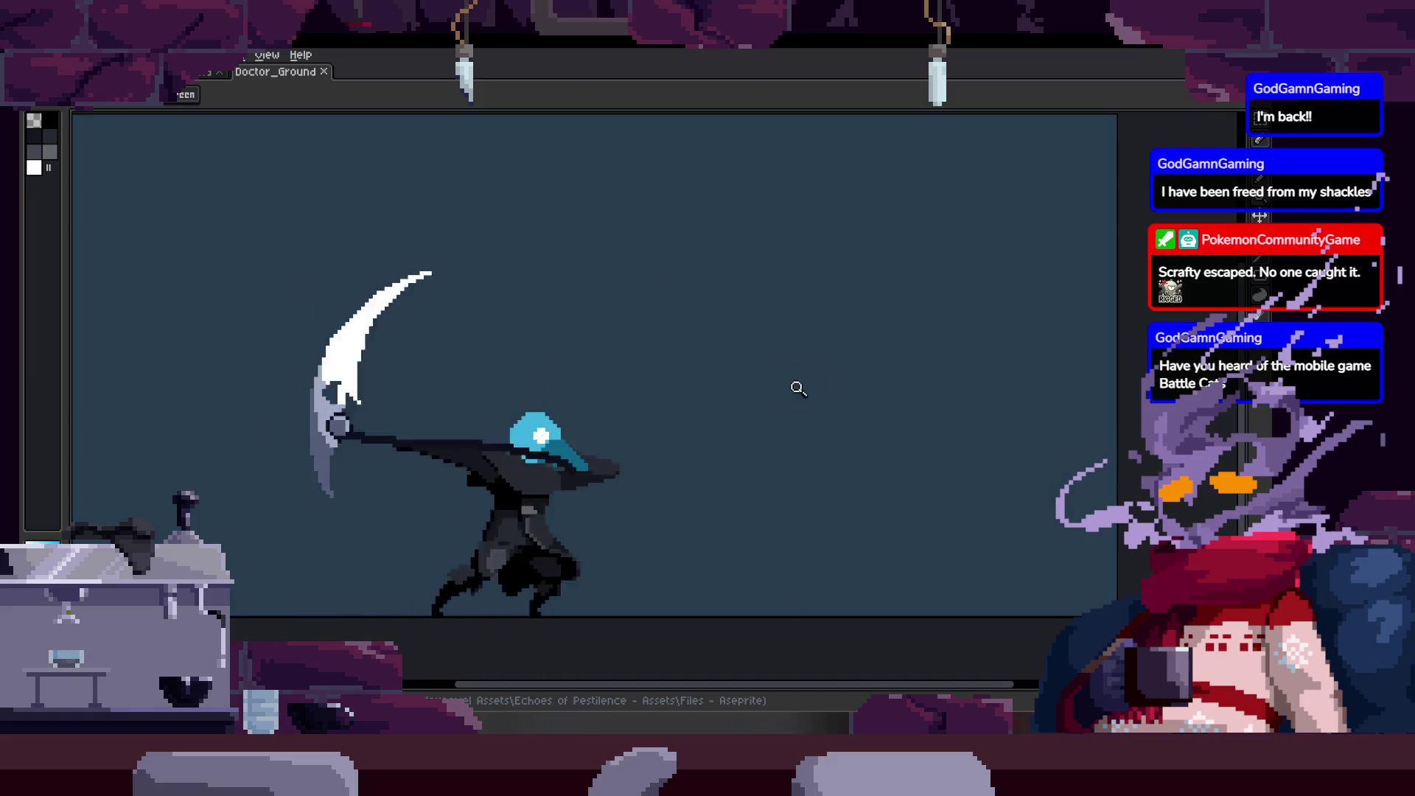
scroll(801, 418, "down", 3)
scroll(868, 349, "up", 3)
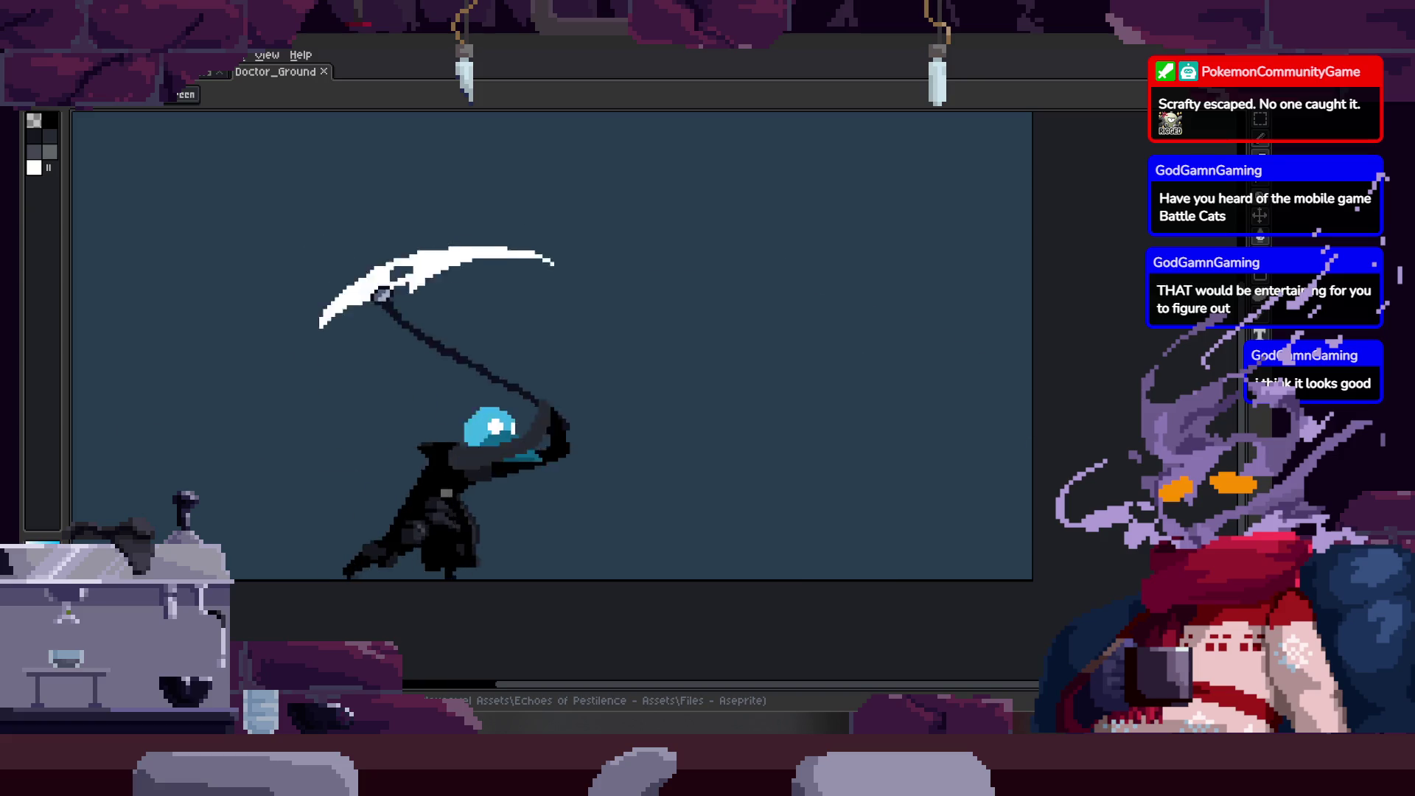
scroll(767, 358, "down", 1)
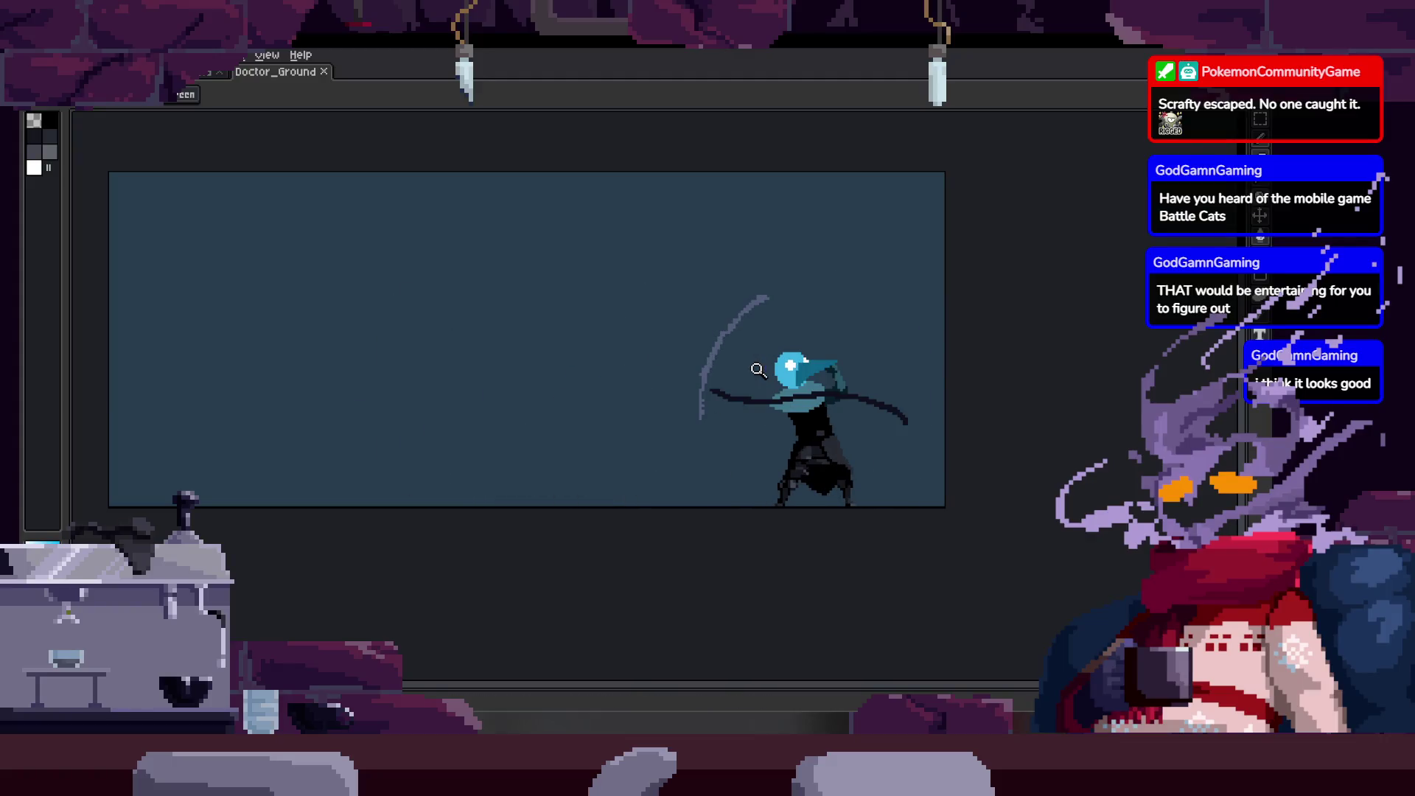
scroll(759, 386, "left", 3)
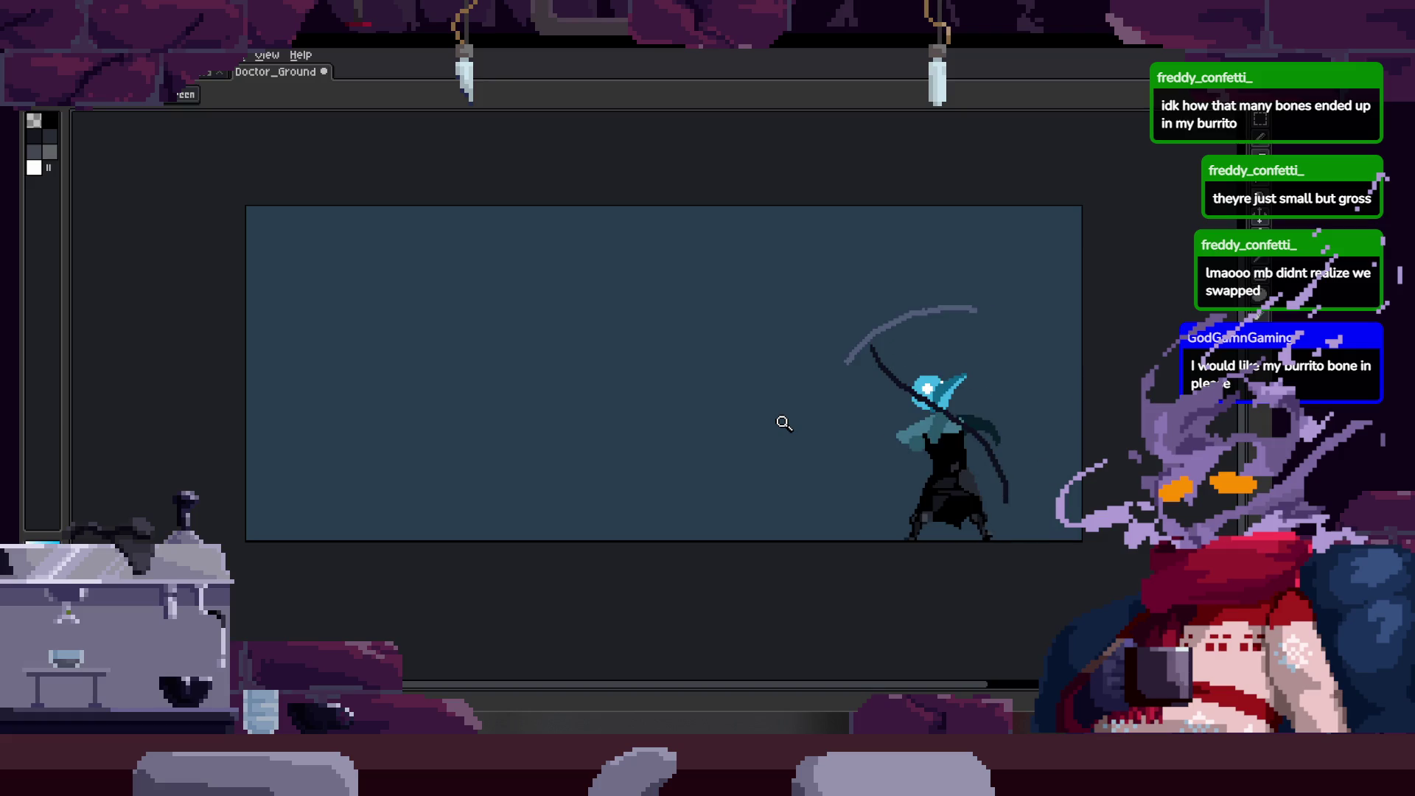
scroll(588, 398, "up", 3)
key("b")
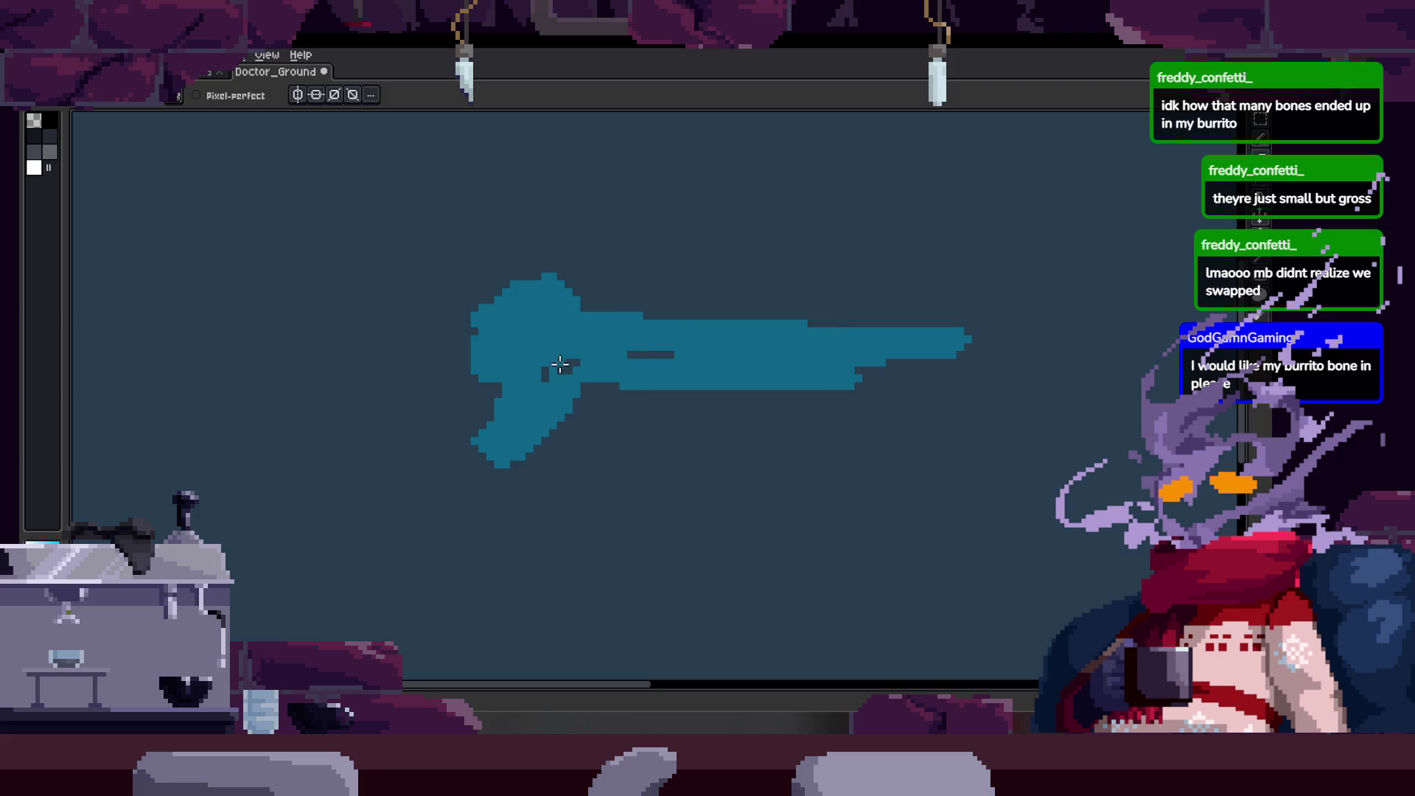
scroll(678, 362, "down", 1)
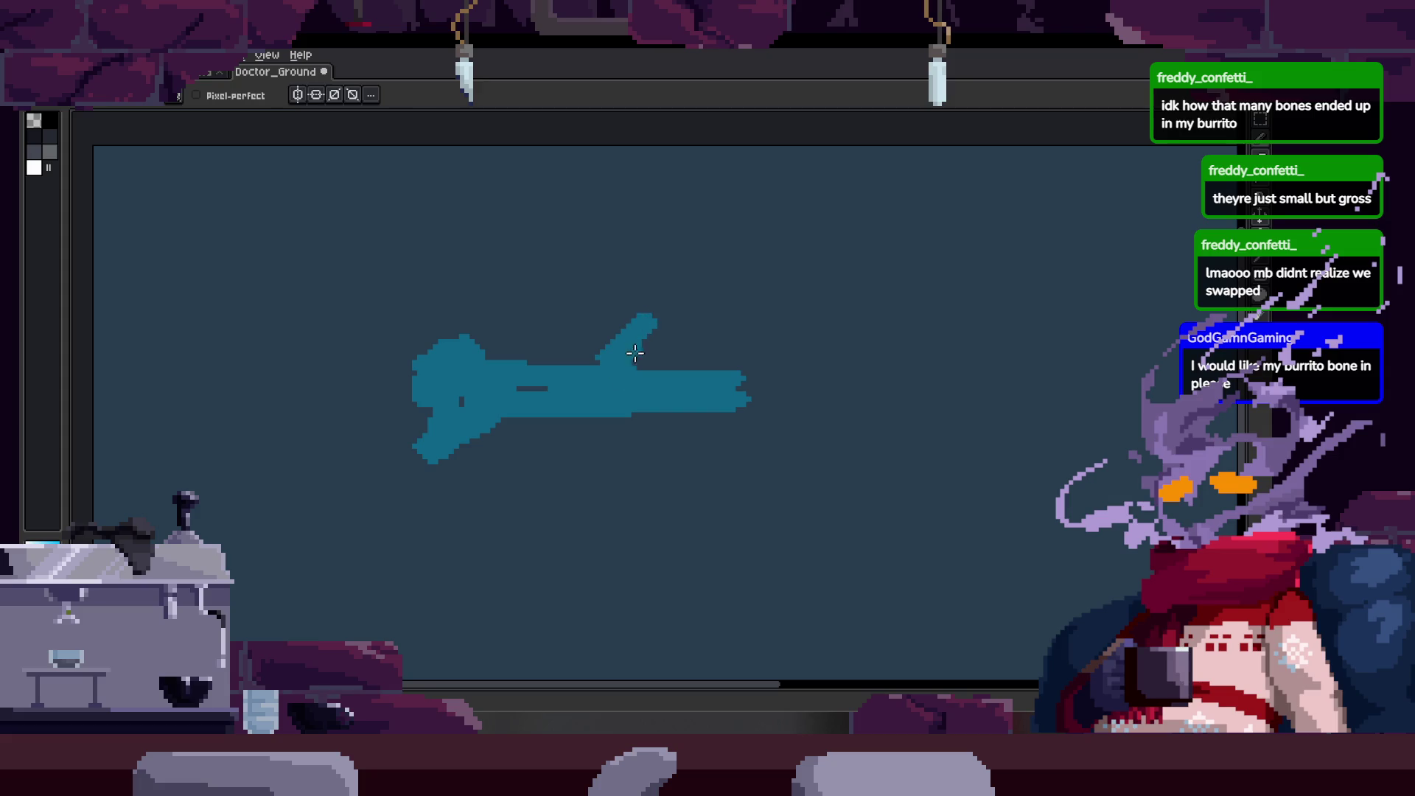
left_click(954, 399)
key("ctrl+z")
key("b")
left_click_drag(972, 327, 985, 364)
key("g")
left_click(968, 424)
scroll(884, 418, "down", 4)
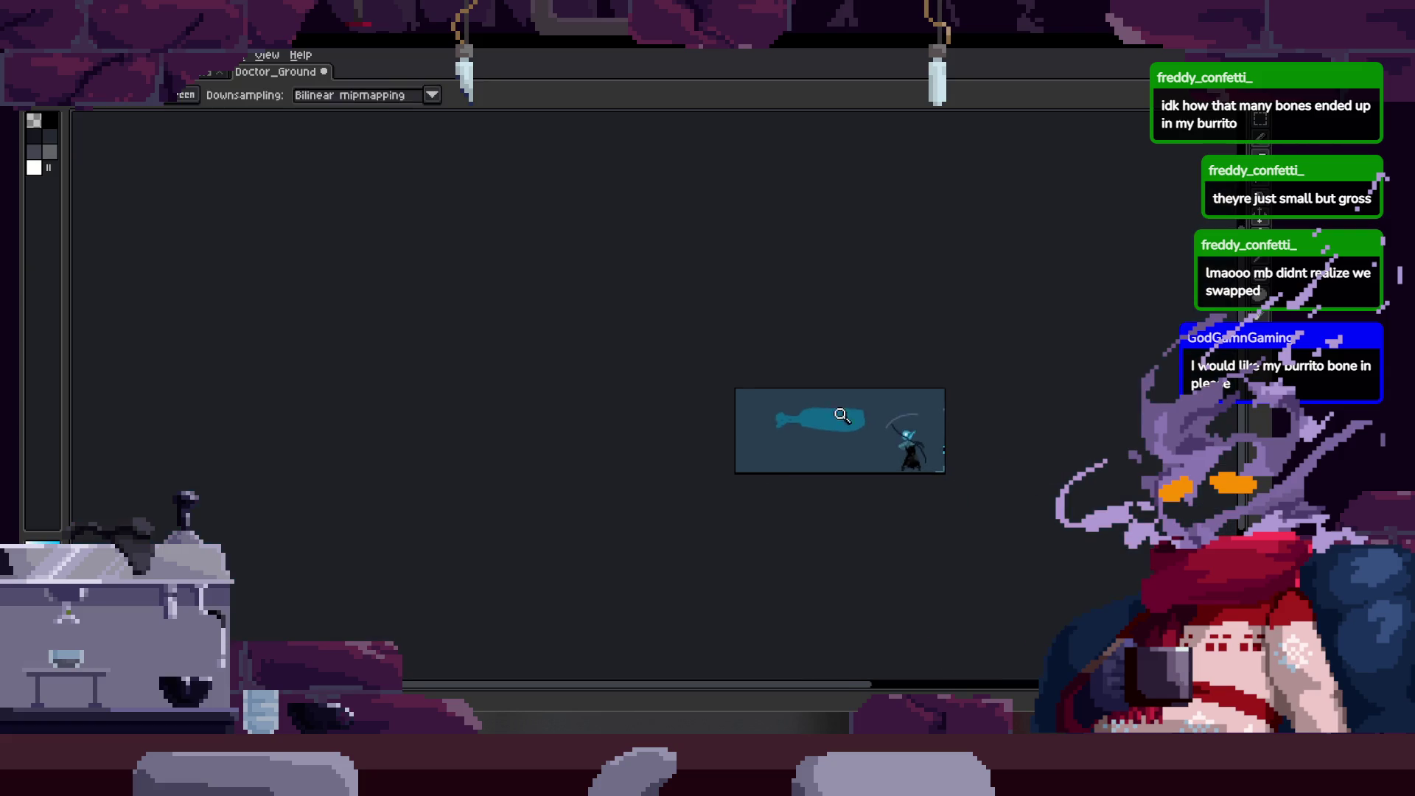
scroll(805, 405, "up", 3)
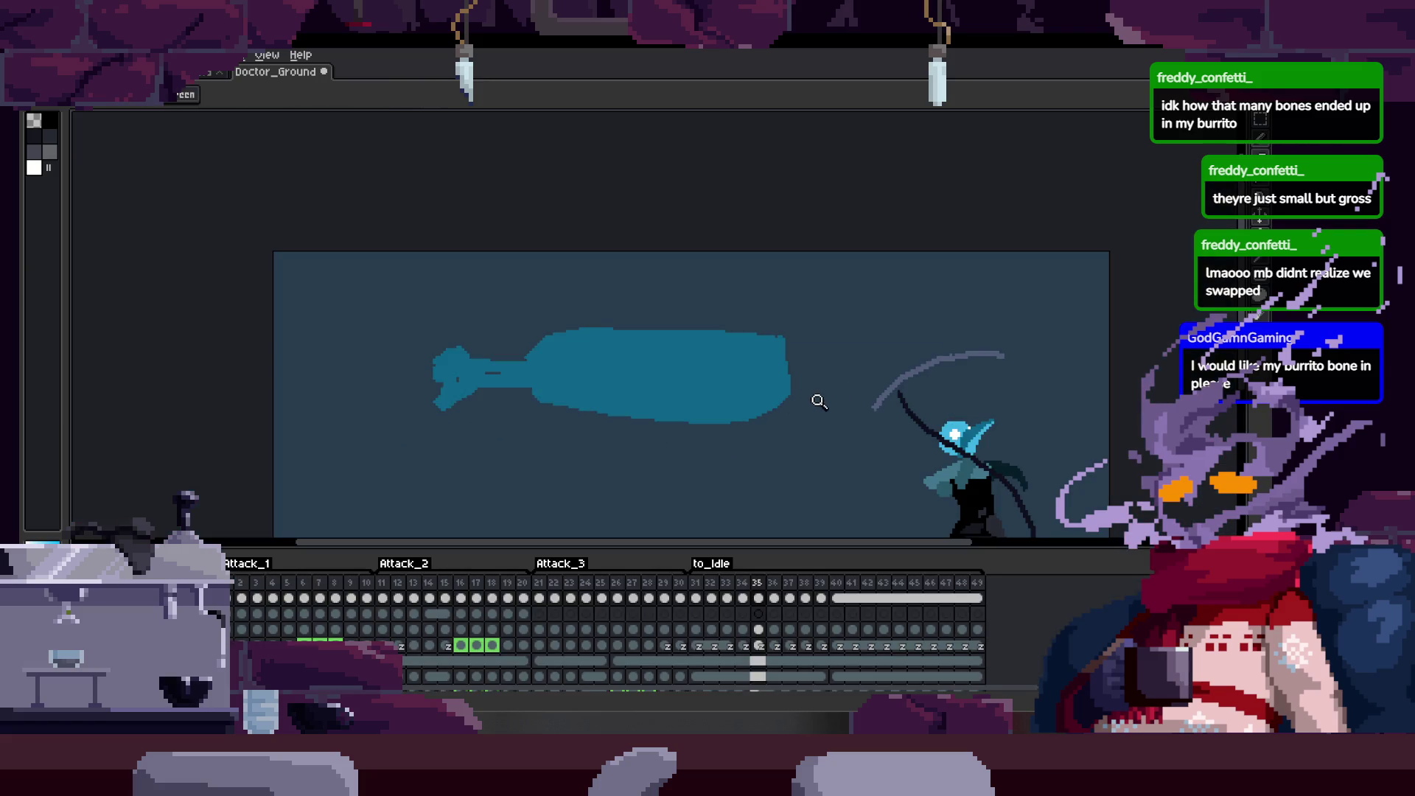
key("Tab")
key("m")
left_click_drag(490, 306, 970, 432)
left_click(796, 287)
mouse_move(795, 287)
left_mouse_down()
mouse_move(858, 406)
mouse_move(853, 358)
left_mouse_up()
key("Delete")
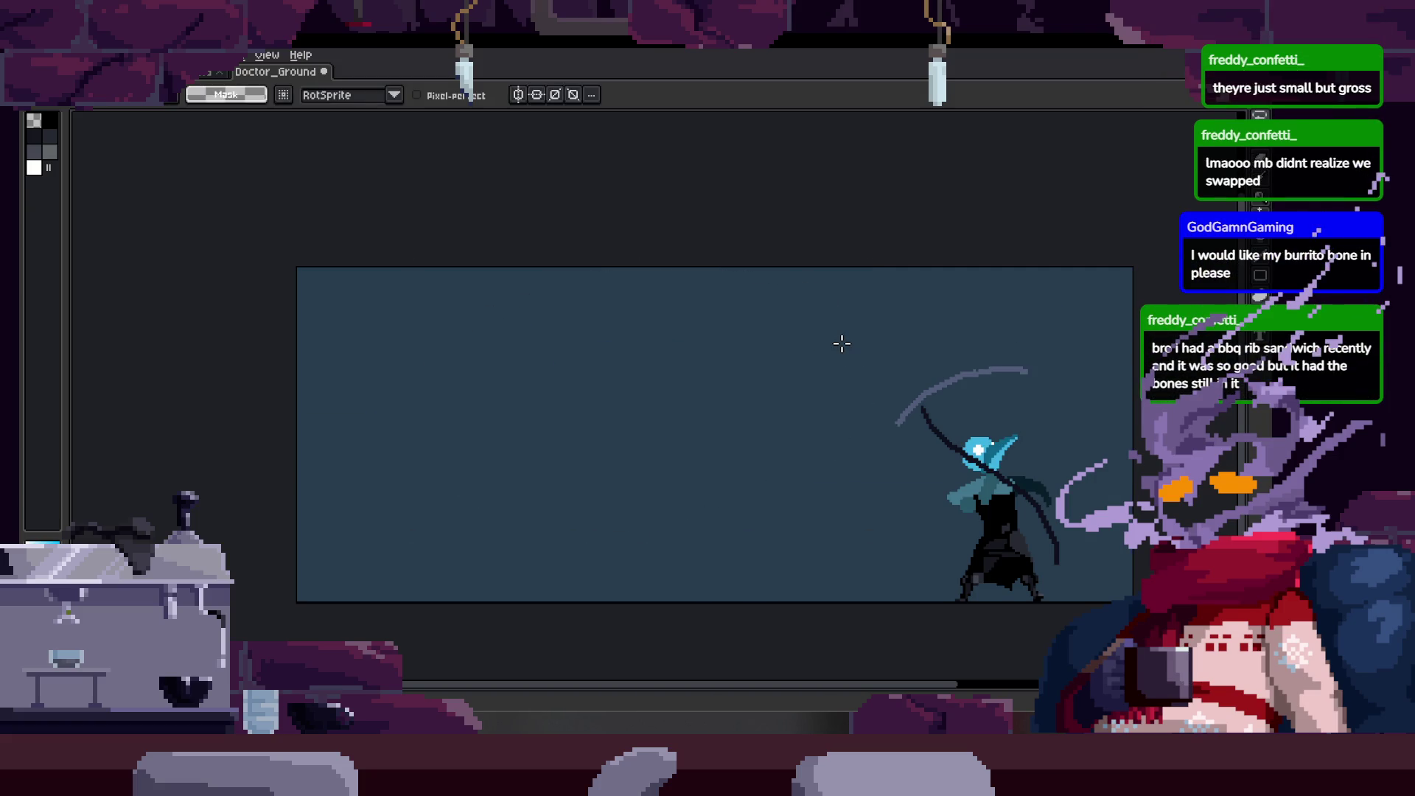
left_click_drag(734, 414, 766, 364)
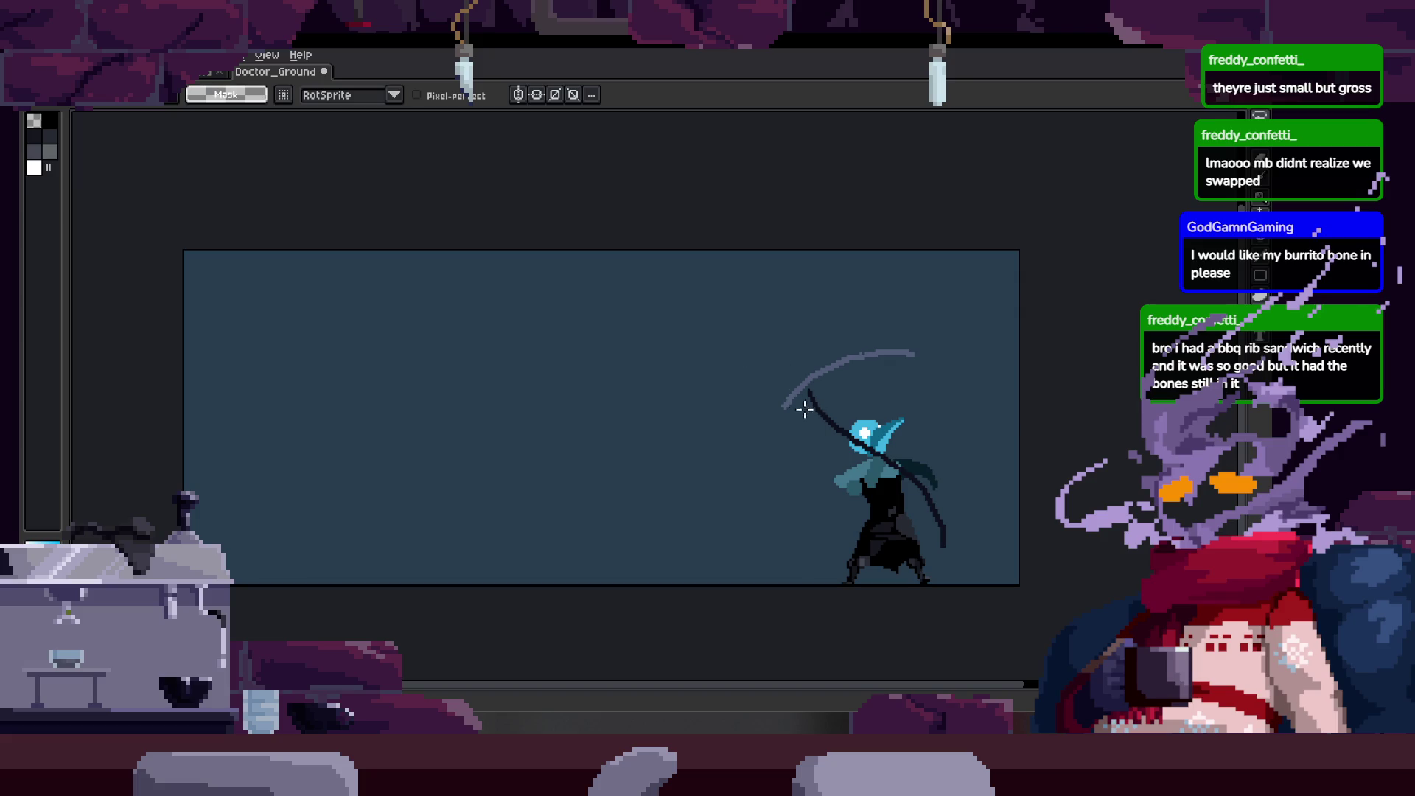
scroll(419, 411, "up", 1)
scroll(569, 444, "down", 1)
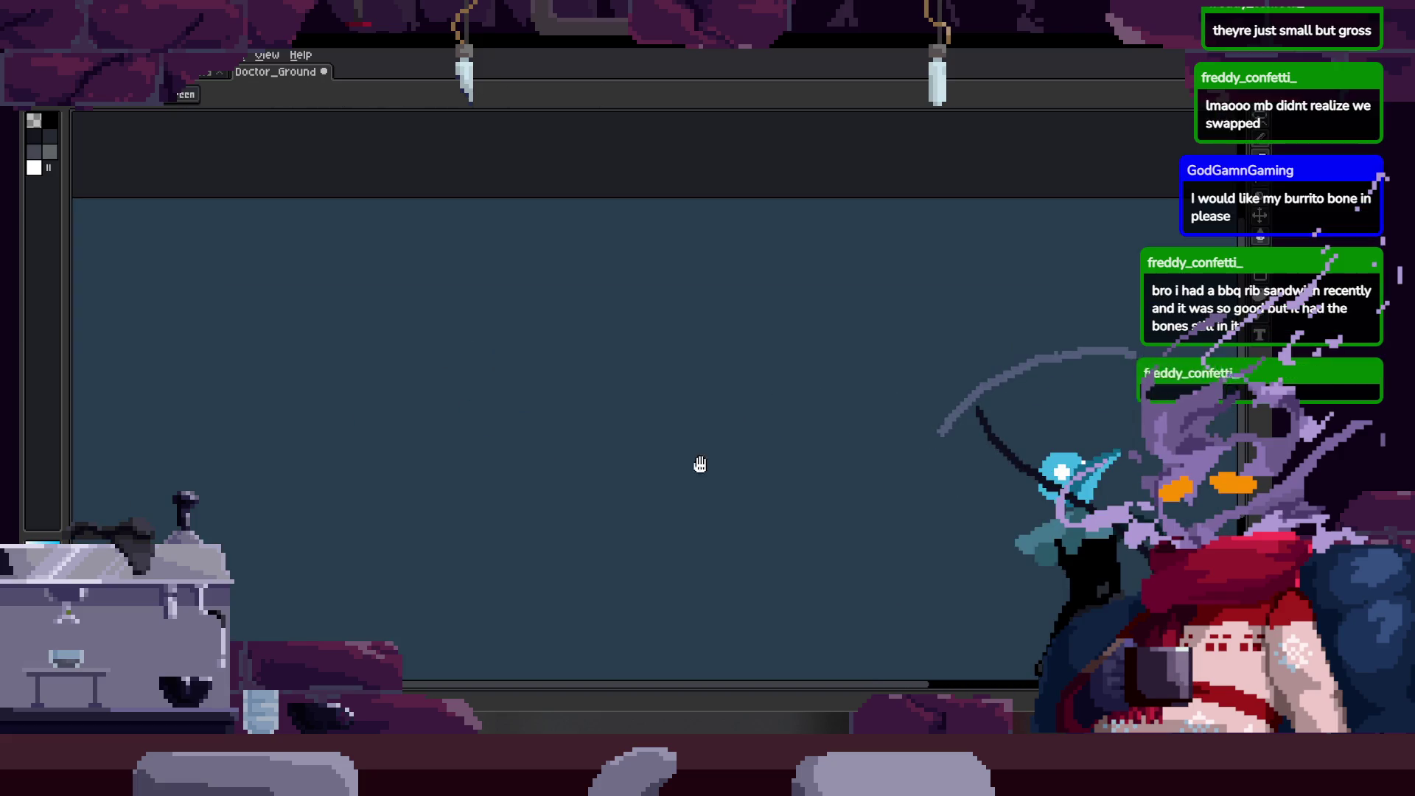
scroll(688, 451, "down", 1)
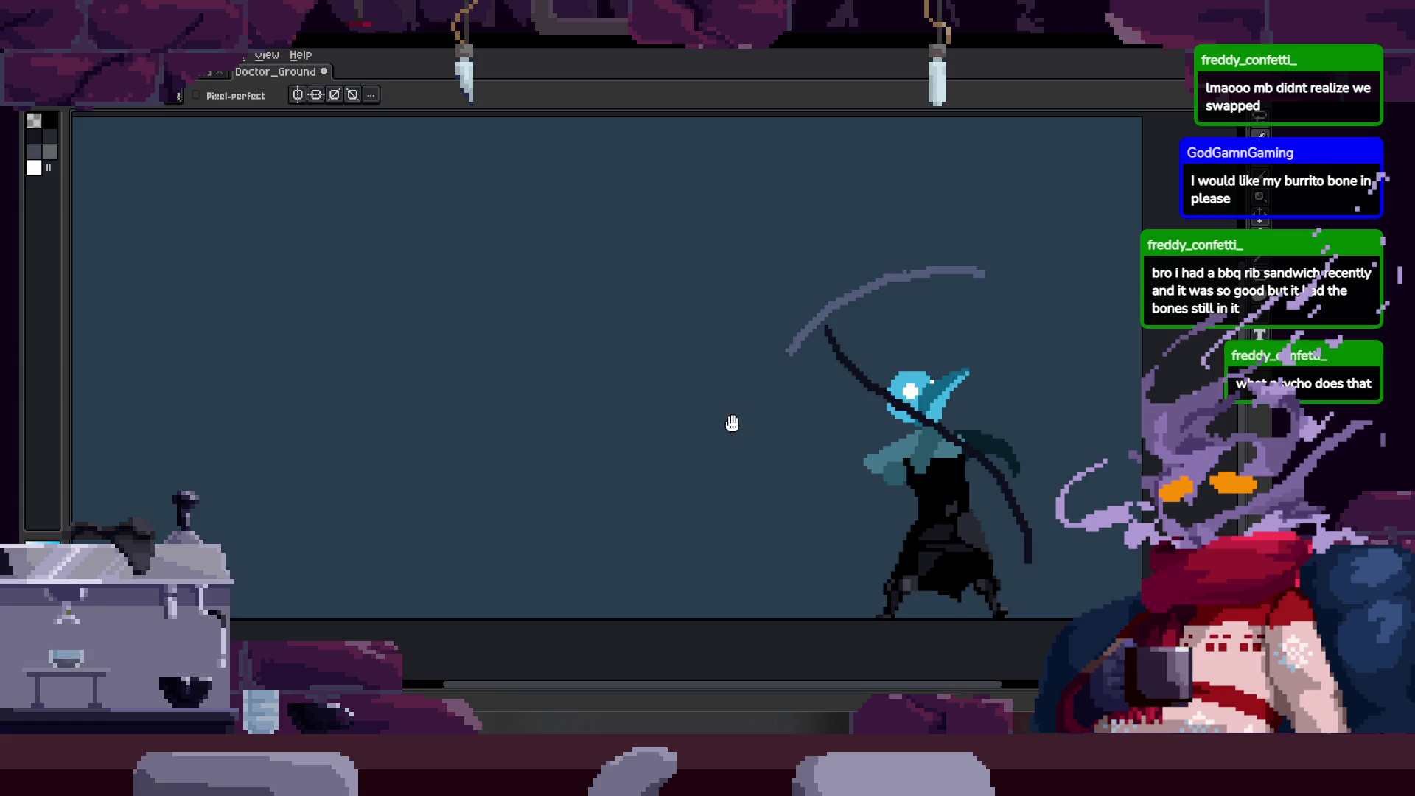
scroll(790, 373, "up", 2)
scroll(815, 347, "down", 1)
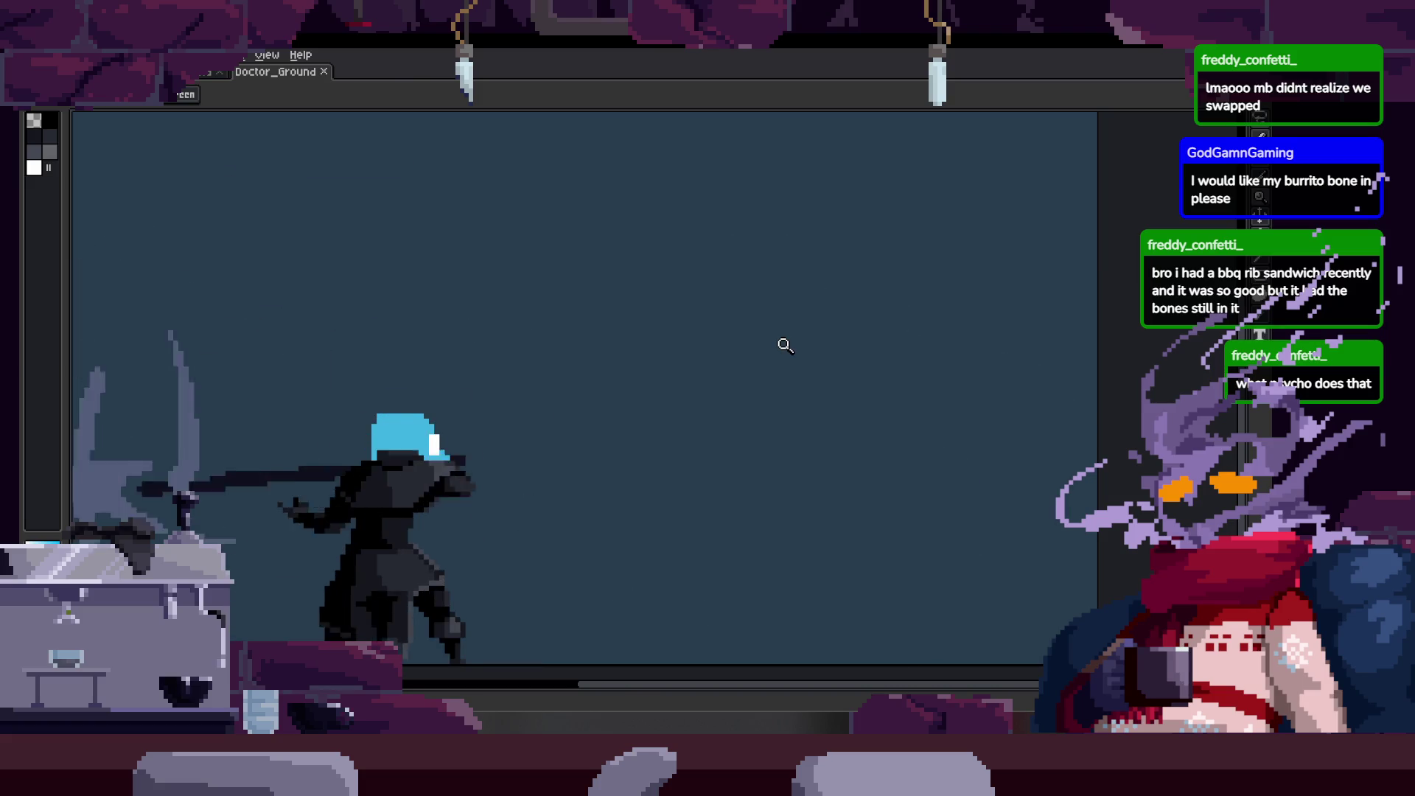
Preview the scythe-attack animation and zoom in on the reaper's arm on the horizontal-swing frame.
key("Tab")
key("Tab")
left_click(818, 365)
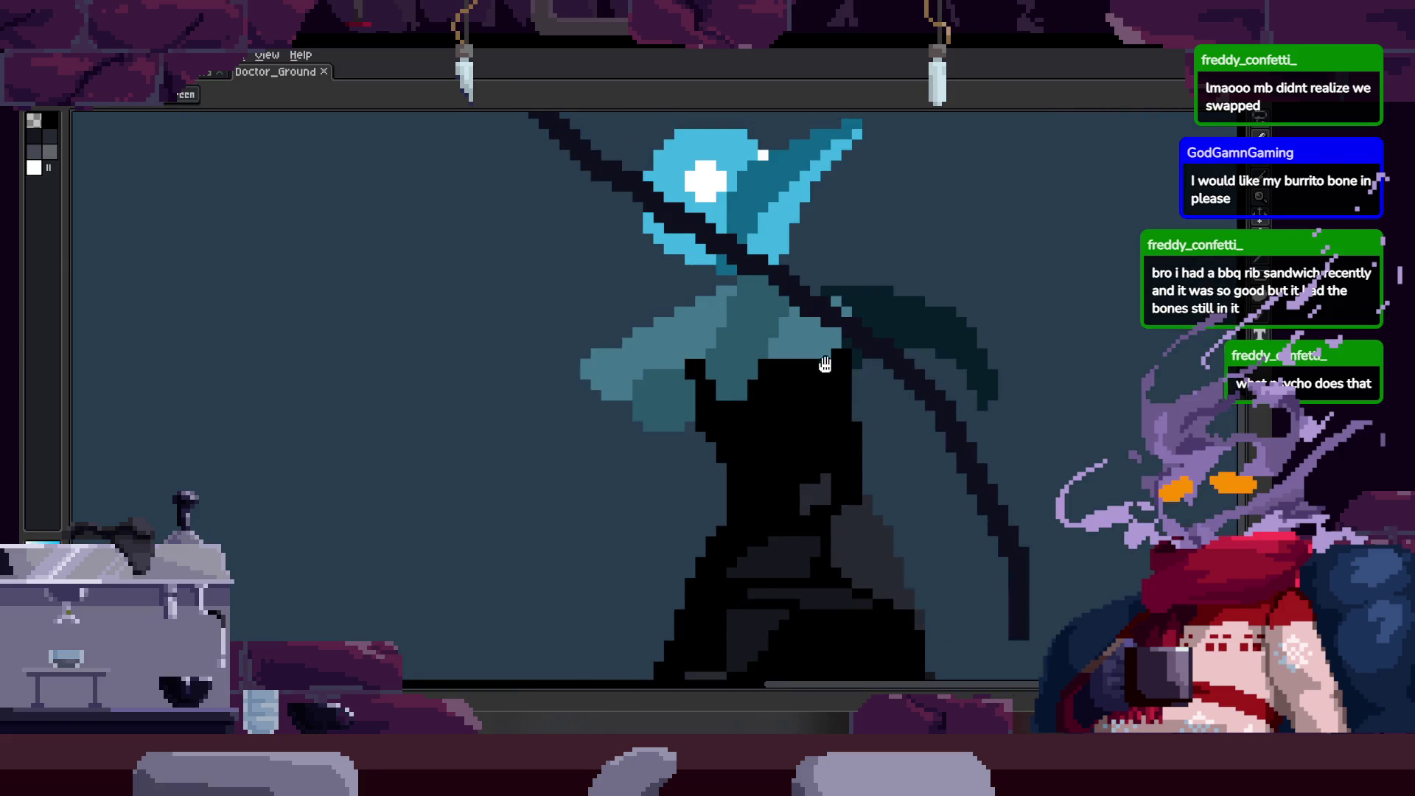
right_click(826, 373)
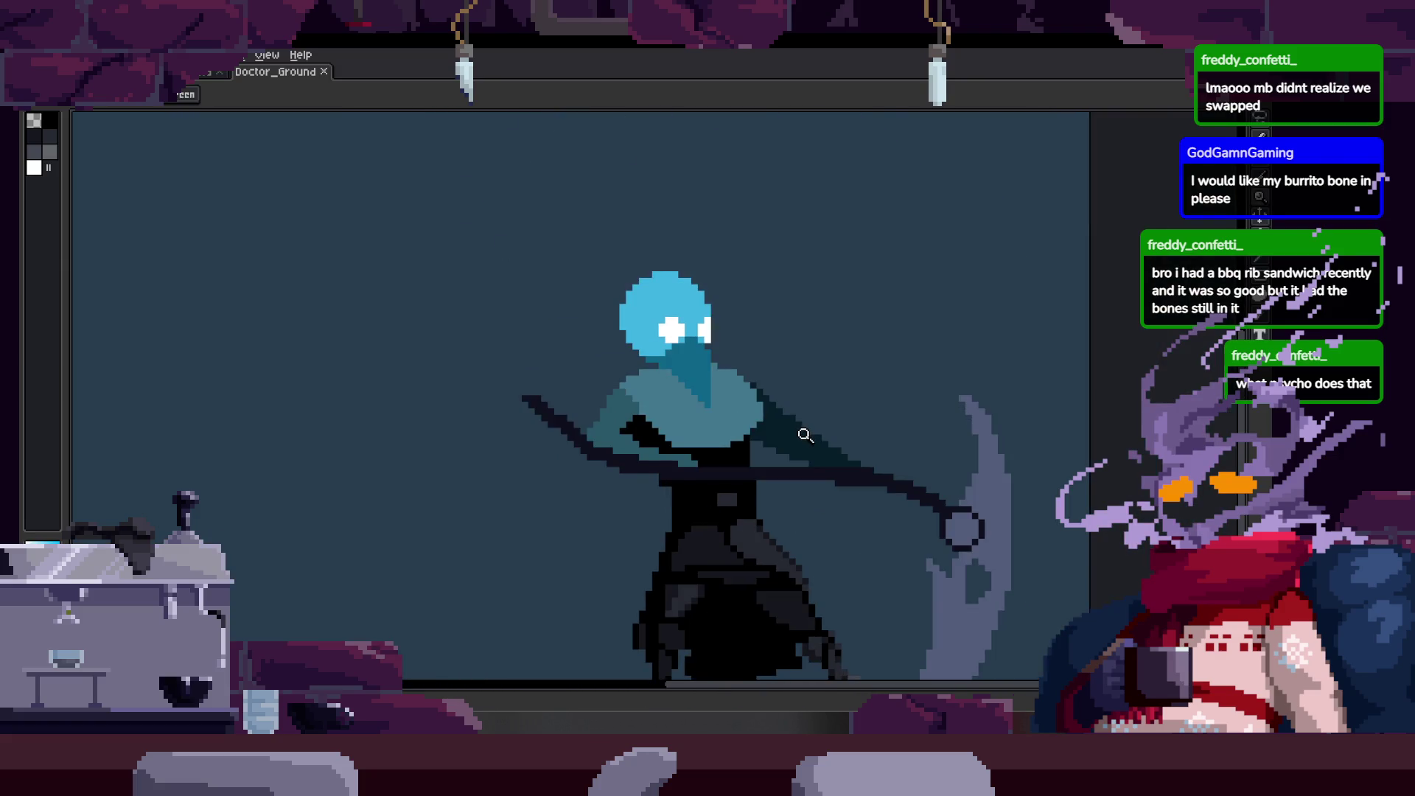
left_click(694, 434)
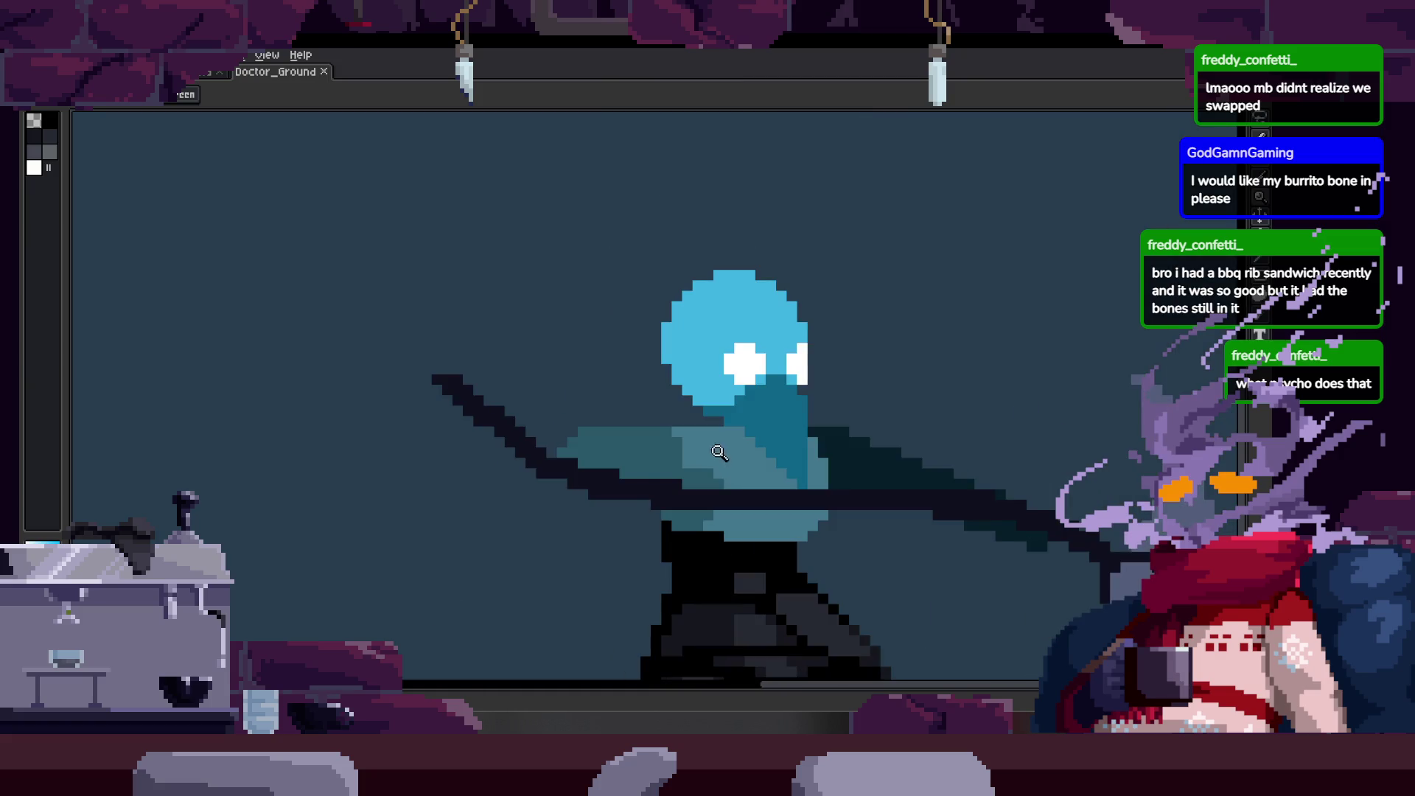
left_click(711, 442)
key("b")
scroll(568, 347, "up", 2)
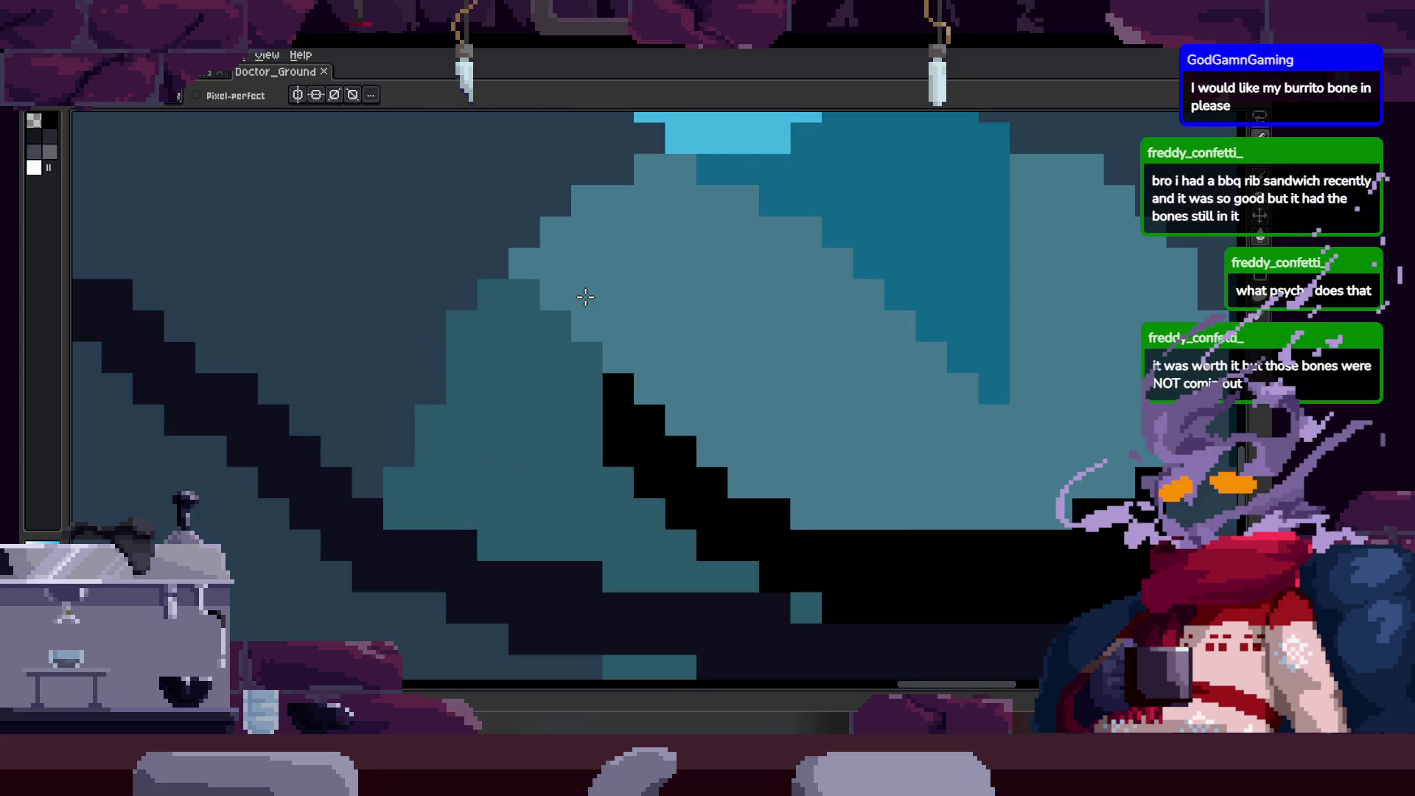
scroll(659, 388, "up", 2)
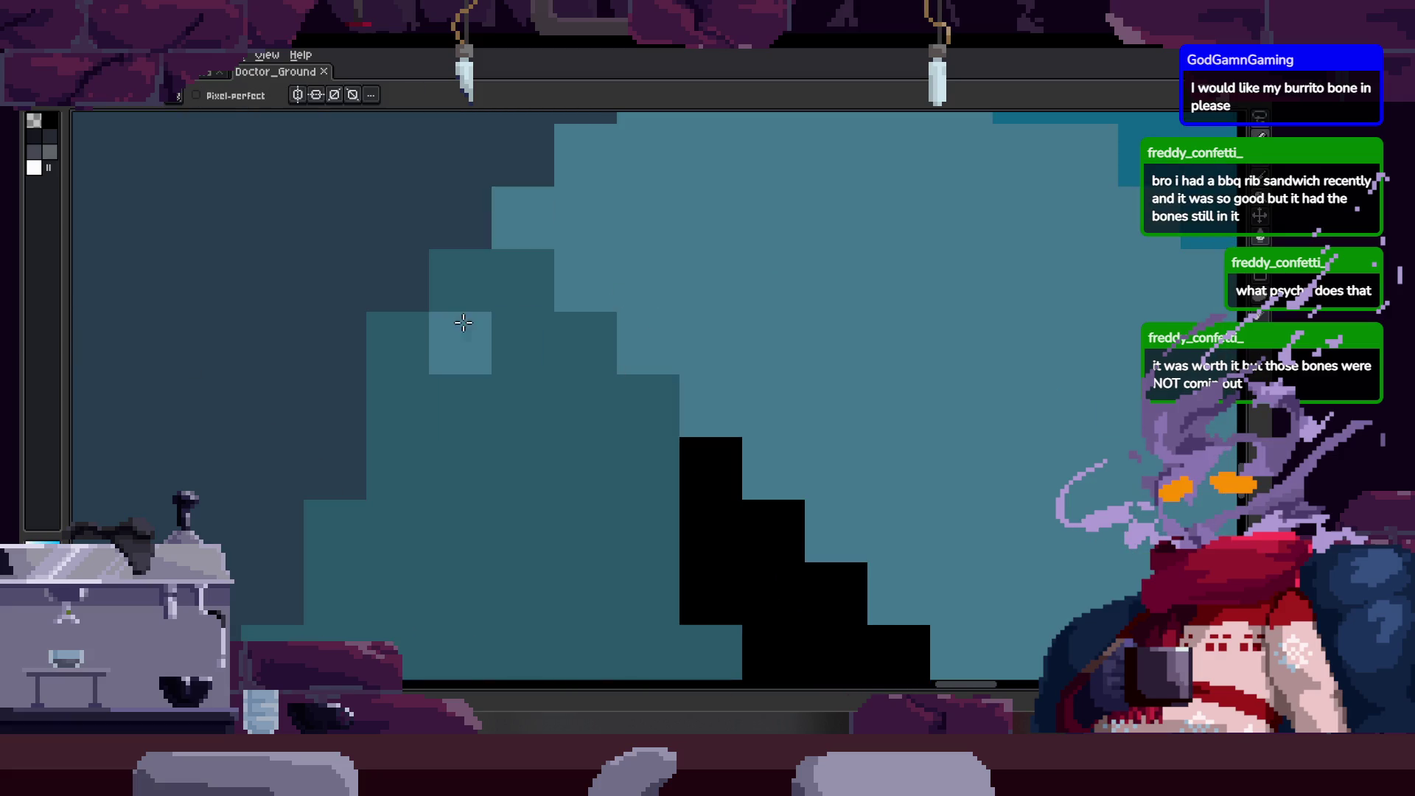
Add black outline pixels along the teal sleeve edge where it meets the scythe handle.
key("z")
scroll(501, 447, "down", 2)
scroll(502, 446, "up", 2)
key("b")
left_click(484, 310)
scroll(600, 372, "up", 1)
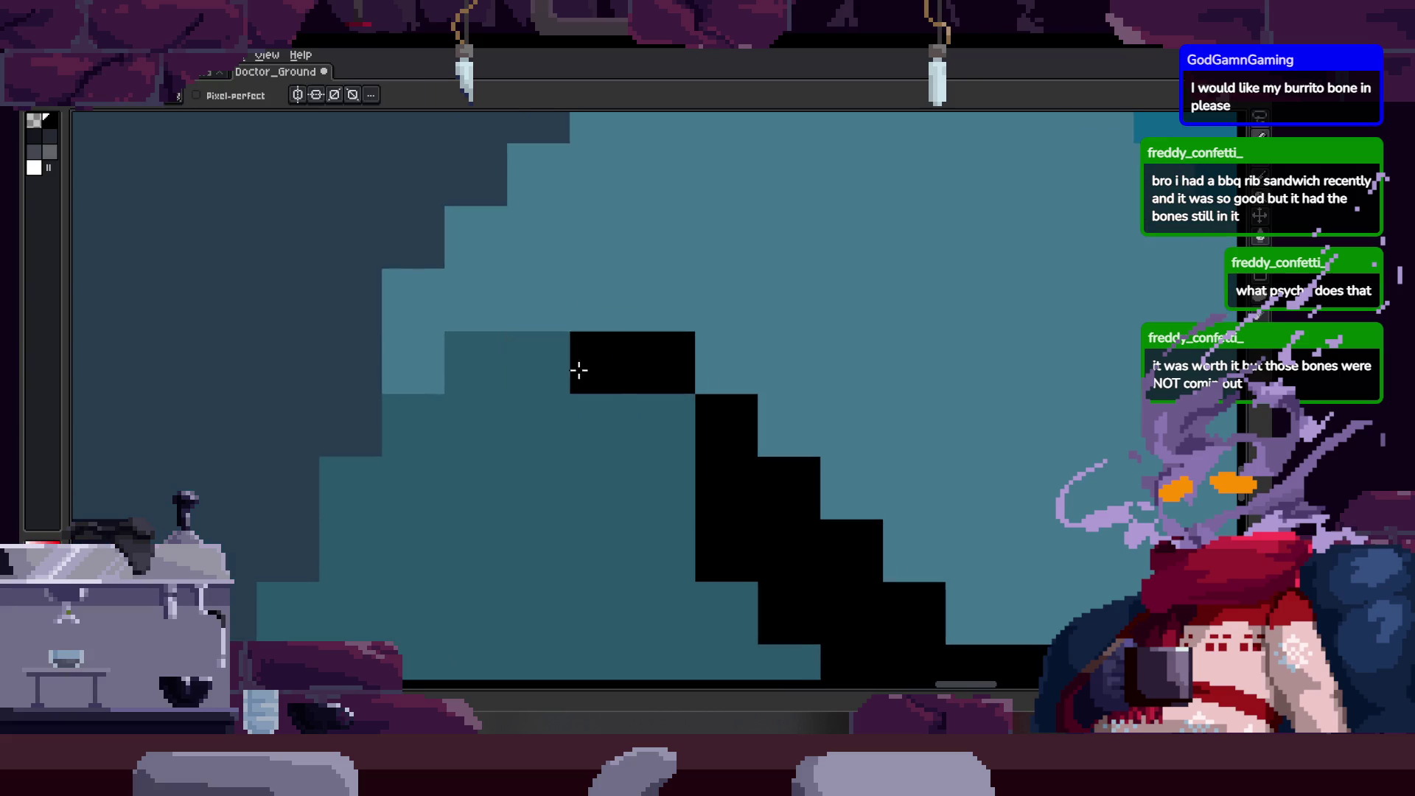
left_click(412, 426)
left_click(476, 363)
key("z")
scroll(364, 499, "down", 1)
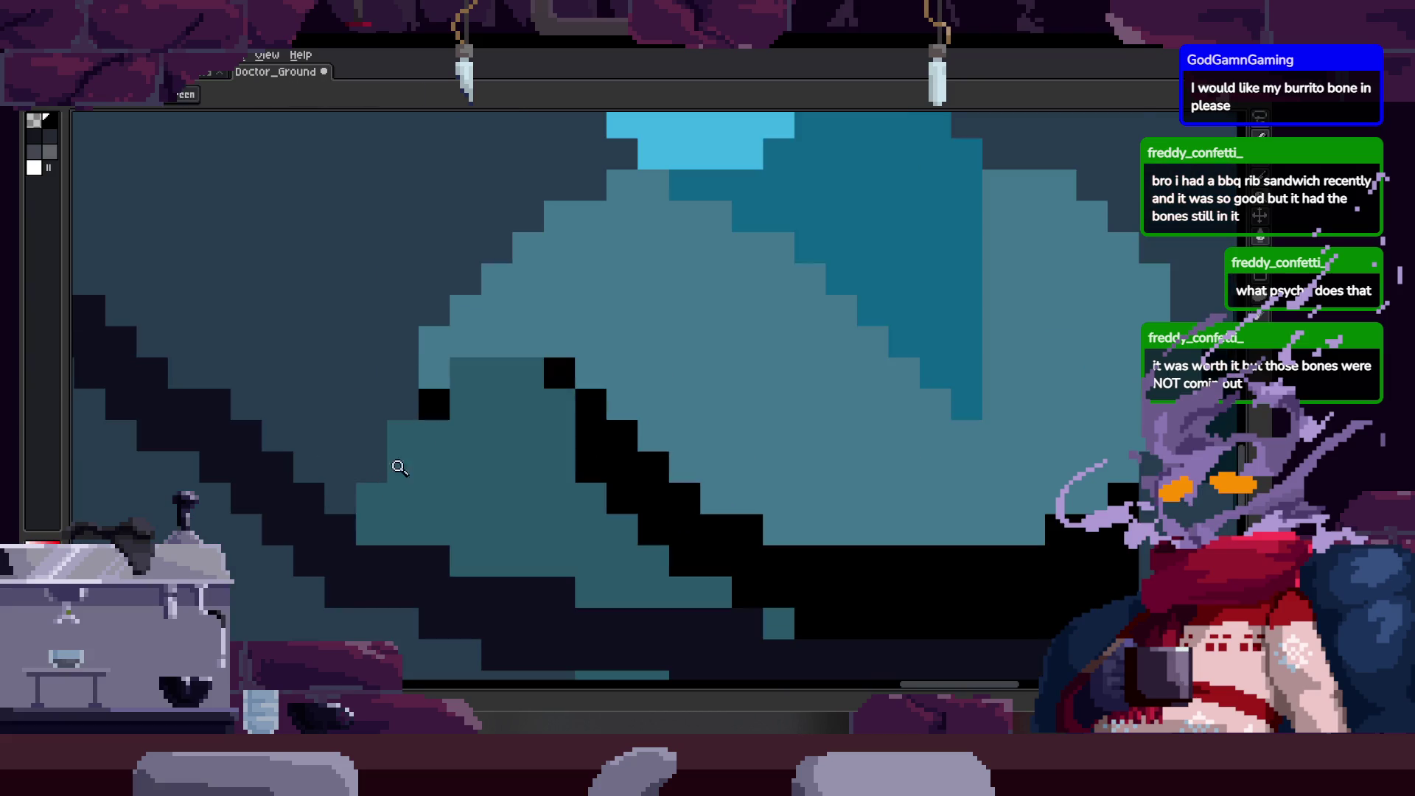
left_click_drag(378, 474, 493, 412)
scroll(519, 420, "down", 1)
scroll(603, 399, "up", 2)
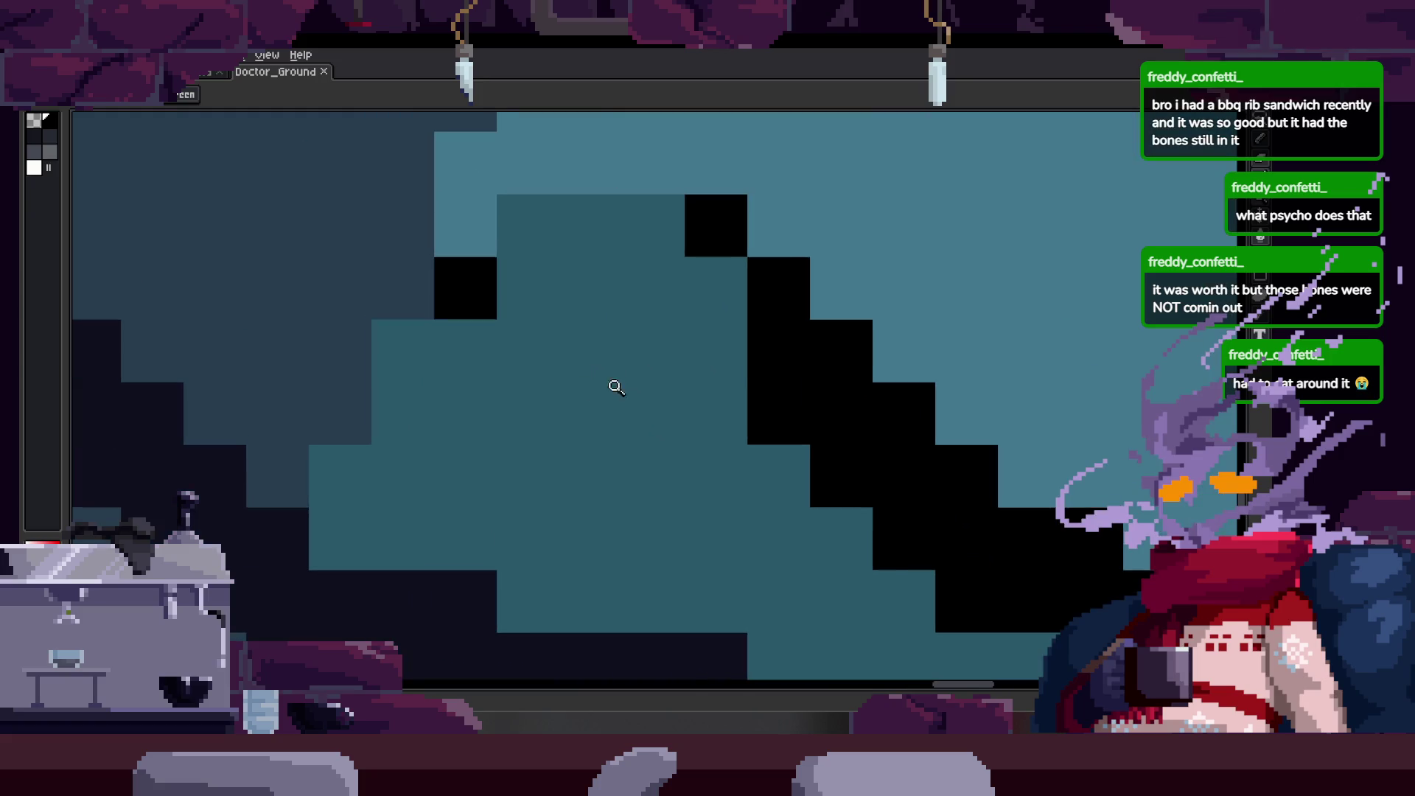
scroll(552, 404, "down", 1)
scroll(553, 420, "down", 1)
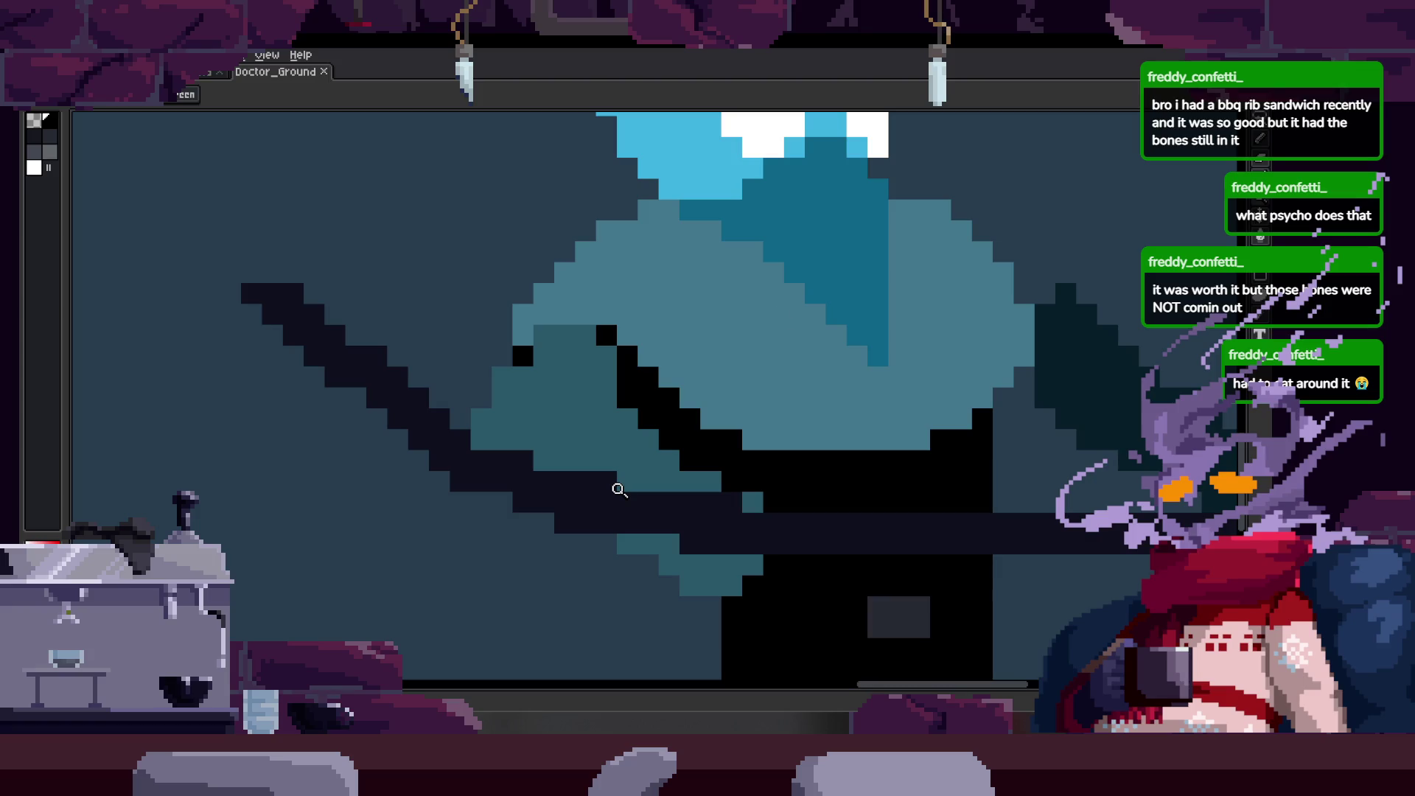
scroll(569, 339, "up", 2)
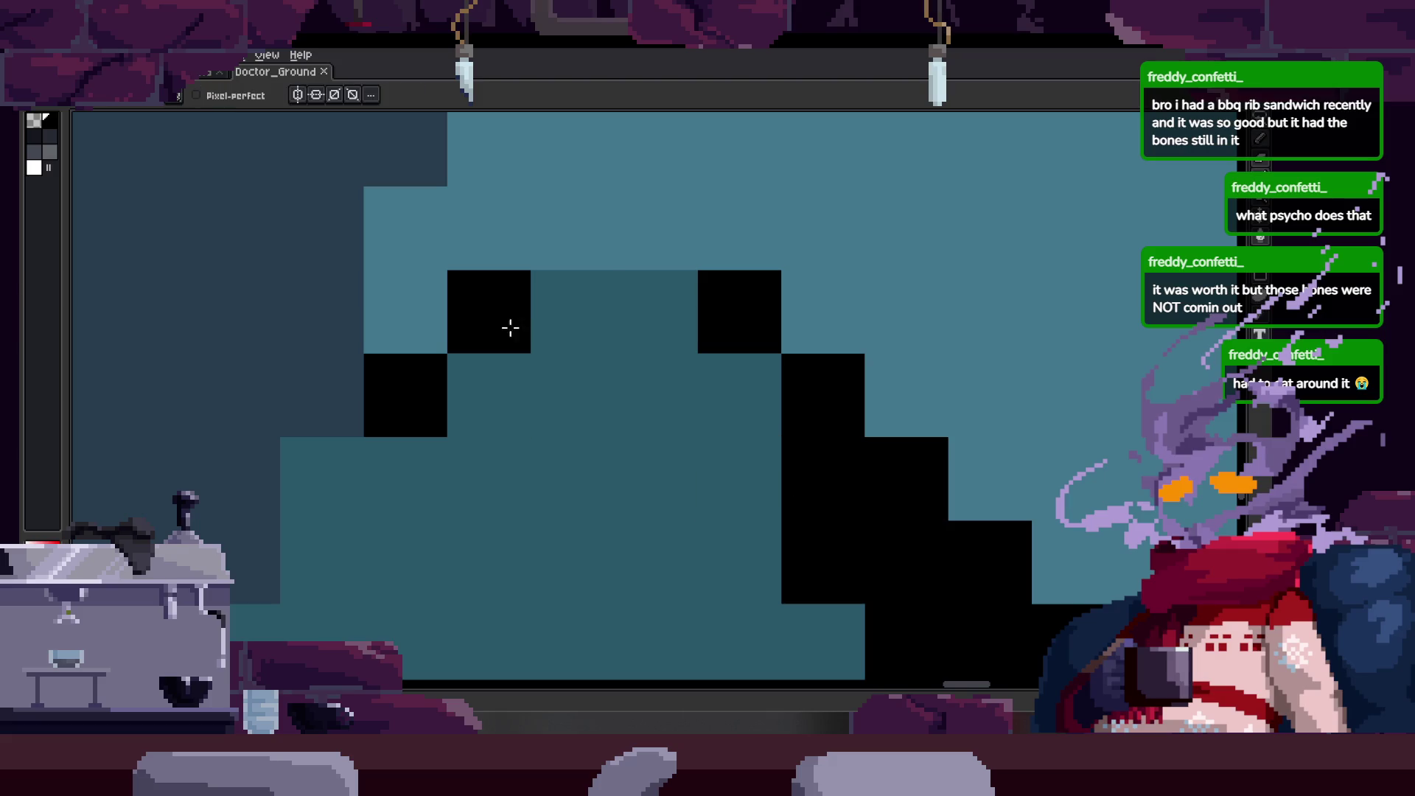
Draw a black pixel row along the sleeve top and lower edge, clear the stair-step selection, and save.
left_click_drag(512, 329, 708, 326)
scroll(632, 353, "down", 2)
scroll(550, 406, "down", 2)
scroll(550, 406, "up", 3)
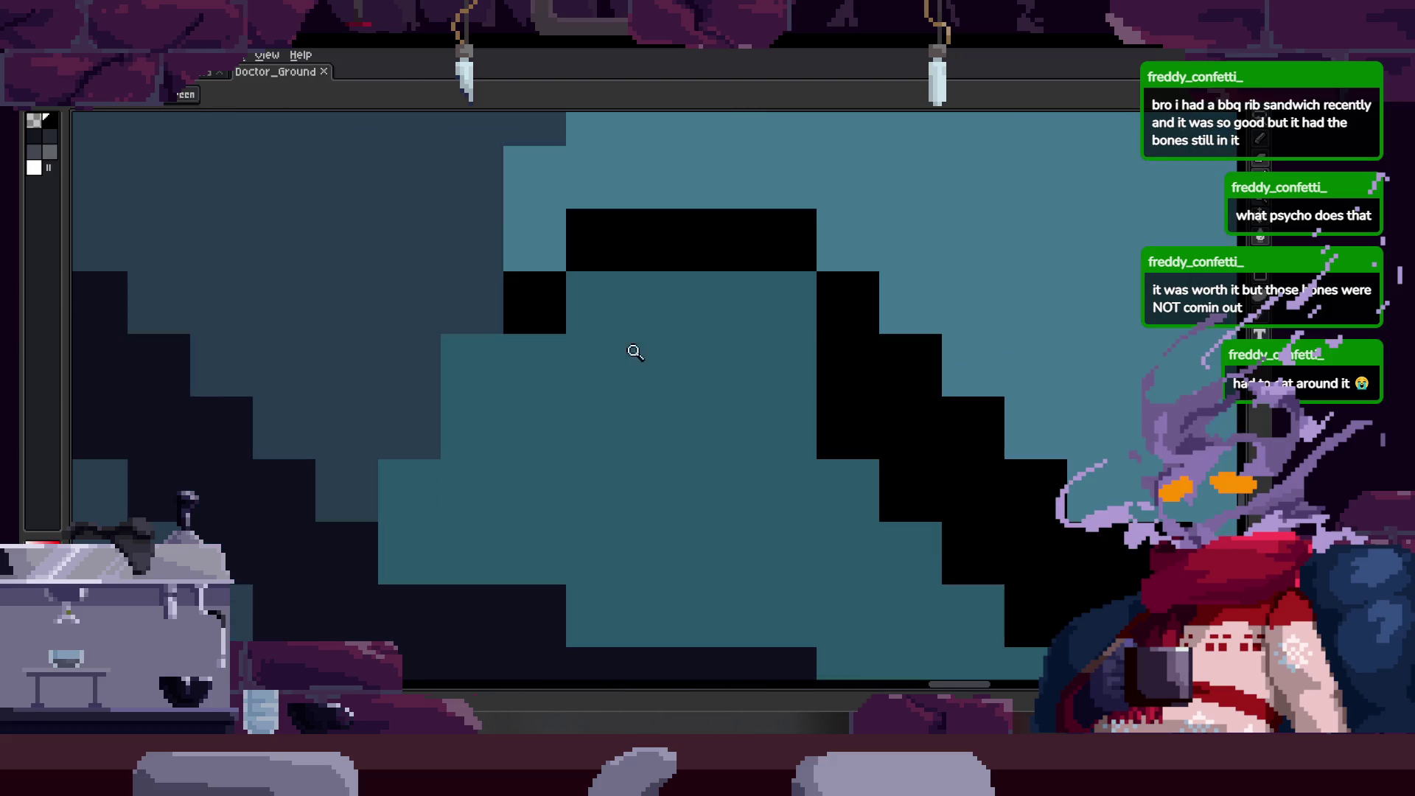
left_click(474, 401)
scroll(486, 399, "down", 2)
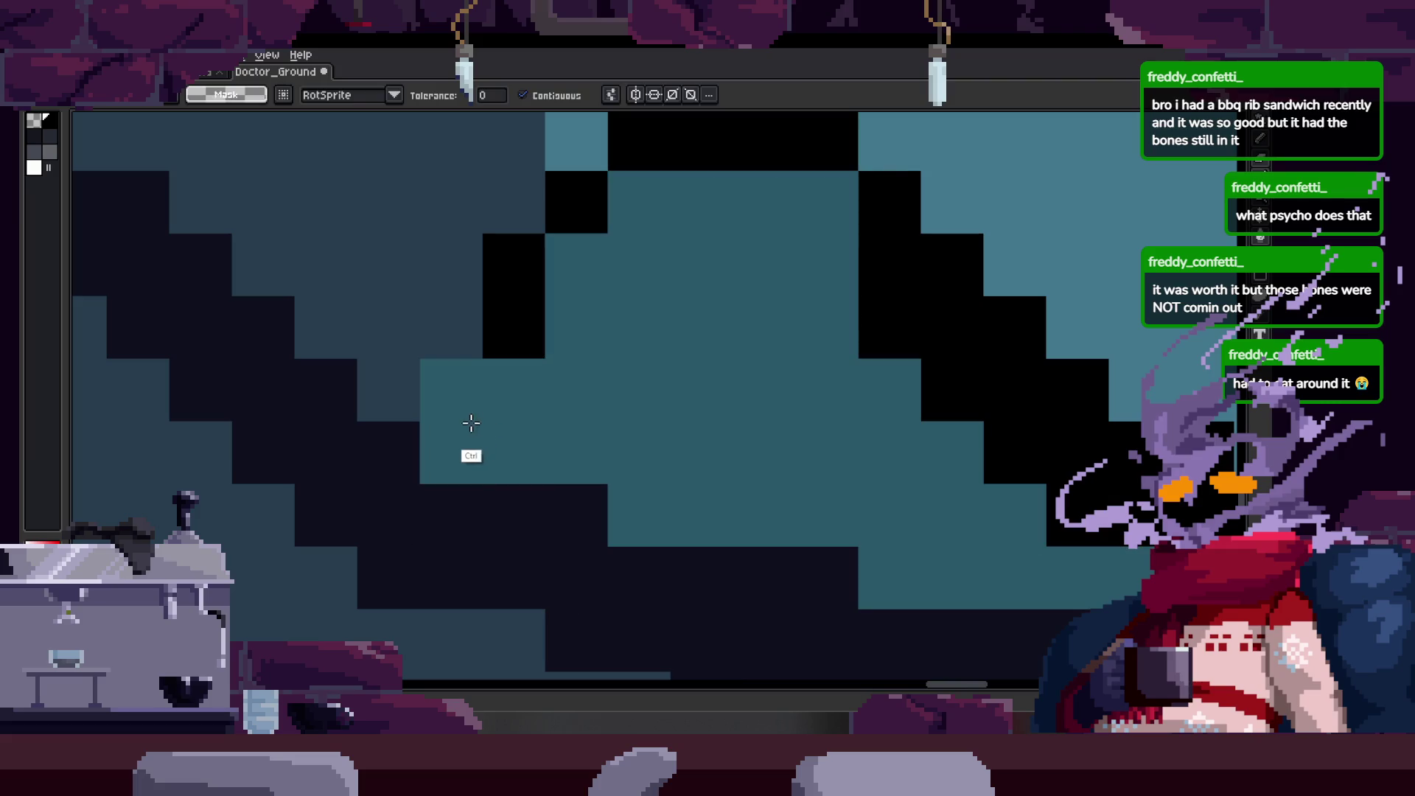
left_click_drag(473, 442, 458, 464)
scroll(450, 462, "up", 2)
scroll(449, 462, "down", 2)
scroll(497, 433, "down", 1)
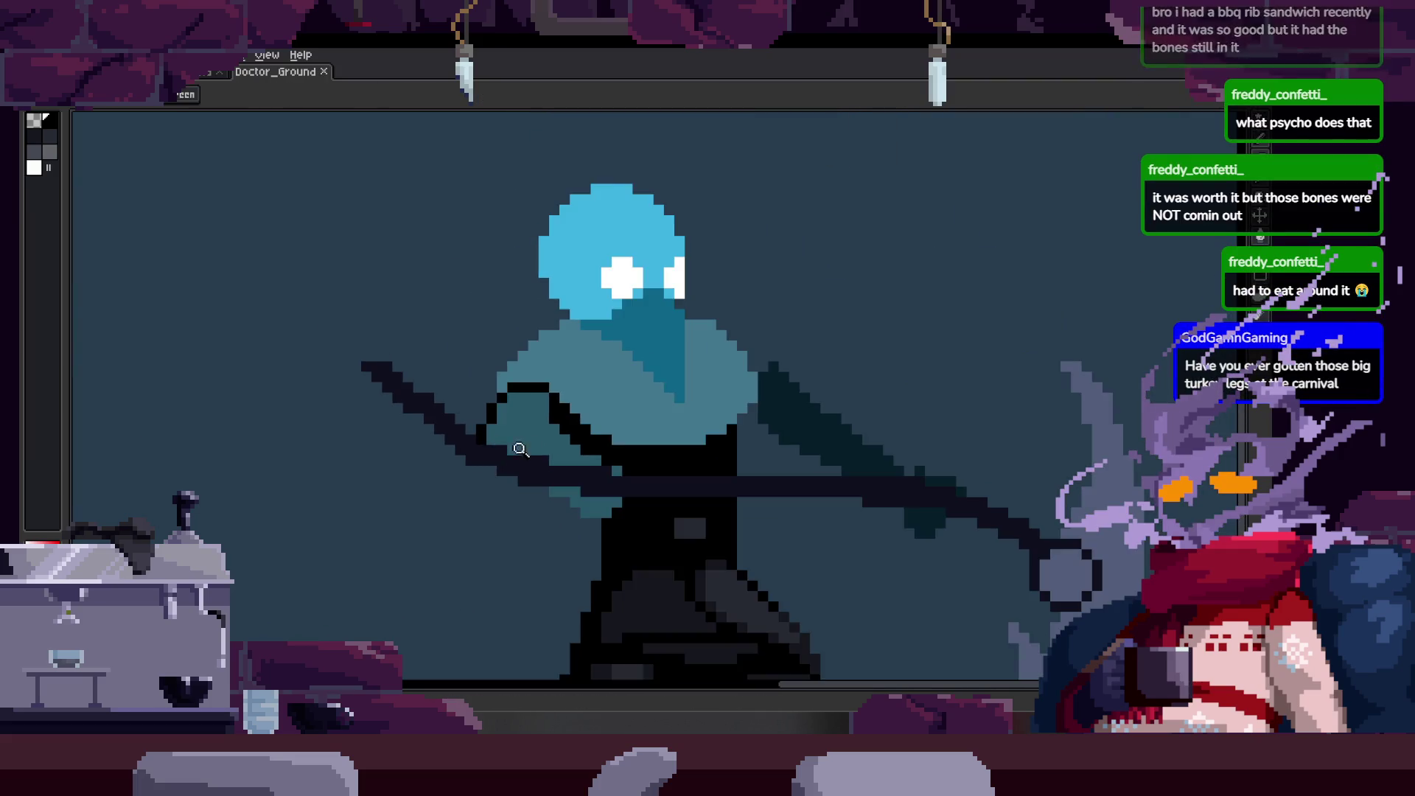
key("ctrl+s")
scroll(536, 401, "up", 3)
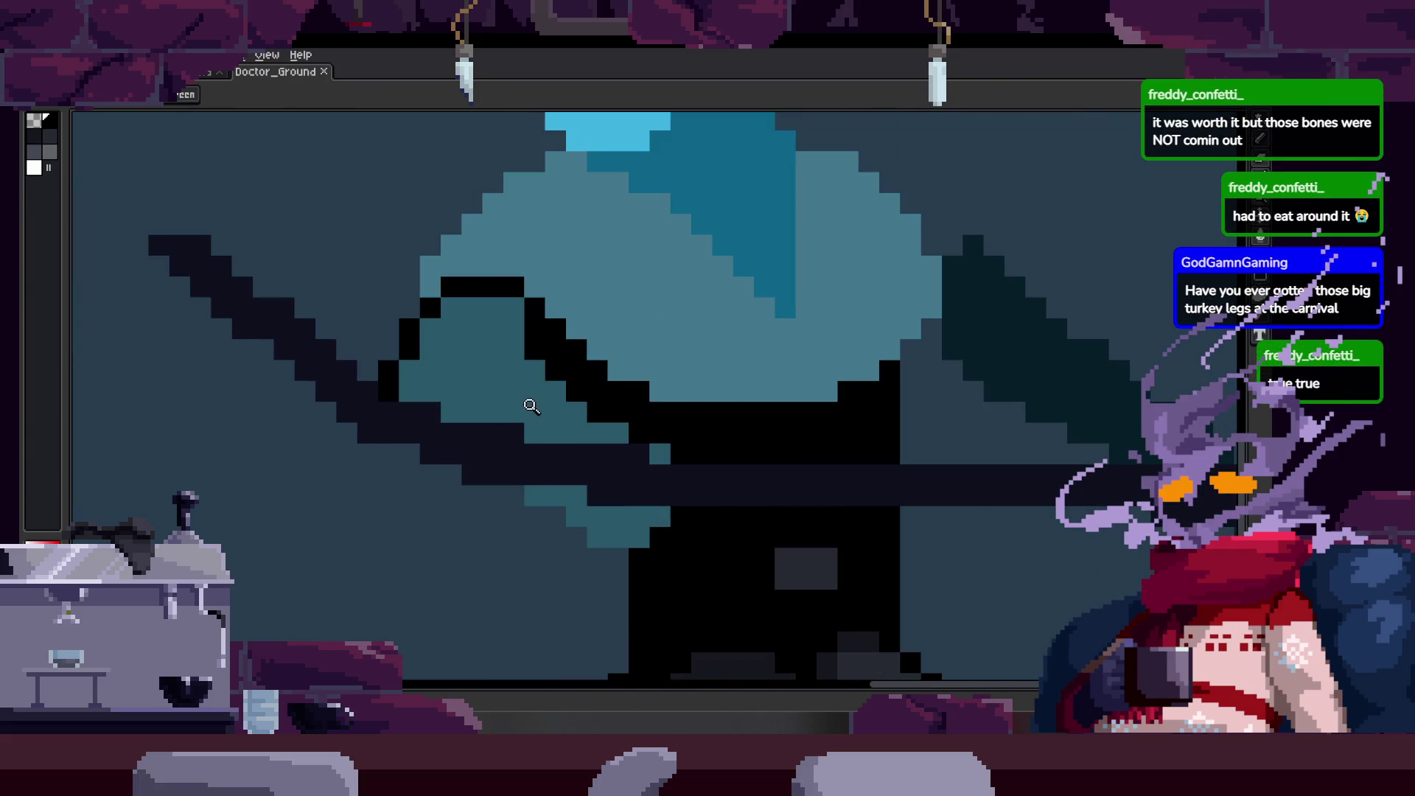
scroll(498, 380, "up", 2)
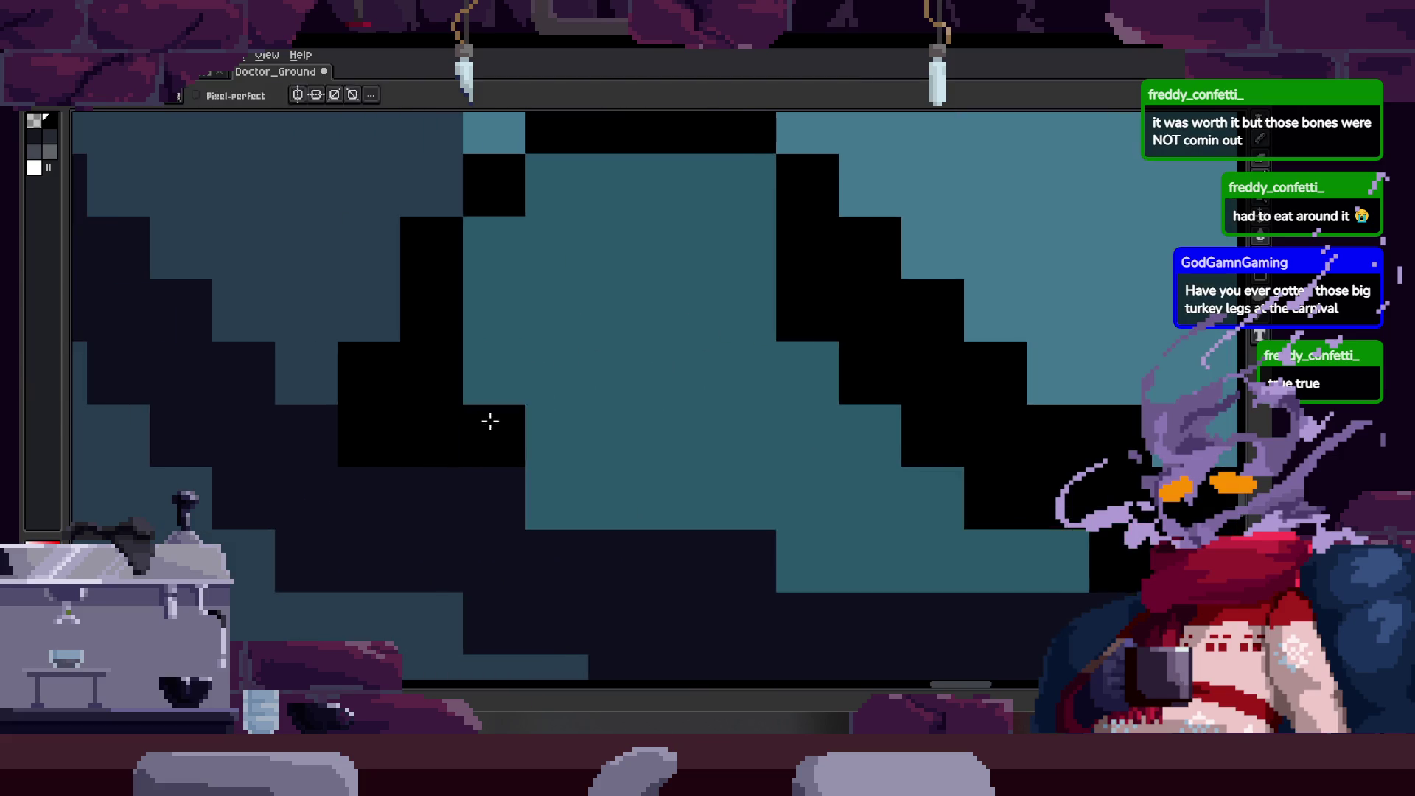
key("ctrl+shift+d")
key("ctrl+d")
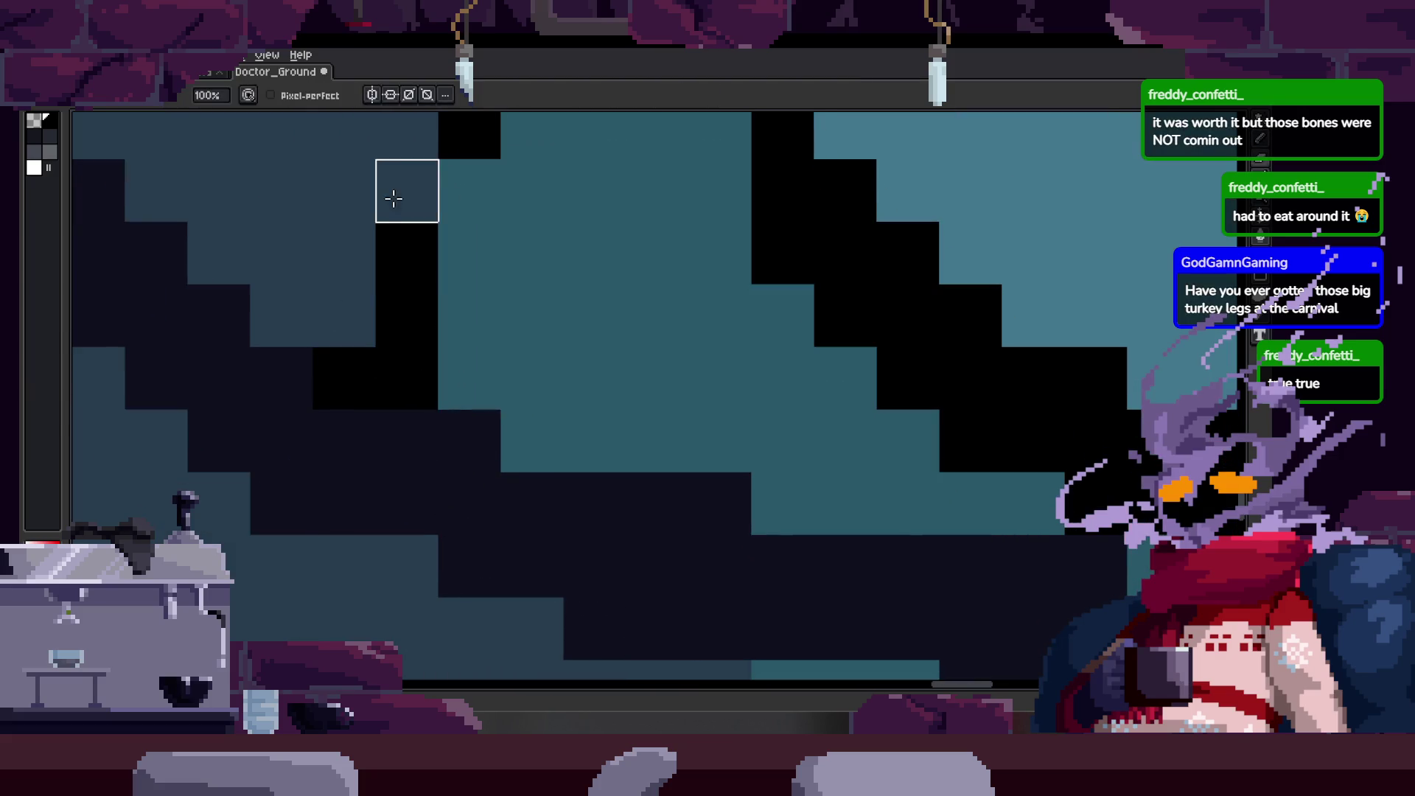
scroll(470, 377, "up", 3)
scroll(468, 377, "down", 4)
key("ctrl+s")
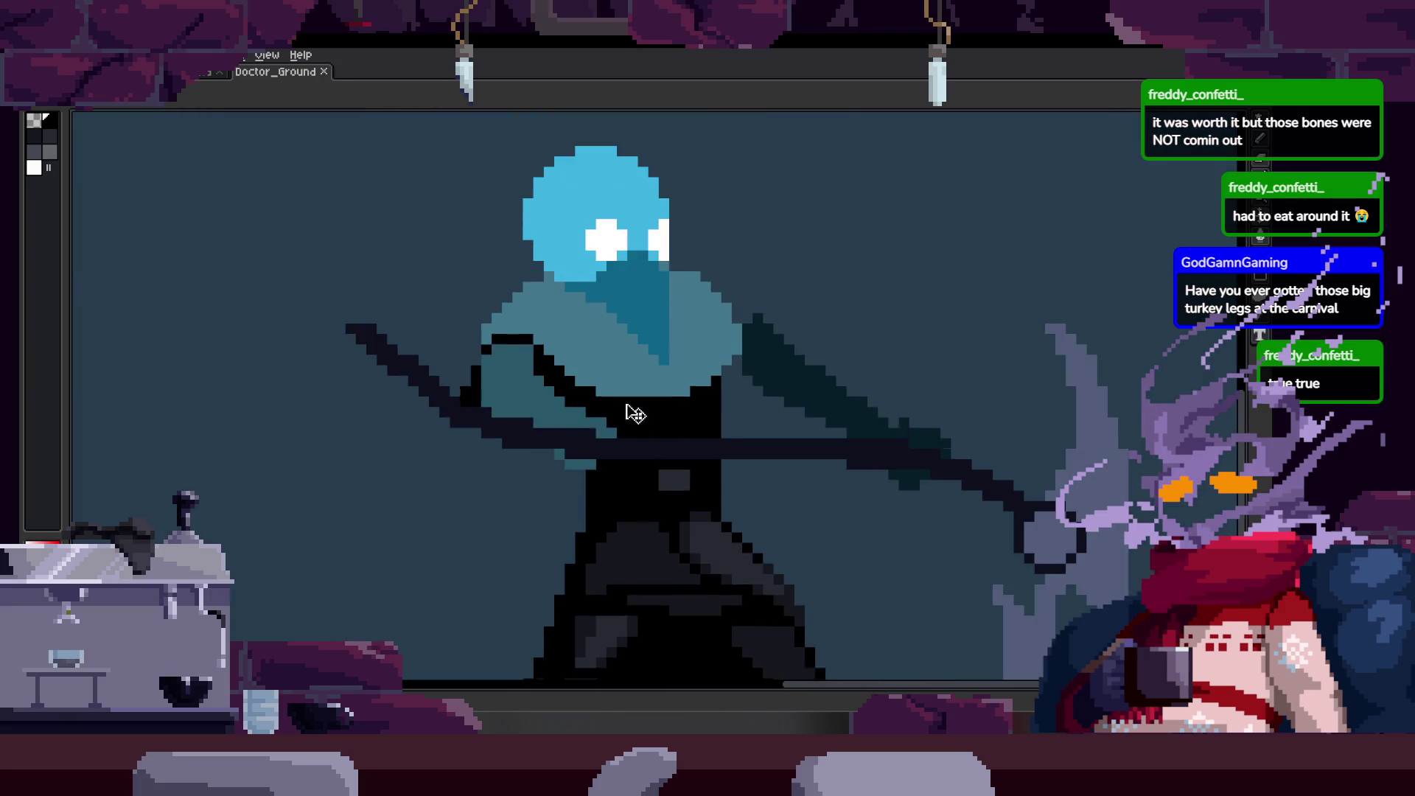
scroll(667, 357, "up", 1)
scroll(578, 410, "up", 1)
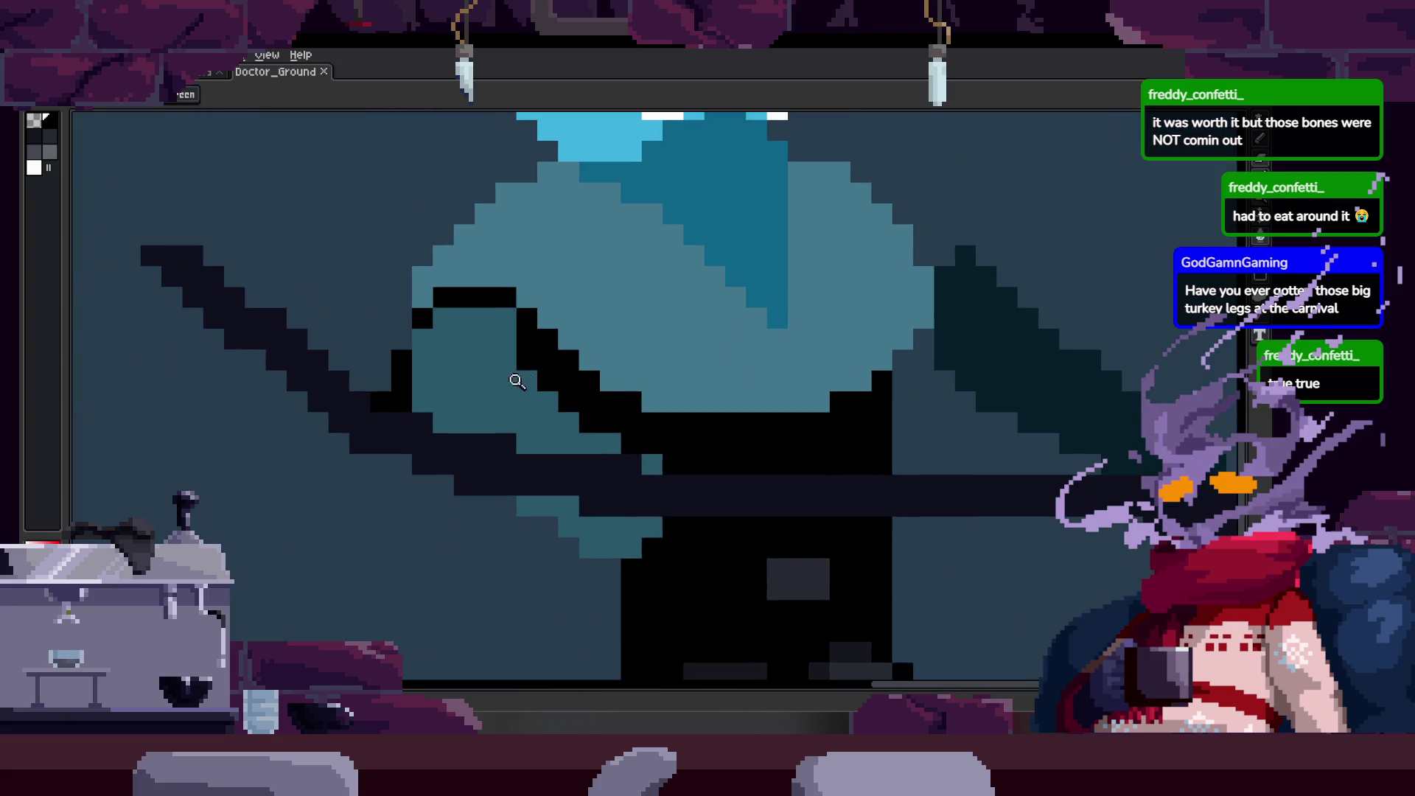
scroll(527, 380, "up", 1)
scroll(579, 386, "up", 1)
scroll(512, 404, "down", 2)
scroll(619, 417, "down", 1)
scroll(657, 458, "down", 1)
scroll(505, 531, "up", 2)
scroll(546, 468, "down", 3)
key("ctrl+s")
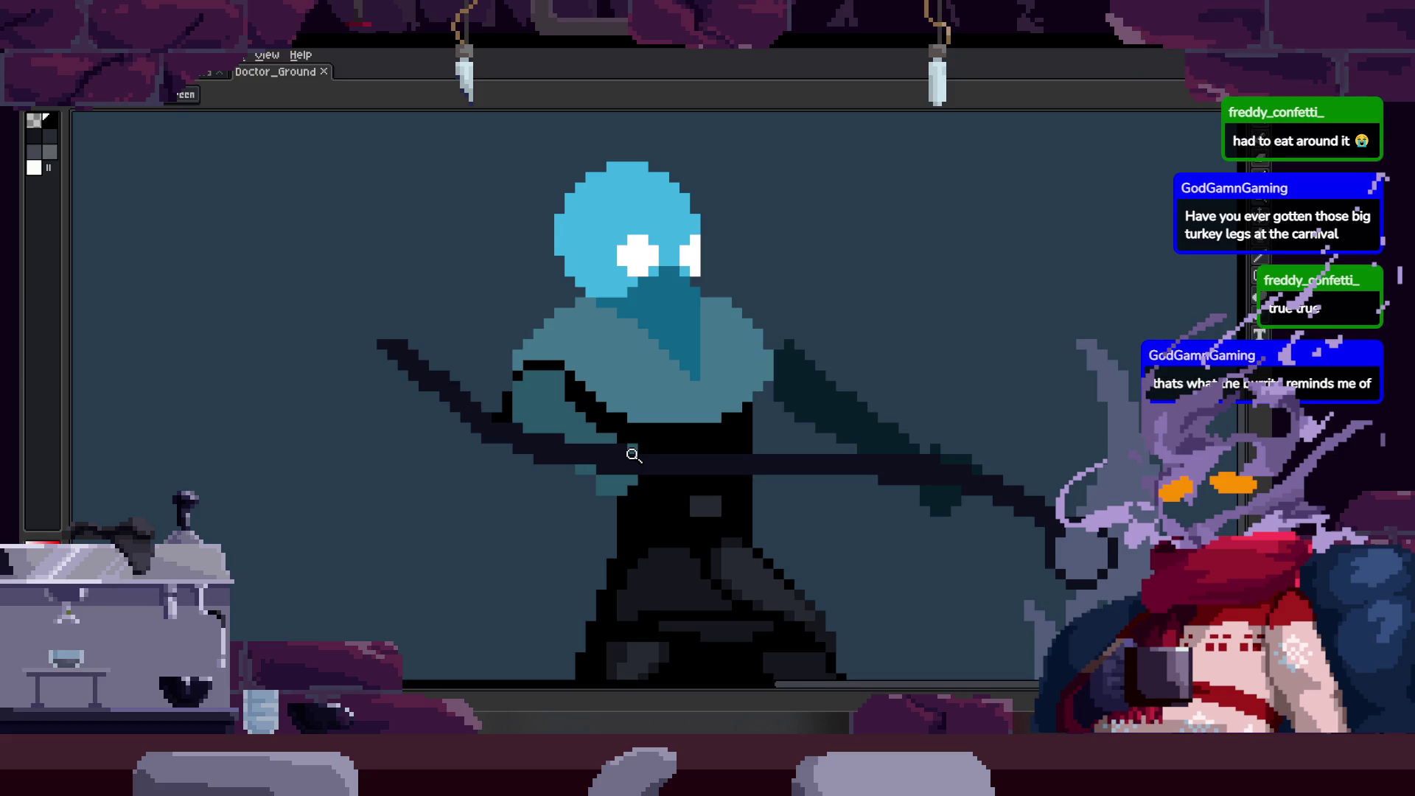
scroll(741, 414, "up", 2)
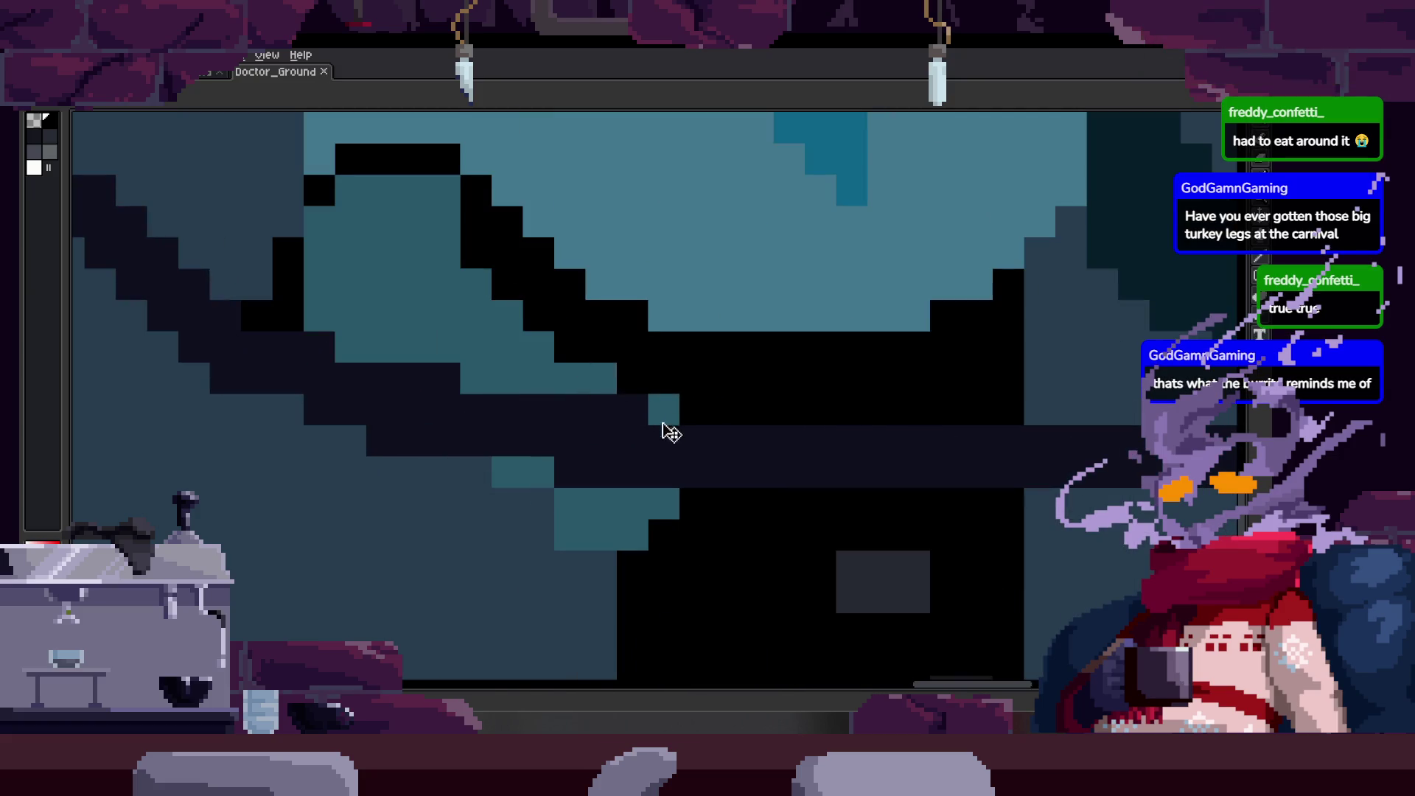
Patch teal where sleeve meets handle, save, then outline the sleeve in black on the next frame.
key("b")
left_click(664, 399)
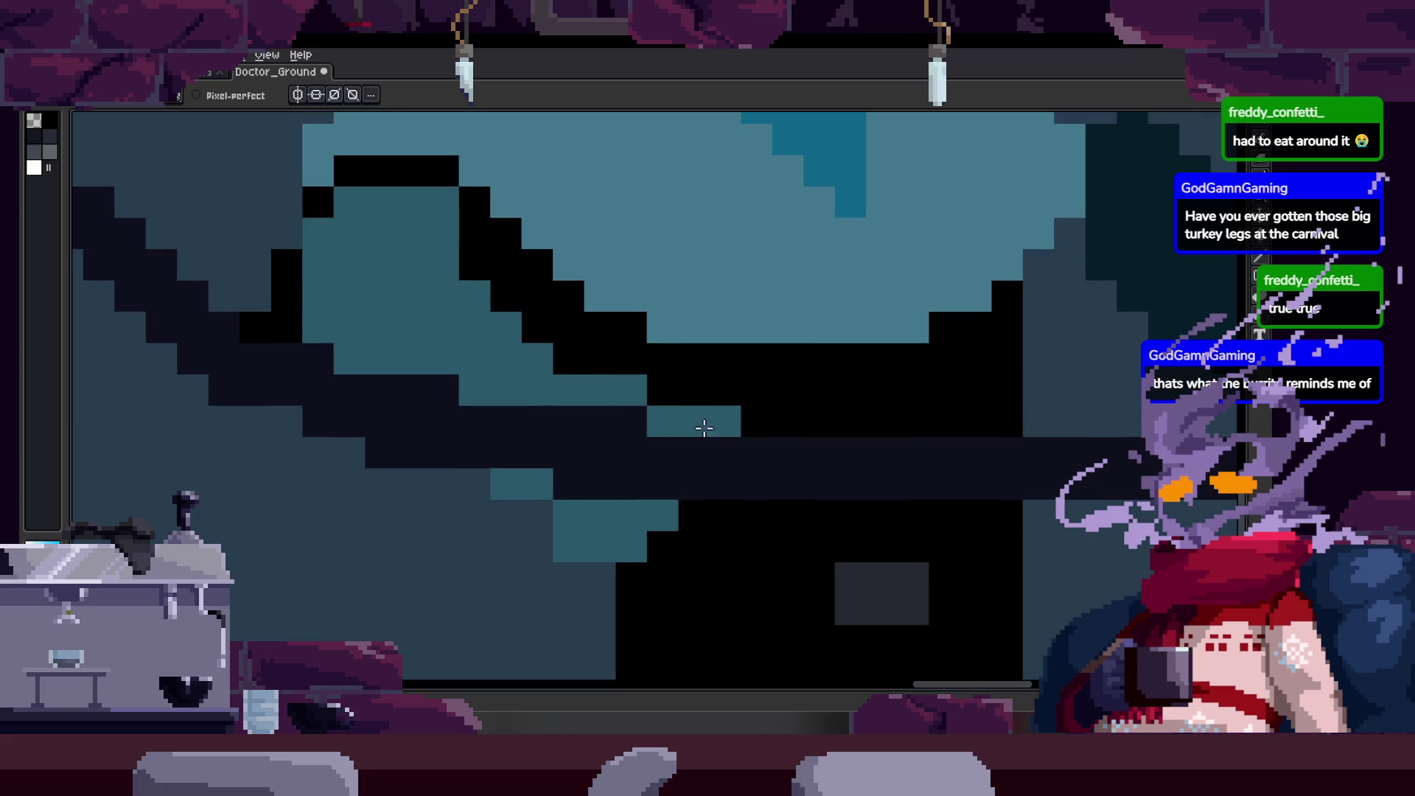
scroll(694, 427, "down", 2)
key("ctrl+s")
key("z")
key("Right")
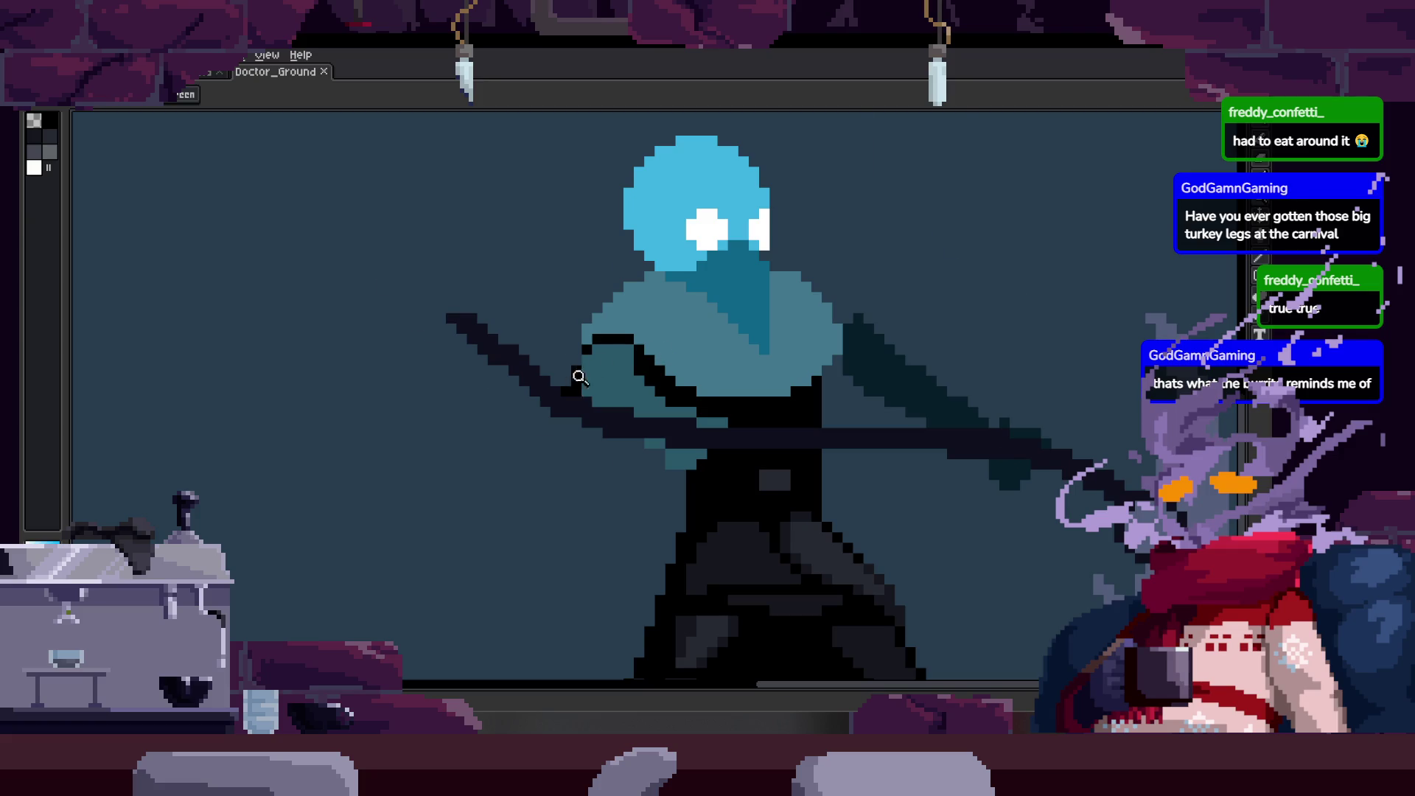
scroll(573, 383, "up", 2)
scroll(600, 401, "down", 2)
scroll(655, 366, "up", 2)
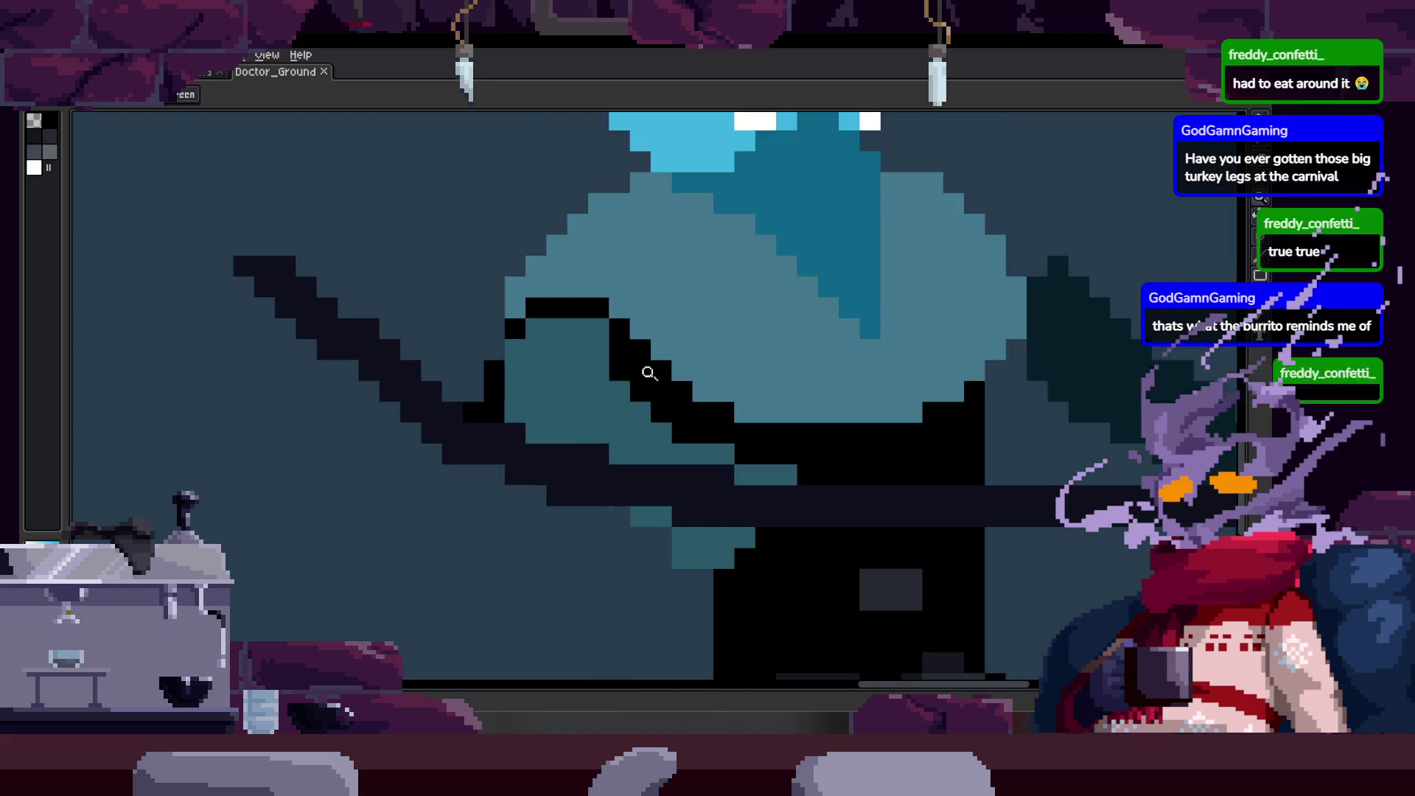
scroll(538, 382, "up", 1)
scroll(538, 383, "up", 1)
key("b")
left_click_drag(520, 382, 492, 454)
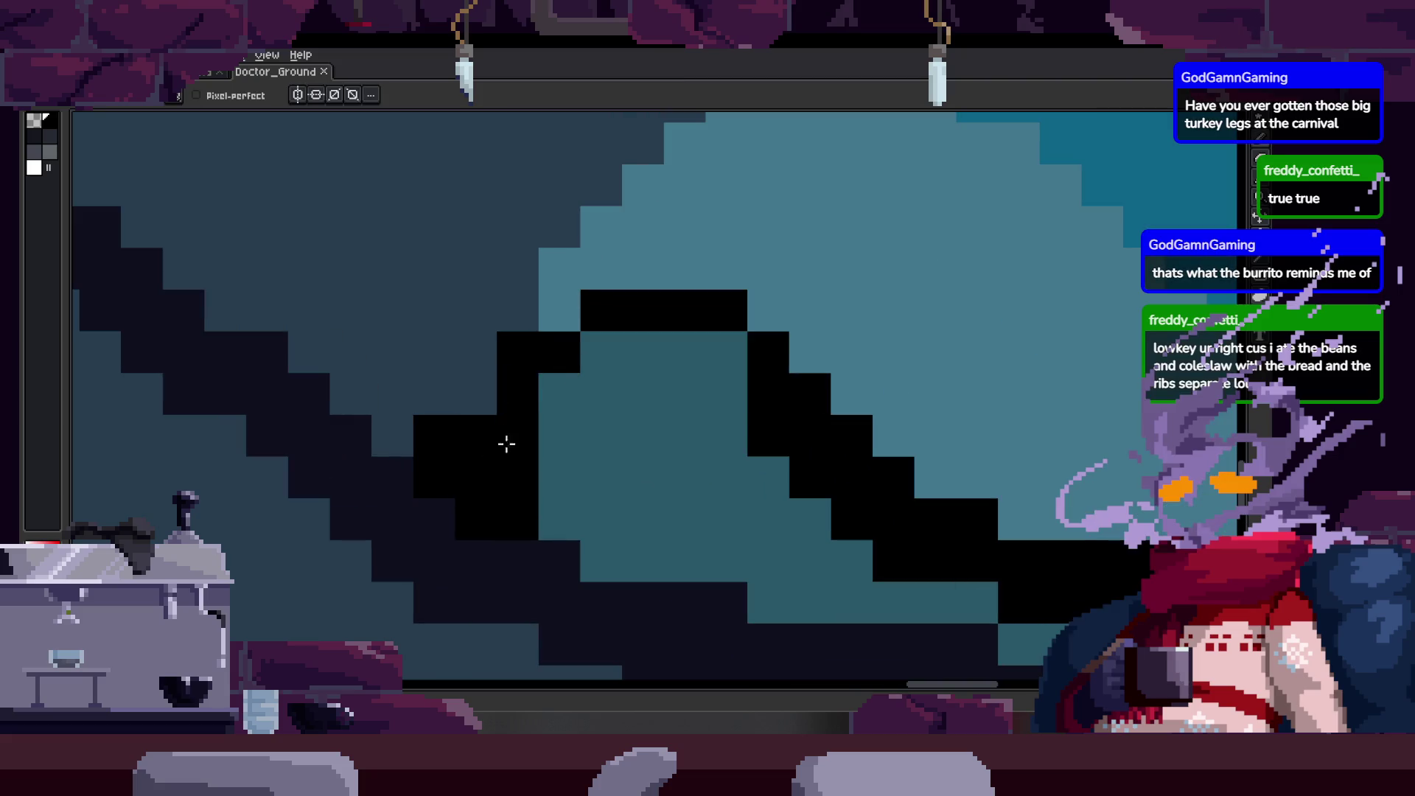
scroll(499, 402, "down", 2)
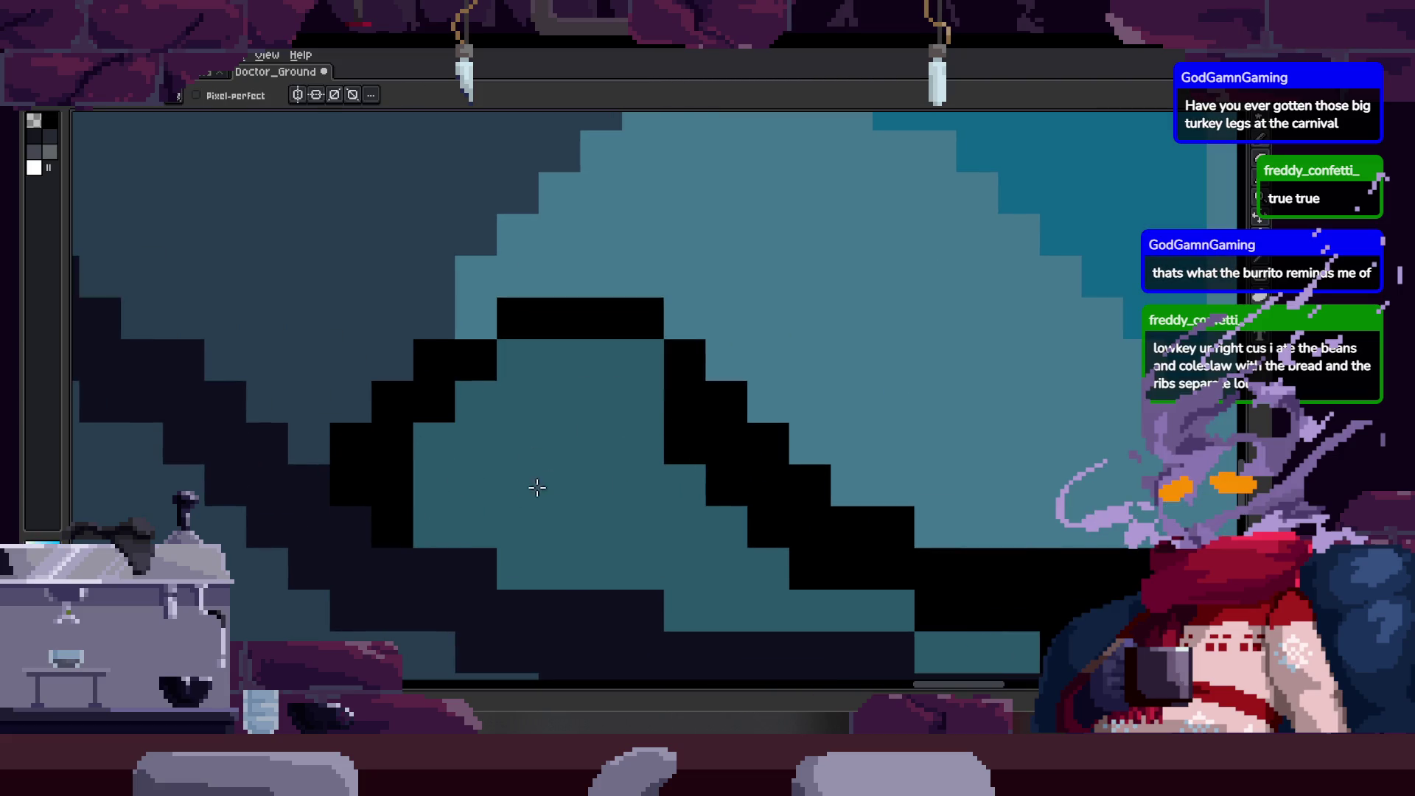
key("Right")
left_click_drag(740, 470, 702, 420)
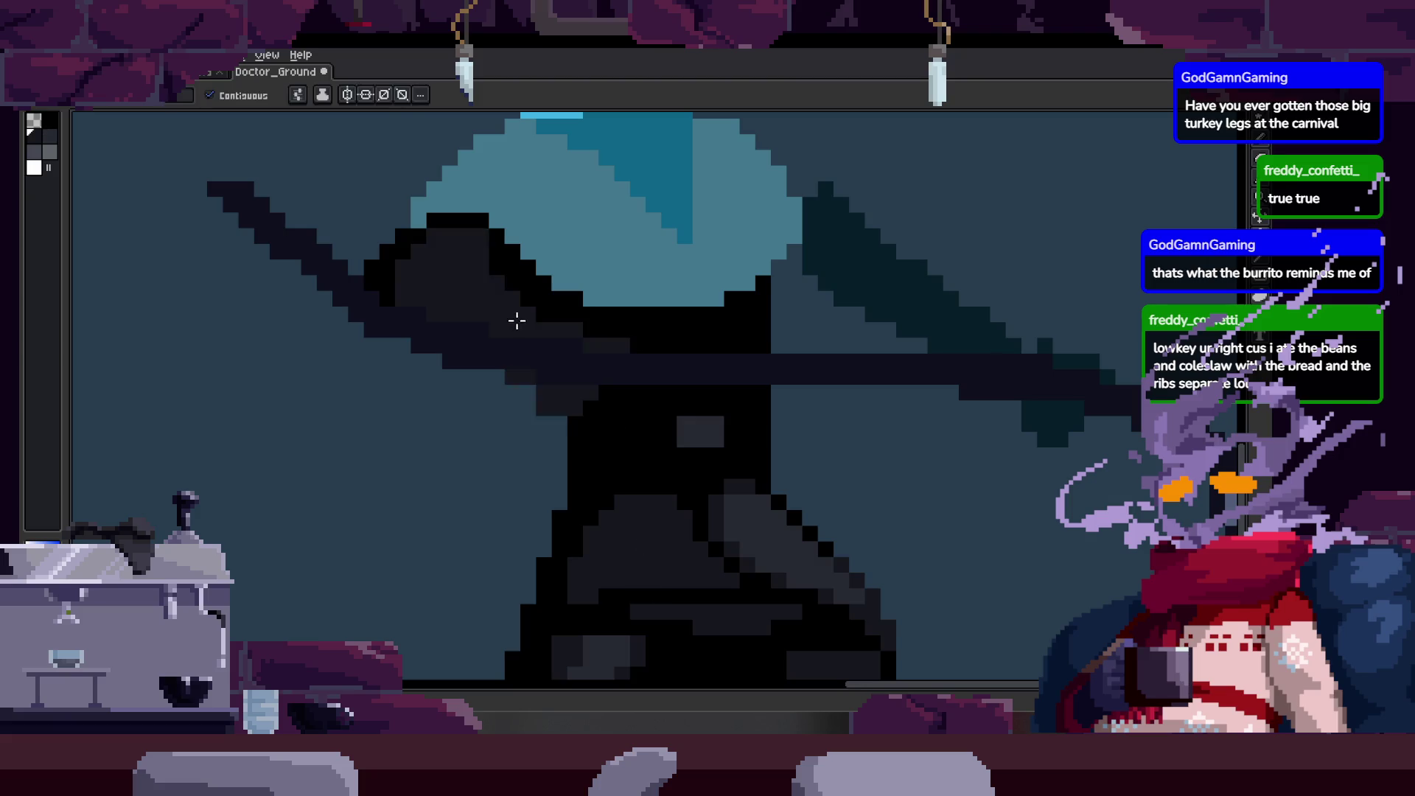
Paint lighter grey shading onto the dark sleeve beside the handle and save the sprite.
left_click(493, 314)
scroll(634, 391, "down", 1)
scroll(710, 475, "up", 1)
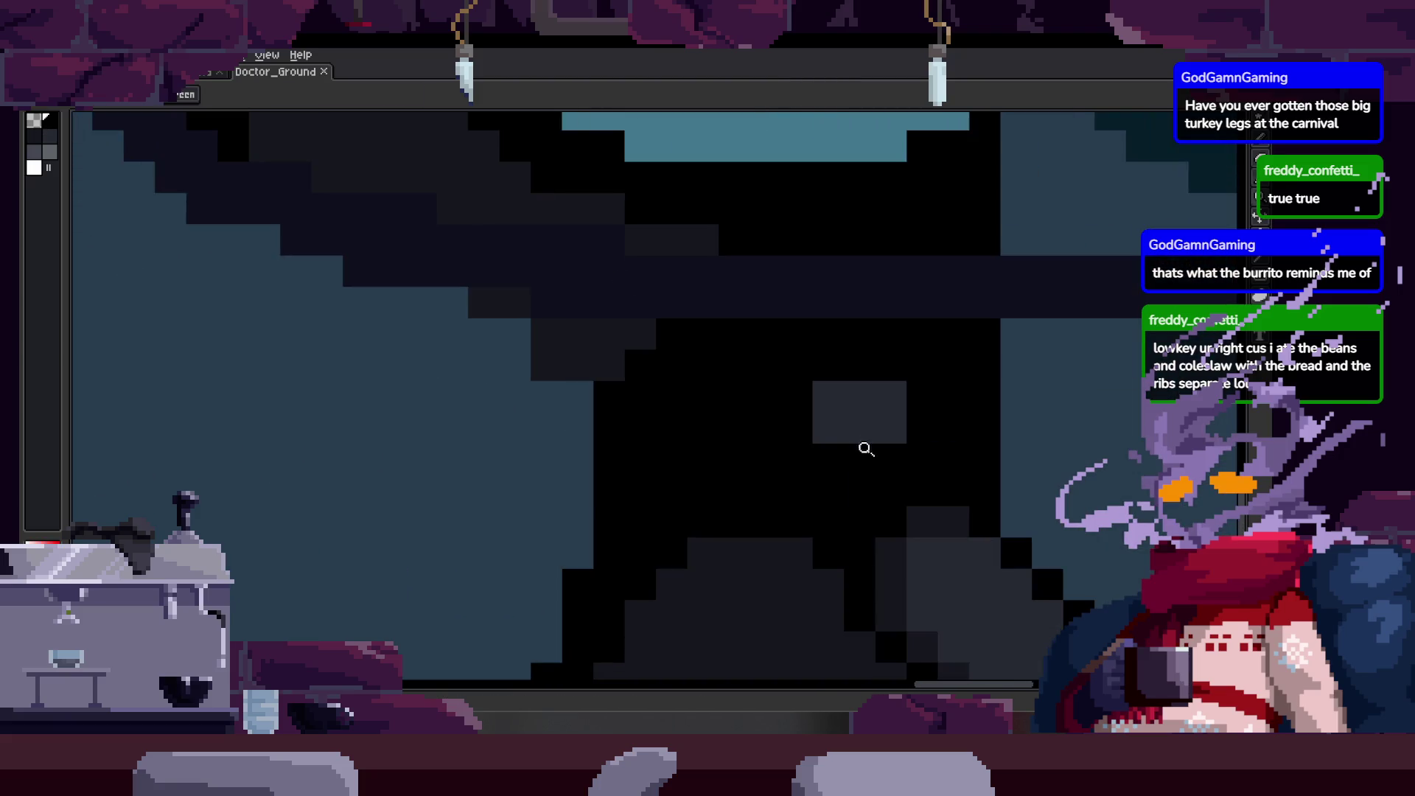
scroll(483, 305, "down", 1)
key("b")
mouse_move(541, 376)
left_mouse_down()
mouse_move(499, 436)
mouse_move(689, 459)
left_mouse_up()
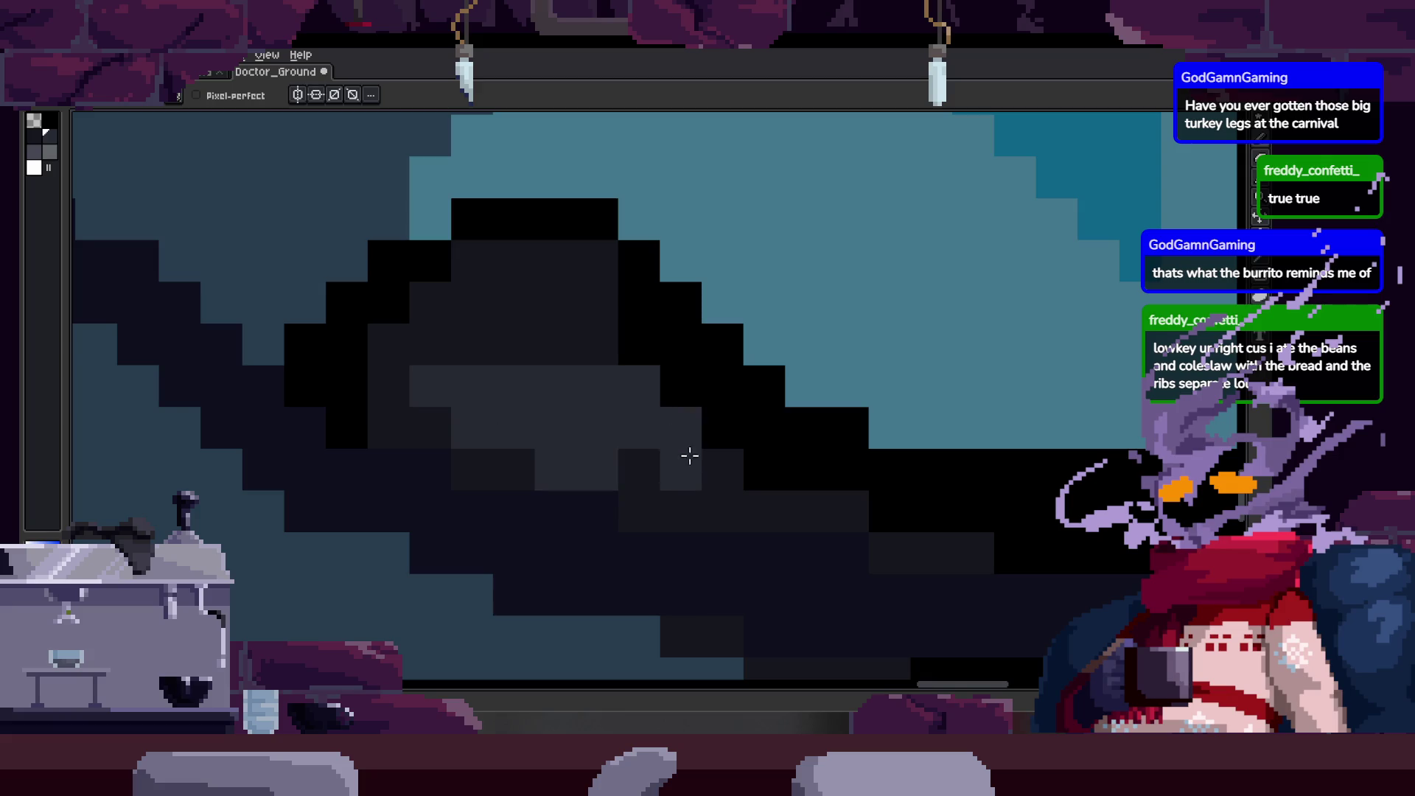
scroll(689, 458, "down", 1)
scroll(586, 474, "down", 3)
key("ctrl+s")
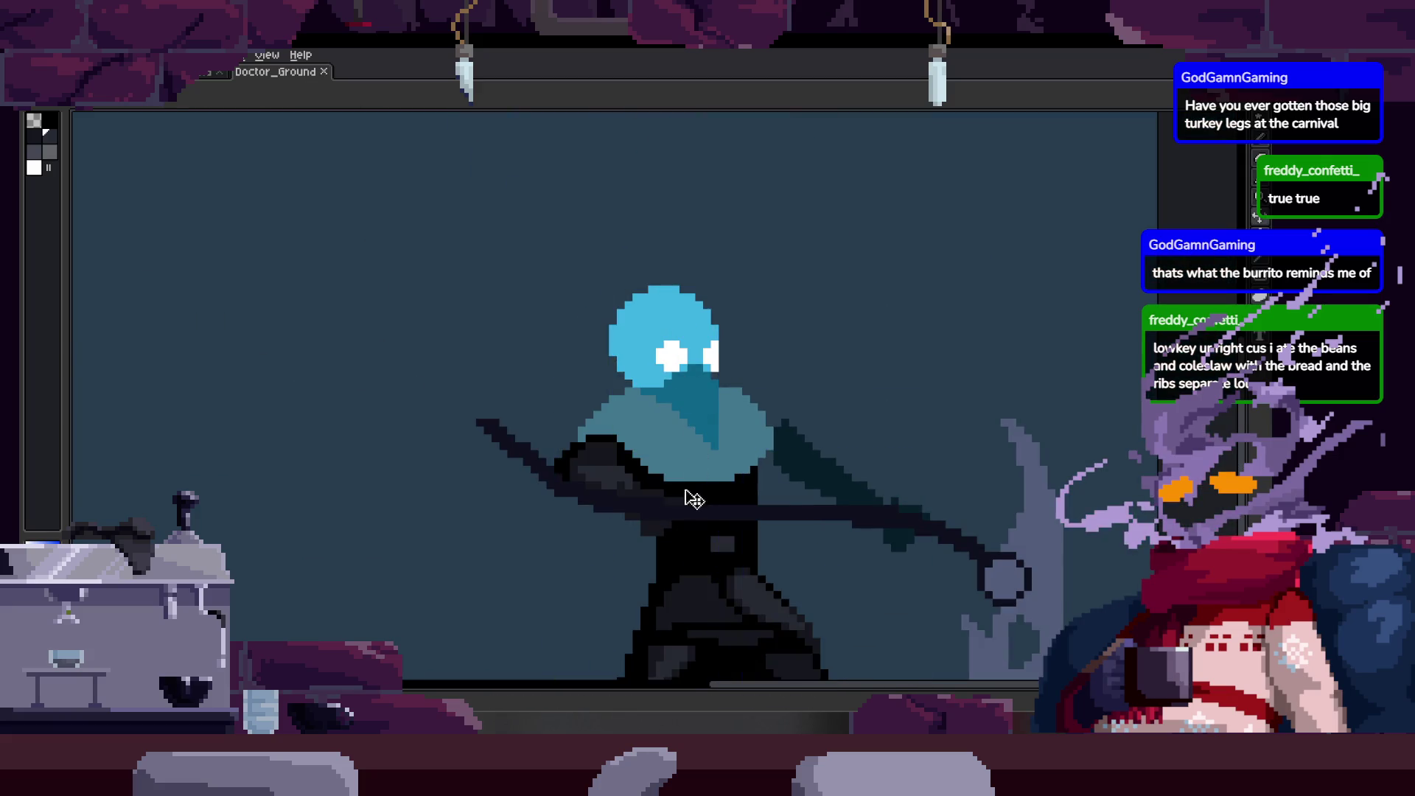
scroll(695, 496, "up", 3)
key("b")
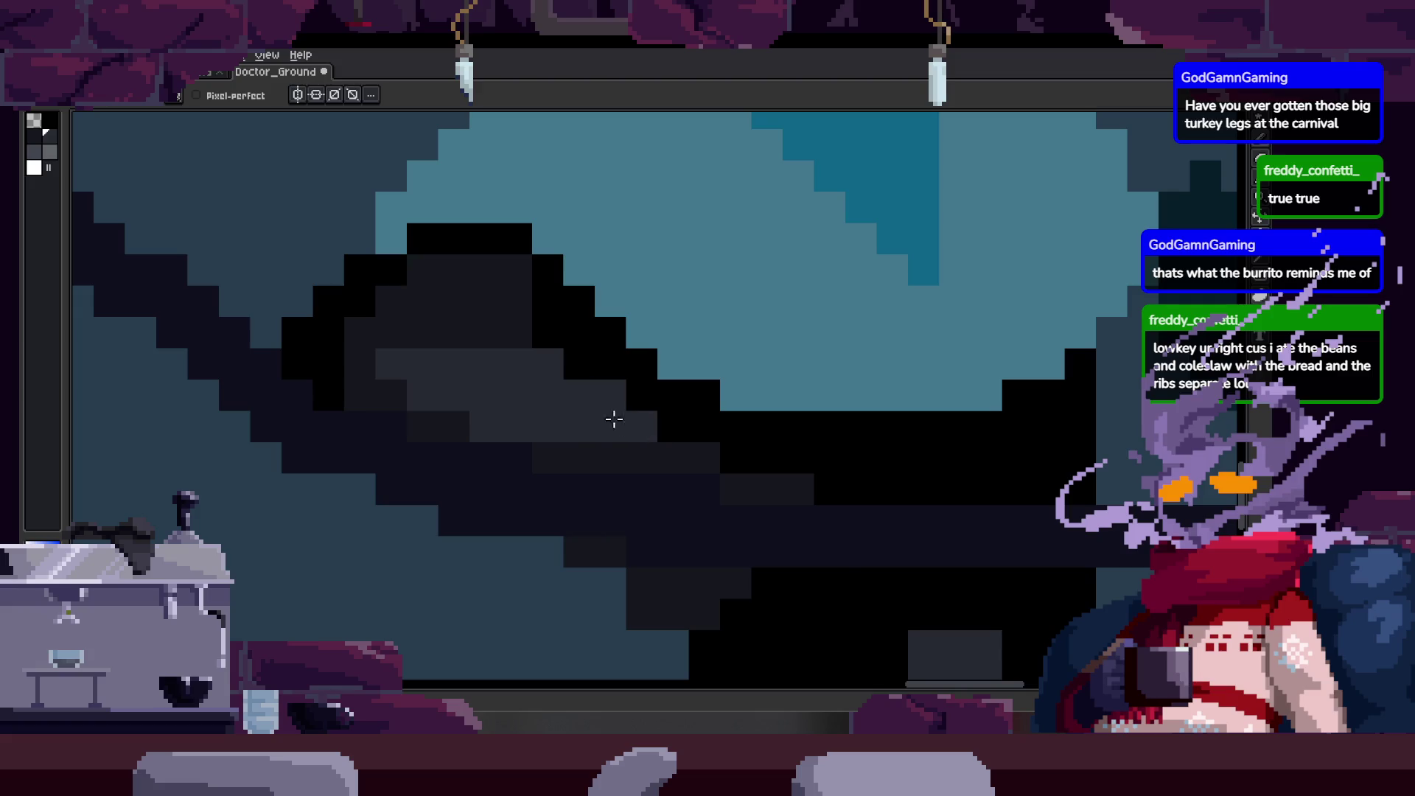
scroll(607, 412, "down", 3)
key("ctrl+s")
scroll(630, 454, "up", 3)
Zoom around the sleeve-handle join and sample a colour from the artwork.
key("b")
key("z")
scroll(698, 502, "down", 1)
scroll(568, 527, "down", 1)
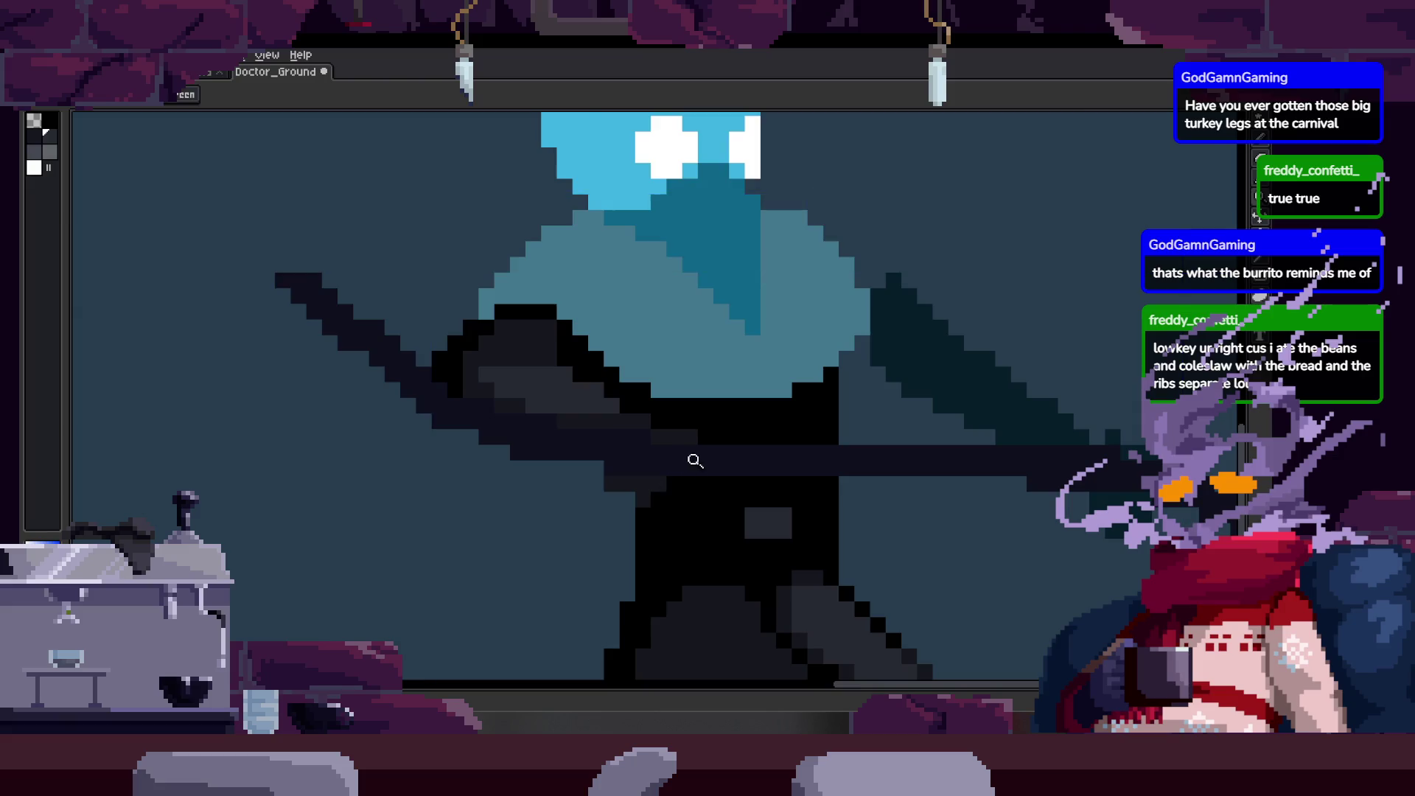
scroll(649, 459, "up", 1)
key("b")
key("z")
scroll(578, 481, "down", 2)
scroll(805, 436, "down", 1)
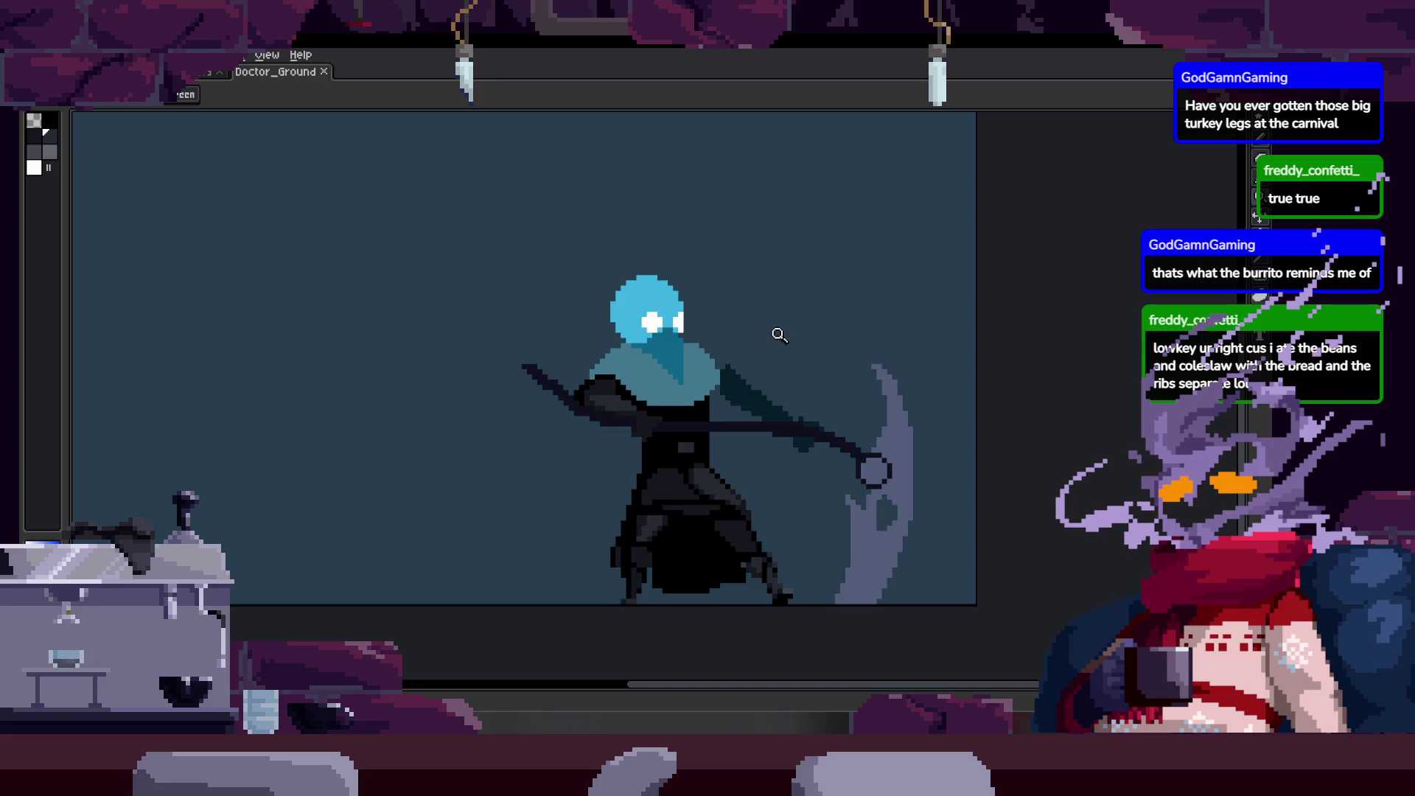
scroll(753, 368, "up", 3)
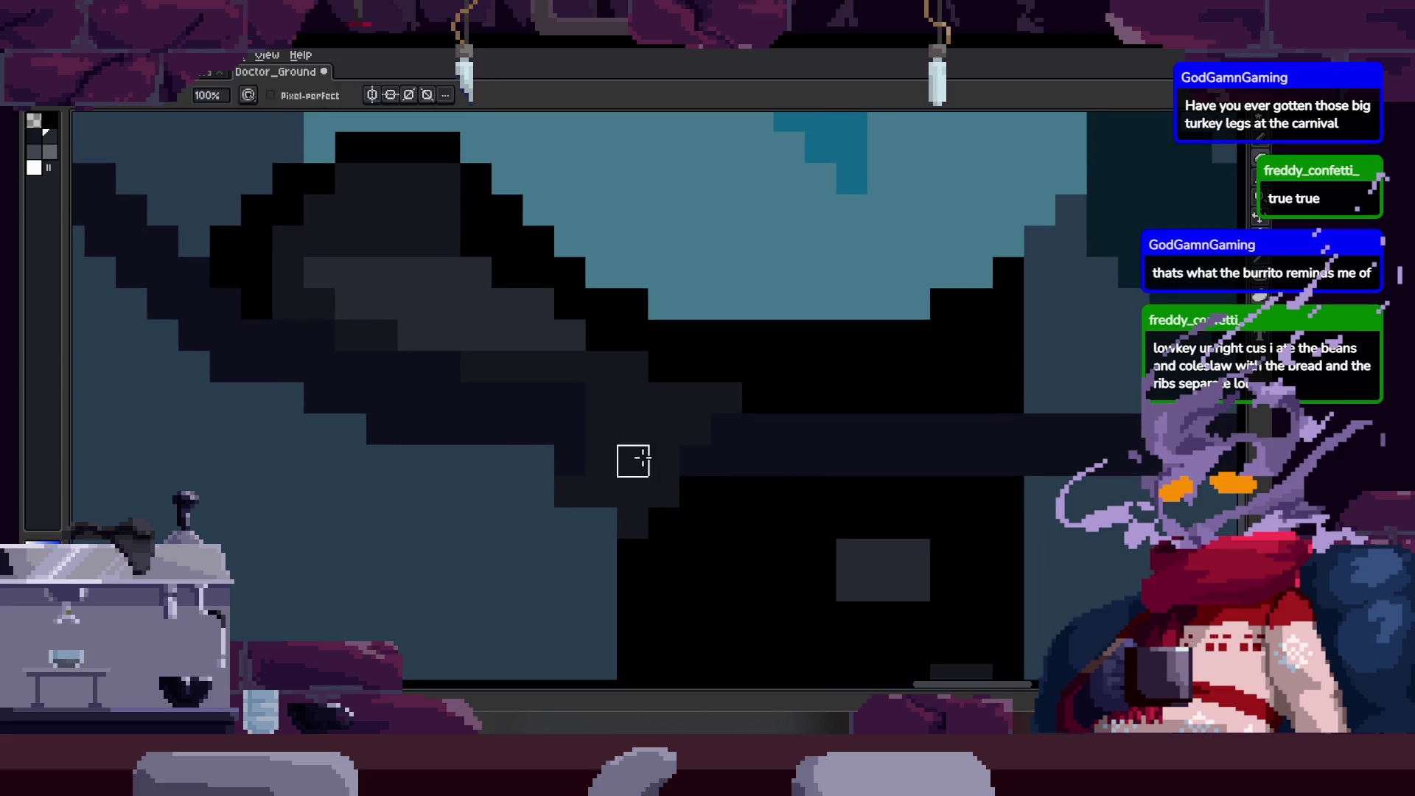
key("z")
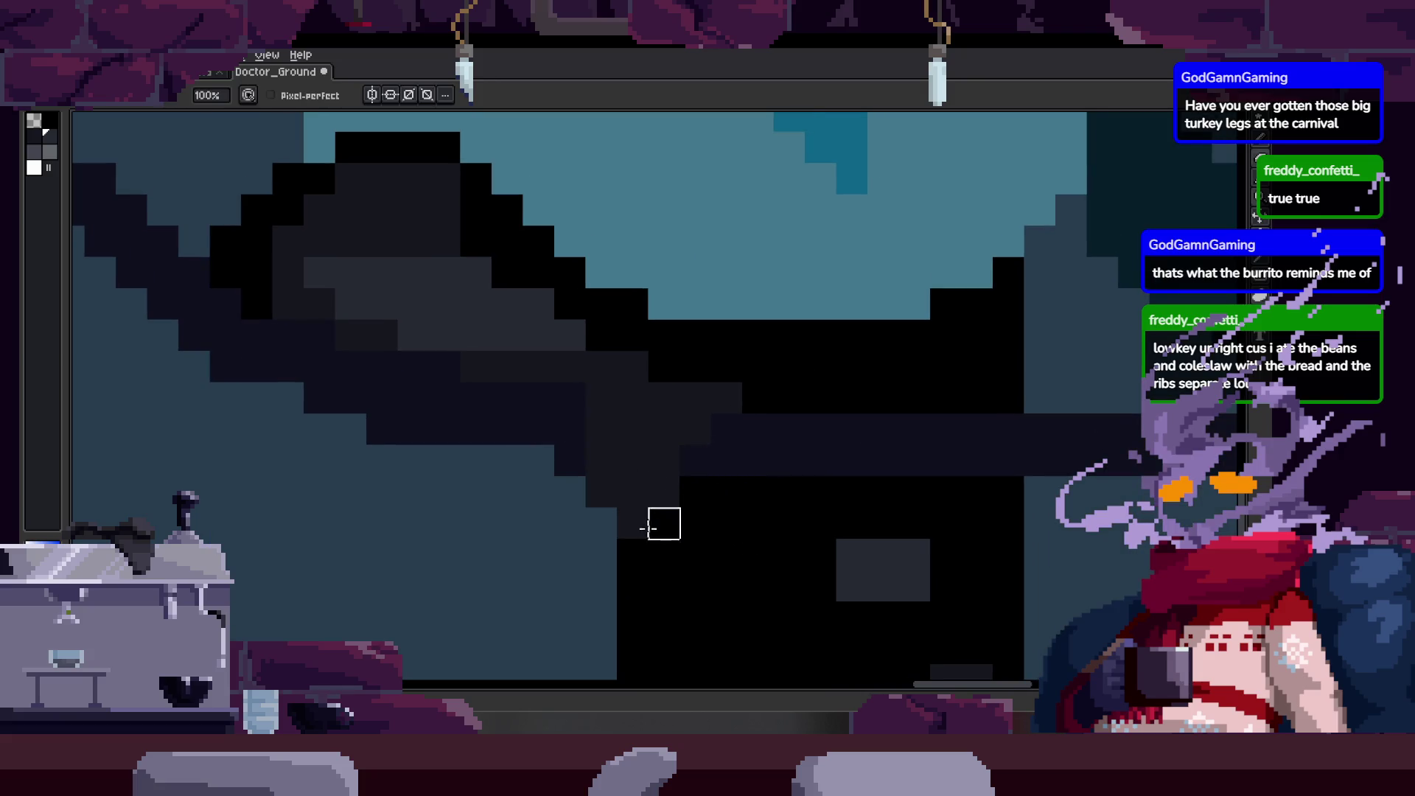
key("z")
scroll(692, 515, "up", 1)
scroll(704, 481, "up", 1)
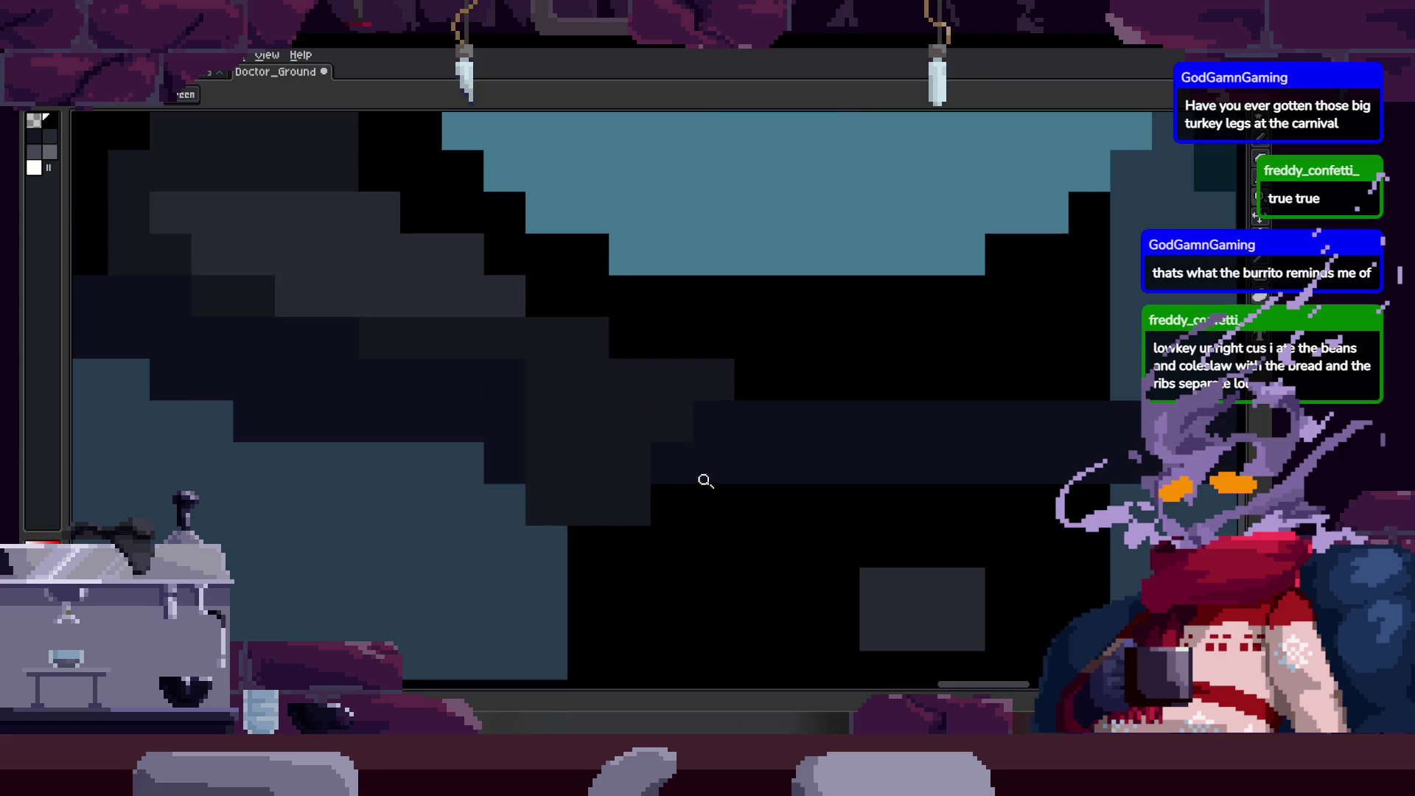
scroll(719, 511, "up", 2)
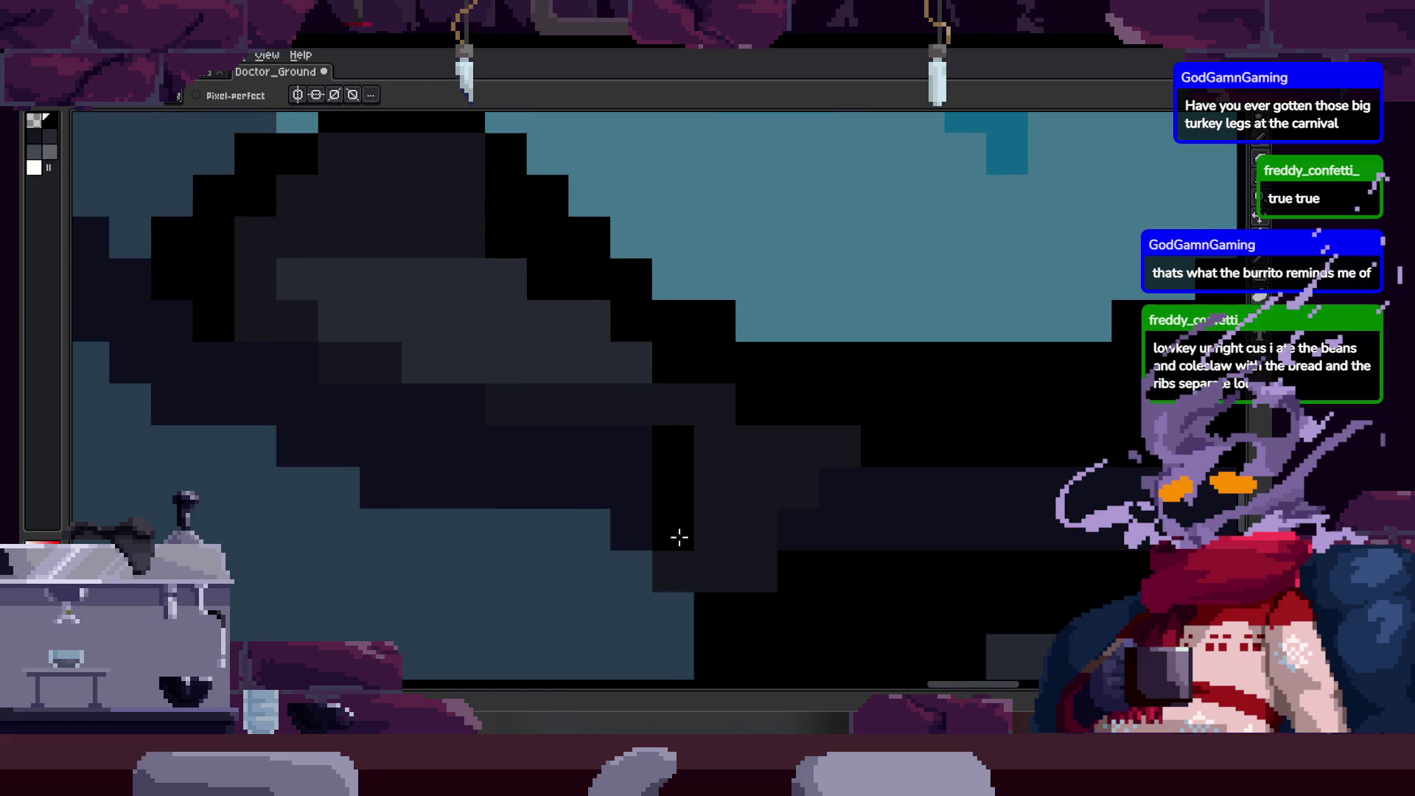
scroll(676, 537, "down", 1)
scroll(604, 453, "down", 1)
scroll(652, 466, "down", 1)
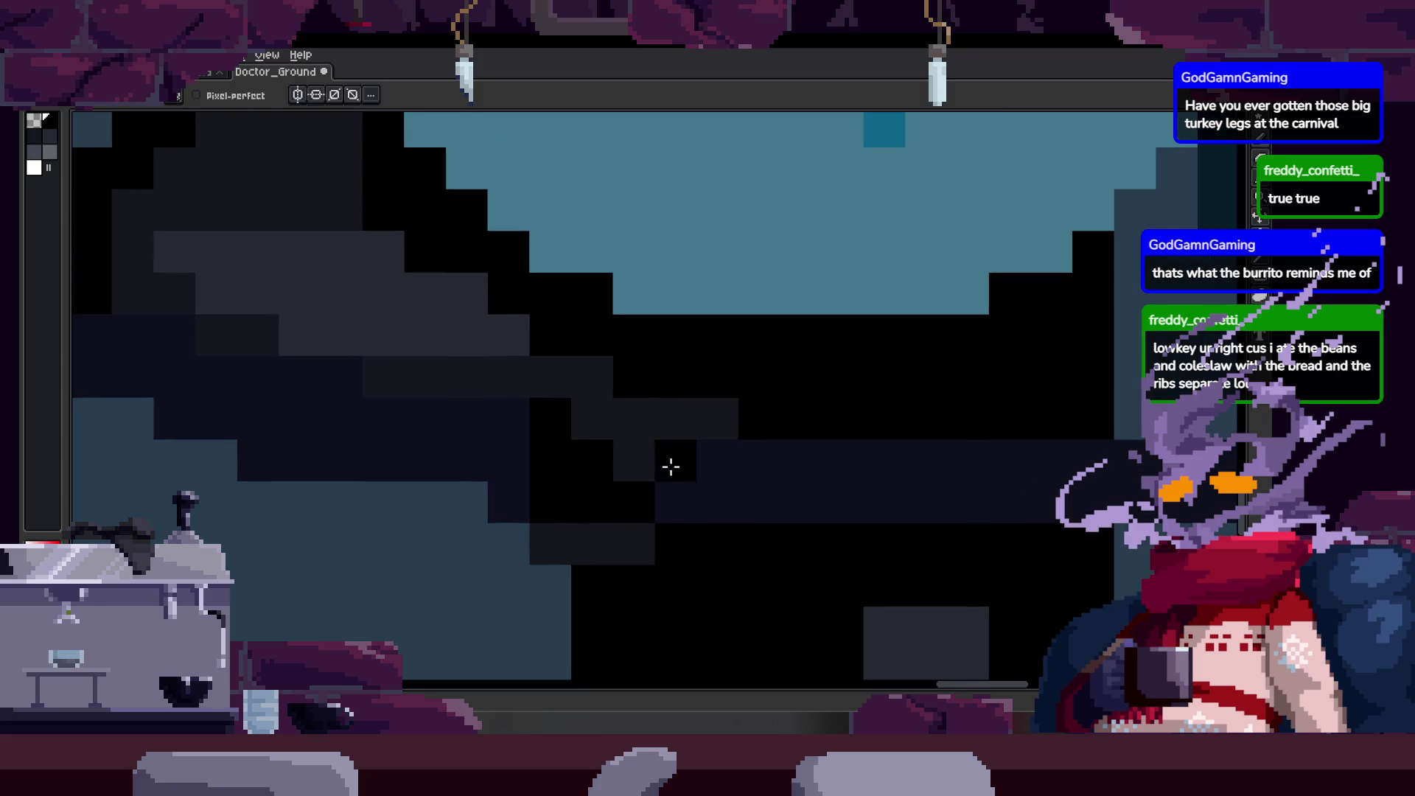
key("z")
scroll(663, 465, "down", 1)
scroll(707, 453, "up", 1)
scroll(696, 475, "down", 1)
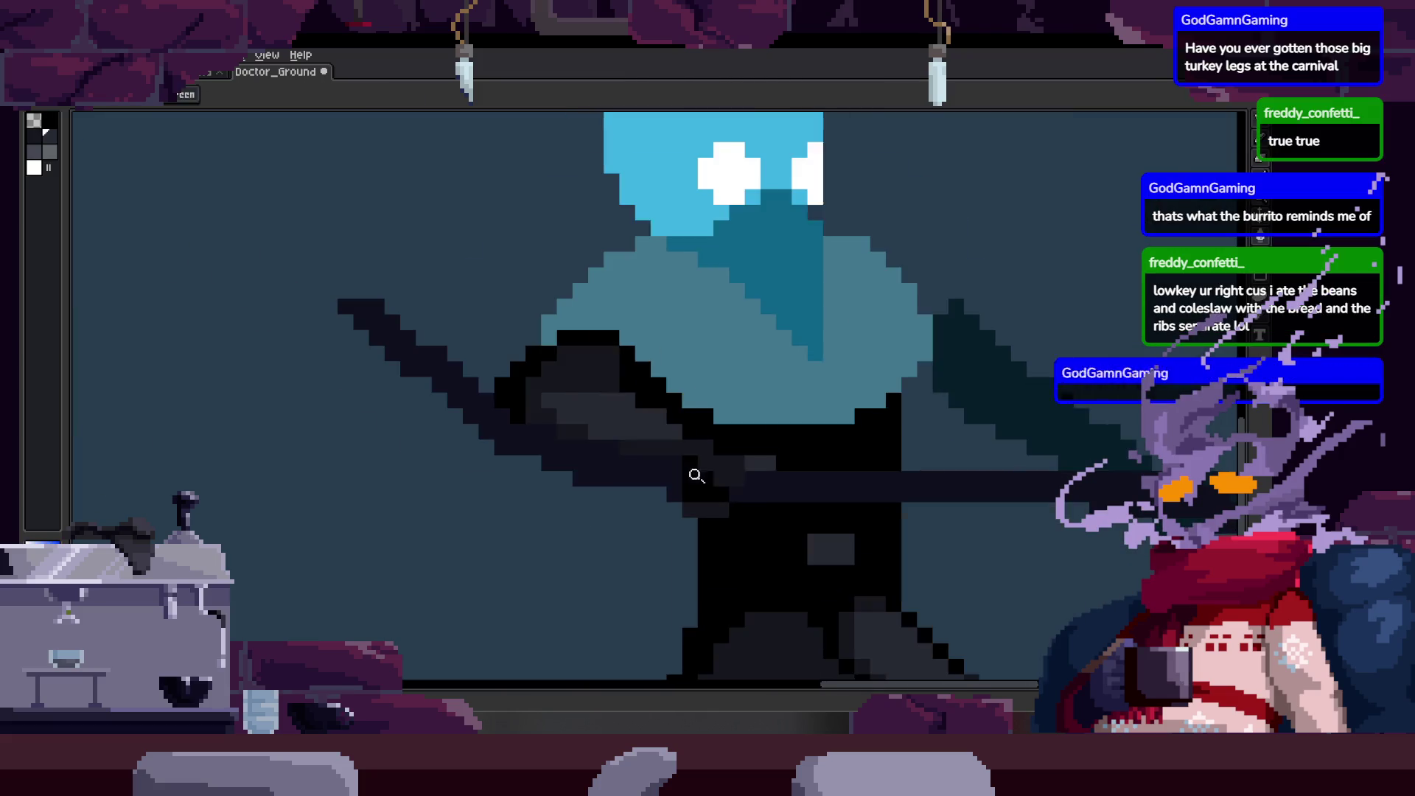
scroll(697, 474, "down", 1)
scroll(700, 424, "up", 2)
key("b")
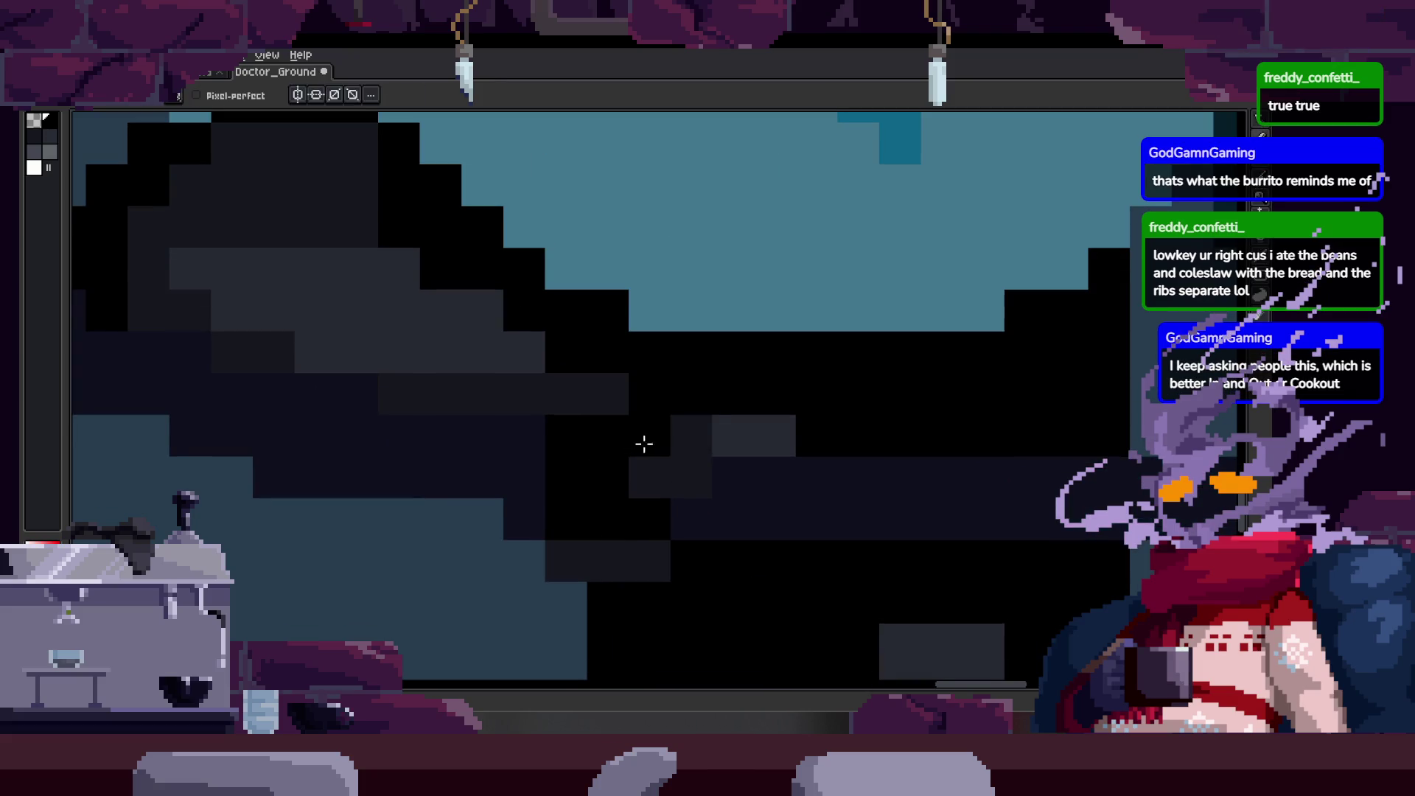
scroll(586, 442, "left", 1)
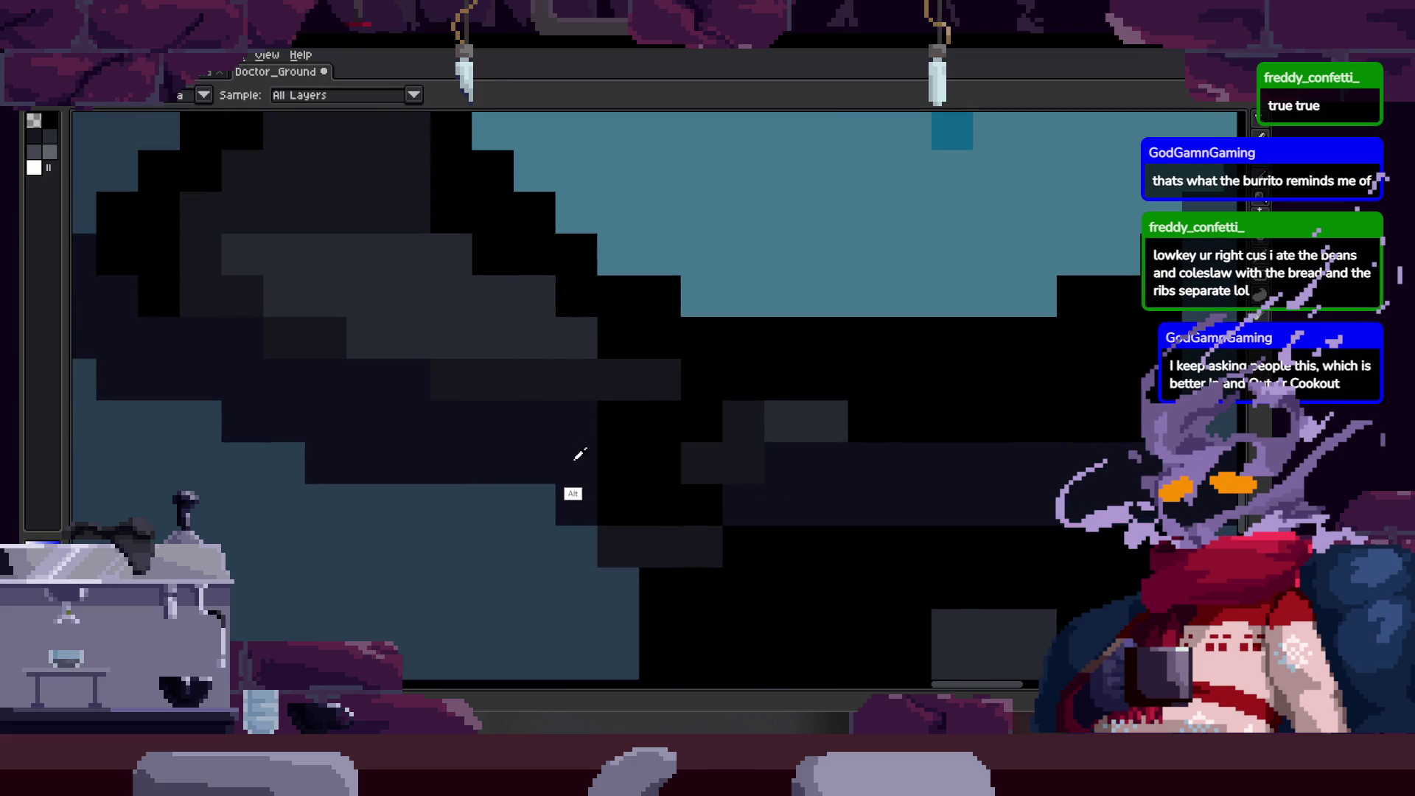
scroll(663, 486, "right", 2)
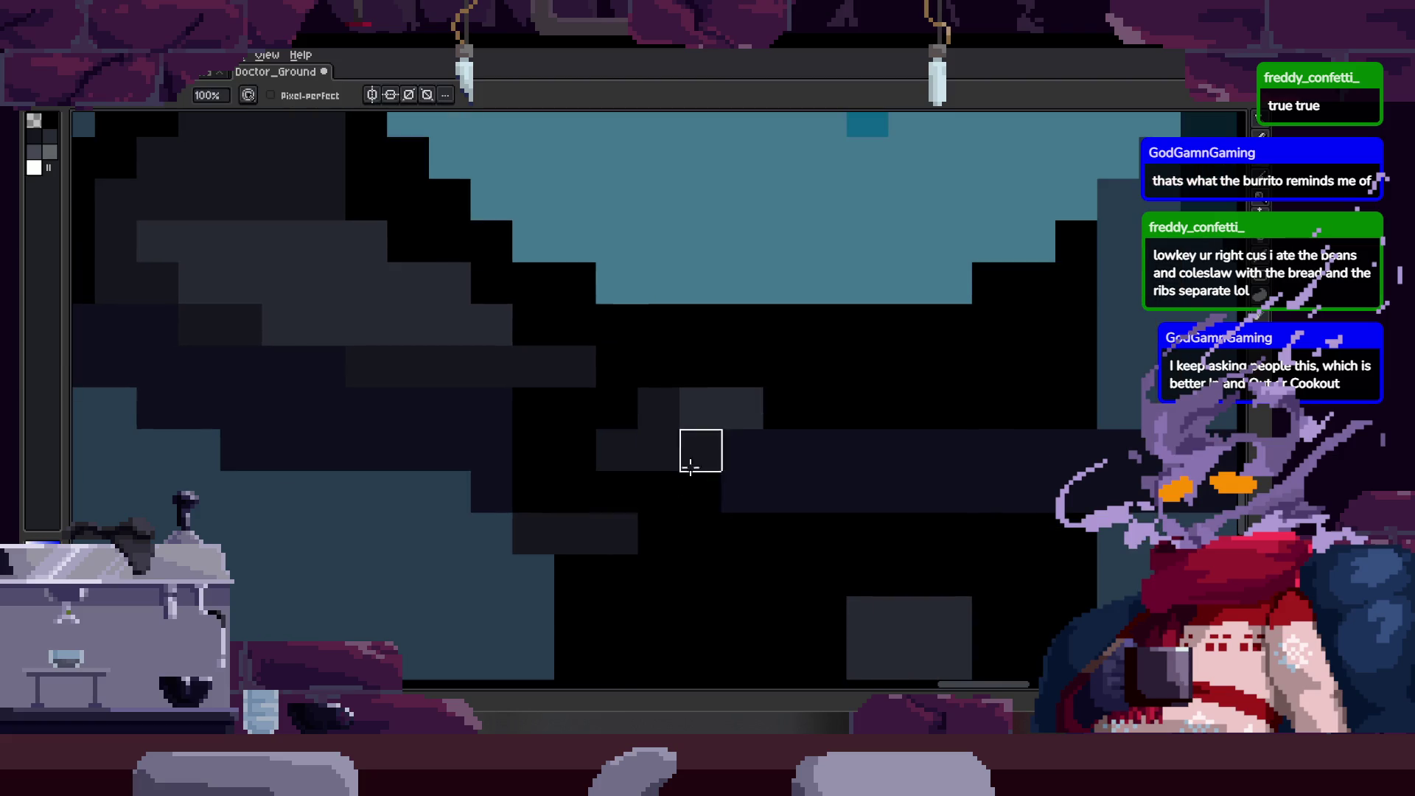
key("alt")
key("alt")
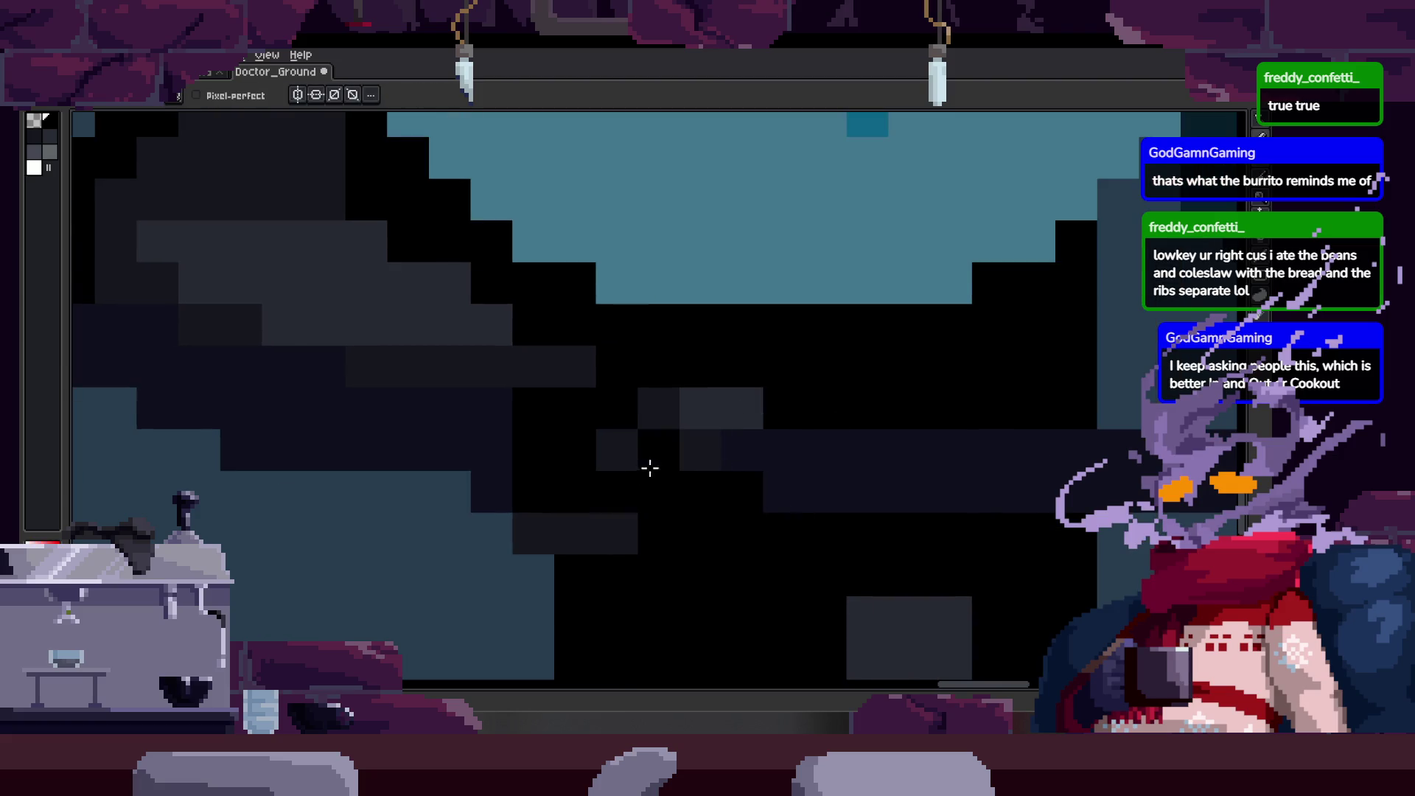
Move the grey sleeve highlight block rightward, filling its old spot with black.
left_click_drag(616, 450, 639, 450)
left_click(619, 541, "alt")
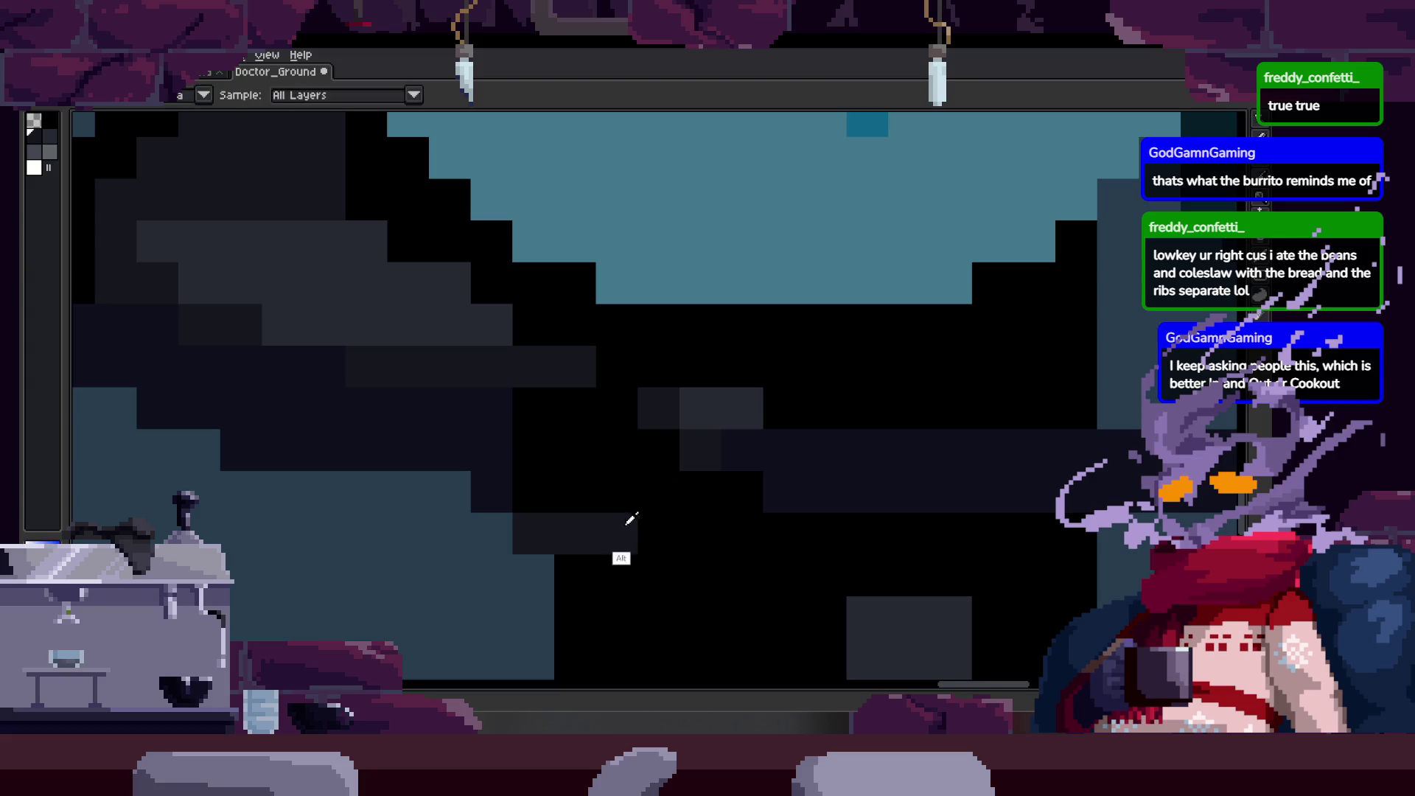
left_click_drag(652, 533, 702, 519)
left_click(610, 590, "alt")
left_click_drag(585, 534, 569, 530)
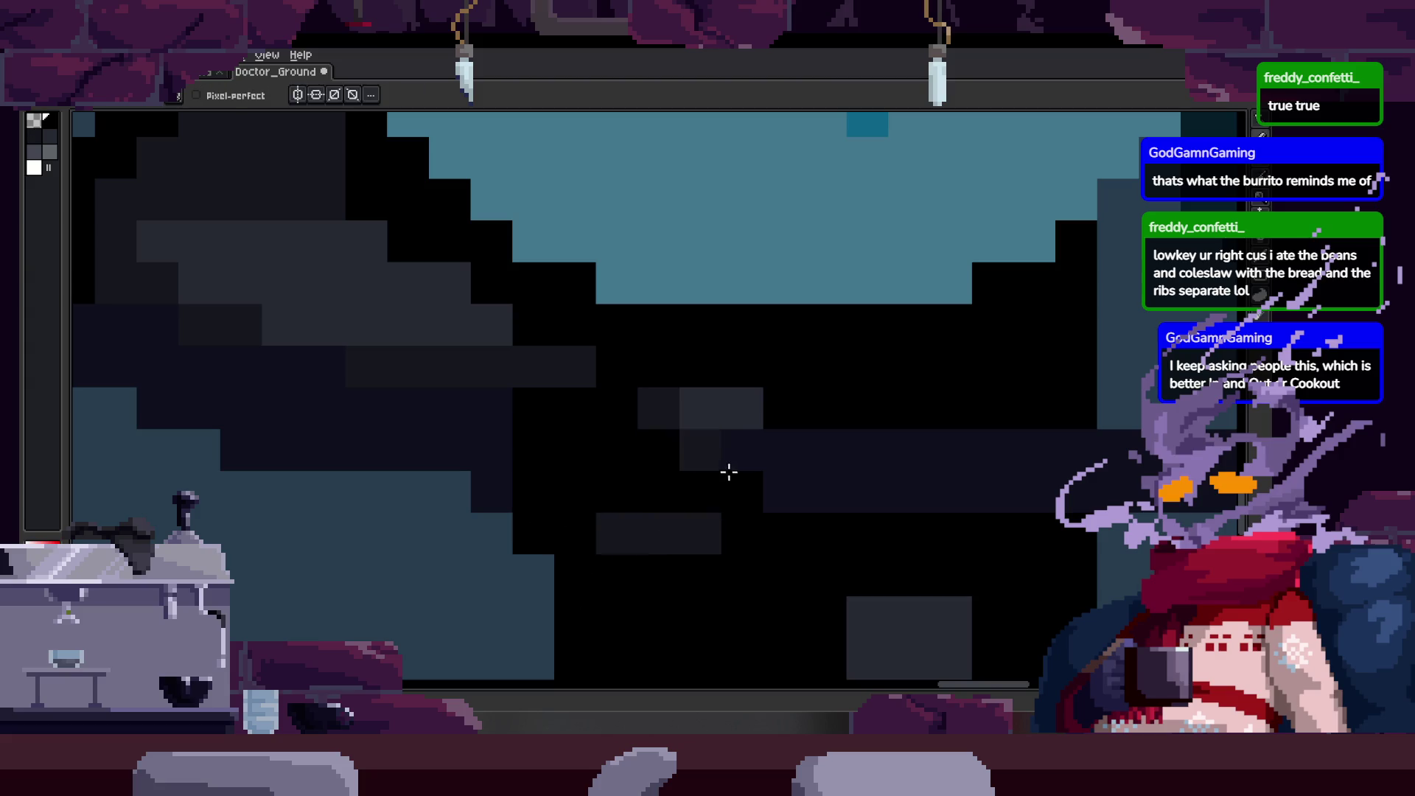
key("alt")
scroll(724, 468, "down", 1)
scroll(723, 468, "down", 3)
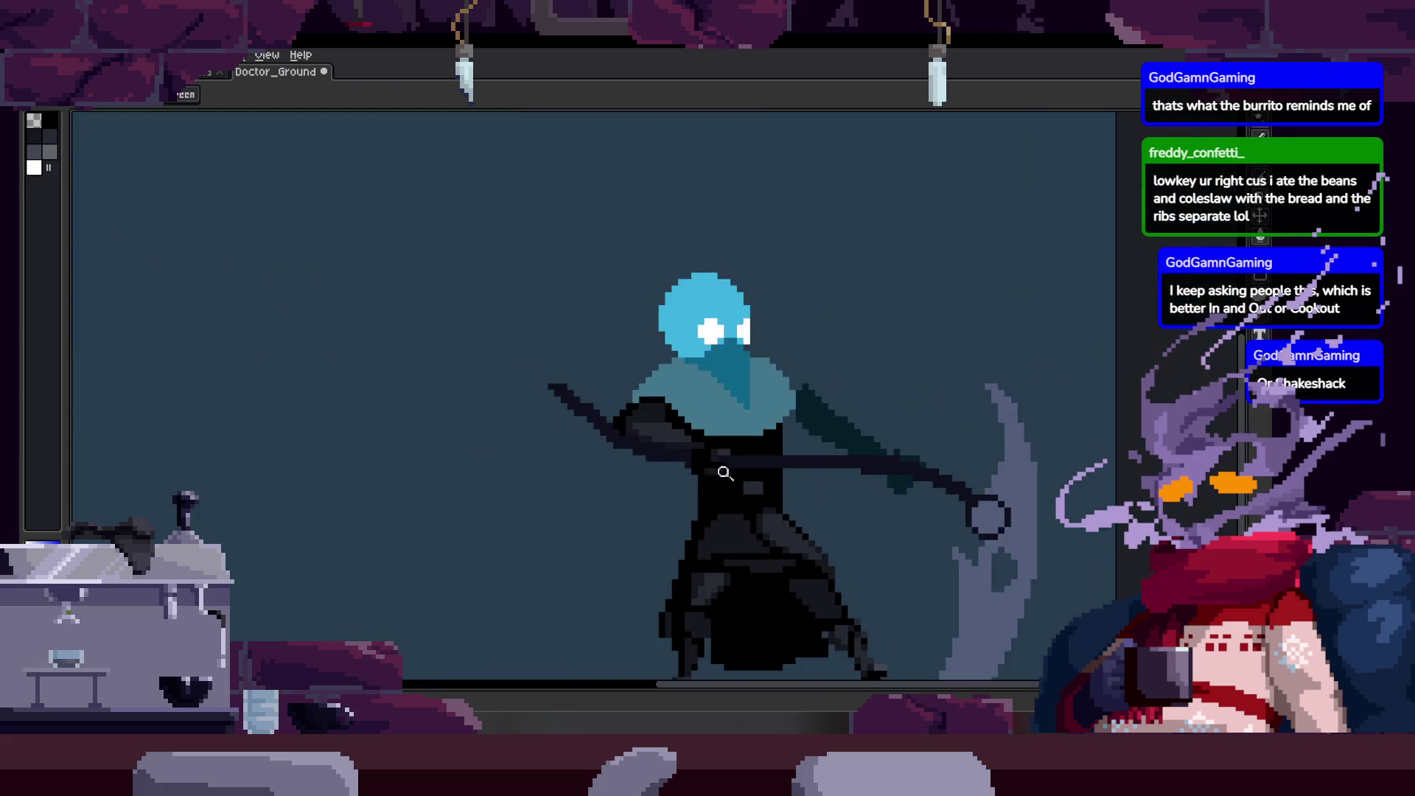
scroll(784, 448, "down", 2)
scroll(742, 390, "up", 2)
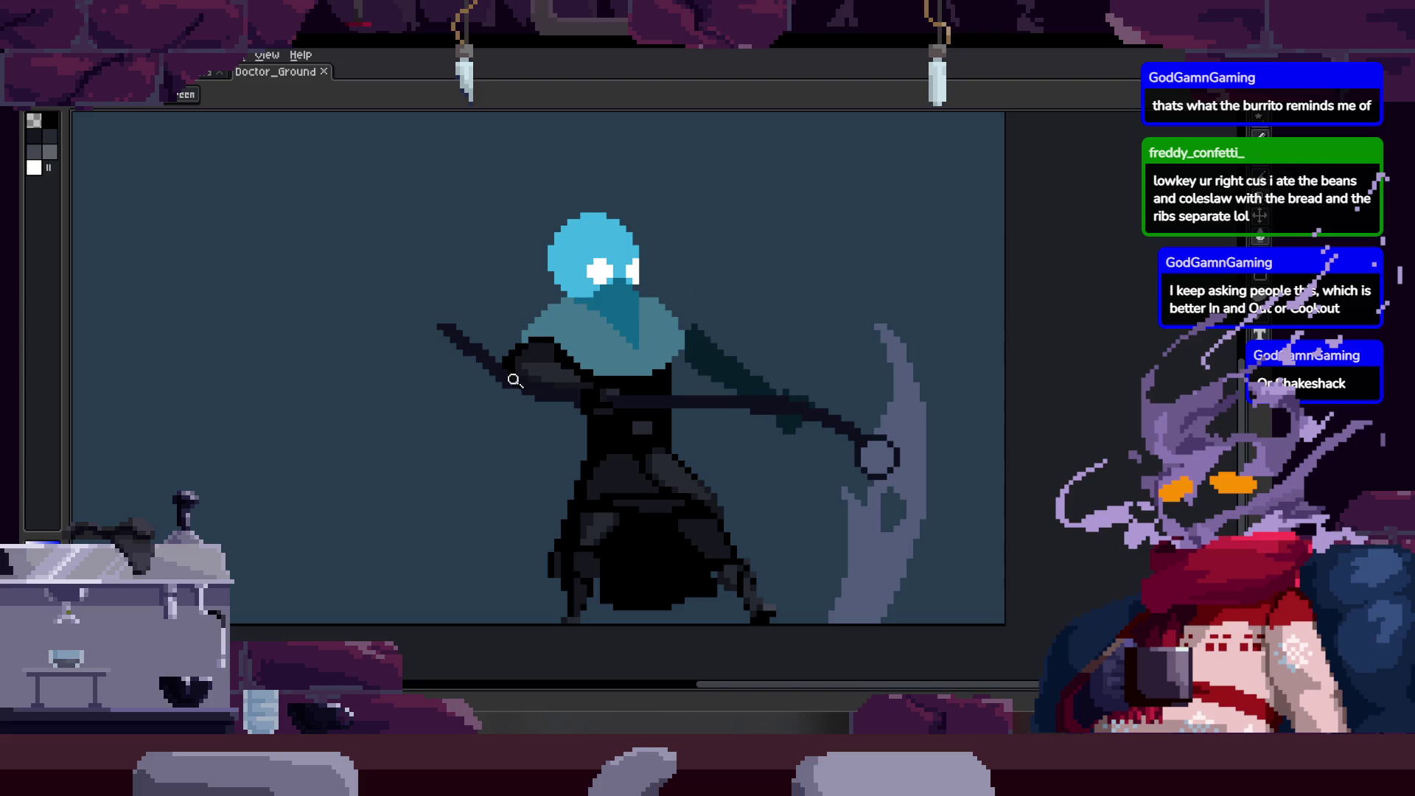
scroll(507, 398, "up", 5)
scroll(664, 475, "down", 1)
scroll(692, 420, "down", 1)
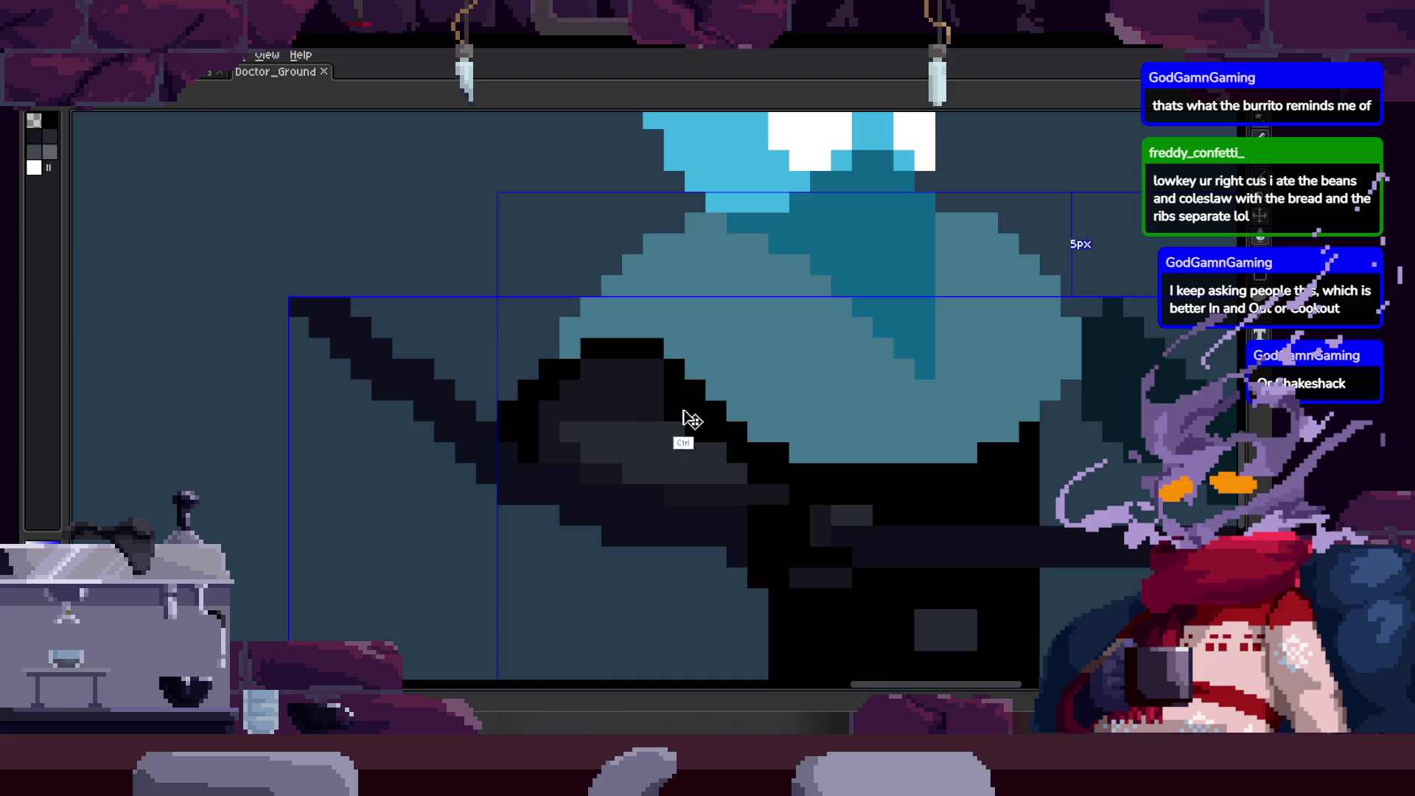
scroll(707, 445, "up", 2)
scroll(616, 458, "up", 1)
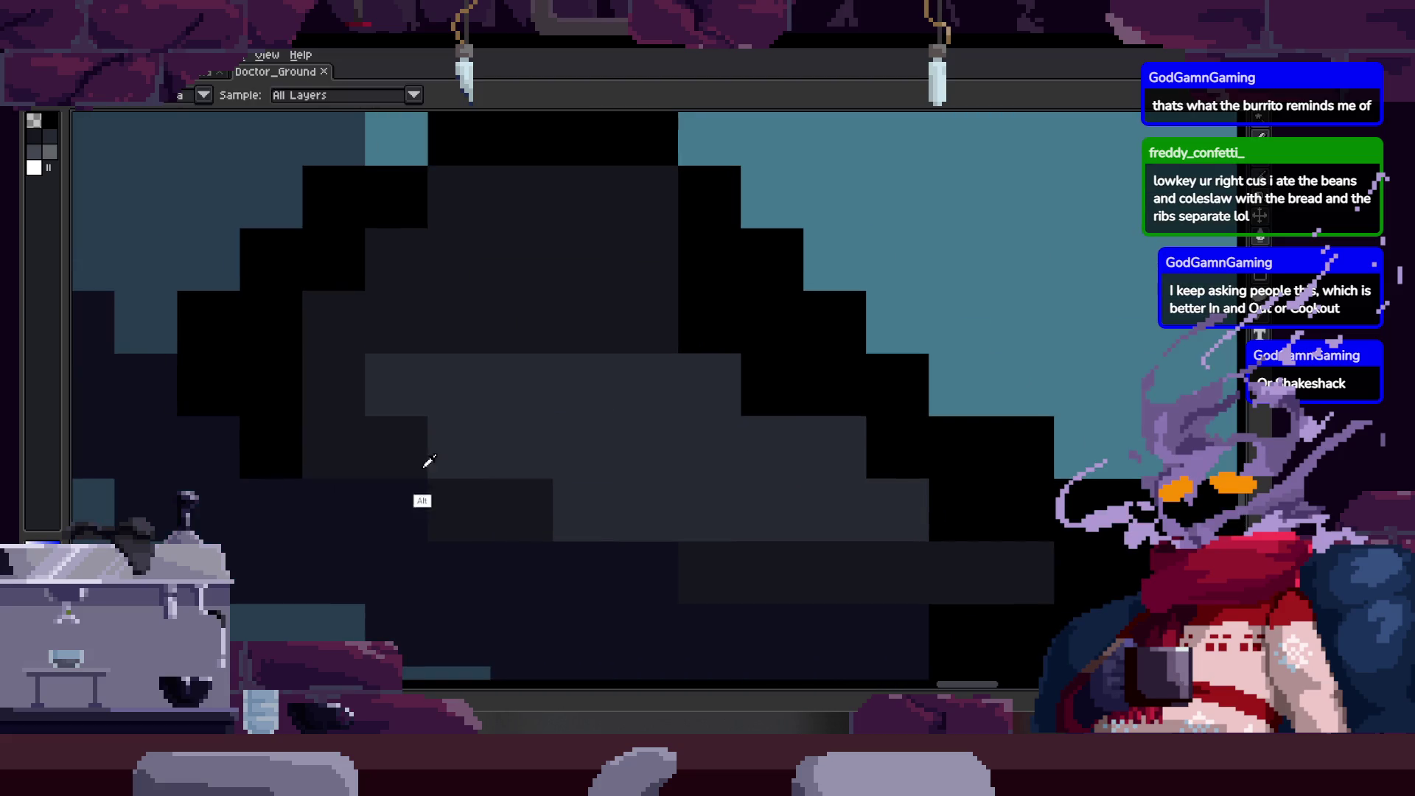
Repaint the sleeve with a lighter lower row and a dark upper row across, then save.
left_click_drag(616, 530, 600, 490)
left_click(593, 496, "alt")
left_click_drag(446, 512, 498, 520)
left_click(538, 385, "alt")
left_click_drag(437, 462, 557, 462)
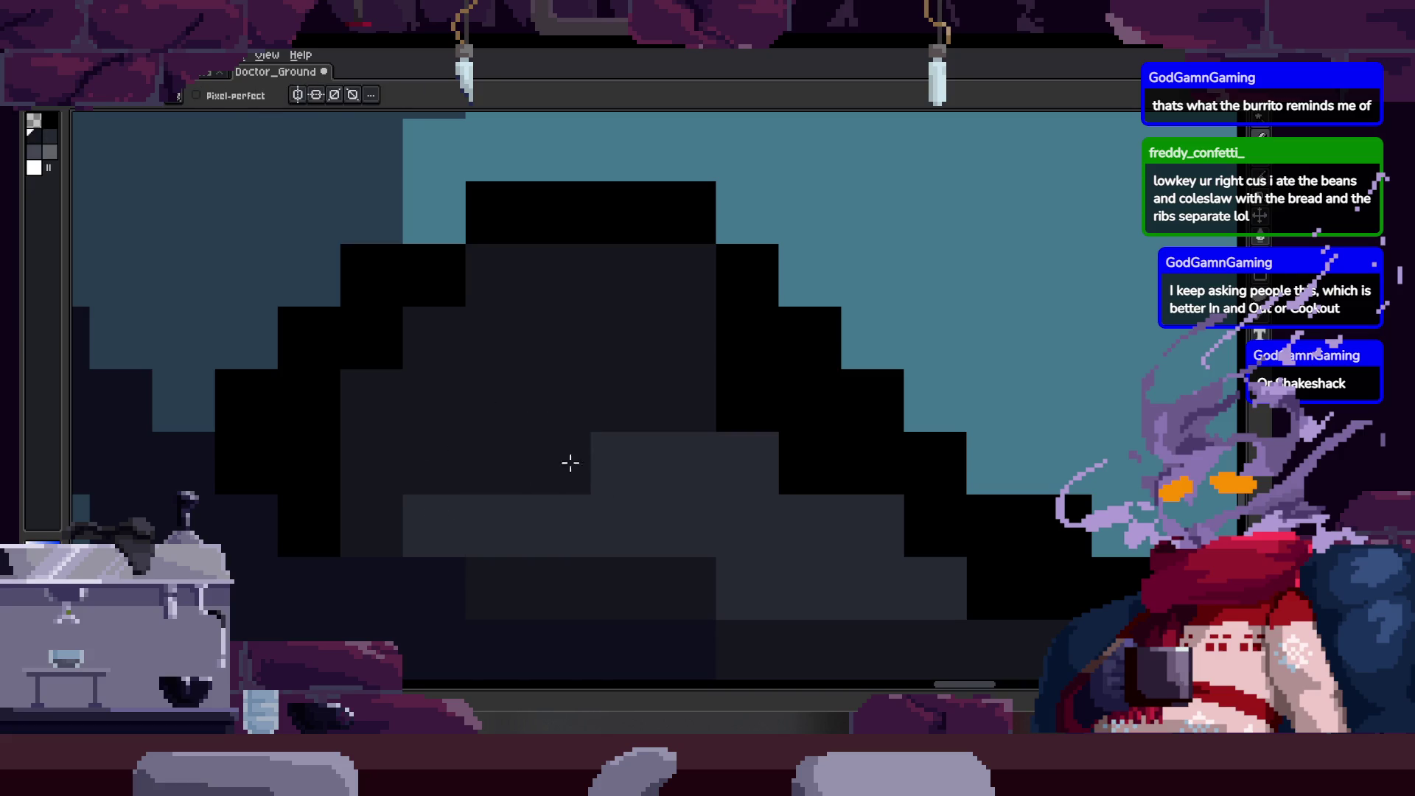
scroll(557, 463, "down", 1)
scroll(508, 479, "down", 1)
scroll(605, 444, "up", 1)
left_click(512, 516)
scroll(512, 453, "down", 2)
key("ctrl+s")
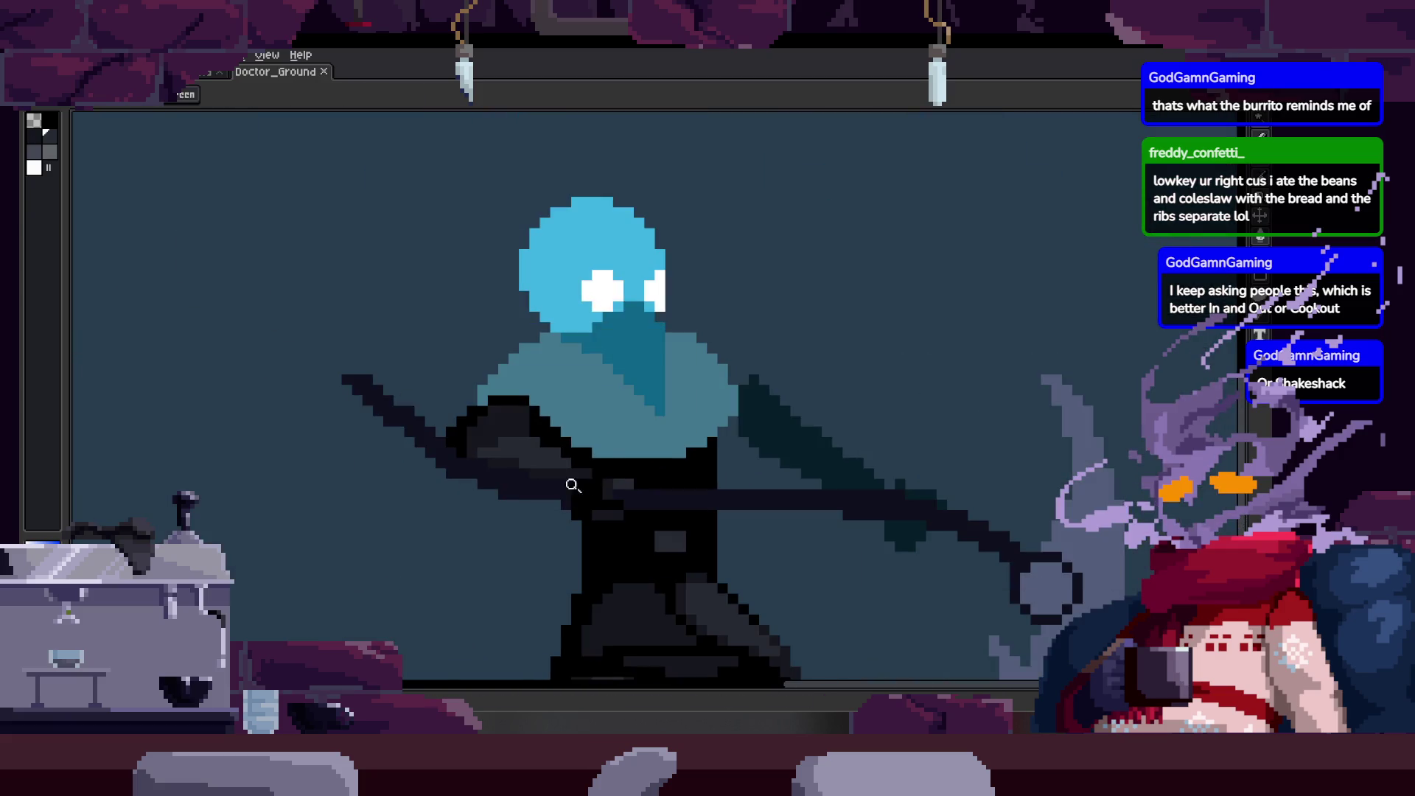
scroll(586, 480, "up", 2)
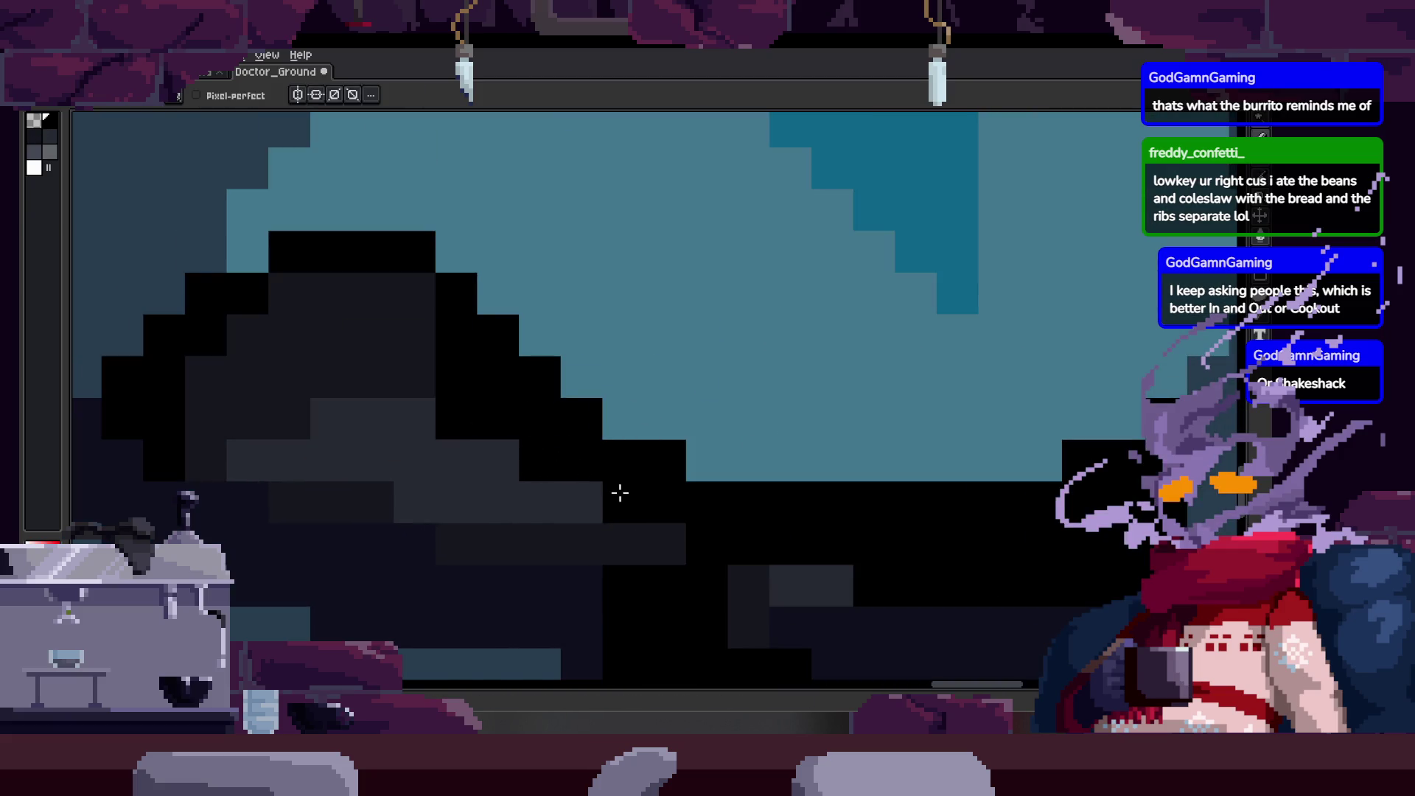
scroll(603, 470, "up", 2)
Try a black pixel on the sleeve edge, undo it, and save the animation.
key("ctrl+z")
left_click(519, 395)
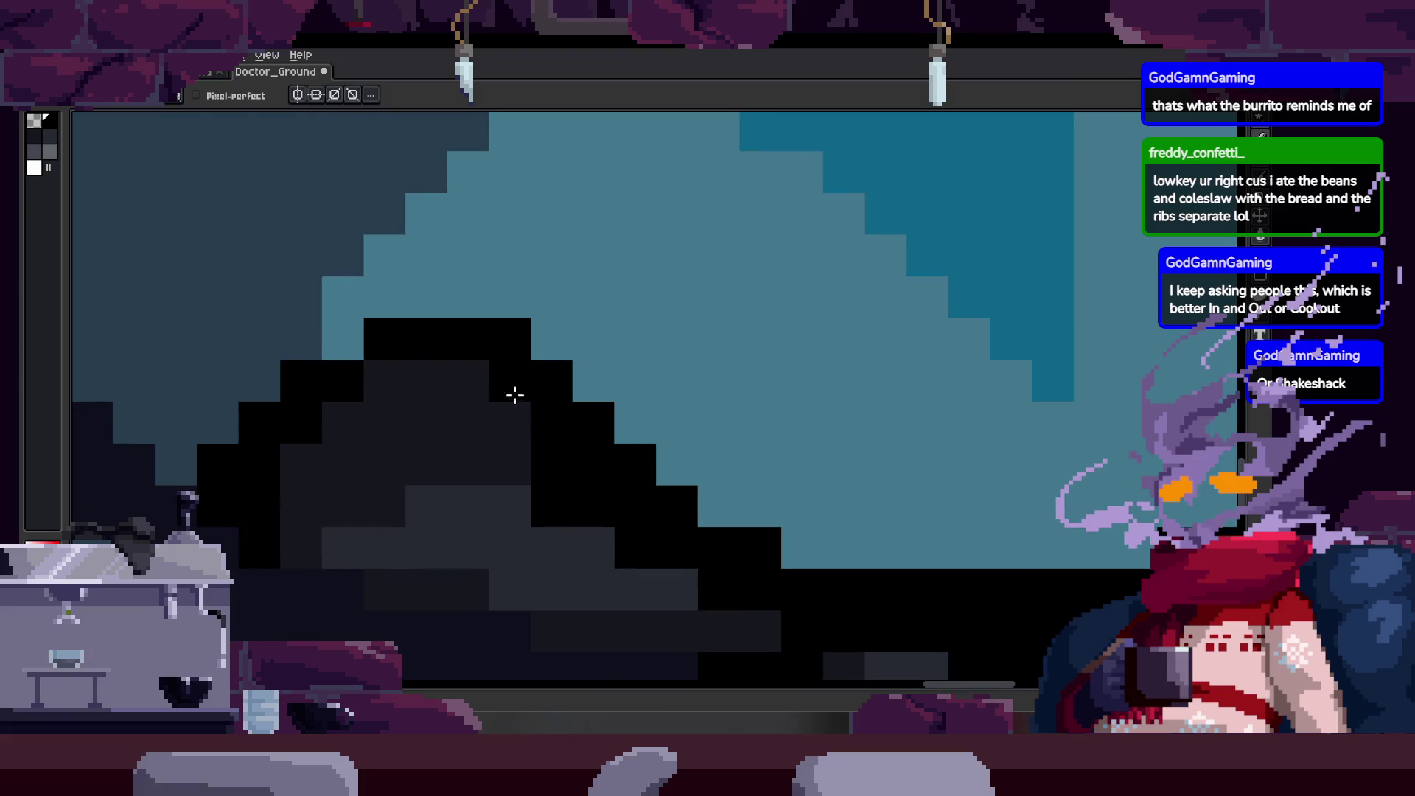
key("z")
scroll(620, 432, "down", 2)
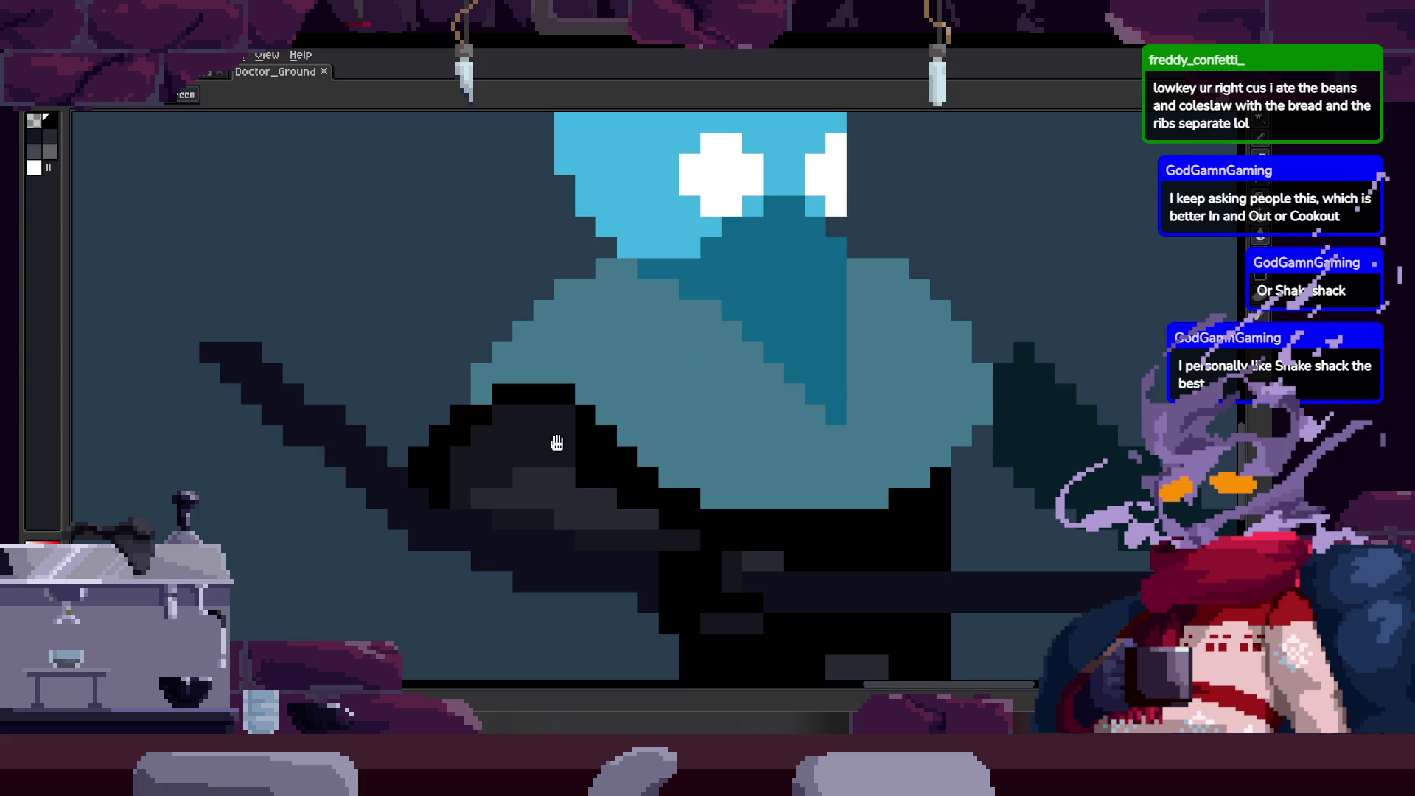
scroll(558, 442, "up", 2)
scroll(524, 398, "up", 1)
scroll(461, 461, "down", 1)
key("ctrl+s")
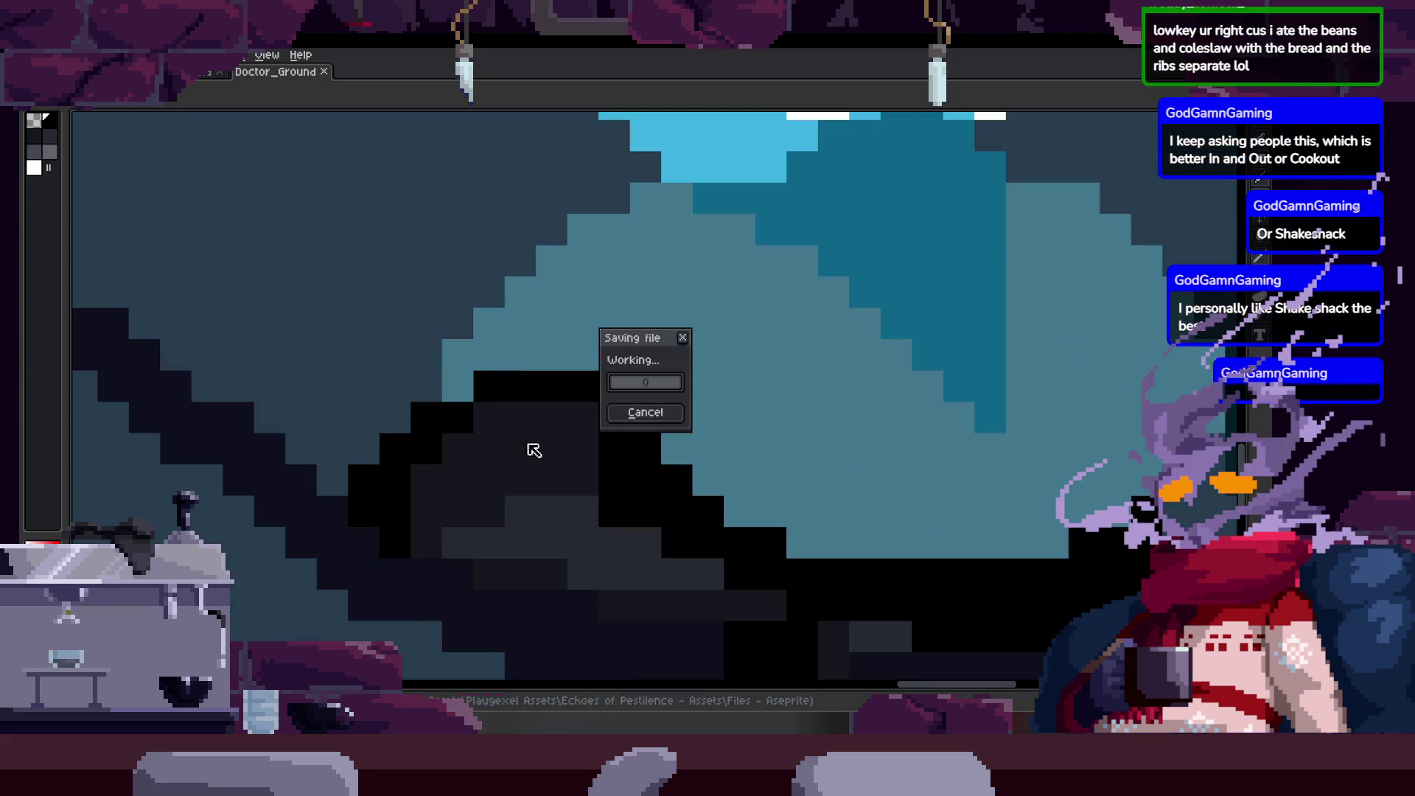
scroll(528, 452, "up", 1)
Draw a black pixel staircase along the scythe handle and turn one arm pixel dark grey.
mouse_move(546, 468)
left_mouse_down()
mouse_move(520, 427)
mouse_move(548, 497)
left_mouse_up()
left_click_drag(357, 476, 480, 377)
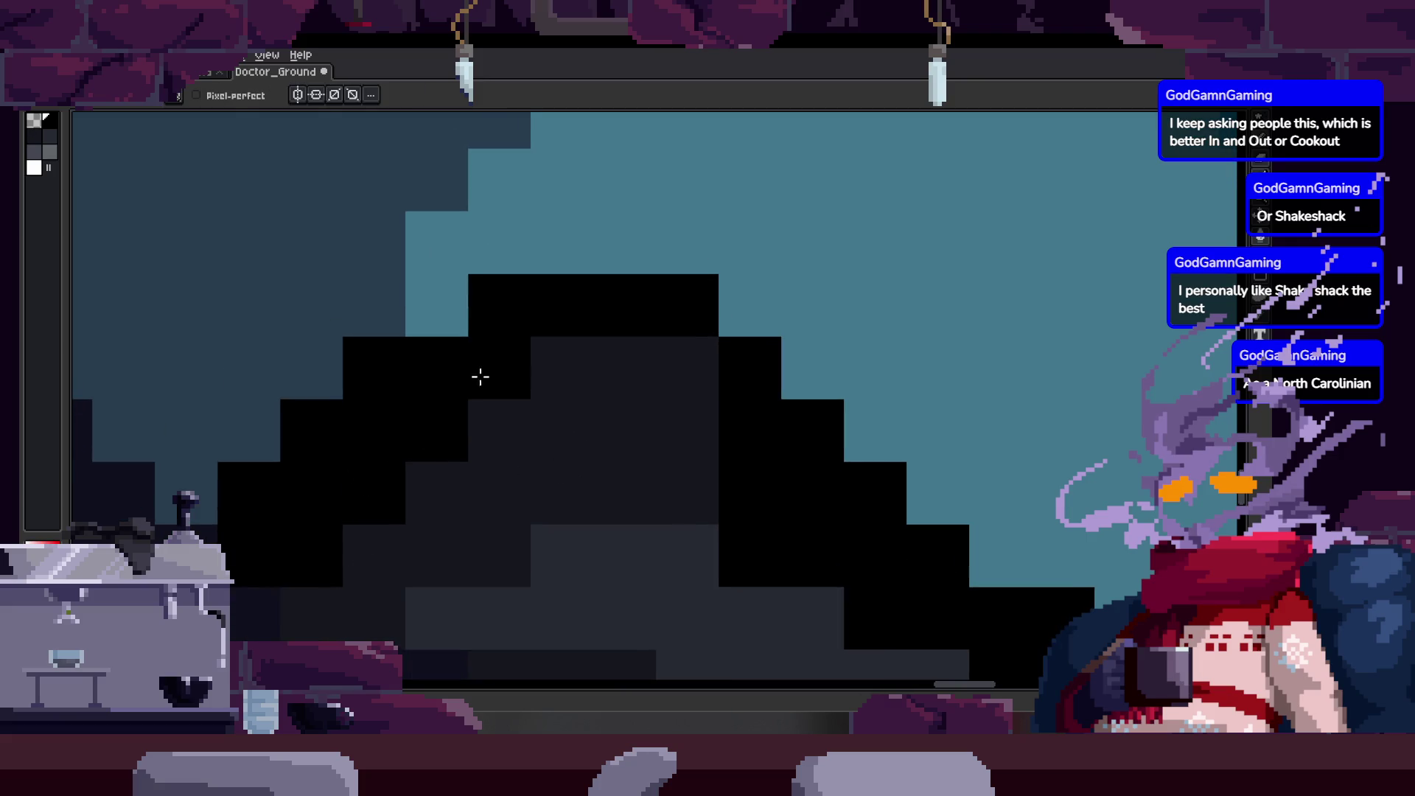
scroll(480, 376, "down", 1)
scroll(560, 416, "up", 1)
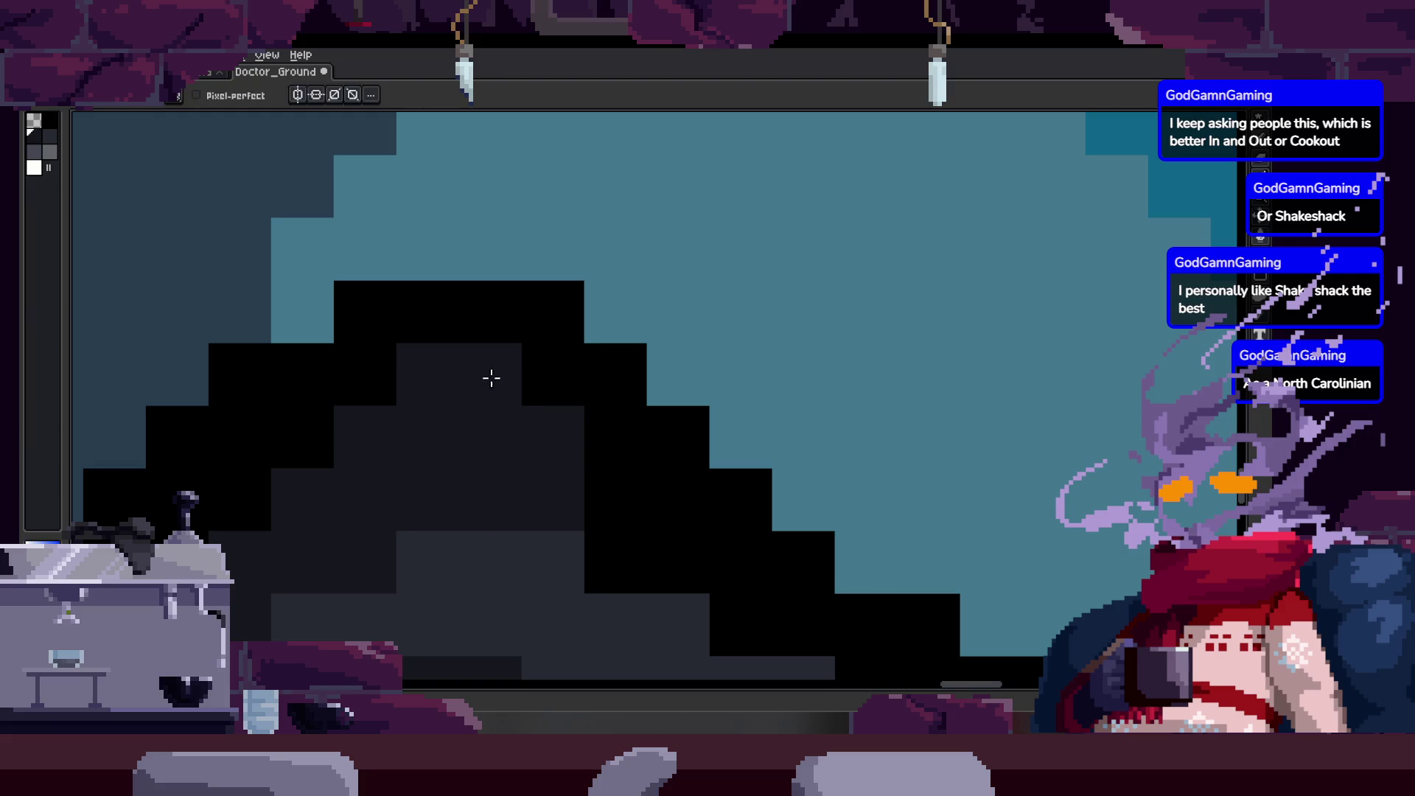
scroll(493, 382, "down", 3)
scroll(565, 436, "up", 2)
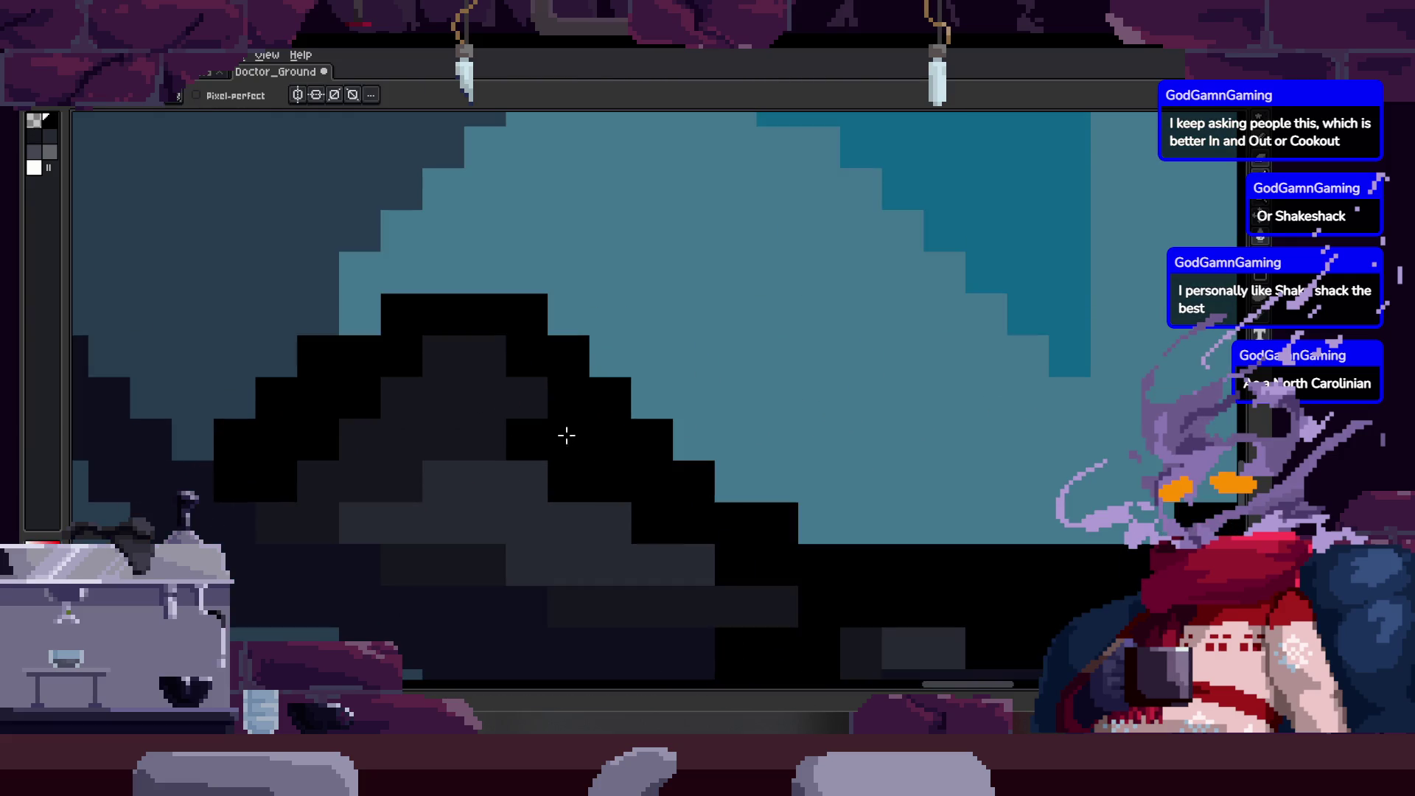
left_click(524, 357)
scroll(530, 351, "down", 1)
scroll(533, 347, "up", 1)
left_click_drag(429, 450, 469, 431)
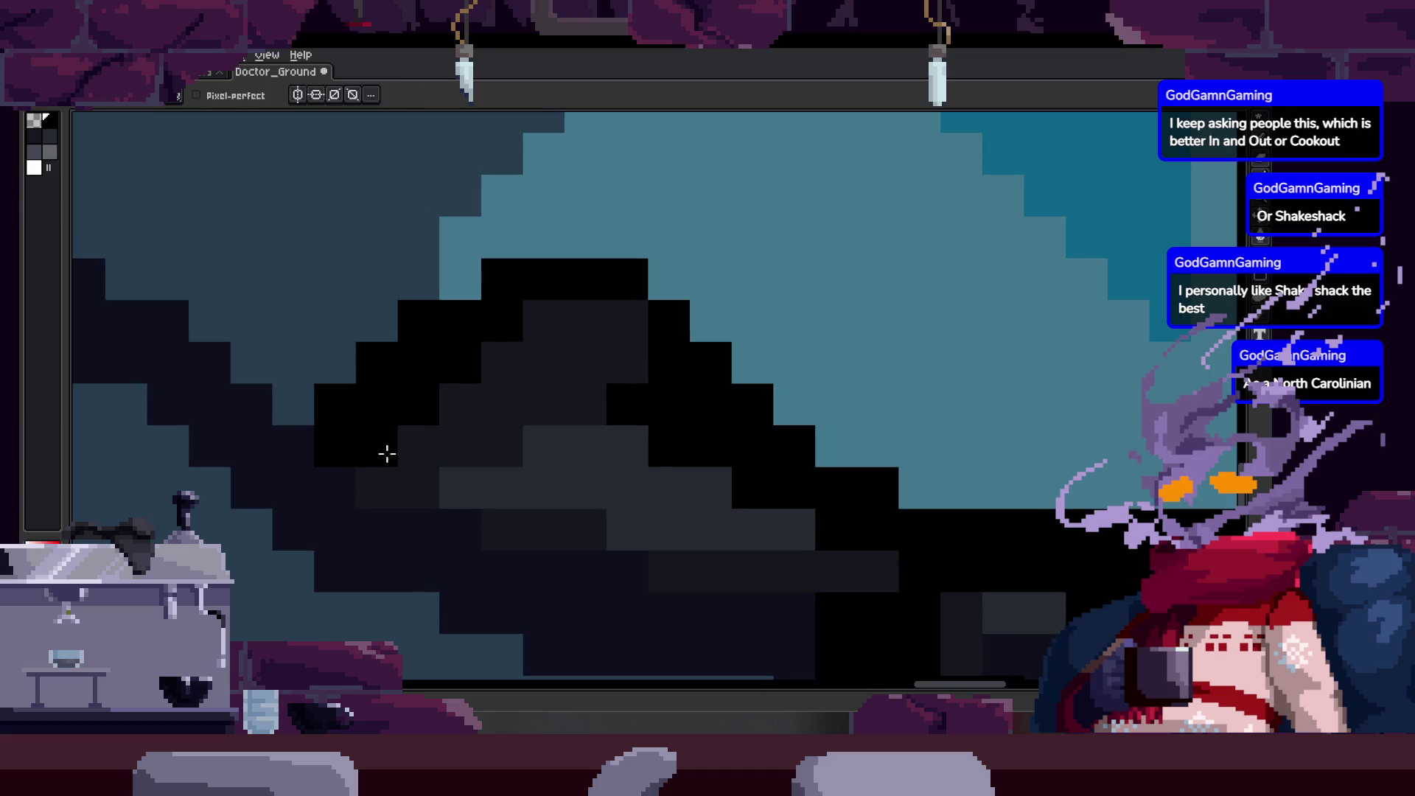
scroll(574, 434, "down", 3)
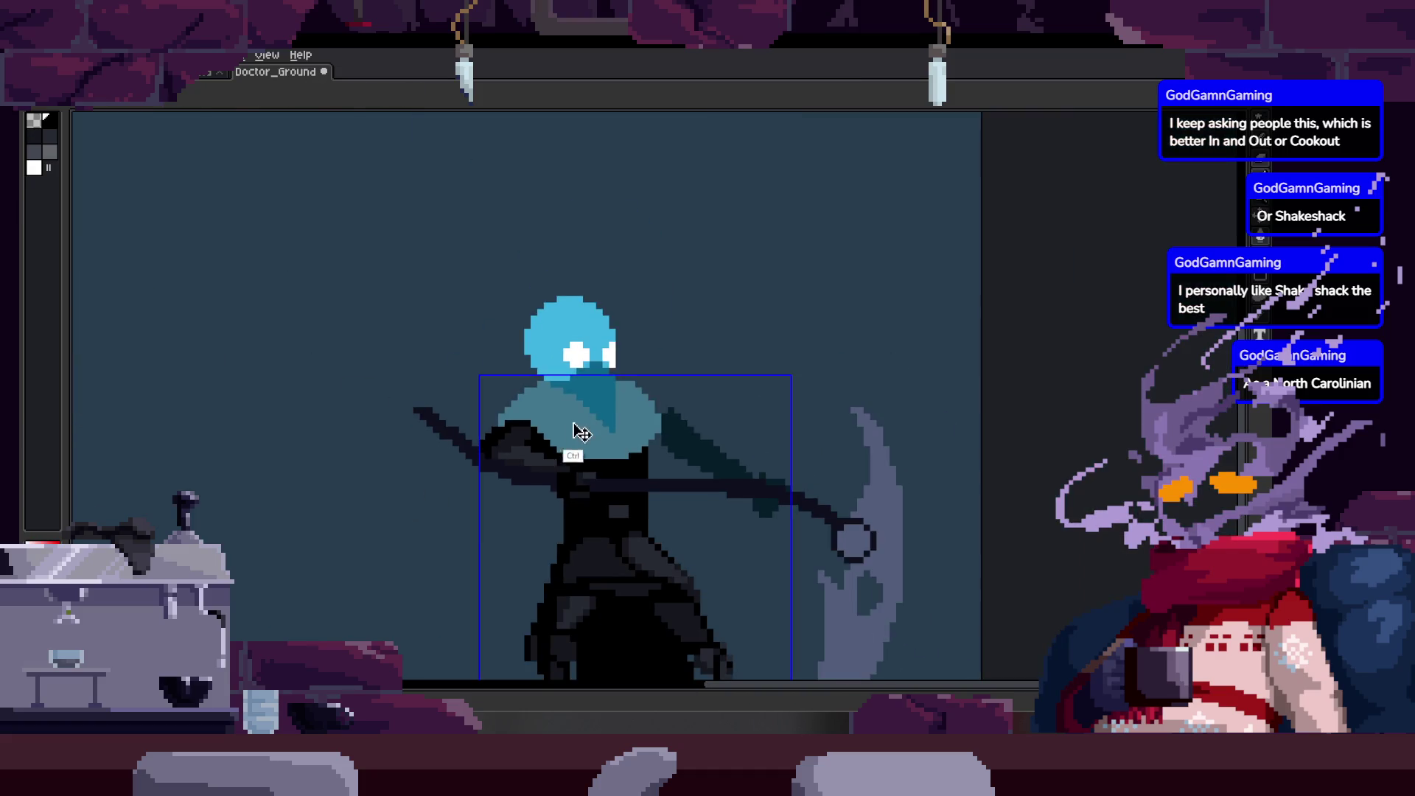
scroll(652, 442, "down", 1)
scroll(631, 415, "up", 1)
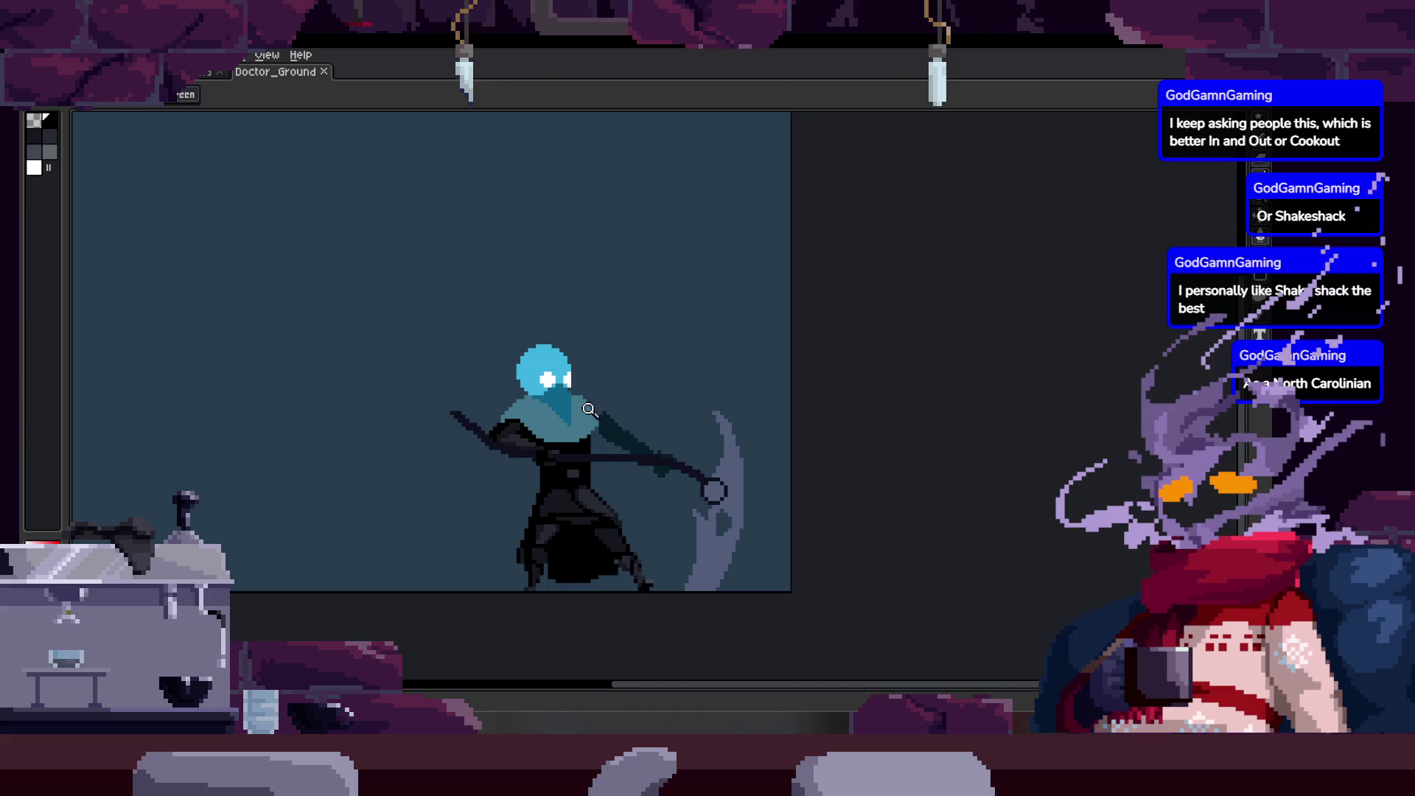
scroll(623, 397, "up", 1)
scroll(622, 397, "up", 3)
scroll(469, 489, "up", 1)
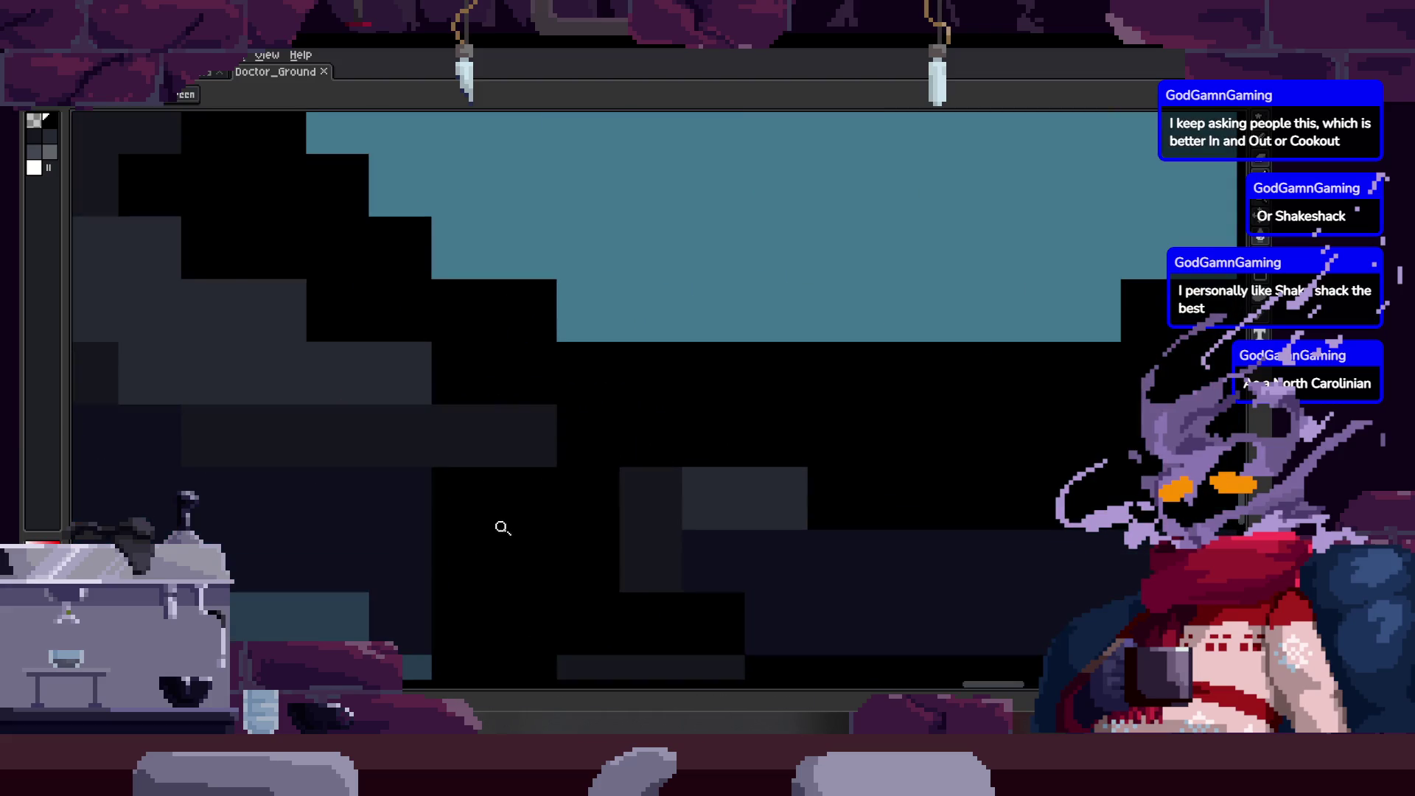
scroll(509, 537, "up", 1)
Lighten one block of the dark sleeve shading and check it against the whole sprite.
key("b")
scroll(515, 481, "down", 1)
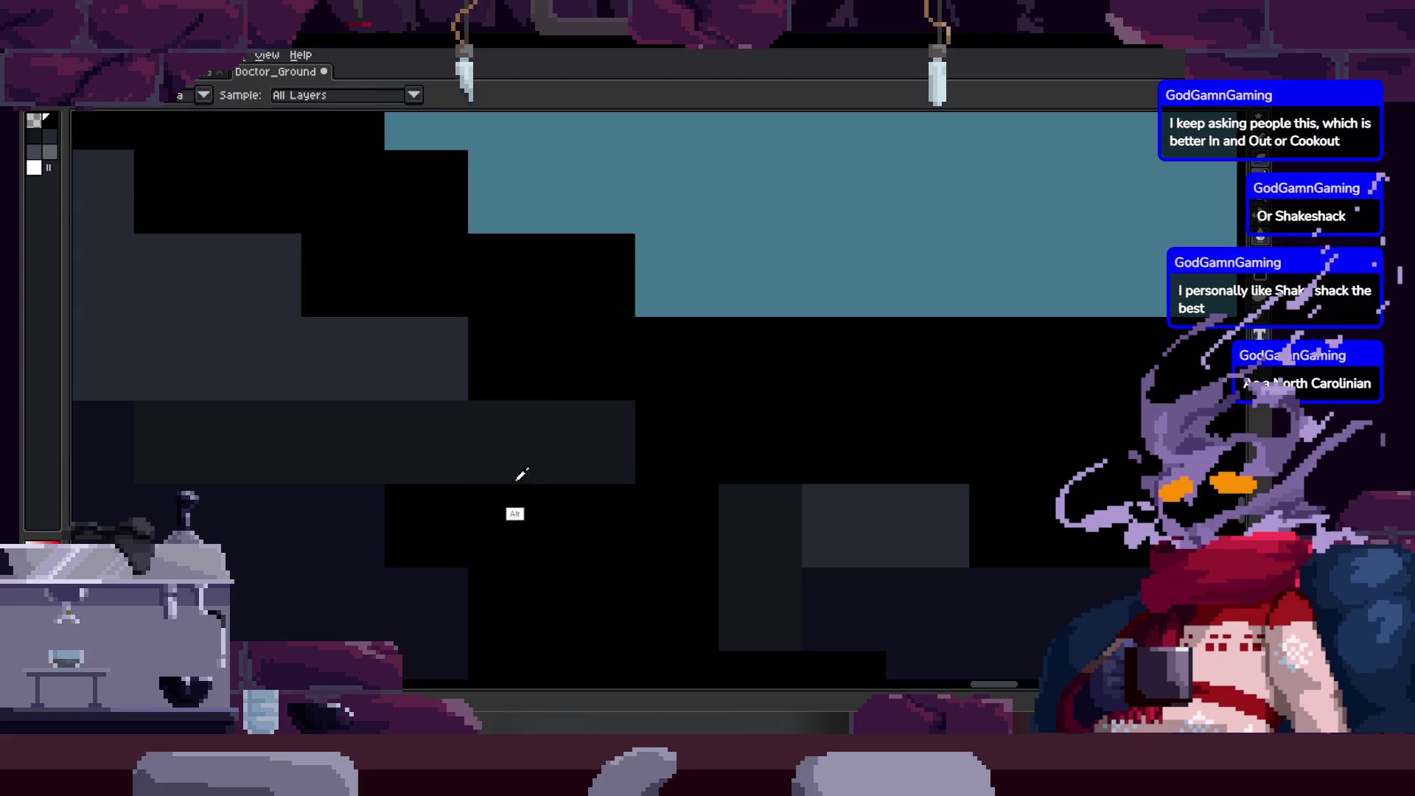
scroll(606, 420, "up", 1)
left_click(690, 445)
key("ctrl")
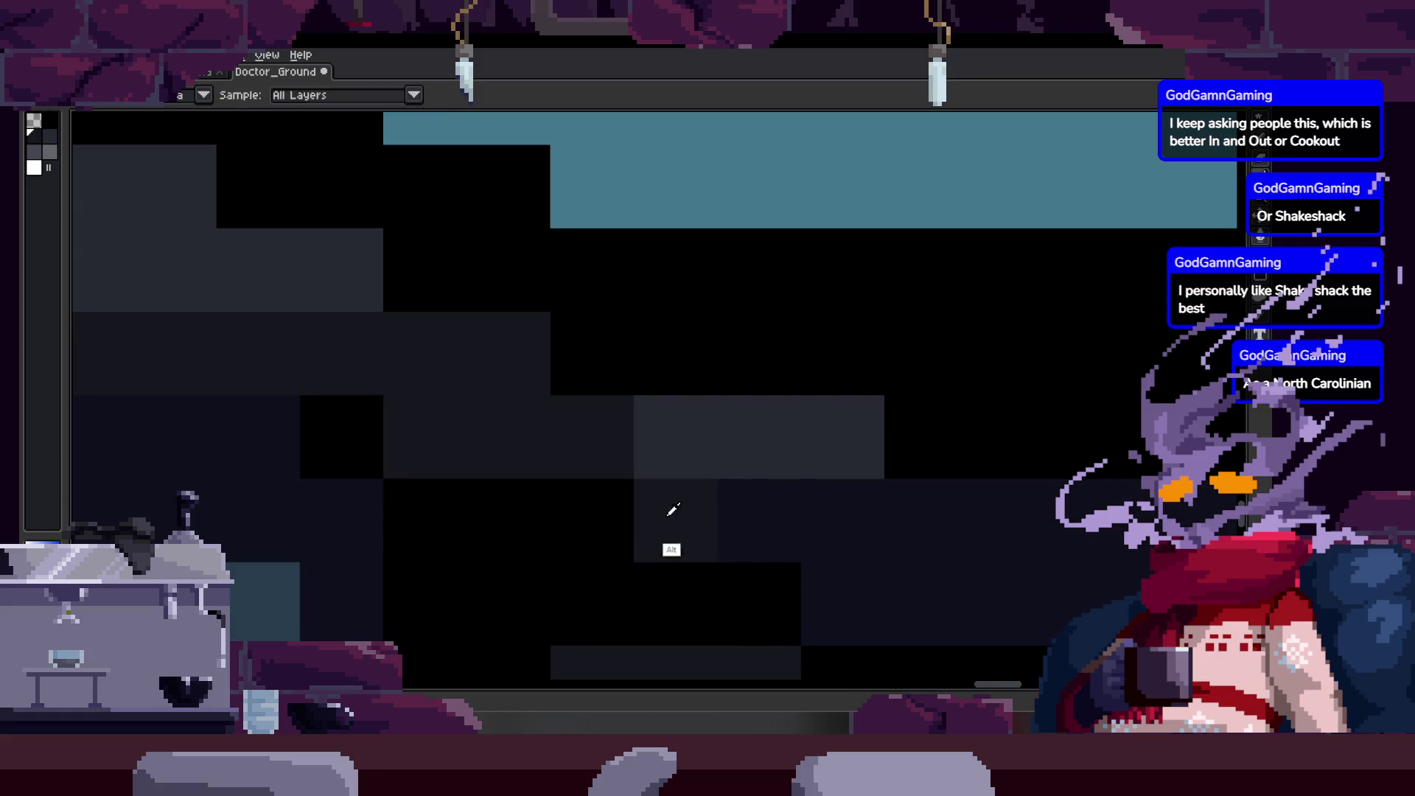
scroll(678, 505, "down", 3)
scroll(709, 501, "down", 1)
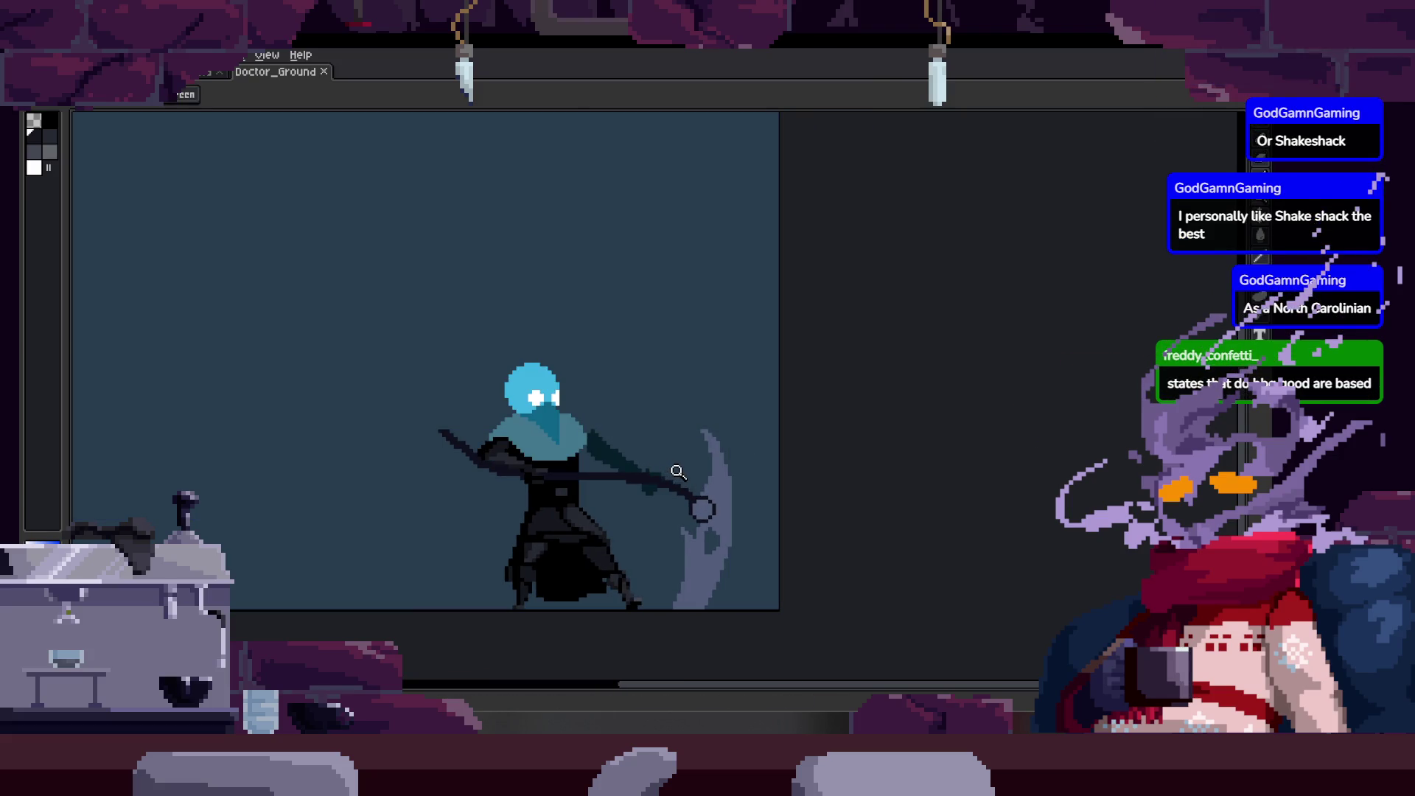
scroll(504, 428, "up", 3)
scroll(493, 417, "down", 1)
scroll(552, 506, "up", 3)
key("b")
left_click_drag(607, 548, 618, 545)
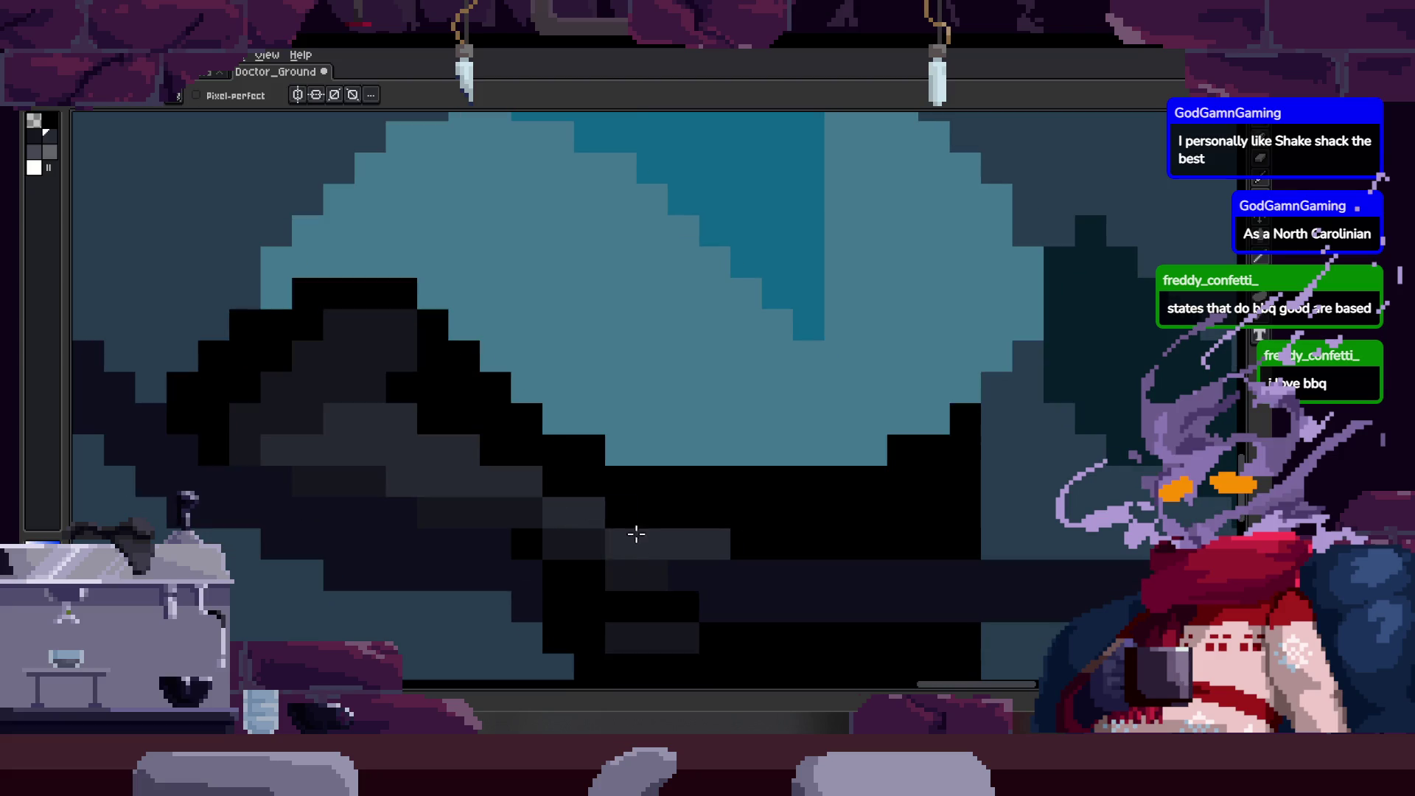
scroll(619, 528, "down", 4)
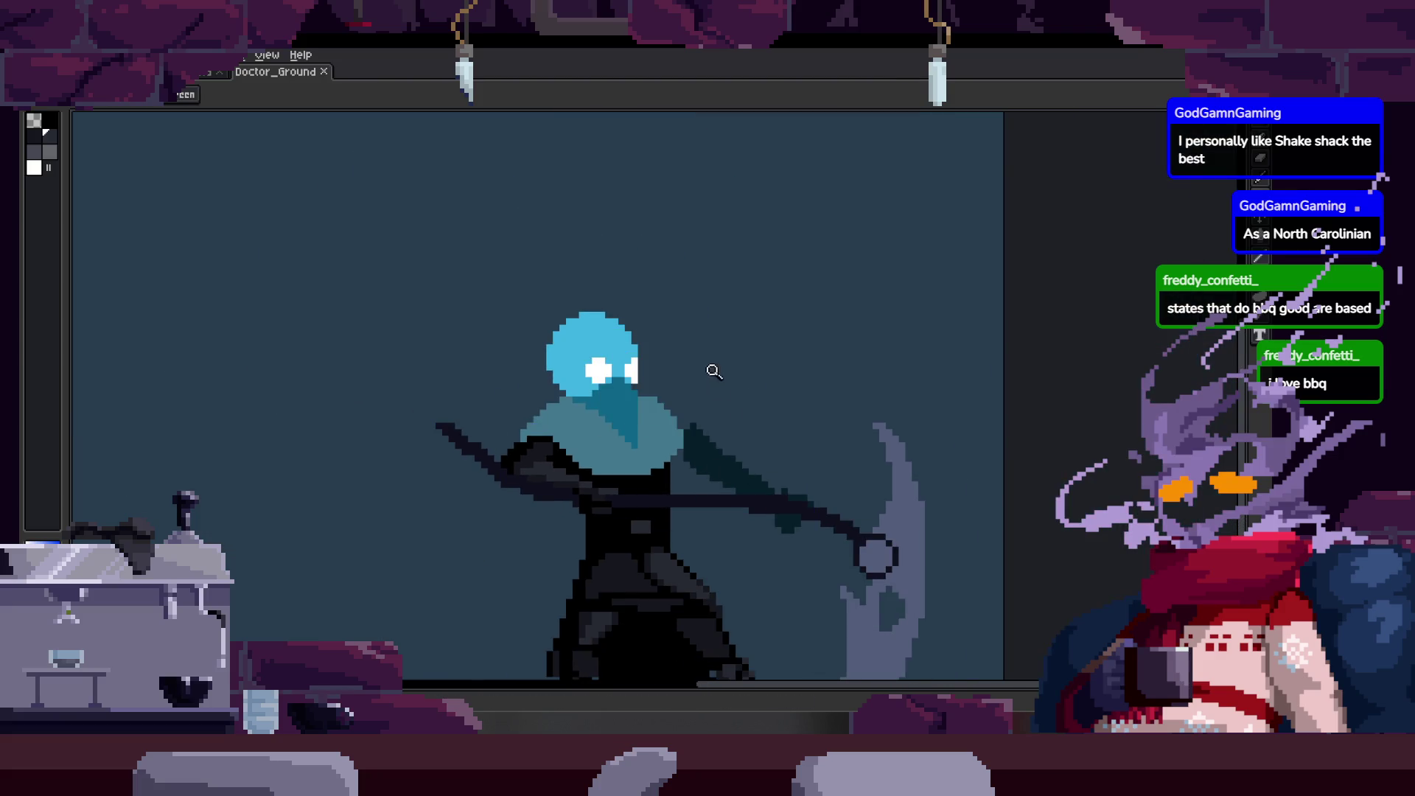
scroll(688, 453, "up", 4)
Paint black pixels stepping diagonally along the raised arm's edge.
mouse_move(653, 484)
left_mouse_down()
mouse_move(656, 515)
mouse_move(631, 537)
left_mouse_up()
scroll(688, 438, "up", 1)
mouse_move(668, 430)
left_mouse_down()
mouse_move(725, 454)
mouse_move(737, 493)
mouse_move(571, 338)
left_mouse_up()
left_click(571, 324)
left_click(718, 414)
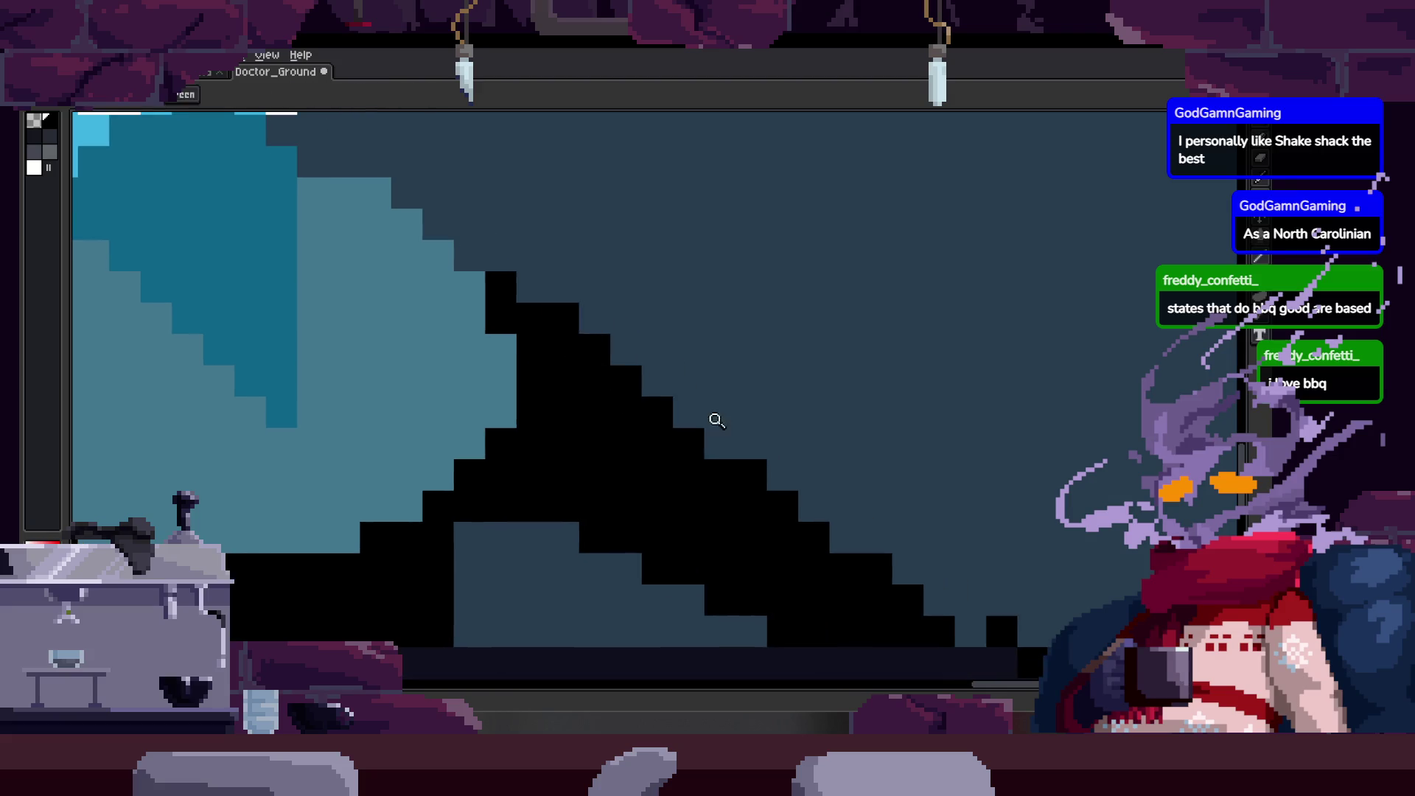
Save, preview the animation, paint black onto the arm and compare with an undo/redo.
key("ctrl+s")
key("Return")
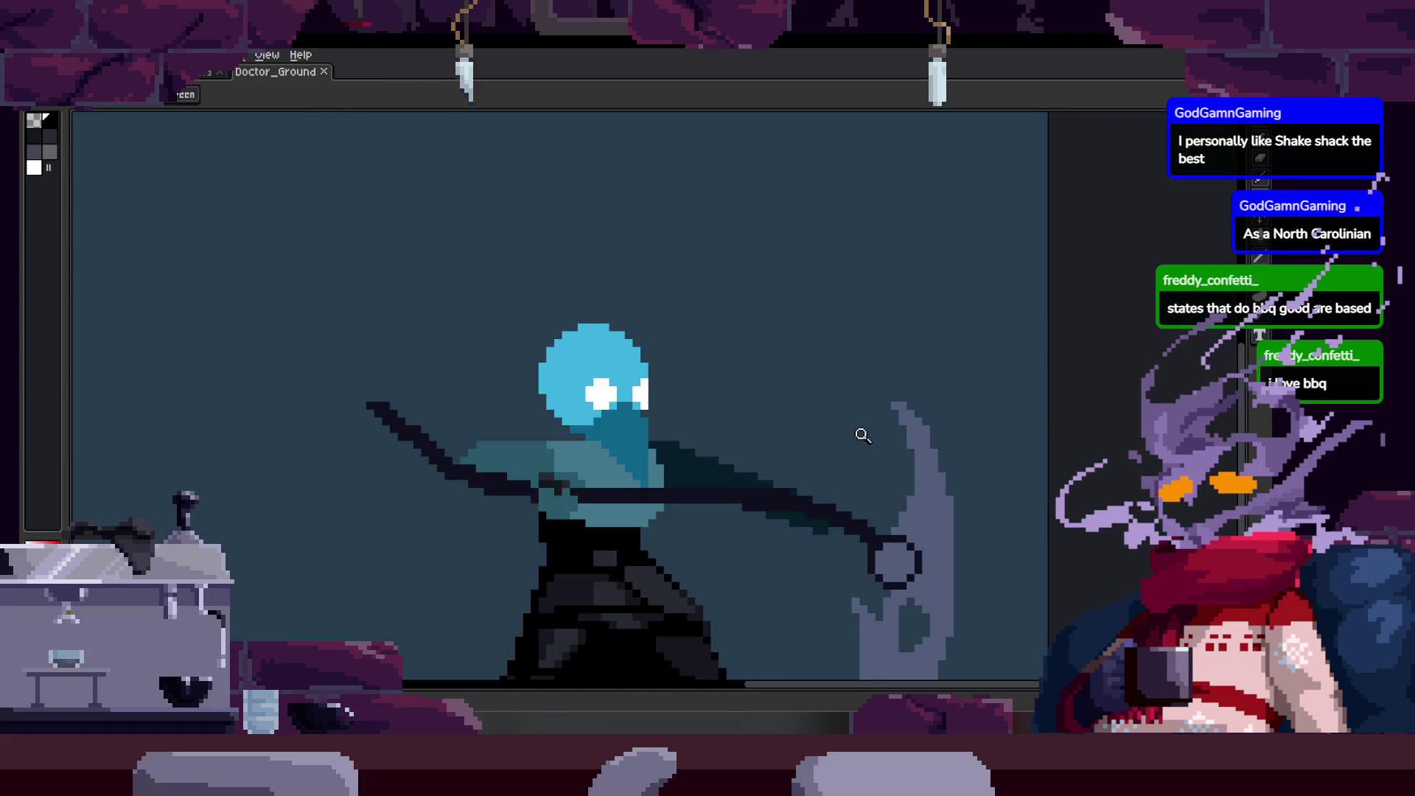
scroll(823, 487, "up", 2)
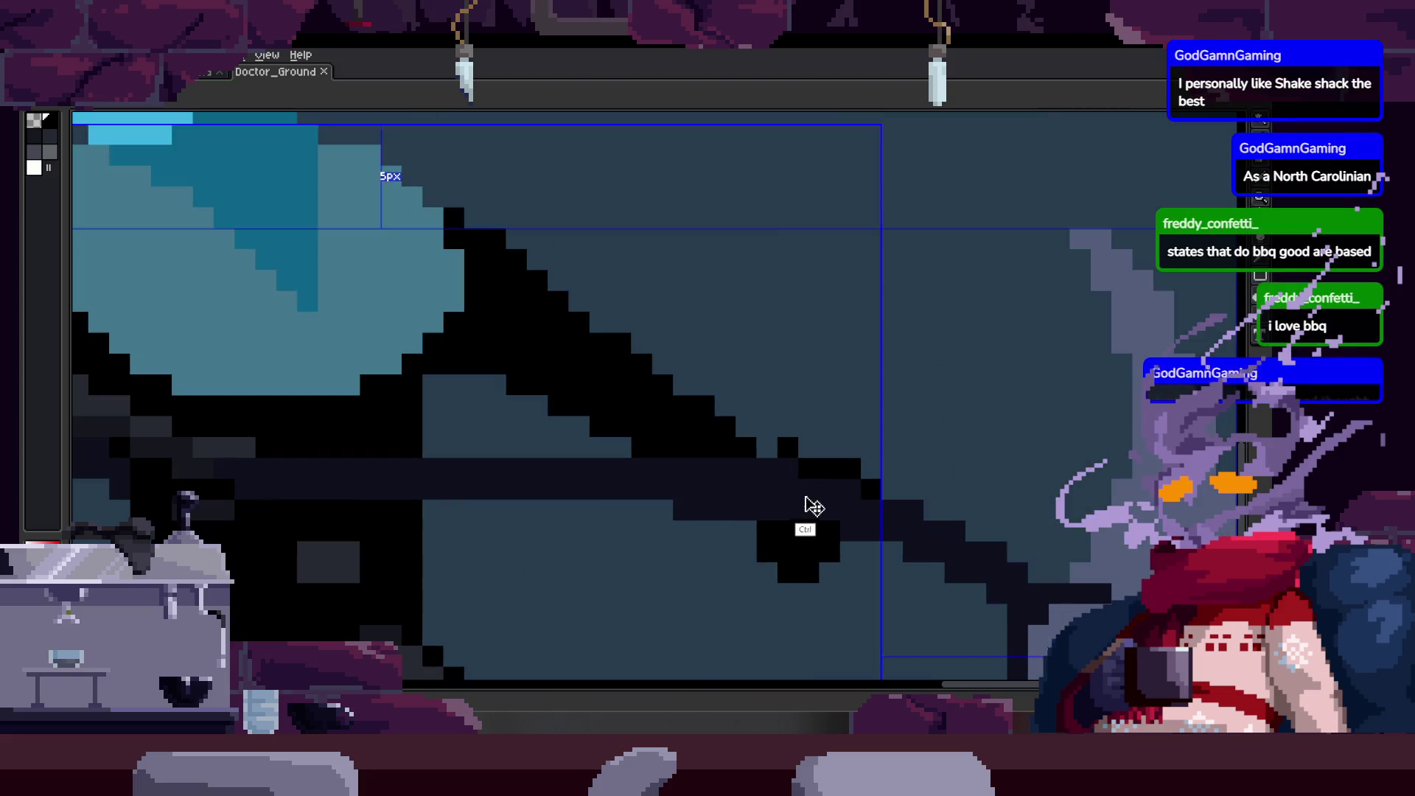
scroll(814, 496, "up", 1)
mouse_move(685, 420)
left_mouse_down()
mouse_move(686, 465)
mouse_move(853, 587)
left_mouse_up()
key("z")
scroll(847, 483, "down", 2)
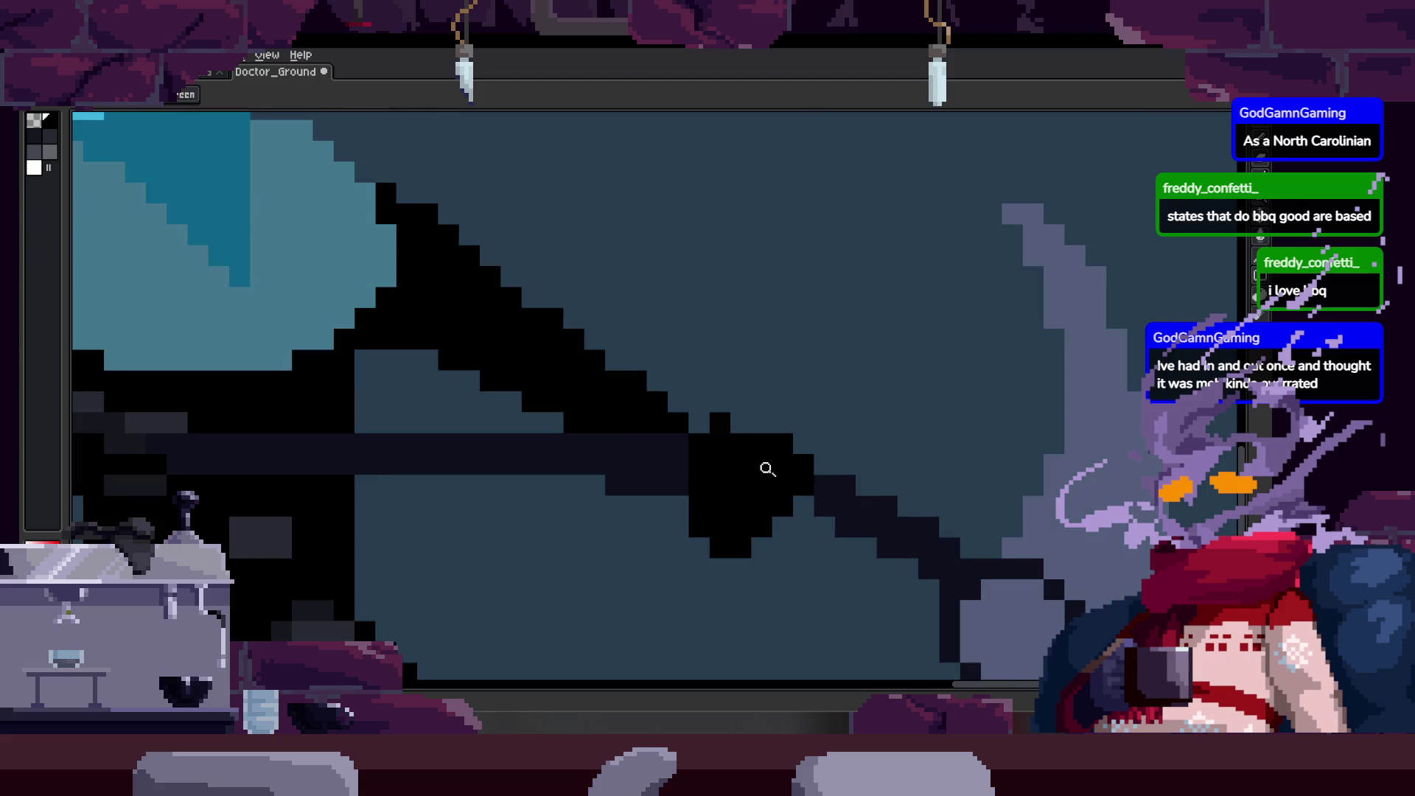
scroll(708, 409, "down", 1)
scroll(686, 376, "down", 1)
key("ctrl+s")
key("ctrl+z")
key("ctrl+y")
scroll(647, 388, "up", 2)
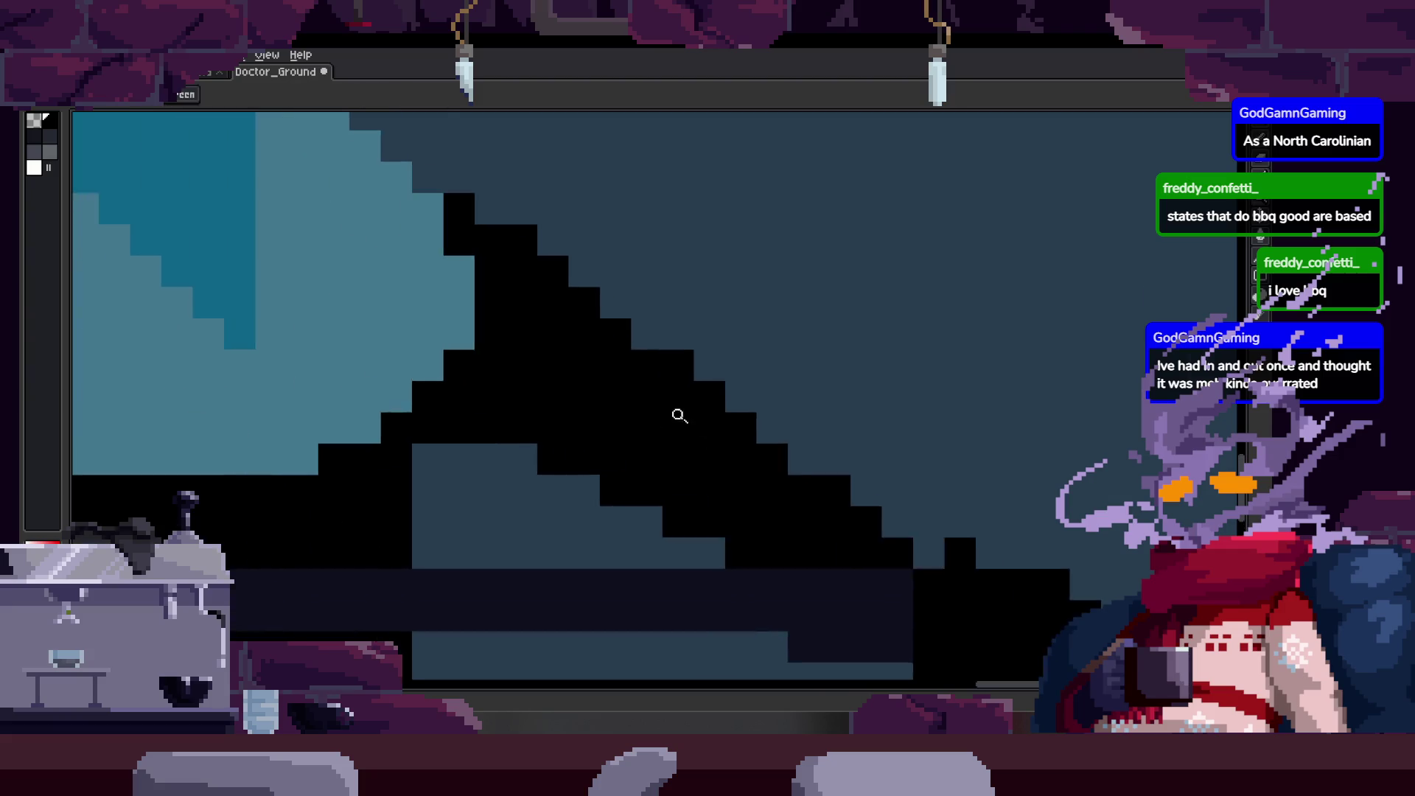
scroll(689, 417, "down", 2)
scroll(727, 420, "up", 2)
Blacken the teal along the arm, then erase stray black pixels down its diagonal edge.
key("b")
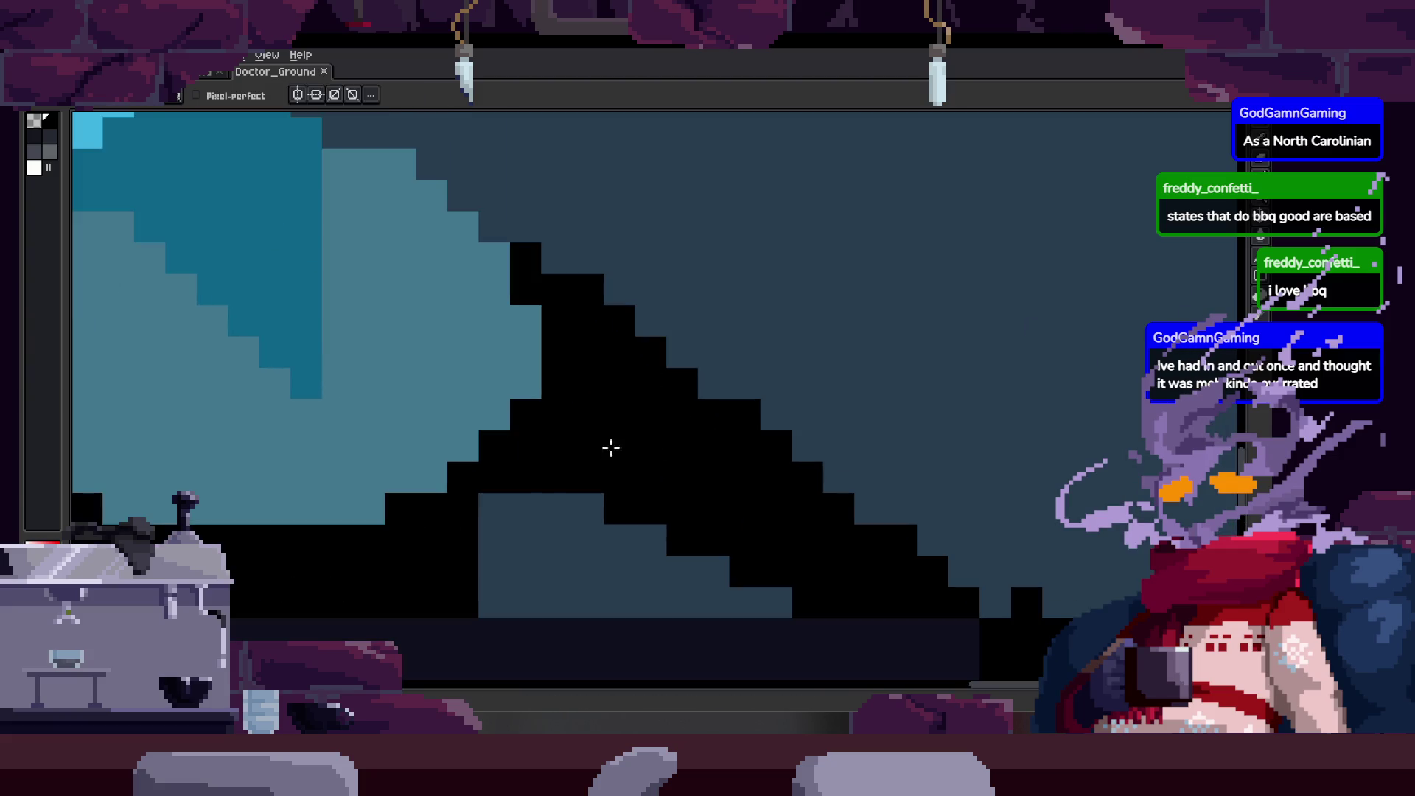
scroll(583, 499, "down", 1)
left_click_drag(530, 451, 797, 554)
left_click(658, 482)
scroll(644, 369, "up", 1)
key("e")
left_click_drag(521, 277, 950, 591)
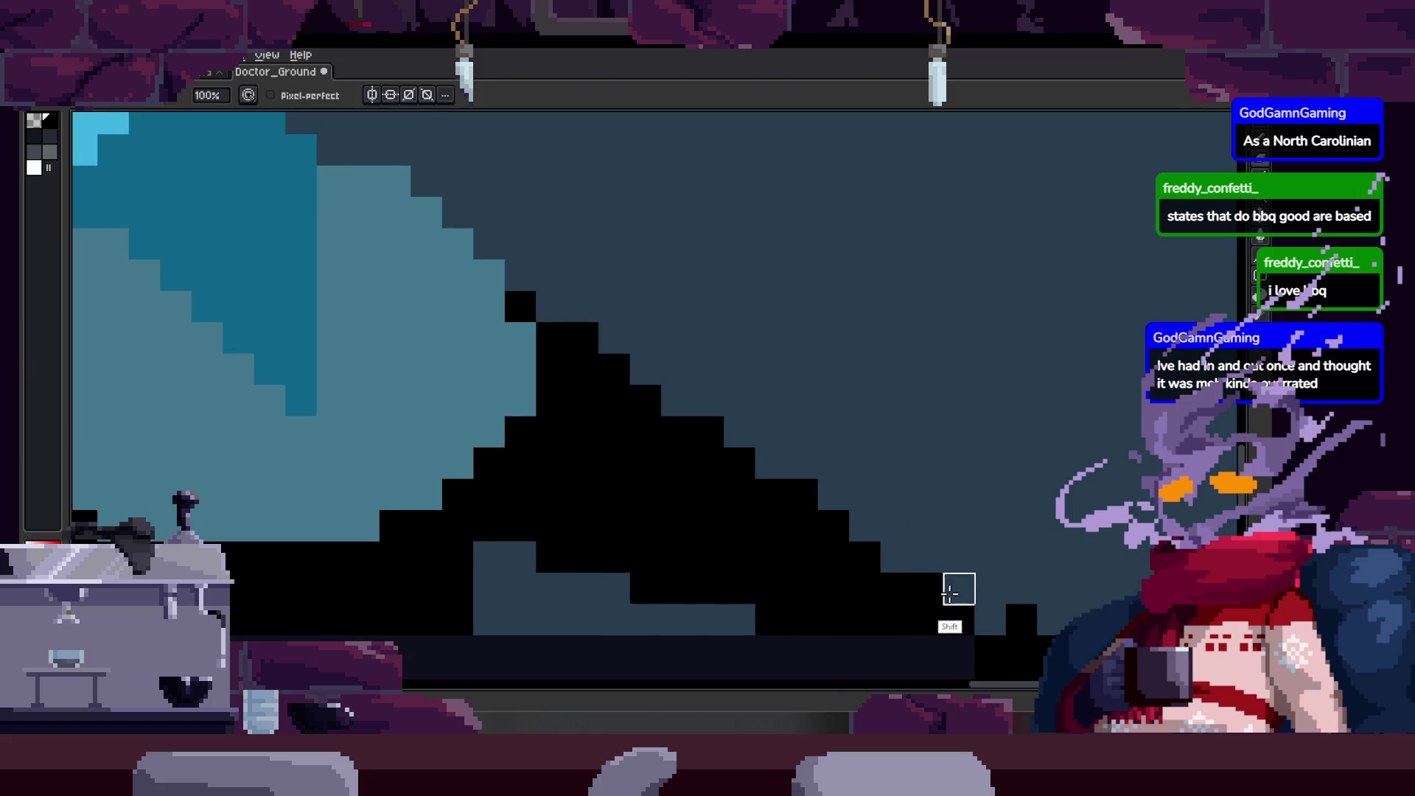
left_click(967, 595, "shift")
mouse_move(583, 307)
left_mouse_down()
mouse_move(612, 307)
mouse_move(675, 398)
mouse_move(834, 461)
mouse_move(958, 588)
left_mouse_up()
left_click(803, 493)
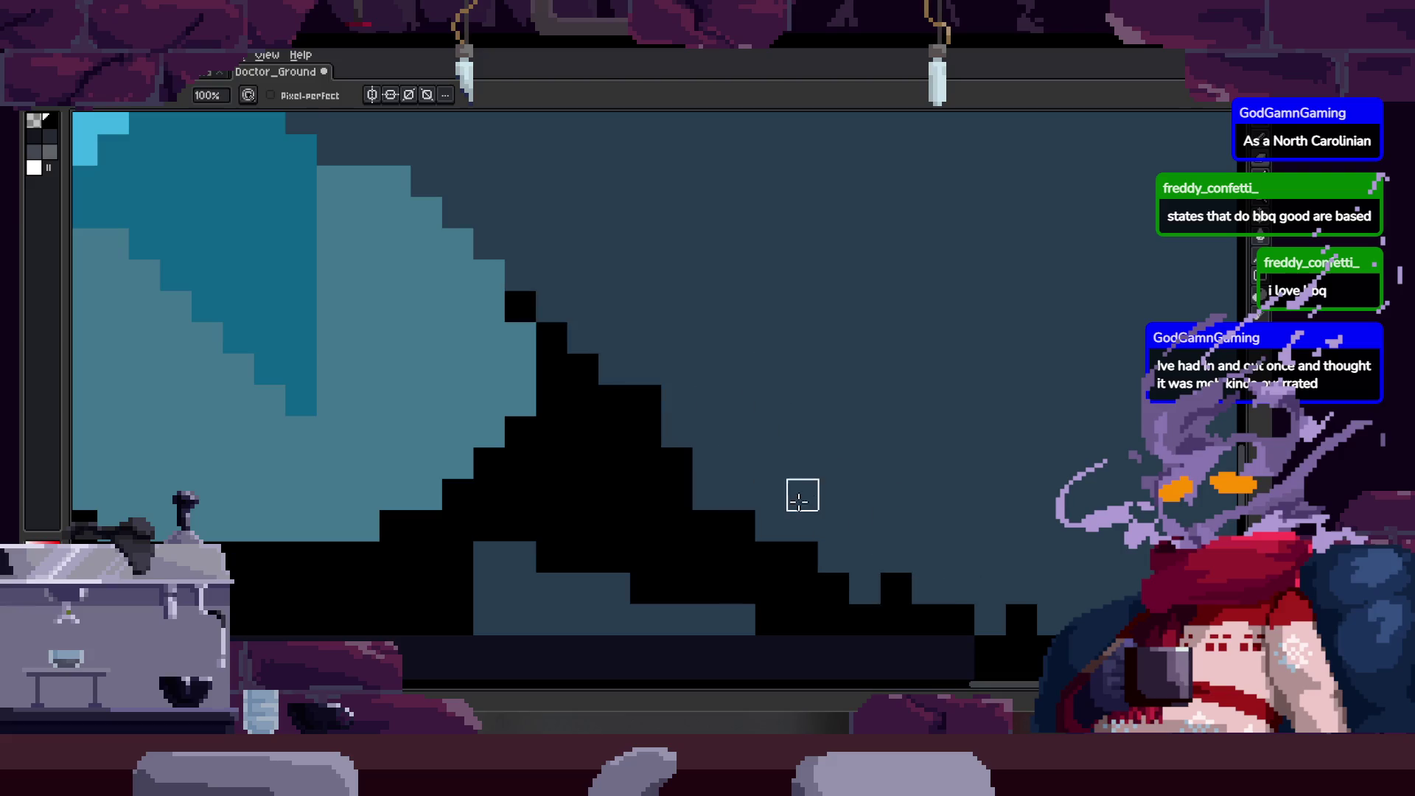
Draw a diagonal black line down the arm edge and fill its right staircase solid black.
key("b")
left_click(520, 275)
left_click(1000, 611, "shift")
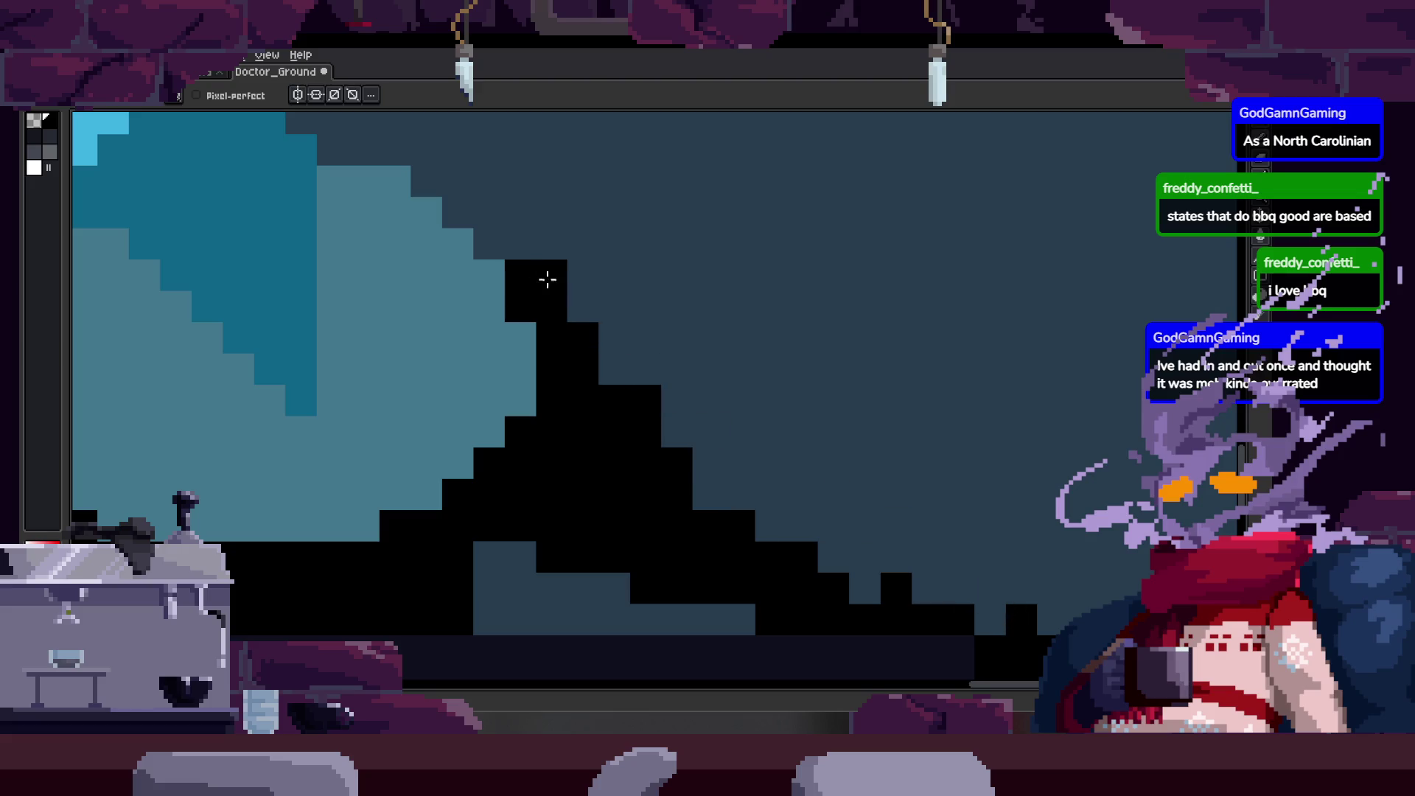
left_click_drag(677, 432, 770, 525)
left_click(857, 591)
scroll(857, 591, "down", 2)
scroll(723, 465, "down", 3)
Zoom in on the scythe, show the timeline and step through the attack frames.
key("z")
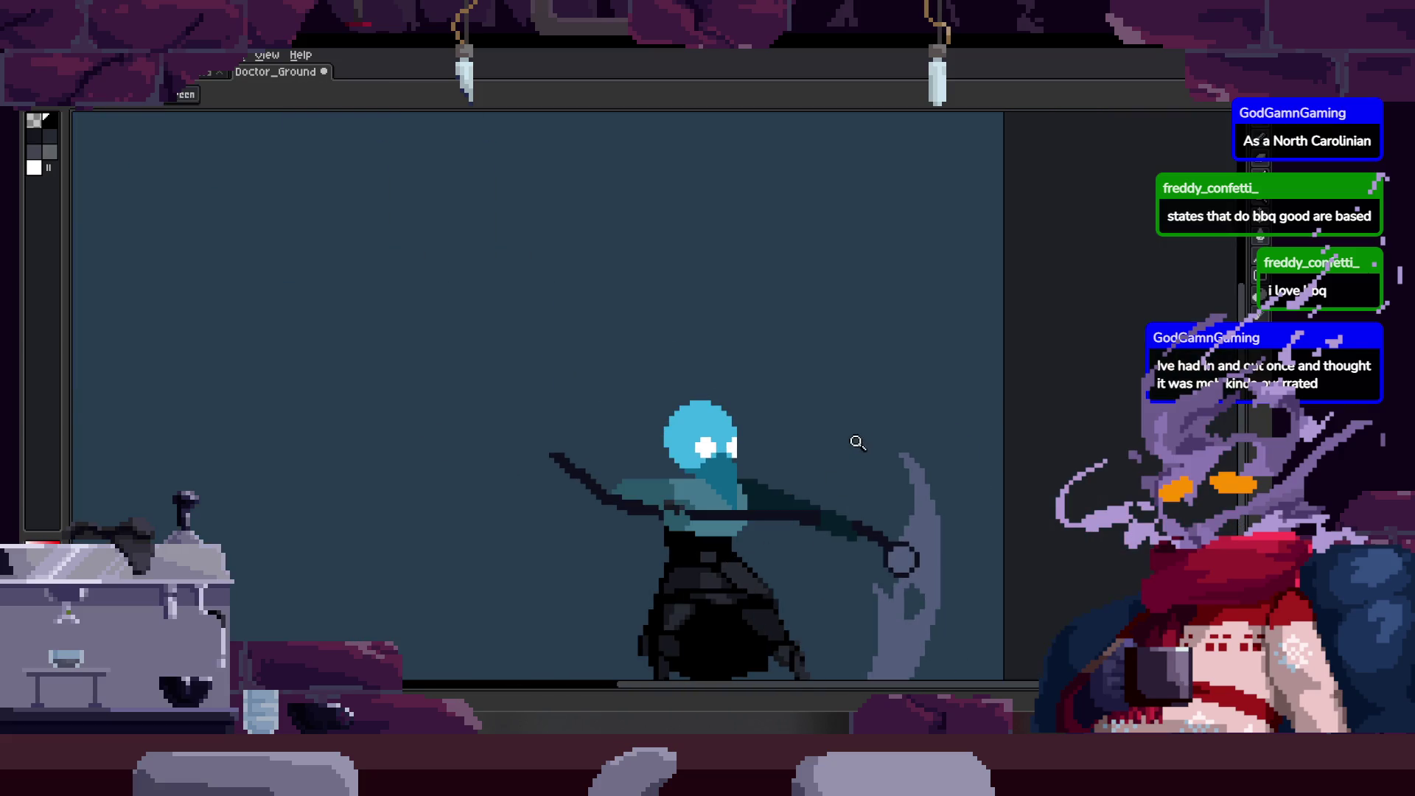
left_click(835, 504)
left_click(818, 503)
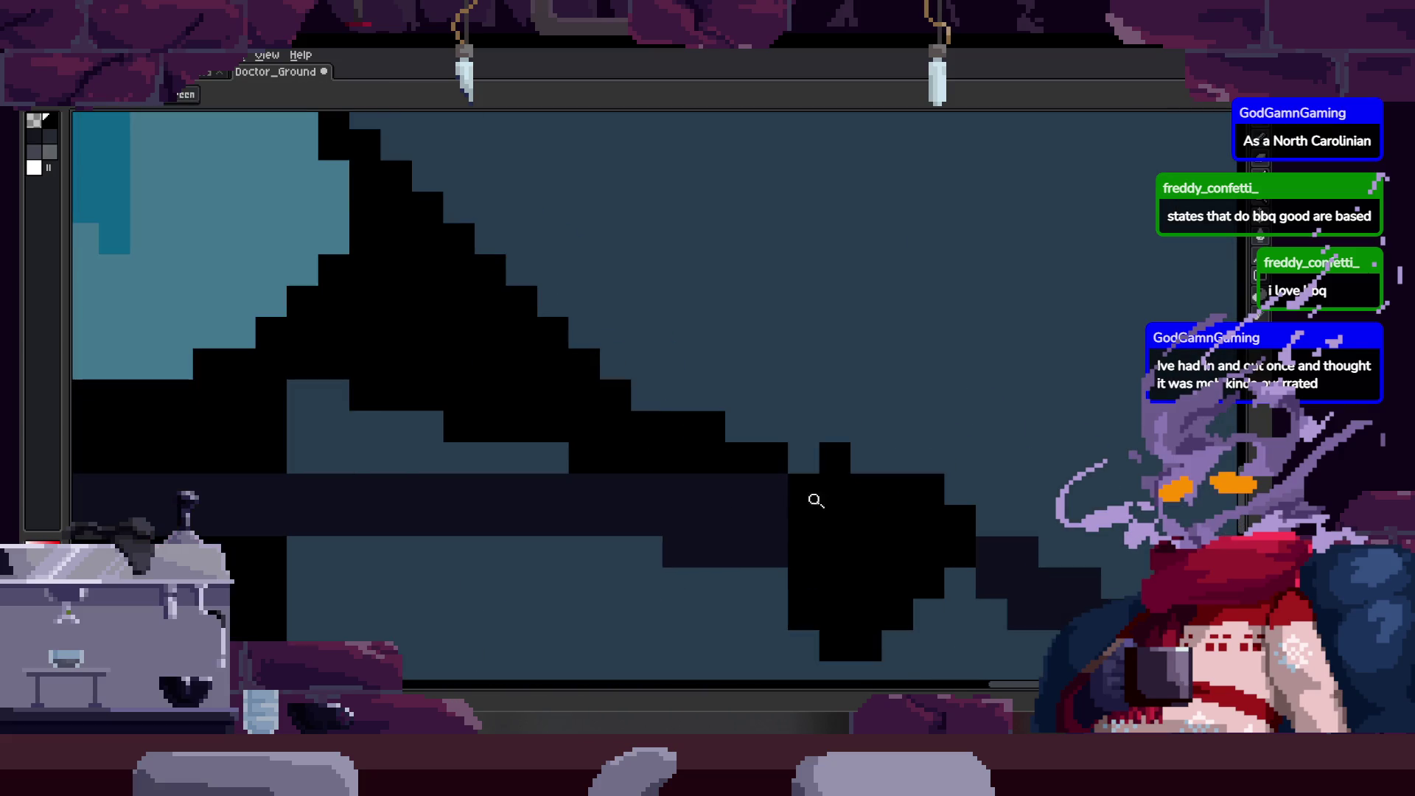
scroll(837, 477, "down", 1)
scroll(932, 483, "down", 1)
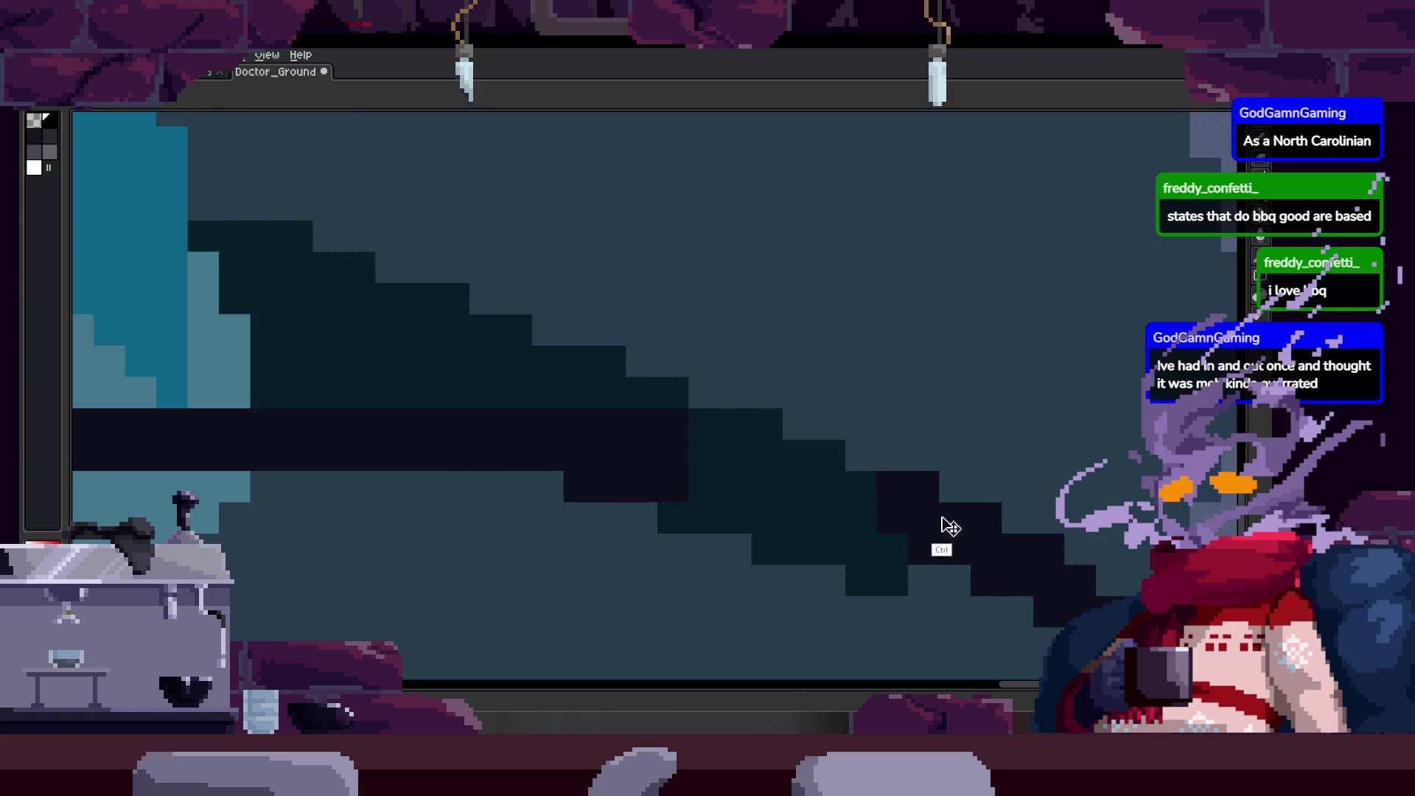
scroll(909, 496, "down", 1)
key("Tab")
key("Right")
key("Right")
key("Right")
key("Right")
key("Right")
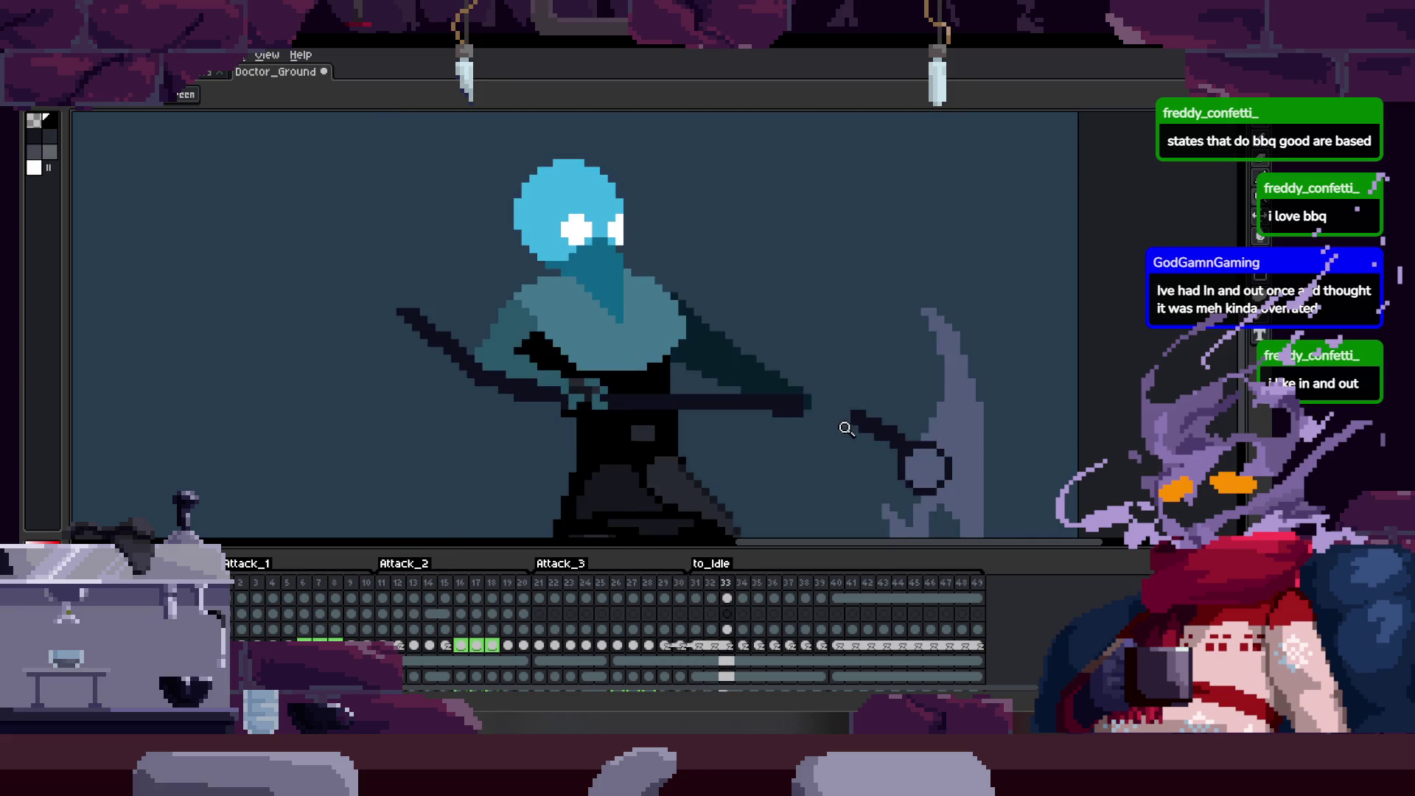
scroll(898, 405, "up", 3)
Lengthen the dark scythe handle band rightward on frame 33.
key("i")
key("b")
scroll(899, 405, "up", 1)
left_click_drag(720, 366, 852, 369)
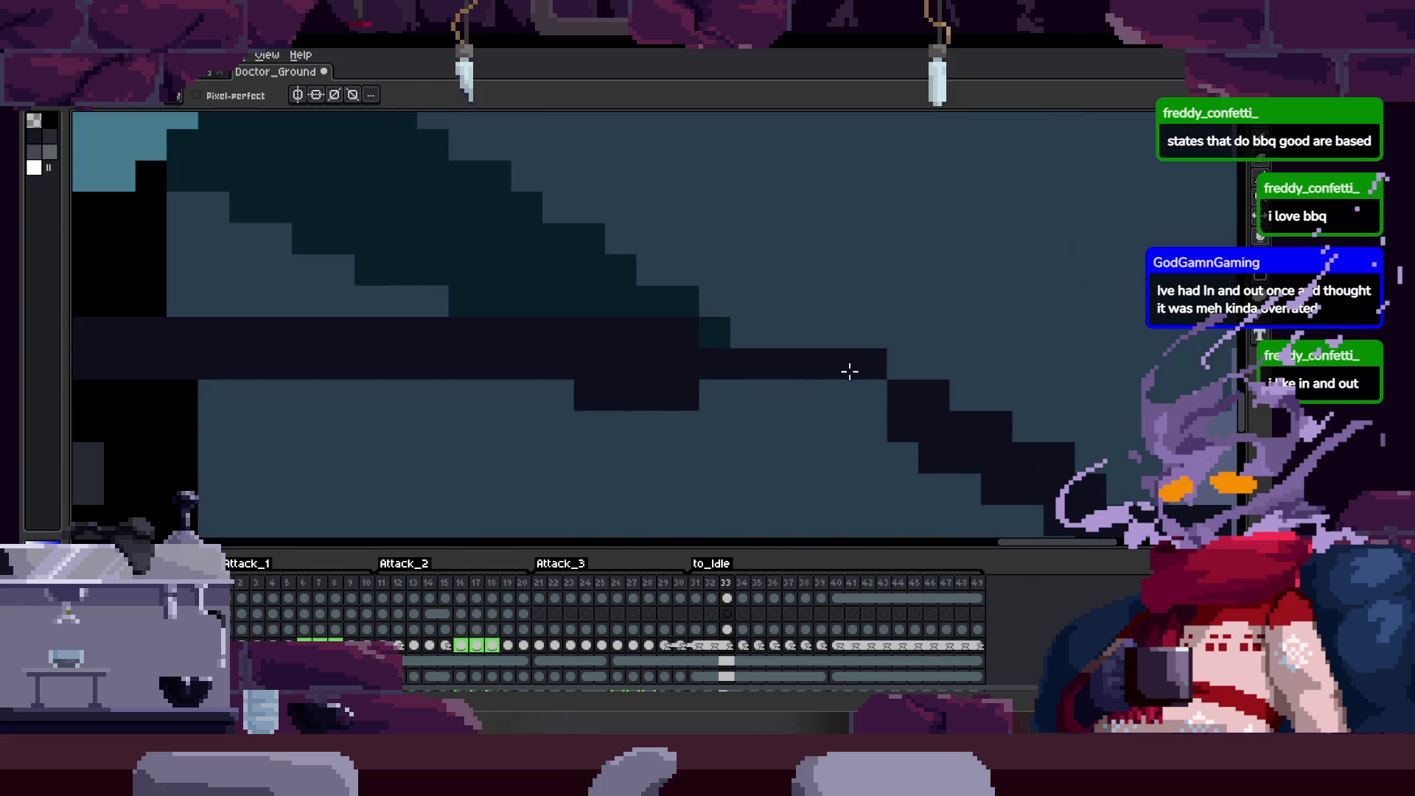
left_click_drag(712, 395, 869, 402)
scroll(869, 403, "down", 3)
scroll(837, 394, "up", 1)
scroll(821, 392, "up", 2)
Step back to frame 32 and nudge the arm pixels into position along the handle.
key("z")
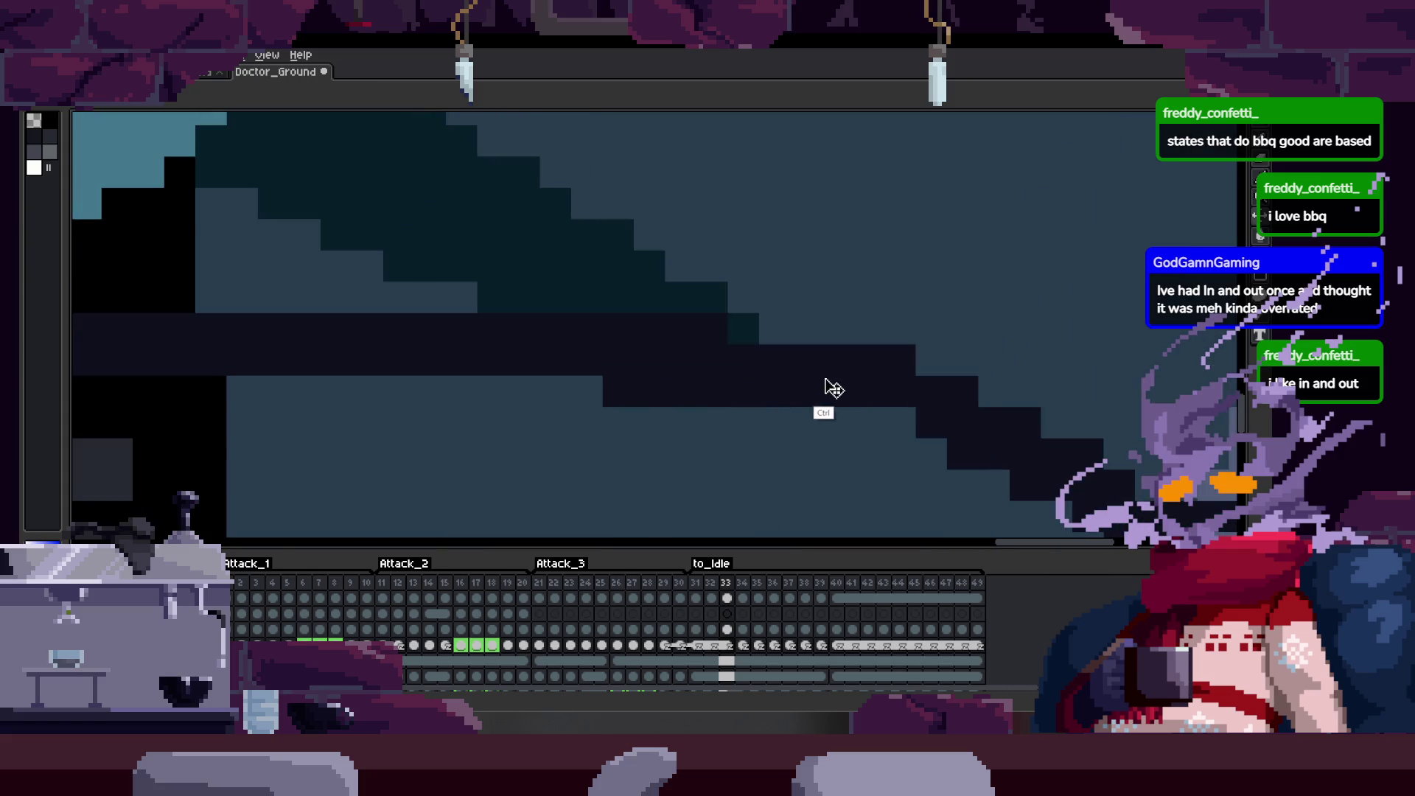
scroll(830, 330, "down", 3)
key("Left")
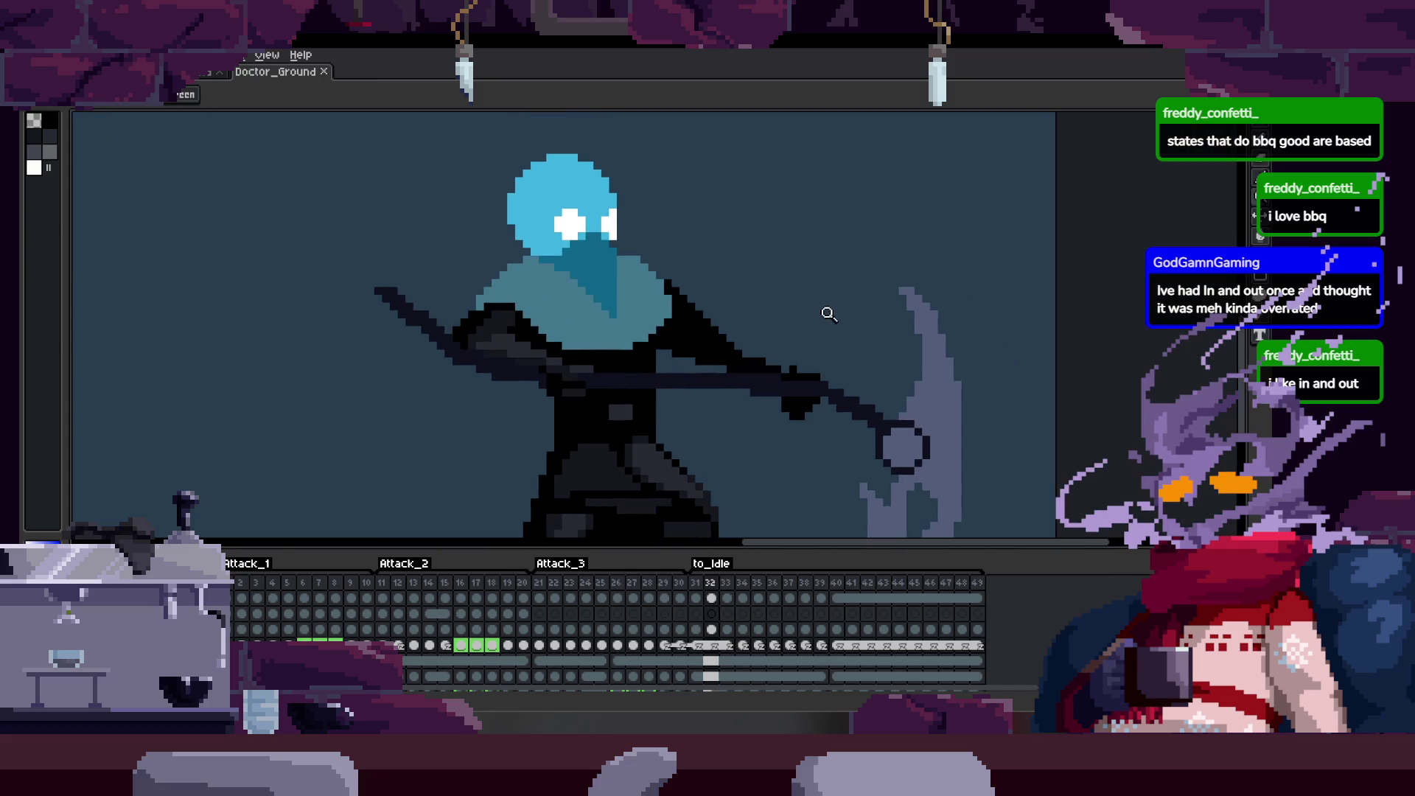
scroll(814, 383, "up", 3)
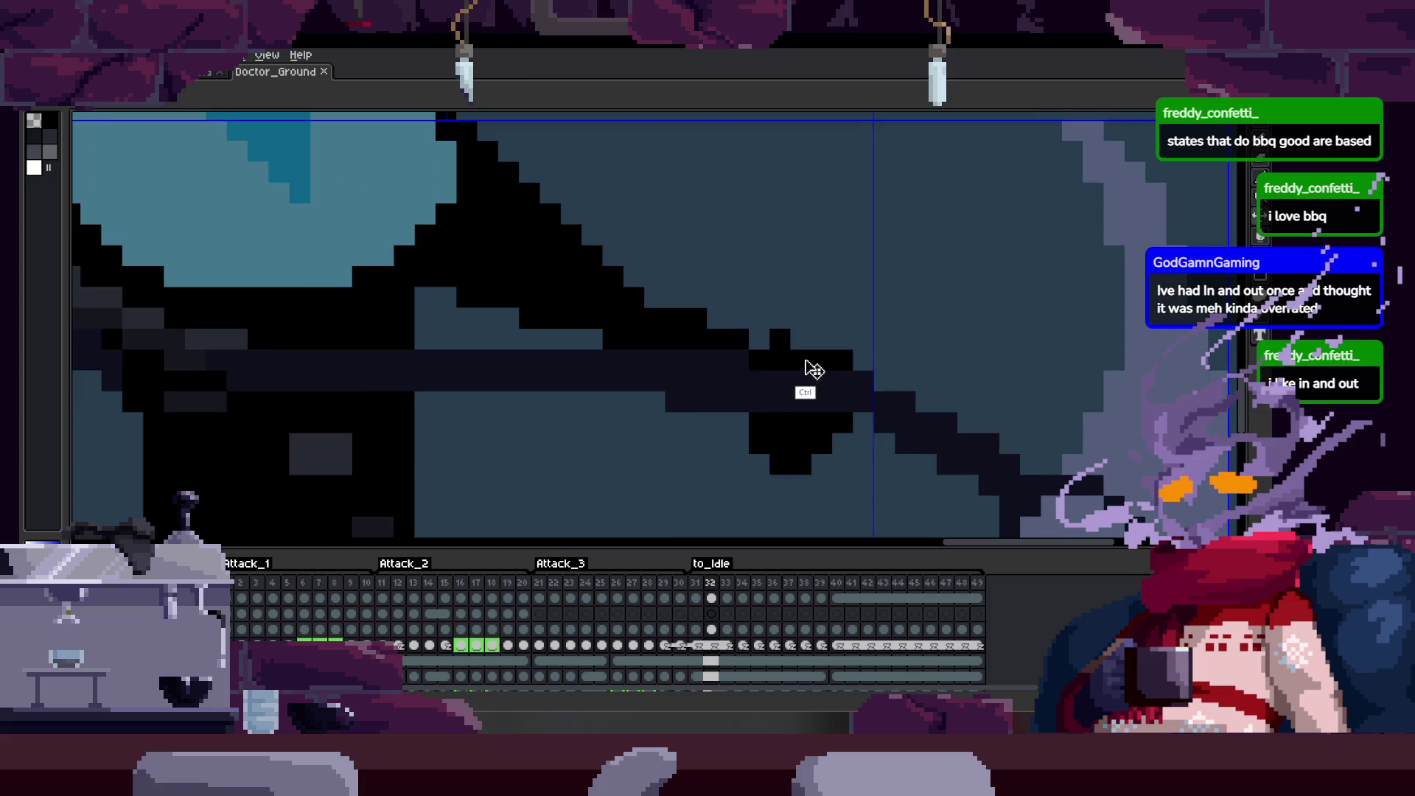
scroll(806, 376, "down", 1)
scroll(790, 386, "up", 1)
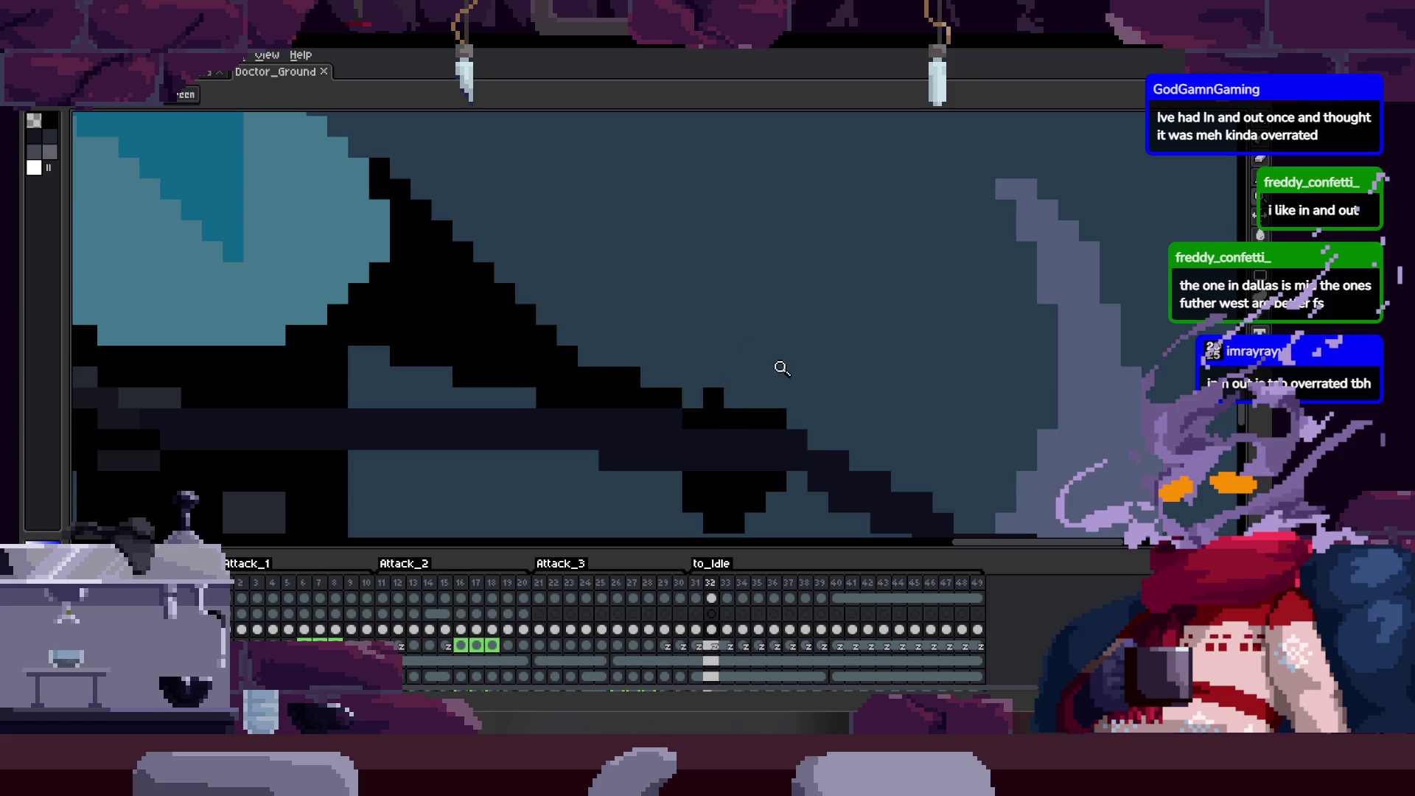
scroll(781, 366, "up", 4)
left_click_drag(593, 294, 659, 378)
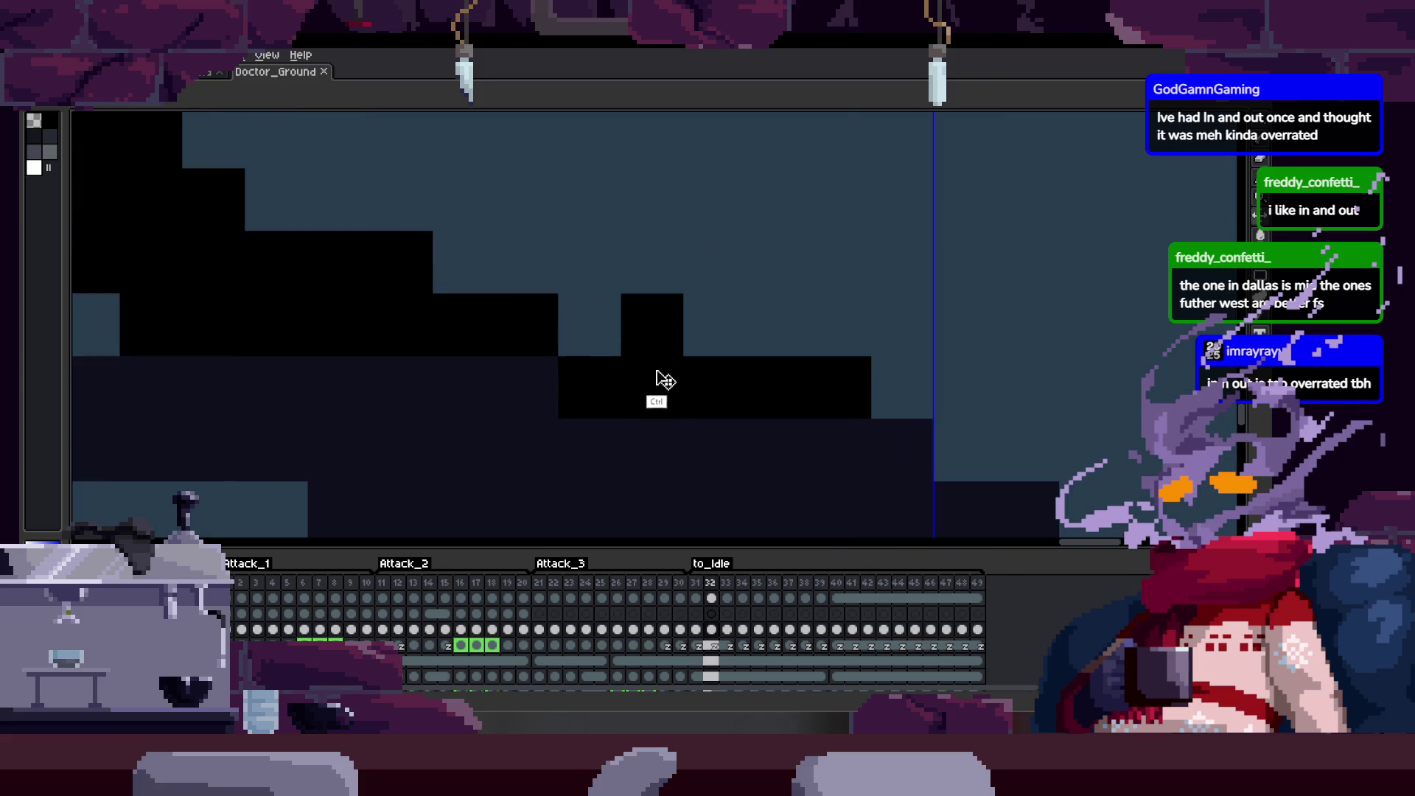
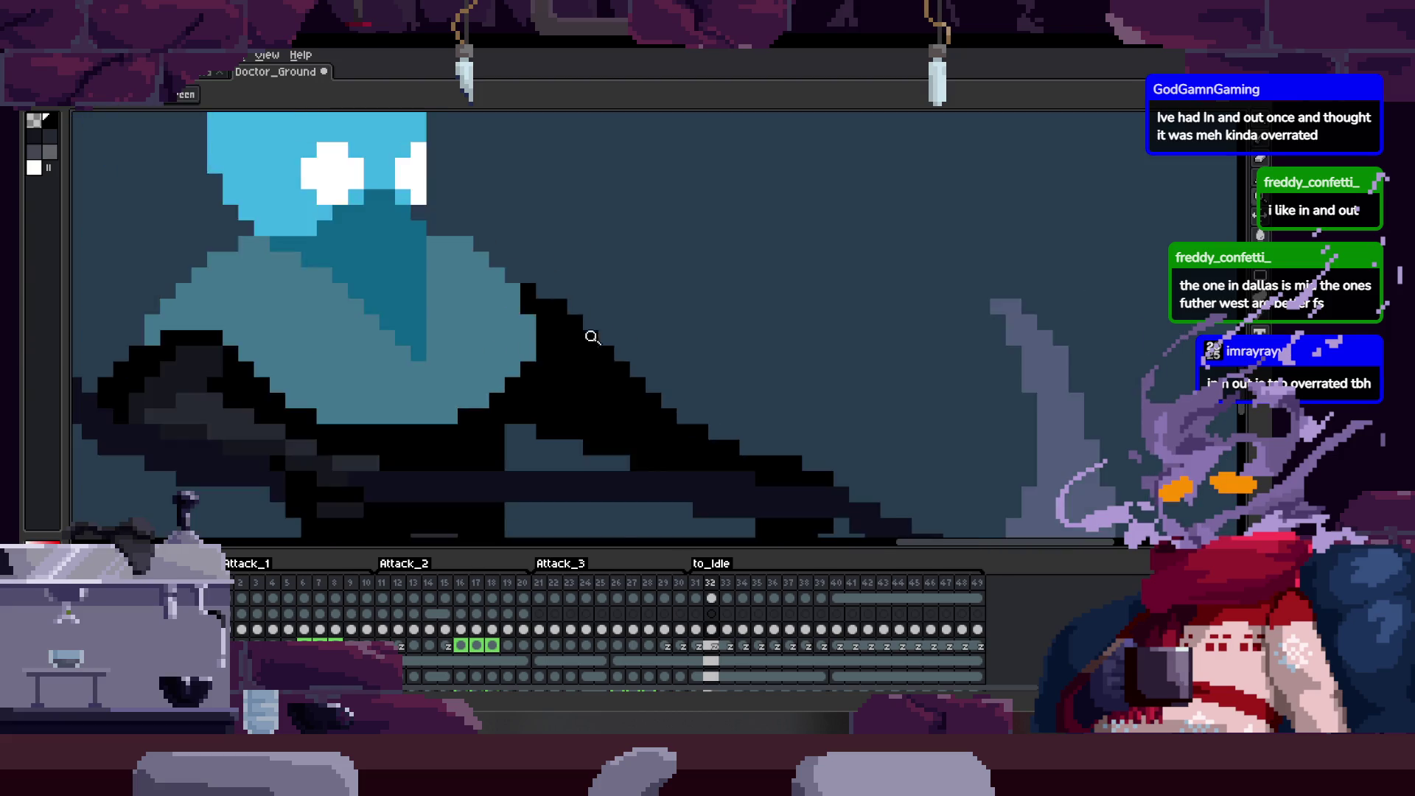
scroll(578, 342, "down", 3)
scroll(650, 328, "up", 3)
scroll(587, 300, "up", 2)
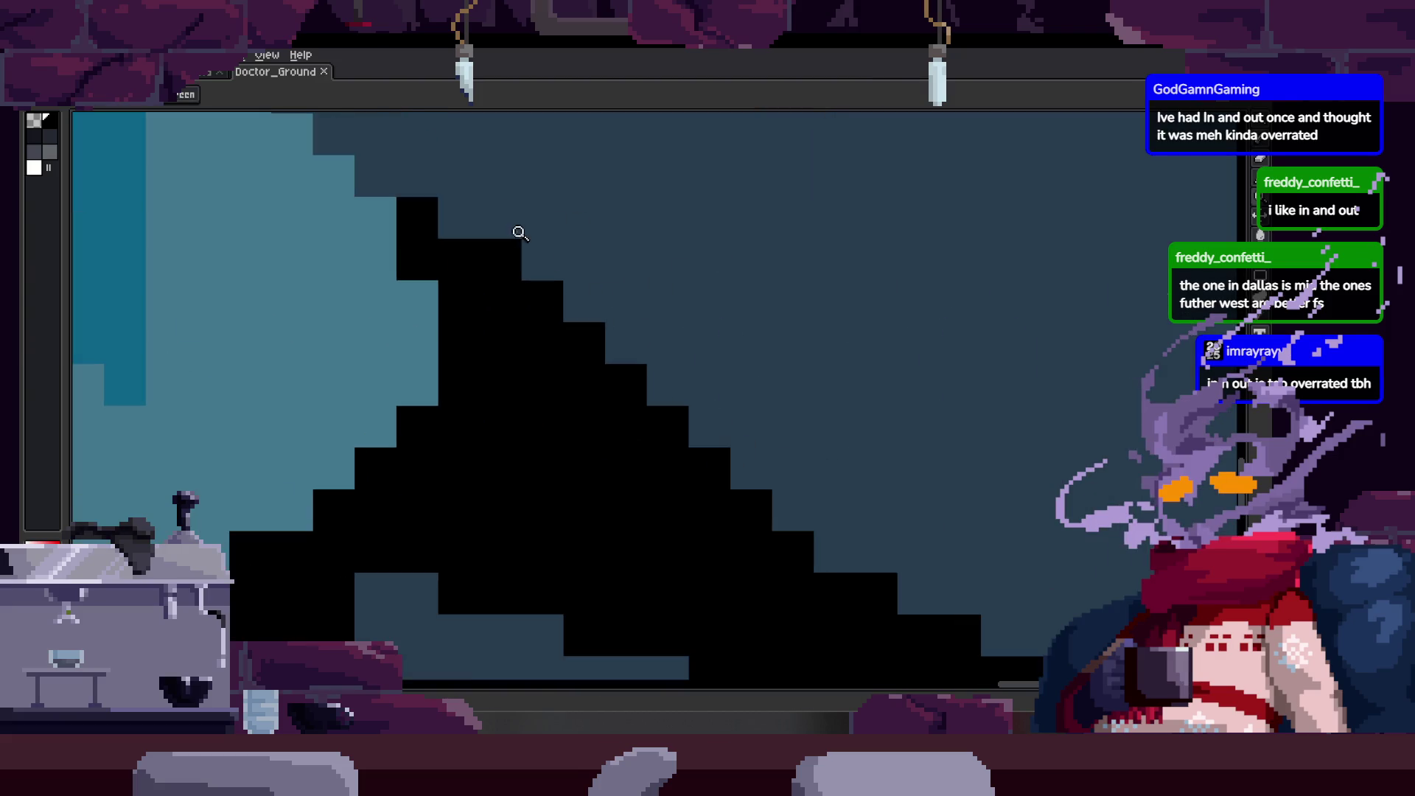
Redraw the stepped black diagonal edge of the arm and shaft as a thin pixel line.
key("b")
left_click_drag(413, 215, 830, 553)
left_click(831, 553, "shift")
left_click(513, 265)
Recolour stray outer edge pixels to the background and add a white stroke near the arm.
mouse_move(512, 266)
left_mouse_down()
mouse_move(789, 553)
mouse_move(685, 338)
left_mouse_up()
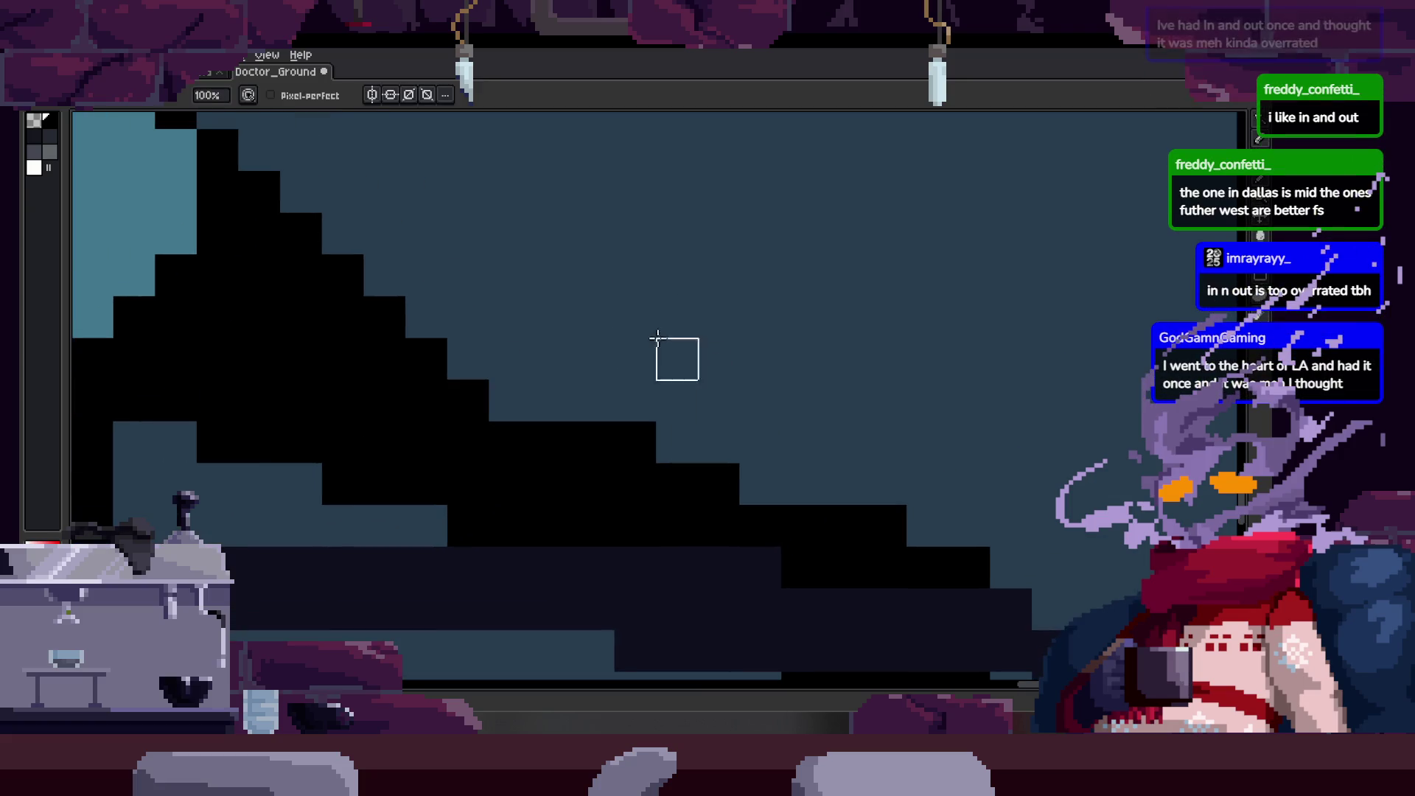
scroll(644, 313, "up", 1)
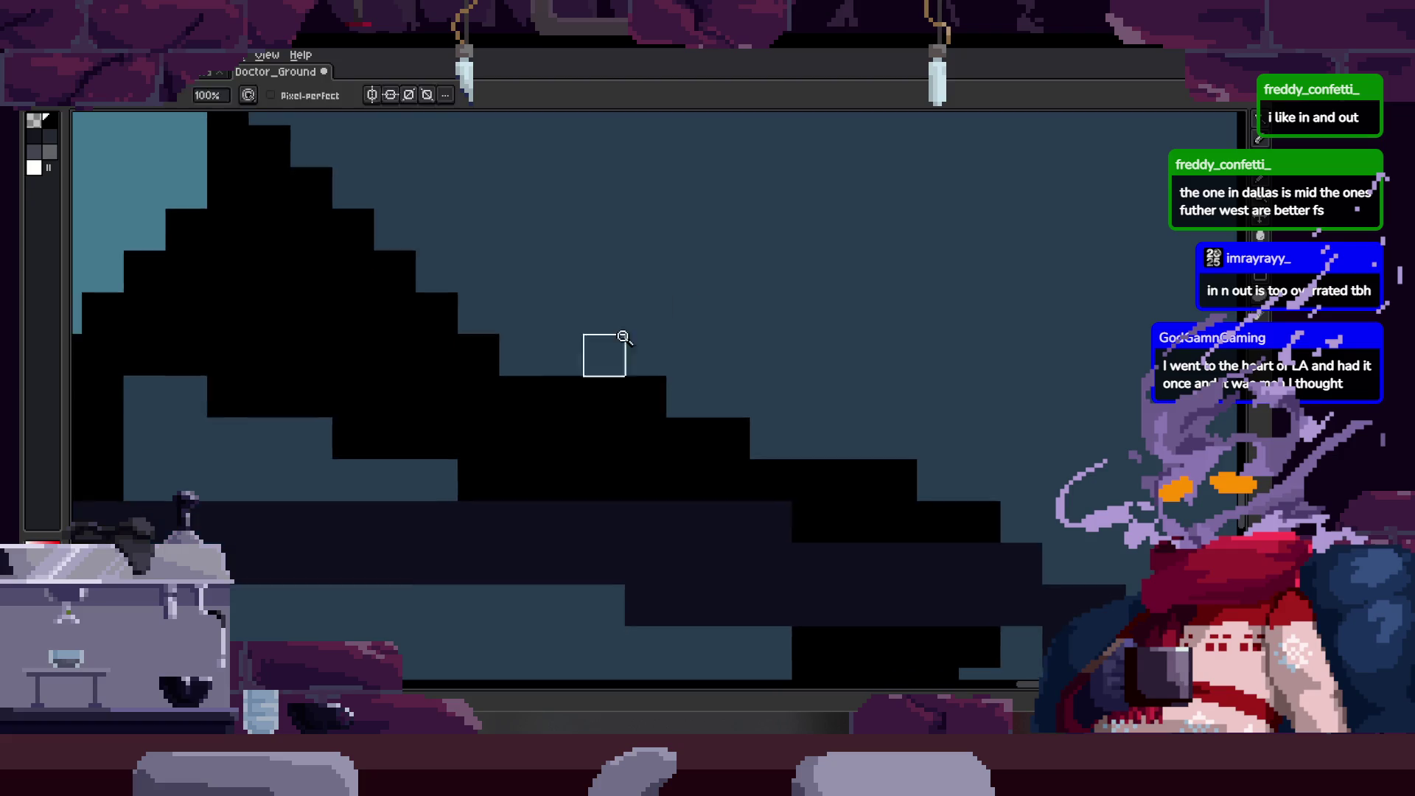
scroll(676, 356, "up", 1)
scroll(676, 357, "down", 2)
scroll(663, 400, "up", 2)
scroll(568, 325, "down", 1)
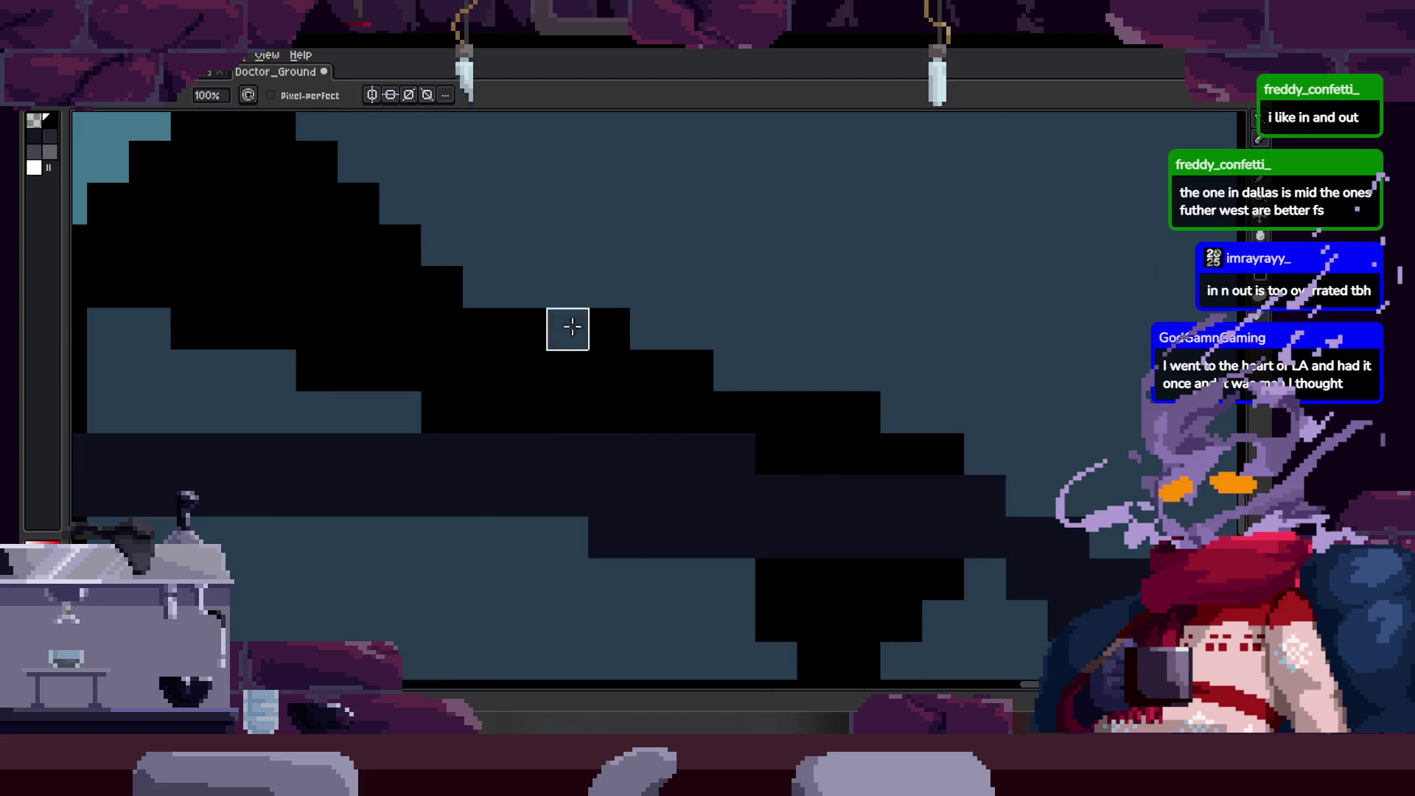
scroll(663, 337, "down", 1)
scroll(689, 395, "down", 1)
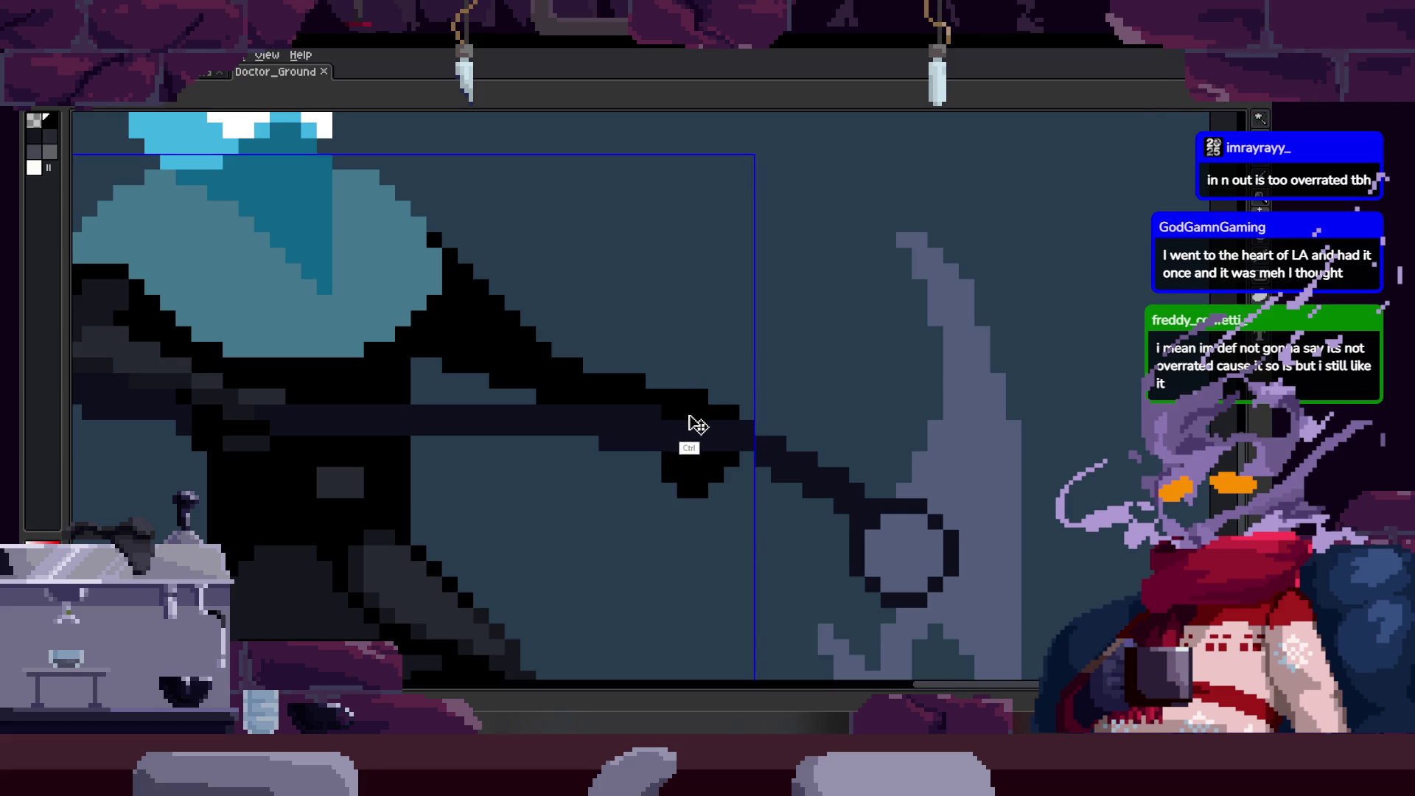
scroll(670, 414, "up", 3)
scroll(655, 446, "down", 1)
scroll(653, 417, "up", 1)
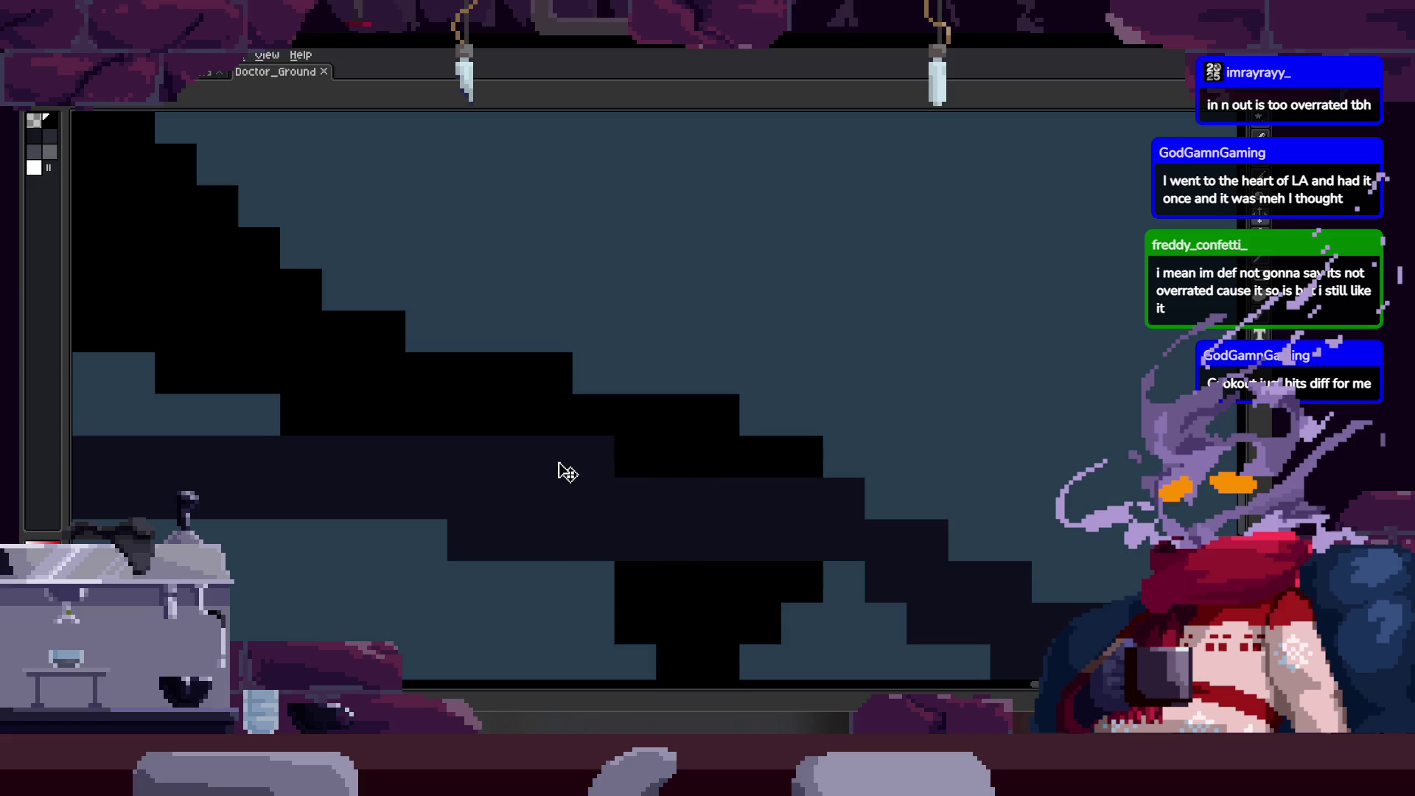
scroll(564, 369, "up", 2)
scroll(586, 421, "up", 2)
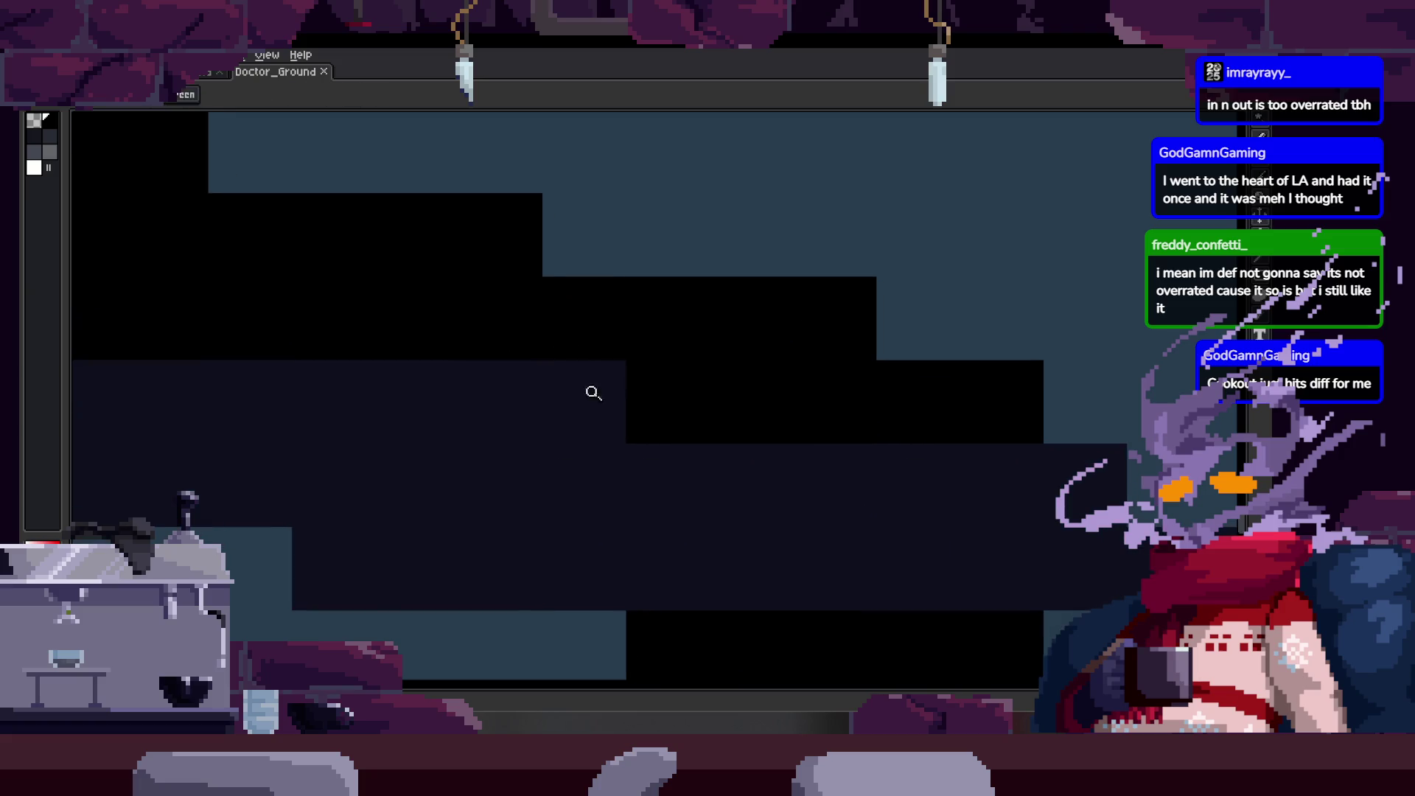
scroll(599, 384, "down", 3)
scroll(604, 413, "up", 1)
key("b")
scroll(549, 421, "up", 2)
scroll(512, 475, "up", 1)
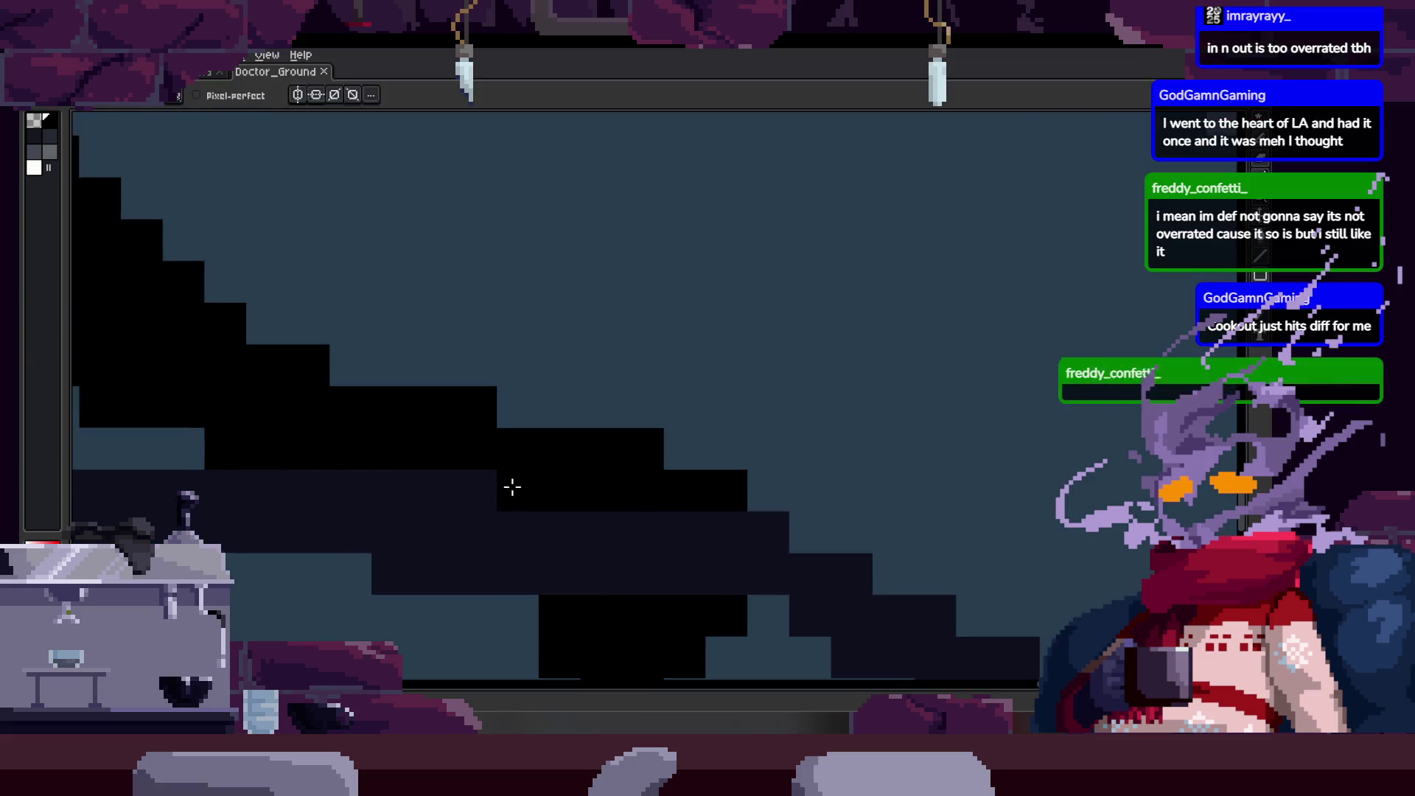
scroll(512, 487, "down", 1)
scroll(552, 464, "down", 1)
scroll(535, 436, "up", 1)
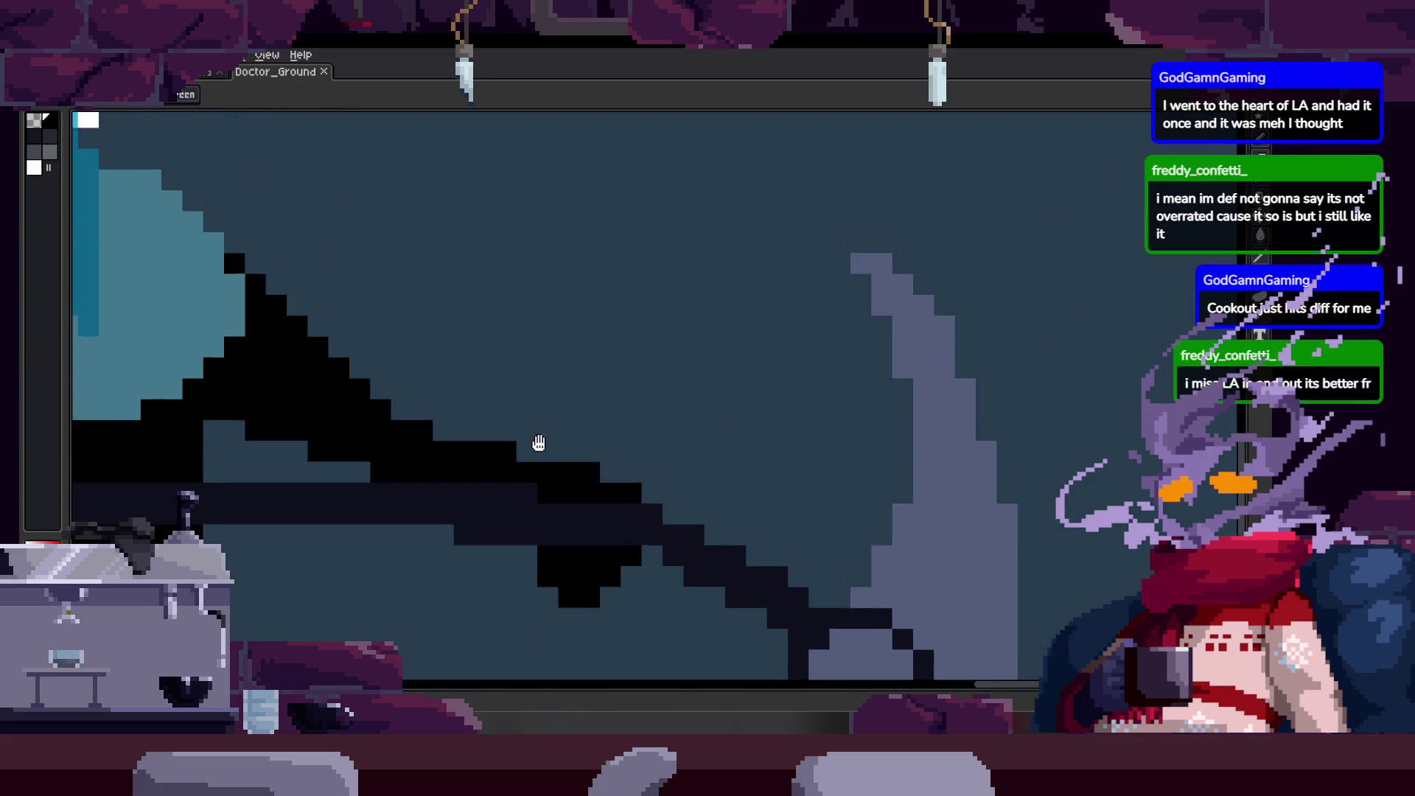
scroll(535, 436, "down", 1)
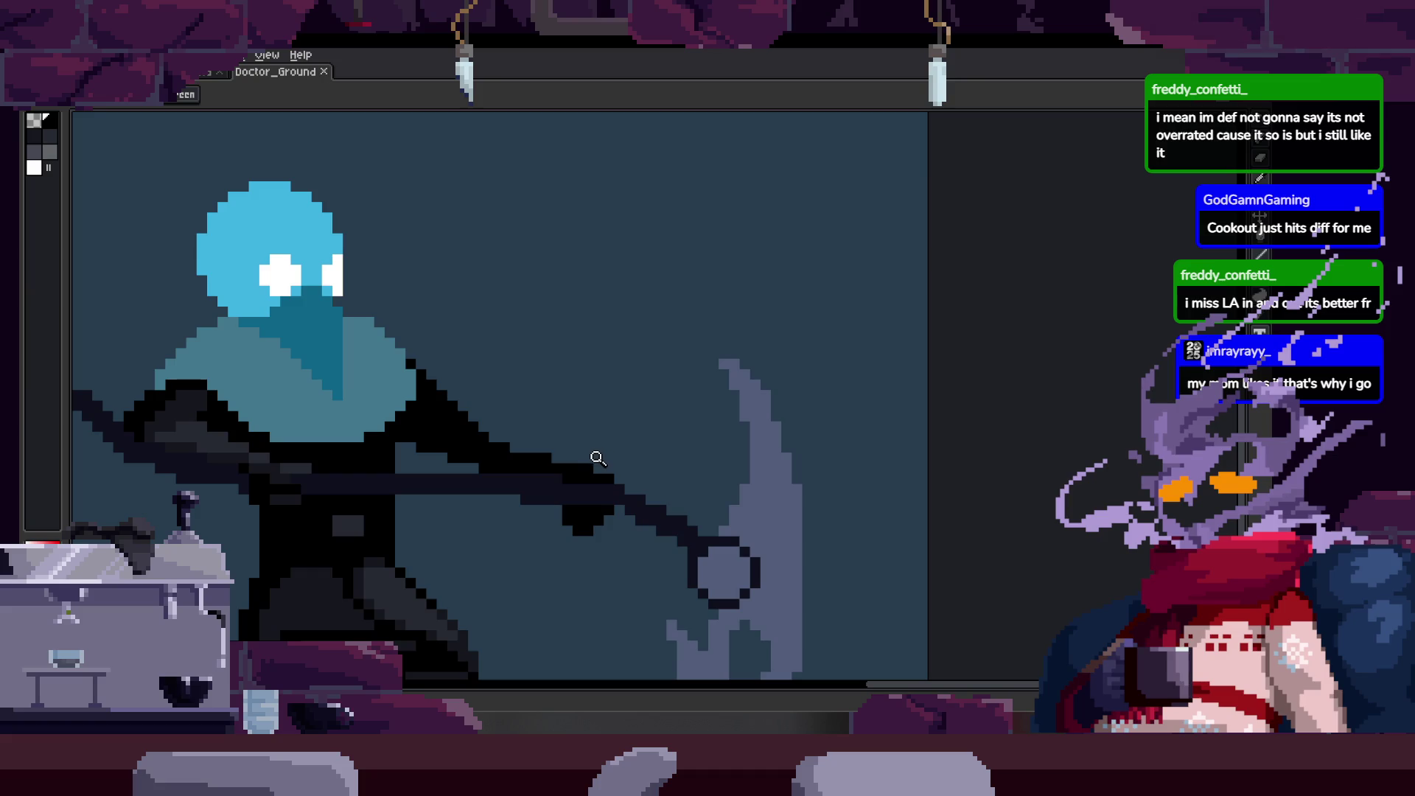
scroll(615, 432, "up", 2)
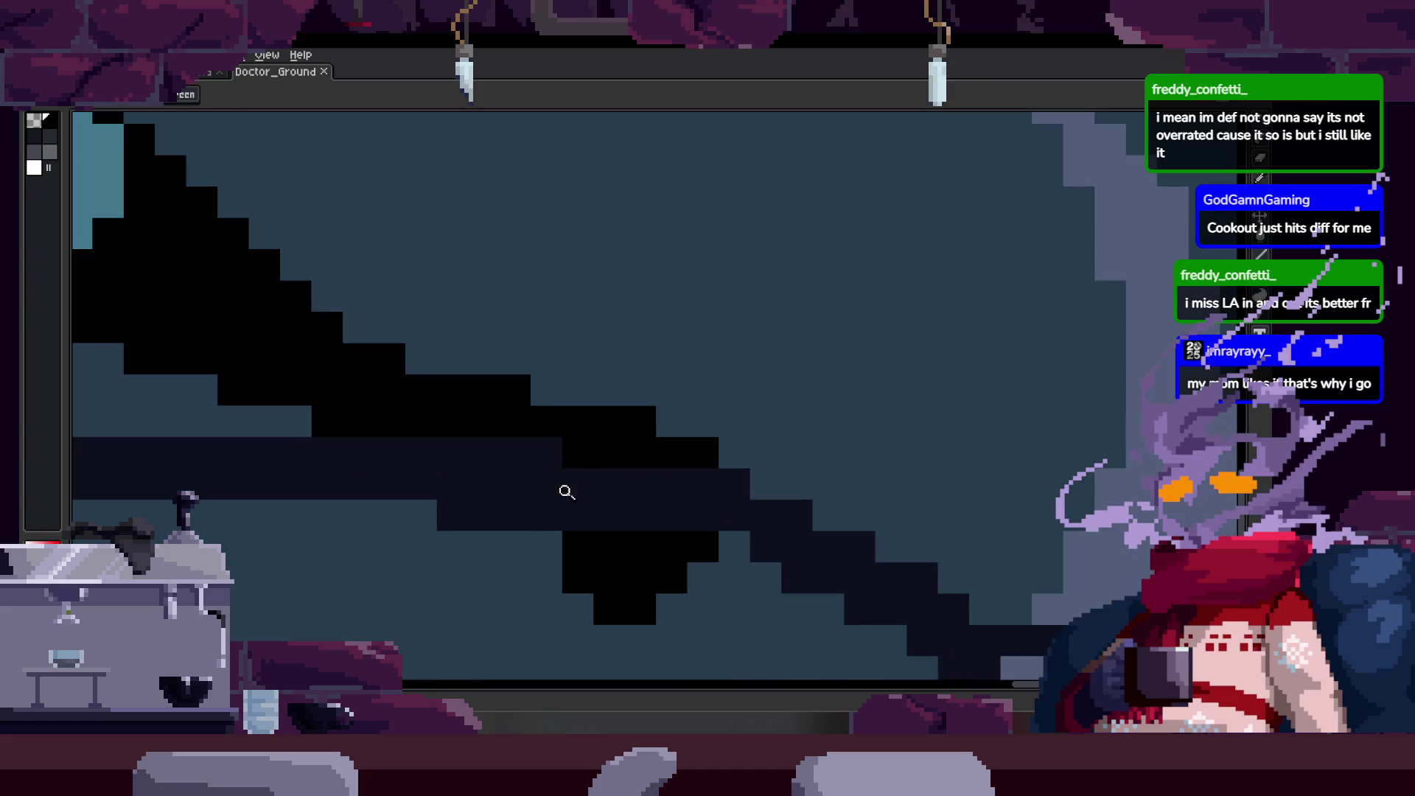
scroll(568, 486, "up", 1)
scroll(538, 420, "down", 2)
scroll(591, 452, "up", 1)
scroll(624, 371, "down", 1)
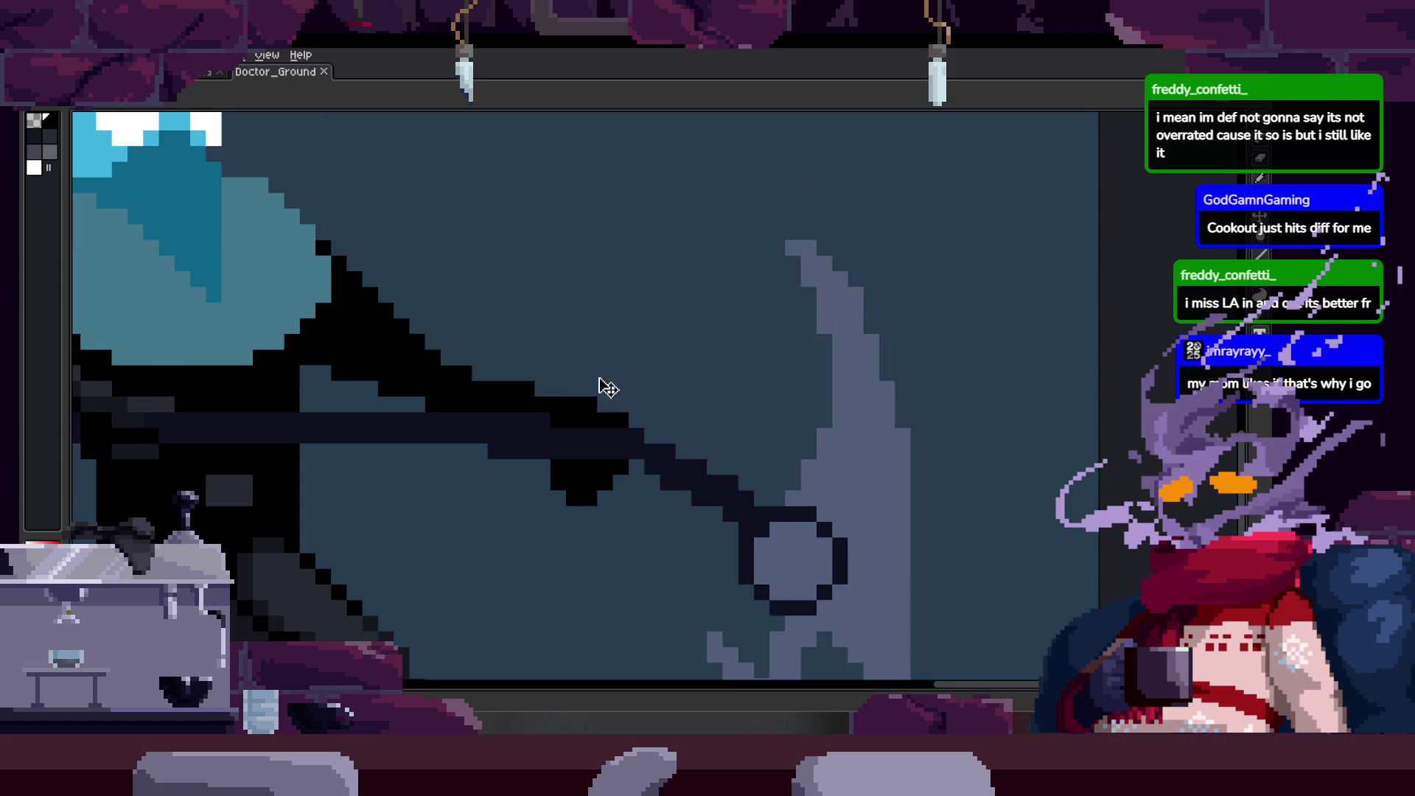
scroll(603, 472, "up", 1)
scroll(608, 420, "up", 1)
scroll(442, 419, "up", 2)
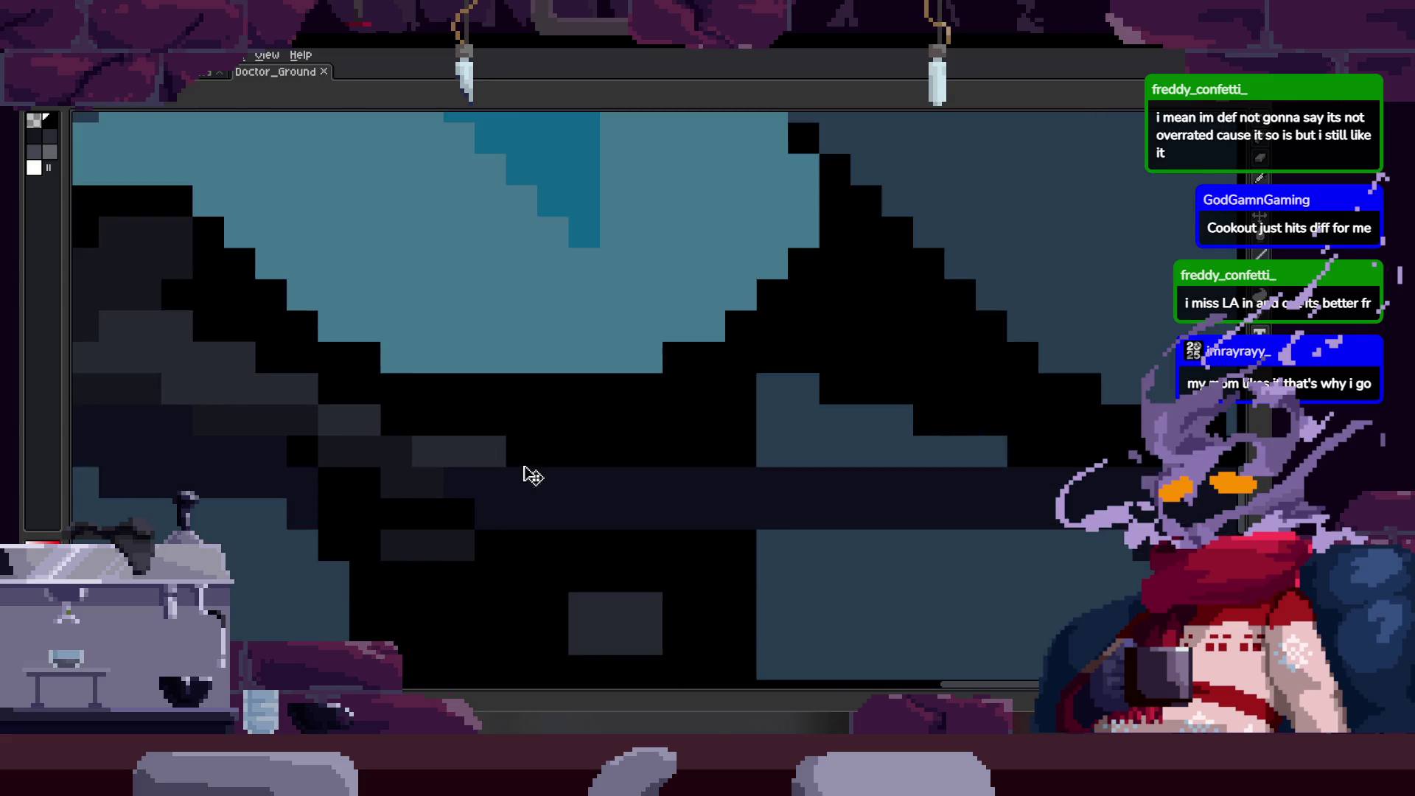
mouse_move(334, 382)
left_mouse_down()
mouse_move(332, 442)
mouse_move(411, 462)
left_mouse_up()
Undo the stray white stroke, checking the timeline briefly.
key("ctrl+z")
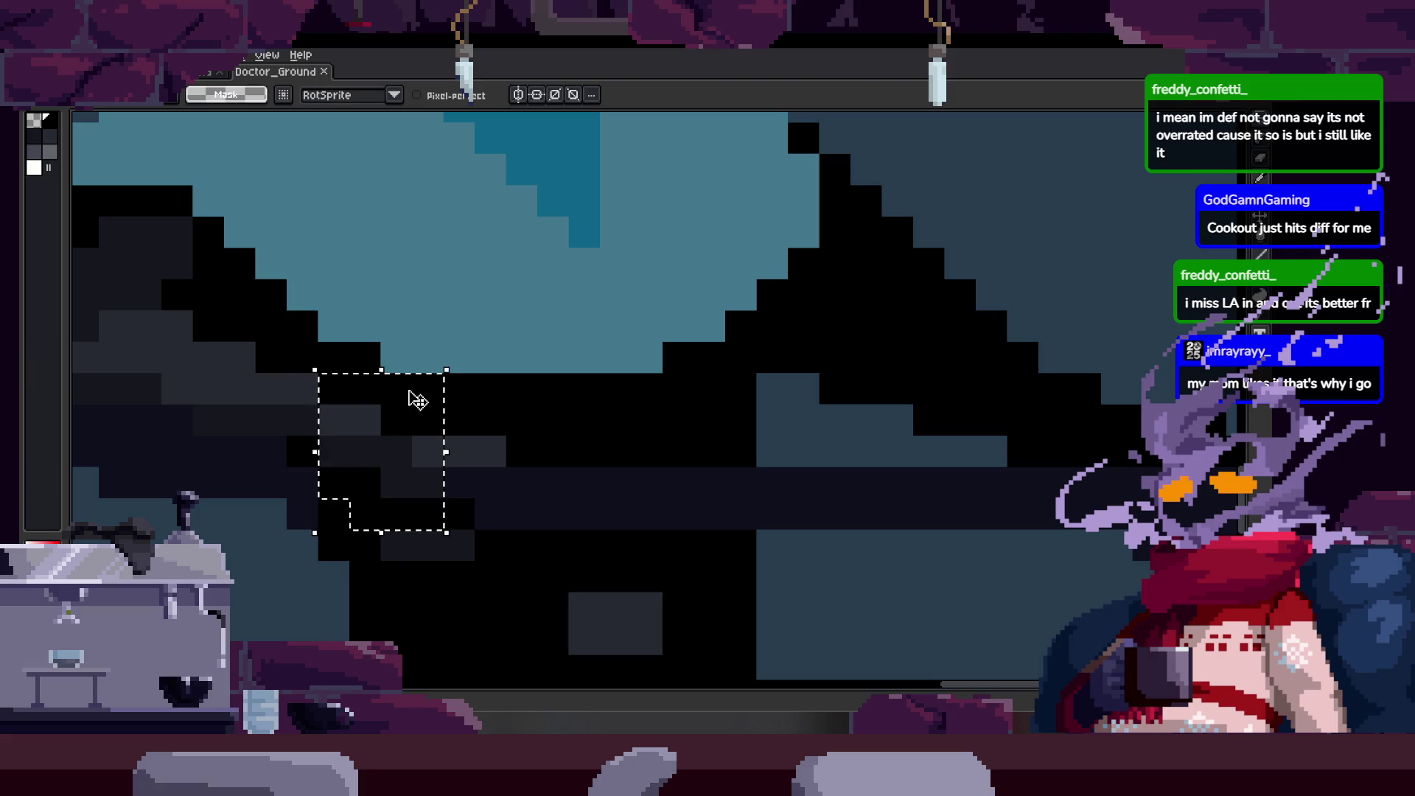
key("Tab")
scroll(420, 408, "up", 1)
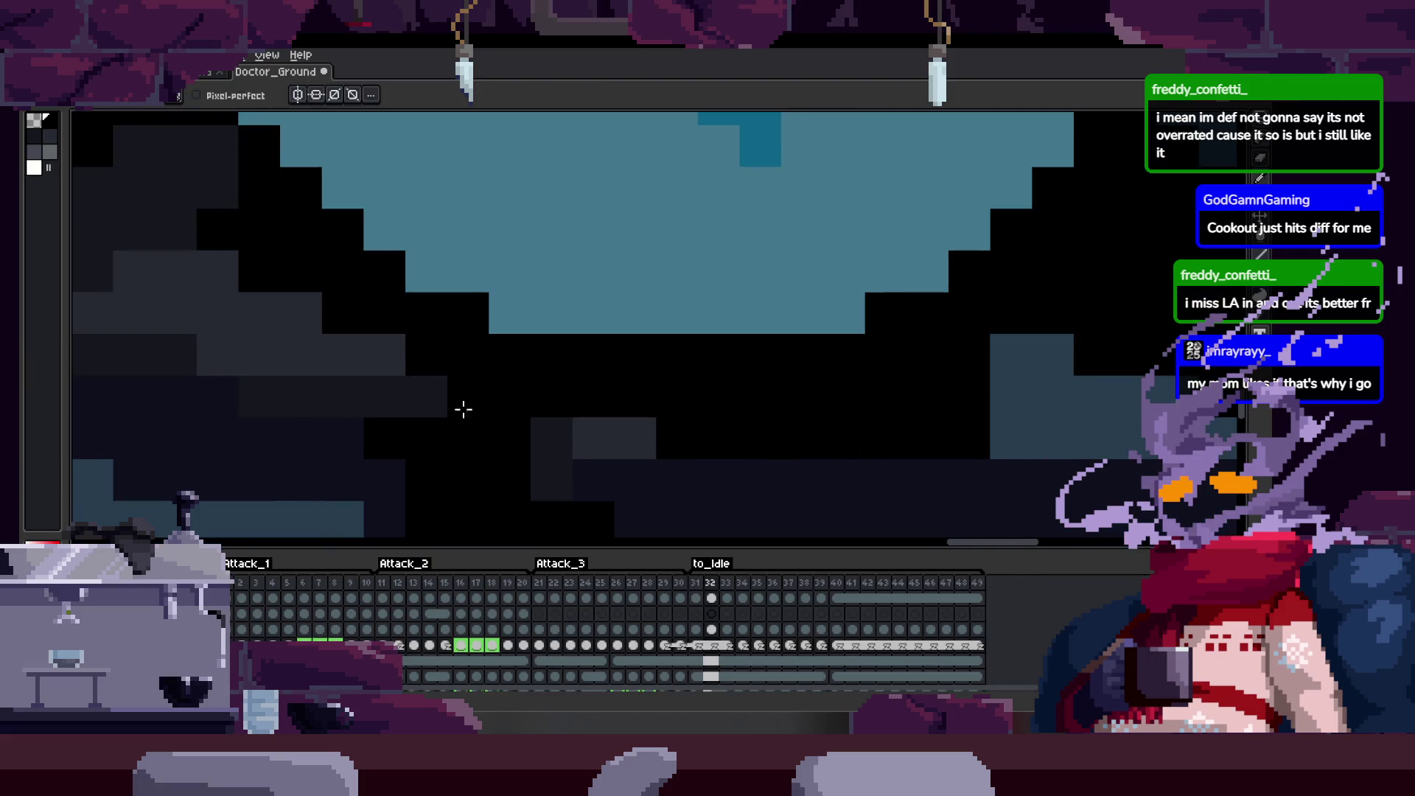
key("ctrl+z")
scroll(574, 444, "down", 2)
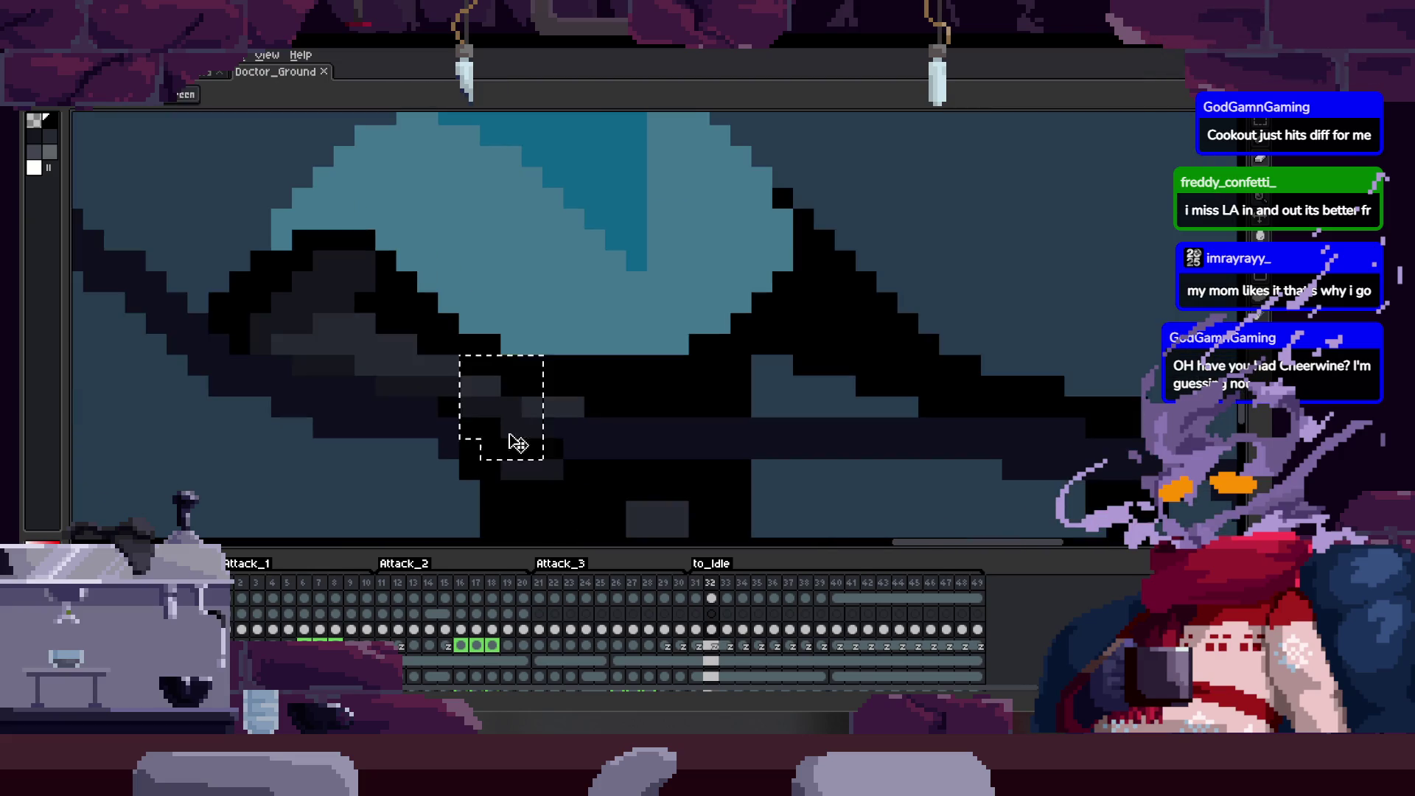
key("Tab")
scroll(660, 405, "down", 1)
scroll(616, 413, "down", 1)
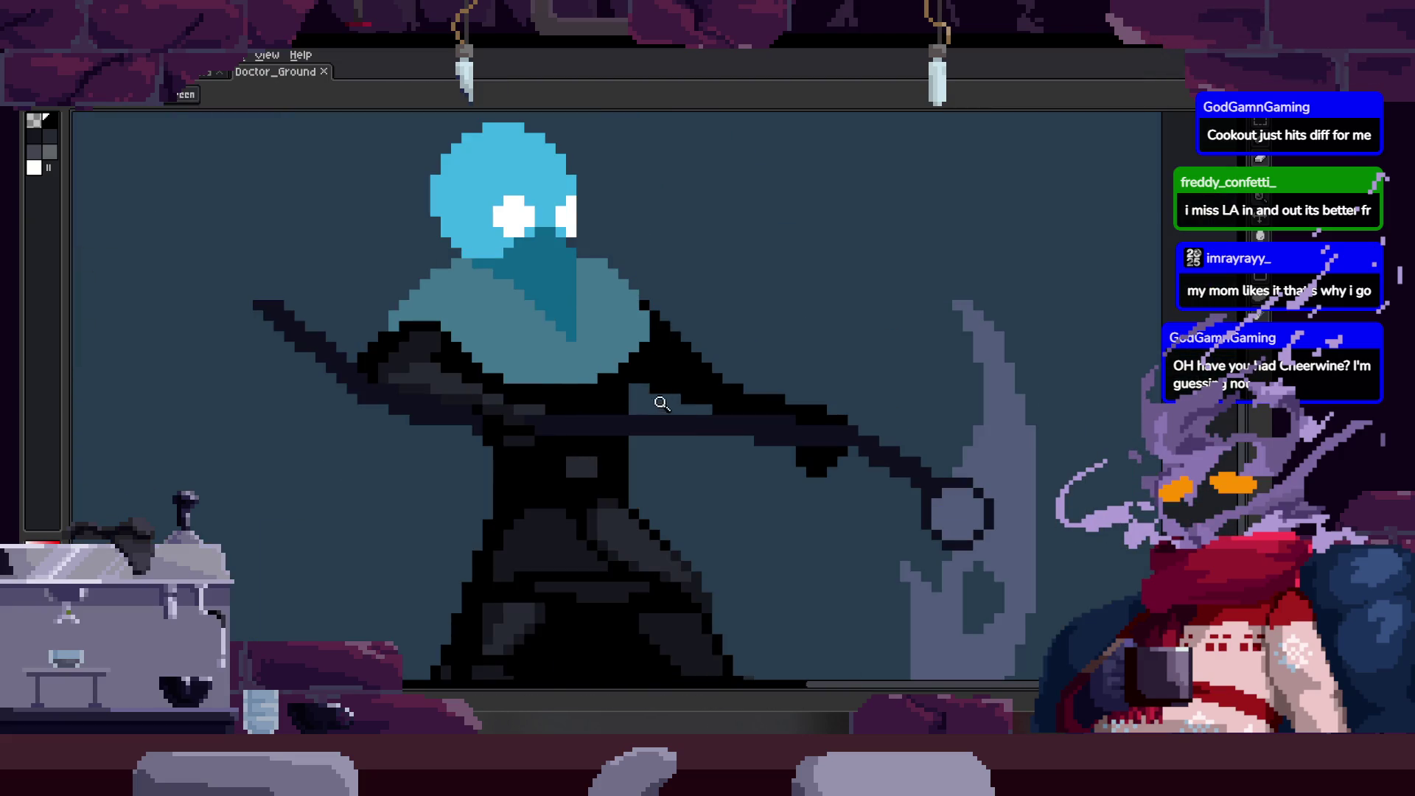
scroll(588, 386, "up", 1)
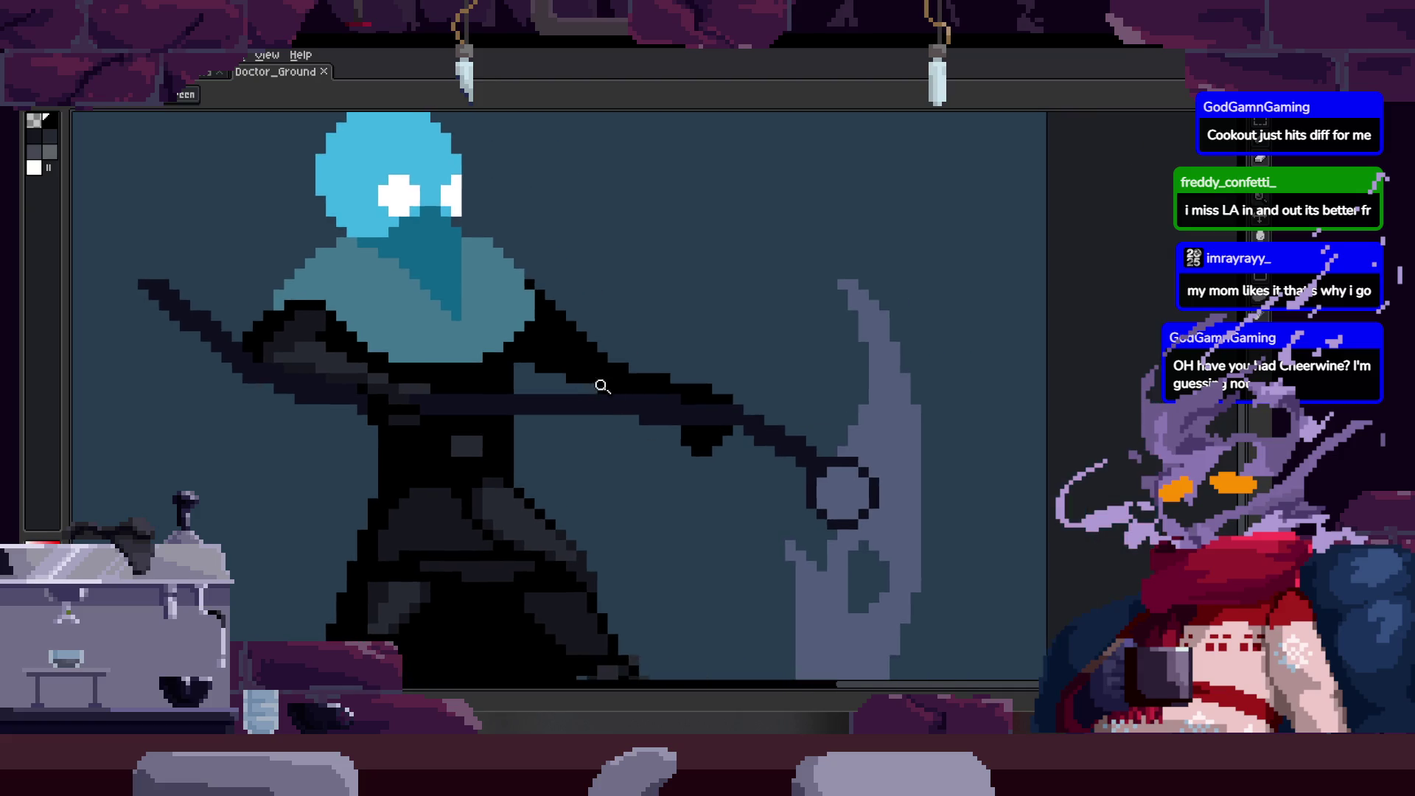
scroll(752, 433, "up", 2)
scroll(775, 443, "up", 1)
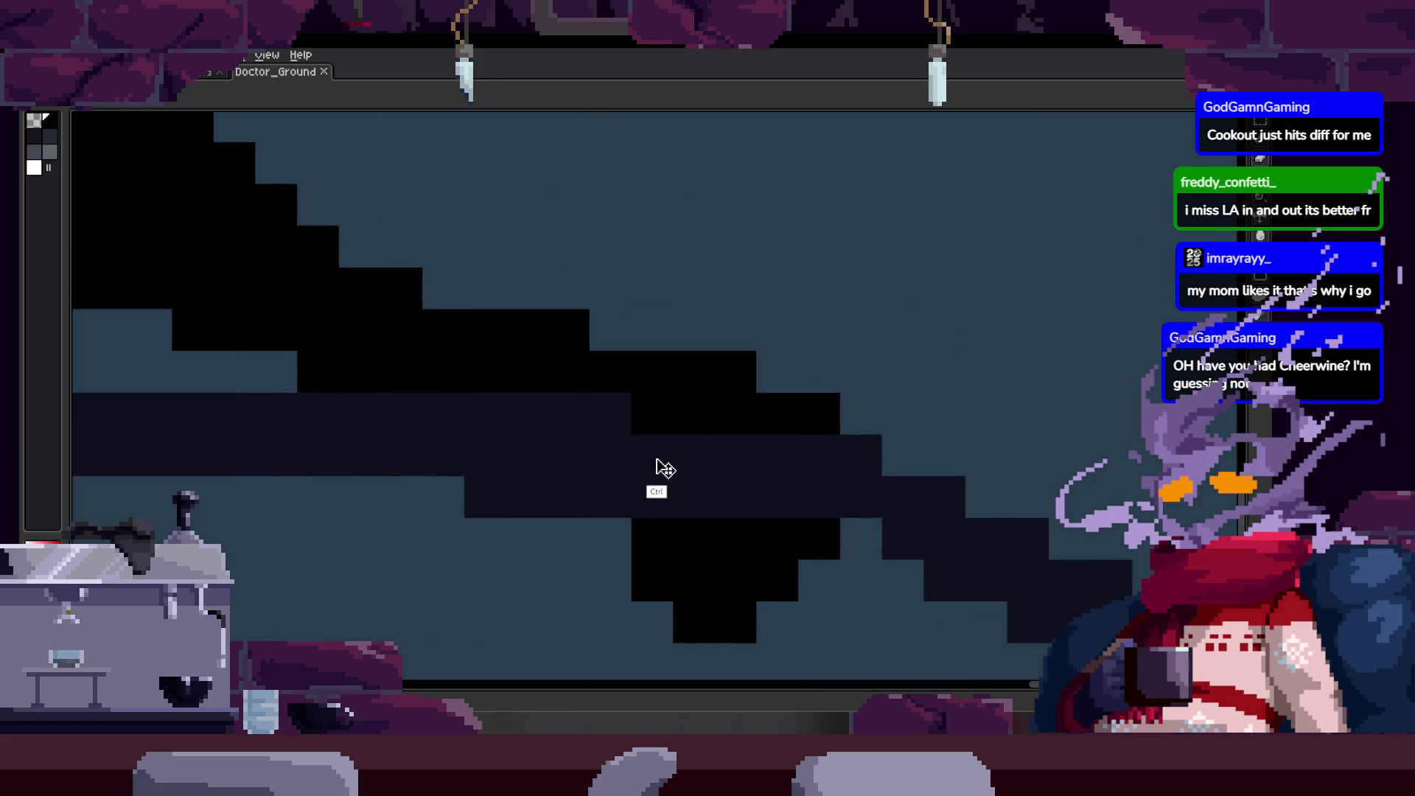
scroll(697, 448, "down", 2)
scroll(729, 424, "down", 2)
Step between attack frames and lasso-select the gloved hand and shaft.
key("Right")
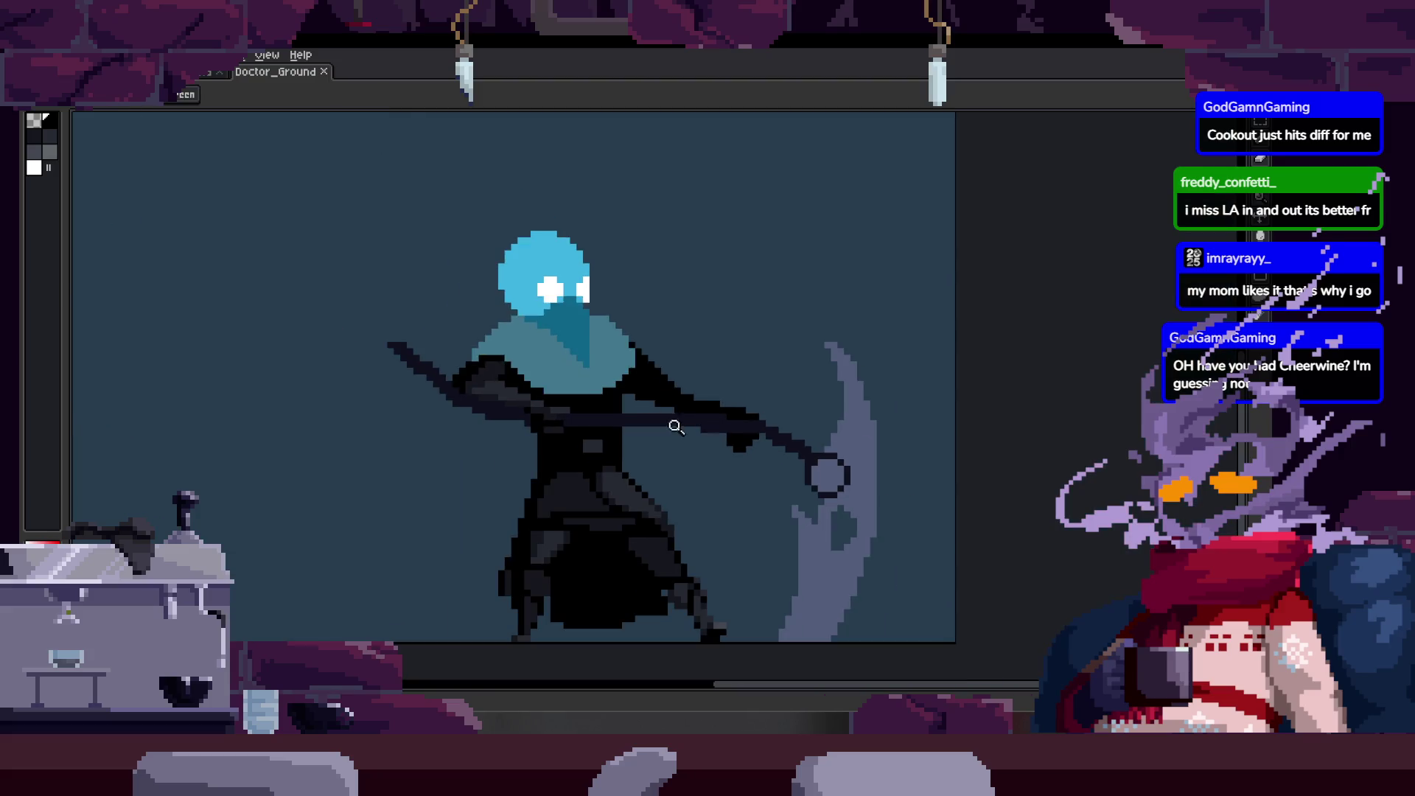
scroll(624, 406, "up", 2)
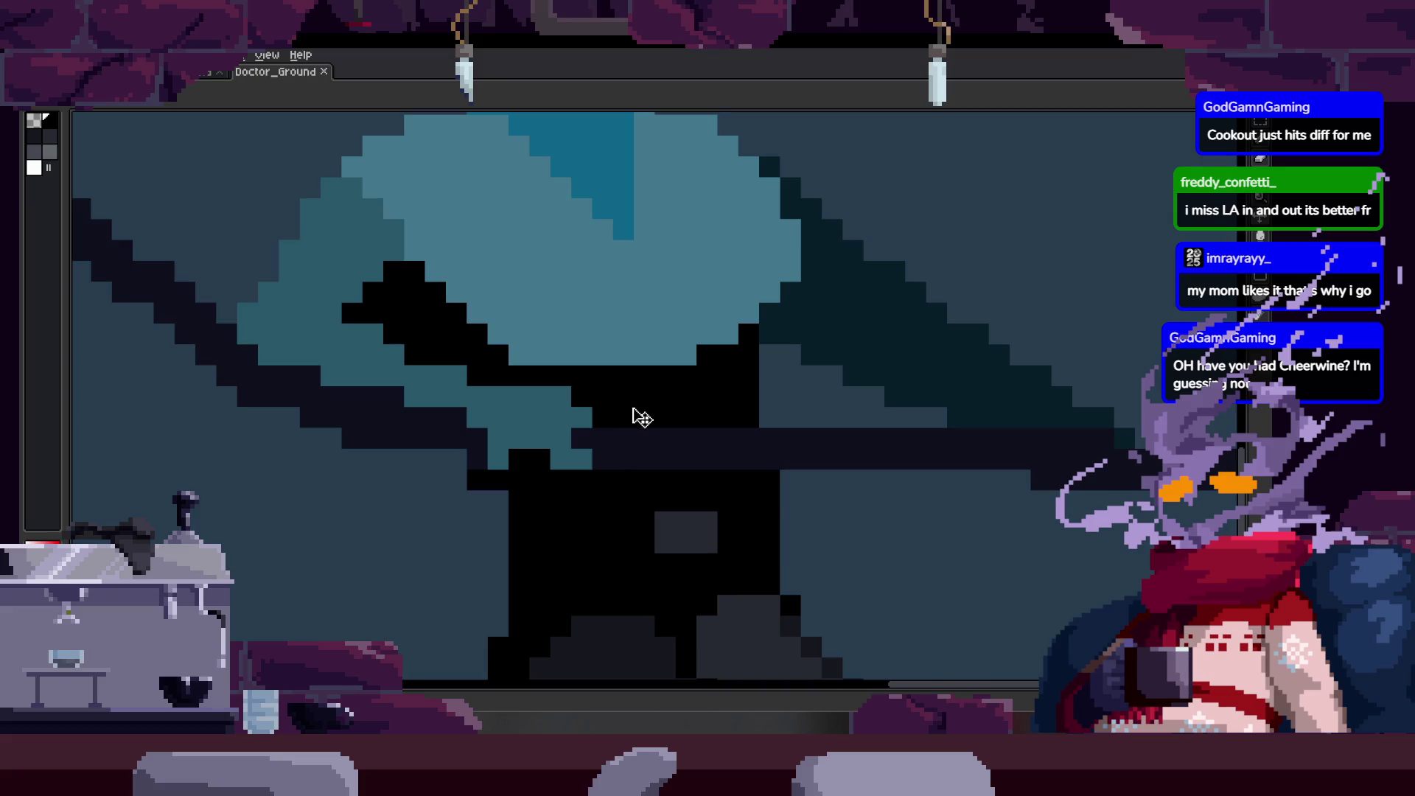
key("Right")
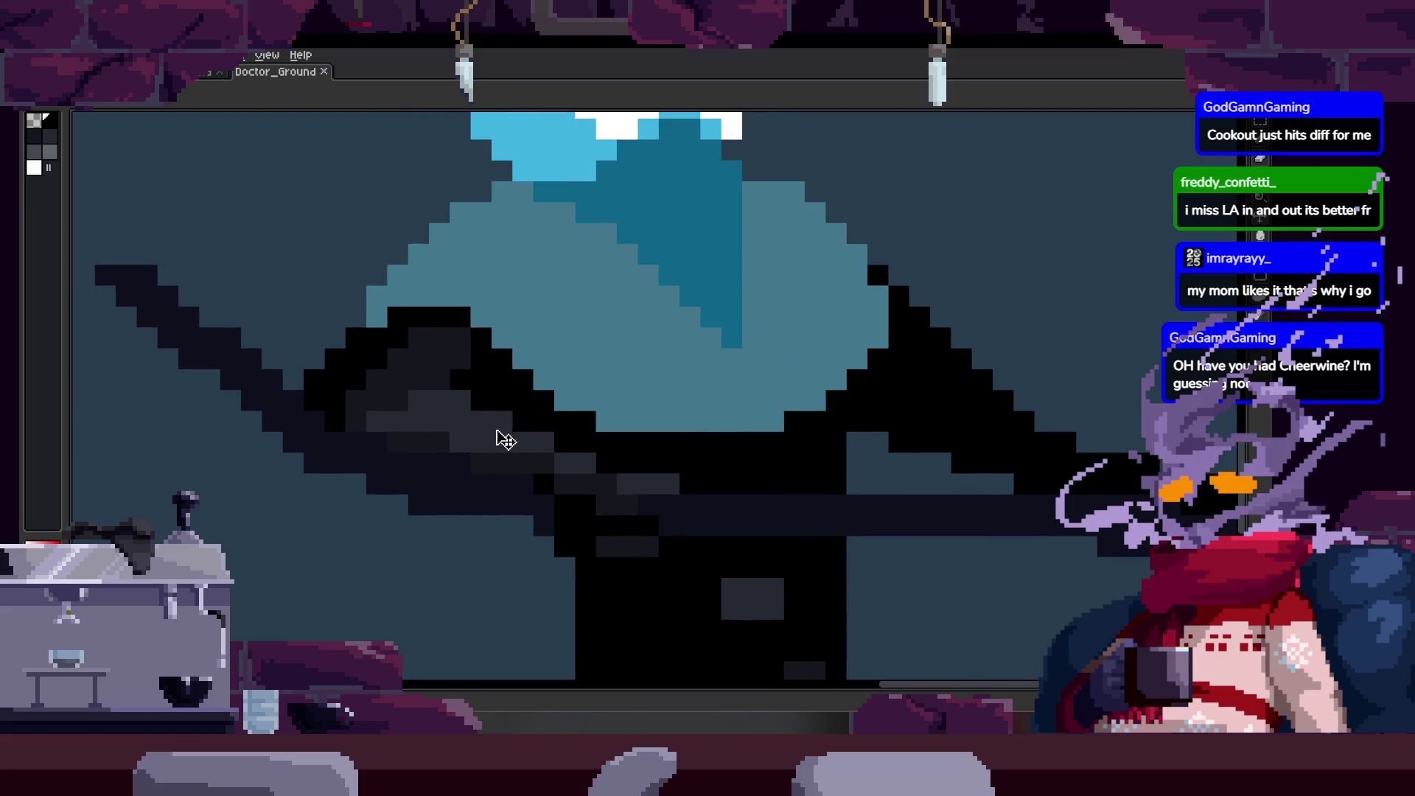
key("q")
mouse_move(428, 316)
left_mouse_down()
mouse_move(536, 597)
mouse_move(597, 442)
left_mouse_up()
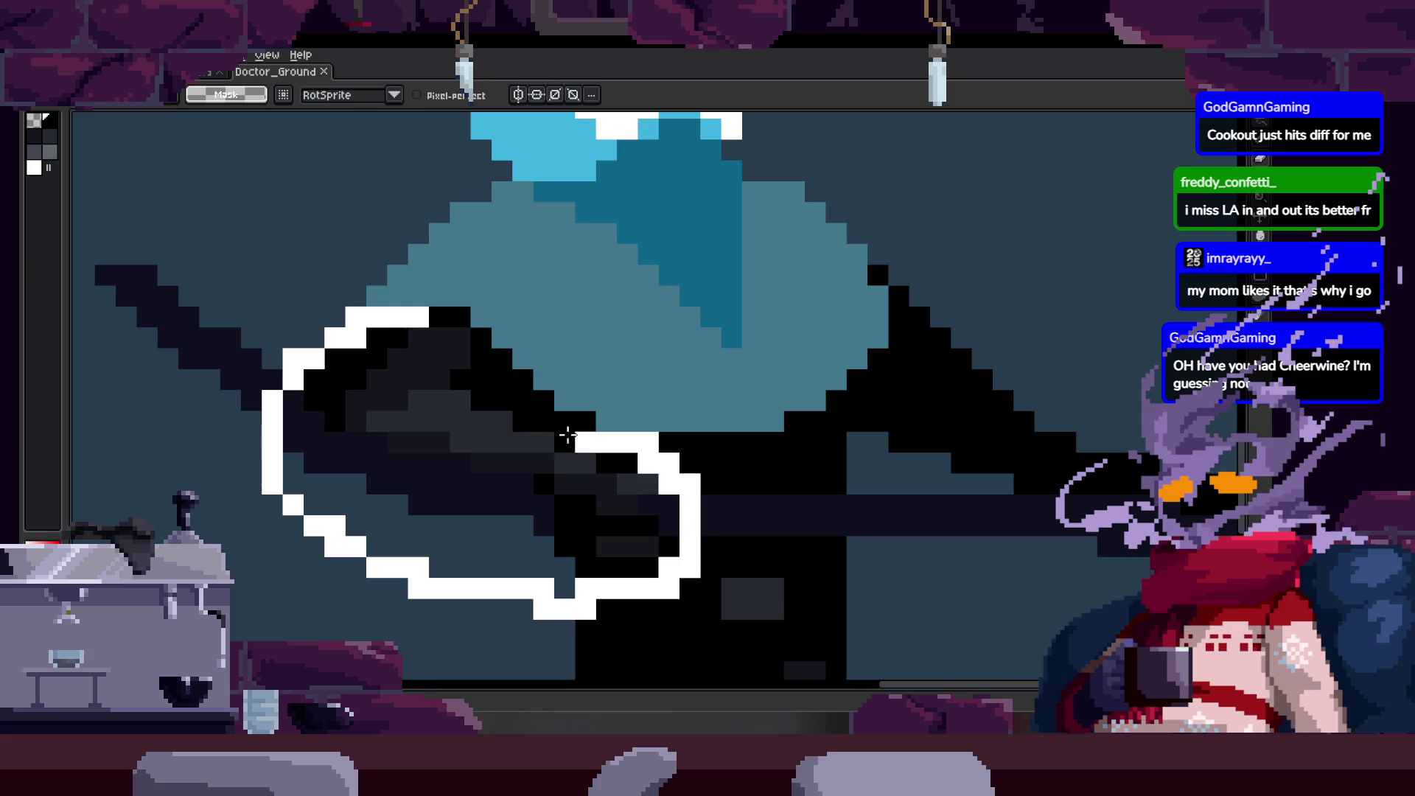
key("Left")
key("z")
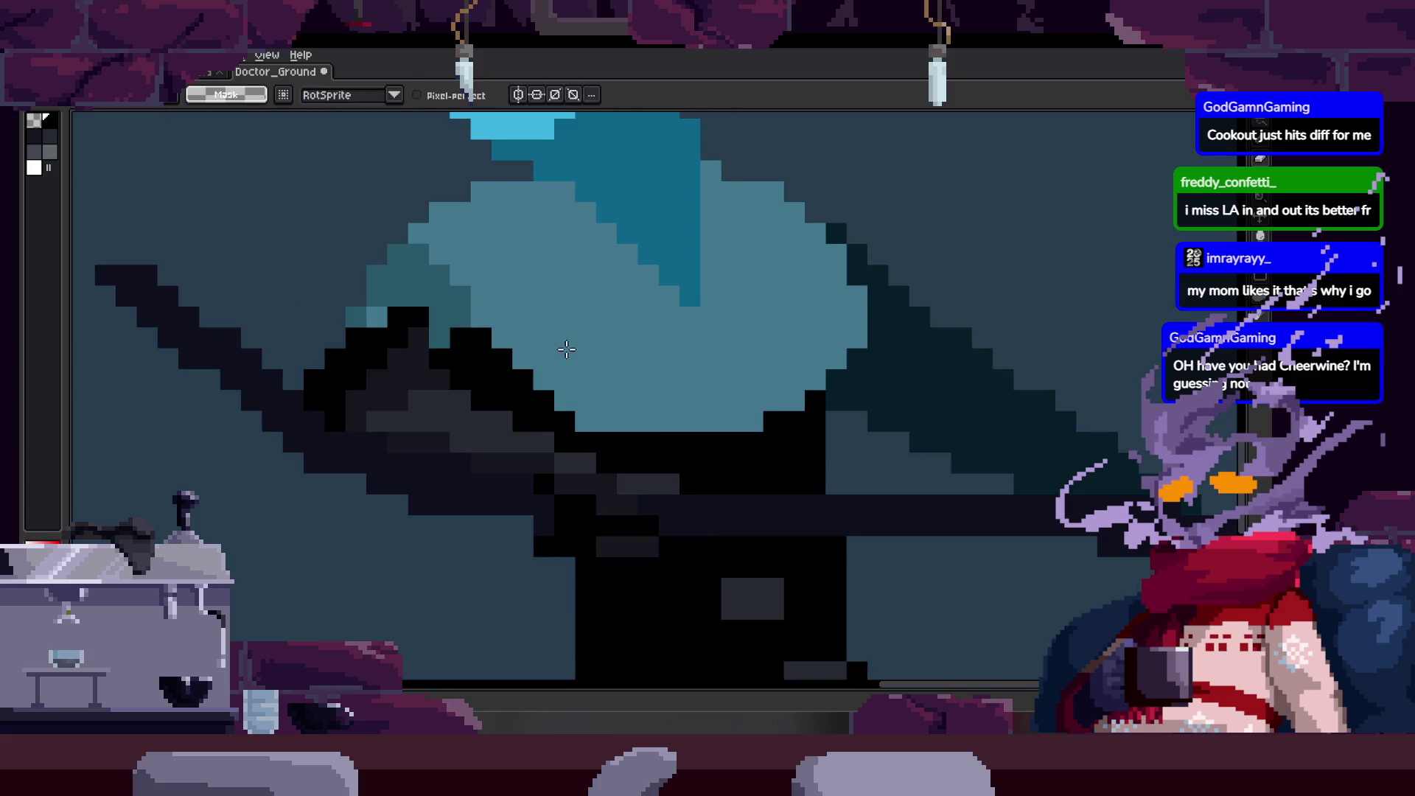
scroll(601, 419, "down", 2)
scroll(645, 456, "down", 1)
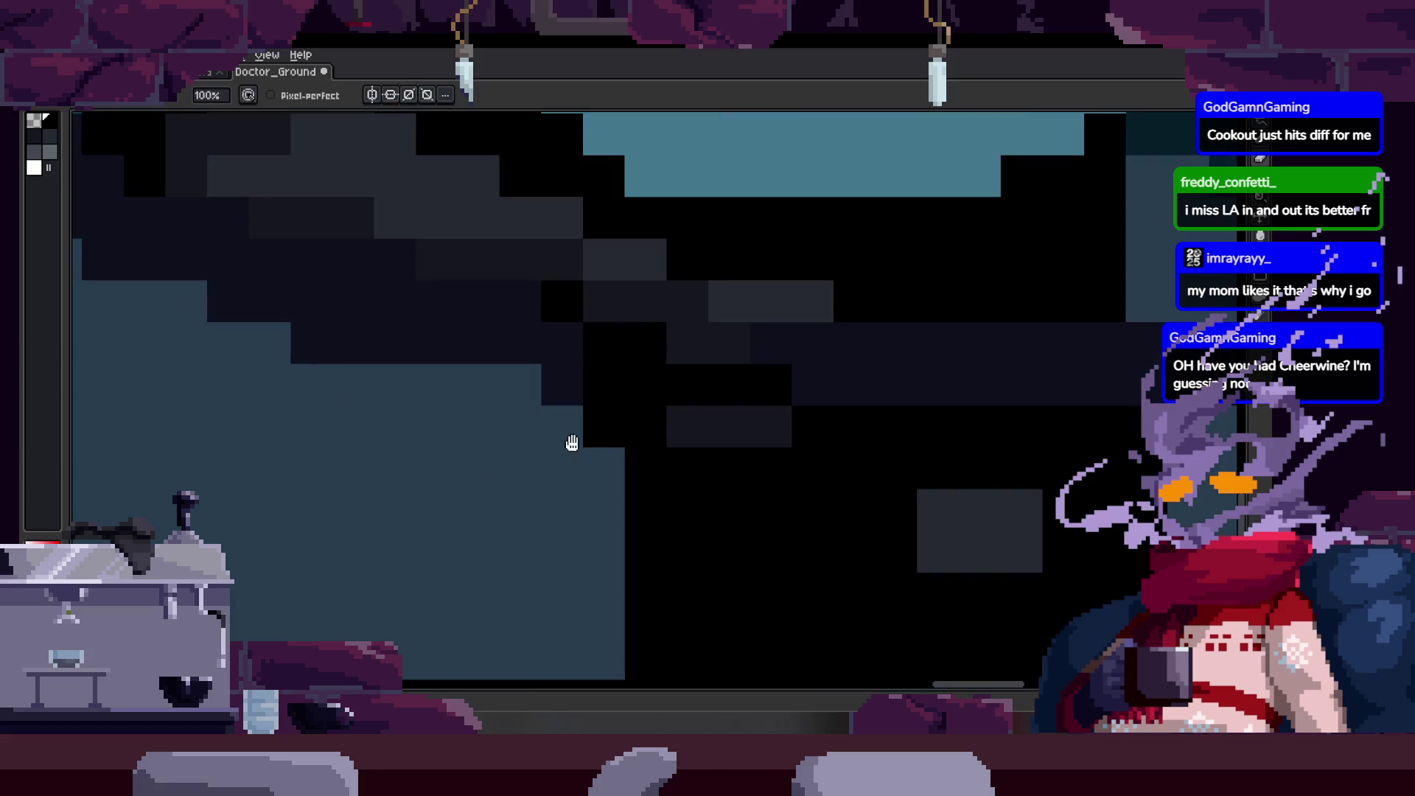
scroll(562, 424, "down", 2)
scroll(484, 496, "down", 2)
scroll(613, 388, "up", 3)
Paint the missing black pixels on the shoulder outline and the scythe shaft.
key("b")
mouse_move(354, 436)
left_mouse_down()
mouse_move(405, 364)
mouse_move(440, 358)
left_mouse_up()
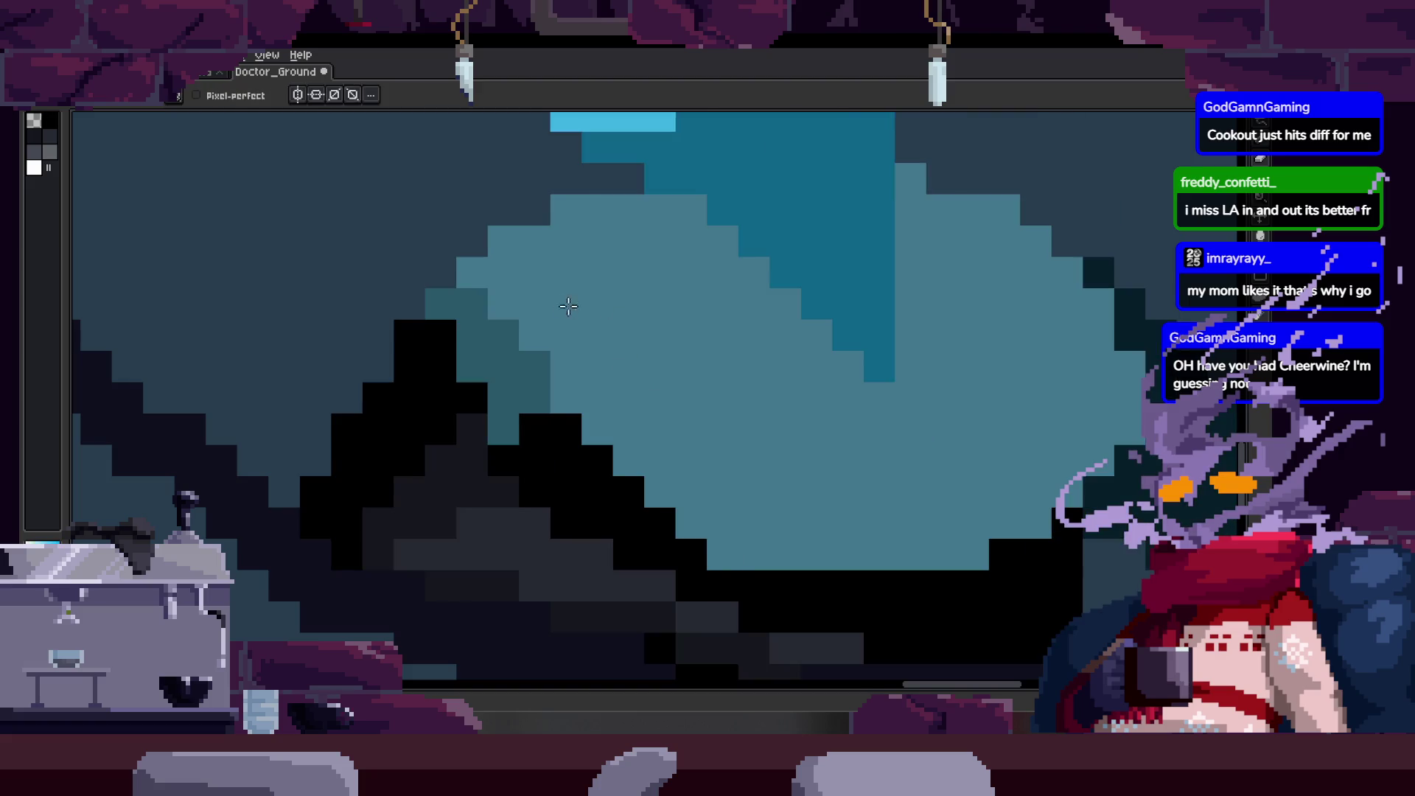
scroll(576, 370, "up", 1)
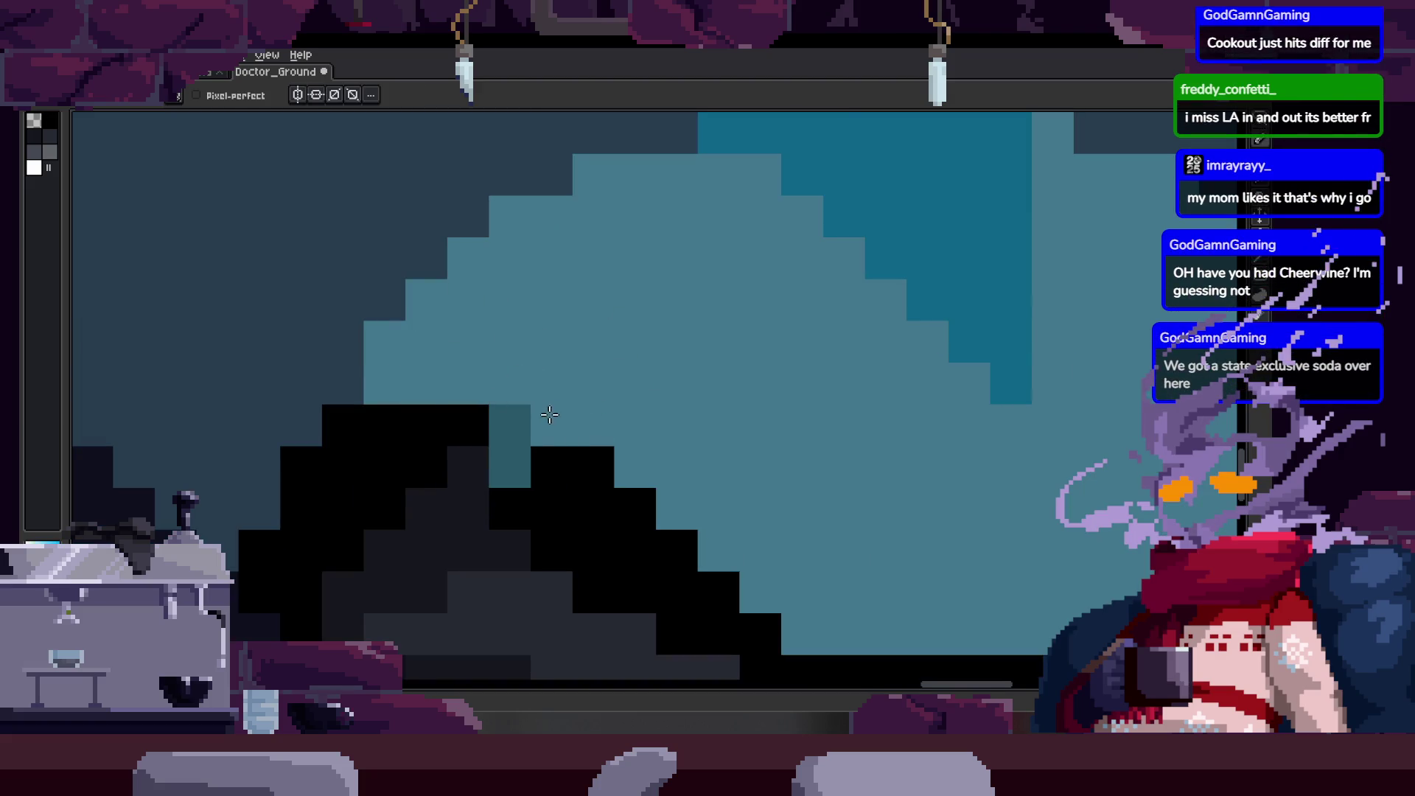
left_click(664, 392)
key("z")
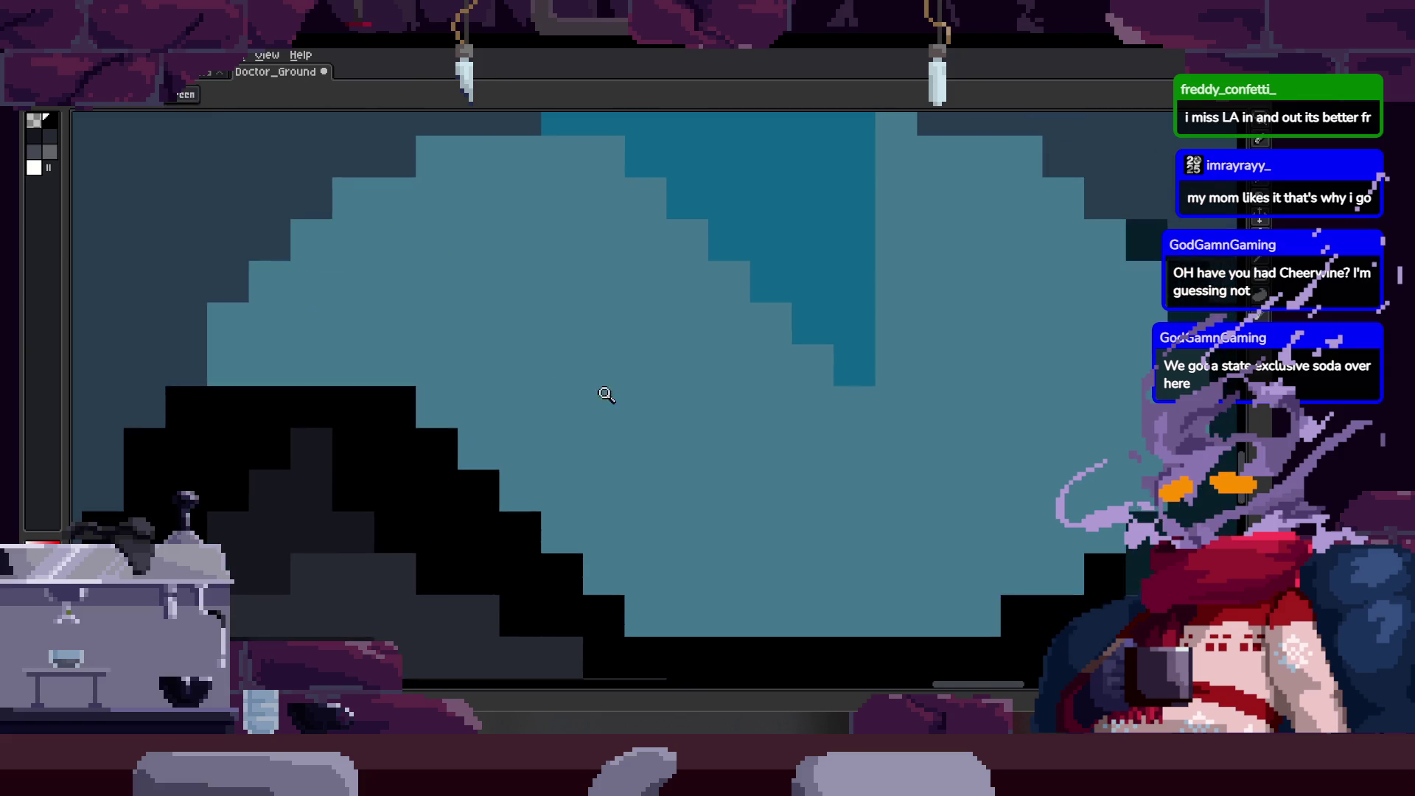
scroll(618, 388, "down", 3)
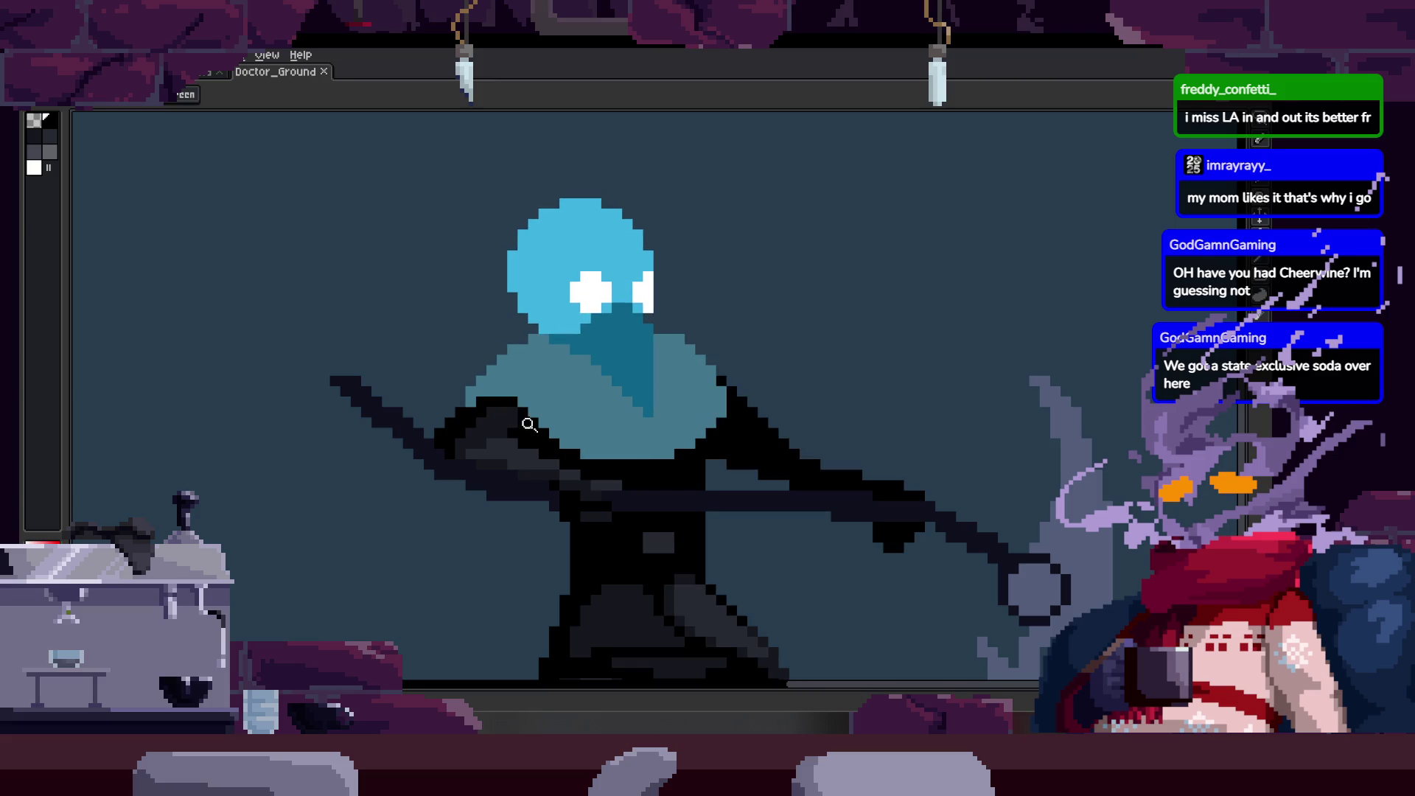
scroll(585, 445, "down", 2)
scroll(624, 414, "down", 1)
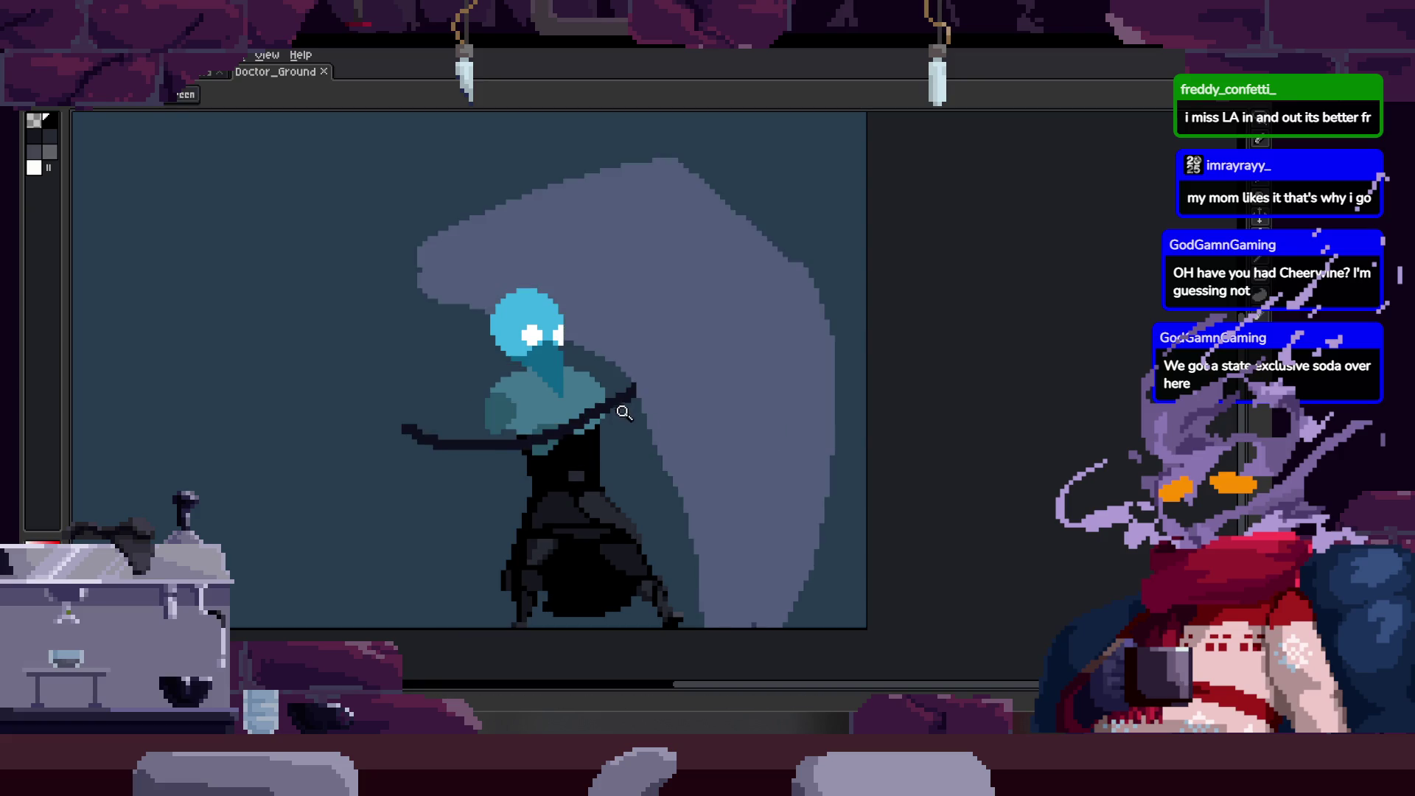
scroll(605, 413, "down", 1)
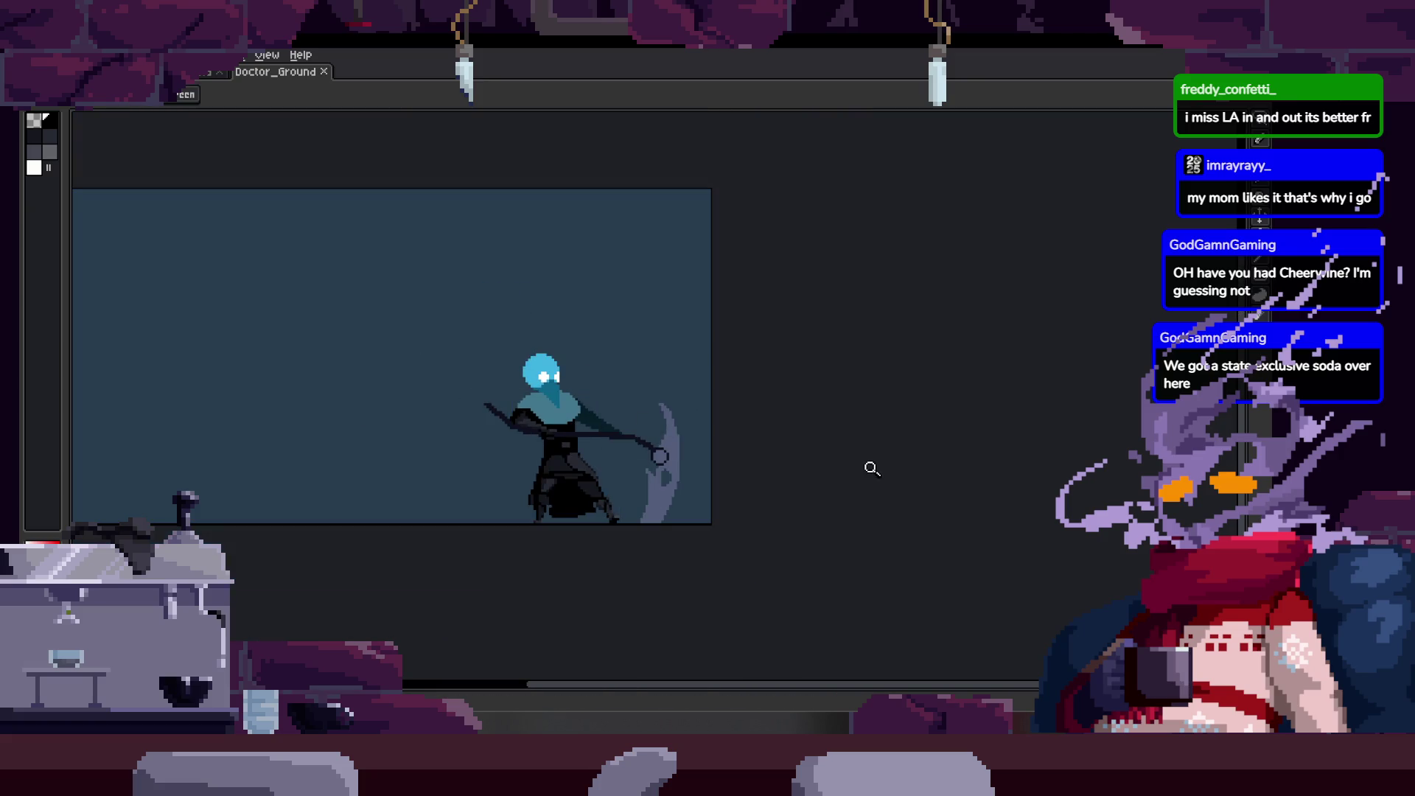
Bring up the animation preview window and glance at the timeline.
key("F7")
scroll(708, 365, "up", 1)
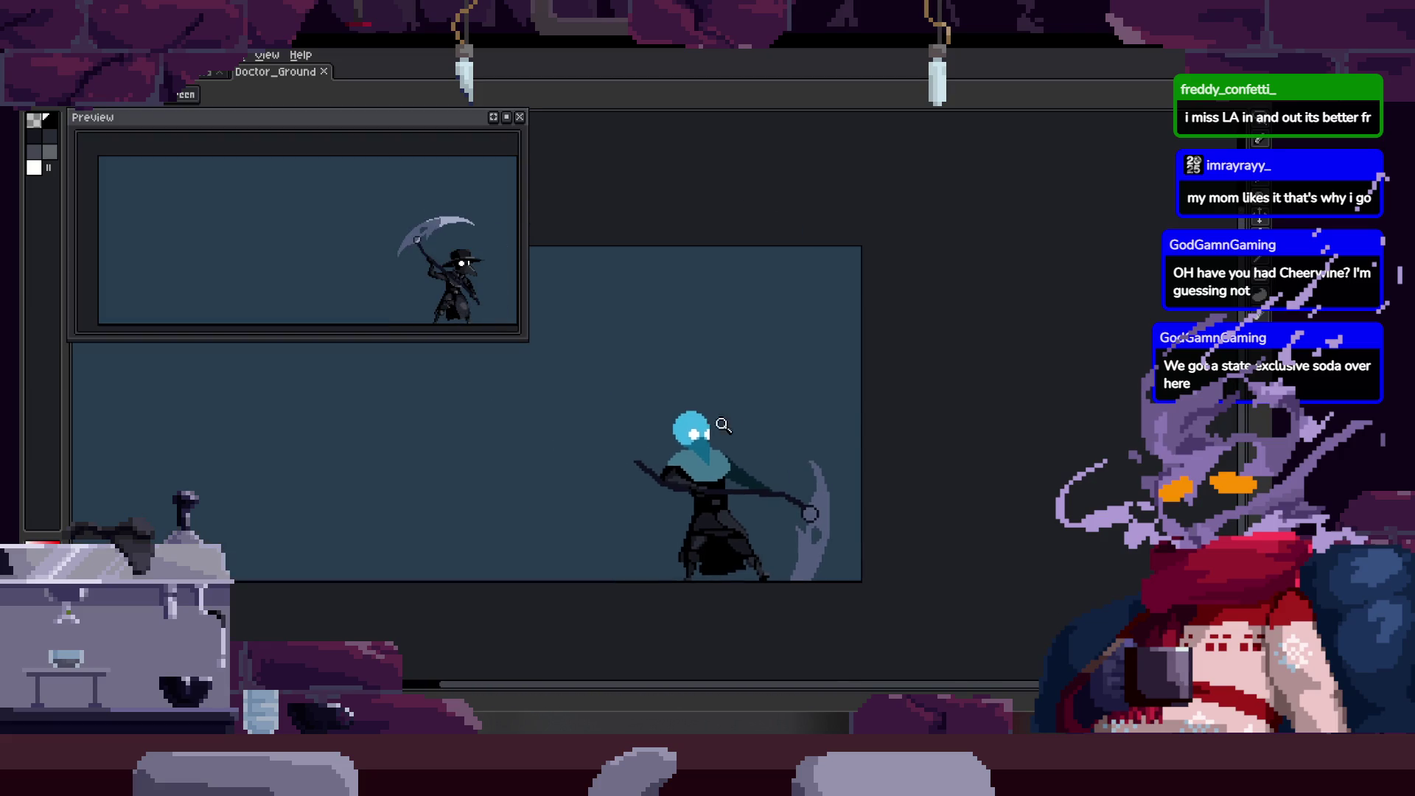
scroll(703, 478, "up", 2)
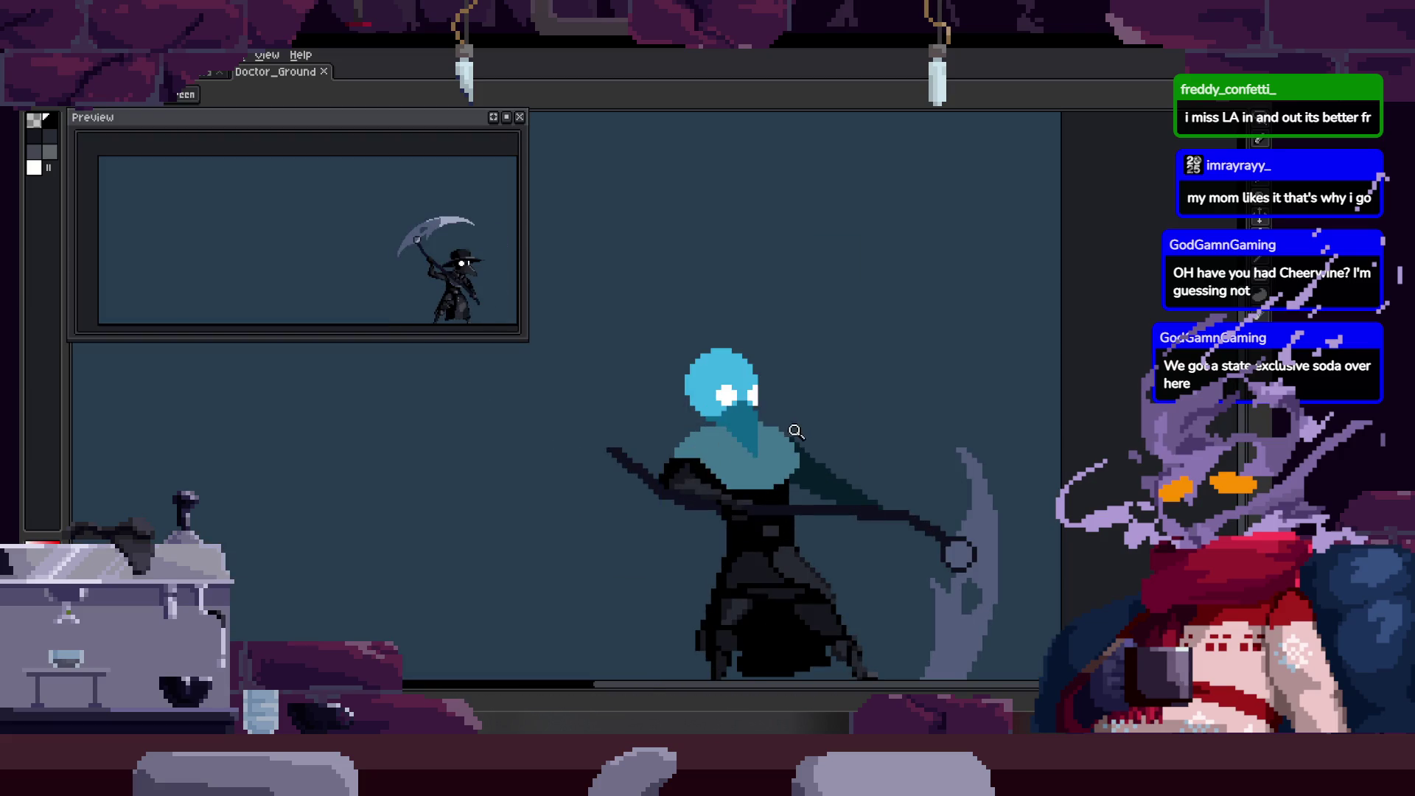
scroll(815, 426, "up", 2)
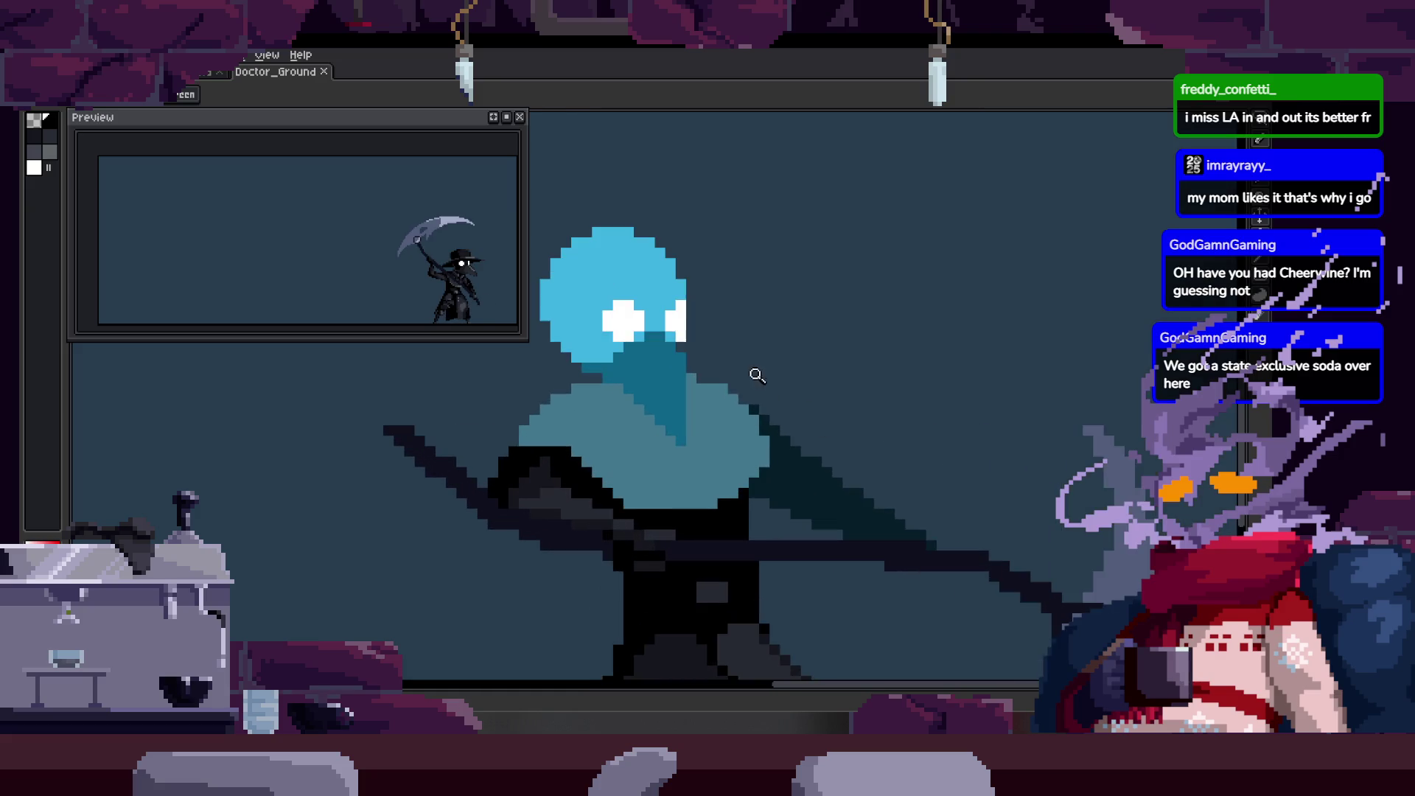
key("Tab")
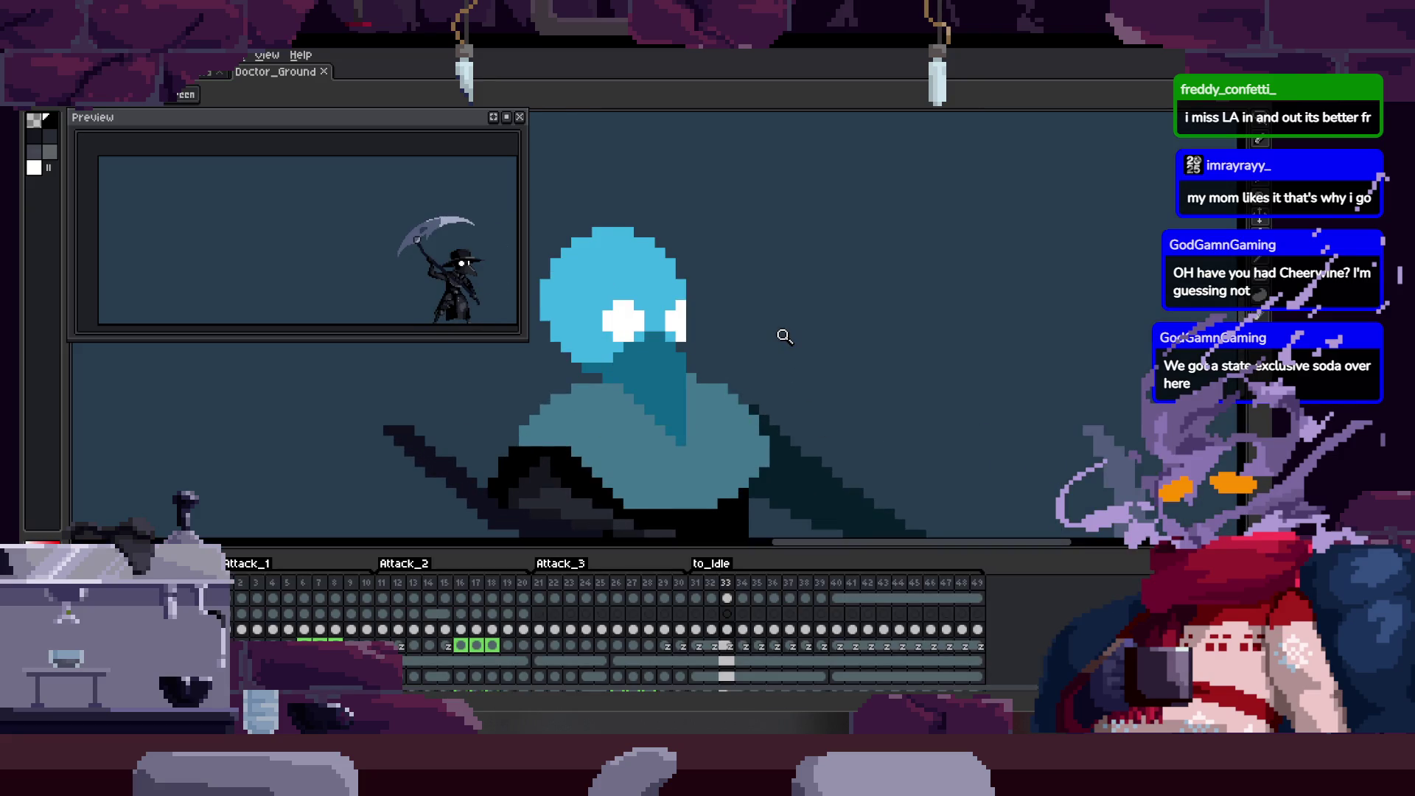
key("Tab")
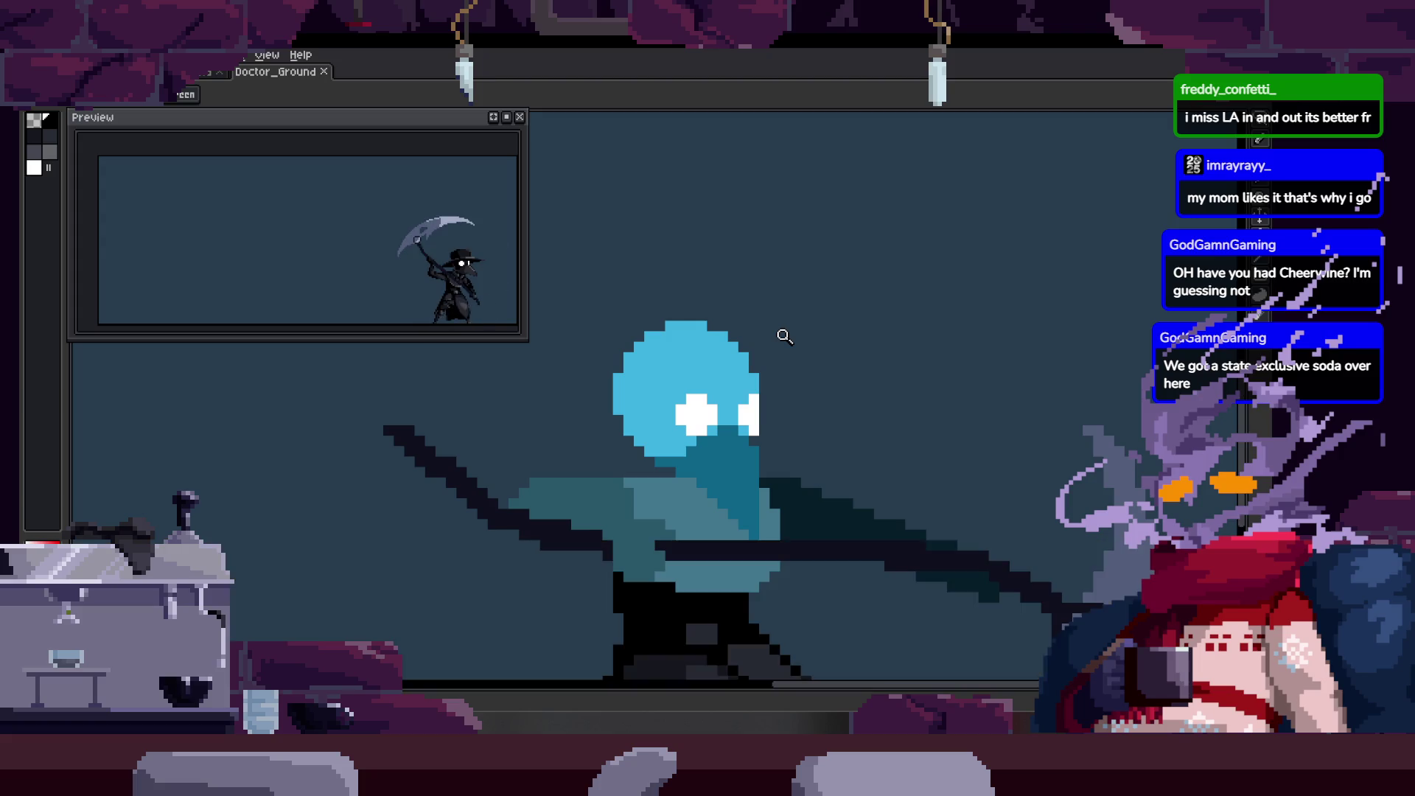
Flip back and forth through the attack frames to review the scythe swing.
key("Right")
key("Right")
key("Right")
key("Left")
key("Left")
key("Left")
key("Right")
key("Right")
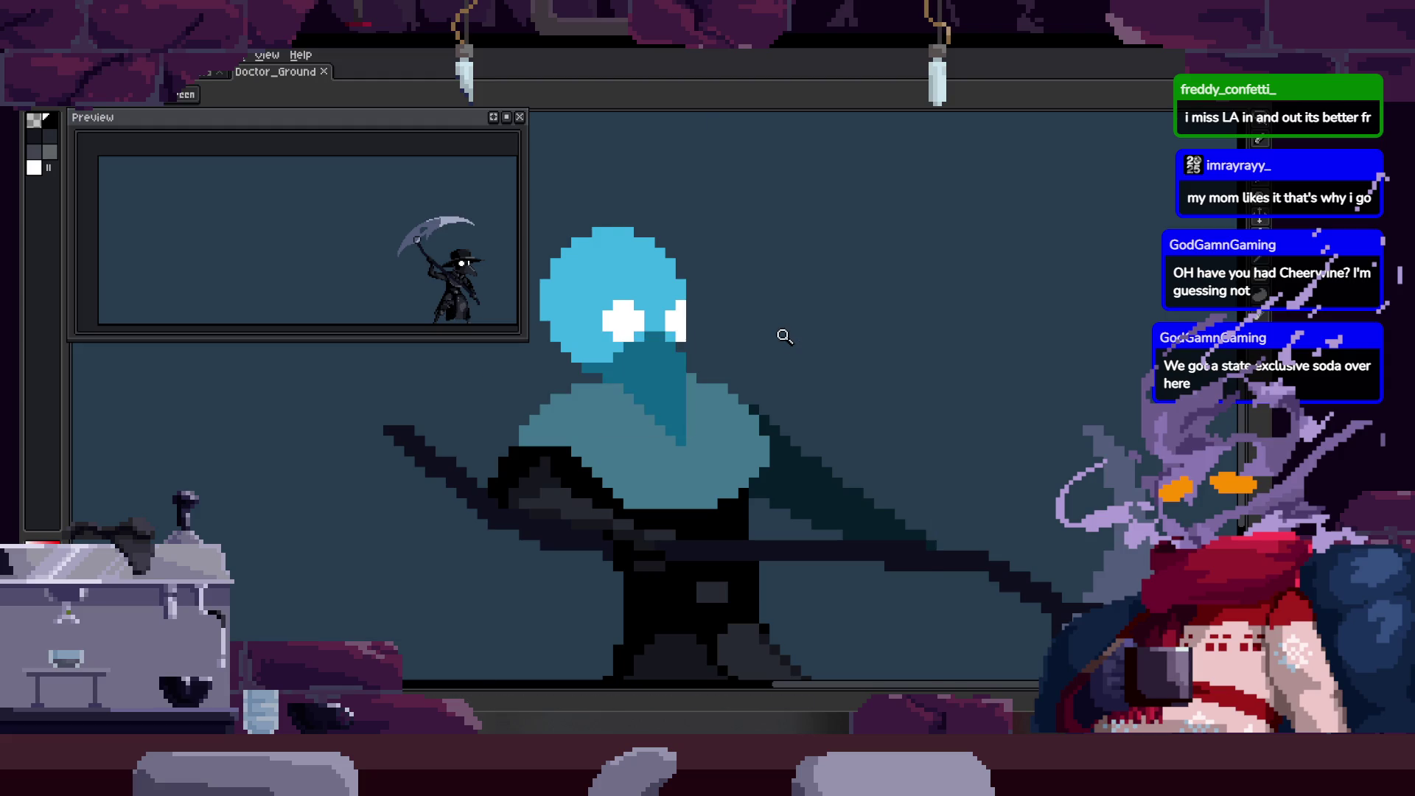
key("Right")
key("Right")
key("Right")
key("Left")
key("Left")
key("Right")
key("Left")
key("Left")
key("Left")
key("Right")
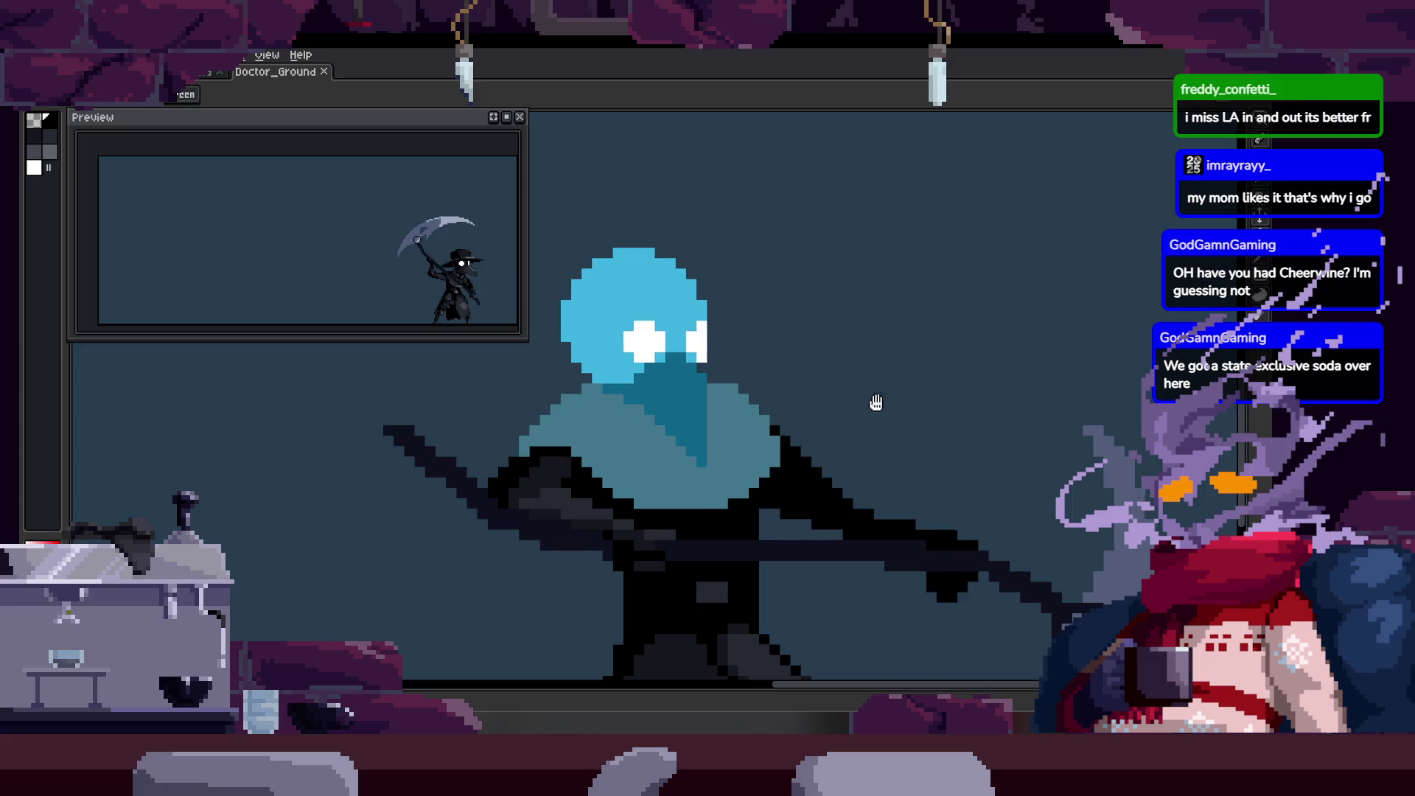
key("Right")
scroll(729, 515, "up", 1)
Show the timeline, bring up the cel options at frame 32, then dismiss them.
key("b")
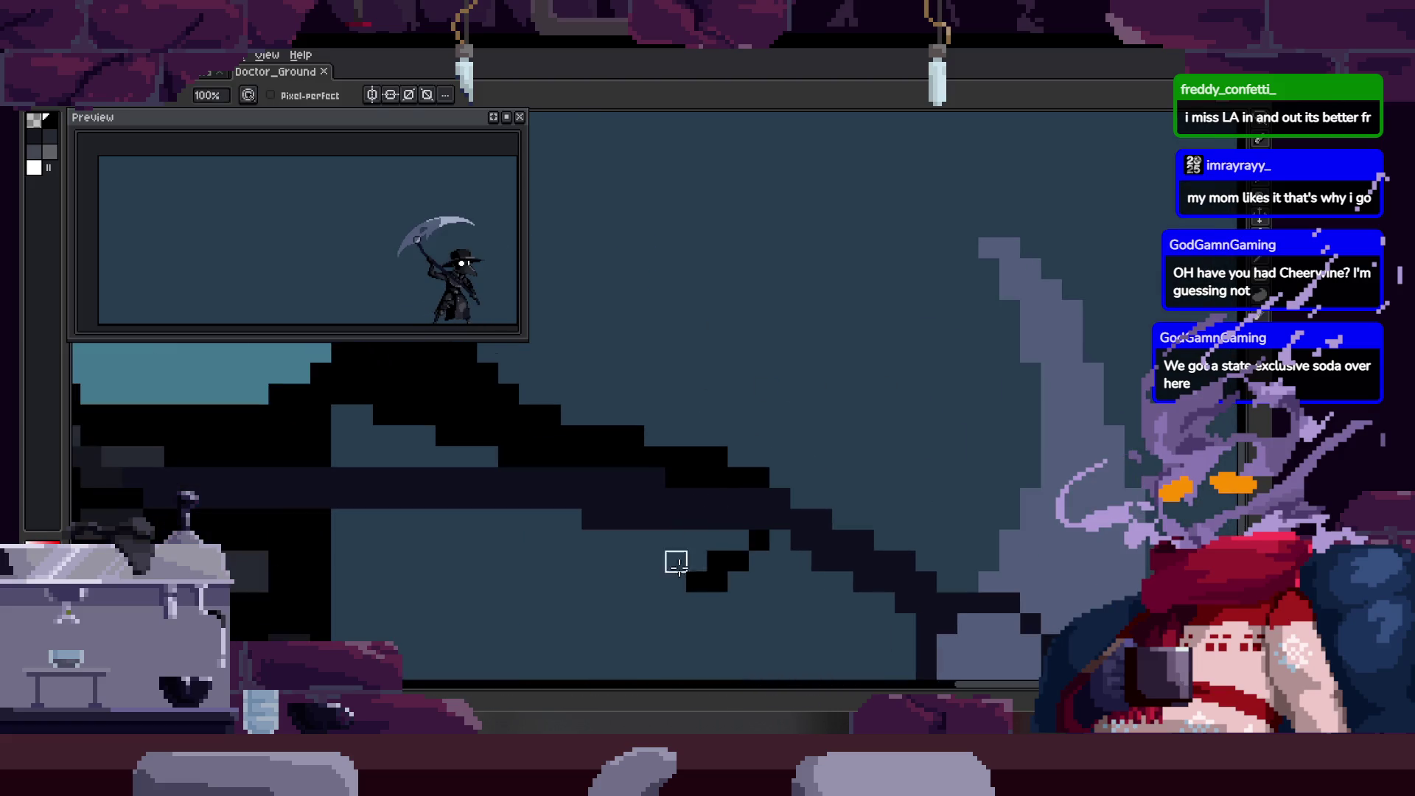
key("z")
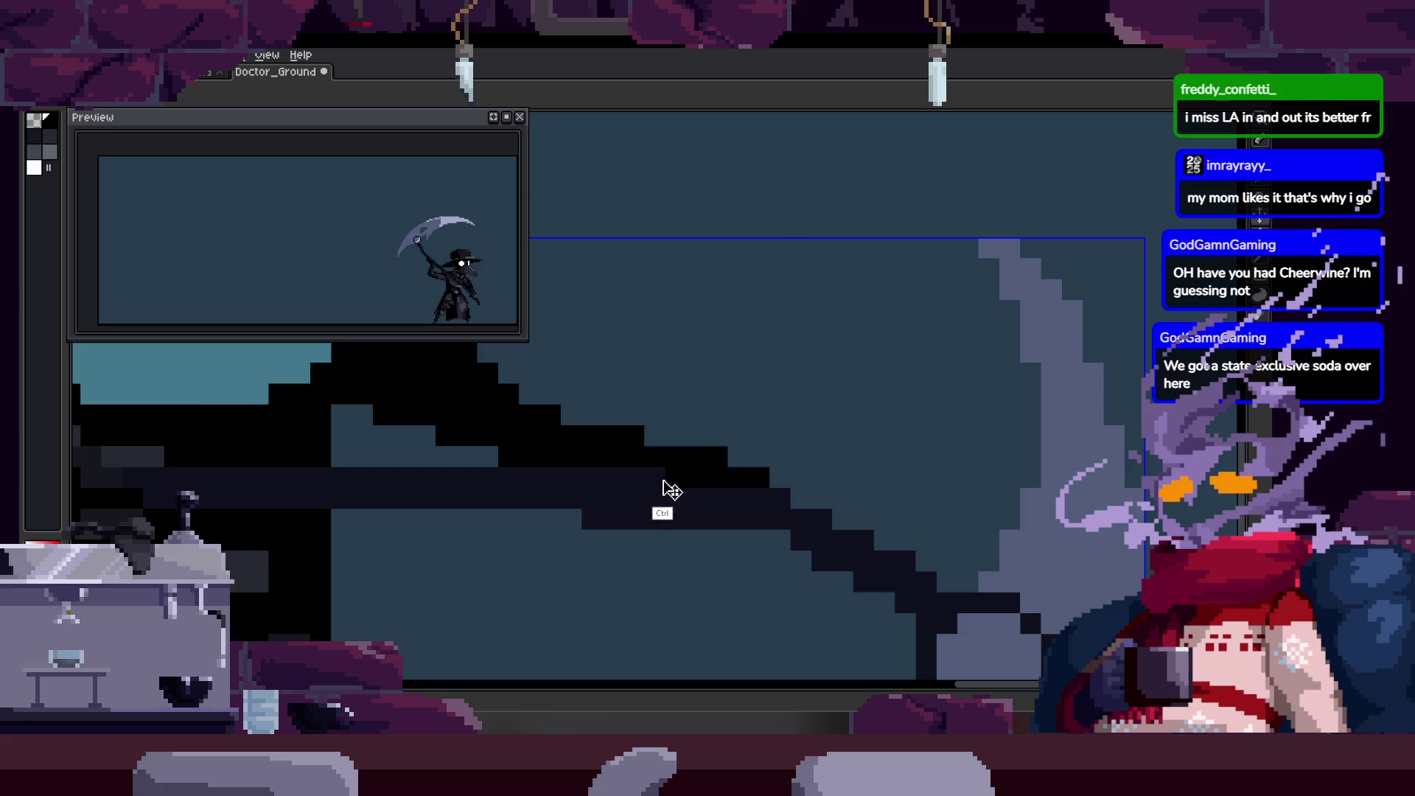
scroll(705, 480, "down", 1)
key("Tab")
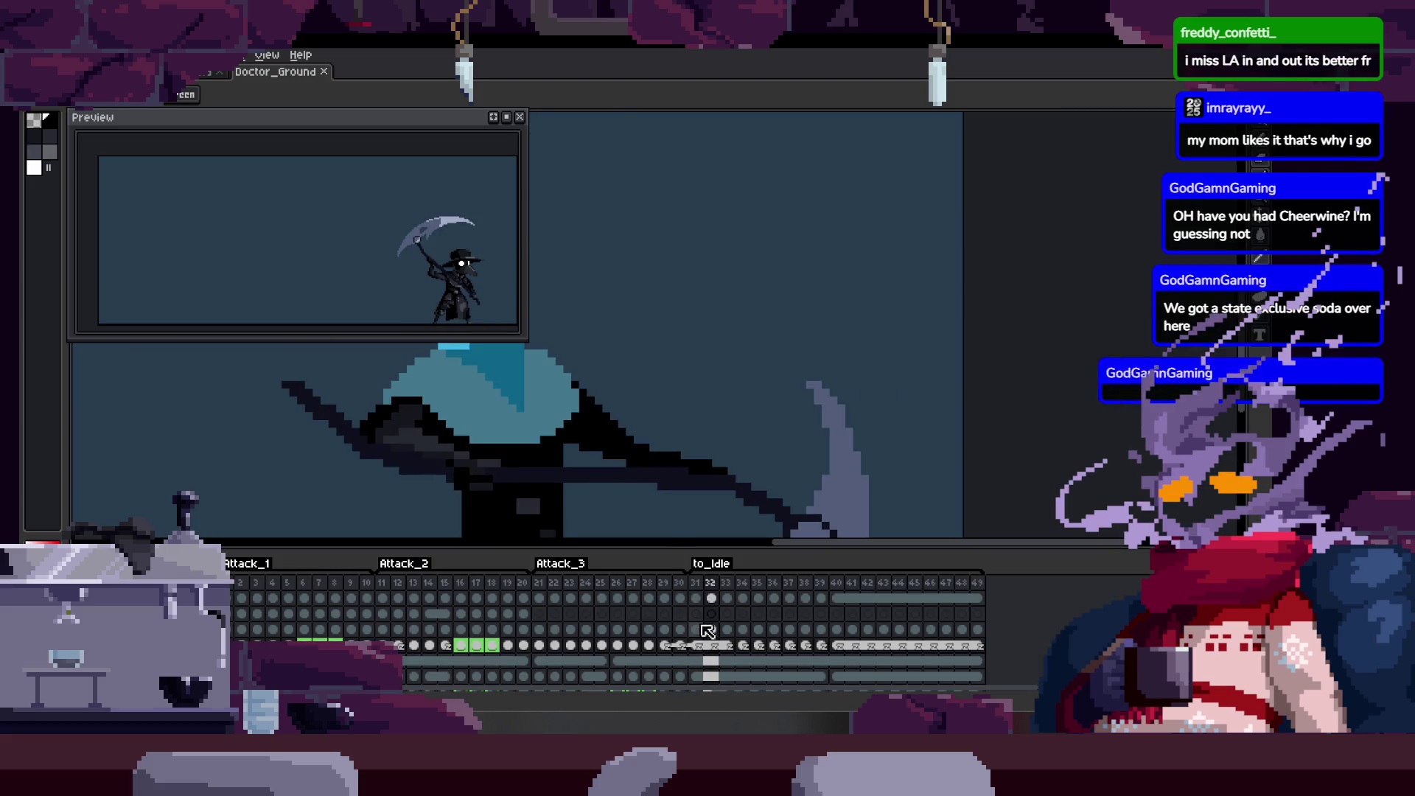
right_click(713, 611)
key("Escape")
key("Tab")
scroll(775, 490, "up", 1)
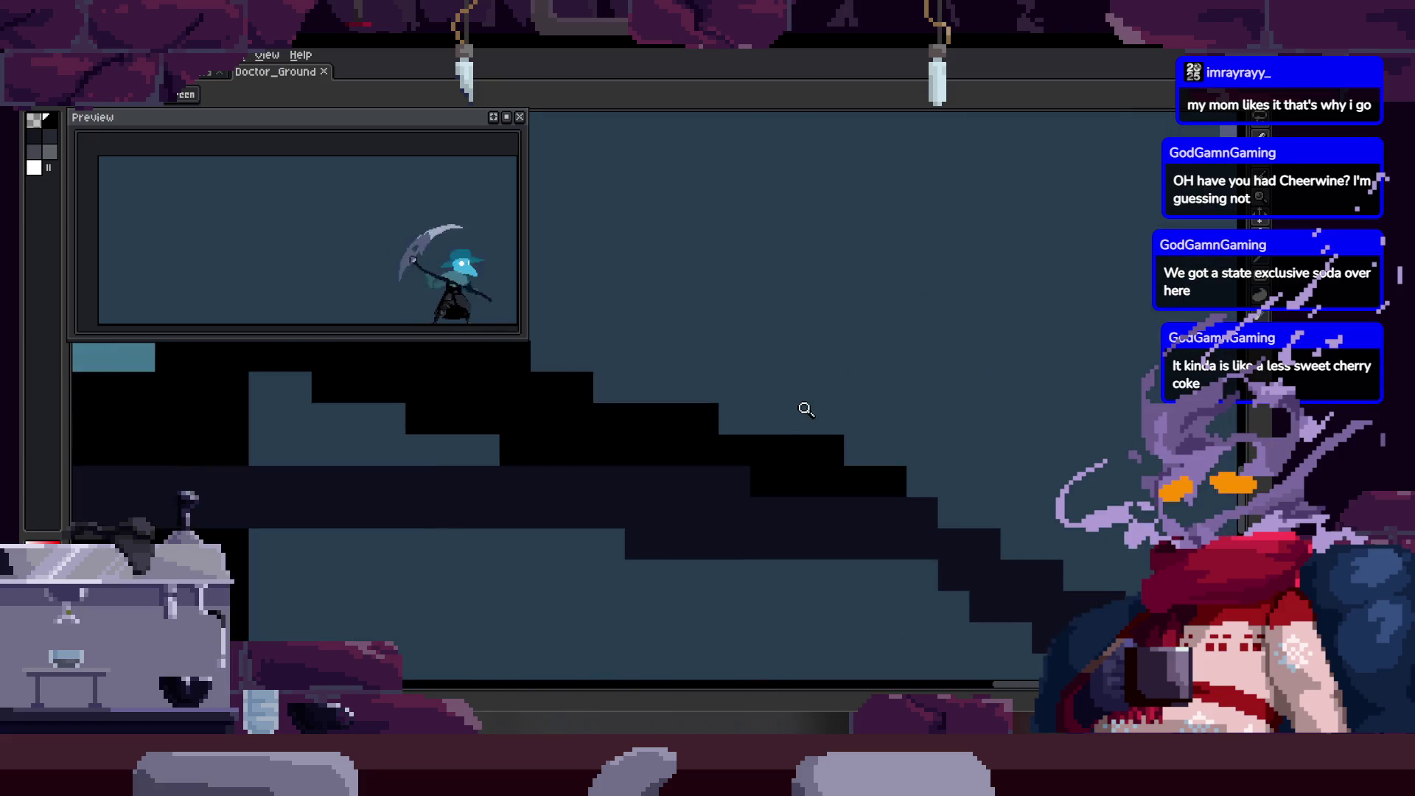
Paint black pixels onto the arm's stepped edge in the current frame.
key("b")
mouse_move(699, 541)
left_mouse_down()
mouse_move(762, 445)
mouse_move(855, 543)
mouse_move(918, 477)
left_mouse_up()
key("space")
In the next frame, zoom into the doctor's arm and fill its gap with black pixels.
key("Right")
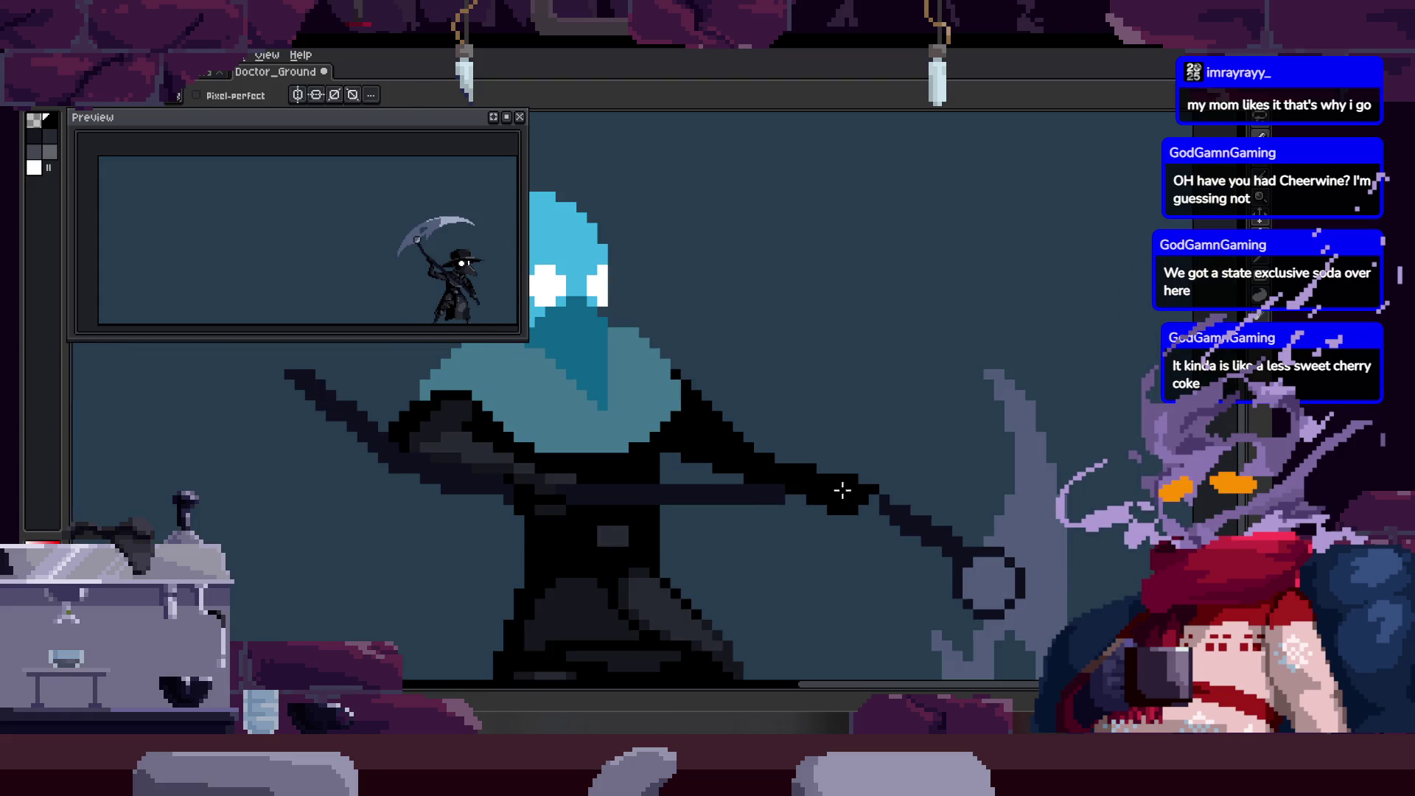
key("z")
left_click(846, 482)
left_click(767, 473)
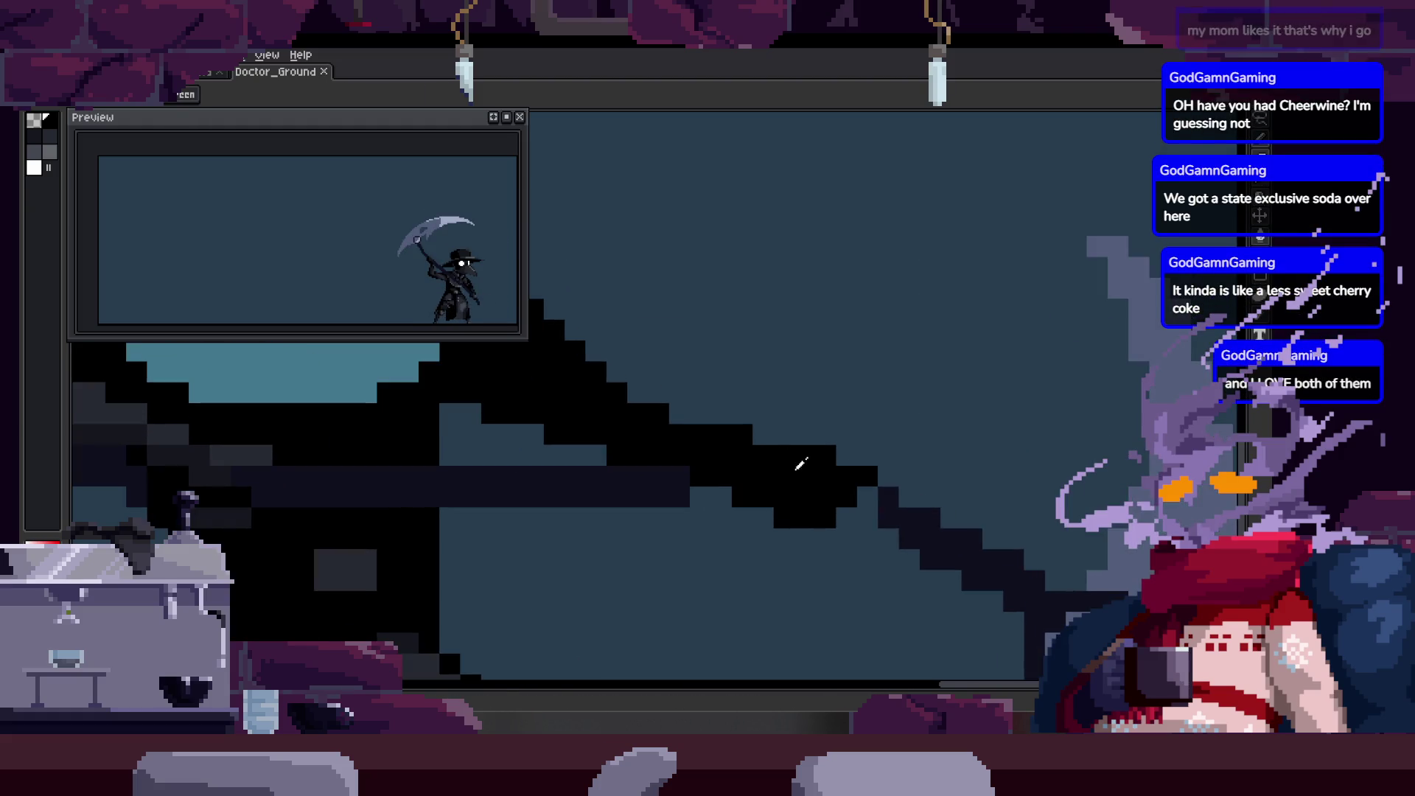
left_click(770, 463)
key("b")
left_click_drag(684, 512, 762, 499)
Flip between frames to compare the arm and find the next one needing fixes.
key("Right")
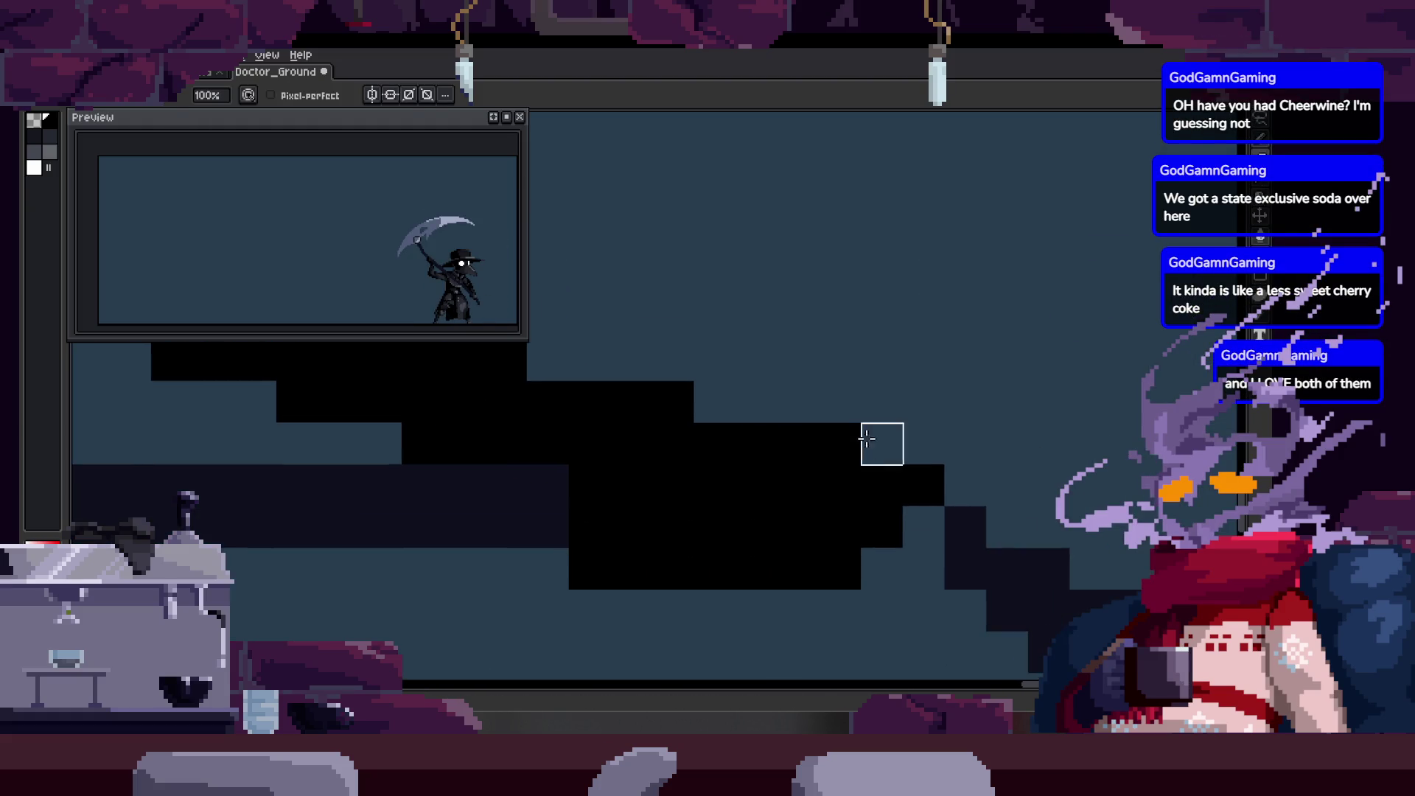
key("Right")
key("Left")
key("Right")
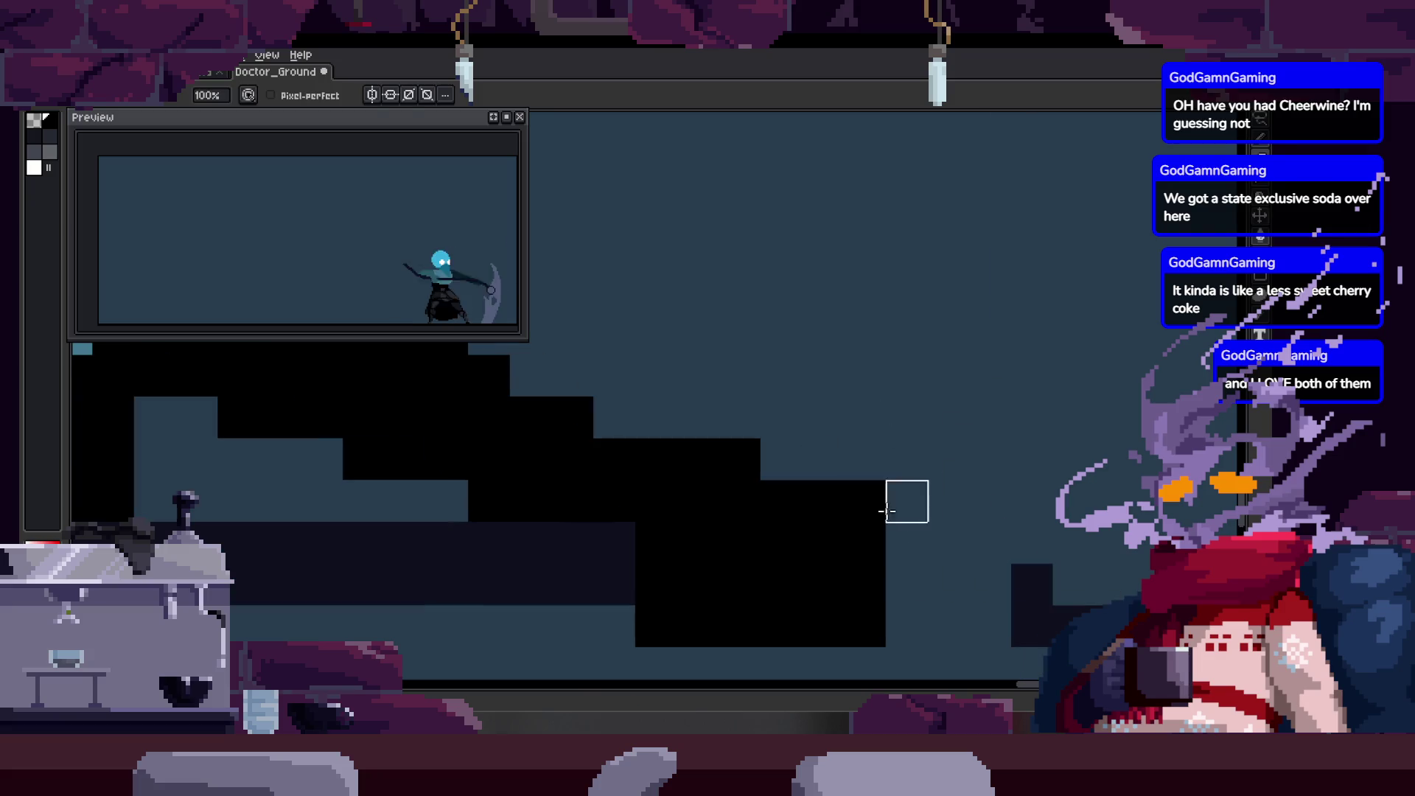
key("Right")
key("Right")
key("Right")
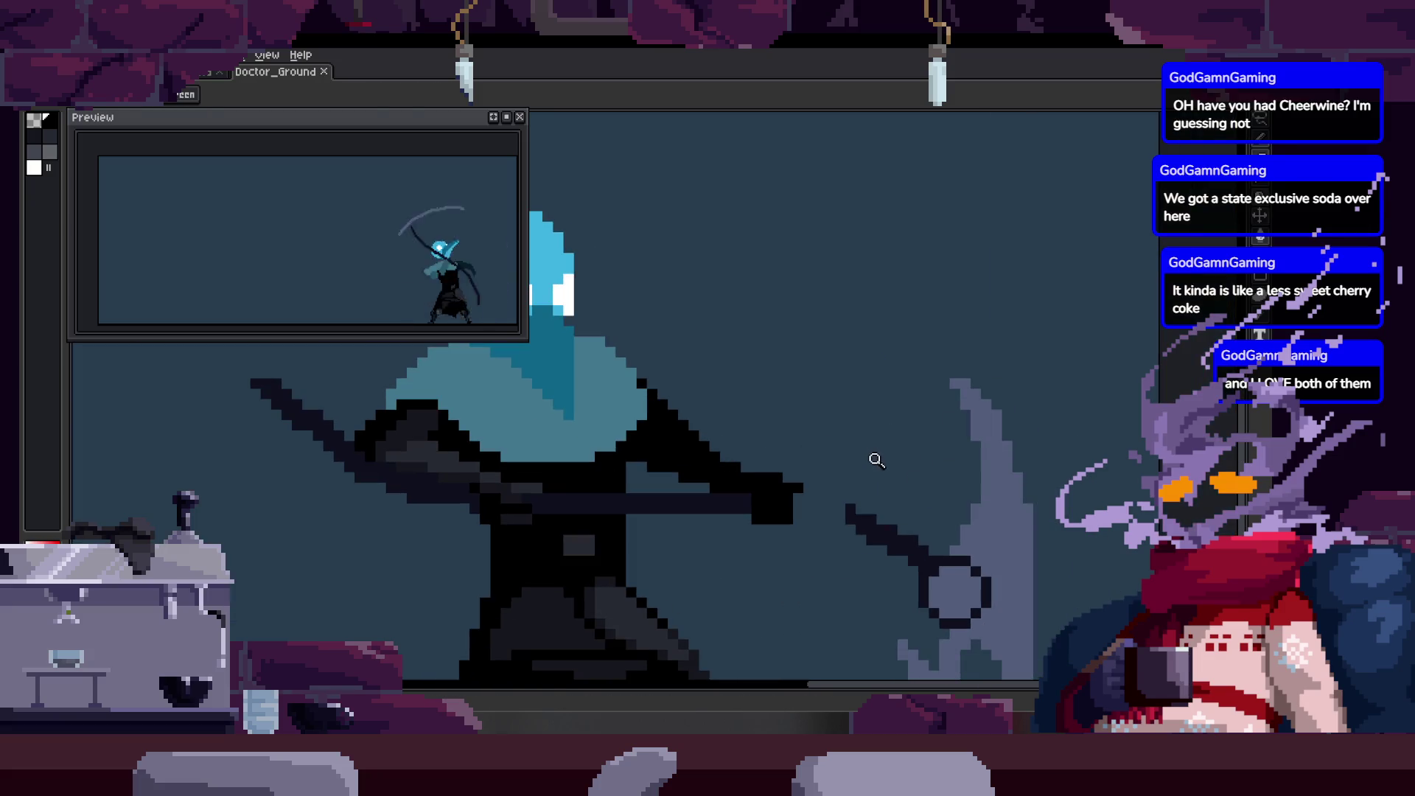
key("Right")
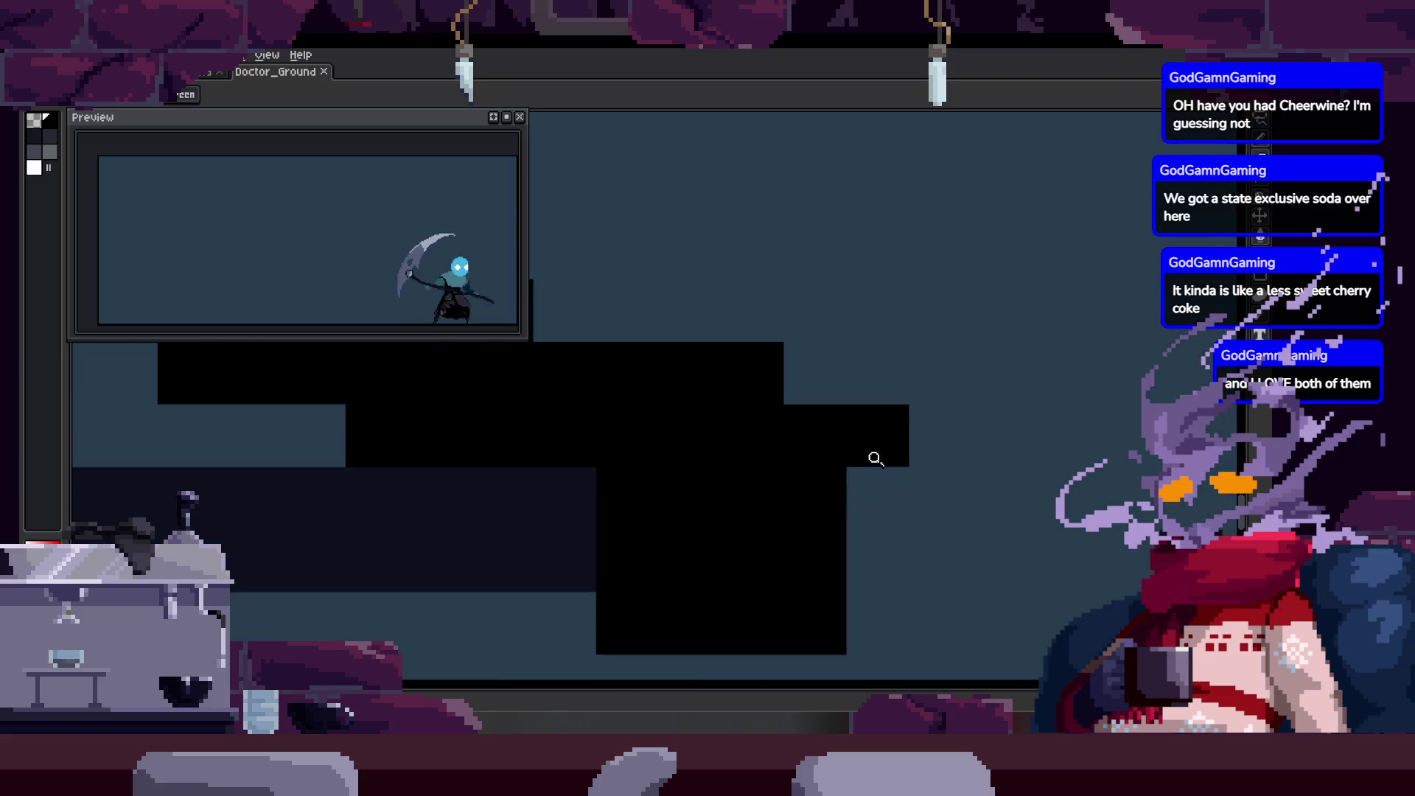
key("Right")
key("Right")
key("b")
key("Right")
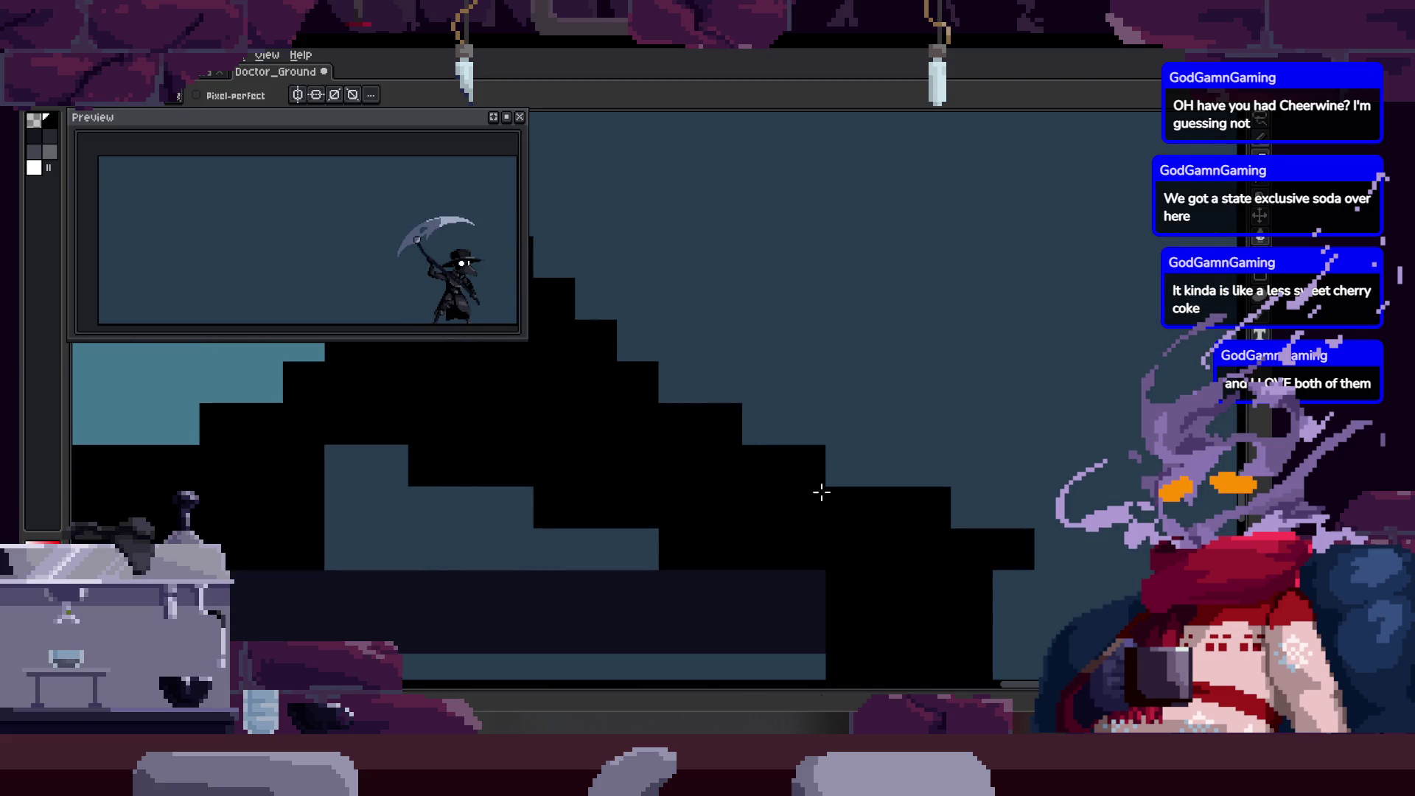
key("Right")
key("Right")
Advance a few frames and paint grey pixels along the scythe shaft.
key("Right")
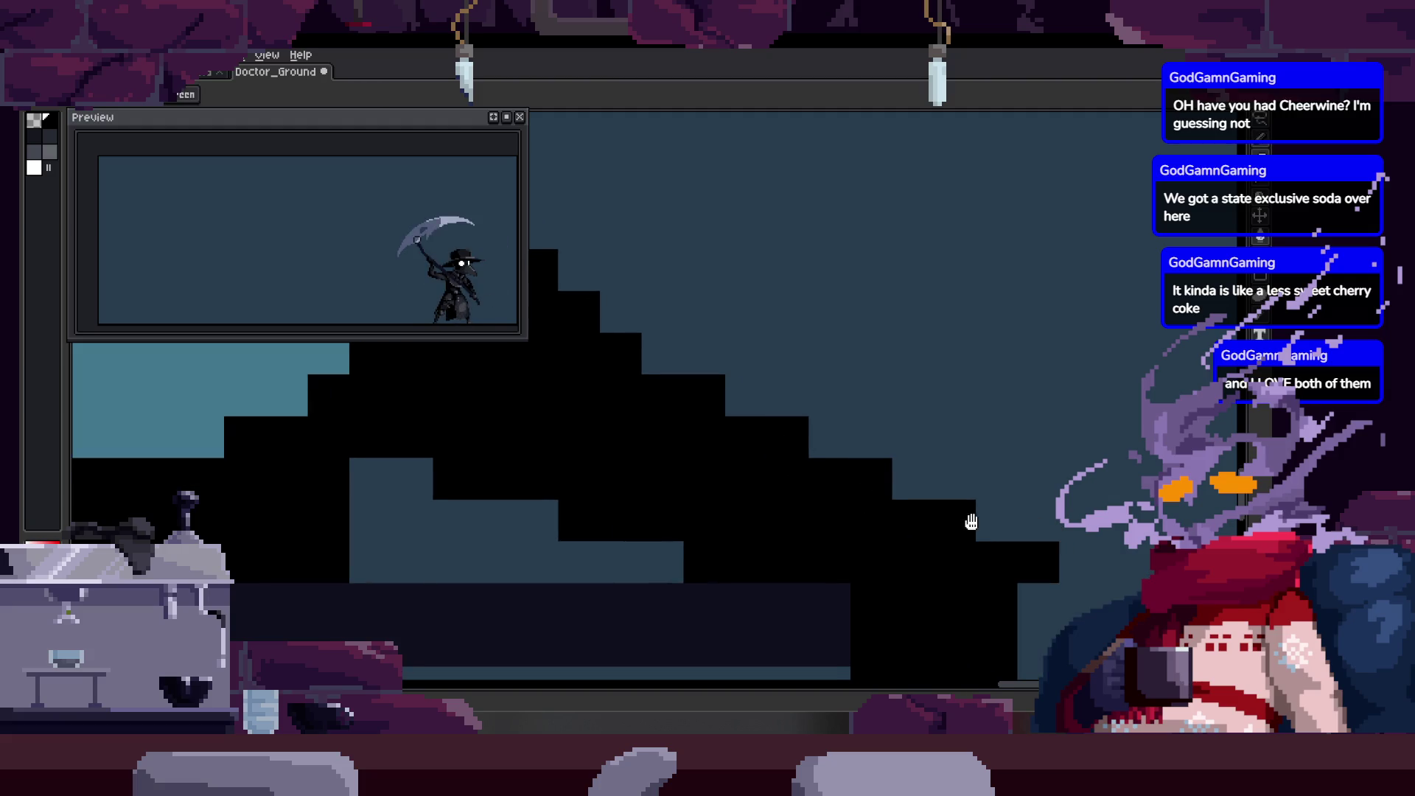
key("Right")
key("z")
key("Right")
key("Right")
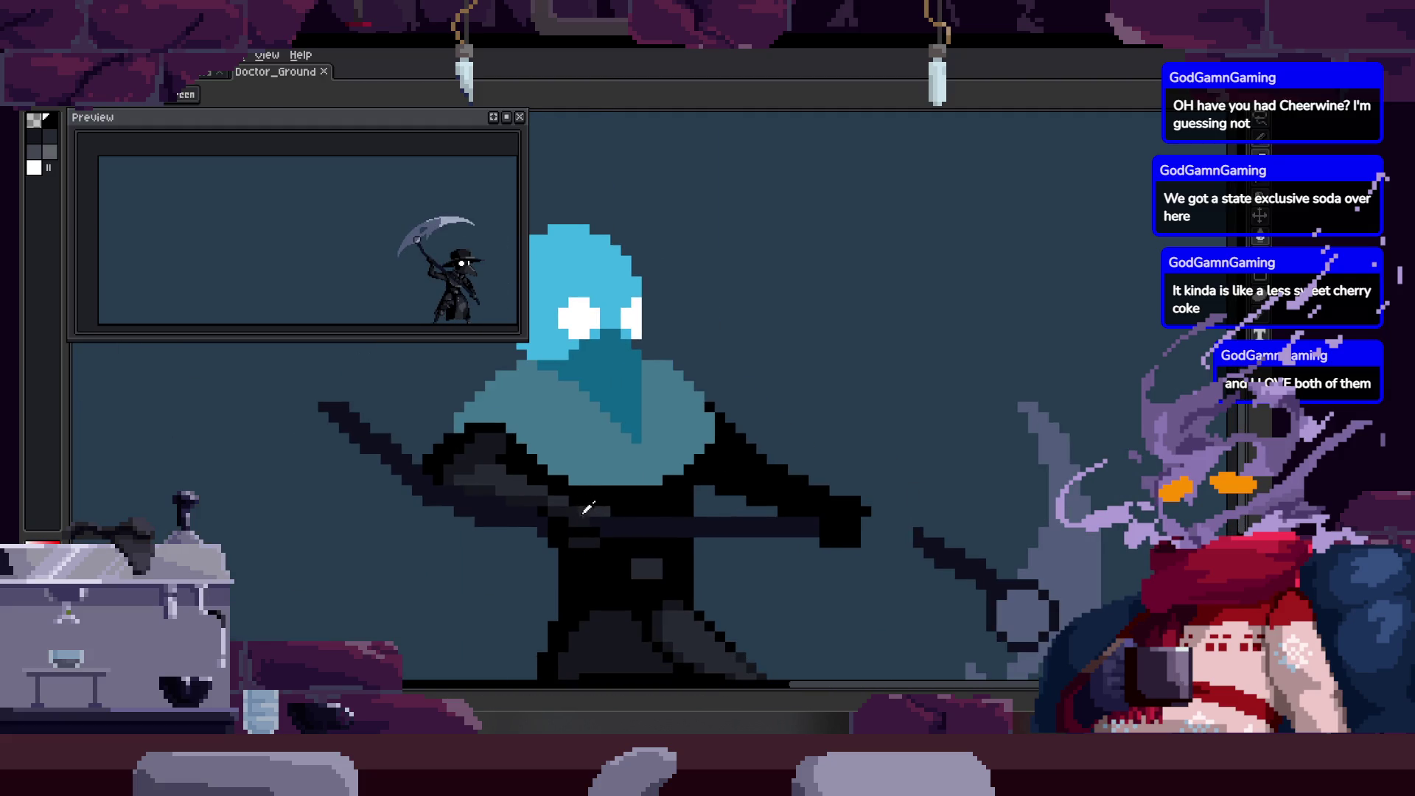
key("Right")
key("Right")
key("b")
left_click_drag(676, 406, 736, 461)
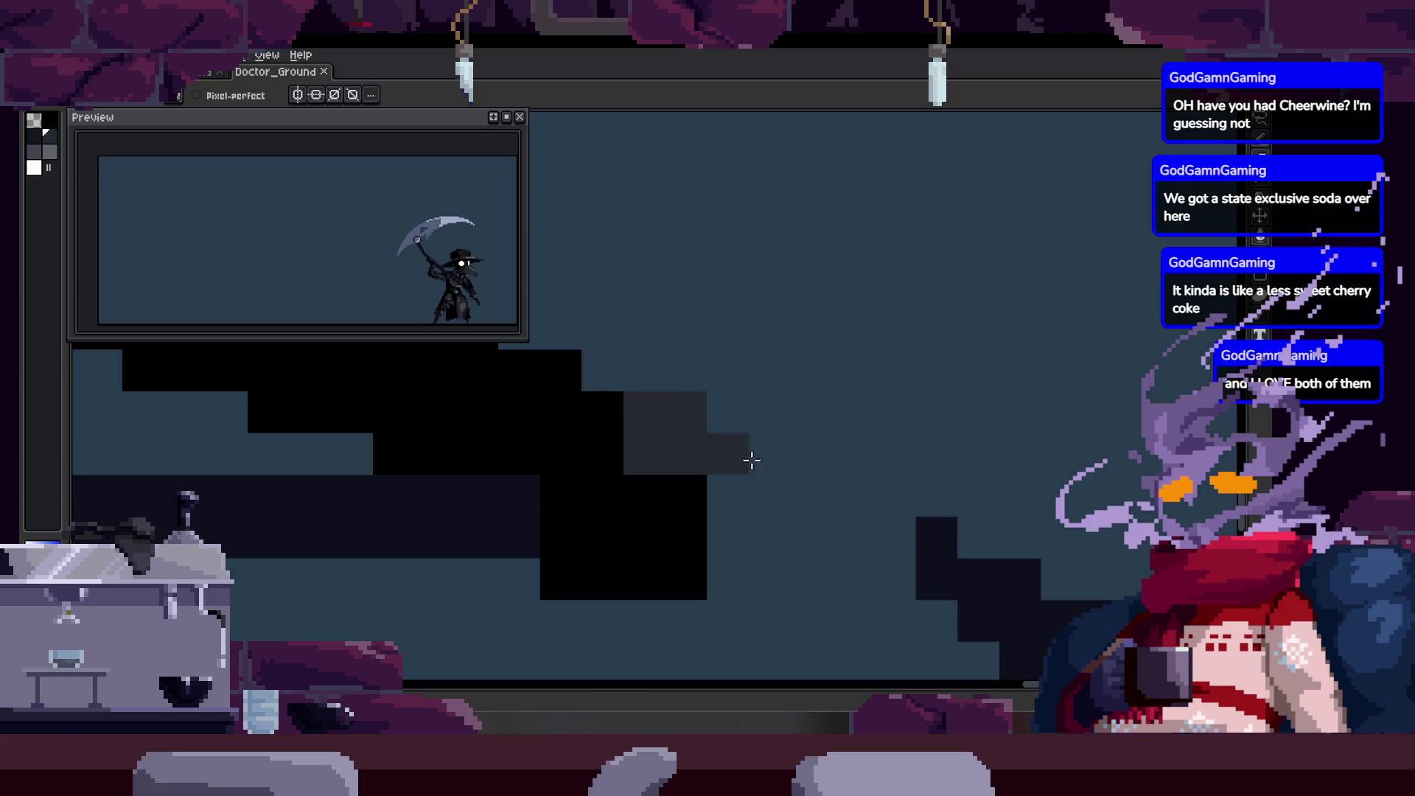
Step onward and extend the scythe shaft with grey pixels in another frame.
key("Right")
key("Right")
key("Right")
key("h")
key("Right")
key("Right")
key("b")
key("Right")
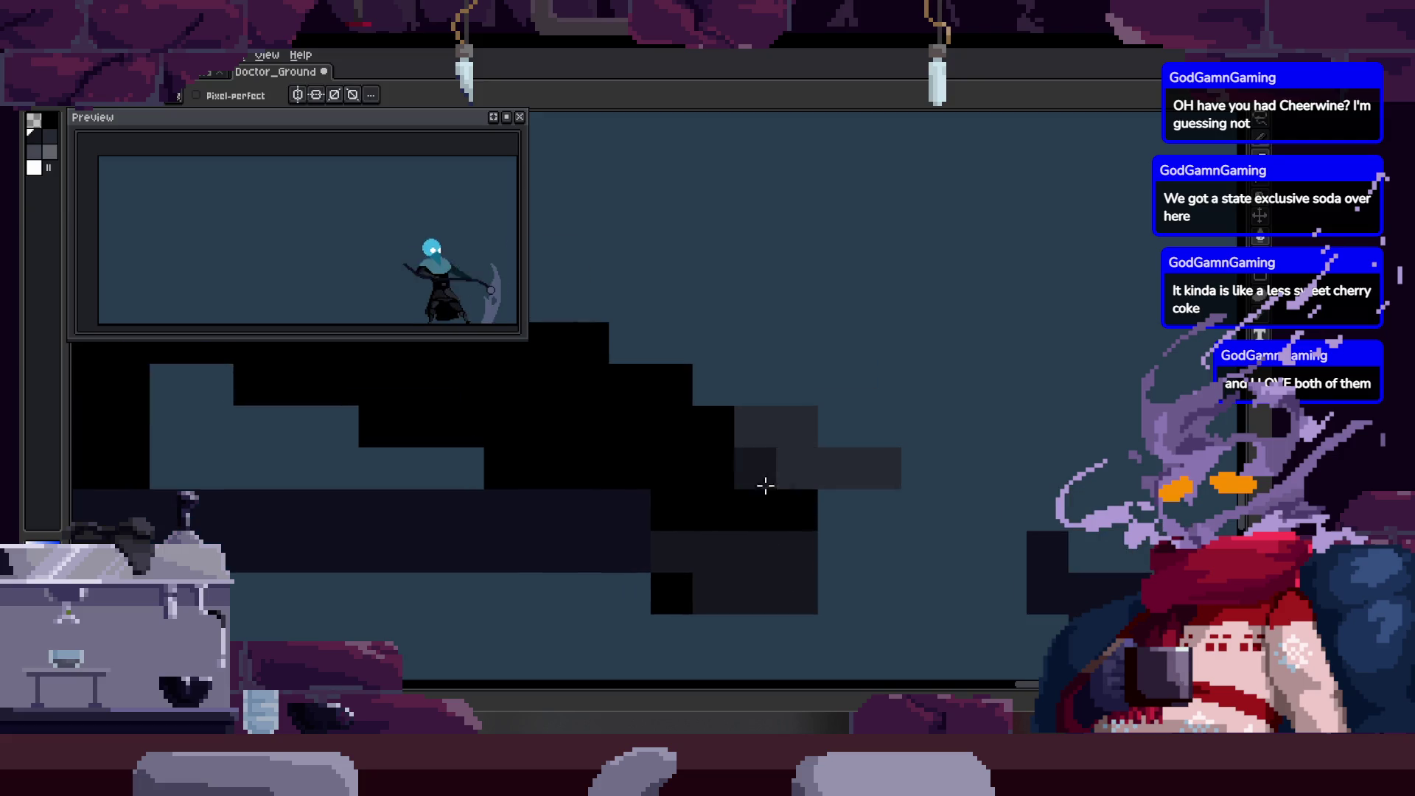
left_click_drag(770, 488, 648, 446)
key("Right")
key("Right")
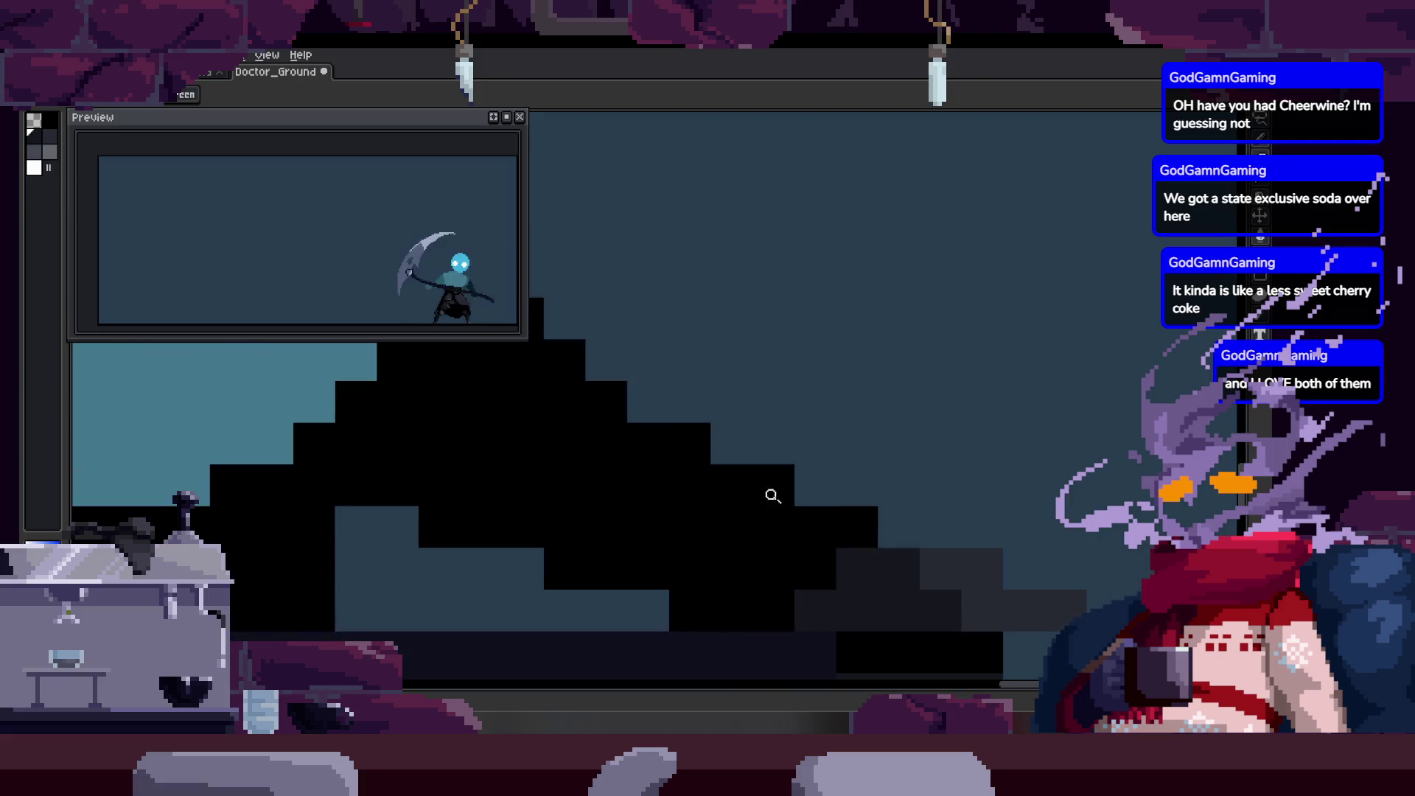
Save the animation file while stepping through frames to check them.
key("ctrl+s")
key("Right")
key("Right")
key("Right")
key("z")
key("Right")
key("b")
key("Right")
key("Right")
key("z")
scroll(732, 492, "down", 2)
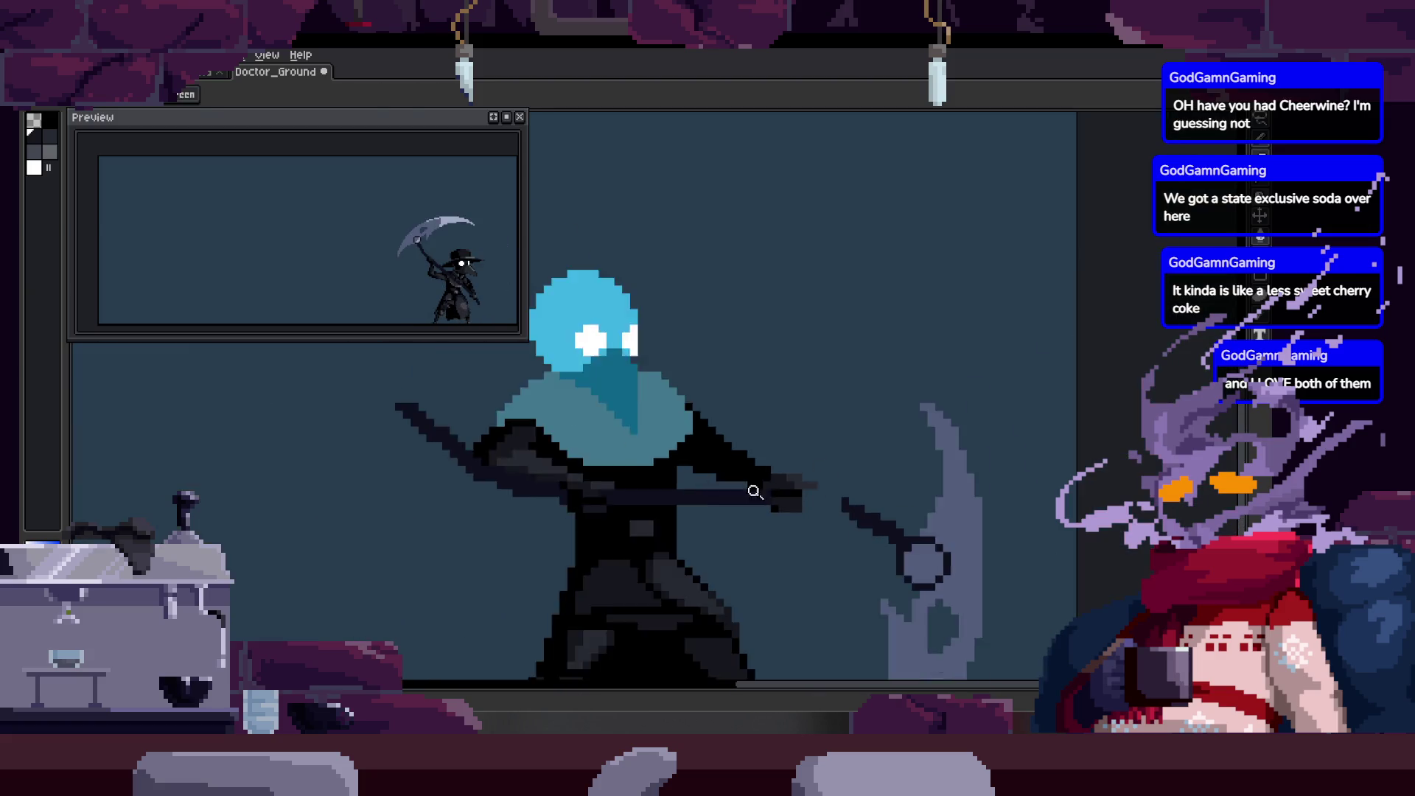
key("ctrl+s")
key("Right")
scroll(847, 364, "up", 3)
Inspect the staff pixels with zoom and pencil, then pick them up to move.
key("b")
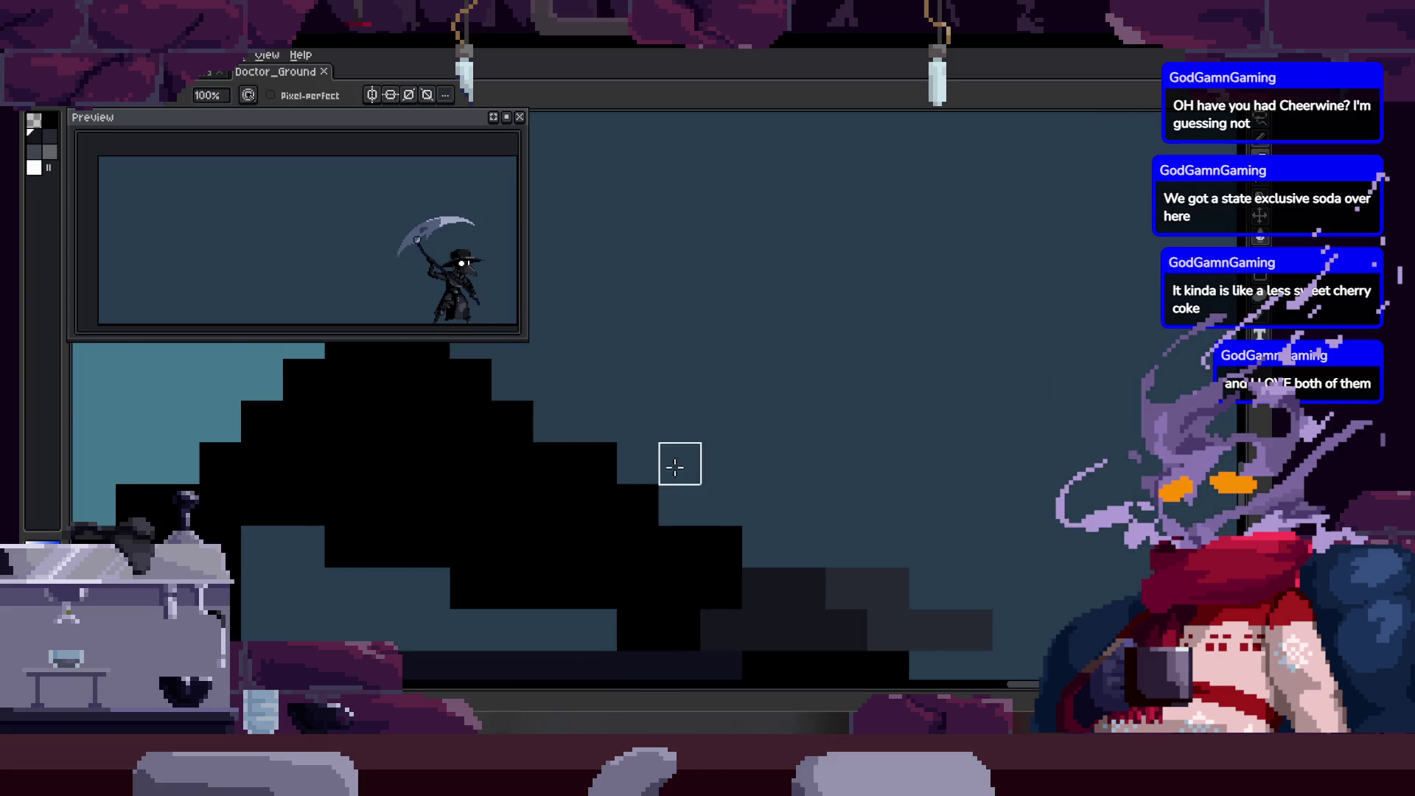
scroll(708, 431, "down", 1)
scroll(759, 379, "down", 1)
key("z")
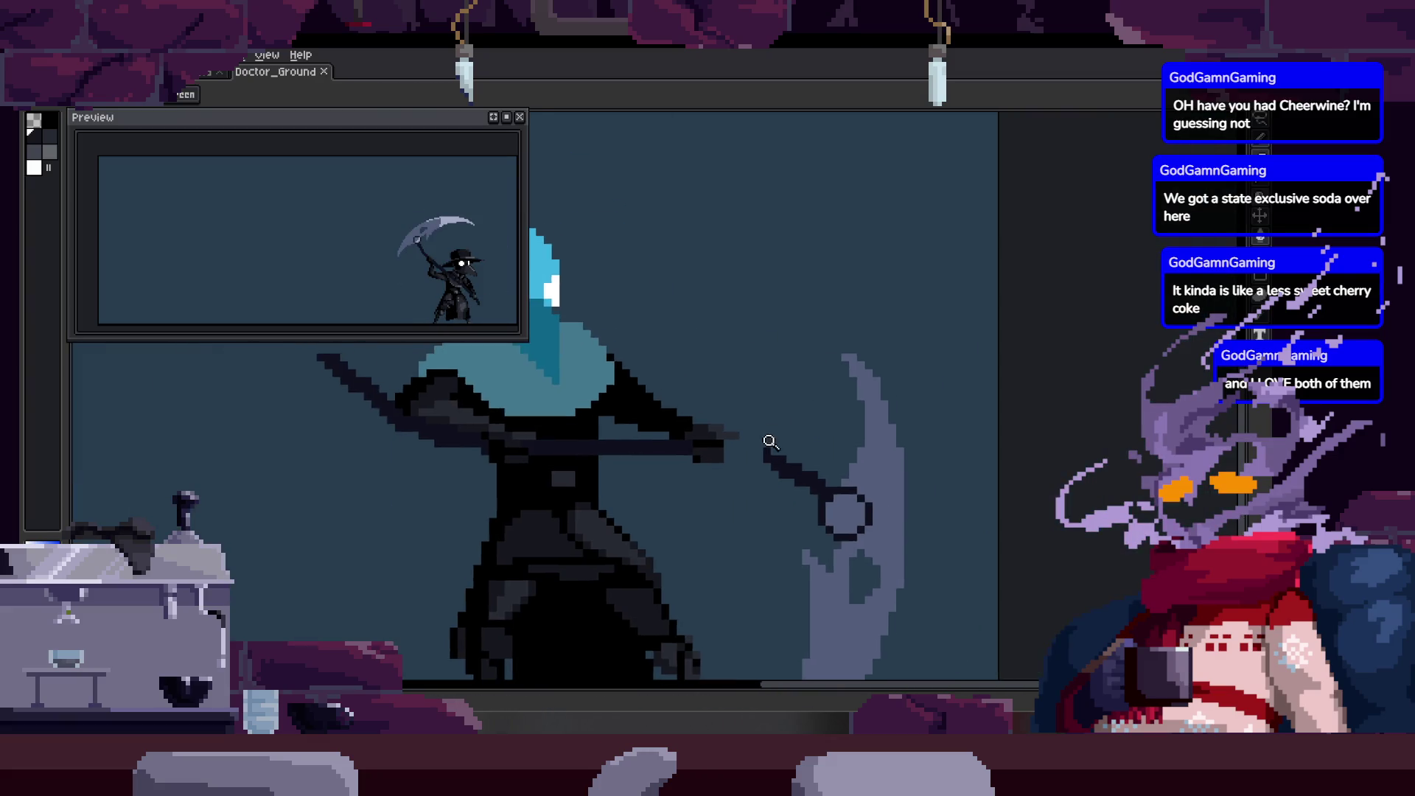
scroll(773, 438, "up", 3)
key("b")
scroll(846, 503, "down", 3)
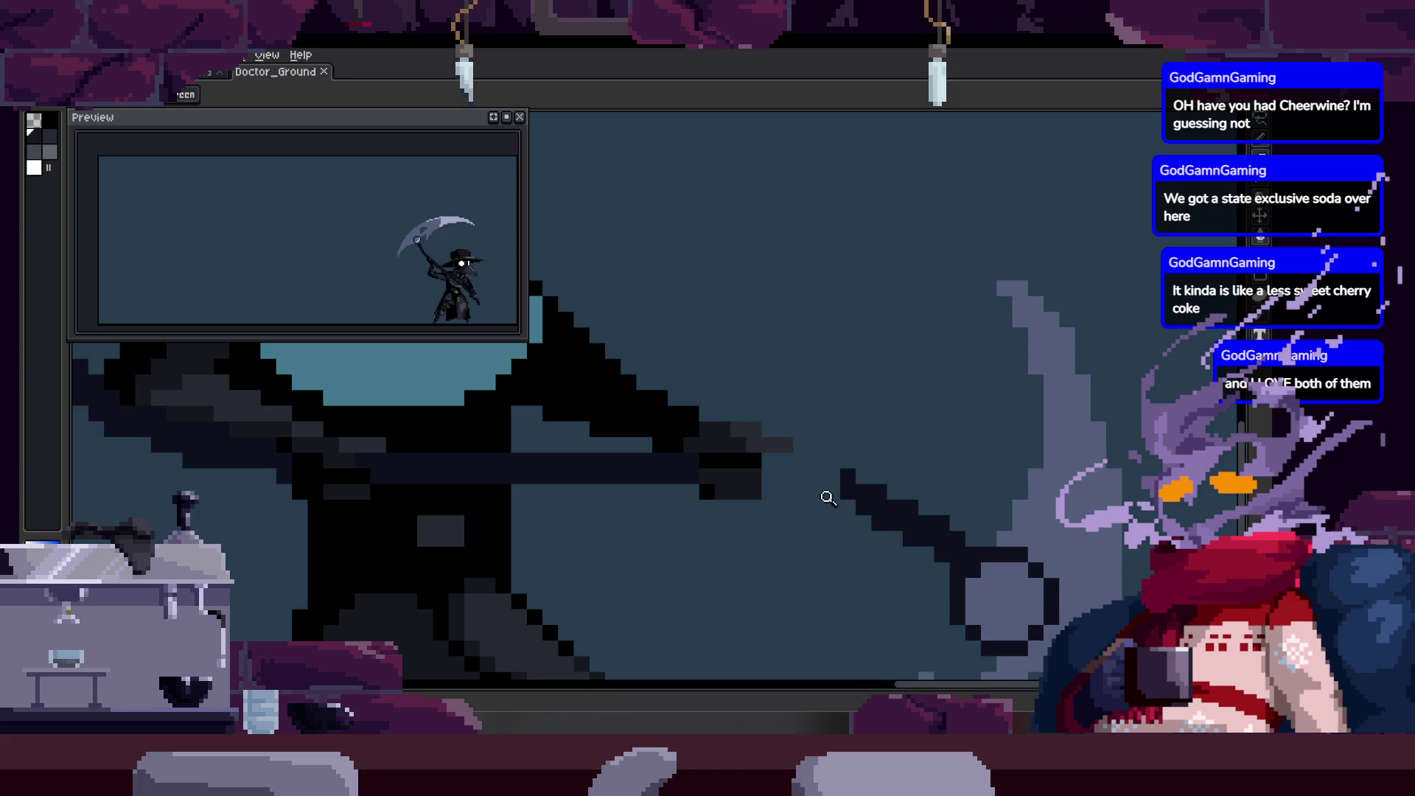
scroll(857, 483, "up", 2)
key("b")
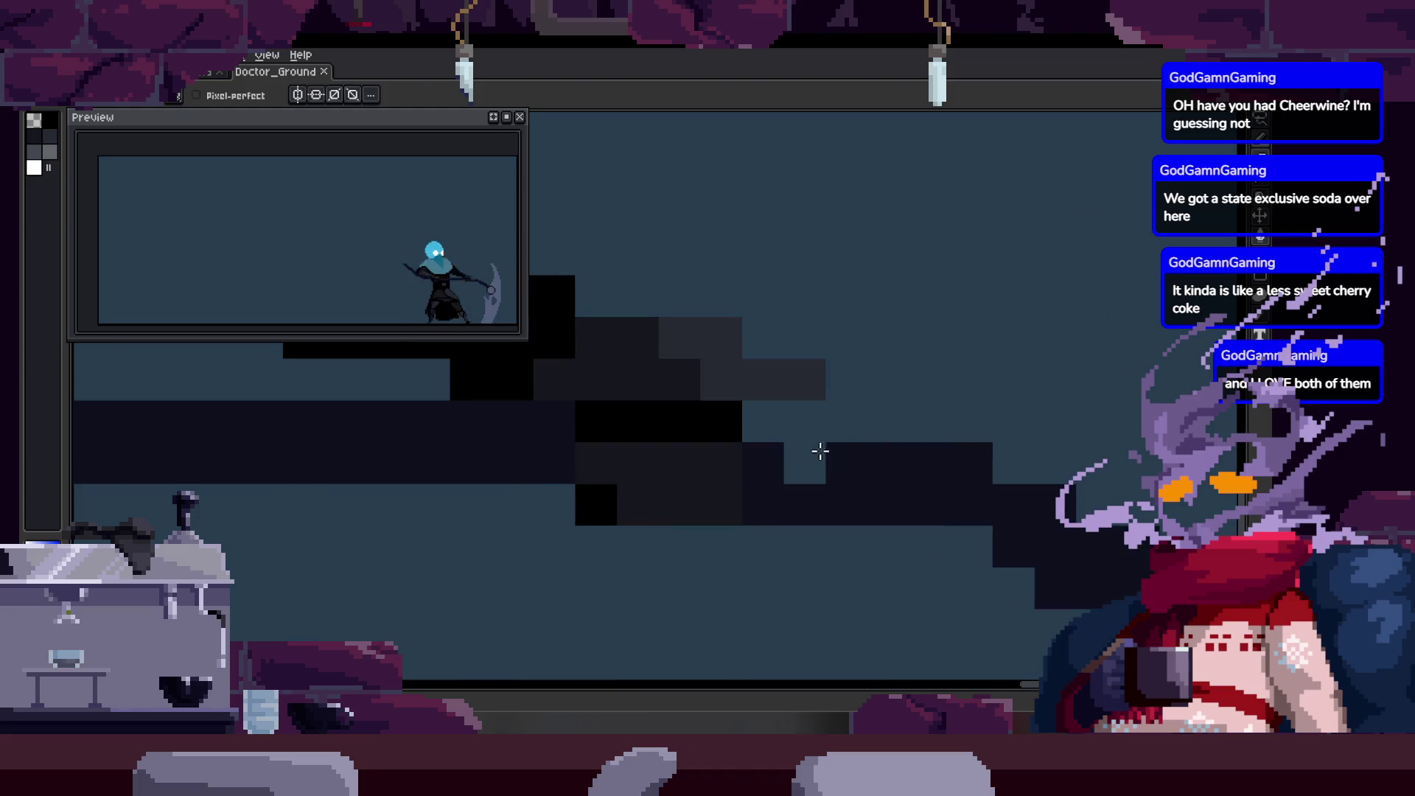
key("z")
scroll(912, 465, "down", 2)
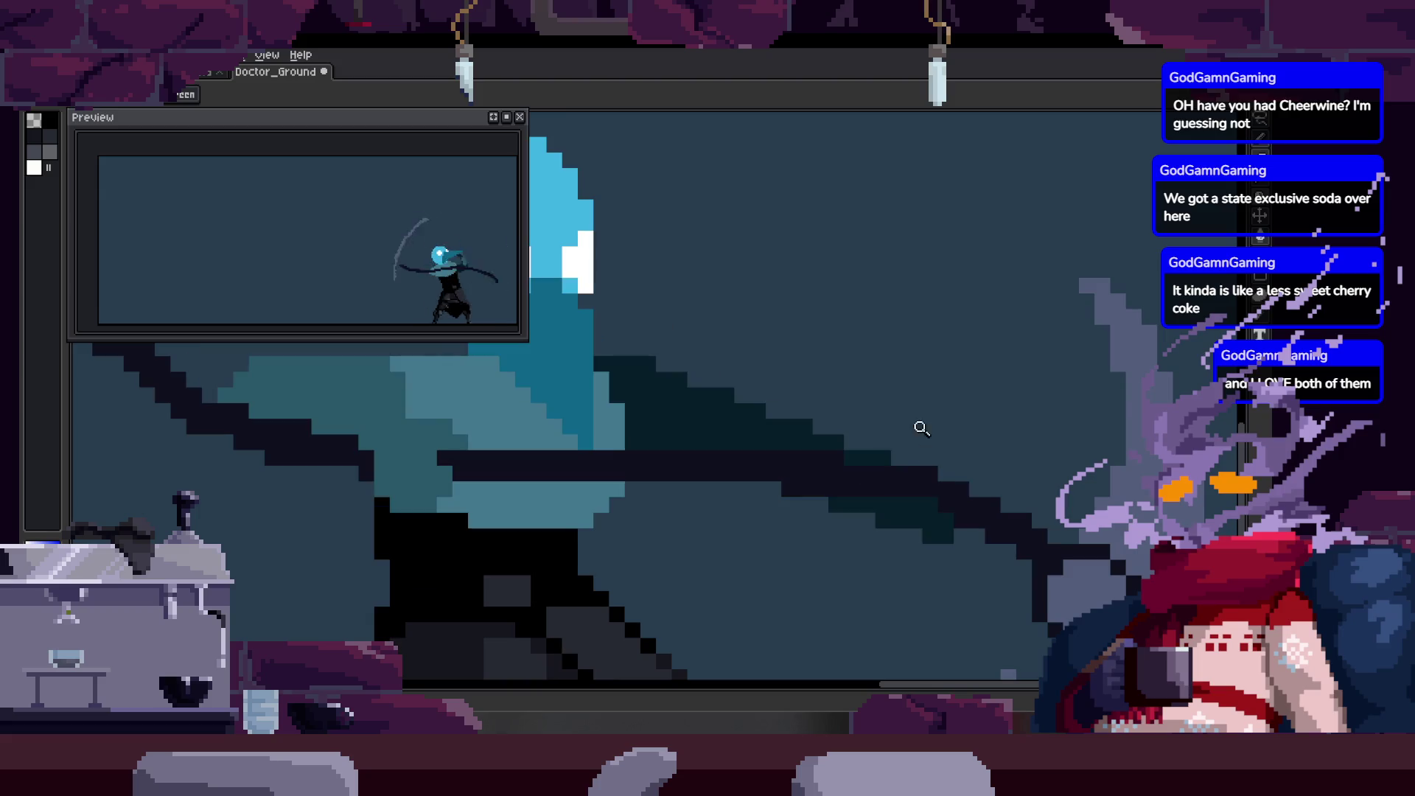
scroll(929, 409, "up", 2)
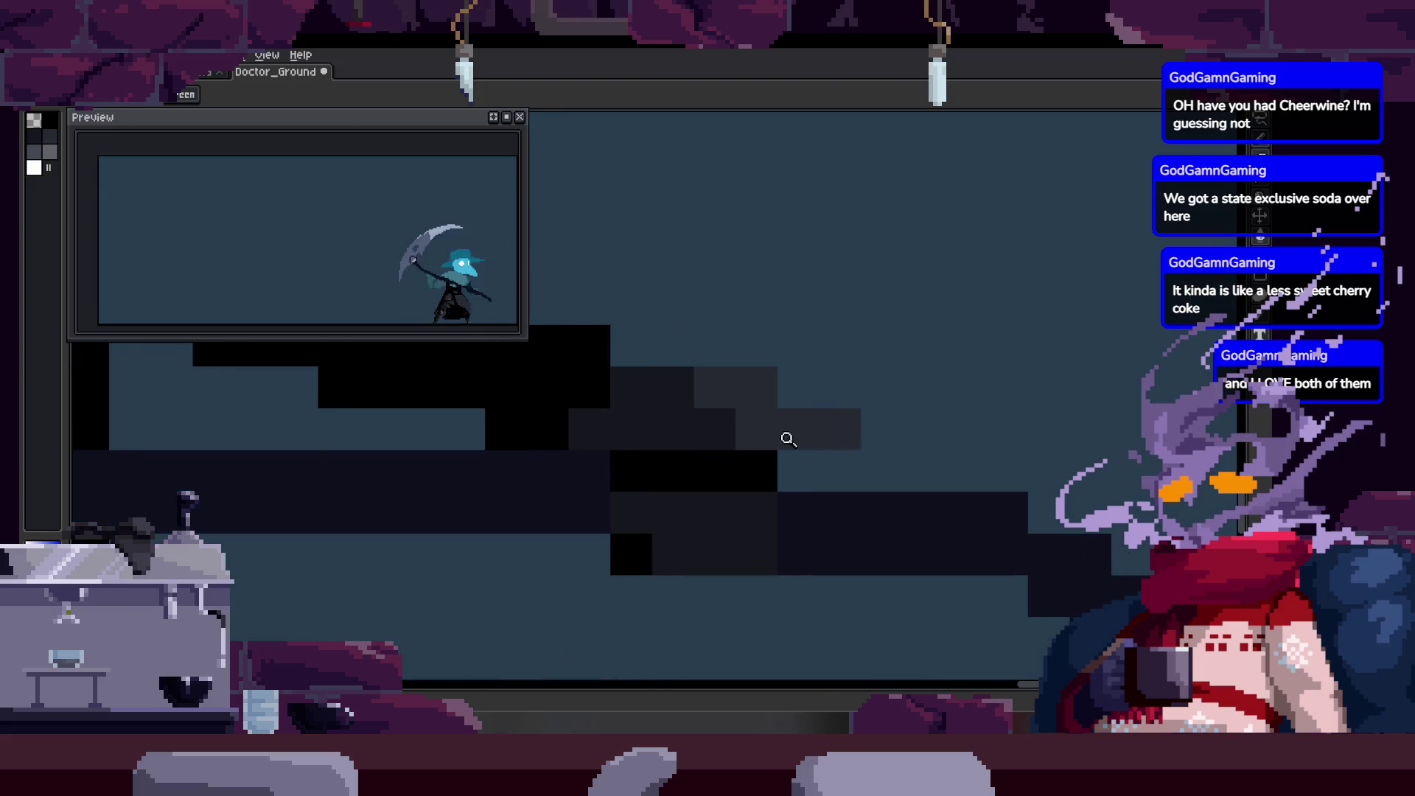
left_click(778, 431, "ctrl")
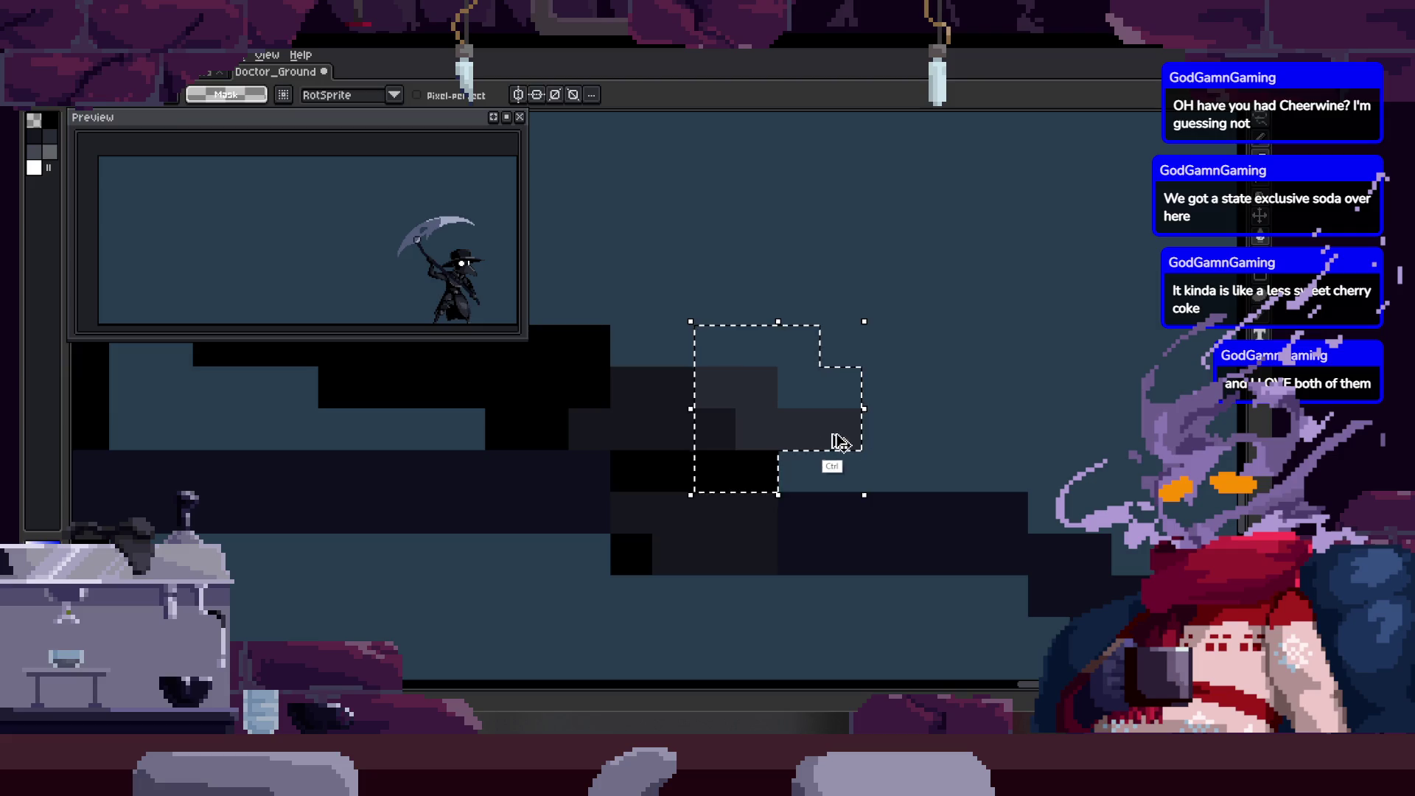
Grab the staff pixels, nudge them down one pixel and commit the move.
key("z")
scroll(885, 420, "down", 2)
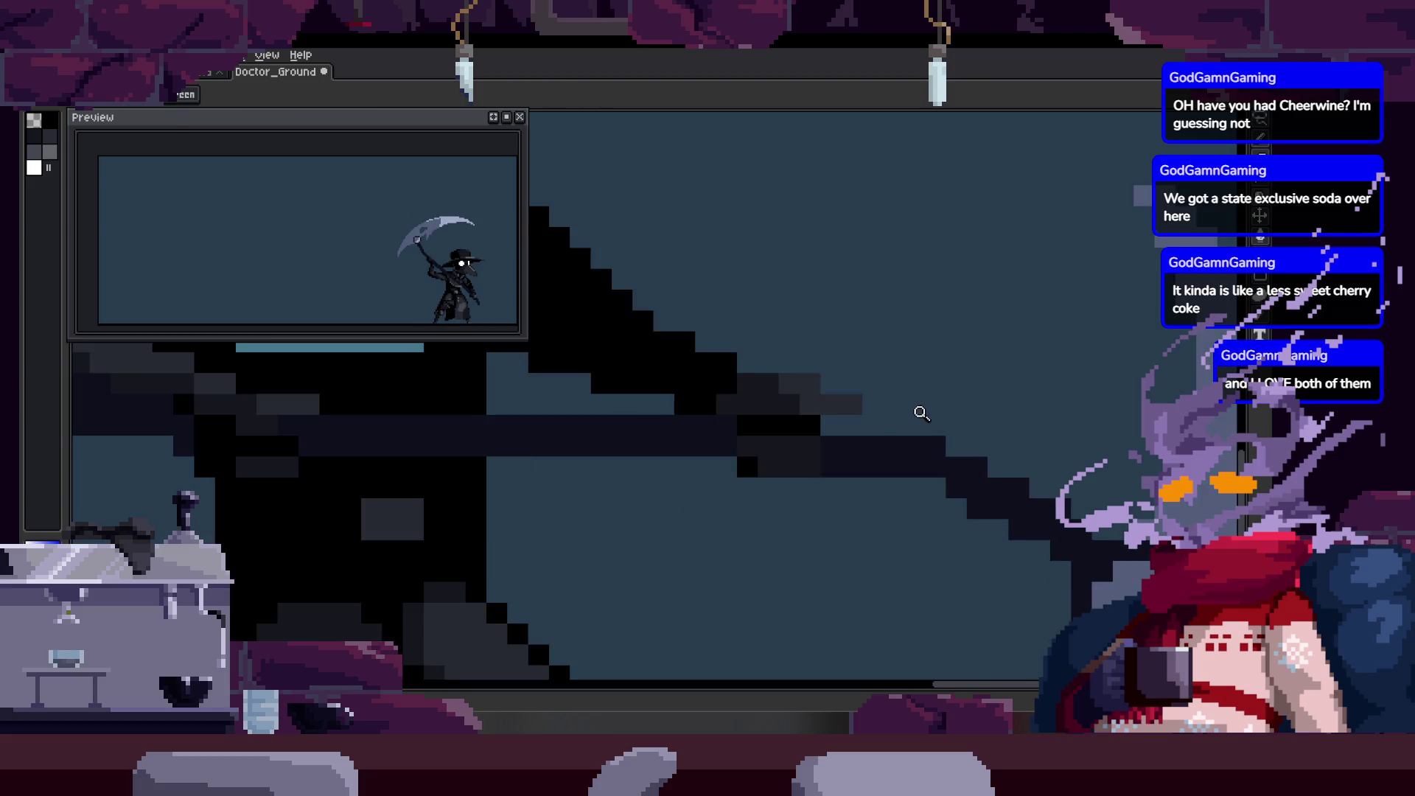
scroll(891, 388, "up", 2)
left_click(814, 347, "ctrl")
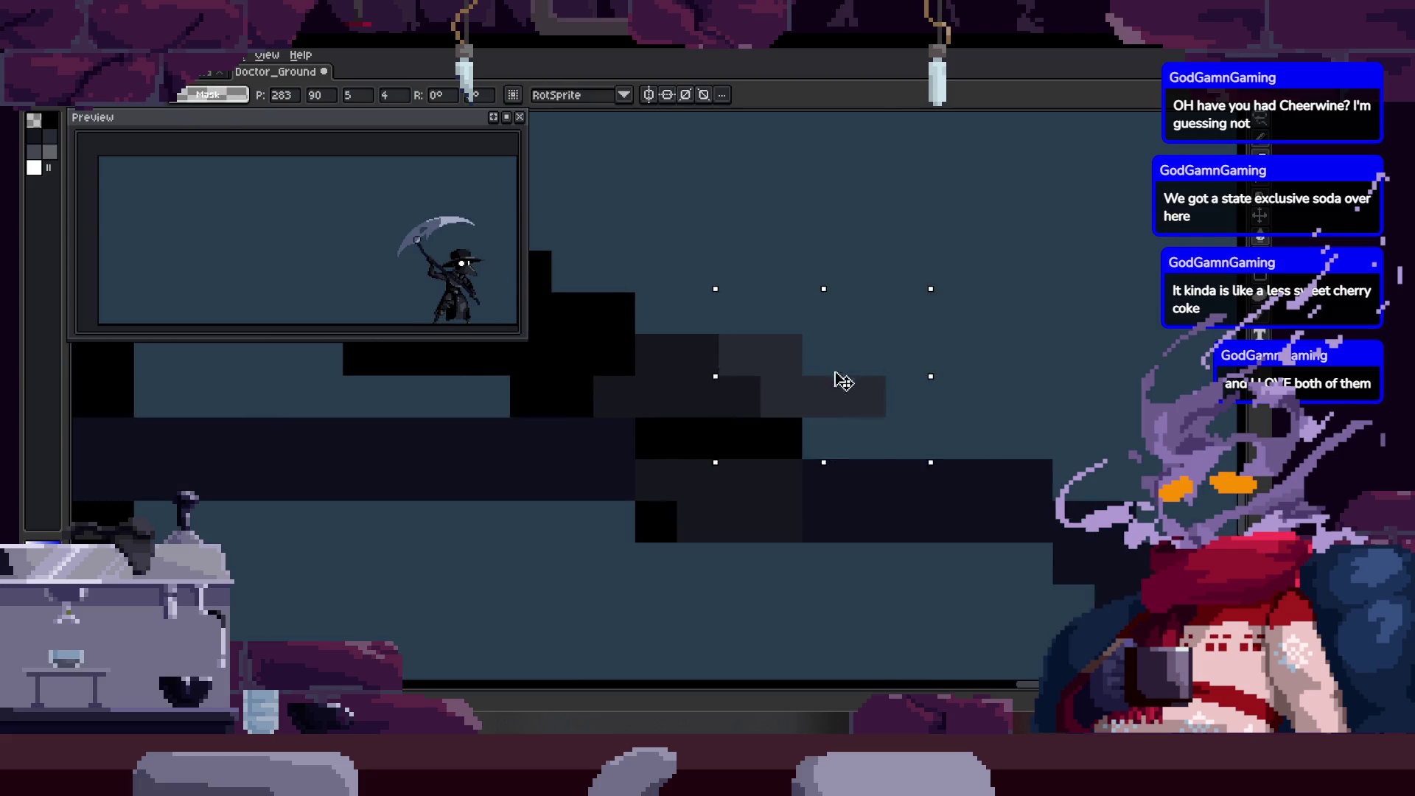
left_click_drag(844, 376, 843, 410)
key("Return")
scroll(852, 432, "down", 3)
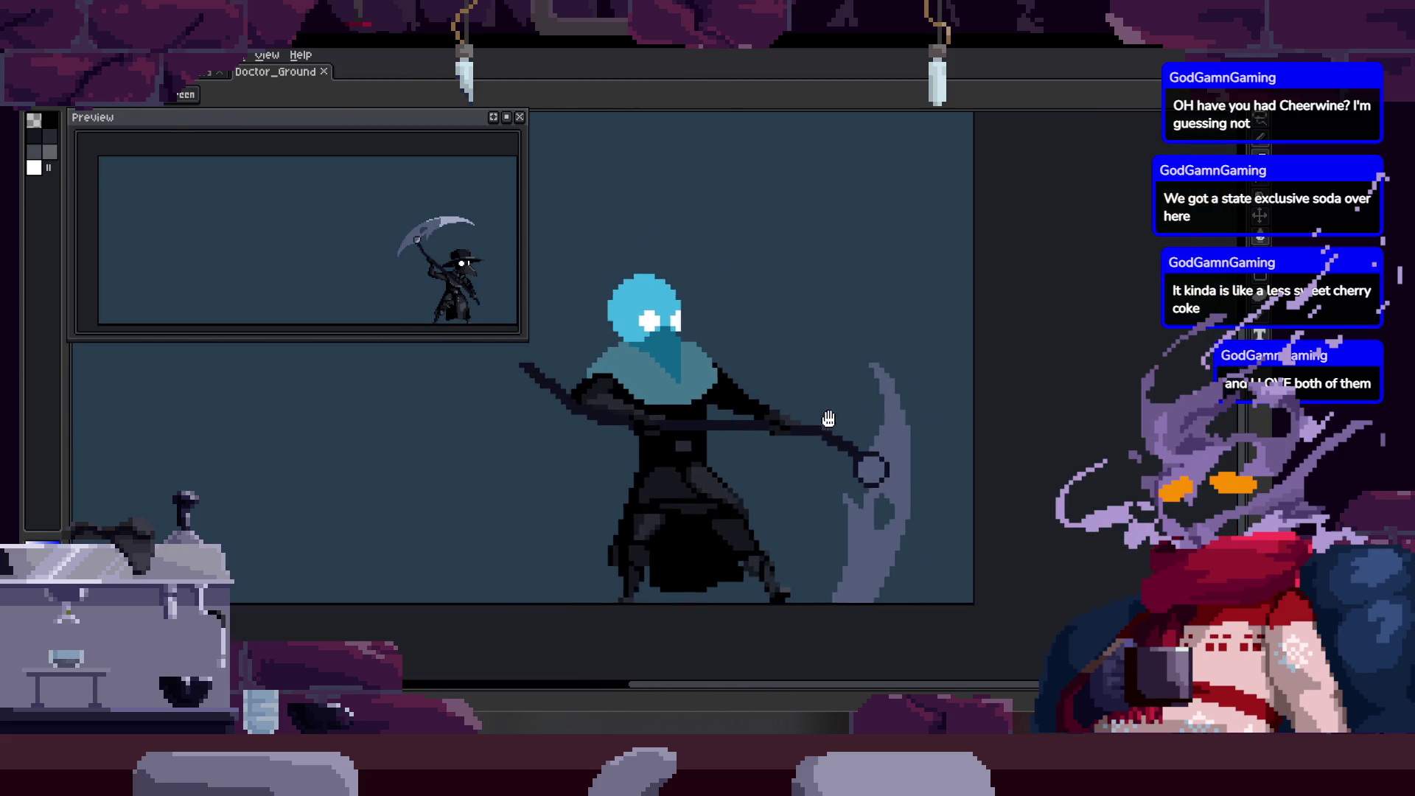
scroll(899, 369, "up", 3)
scroll(806, 458, "up", 1)
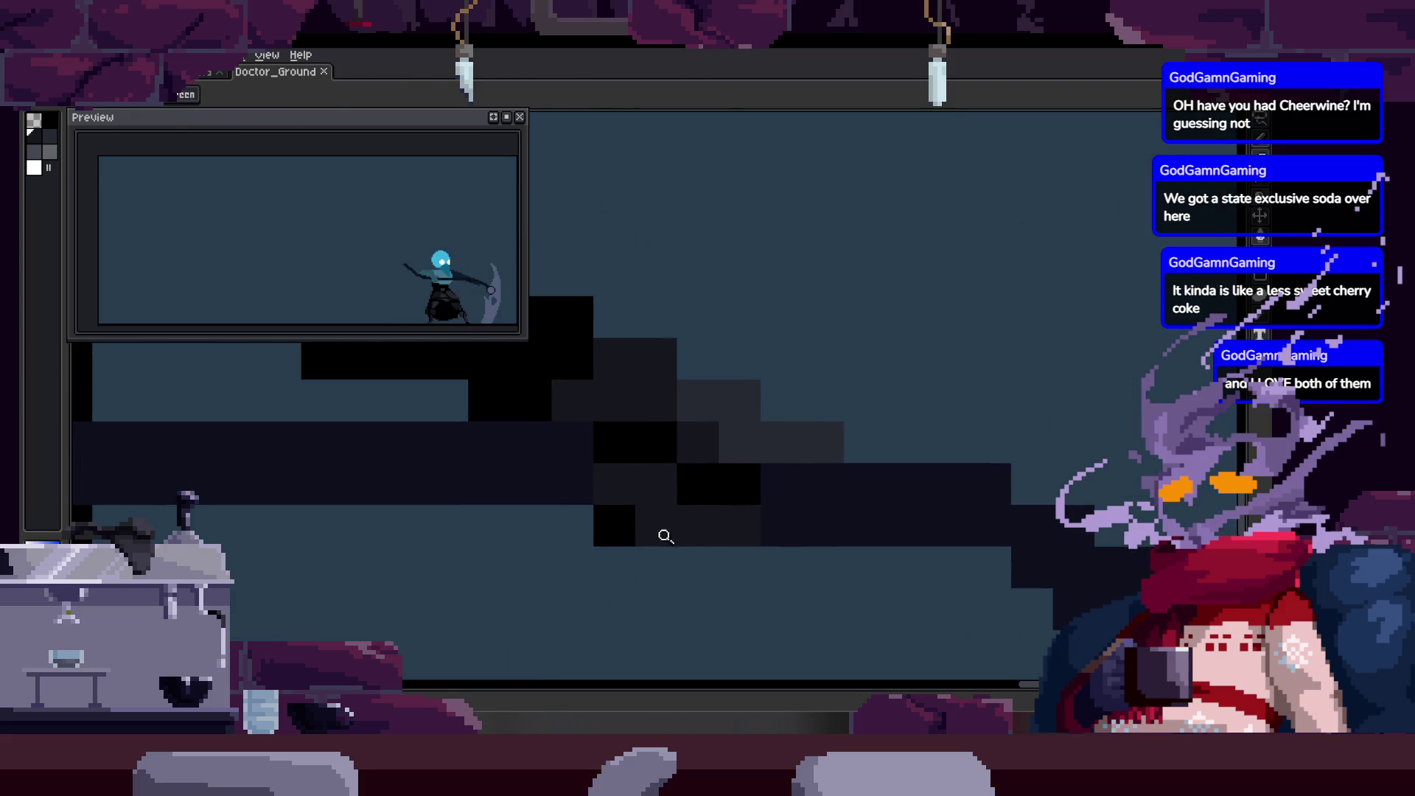
Paint a dark pixel onto the shaft and pan along it to the arm junction.
key("b")
left_click(683, 564)
scroll(834, 563, "down", 3)
scroll(774, 520, "up", 1)
scroll(663, 493, "up", 3)
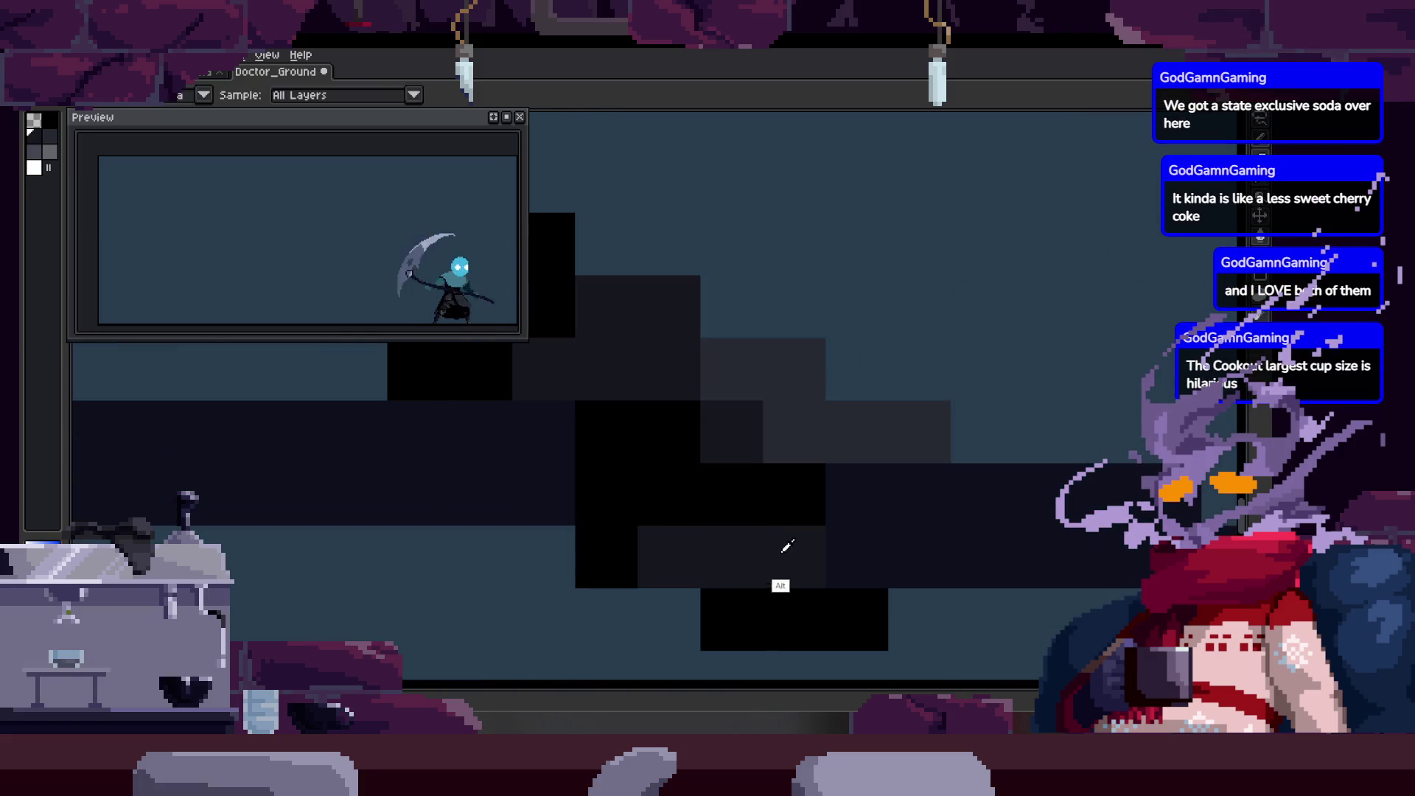
left_click_drag(777, 581, 827, 530)
left_click_drag(847, 439, 687, 539)
scroll(774, 498, "down", 3)
scroll(821, 489, "down", 1)
scroll(814, 457, "up", 3)
scroll(726, 480, "up", 1)
scroll(725, 480, "down", 1)
scroll(758, 490, "up", 1)
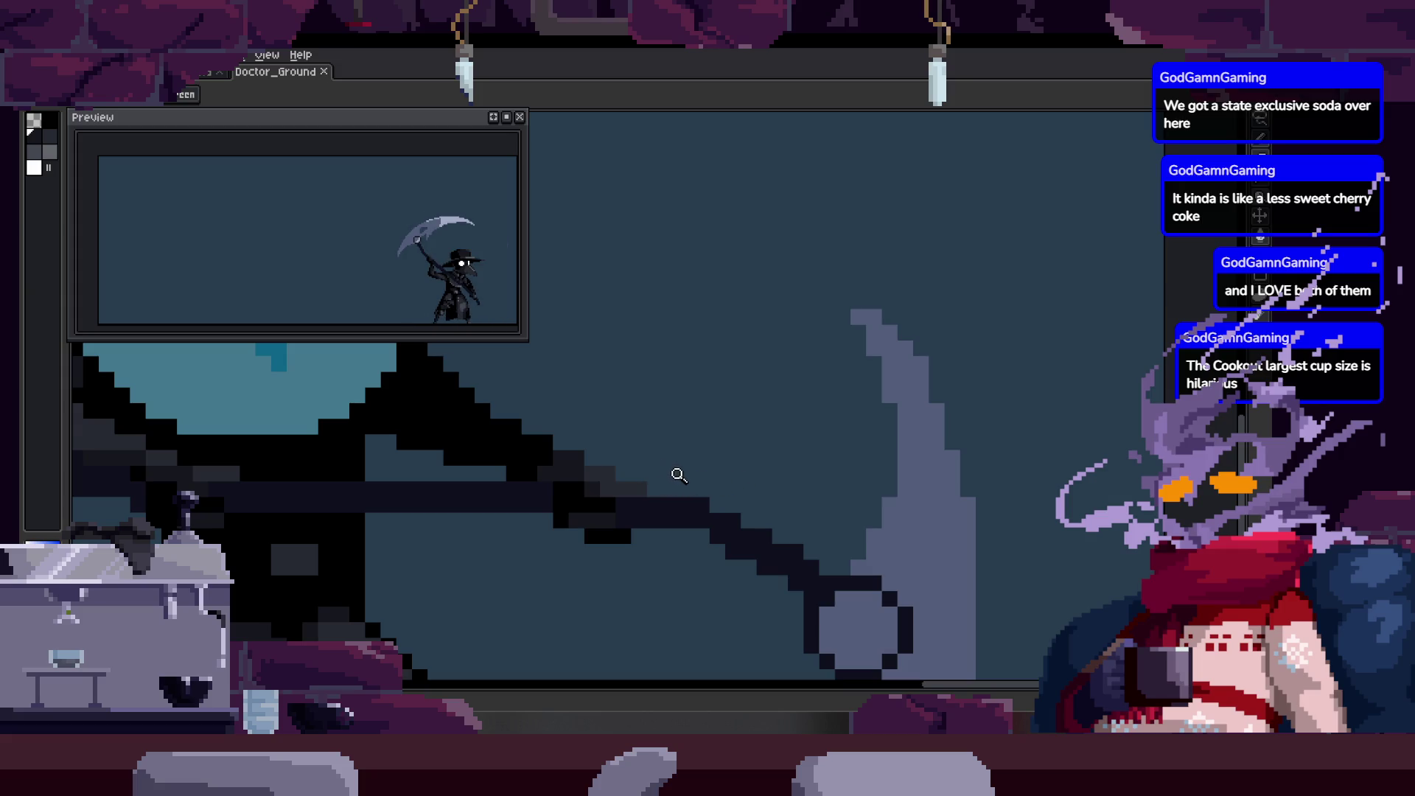
scroll(663, 474, "up", 2)
mouse_move(711, 424)
left_mouse_down()
mouse_move(682, 411)
mouse_move(701, 521)
left_mouse_up()
scroll(657, 515, "down", 2)
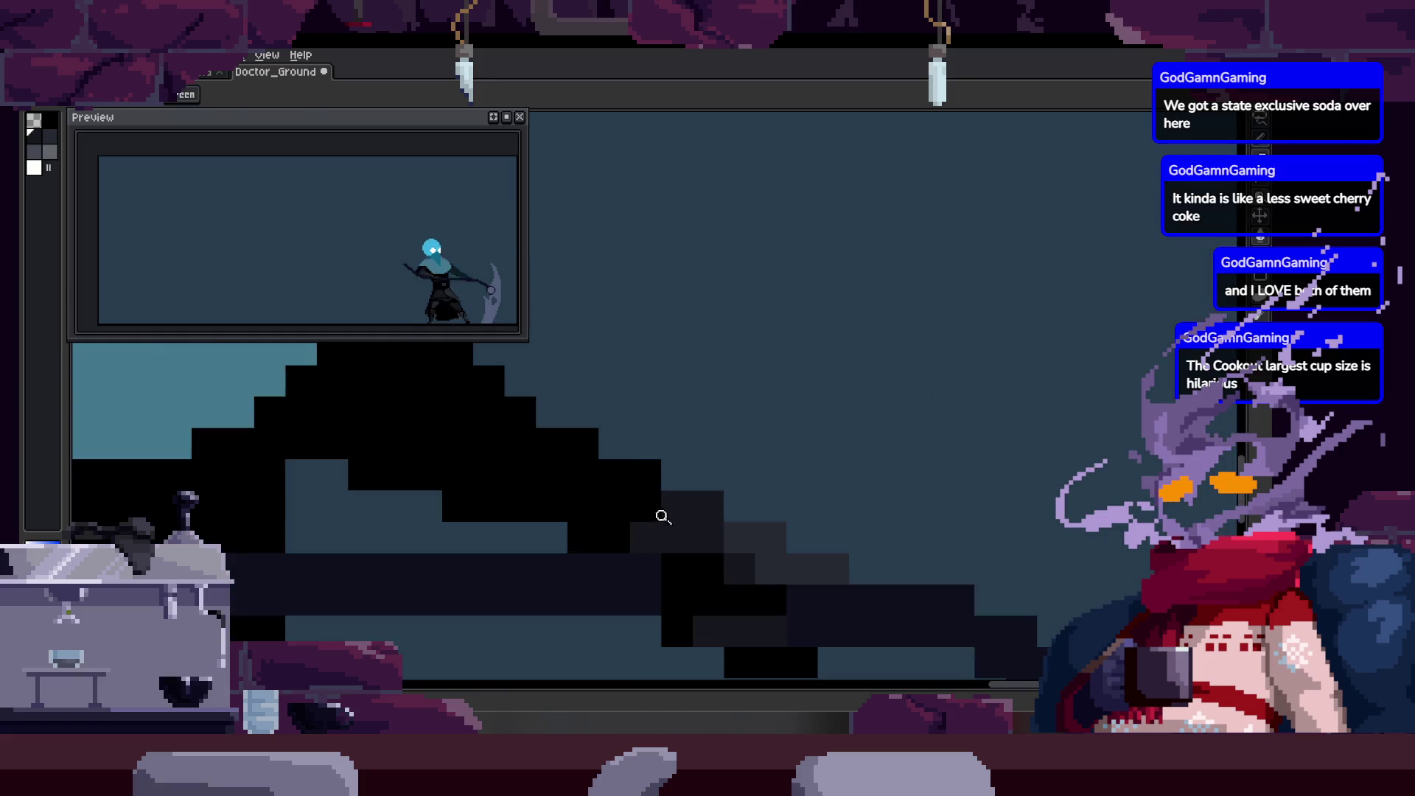
scroll(663, 509, "up", 1)
scroll(782, 490, "up", 1)
left_click_drag(782, 490, 711, 354)
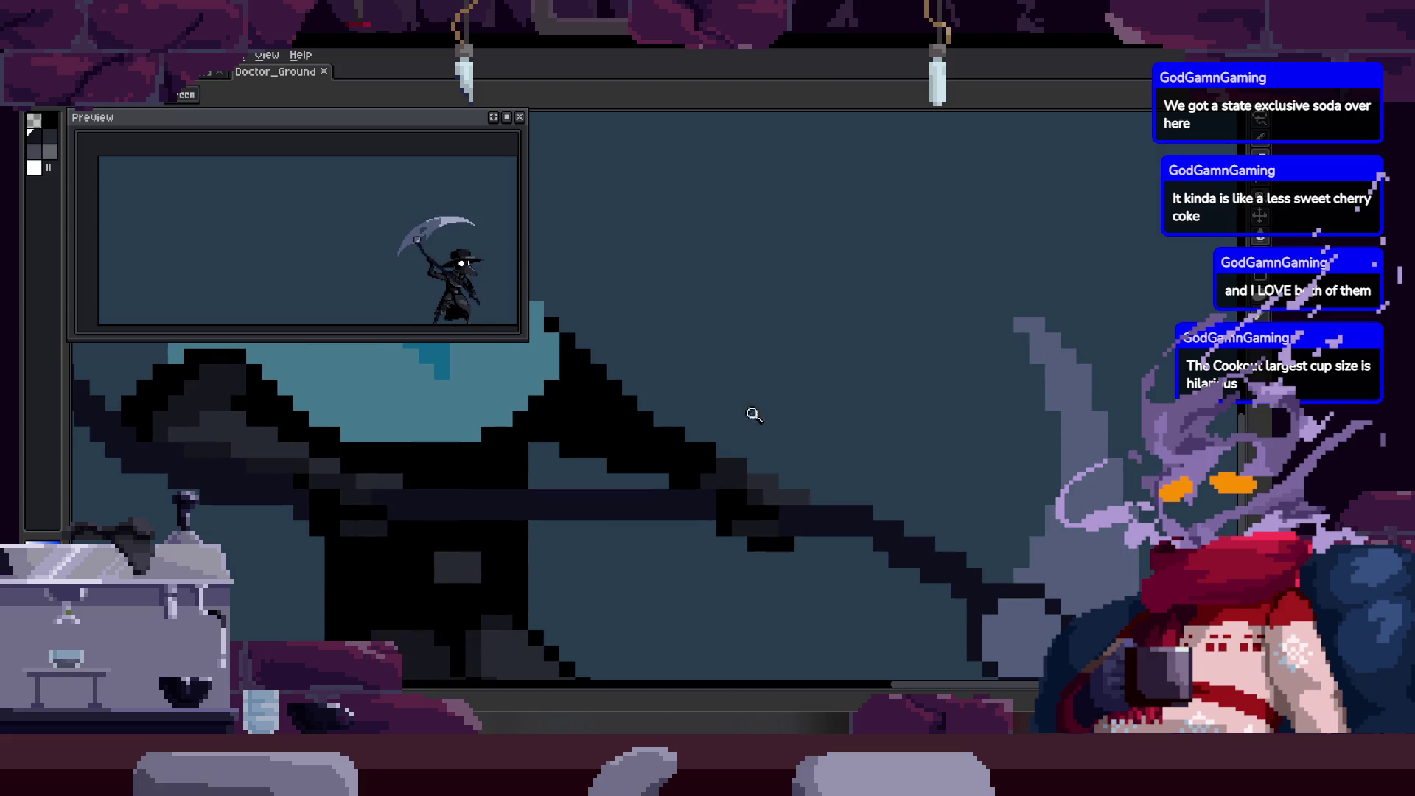
scroll(753, 411, "down", 1)
scroll(750, 387, "down", 1)
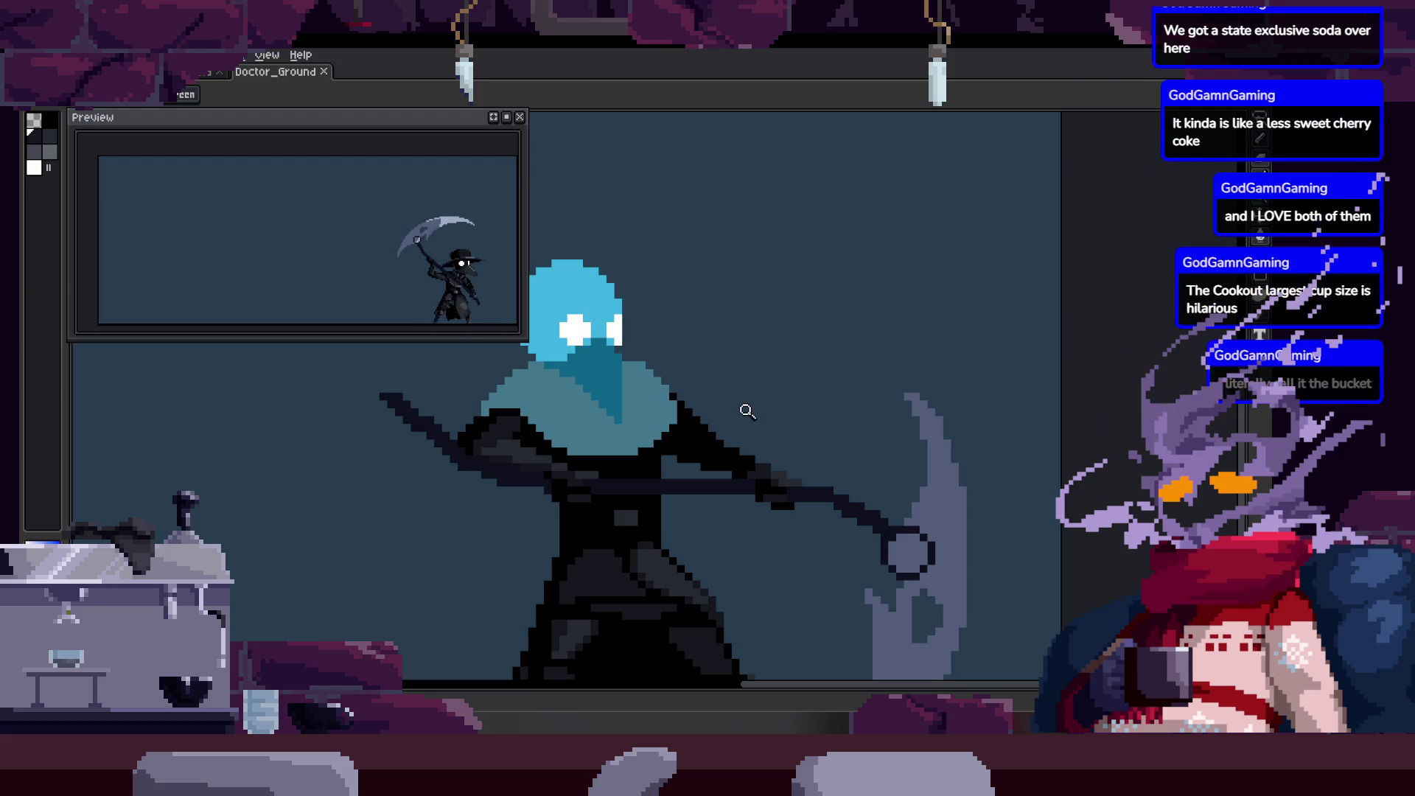
scroll(733, 386, "up", 2)
scroll(679, 444, "down", 2)
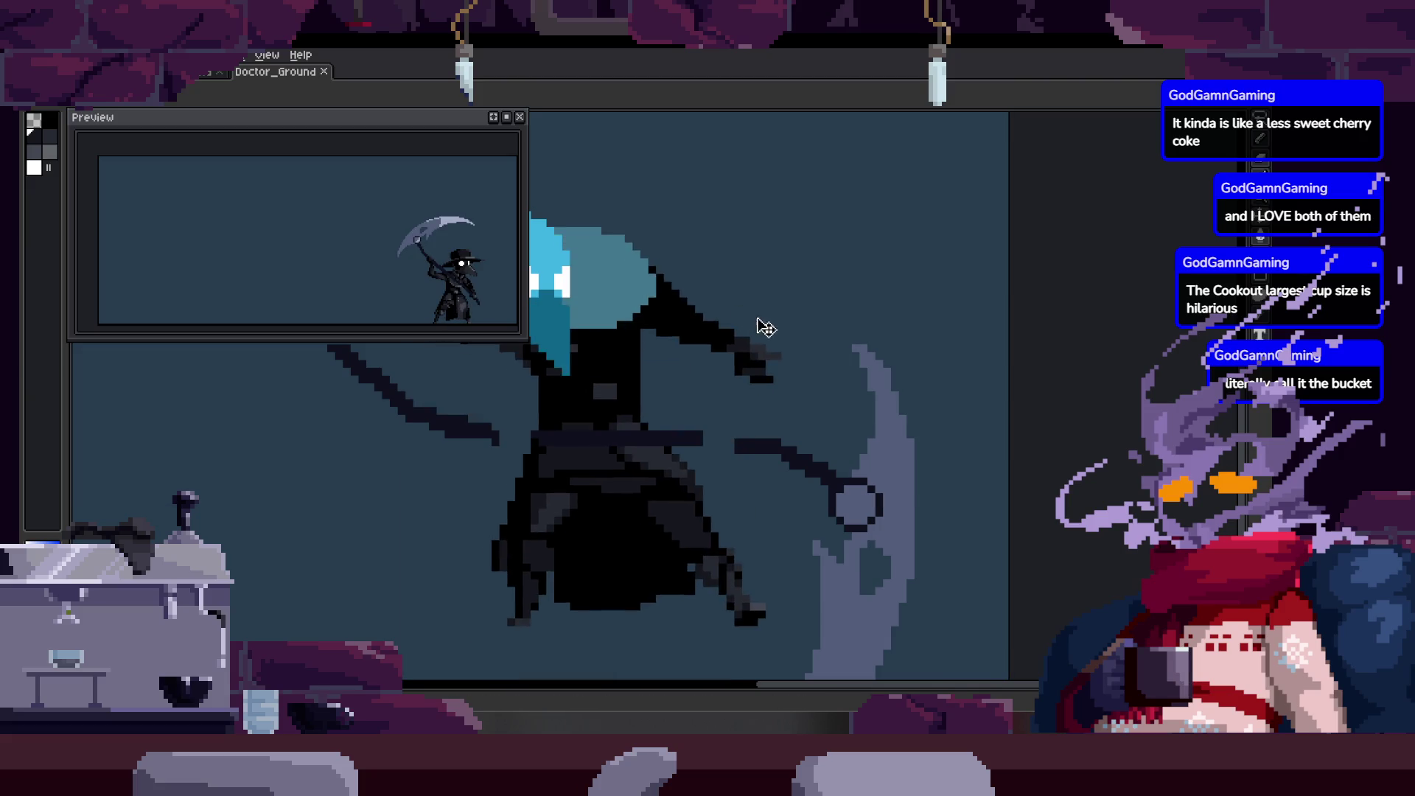
scroll(752, 365, "right", 1)
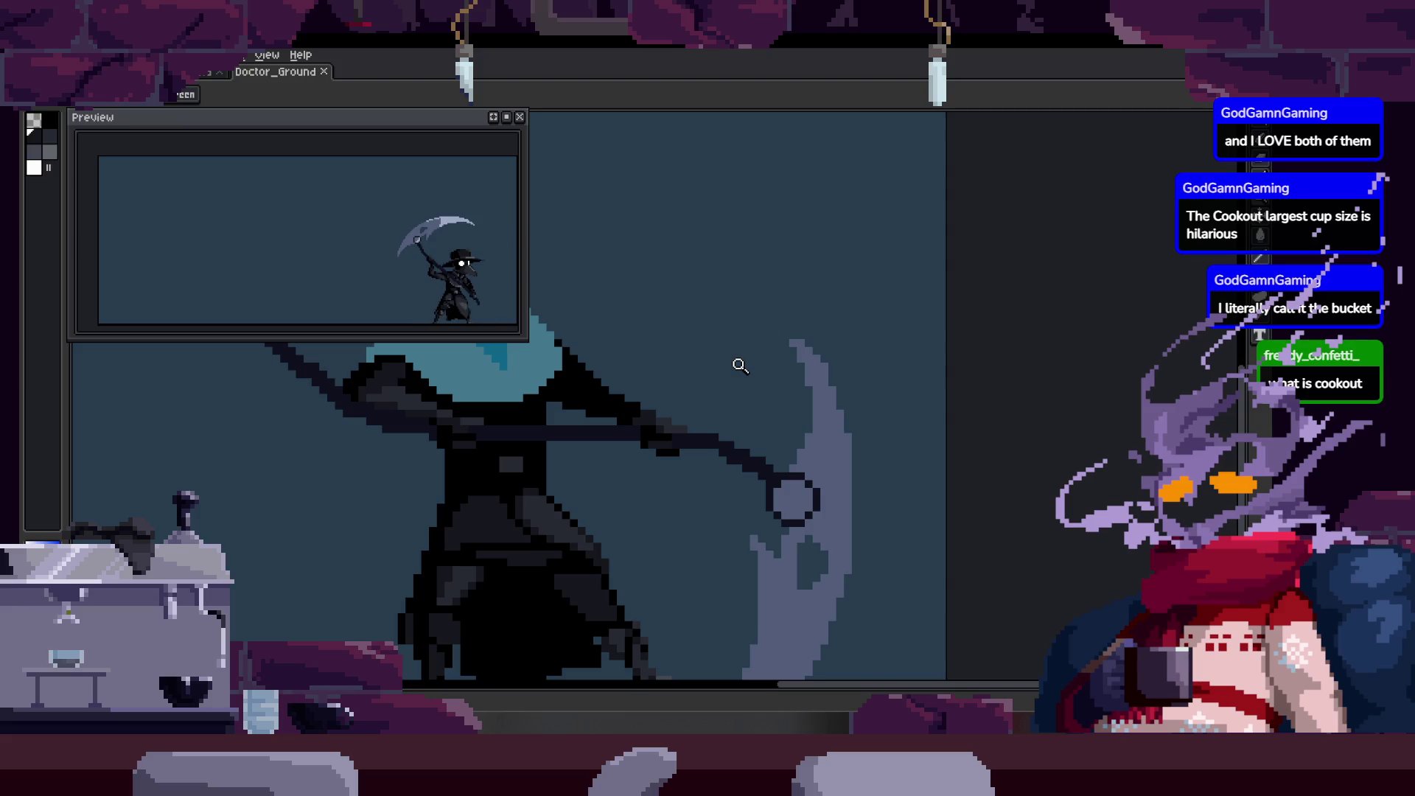
scroll(649, 293, "down", 1)
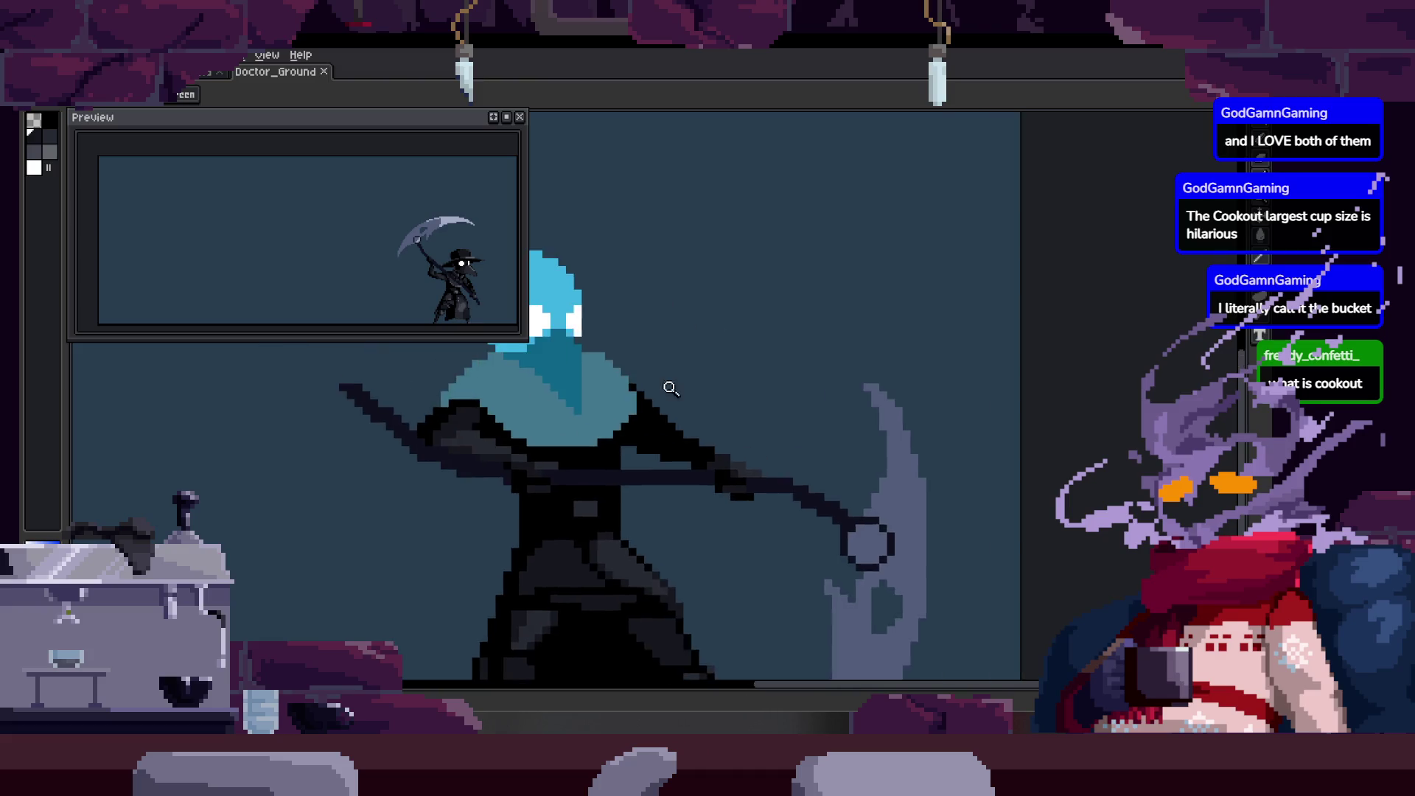
scroll(704, 367, "up", 2)
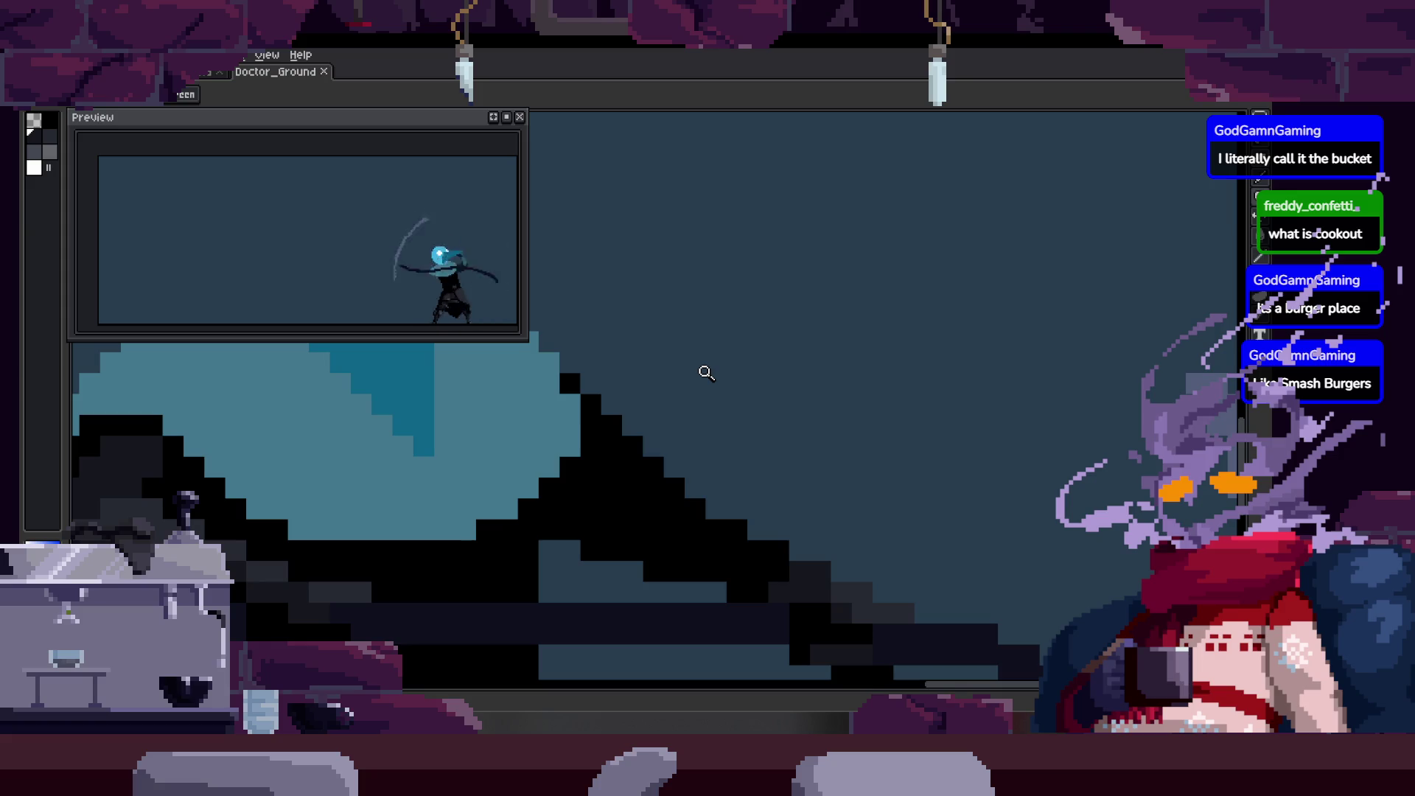
scroll(705, 373, "down", 3)
scroll(705, 372, "down", 1)
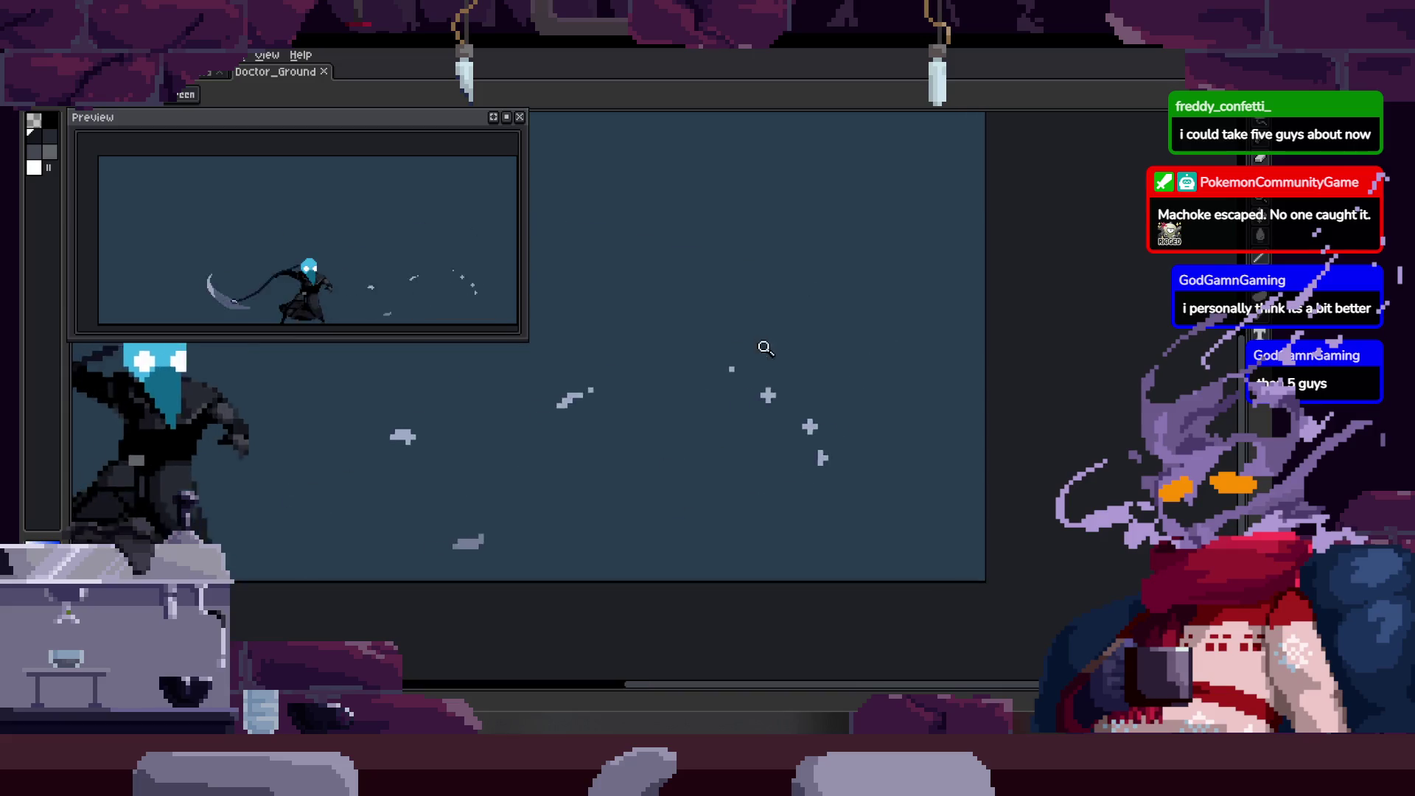
scroll(686, 376, "down", 2)
scroll(653, 425, "up", 1)
scroll(663, 422, "up", 1)
scroll(686, 420, "up", 1)
scroll(730, 414, "down", 3)
scroll(730, 413, "up", 2)
key("Tab")
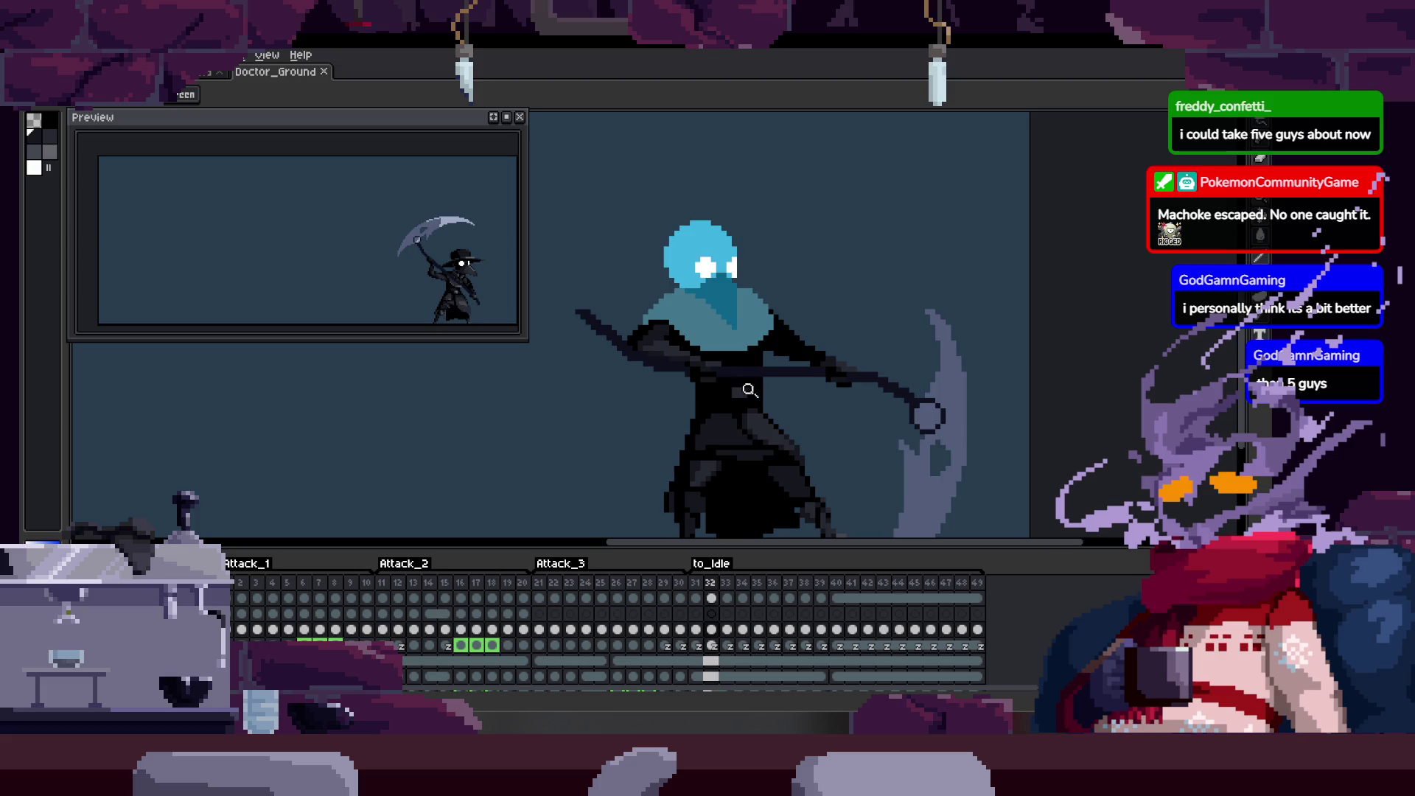
scroll(824, 269, "down", 1)
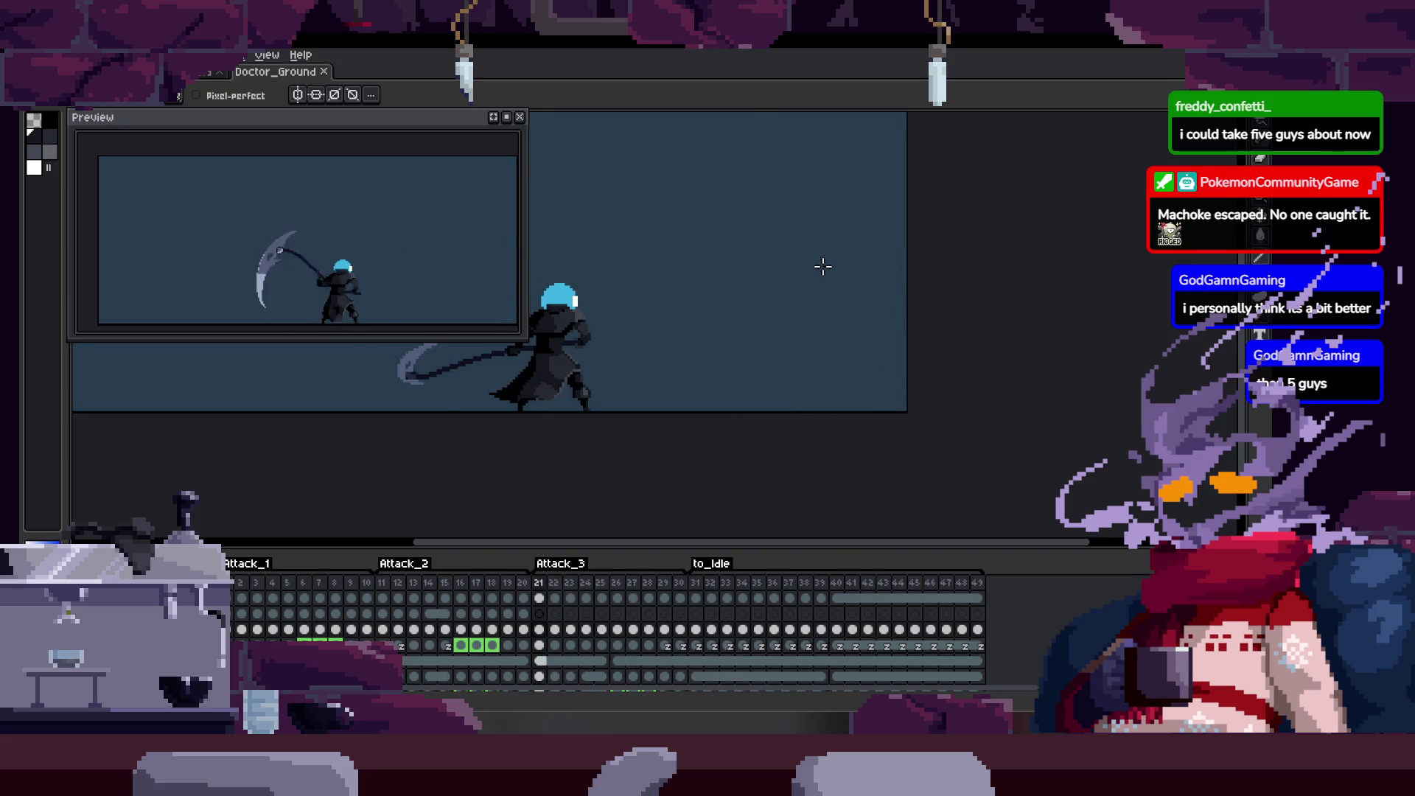
key("ctrl")
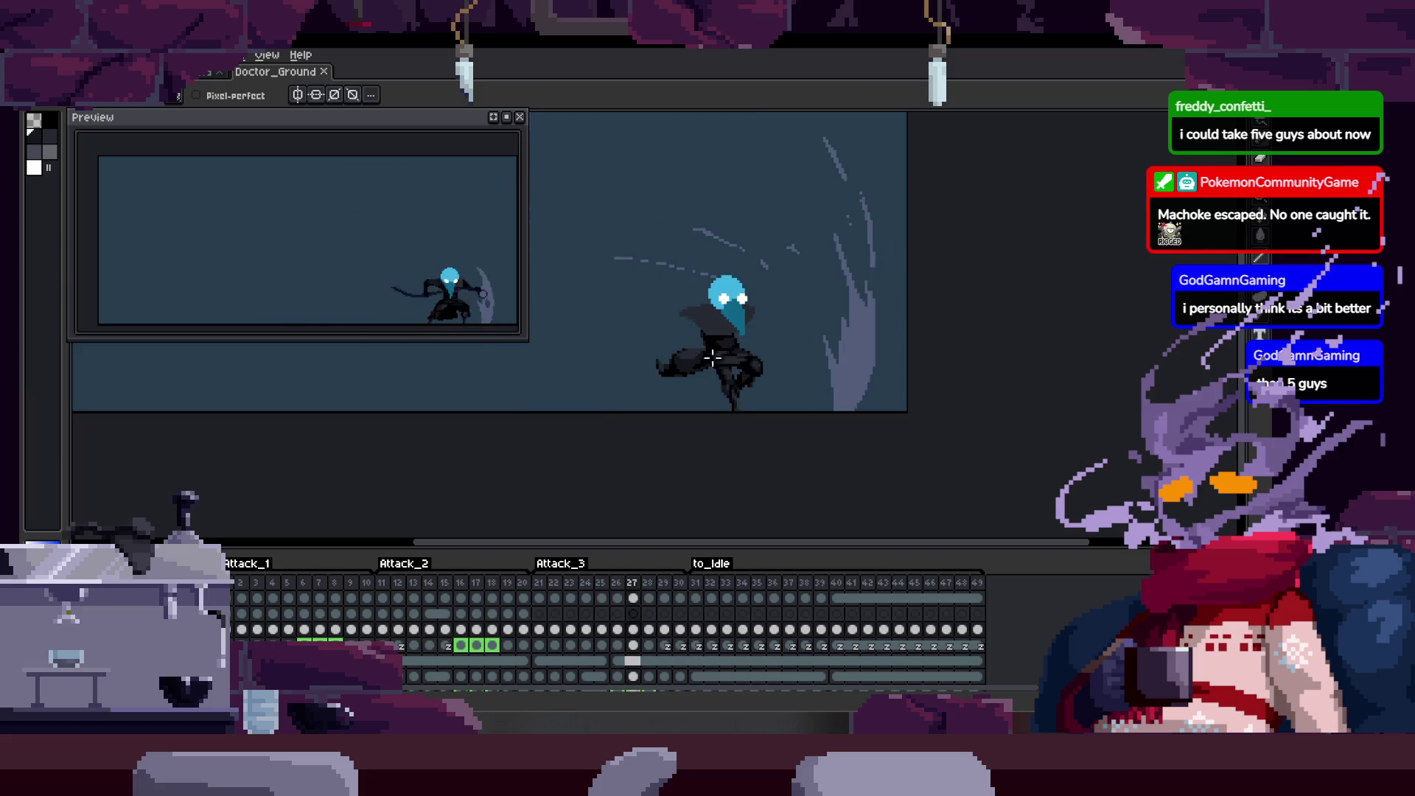
key("z")
left_click(836, 399)
left_click(626, 370)
right_click(647, 380)
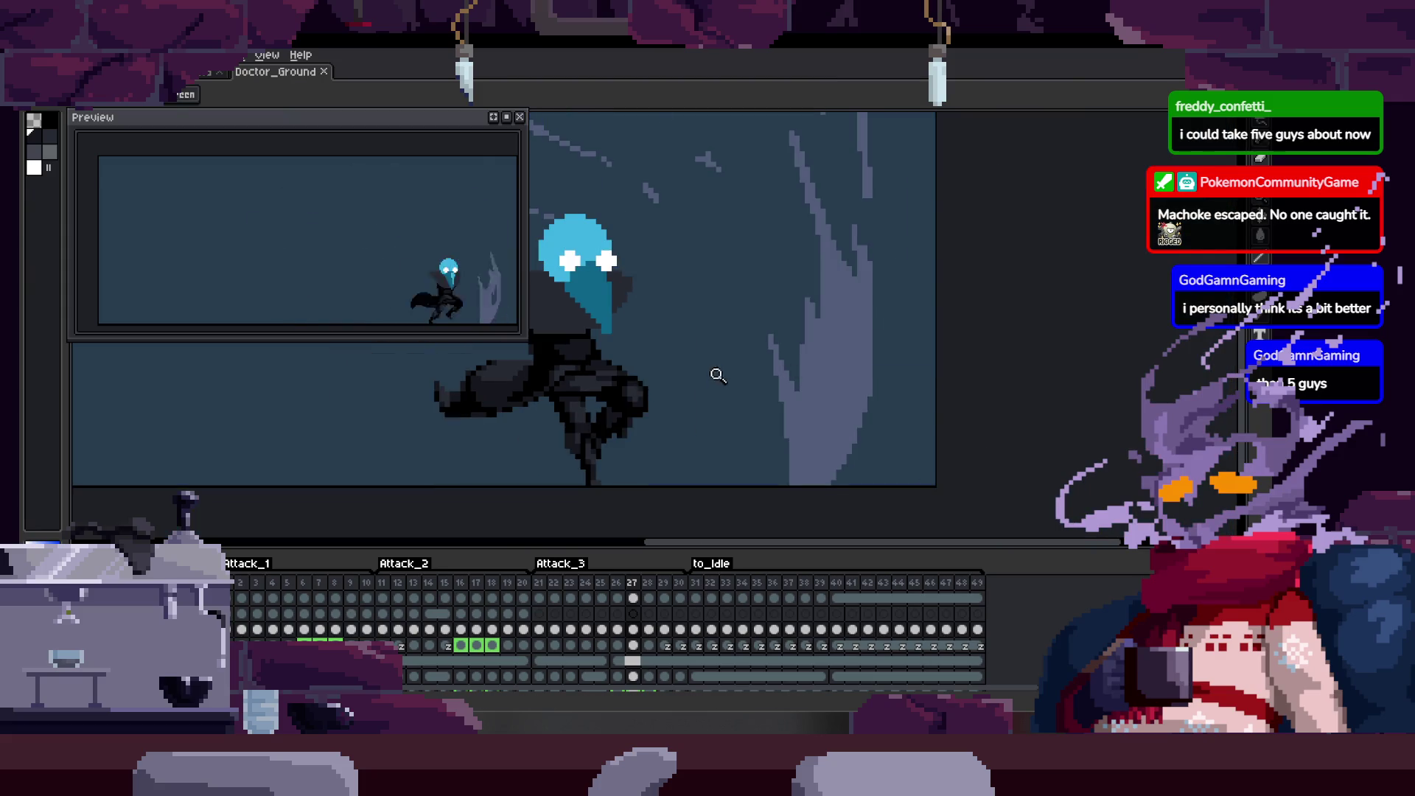
right_click(596, 431)
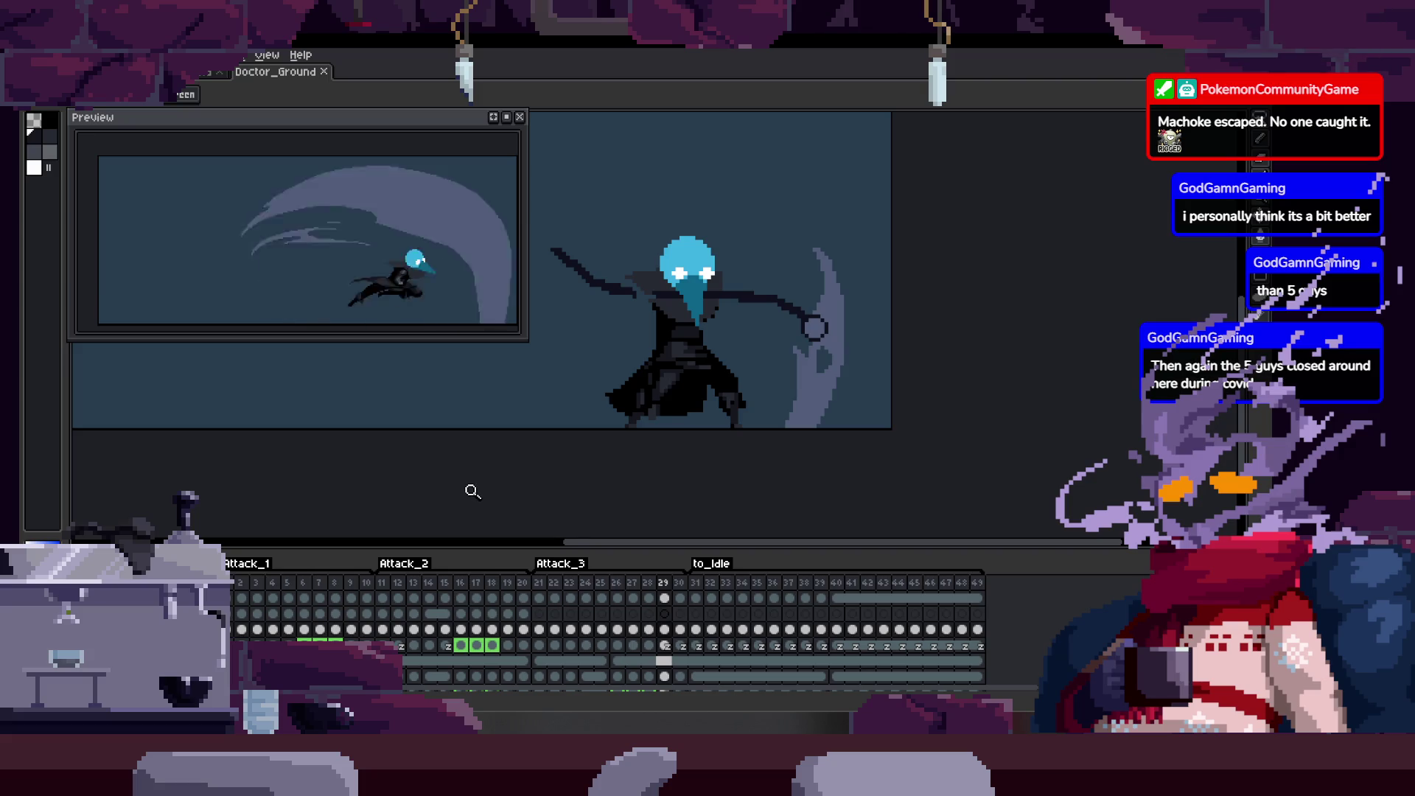
key("Right")
key("Right")
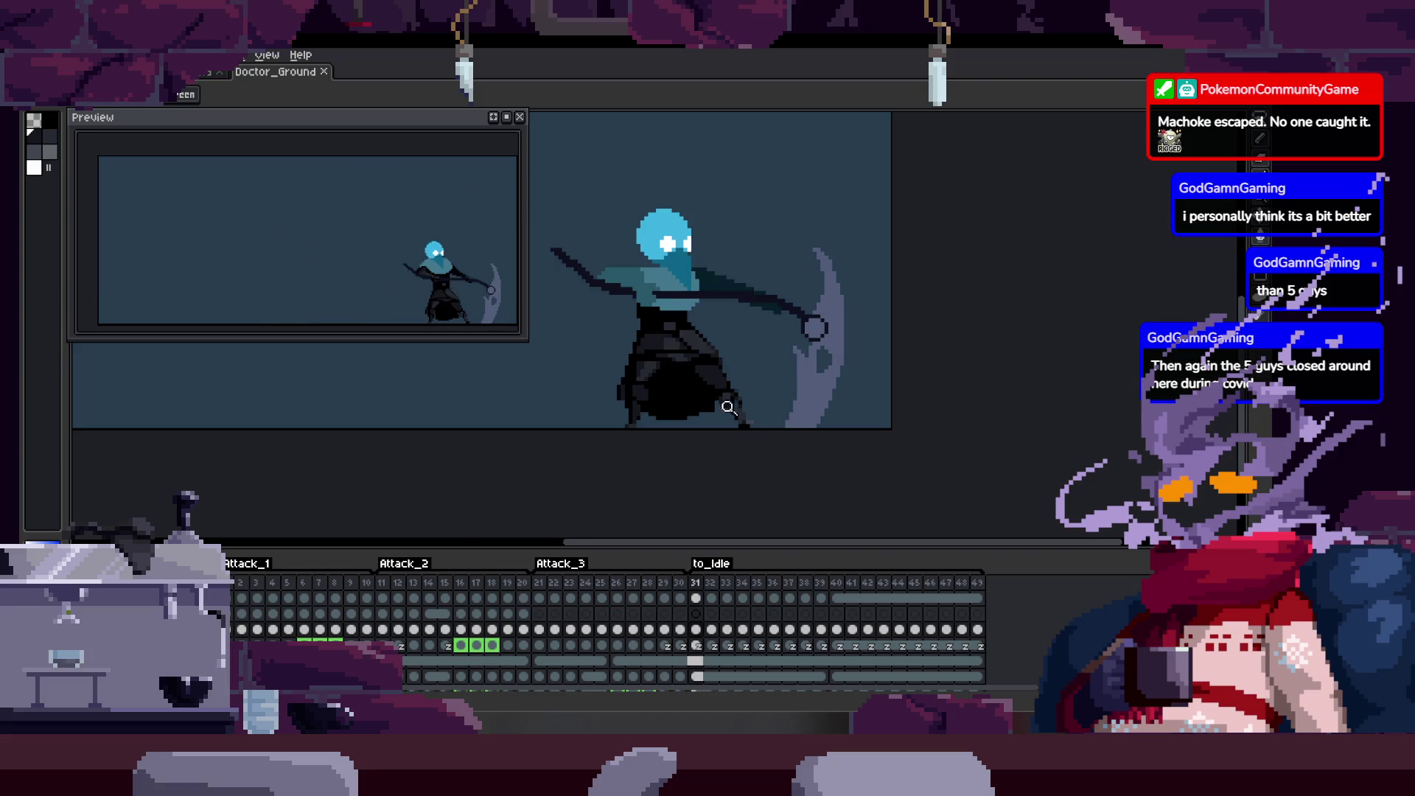
key("Tab")
key("Return")
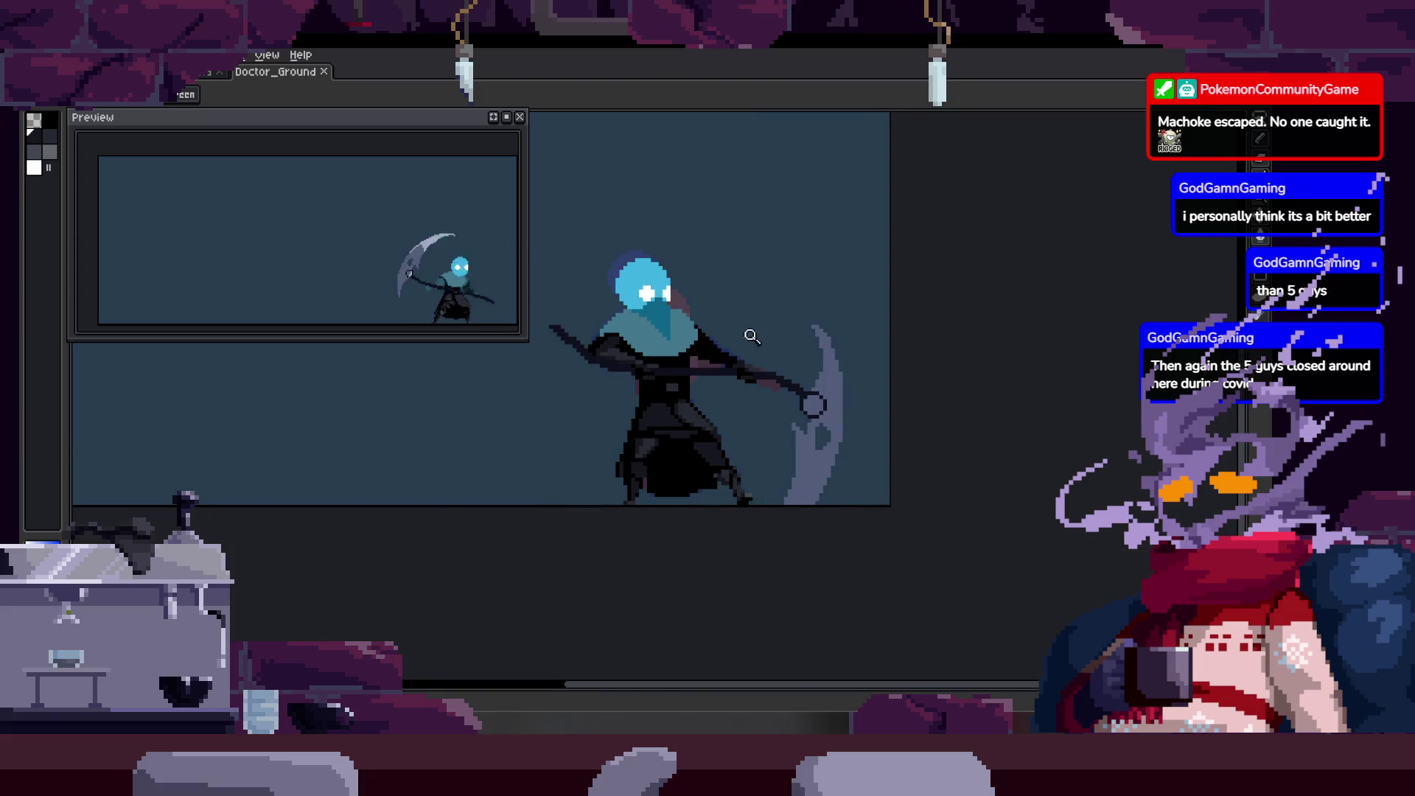
scroll(763, 330, "up", 2)
scroll(759, 410, "down", 2)
scroll(752, 410, "up", 1)
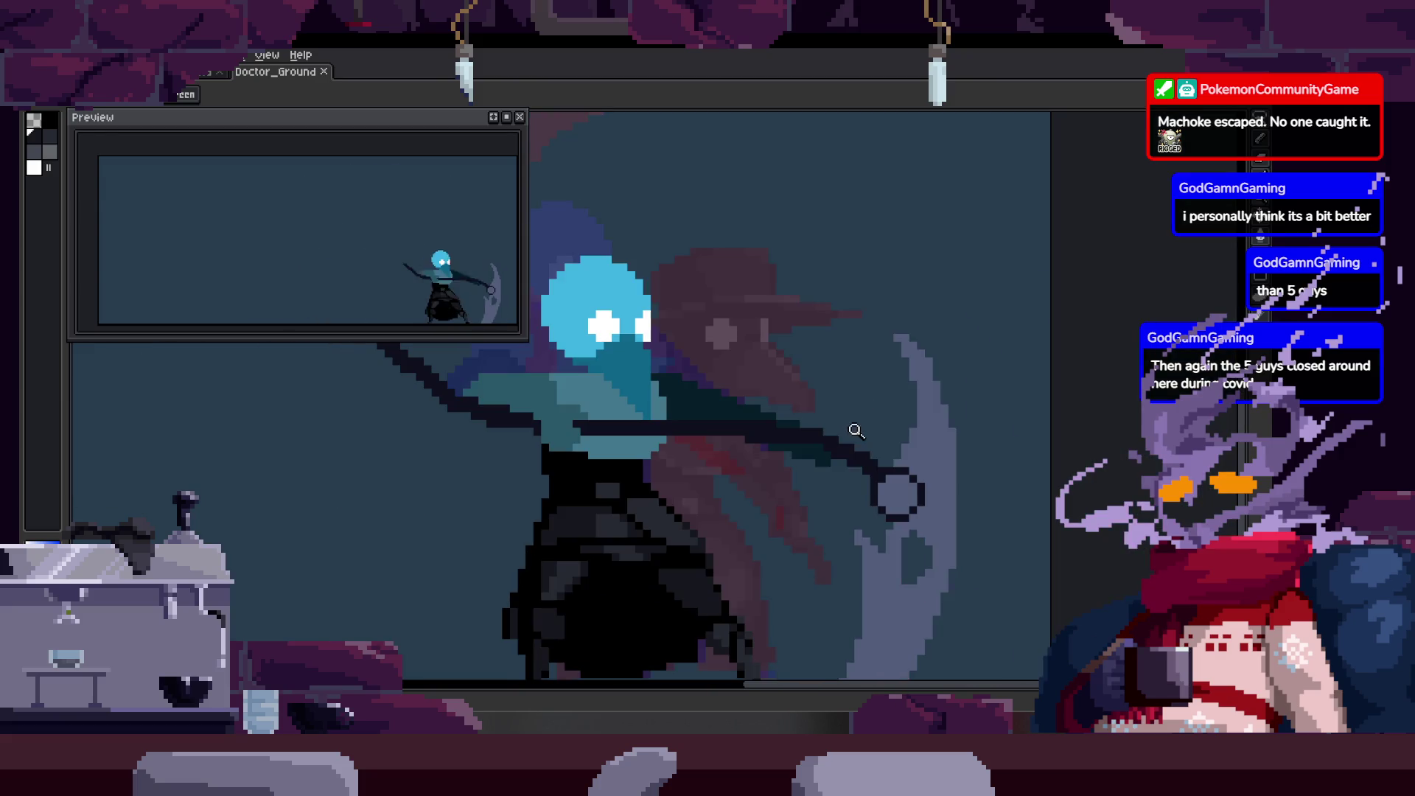
scroll(869, 454, "up", 1)
scroll(866, 464, "up", 1)
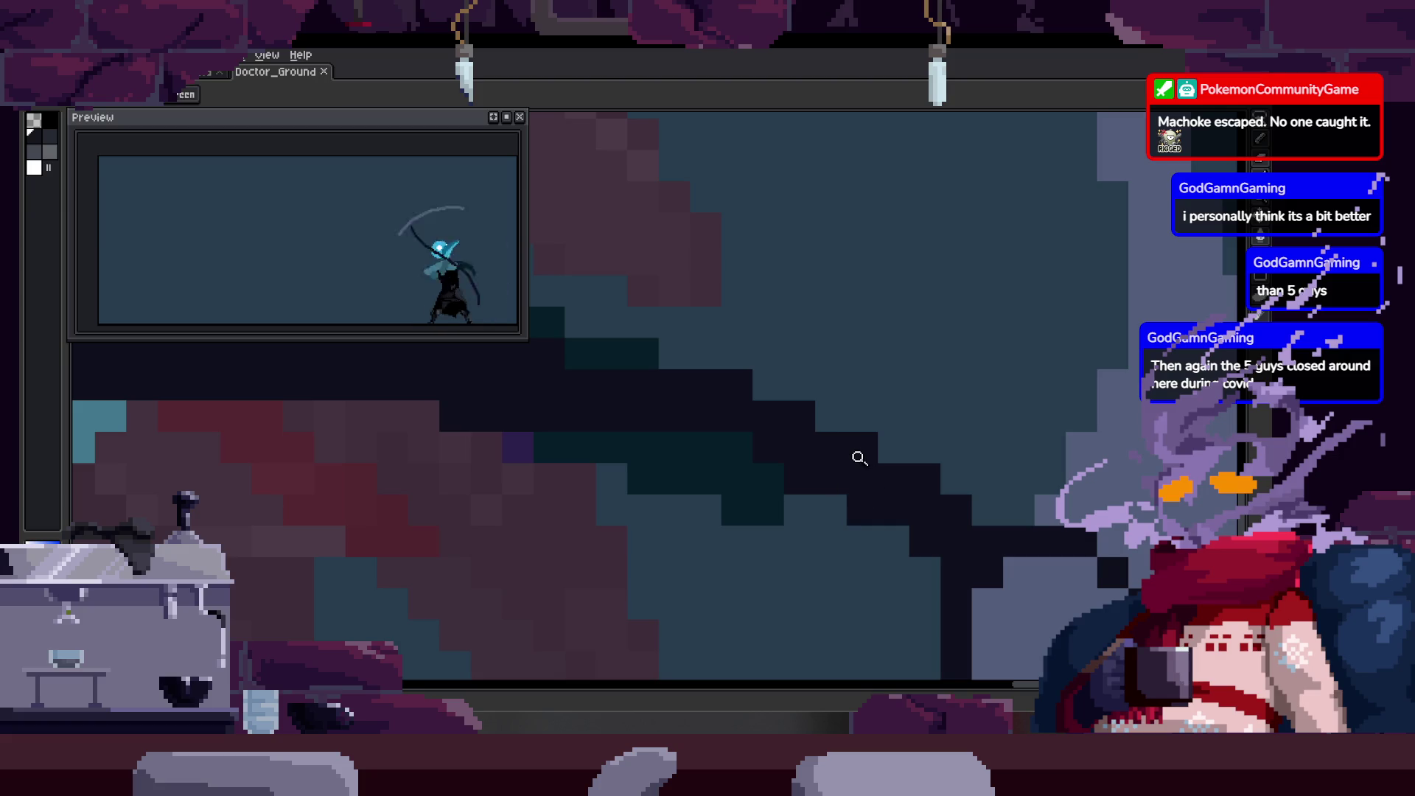
Go to frame 31 in the timeline and delete the selected cels after it.
left_click_drag(797, 384, 859, 445)
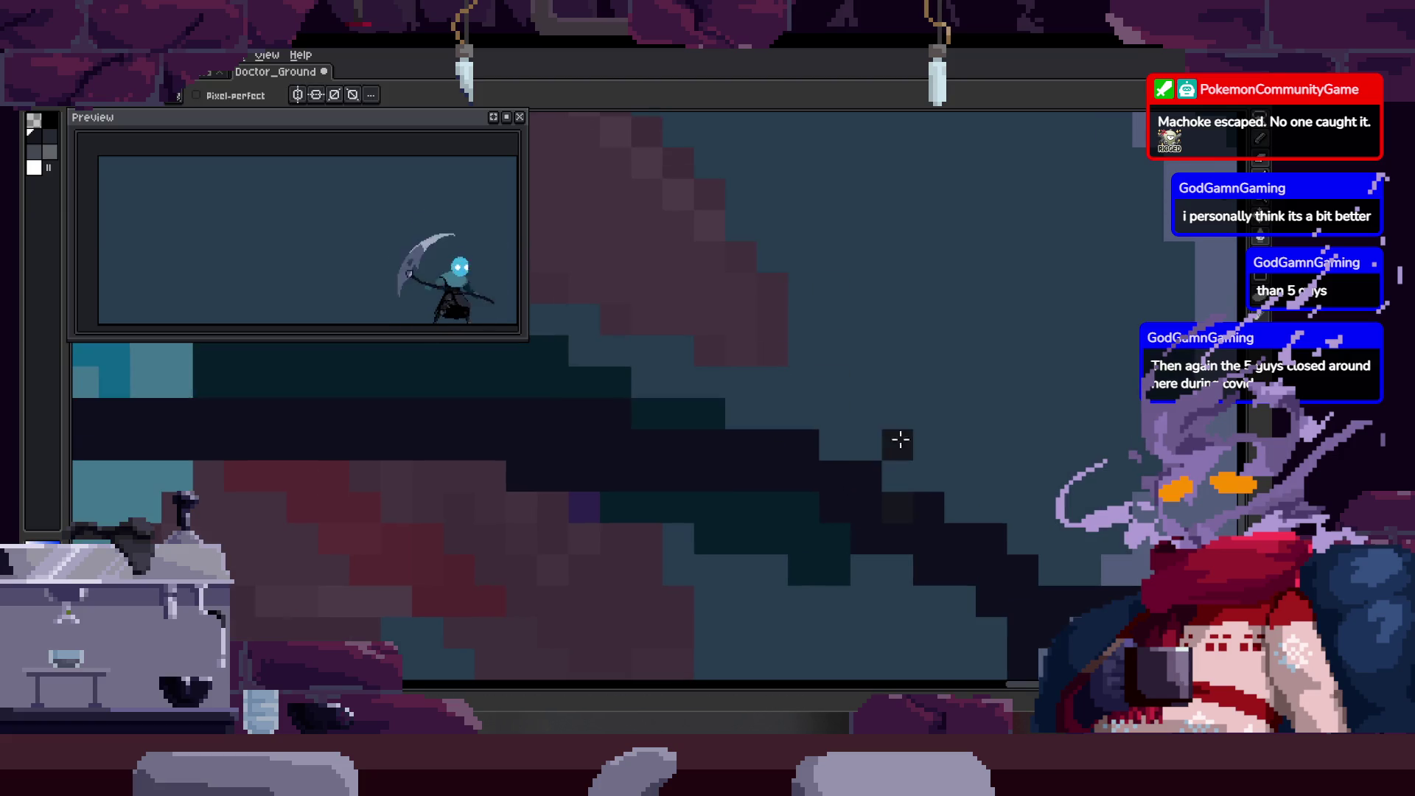
key("Tab")
scroll(807, 398, "down", 1)
scroll(713, 513, "down", 1)
left_click(694, 643)
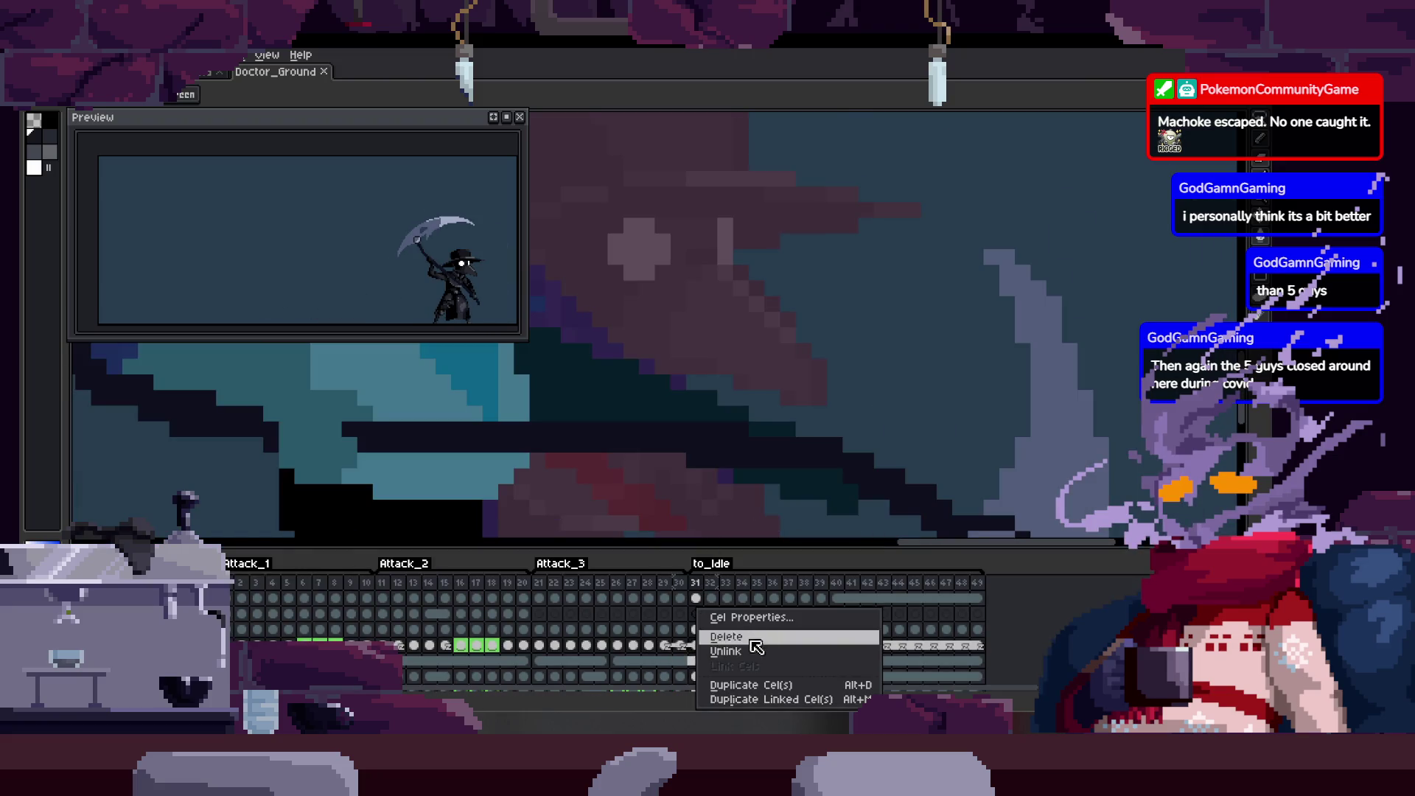
left_click_drag(703, 650, 761, 654)
key("ctrl+z")
right_click(694, 644)
left_click(749, 661)
Paste the blue character into the frame and line it up.
key("Tab")
key("ctrl+v")
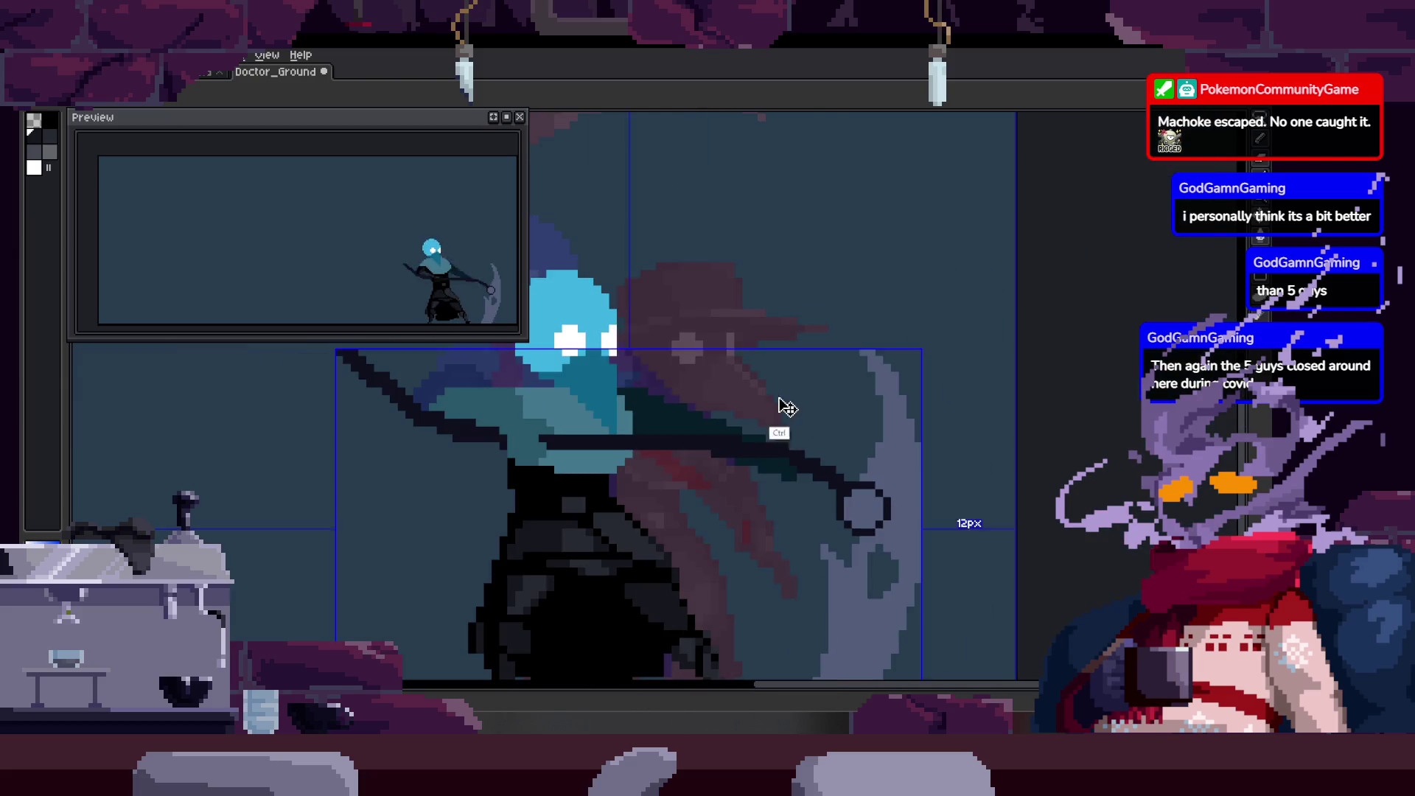
left_click_drag(829, 414, 784, 414)
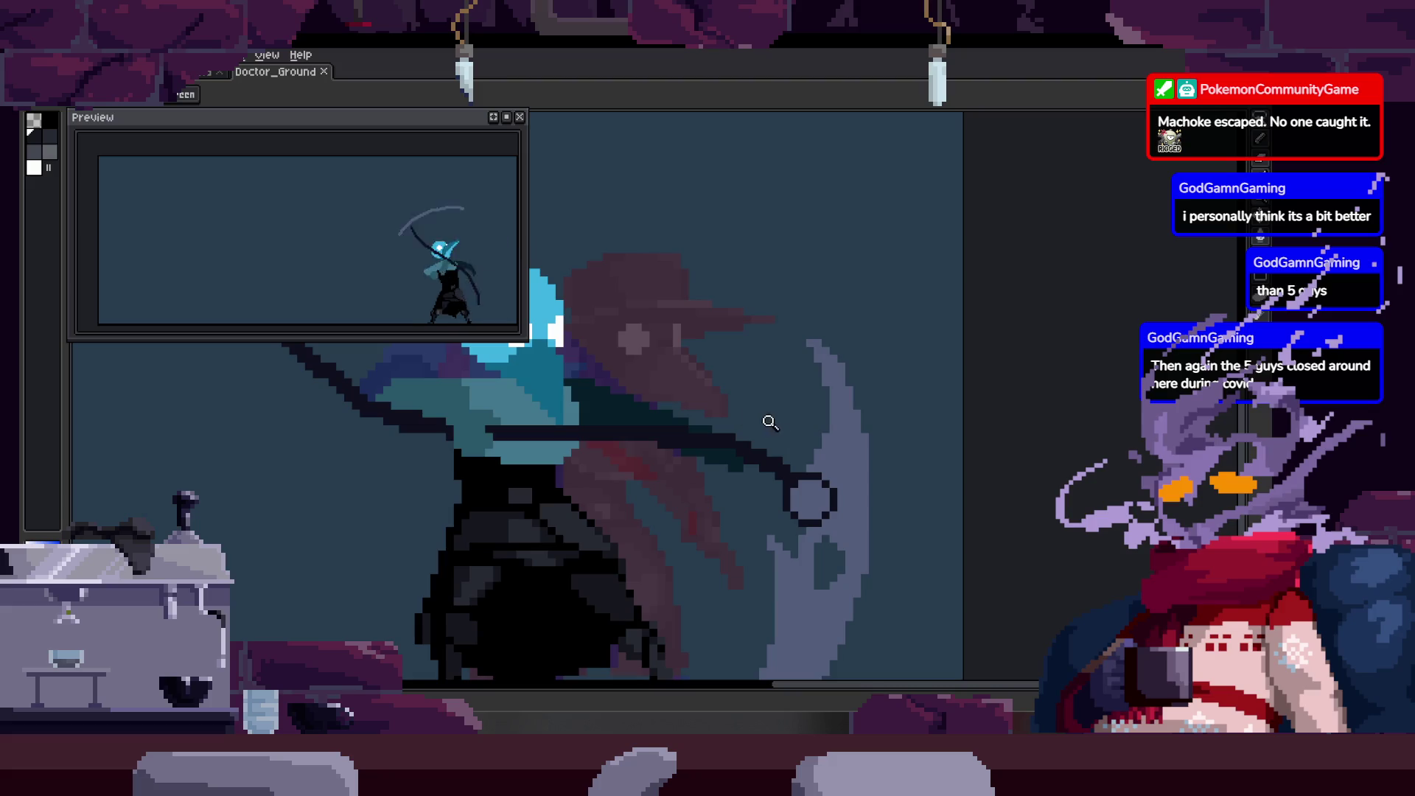
left_click(755, 440)
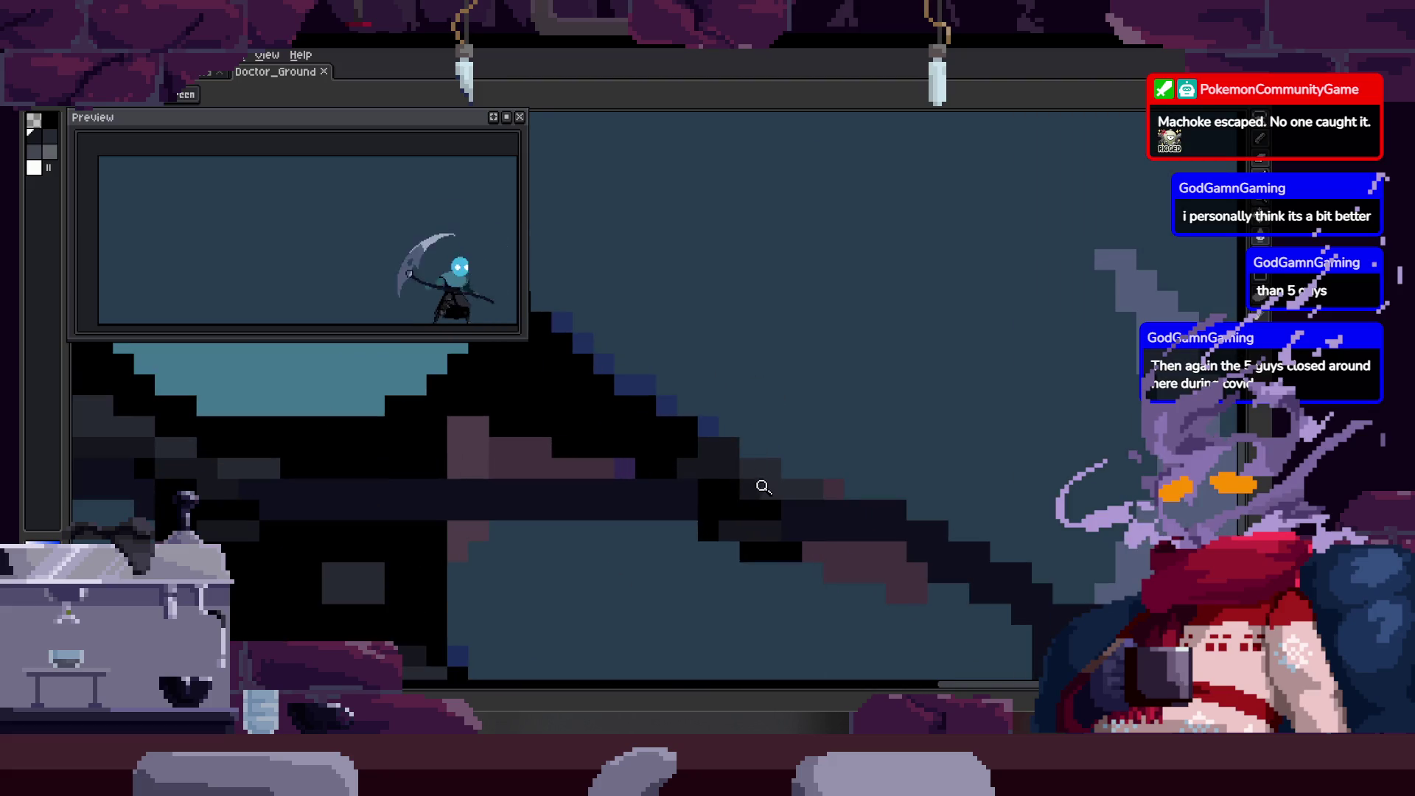
Lasso part of the scythe shaft and move its pixels into line.
left_click_drag(735, 439, 815, 468)
scroll(821, 442, "up", 1)
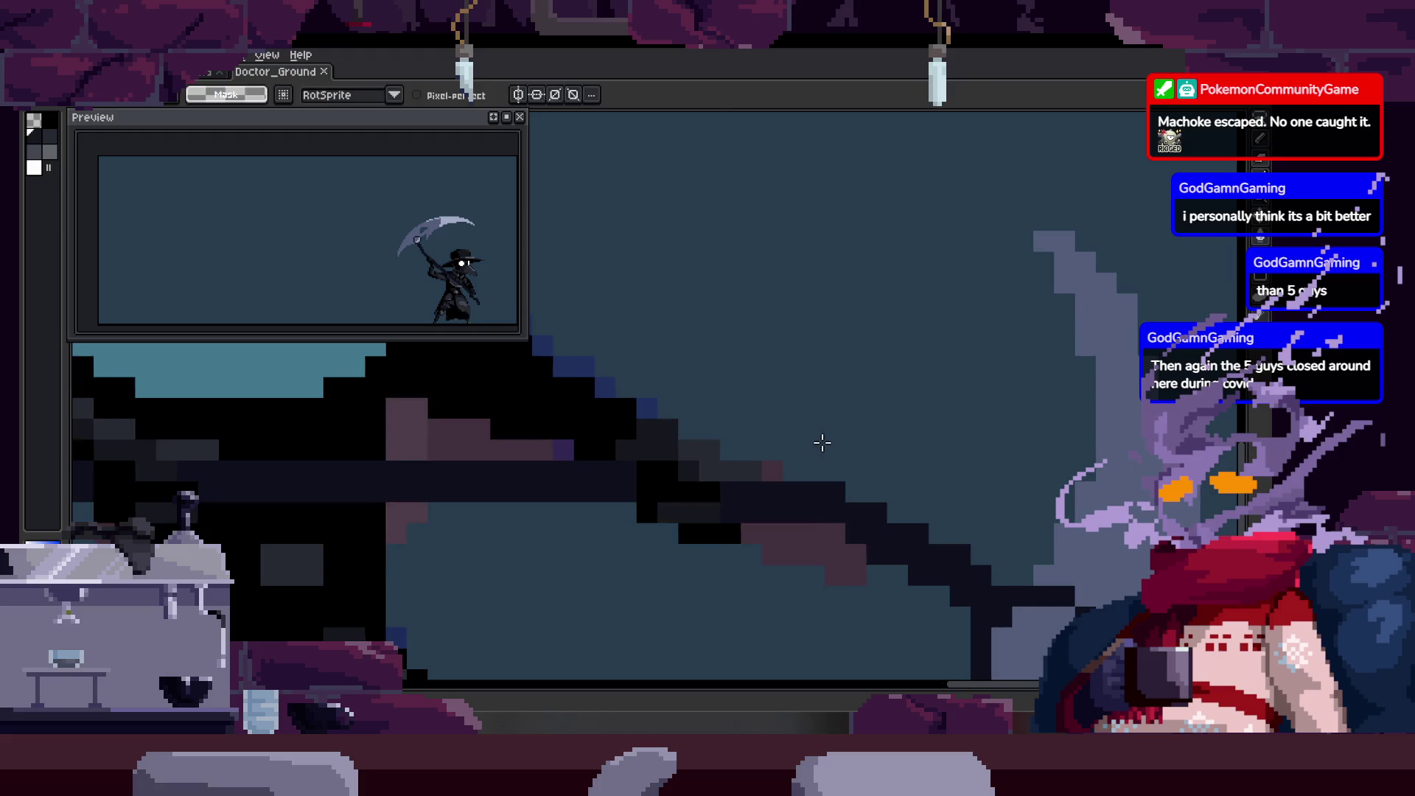
left_click_drag(727, 496, 823, 509)
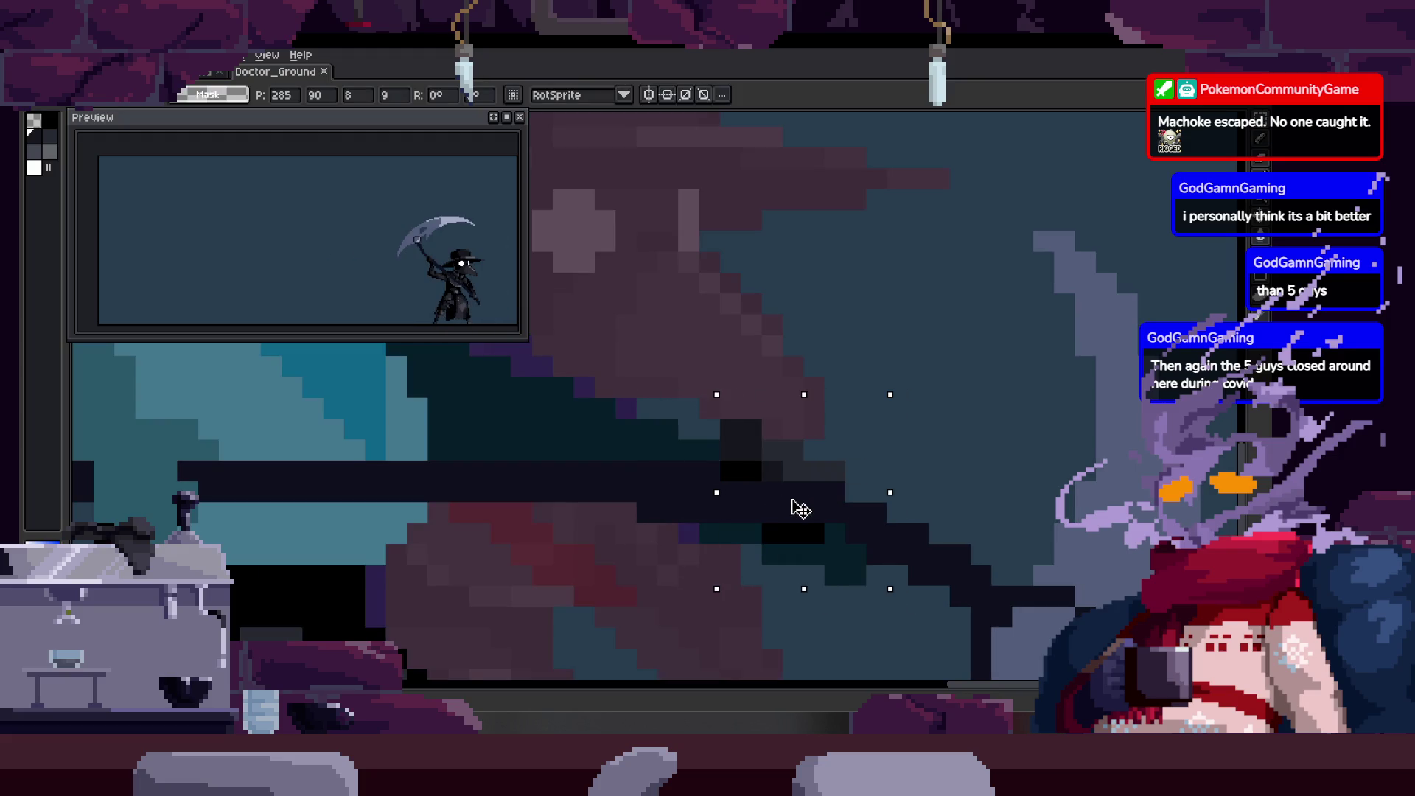
key("Right")
key("Left")
scroll(846, 506, "up", 1)
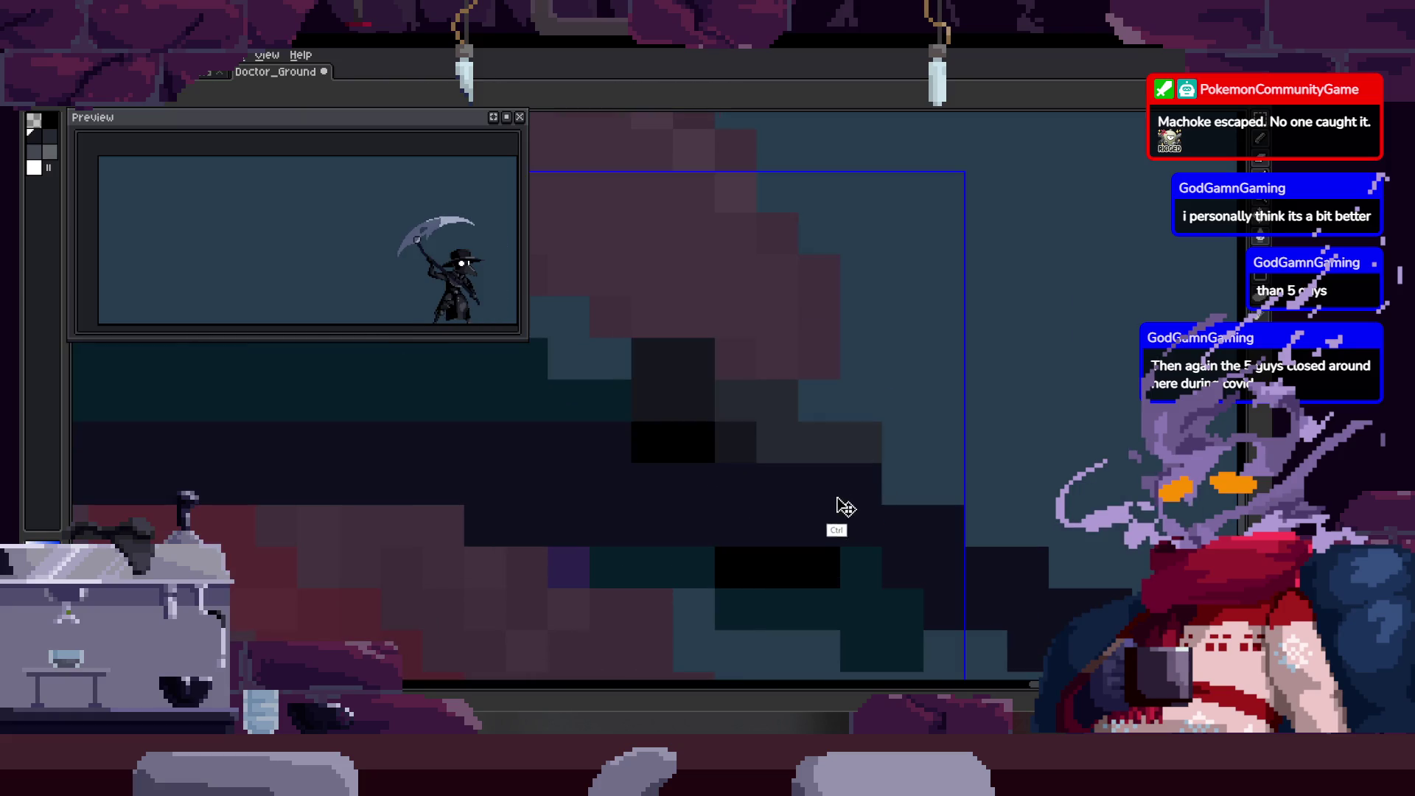
key("b")
left_click_drag(860, 484, 813, 470)
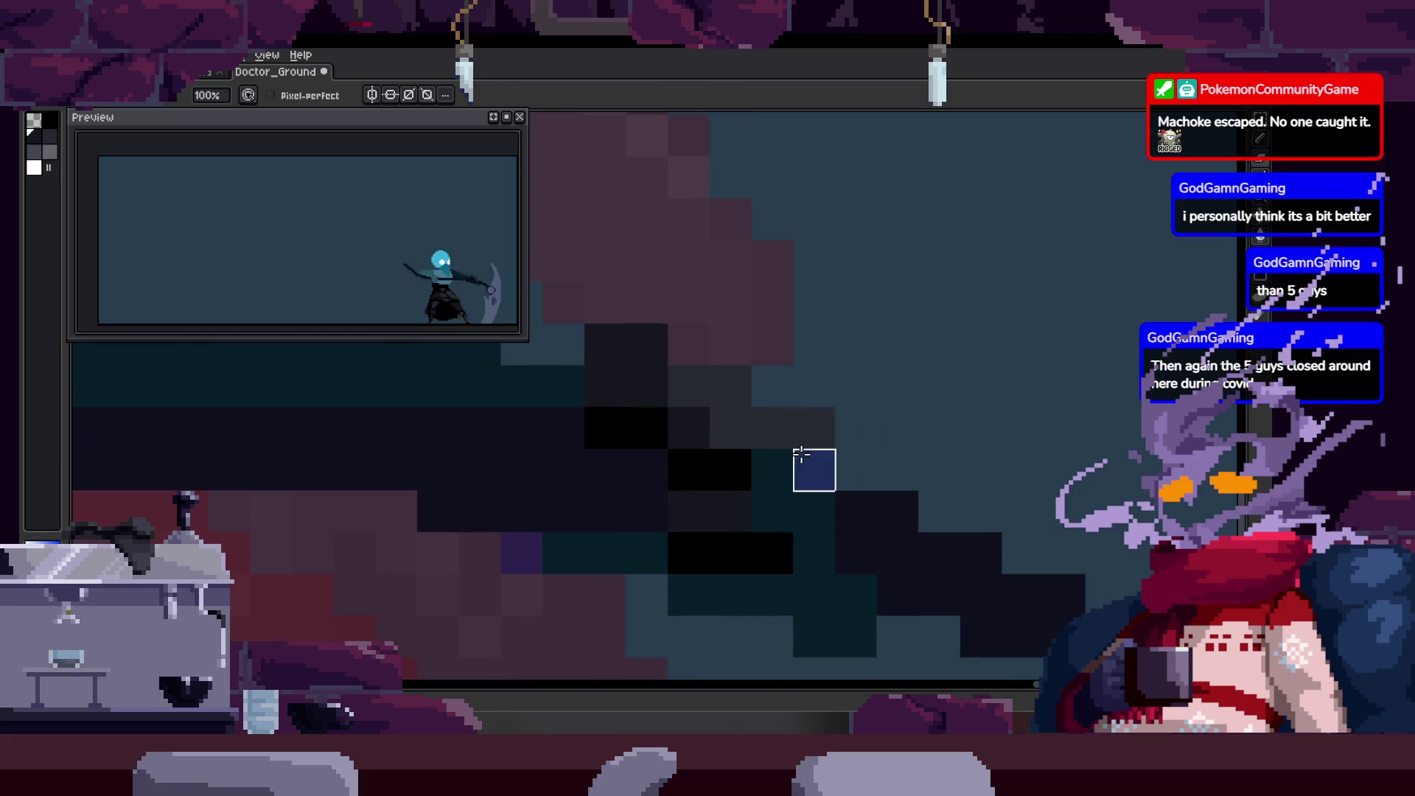
Play back the animation to check the fix and save the file.
key("Return")
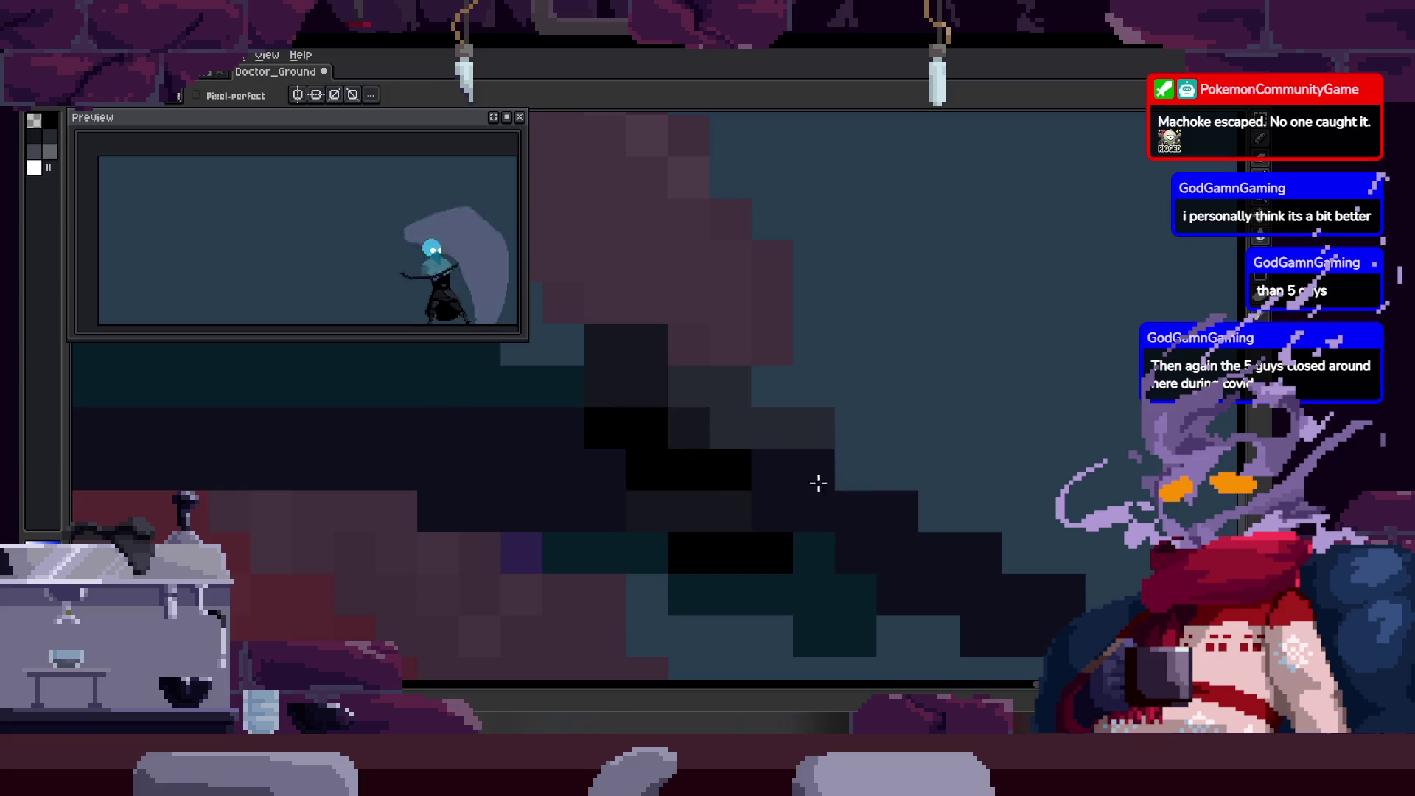
scroll(804, 495, "down", 1)
key("Return")
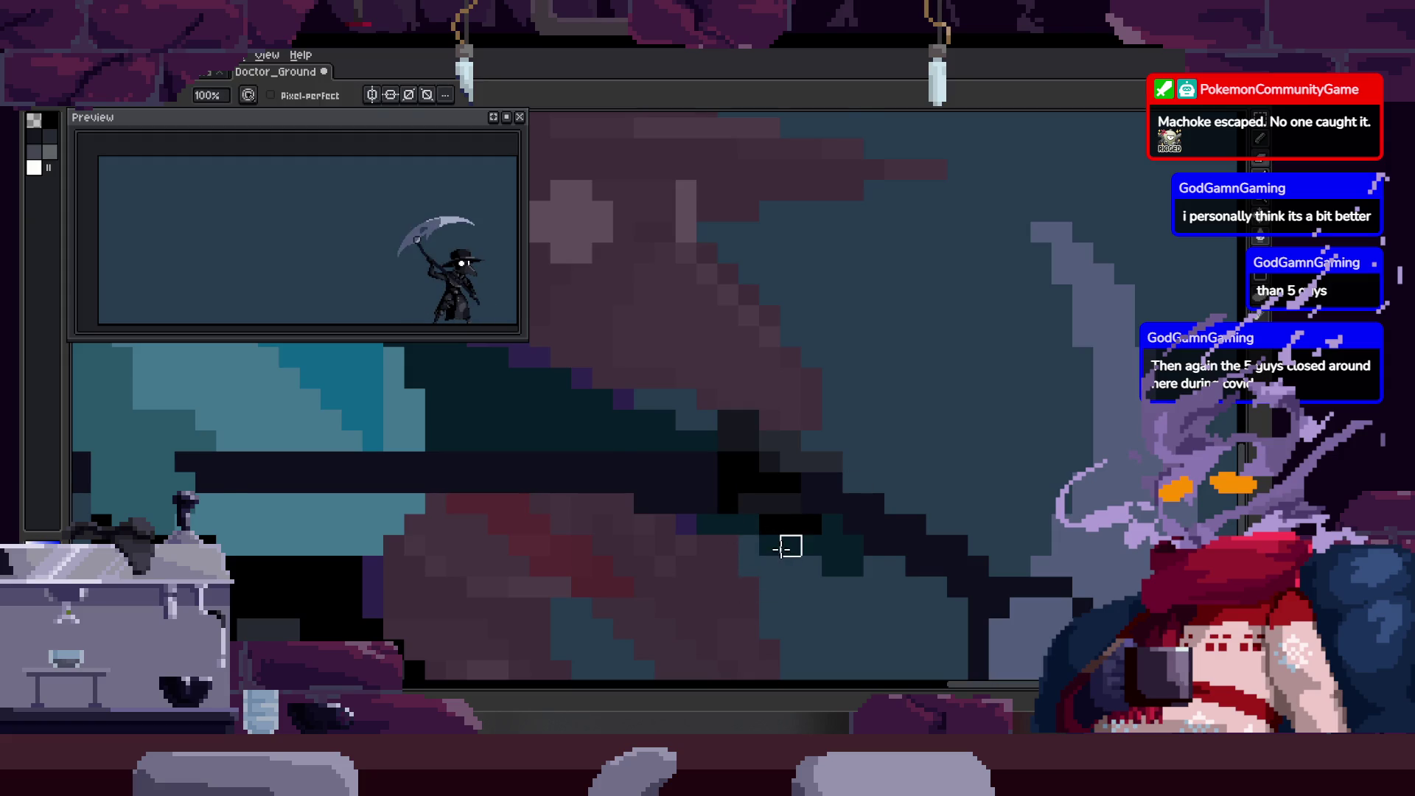
key("Return")
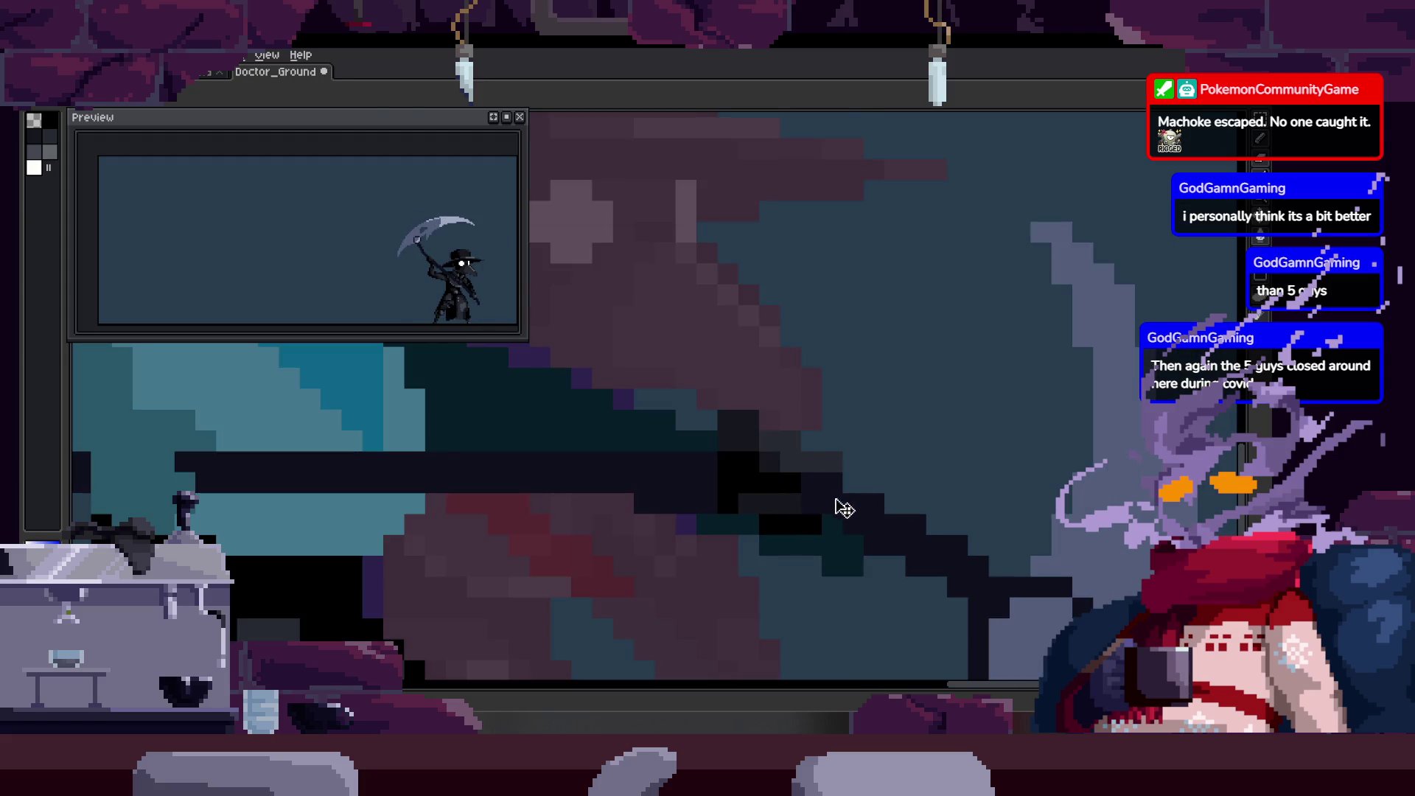
key("ctrl+s")
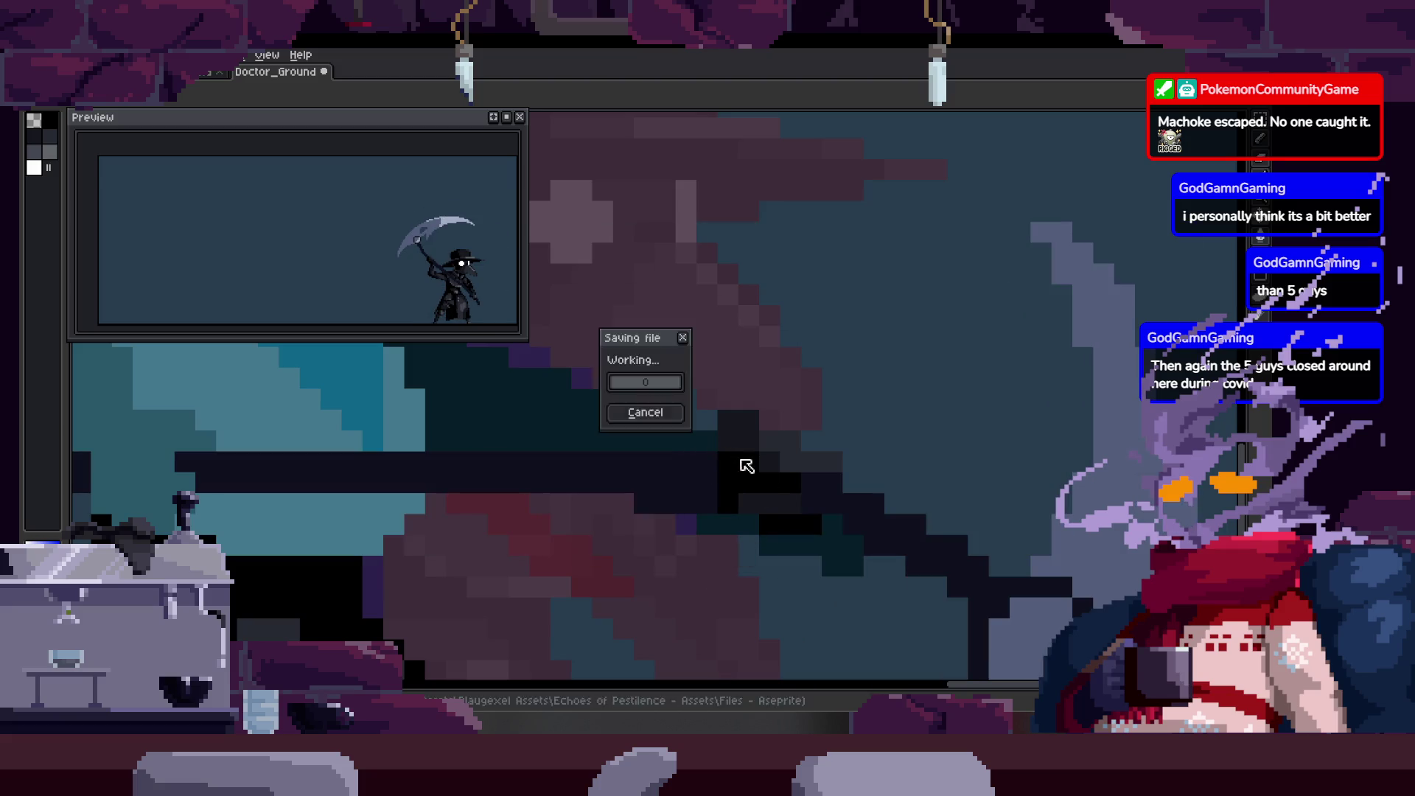
Stop playback and fill the teal gap beside the shaft with the dark colour.
key("Return")
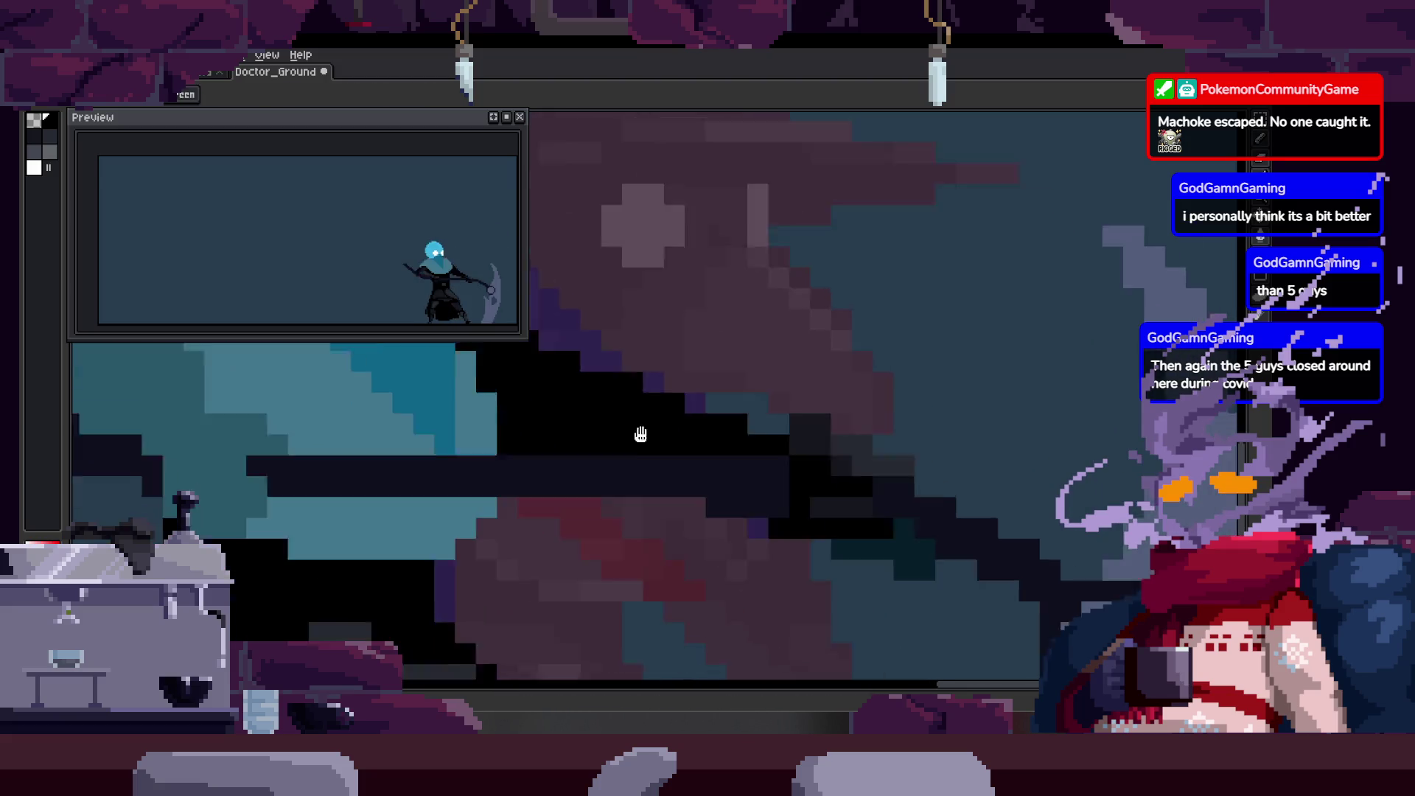
key("g")
left_click(745, 439)
key("w")
left_click(865, 448)
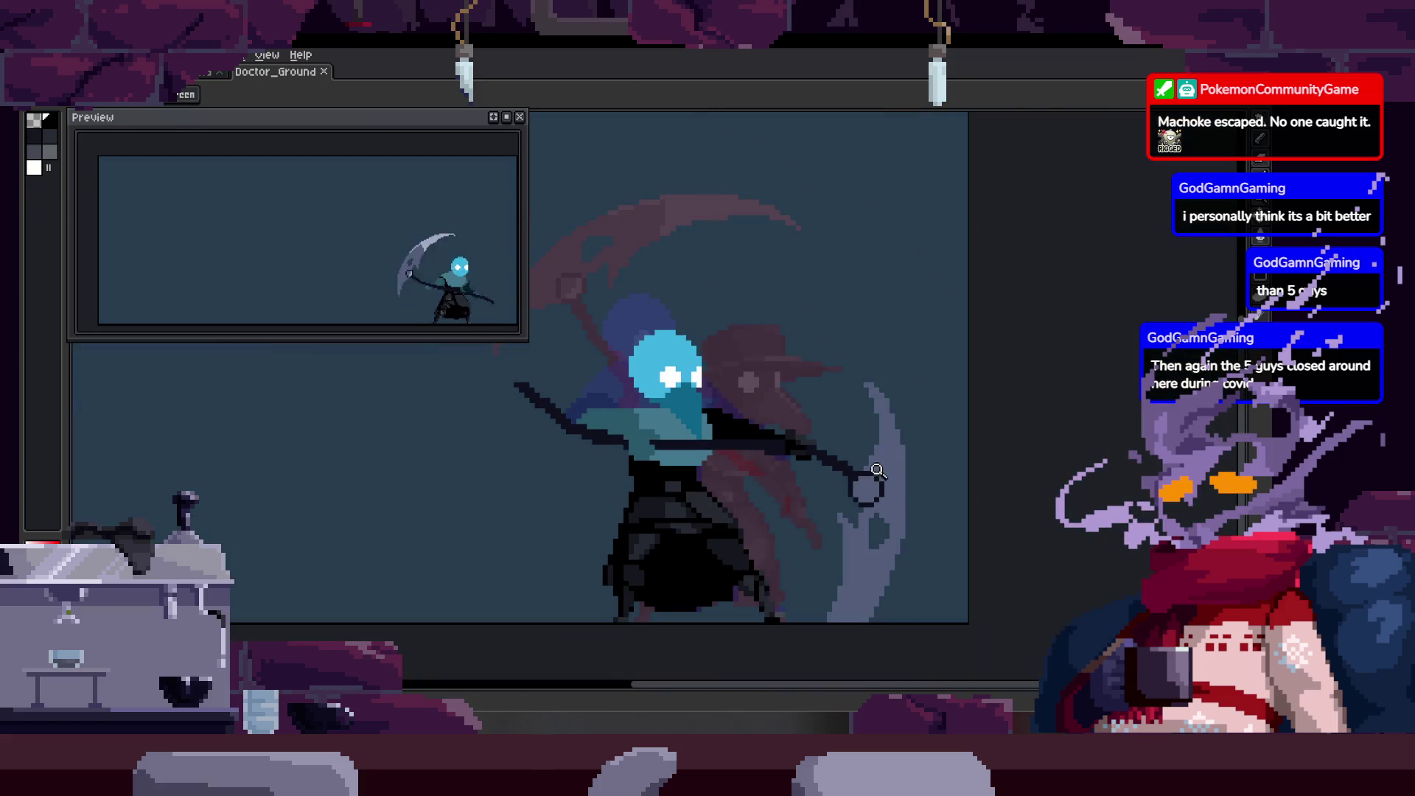
key("Return")
key("Return")
scroll(800, 445, "down", 4)
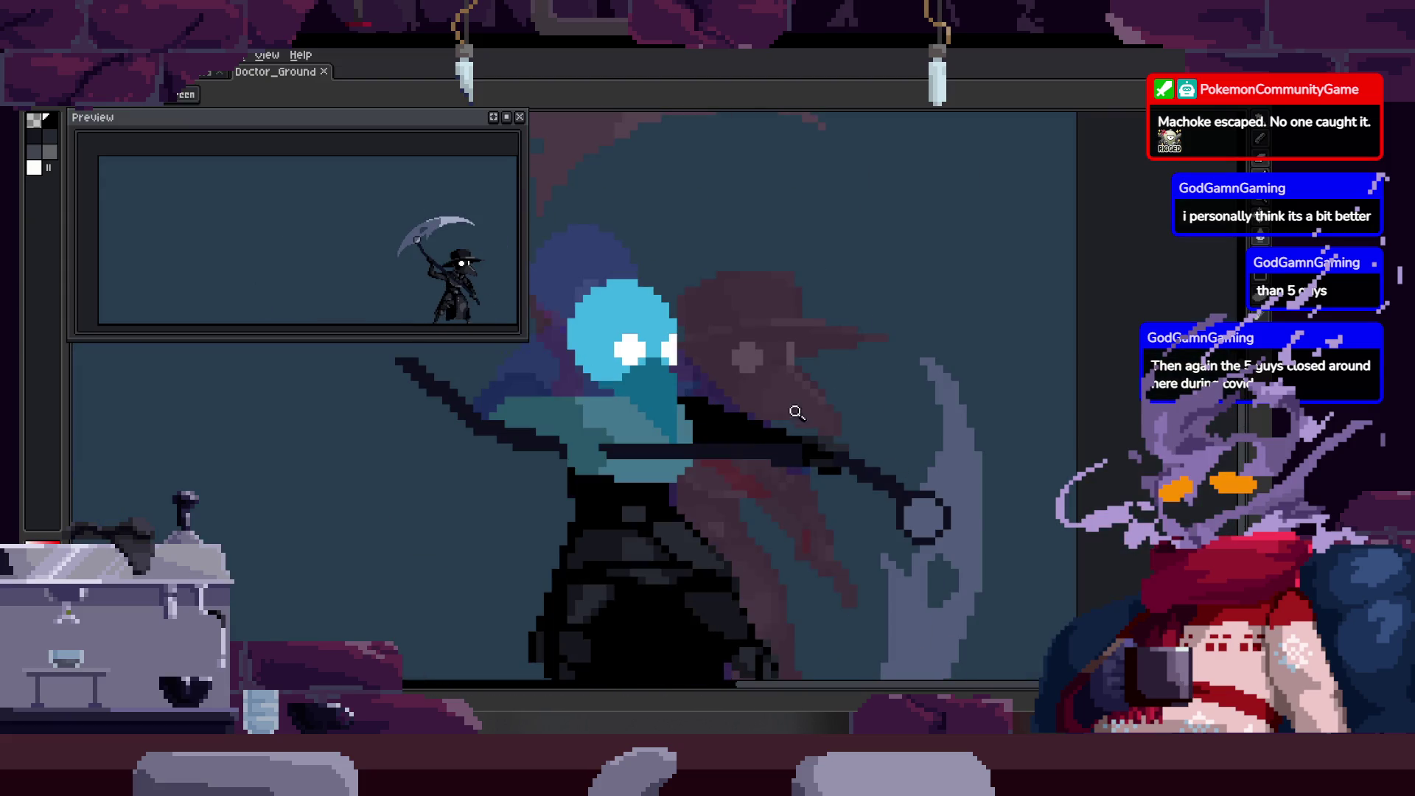
scroll(743, 448, "up", 3)
scroll(638, 397, "up", 1)
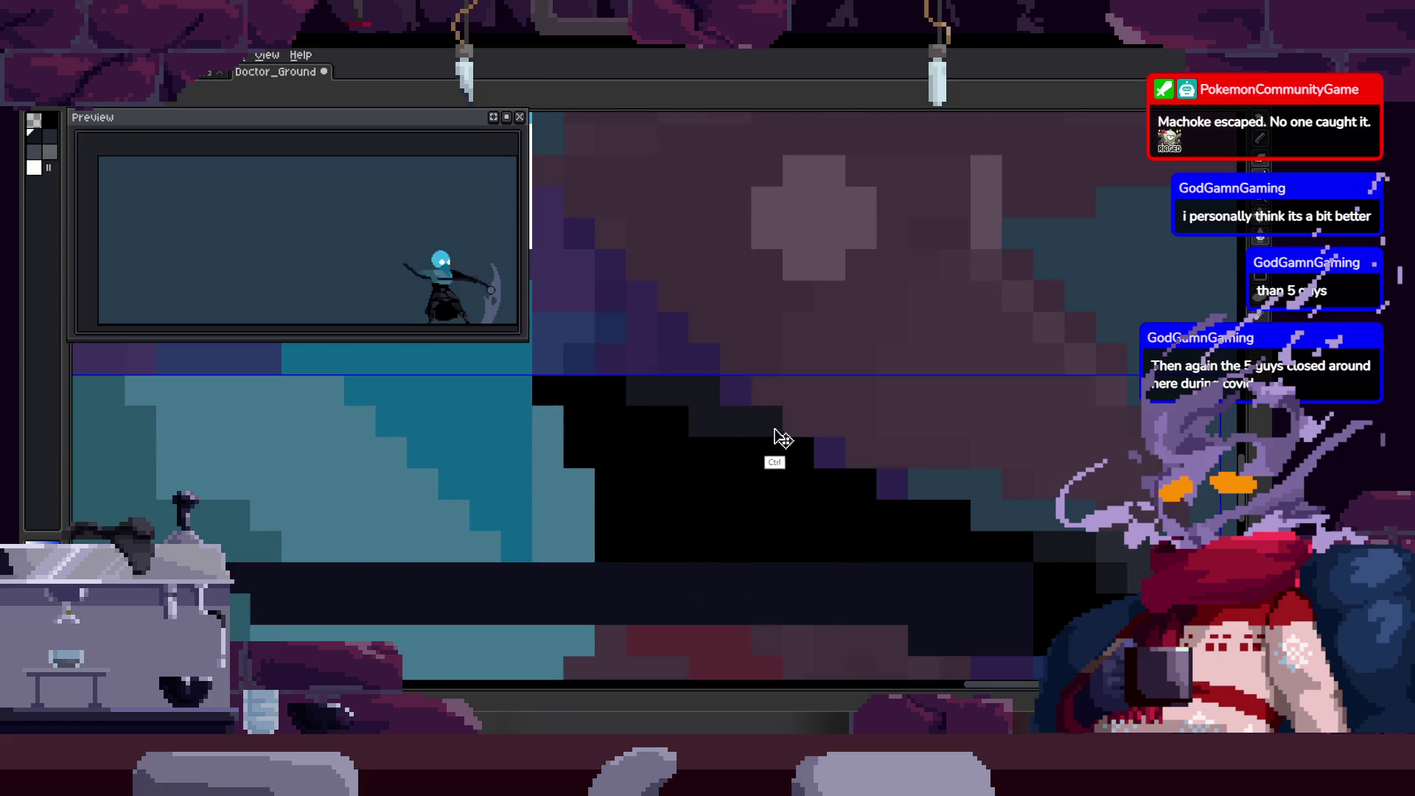
scroll(775, 415, "up", 1)
scroll(723, 383, "up", 1)
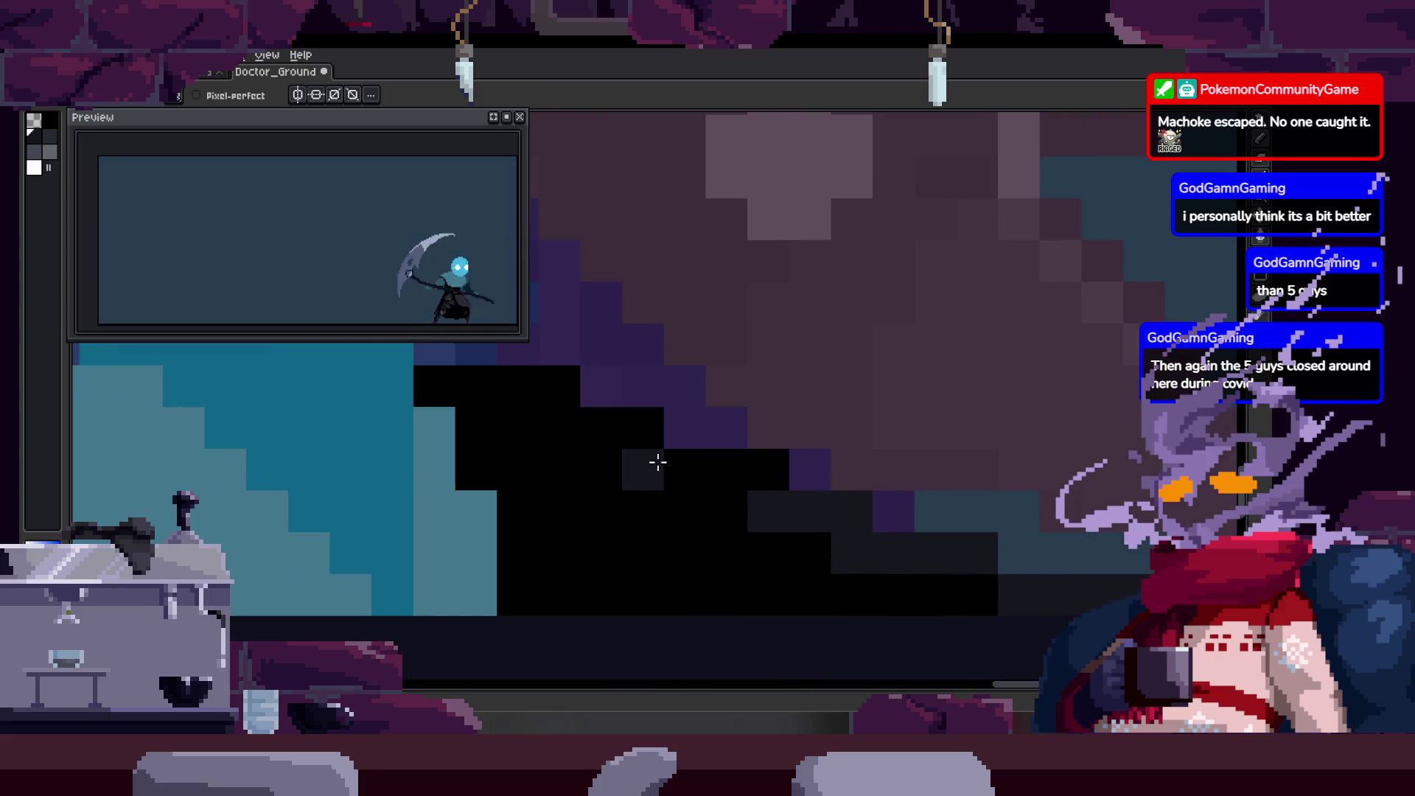
Pan to the arm, review the whole character, and paste the copied shaft pixels.
left_click_drag(725, 492, 683, 466)
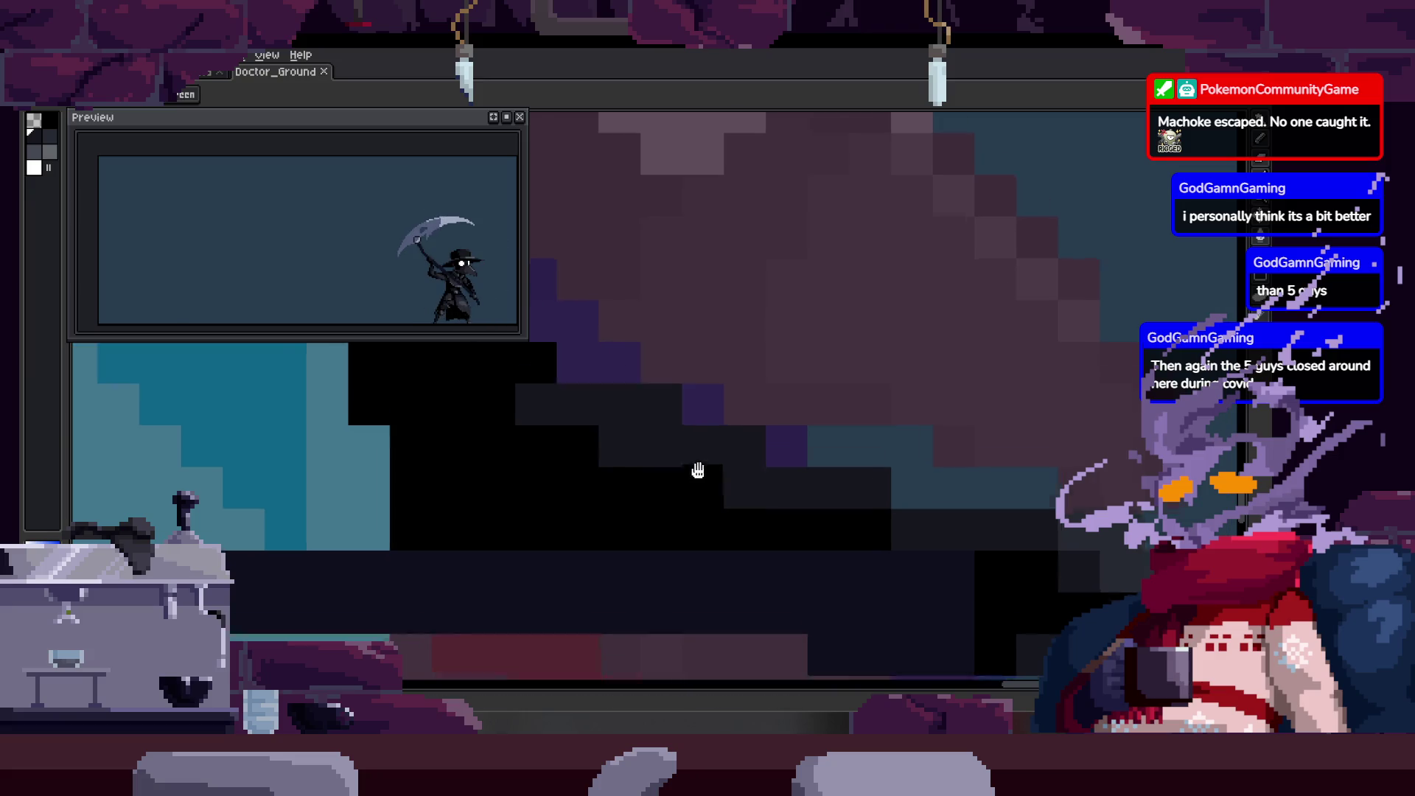
key("b")
key("z")
scroll(625, 497, "down", 2)
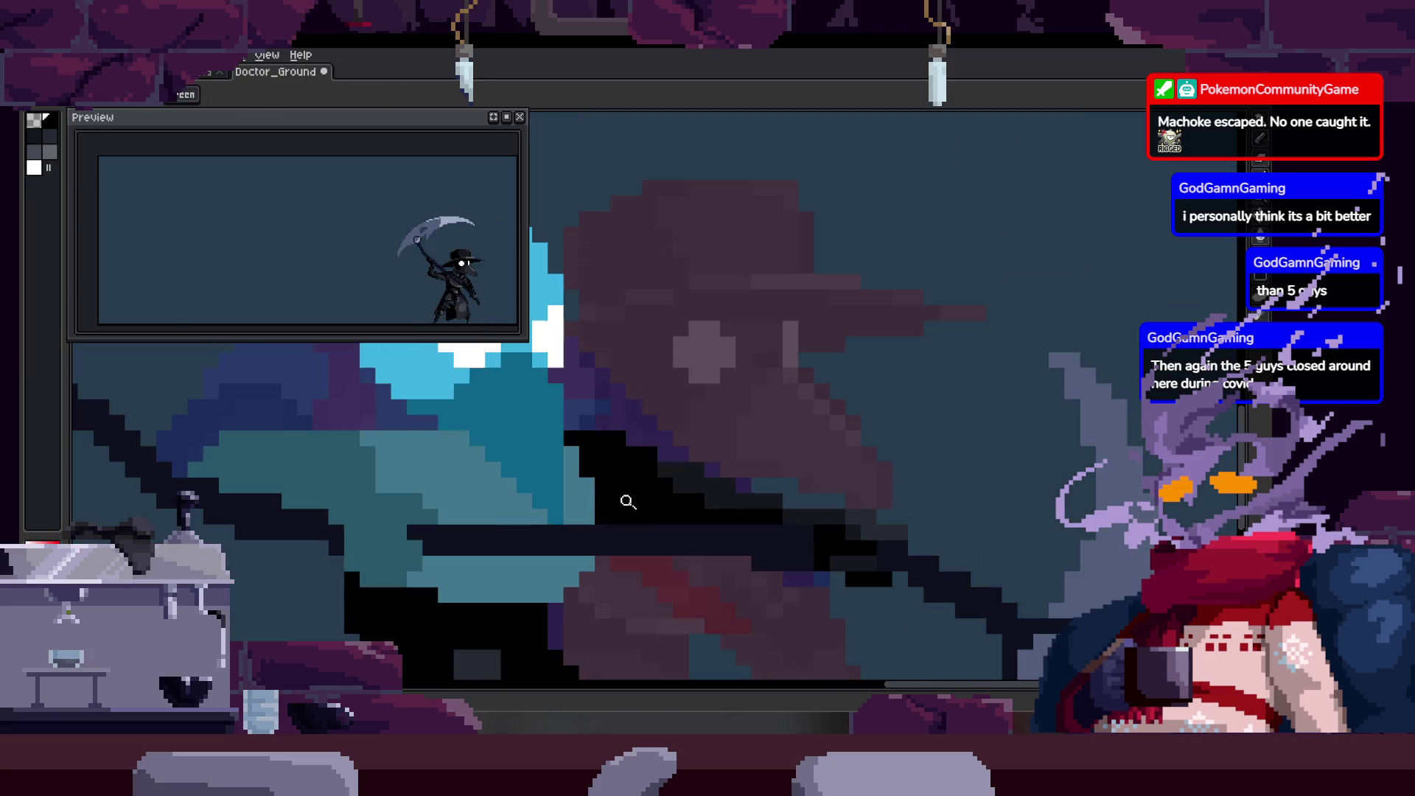
scroll(663, 475, "down", 2)
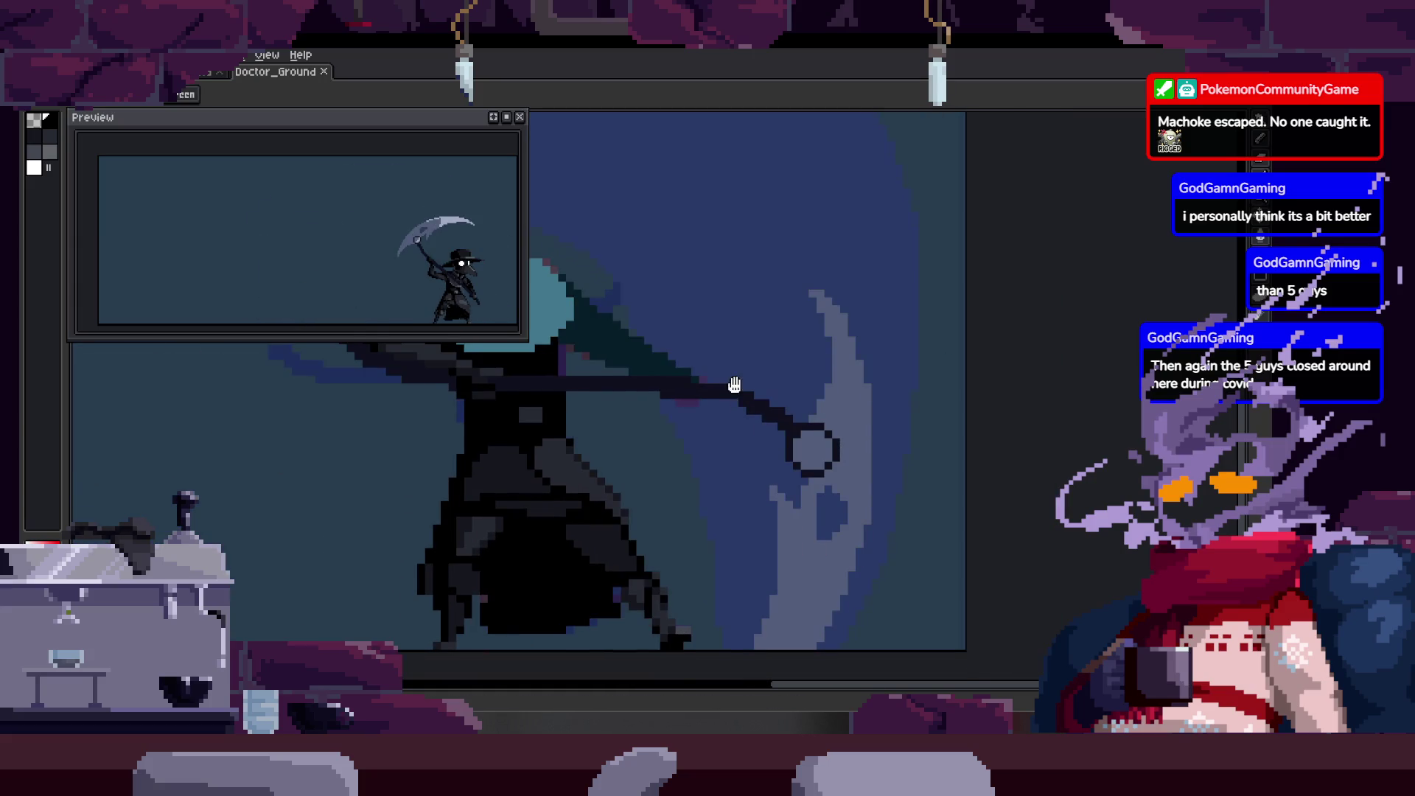
scroll(733, 420, "up", 1)
scroll(773, 429, "up", 1)
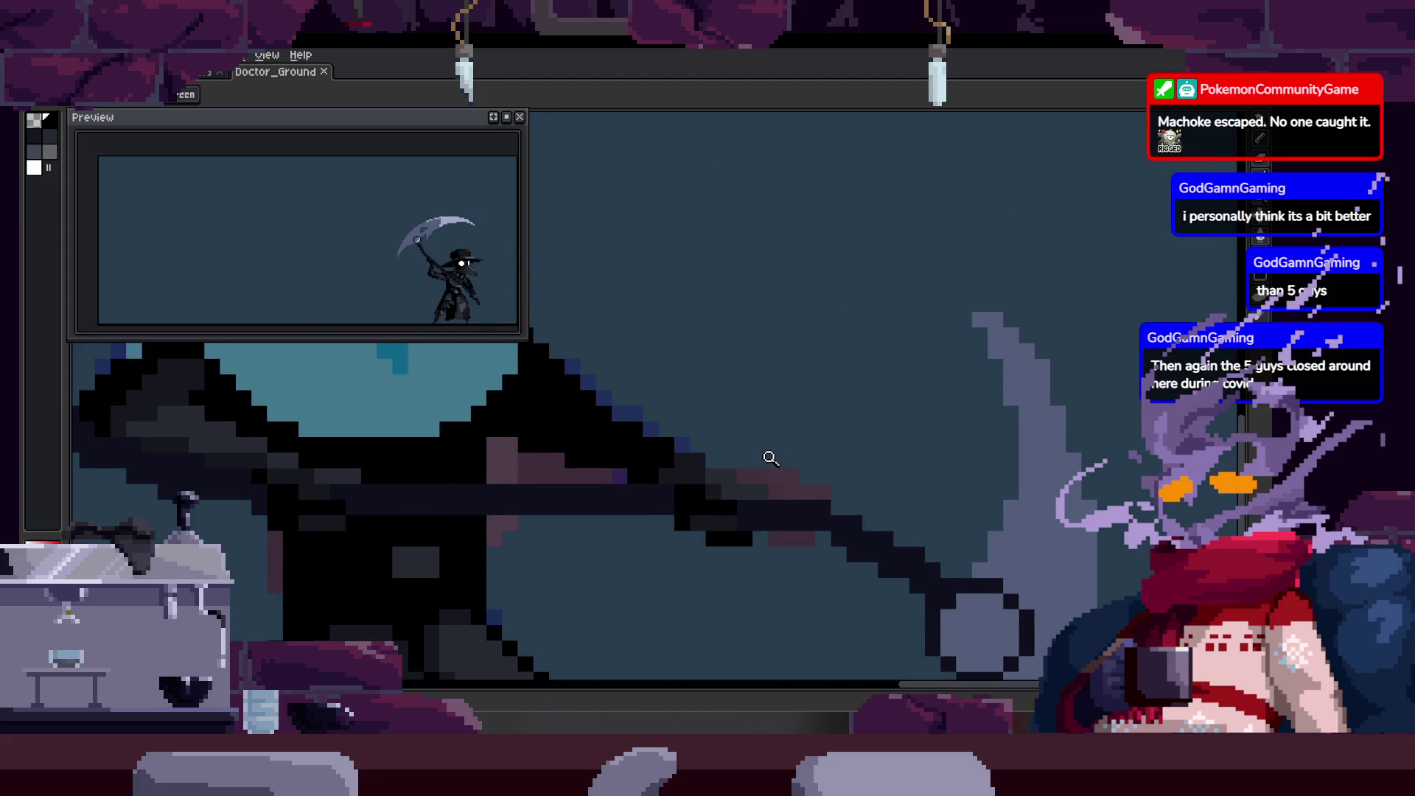
scroll(718, 481, "up", 1)
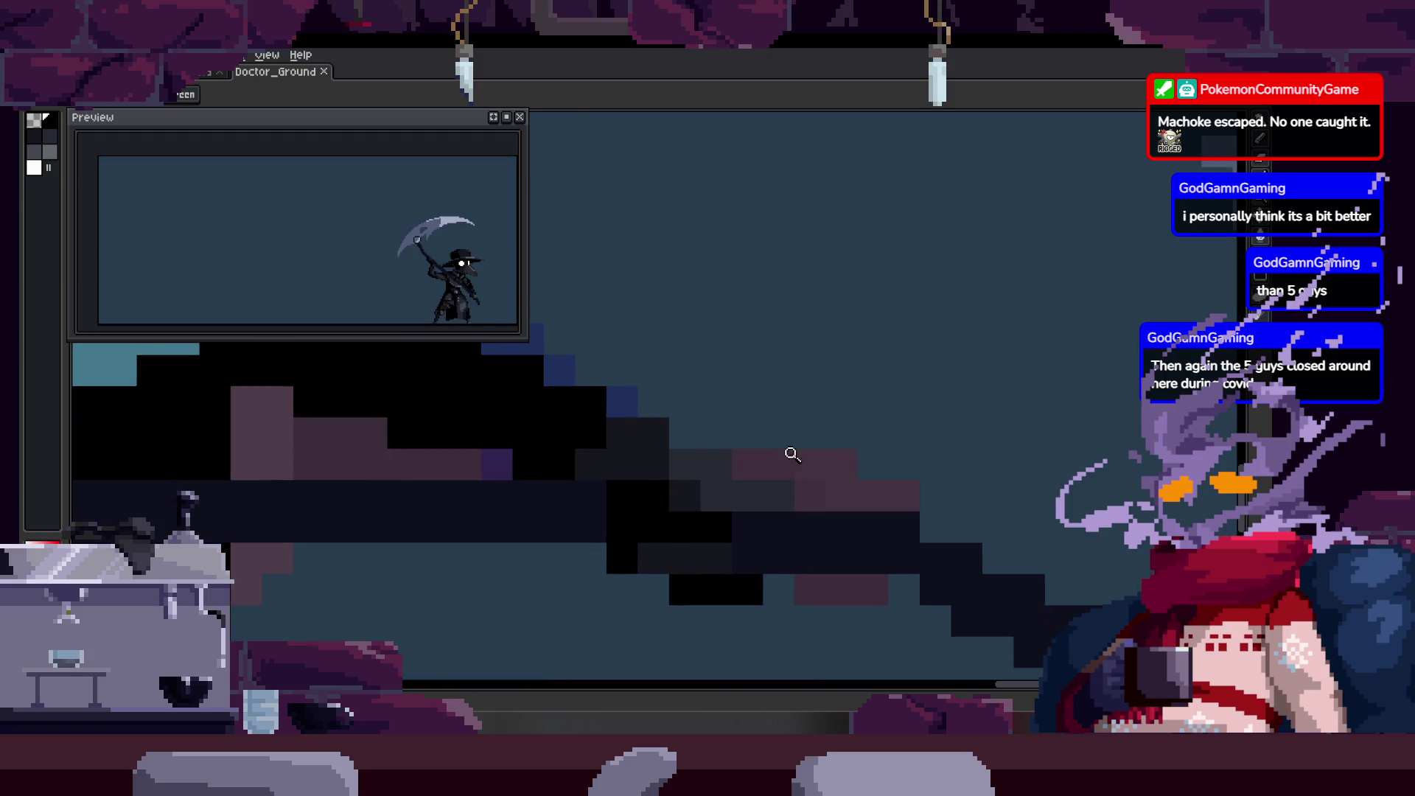
scroll(785, 448, "down", 3)
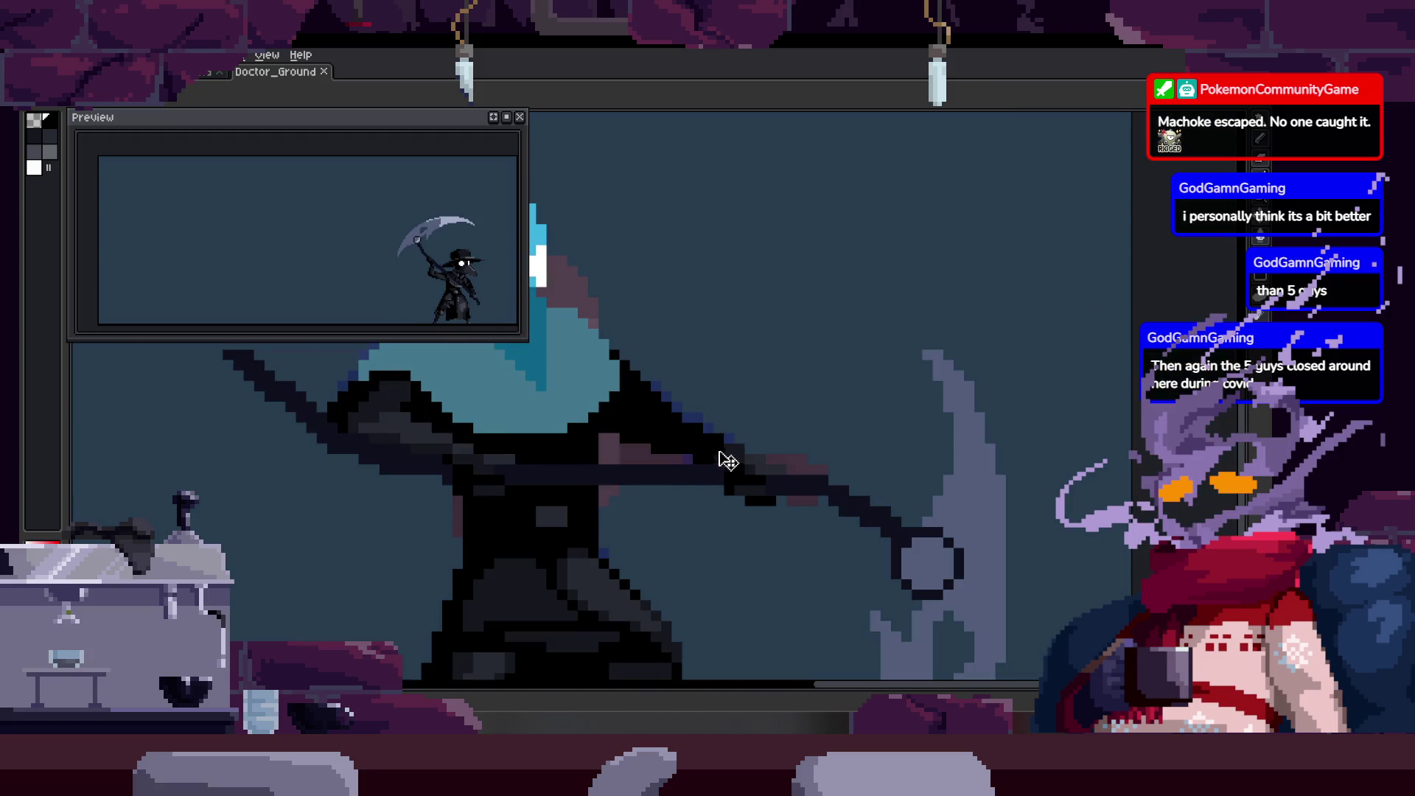
scroll(723, 461, "up", 3)
key("ctrl+v")
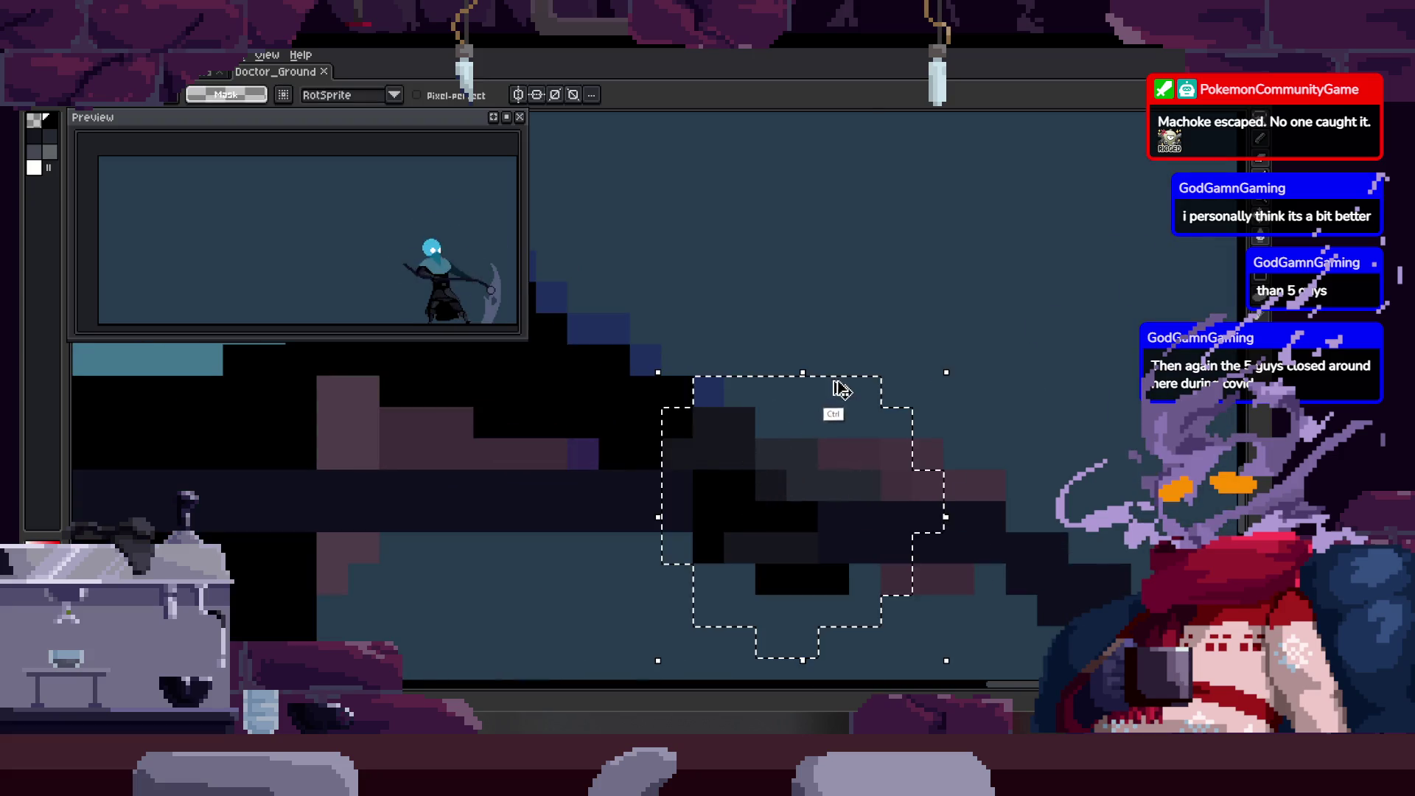
Place the pasted shaft pixels and check the frame 33 cel options.
key("Return")
scroll(717, 476, "up", 1)
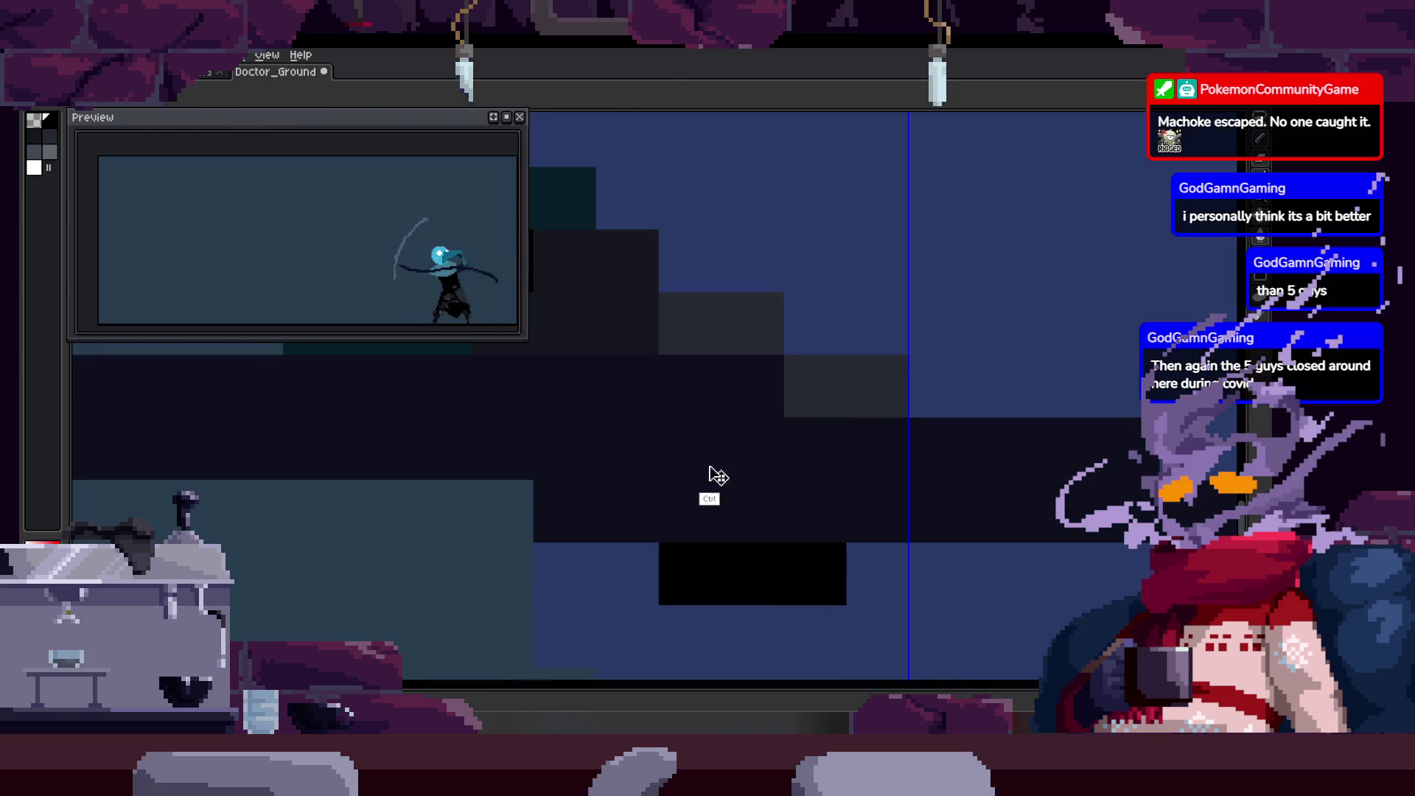
key("Tab")
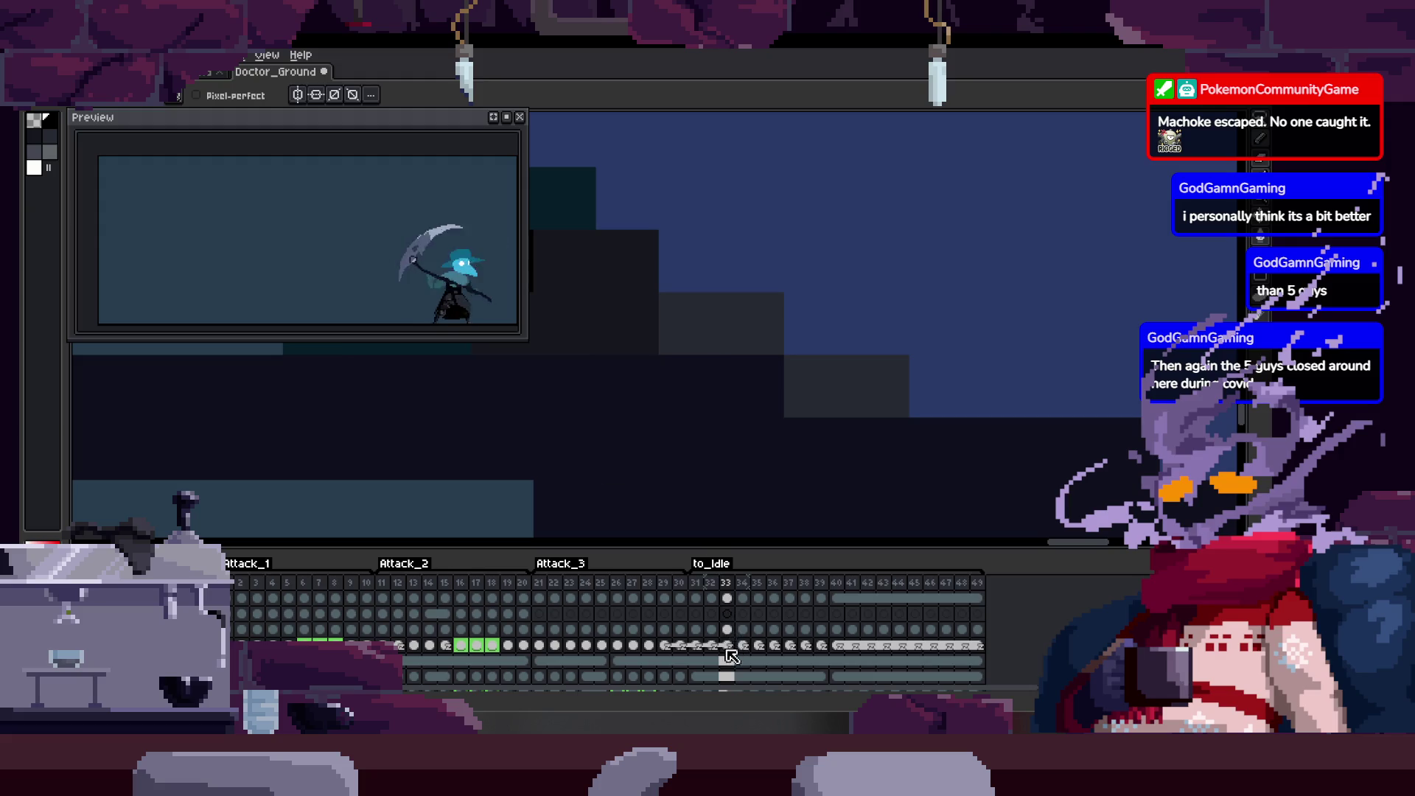
right_click(727, 604)
left_click(793, 654)
Save the animation file and bring the timeline back.
key("Tab")
scroll(796, 553, "up", 1)
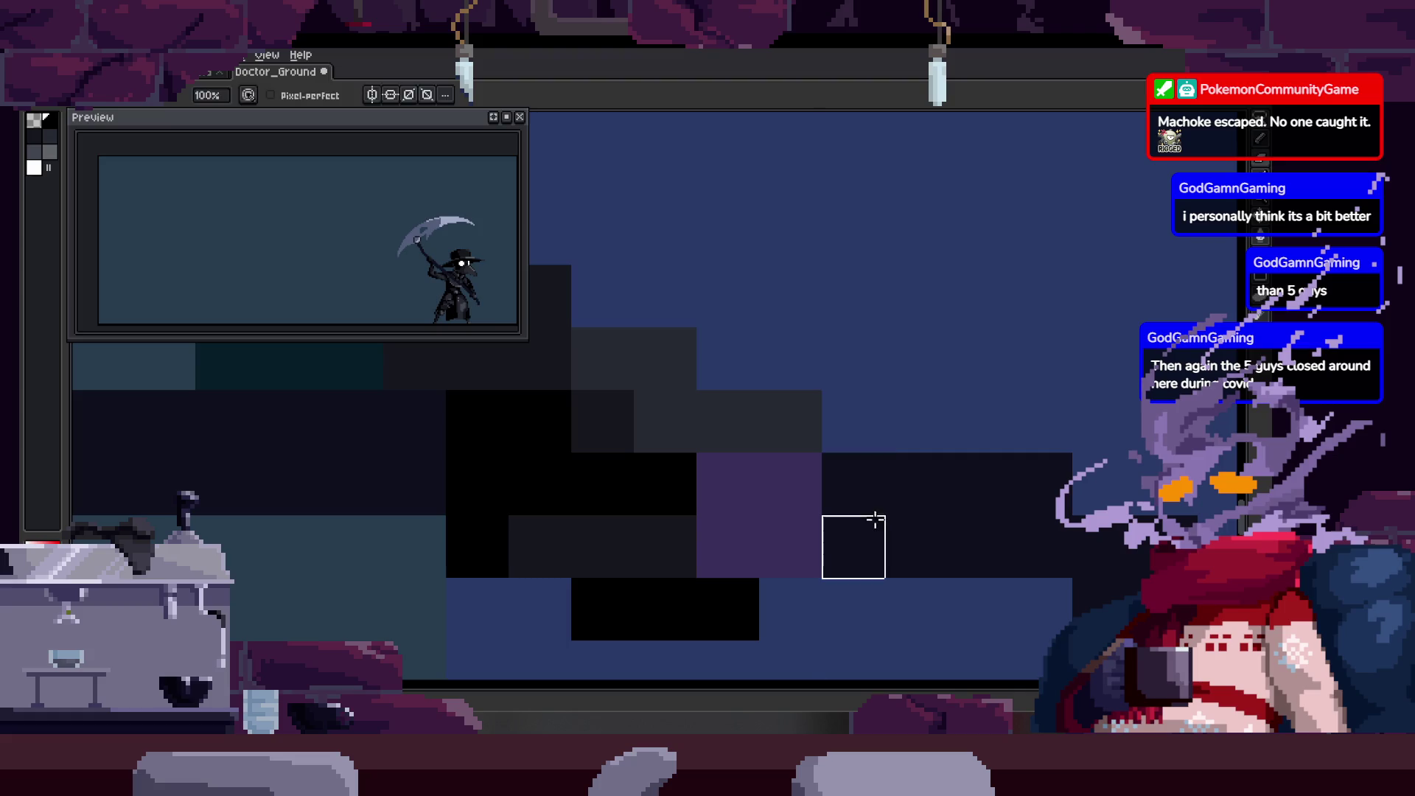
scroll(774, 505, "down", 5)
key("ctrl+s")
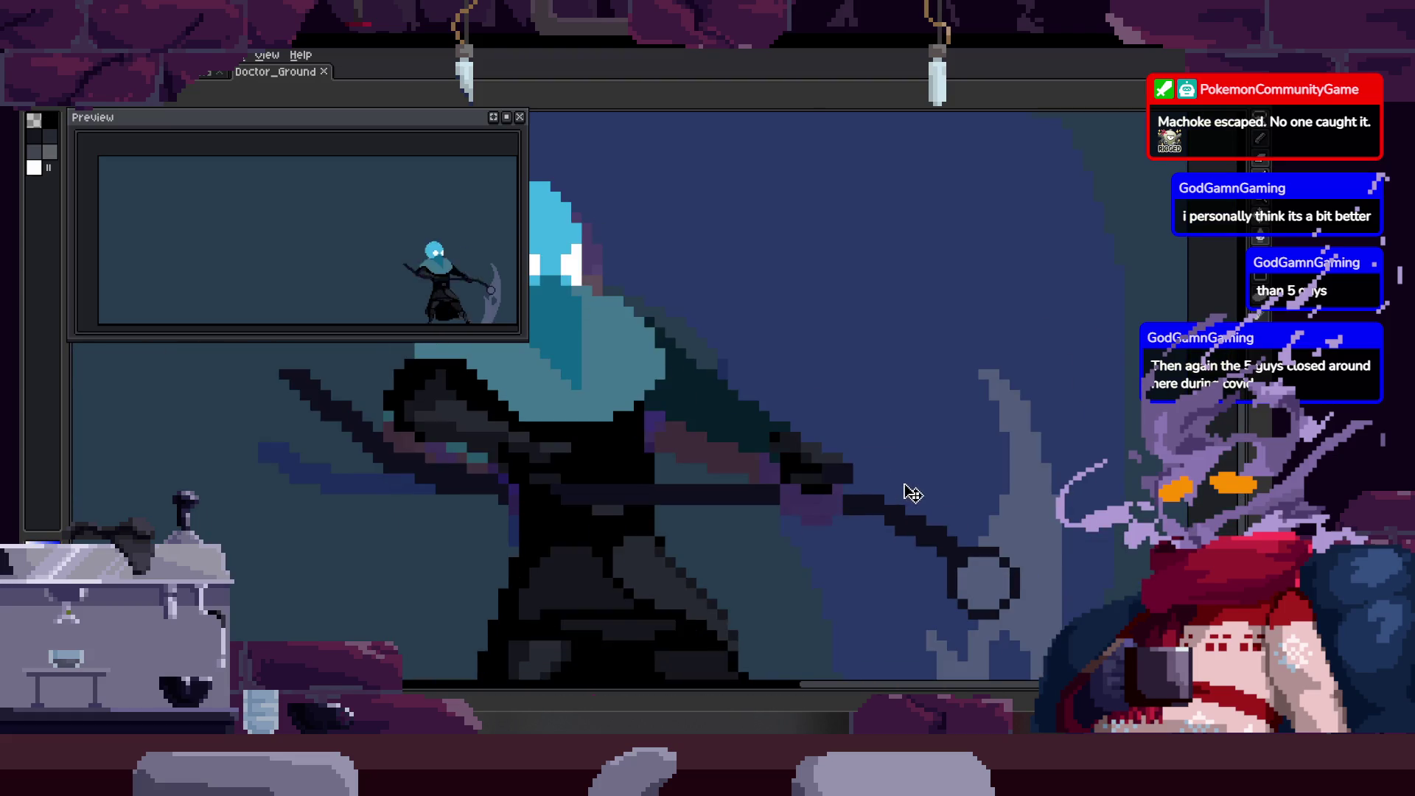
scroll(873, 508, "up", 3)
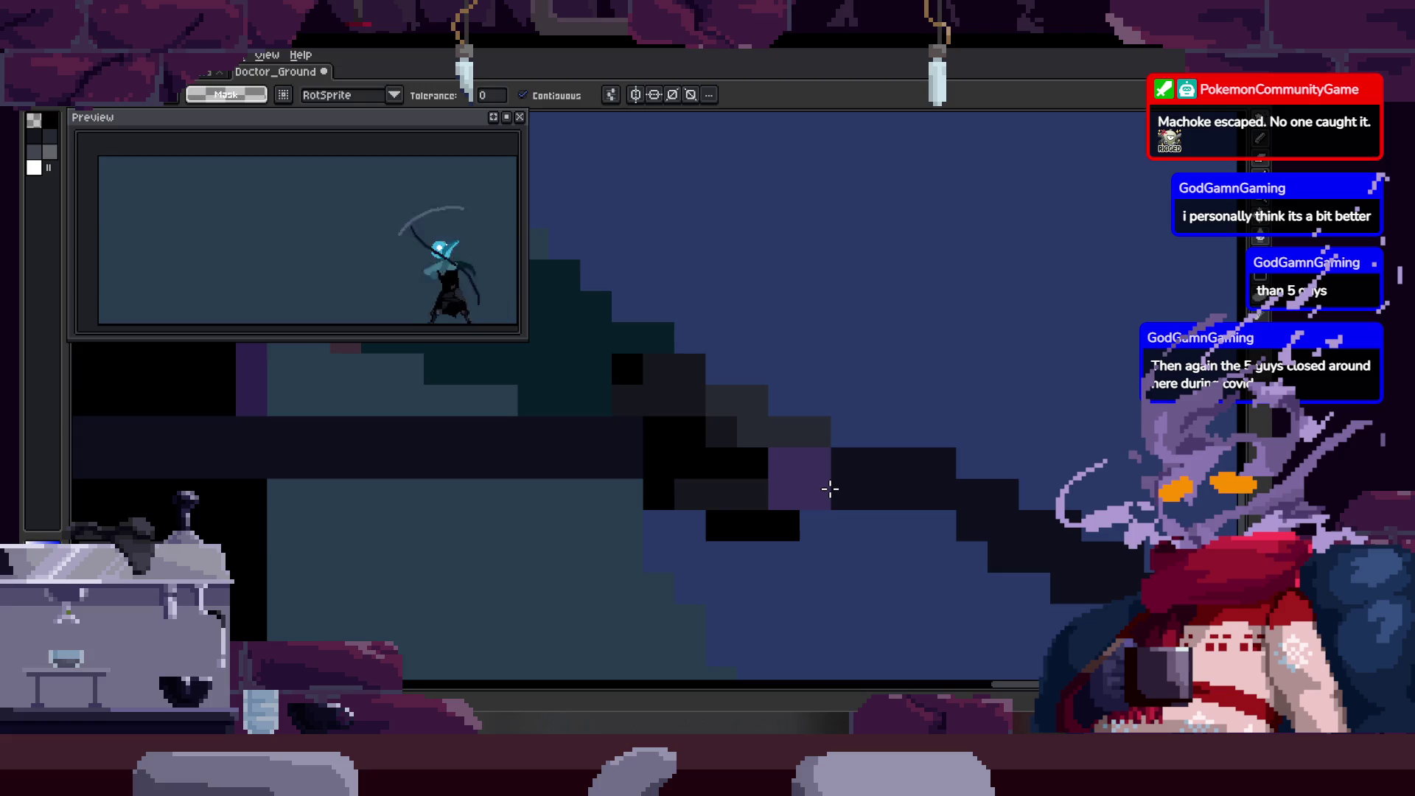
key("Tab")
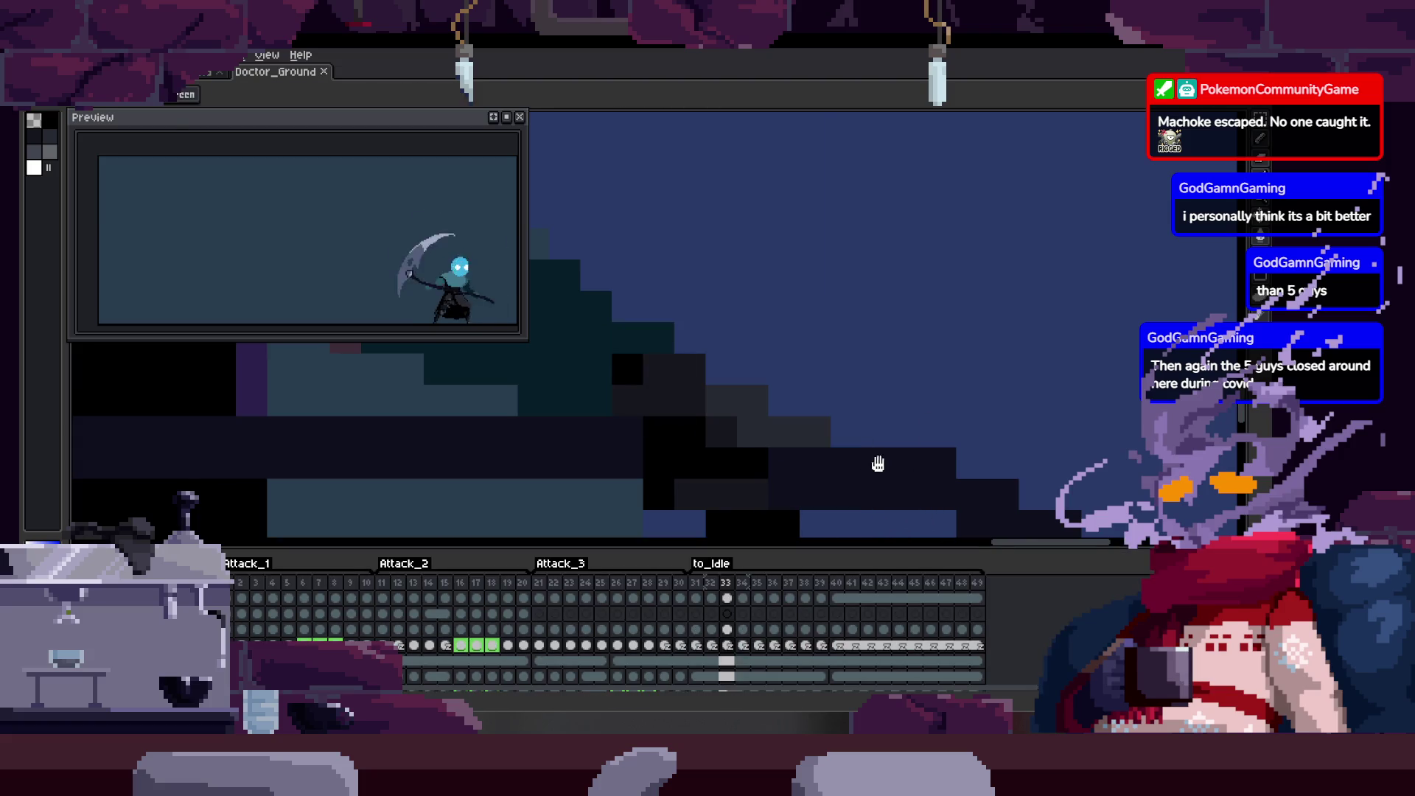
scroll(786, 429, "down", 4)
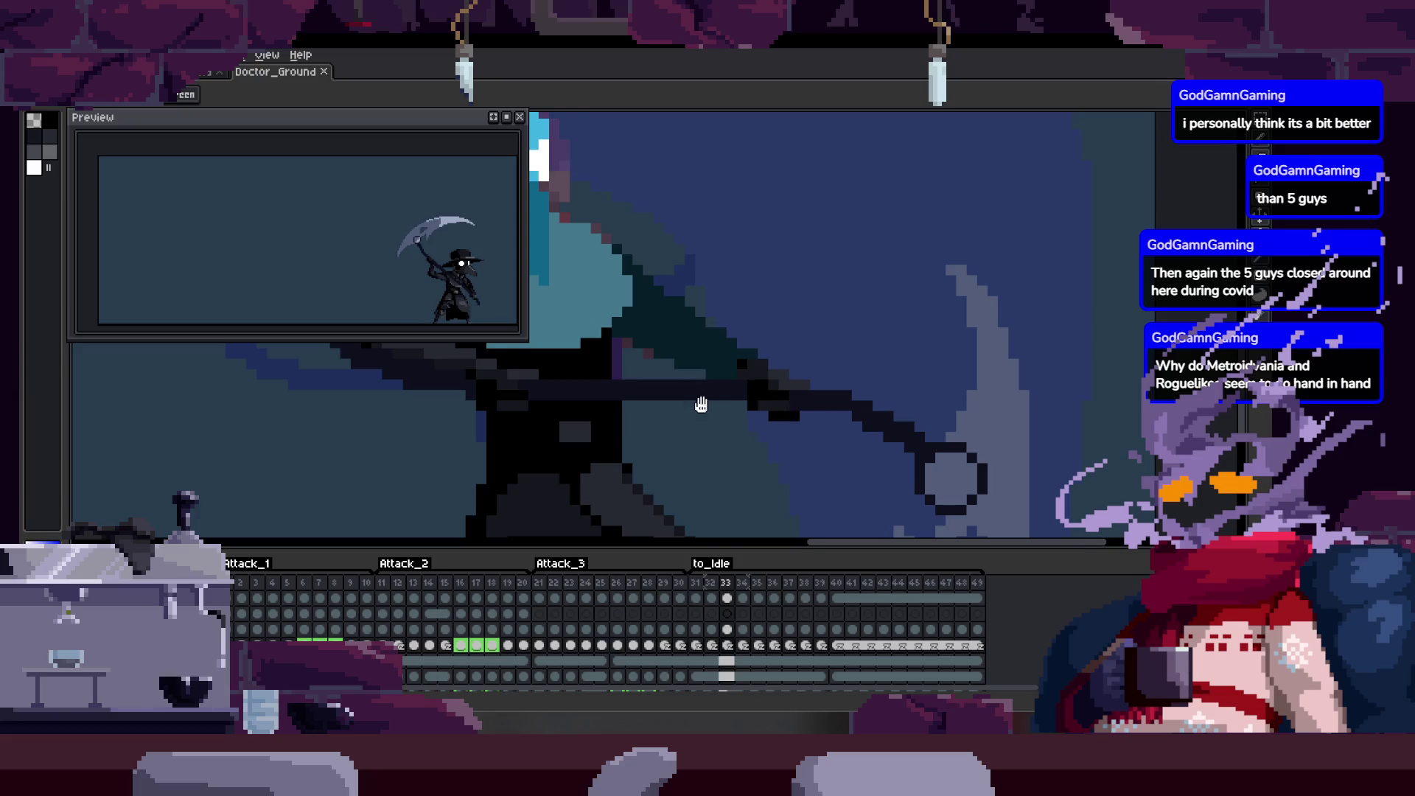
scroll(730, 392, "down", 2)
scroll(744, 377, "down", 1)
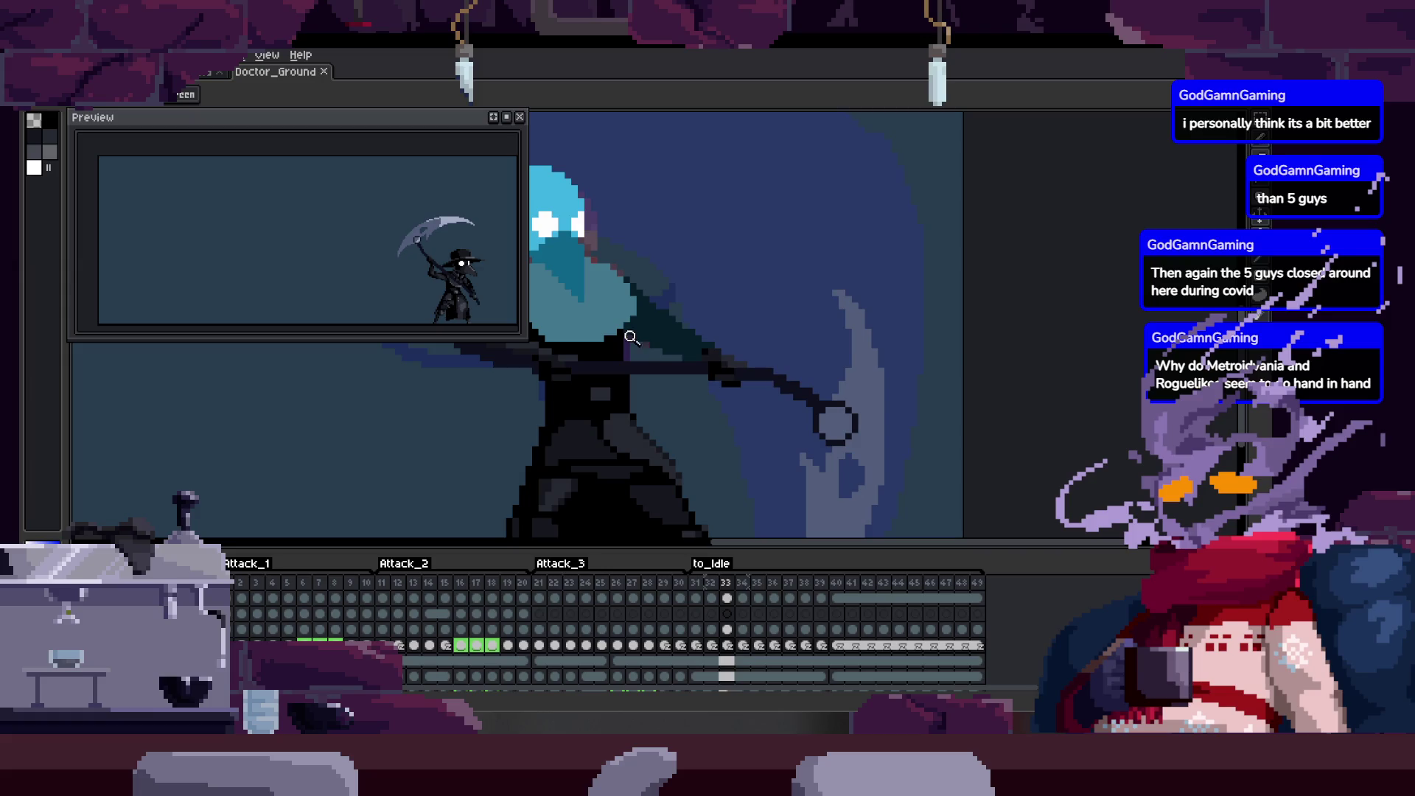
scroll(672, 427, "up", 2)
scroll(600, 378, "up", 3)
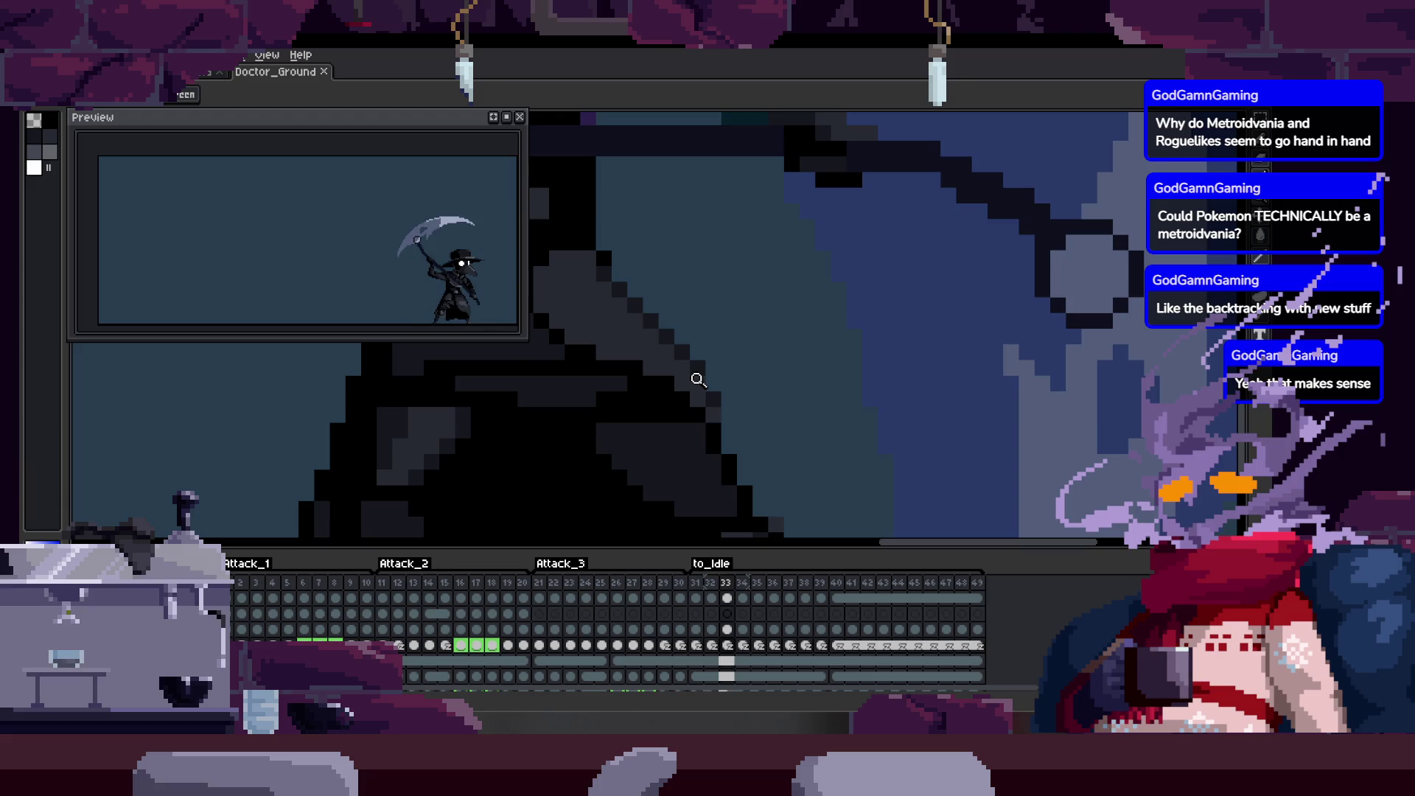
key("Tab")
scroll(767, 421, "down", 1)
scroll(782, 428, "down", 2)
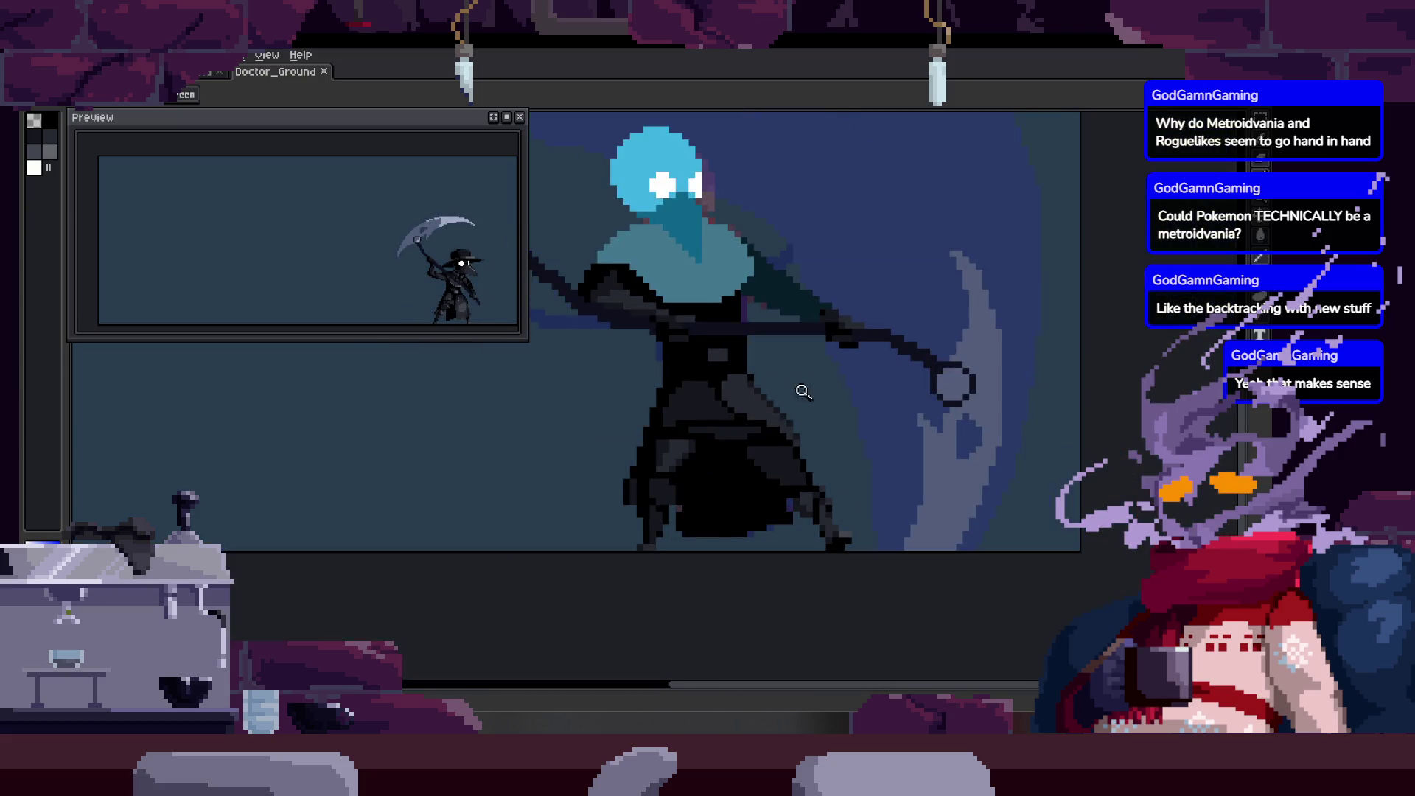
Step forward through the attack frames, comparing the scythe shaft between poses.
key("Right")
scroll(792, 381, "up", 1)
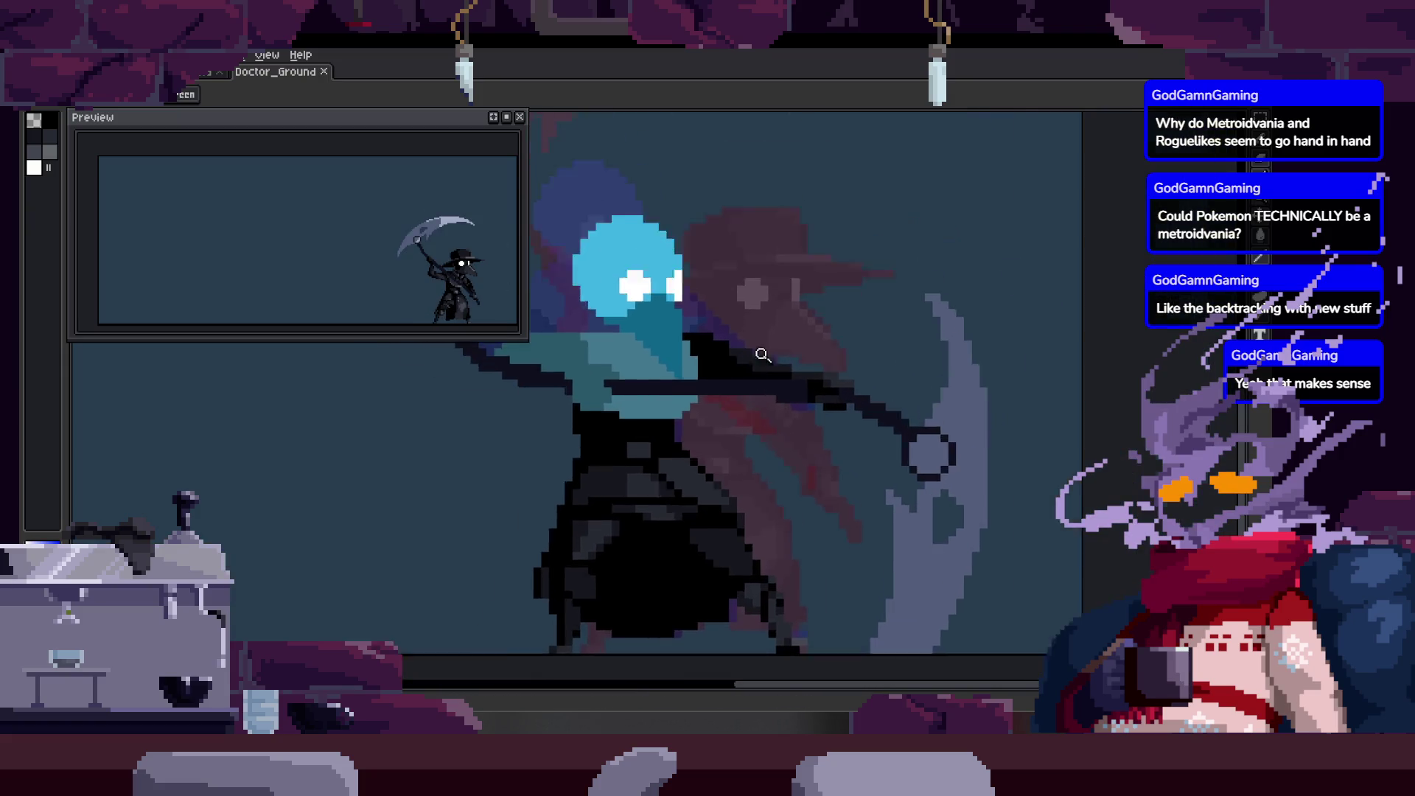
scroll(796, 361, "up", 2)
scroll(796, 360, "down", 1)
scroll(737, 439, "down", 1)
scroll(815, 453, "down", 1)
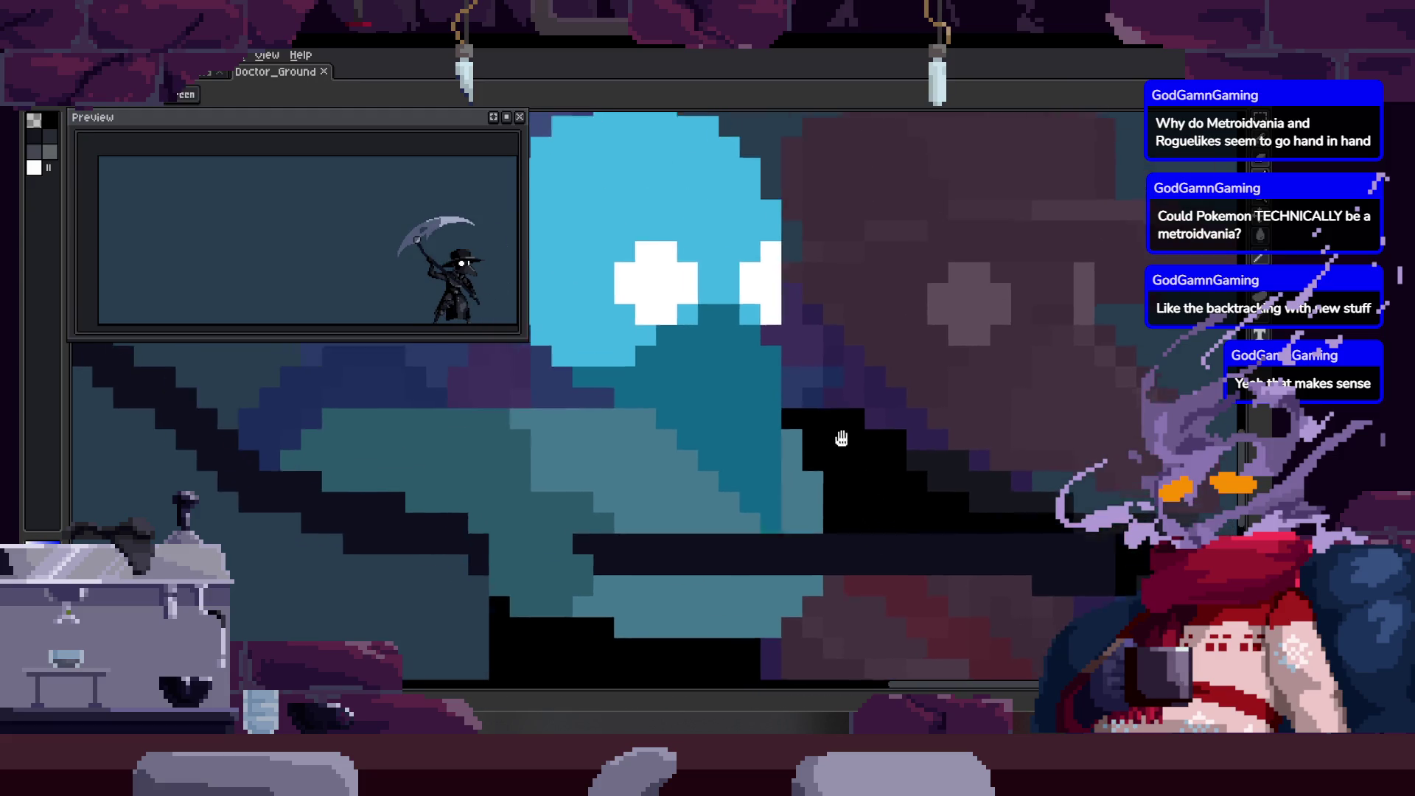
scroll(830, 505, "down", 2)
key("Right")
key("Right")
scroll(837, 464, "up", 2)
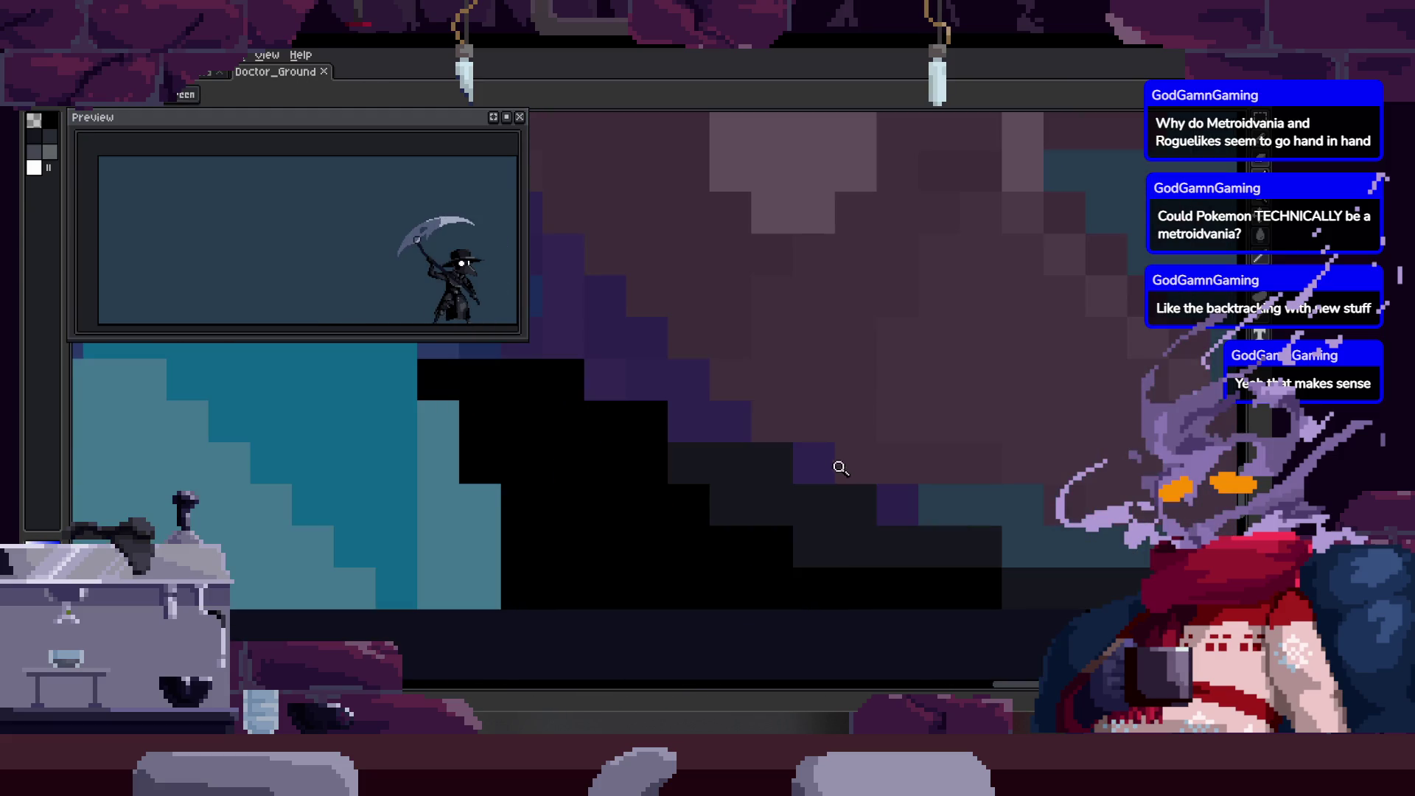
scroll(714, 453, "down", 2)
key("Right")
scroll(869, 416, "down", 1)
key("Right")
scroll(869, 417, "up", 1)
key("Right")
scroll(872, 426, "up", 1)
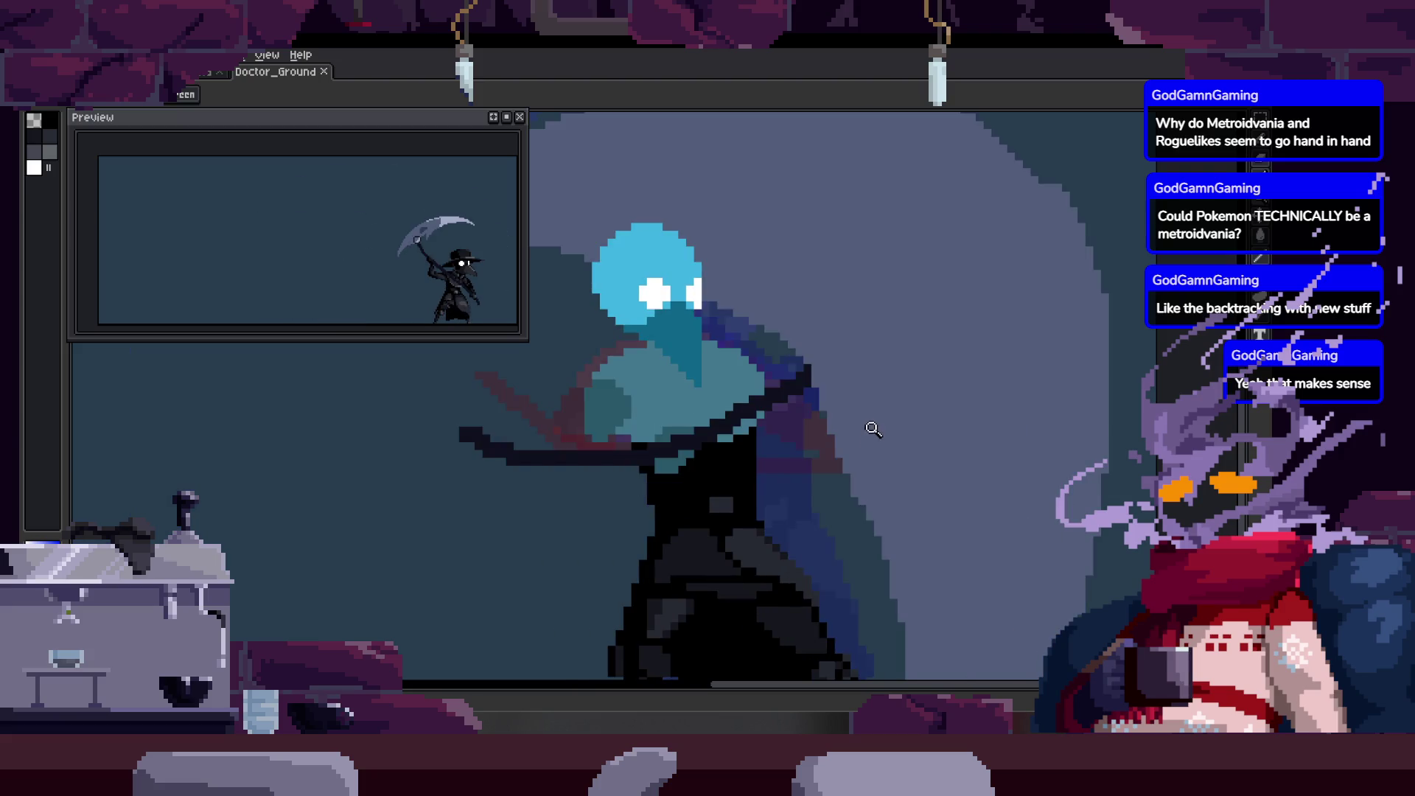
scroll(834, 416, "up", 1)
scroll(891, 483, "up", 2)
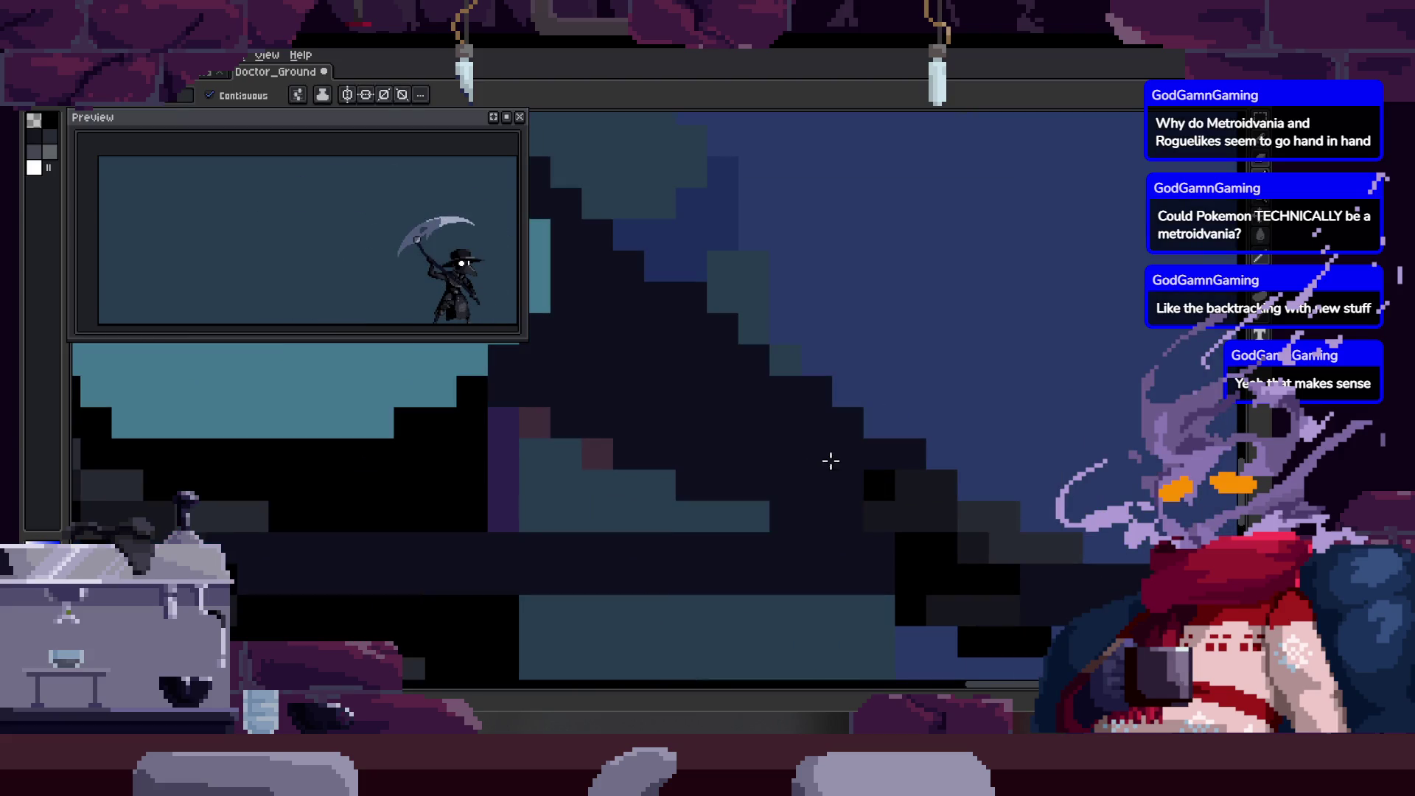
key("Right")
key("Right")
key("Right")
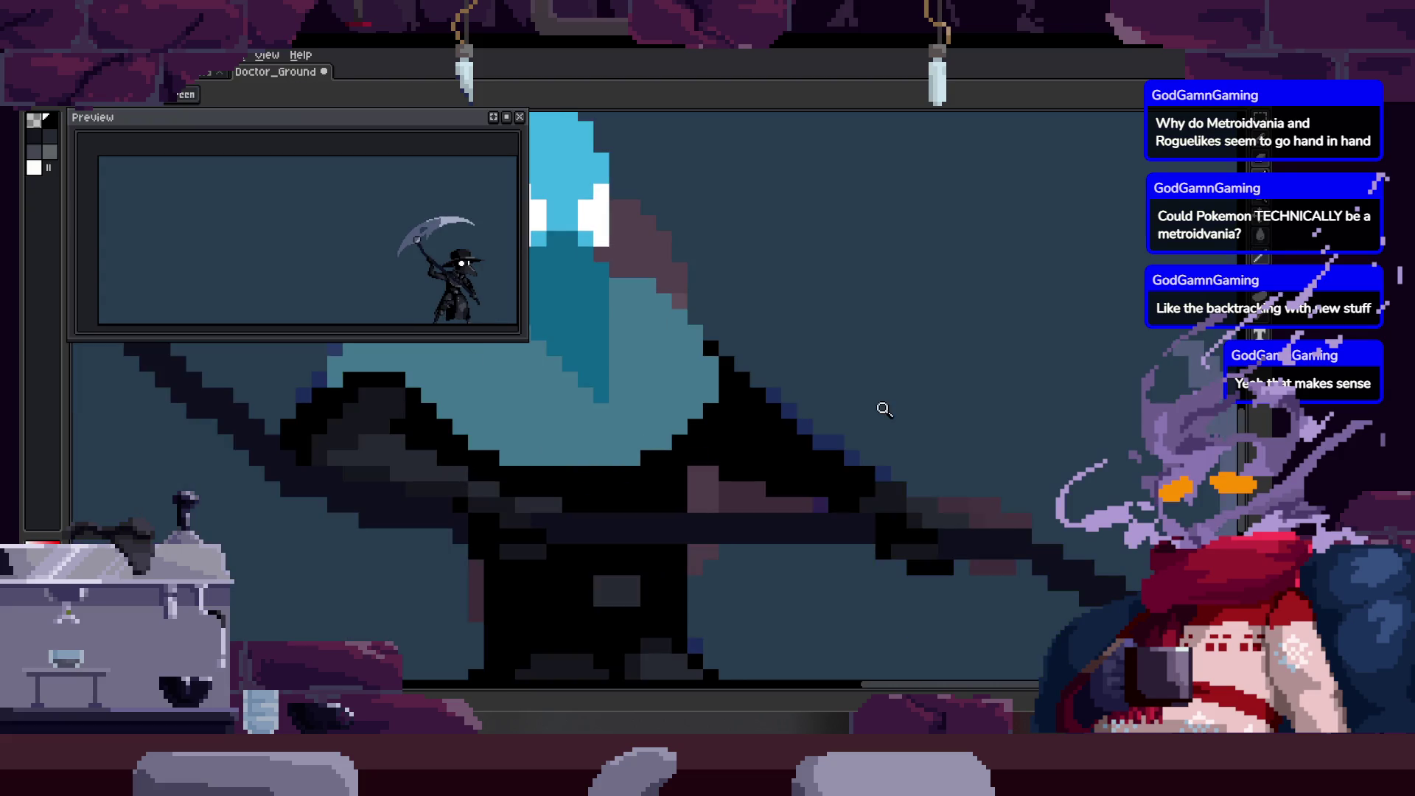
key("Right")
key("Right")
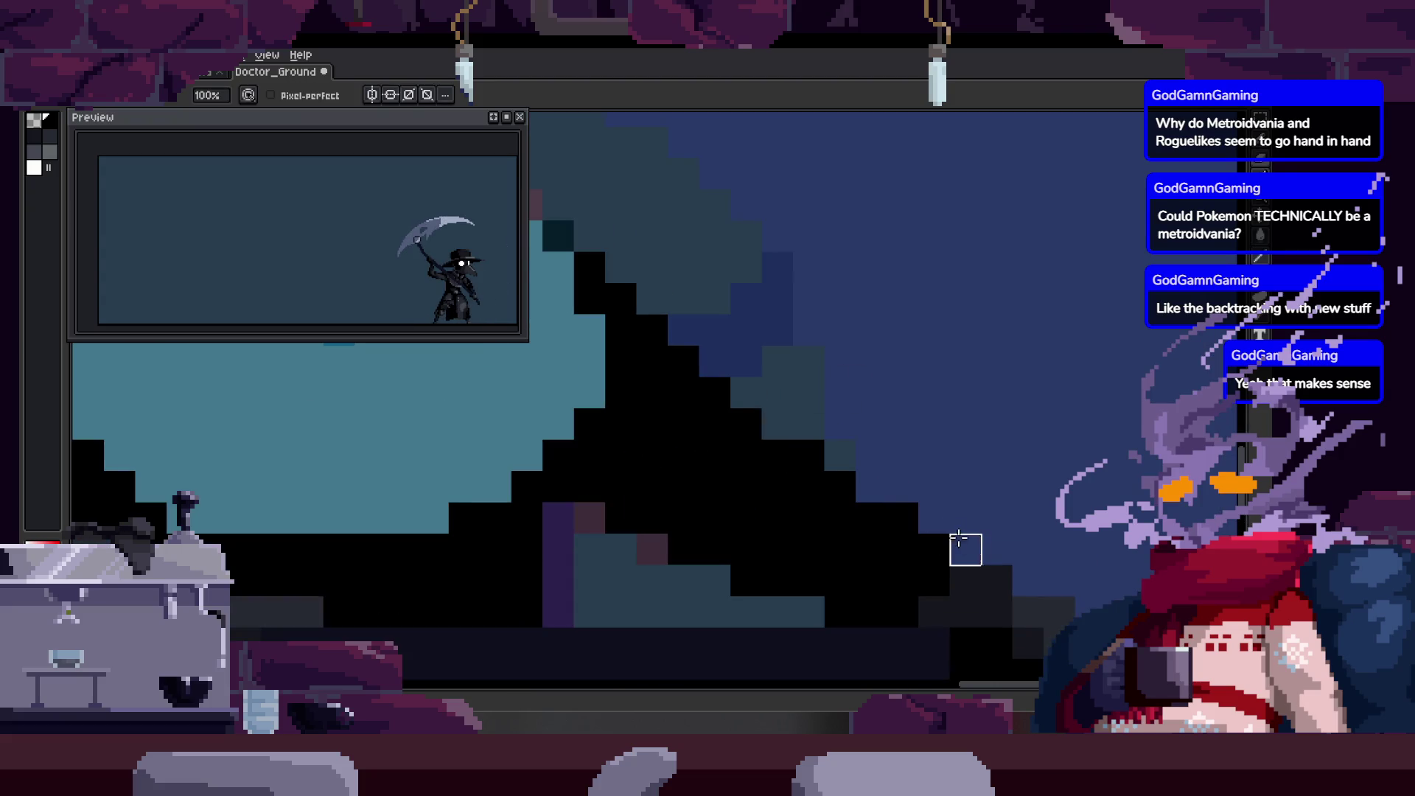
Continue through the swing frames, restore the timeline and save Doctor_Ground.
key("Right")
scroll(875, 448, "down", 2)
scroll(837, 411, "up", 2)
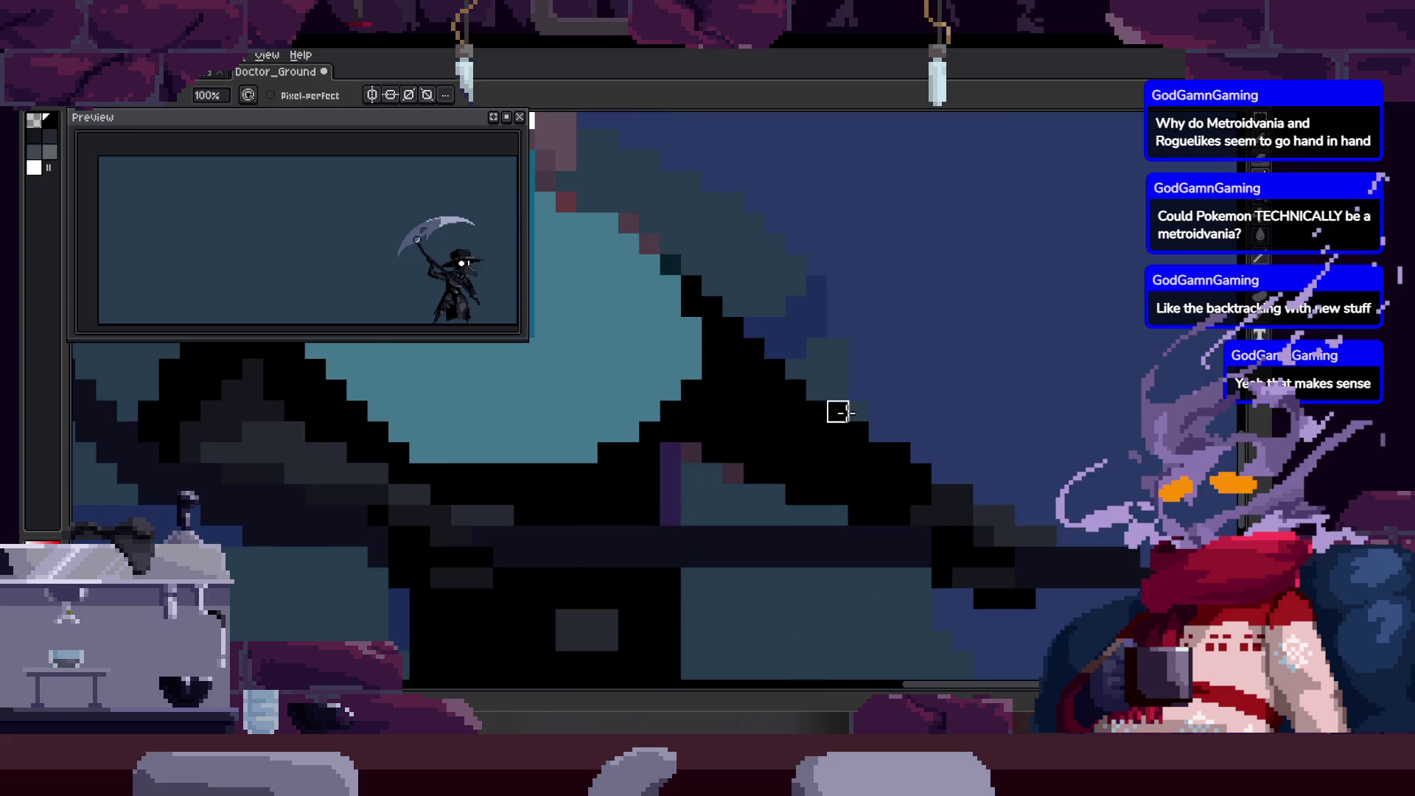
key("Right")
key("Right")
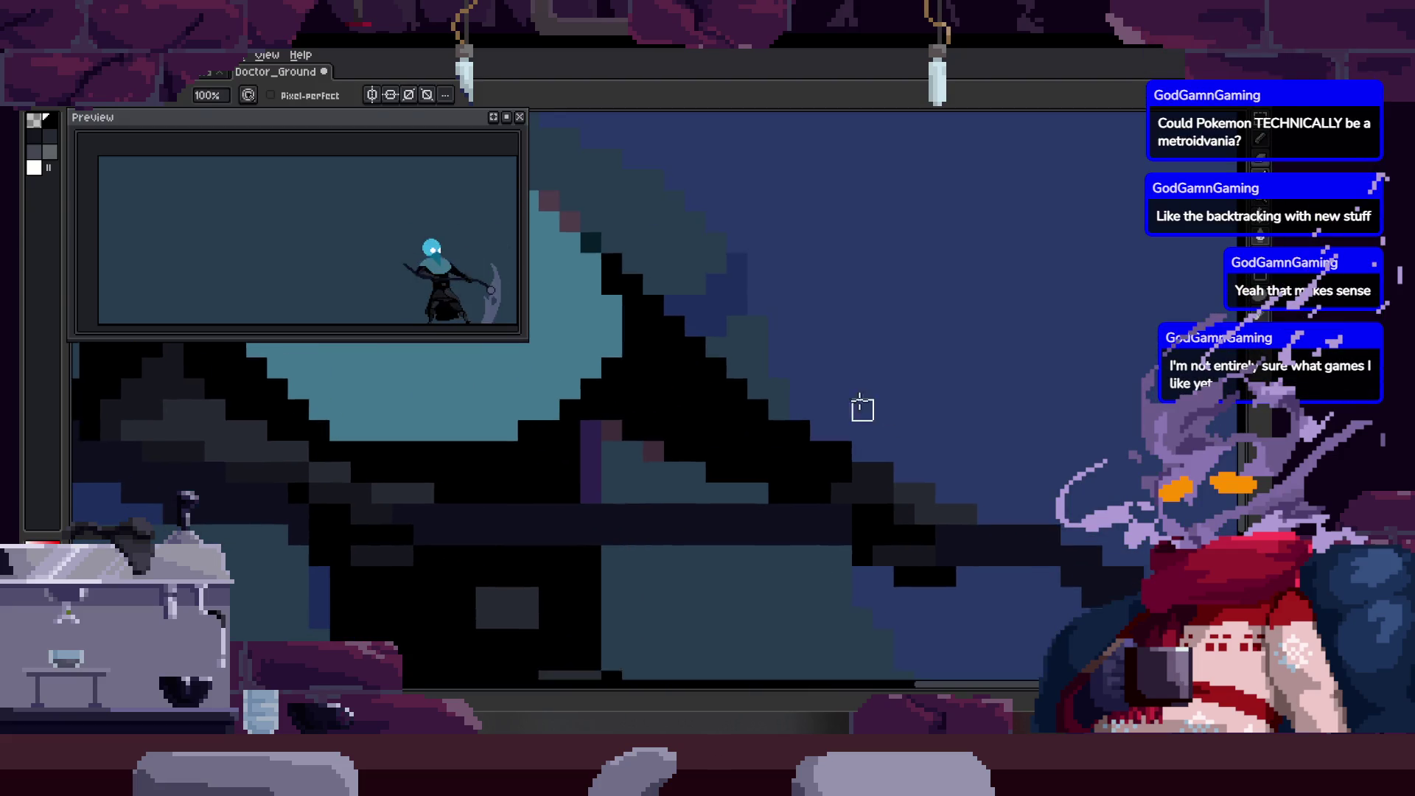
scroll(797, 489, "down", 1)
scroll(832, 450, "down", 1)
scroll(832, 451, "down", 1)
scroll(714, 424, "up", 3)
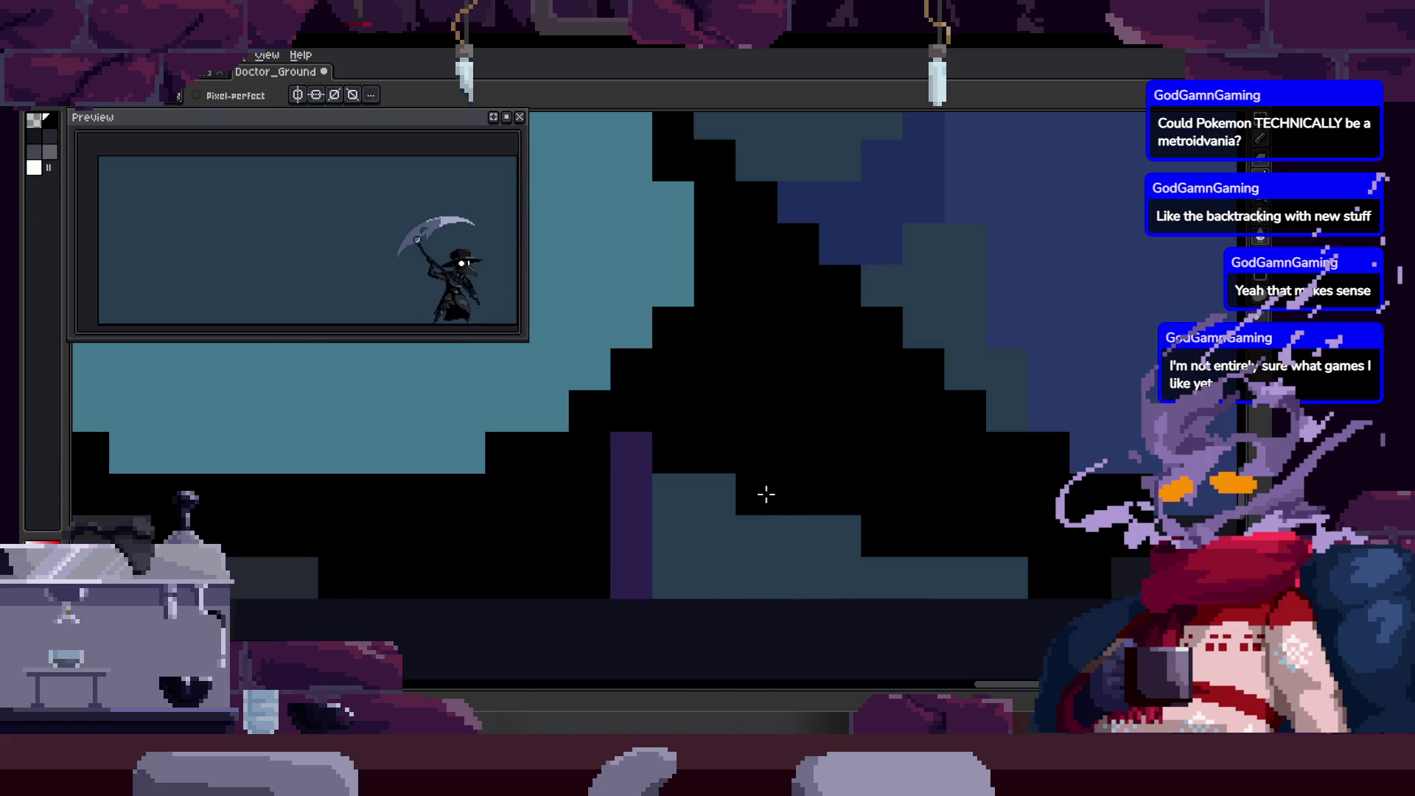
scroll(741, 474, "down", 1)
scroll(741, 475, "down", 1)
key("Right")
key("Right")
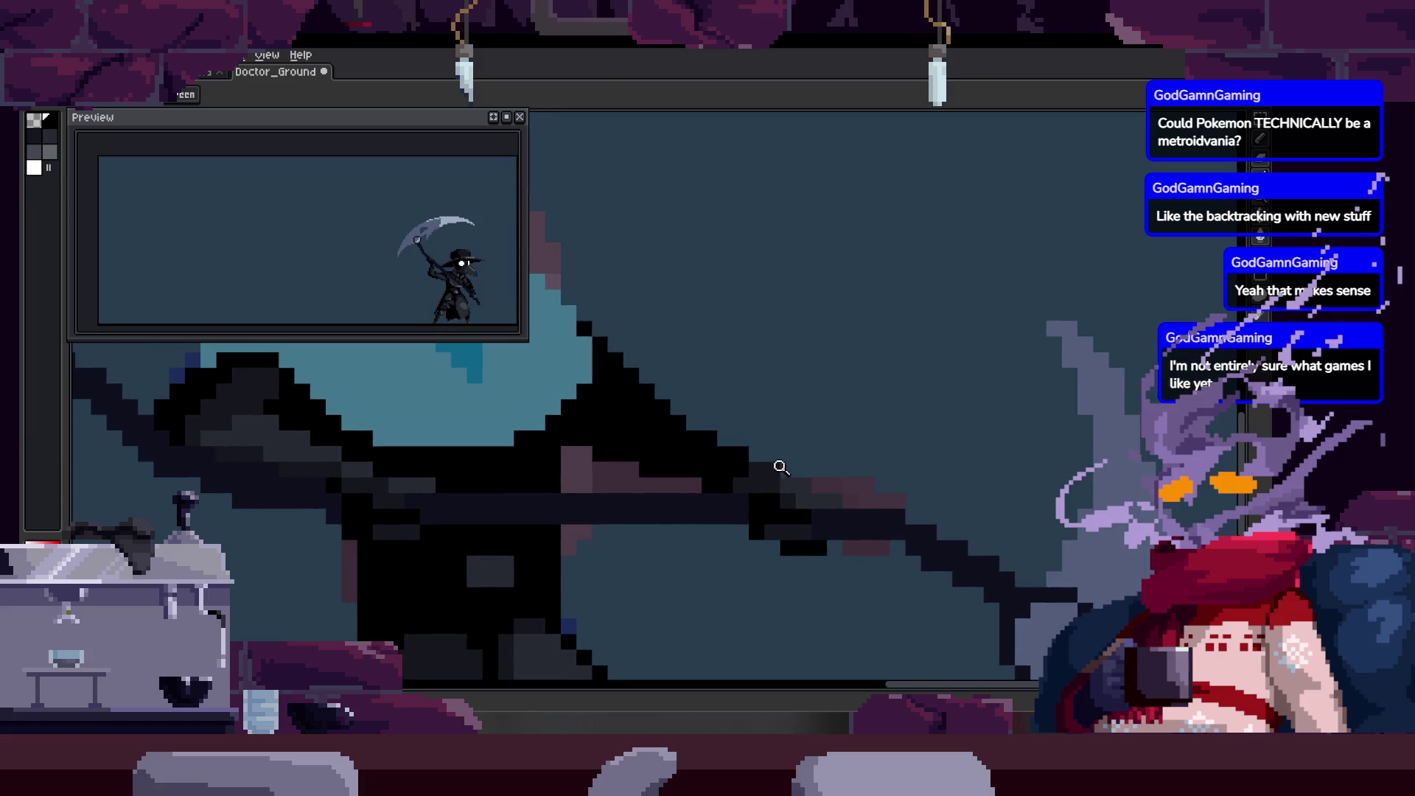
key("Right")
key("Right")
key("Right")
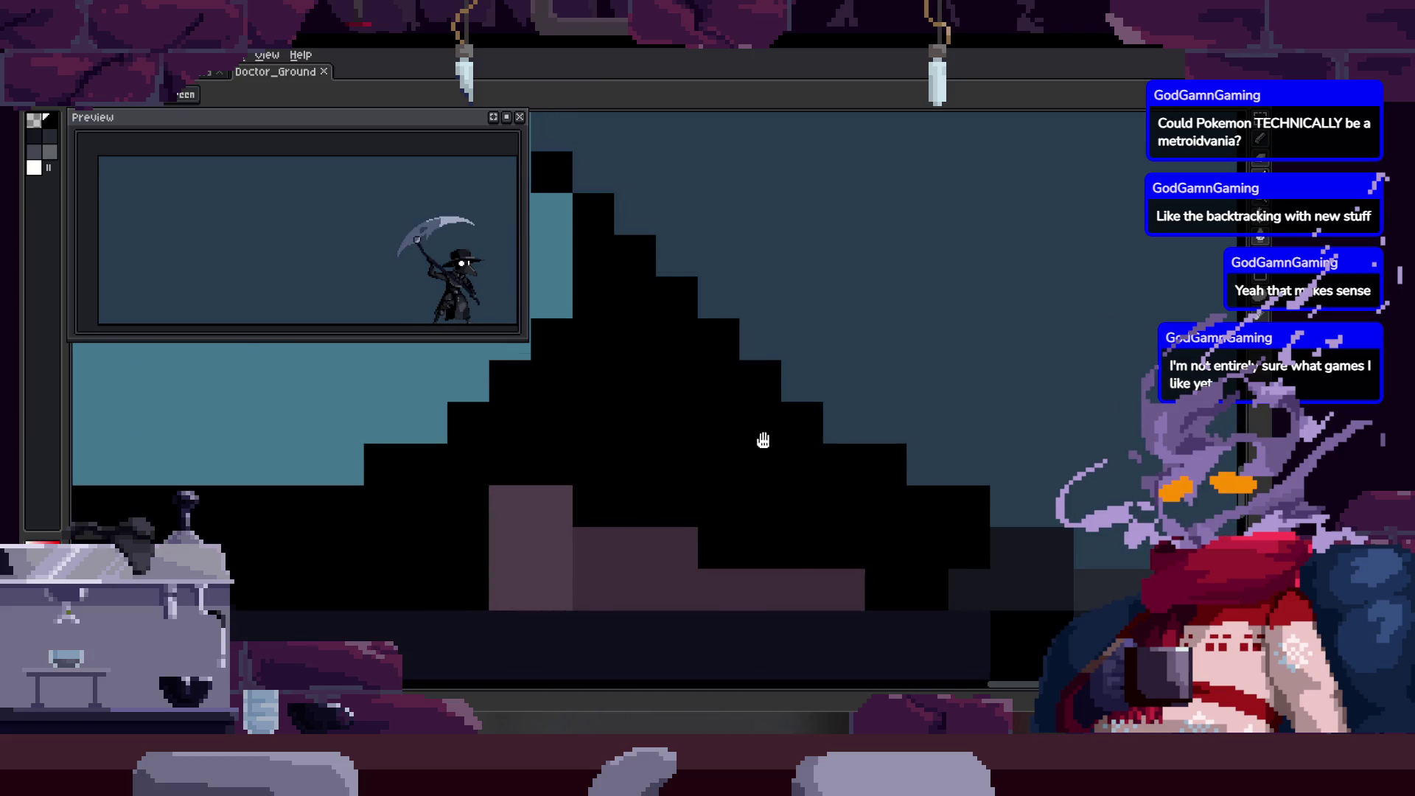
key("Right")
key("Tab")
scroll(779, 488, "down", 1)
key("Right")
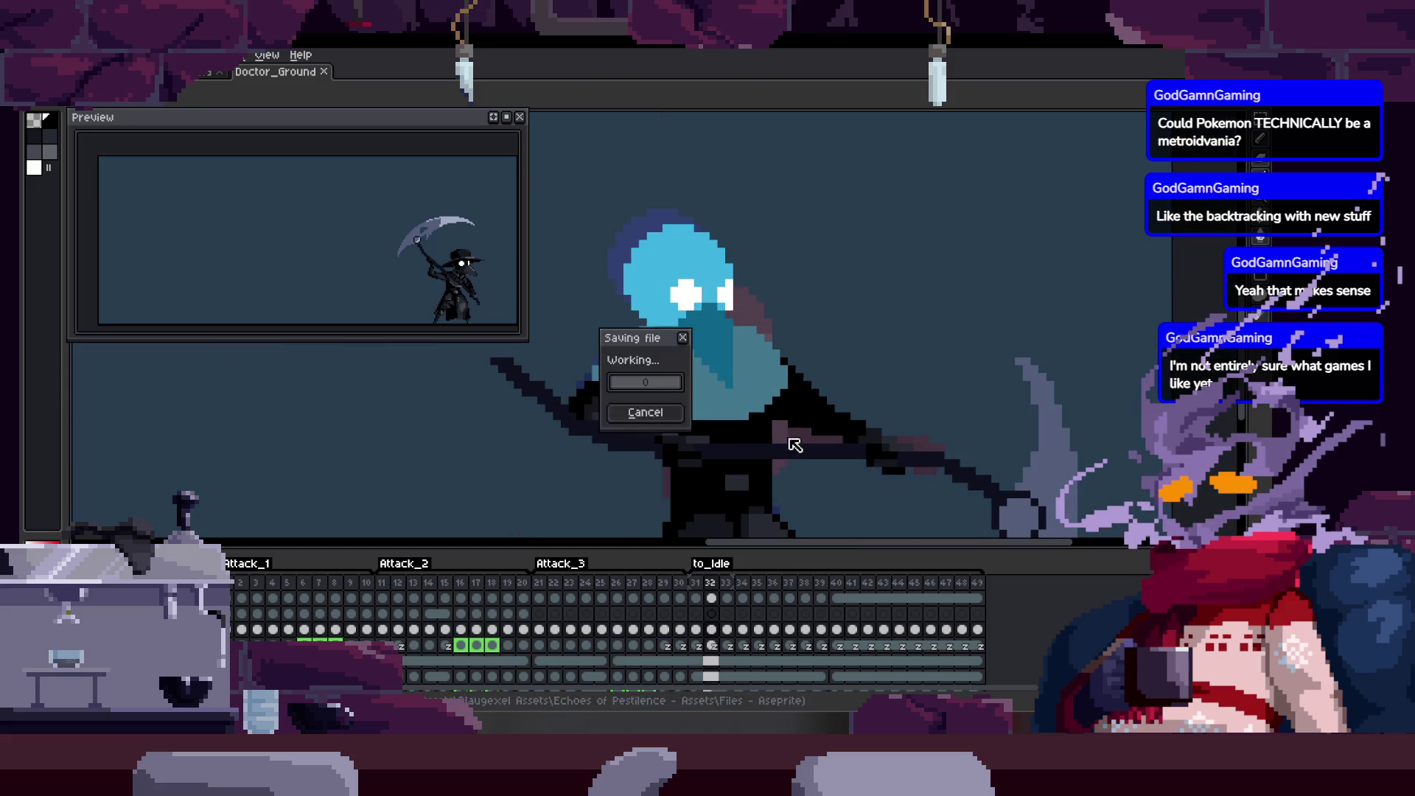
key("Right")
Flip between frames 32–34 of Attack_3 to compare the scythe poses.
key("z")
scroll(896, 387, "down", 1)
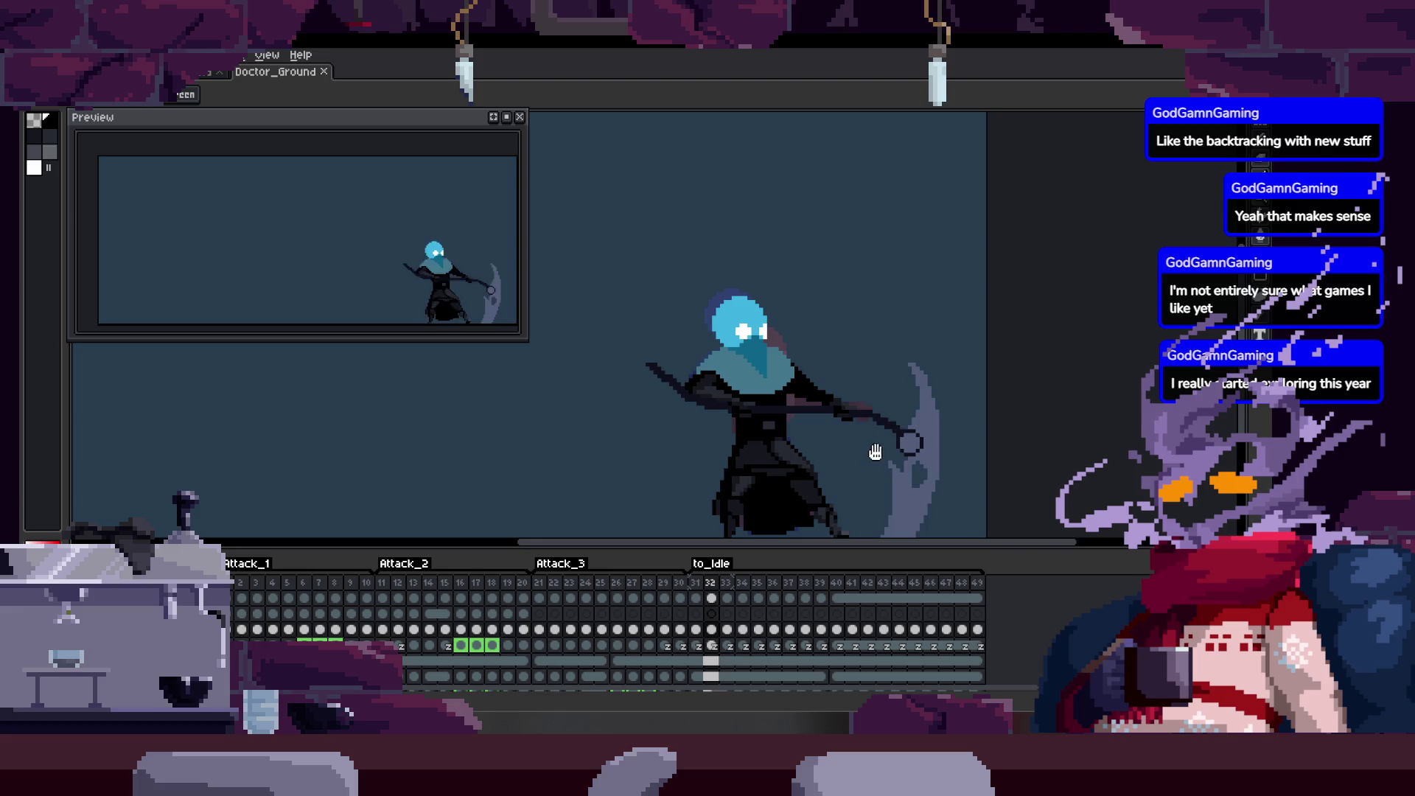
key("Left")
scroll(824, 388, "up", 2)
scroll(764, 388, "down", 1)
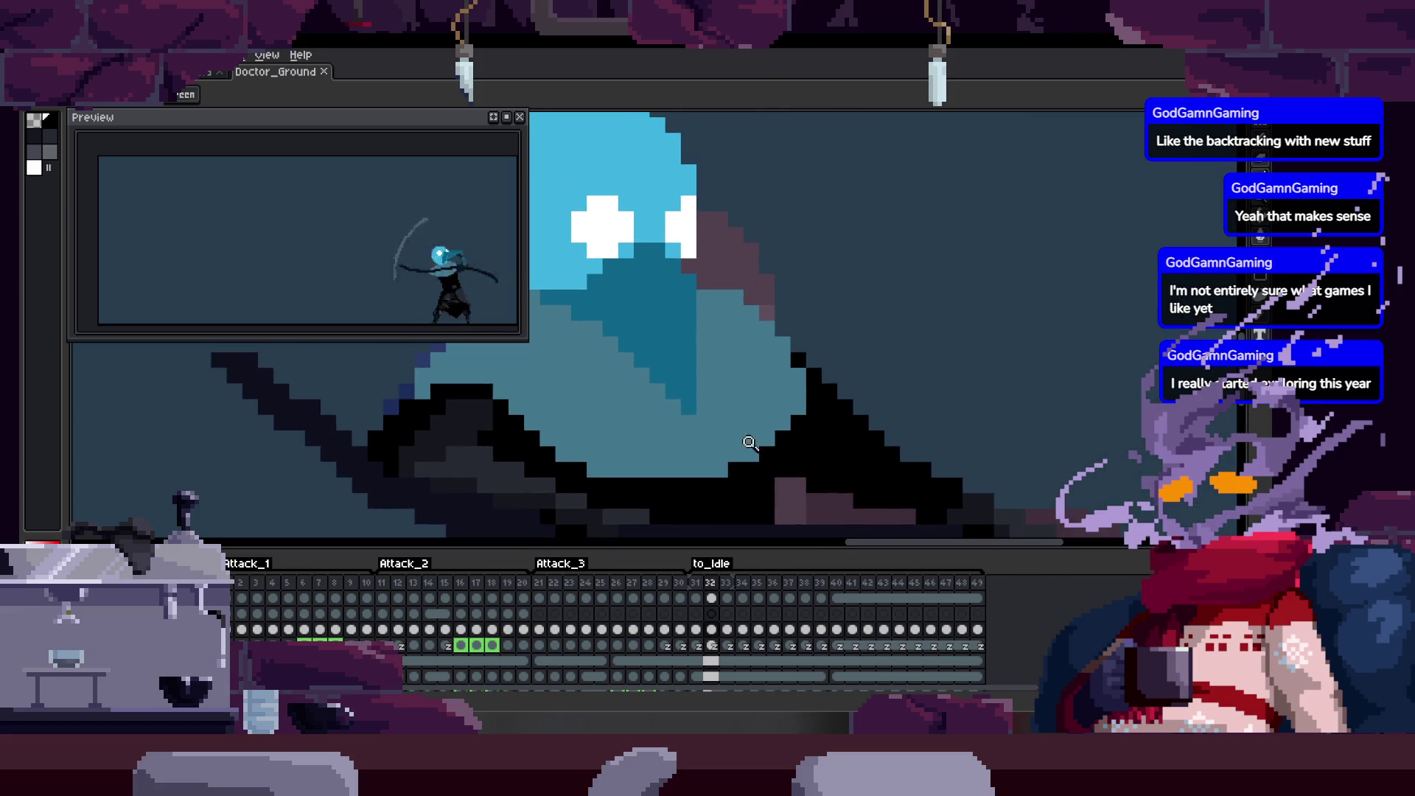
scroll(821, 354, "up", 1)
scroll(821, 354, "down", 2)
key("Right")
key("Left")
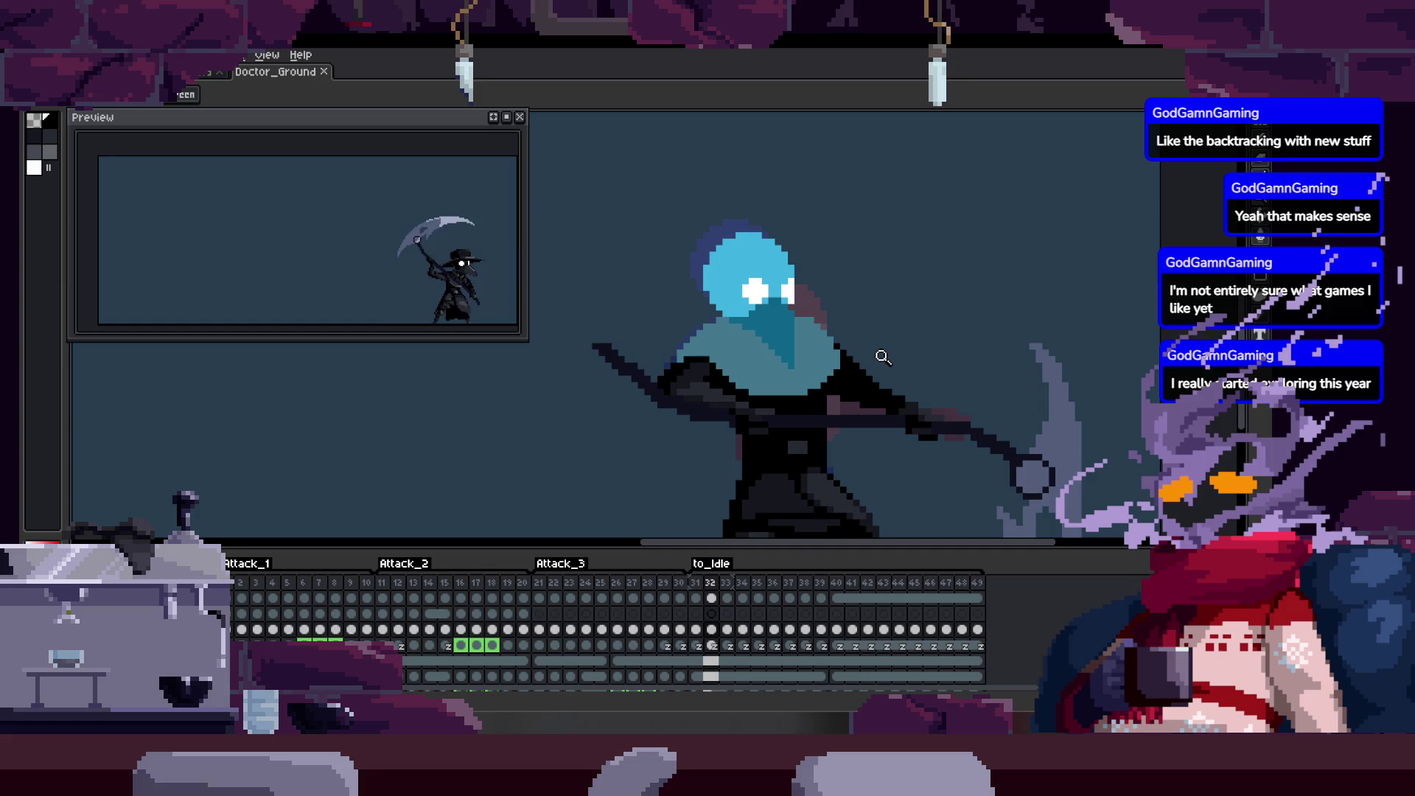
scroll(612, 358, "down", 2)
scroll(591, 388, "up", 1)
scroll(619, 382, "up", 1)
scroll(673, 378, "up", 1)
scroll(673, 379, "down", 1)
key("Right")
key("b")
key("Right")
Step back to frame 30 and earlier, toggling the timeline to view the crouched pose full-size.
key("z")
scroll(688, 451, "down", 1)
key("Left")
key("Left")
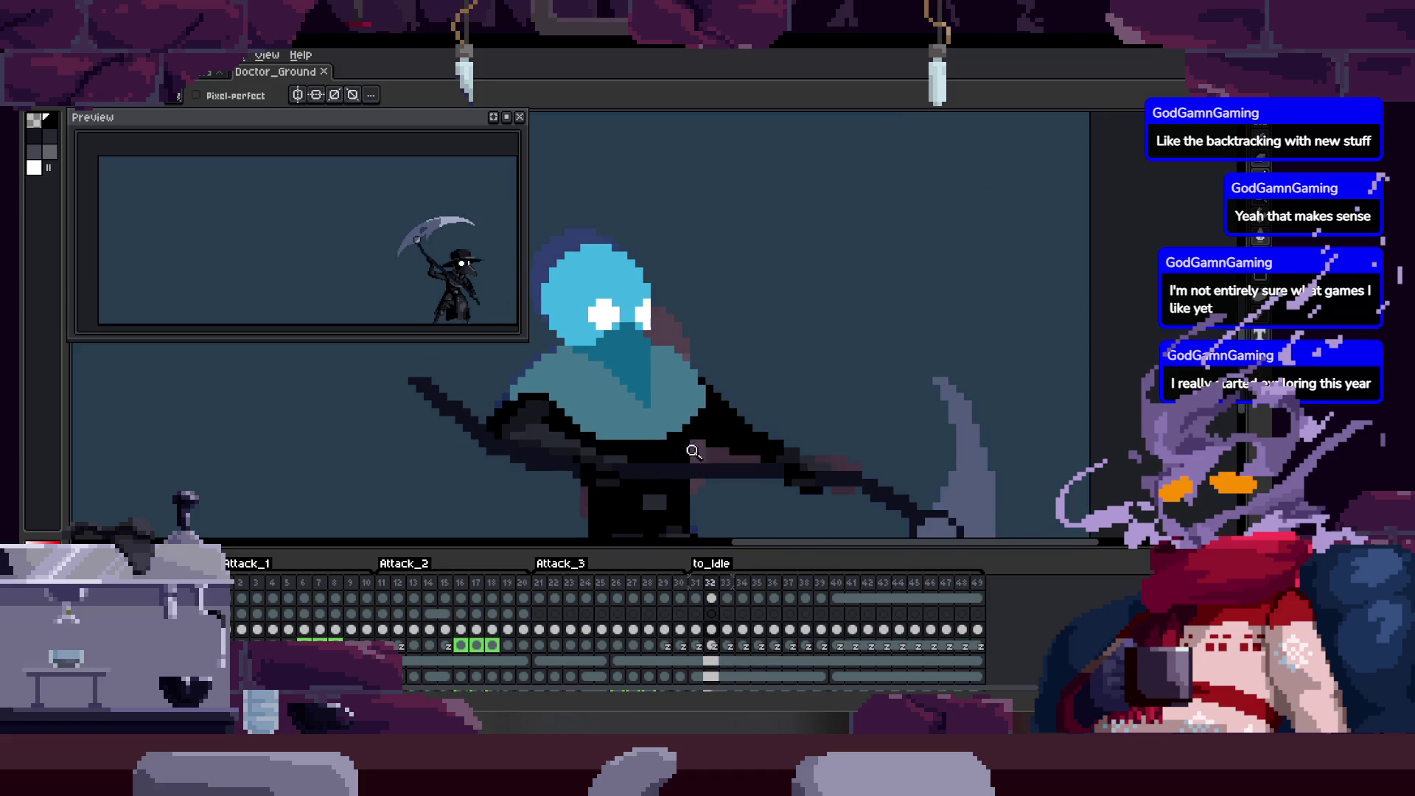
key("Left")
key("Left")
key("Left")
key("Tab")
key("Left")
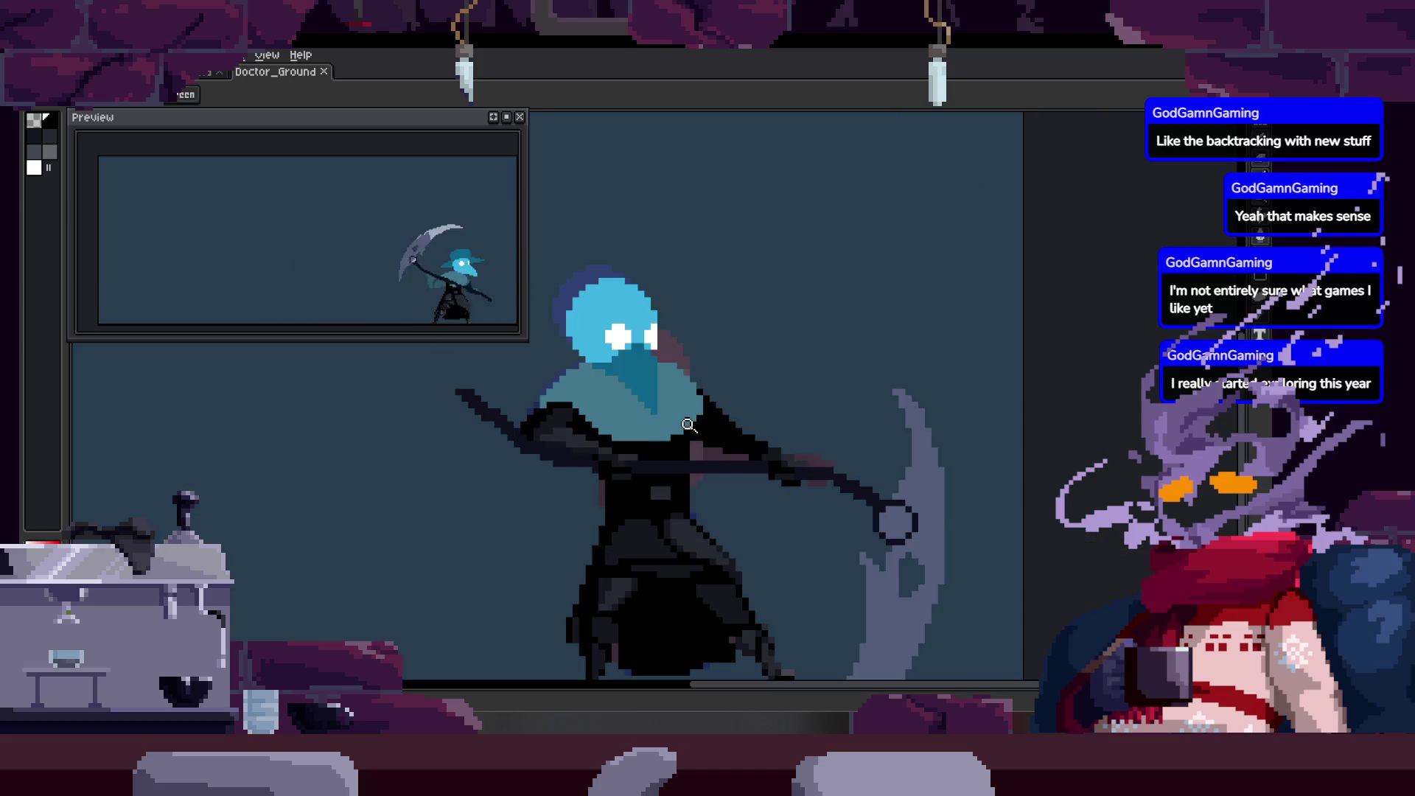
key("Left")
key("Left")
key("Left")
key("Left")
key("Left")
key("Right")
key("Left")
key("Tab")
key("Left")
key("Left")
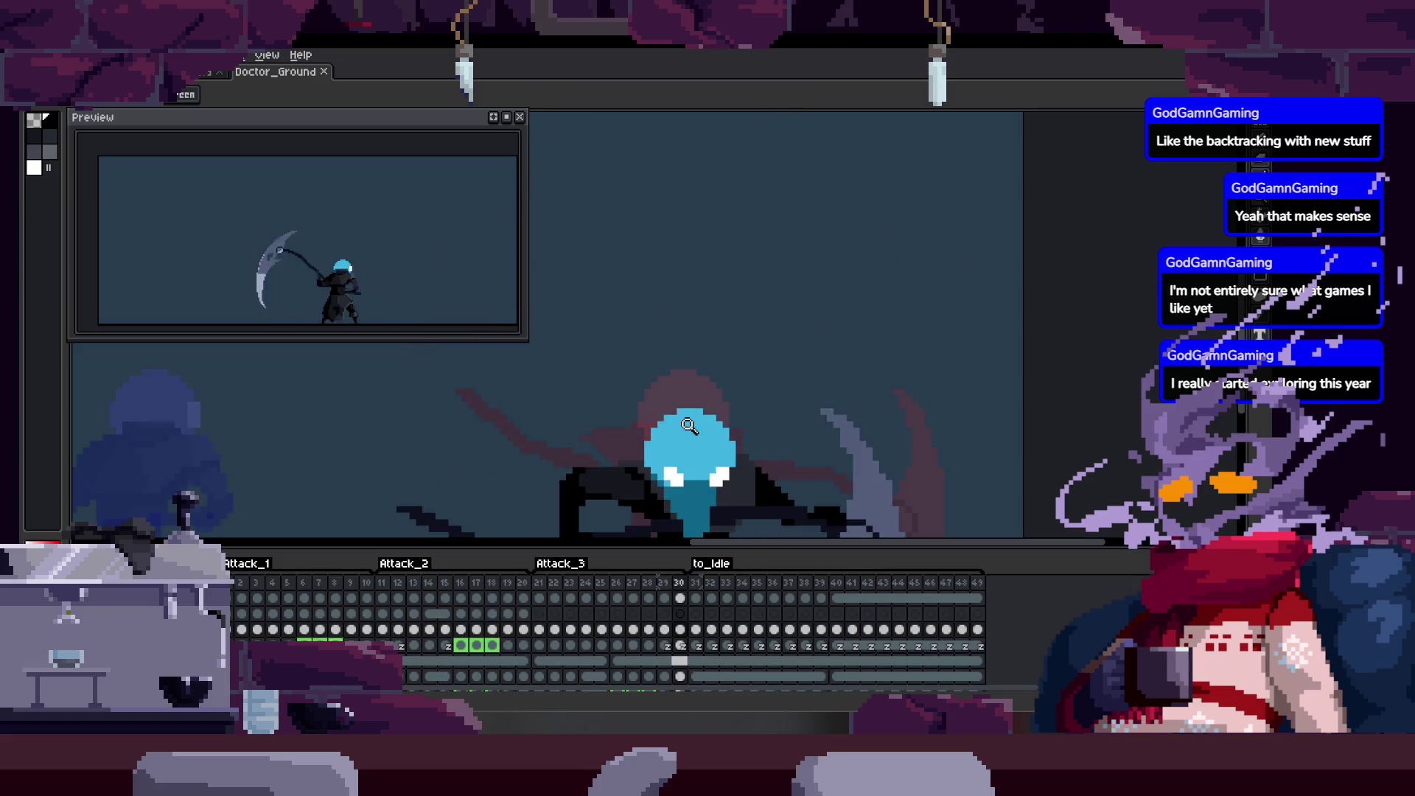
key("Left")
key("Left")
Review the neighbouring attack poses and zoom in on the doctor's blue-masked head.
key("Left")
key("Left")
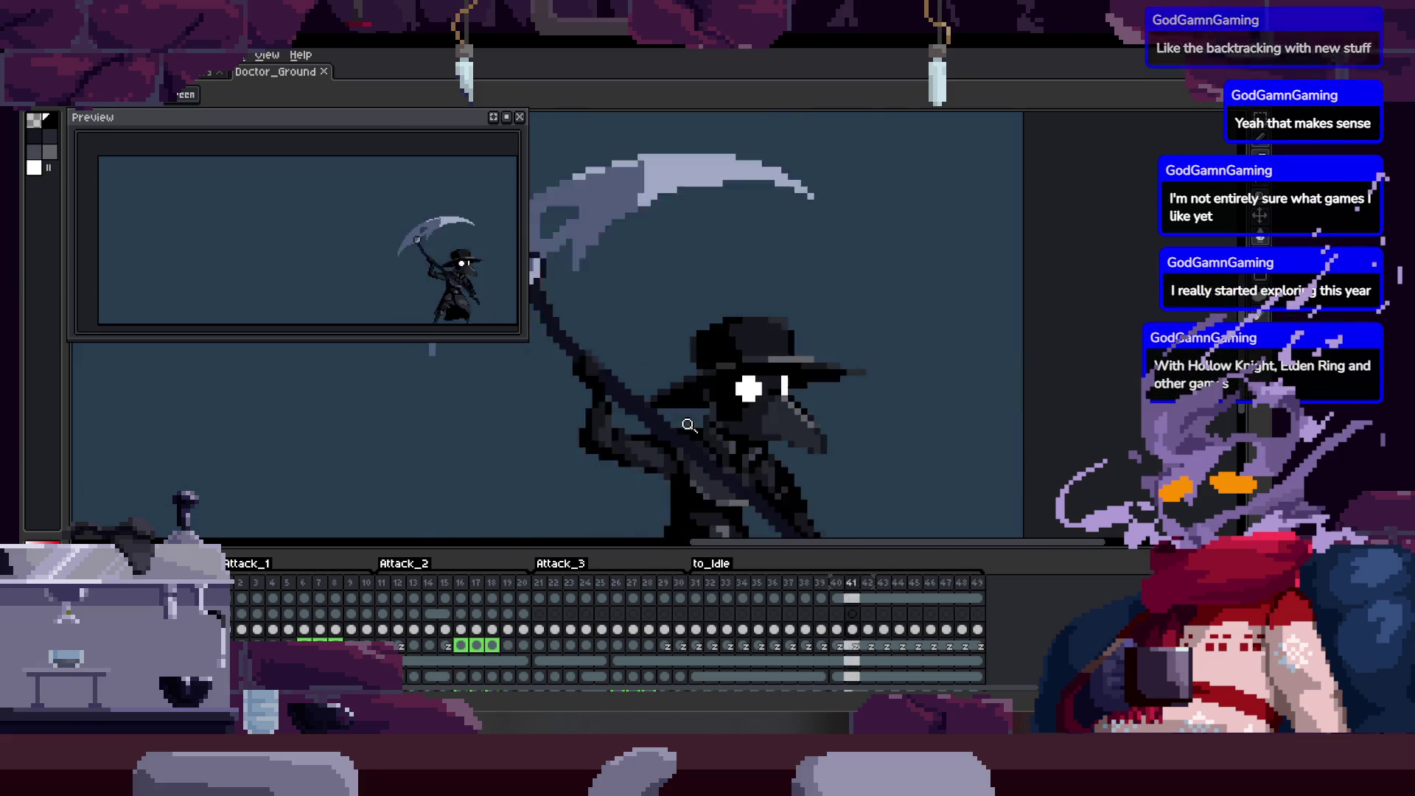
key("Right")
key("Right")
key("Right")
key("Left")
key("Tab")
key("Right")
key("Left")
key("Right")
key("Tab")
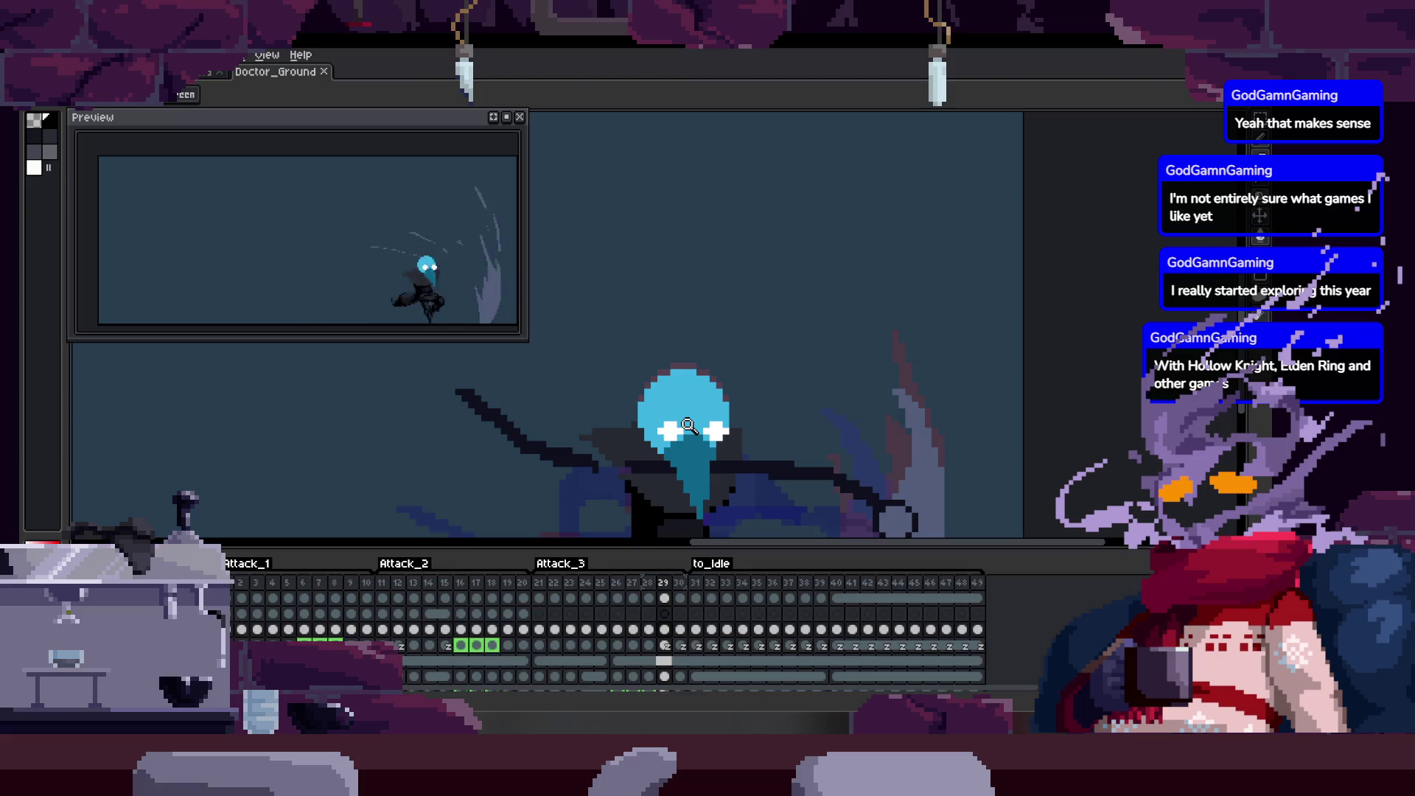
left_click(684, 439)
Compare frames 29–30 at close zoom to spot stray arm pixels beside the mask.
key("Left")
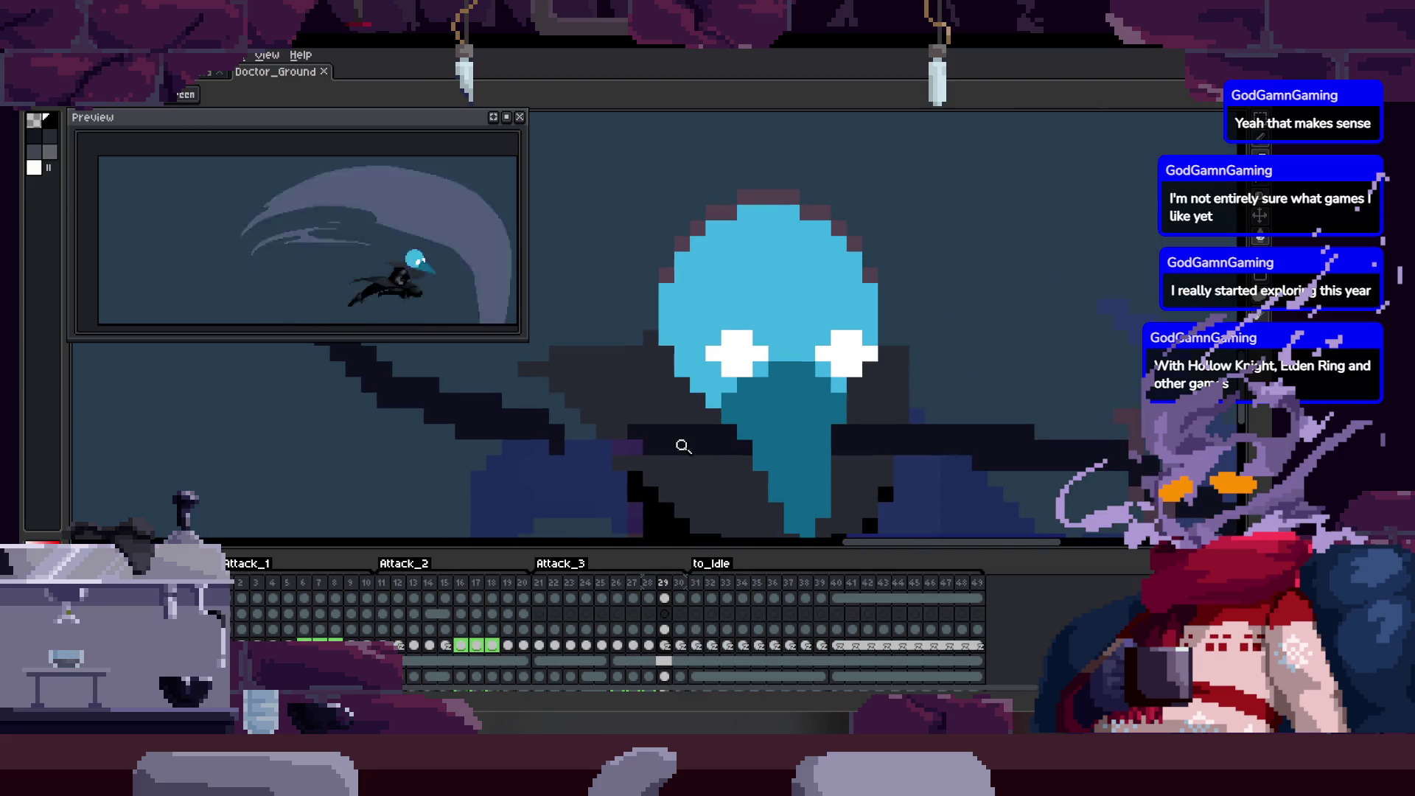
key("Right")
key("Right")
key("Left")
key("Left")
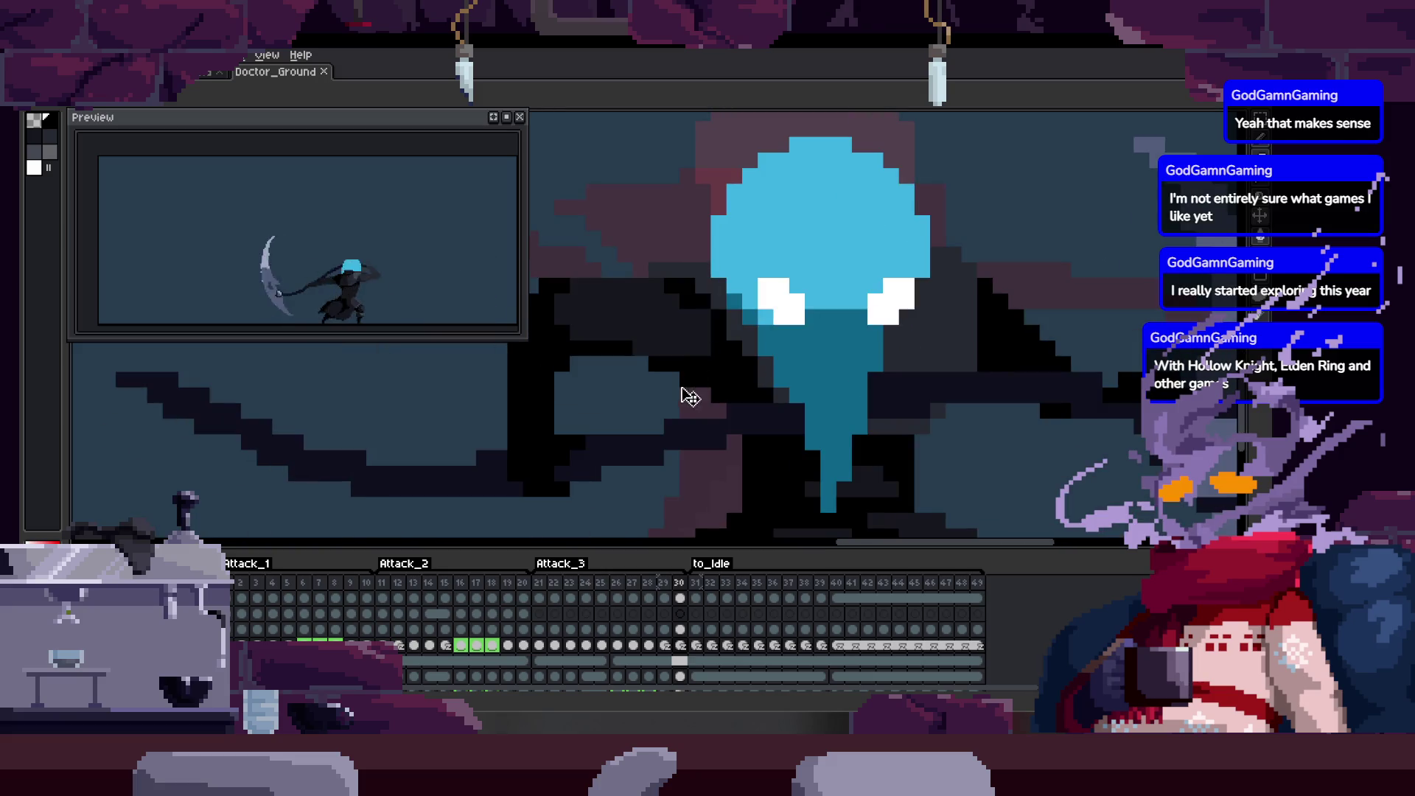
key("Right")
key("Right")
key("Left")
key("Tab")
scroll(720, 389, "down", 1)
key("Right")
key("z")
scroll(789, 429, "down", 1)
key("Right")
scroll(789, 429, "up", 1)
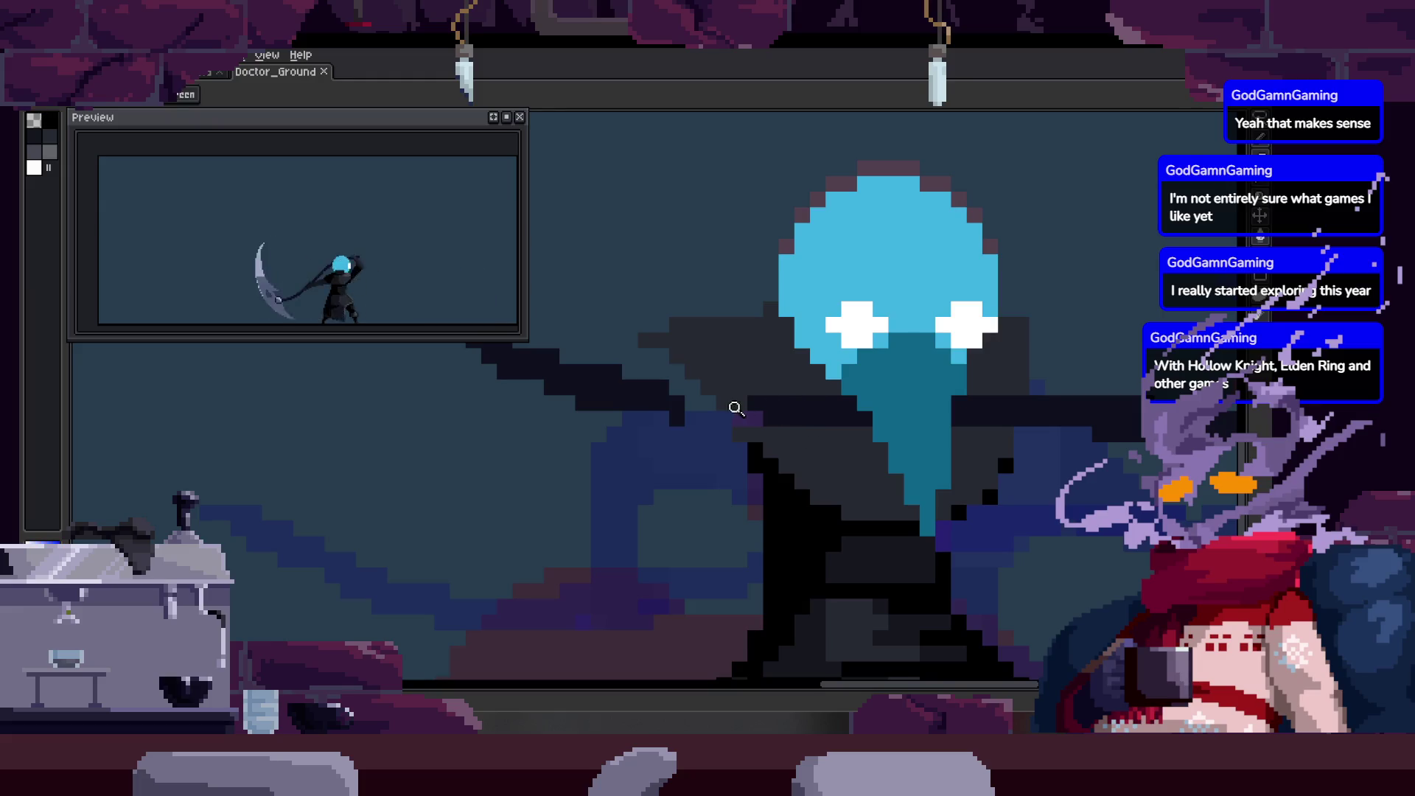
scroll(745, 405, "up", 1)
Paint dark pixels on the arm with the pencil and save the sprite.
key("b")
left_click(646, 414)
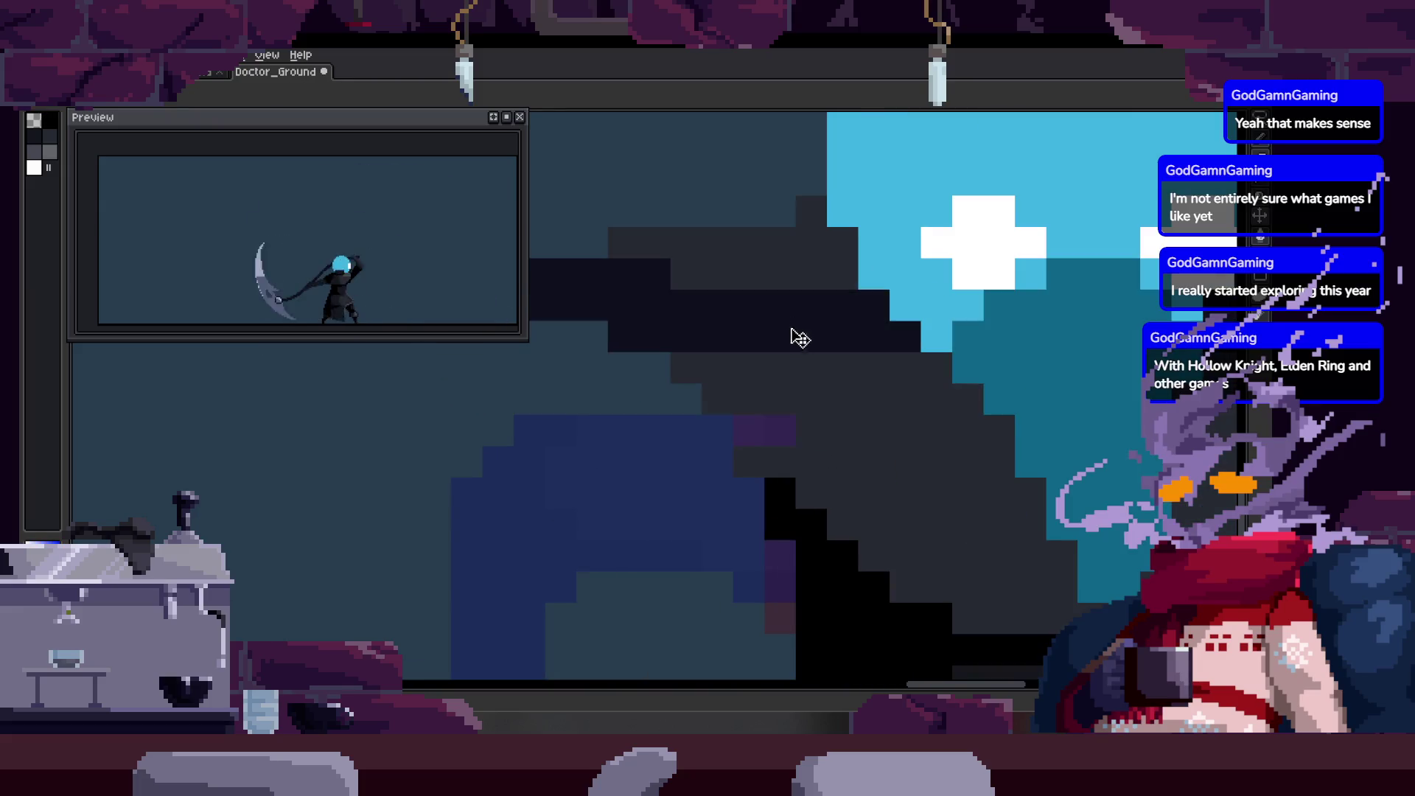
scroll(762, 382, "down", 3)
key("ctrl+s")
key("Tab")
scroll(774, 343, "up", 1)
key("Right")
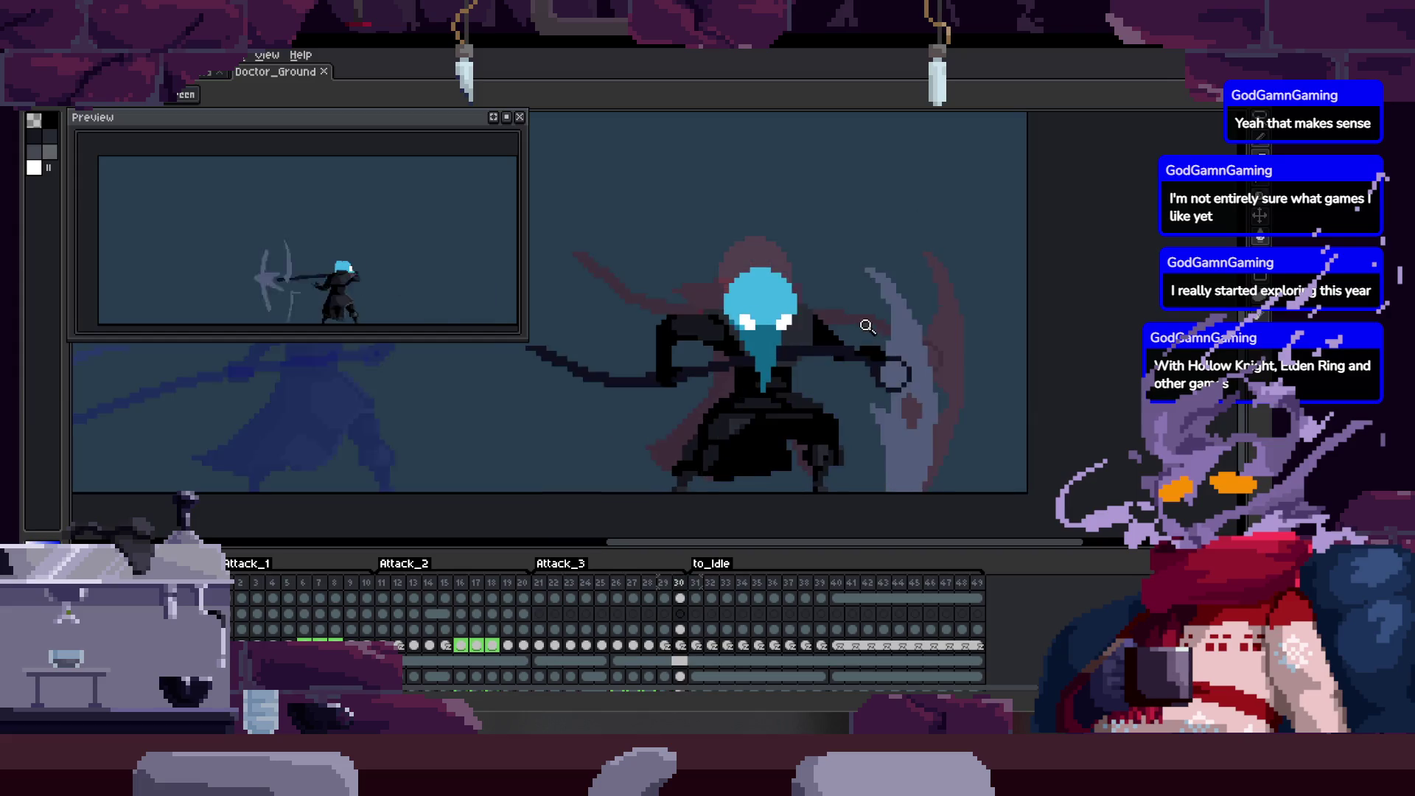
key("Right")
key("Right")
Step back to frames 26–28 and play the attack to check the arm motion.
key("Left")
key("Left")
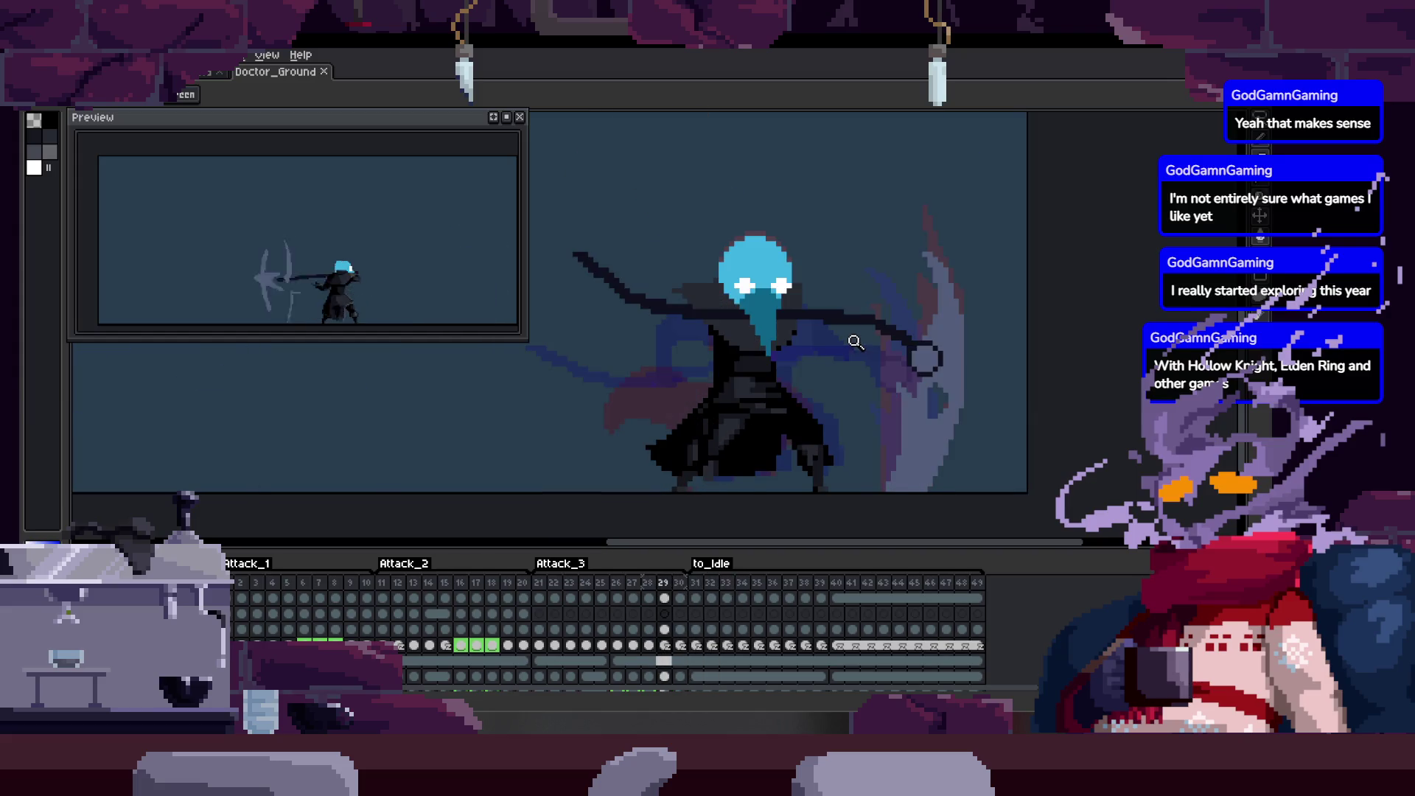
key("Left")
key("Right")
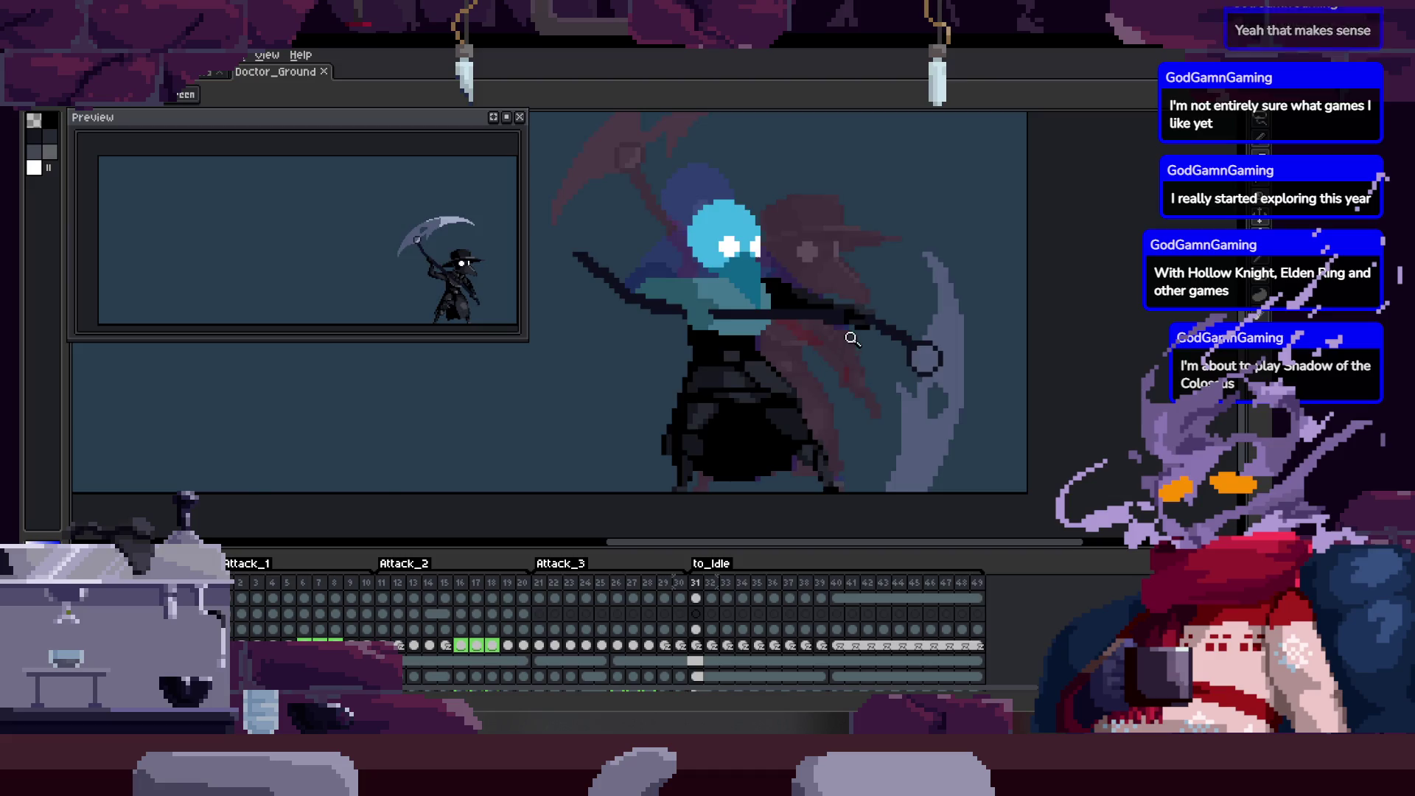
key("Left")
key("Left")
key("Left")
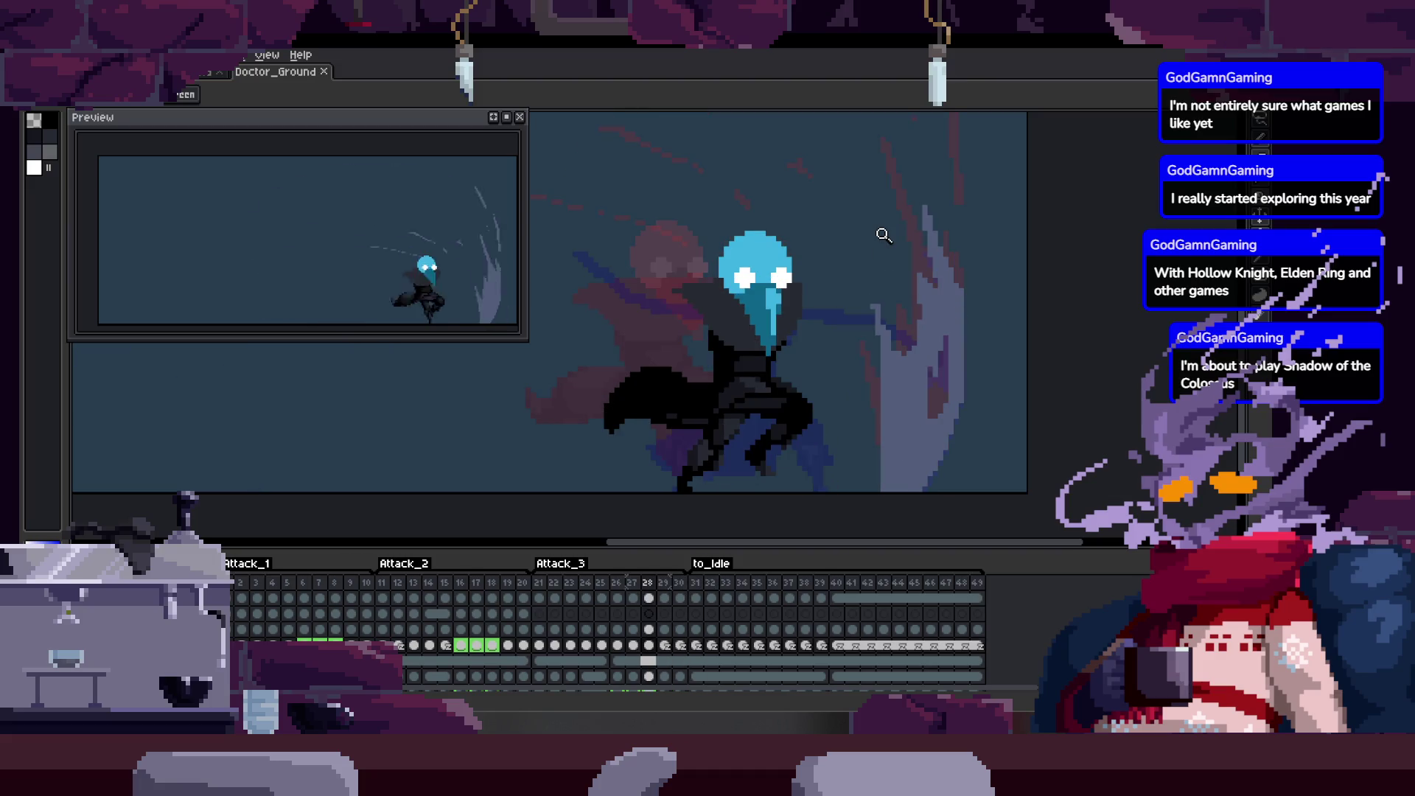
key("Left")
key("Left")
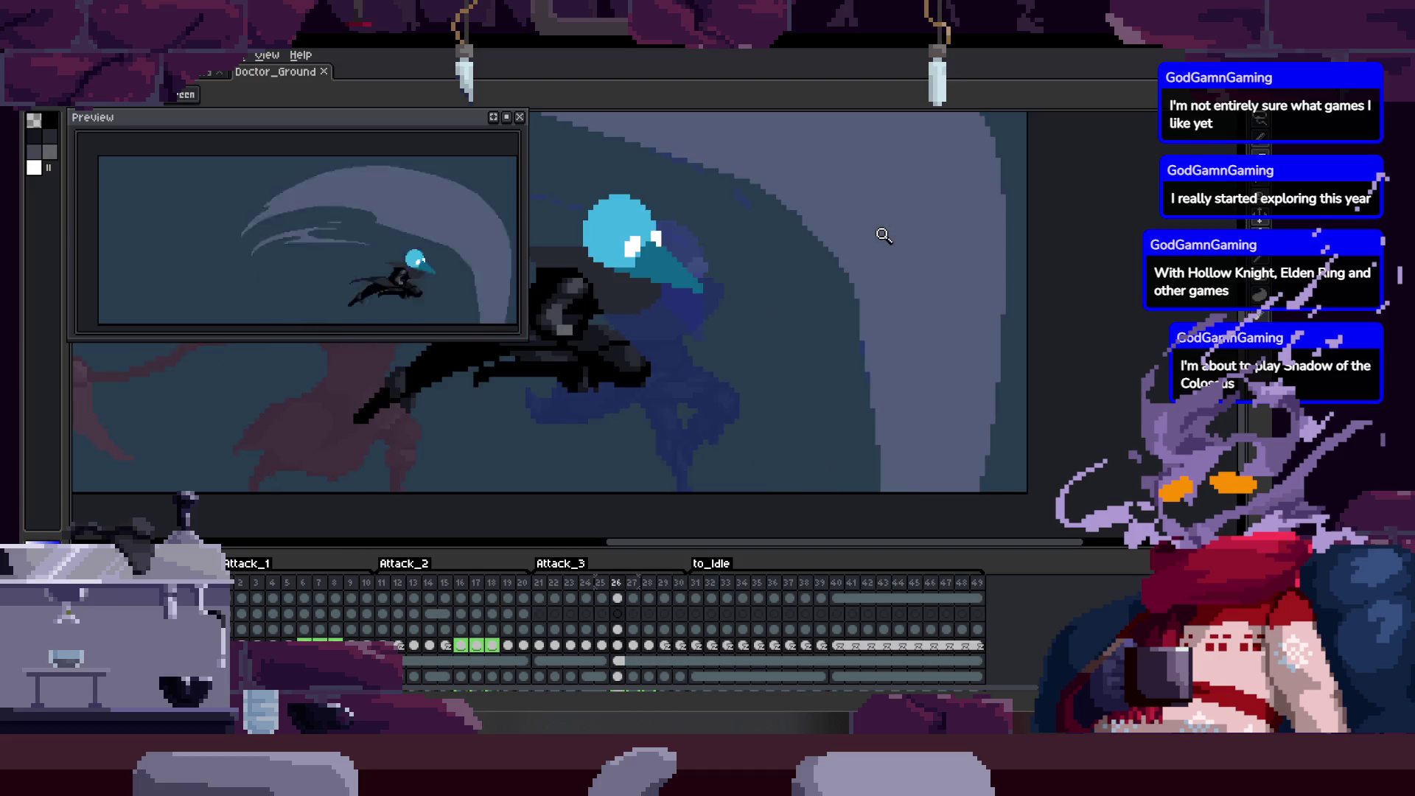
key("b")
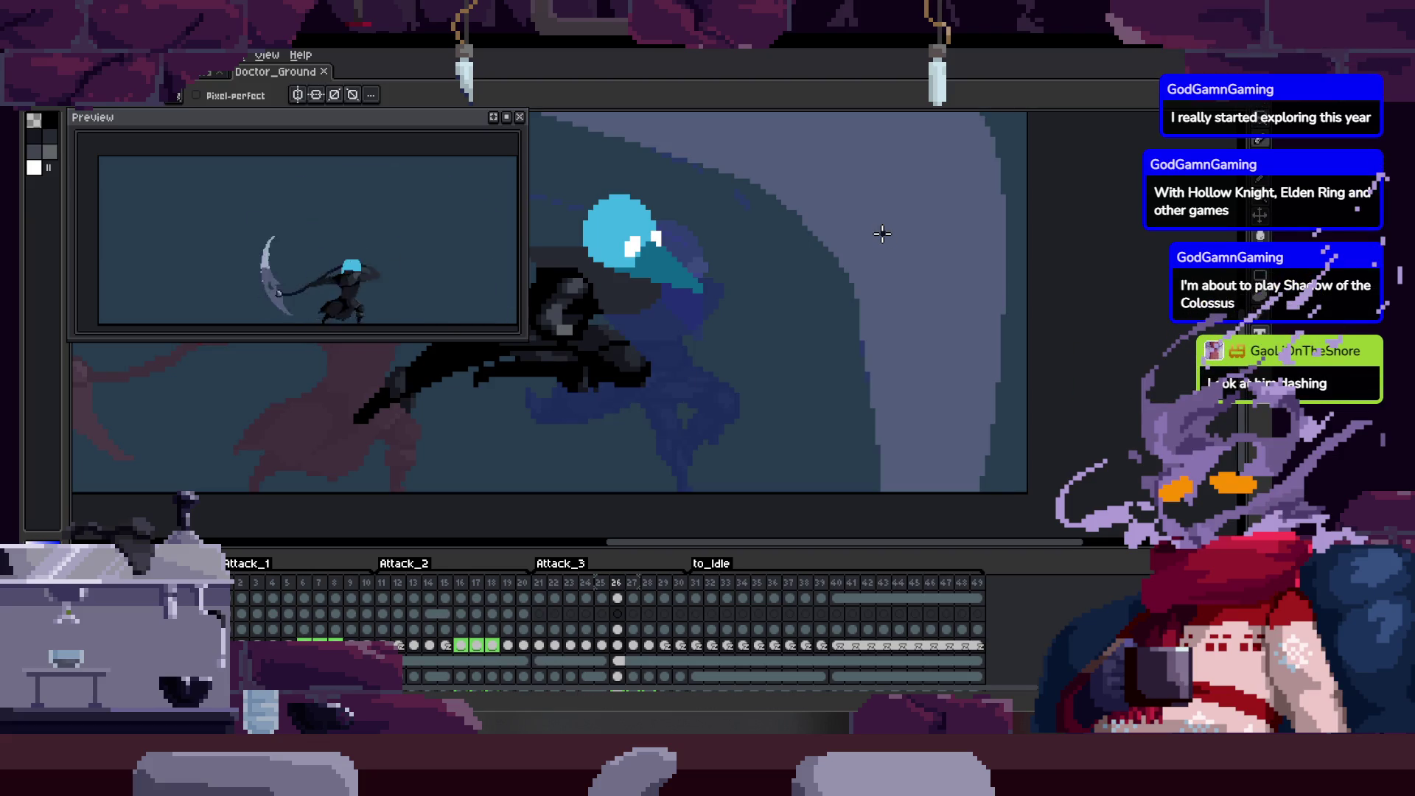
key("Return")
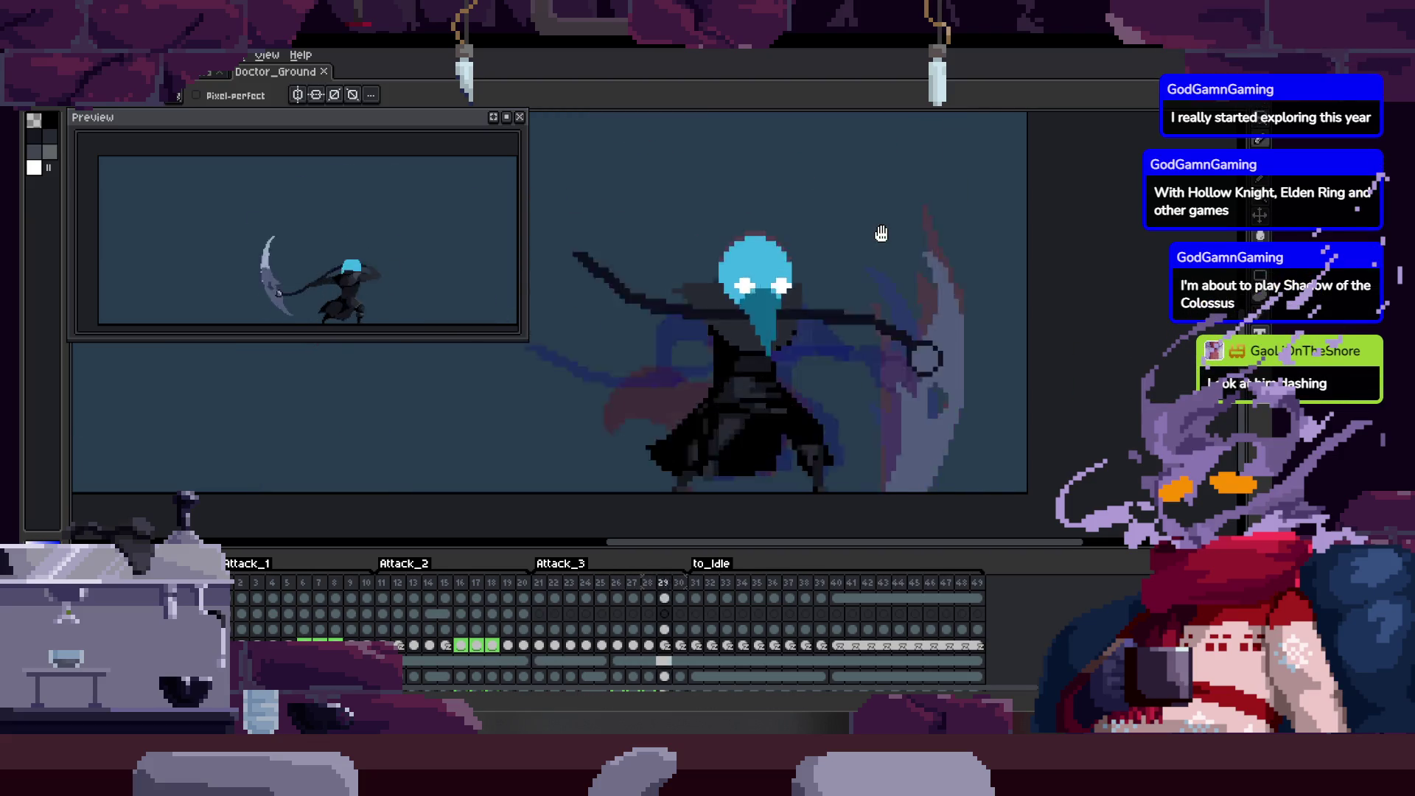
key("Return")
key("Return")
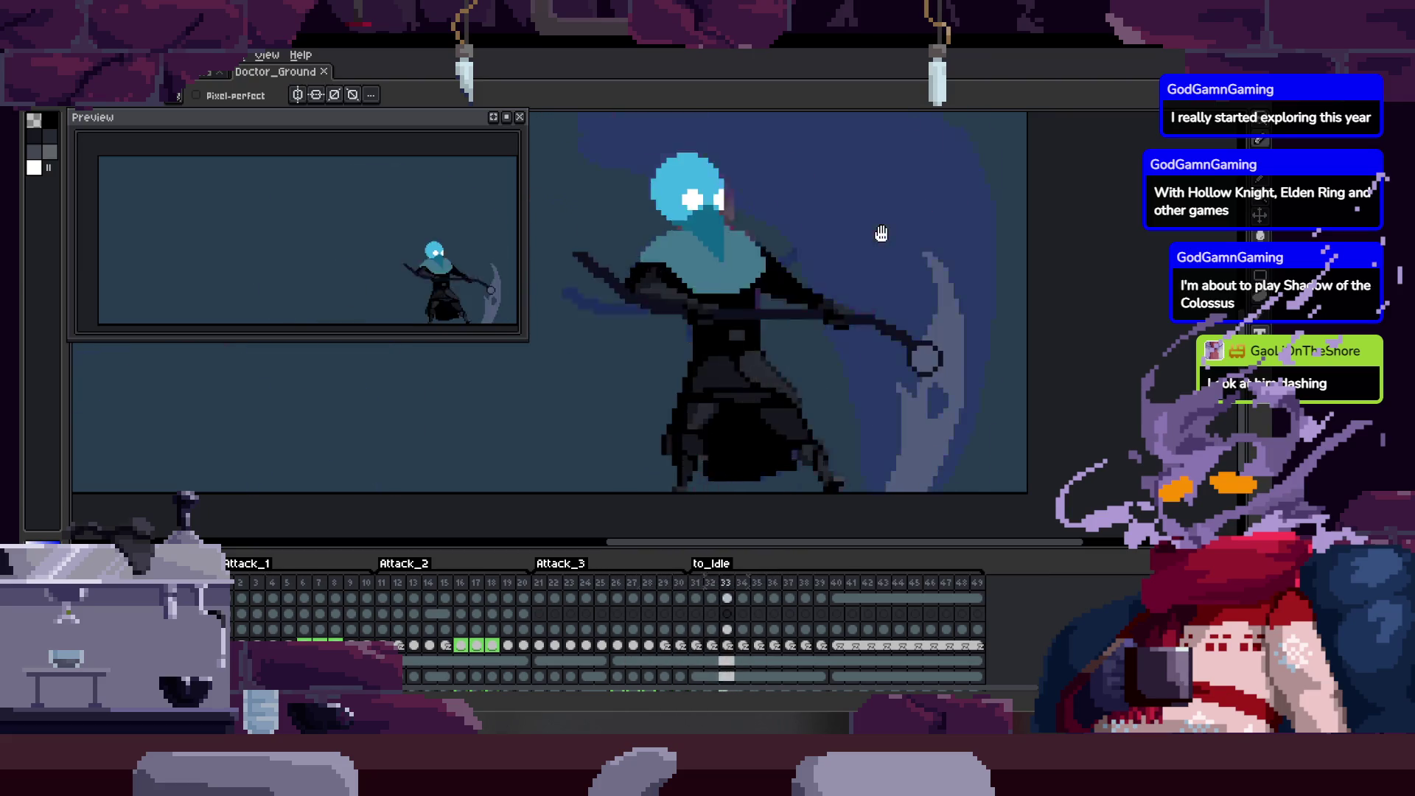
key("Return")
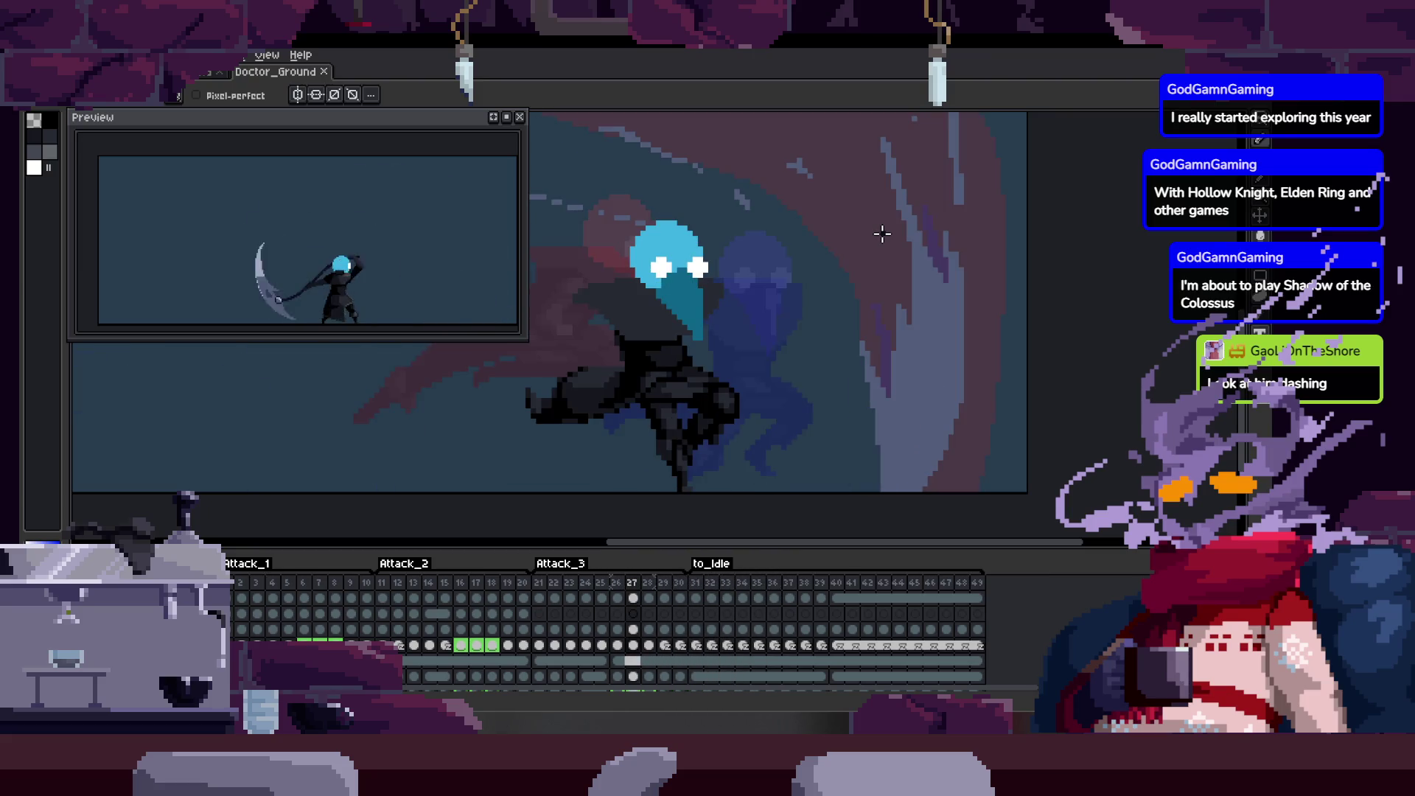
key("Return")
scroll(674, 322, "up", 3)
key("Tab")
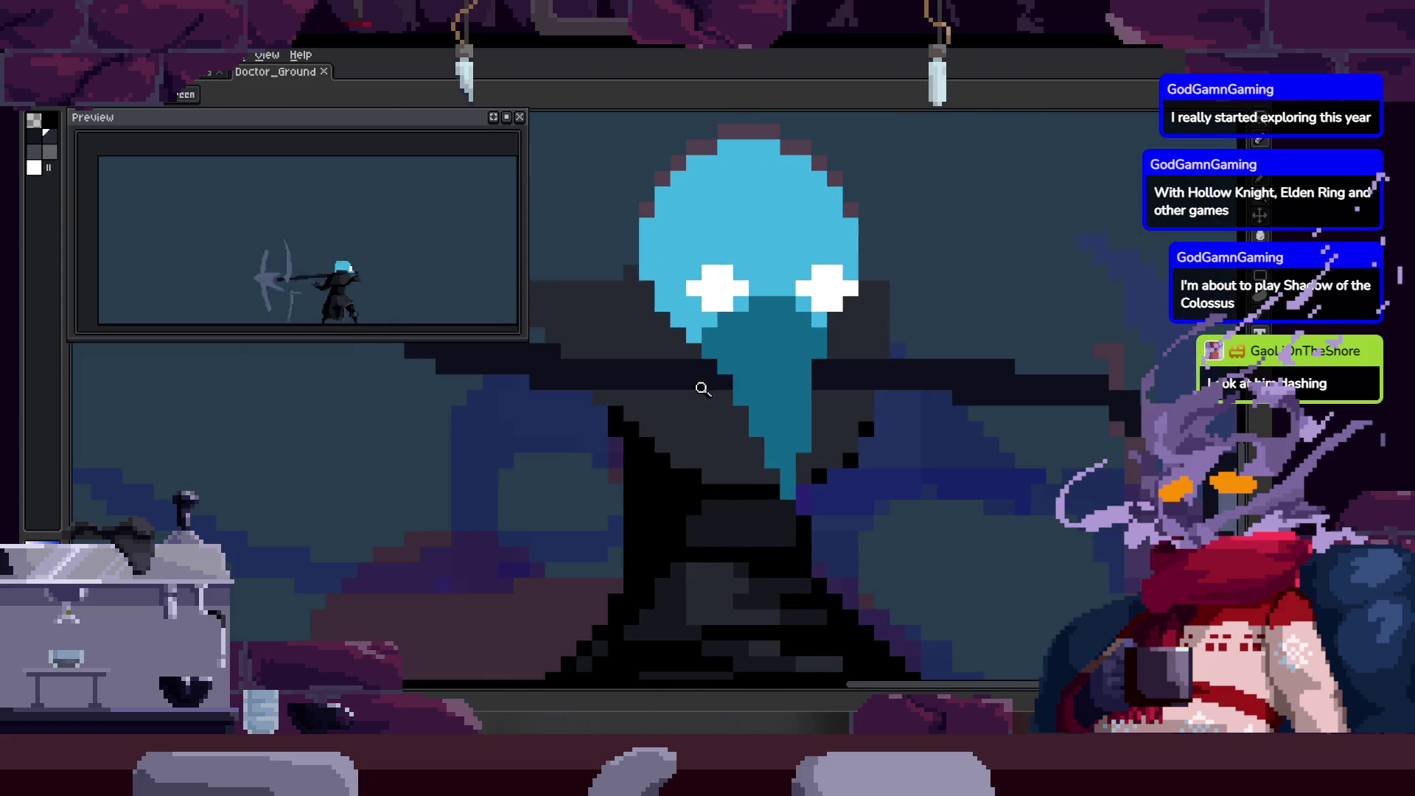
scroll(738, 423, "down", 4)
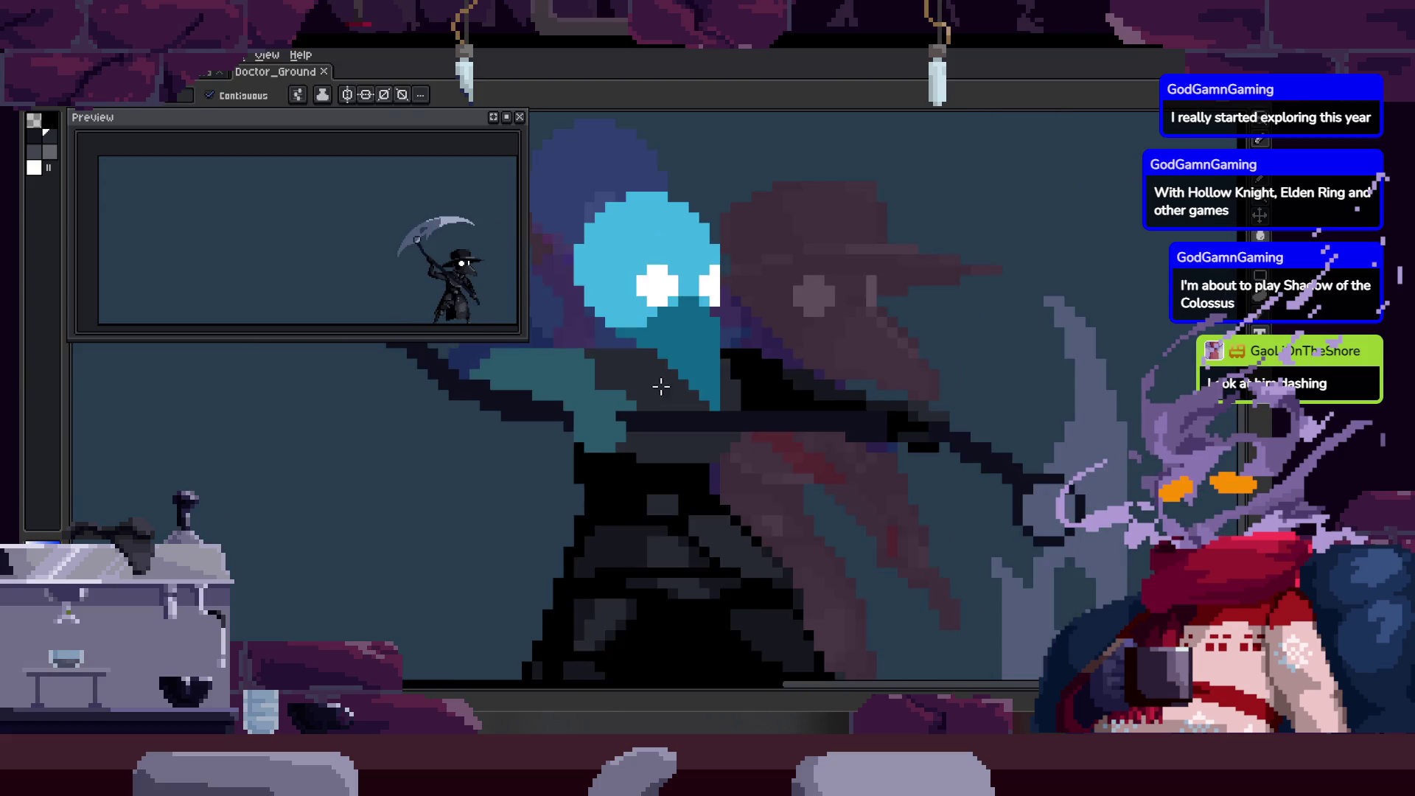
Copy the dark arm pixels and paste them into the next attack frame.
key("z")
scroll(699, 405, "up", 4)
scroll(700, 405, "down", 2)
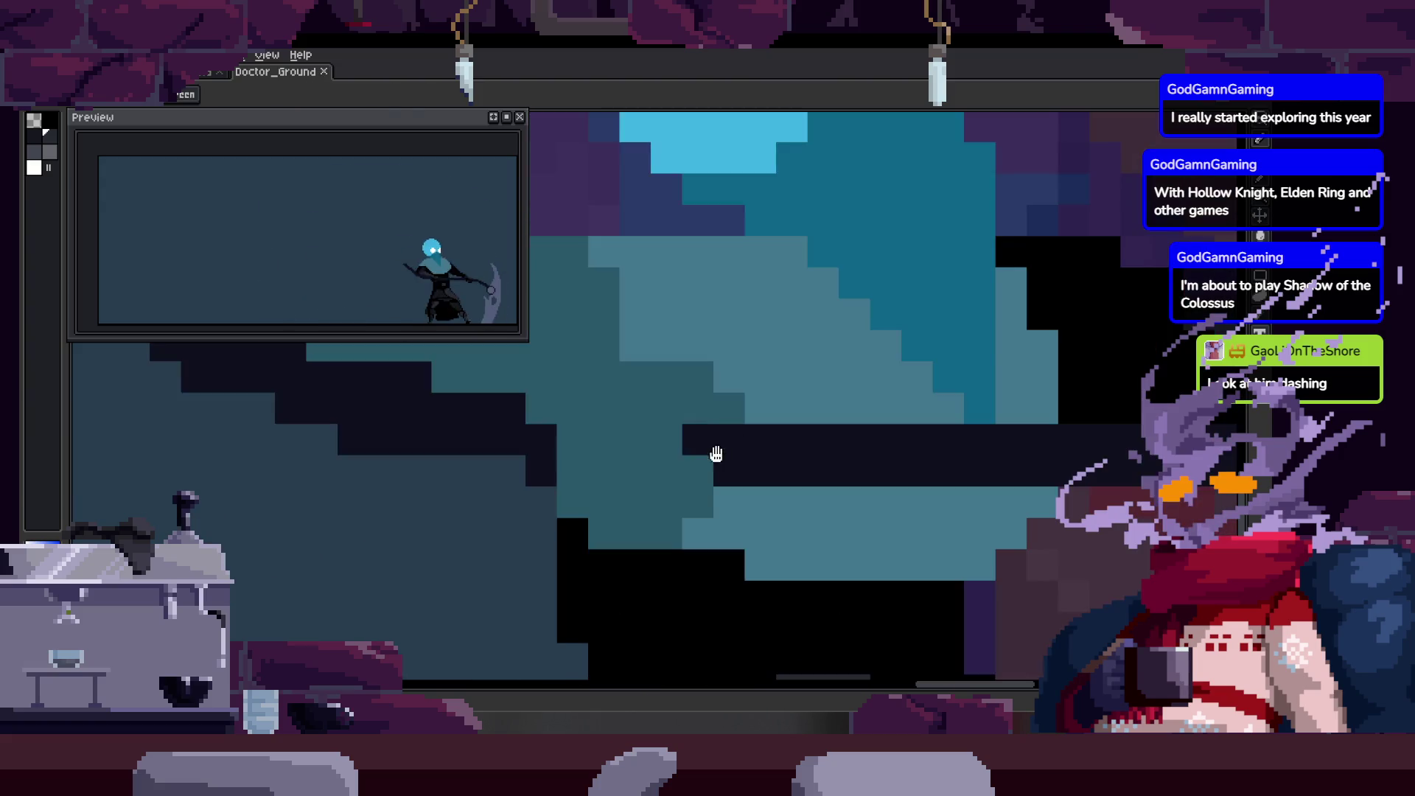
scroll(719, 451, "down", 2)
scroll(788, 268, "up", 1)
scroll(789, 268, "down", 1)
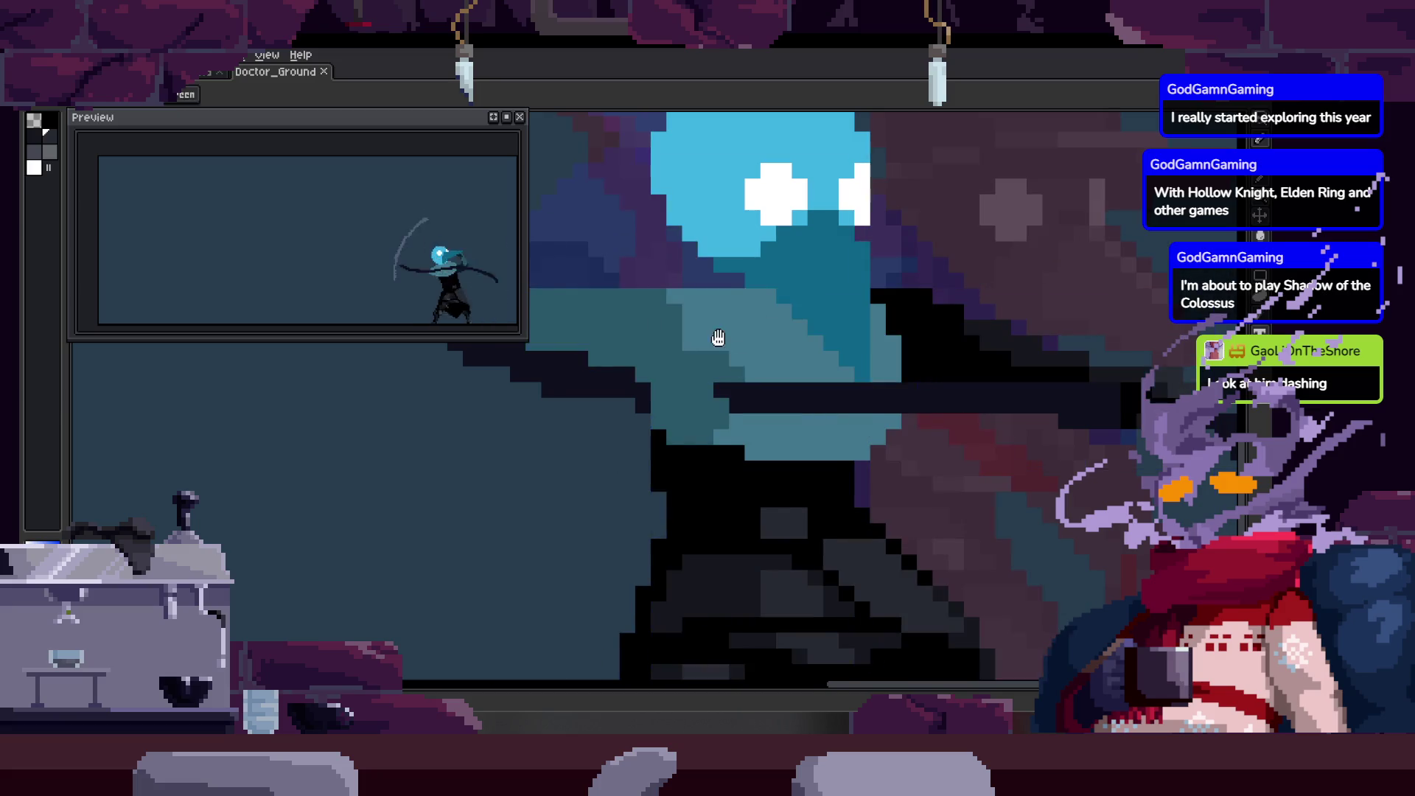
scroll(745, 420, "up", 2)
scroll(695, 424, "up", 1)
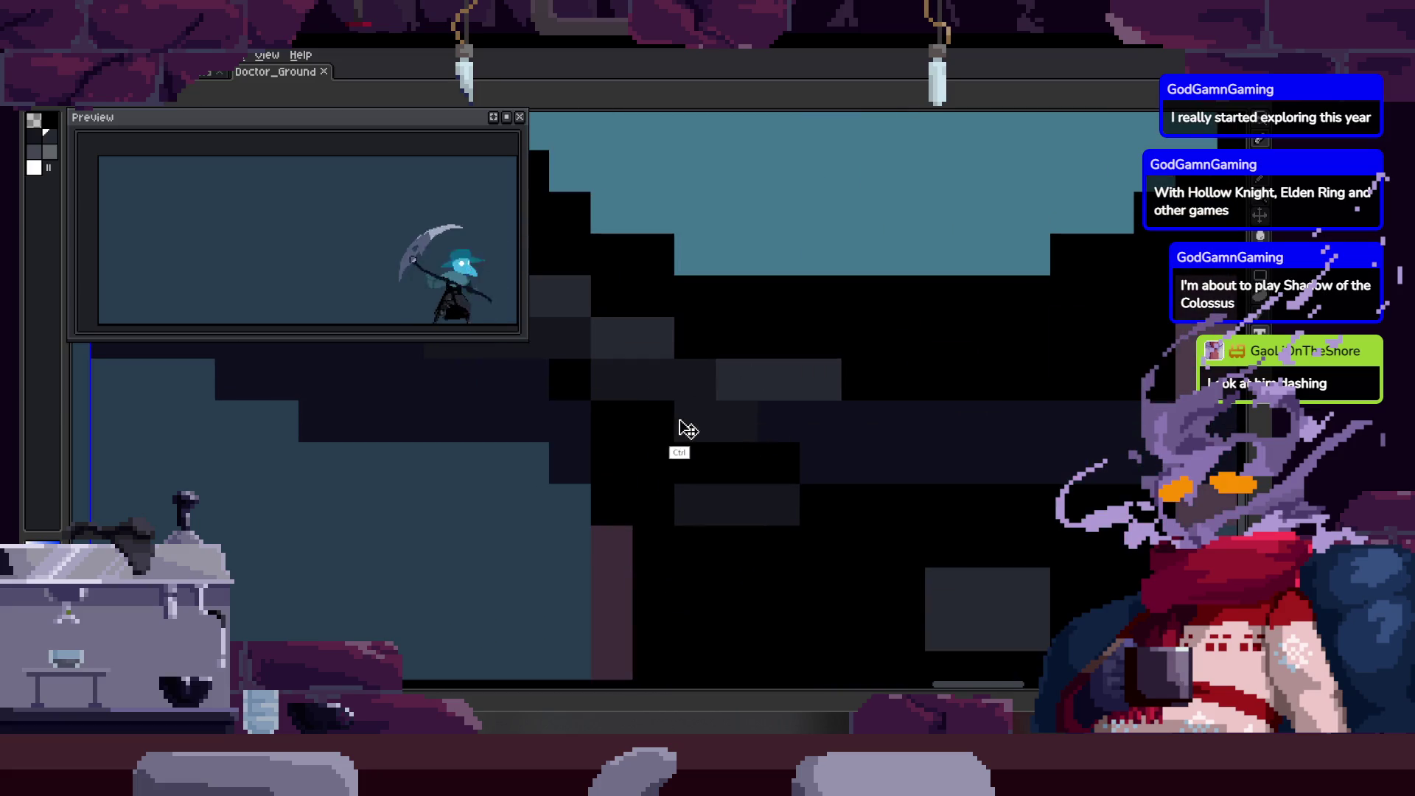
key("b")
mouse_move(623, 353)
left_mouse_down()
mouse_move(810, 426)
mouse_move(644, 369)
left_mouse_up()
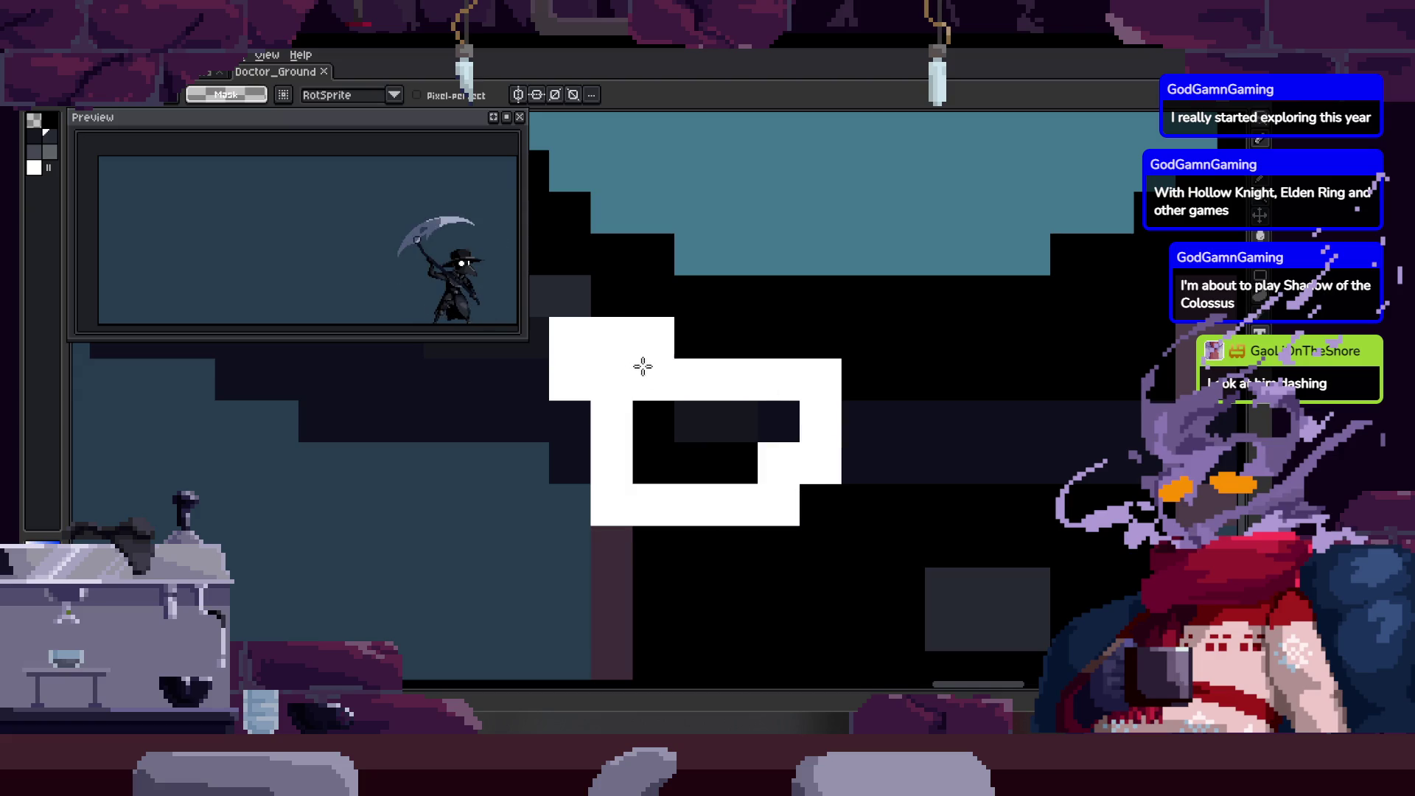
key("ctrl+c")
key("Right")
key("ctrl+v")
key("Return")
scroll(707, 468, "down", 1)
scroll(654, 487, "down", 1)
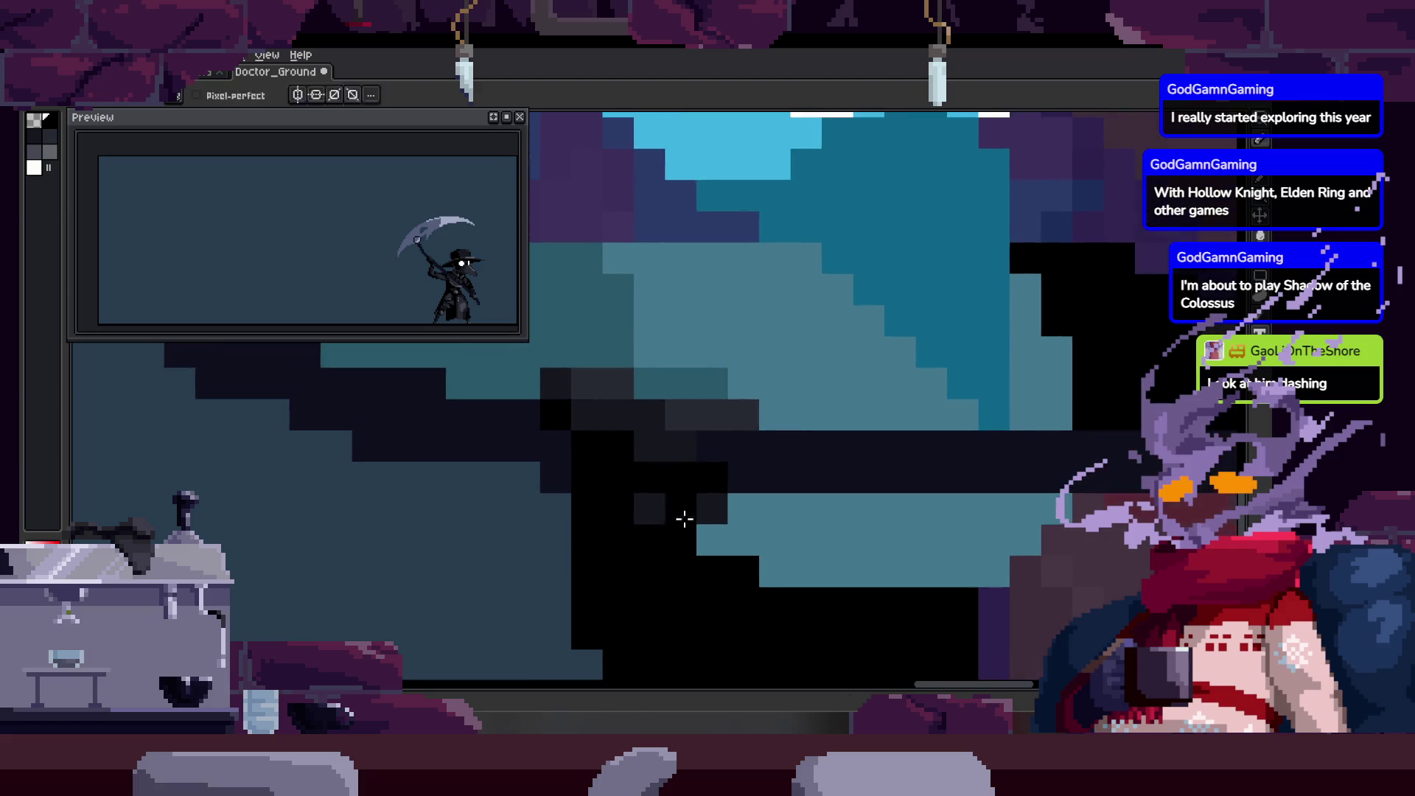
scroll(675, 508, "down", 1)
Zoom in on the scythe shaft, select the handle and sample its dark grey colour.
key("z")
left_click(776, 401)
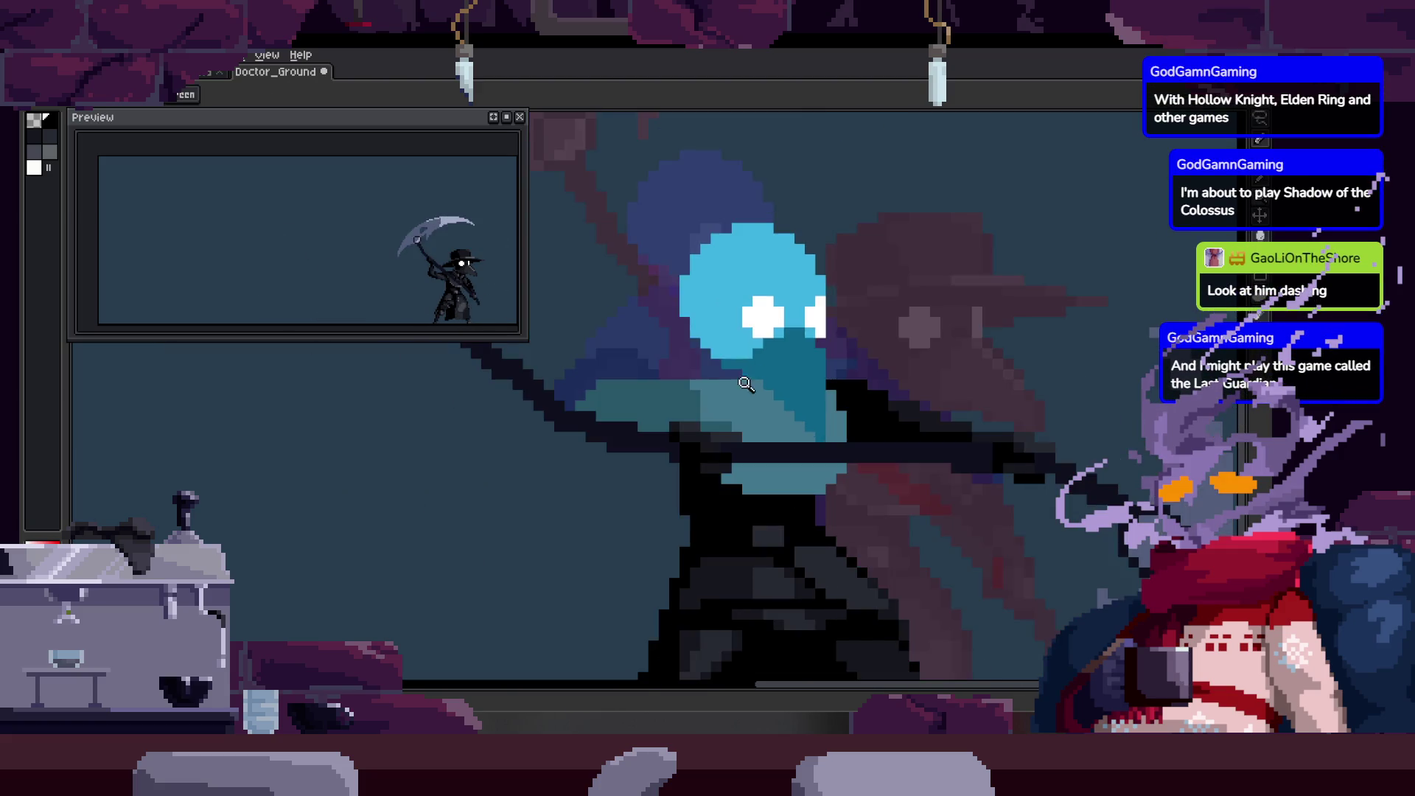
left_click(736, 428)
left_click(688, 399)
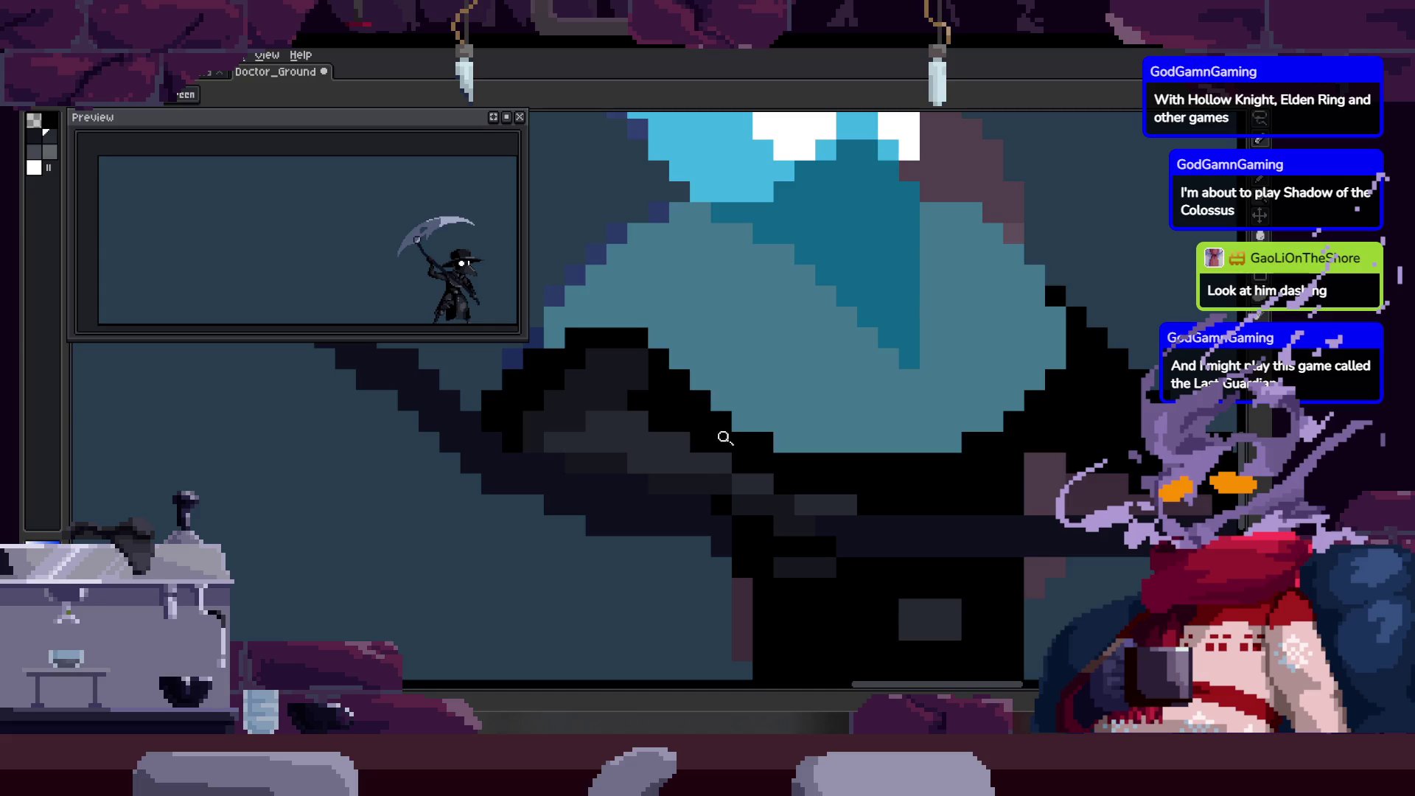
key("q")
mouse_move(616, 417)
left_mouse_down()
mouse_move(696, 532)
mouse_move(615, 420)
left_mouse_up()
key("Right")
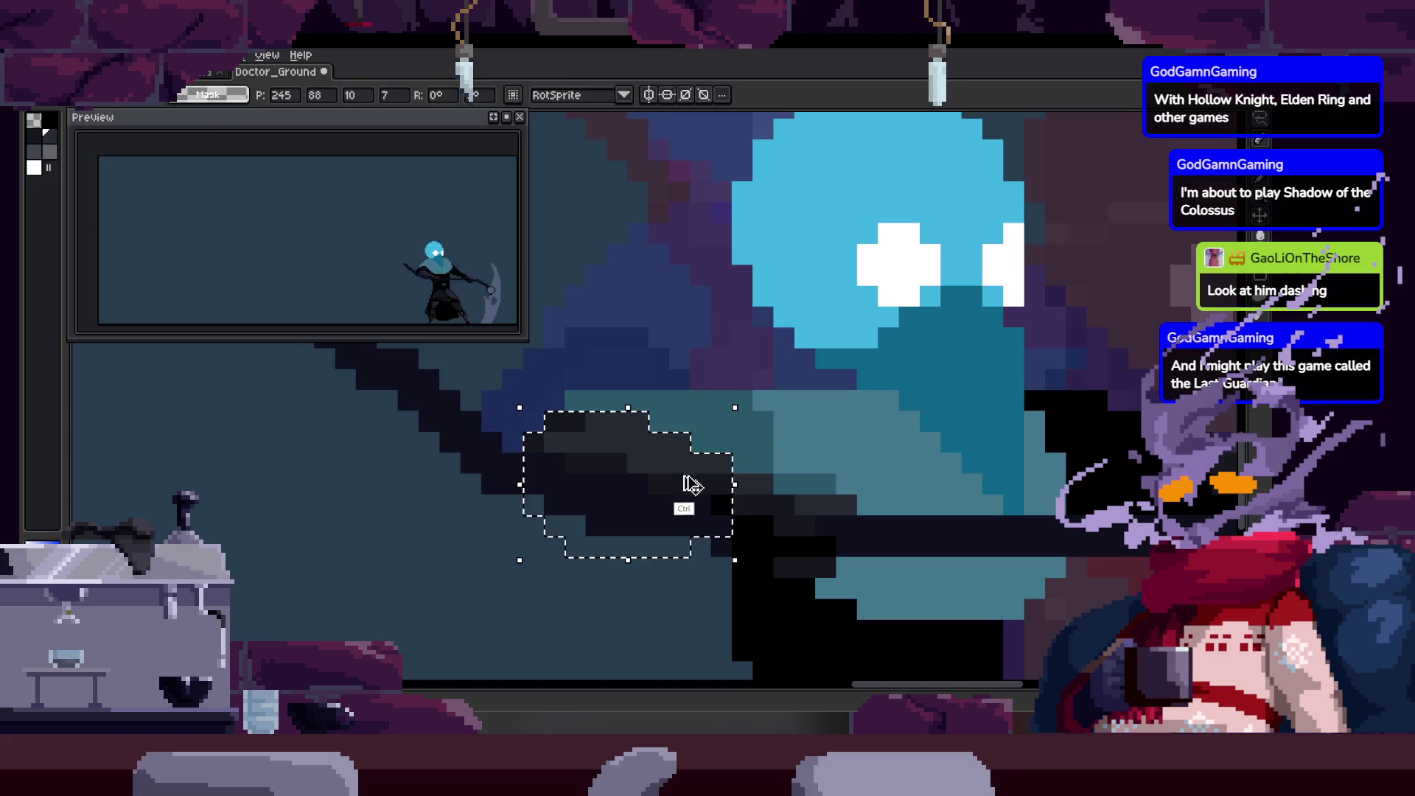
key("Right")
key("i")
key("Right")
key("z")
key("Left")
left_click(563, 414)
Paint dark pixels along the shaft and check them across the following frames.
key("b")
mouse_move(459, 443)
left_mouse_down()
mouse_move(497, 486)
mouse_move(515, 451)
left_mouse_up()
key("Right")
key("Right")
key("Right")
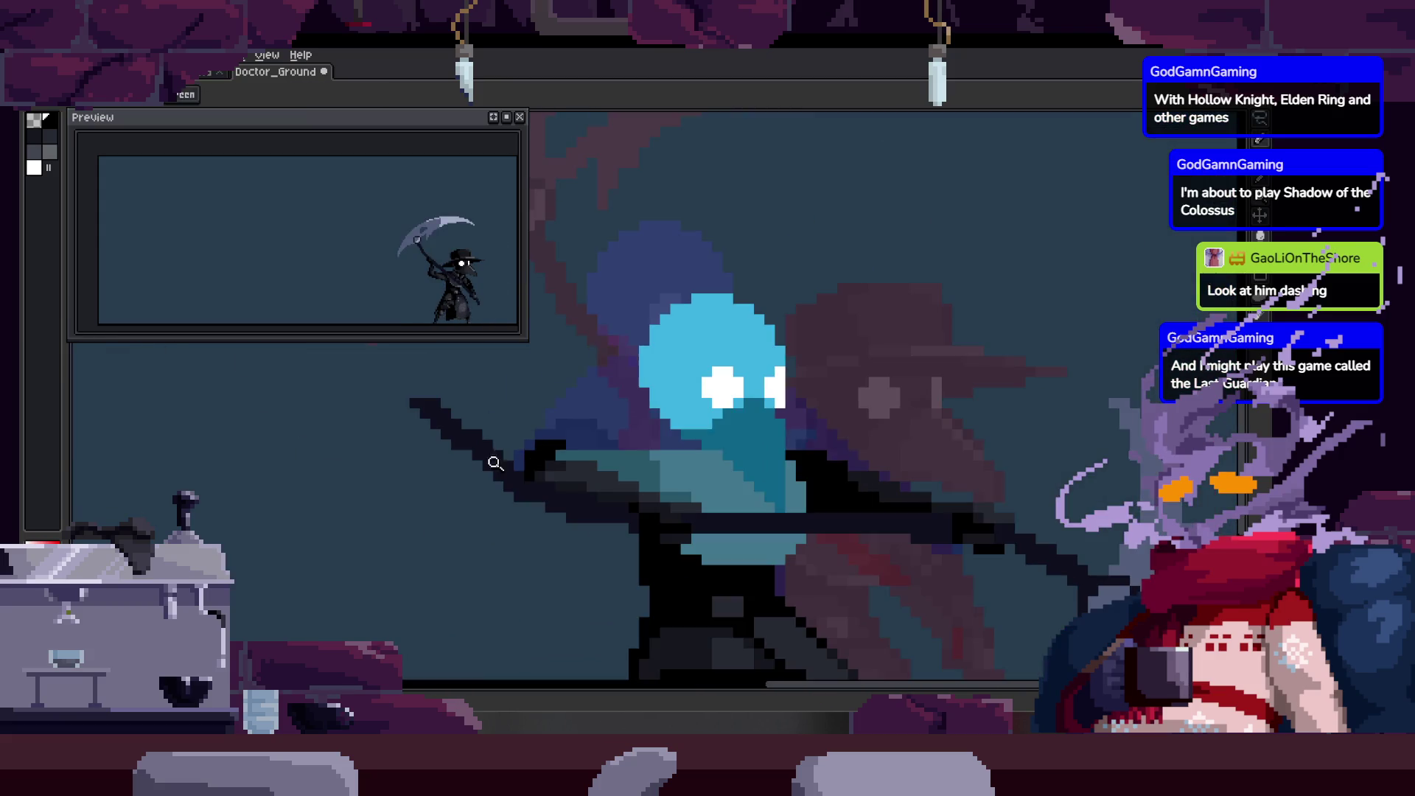
key("Right")
key("Right")
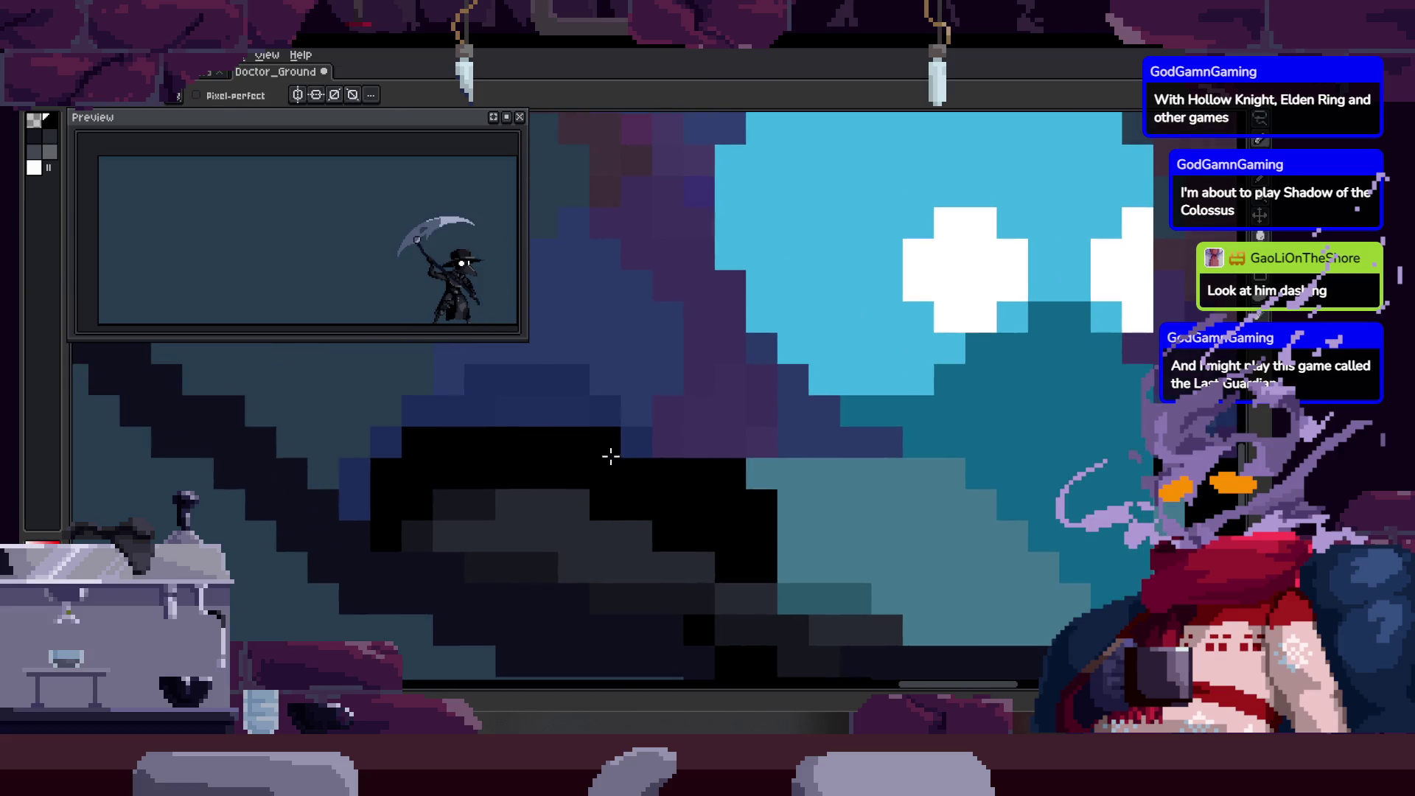
key("Right")
Zoom in close on the arm and shaft and touch up pixels with the pencil and sampled colour.
key("z")
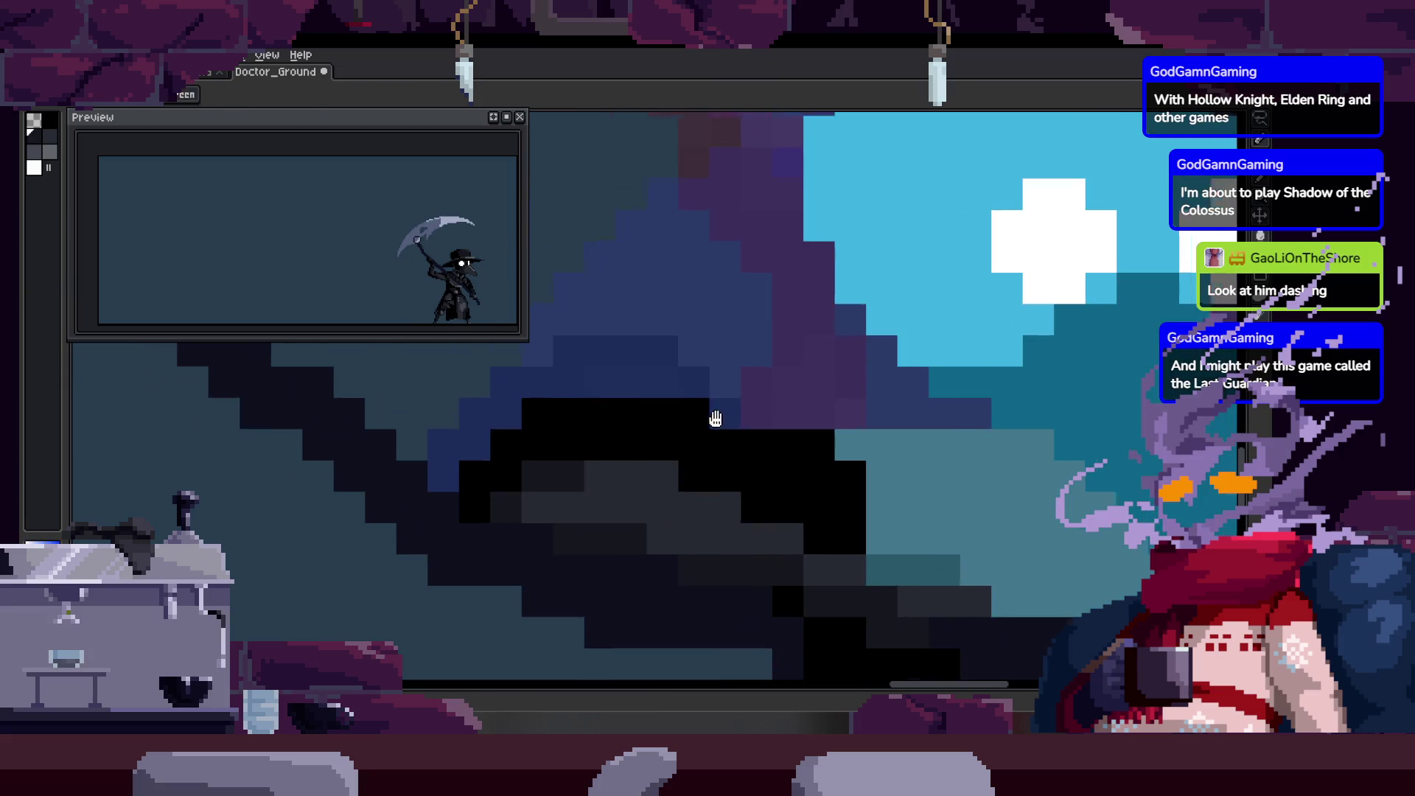
left_click(683, 440)
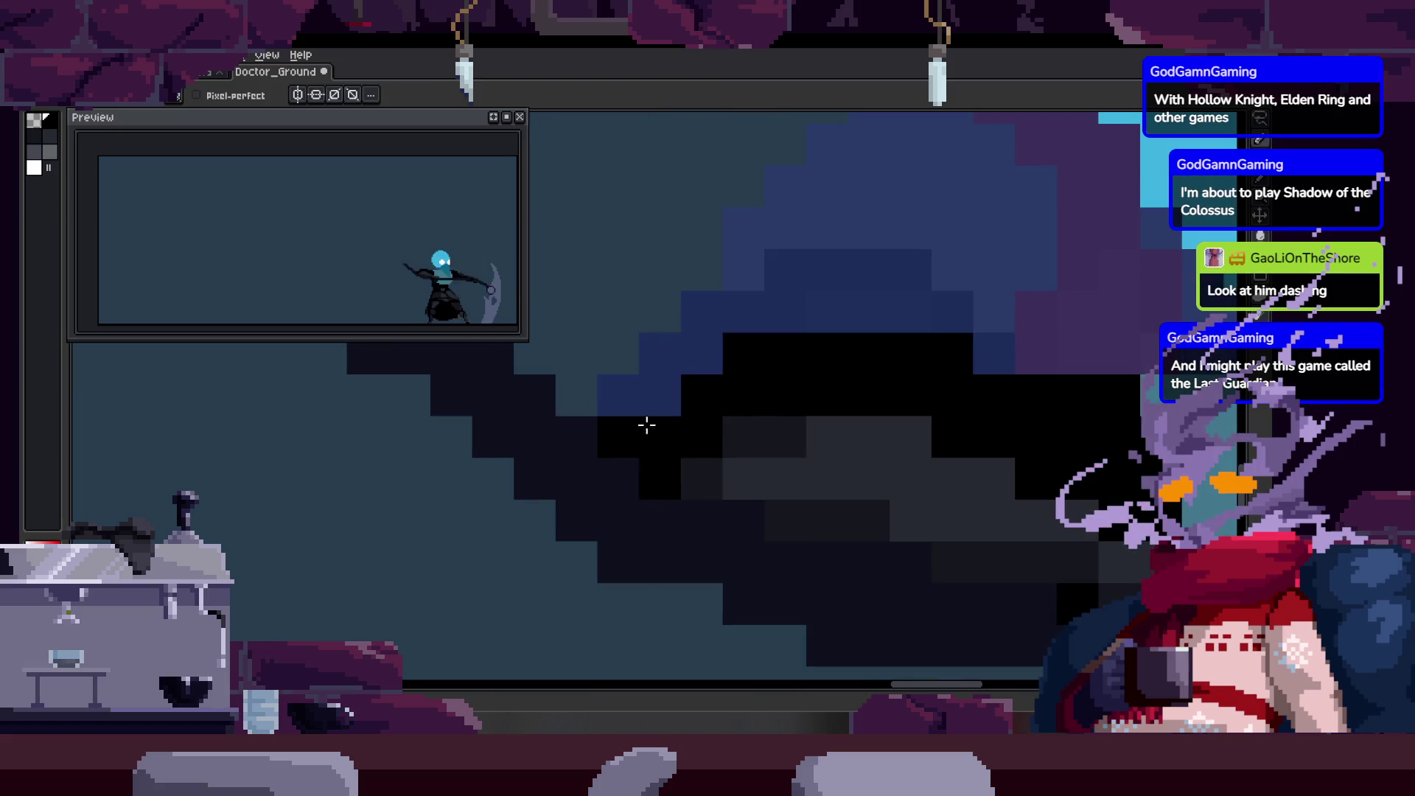
left_click_drag(733, 395, 507, 479)
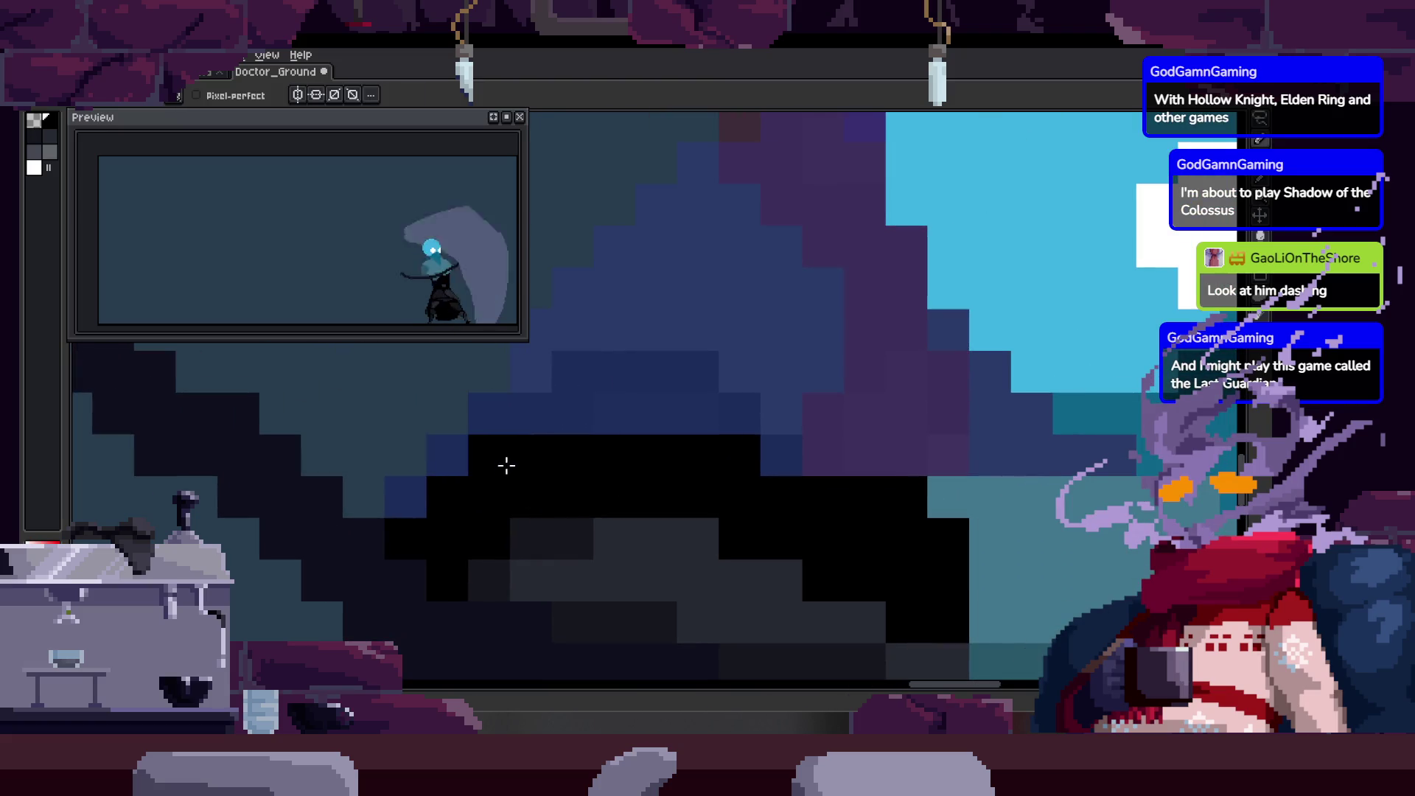
key("z")
left_click(652, 451)
left_click(659, 451)
scroll(628, 469, "down", 3)
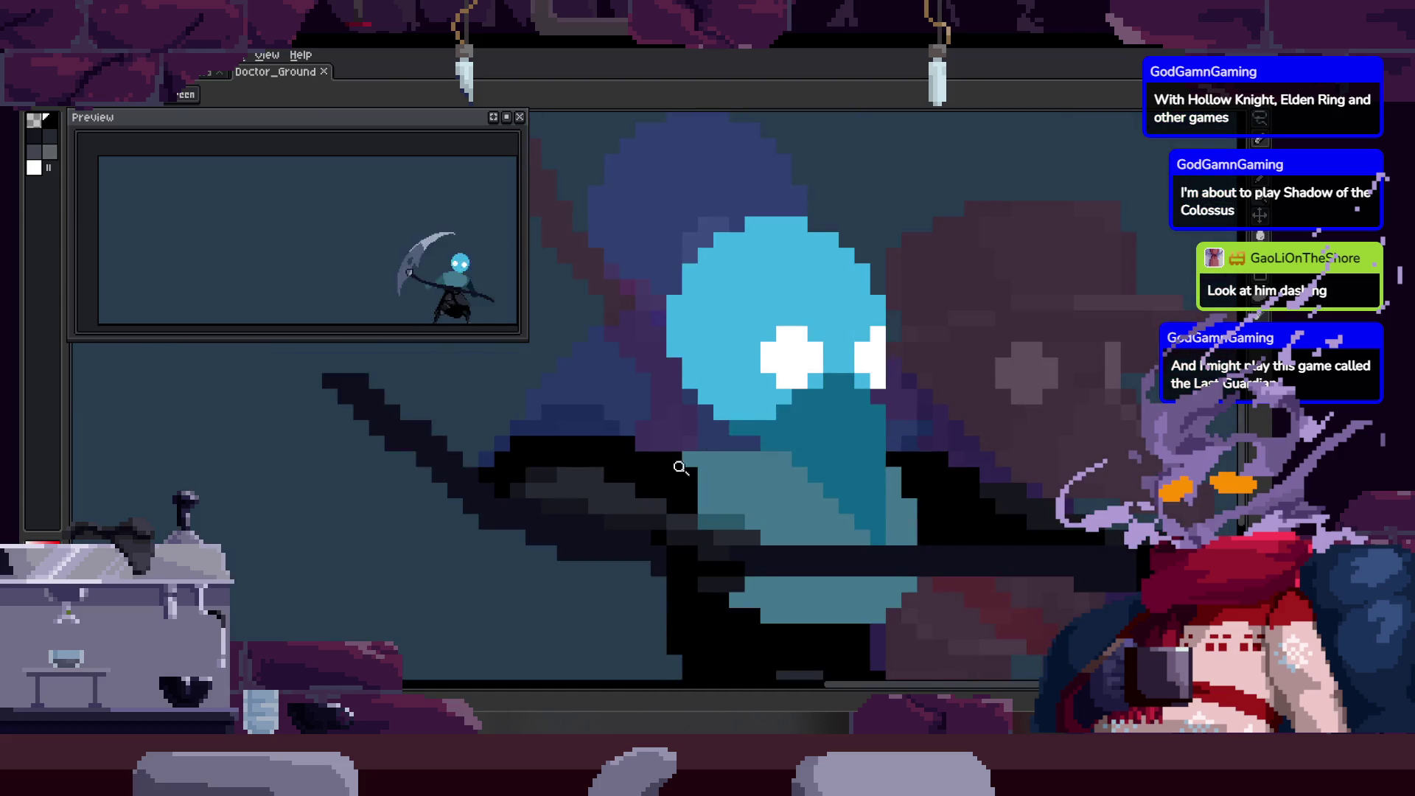
scroll(630, 469, "up", 3)
mouse_move(737, 506)
left_mouse_down()
mouse_move(614, 411)
mouse_move(617, 470)
mouse_move(708, 542)
left_mouse_up()
key("b")
key("space")
scroll(663, 520, "down", 1)
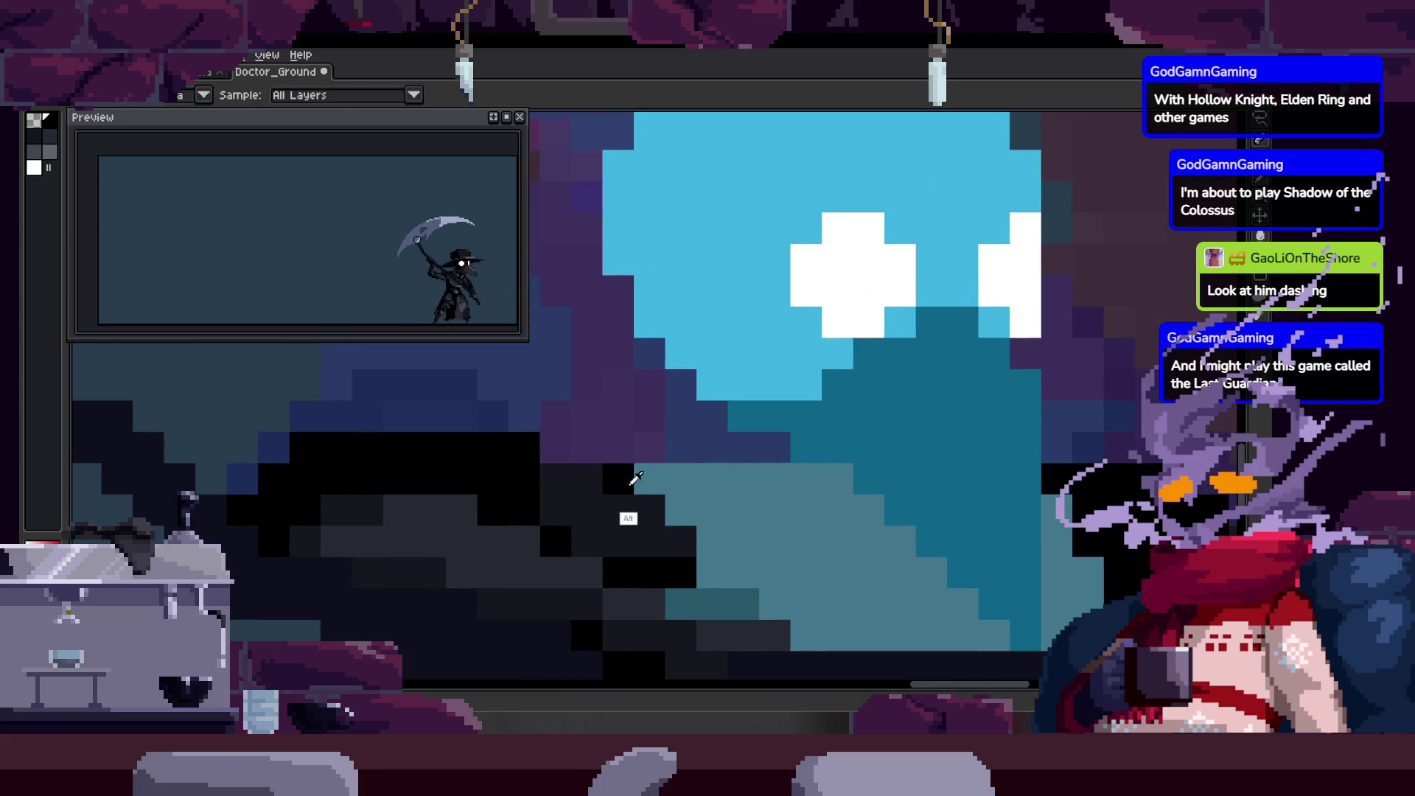
scroll(648, 496, "down", 1)
scroll(627, 467, "down", 1)
scroll(663, 458, "up", 1)
scroll(538, 452, "up", 2)
scroll(678, 452, "up", 1)
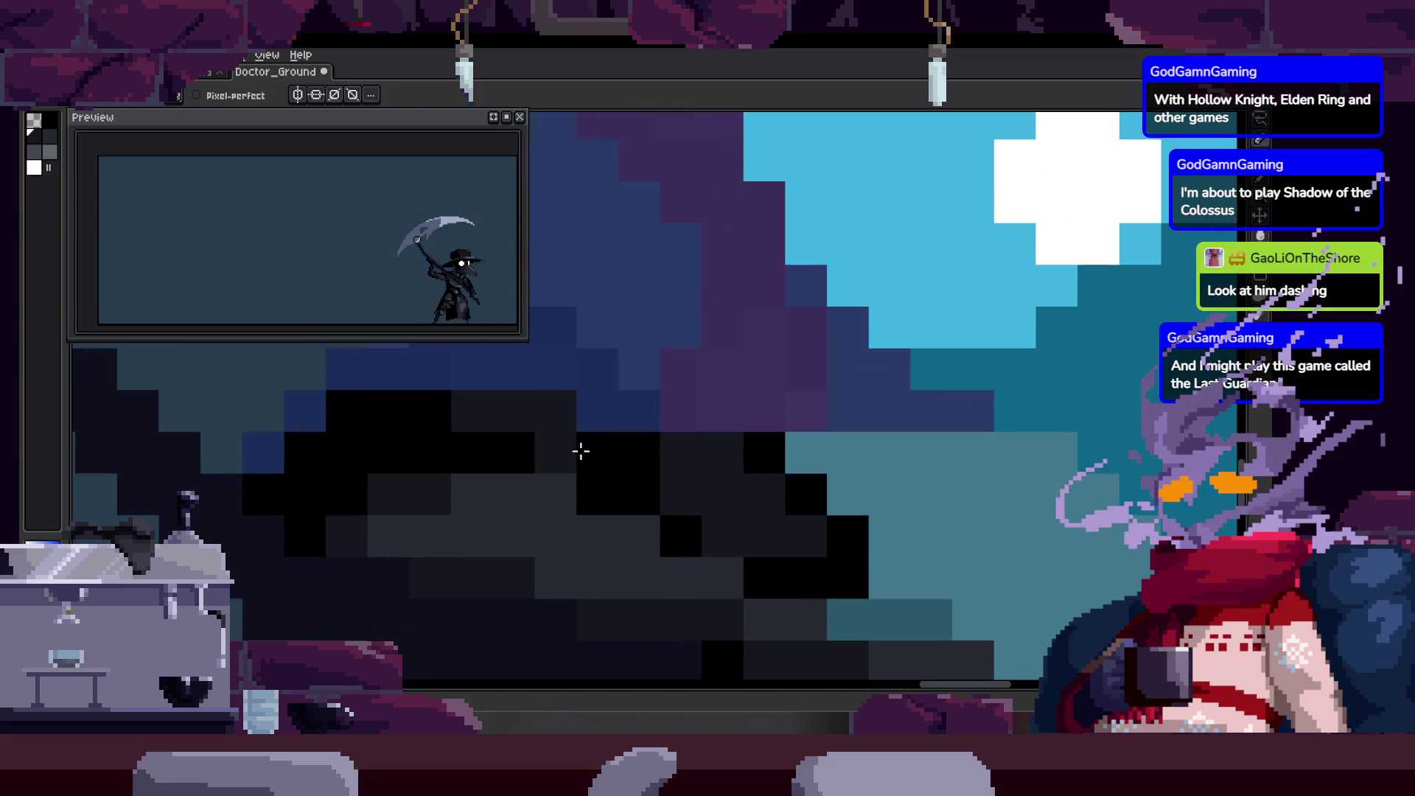
scroll(563, 448, "down", 1)
scroll(599, 458, "up", 1)
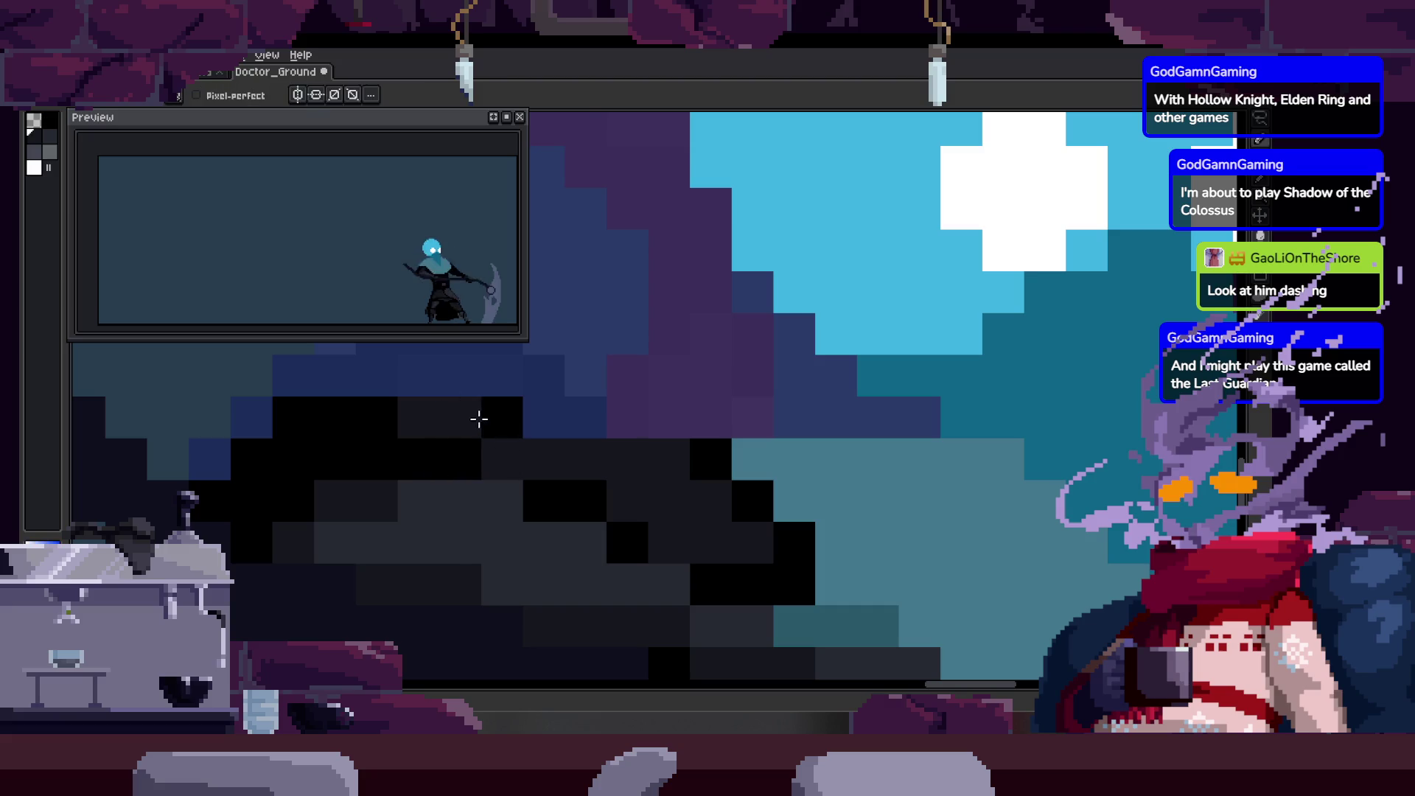
scroll(549, 470, "down", 2)
scroll(550, 469, "down", 1)
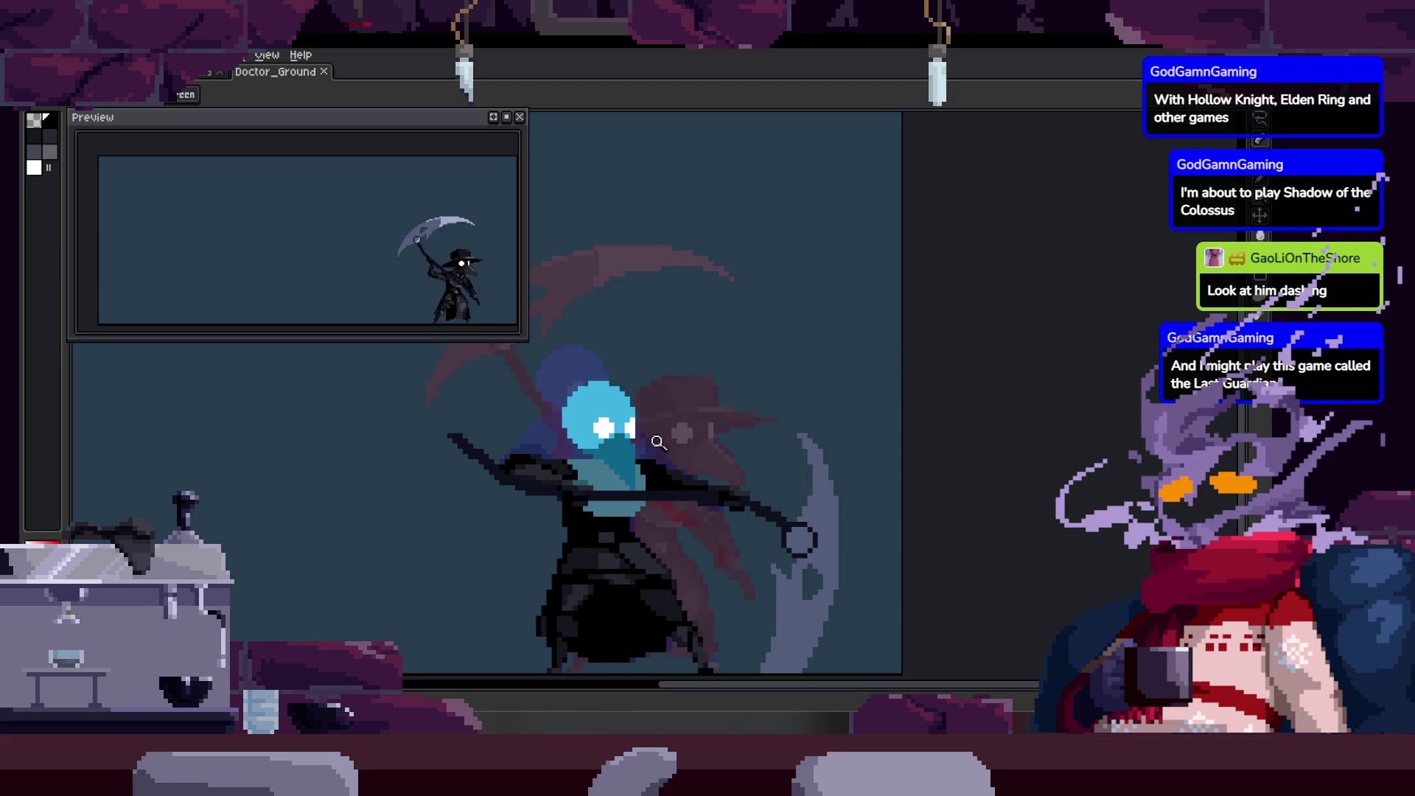
scroll(515, 455, "up", 3)
key("b")
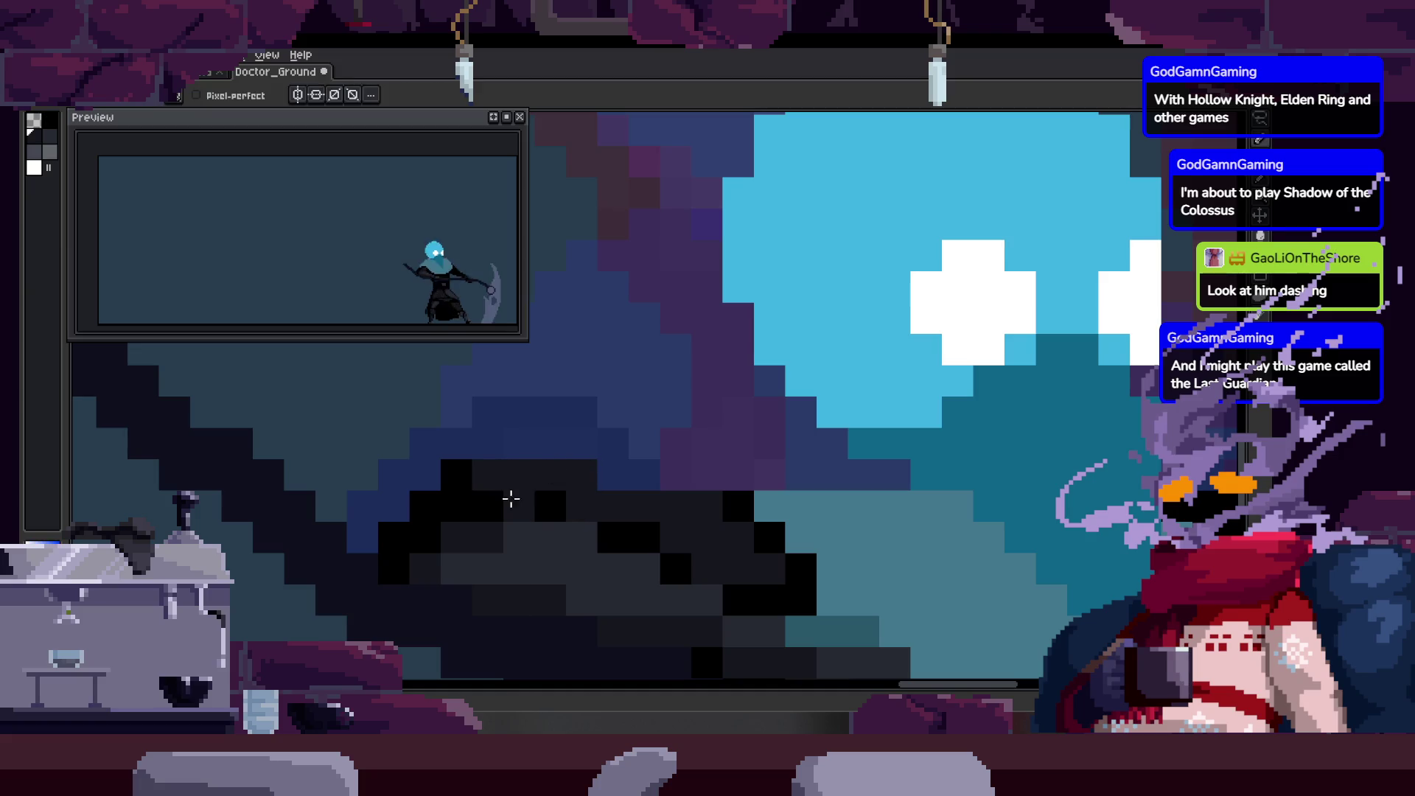
key("alt")
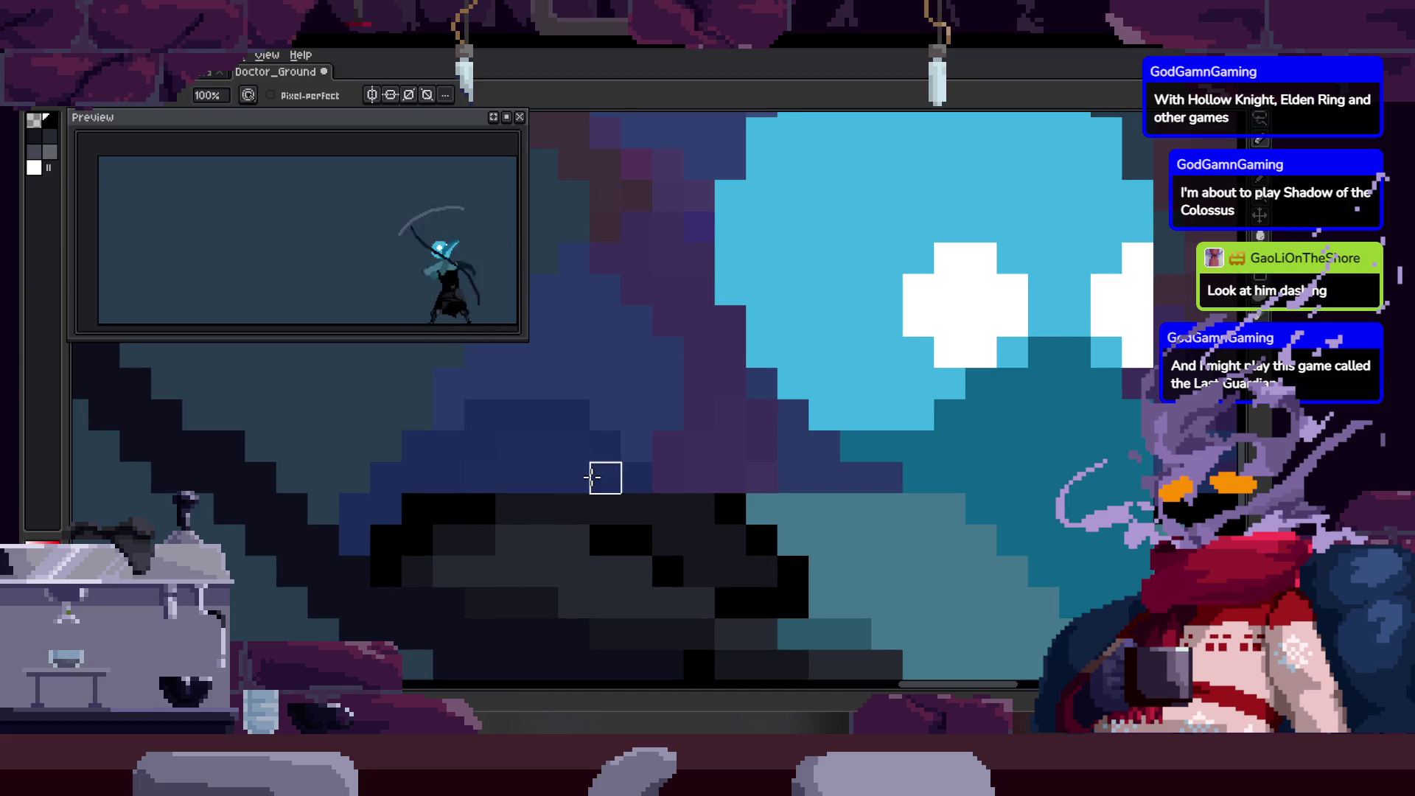
key("z")
scroll(631, 464, "down", 3)
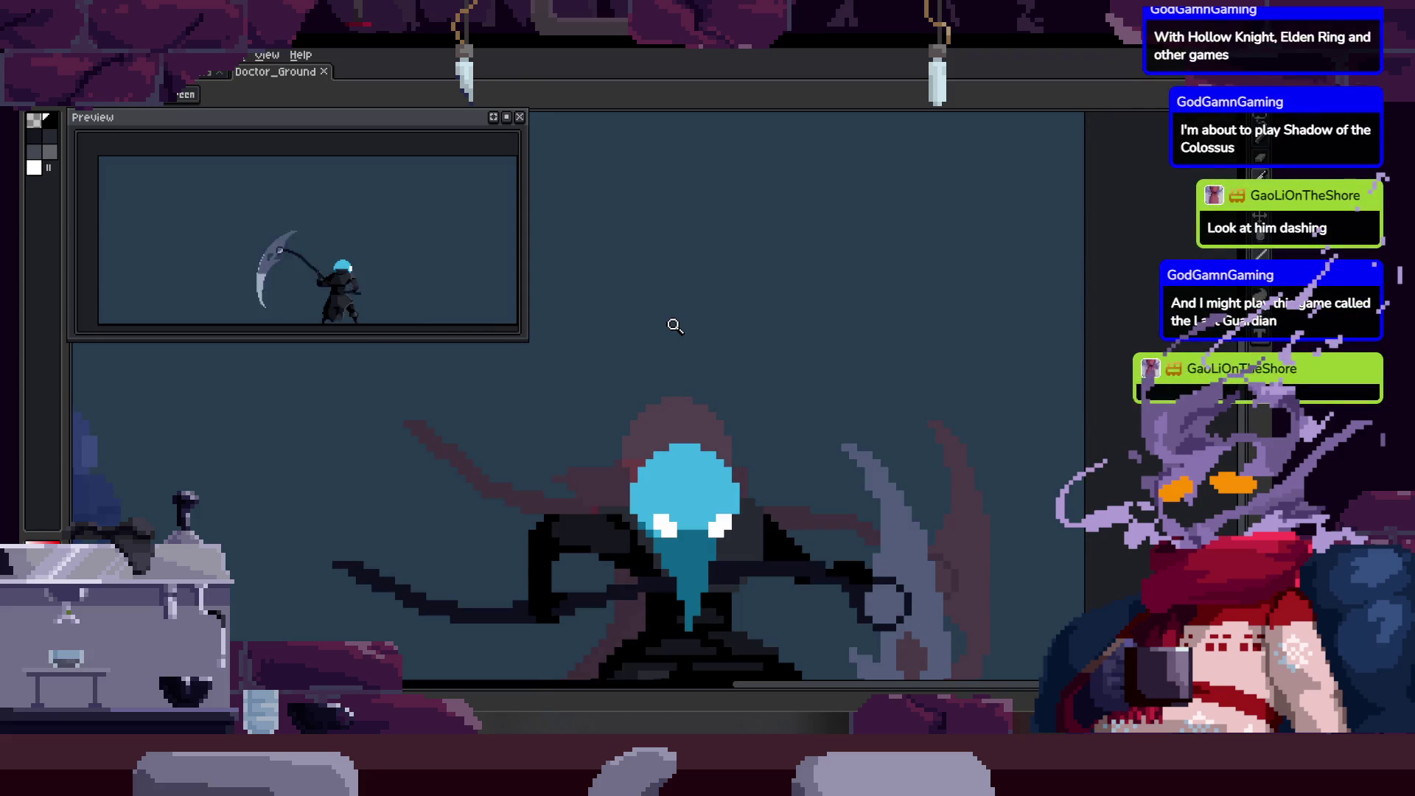
scroll(674, 327, "up", 2)
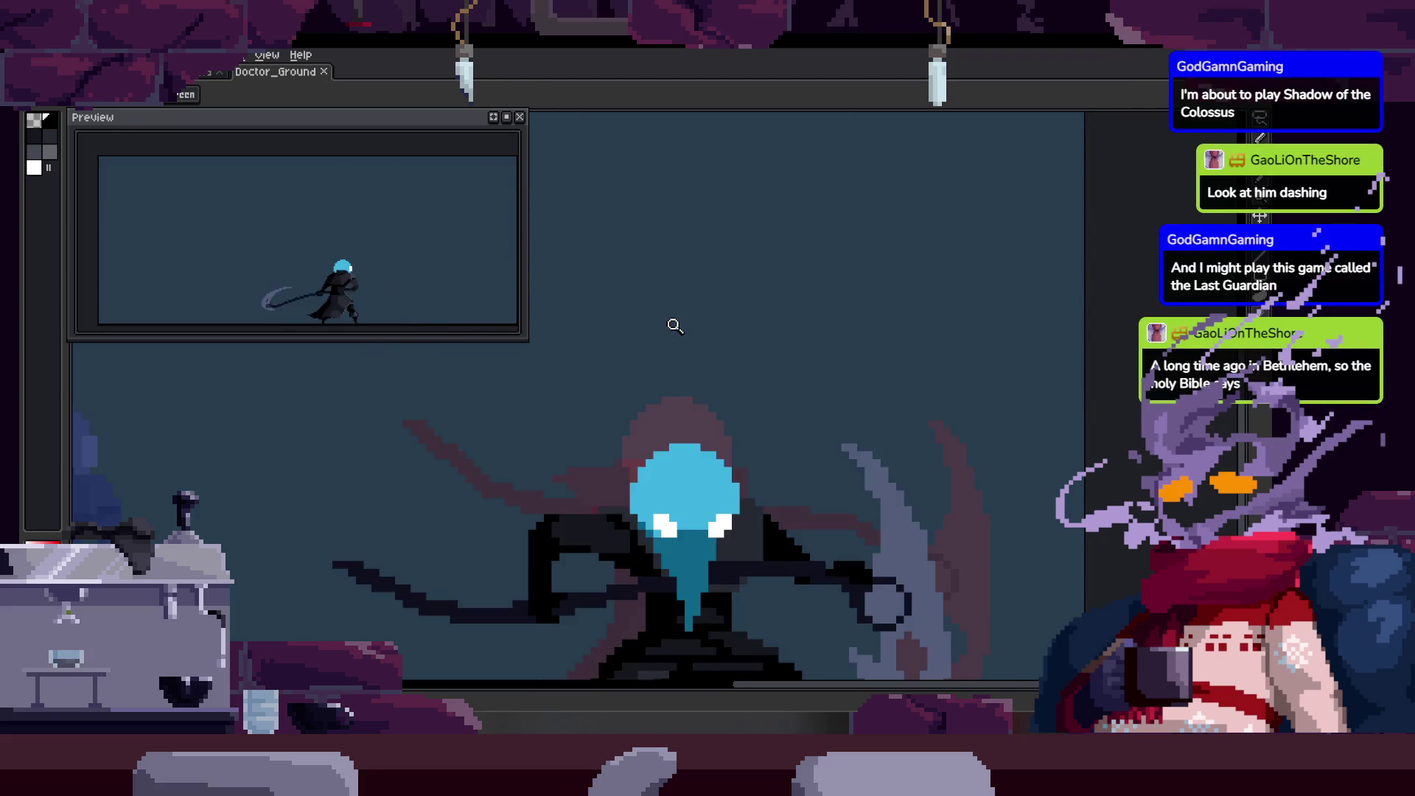
Save the sprite and step through the attack frames to check the cleaned arm.
key("Return")
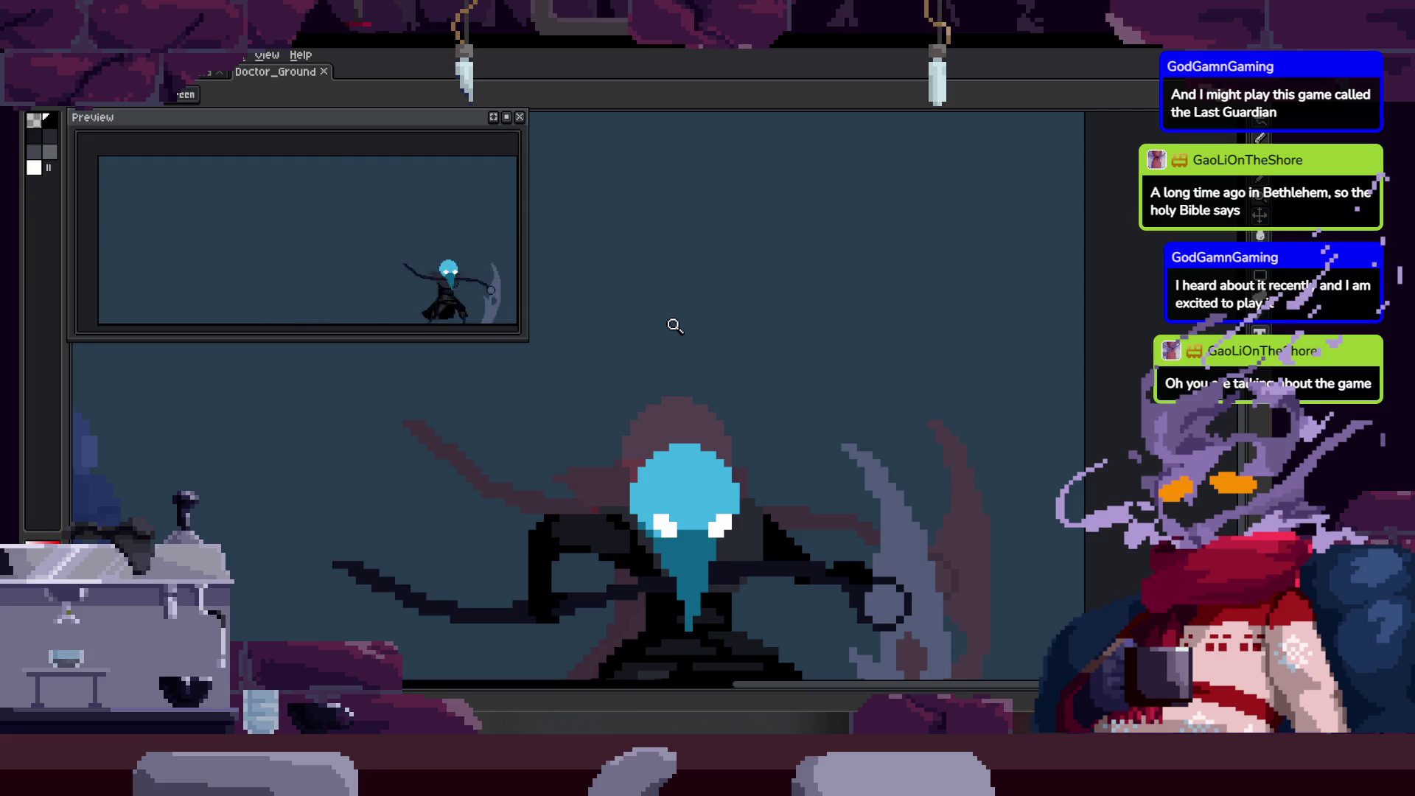
key("Right")
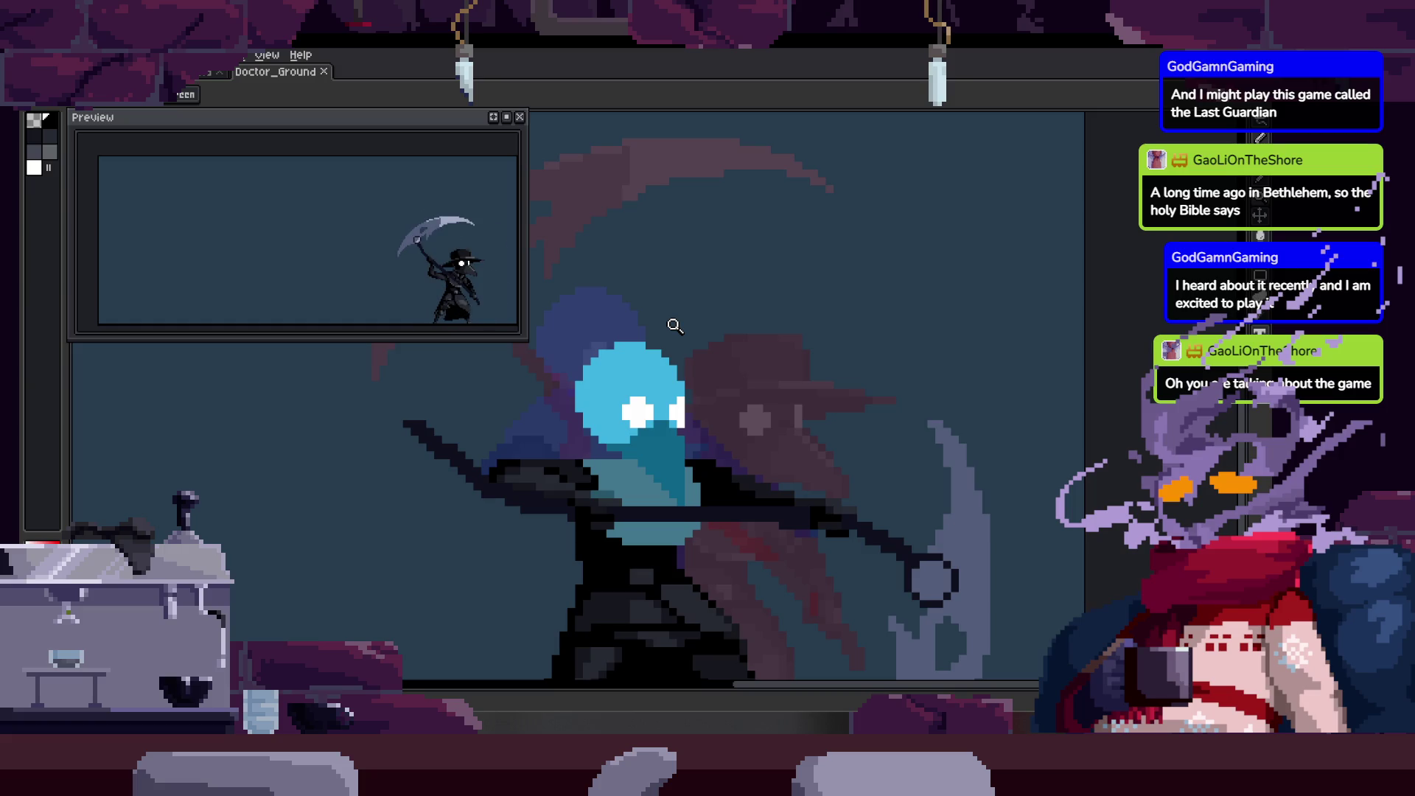
scroll(641, 358, "up", 2)
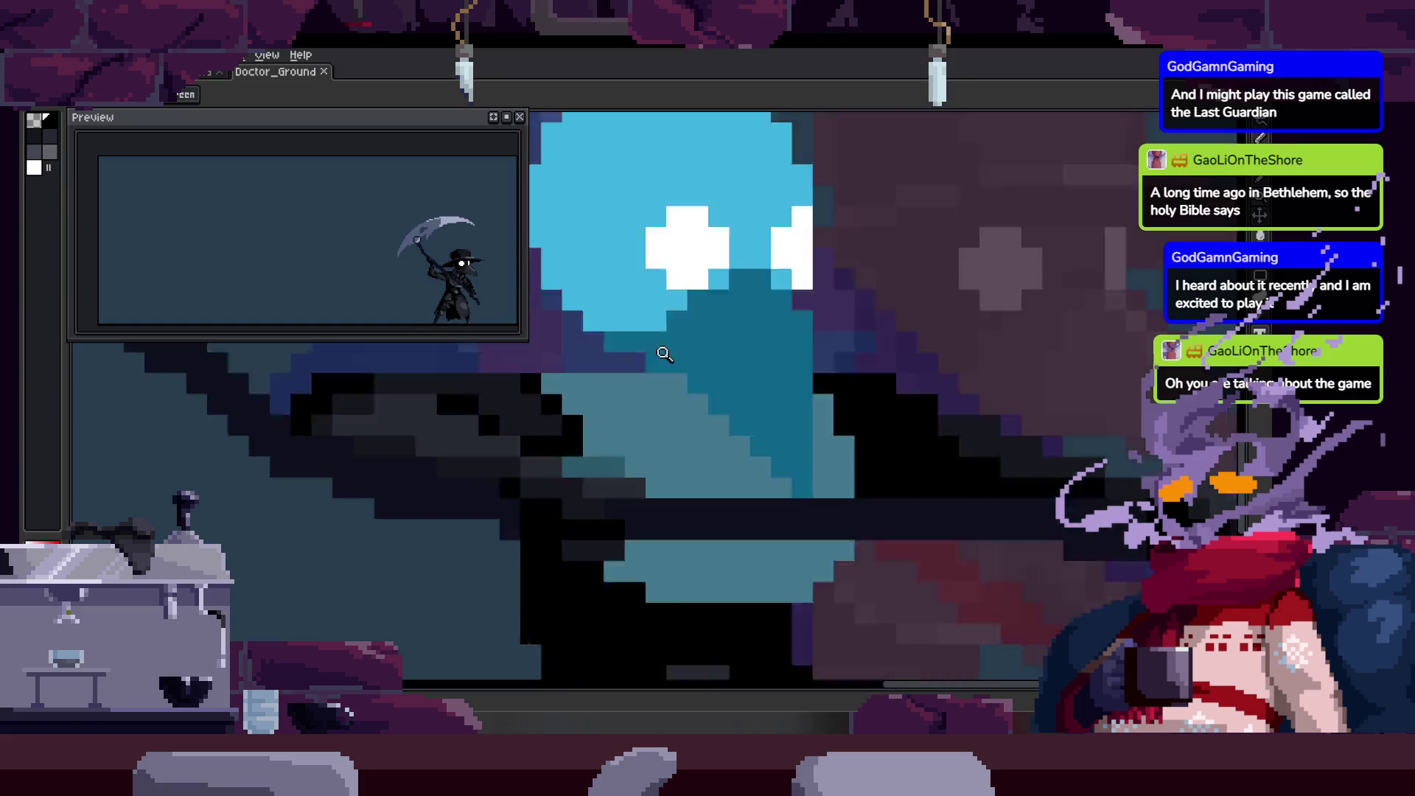
scroll(609, 394, "up", 2)
key("ctrl+s")
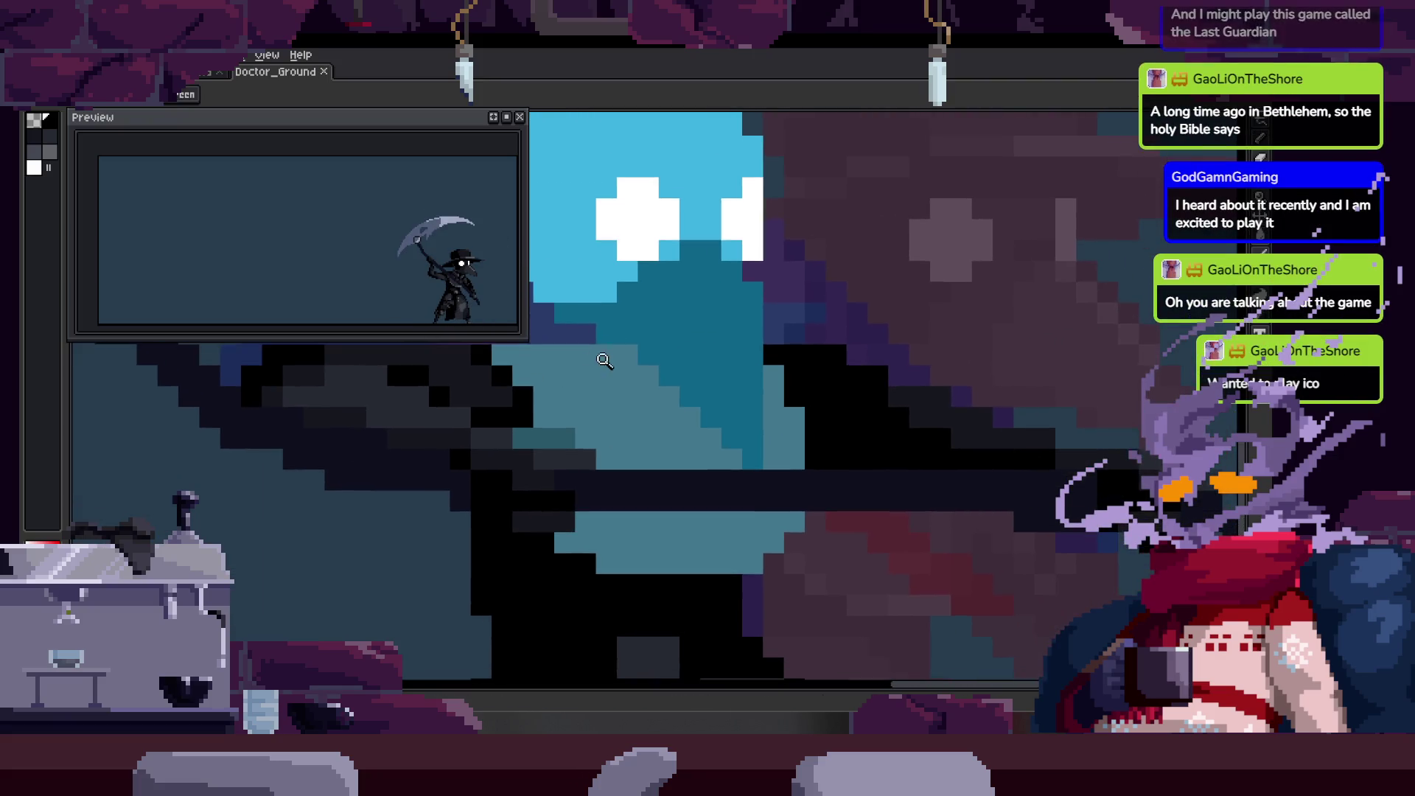
scroll(575, 398, "up", 2)
key("Right")
key("Right")
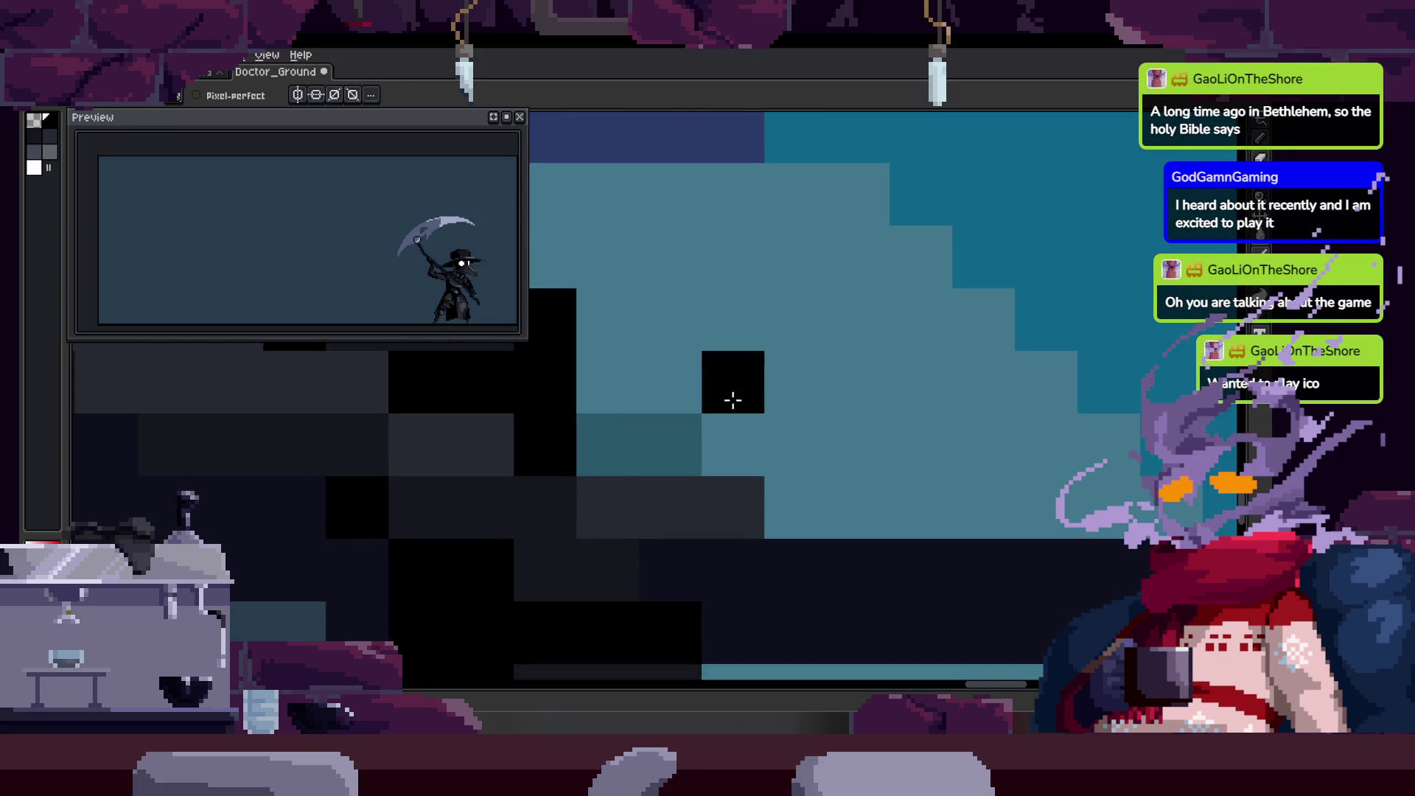
key("Right")
scroll(716, 447, "down", 3)
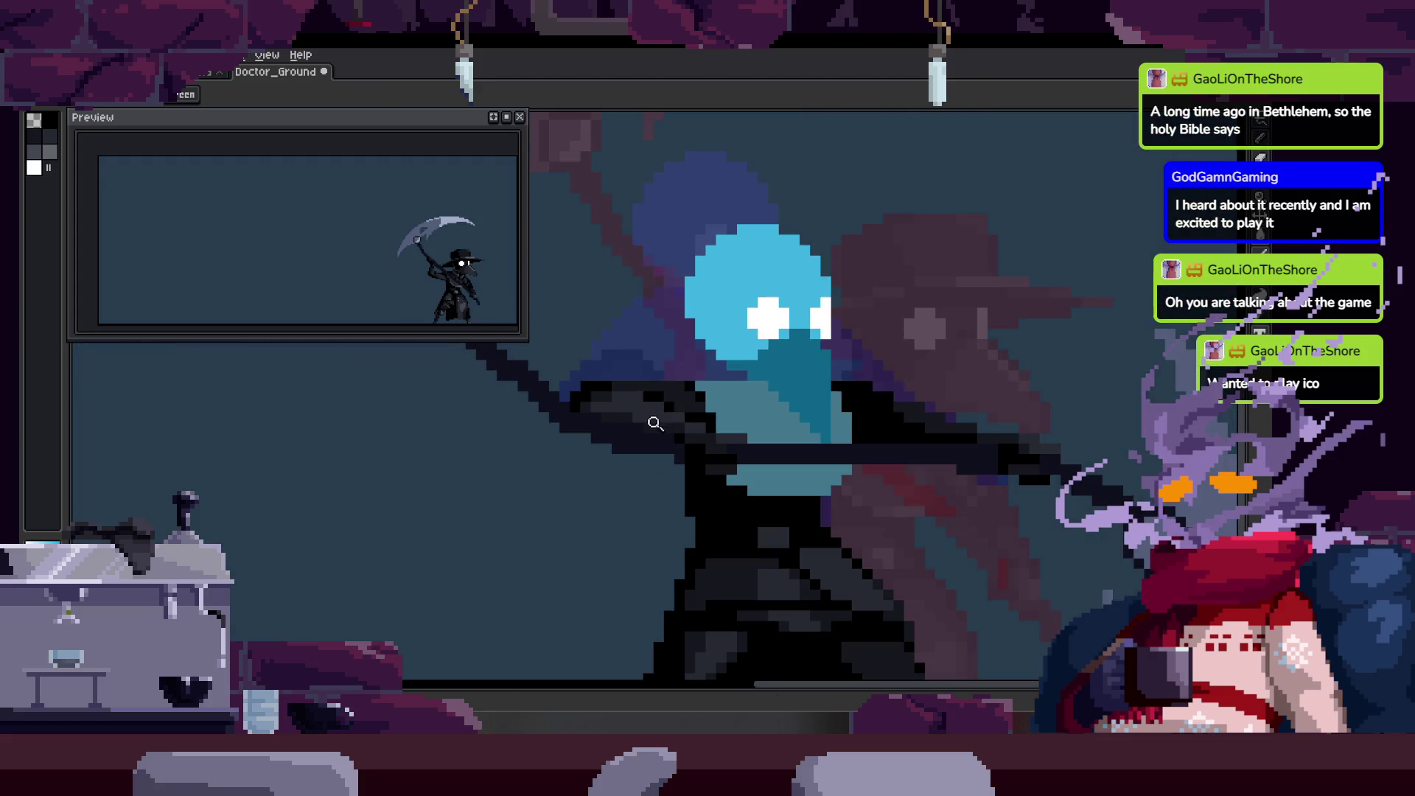
key("Right")
key("Right")
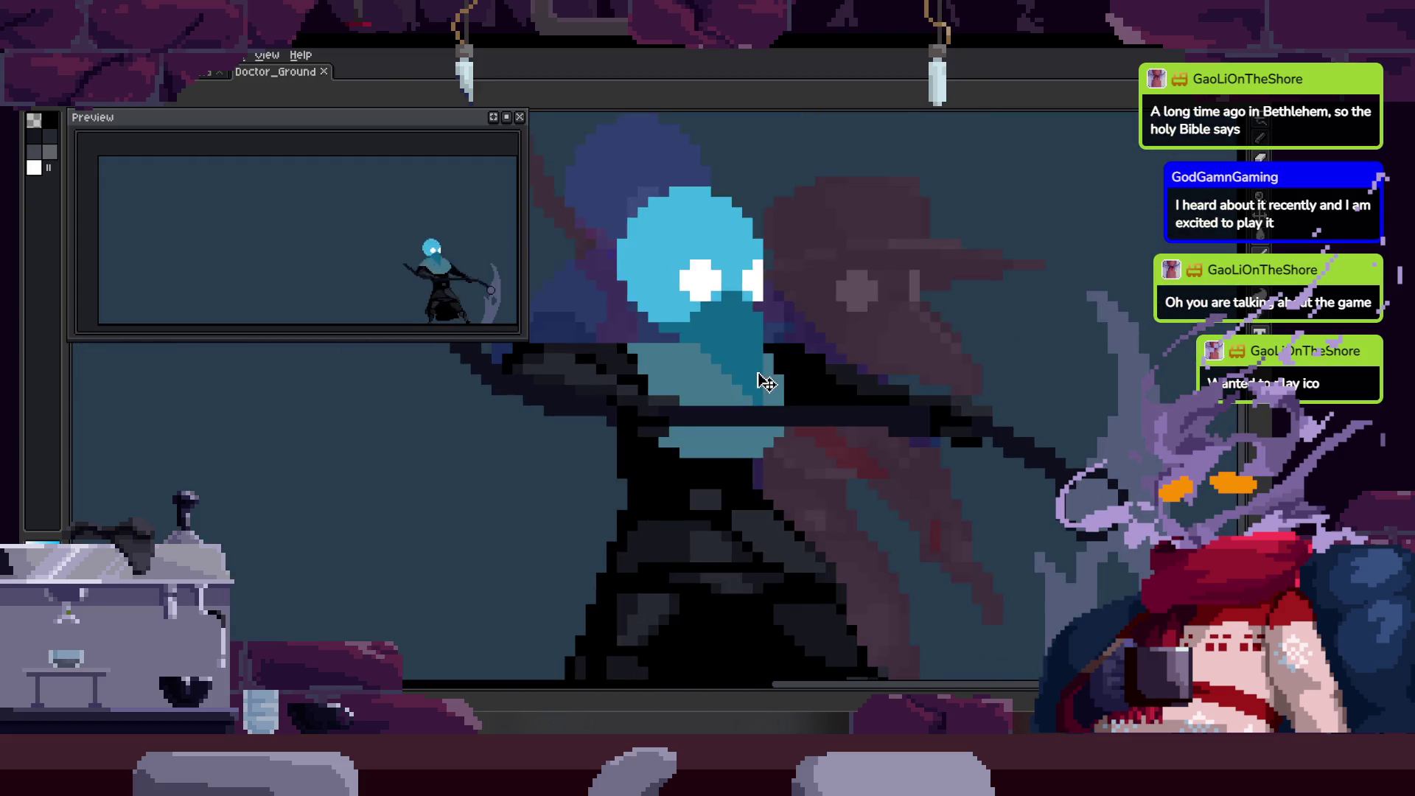
key("Right")
key("Right")
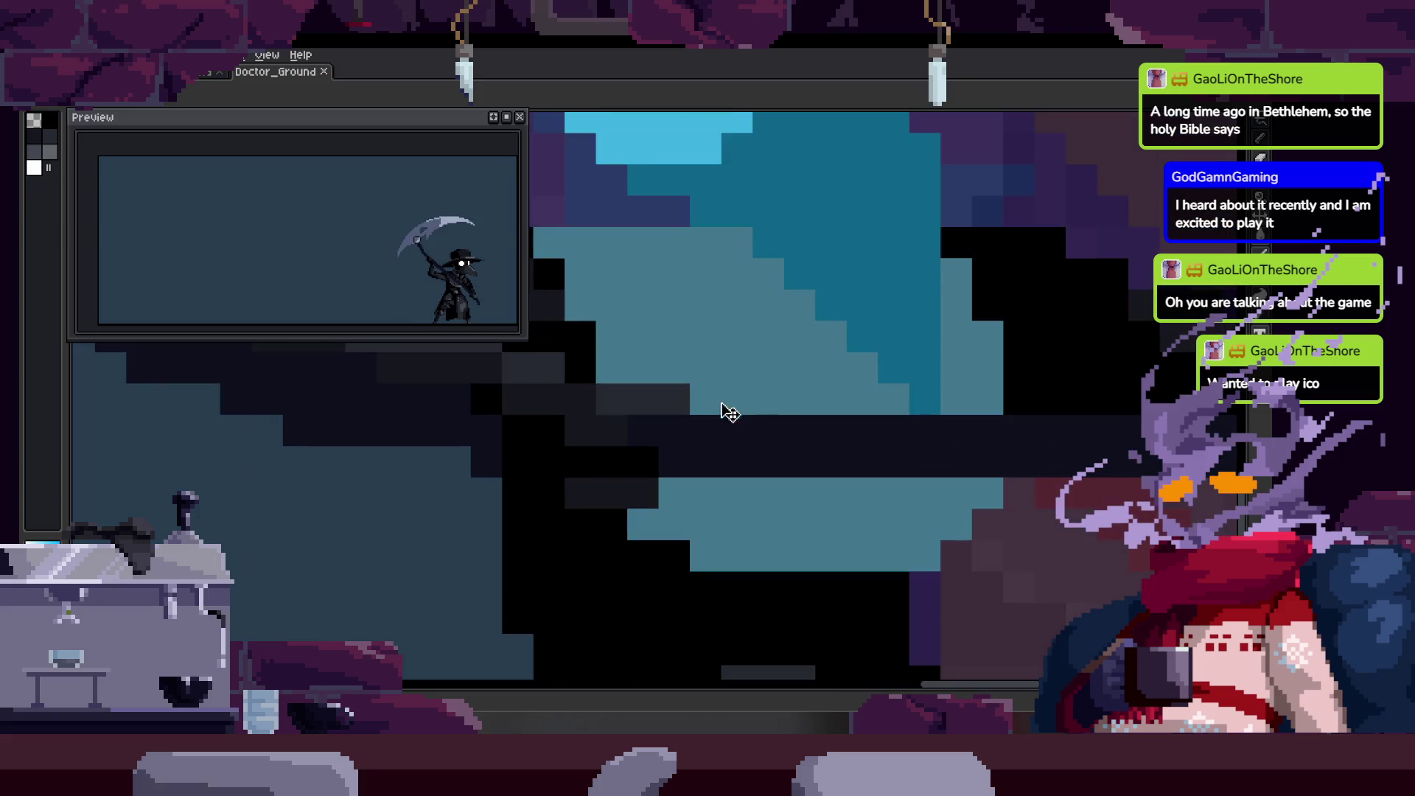
key("Right")
key("Right")
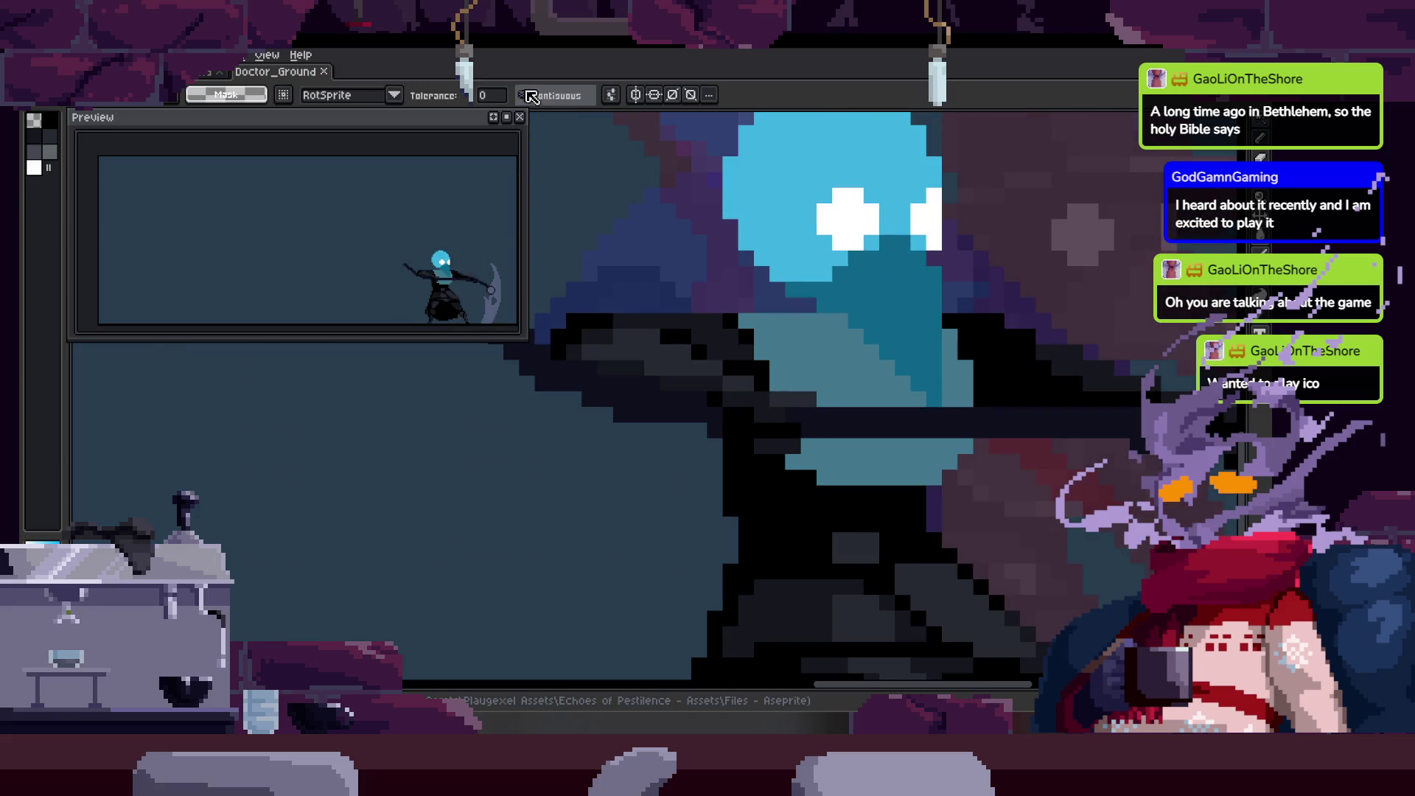
Clear a stray selection and inspect the next frames at close zoom.
key("Delete")
key("ctrl+d")
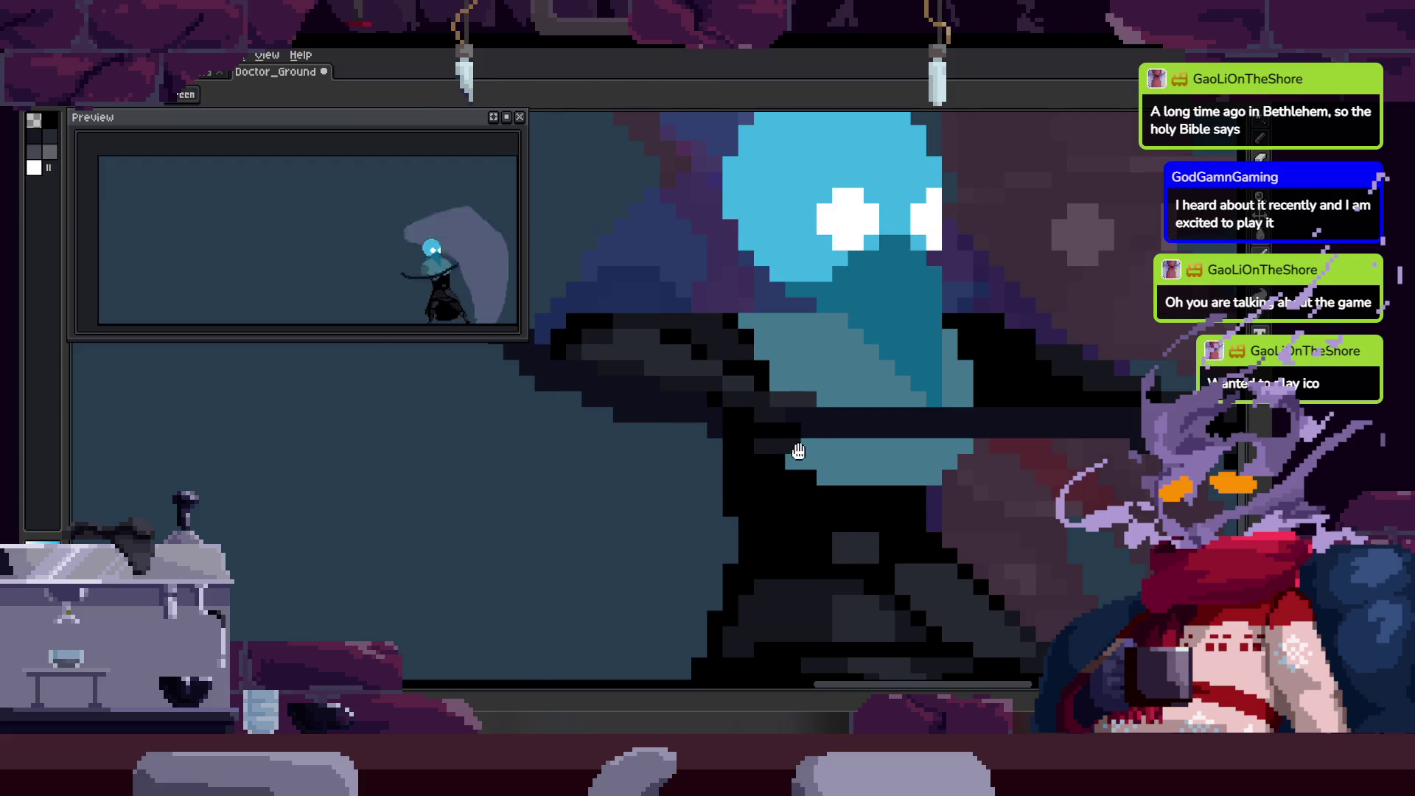
key("Right")
key("z")
key("Right")
key("Right")
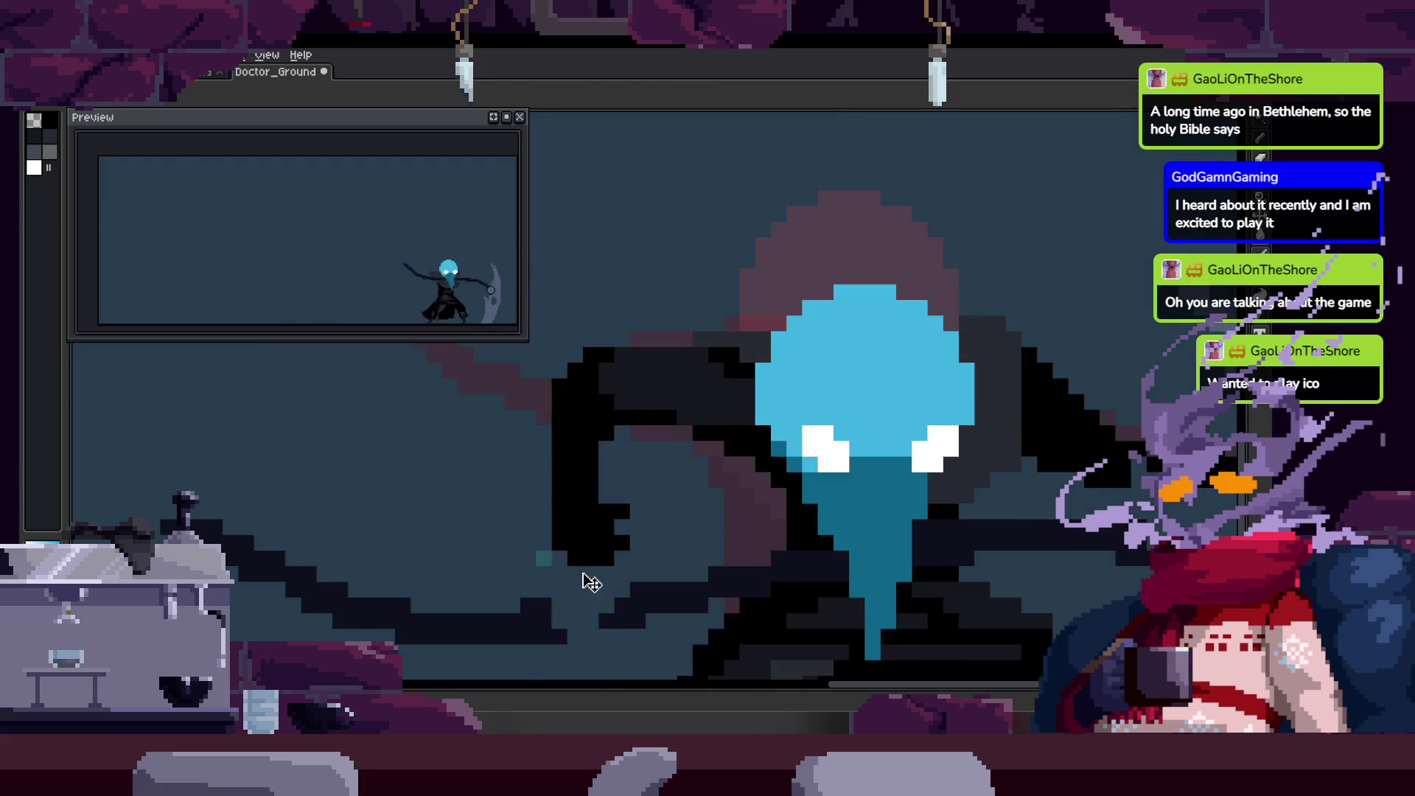
key("Right")
key("Right")
key("b")
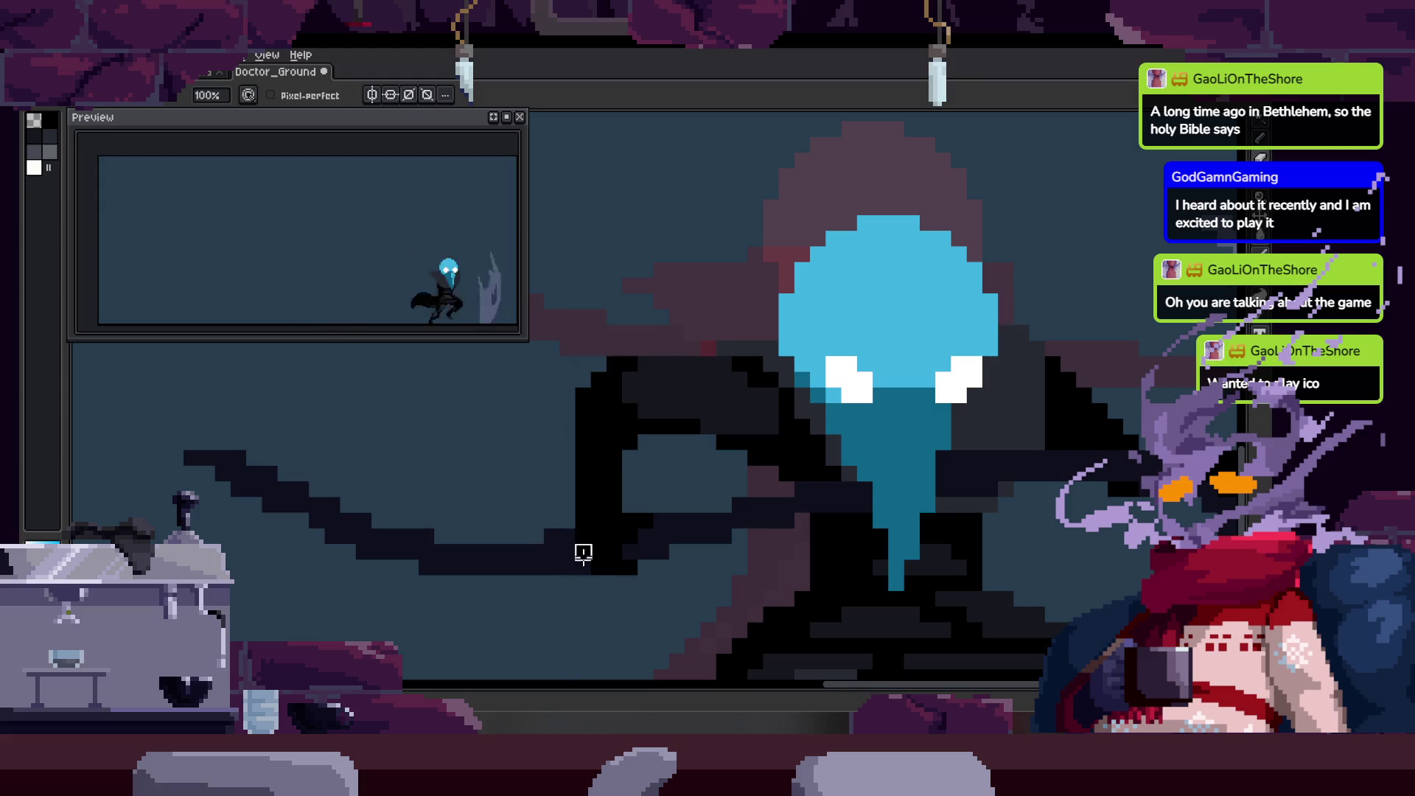
key("Right")
scroll(771, 519, "up", 3)
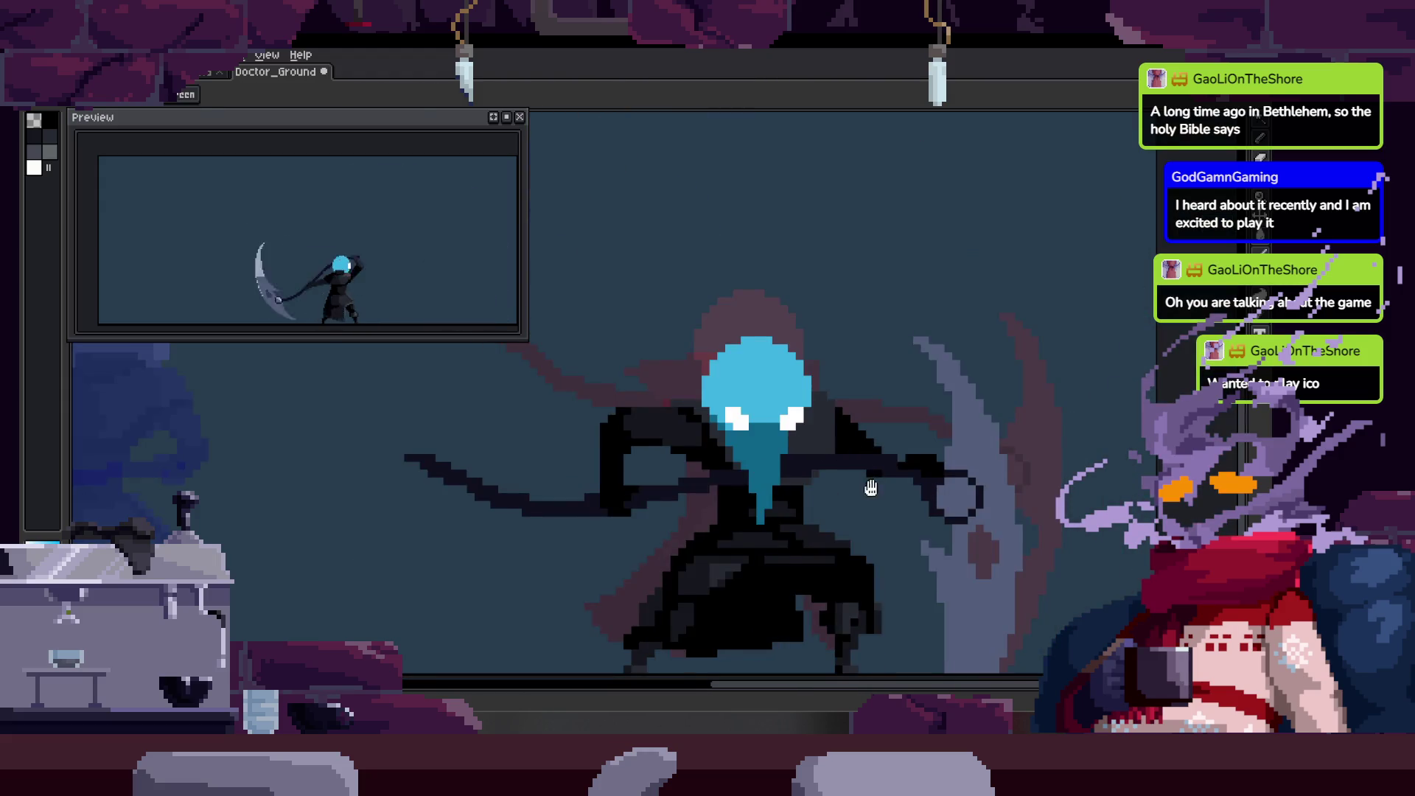
Magic-wand the background, deselect, and flip through the remaining frames comparing shaft pixels.
key("w")
left_click(846, 509)
key("ctrl+d")
key("Right")
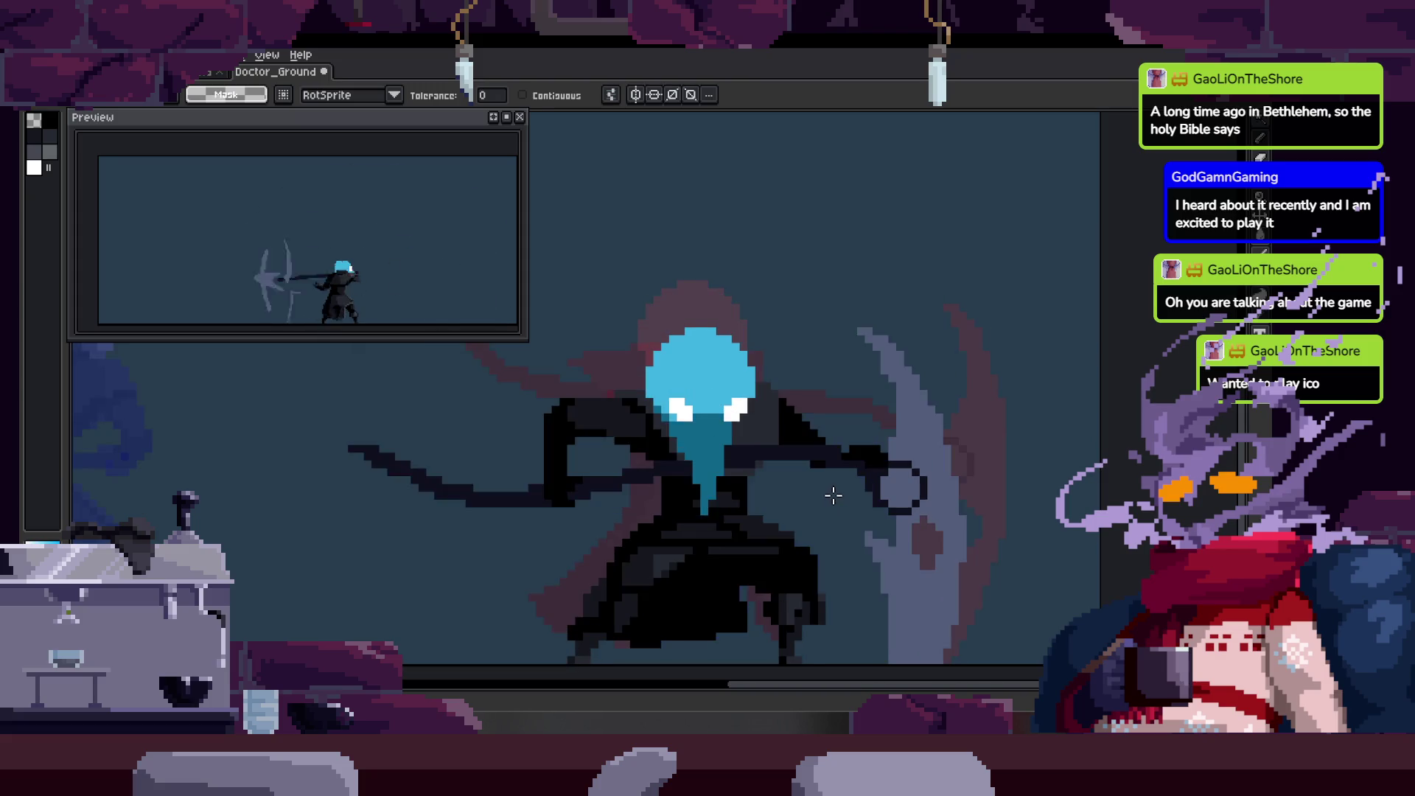
key("Right")
key("v")
key("Right")
key("Left")
scroll(795, 440, "up", 1)
key("Right")
key("Right")
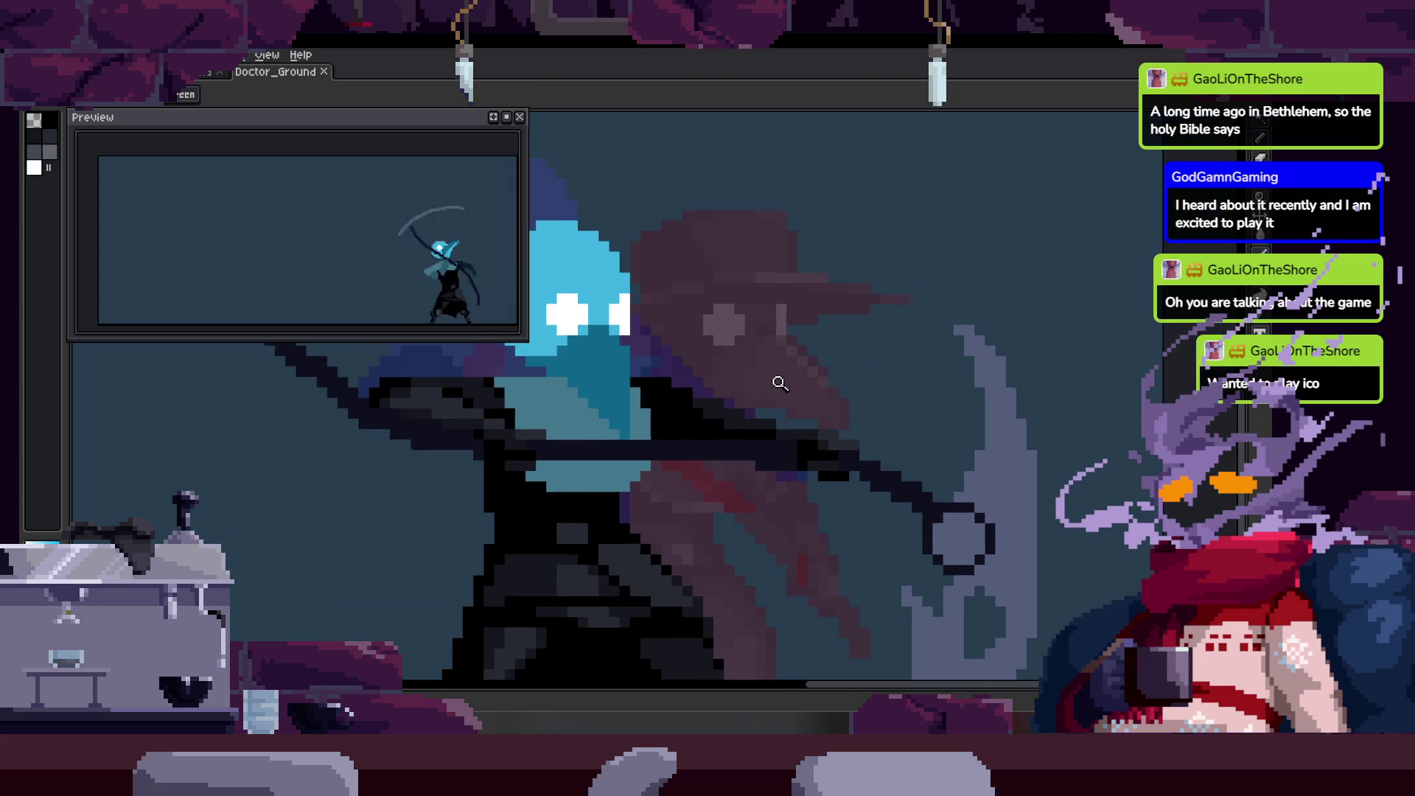
key("Right")
key("z")
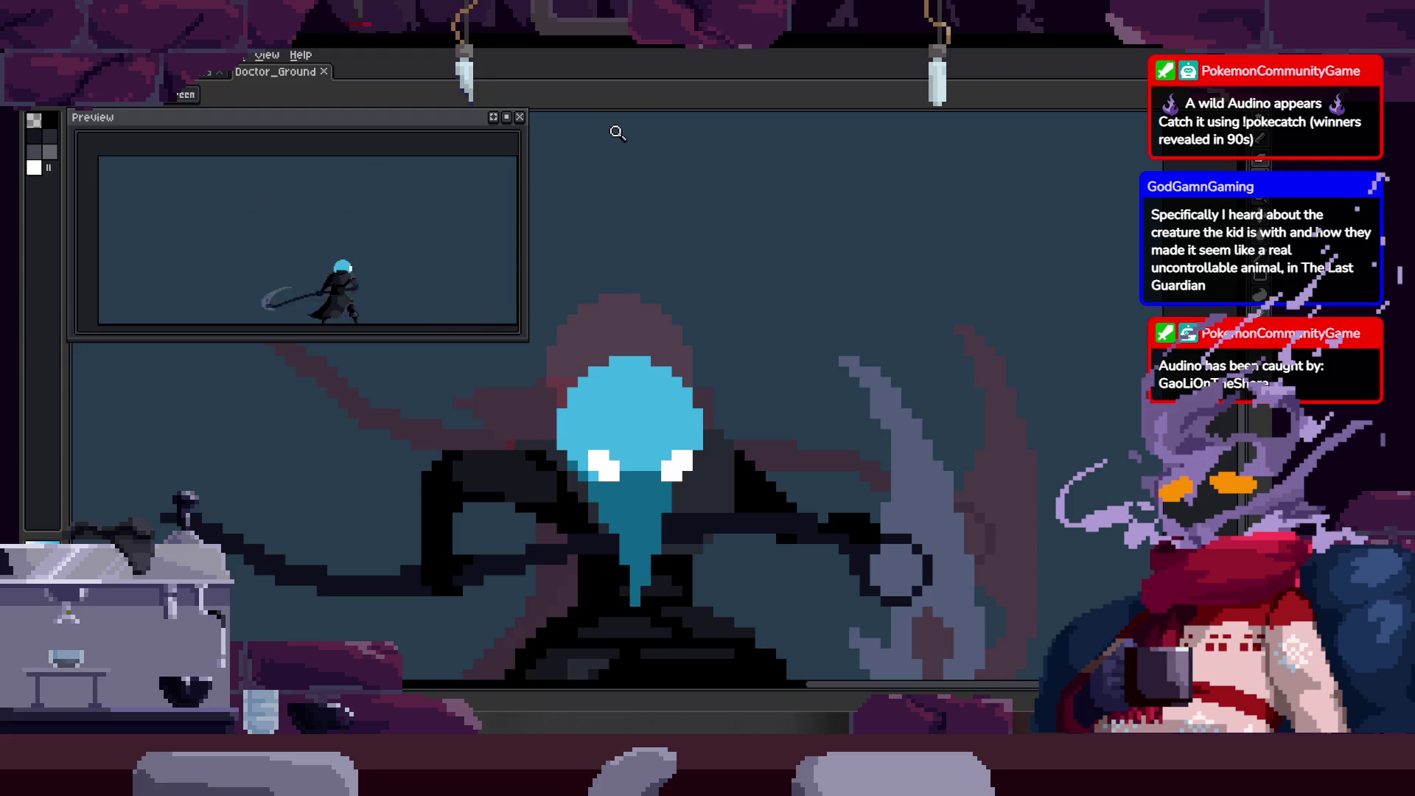
Zoom in and recentre on the doctor, then step through the attack frames.
left_click(534, 466)
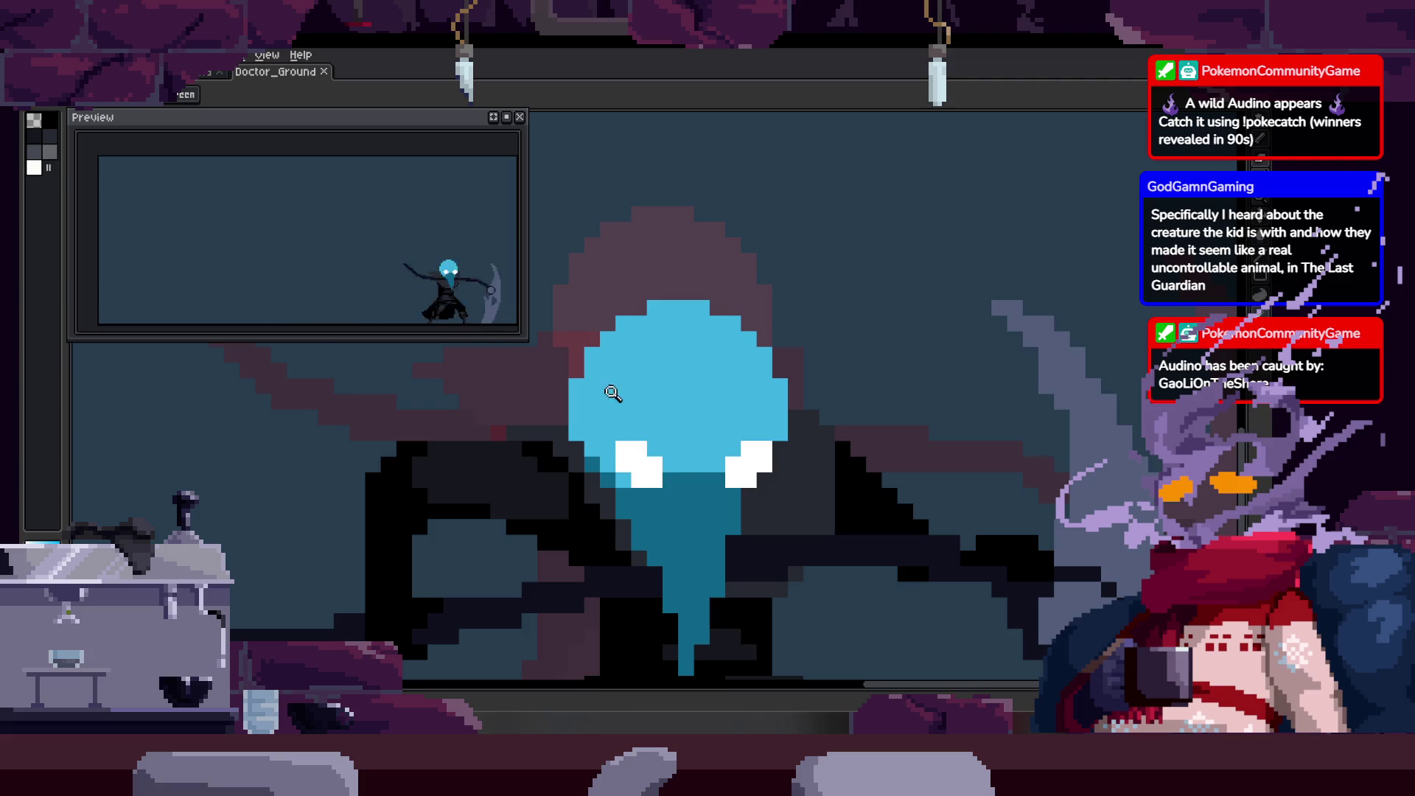
scroll(663, 405, "down", 2)
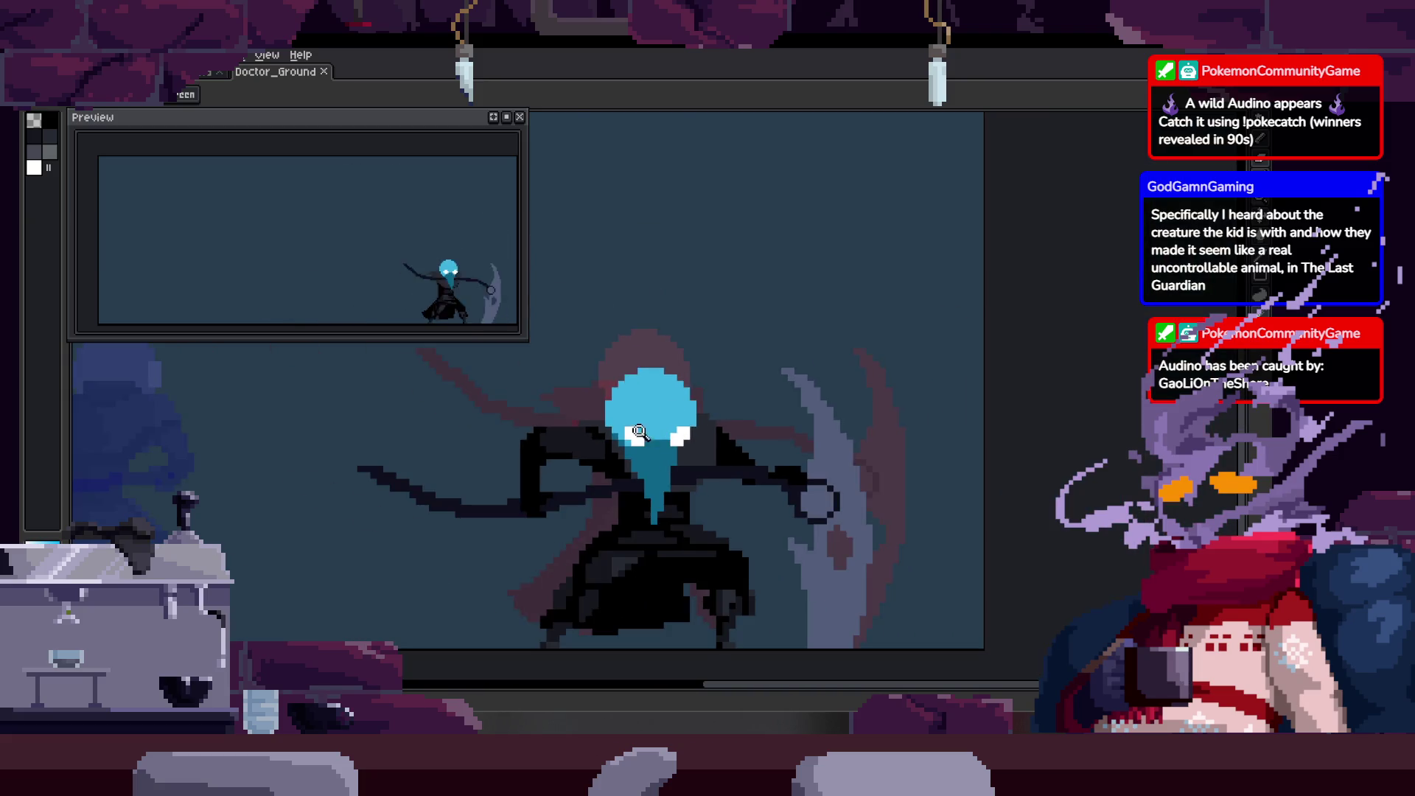
left_click_drag(726, 402, 672, 355)
scroll(664, 375, "up", 1)
scroll(652, 403, "up", 1)
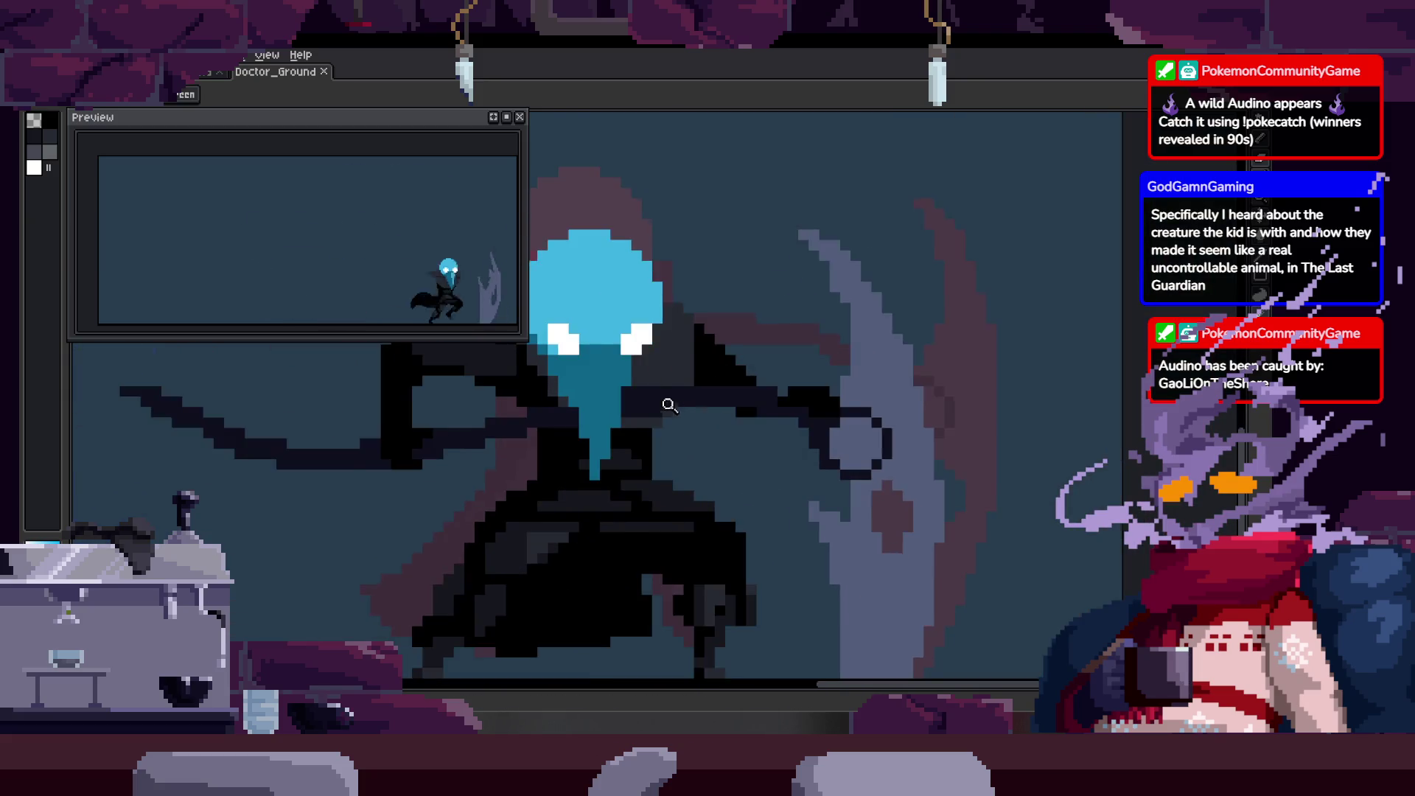
scroll(675, 442, "down", 1)
key("Right")
key("Right")
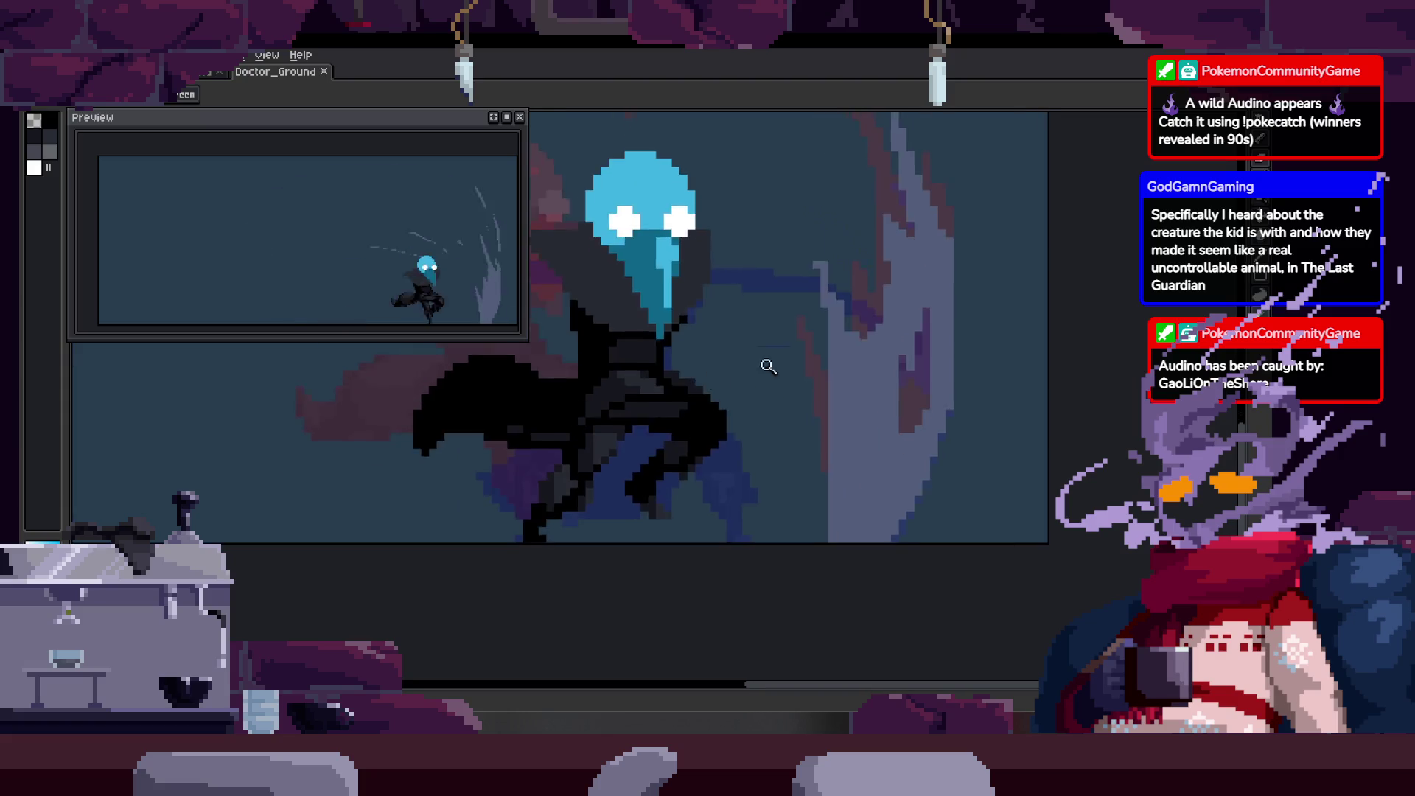
key("Right")
key("Right")
key("Right")
key("Right")
key("Right")
key("Right")
key("Right")
Stop on the arm-extended frame with the pencil and magic wand ready for cleanup.
key("Right")
key("Right")
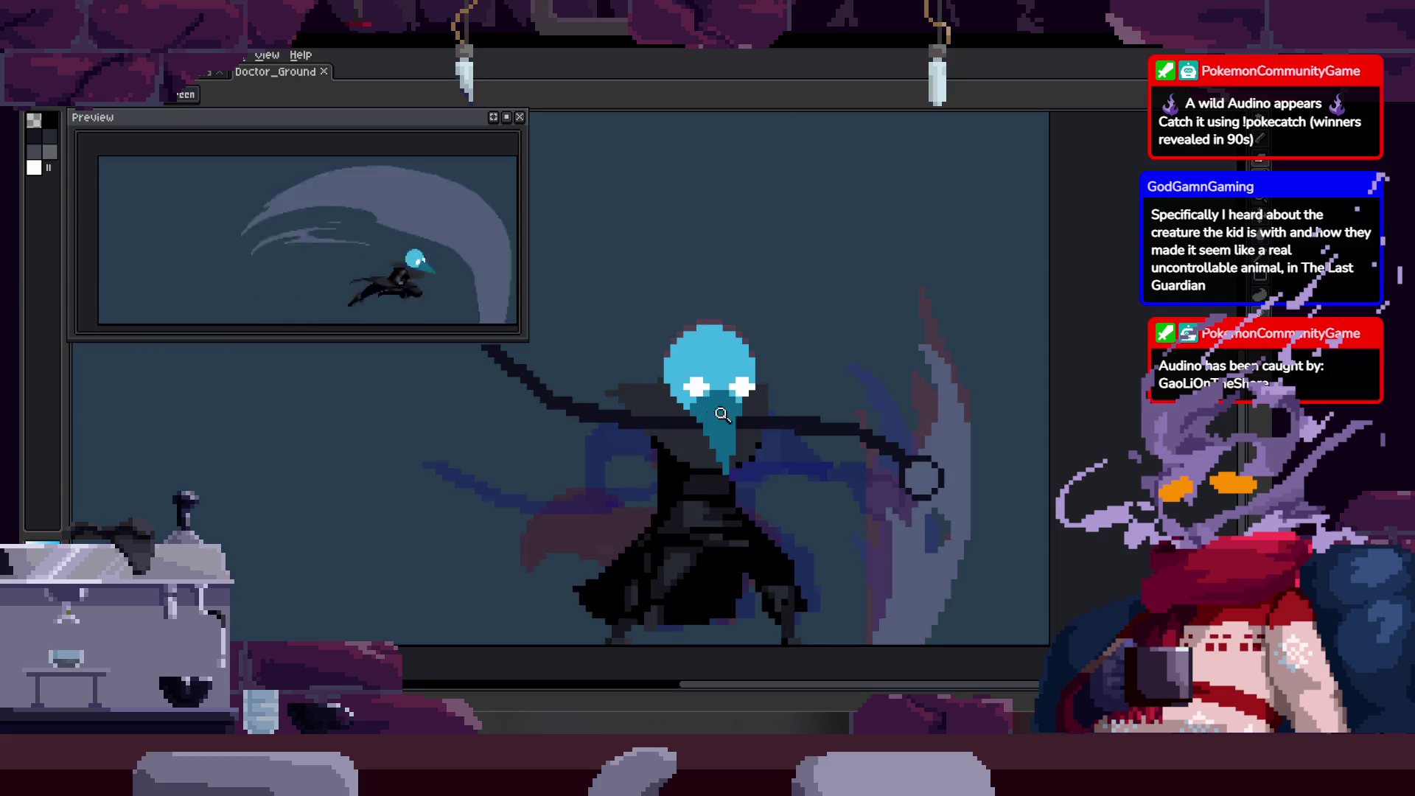
key("Right")
scroll(722, 395, "up", 1)
scroll(722, 395, "up", 2)
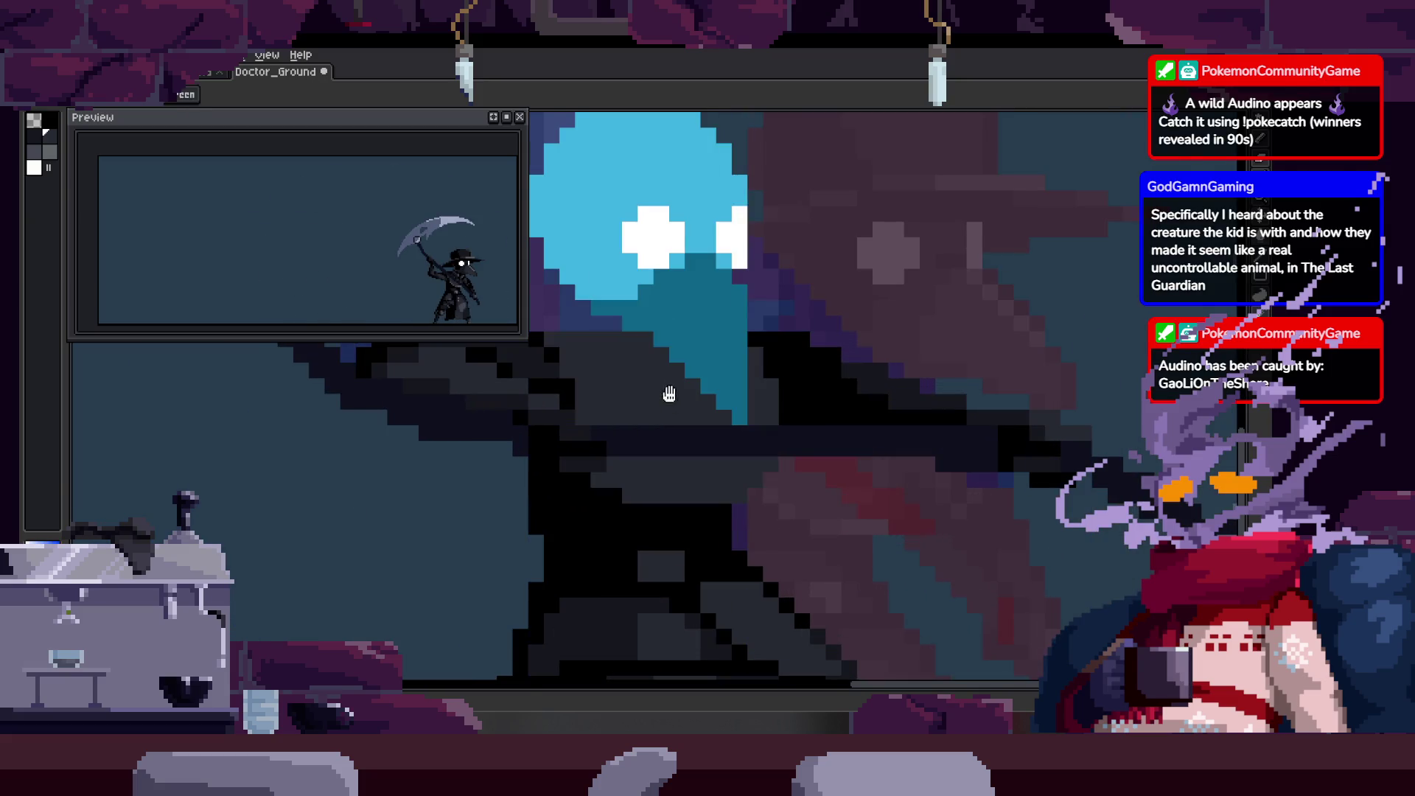
scroll(675, 417, "up", 1)
scroll(702, 413, "up", 1)
key("b")
scroll(726, 410, "down", 1)
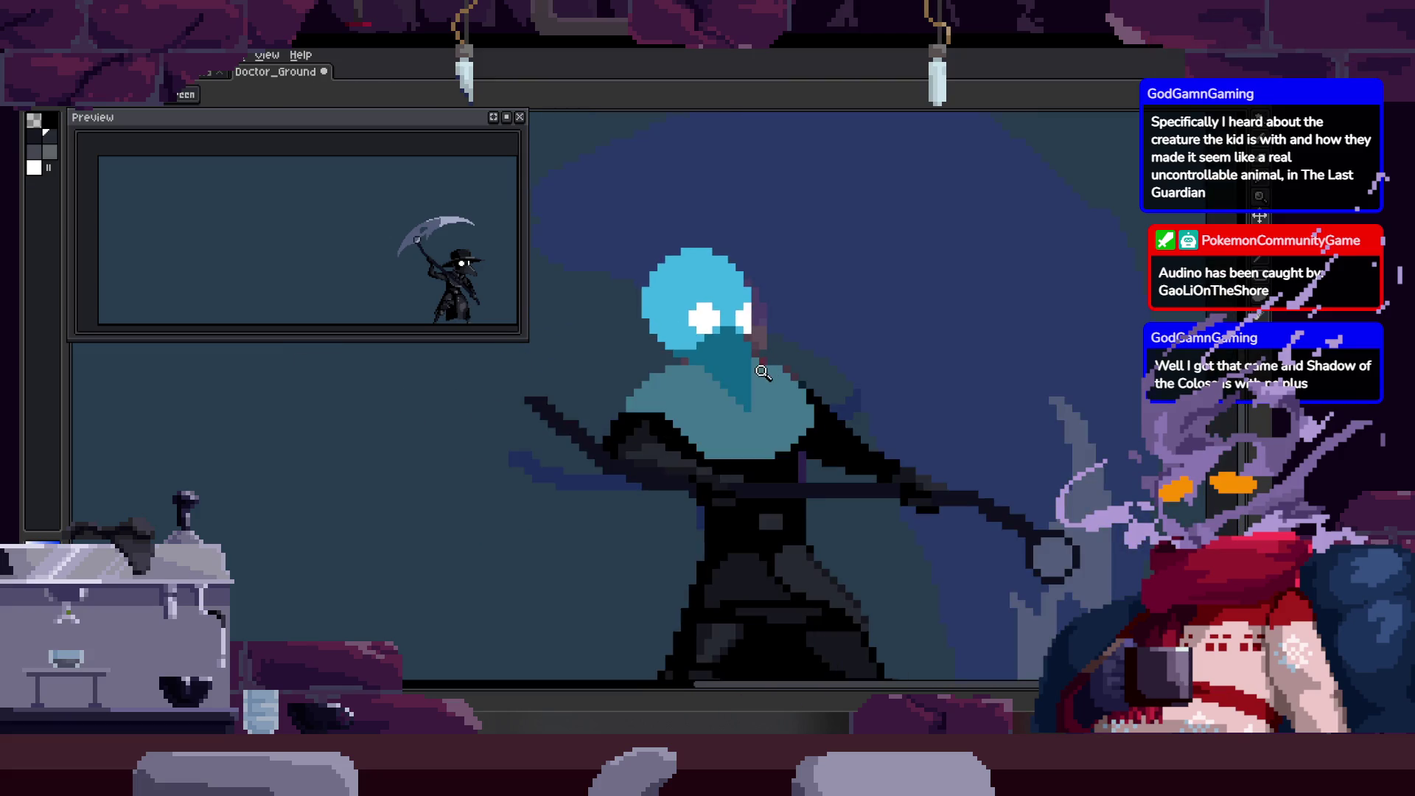
key("Right")
scroll(764, 418, "up", 1)
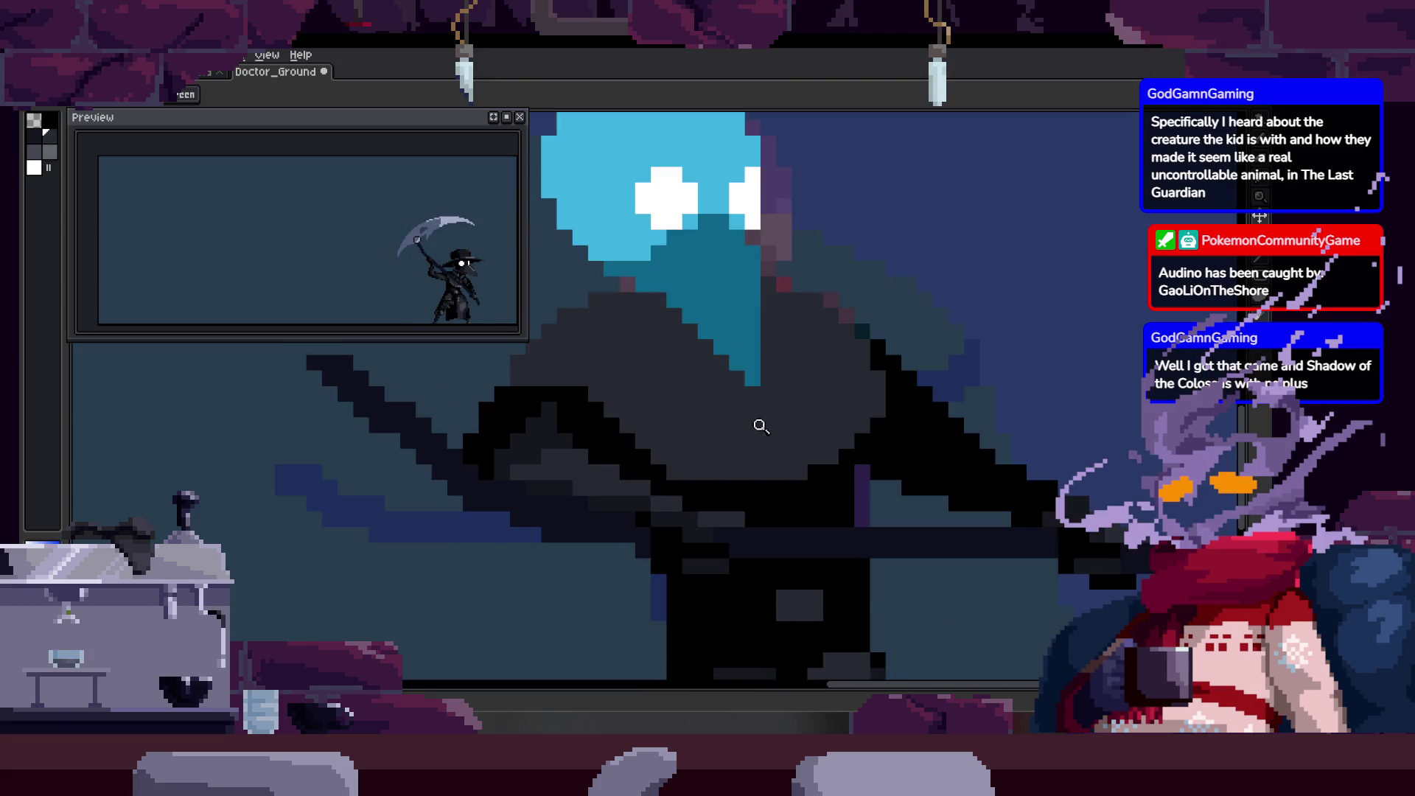
scroll(647, 411, "up", 1)
scroll(646, 413, "down", 1)
key("w")
Draw a black pixel bar for the arm with diagonal strokes and fill the enclosed regions dark.
left_click(711, 405)
key("ctrl+d")
left_click(648, 366, "shift")
left_click(702, 429, "shift")
left_click(740, 509, "shift")
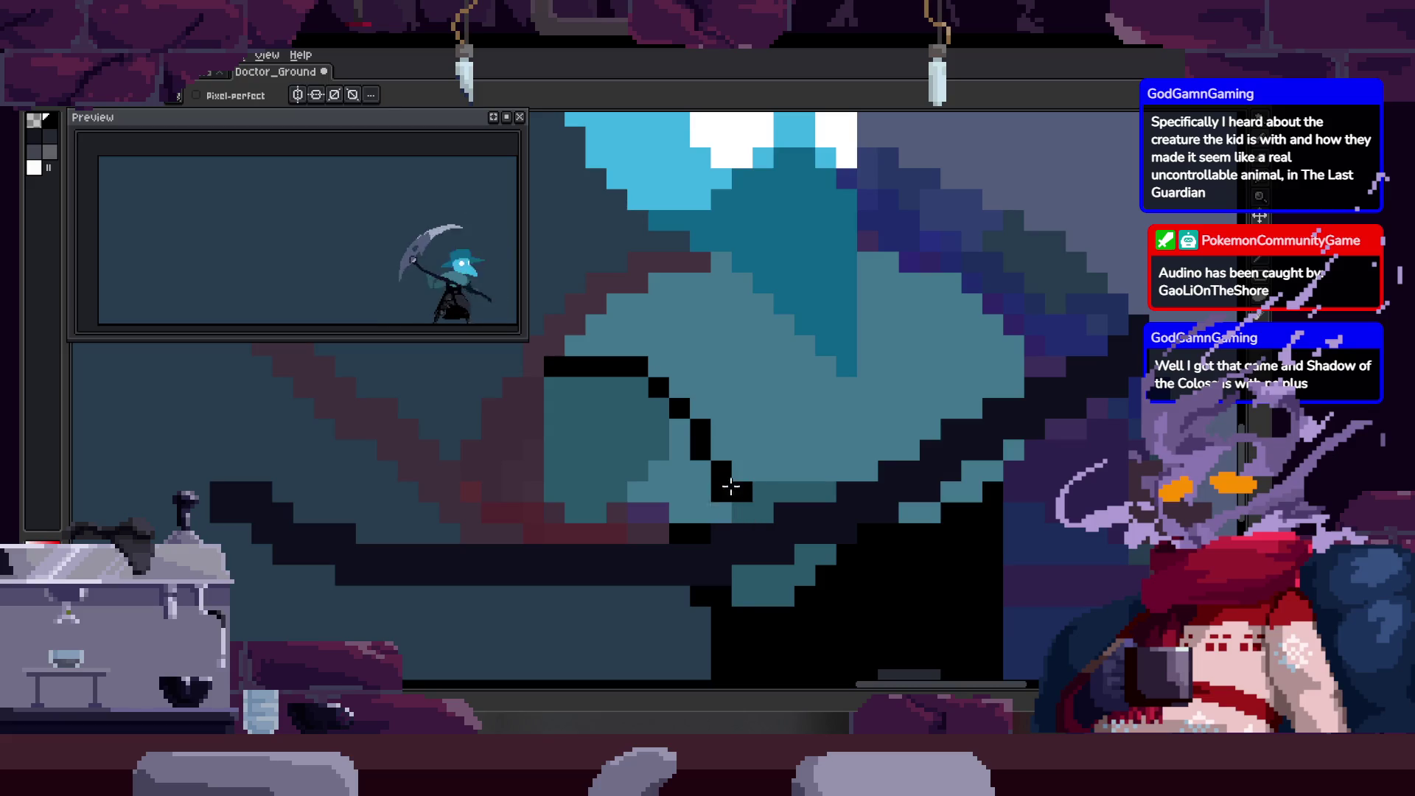
key("g")
left_click(707, 476)
left_click(764, 416)
Inspect the arm up close, then fill the teal region black and undo the bad fill.
key("v")
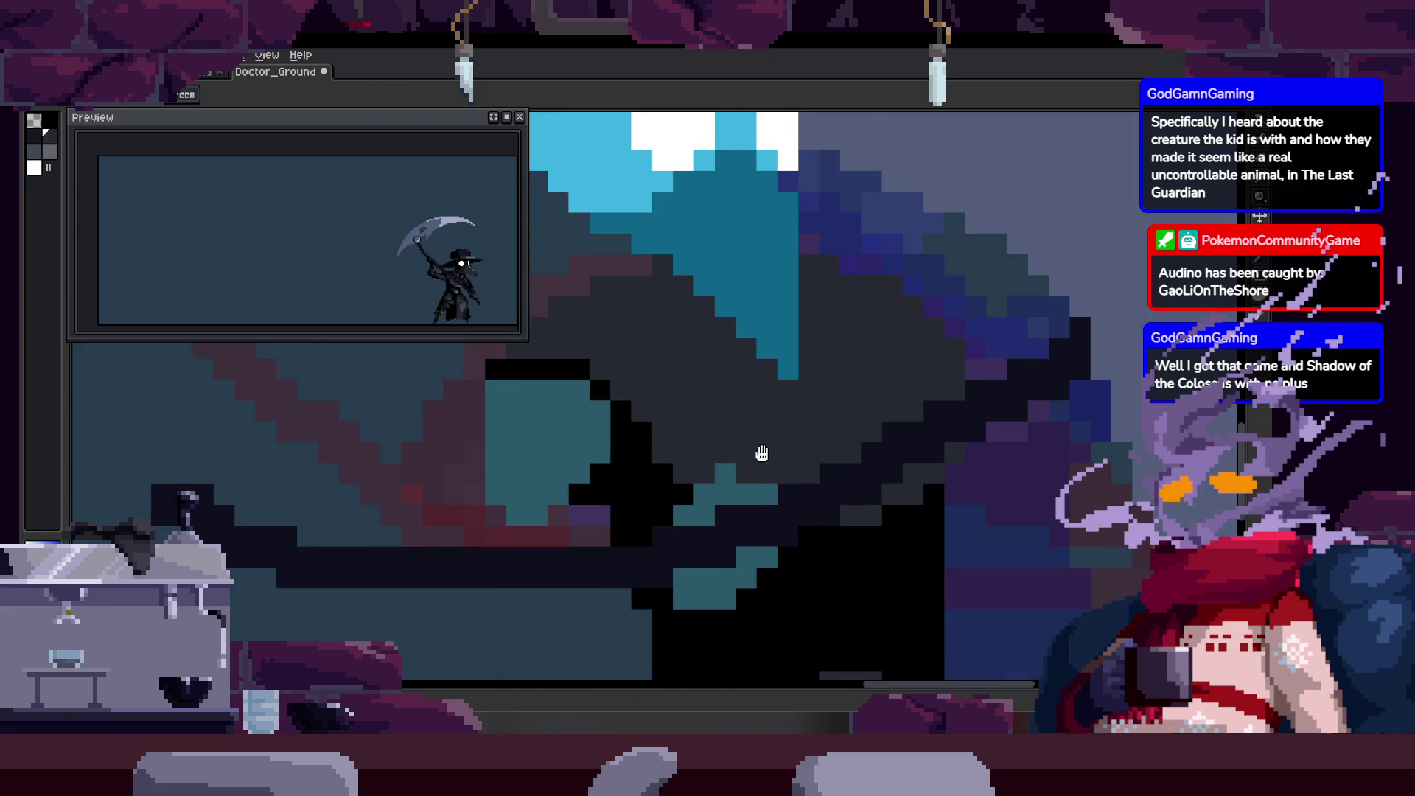
key("alt")
key("z")
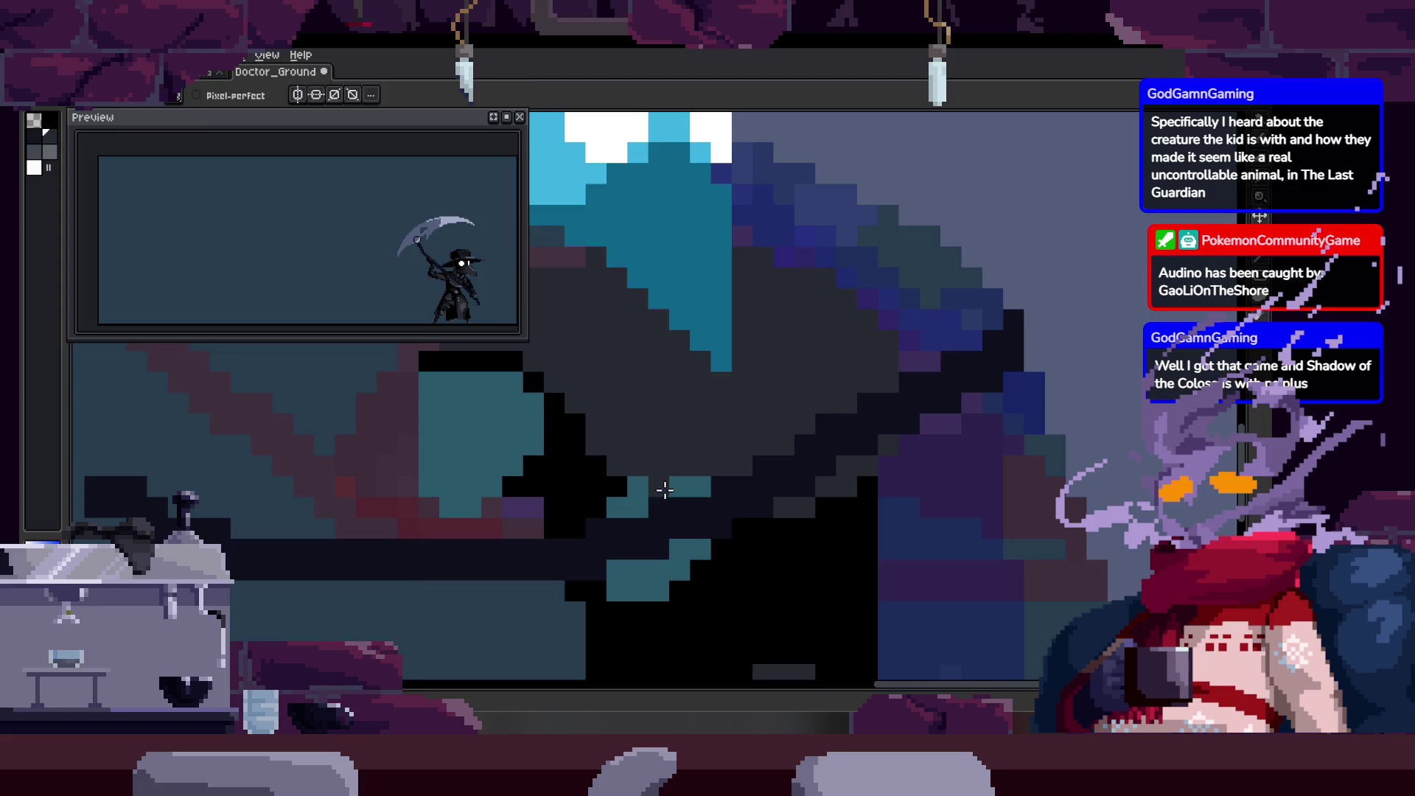
scroll(688, 486, "down", 2)
key("v")
scroll(679, 505, "down", 1)
scroll(761, 432, "up", 3)
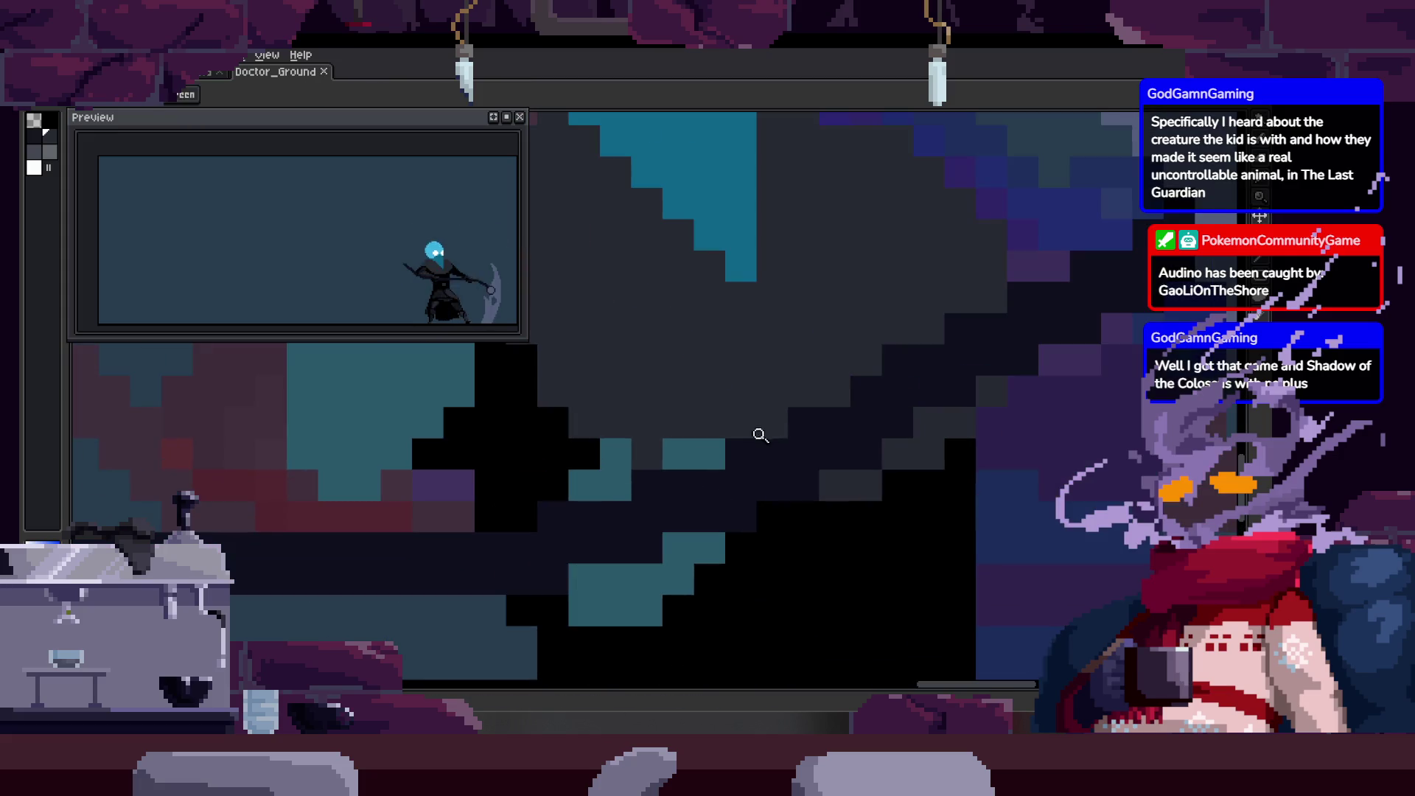
scroll(607, 487, "down", 3)
key("z")
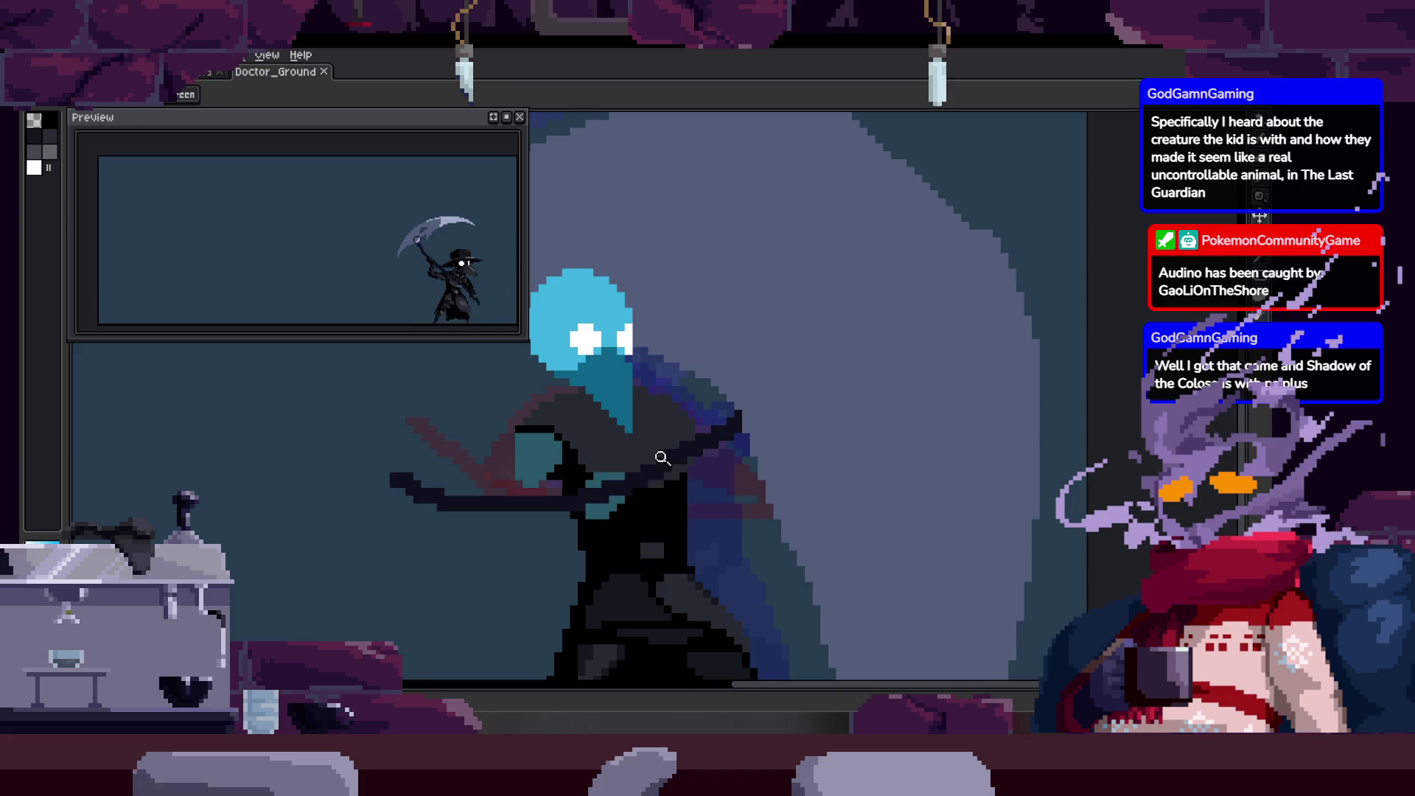
scroll(606, 475, "up", 3)
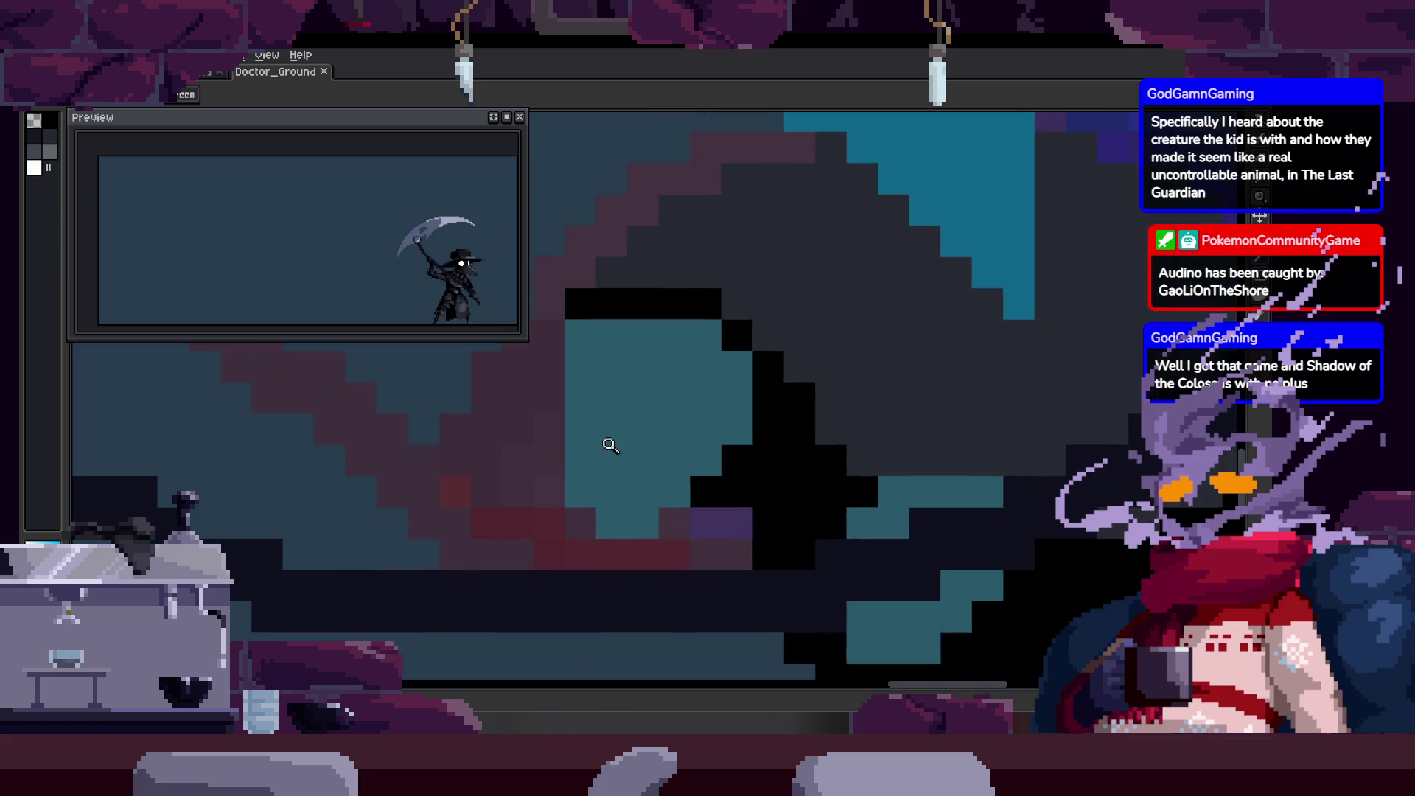
scroll(602, 442, "down", 1)
scroll(619, 470, "up", 1)
key("b")
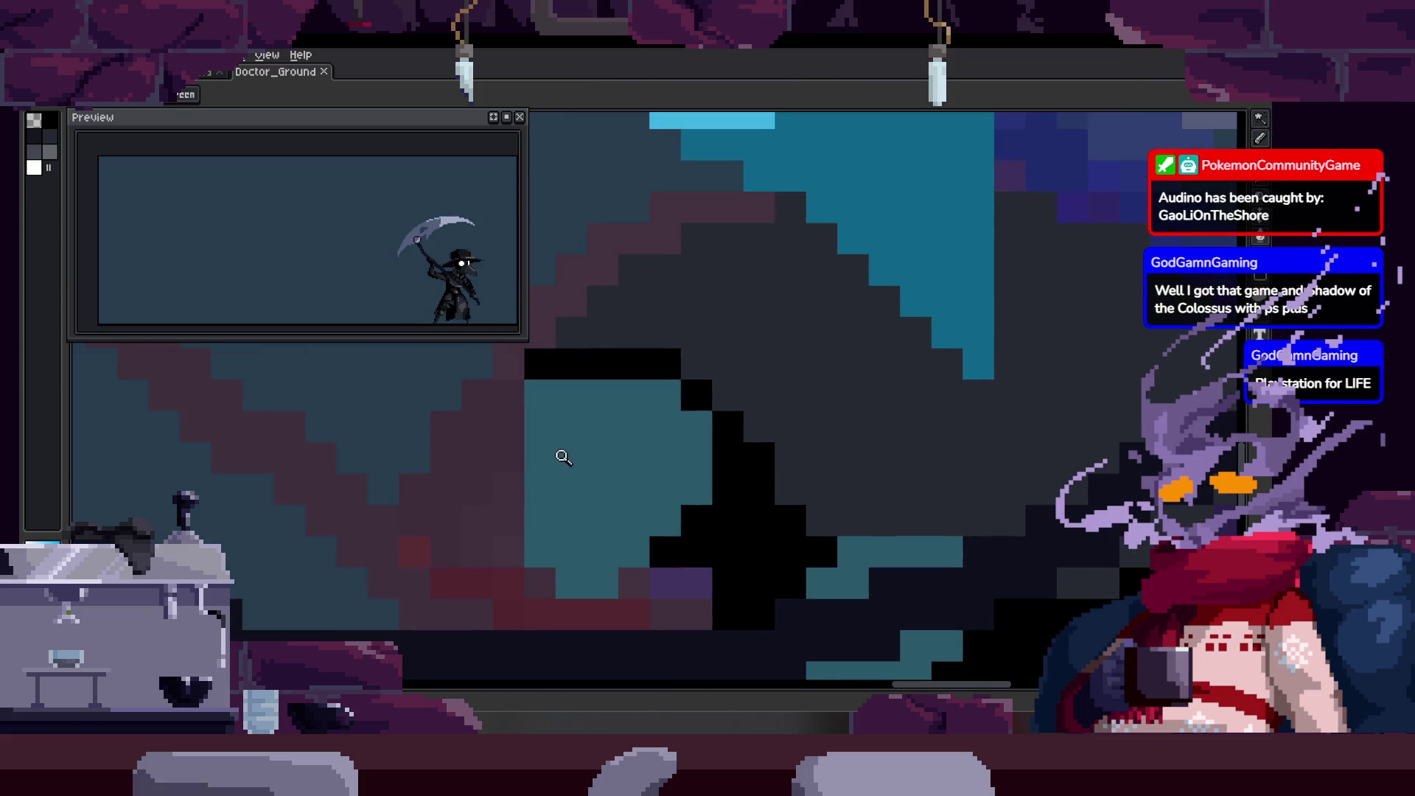
key("z")
scroll(584, 394, "down", 1)
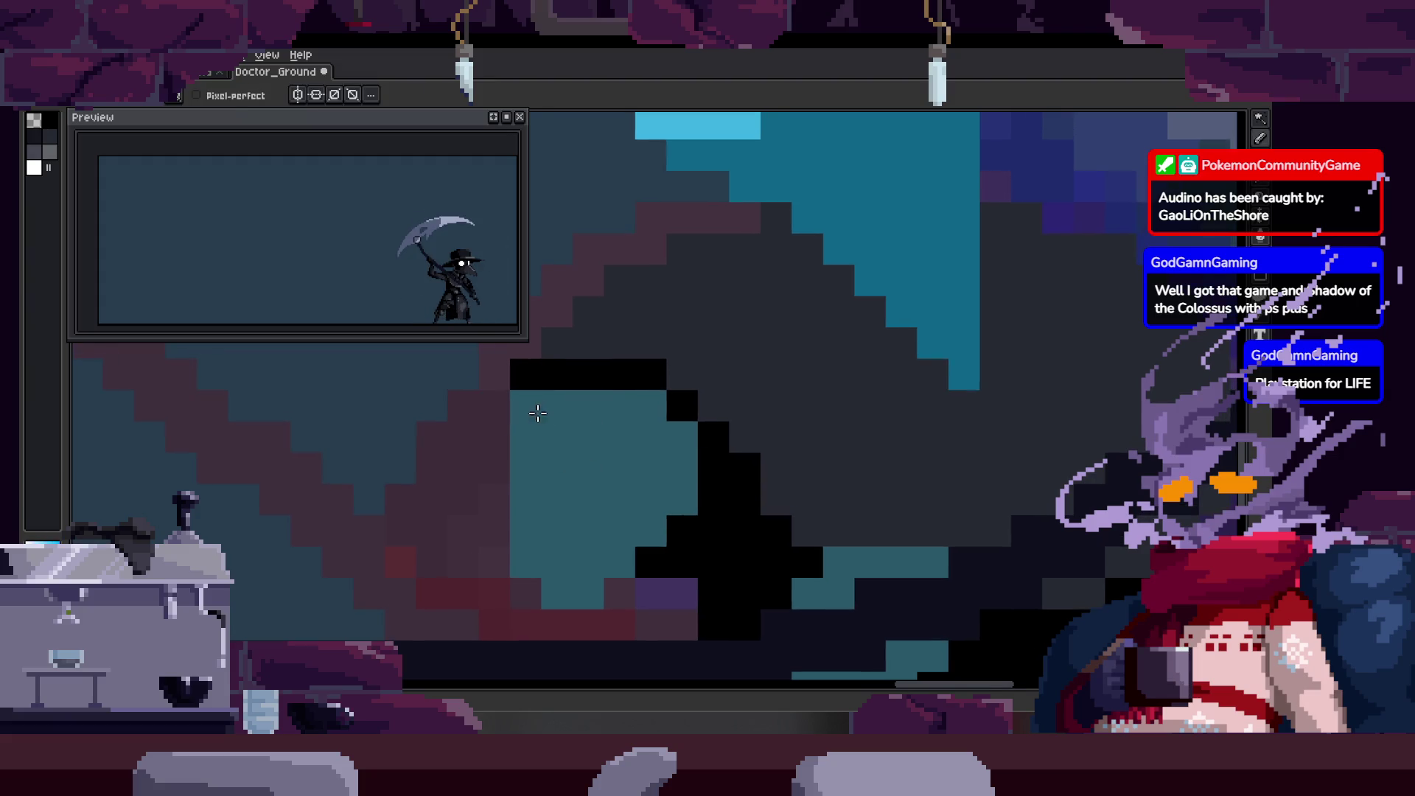
scroll(531, 432, "down", 2)
scroll(663, 399, "up", 1)
key("g")
scroll(587, 453, "up", 1)
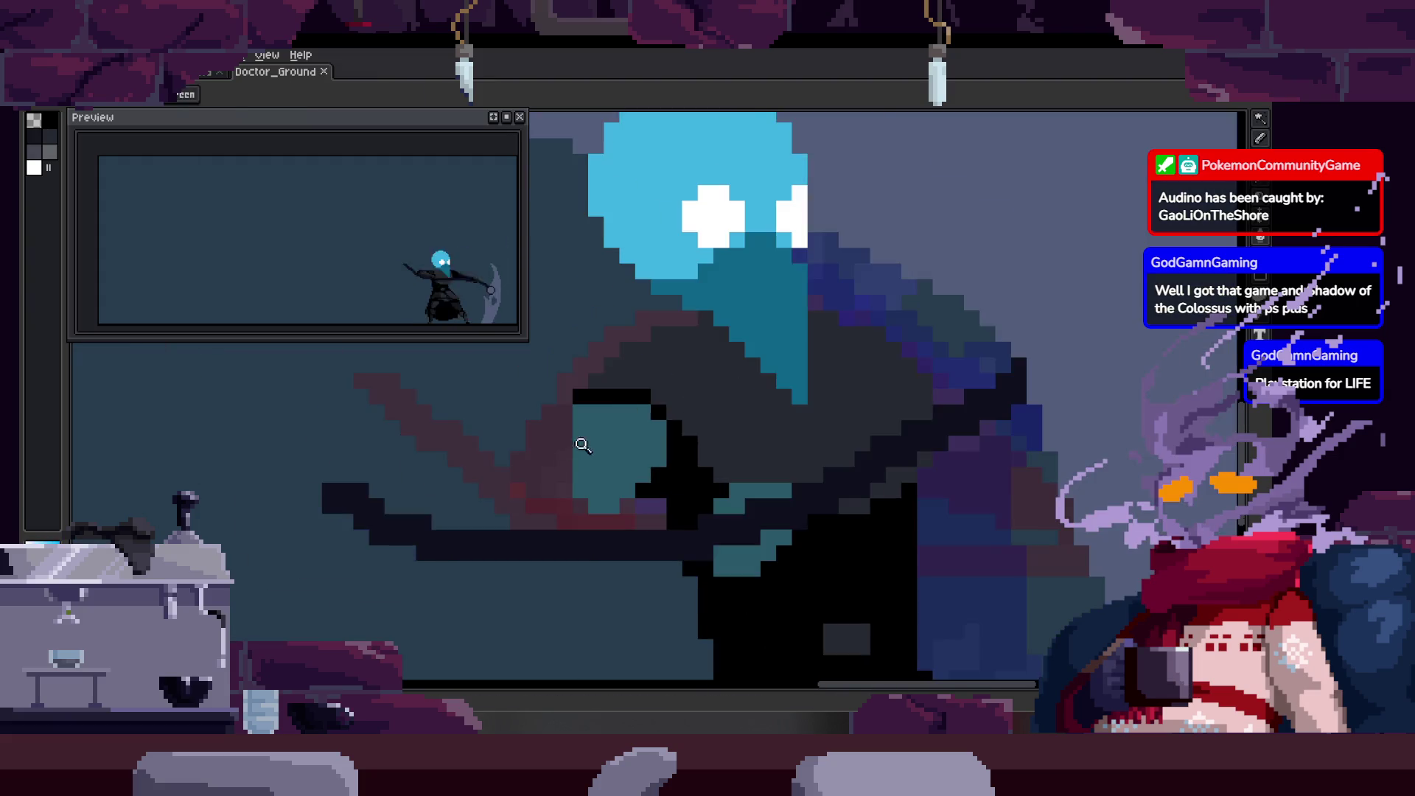
scroll(608, 432, "up", 2)
left_click(621, 428)
key("ctrl+z")
Add black pixels and strokes along the lower-left of the arm and save Doctor_Ground.
key("b")
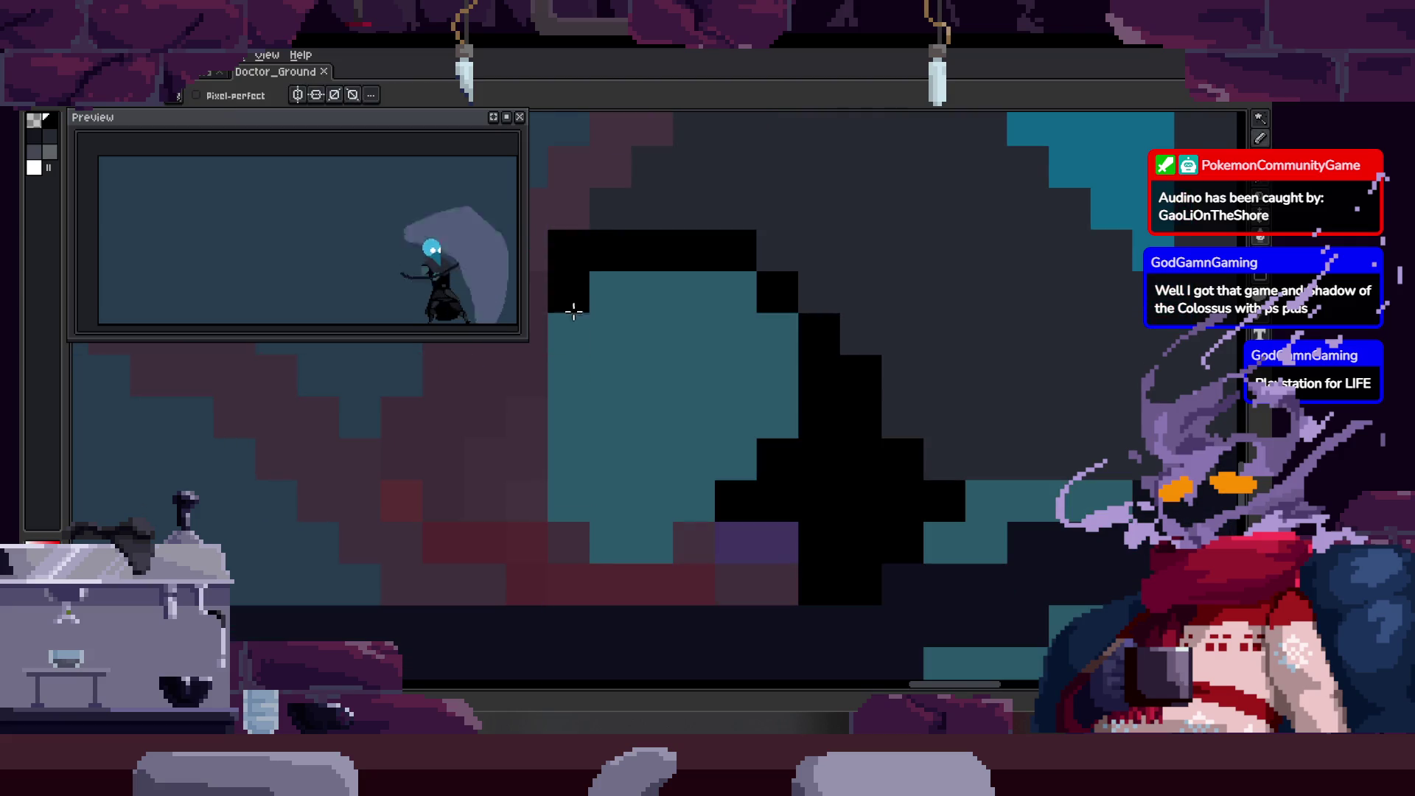
left_click(579, 299)
key("g")
left_click(626, 372)
key("b")
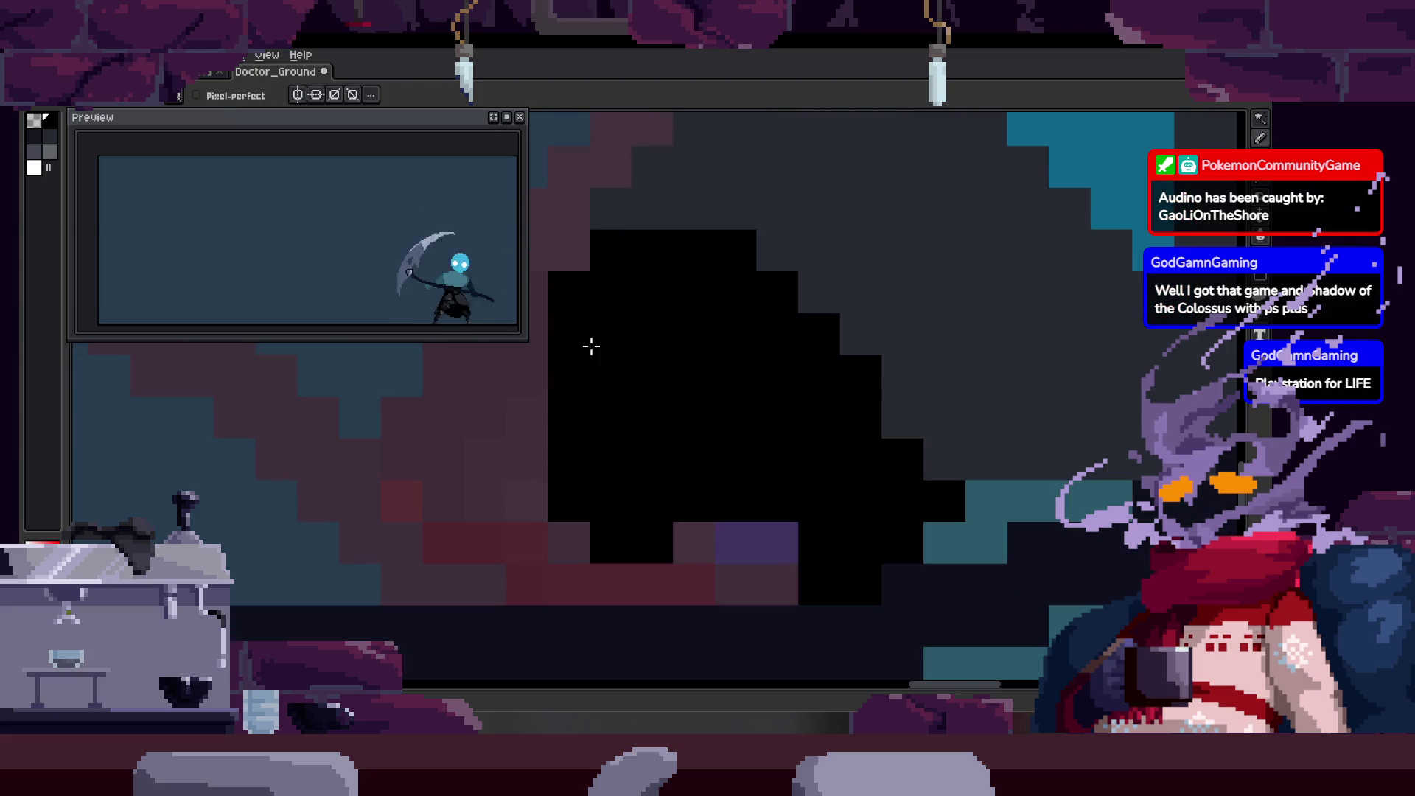
left_click_drag(527, 501, 444, 584)
left_click_drag(528, 376, 484, 461)
scroll(620, 320, "down", 3)
key("ctrl+z")
key("ctrl+z")
key("ctrl+z")
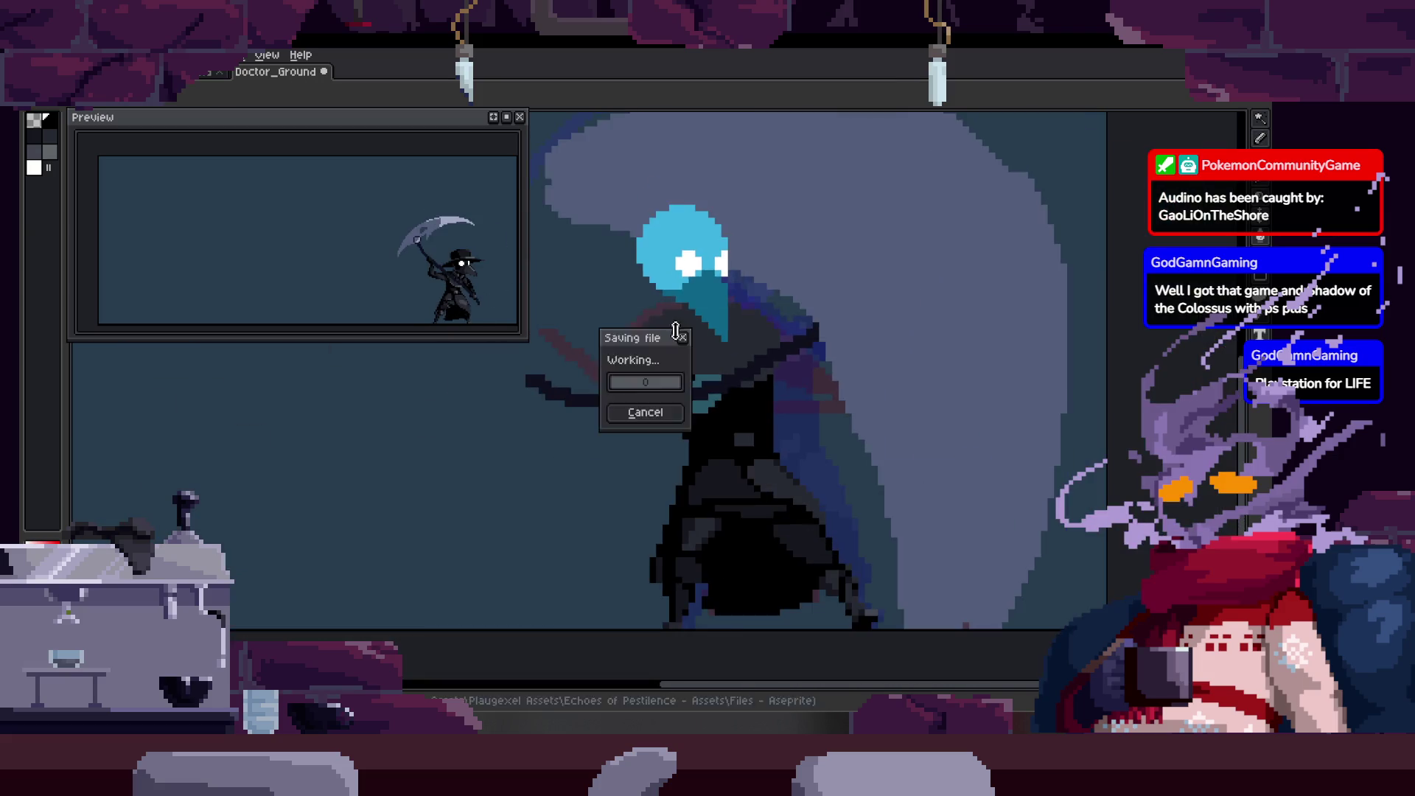
Zoom in, lasso the scythe handle and nudge it up one pixel.
key("z")
left_click(674, 395)
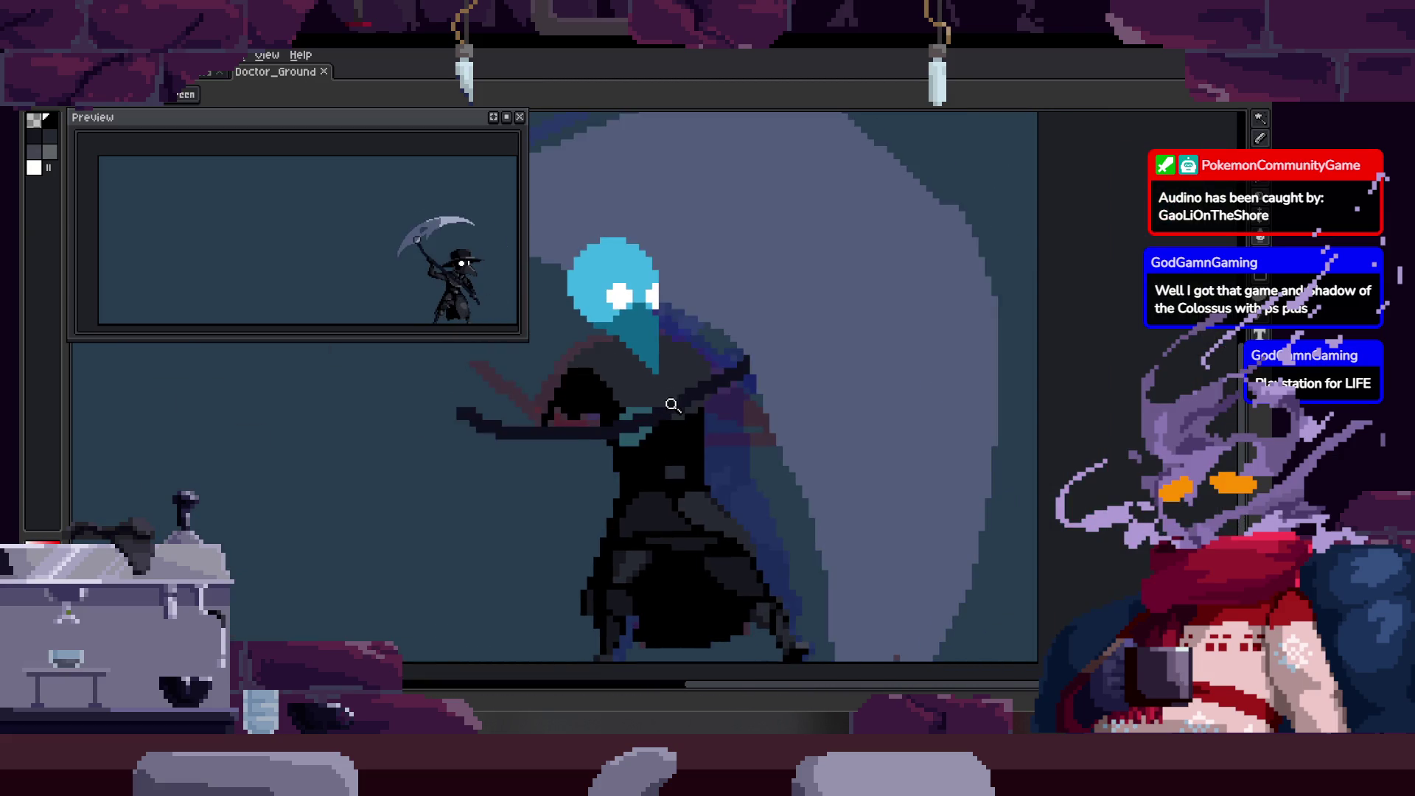
left_click(592, 411)
key("b")
left_click_drag(551, 441, 605, 418)
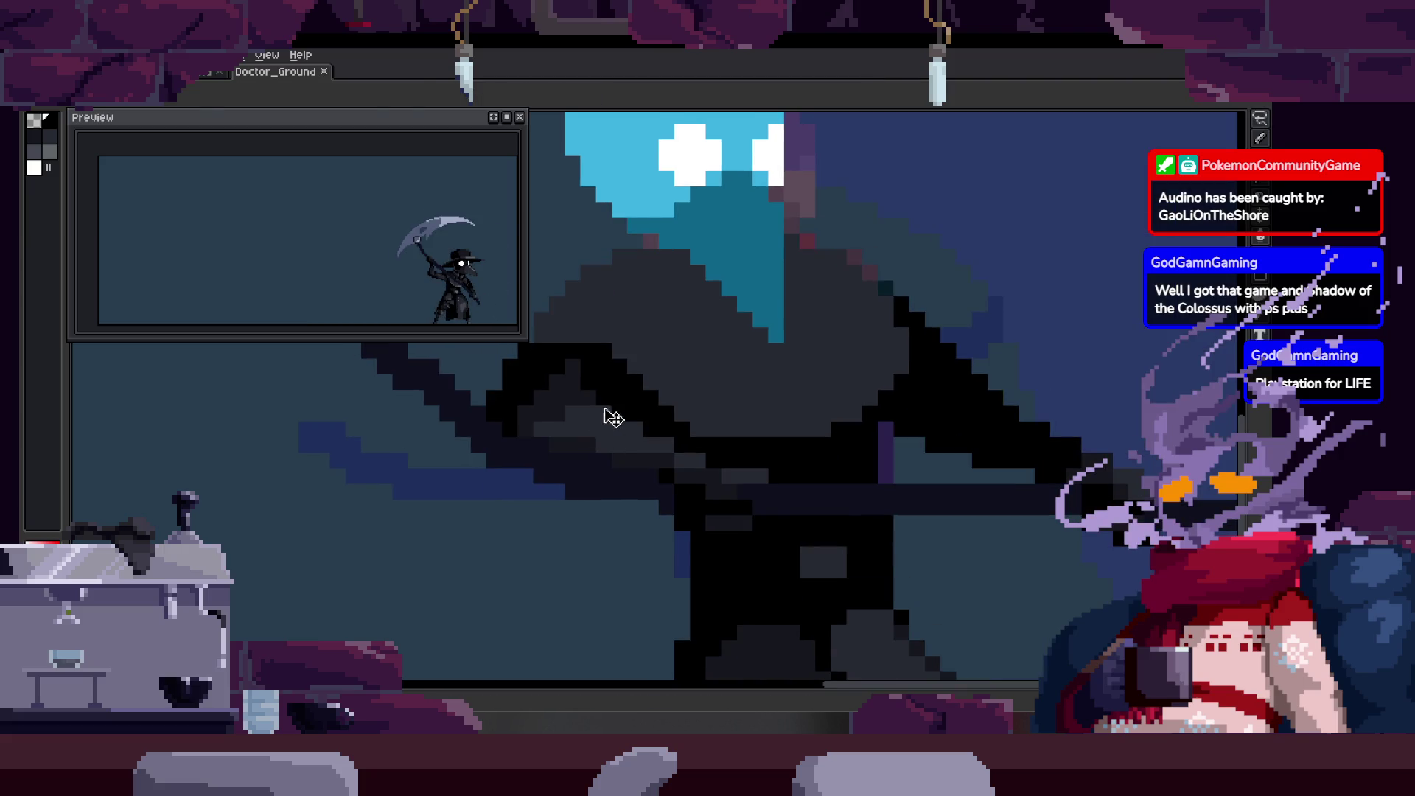
mouse_move(690, 456)
left_mouse_down()
mouse_move(691, 497)
mouse_move(572, 435)
left_mouse_up()
key("Return")
scroll(544, 401, "up", 1)
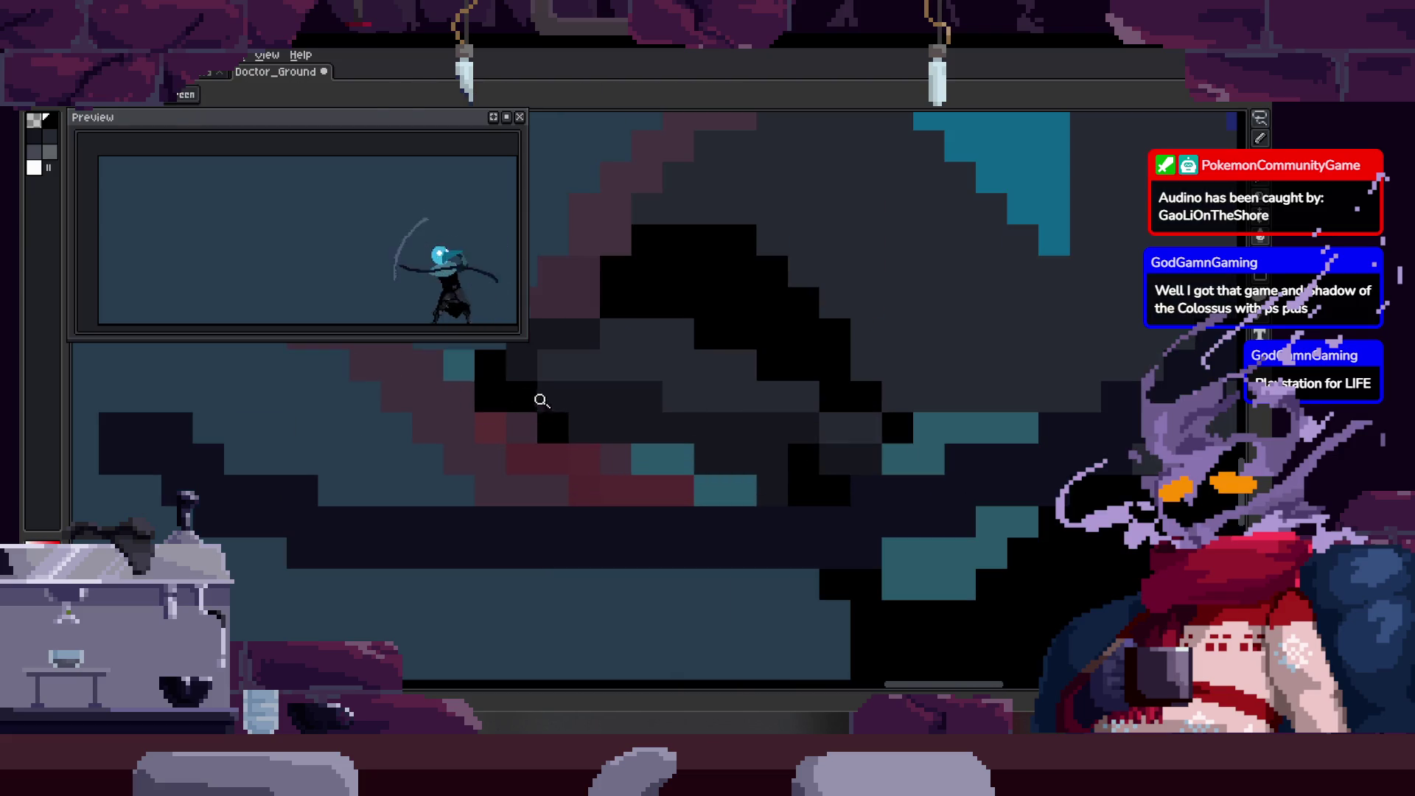
scroll(739, 499, "down", 4)
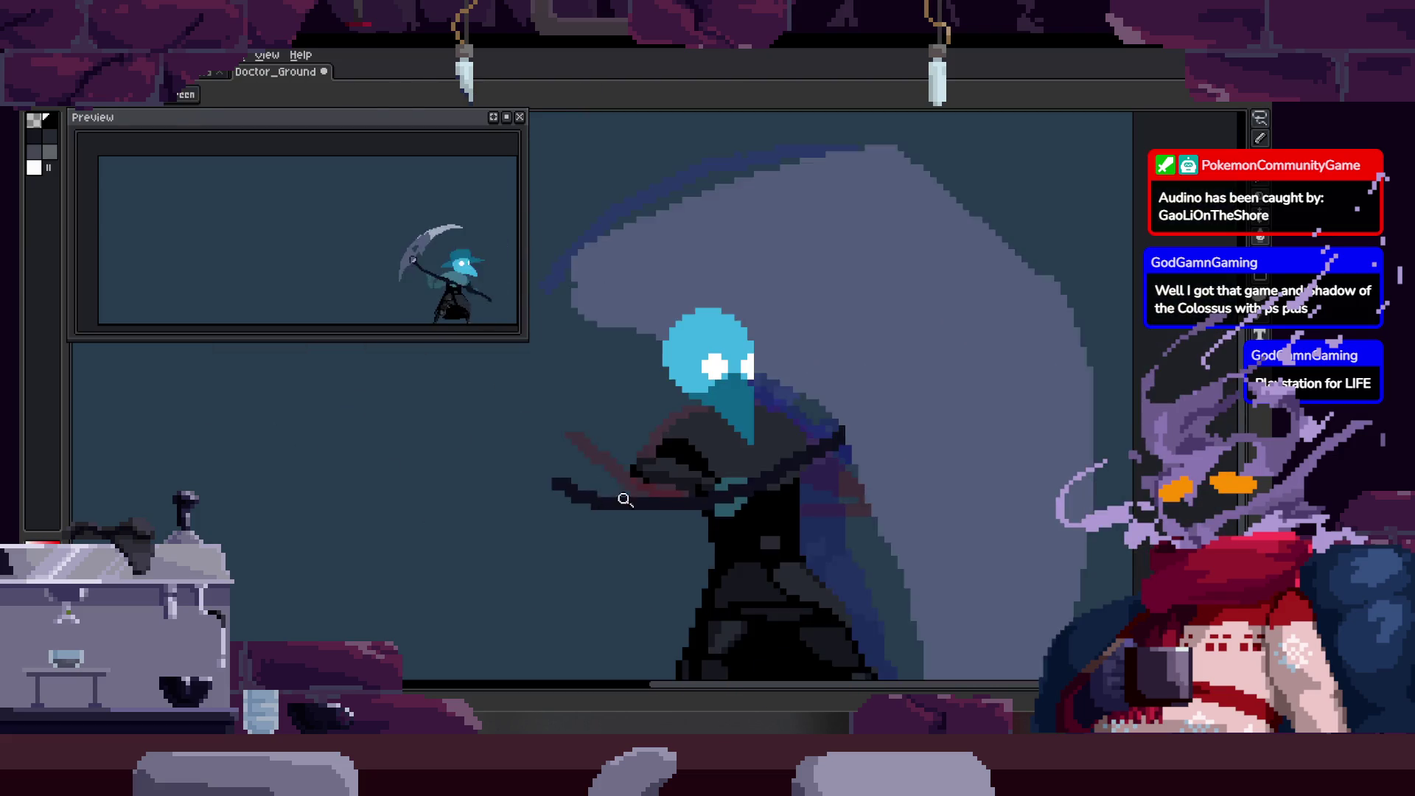
scroll(765, 483, "up", 1)
scroll(730, 507, "up", 1)
scroll(726, 490, "up", 1)
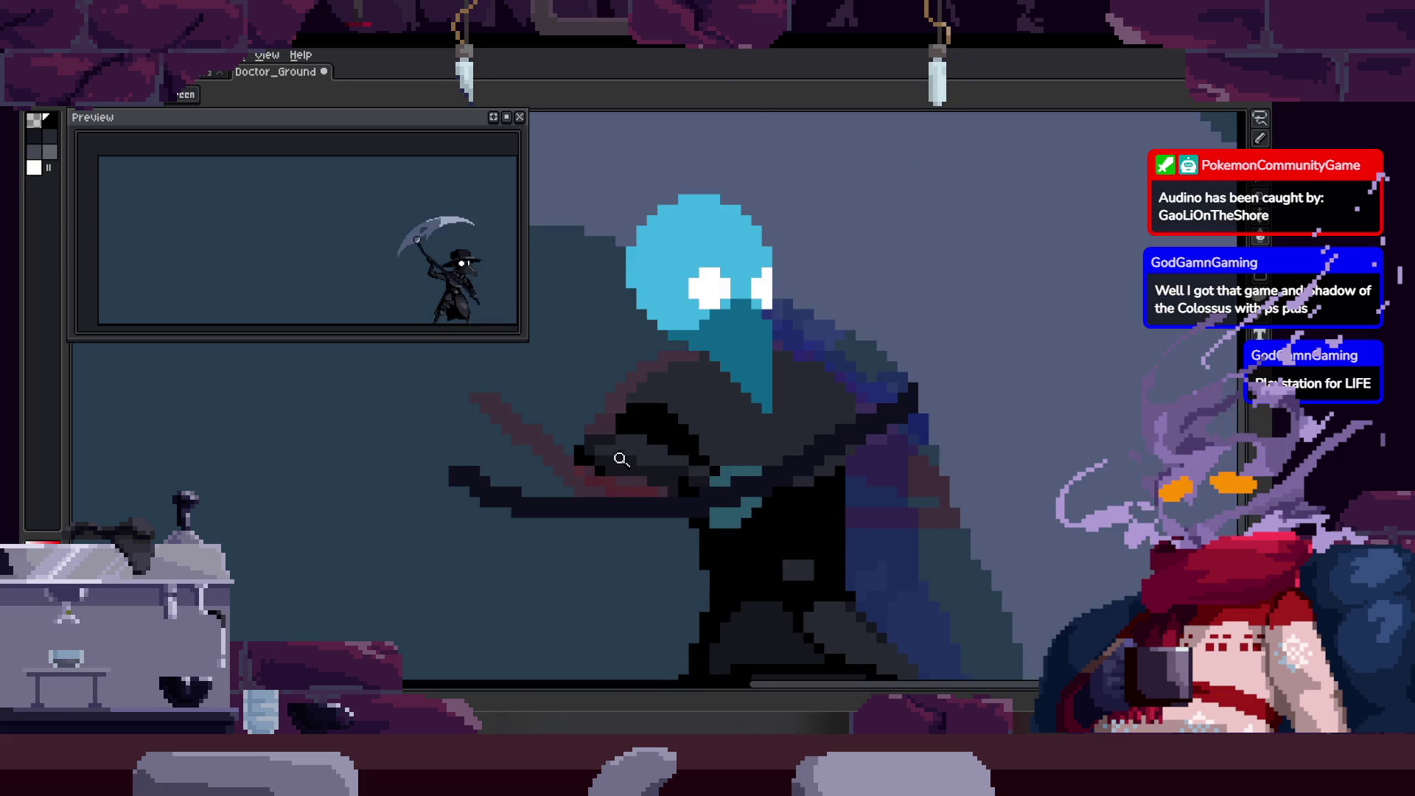
scroll(629, 443, "up", 1)
Drop the selection, undo recent changes to the head, and play the attack animation.
key("m")
key("ctrl+z")
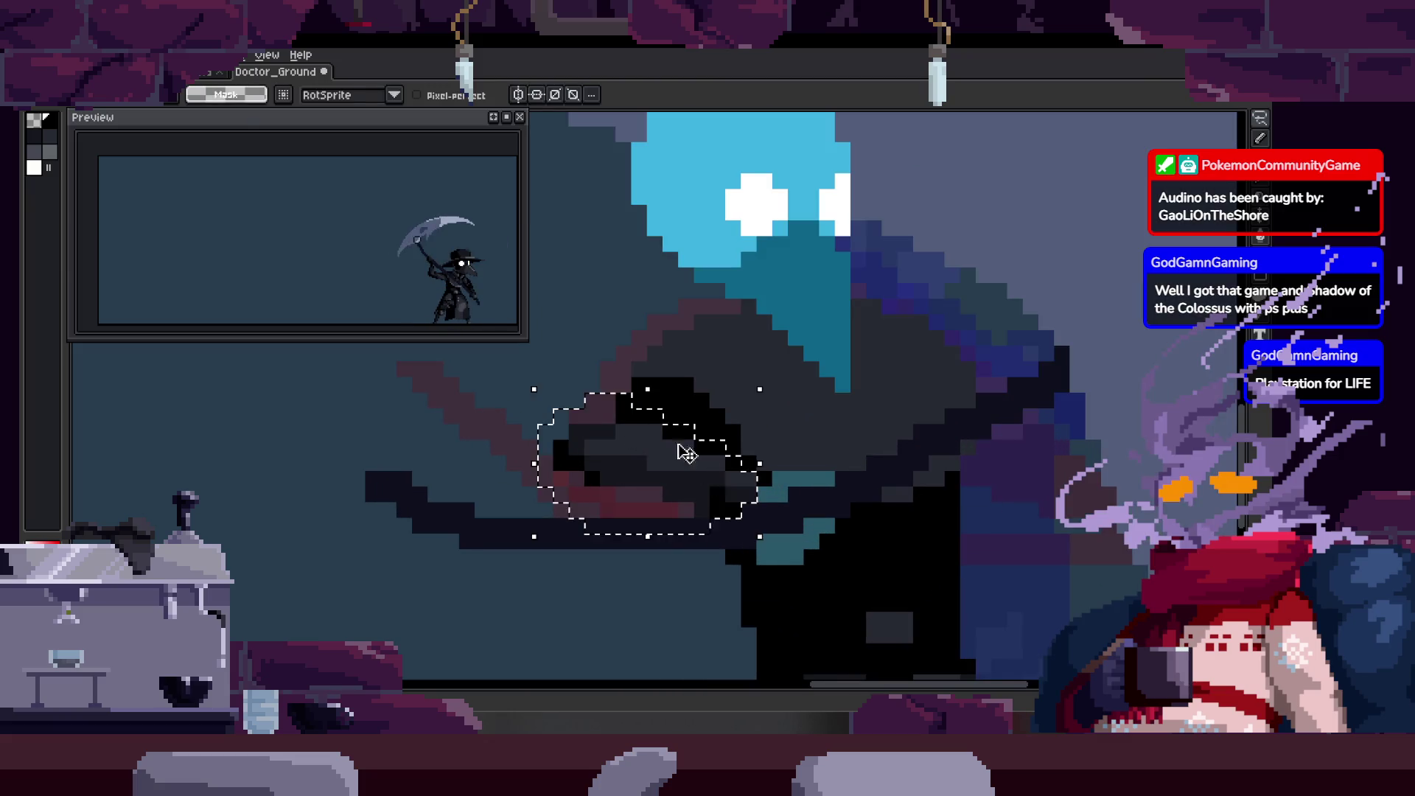
key("ctrl+z")
key("ctrl+z")
key("ctrl+z")
key("ctrl+z")
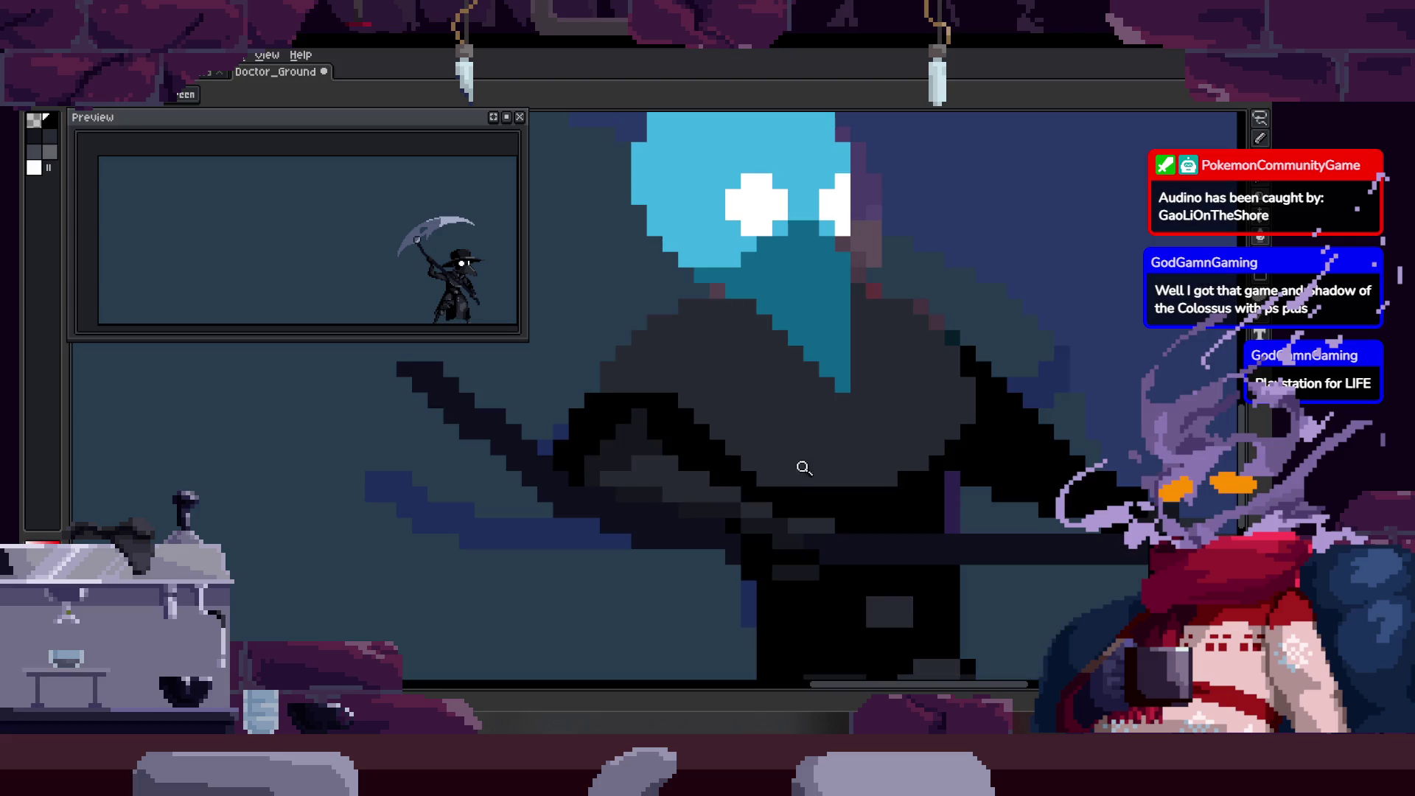
key("ctrl+z")
key("ctrl+z")
key("ctrl+z")
key("ctrl+z")
key("ctrl+z")
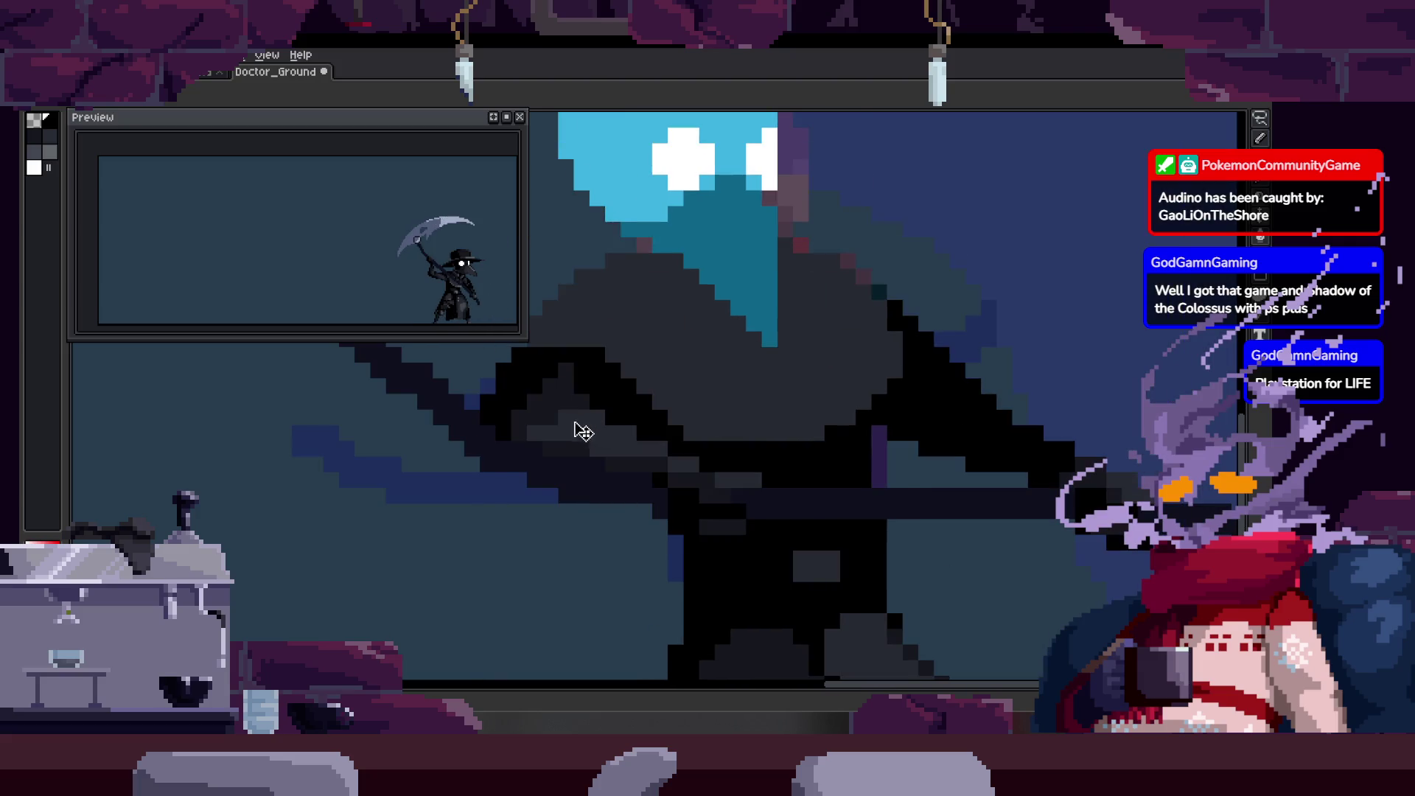
key("ctrl+z")
key("ctrl+z")
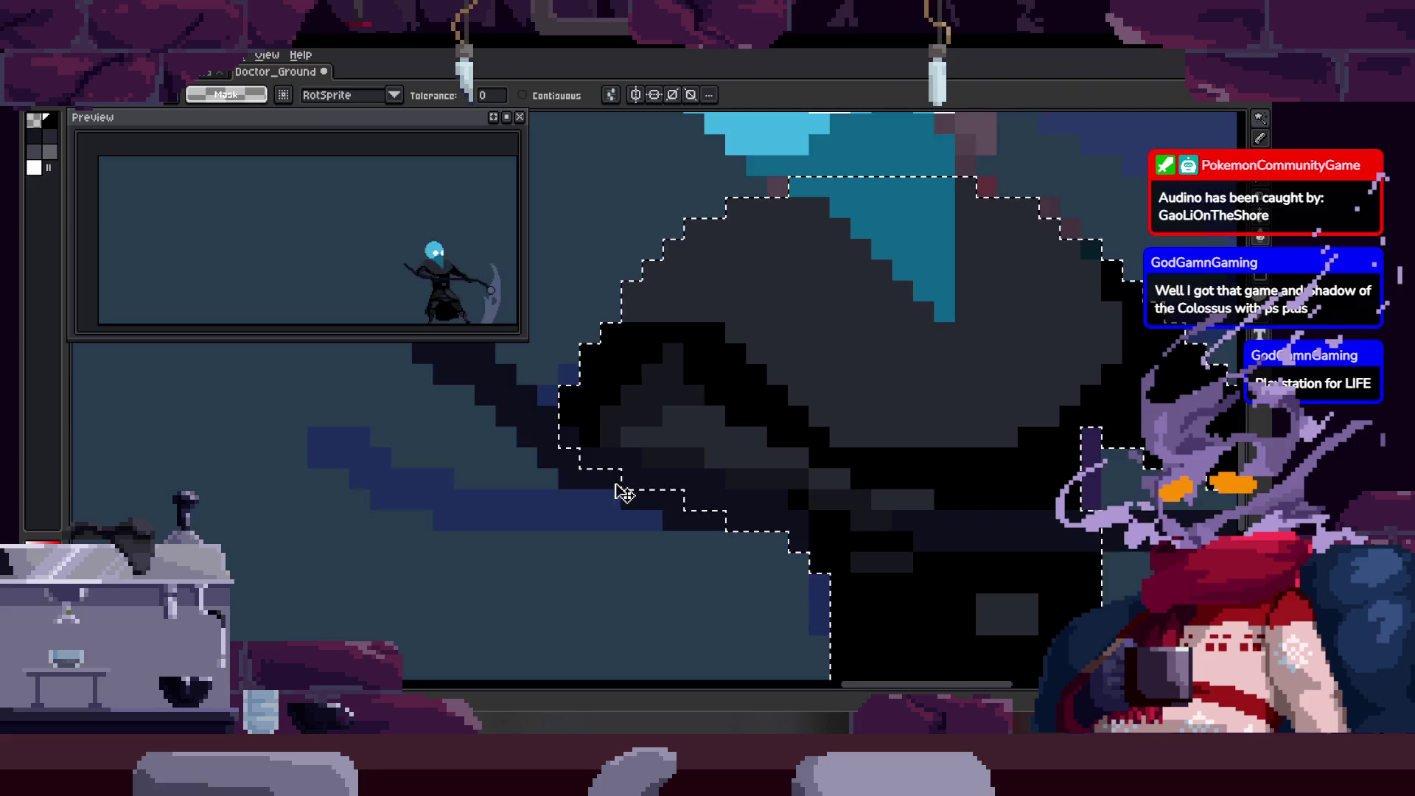
key("ctrl+z")
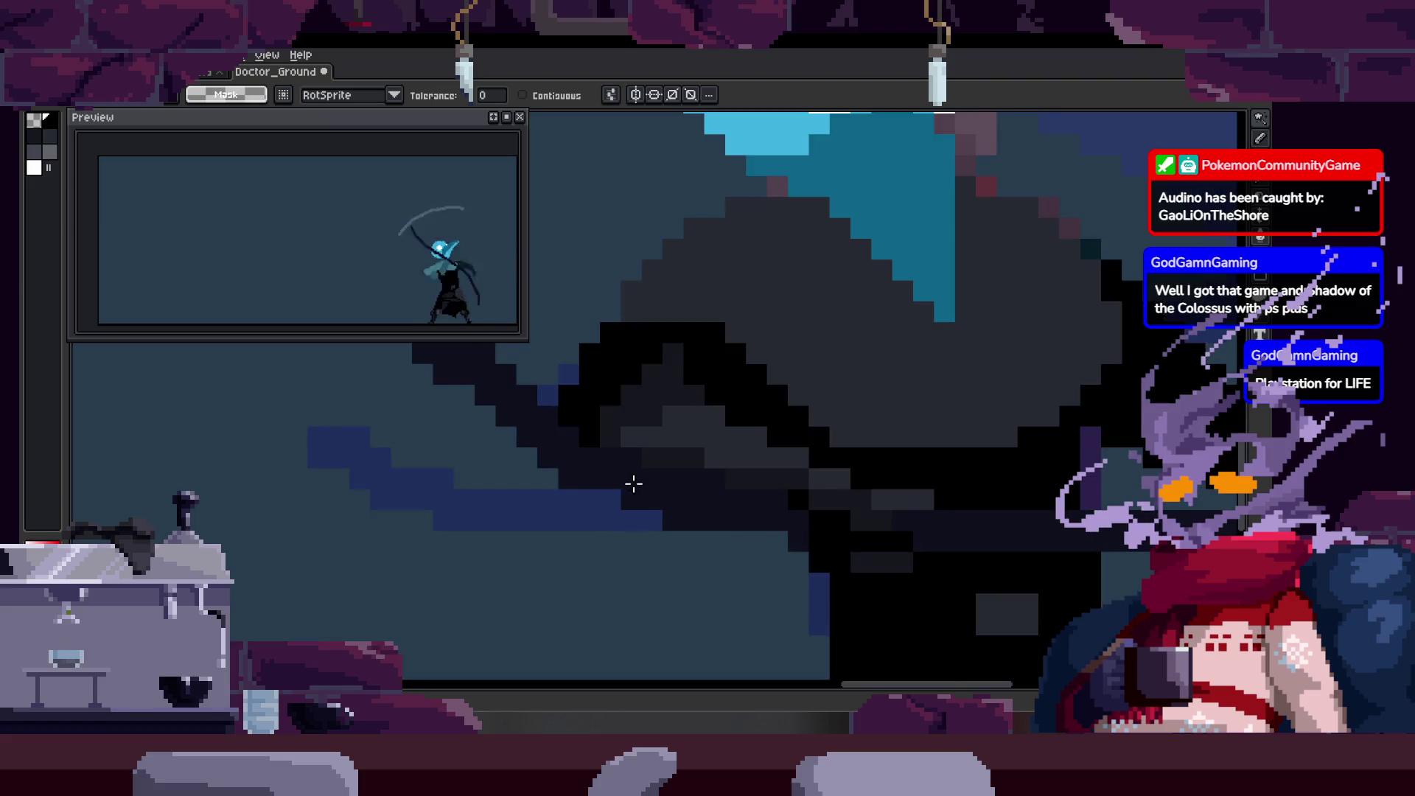
key("ctrl+z")
key("ctrl+z")
key("ctrl+z")
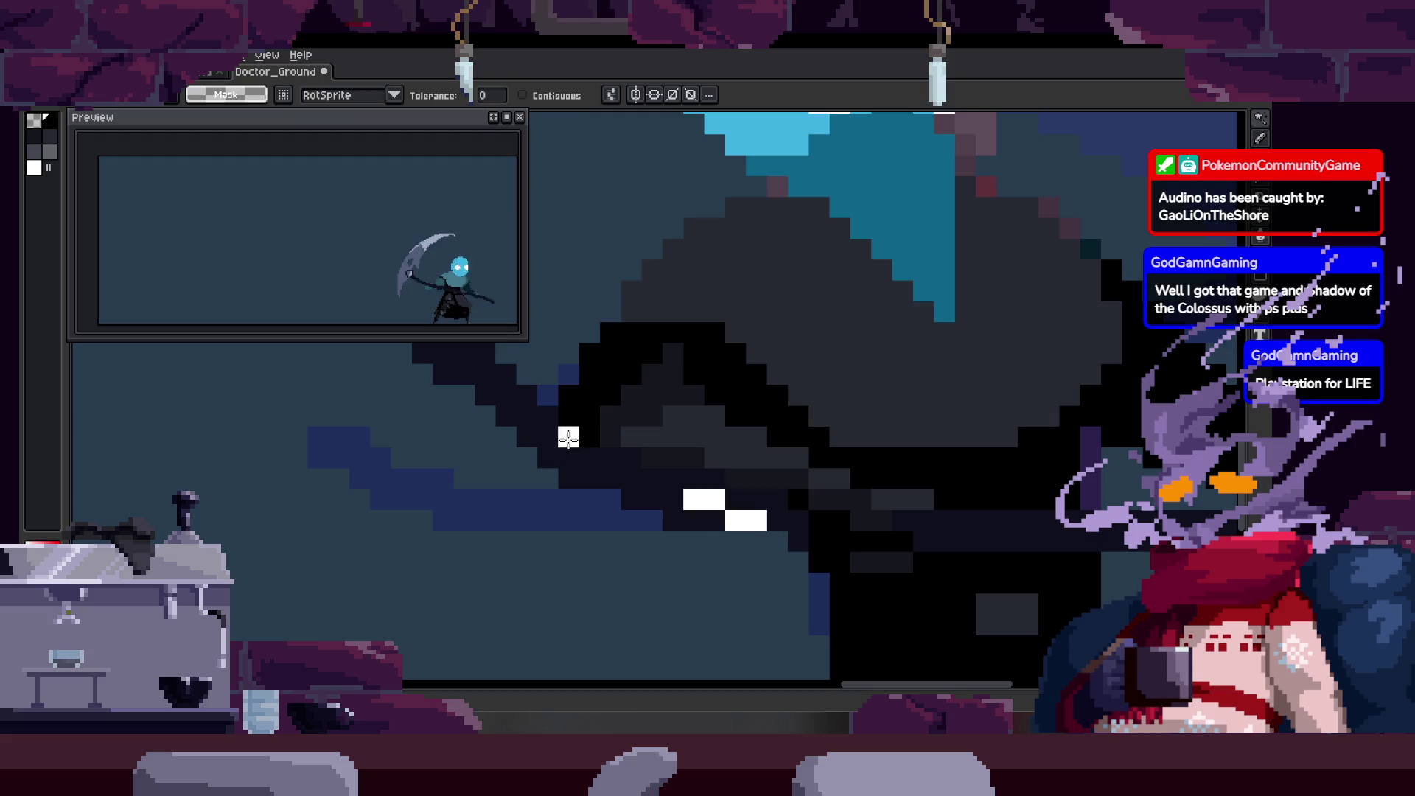
scroll(870, 408, "down", 3)
key("Return")
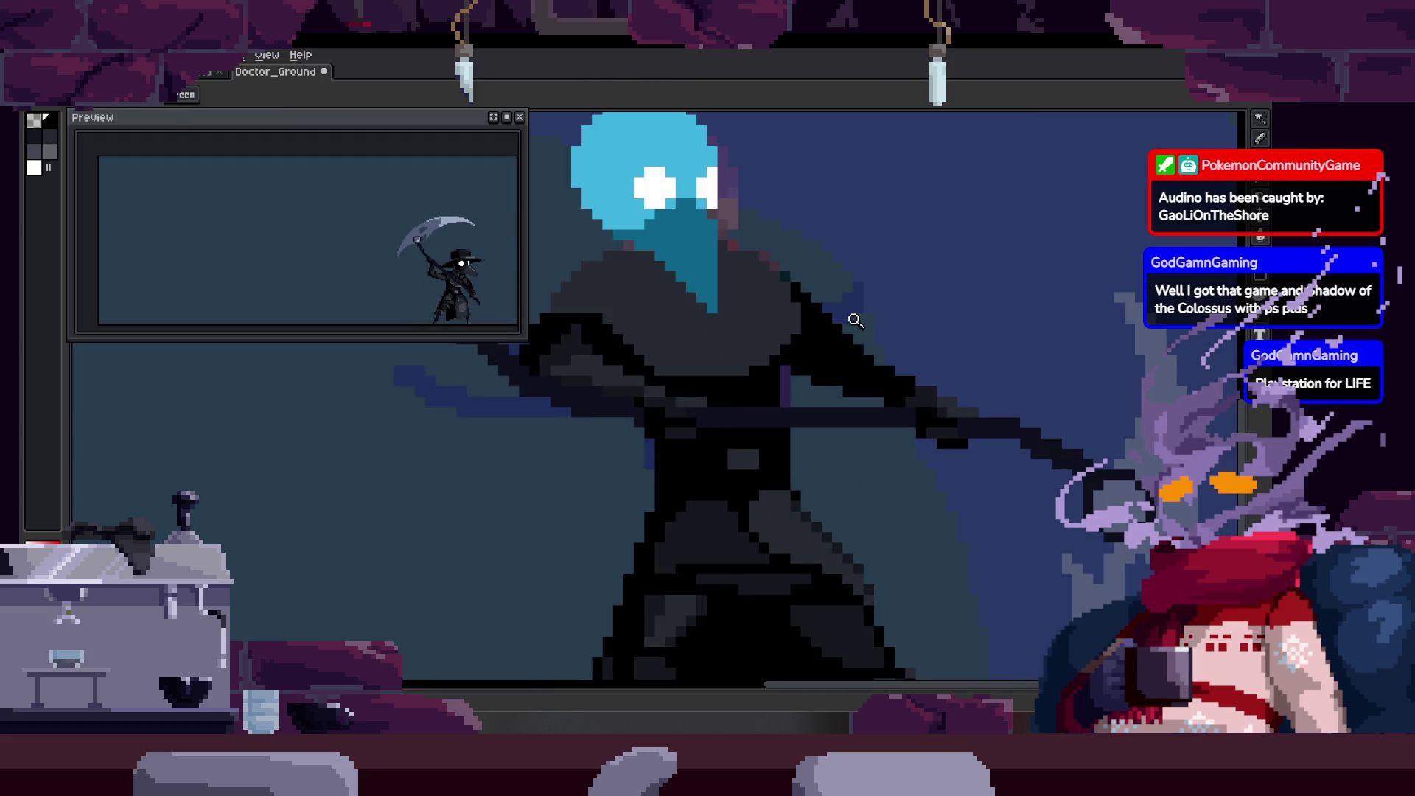
scroll(719, 381, "down", 2)
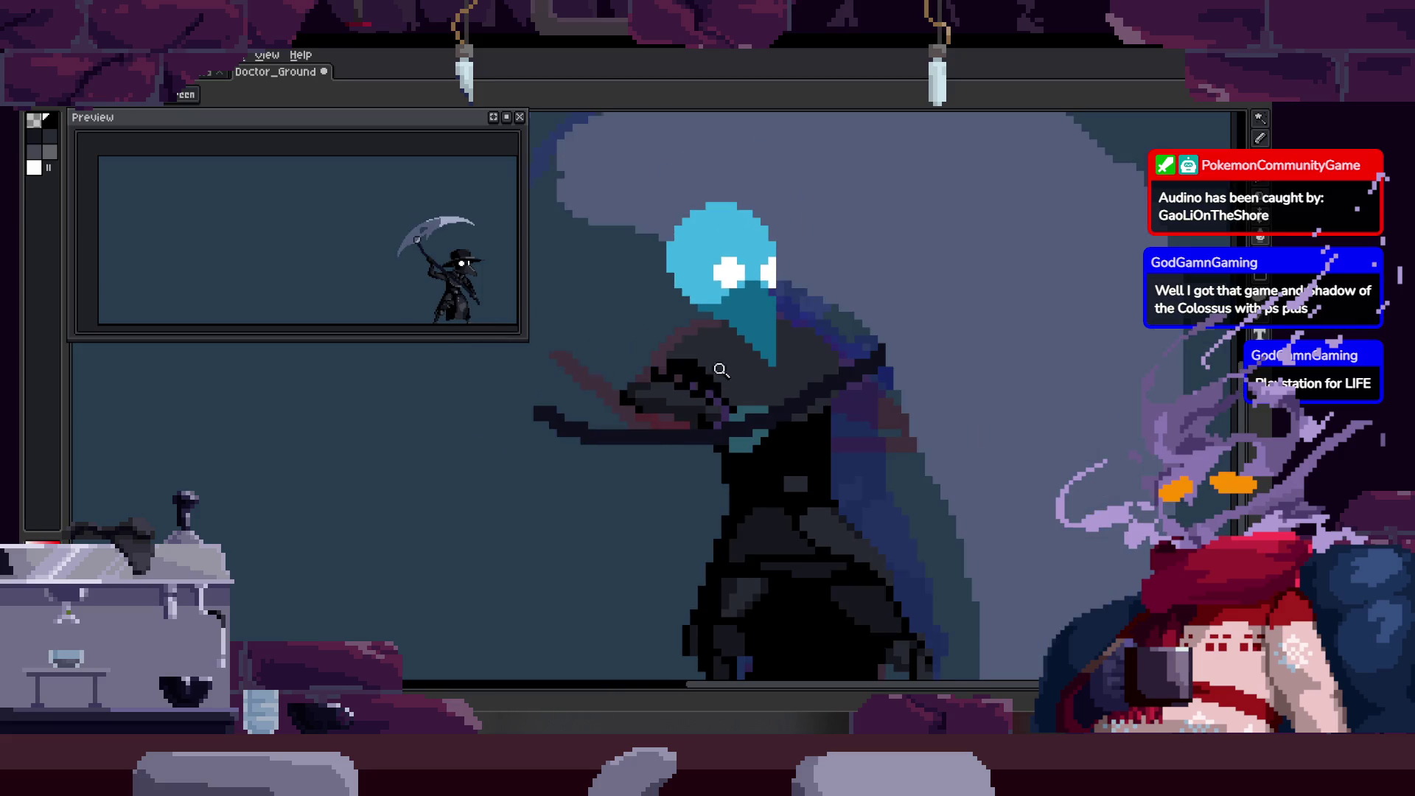
scroll(729, 389, "up", 3)
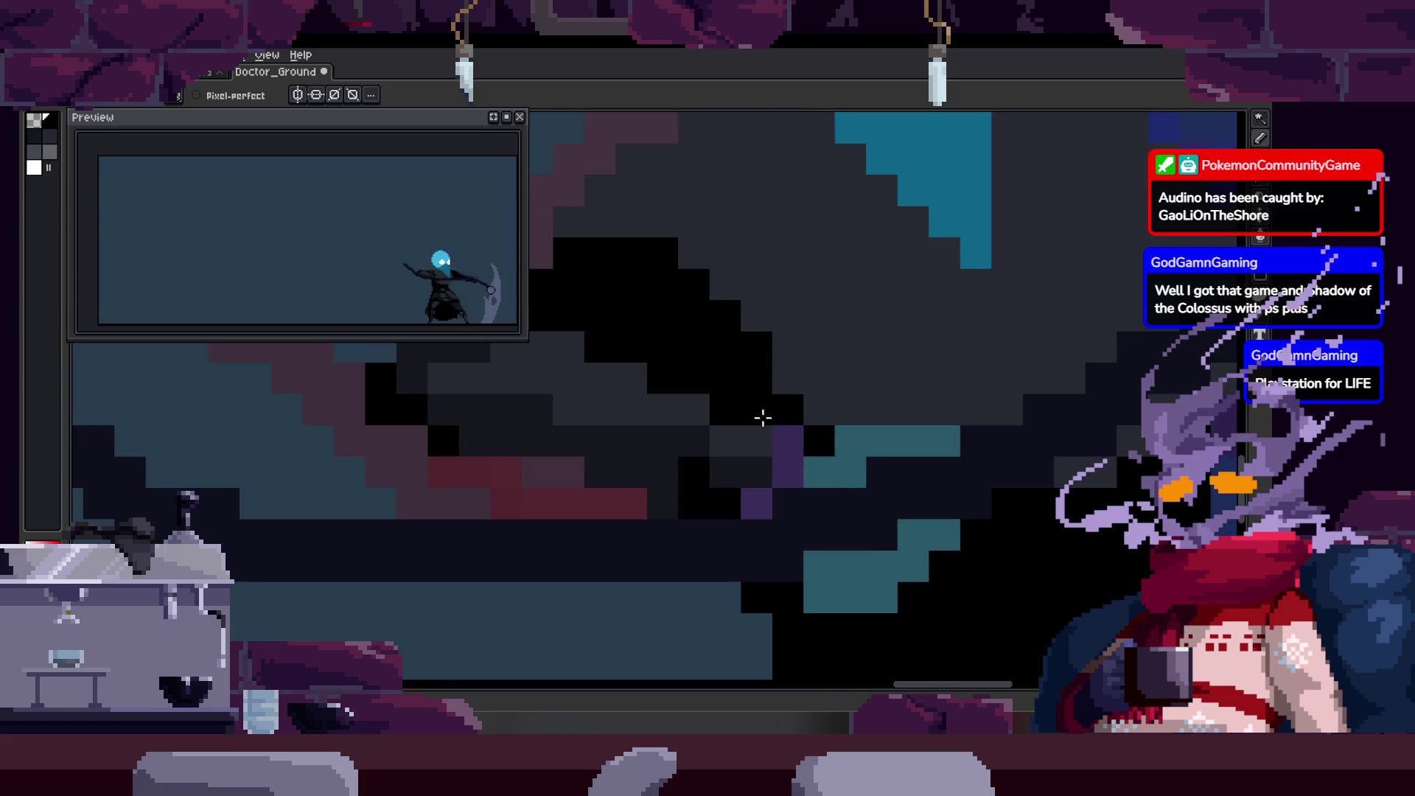
scroll(818, 476, "down", 2)
scroll(843, 426, "up", 2)
scroll(843, 426, "down", 2)
Paint black pixels onto the arm and shaft, flip through frames, and show the timeline.
key("b")
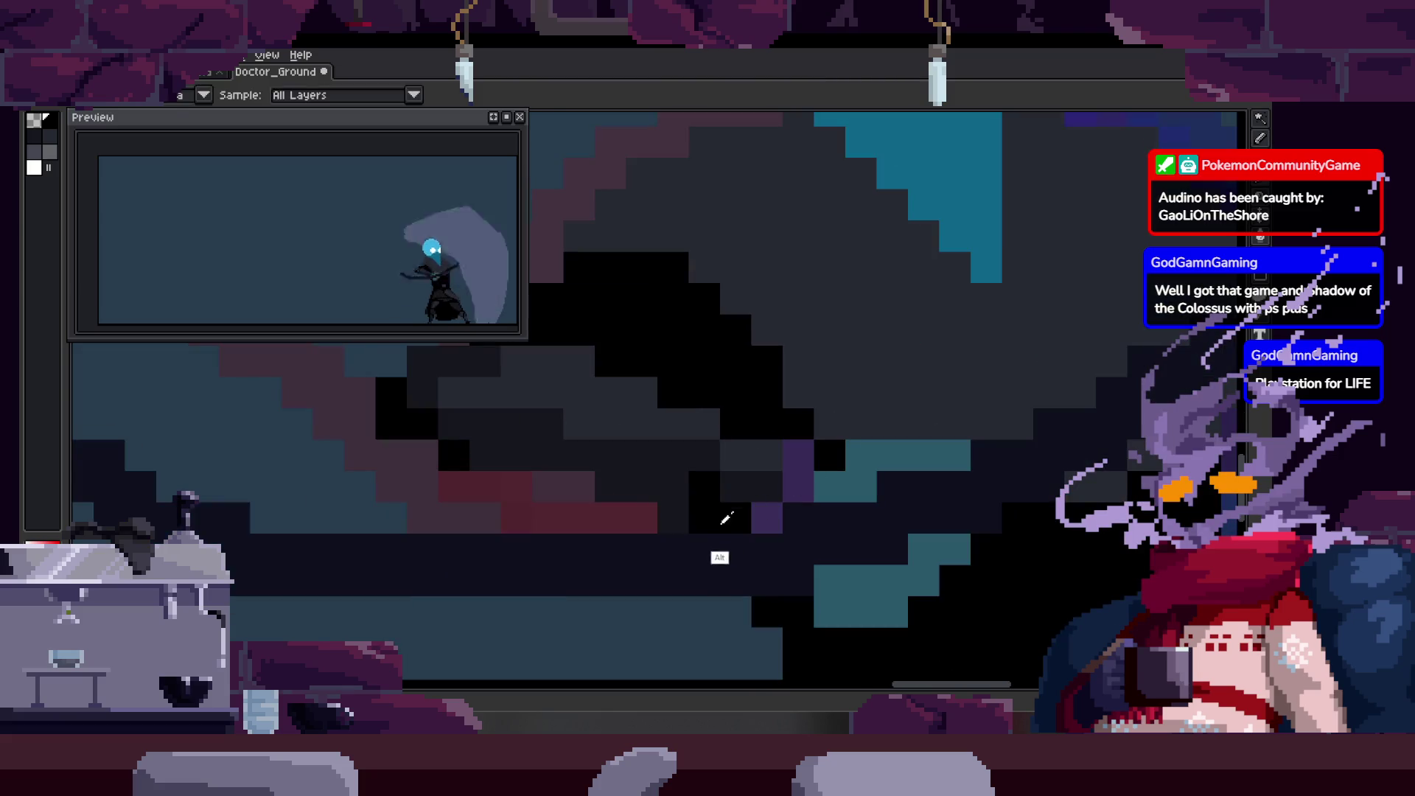
scroll(677, 517, "up", 2)
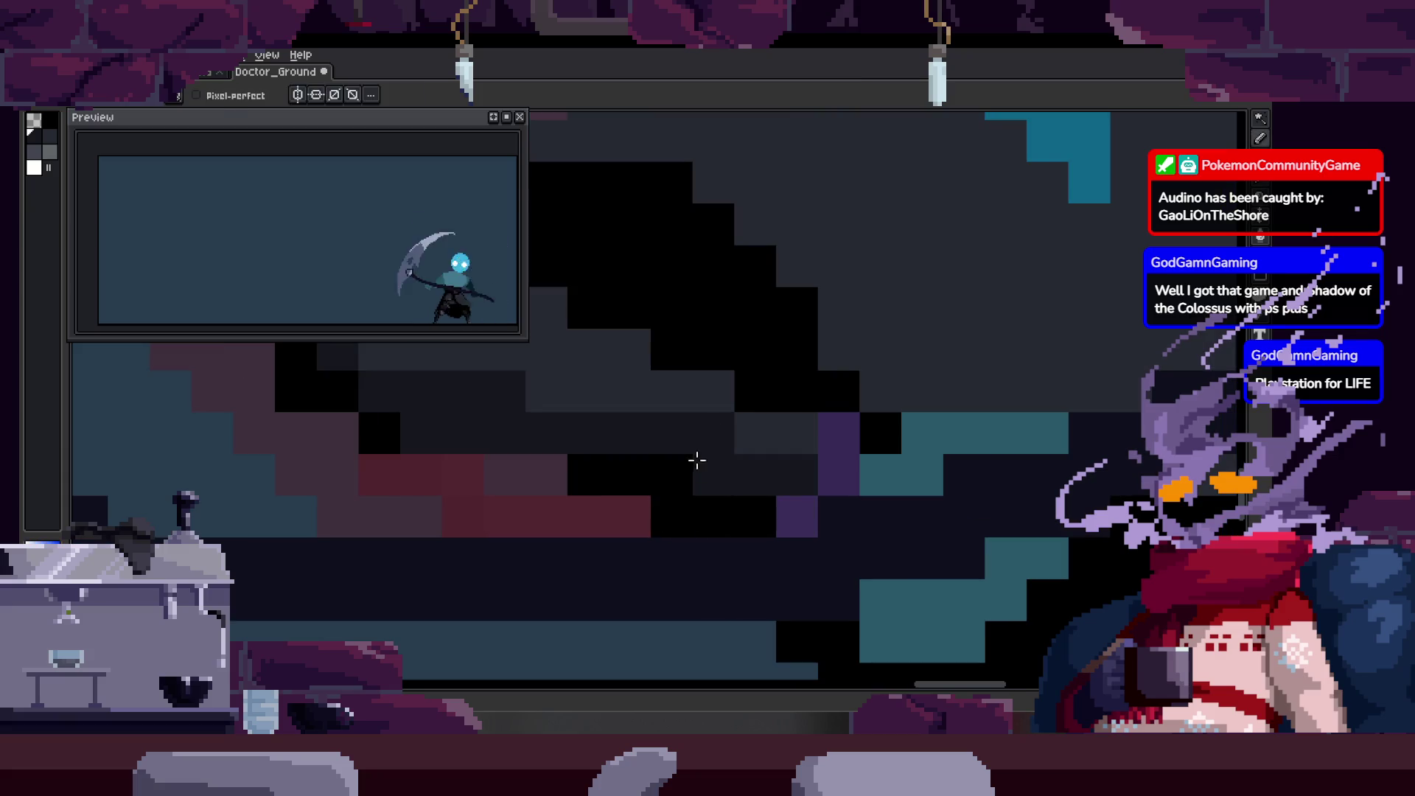
scroll(697, 454, "down", 1)
scroll(675, 474, "down", 1)
scroll(667, 505, "up", 2)
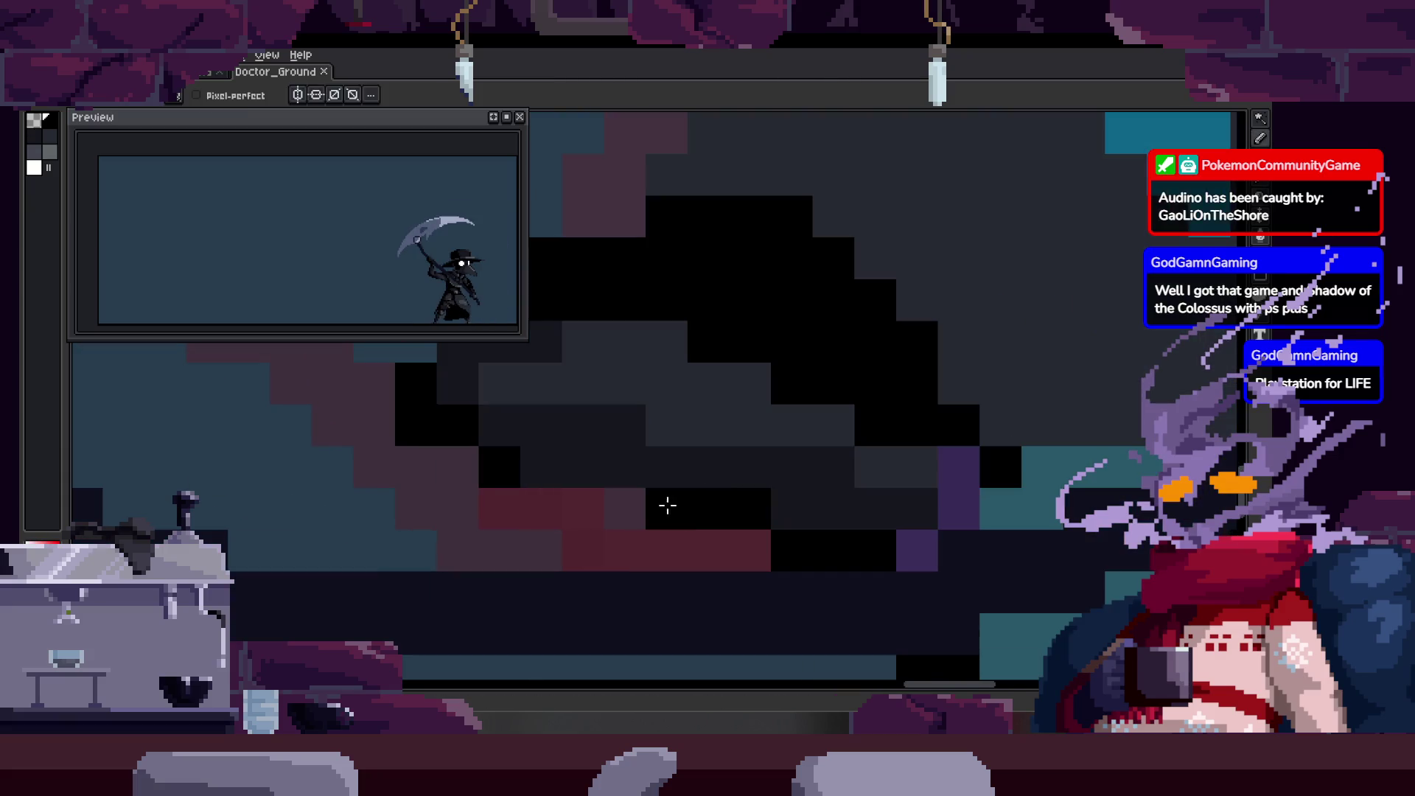
scroll(668, 505, "down", 1)
scroll(685, 470, "up", 1)
left_click_drag(553, 429, 519, 437)
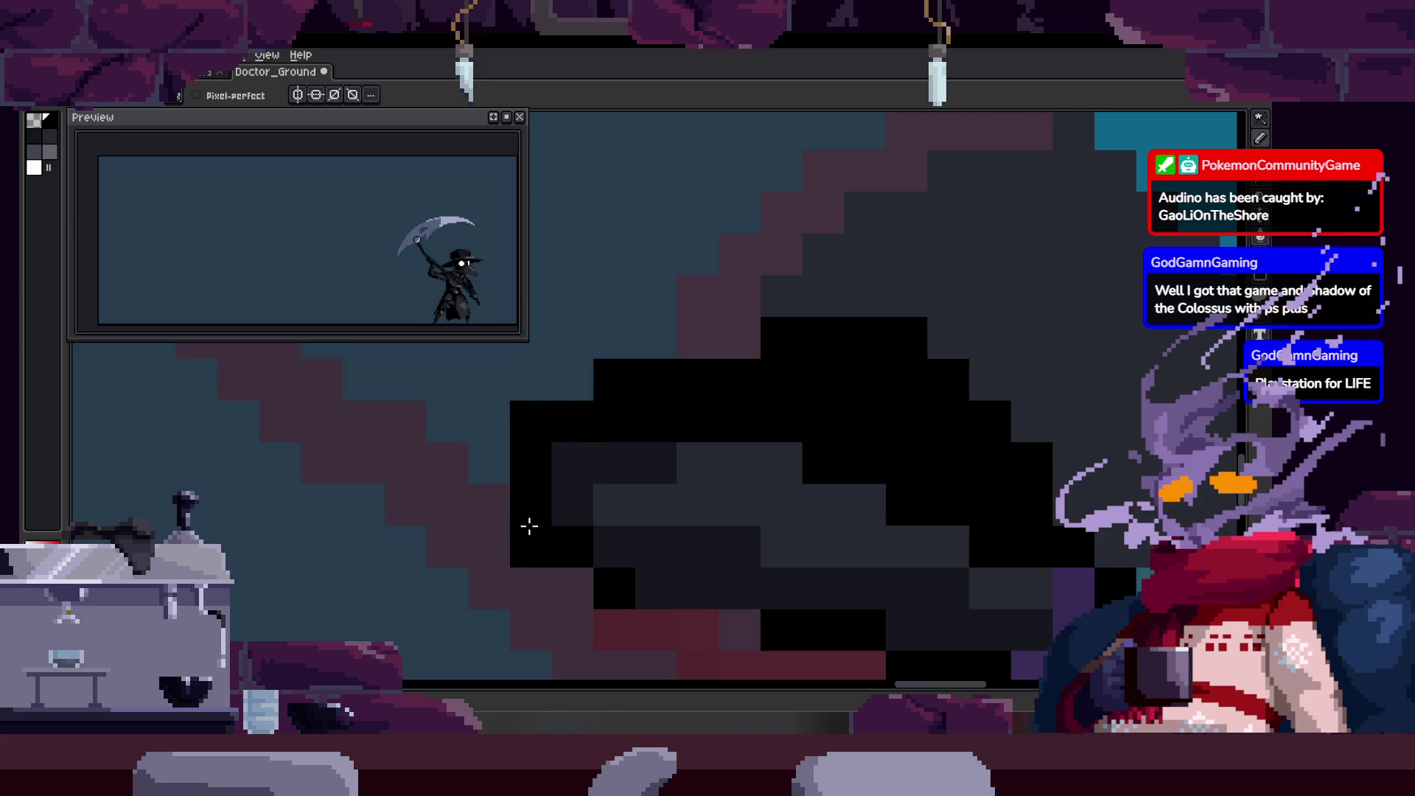
scroll(452, 515, "down", 1)
scroll(490, 490, "up", 1)
scroll(465, 468, "down", 1)
scroll(598, 461, "down", 3)
scroll(598, 461, "down", 2)
scroll(609, 432, "up", 3)
key("b")
scroll(542, 457, "down", 2)
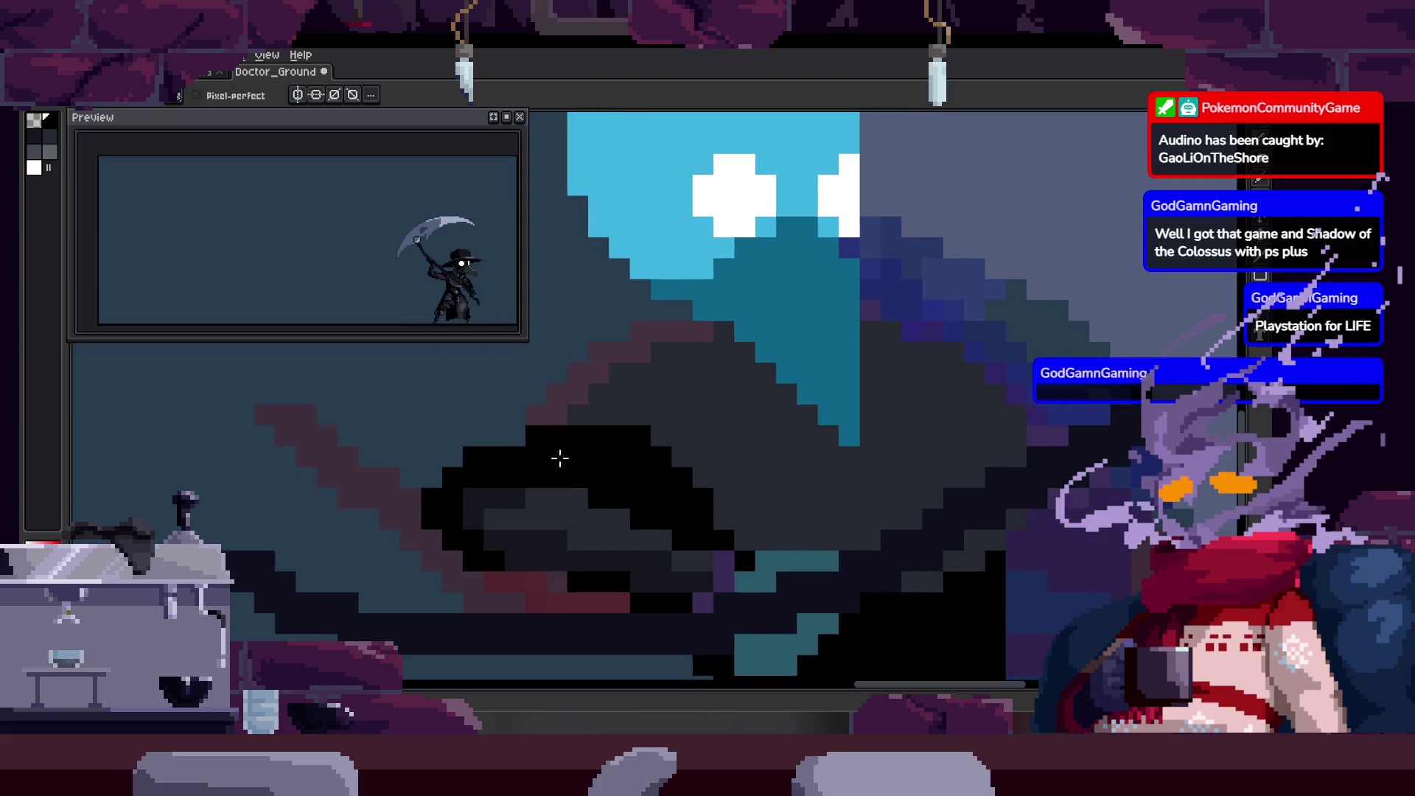
scroll(574, 470, "down", 2)
scroll(615, 476, "down", 1)
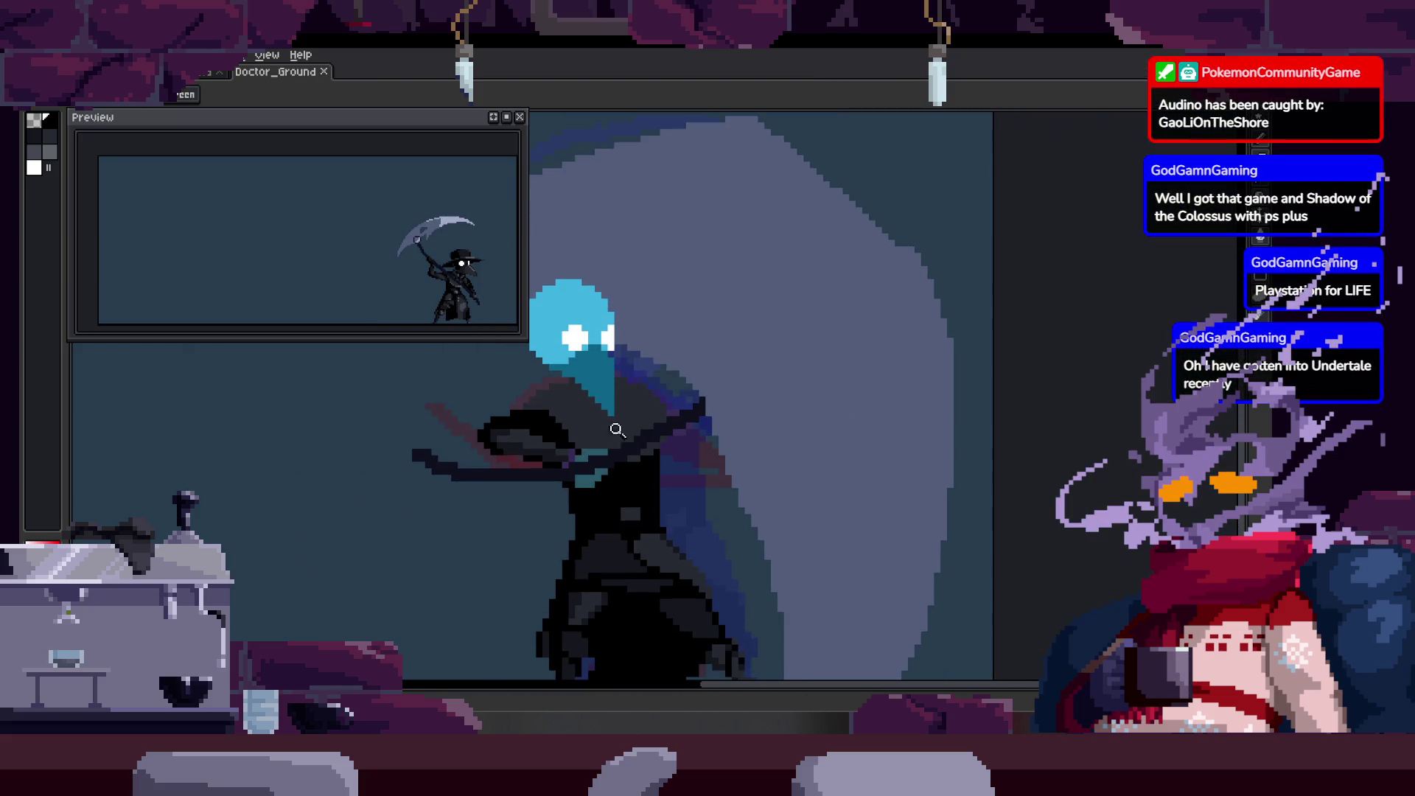
key("Return")
key("Return")
scroll(655, 395, "down", 1)
key("Tab")
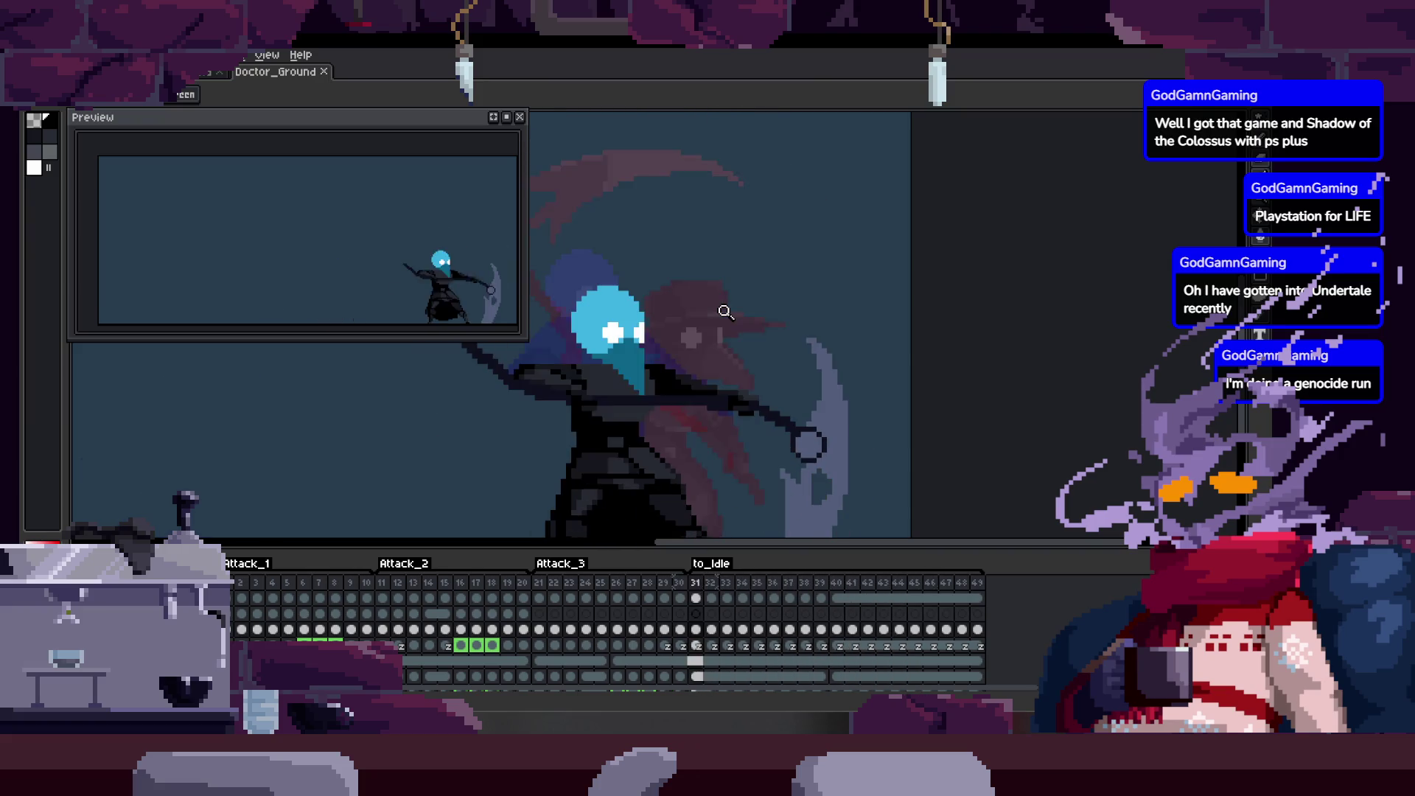
Advance to frame 35, hide the timeline and zoom onto the doctor's shoulder with the pencil ready.
key("Right")
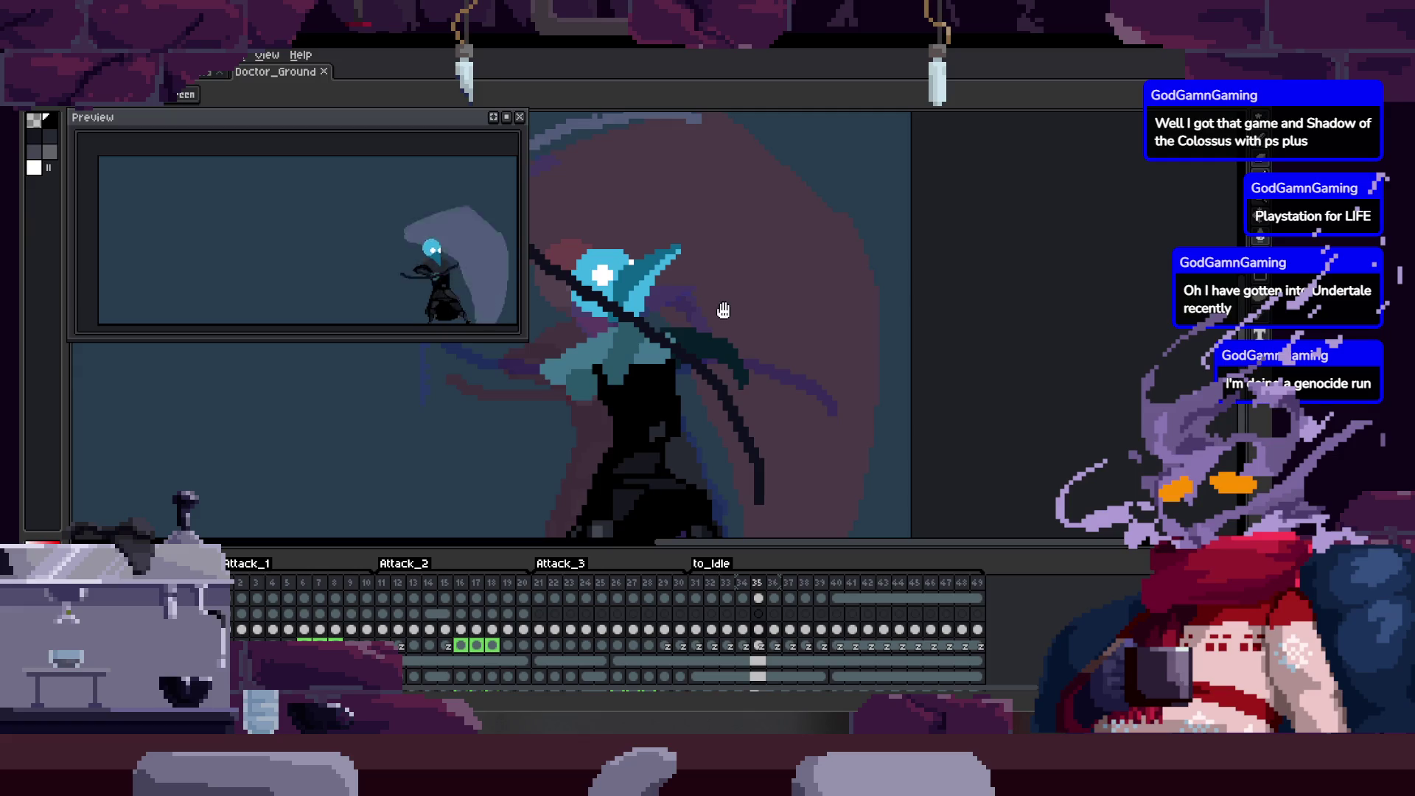
scroll(652, 398, "up", 1)
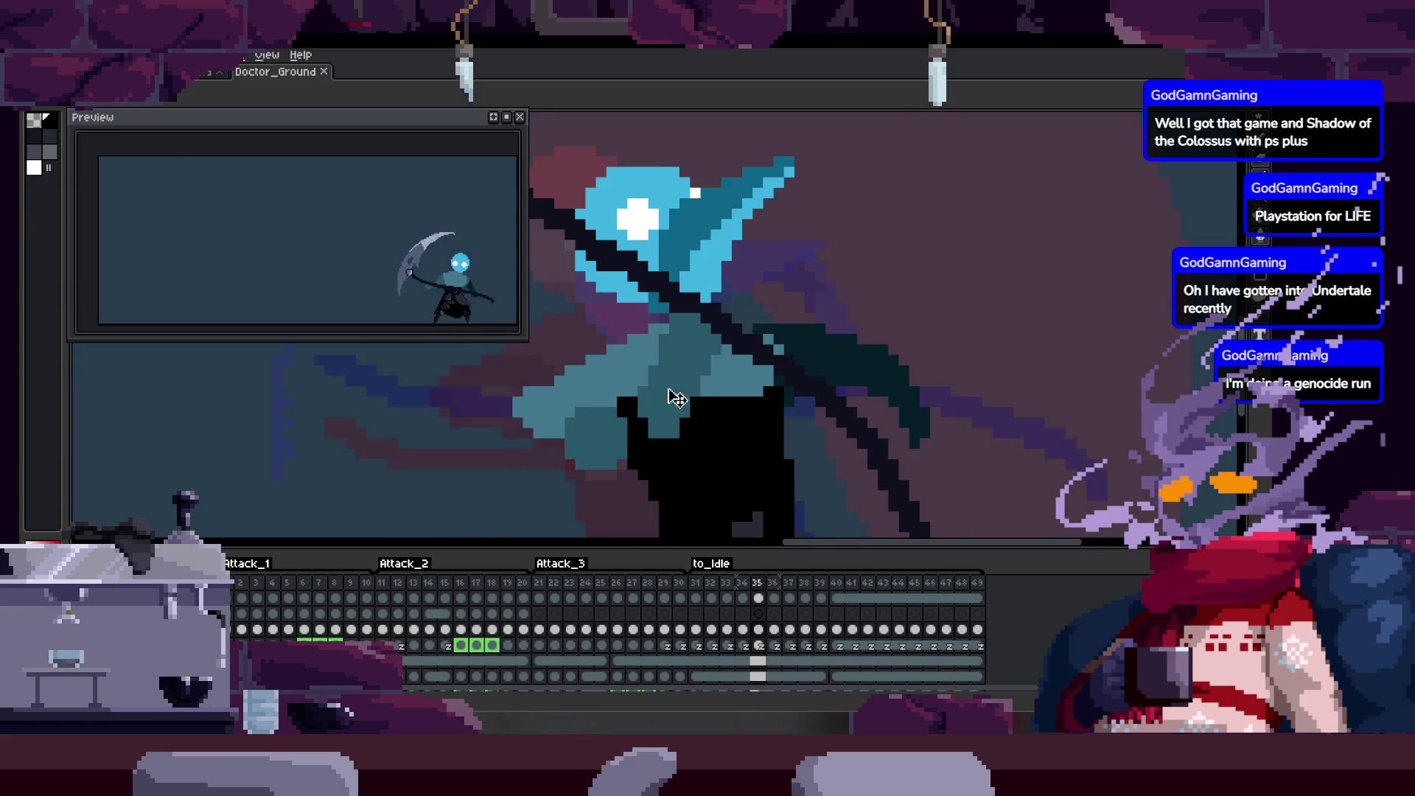
key("Return")
key("Tab")
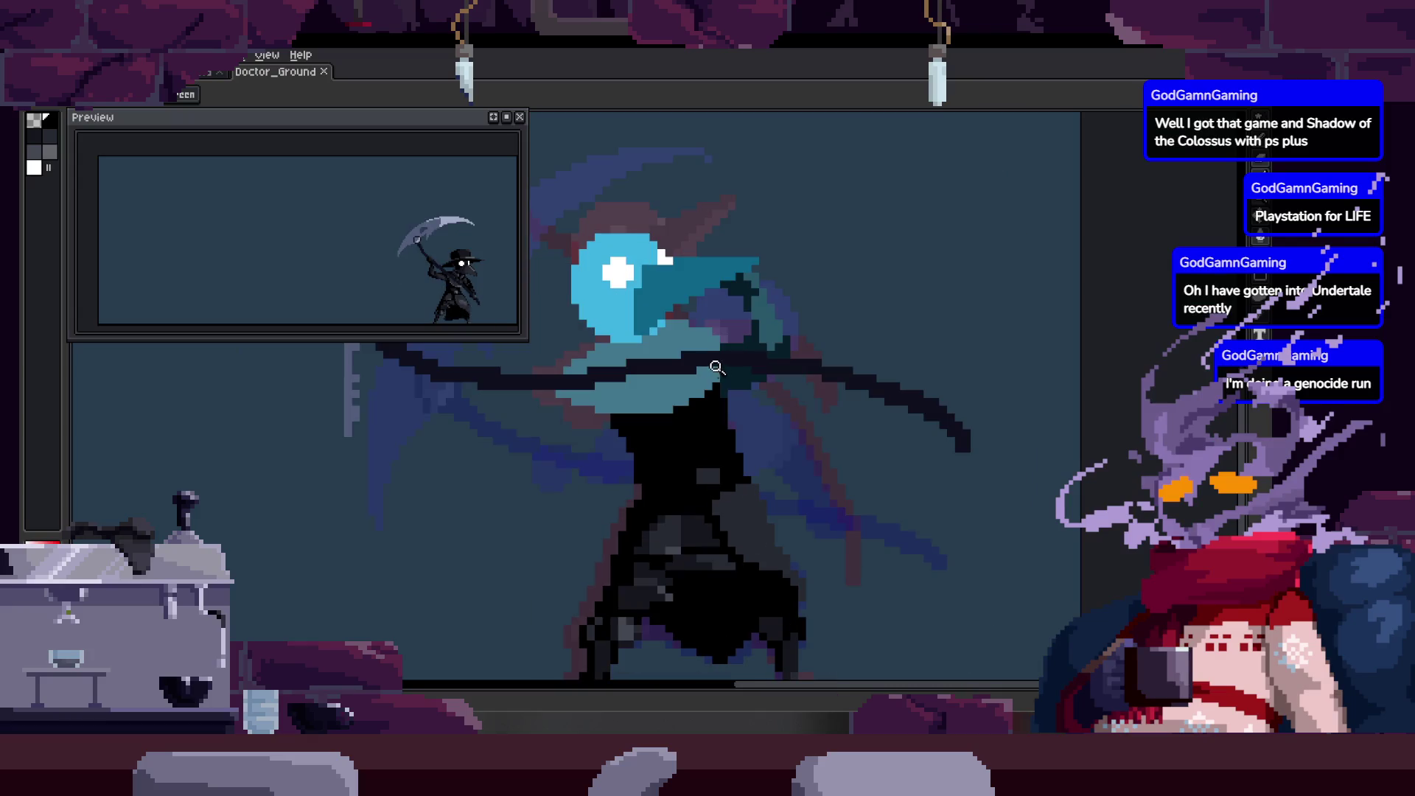
scroll(711, 339, "up", 1)
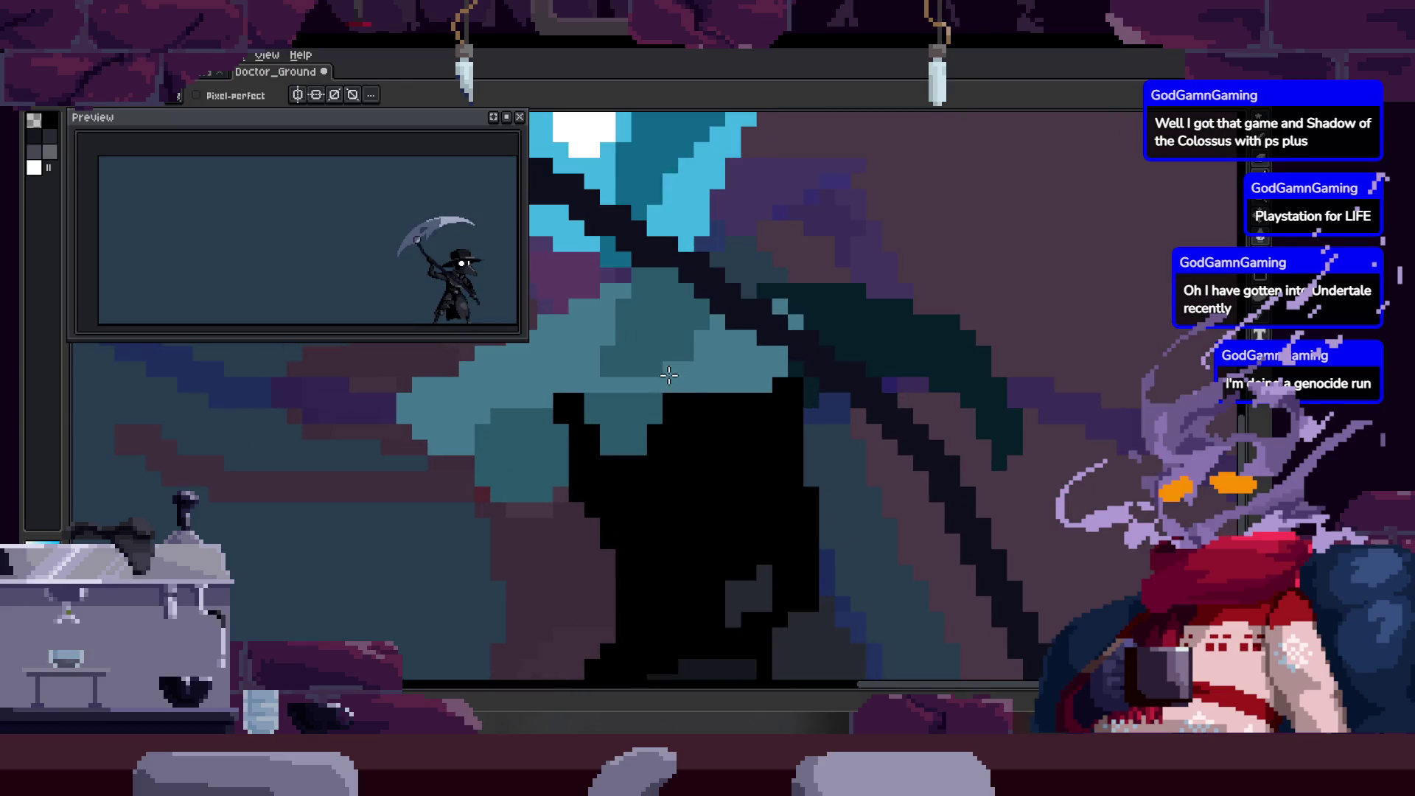
key("g")
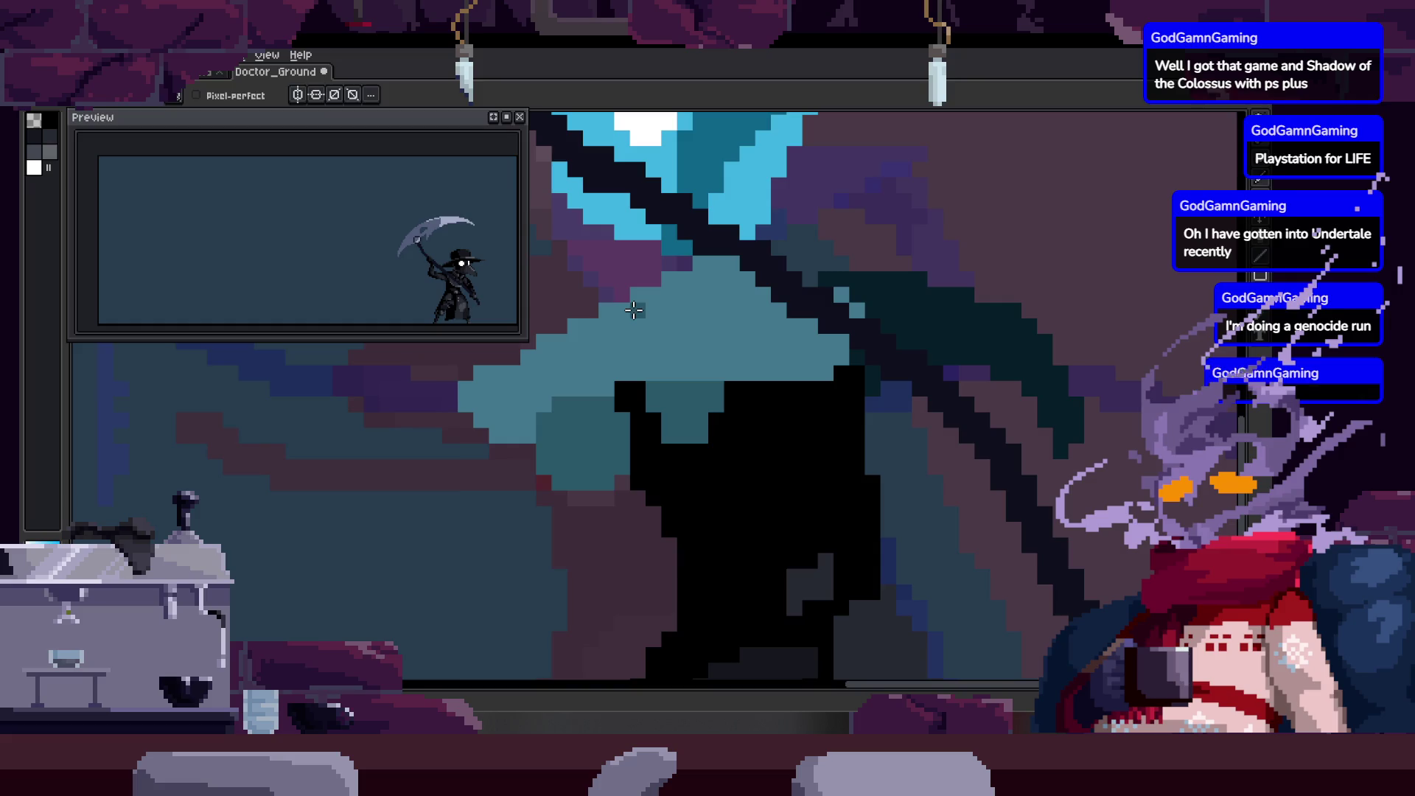
key("h")
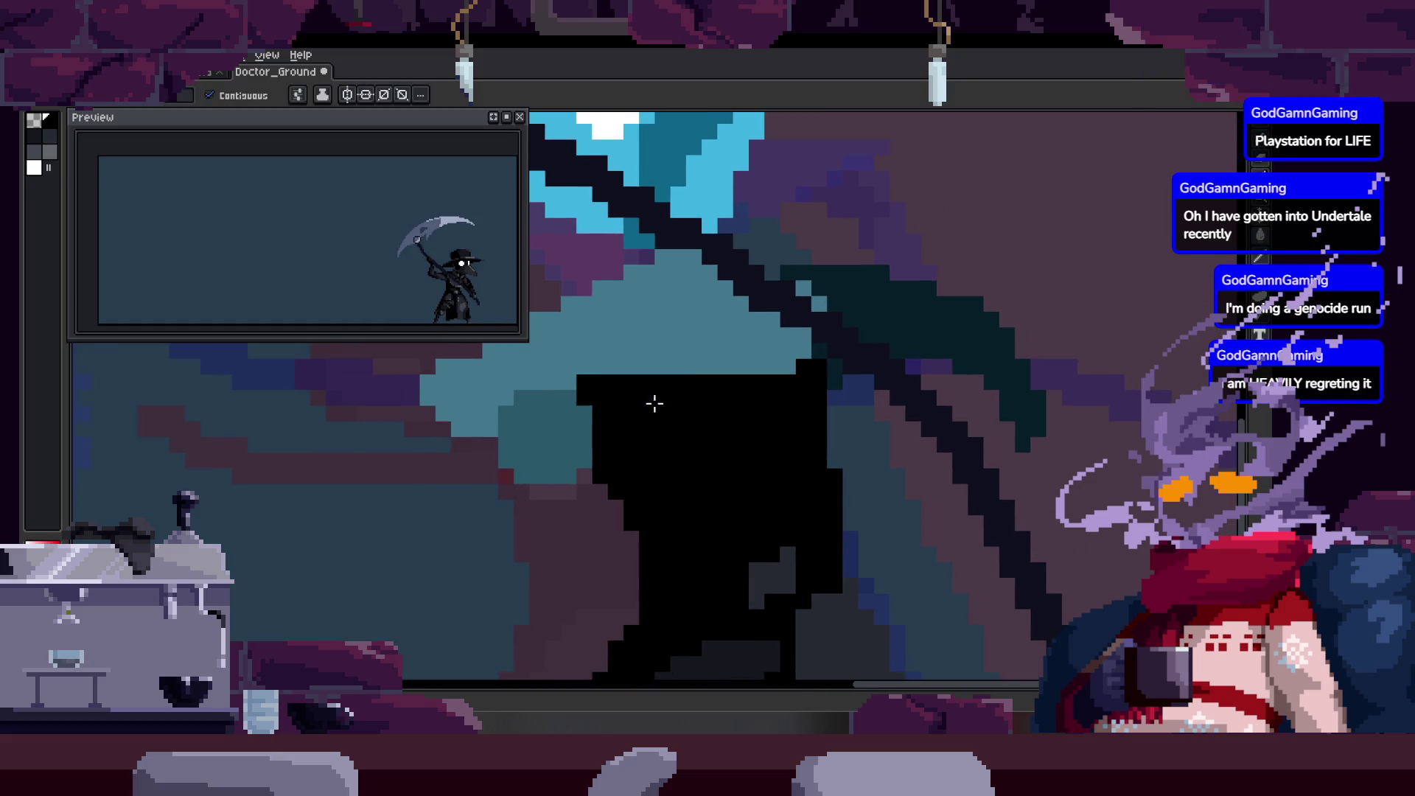
key("z")
scroll(688, 405, "down", 2)
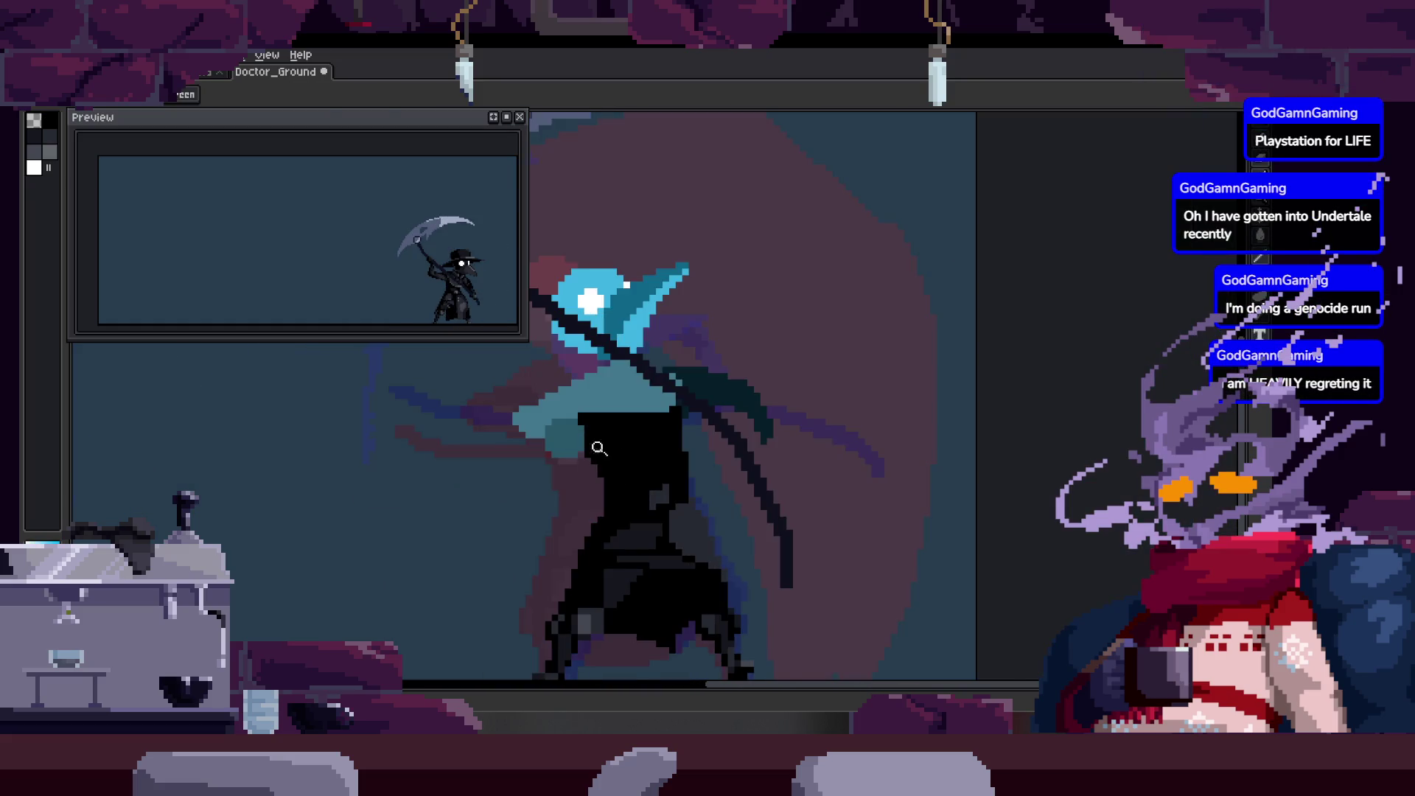
scroll(746, 408, "up", 2)
key("b")
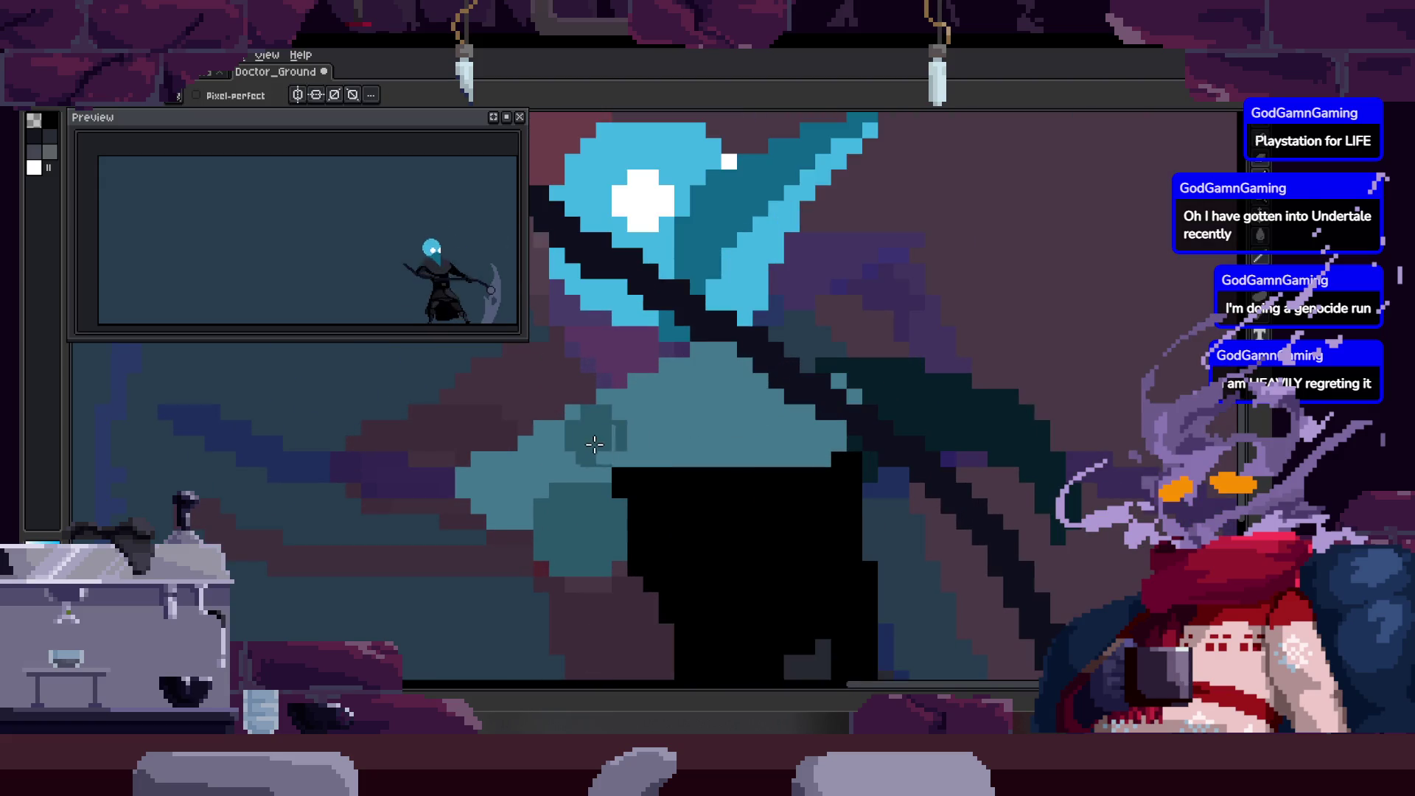
key("shift")
key("Right")
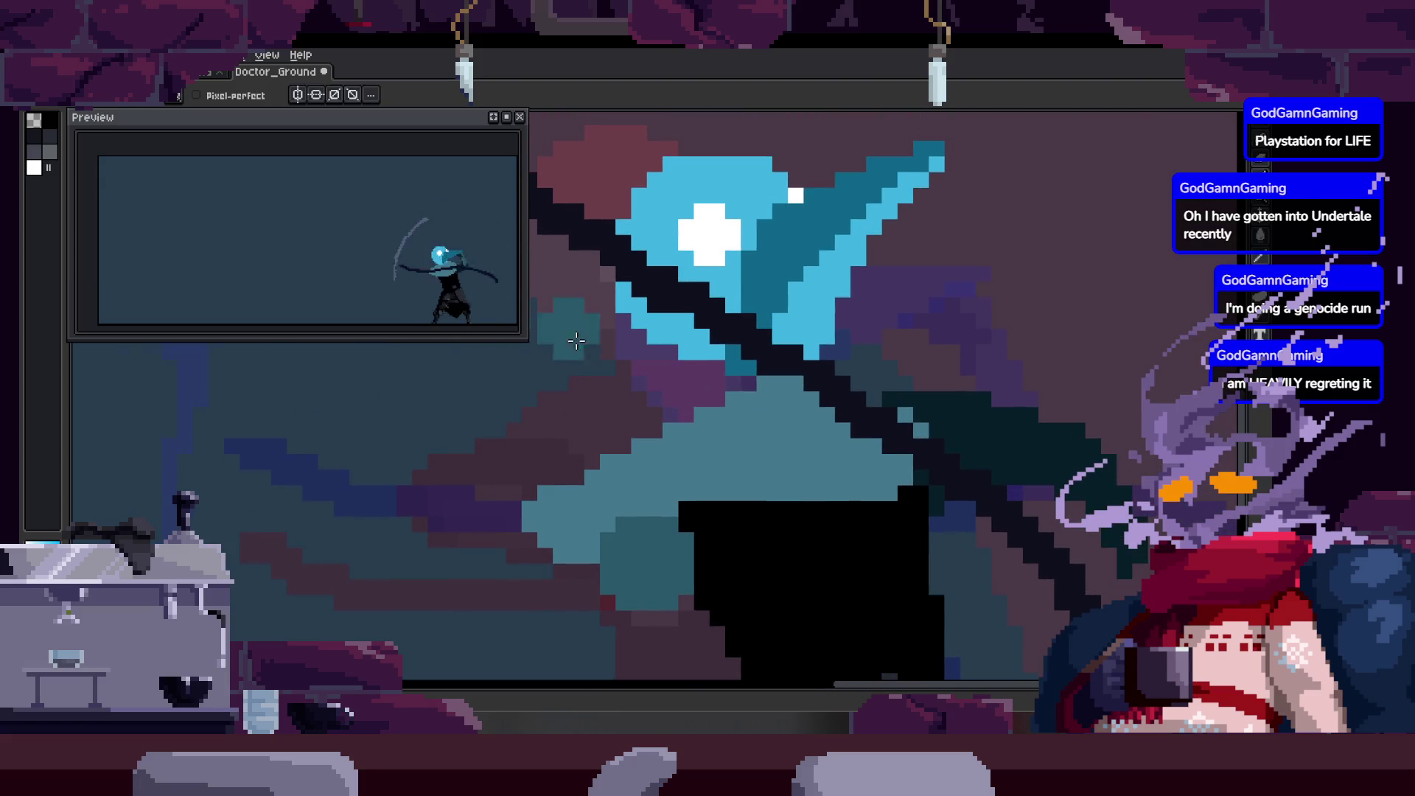
Paint teal over the purple patch, extend the black body leftward and magic-wand the teal shoulder.
left_click_drag(590, 258, 563, 546)
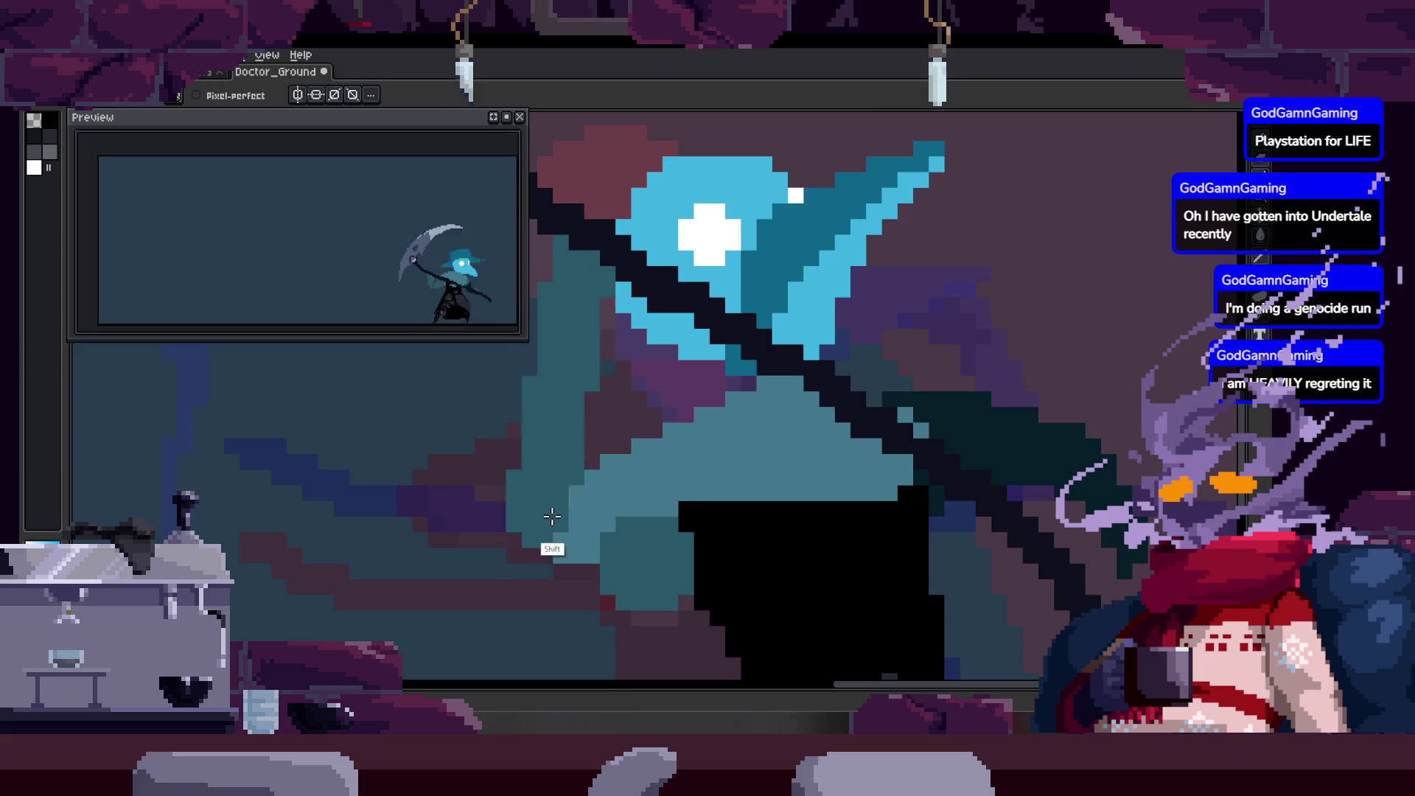
scroll(682, 447, "down", 5)
key("Return")
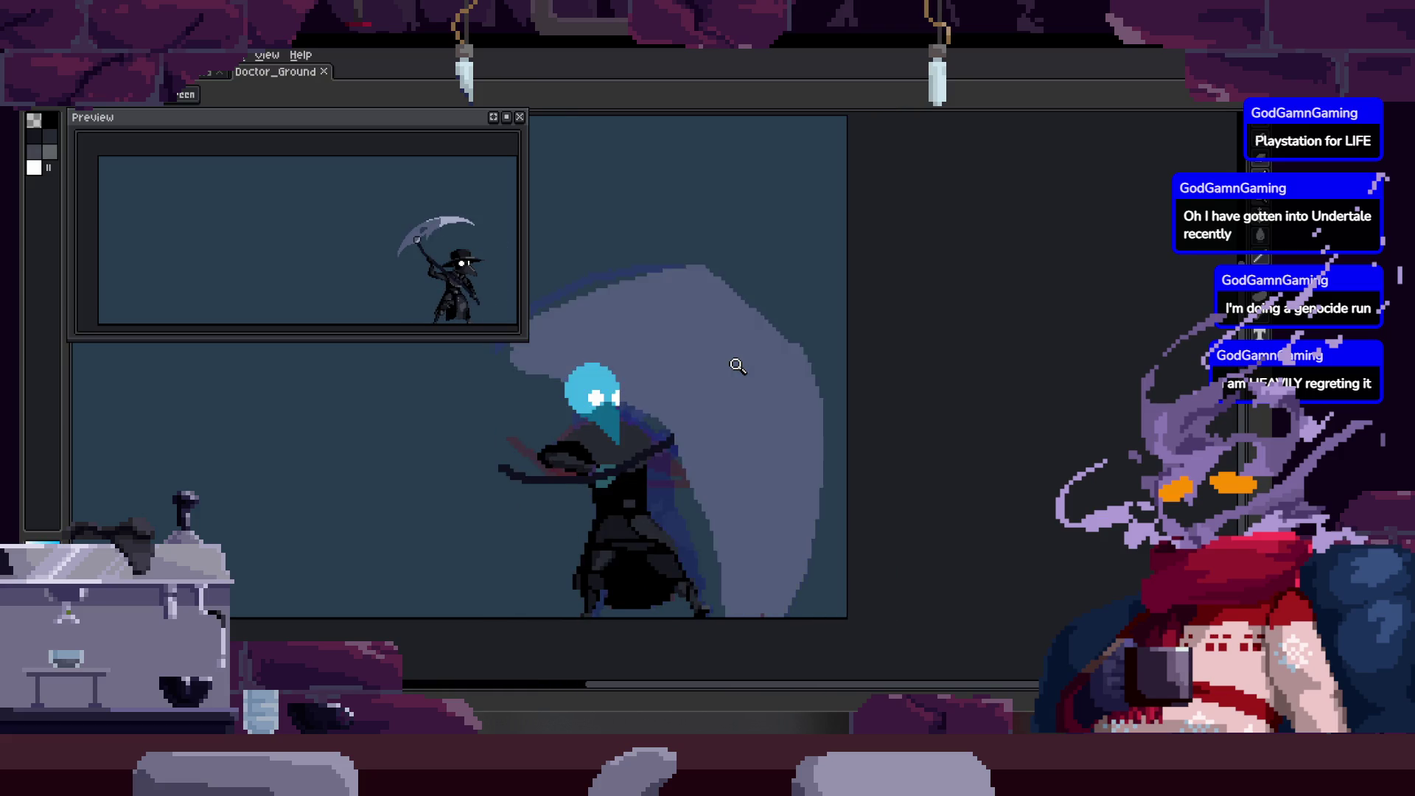
scroll(655, 455, "up", 2)
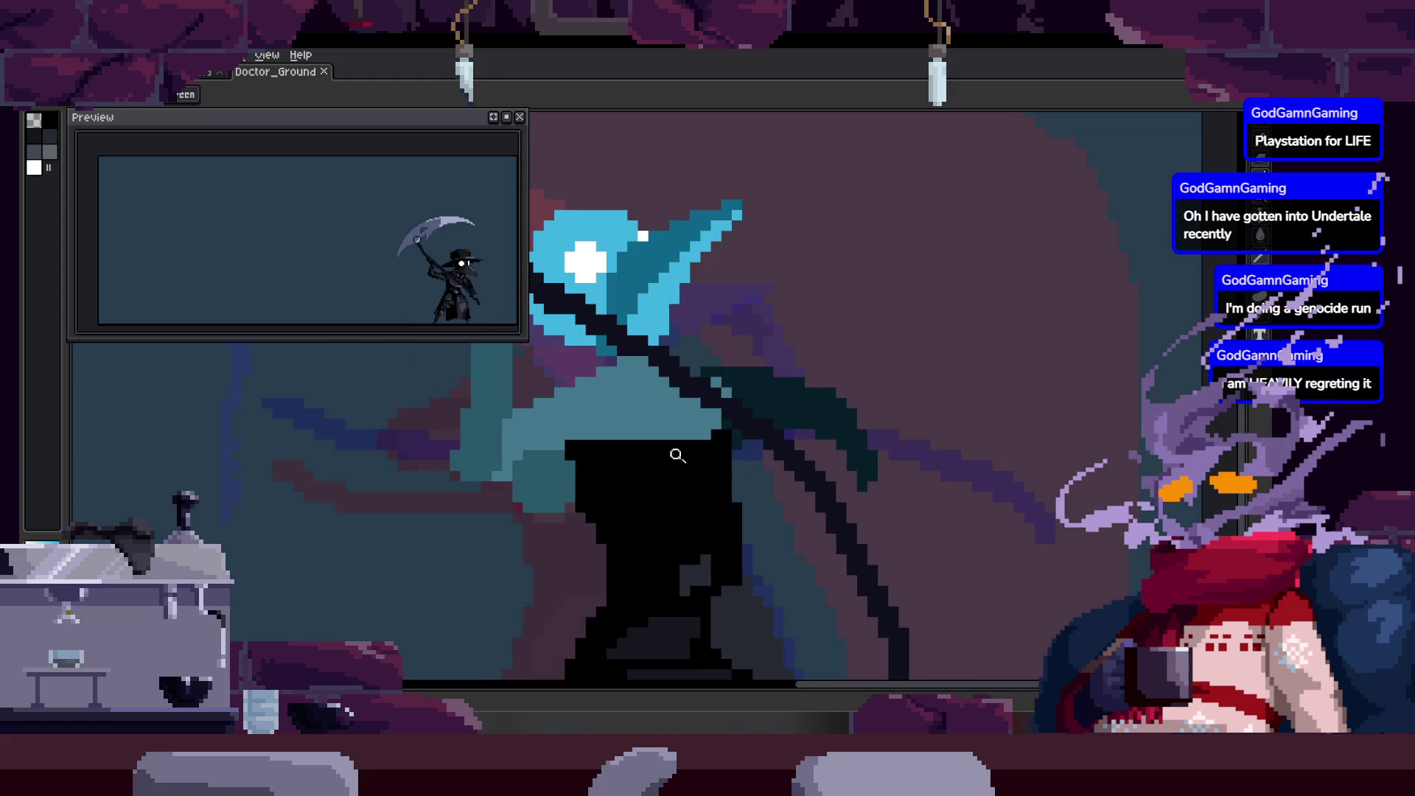
left_click_drag(616, 461, 584, 451)
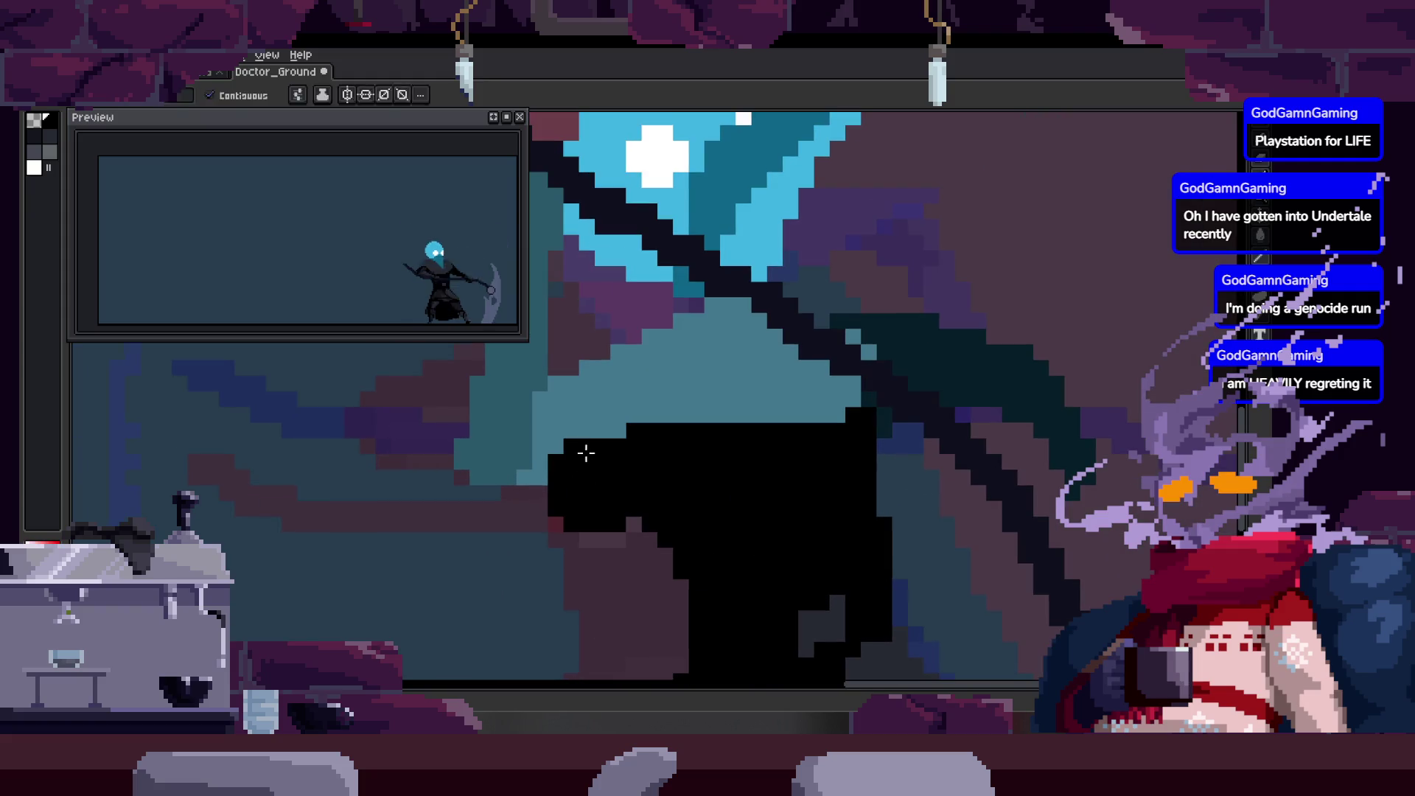
left_click(547, 475)
left_click(519, 476)
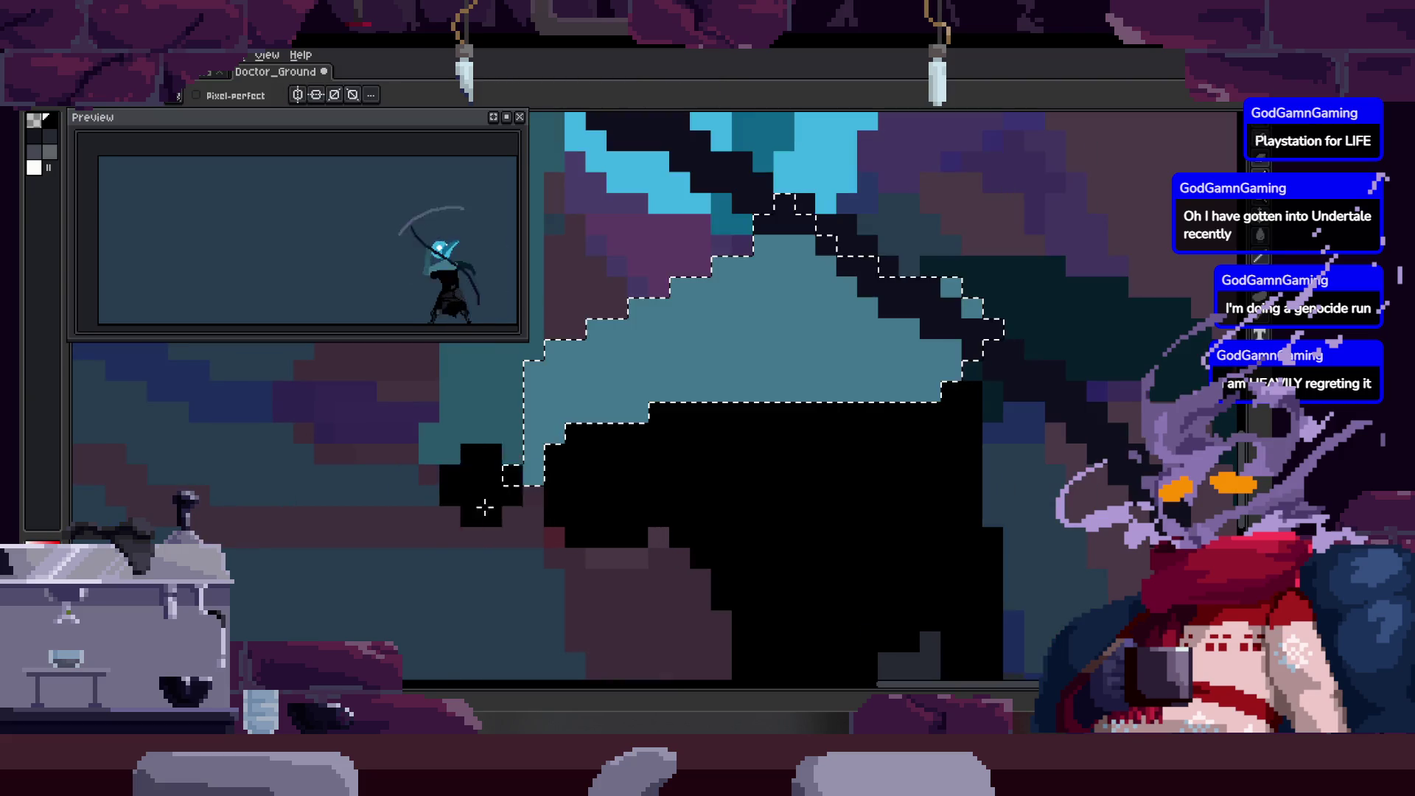